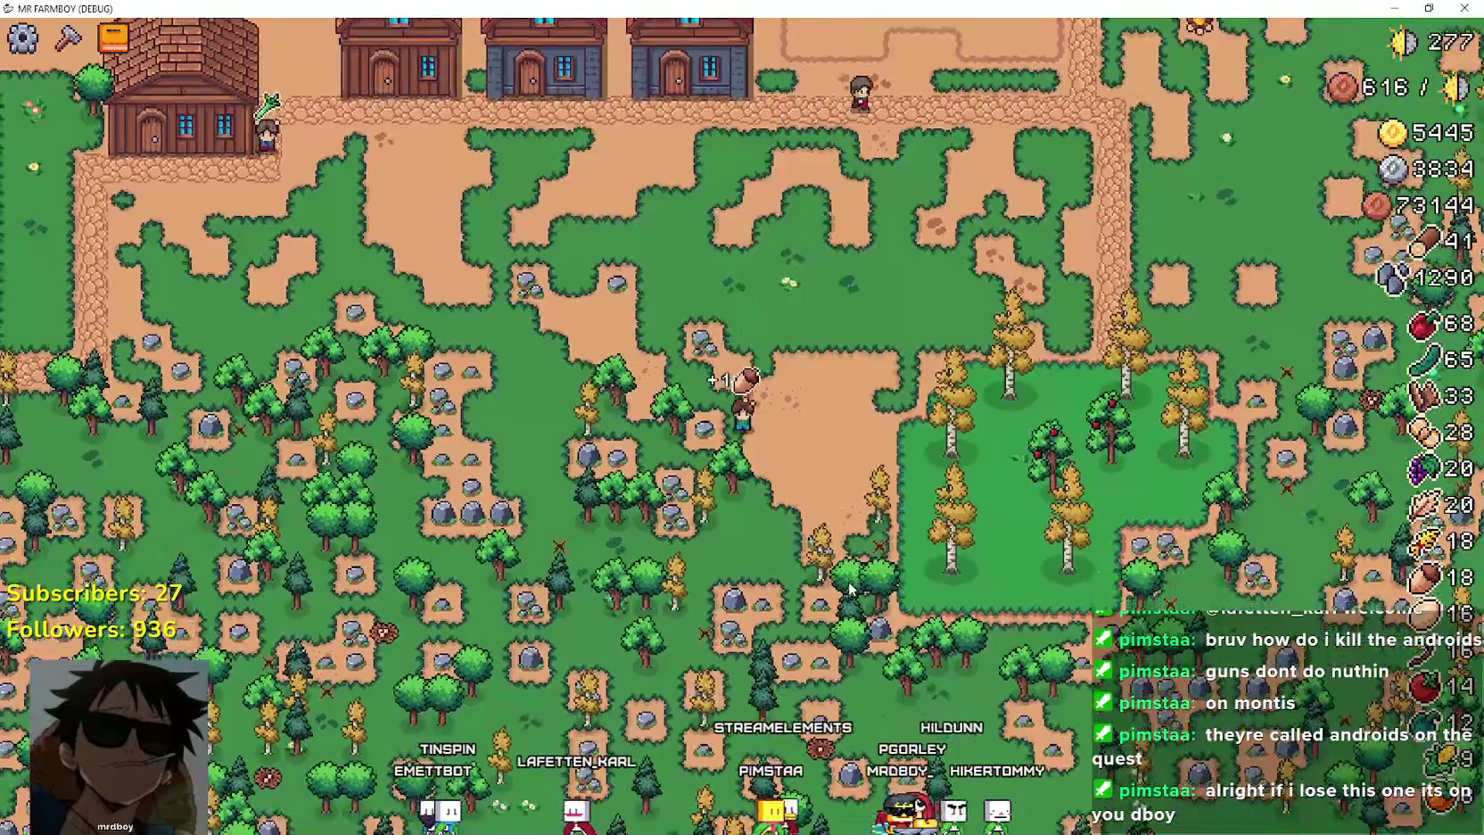
Walk the farmer up-left past the brick house to the lakeside sand, collecting stone and logs.
{"action": "key", "text": "w"}
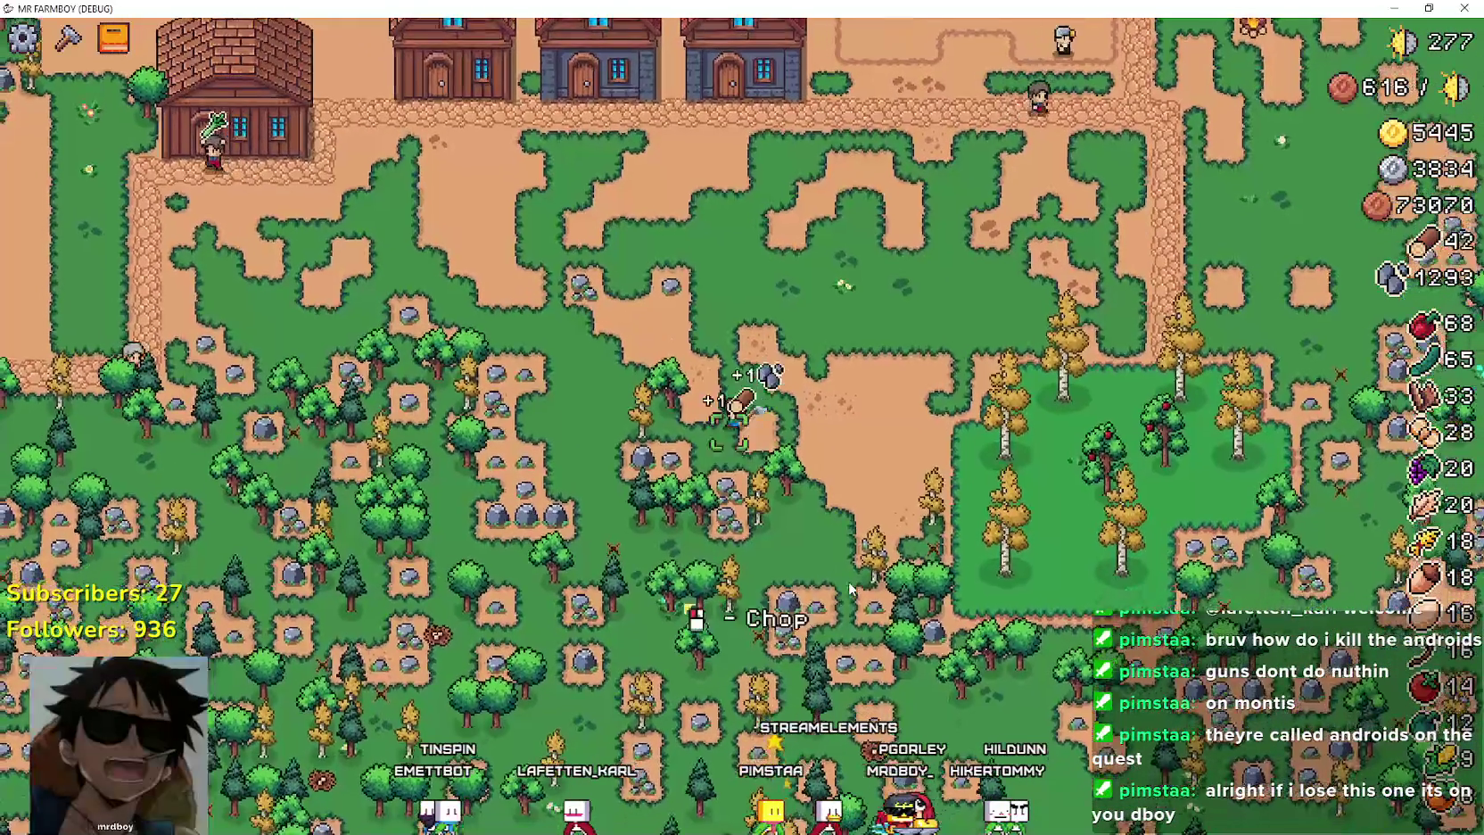
{"action": "key", "text": "a"}
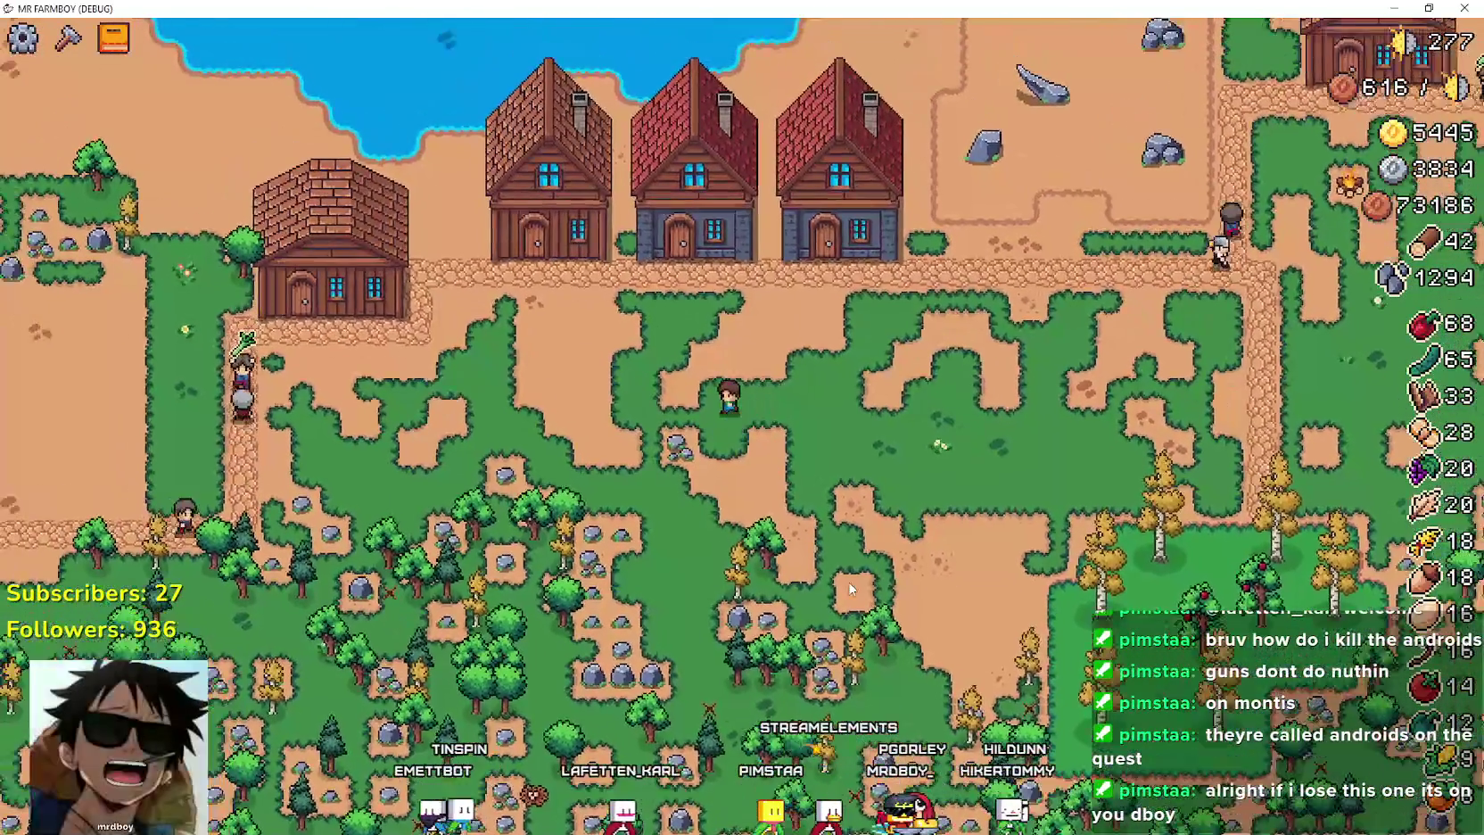
{"action": "key", "text": "a"}
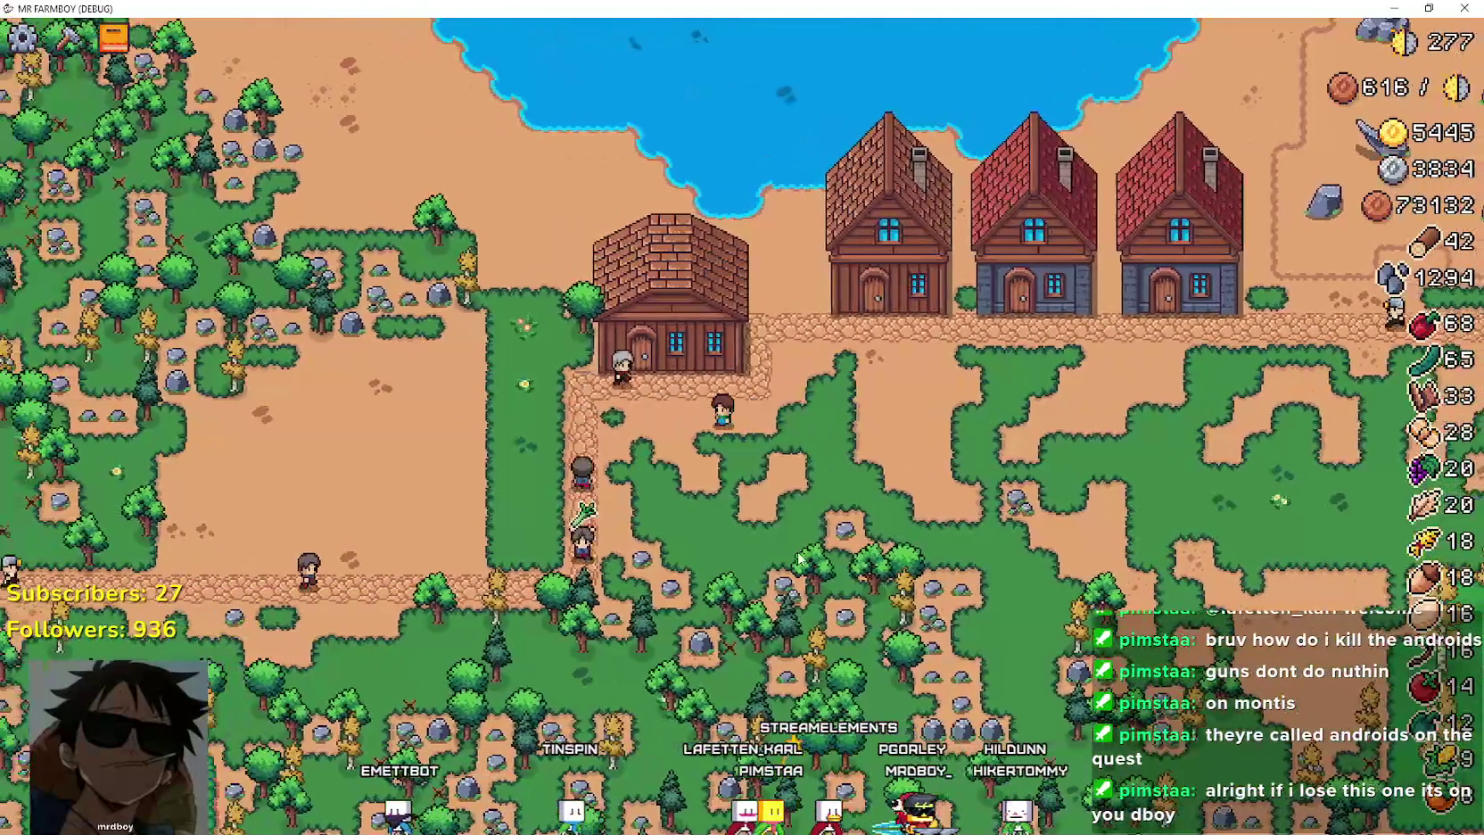
{"action": "key", "text": "w"}
{"action": "key", "text": "a"}
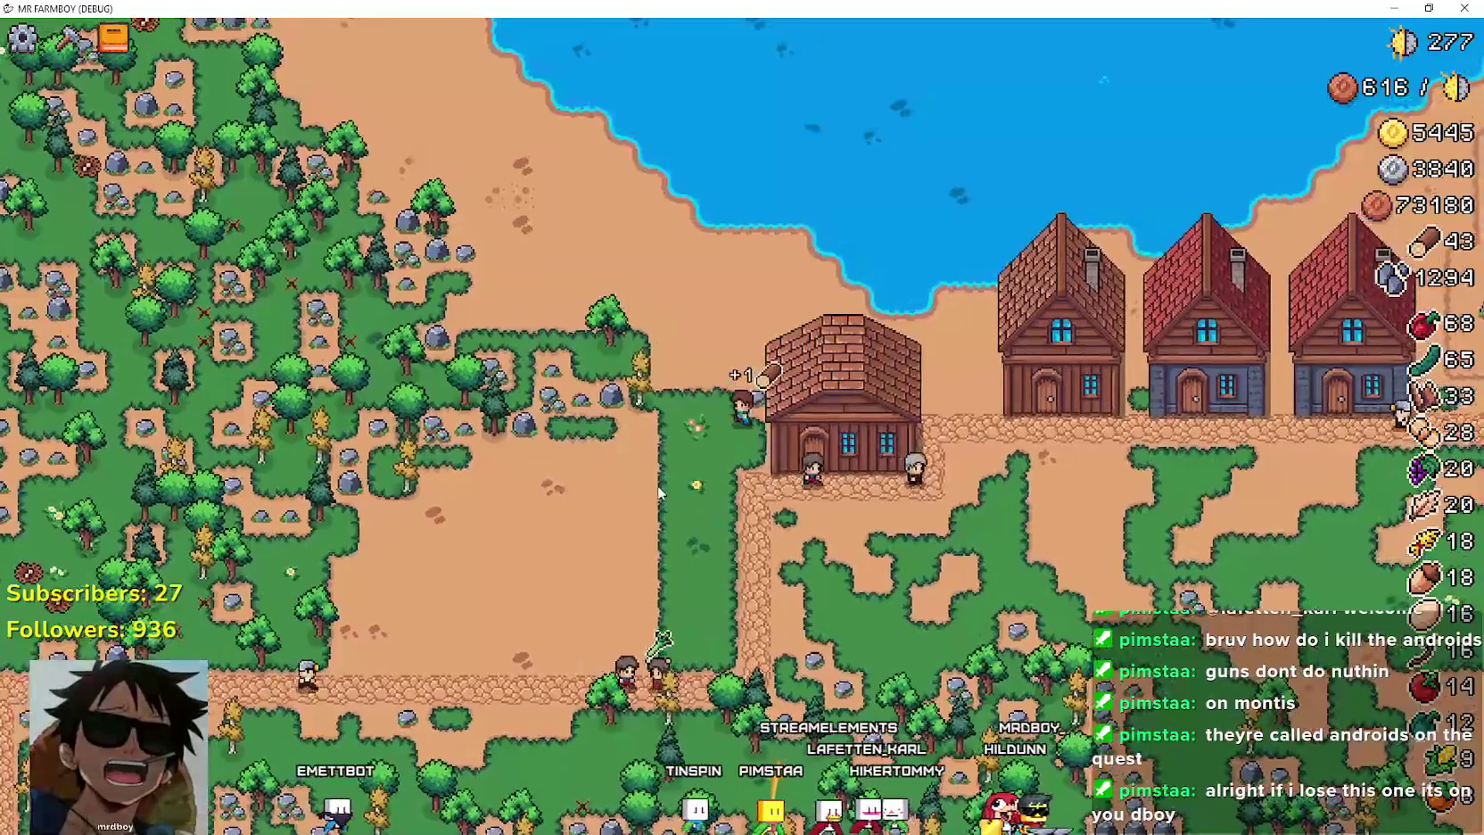
{"action": "key", "text": "w"}
{"action": "key", "text": "a"}
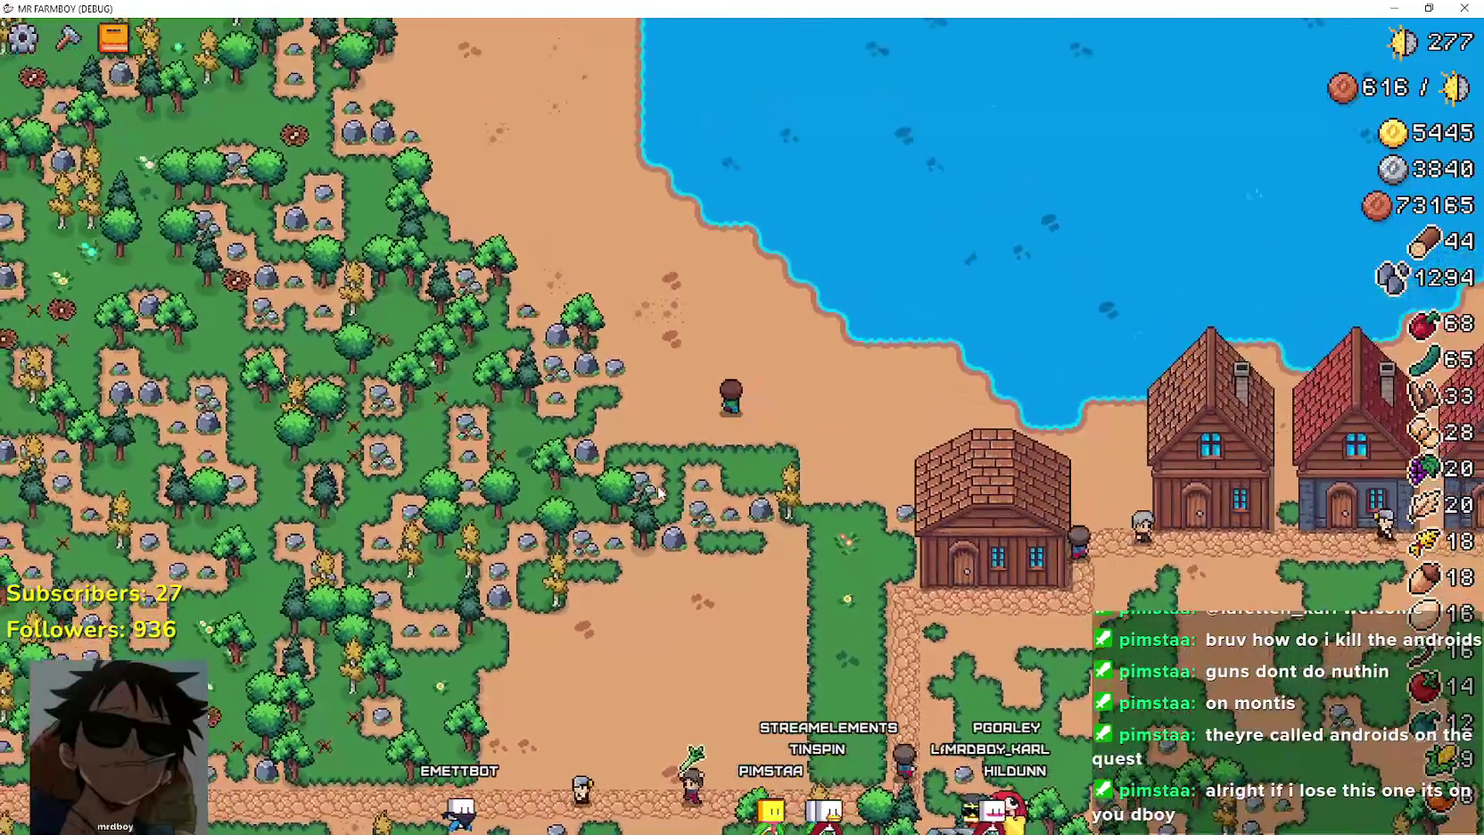
{"action": "scroll", "coordinate": [657, 492], "scroll_direction": "down", "scroll_amount": 2}
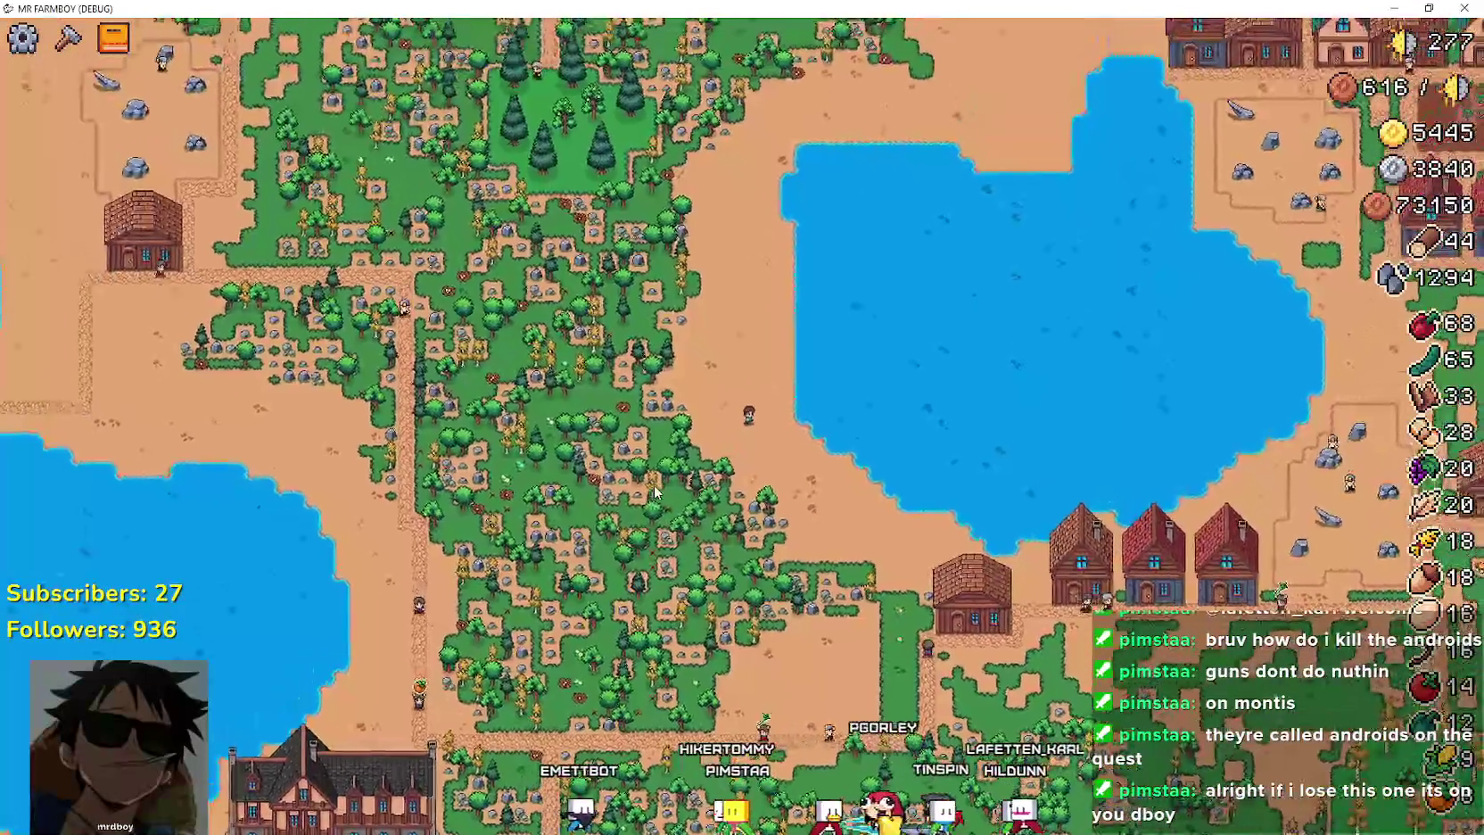
{"action": "scroll", "coordinate": [656, 492], "scroll_direction": "up", "scroll_amount": 2}
Walk the farmer back down below the brick house, then up and right toward the campfire area.
{"action": "key", "text": "s"}
{"action": "key", "text": "d"}
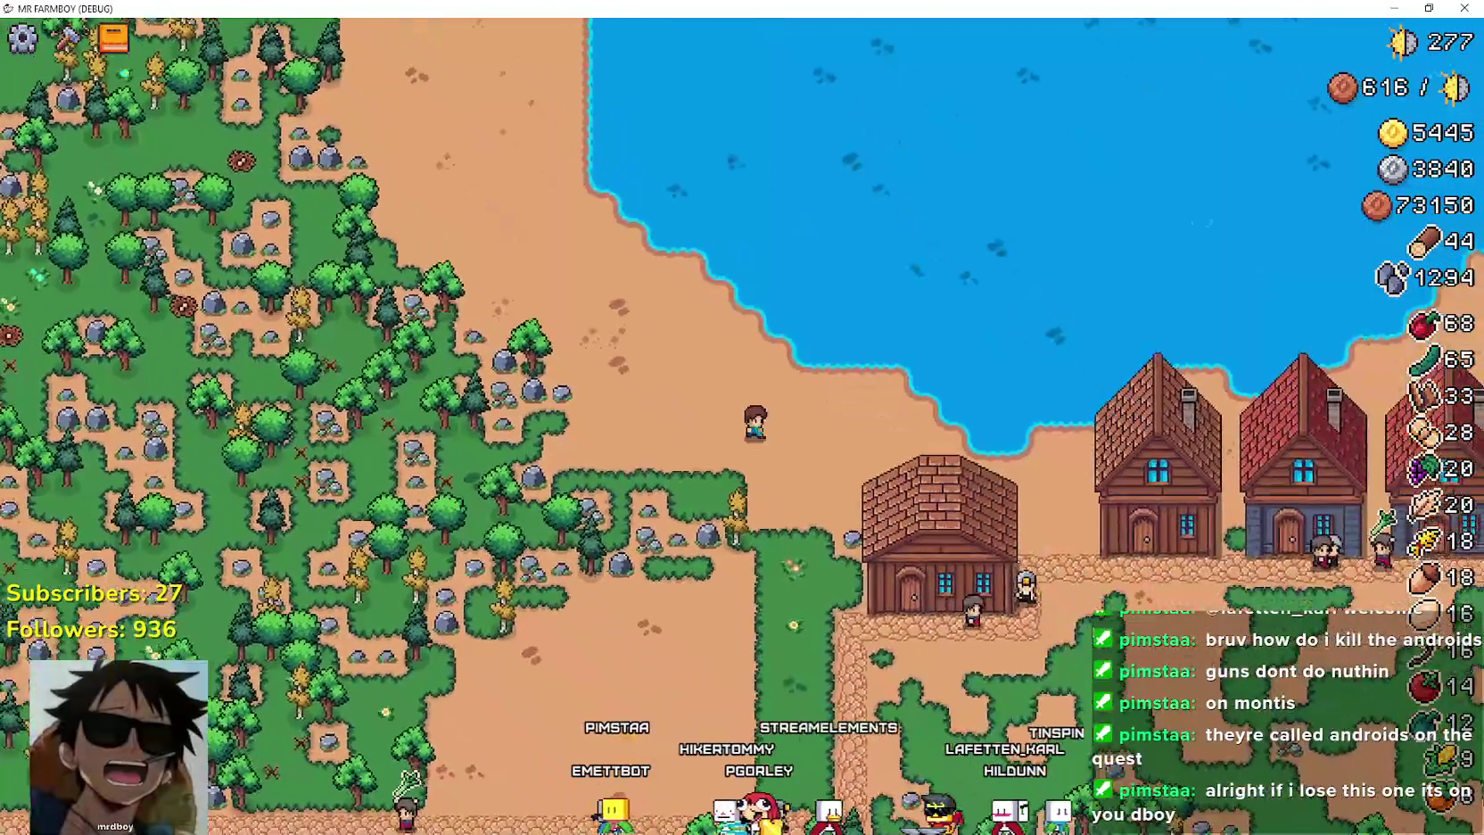
{"action": "key", "text": "s"}
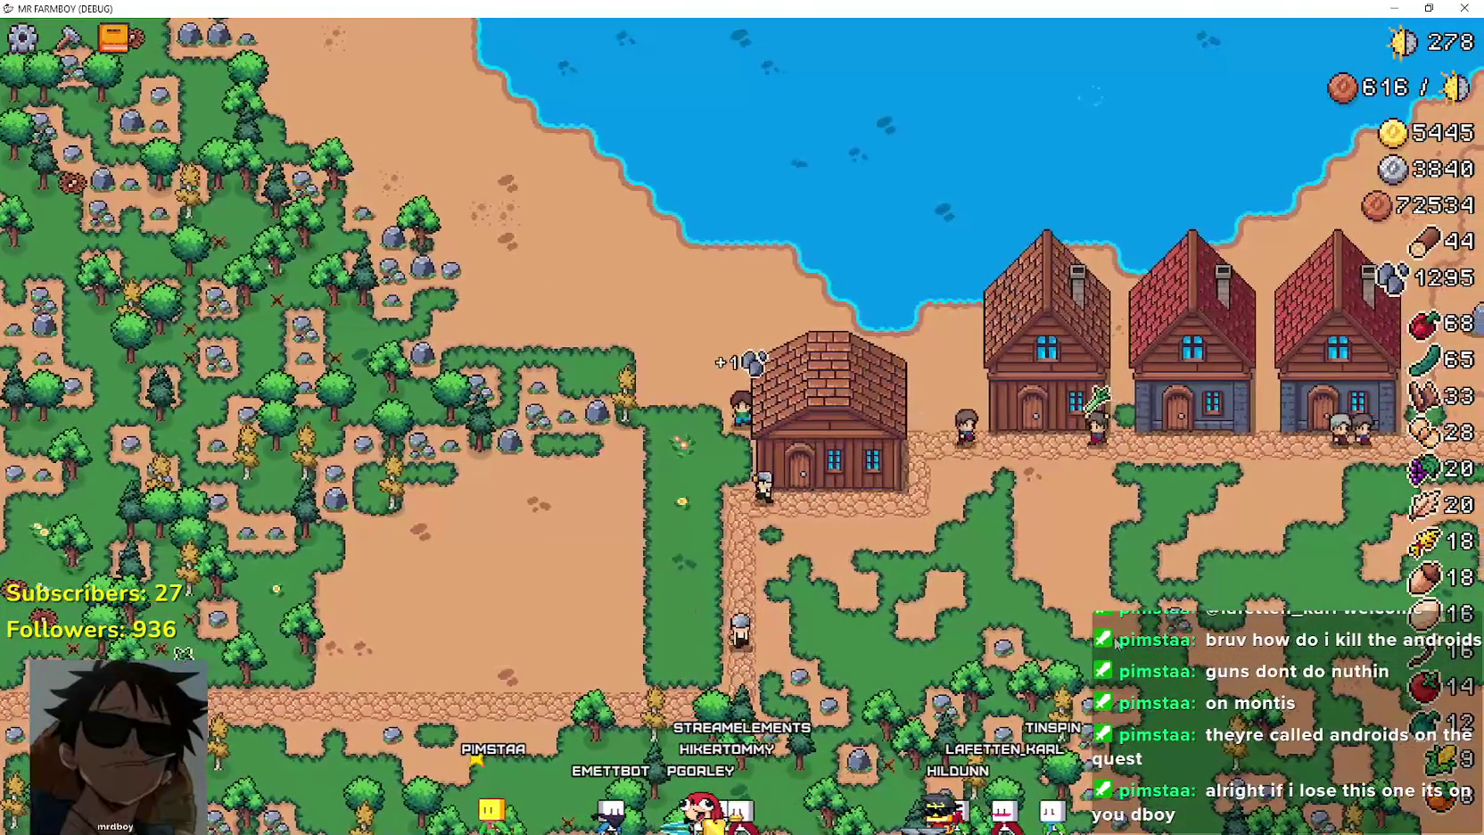
{"action": "scroll", "coordinate": [957, 376], "scroll_direction": "up", "scroll_amount": 3}
{"action": "key", "text": "s"}
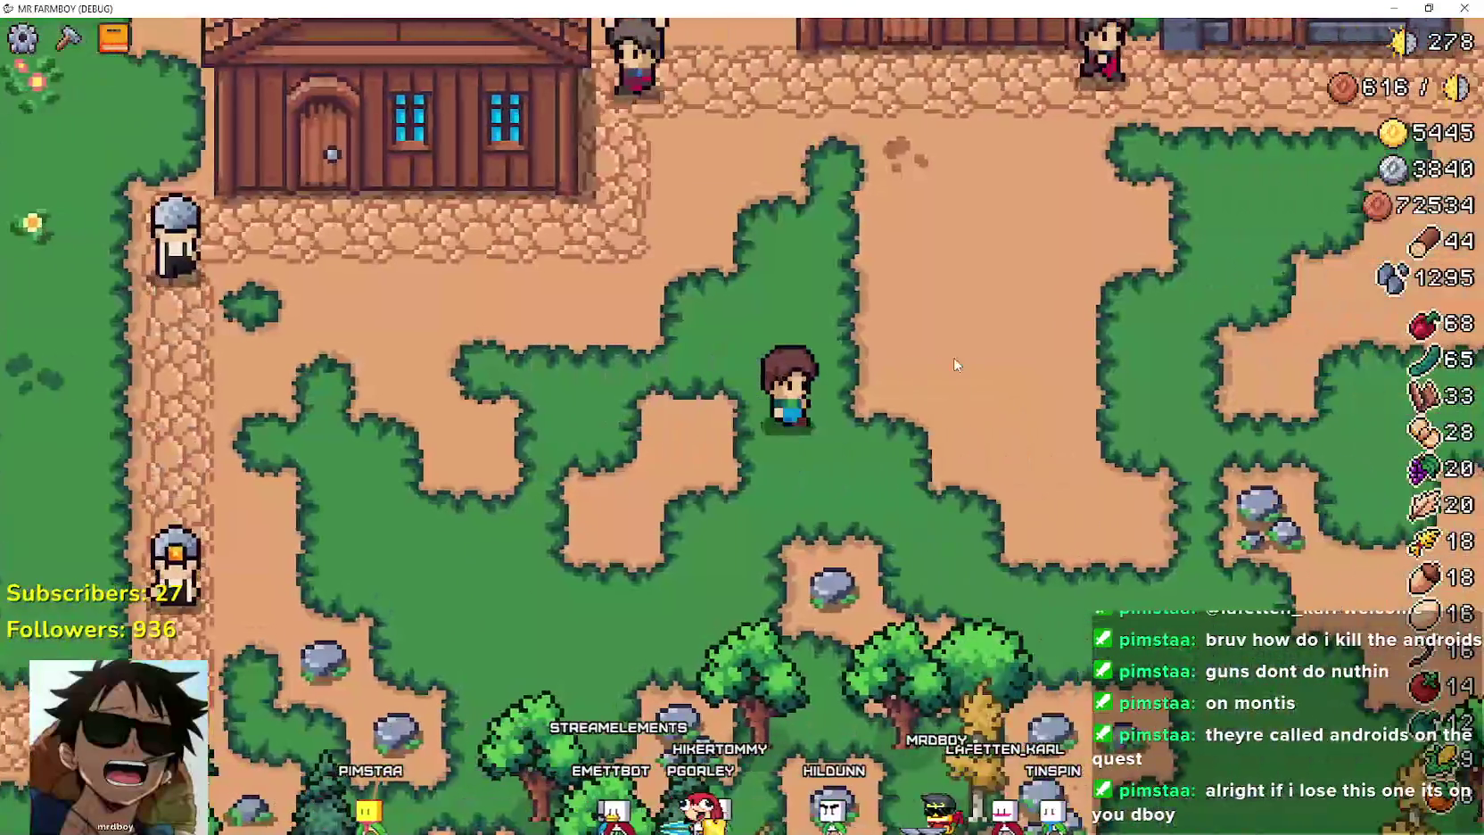
{"action": "scroll", "coordinate": [953, 356], "scroll_direction": "down", "scroll_amount": 2}
{"action": "key", "text": "w"}
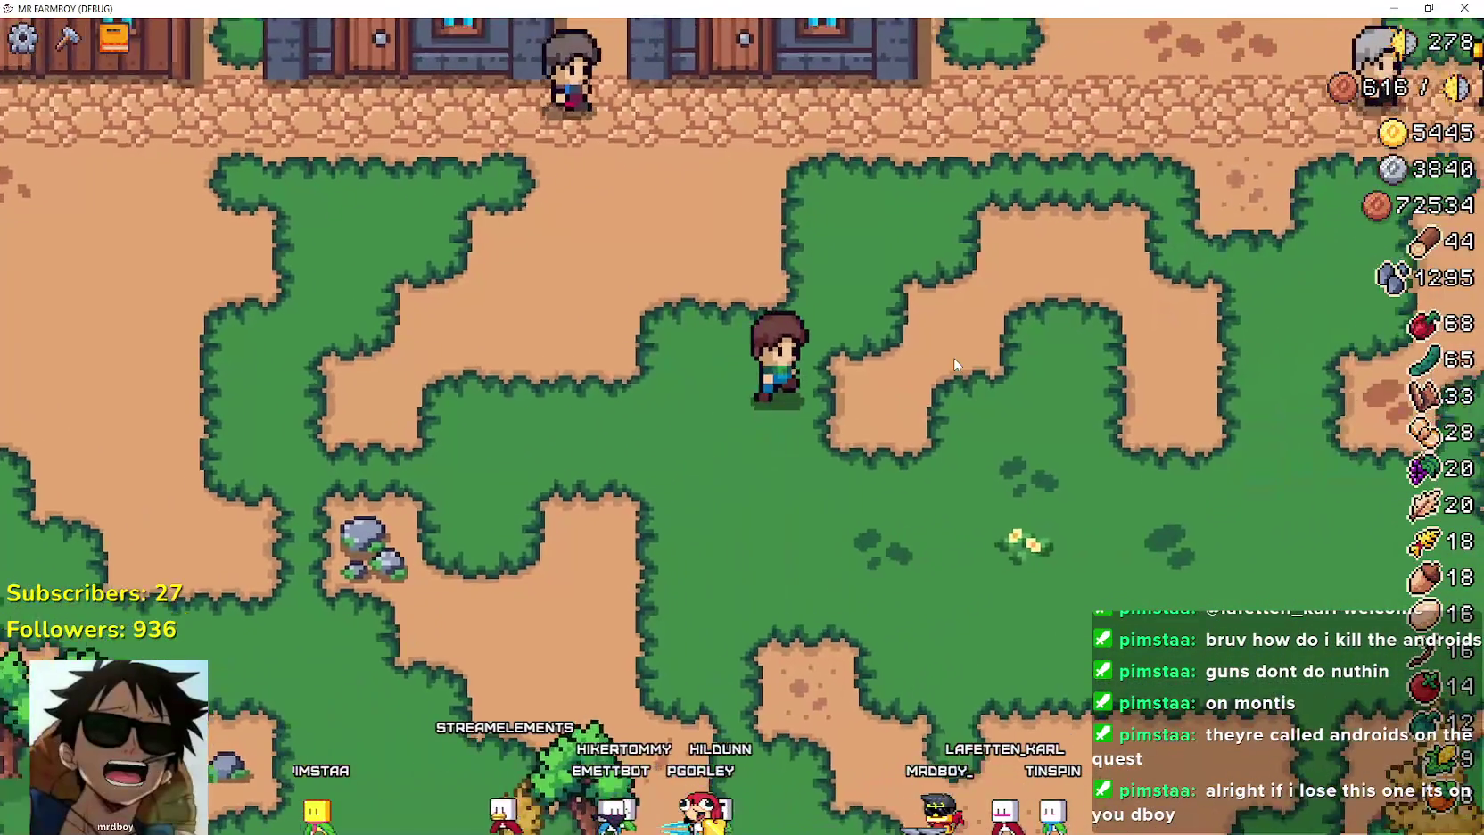
{"action": "key", "text": "d"}
{"action": "key", "text": "w"}
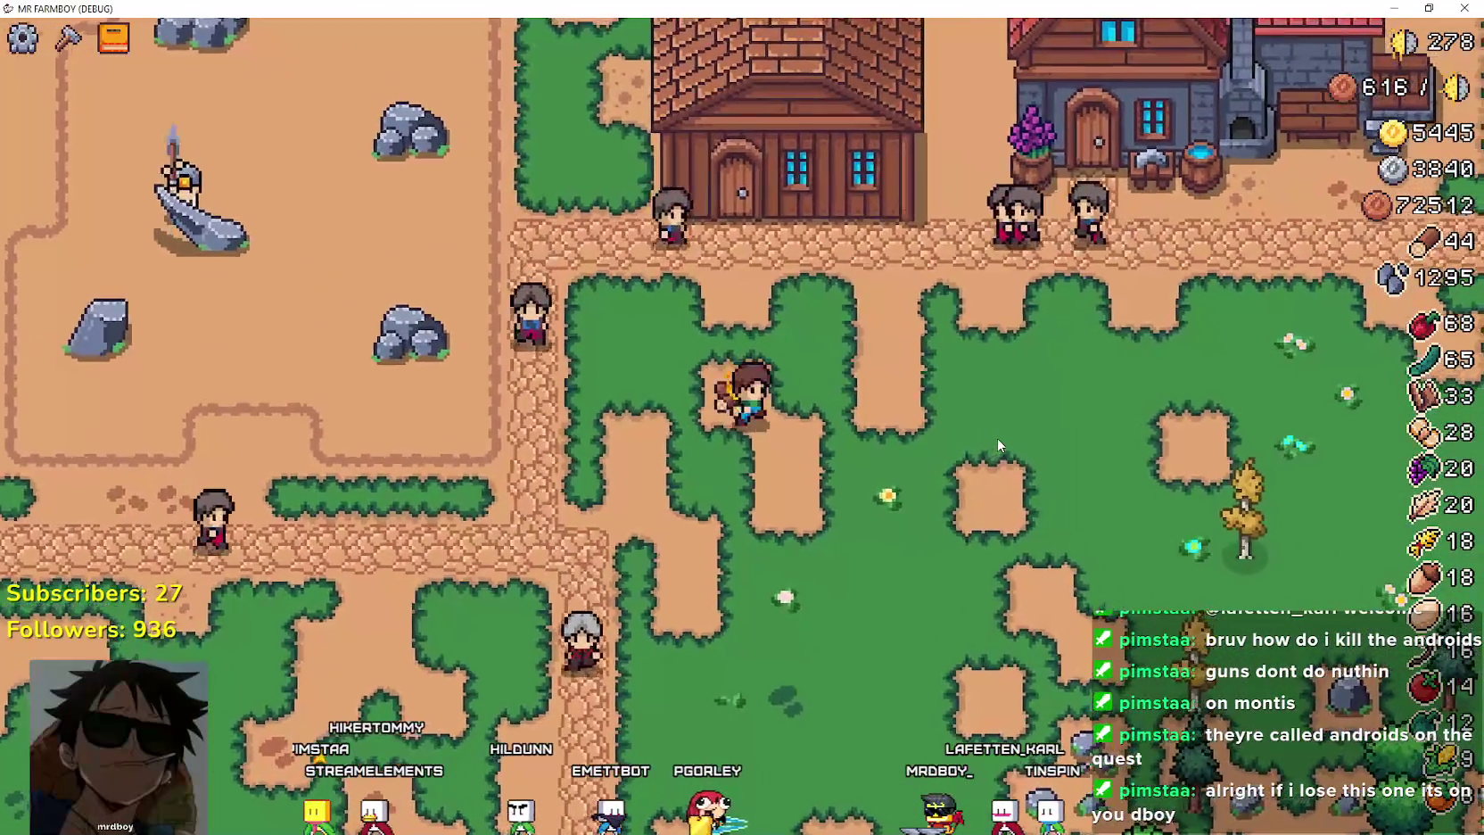
{"action": "key", "text": "d"}
Walk the farmer up-left to the campfire and zoom the map in and out around the village.
{"action": "key", "text": "a"}
{"action": "scroll", "coordinate": [765, 450], "scroll_direction": "down", "scroll_amount": 2}
{"action": "key", "text": "w"}
{"action": "key", "text": "a"}
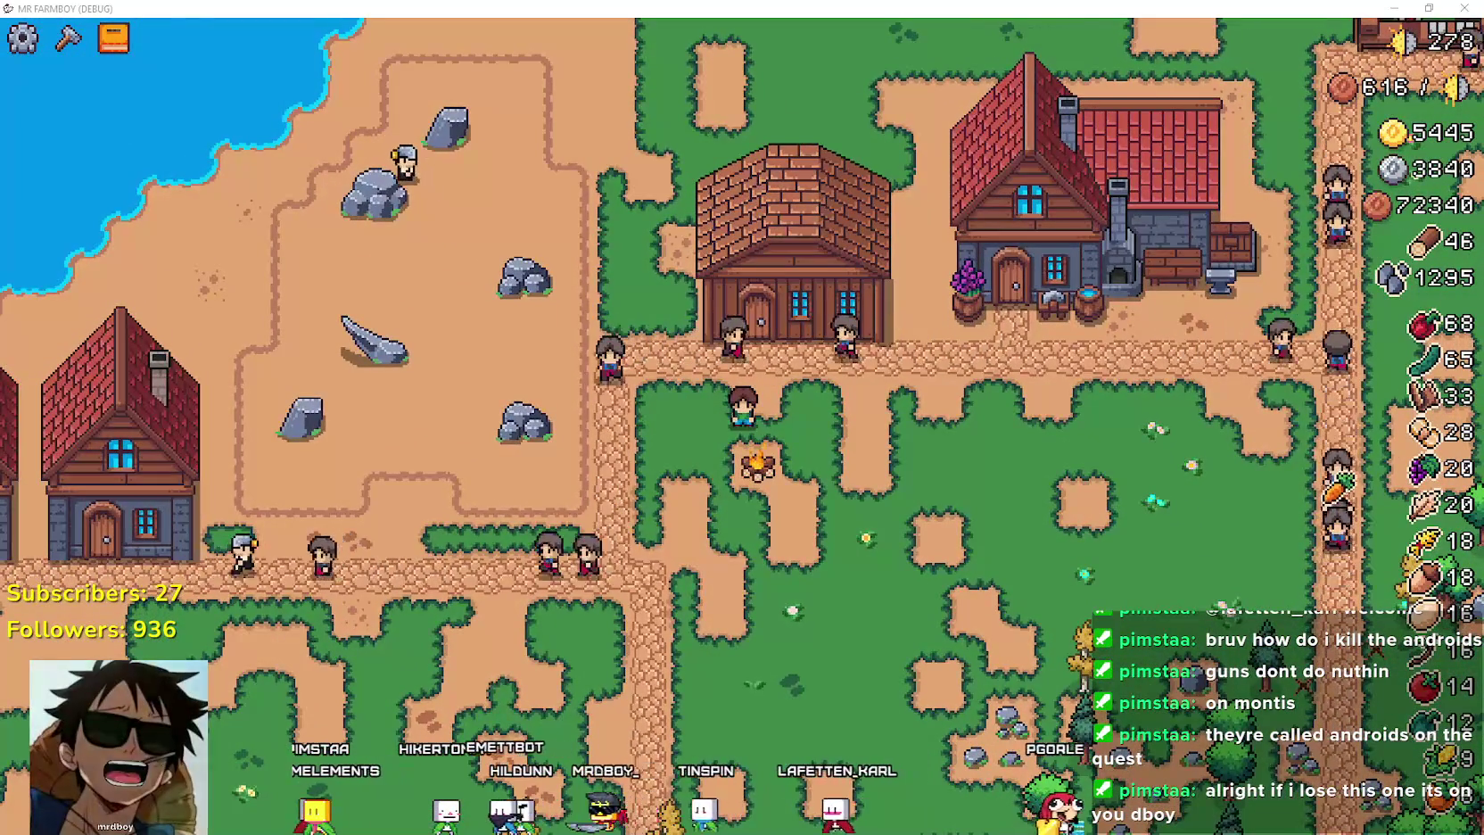
{"action": "scroll", "coordinate": [829, 518], "scroll_direction": "down", "scroll_amount": 2}
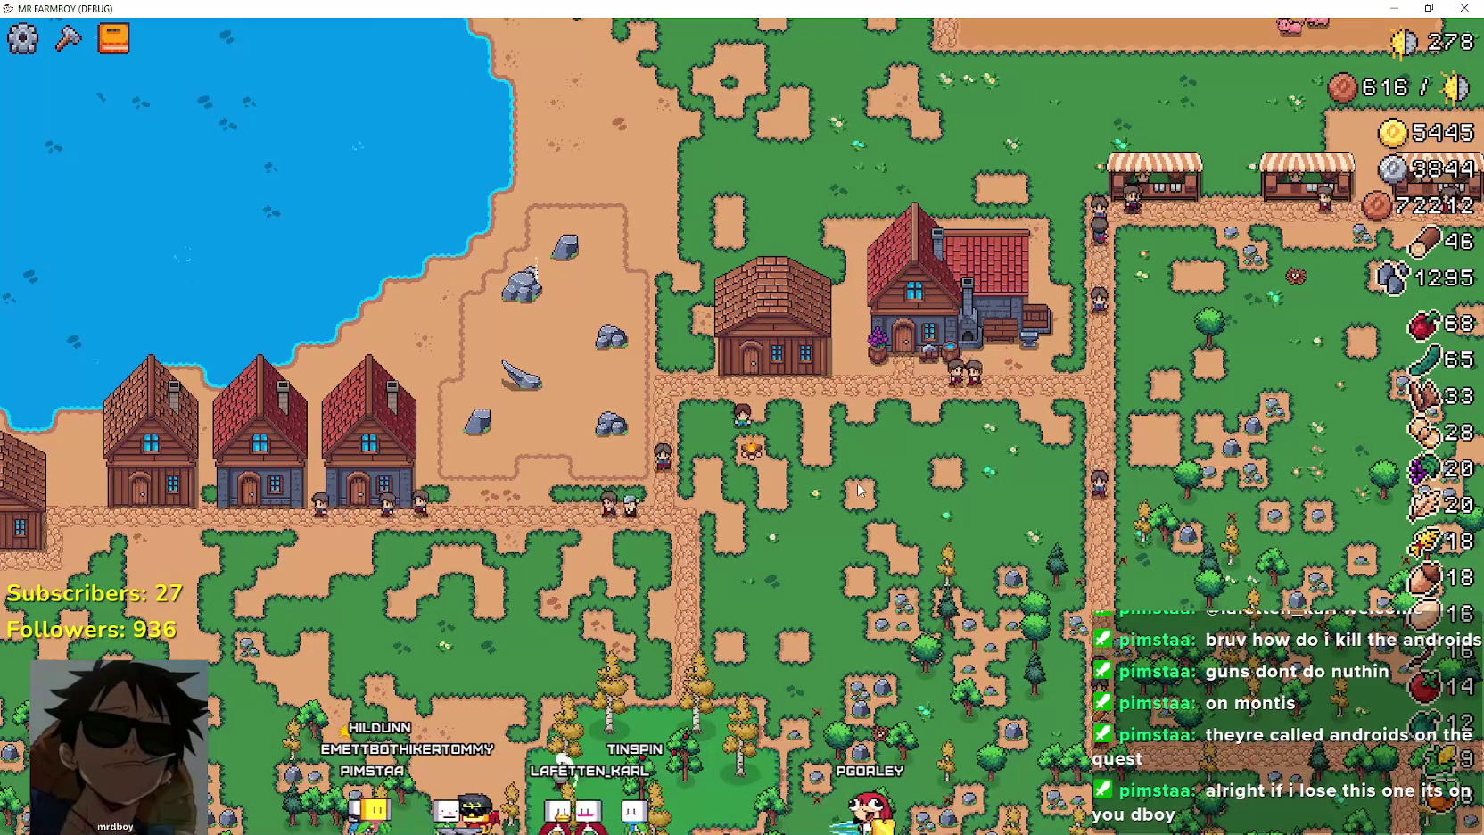
{"action": "scroll", "coordinate": [857, 482], "scroll_direction": "up", "scroll_amount": 2}
{"action": "scroll", "coordinate": [857, 483], "scroll_direction": "down", "scroll_amount": 3}
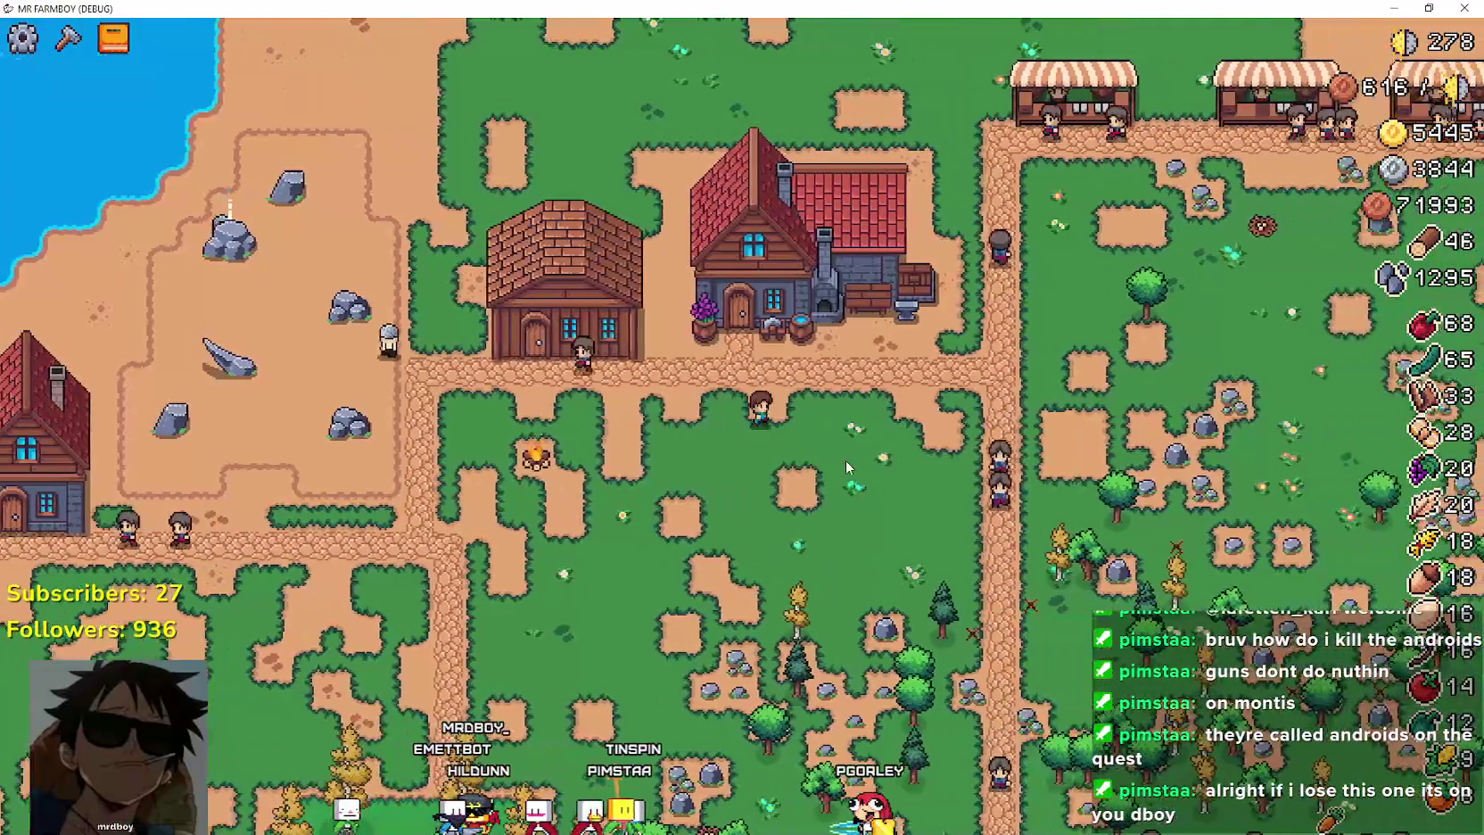
{"action": "scroll", "coordinate": [845, 466], "scroll_direction": "down", "scroll_amount": 3}
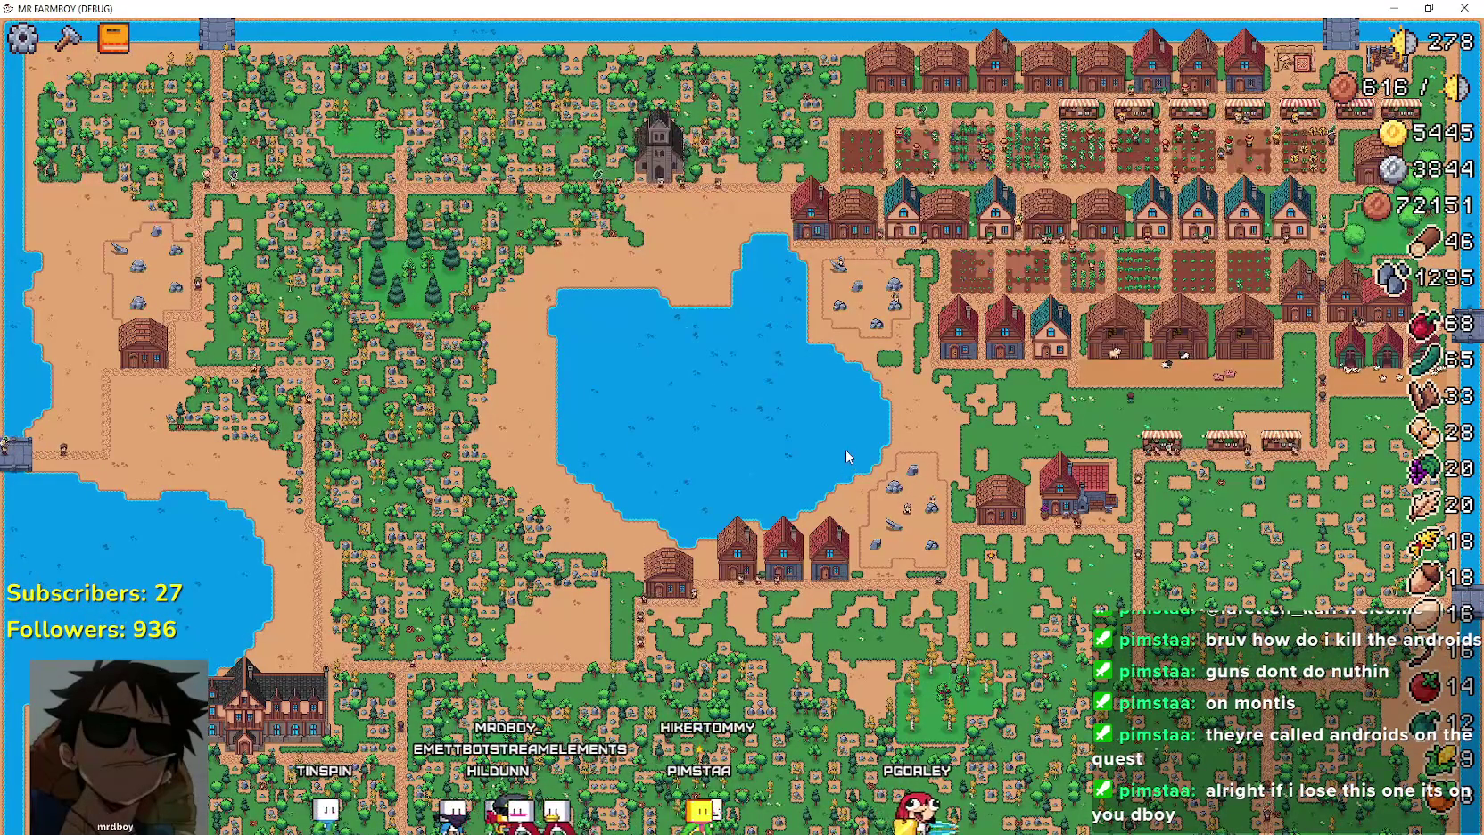
{"action": "scroll", "coordinate": [846, 455], "scroll_direction": "up", "scroll_amount": 2}
{"action": "scroll", "coordinate": [846, 449], "scroll_direction": "up", "scroll_amount": 2}
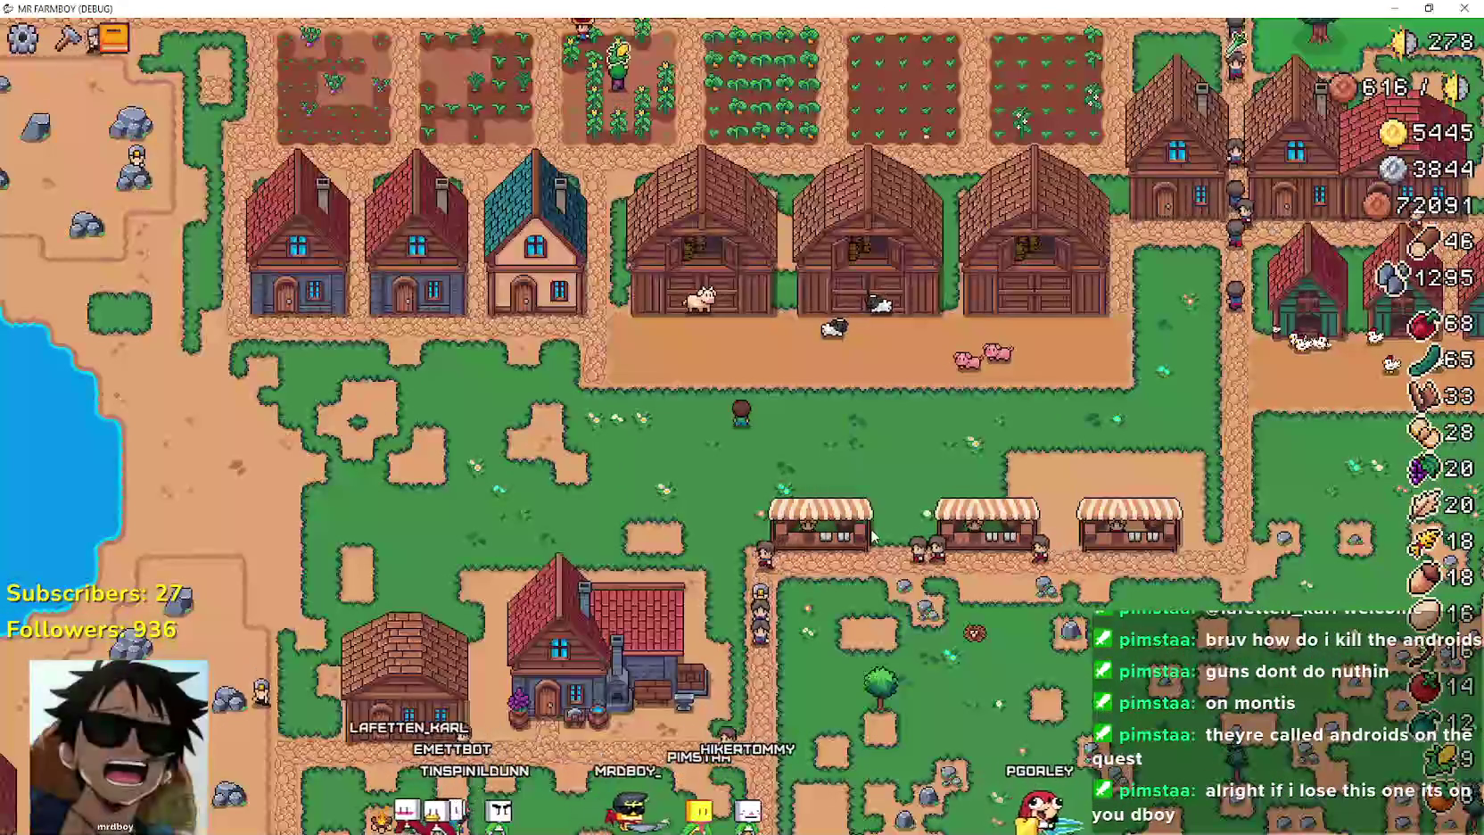
{"action": "scroll", "coordinate": [874, 537], "scroll_direction": "up", "scroll_amount": 2}
Walk the farmer to the blacksmith house, then open and close the Blacksmith window.
{"action": "key", "text": "s"}
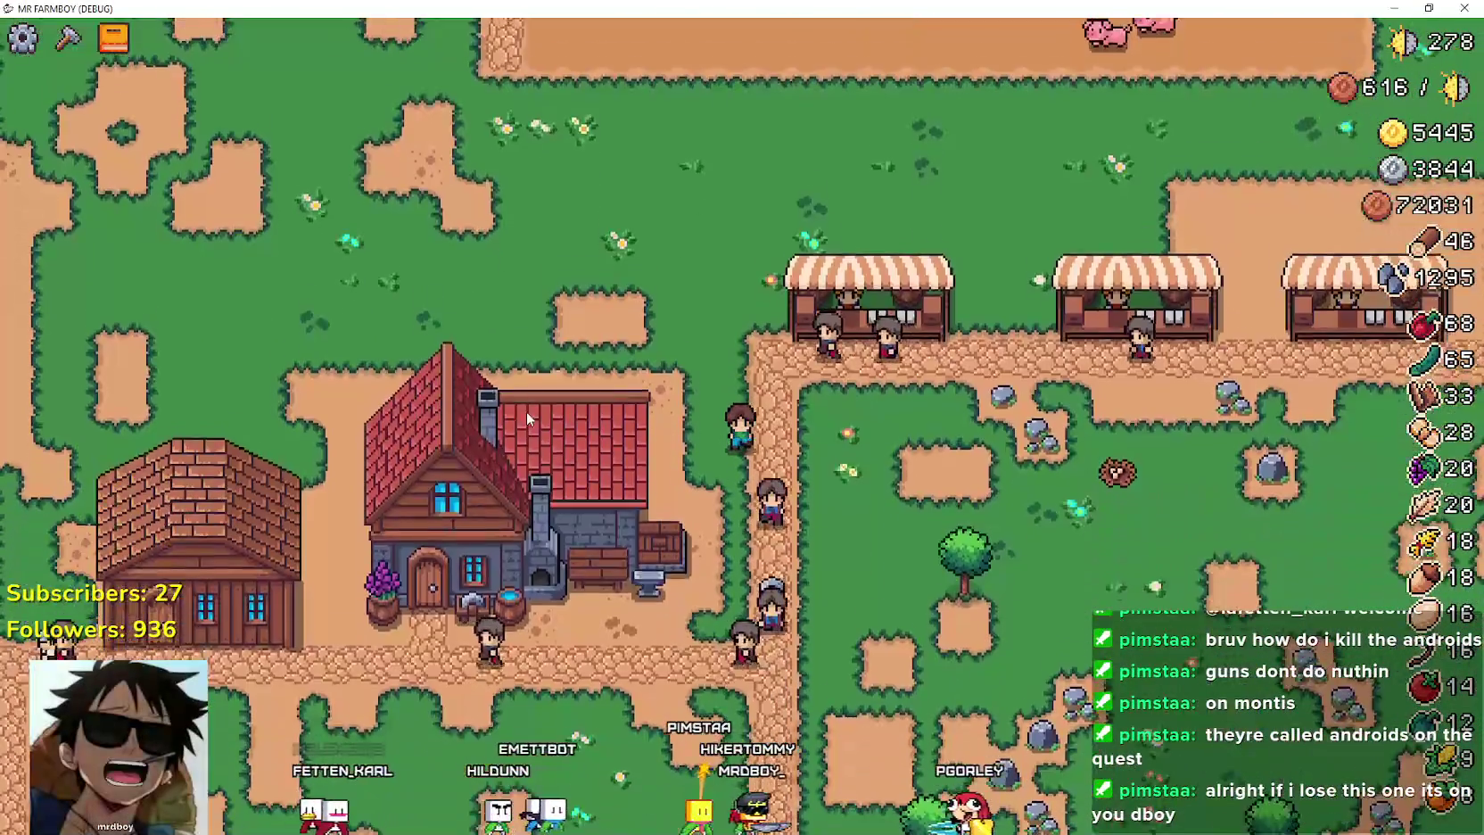
{"action": "key", "text": "a"}
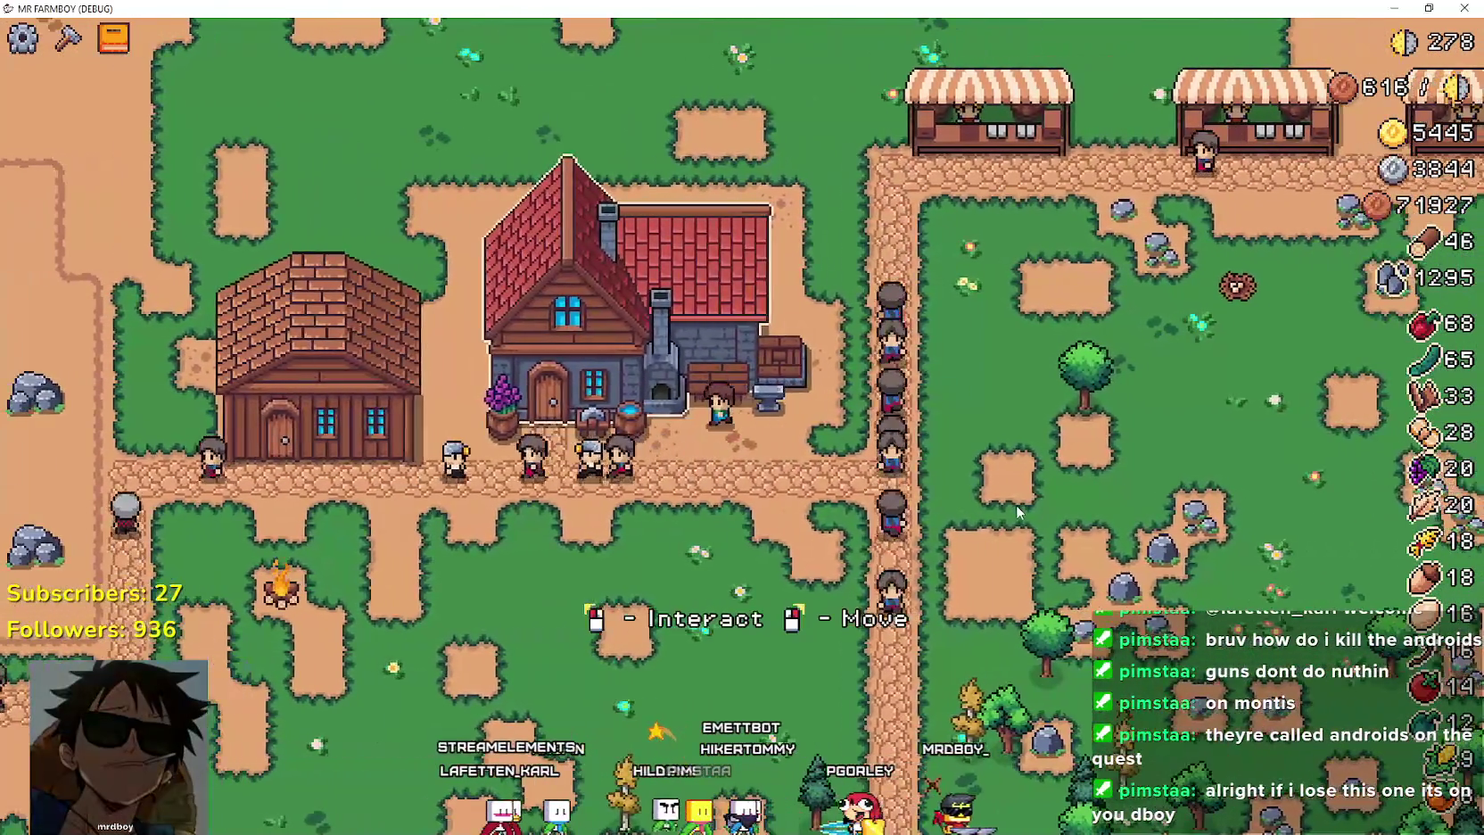
{"action": "left_click", "coordinate": [821, 490]}
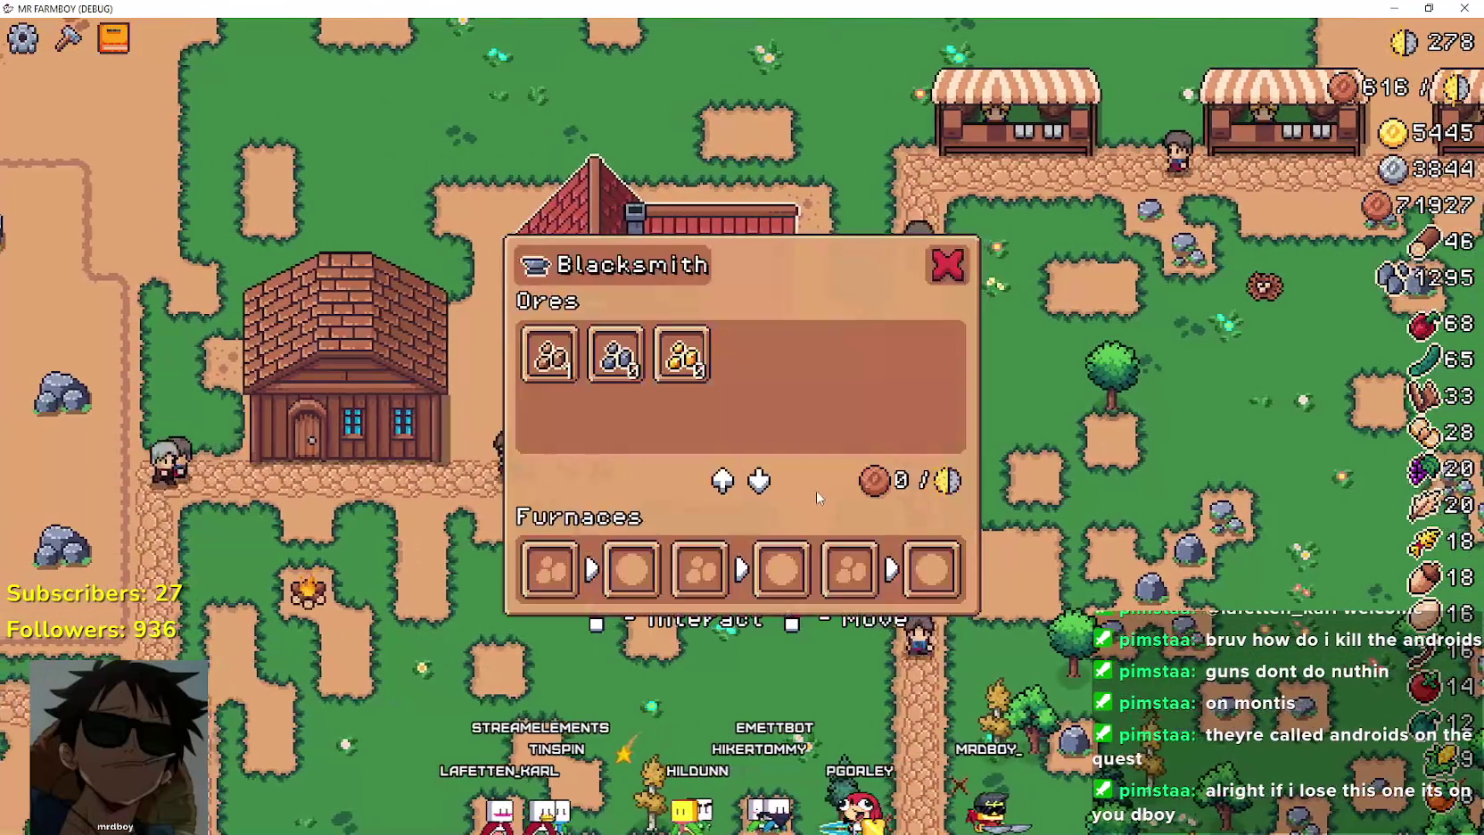
{"action": "key", "text": "Escape"}
Look north across the farm plots to the top row of houses, then back south.
{"action": "scroll", "coordinate": [1034, 506], "scroll_direction": "down", "scroll_amount": 3}
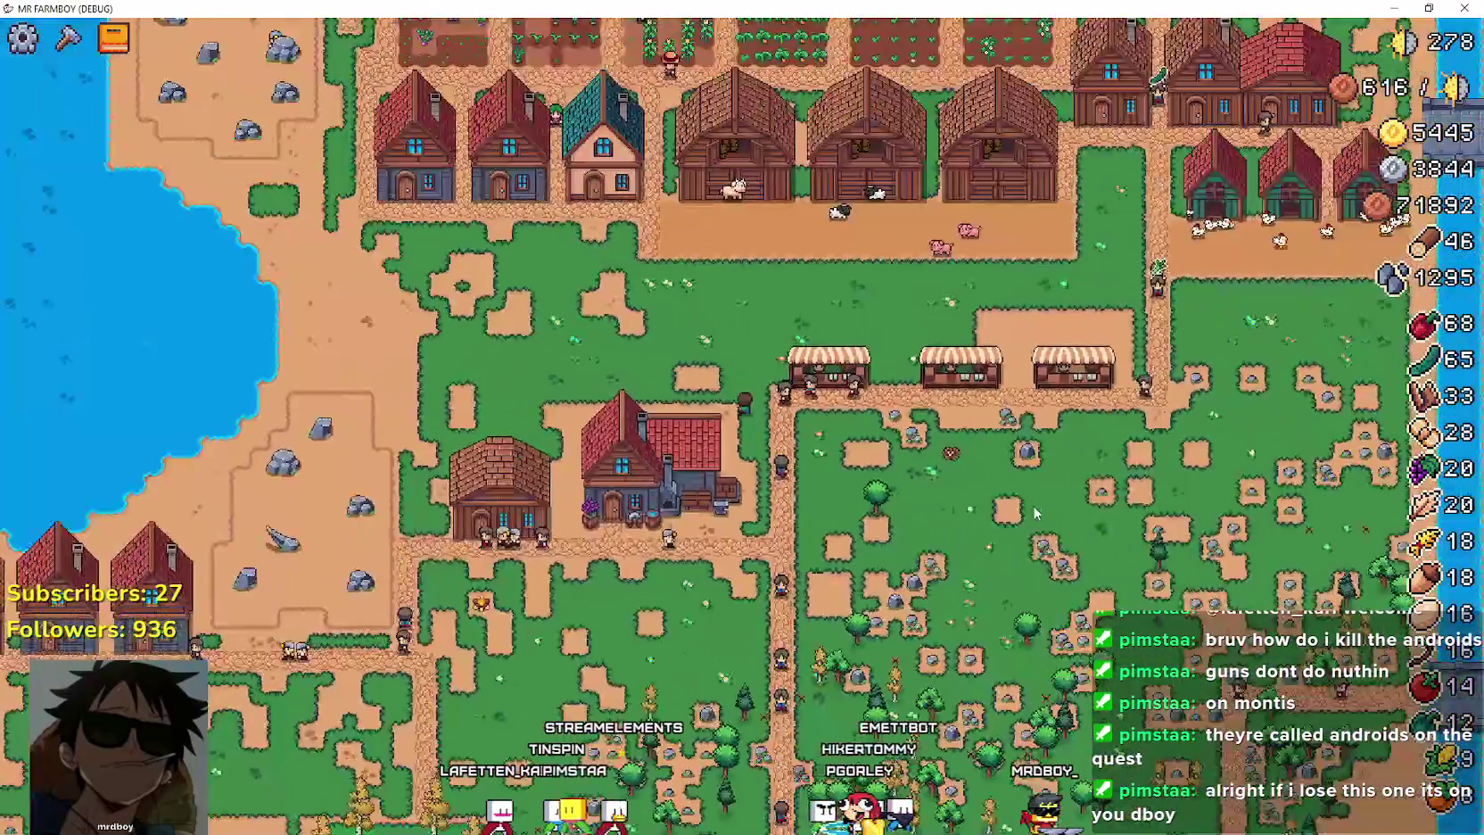
{"action": "key", "text": "w"}
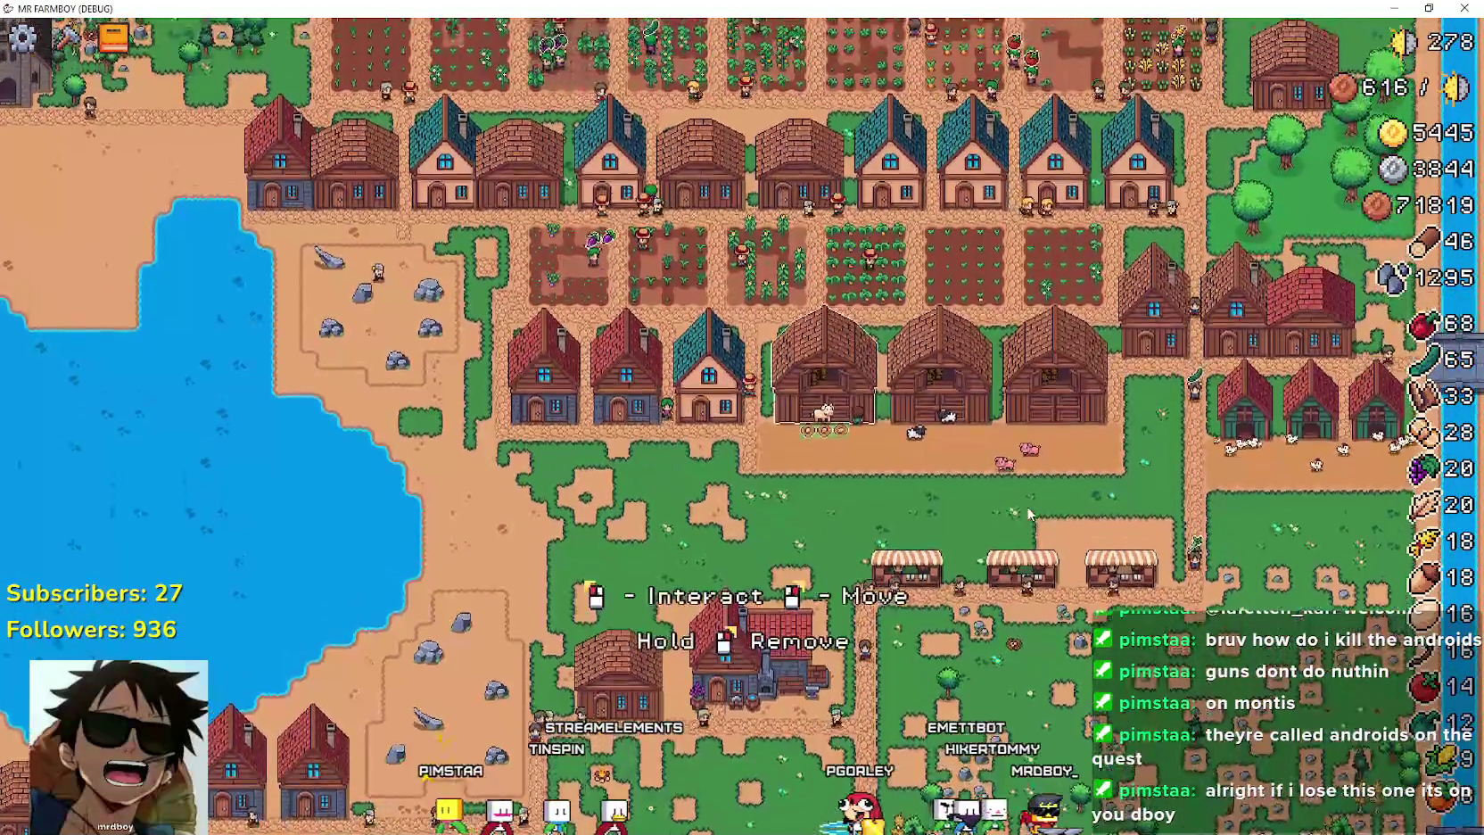
{"action": "key", "text": "w"}
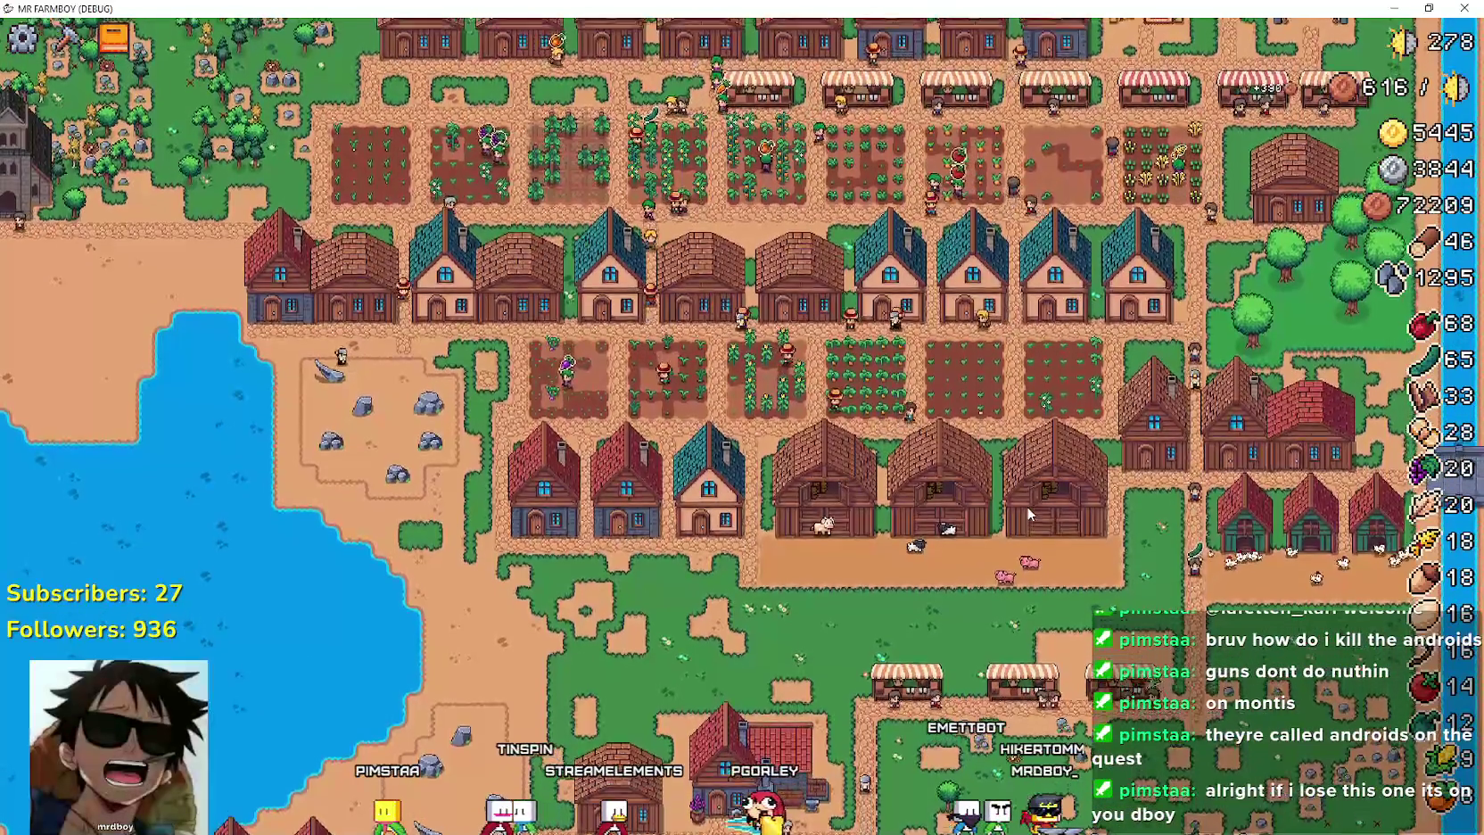
{"action": "key", "text": "w"}
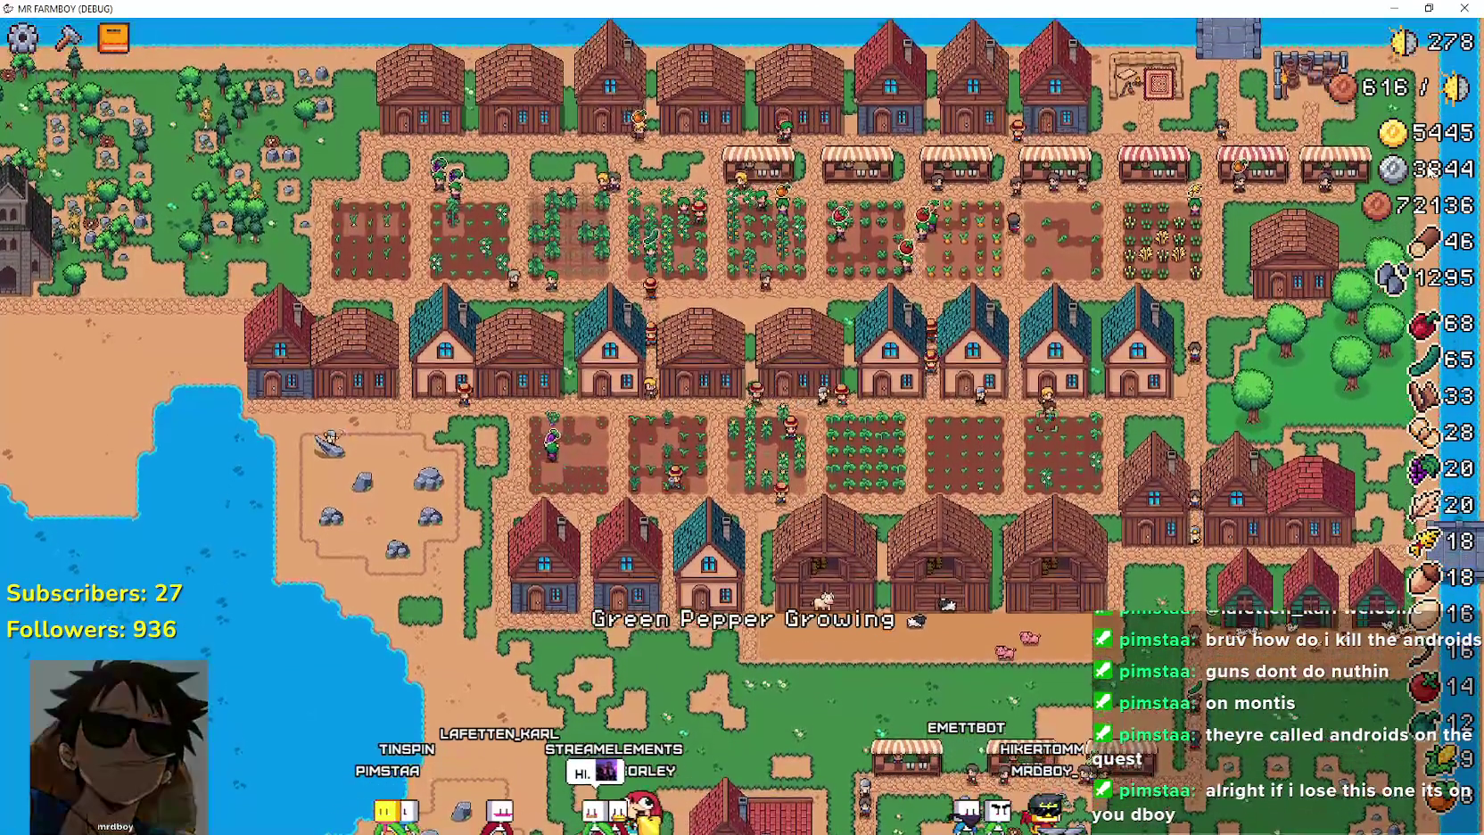
{"action": "key", "text": "s"}
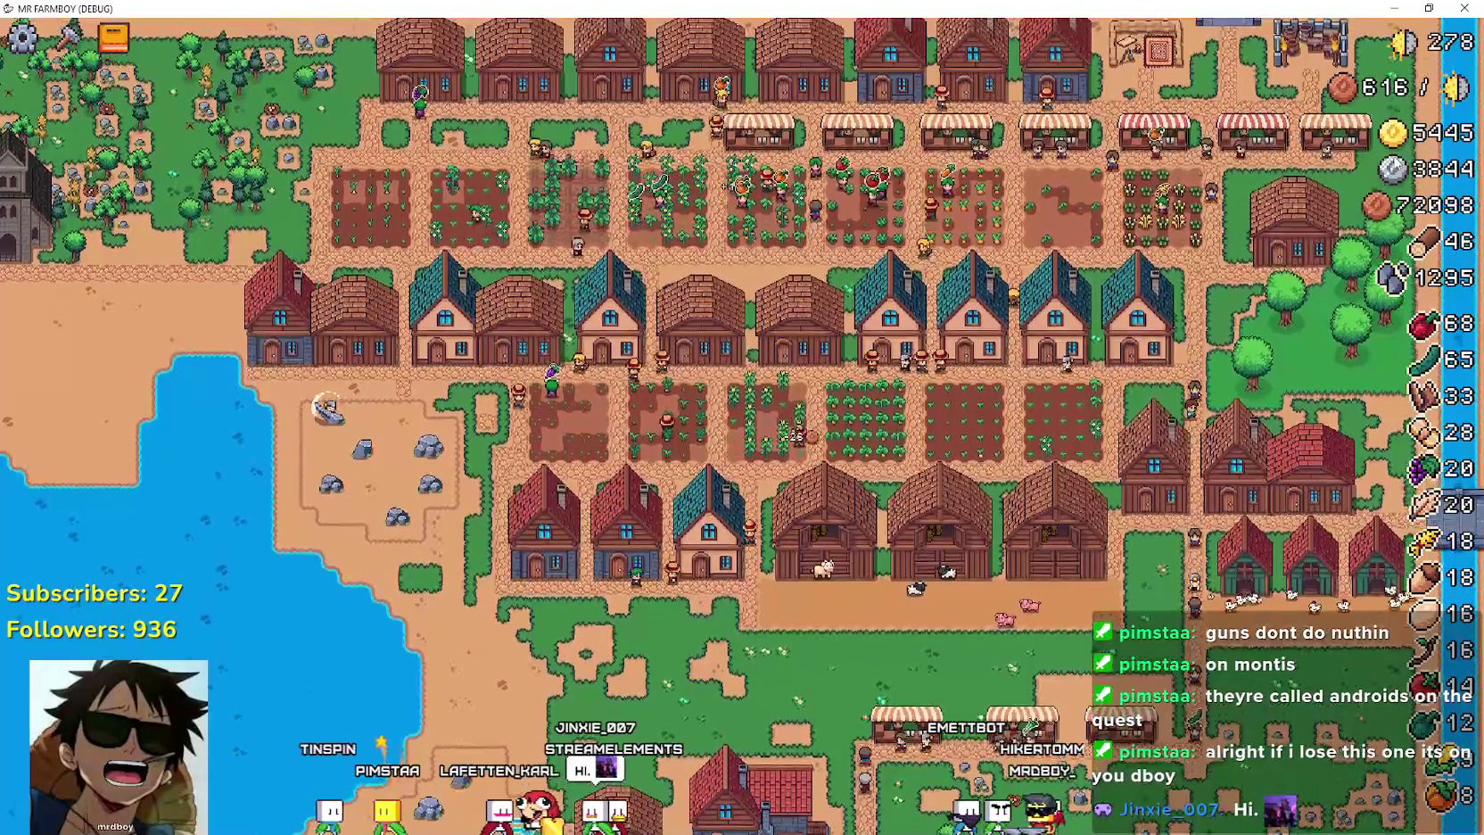
{"action": "key", "text": "w"}
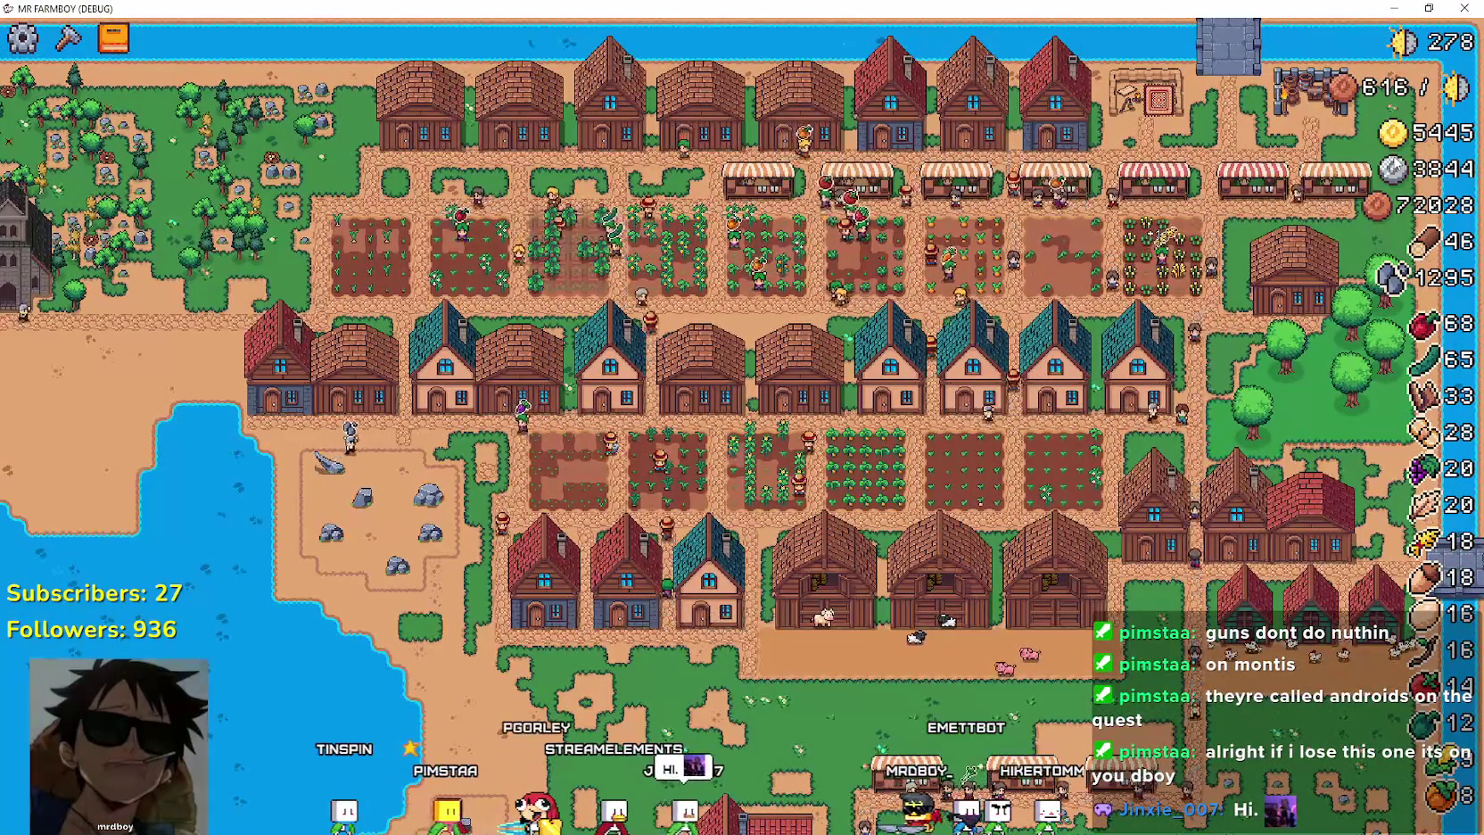
{"action": "key", "text": "s"}
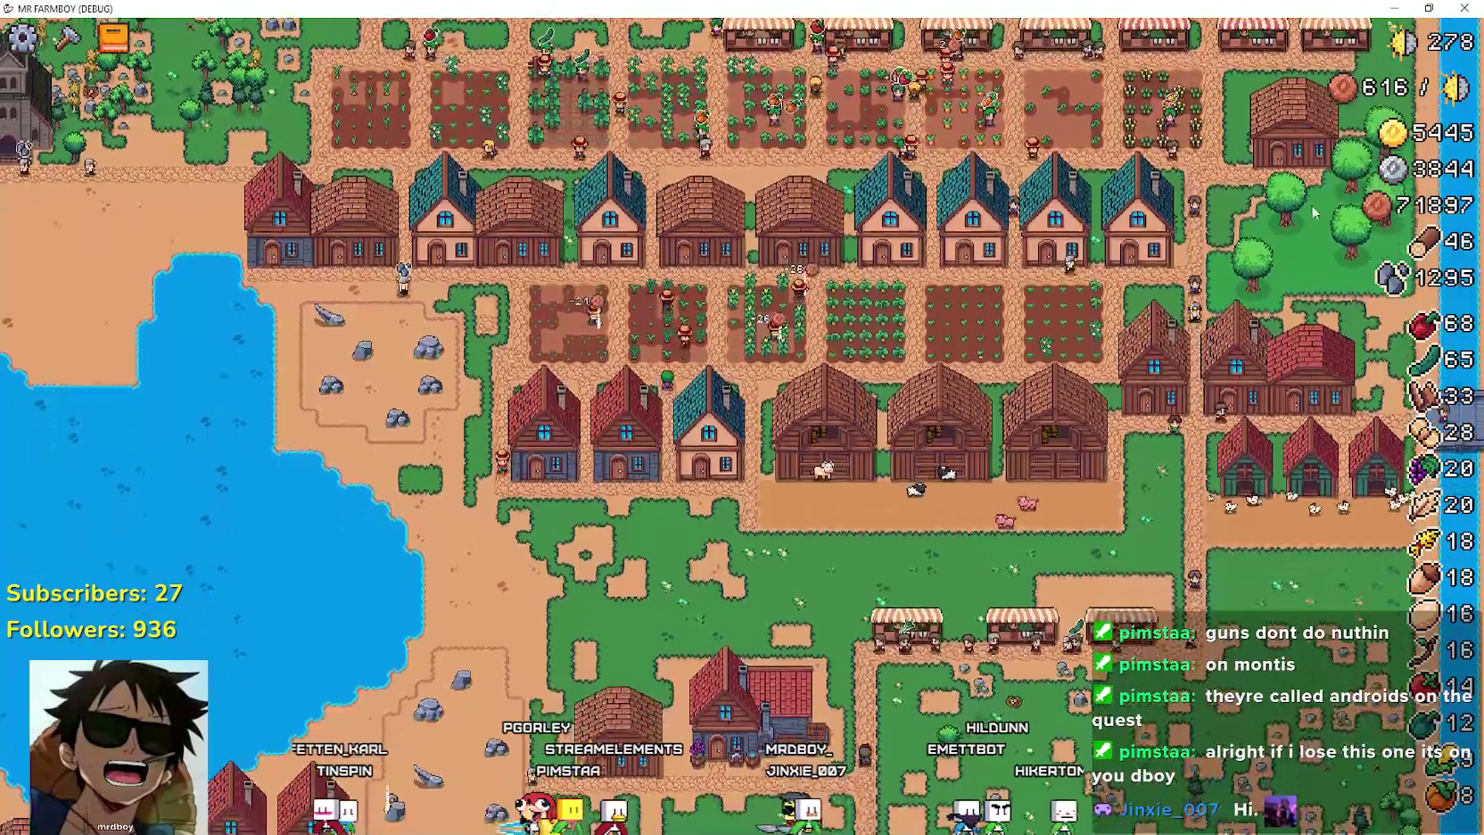
{"action": "scroll", "coordinate": [1034, 461], "scroll_direction": "up", "scroll_amount": 3}
Walk the farmer past the market stalls back to the blacksmith house and open its forge panel.
{"action": "key", "text": "s"}
{"action": "key", "text": "a"}
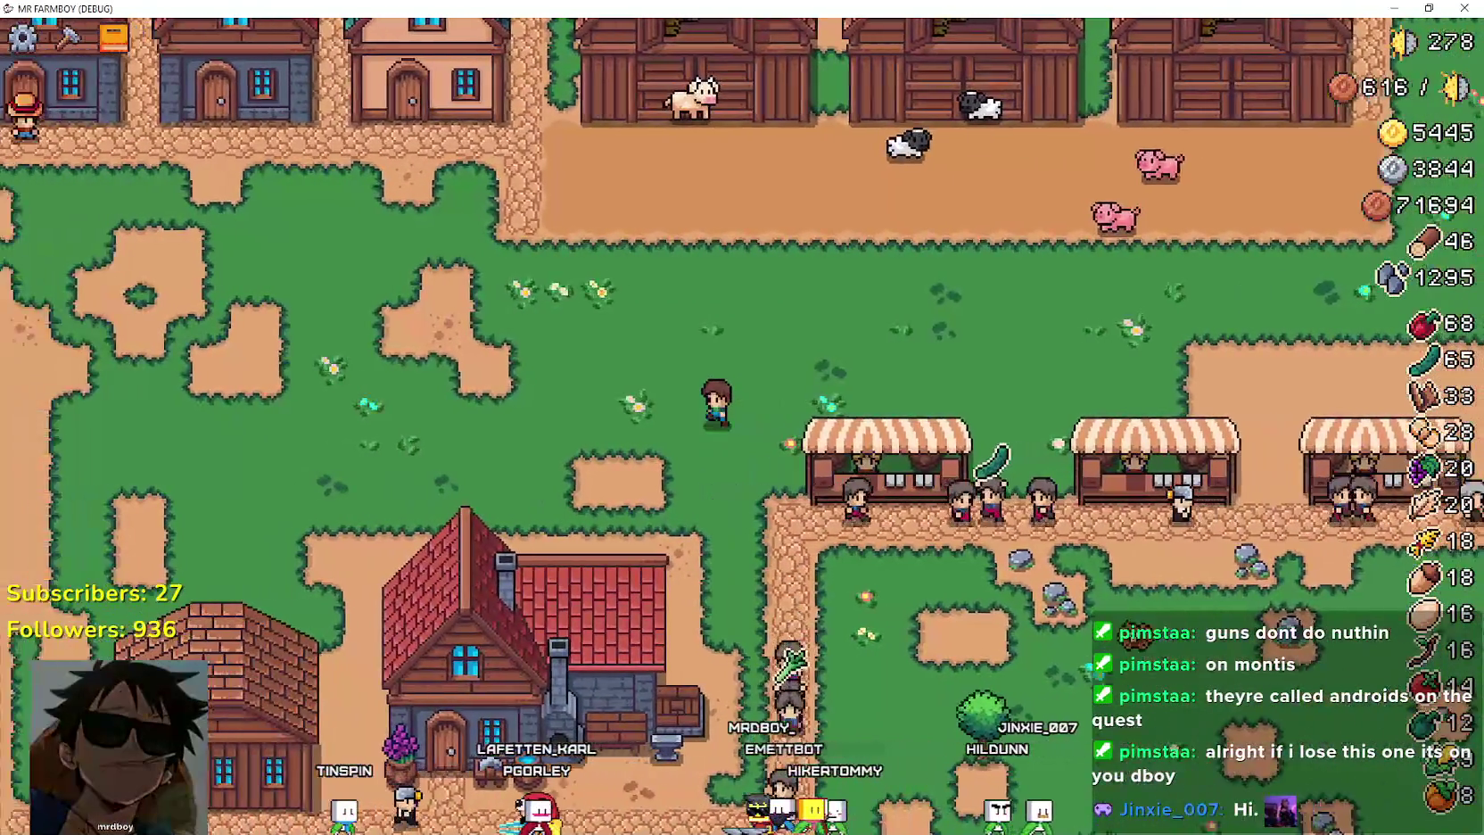
{"action": "key", "text": "s"}
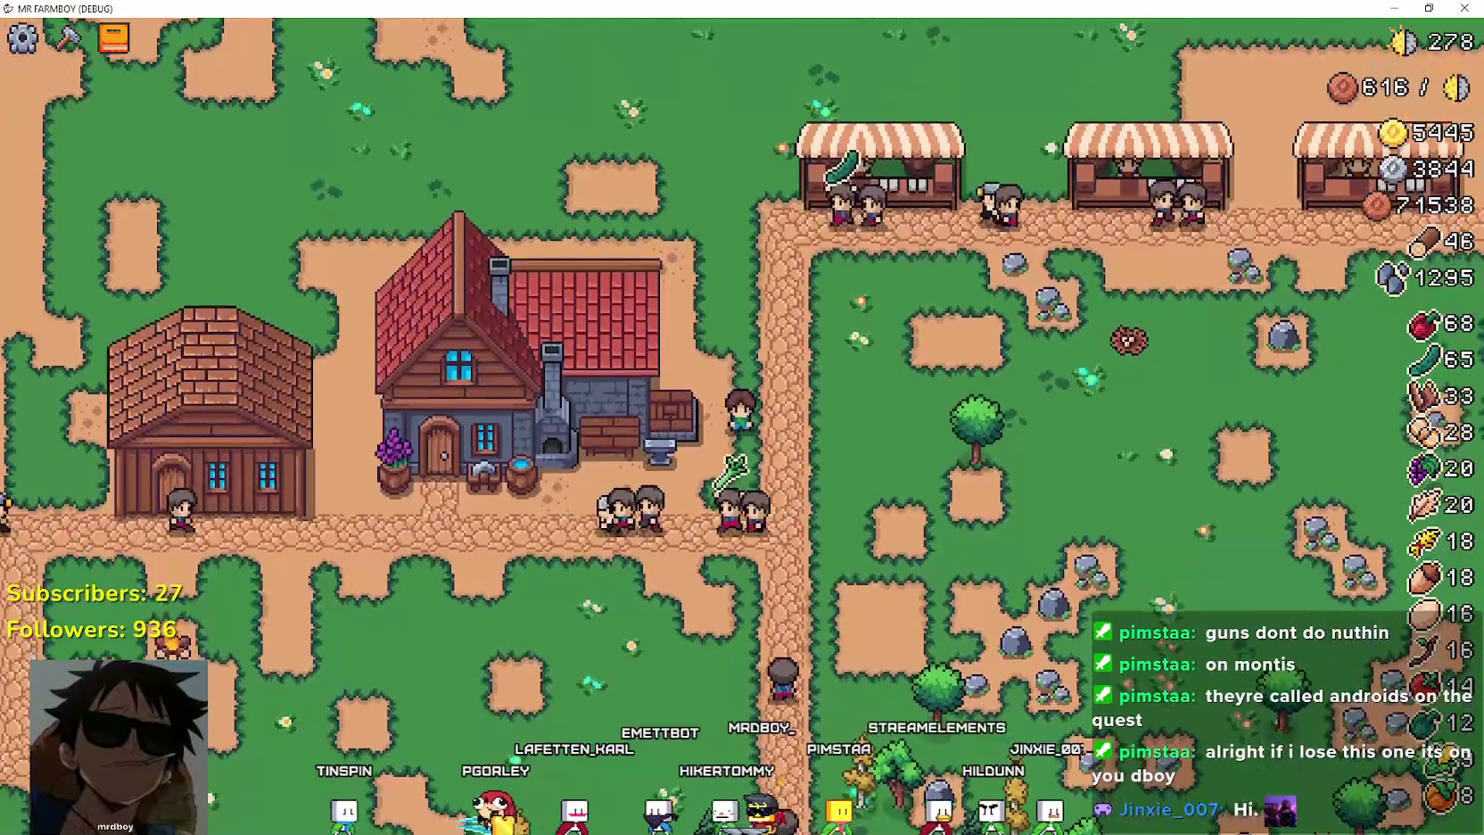
{"action": "scroll", "coordinate": [896, 441], "scroll_direction": "down", "scroll_amount": 5}
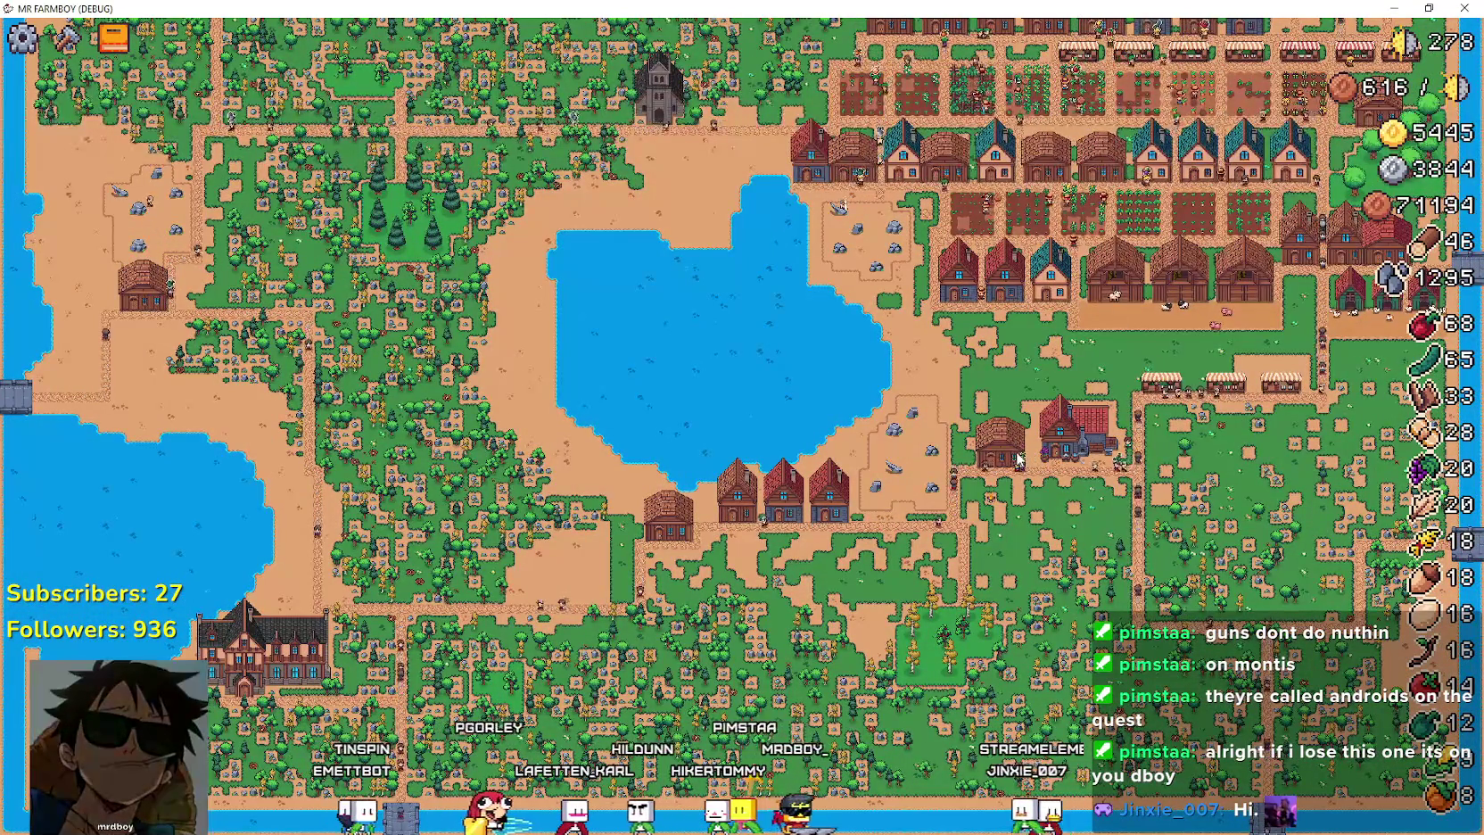
{"action": "scroll", "coordinate": [1030, 430], "scroll_direction": "up", "scroll_amount": 5}
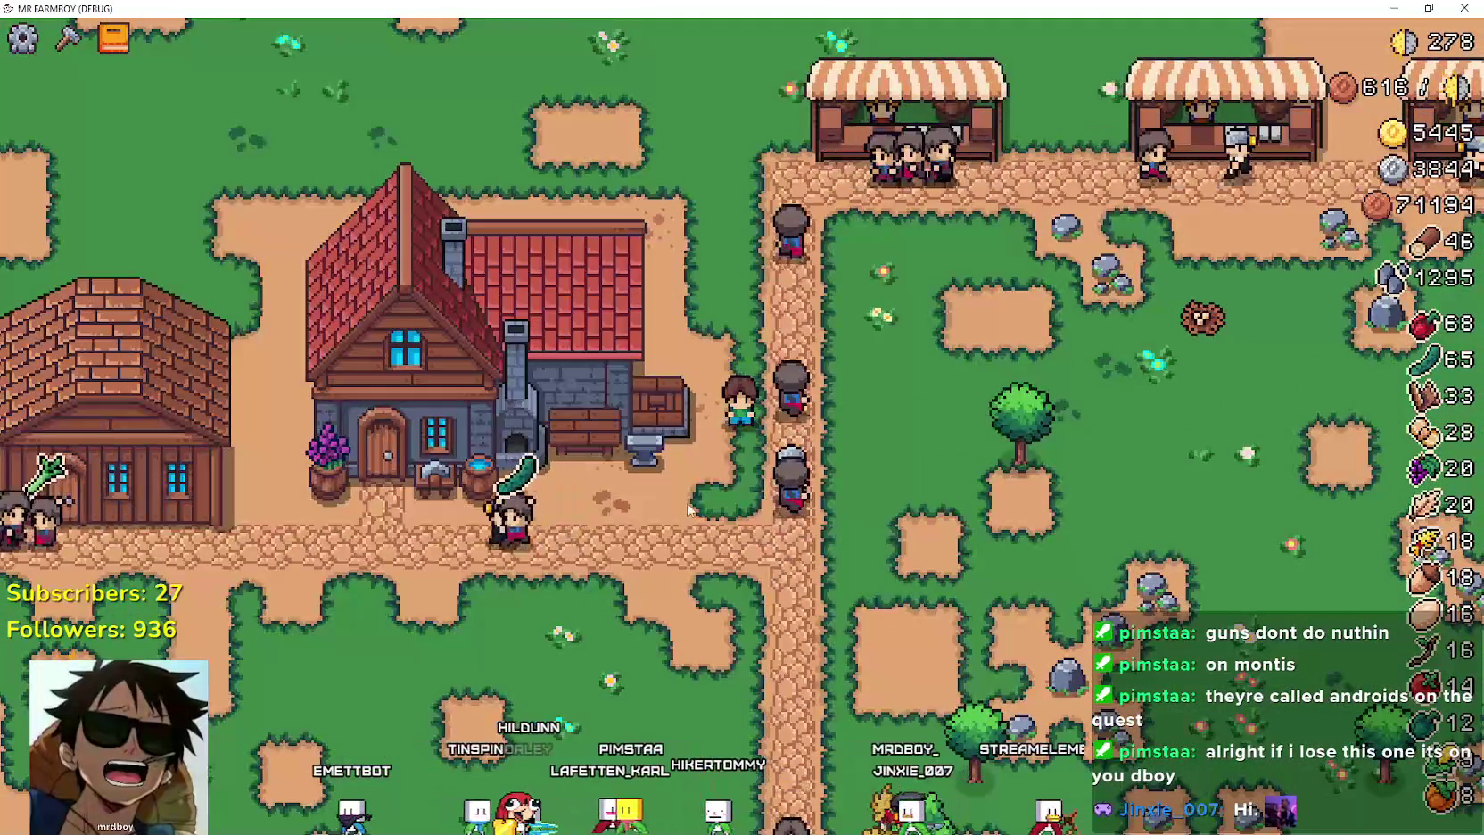
{"action": "key", "text": "a"}
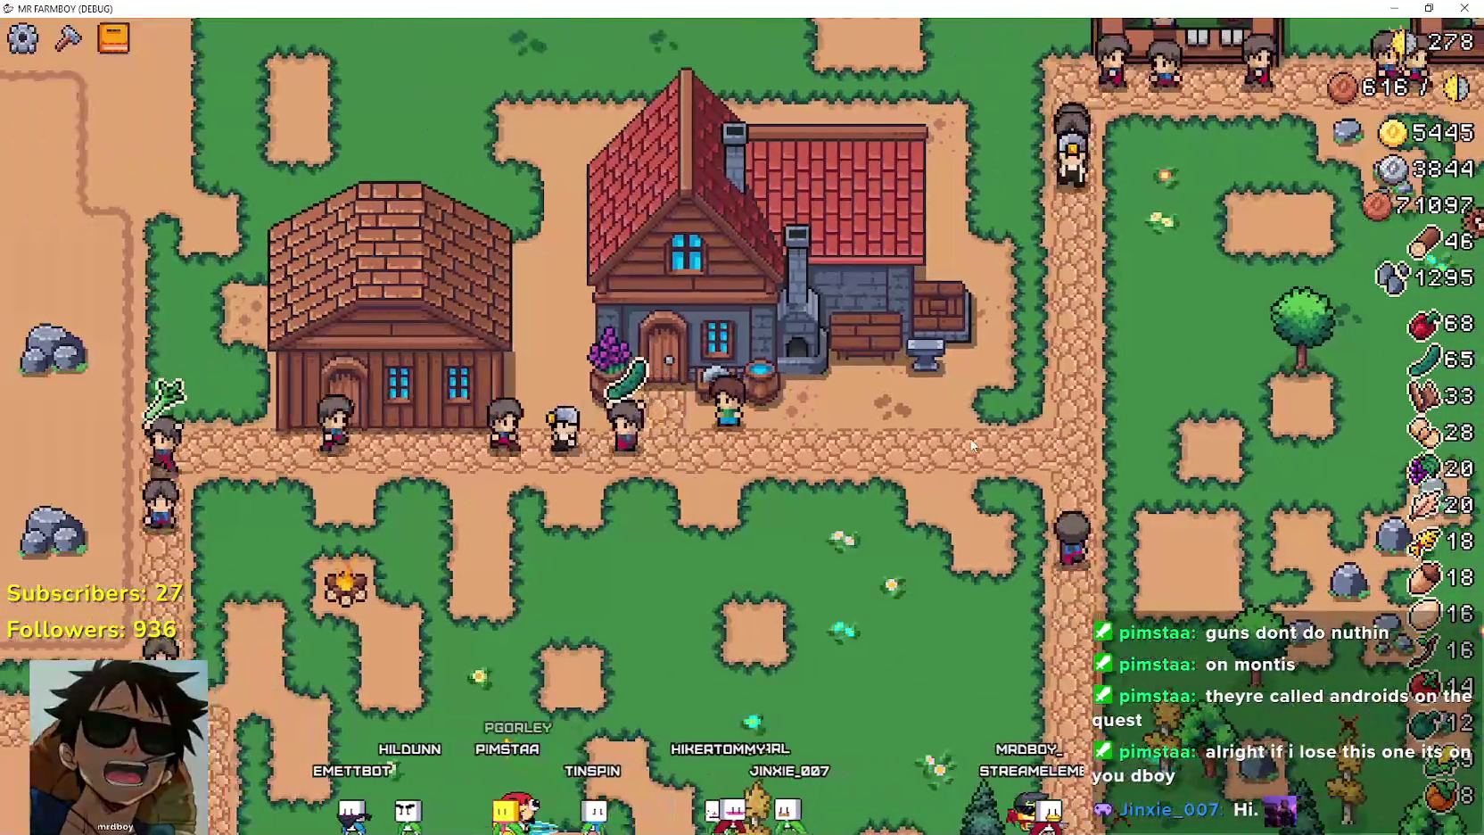
{"action": "scroll", "coordinate": [625, 444], "scroll_direction": "down", "scroll_amount": 3}
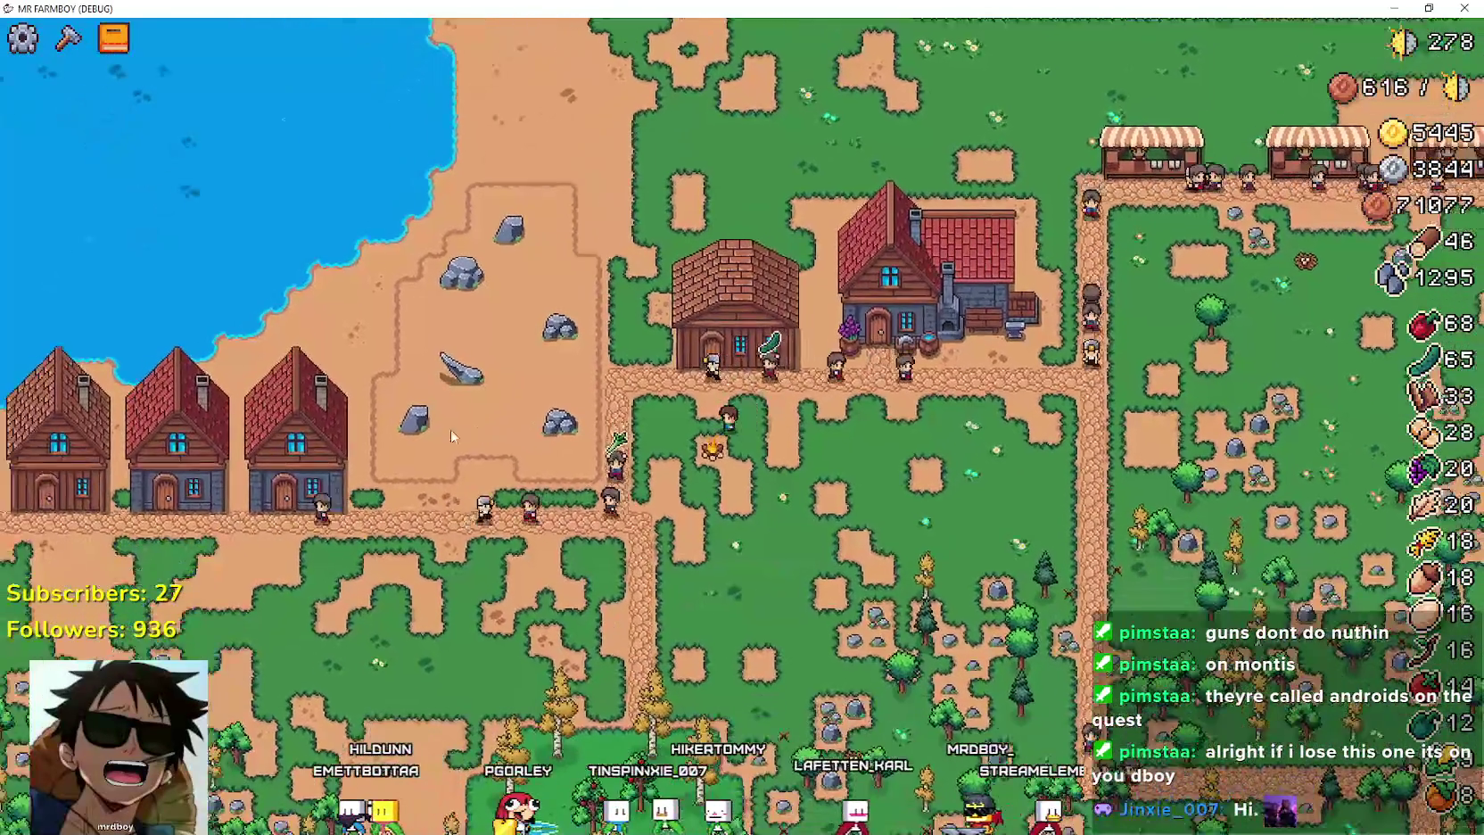
{"action": "scroll", "coordinate": [453, 401], "scroll_direction": "up", "scroll_amount": 3}
{"action": "key", "text": "d"}
{"action": "key", "text": "w"}
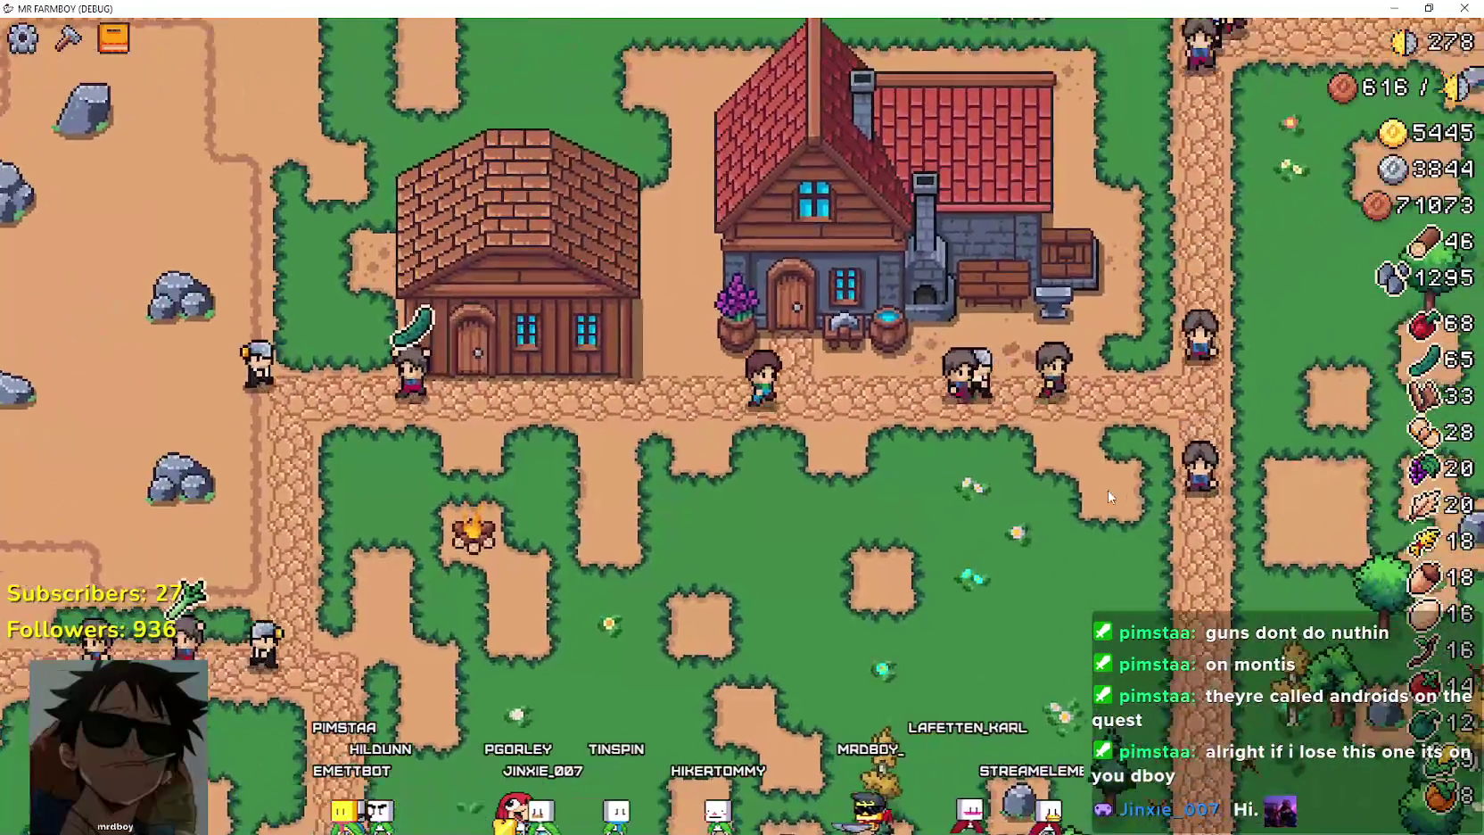
{"action": "left_click", "coordinate": [1107, 489]}
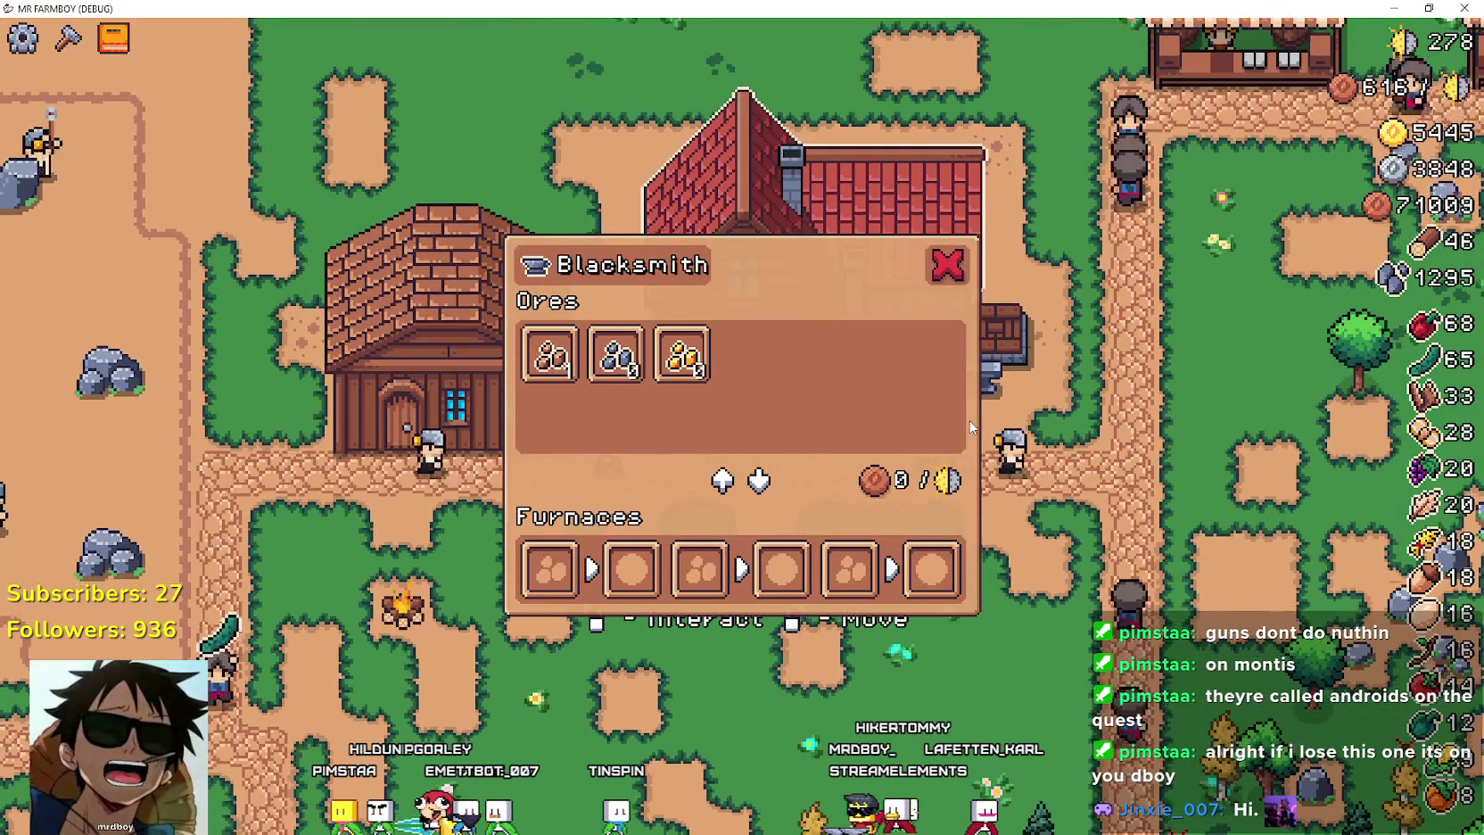
Close the blacksmith panel and pan up to the top house row, then back down to the blacksmith.
{"action": "key", "text": "Escape"}
{"action": "scroll", "coordinate": [968, 419], "scroll_direction": "down", "scroll_amount": 5}
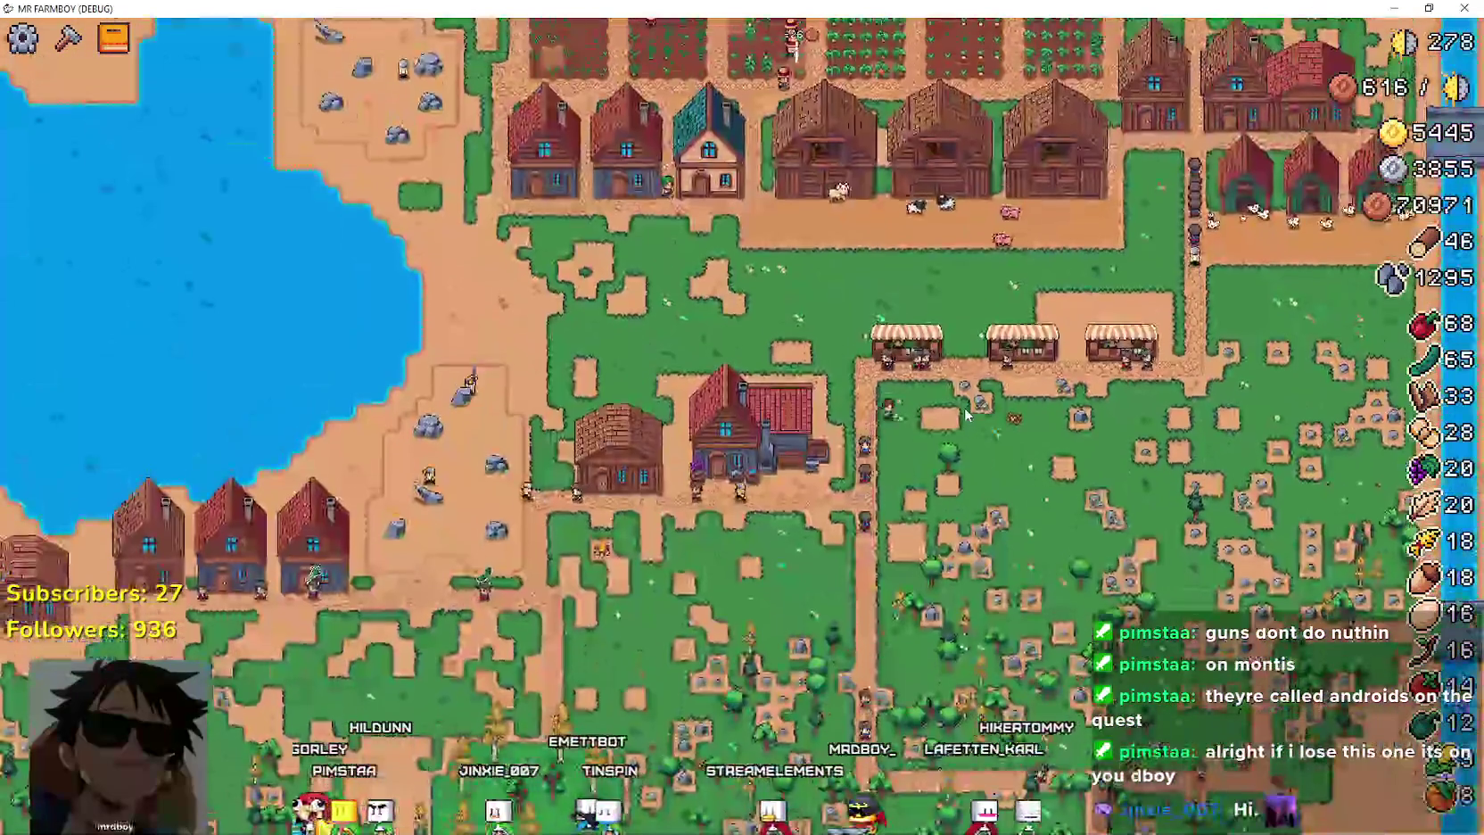
{"action": "key", "text": "w"}
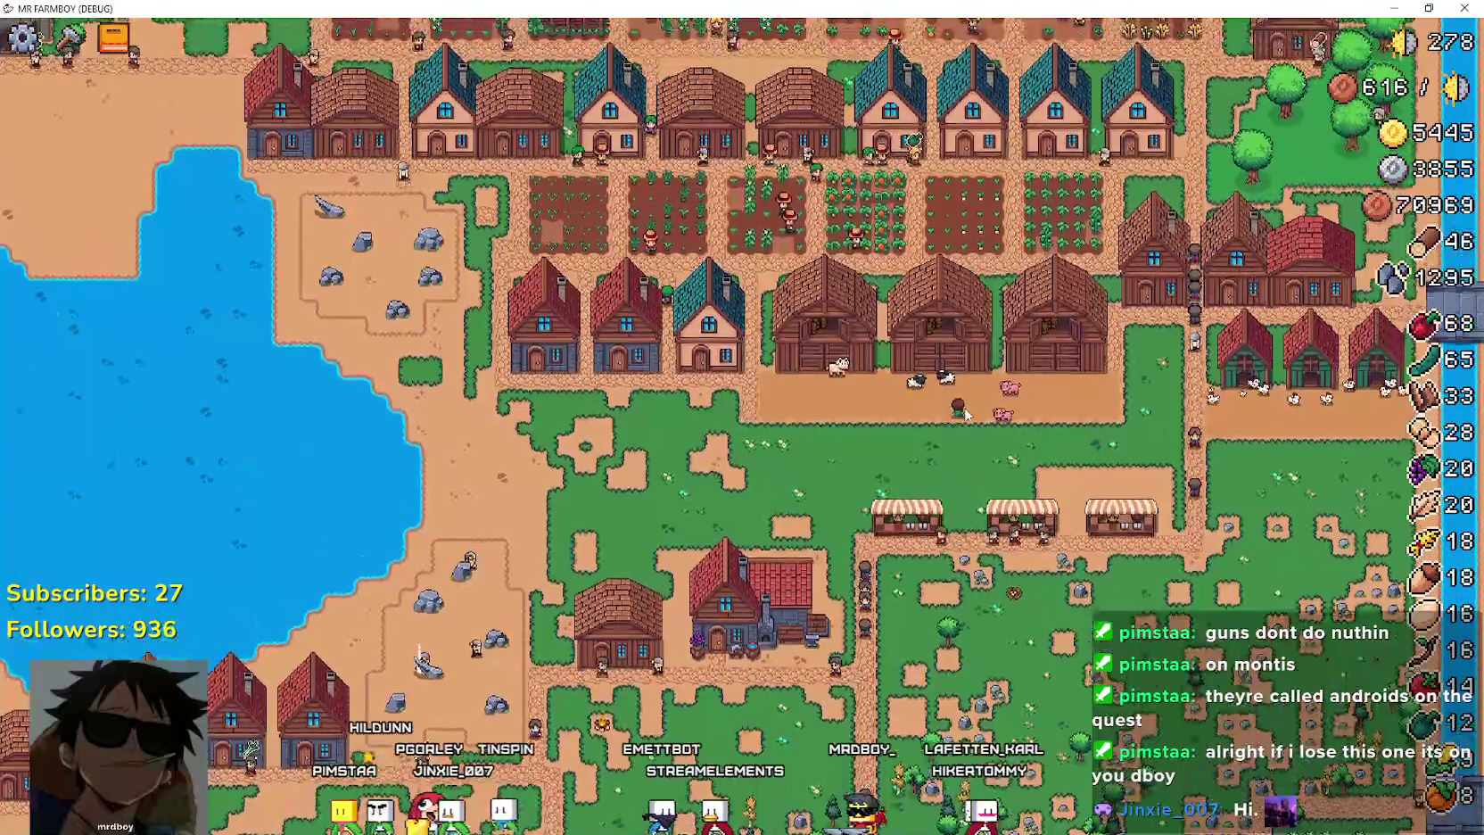
{"action": "key", "text": "w"}
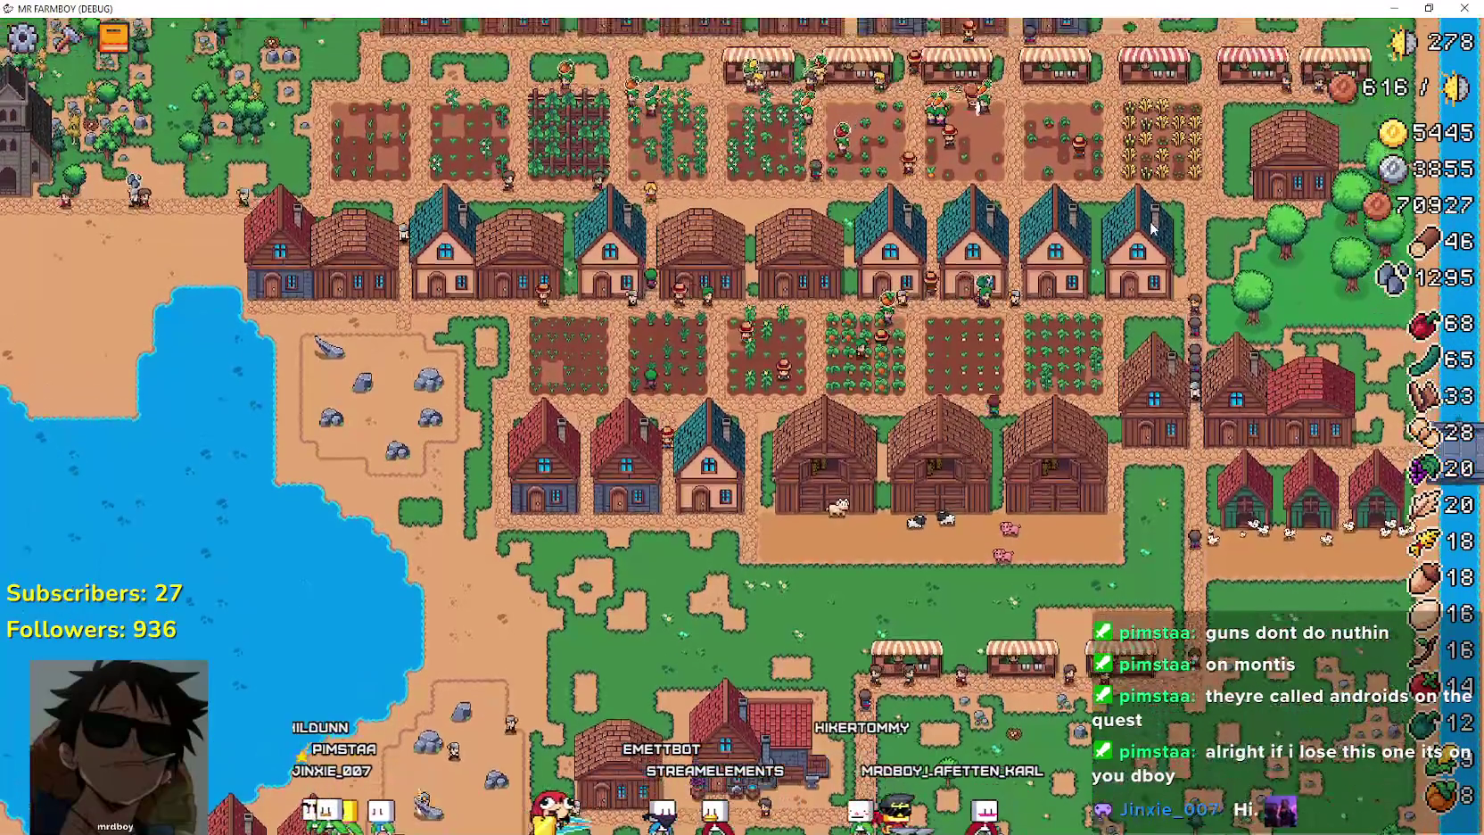
{"action": "key", "text": "w"}
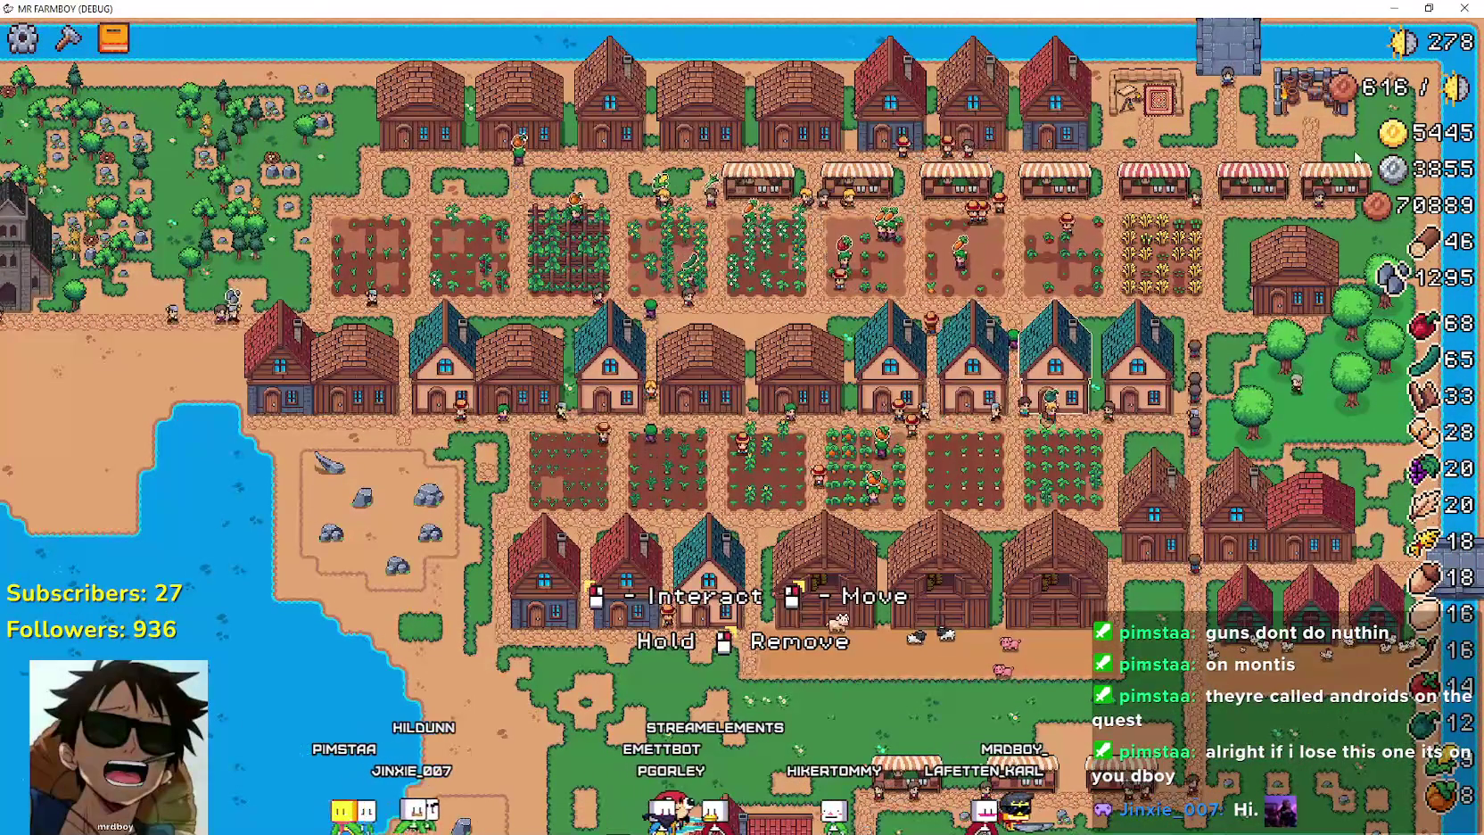
{"action": "scroll", "coordinate": [994, 565], "scroll_direction": "up", "scroll_amount": 5}
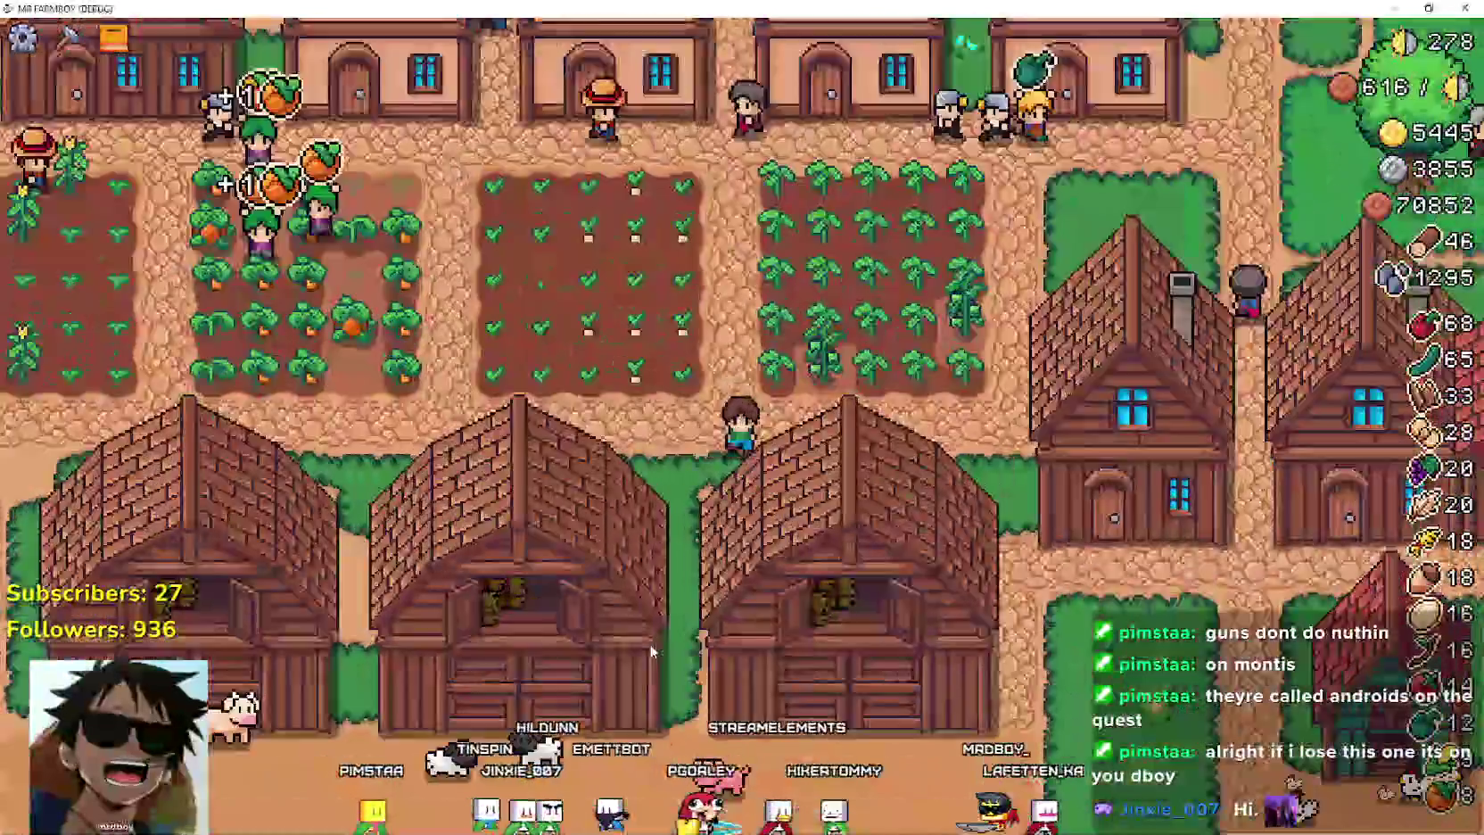
{"action": "scroll", "coordinate": [661, 636], "scroll_direction": "down", "scroll_amount": 2}
{"action": "key", "text": "s"}
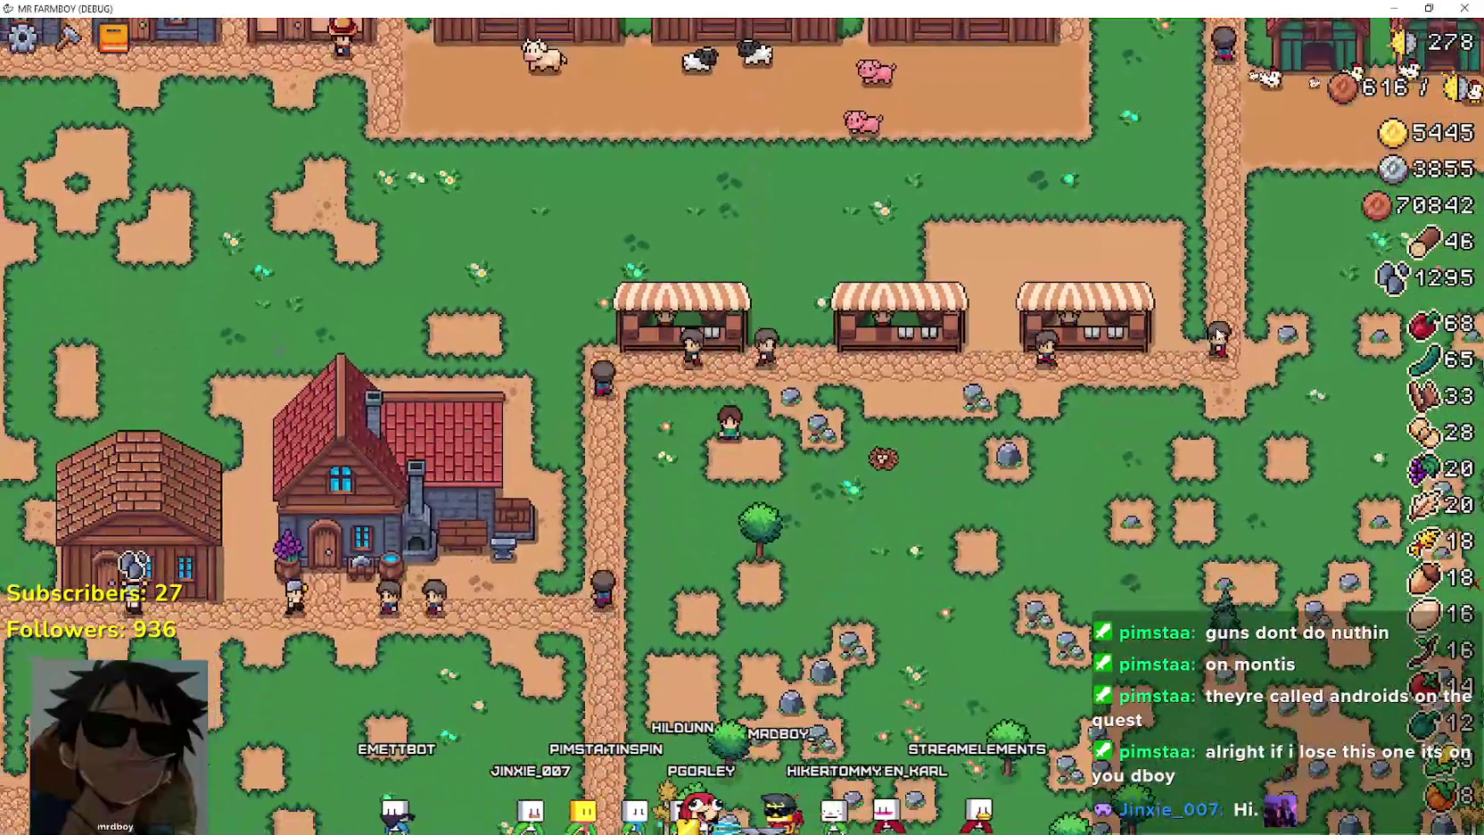
{"action": "key", "text": "a"}
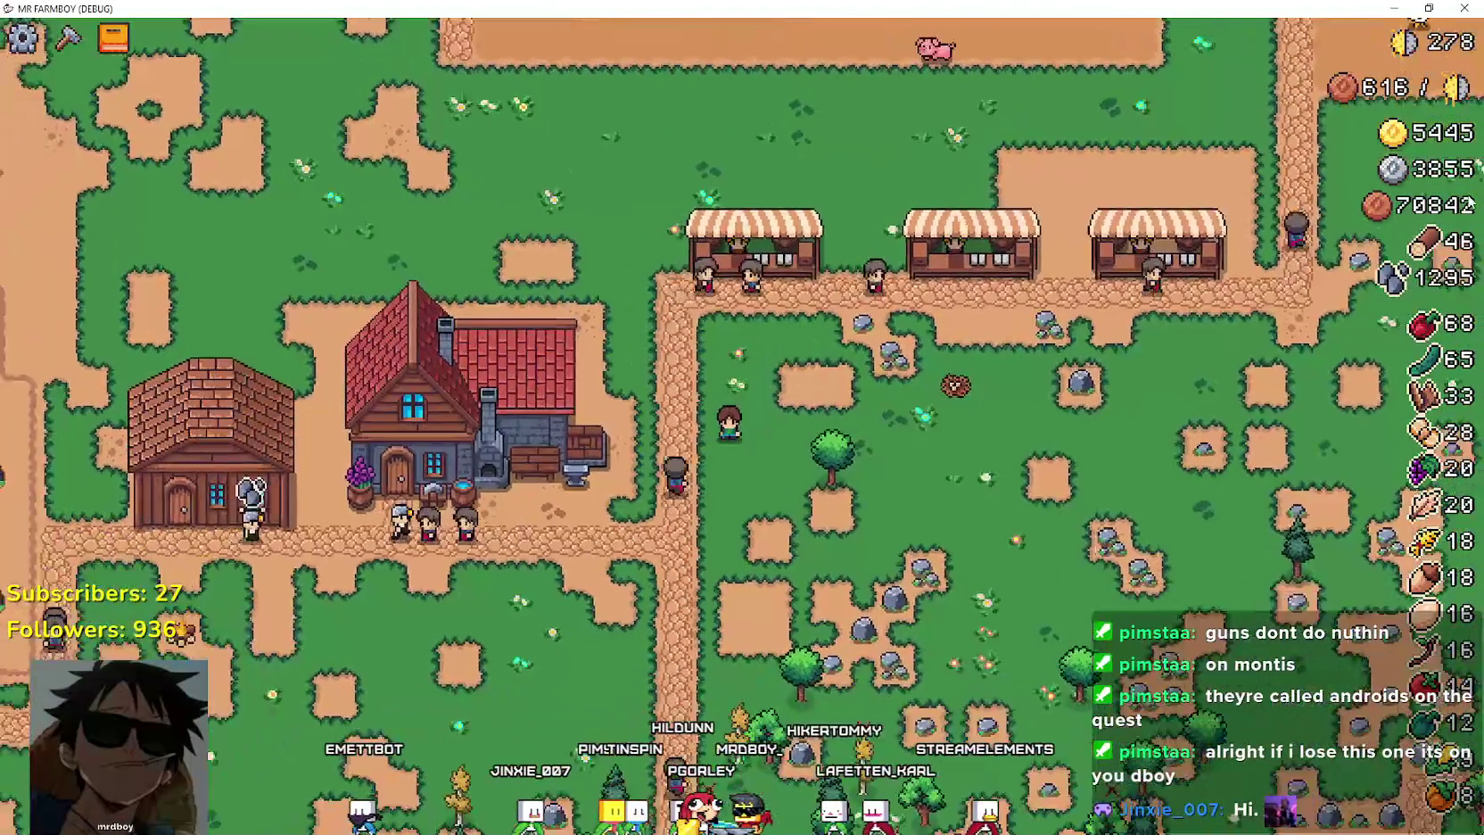
Reopen the blacksmith's forge panel with E, review the ores and furnaces, and close it.
{"action": "key", "text": "e"}
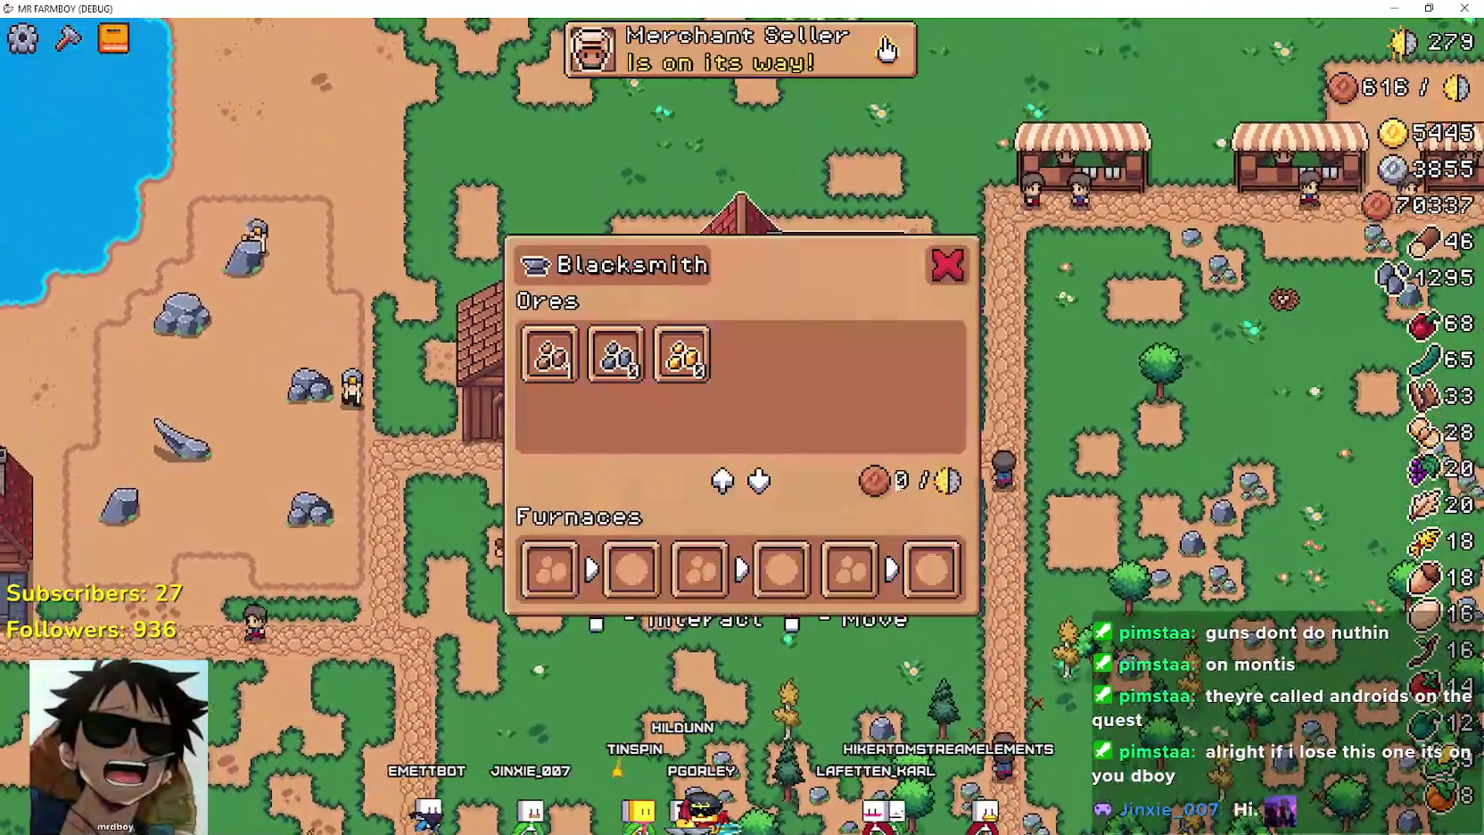
{"action": "mouse_move", "coordinate": [595, 370]}
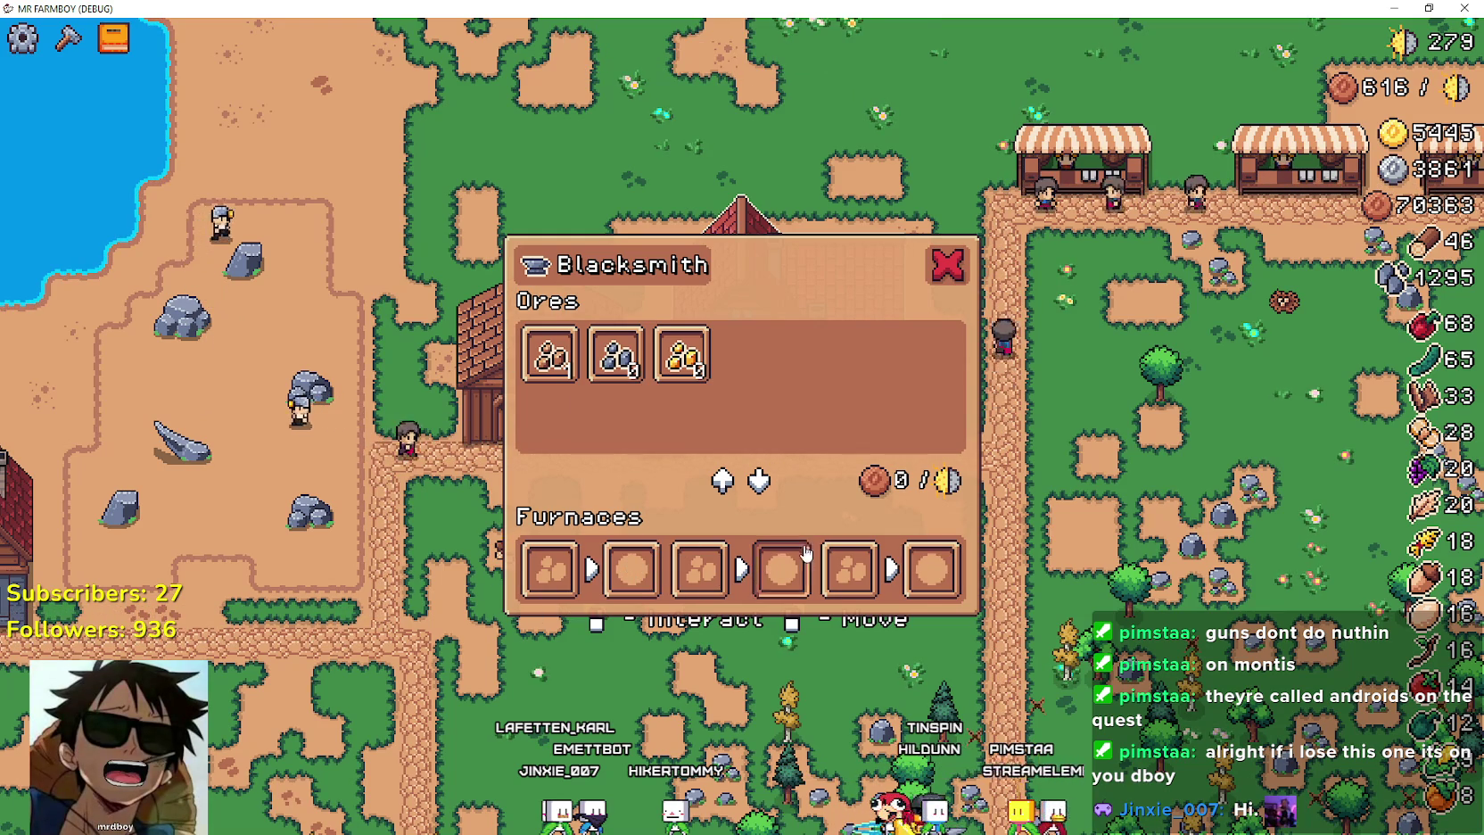
{"action": "left_click", "coordinate": [948, 265]}
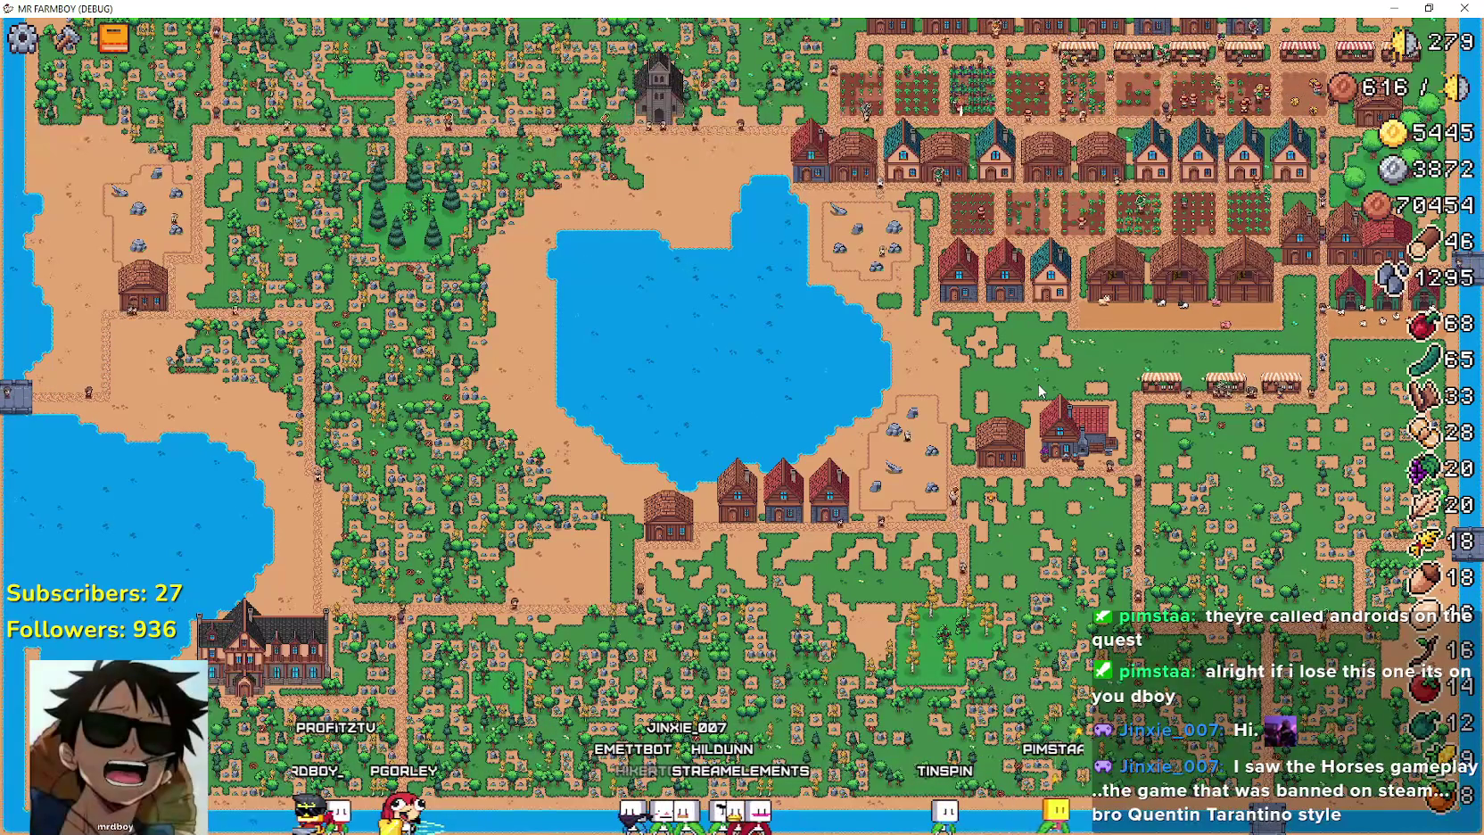
Zoom back in on the farmer with M, adjust the zoom over the fields, then pause to see Stats.
{"action": "key", "text": "m"}
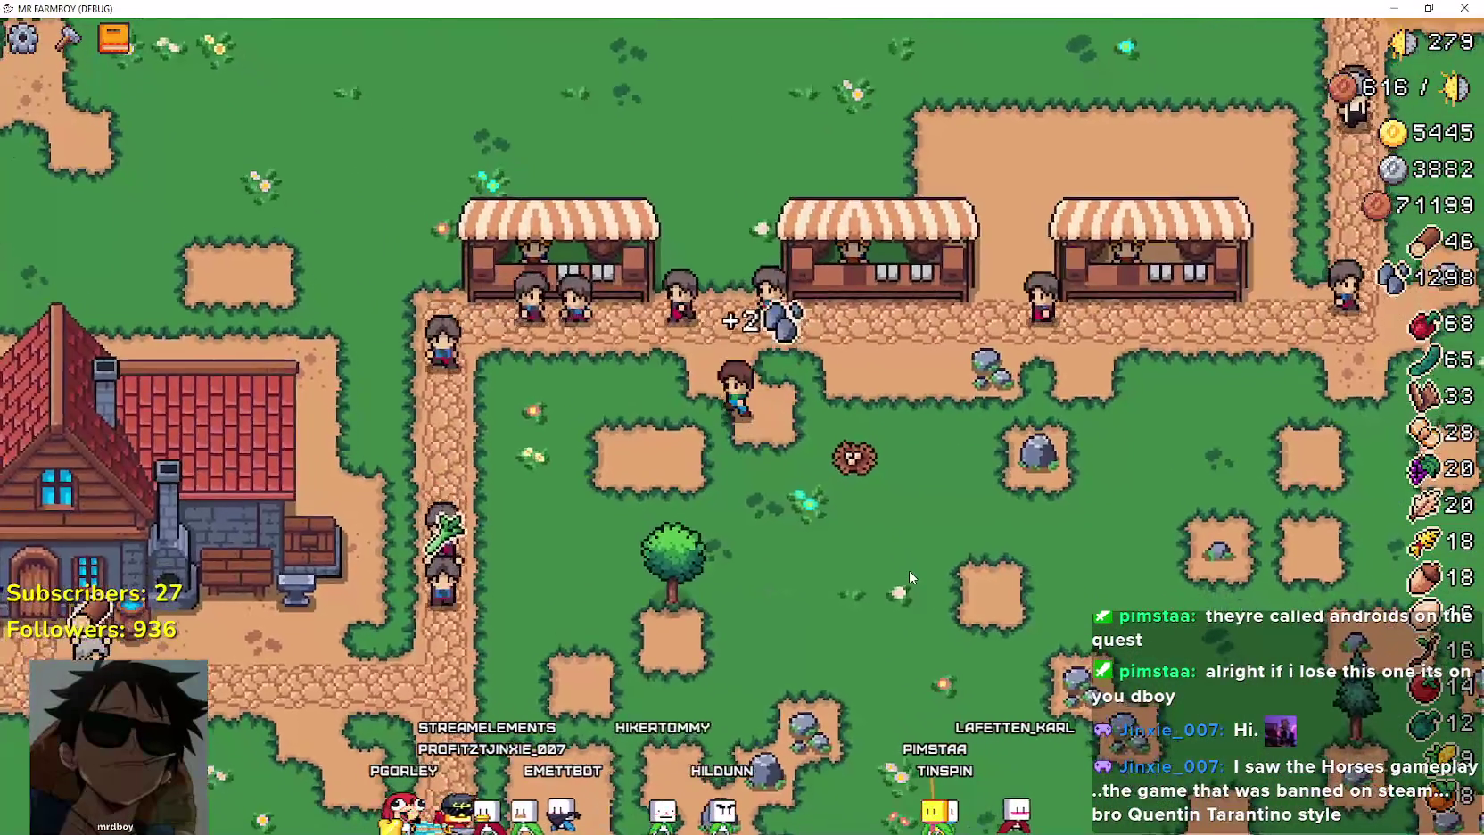
{"action": "scroll", "coordinate": [909, 576], "scroll_direction": "down", "scroll_amount": 2}
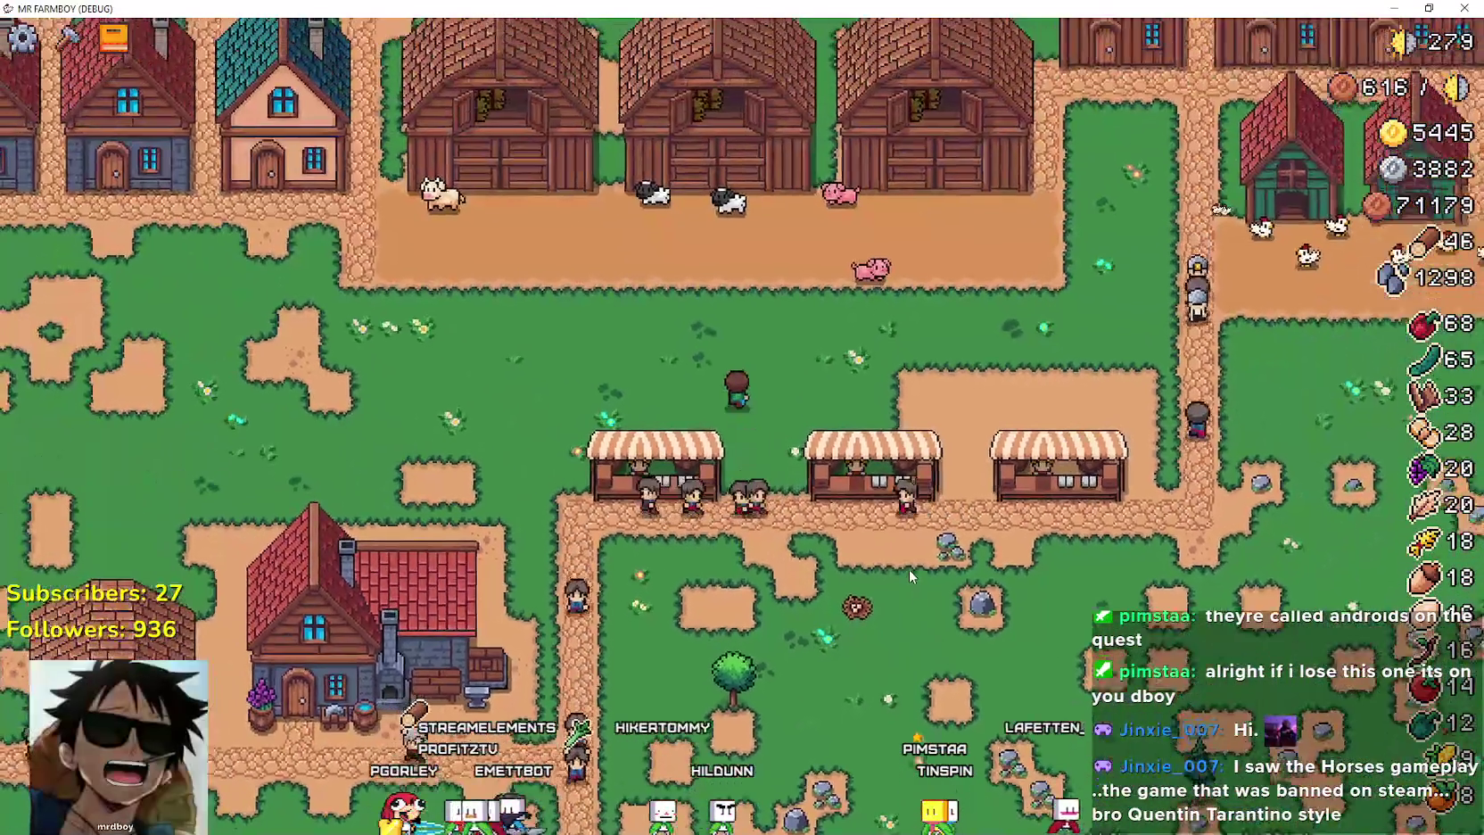
{"action": "scroll", "coordinate": [909, 569], "scroll_direction": "up", "scroll_amount": 2}
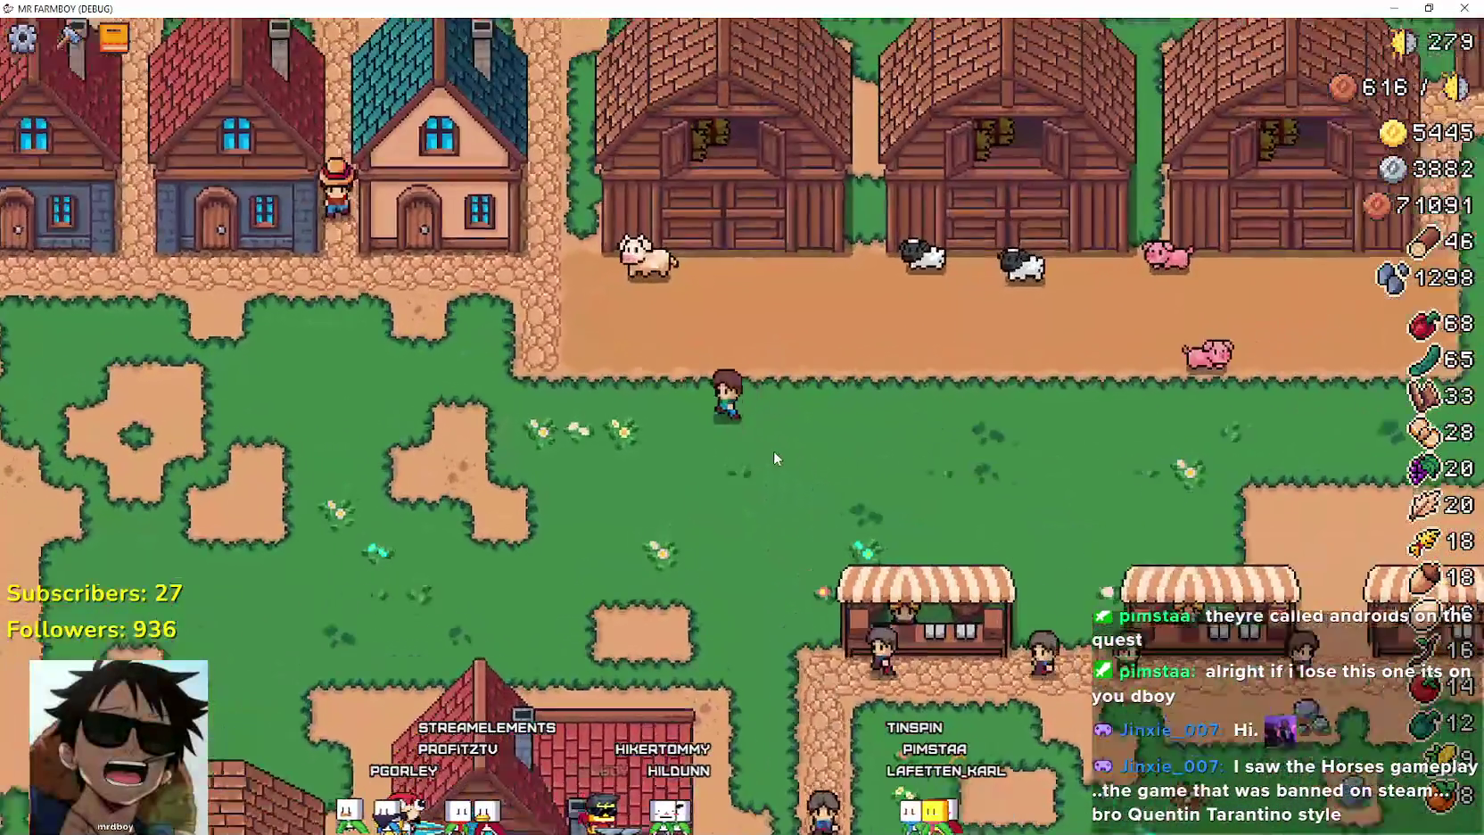
{"action": "scroll", "coordinate": [774, 449], "scroll_direction": "down", "scroll_amount": 3}
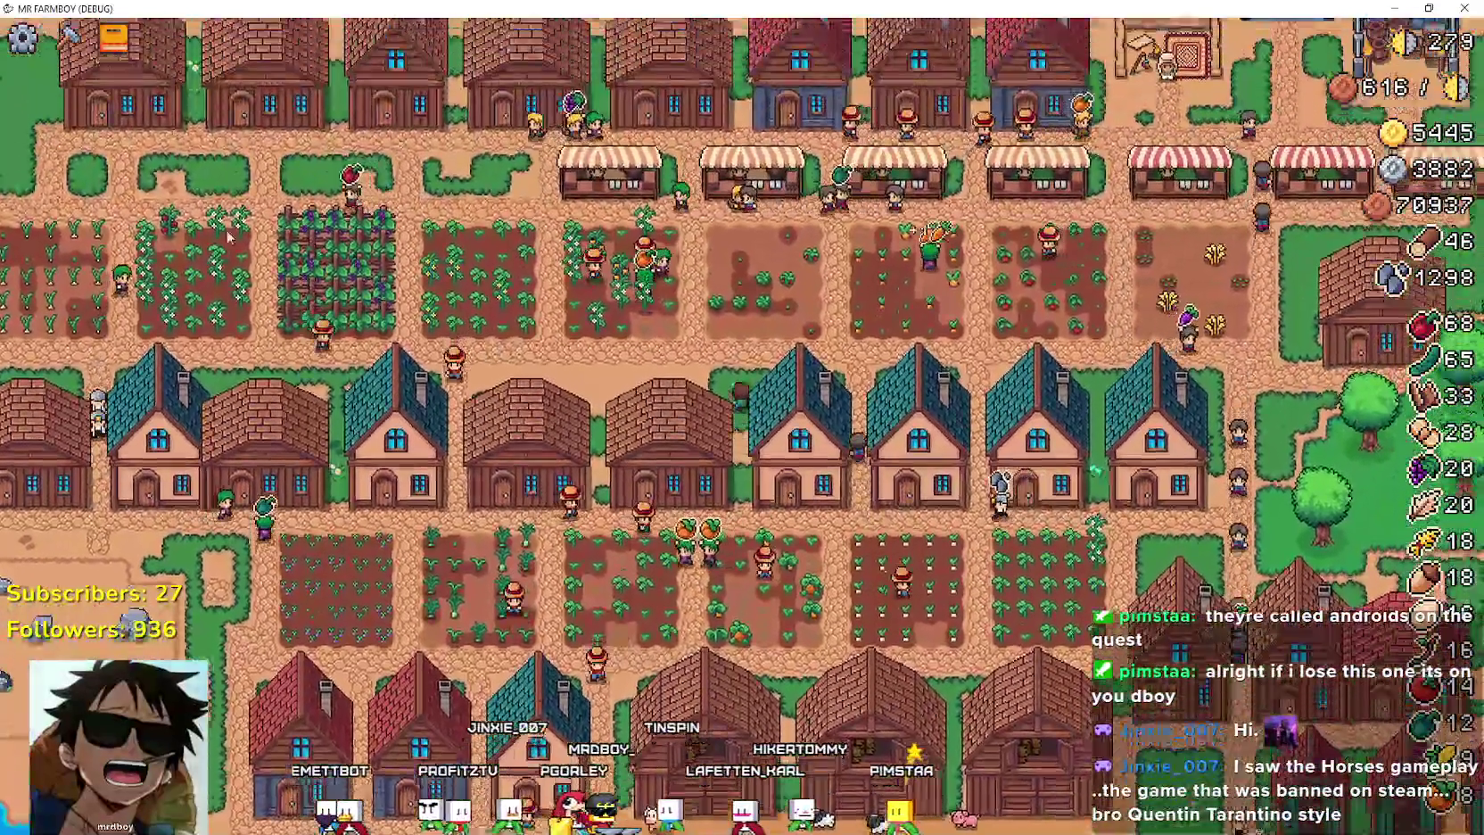
{"action": "scroll", "coordinate": [625, 357], "scroll_direction": "down", "scroll_amount": 5}
{"action": "scroll", "coordinate": [892, 384], "scroll_direction": "up", "scroll_amount": 5}
{"action": "scroll", "coordinate": [959, 384], "scroll_direction": "down", "scroll_amount": 1}
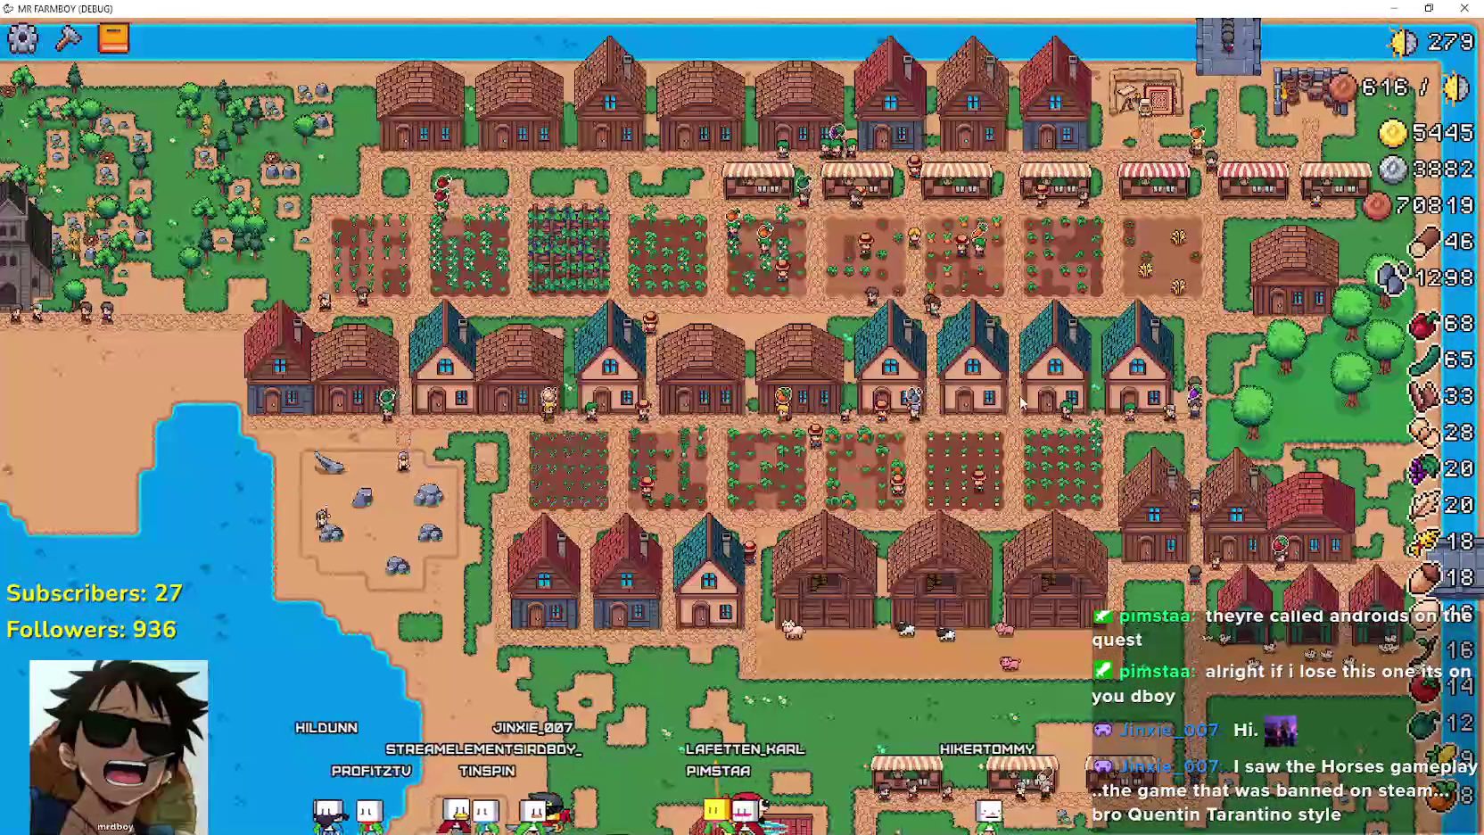
{"action": "scroll", "coordinate": [990, 392], "scroll_direction": "up", "scroll_amount": 3}
{"action": "scroll", "coordinate": [1017, 397], "scroll_direction": "up", "scroll_amount": 3}
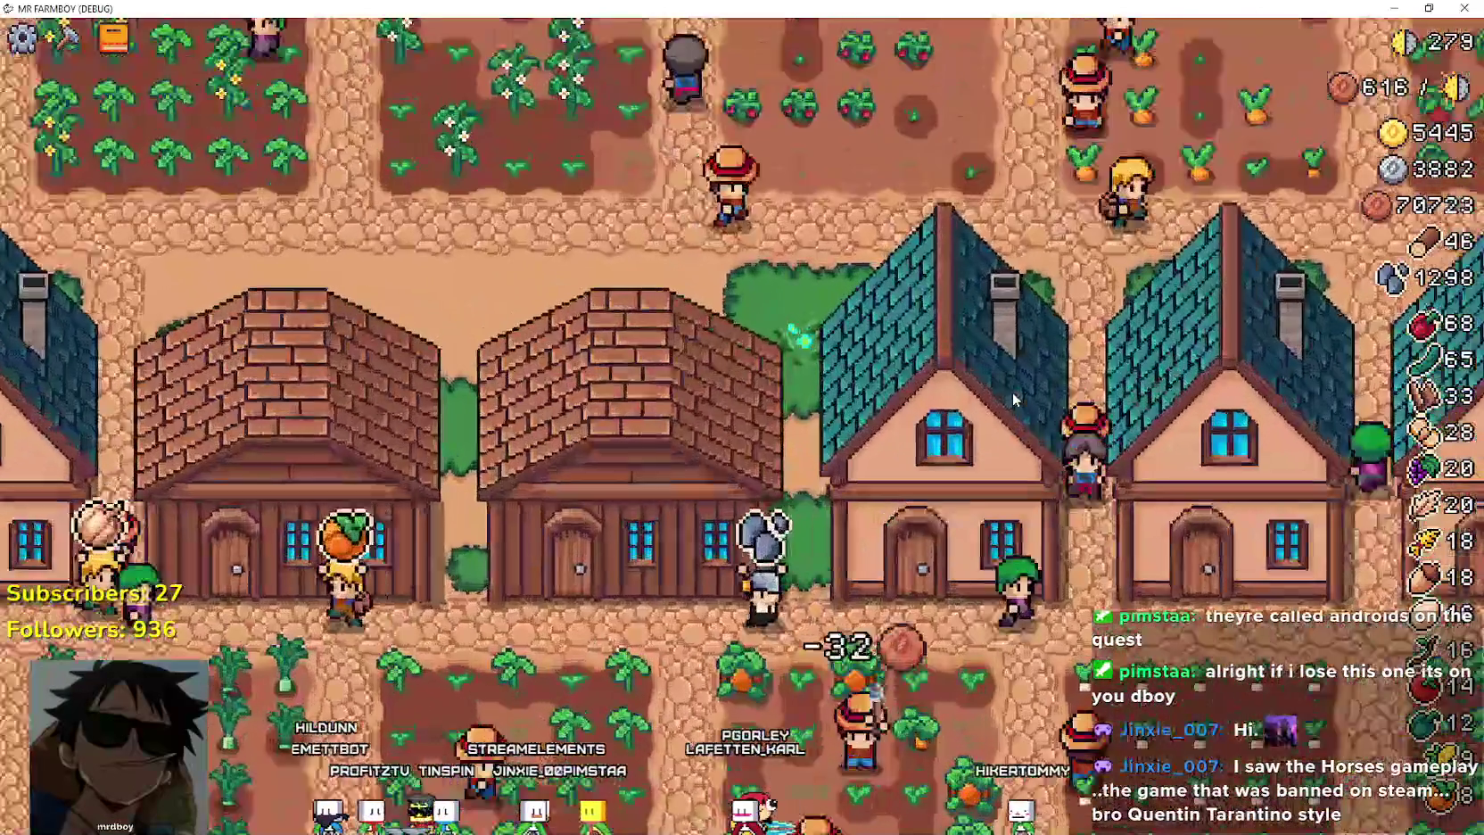
{"action": "key", "text": "Escape"}
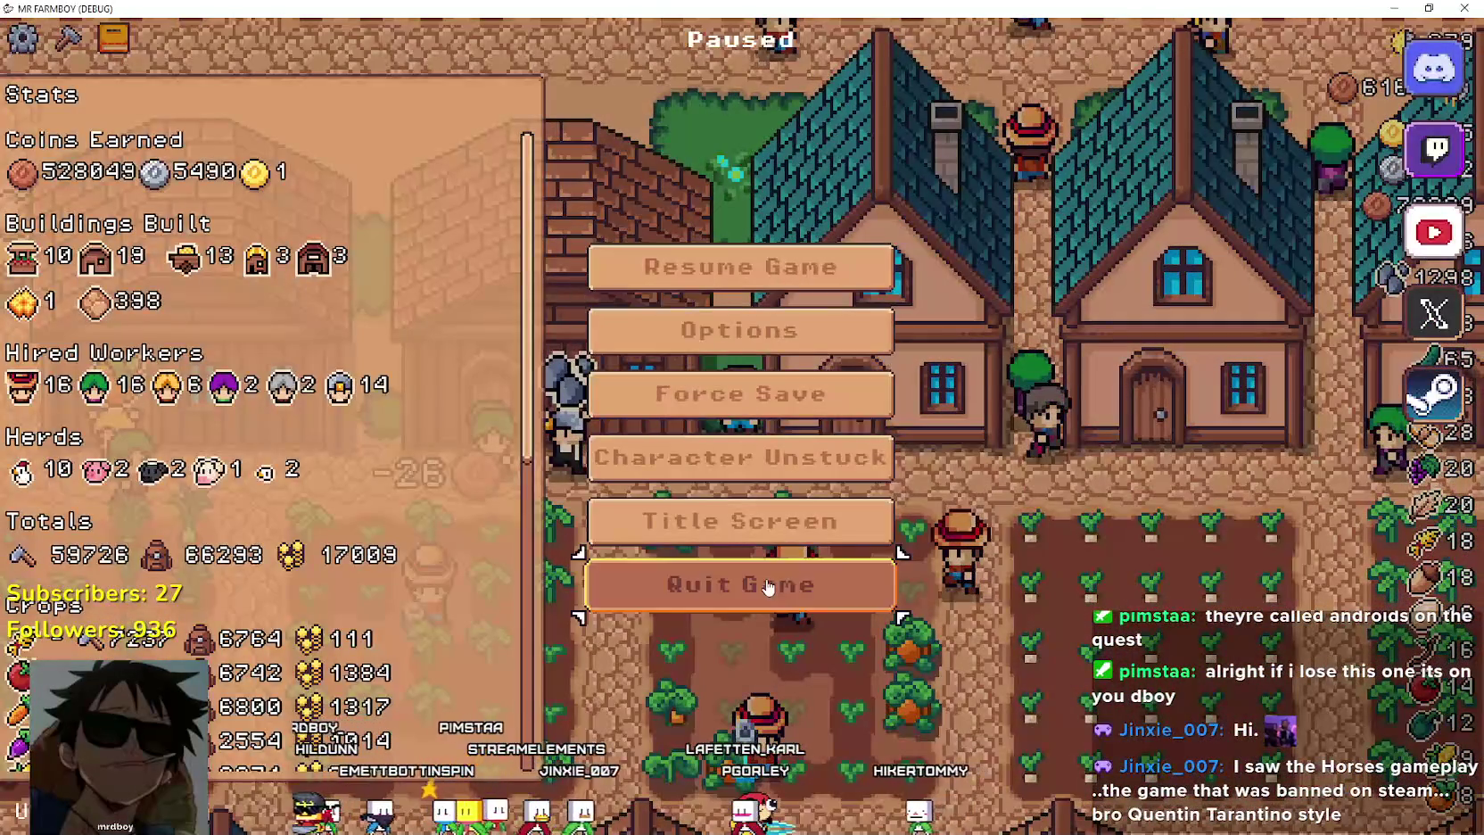
Quit the game from the pause menu and run the project again from the Godot toolbar.
{"action": "left_click", "coordinate": [768, 586]}
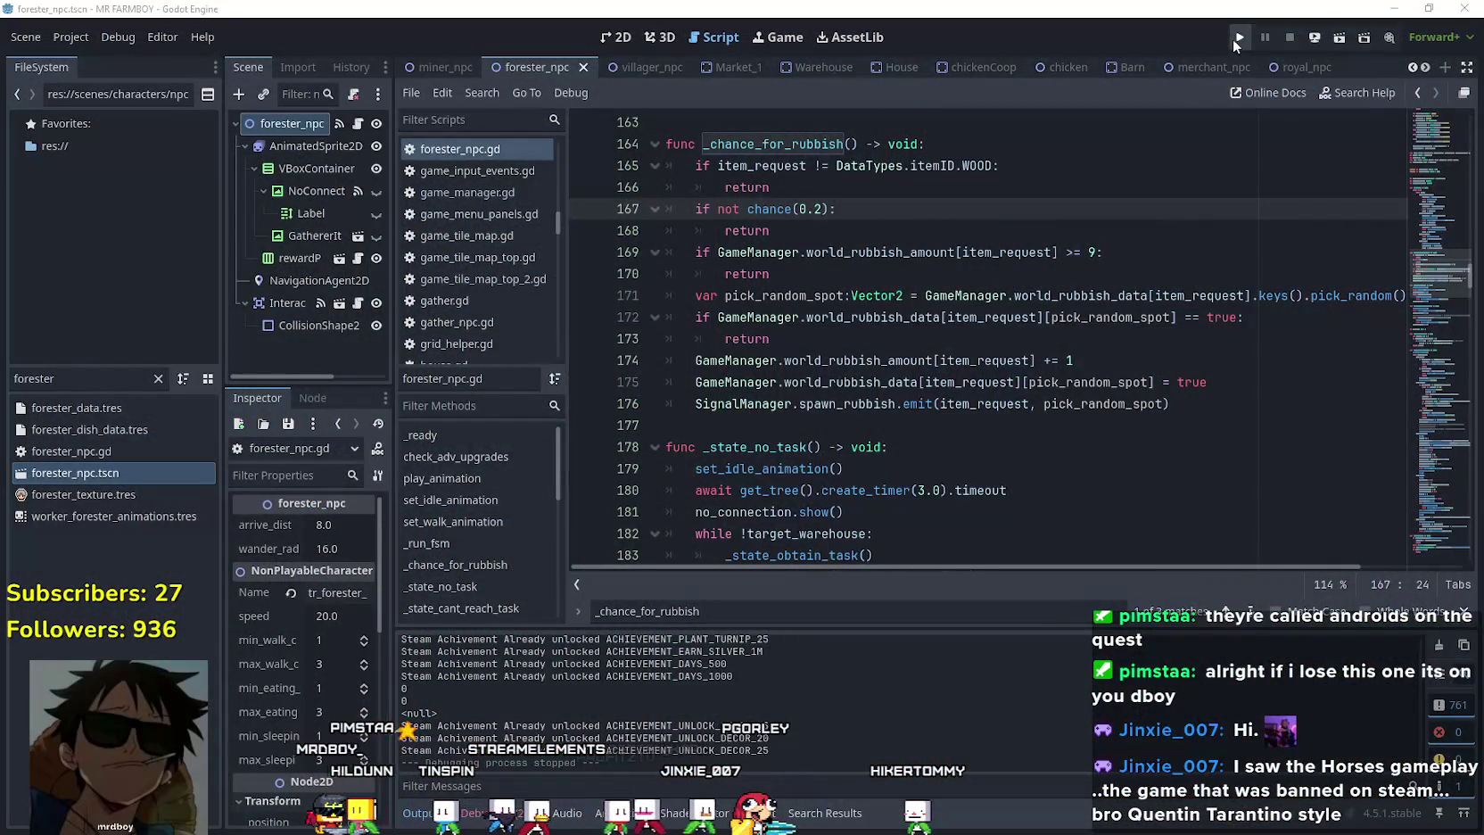
{"action": "left_click", "coordinate": [1235, 39]}
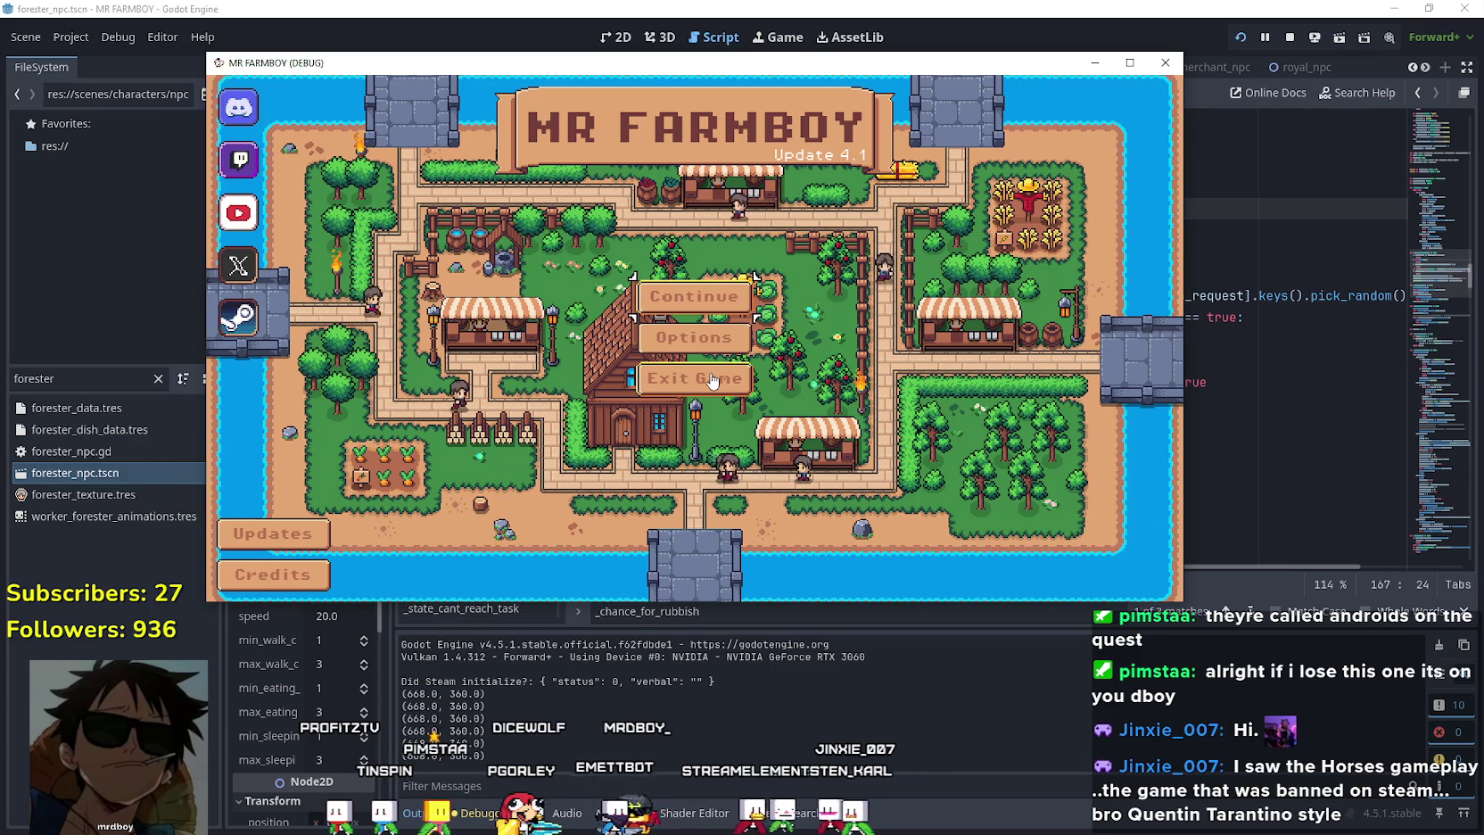
Maximize the MR FARMBOY (DEBUG) window with Super+Up.
{"action": "key", "text": "super+Up"}
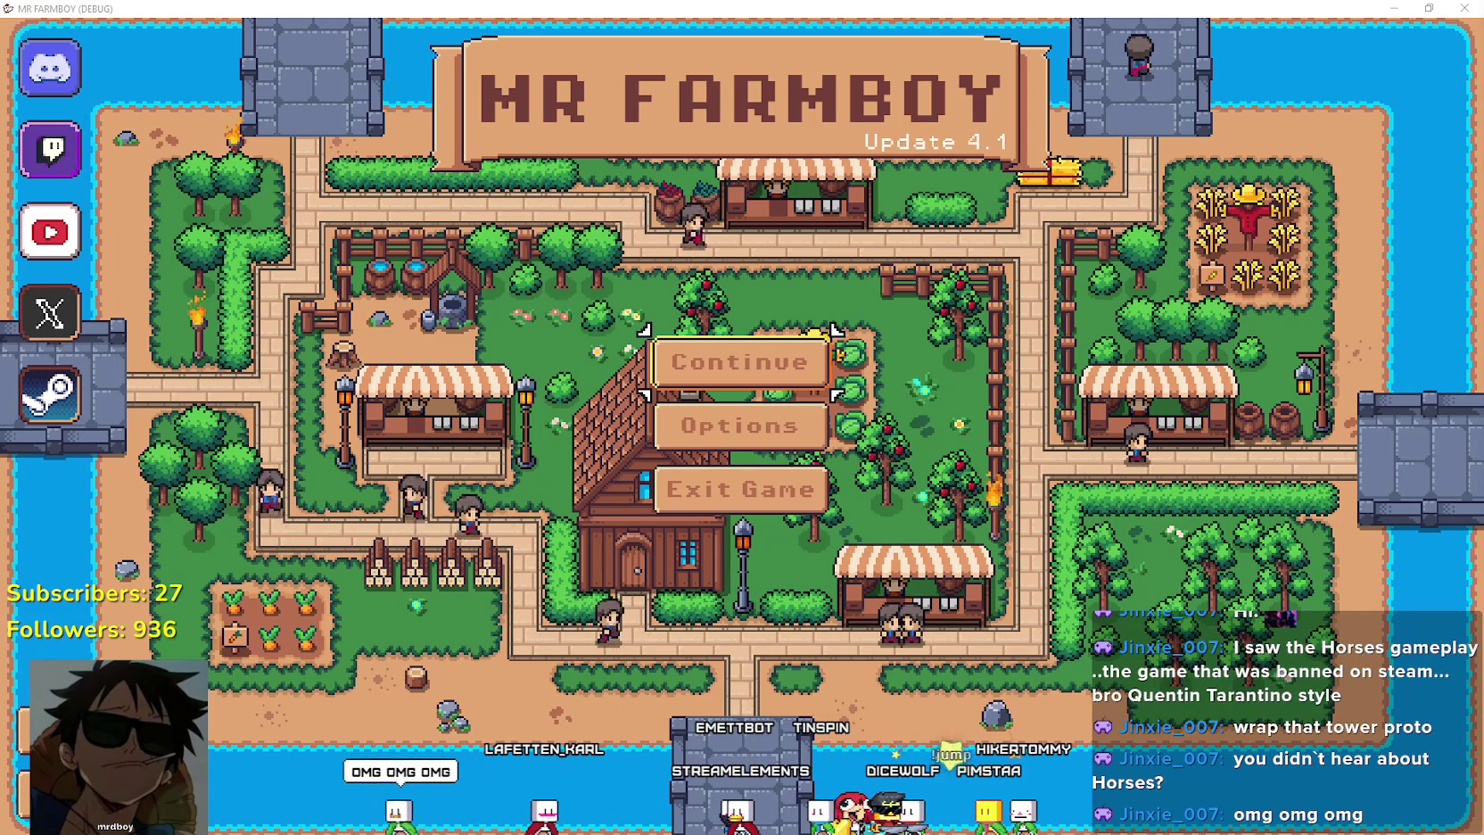
Open the save list under Continue and delete Save 7.
{"action": "left_click", "coordinate": [766, 353]}
{"action": "scroll", "coordinate": [674, 486], "scroll_direction": "down", "scroll_amount": 1}
{"action": "scroll", "coordinate": [669, 482], "scroll_direction": "up", "scroll_amount": 1}
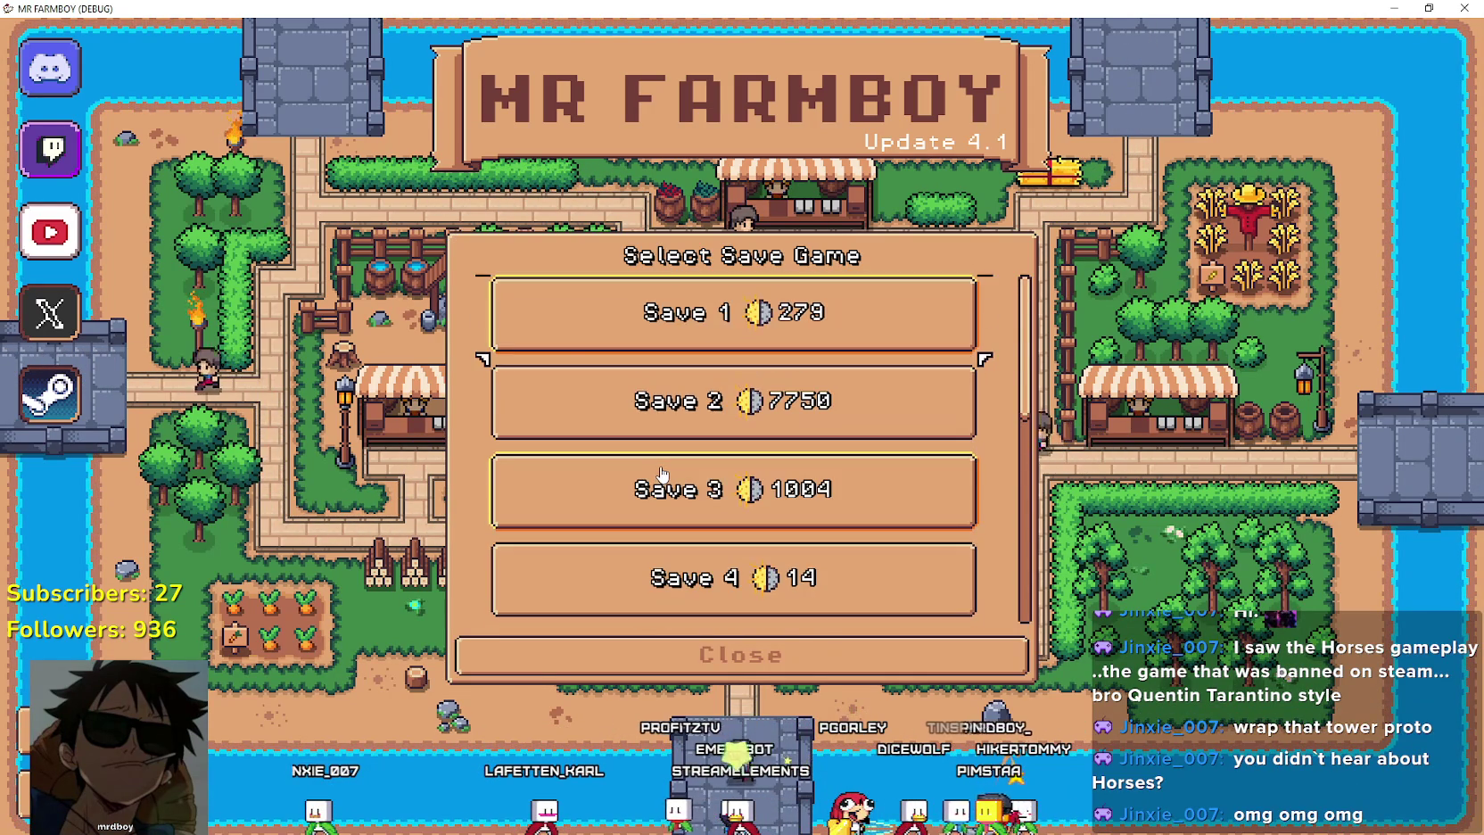
{"action": "scroll", "coordinate": [829, 437], "scroll_direction": "down", "scroll_amount": 3}
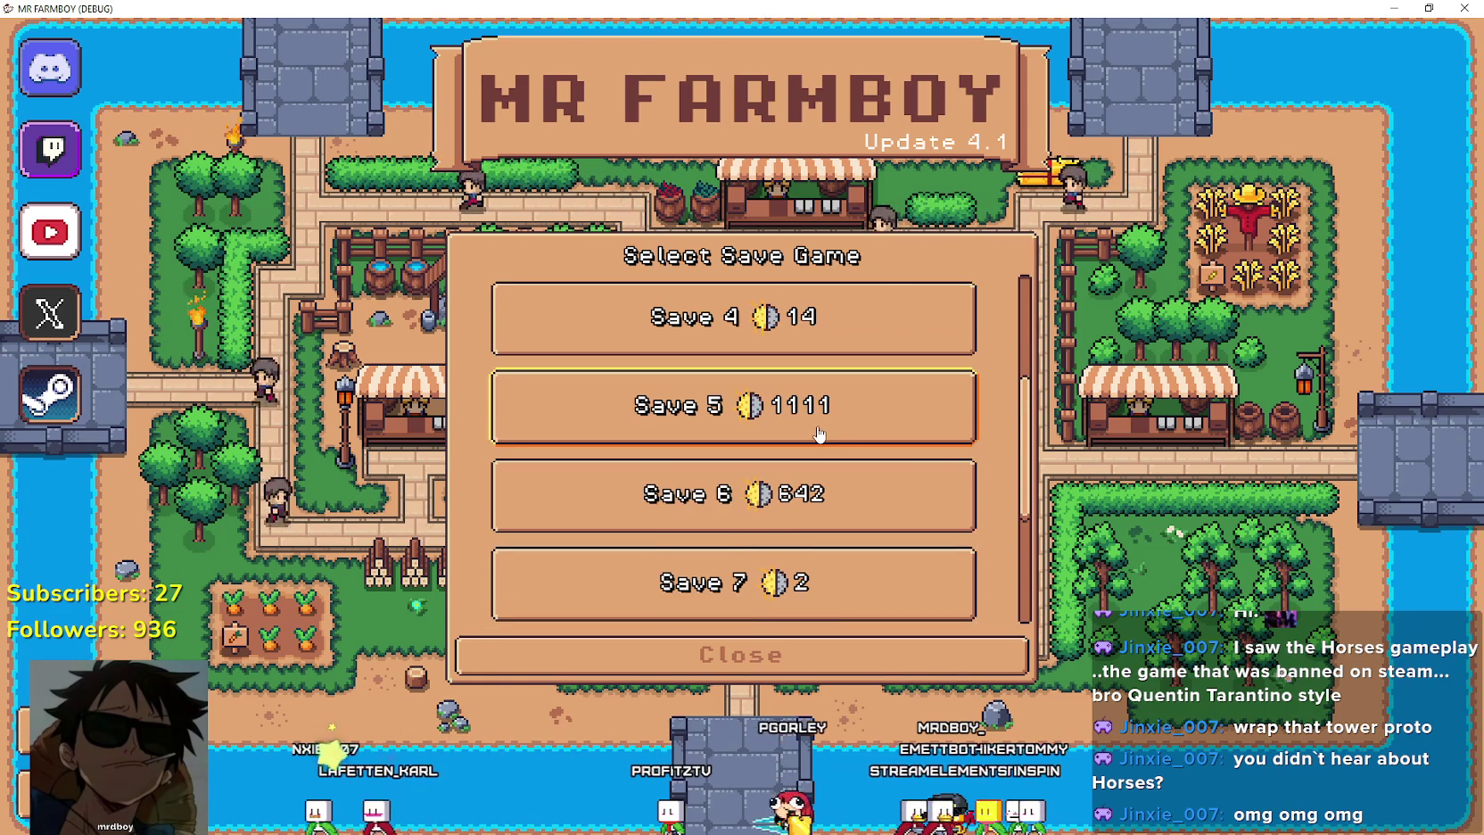
{"action": "scroll", "coordinate": [819, 435], "scroll_direction": "down", "scroll_amount": 2}
{"action": "left_click", "coordinate": [816, 450]}
{"action": "left_click", "coordinate": [828, 467]}
{"action": "left_click", "coordinate": [695, 476]}
Delete Save 4 and confirm the deletion.
{"action": "scroll", "coordinate": [828, 473], "scroll_direction": "up", "scroll_amount": 4}
{"action": "left_click", "coordinate": [816, 437]}
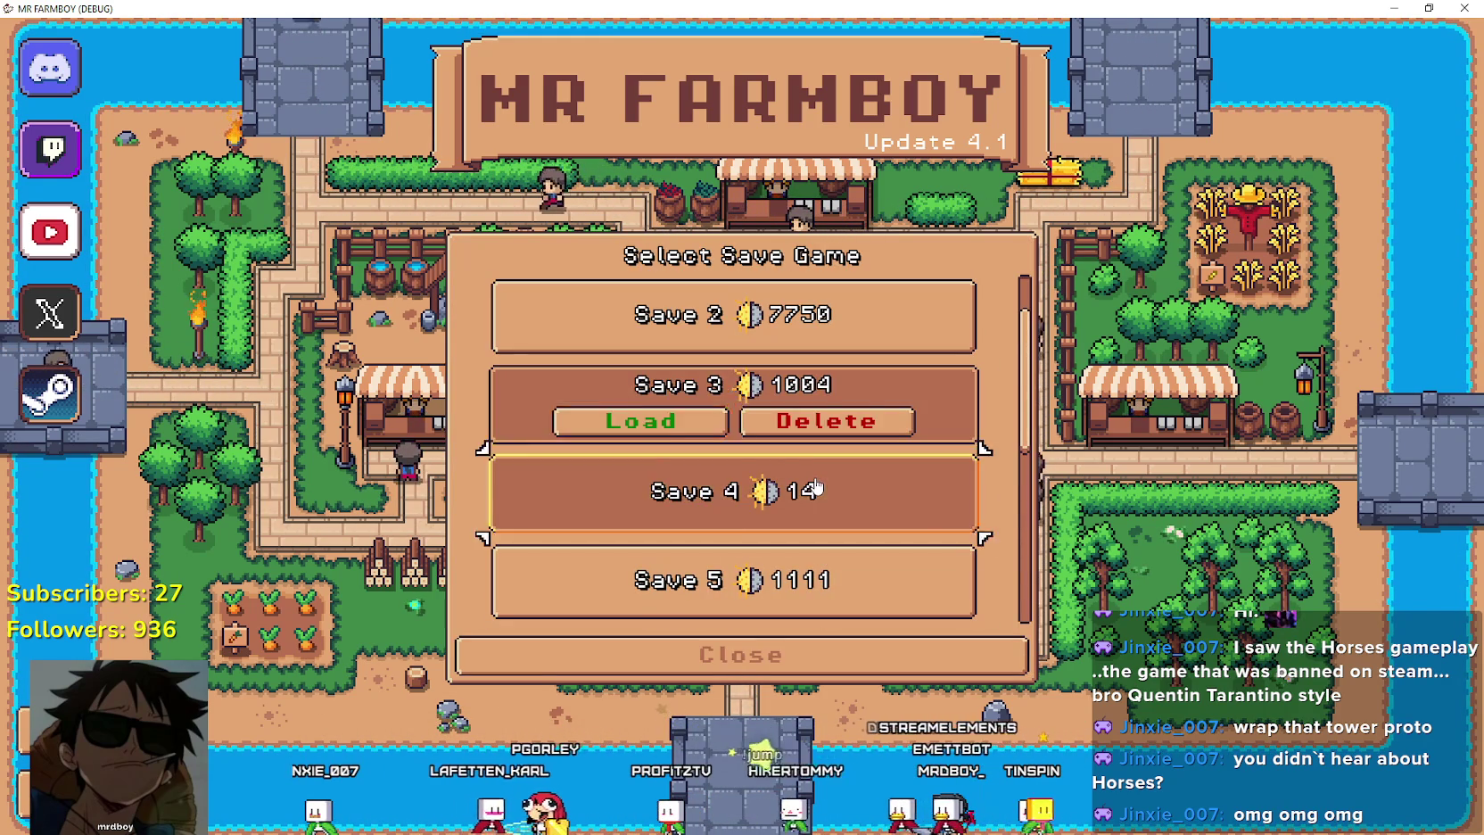
{"action": "left_click", "coordinate": [816, 486]}
{"action": "left_click", "coordinate": [825, 507]}
{"action": "left_click", "coordinate": [714, 486]}
Scroll the save list and start a new game in the empty slot 4.
{"action": "scroll", "coordinate": [717, 501], "scroll_direction": "down", "scroll_amount": 3}
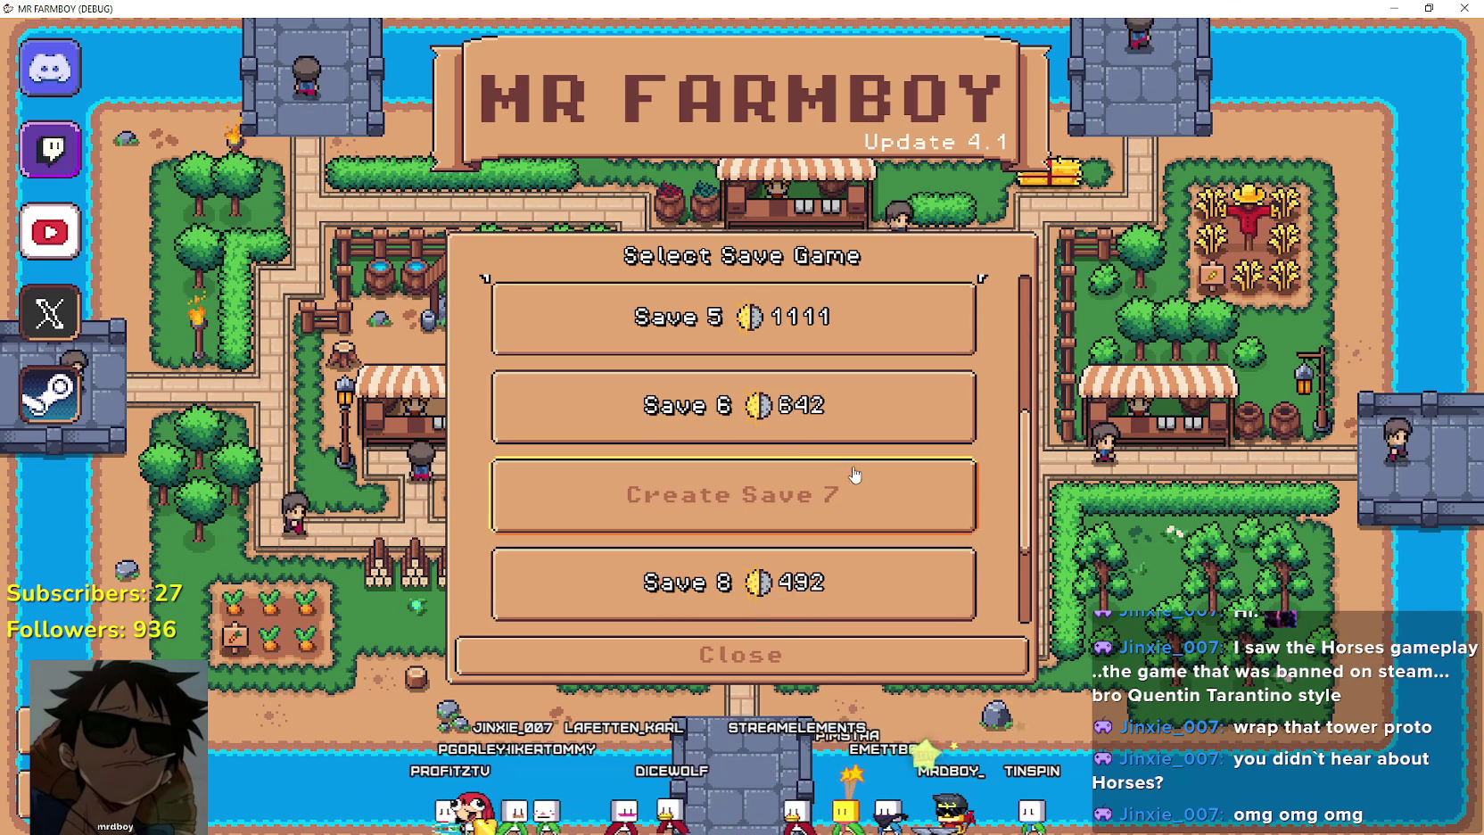
{"action": "scroll", "coordinate": [805, 459], "scroll_direction": "up", "scroll_amount": 1}
{"action": "scroll", "coordinate": [803, 462], "scroll_direction": "up", "scroll_amount": 3}
{"action": "scroll", "coordinate": [803, 464], "scroll_direction": "down", "scroll_amount": 3}
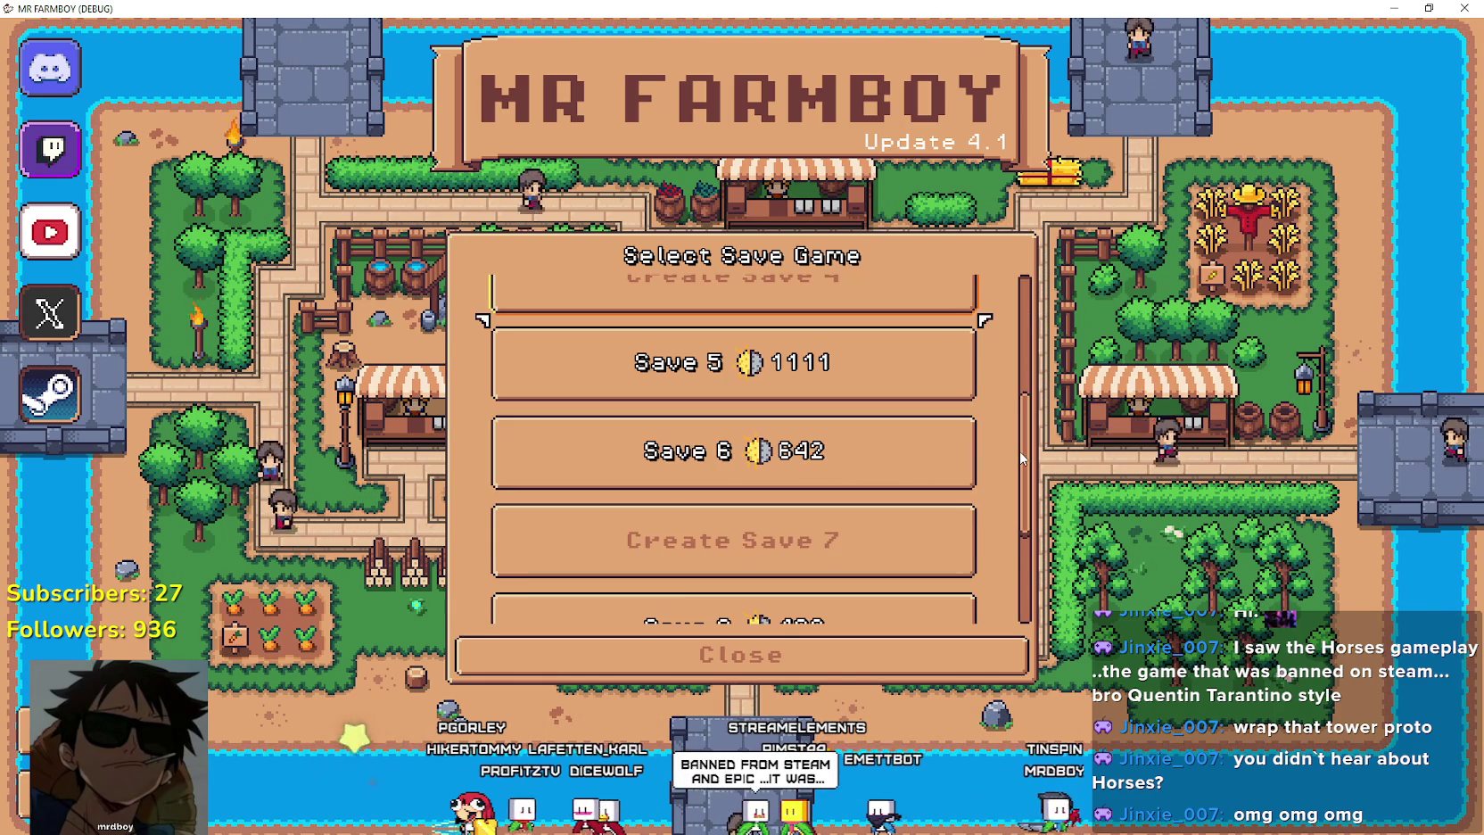
{"action": "scroll", "coordinate": [1022, 460], "scroll_direction": "down", "scroll_amount": 1}
{"action": "scroll", "coordinate": [1013, 392], "scroll_direction": "up", "scroll_amount": 5}
{"action": "scroll", "coordinate": [1000, 382], "scroll_direction": "down", "scroll_amount": 1}
{"action": "scroll", "coordinate": [1000, 382], "scroll_direction": "up", "scroll_amount": 1}
{"action": "left_click", "coordinate": [772, 563]}
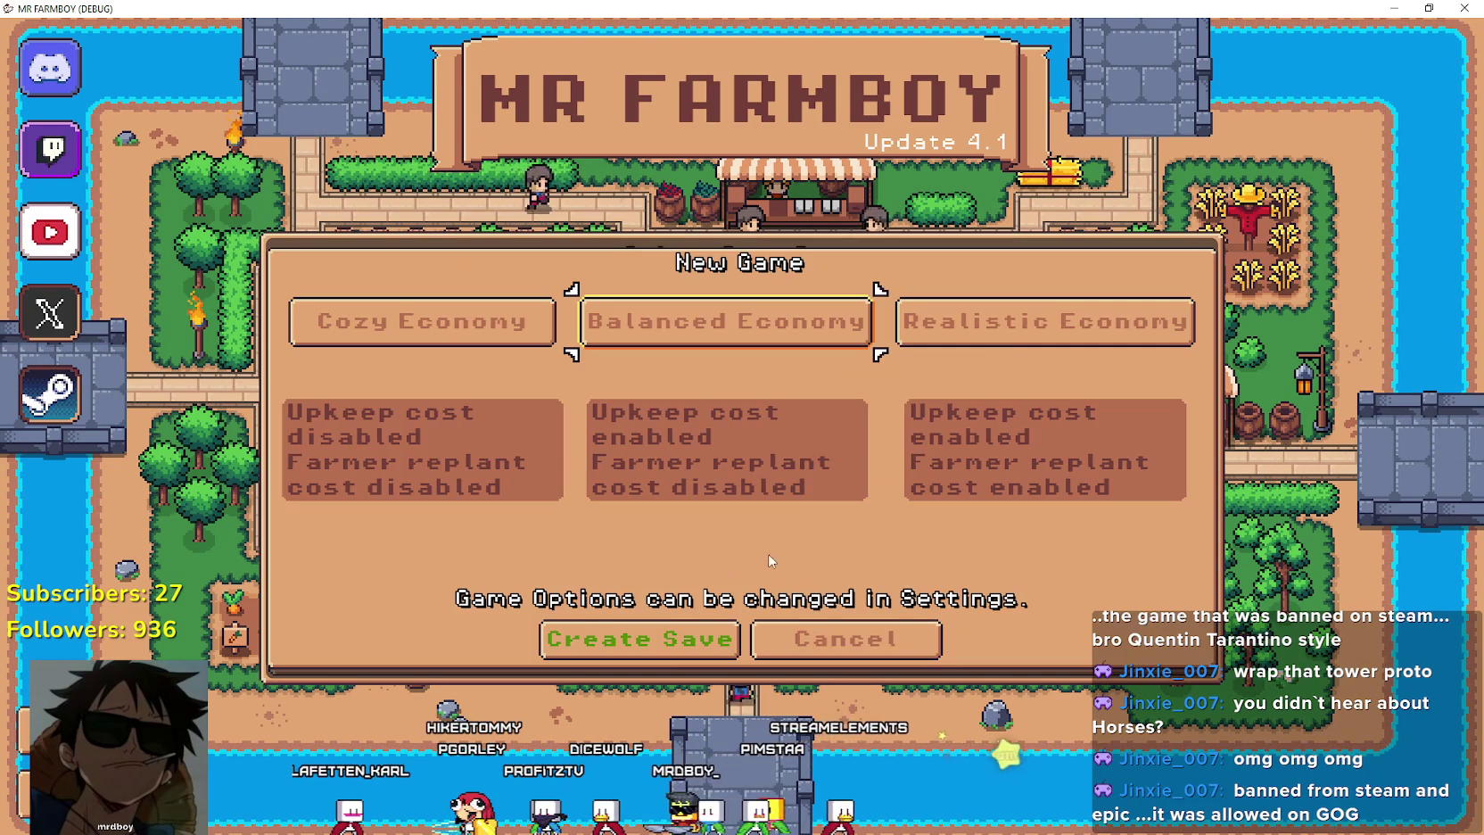
Pick Realistic Economy in the New Game dialog and create the save.
{"action": "left_click", "coordinate": [1006, 349]}
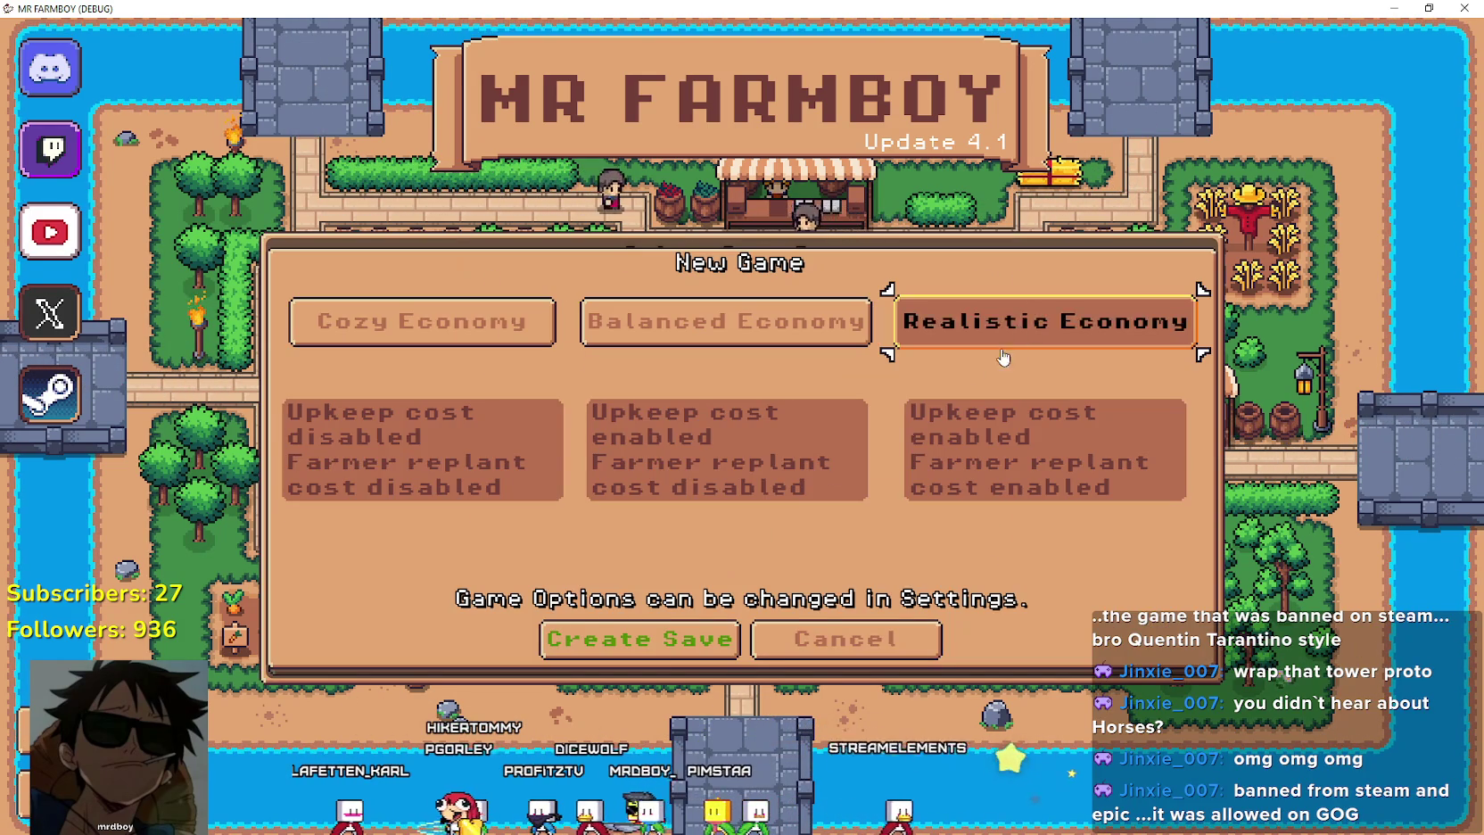
{"action": "left_click", "coordinate": [680, 640]}
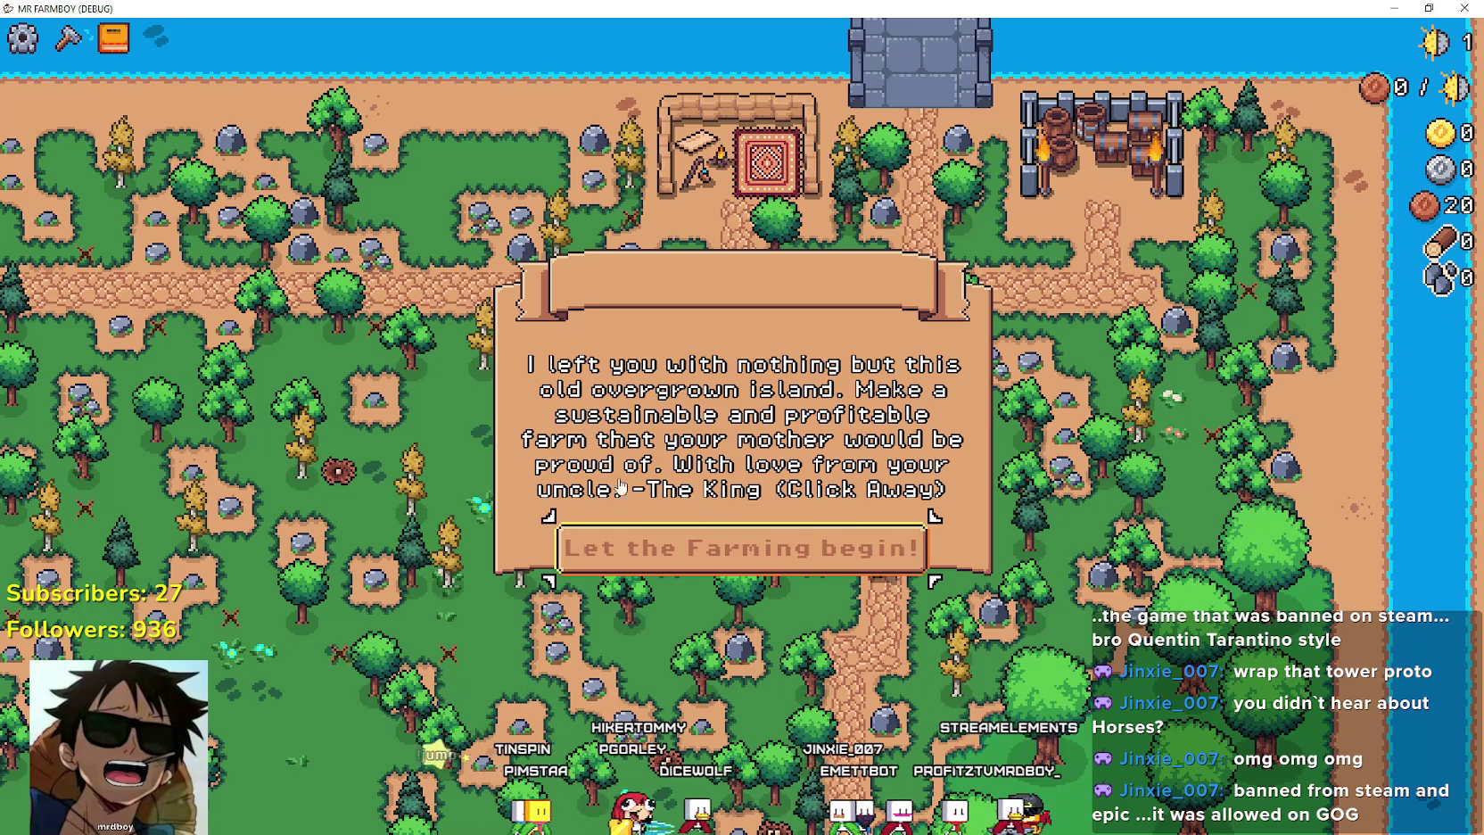
Dismiss the King's letter with 'Let the Farming begin!' and, after gathering logs, pause the game.
{"action": "left_click", "coordinate": [779, 568]}
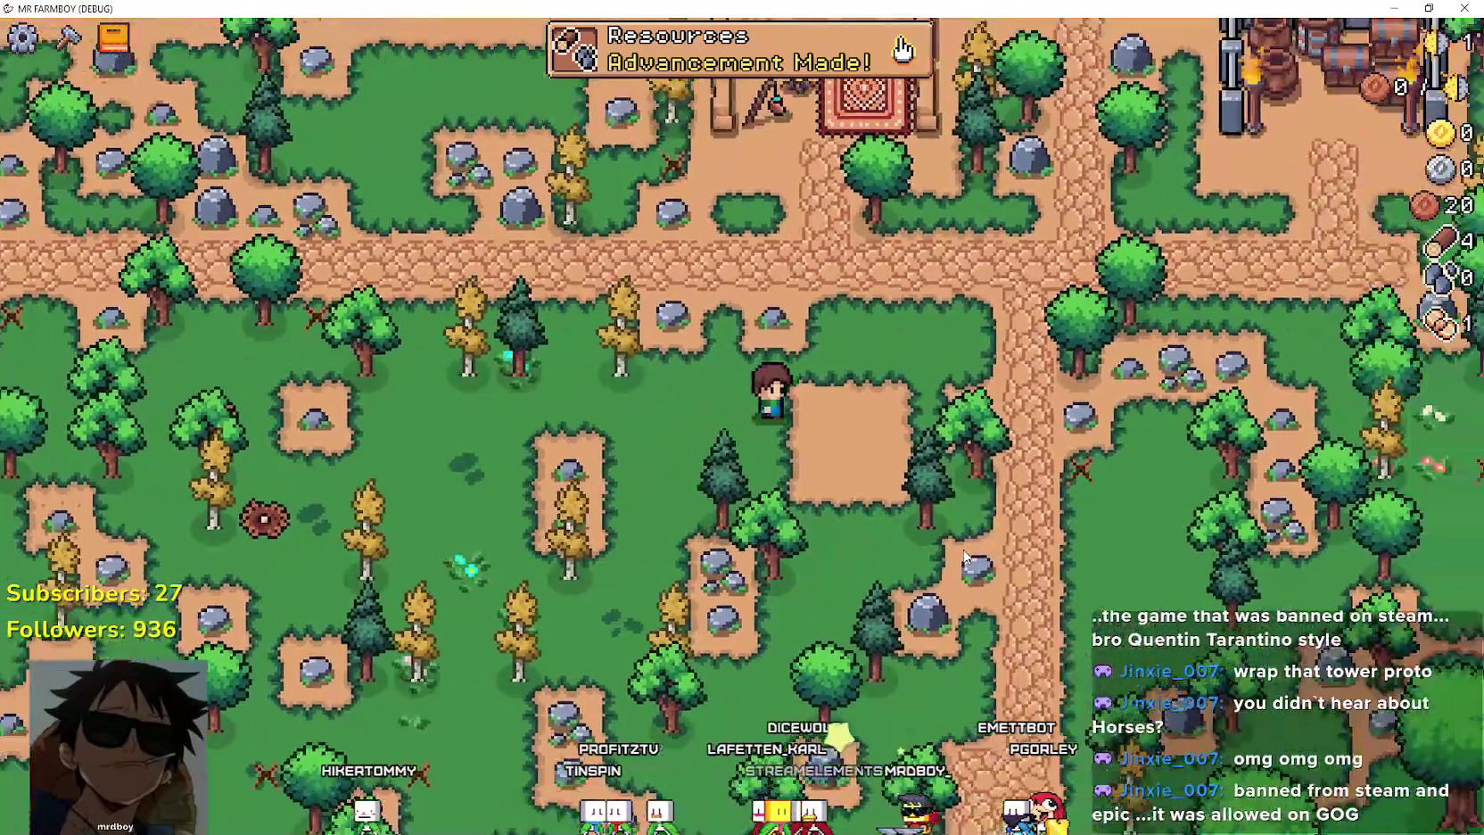
{"action": "key", "text": "Escape"}
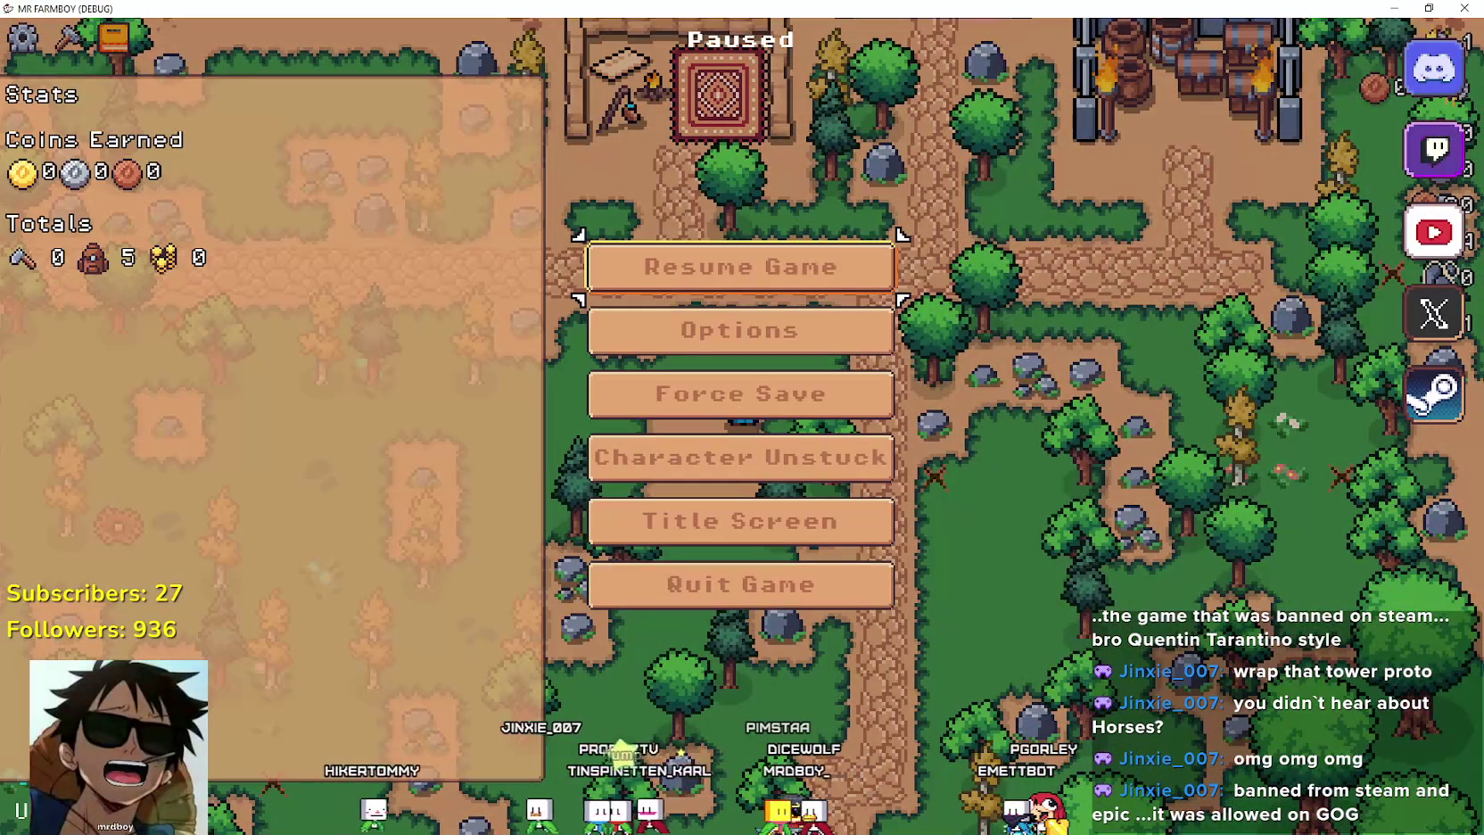
Switch to the Godot editor showing forester_npc.gd, then back to the paused game.
{"action": "key", "text": "alt+Tab"}
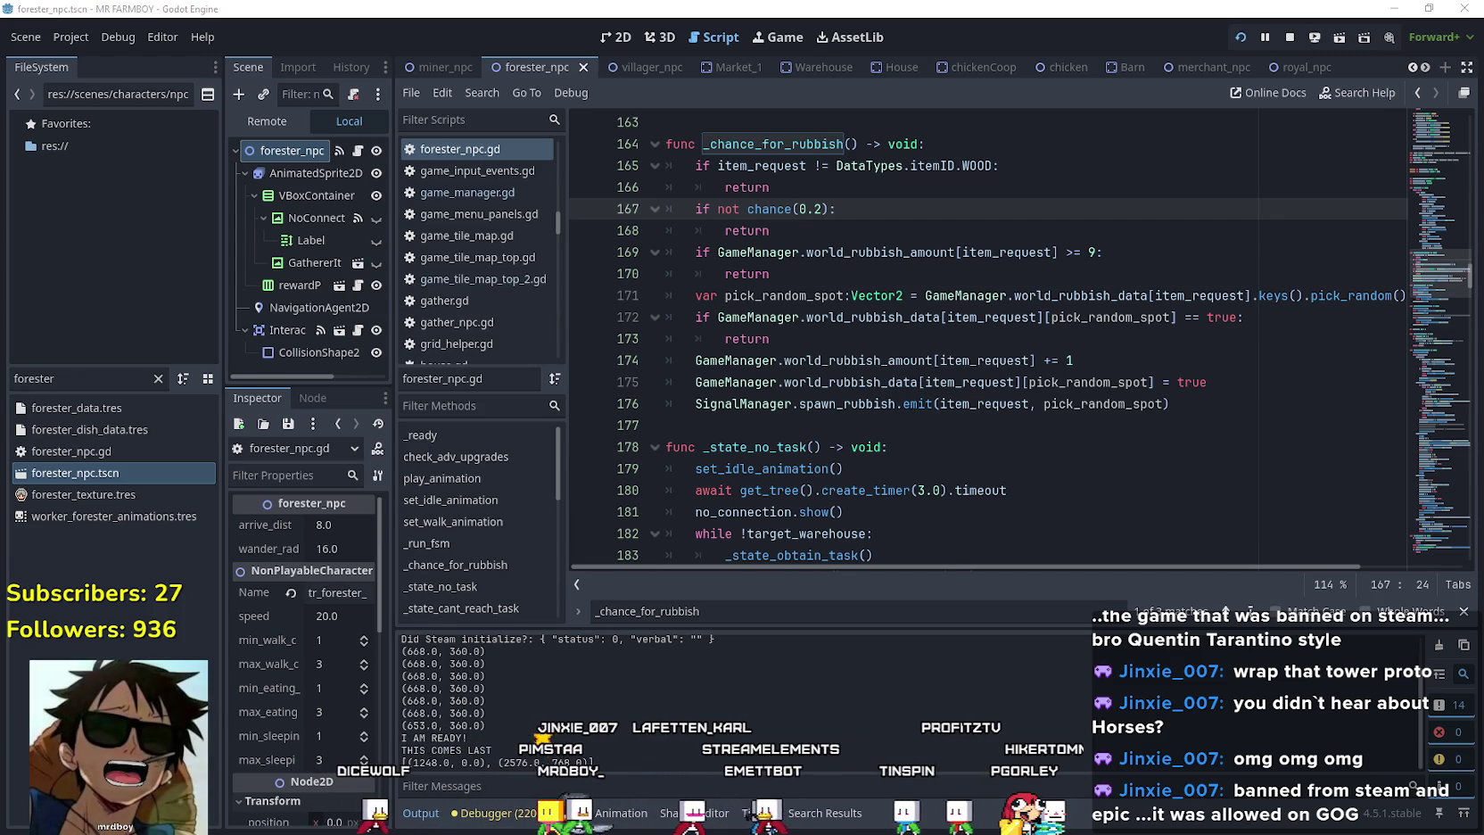
{"action": "key", "text": "alt+Tab"}
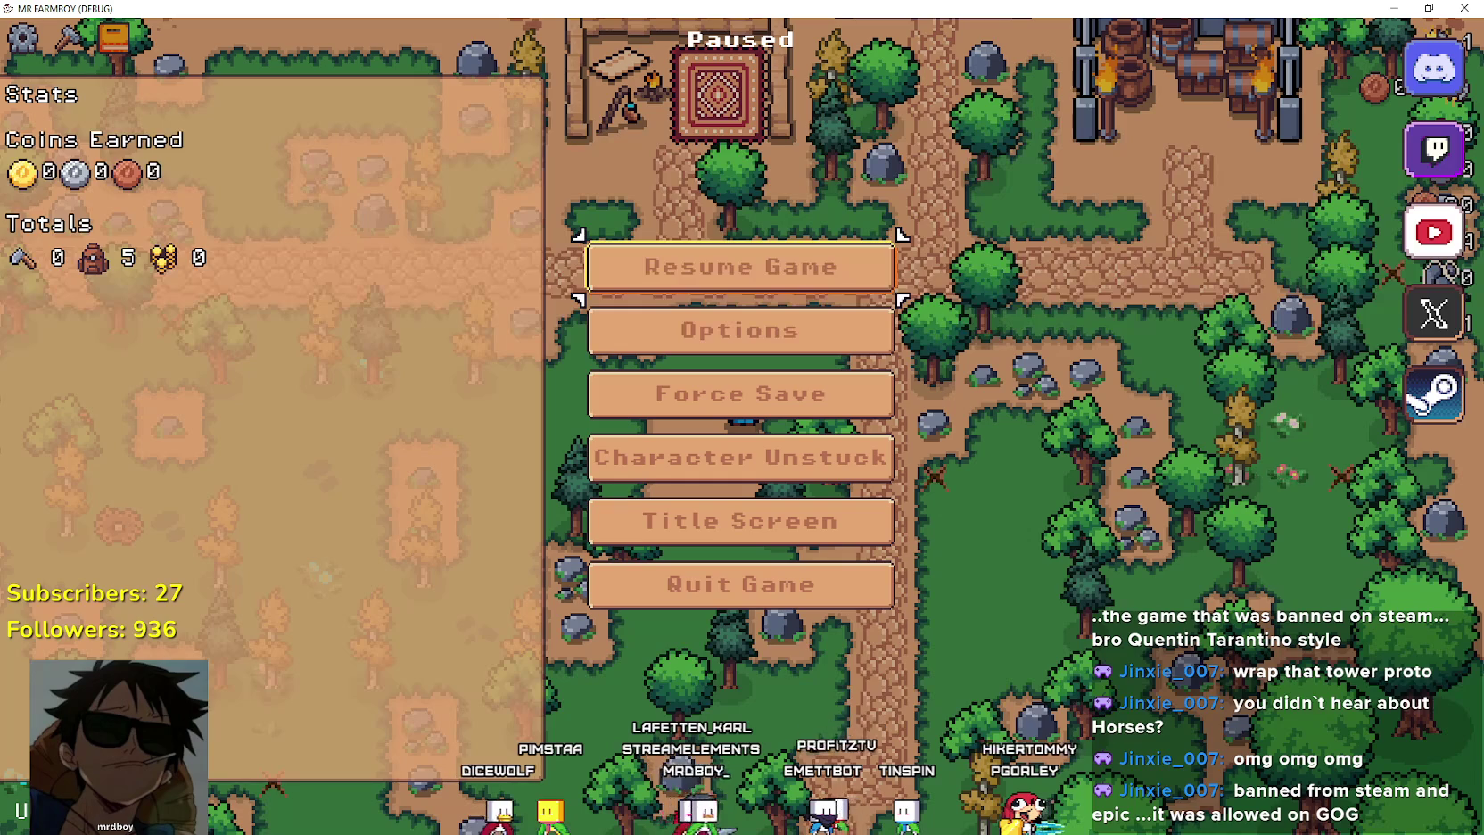
Resume the game, then pause and view the economy Game Modes in the Options Game tab.
{"action": "left_click", "coordinate": [676, 286]}
{"action": "key", "text": "w"}
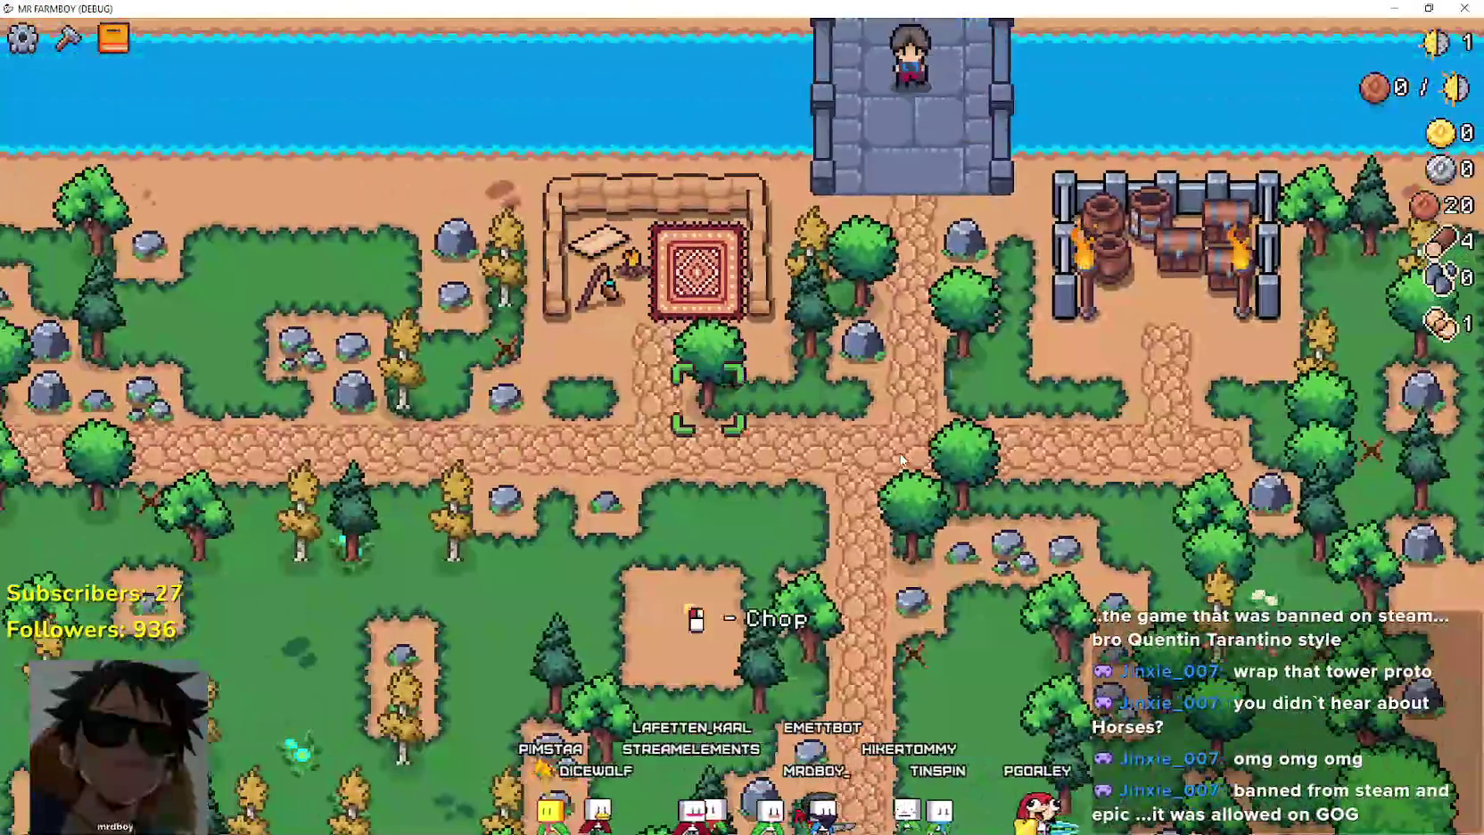
{"action": "key", "text": "Escape"}
{"action": "key", "text": "Down"}
{"action": "key", "text": "Return"}
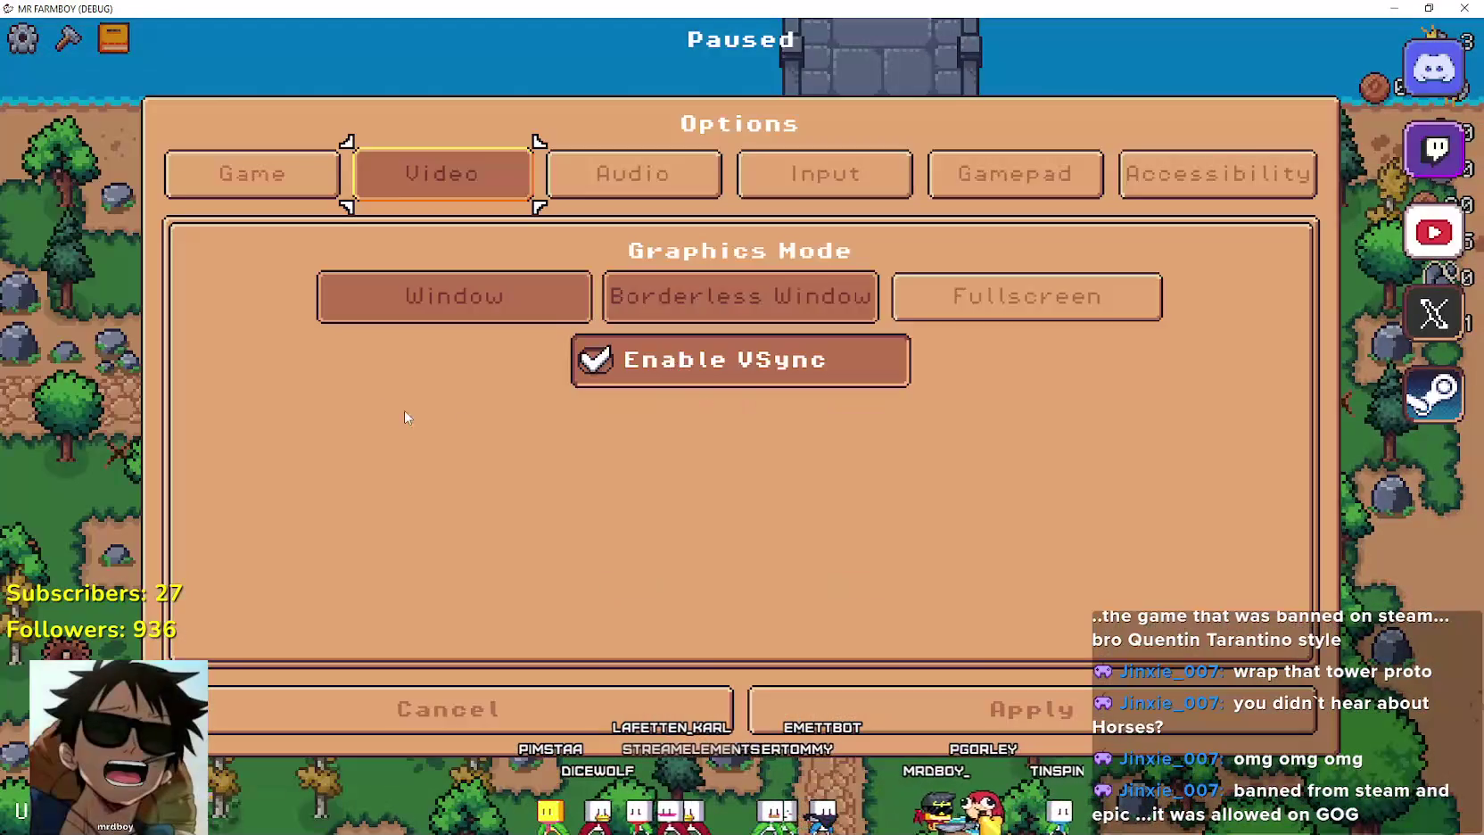
{"action": "left_click", "coordinate": [252, 179]}
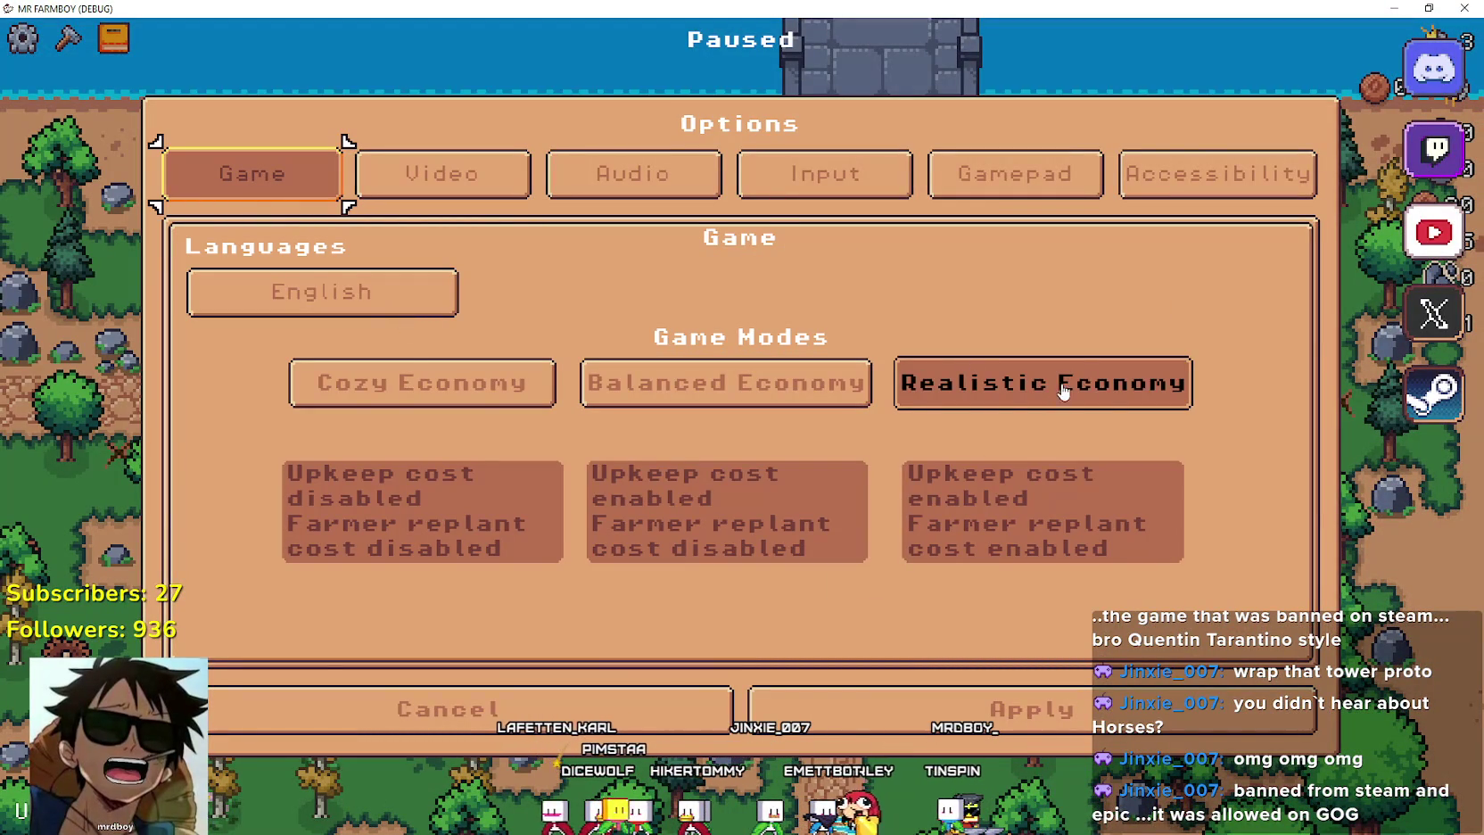
{"action": "key", "text": "Escape"}
{"action": "key", "text": "Escape"}
Resume play and send the farmer down-left to gather wood and stone.
{"action": "key", "text": "w"}
{"action": "key", "text": "d"}
{"action": "key", "text": "s"}
{"action": "key", "text": "a"}
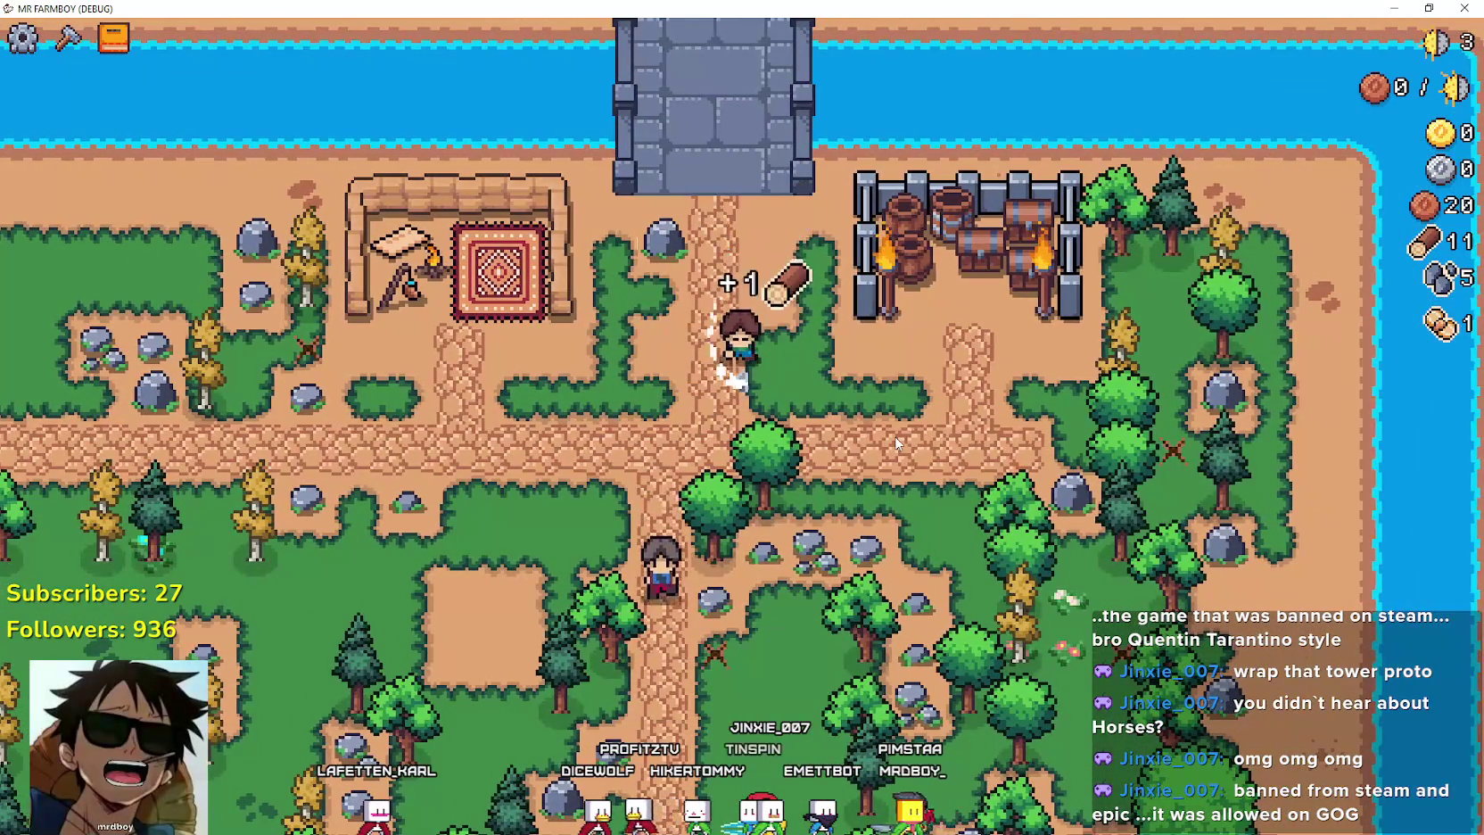
Chop trees and mine rocks around the crossroads to build up wood and stone.
{"action": "key", "text": "w"}
{"action": "key", "text": "a"}
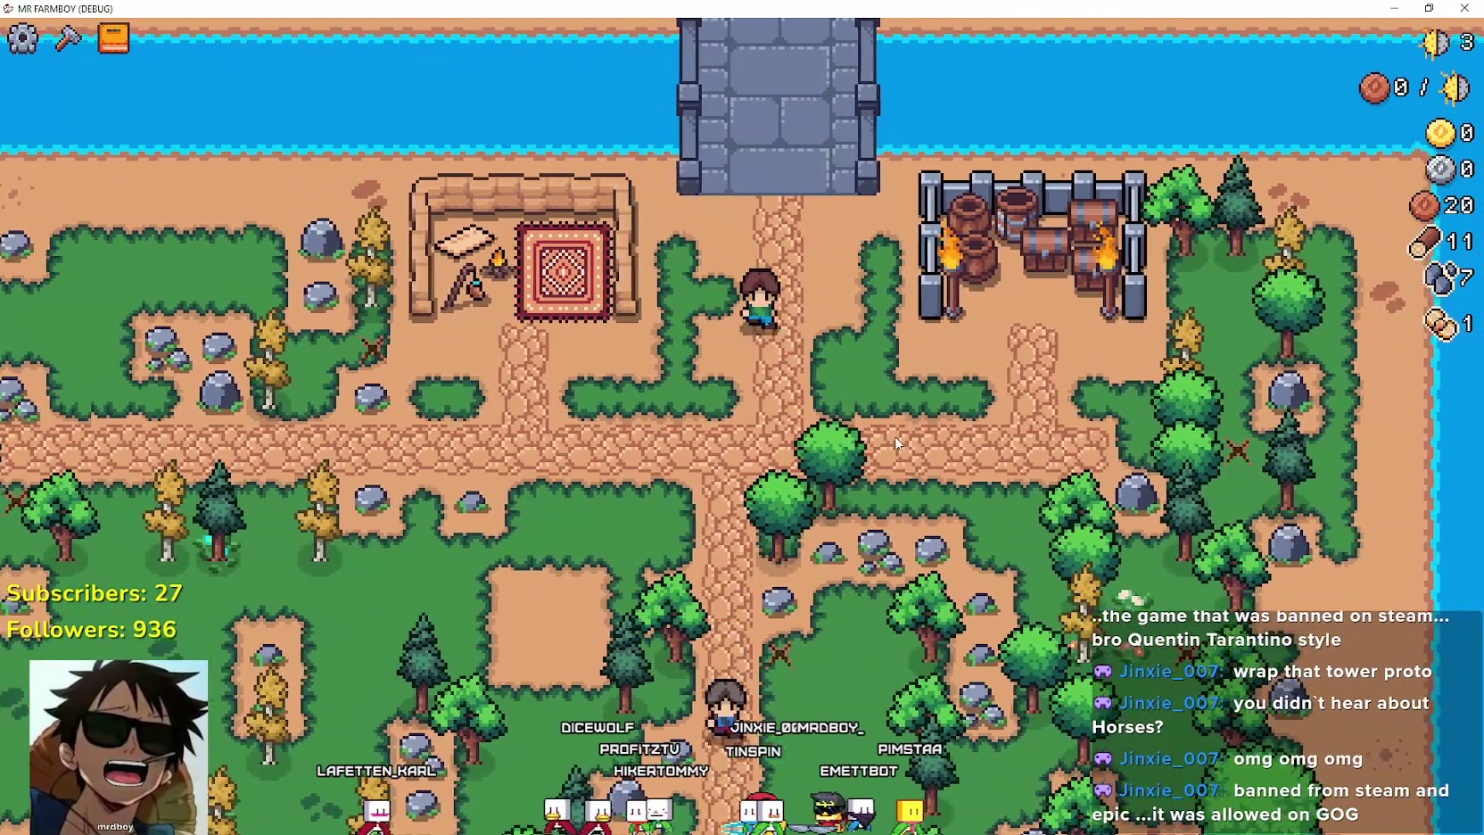
{"action": "key", "text": "s"}
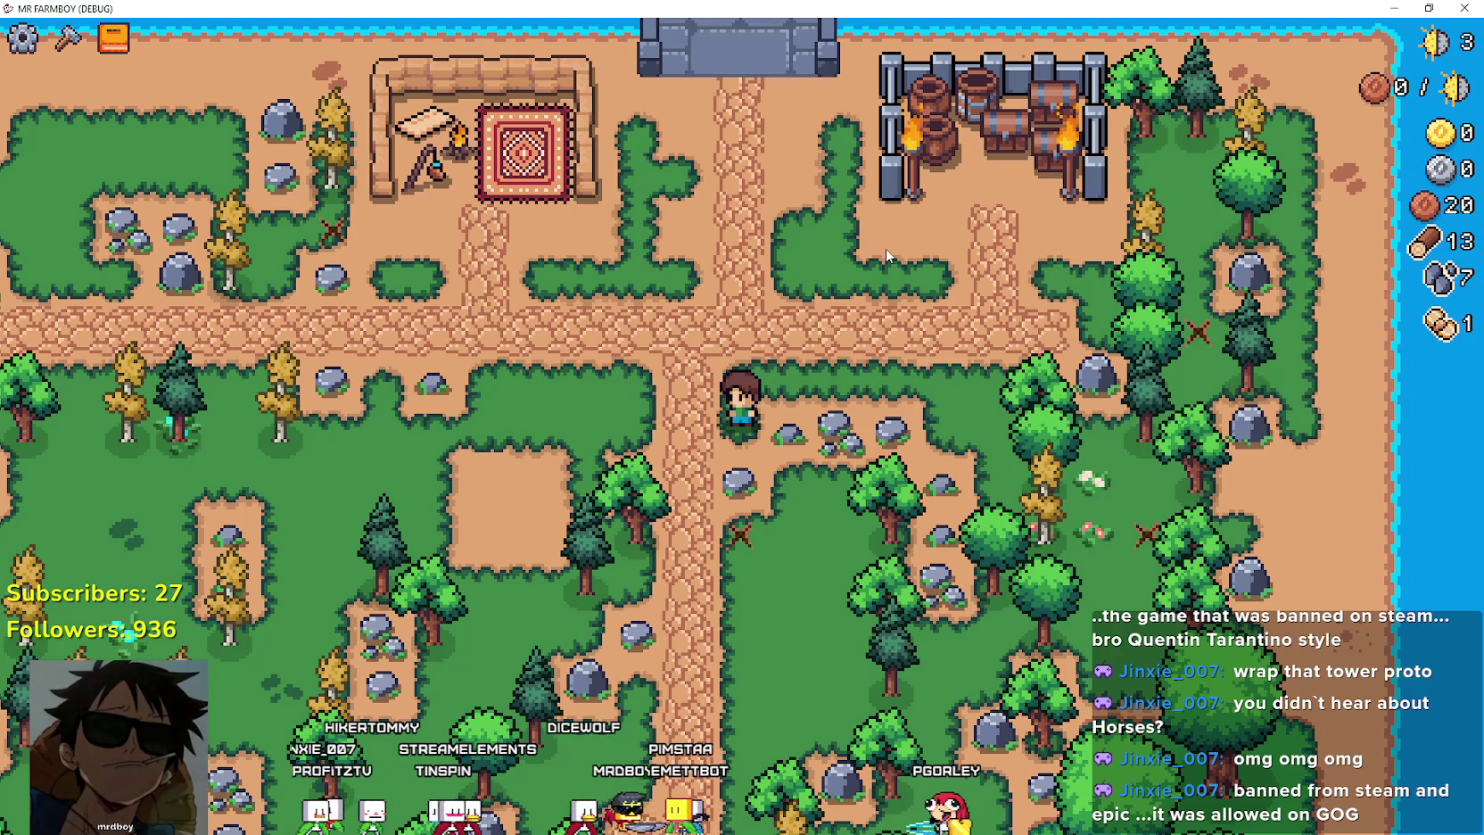
{"action": "key", "text": "d"}
{"action": "key", "text": "s"}
{"action": "key", "text": "w"}
{"action": "key", "text": "d"}
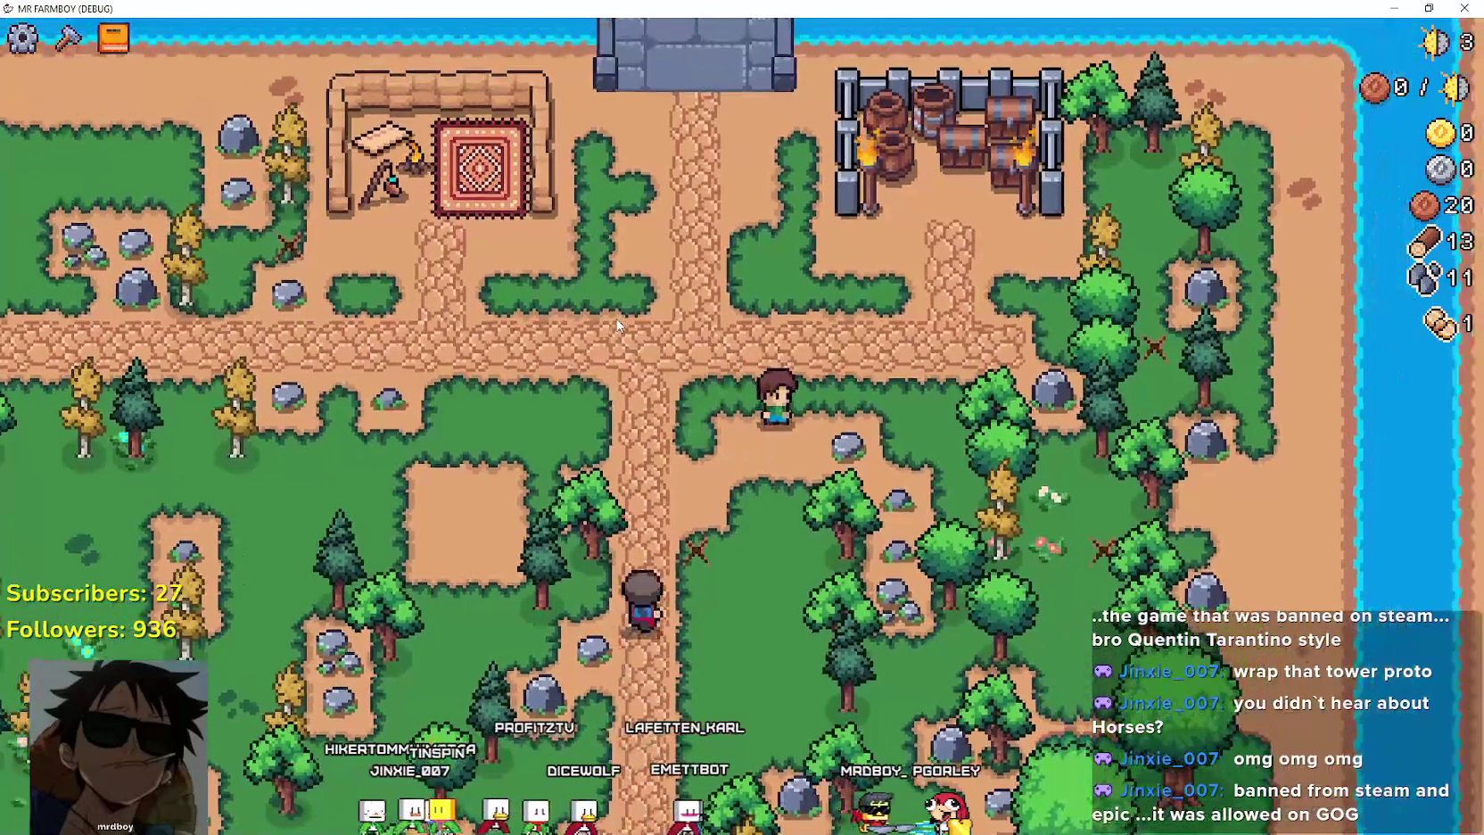
{"action": "key", "text": "s"}
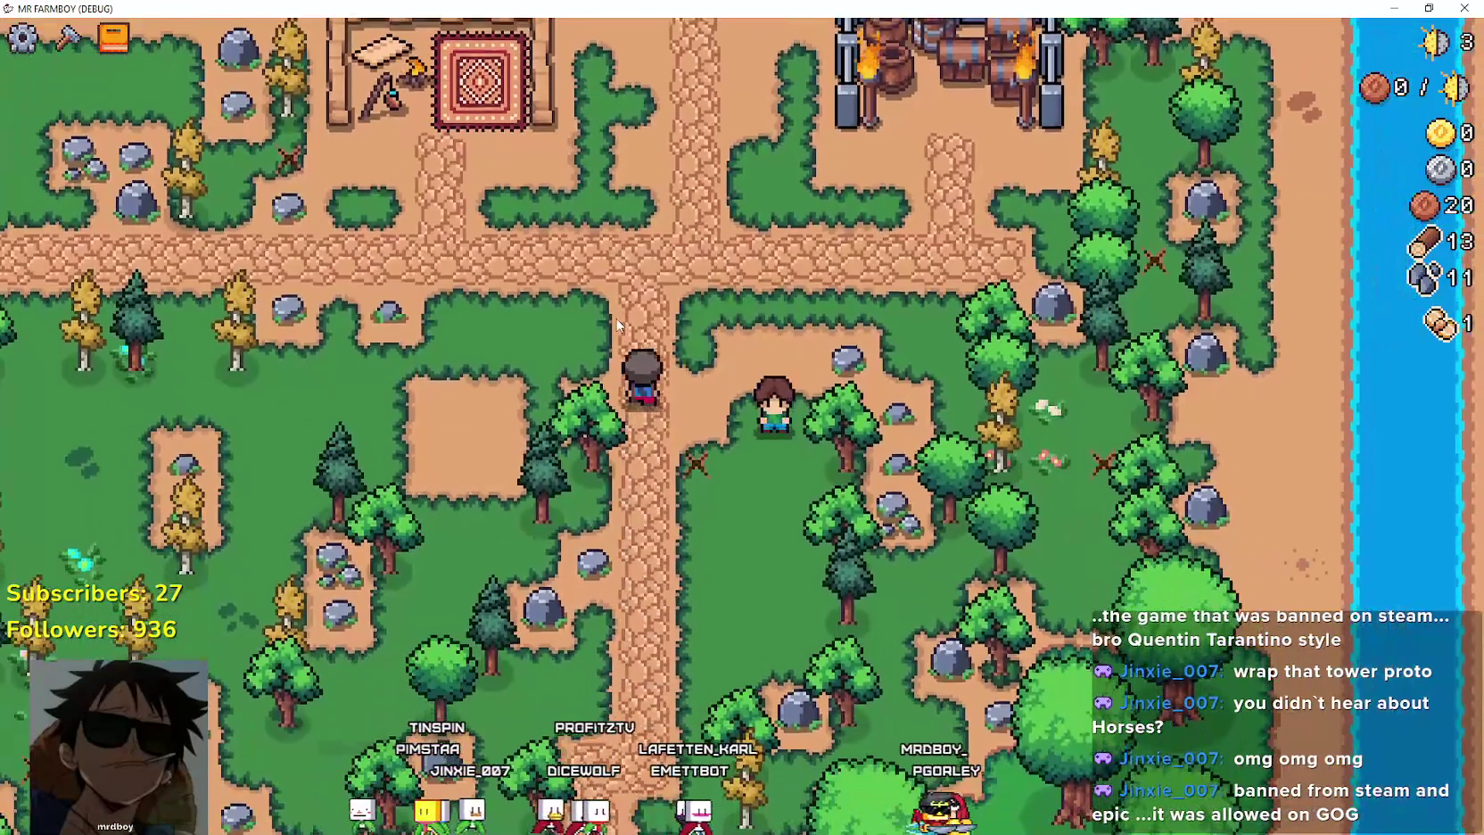
{"action": "key", "text": "w"}
{"action": "key", "text": "d"}
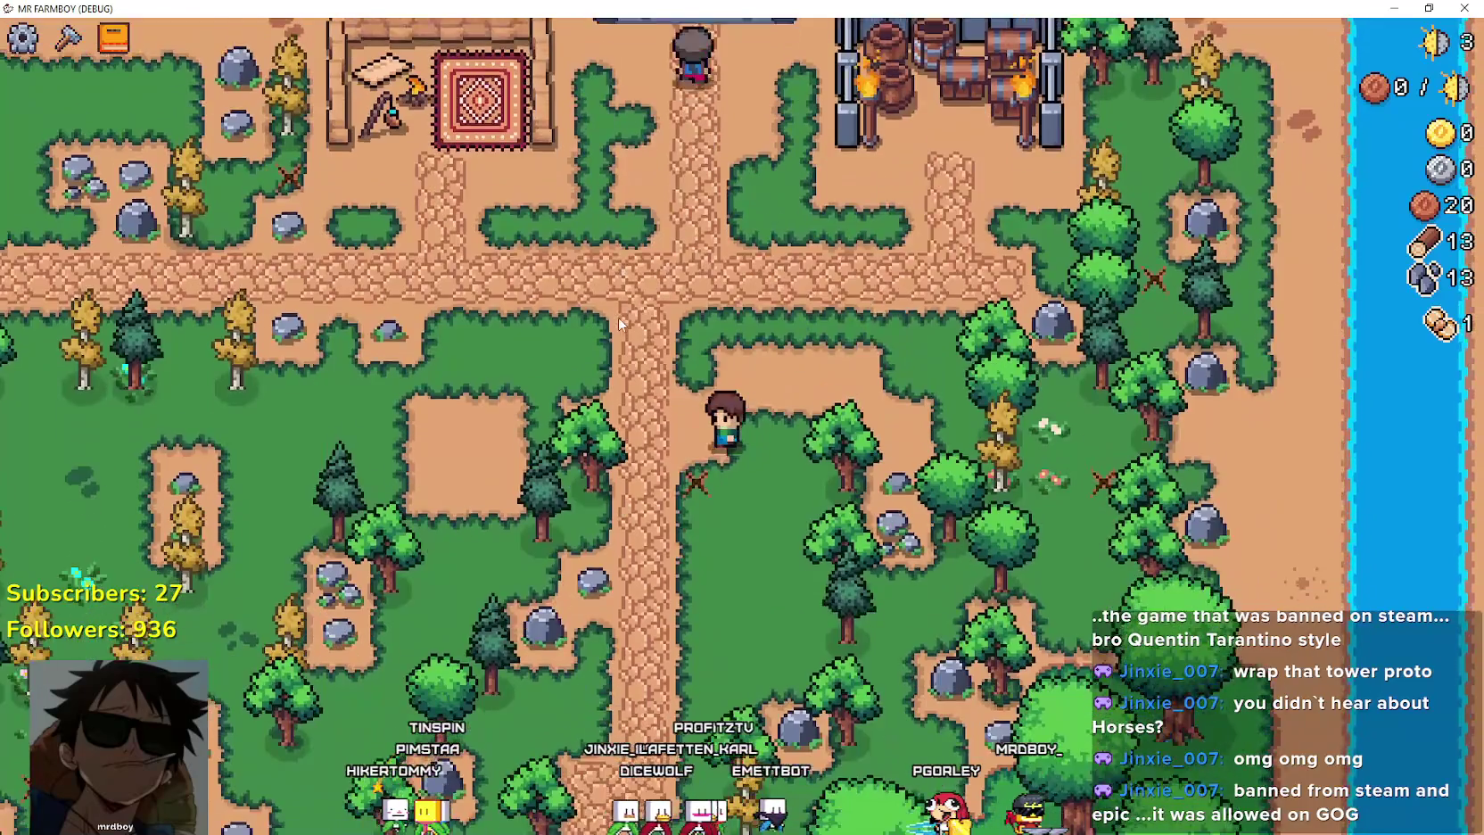
{"action": "key", "text": "s"}
{"action": "key", "text": "a"}
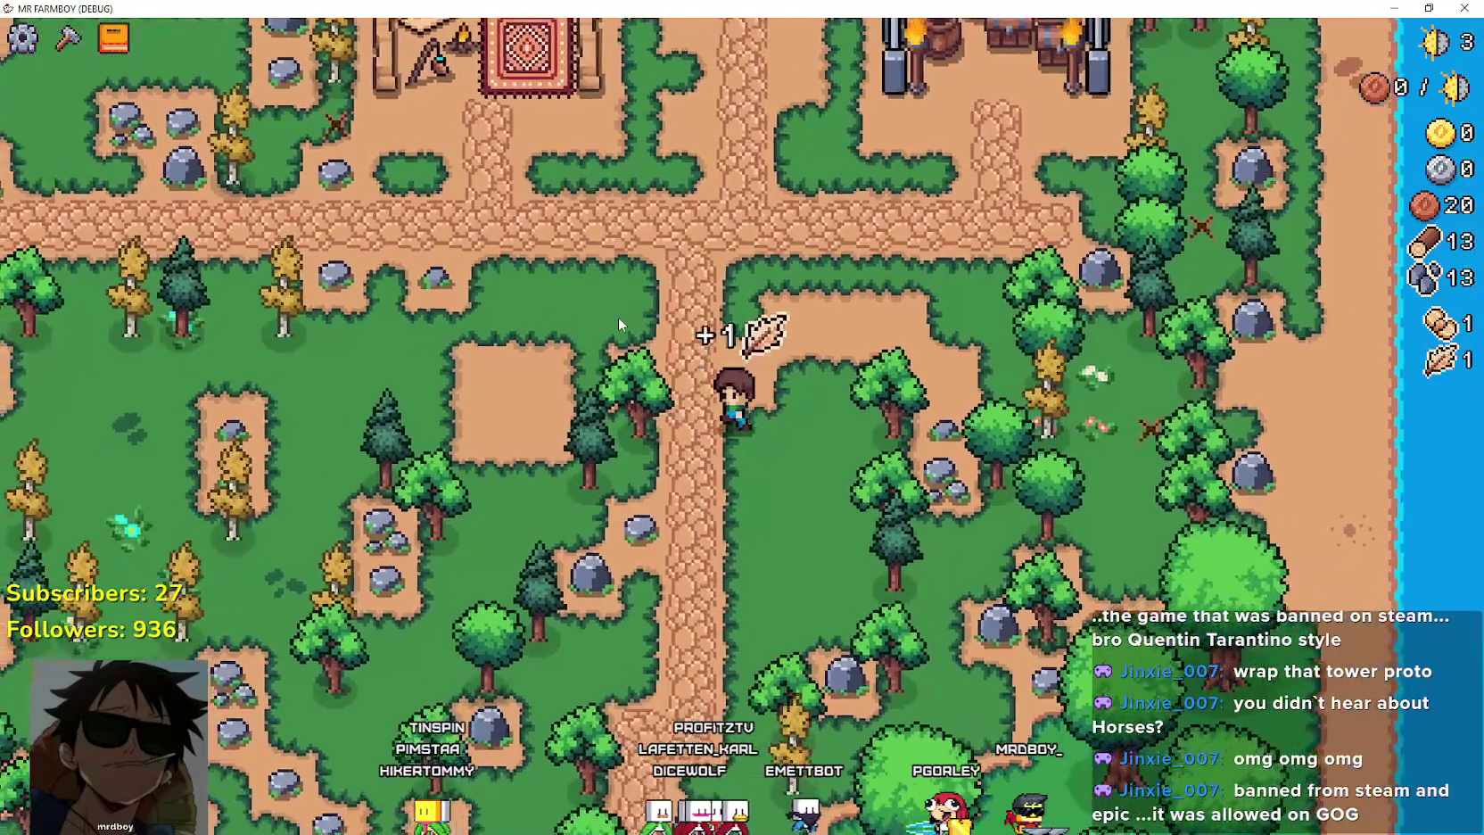
Keep gathering toward the stone bridge and down the southern path until the Market unlocks.
{"action": "key", "text": "w"}
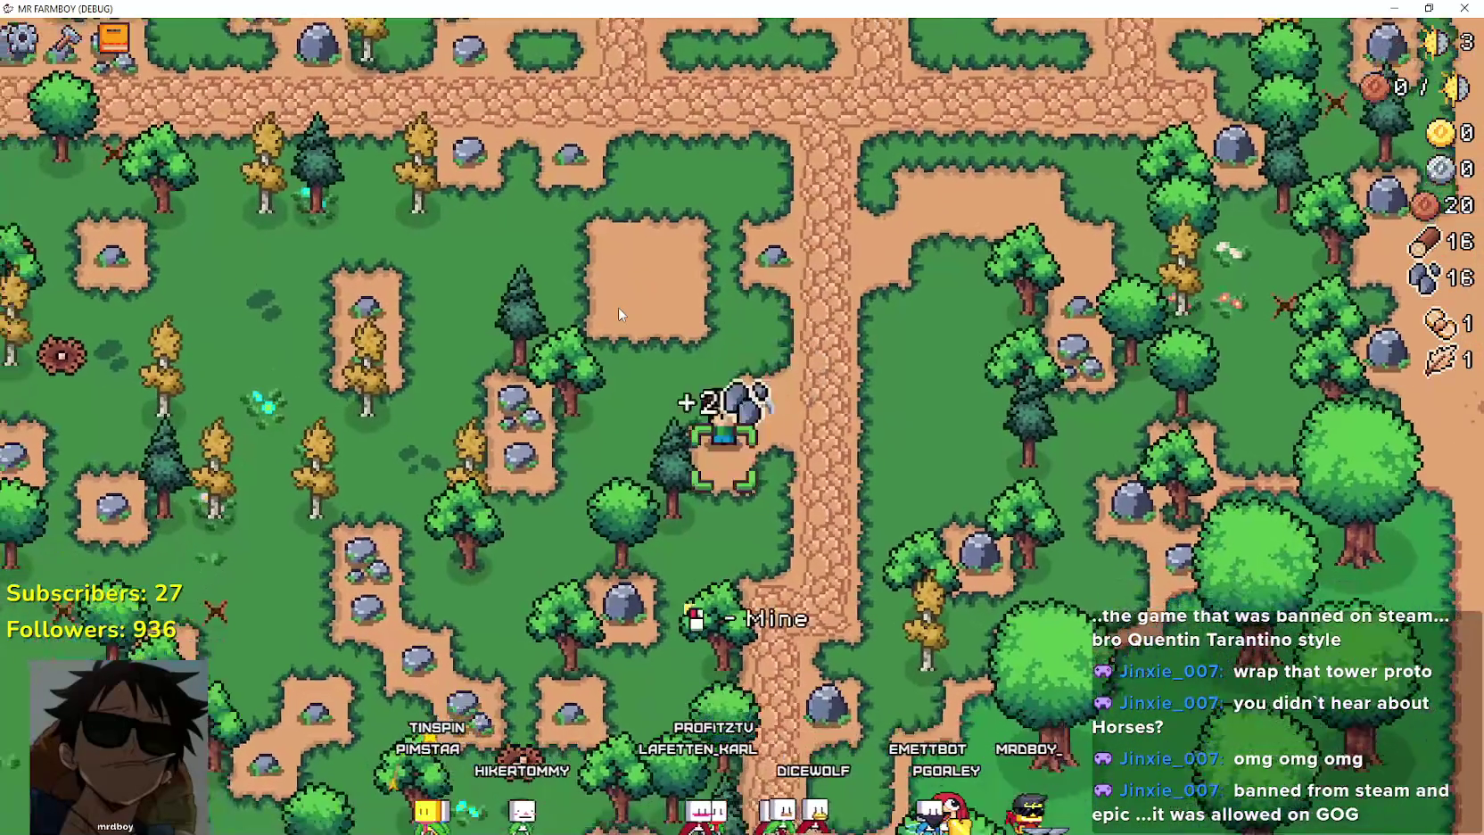
{"action": "key", "text": "d"}
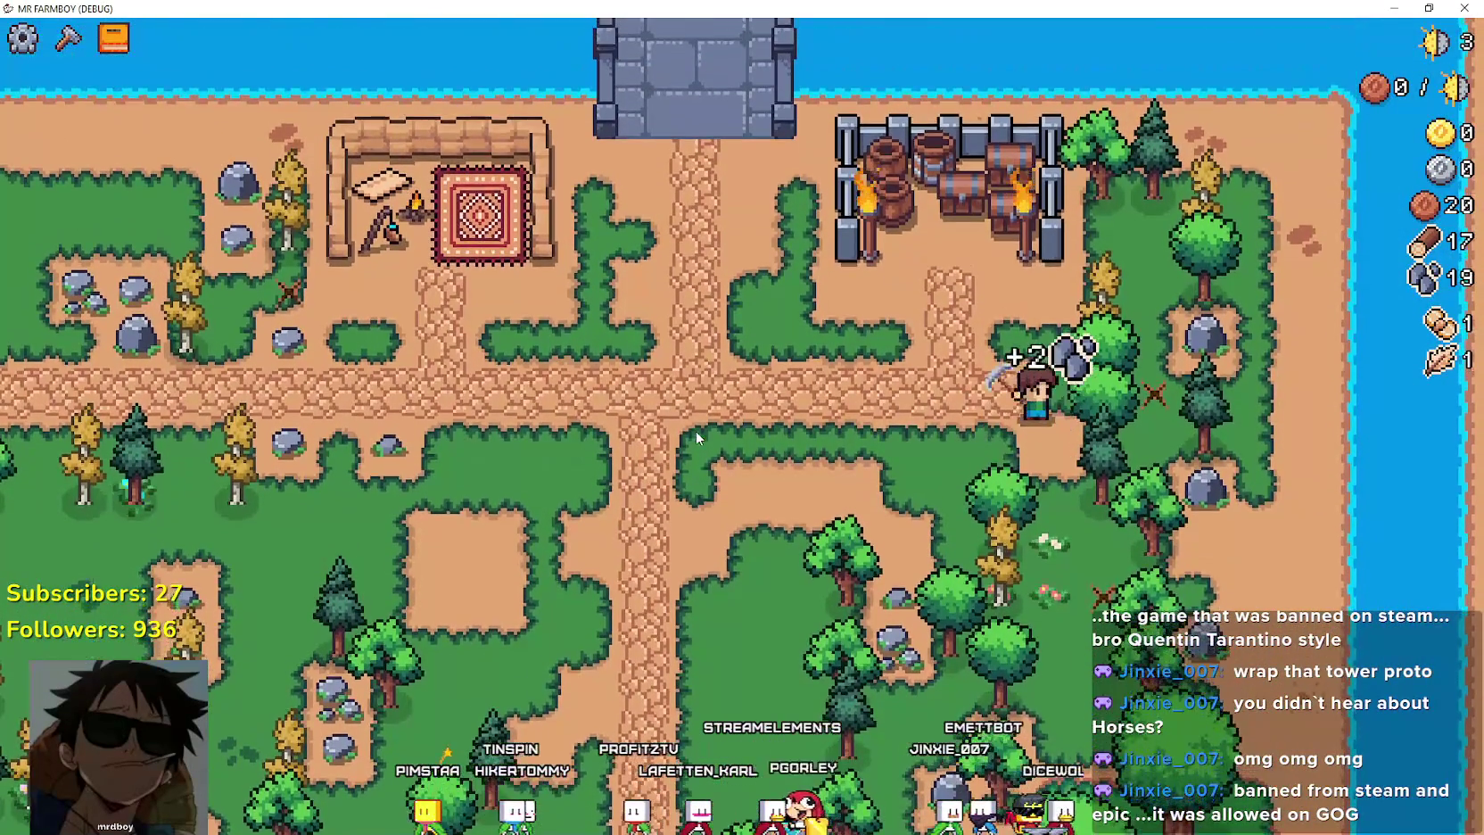
{"action": "key", "text": "a"}
{"action": "key", "text": "w"}
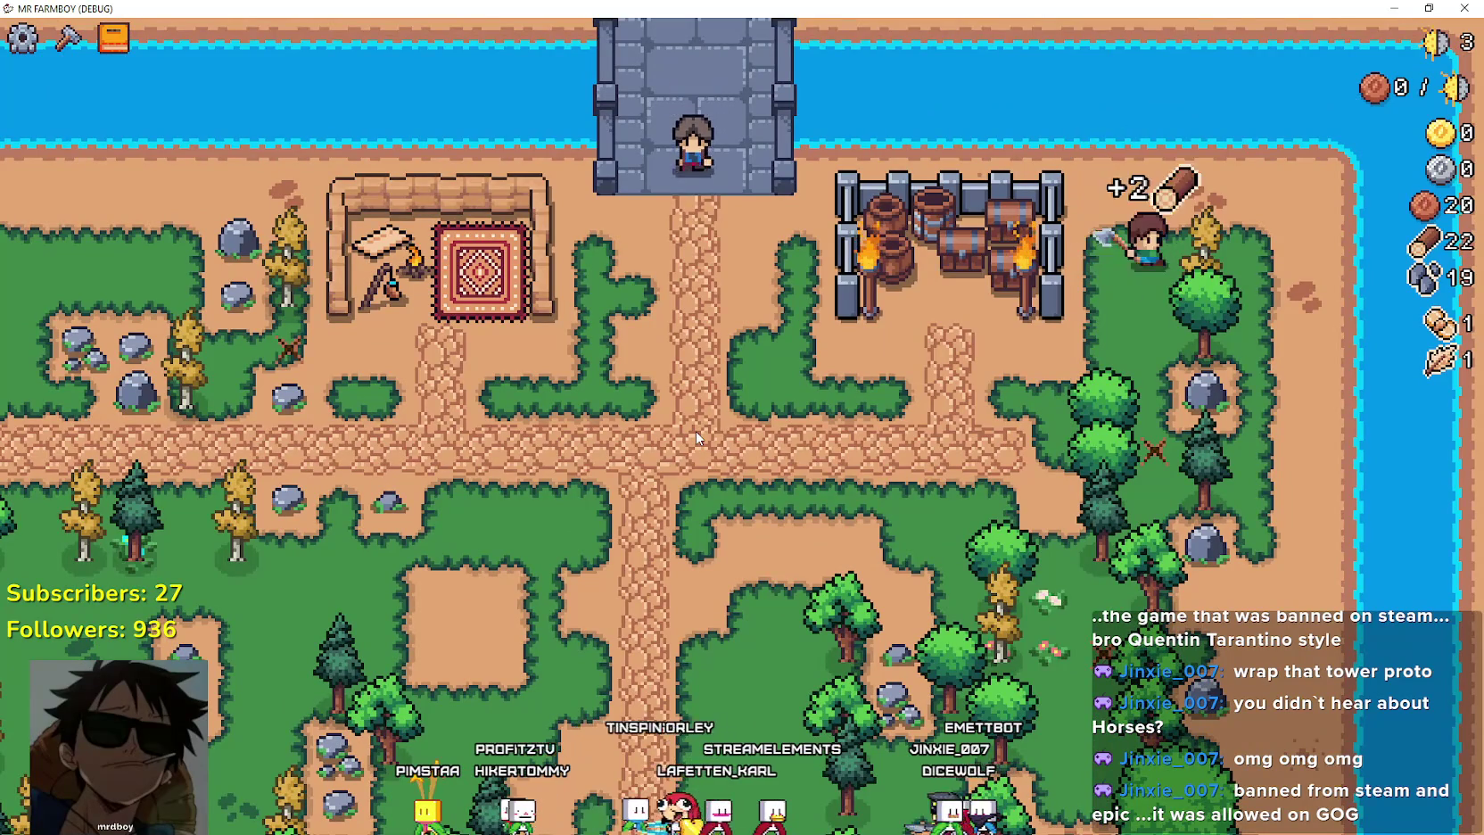
{"action": "key", "text": "s"}
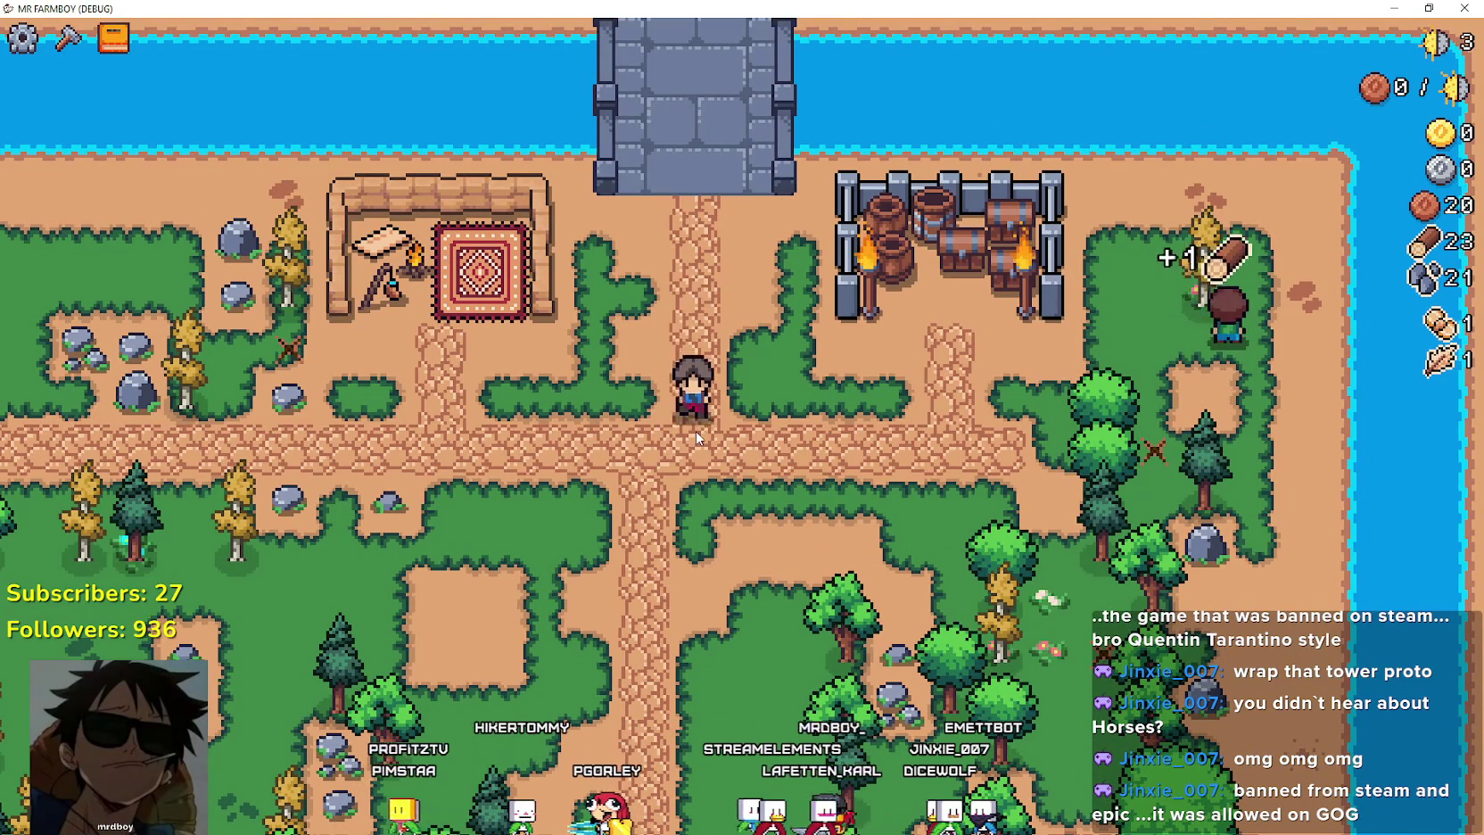
{"action": "key", "text": "a"}
{"action": "key", "text": "s"}
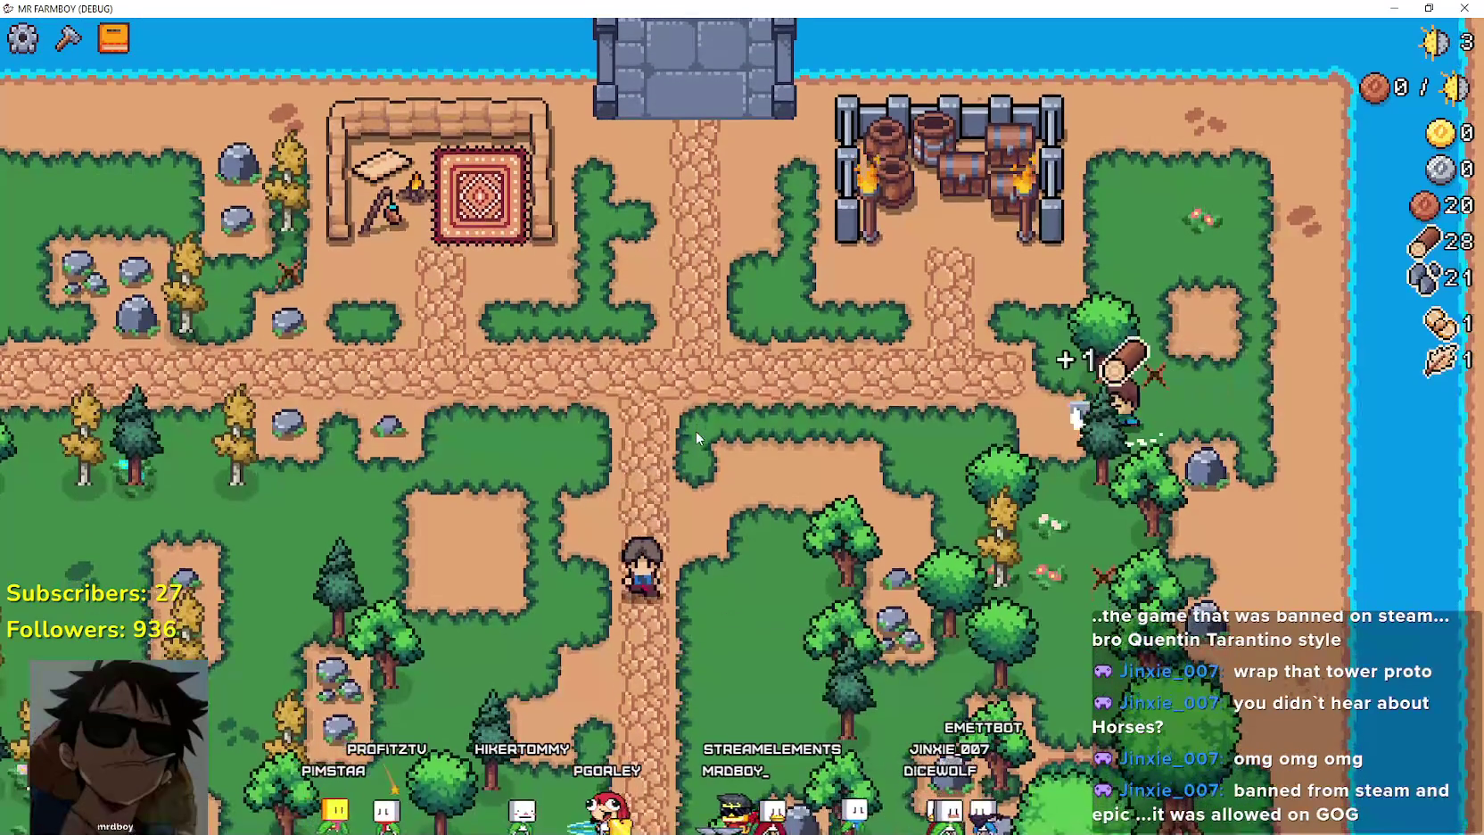
{"action": "key", "text": "s"}
{"action": "key", "text": "s"}
{"action": "key", "text": "d"}
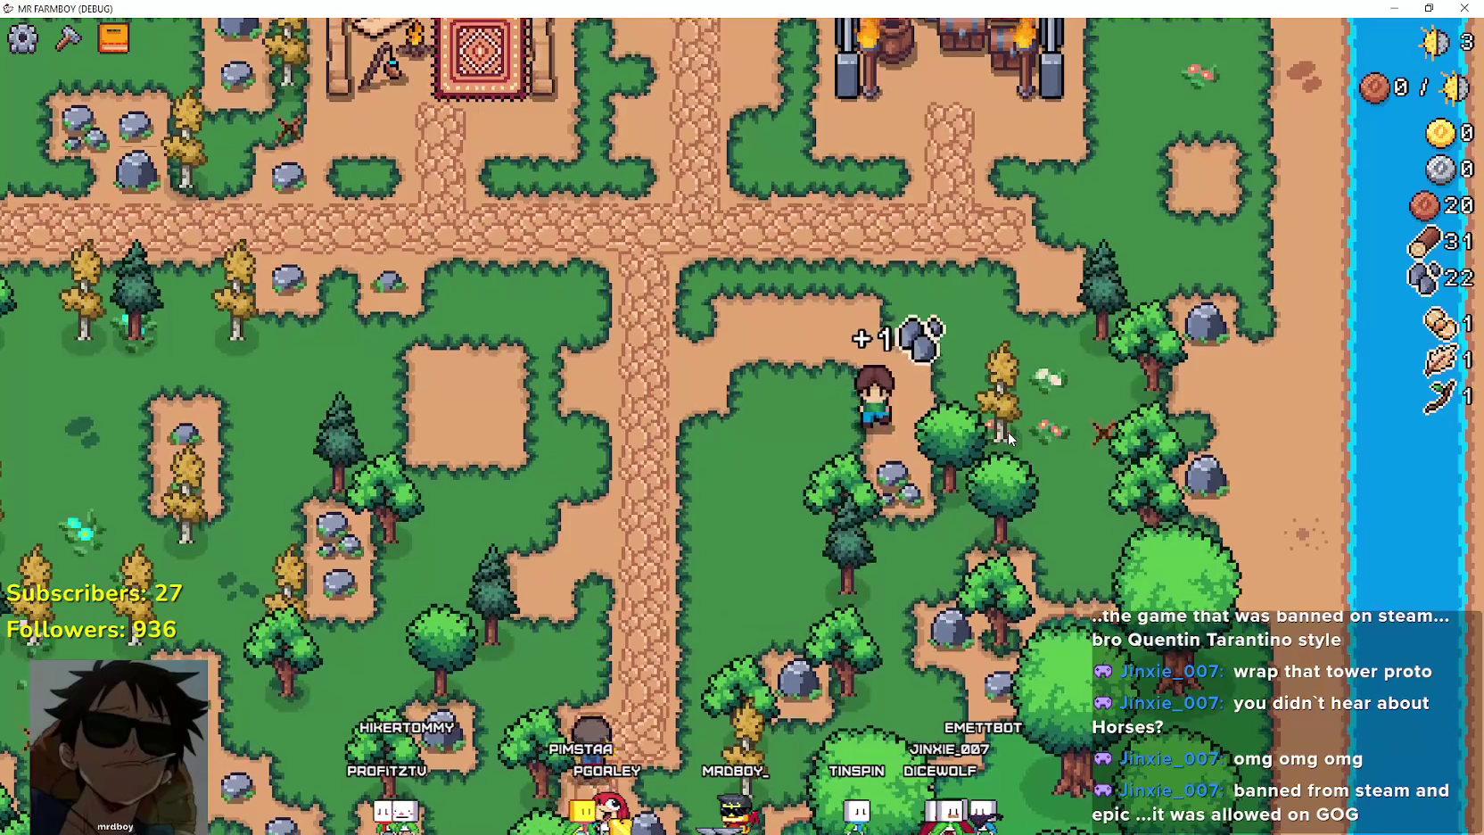
{"action": "key", "text": "s"}
{"action": "key", "text": "a"}
{"action": "key", "text": "s"}
{"action": "key", "text": "d"}
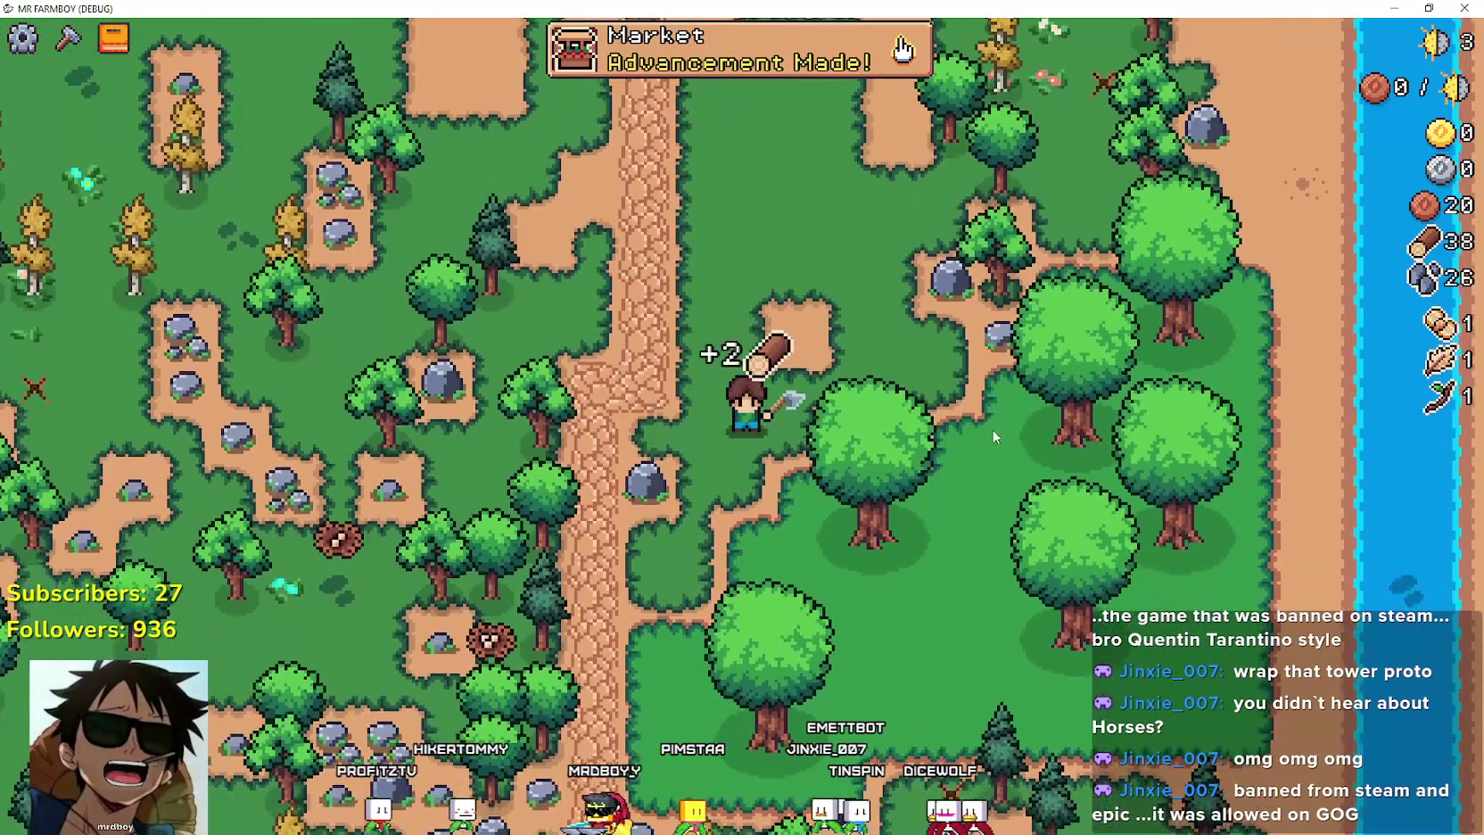
{"action": "key", "text": "w"}
{"action": "key", "text": "a"}
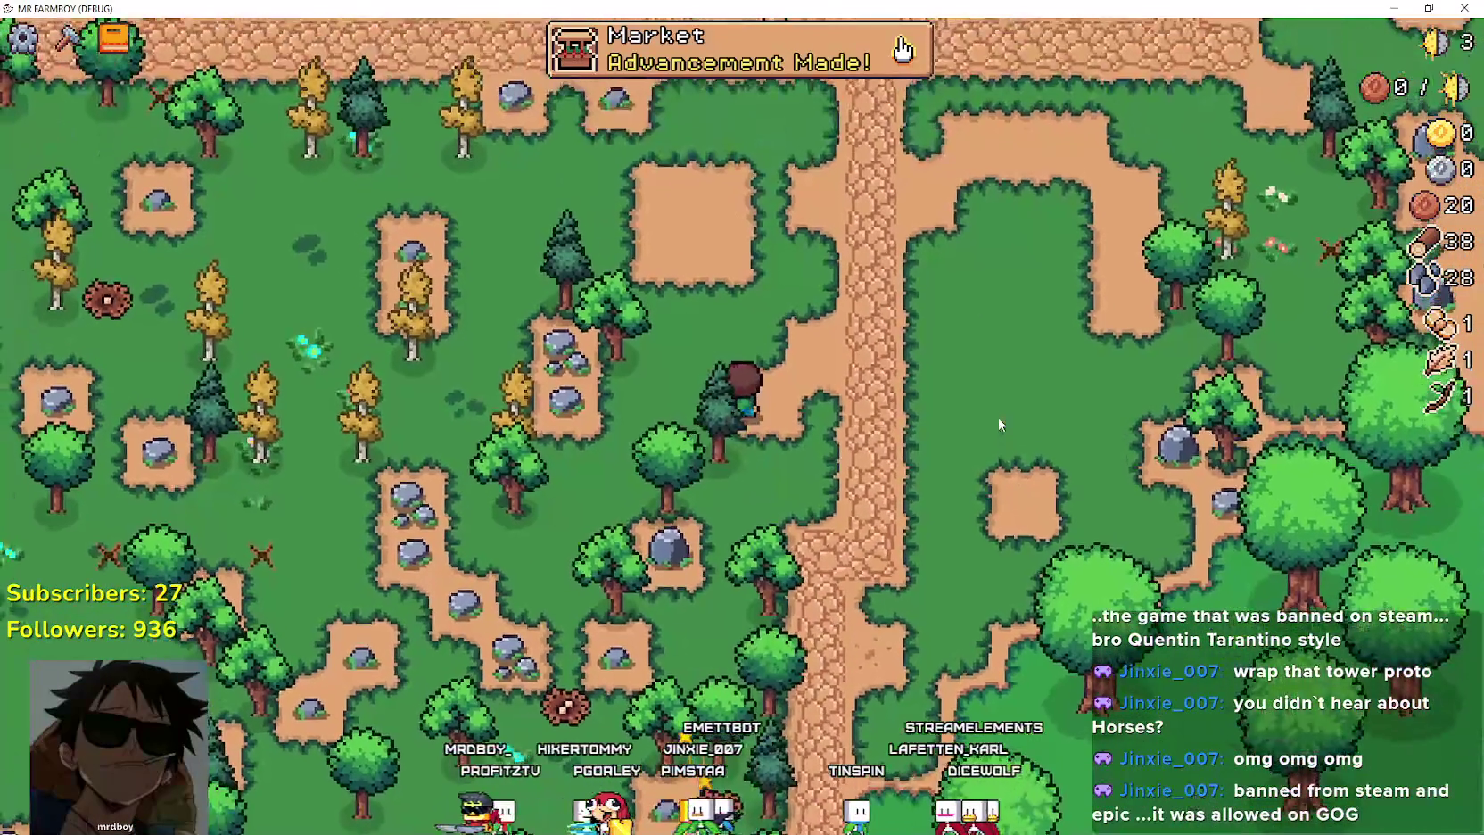
Head north-west to chop trees and mine the rocks for more materials.
{"action": "key", "text": "w"}
{"action": "key", "text": "a"}
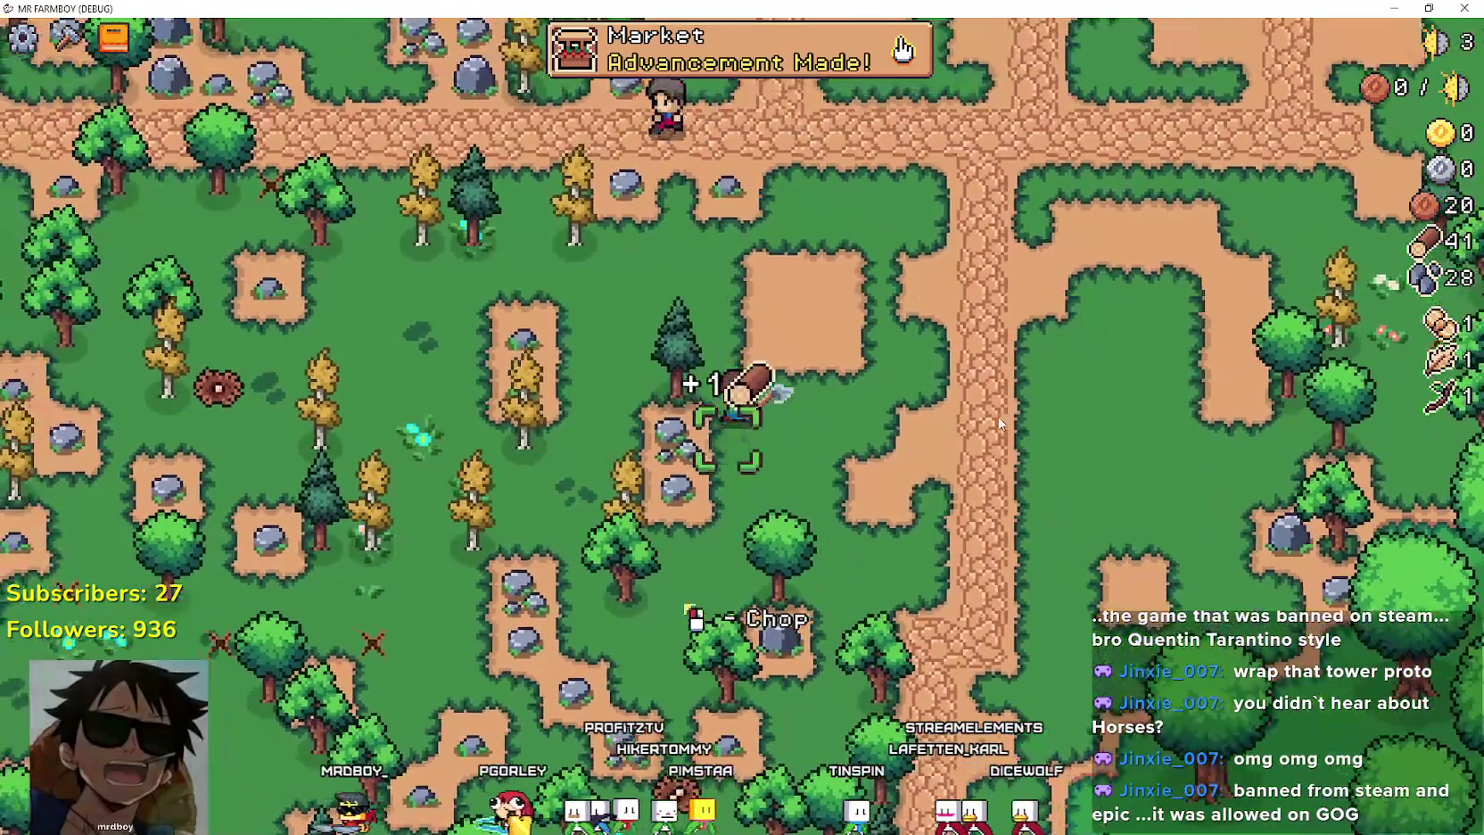
{"action": "key", "text": "w"}
{"action": "key", "text": "a"}
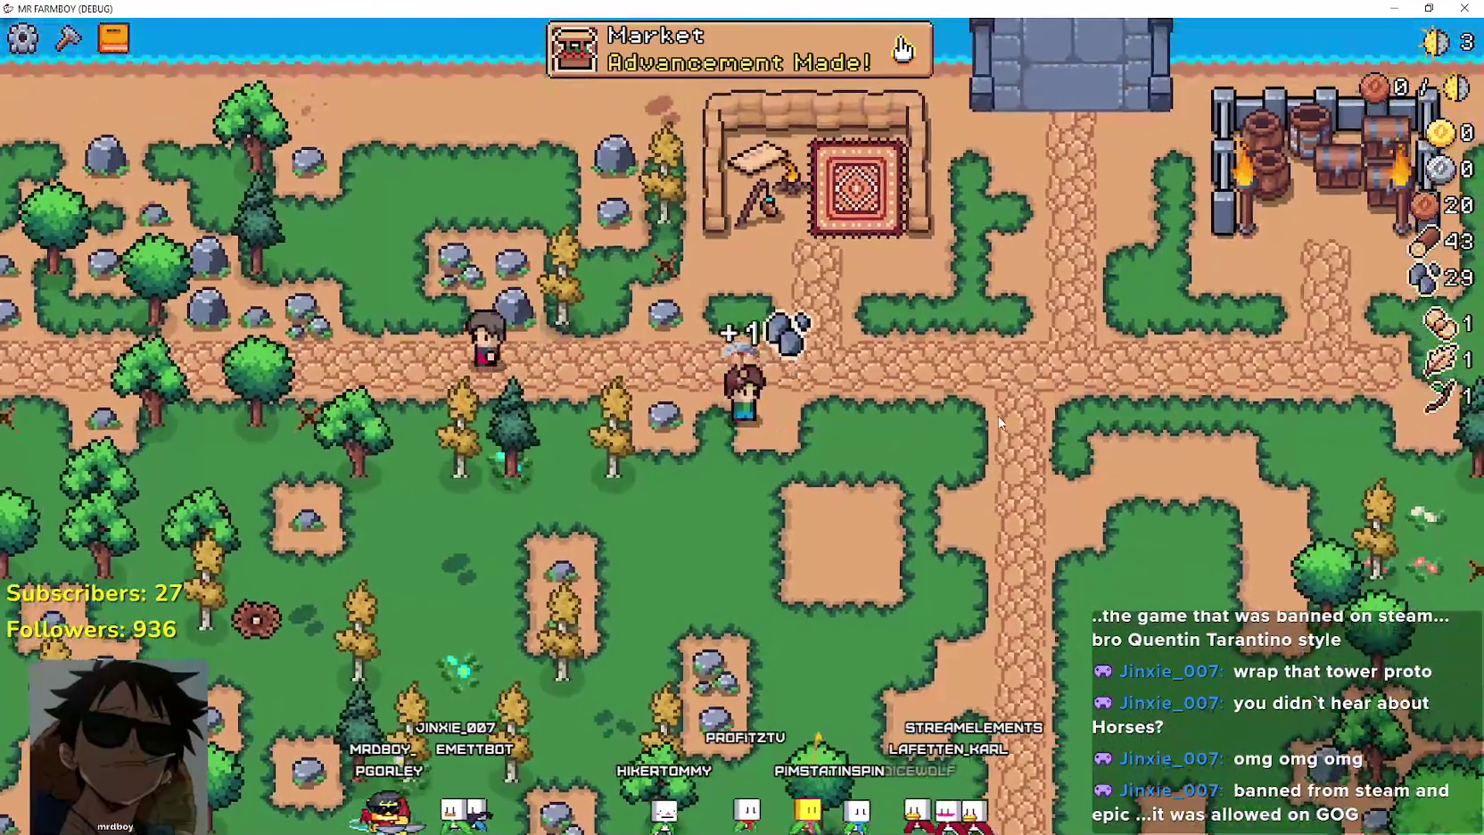
{"action": "key", "text": "w"}
{"action": "key", "text": "a"}
{"action": "key", "text": "w"}
{"action": "key", "text": "s"}
Build the Market from Crafting beside the path.
{"action": "key", "text": "c"}
{"action": "key", "text": "s"}
{"action": "key", "text": "d"}
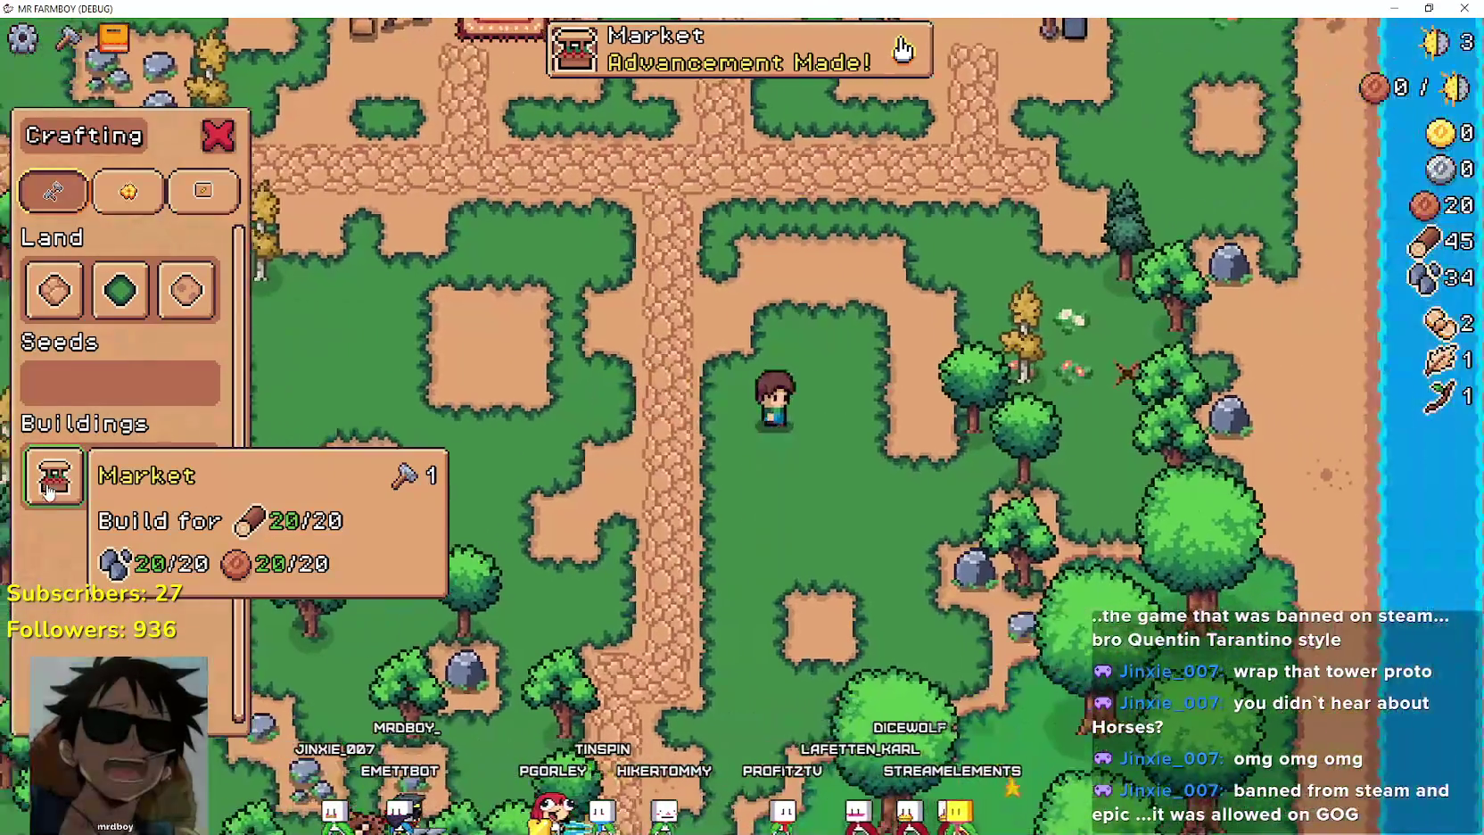
{"action": "left_click", "coordinate": [49, 488]}
{"action": "key", "text": "w"}
{"action": "left_click", "coordinate": [80, 473]}
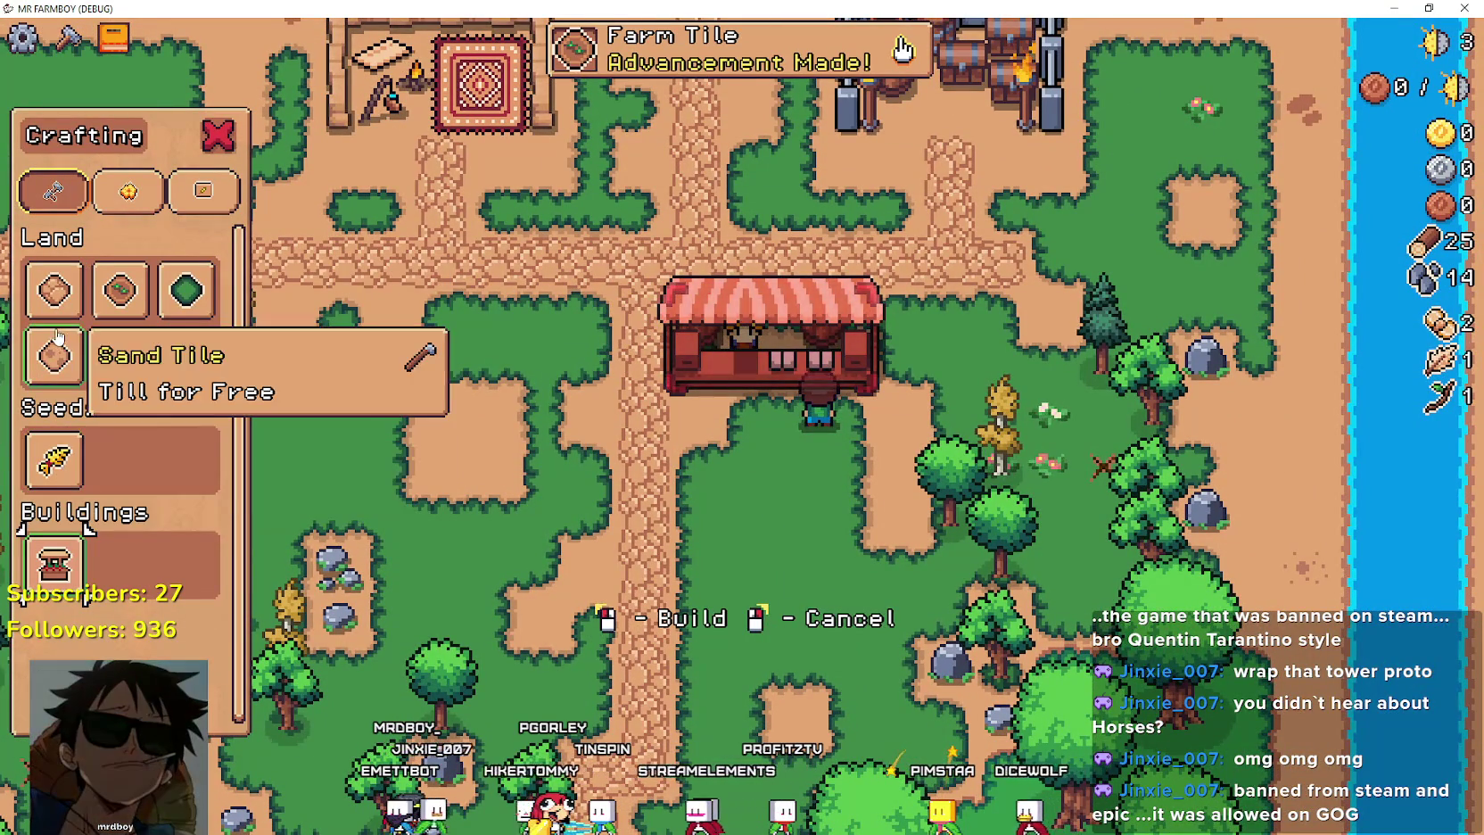
Lay two sand tiles below the Market.
{"action": "key", "text": "d"}
{"action": "left_click", "coordinate": [911, 533]}
{"action": "key", "text": "a"}
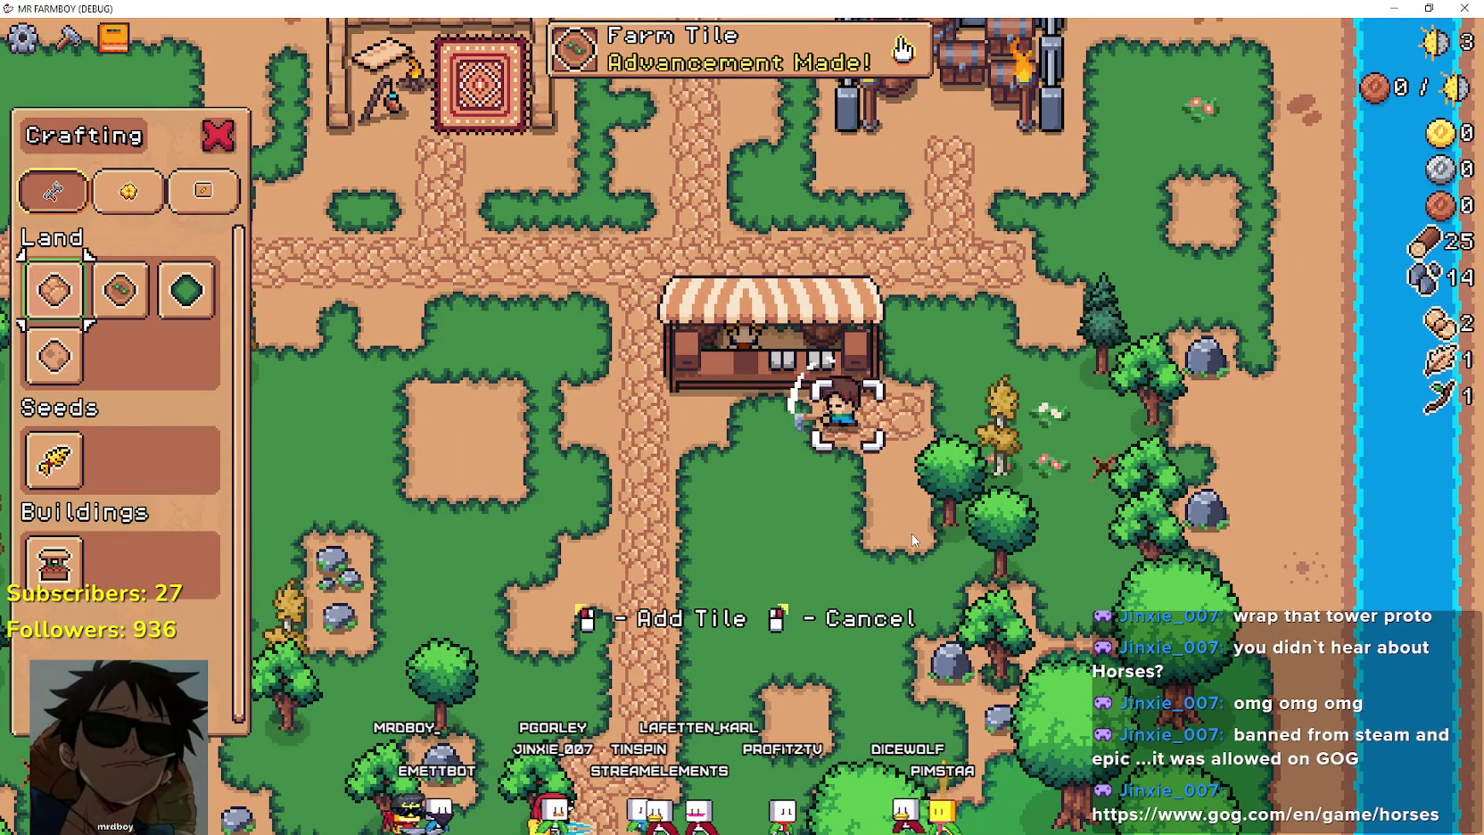
{"action": "left_click", "coordinate": [911, 533]}
Walk up to the Market and open its trading window.
{"action": "key", "text": "a"}
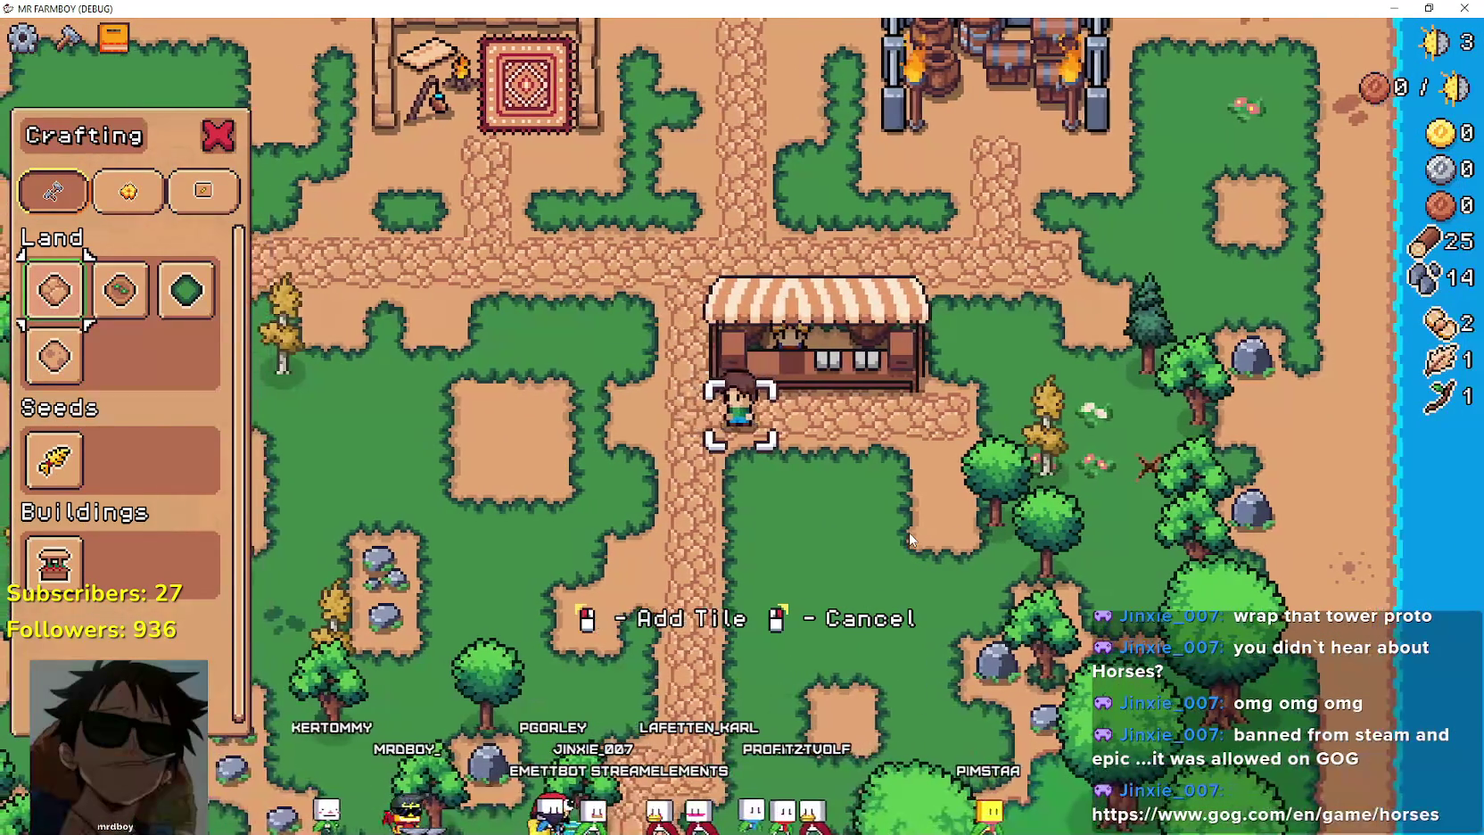
{"action": "key", "text": "d"}
{"action": "key", "text": "w"}
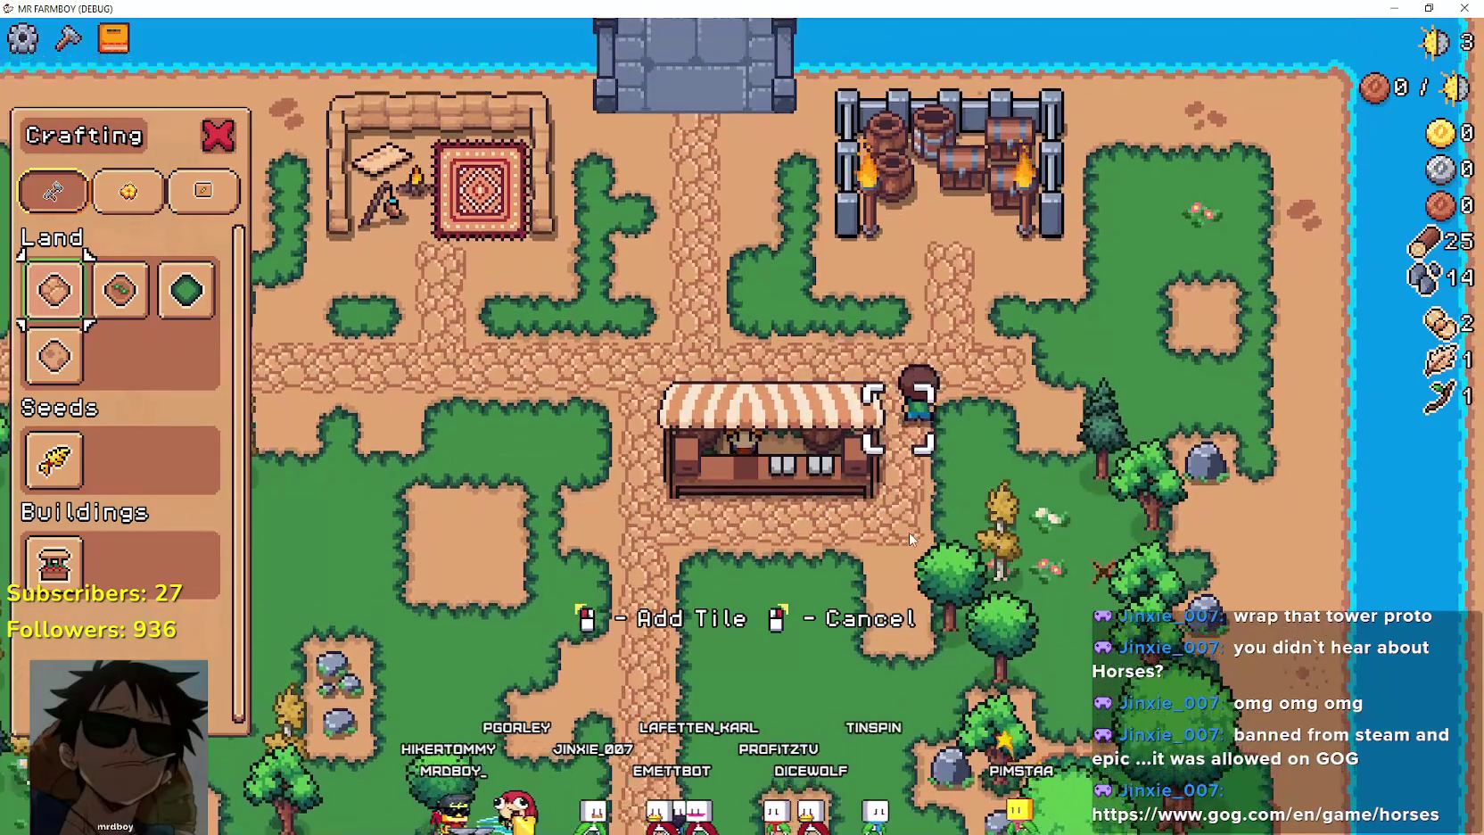
{"action": "key", "text": "s"}
{"action": "key", "text": "a"}
{"action": "key", "text": "w"}
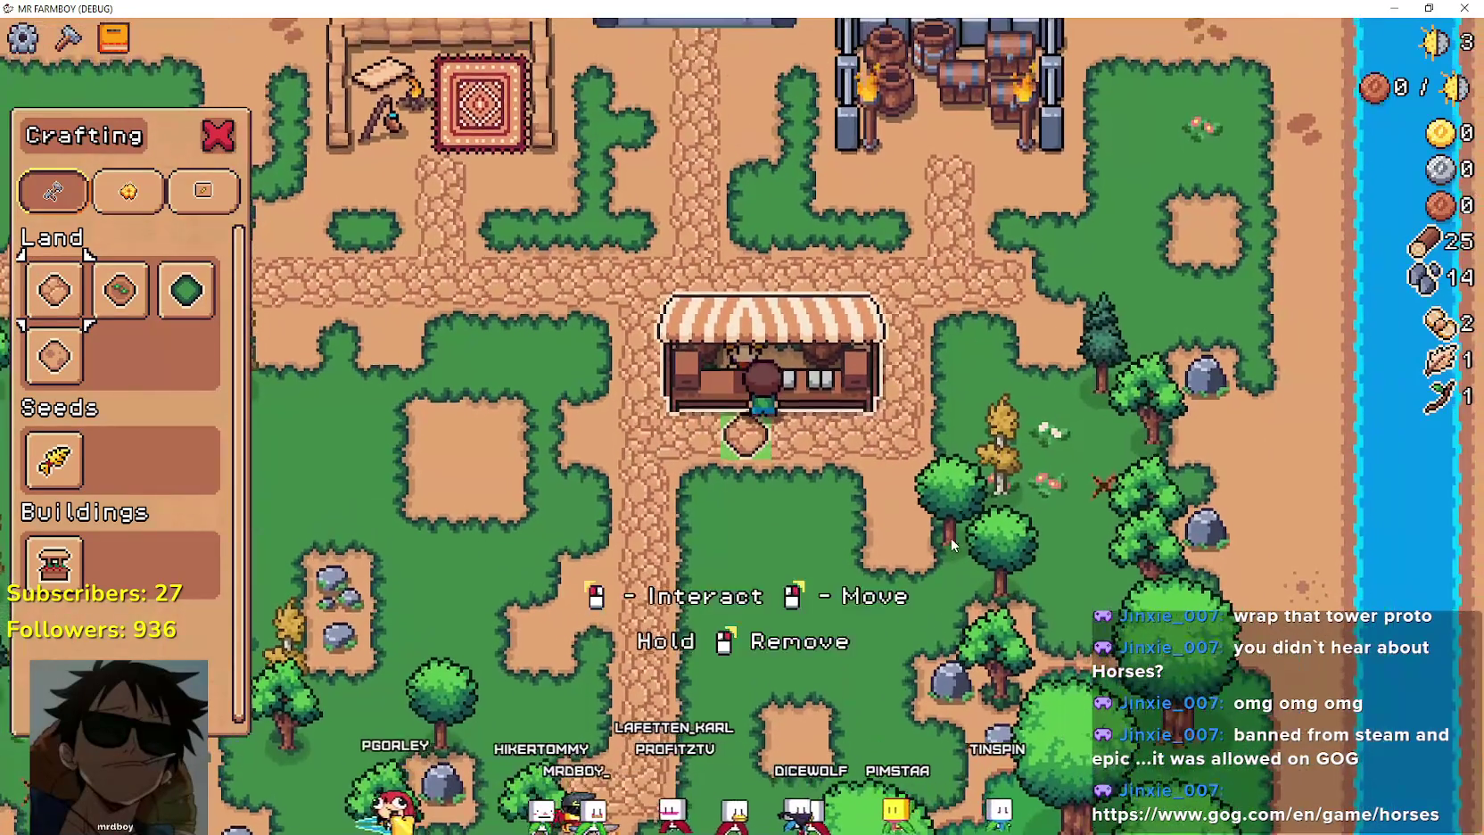
{"action": "key", "text": "e"}
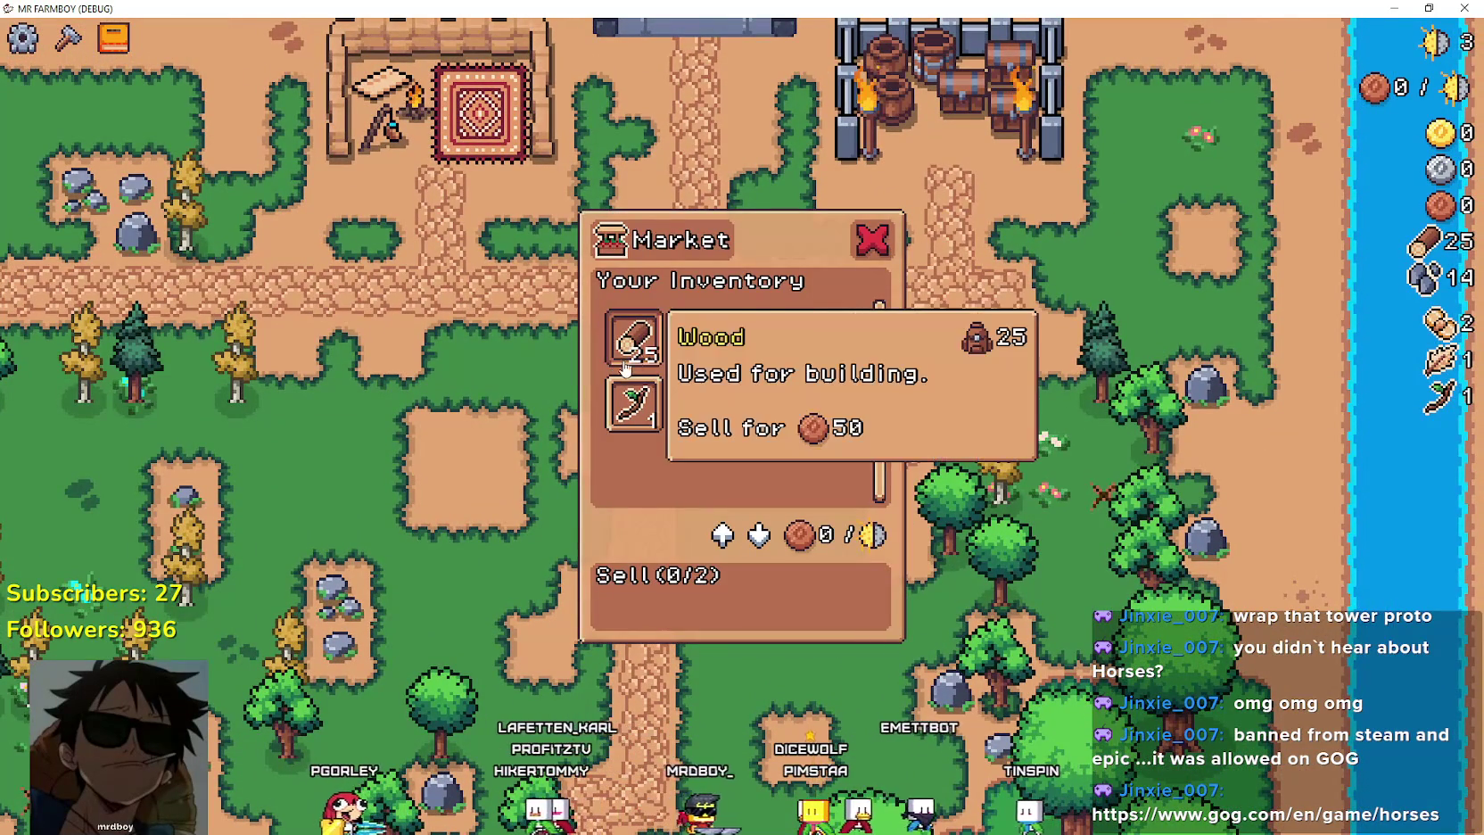
Put the leaf and bread up for sale, then close the Market and walk away.
{"action": "left_click", "coordinate": [831, 337]}
{"action": "left_click", "coordinate": [699, 320]}
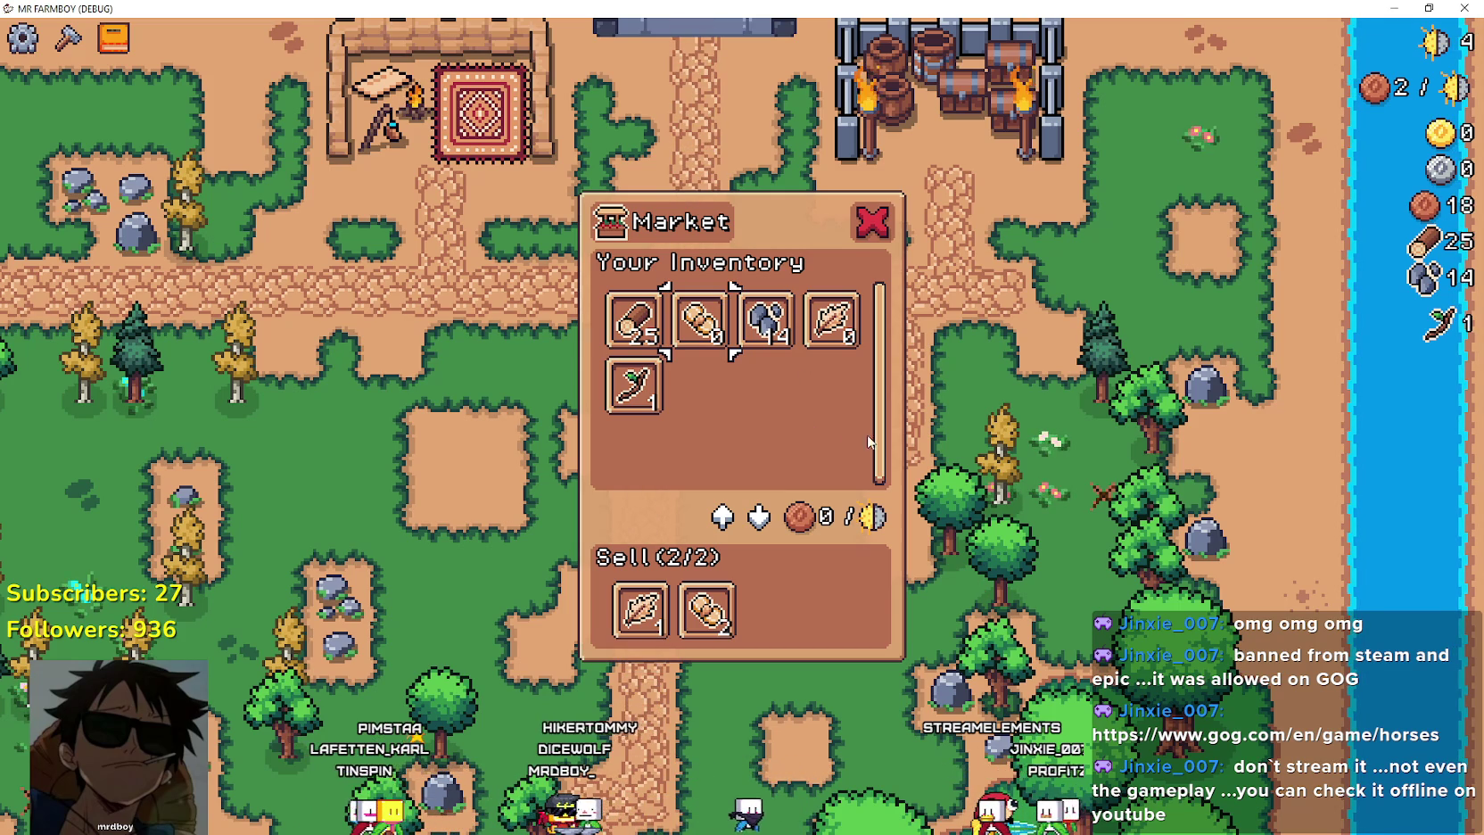
{"action": "key", "text": "a"}
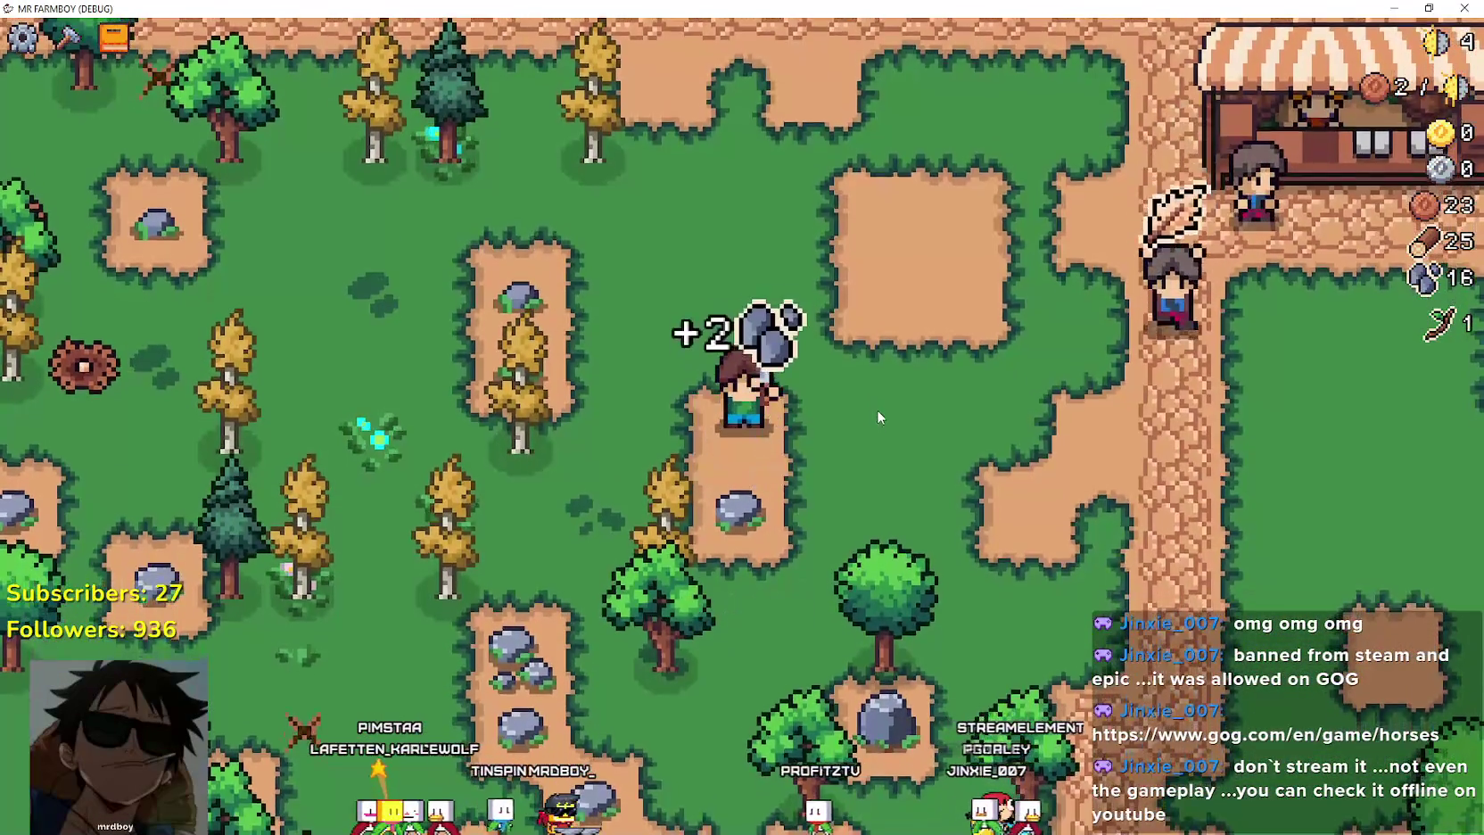
Zoom out, mine rocks by the river up north, and check the Wheat seed in Crafting.
{"action": "scroll", "coordinate": [877, 409], "scroll_direction": "down", "scroll_amount": 3}
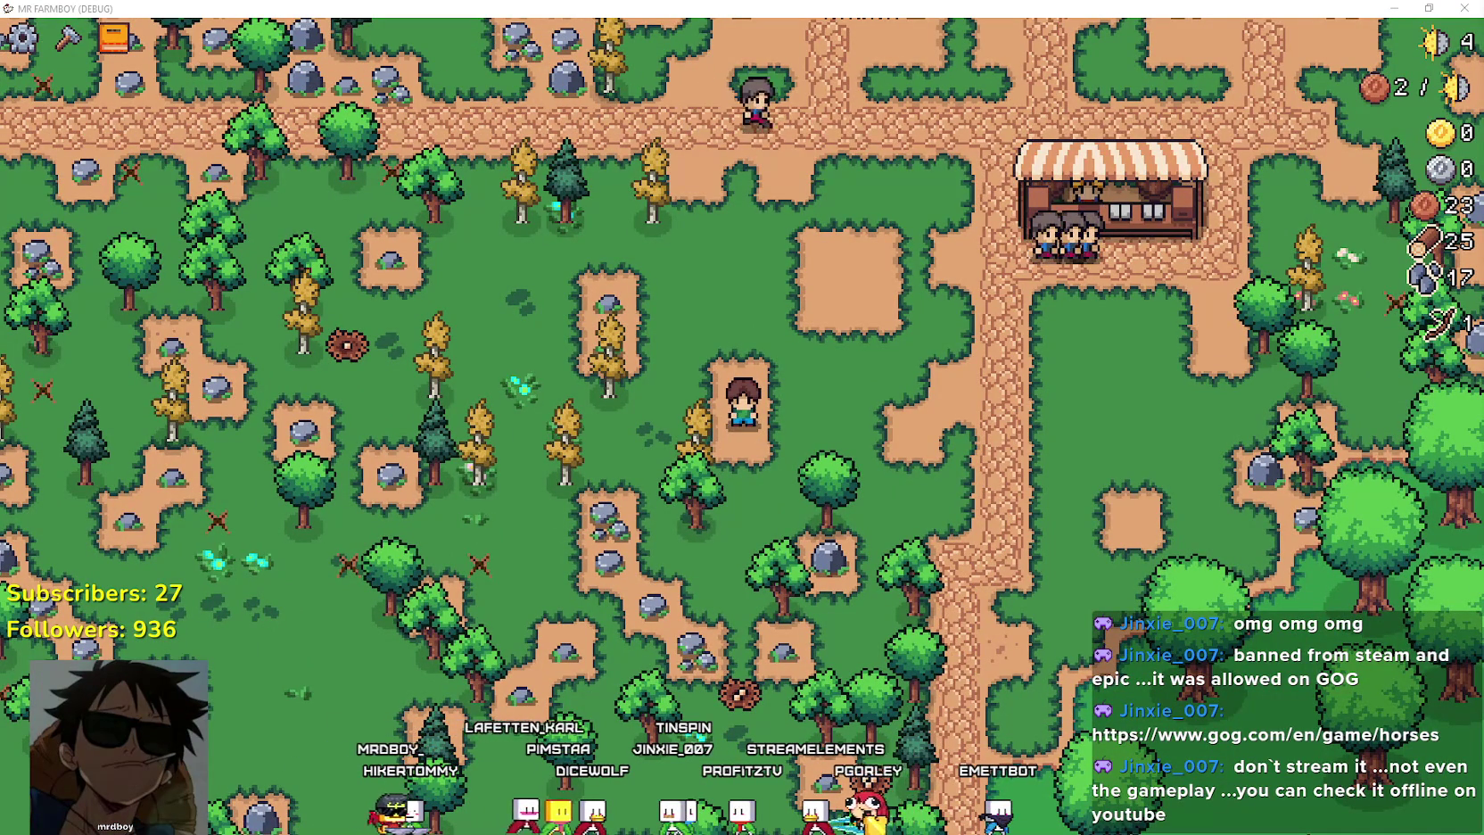
{"action": "key", "text": "w"}
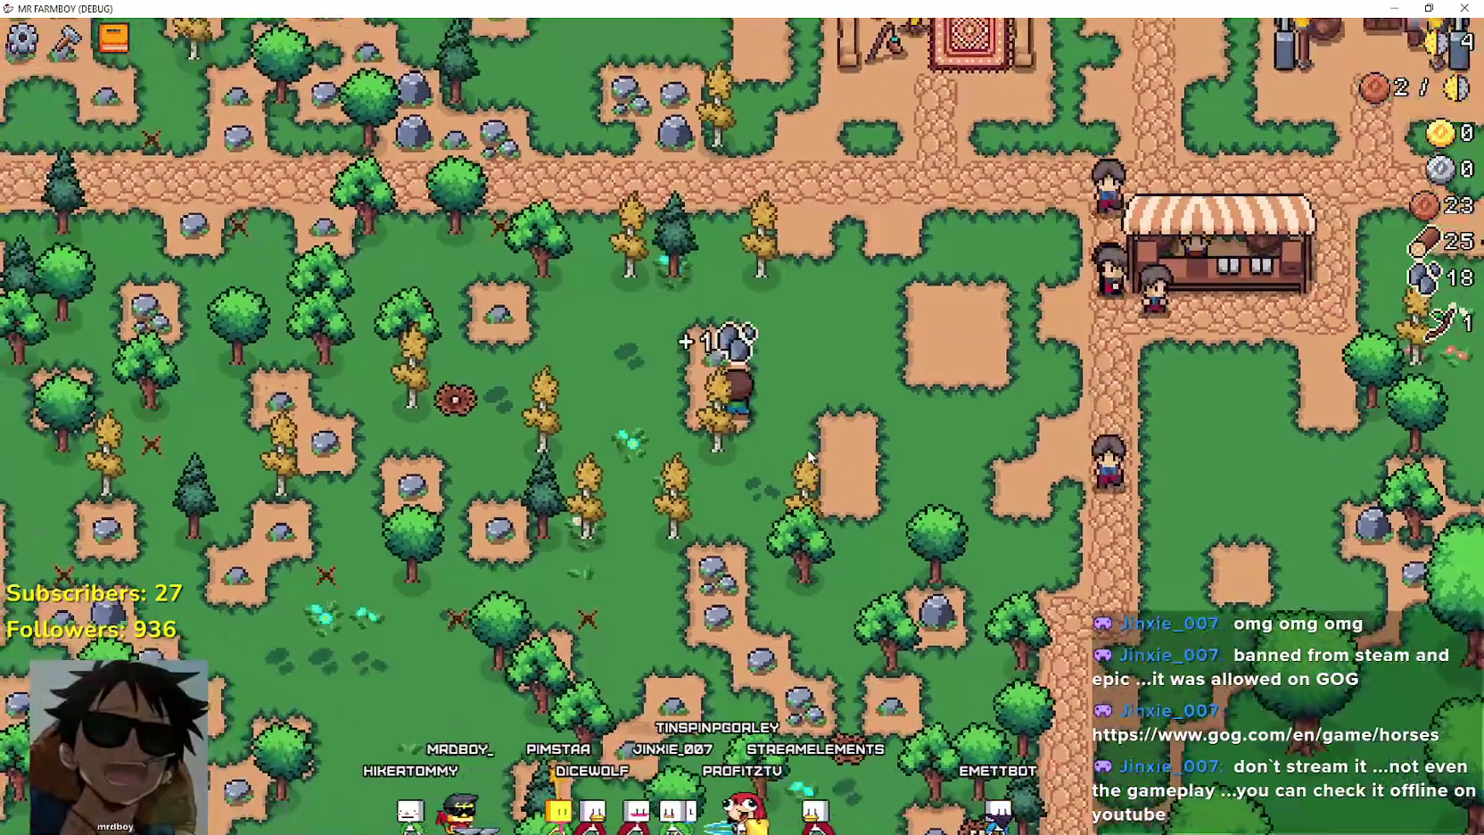
{"action": "key", "text": "w"}
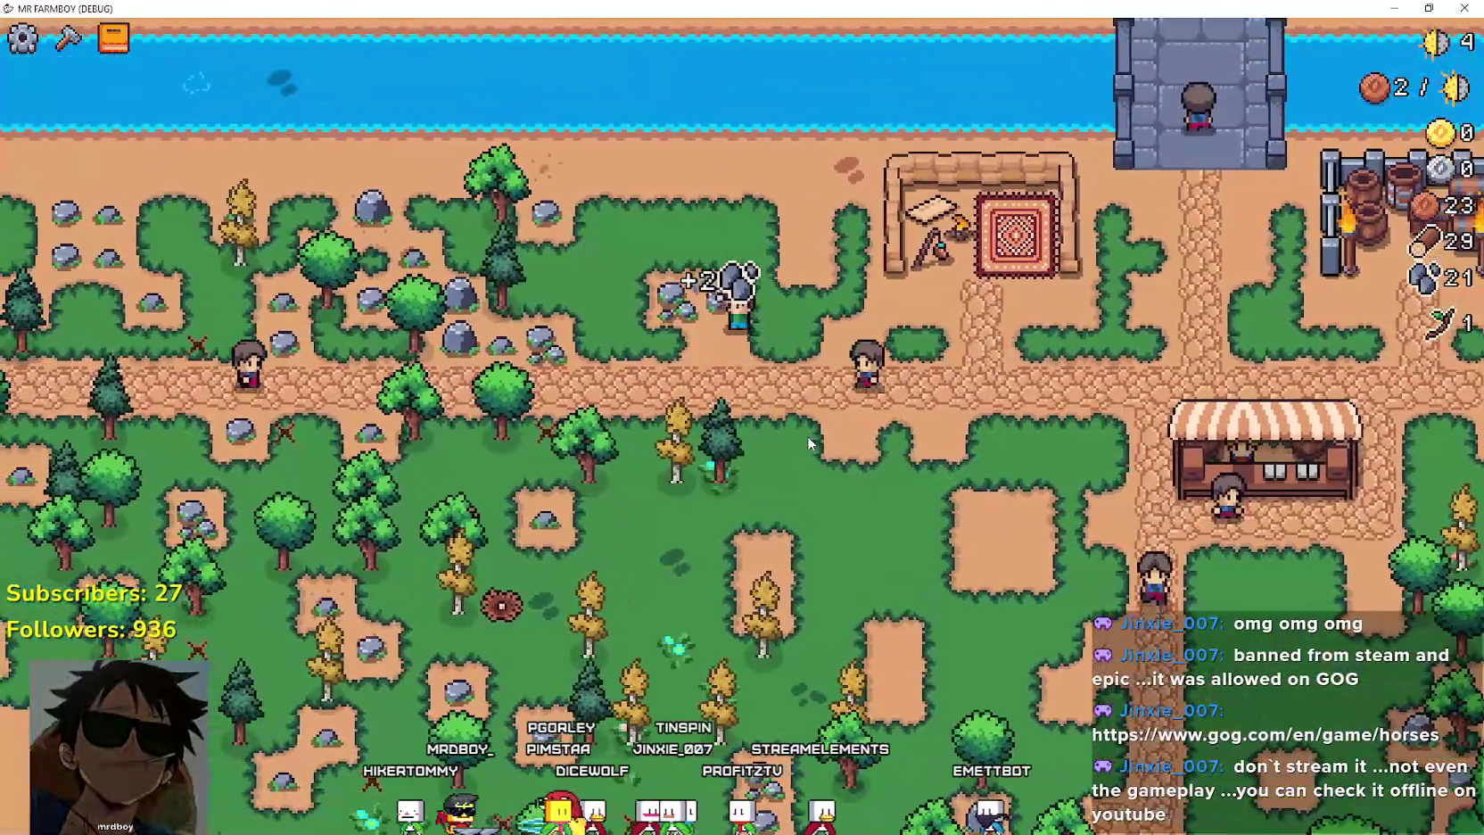
{"action": "key", "text": "s"}
{"action": "left_click", "coordinate": [67, 37]}
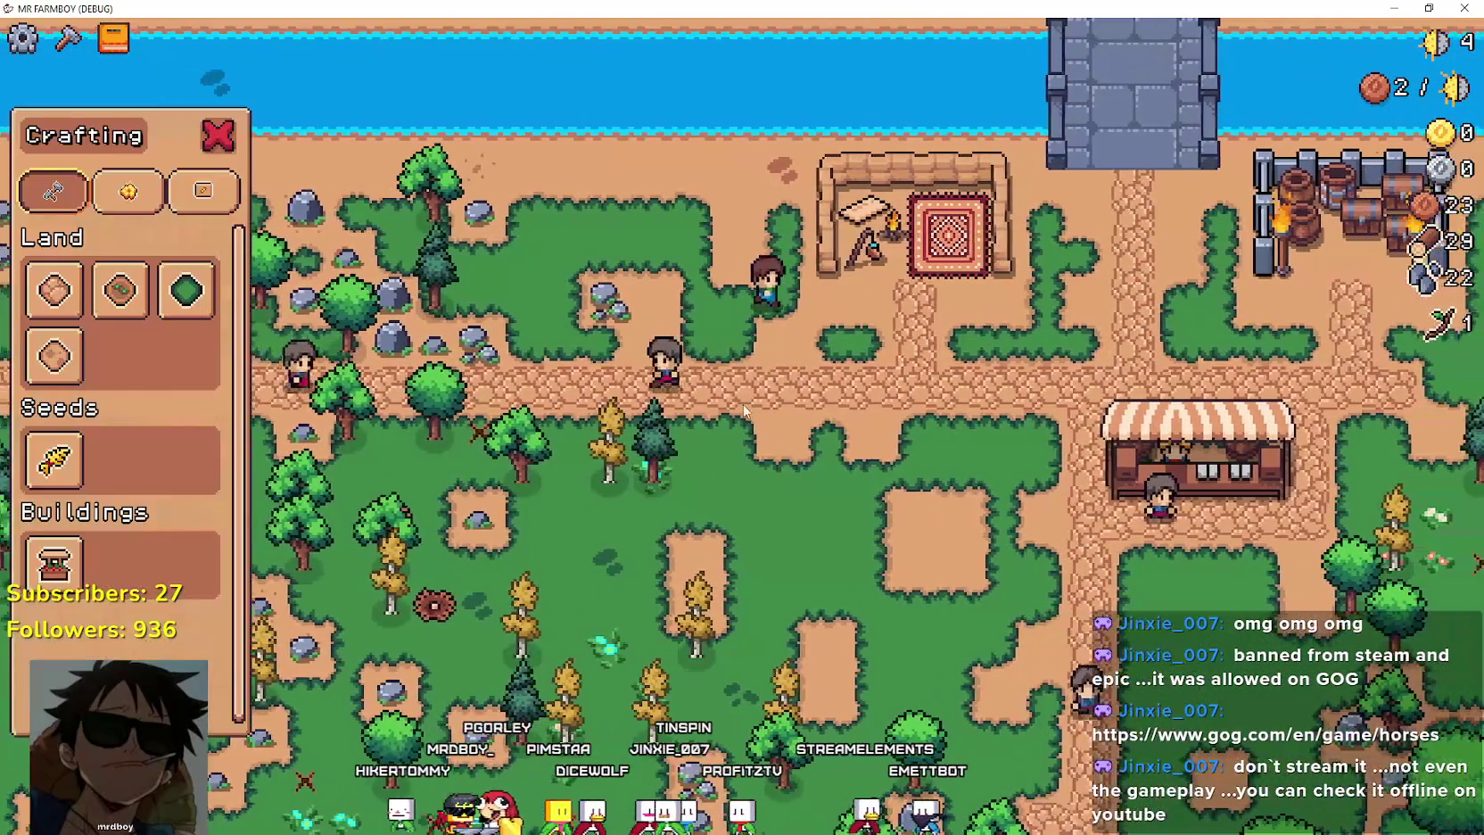
Walk to the market stall and open and close its trading window.
{"action": "key", "text": "d"}
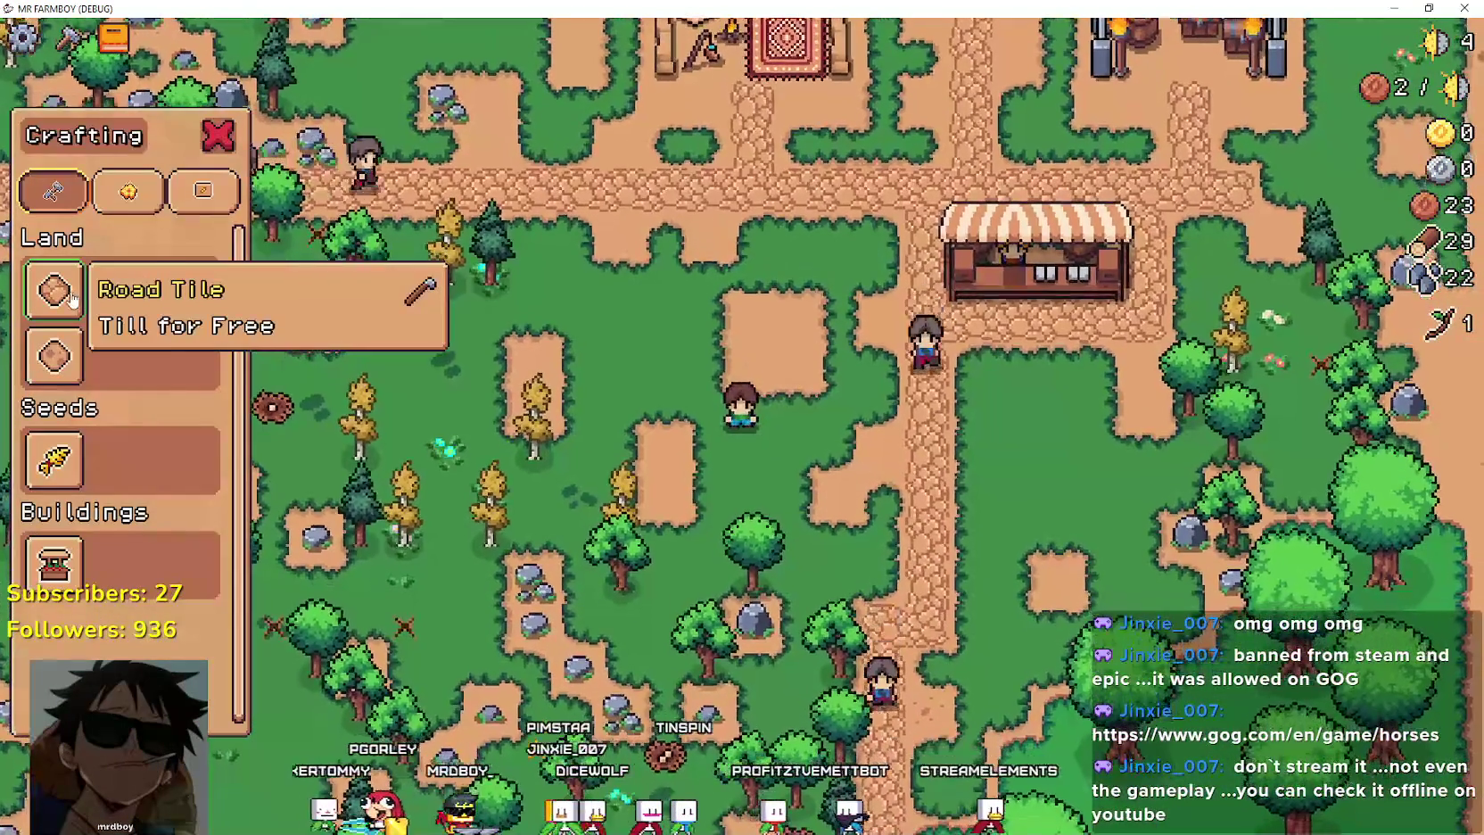
{"action": "key", "text": "Escape"}
{"action": "key", "text": "w"}
{"action": "key", "text": "e"}
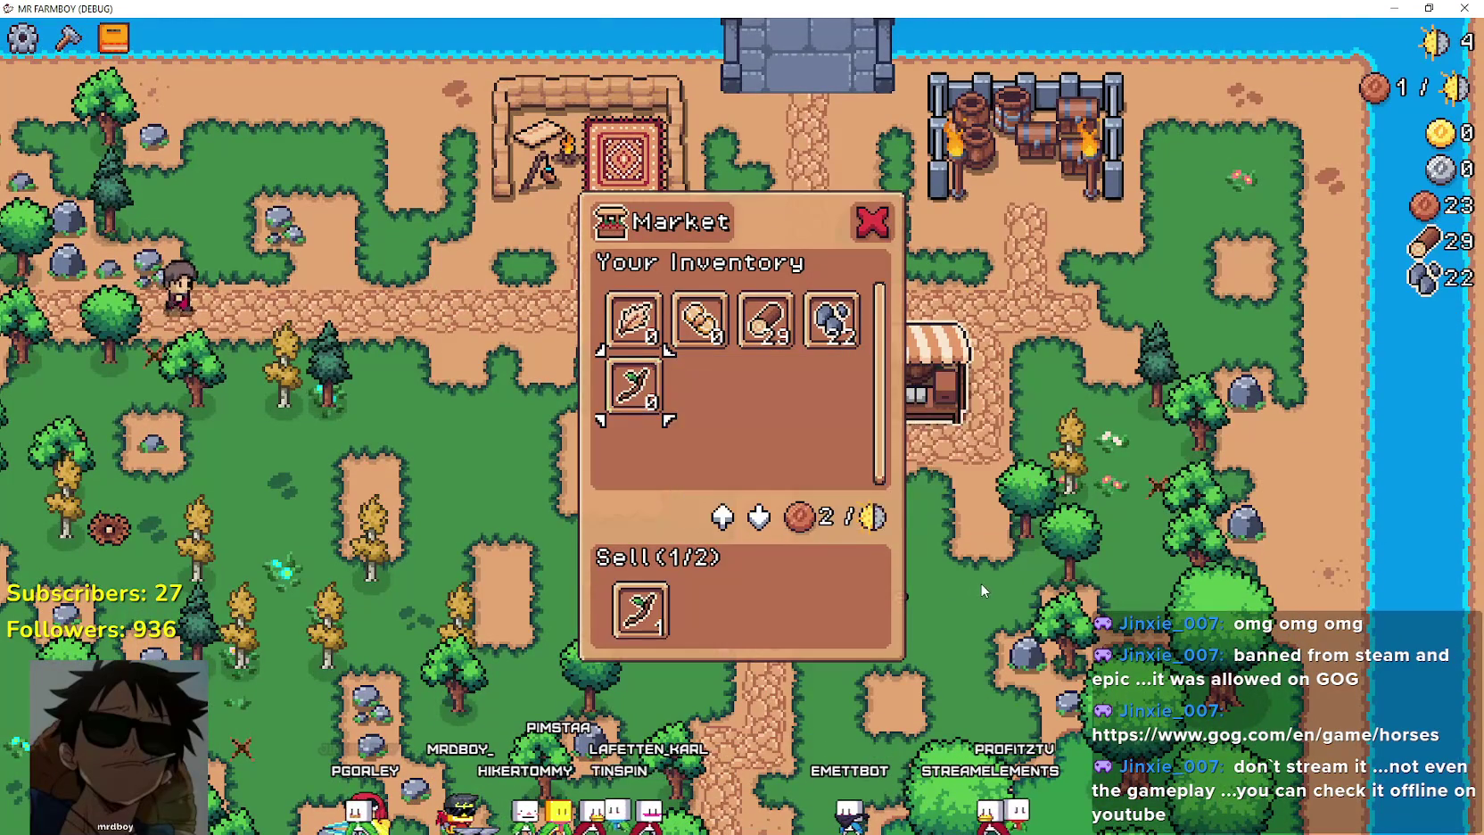
{"action": "key", "text": "Escape"}
Chop trees and mine rocks south-west of the market.
{"action": "key", "text": "s"}
{"action": "key", "text": "s"}
{"action": "key", "text": "a"}
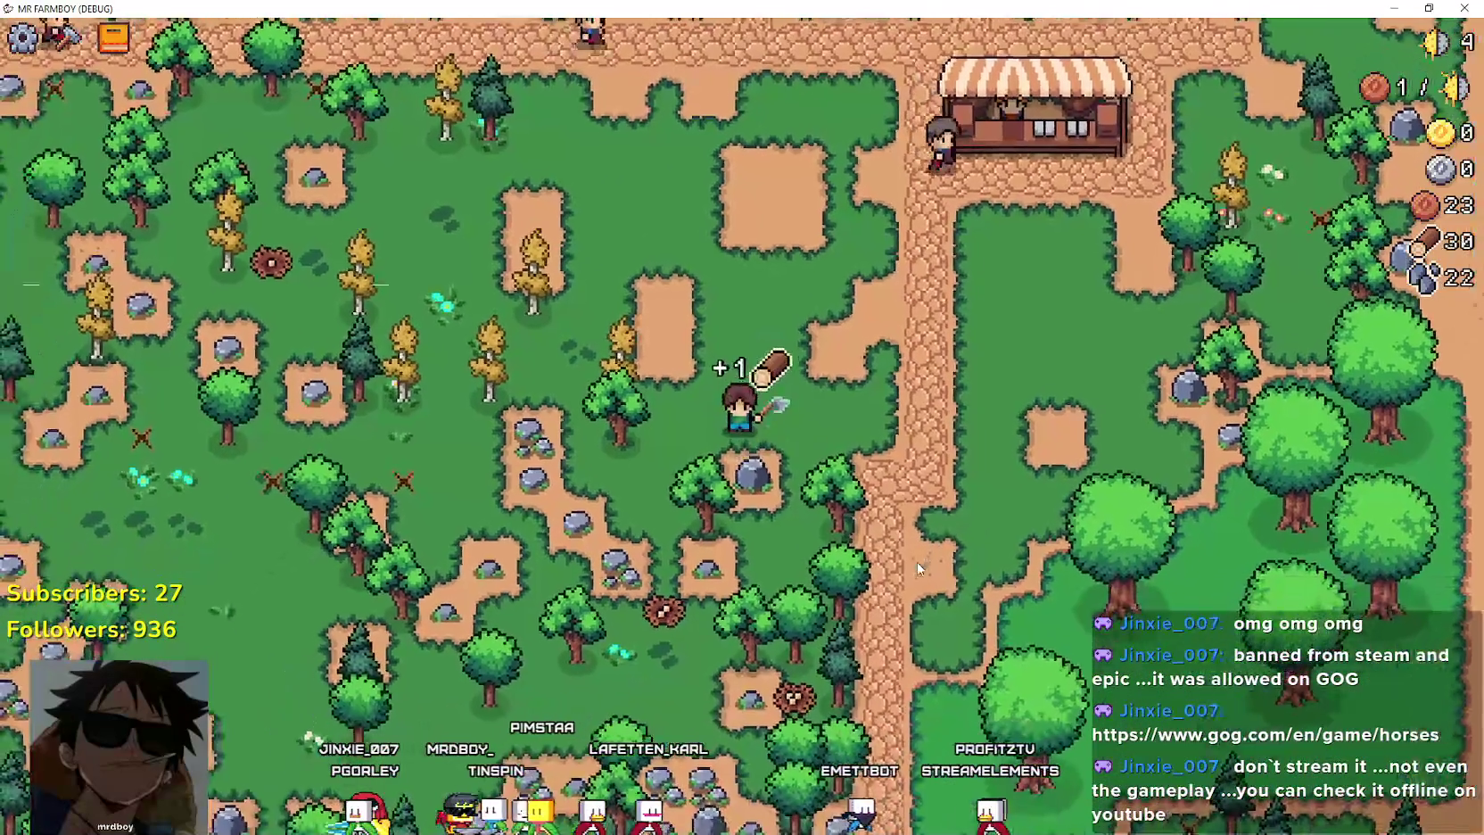
{"action": "key", "text": "w"}
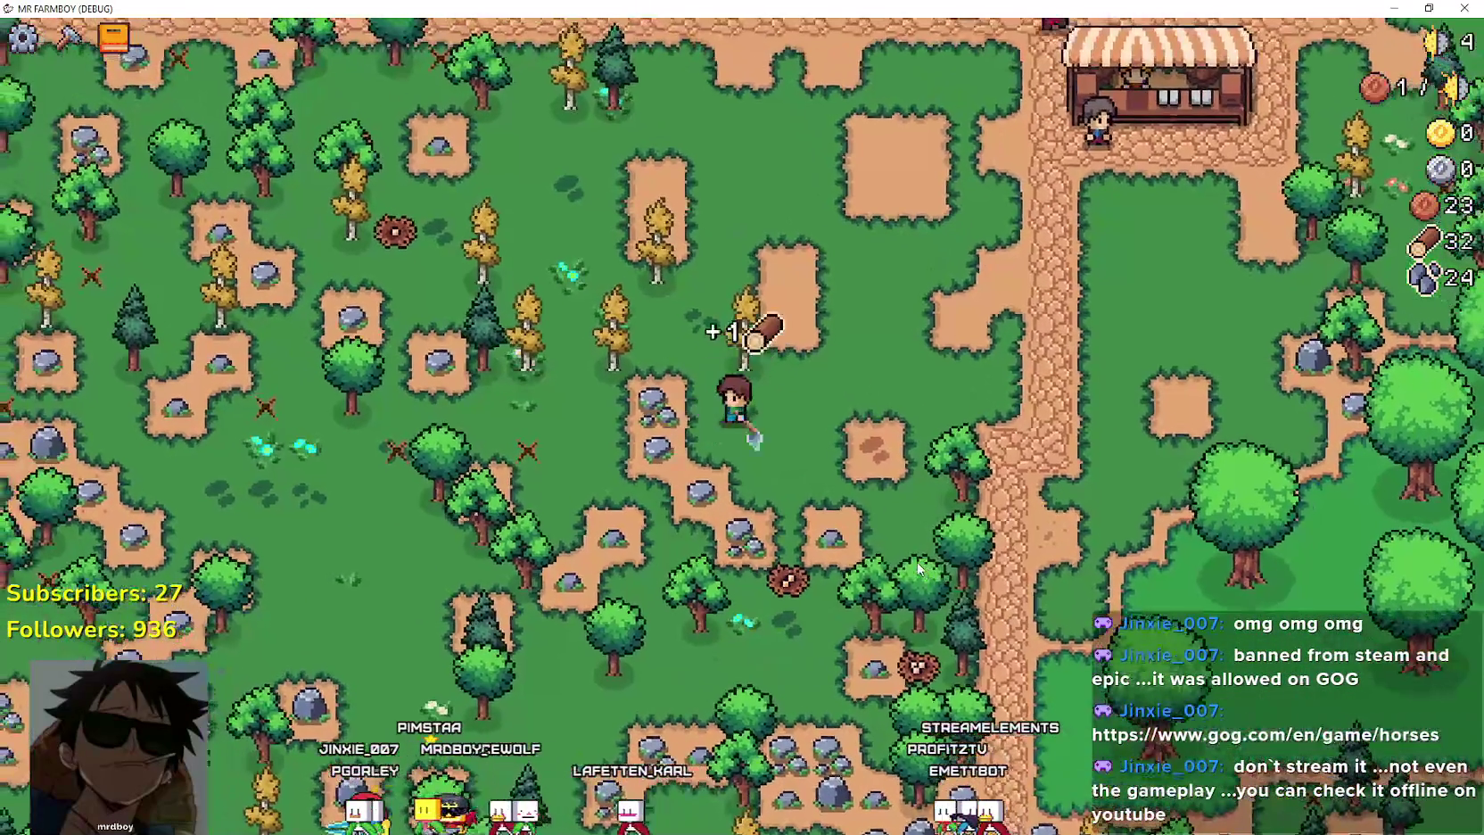
Till a rectangular dirt patch west of the market using the Road Tile.
{"action": "key", "text": "c"}
{"action": "key", "text": "w"}
{"action": "key", "text": "d"}
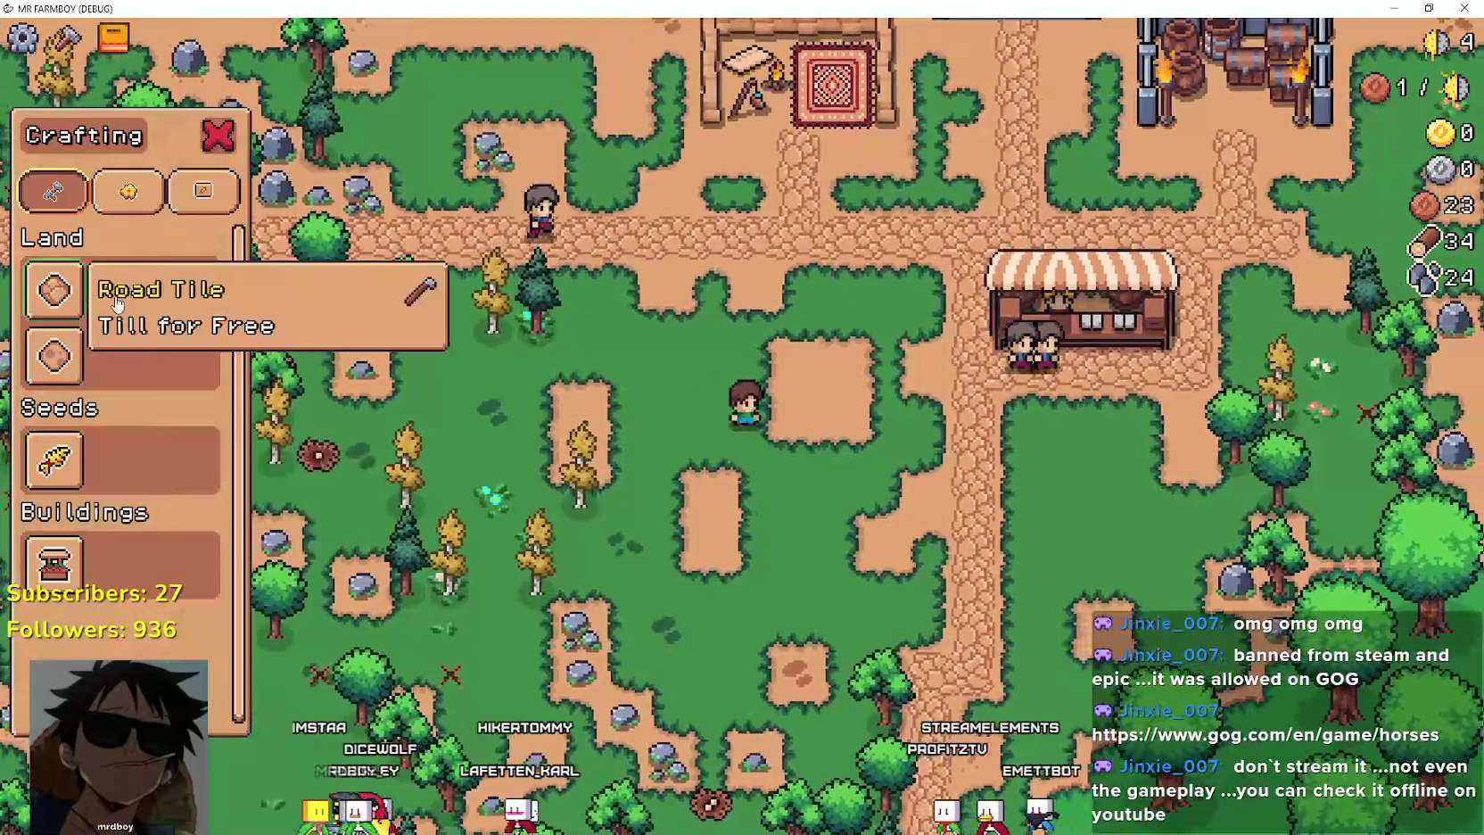
{"action": "left_click", "coordinate": [120, 290]}
{"action": "key", "text": "a"}
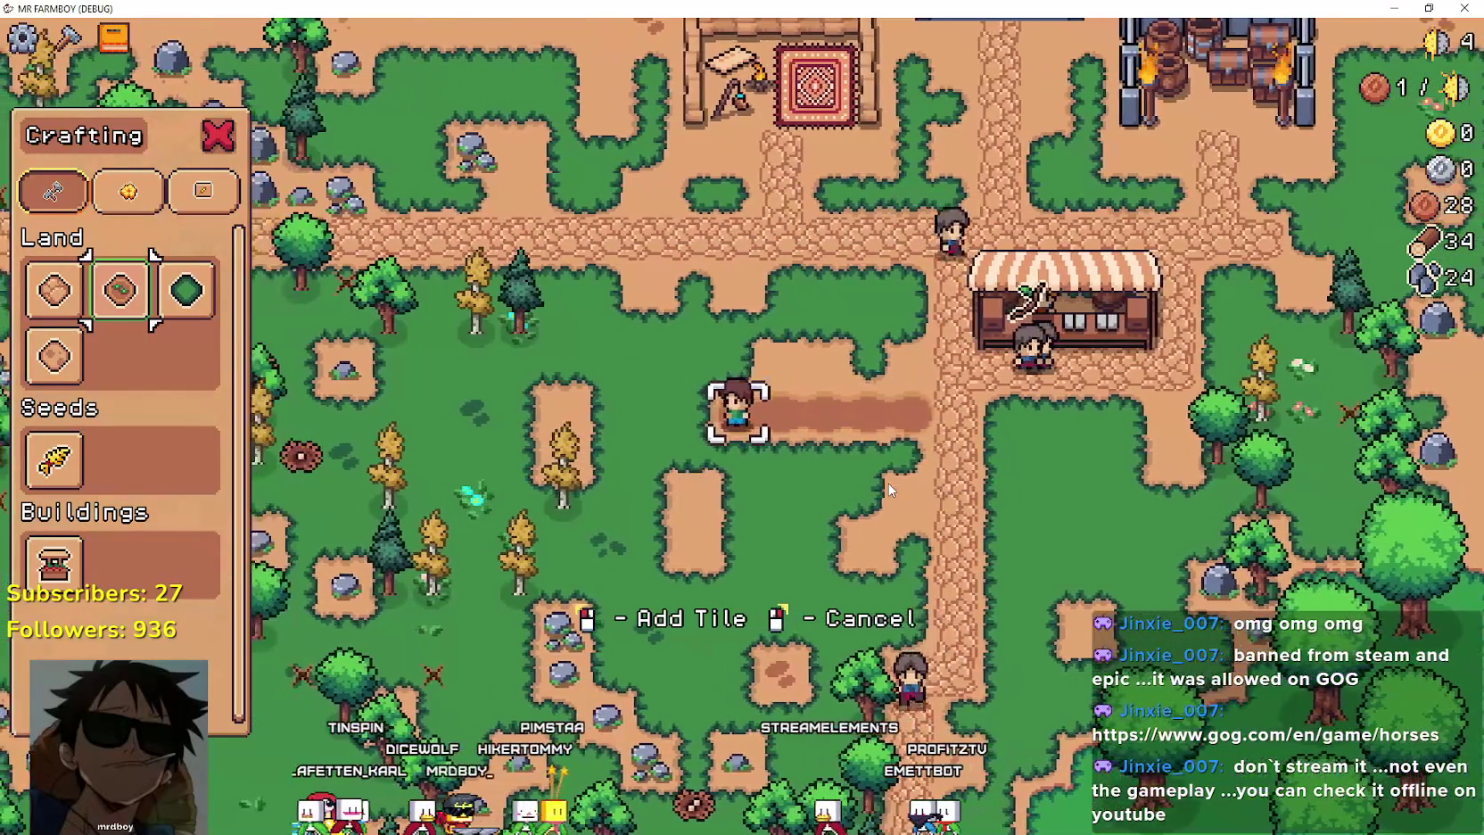
{"action": "key", "text": "w"}
{"action": "key", "text": "d"}
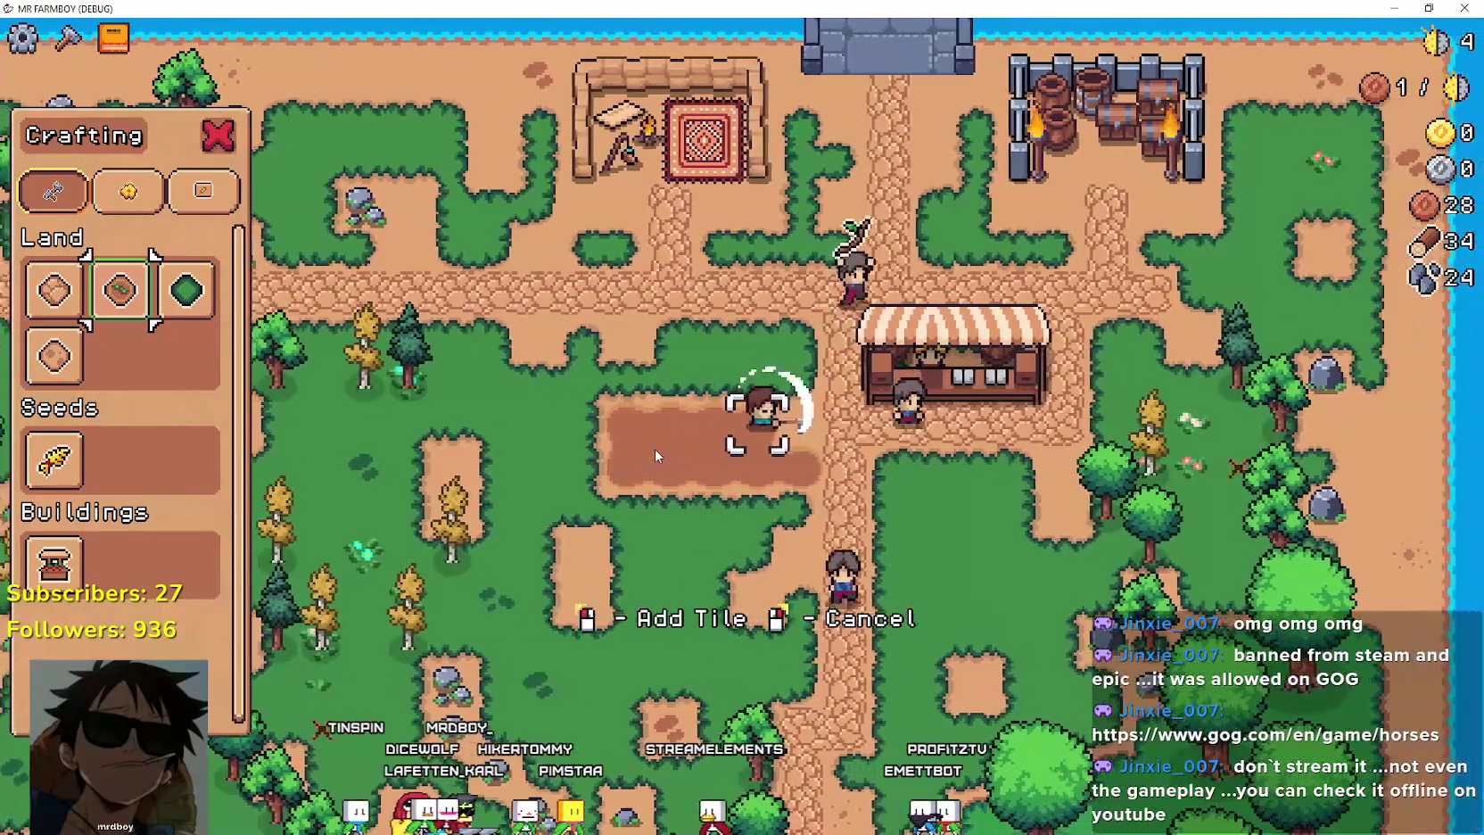
{"action": "key", "text": "w"}
{"action": "key", "text": "a"}
{"action": "key", "text": "w"}
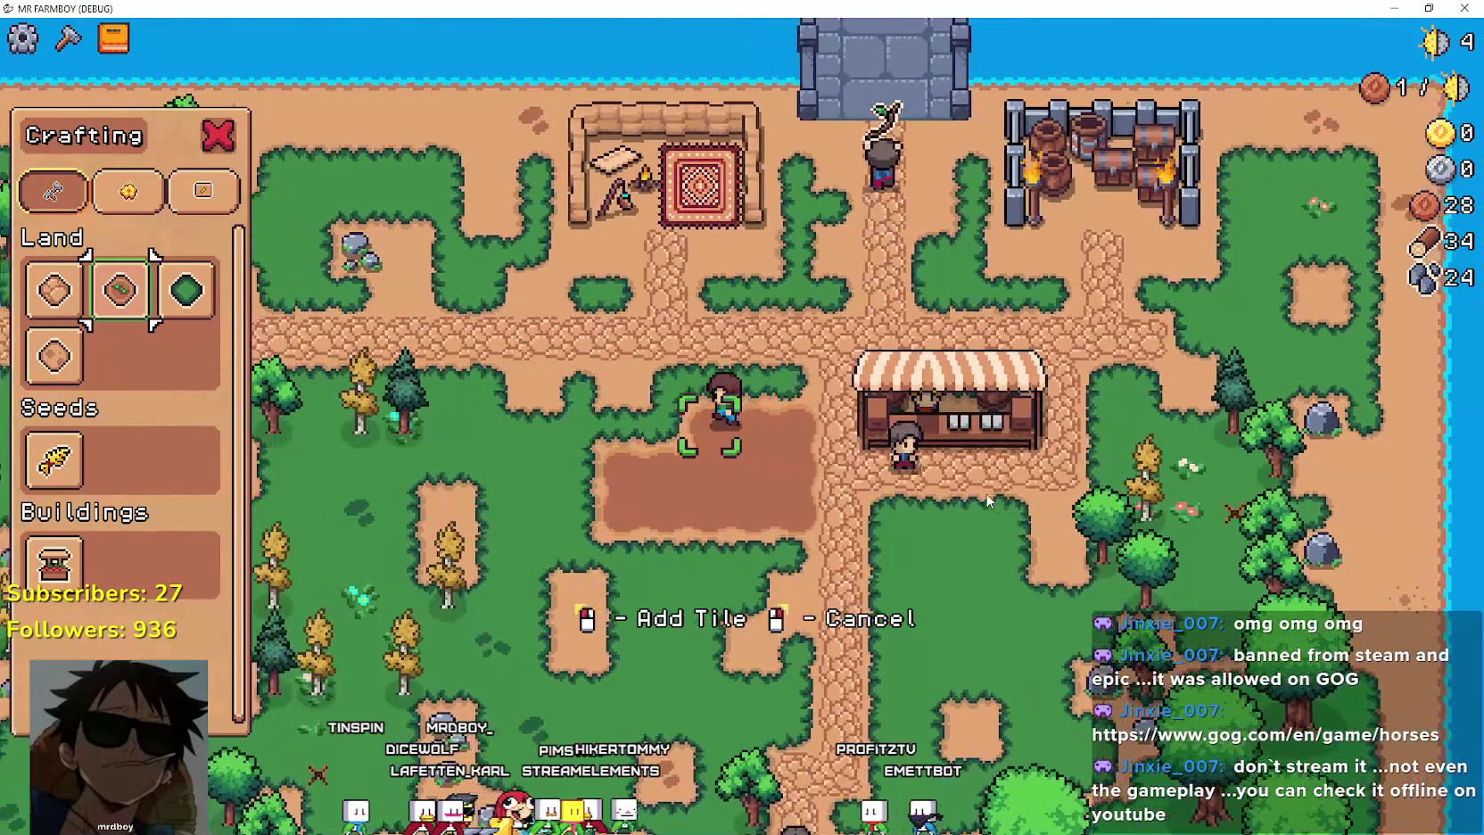
{"action": "key", "text": "s"}
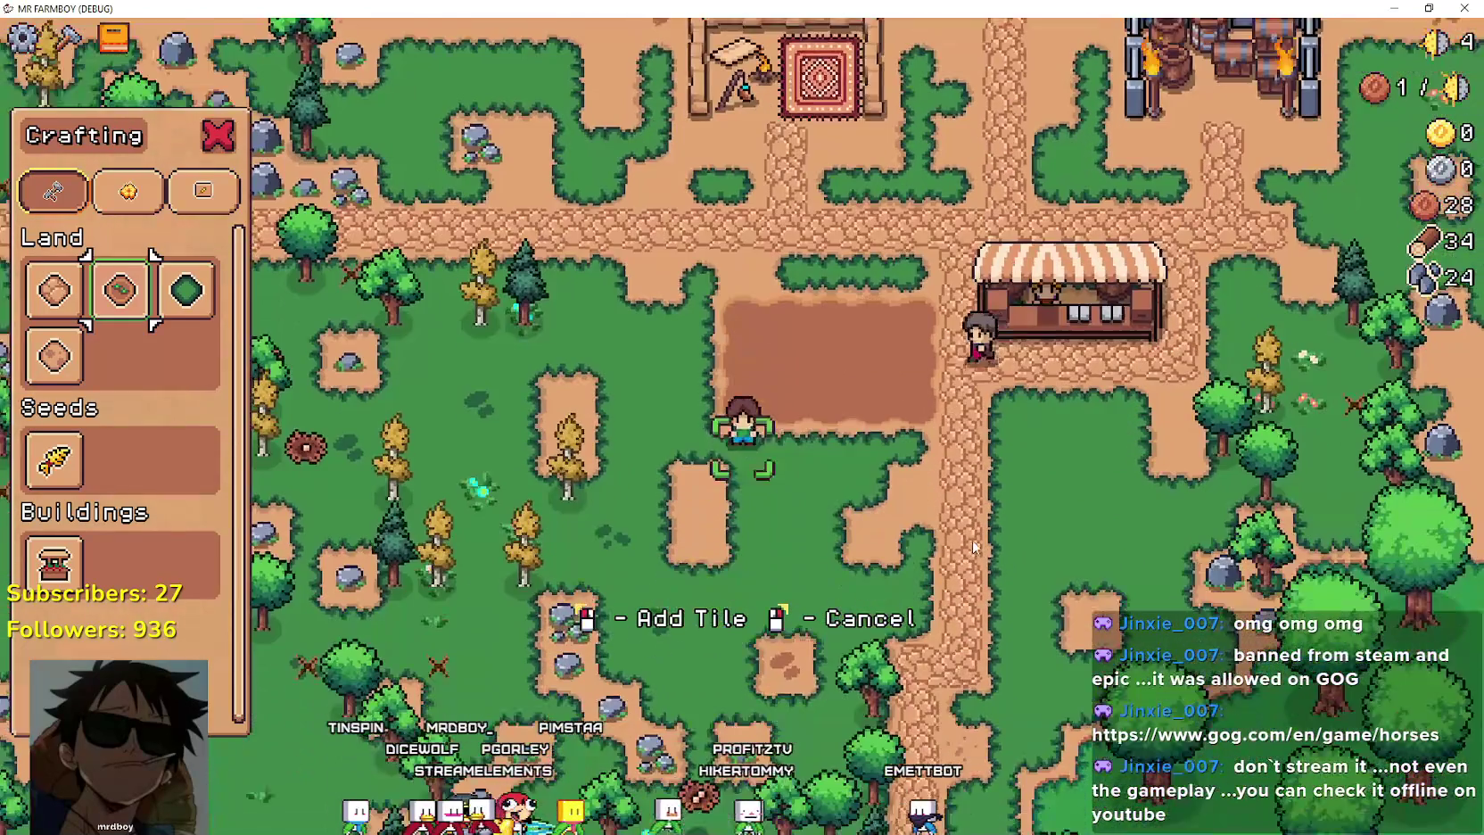
{"action": "key", "text": "d"}
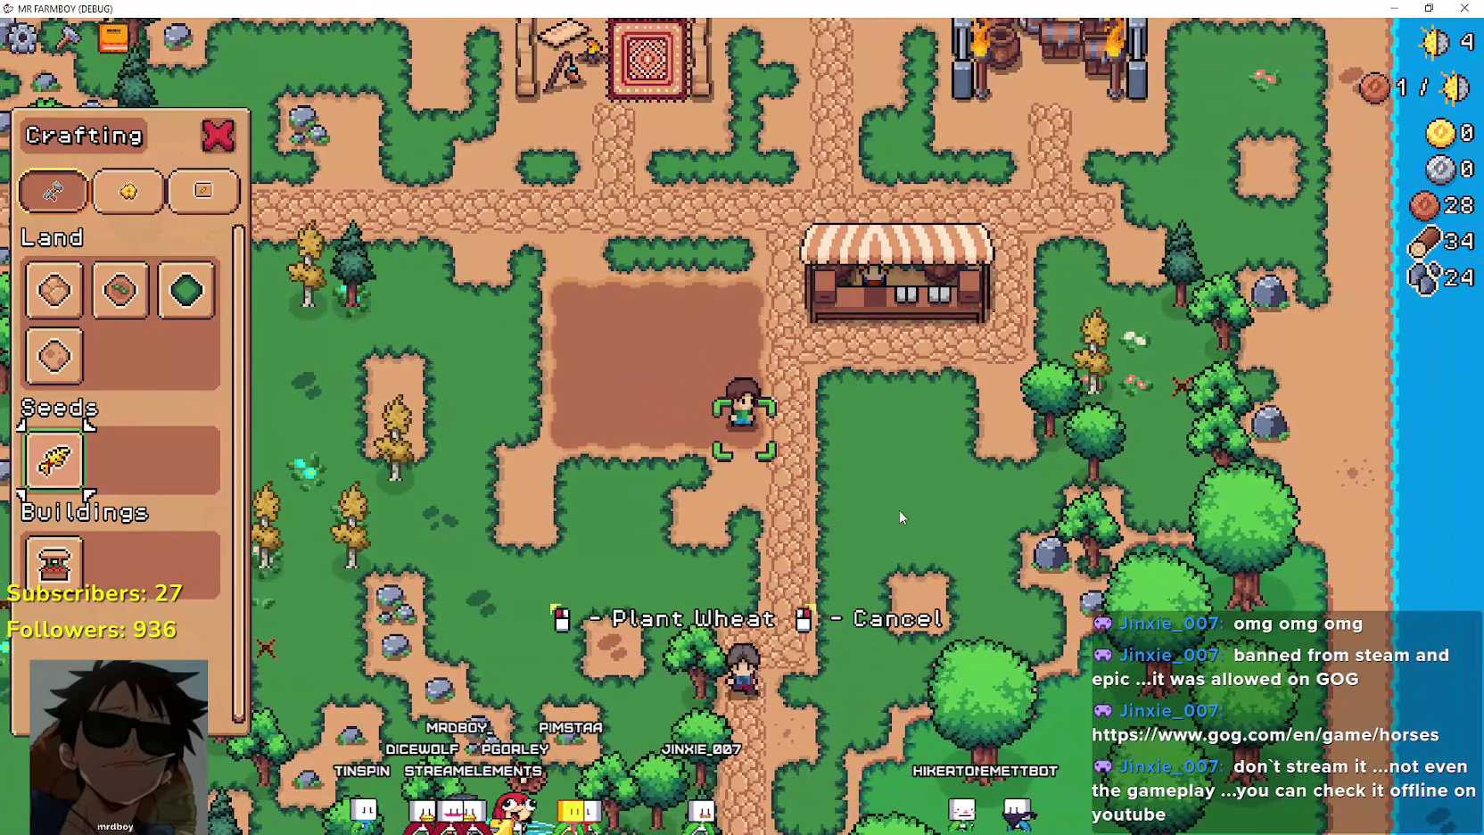
Plant and water wheat seeds along the field's top row.
{"action": "key", "text": "w"}
{"action": "left_click", "coordinate": [726, 539]}
{"action": "left_click", "coordinate": [727, 534]}
{"action": "scroll", "coordinate": [750, 521], "scroll_direction": "up", "scroll_amount": 2}
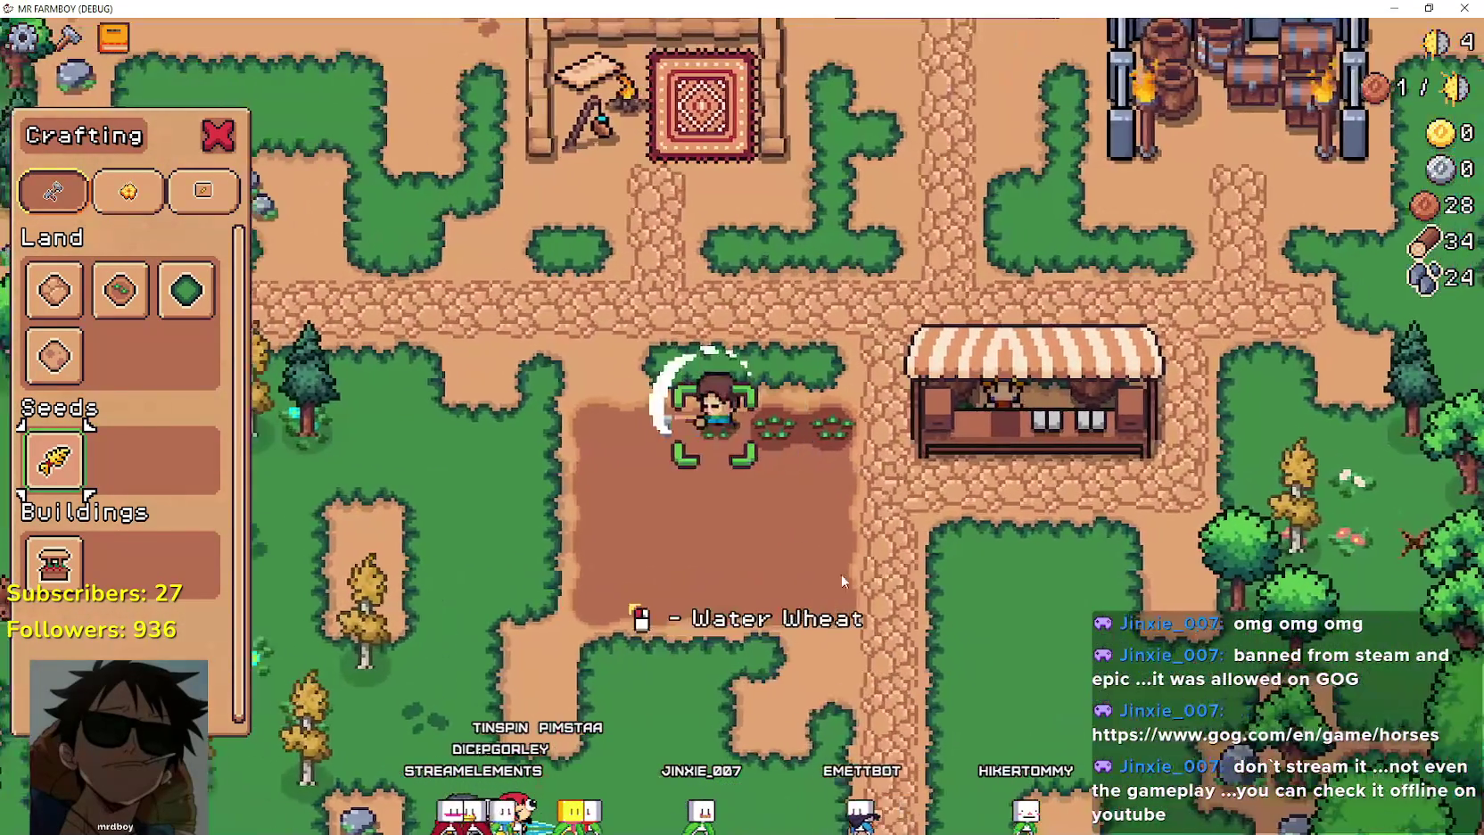
{"action": "key", "text": "a"}
{"action": "left_click", "coordinate": [803, 531]}
{"action": "left_click", "coordinate": [892, 546]}
{"action": "key", "text": "a"}
{"action": "left_click", "coordinate": [982, 552]}
{"action": "left_click", "coordinate": [982, 552]}
Plant and water wheat seeds along the second row.
{"action": "key", "text": "s"}
{"action": "key", "text": "d"}
{"action": "left_click", "coordinate": [964, 550]}
{"action": "left_click", "coordinate": [828, 544]}
{"action": "key", "text": "d"}
{"action": "left_click", "coordinate": [858, 542]}
{"action": "left_click", "coordinate": [882, 502]}
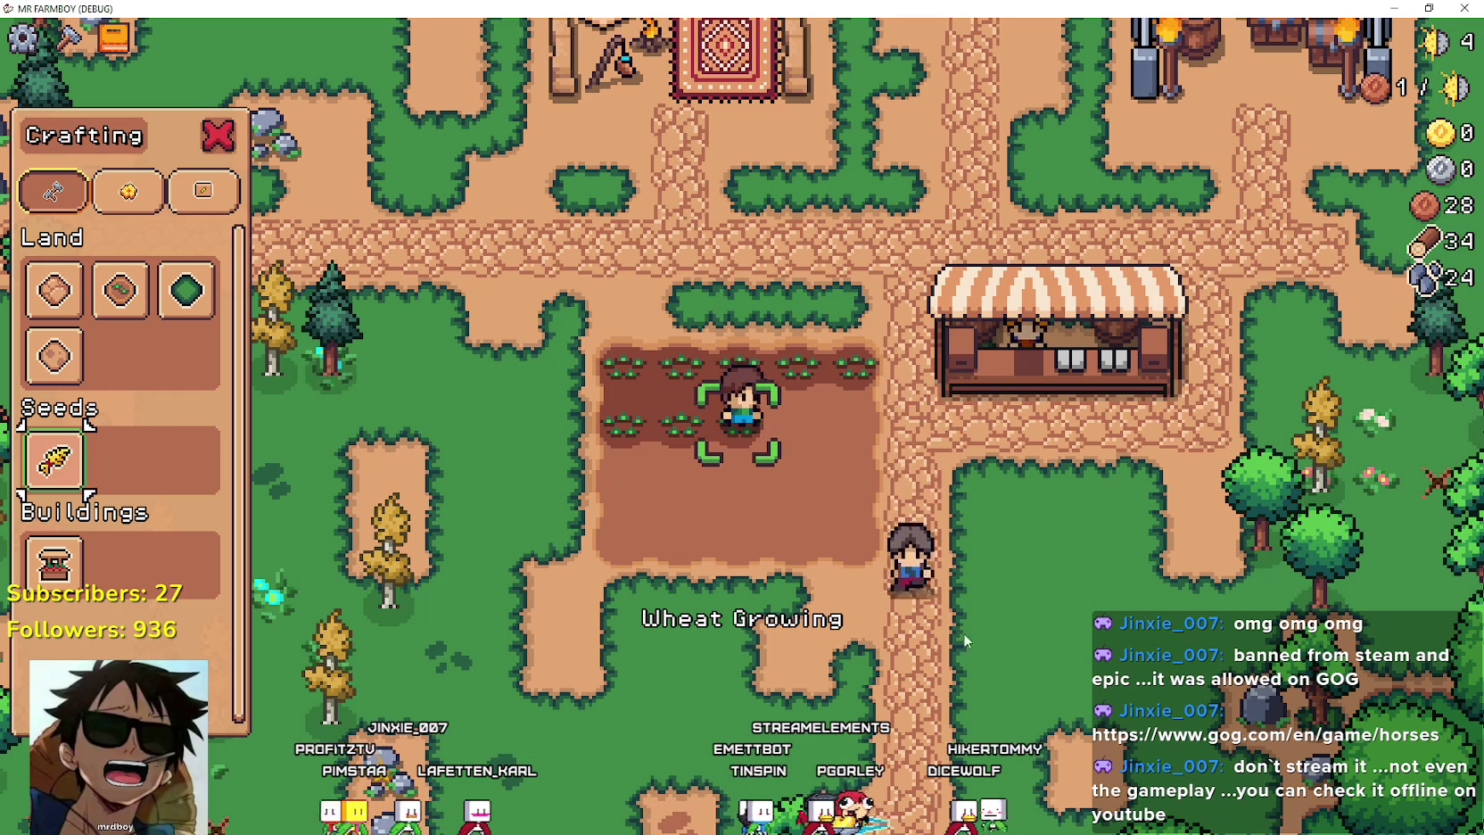
Plant wheat on the next empty soil and water the nearby tiles.
{"action": "key", "text": "d"}
{"action": "key", "text": "space"}
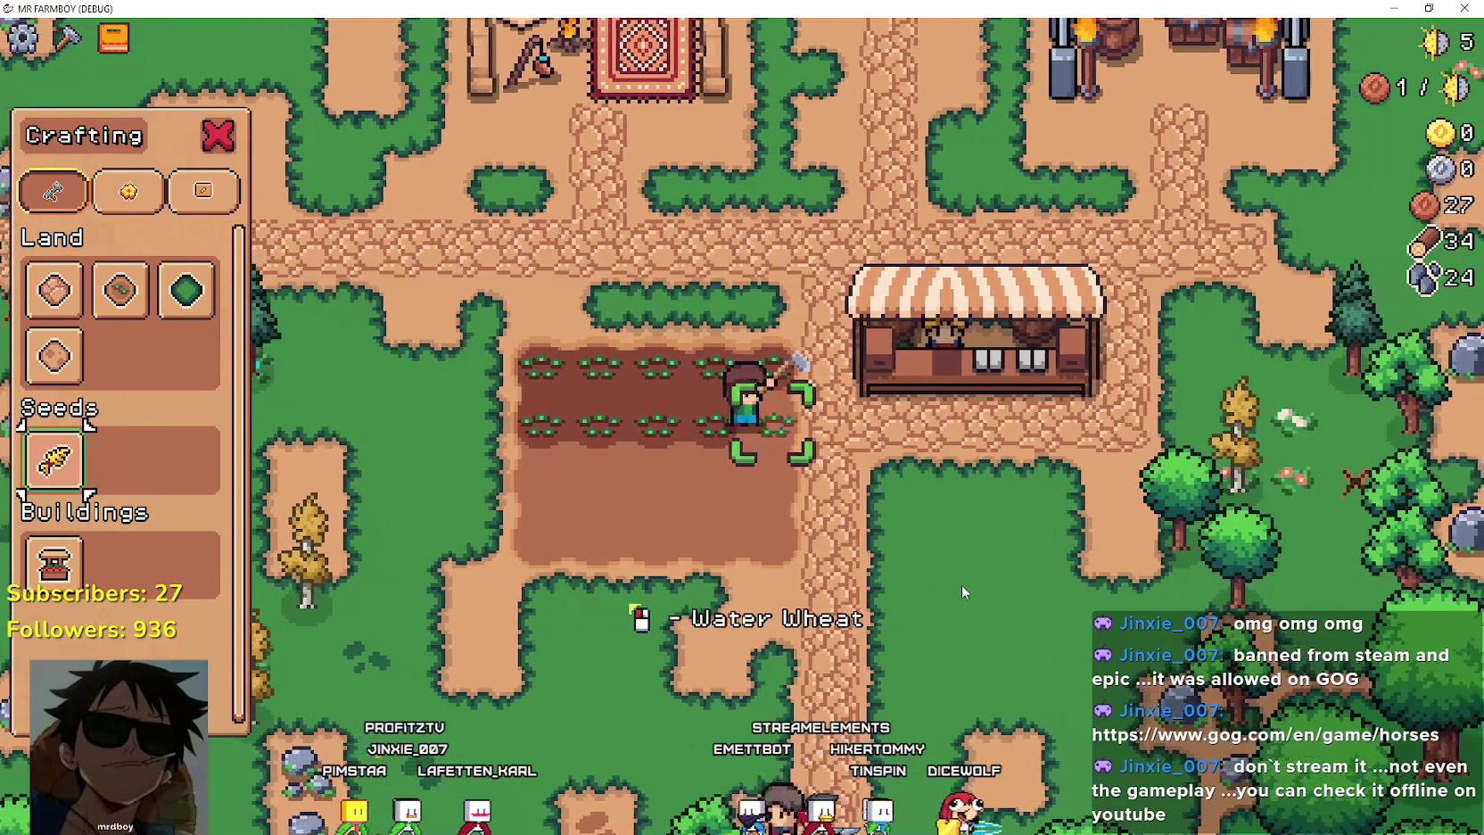
{"action": "key", "text": "space"}
{"action": "key", "text": "a"}
{"action": "key", "text": "space"}
{"action": "key", "text": "s"}
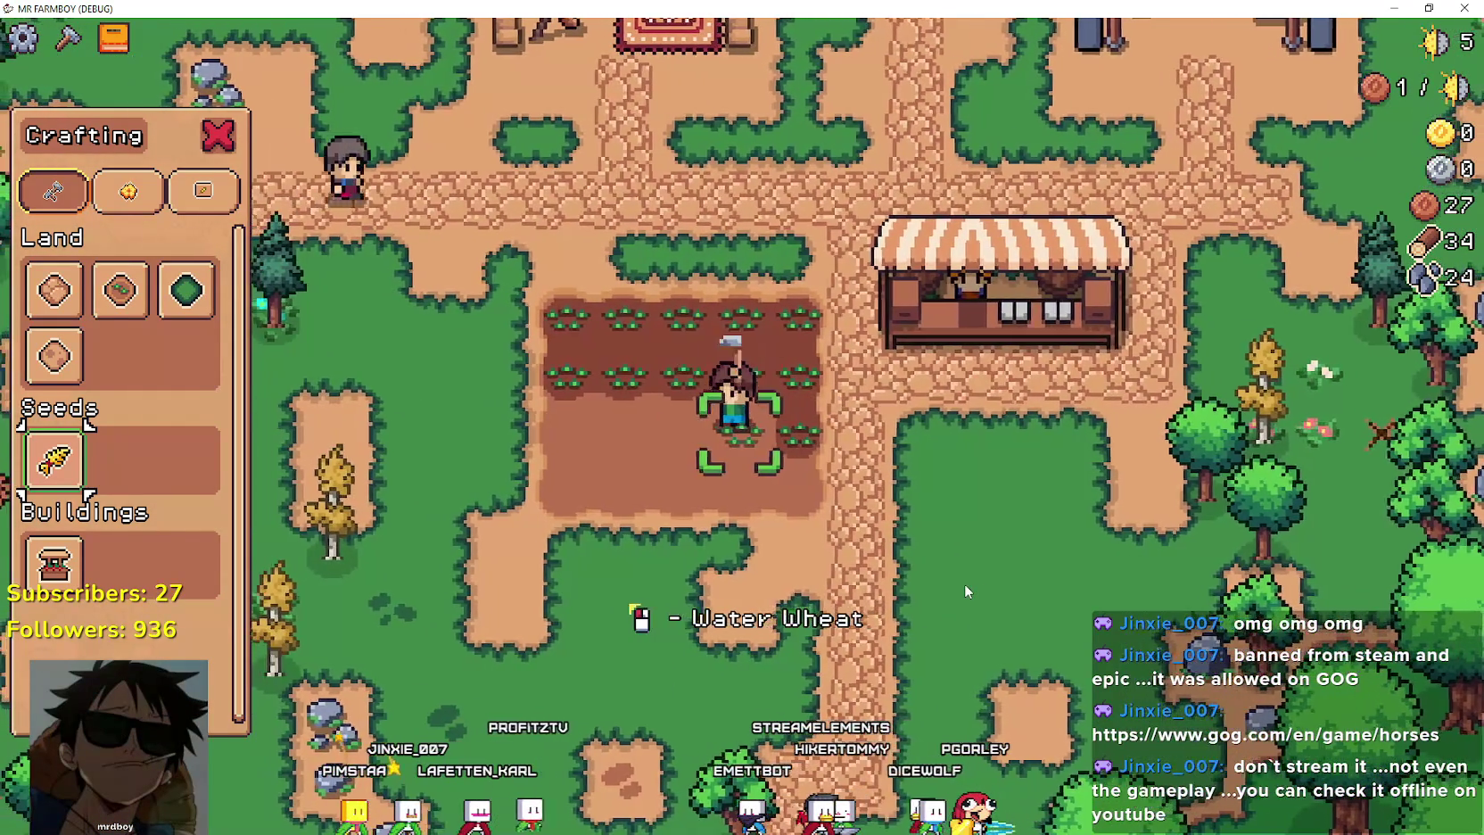
{"action": "key", "text": "space"}
{"action": "key", "text": "a"}
Water the remaining dry wheat tiles across the lower rows.
{"action": "key", "text": "space"}
{"action": "key", "text": "a"}
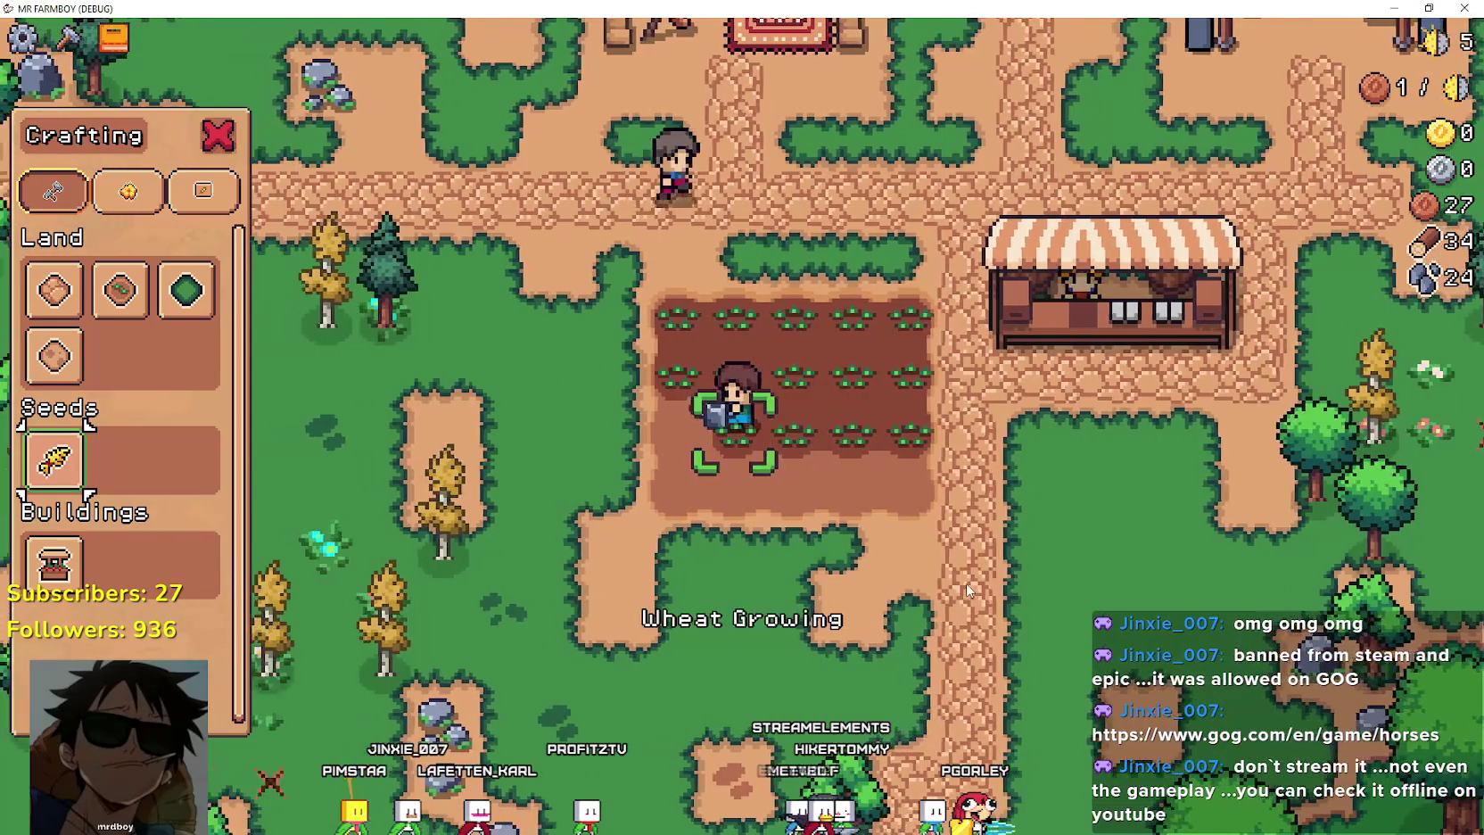
{"action": "key", "text": "a"}
{"action": "key", "text": "s"}
{"action": "key", "text": "space"}
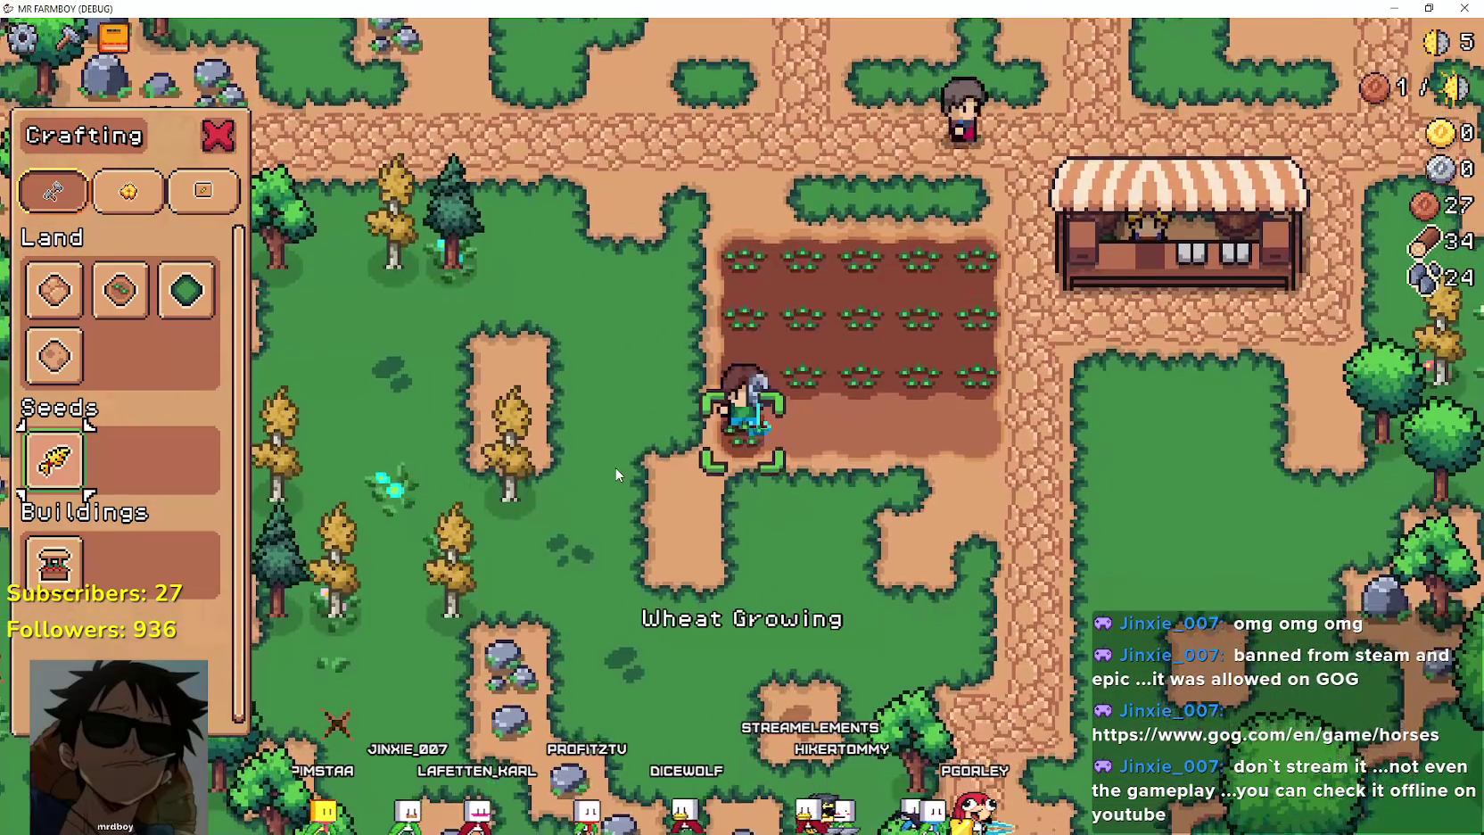
{"action": "key", "text": "a"}
{"action": "key", "text": "space"}
{"action": "key", "text": "a"}
{"action": "key", "text": "space"}
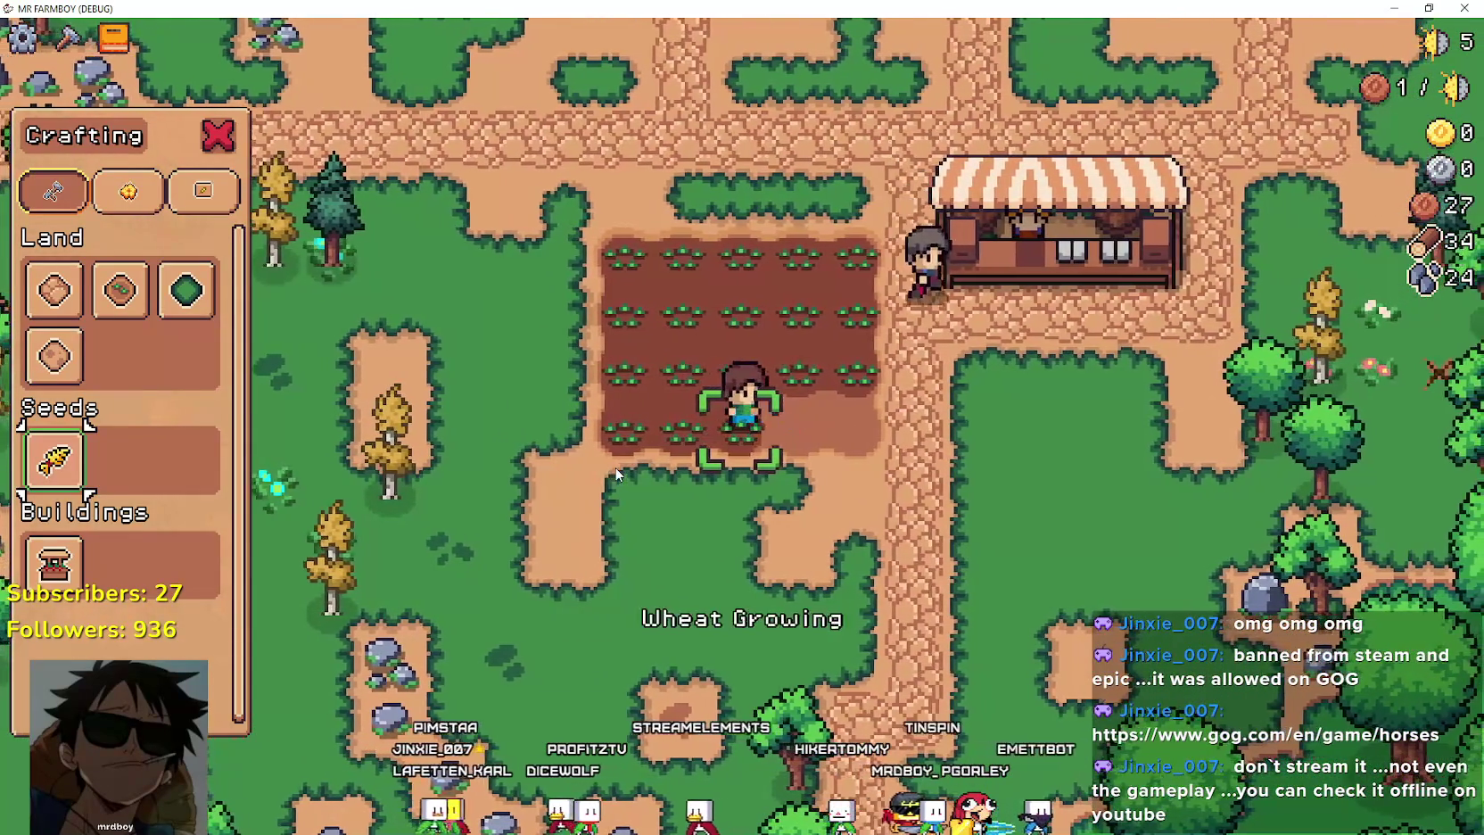
{"action": "key", "text": "d"}
{"action": "key", "text": "space"}
{"action": "key", "text": "d"}
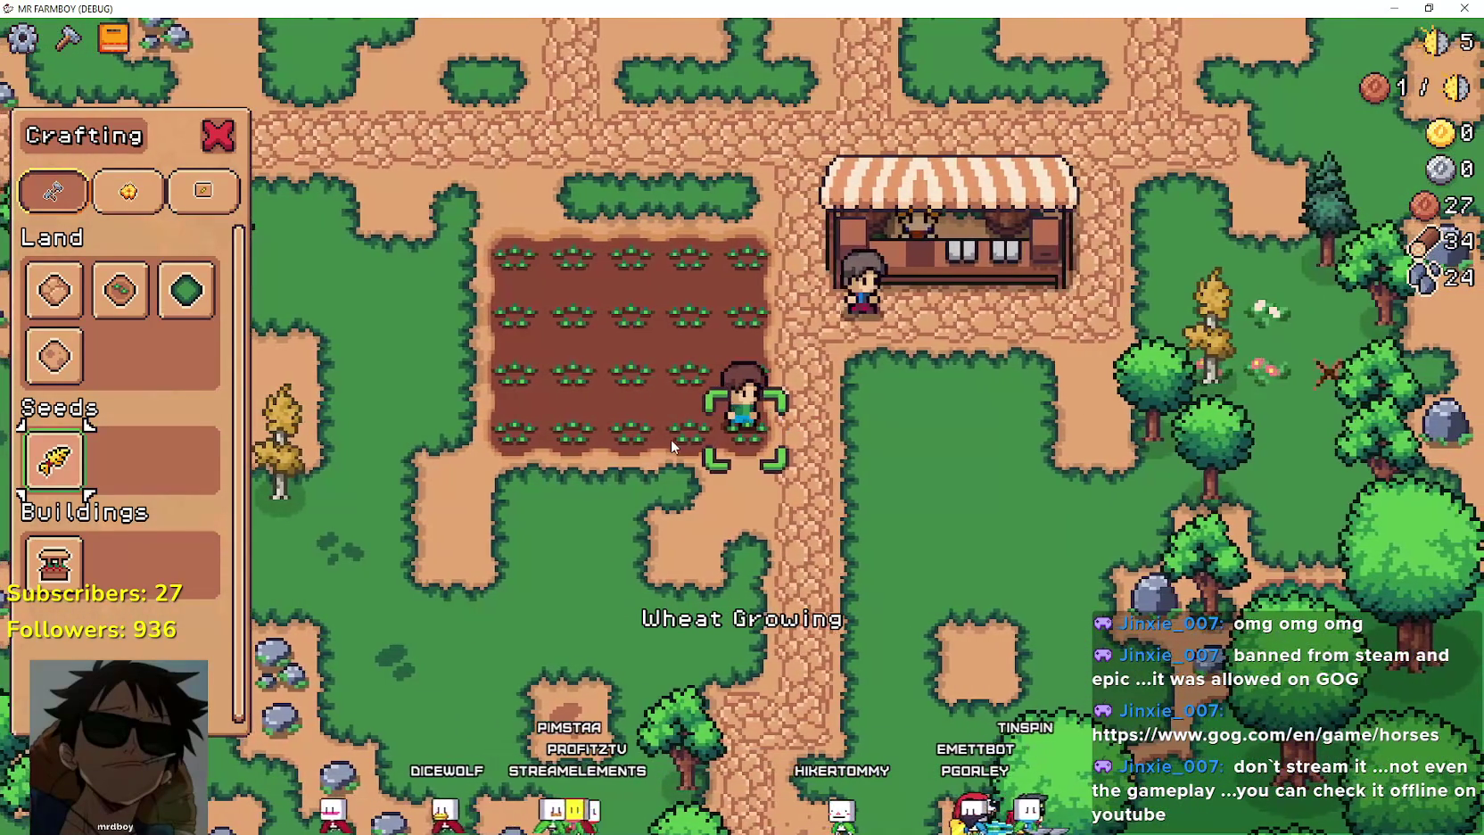
Leave the field, close Crafting, and chop a nearby tree for wood.
{"action": "key", "text": "a"}
{"action": "key", "text": "s"}
{"action": "key", "text": "Escape"}
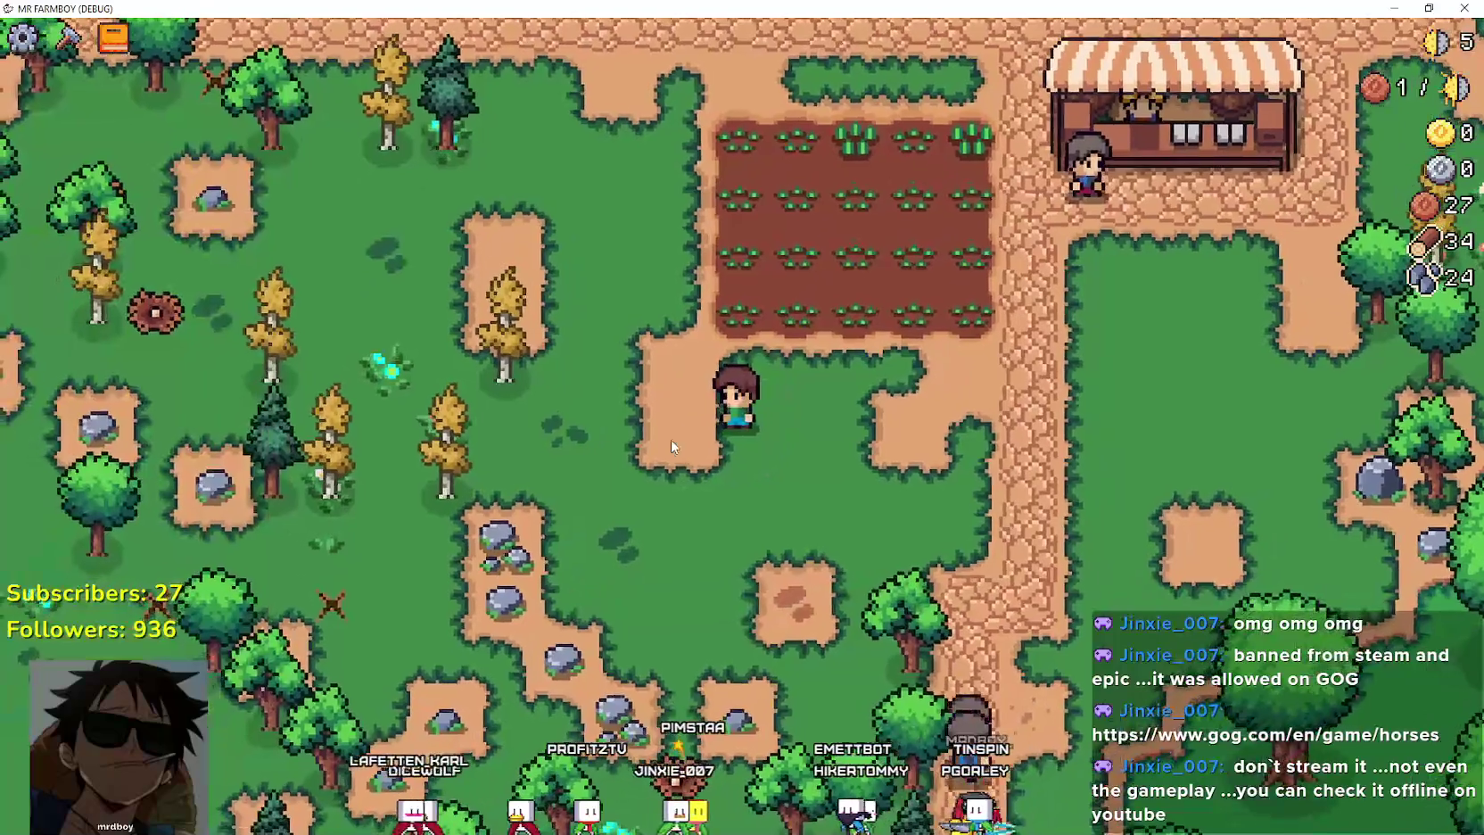
{"action": "key", "text": "a"}
{"action": "key", "text": "w"}
{"action": "left_click", "coordinate": [640, 486]}
Finish chopping the nearby trees for extra logs.
{"action": "key", "text": "w"}
{"action": "key", "text": "a"}
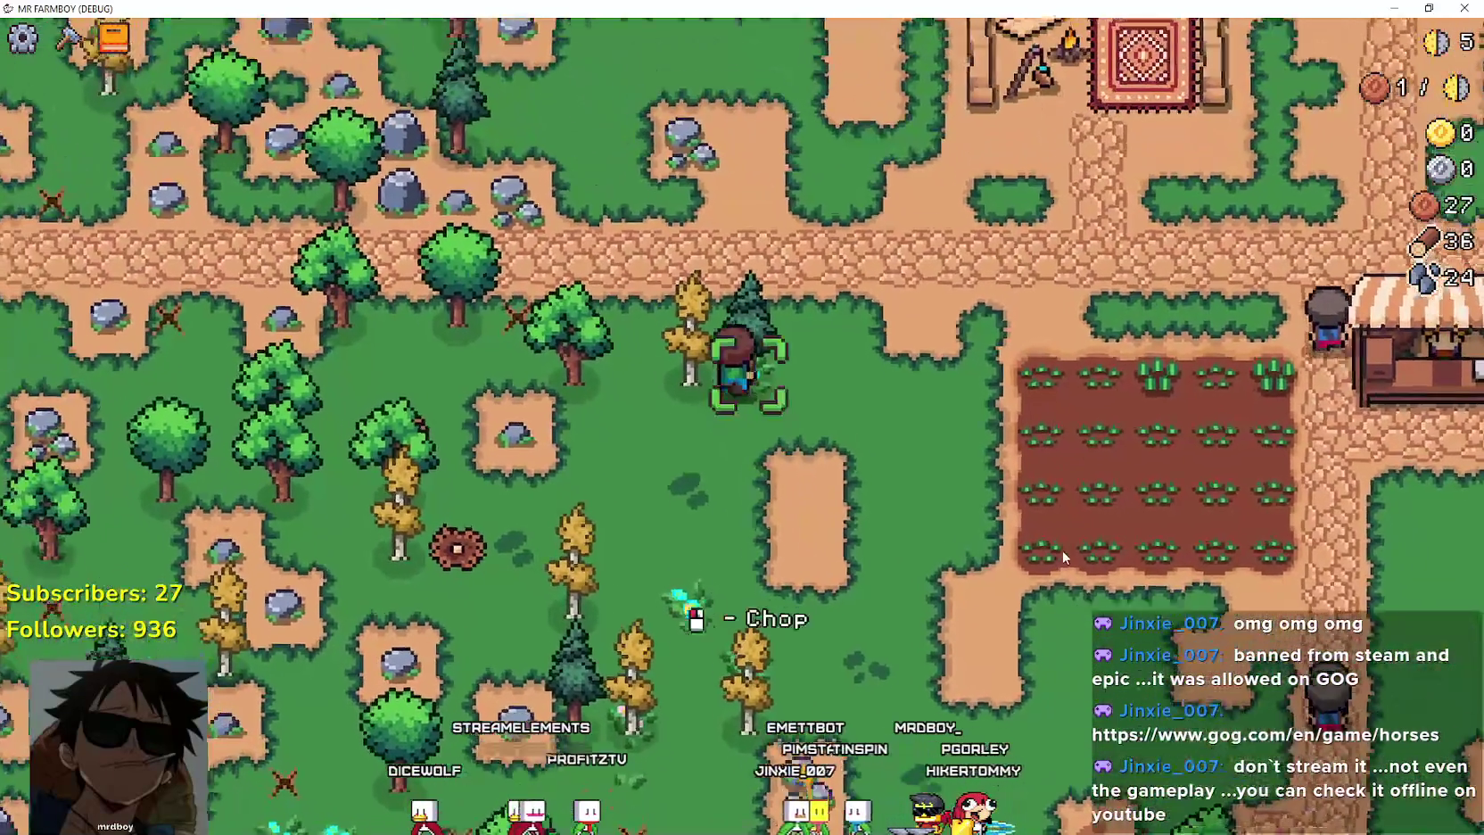
{"action": "left_click", "coordinate": [1052, 535]}
{"action": "left_click", "coordinate": [1052, 535]}
{"action": "key", "text": "d"}
Open Crafting with the Grass Tile selected and walk to the wheat field's edge.
{"action": "key", "text": "c"}
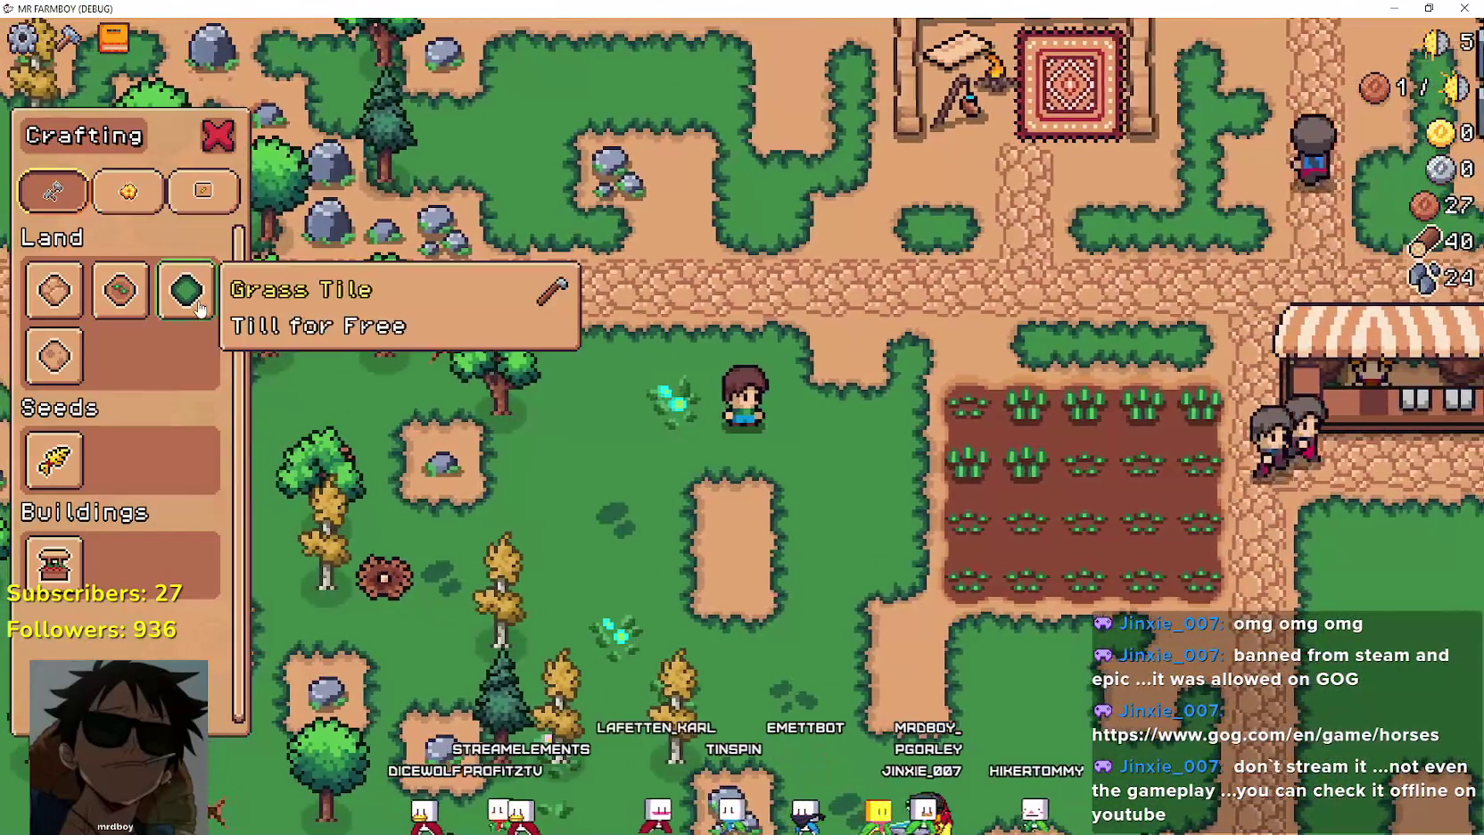
{"action": "left_click", "coordinate": [199, 308]}
{"action": "key", "text": "d"}
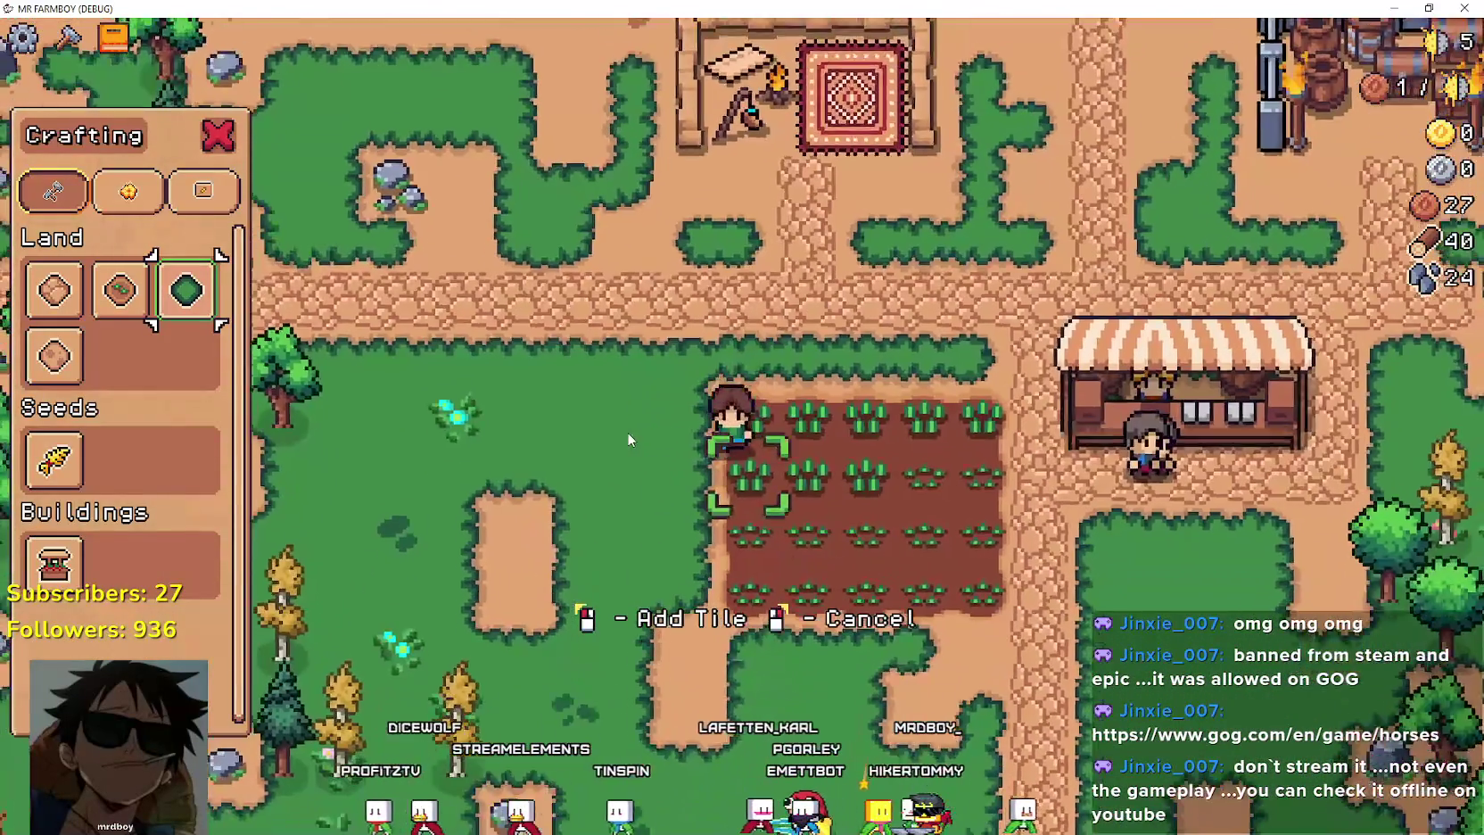
{"action": "key", "text": "s"}
{"action": "key", "text": "d"}
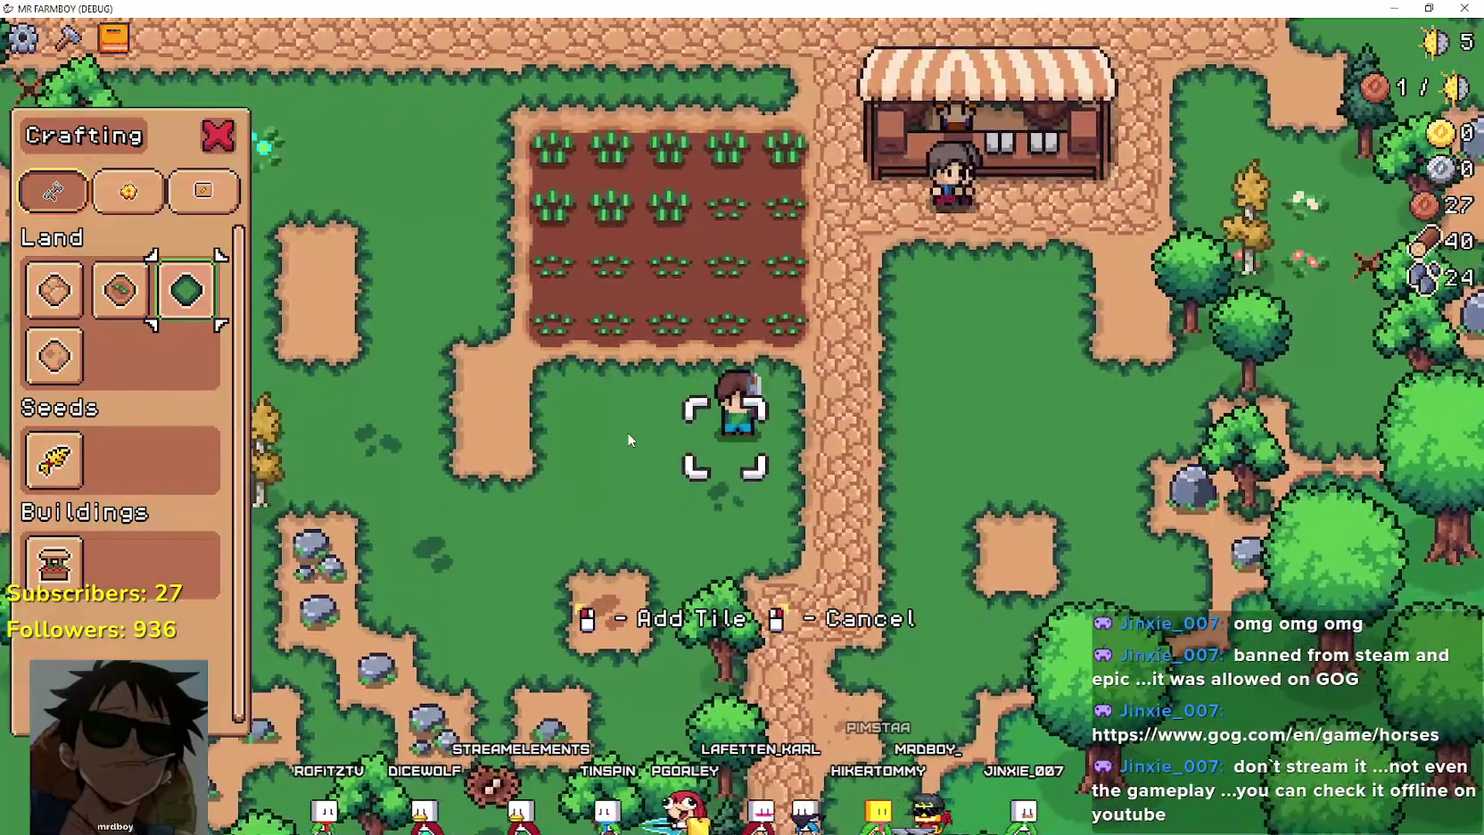
{"action": "key", "text": "a"}
{"action": "key", "text": "w"}
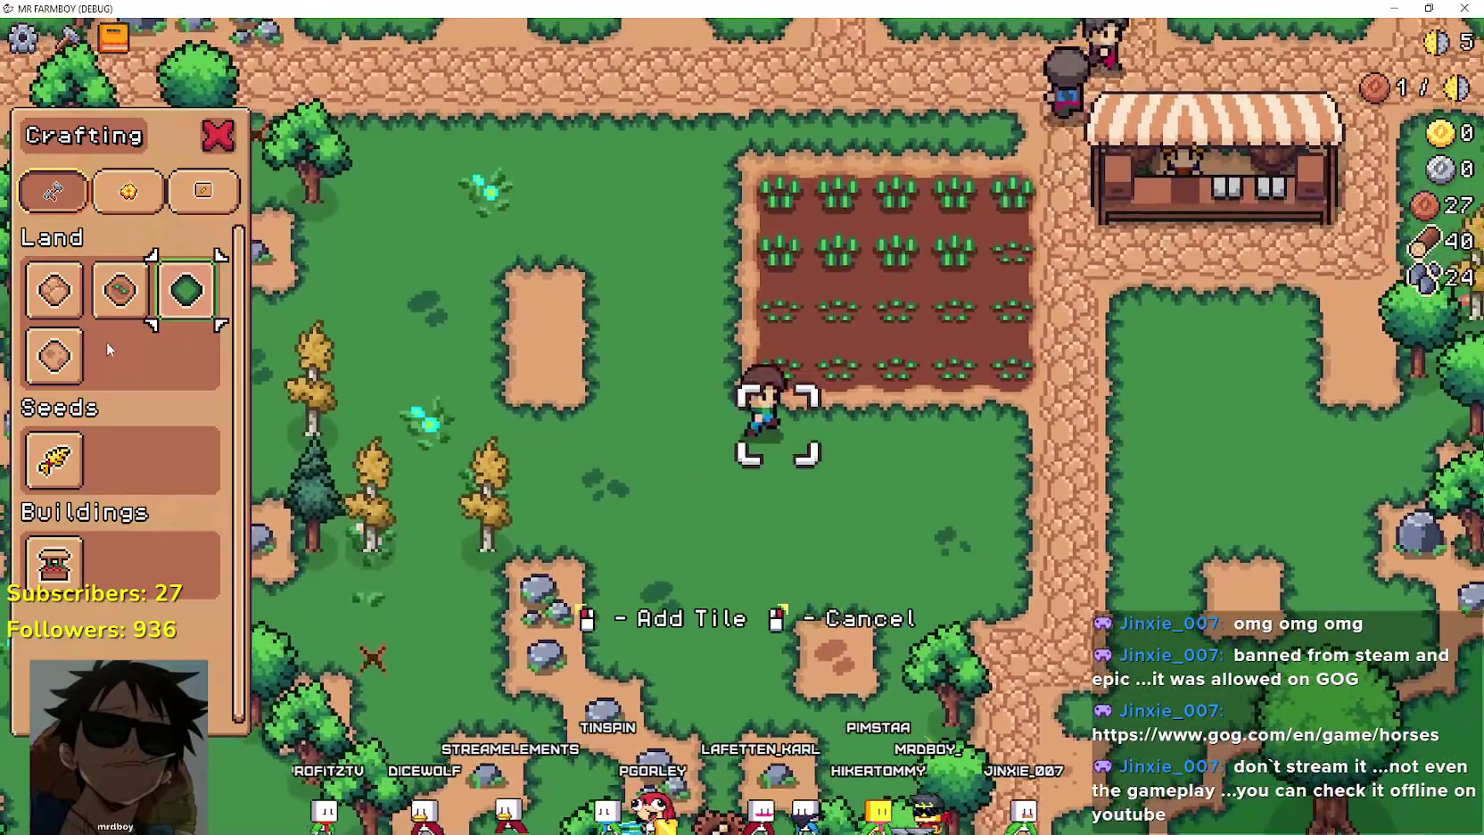
{"action": "key", "text": "s"}
Switch to the Road Tile and move to the wheat field's lower-left corner.
{"action": "left_click", "coordinate": [53, 290]}
{"action": "key", "text": "a"}
{"action": "key", "text": "w"}
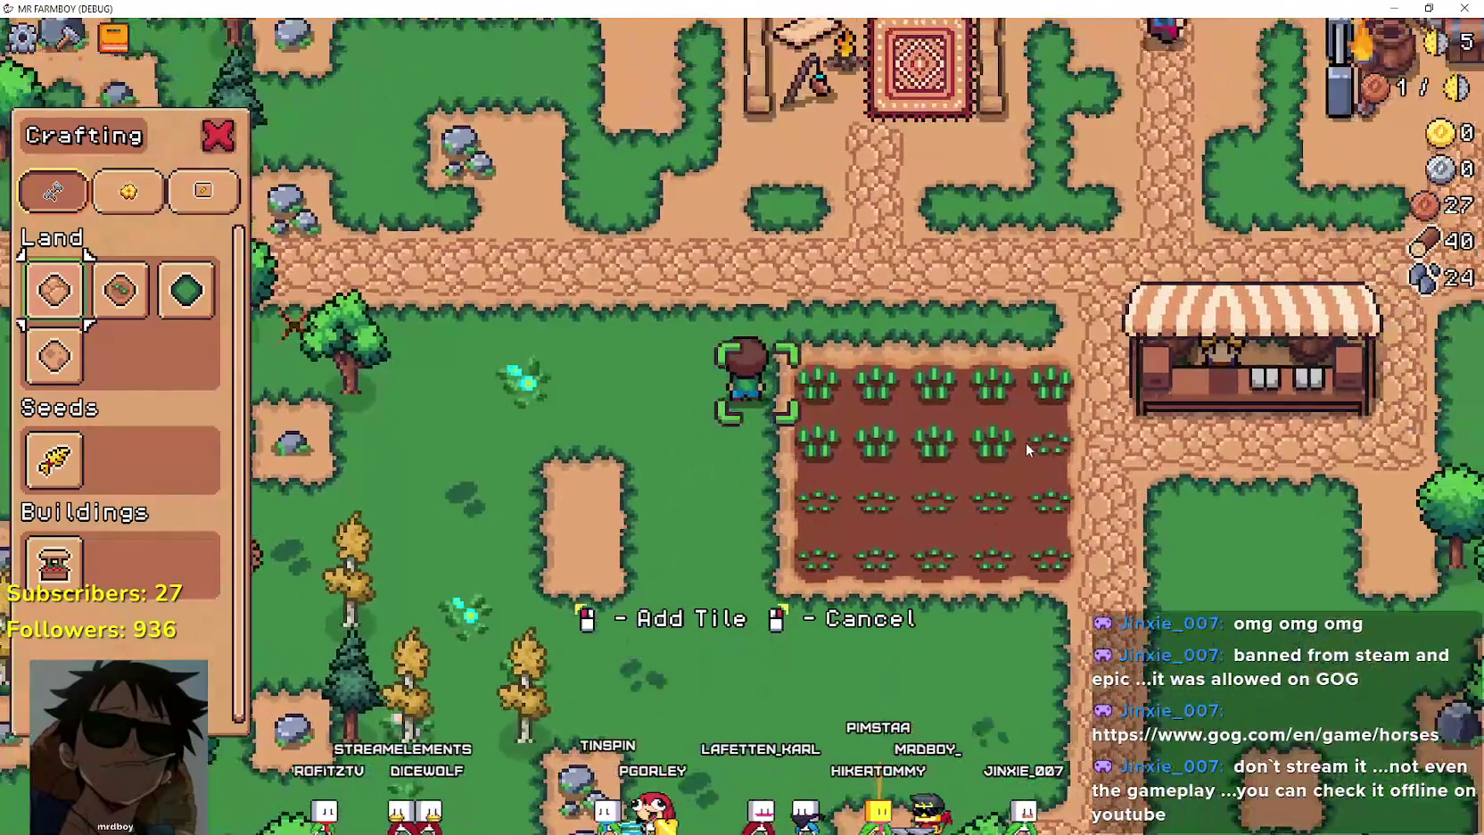
{"action": "key", "text": "s"}
{"action": "key", "text": "d"}
{"action": "key", "text": "a"}
{"action": "key", "text": "d"}
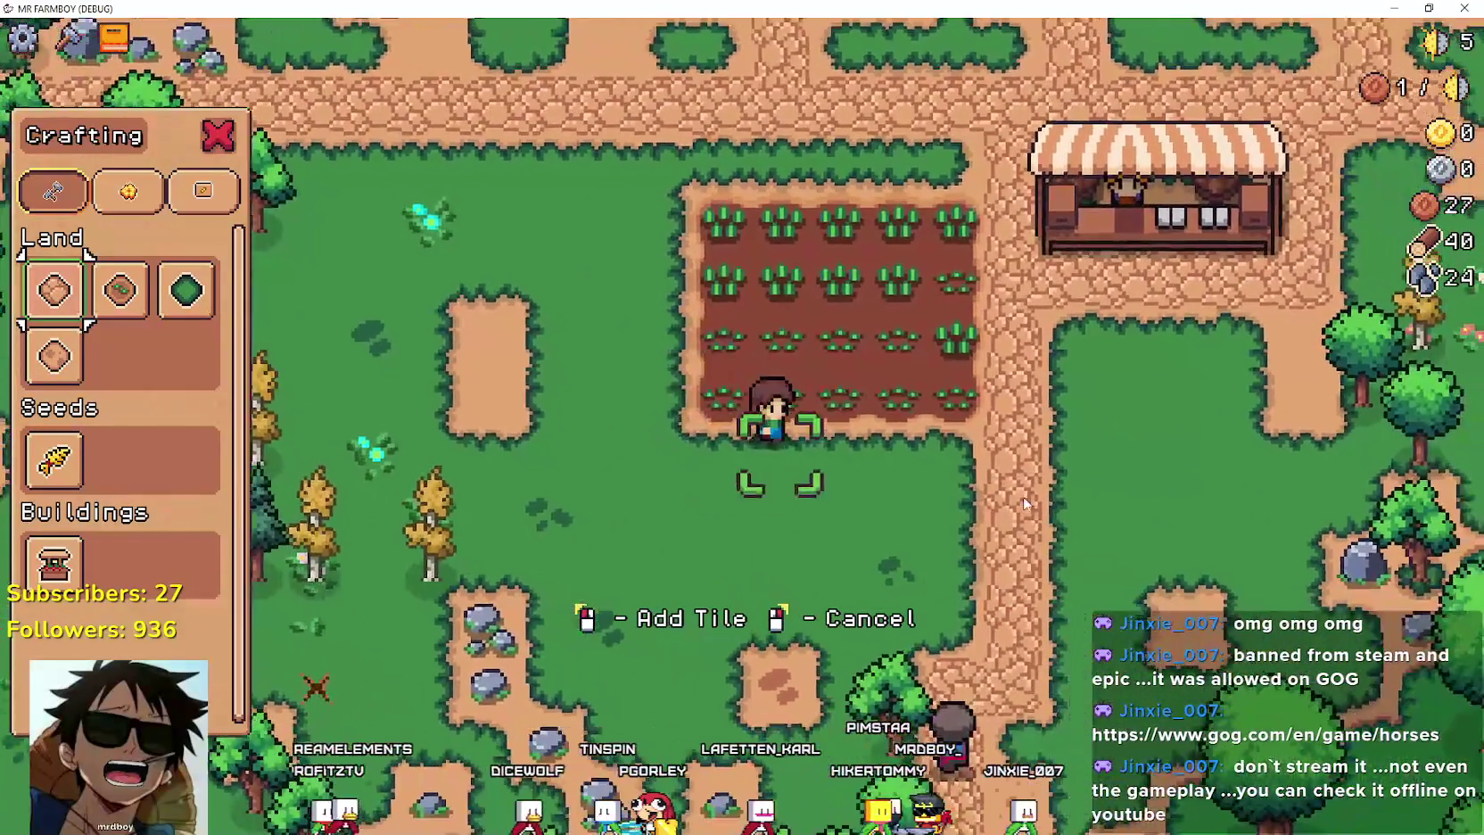
{"action": "key", "text": "d"}
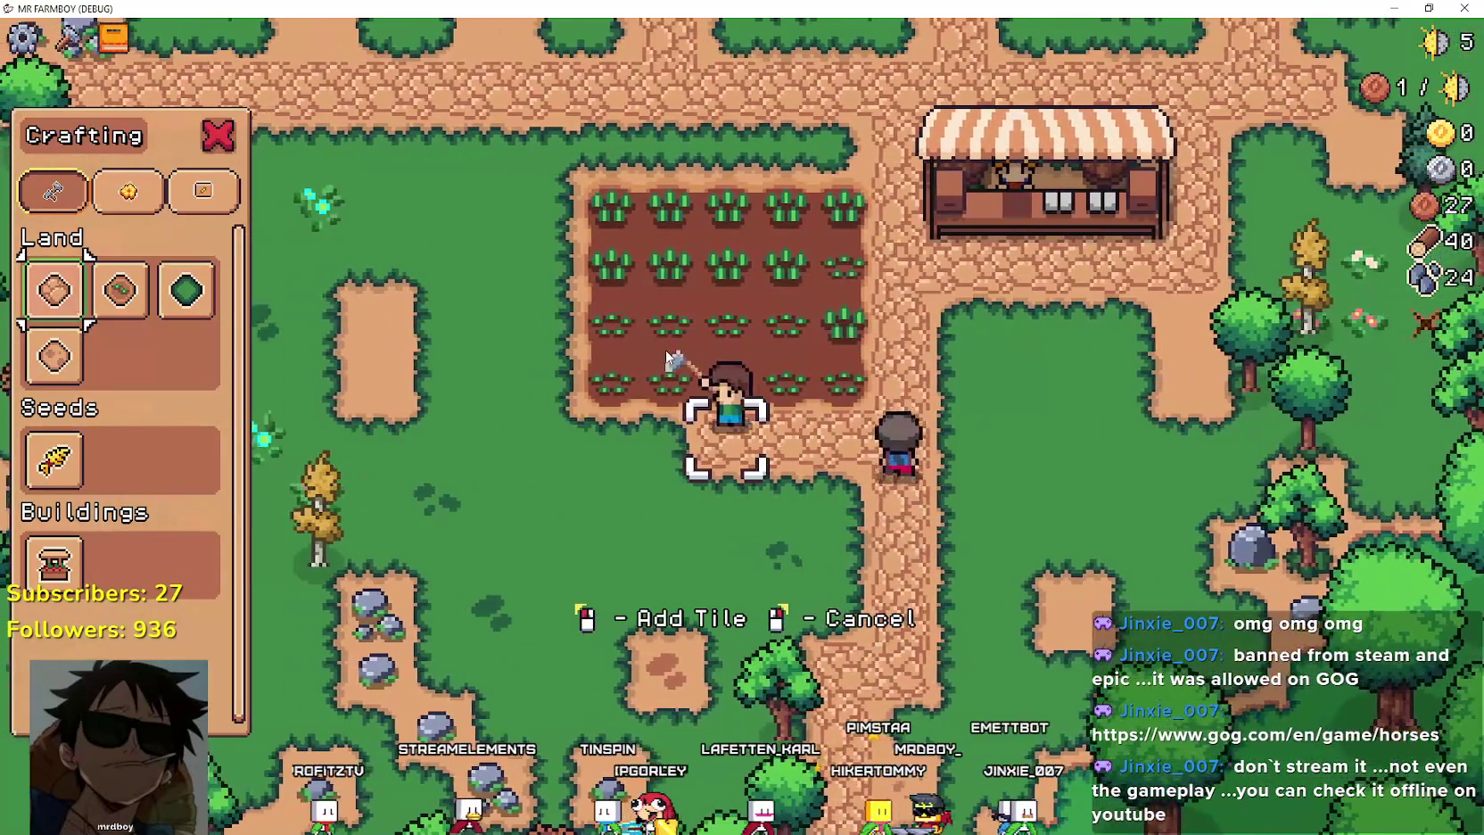
{"action": "key", "text": "a"}
Lay road tiles heading west, chopping trees and mining a rock along the route.
{"action": "left_click", "coordinate": [666, 352]}
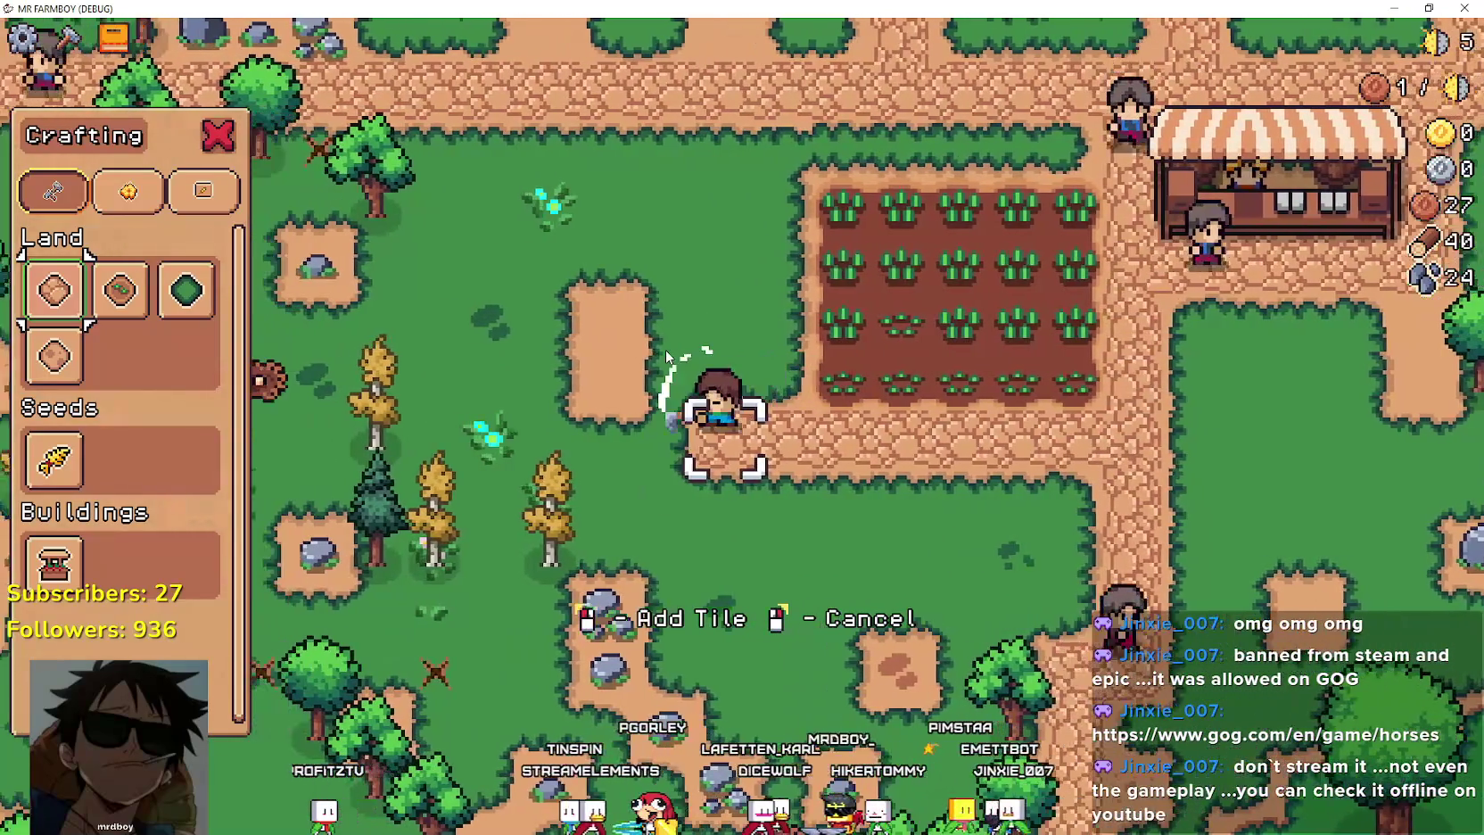
{"action": "key", "text": "a"}
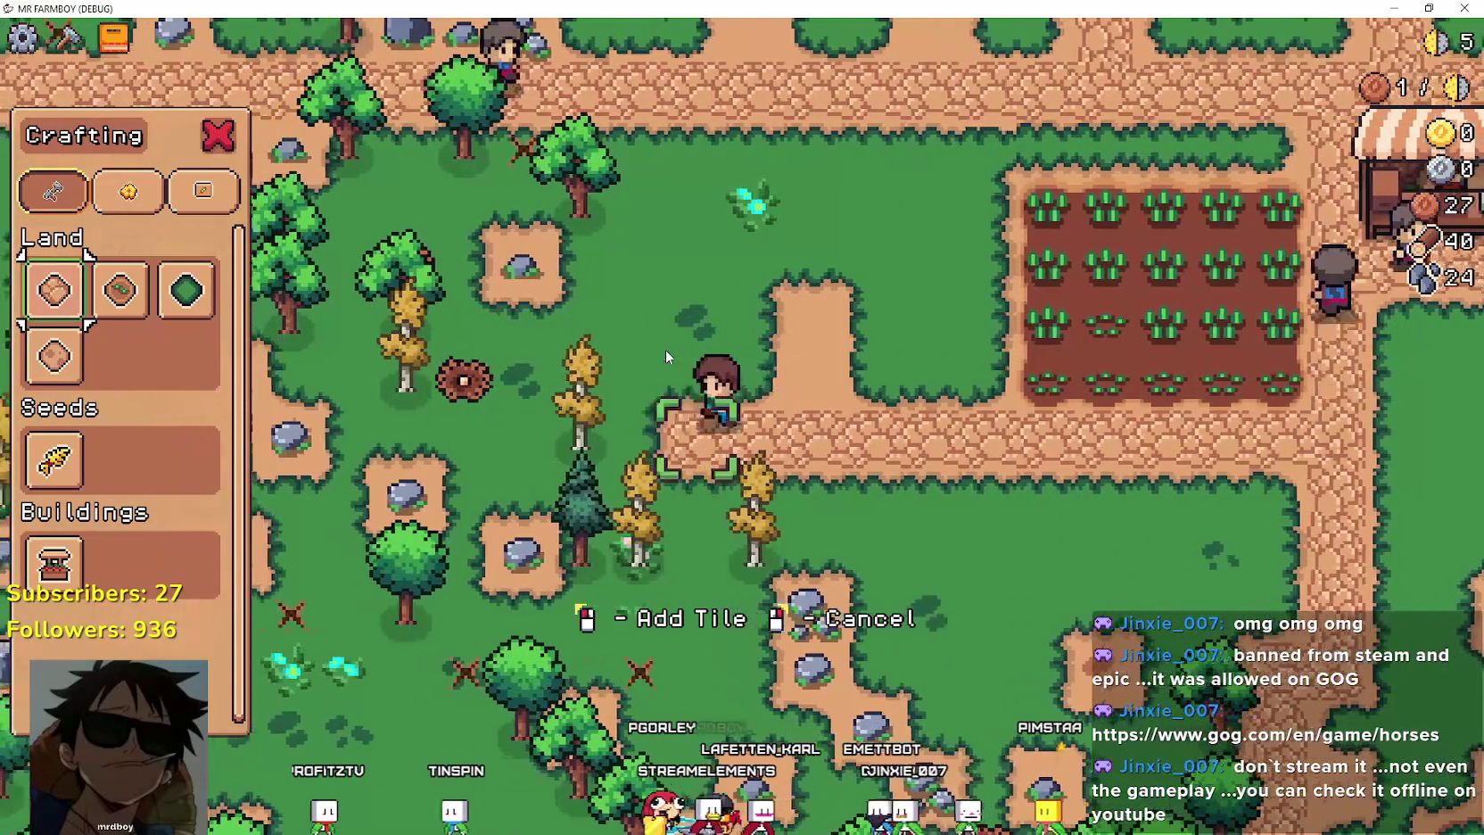
{"action": "key", "text": "a"}
{"action": "left_click", "coordinate": [665, 351]}
{"action": "left_click", "coordinate": [651, 334]}
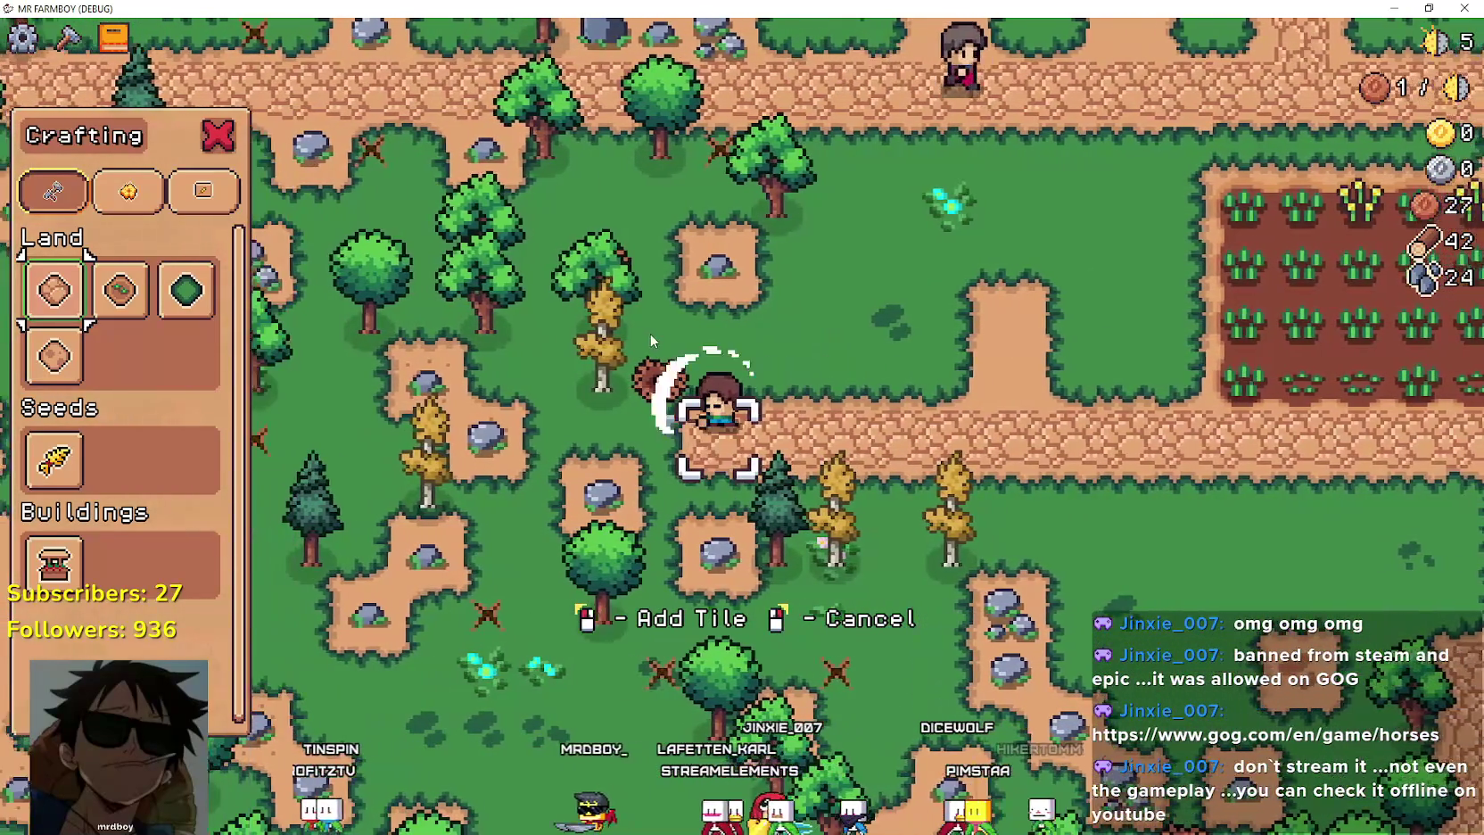
{"action": "key", "text": "a"}
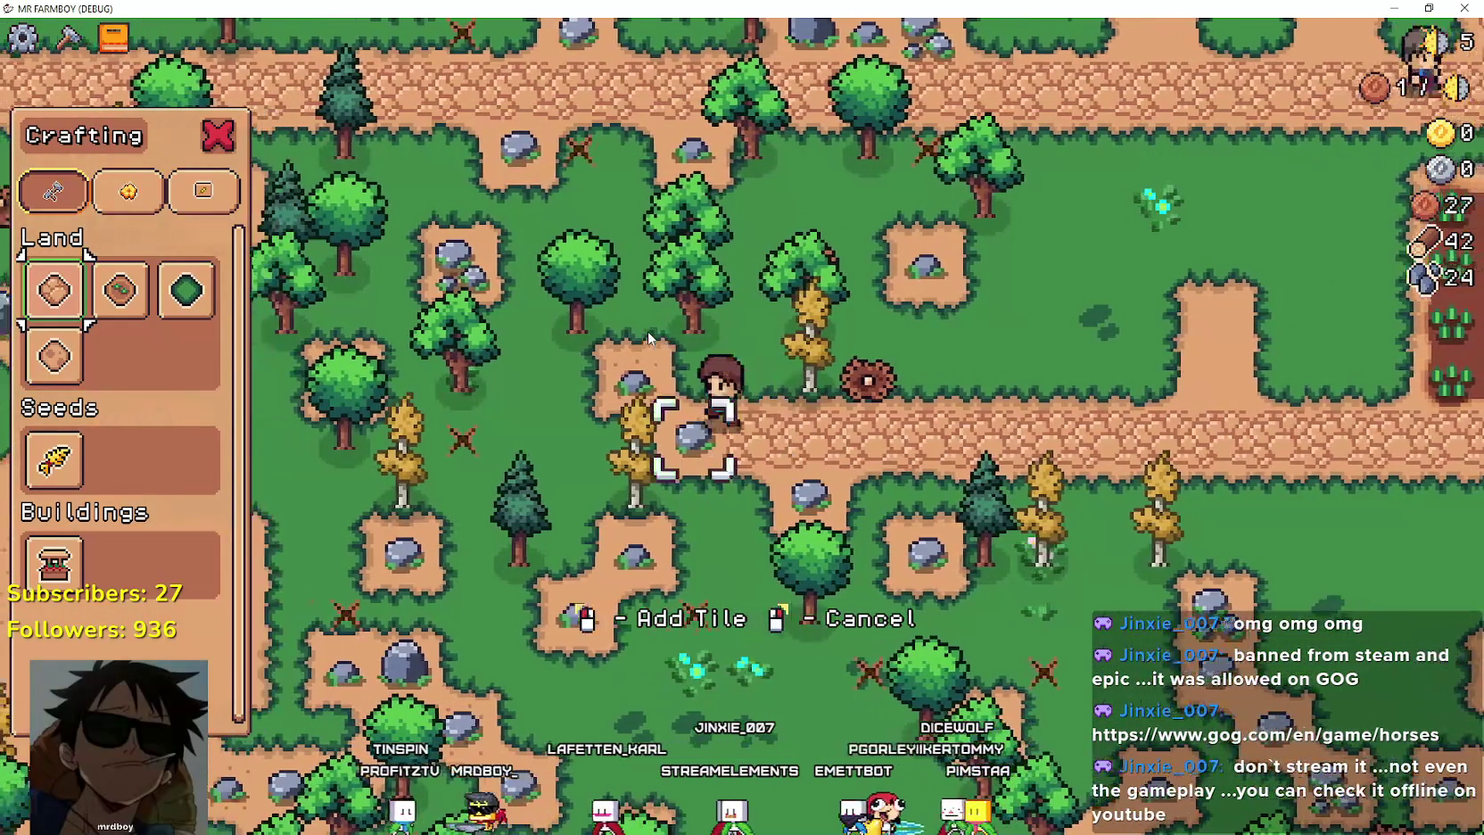
{"action": "left_click", "coordinate": [647, 330]}
{"action": "key", "text": "a"}
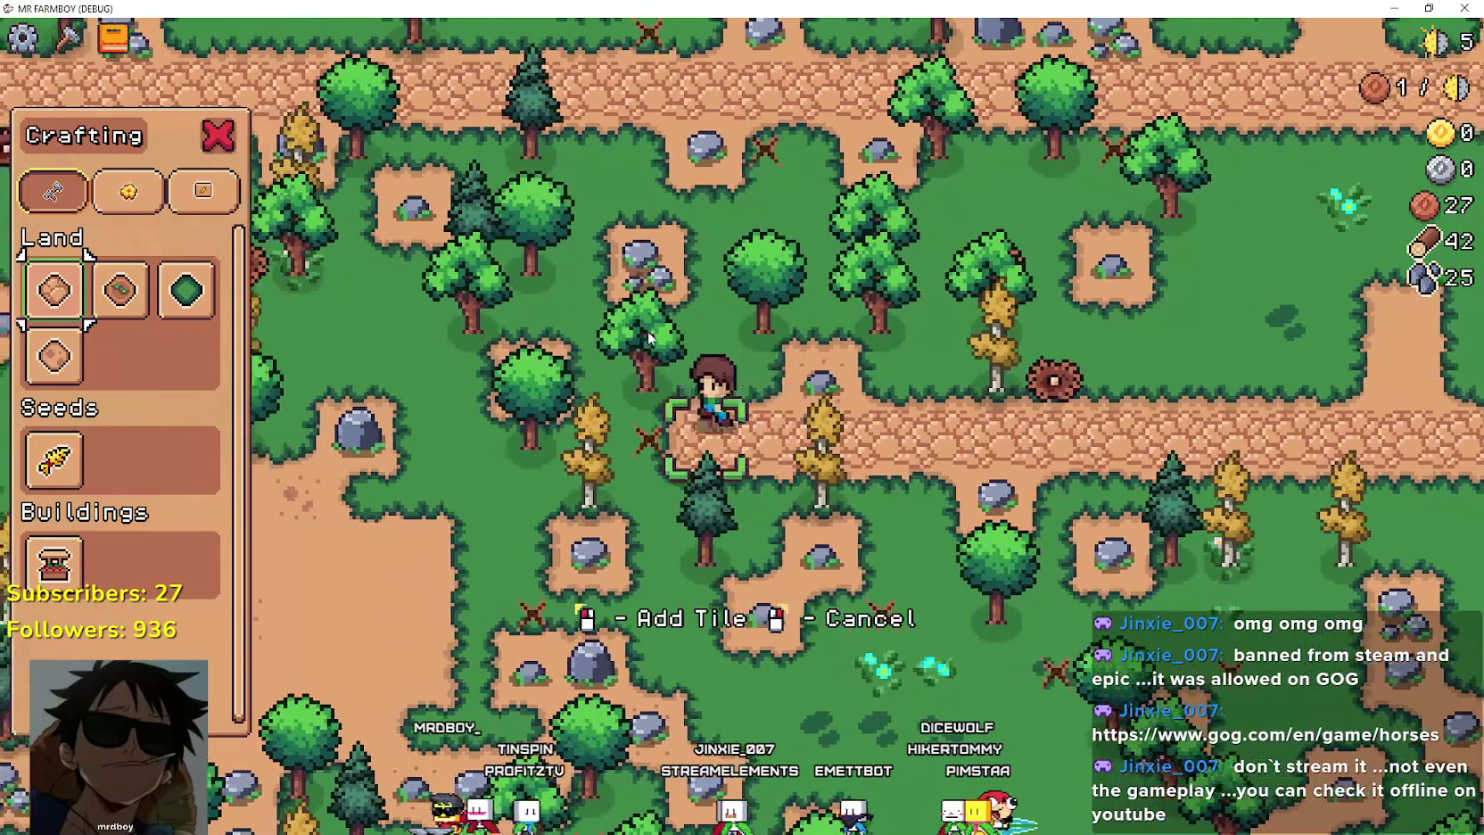
{"action": "key", "text": "a"}
{"action": "left_click", "coordinate": [647, 330]}
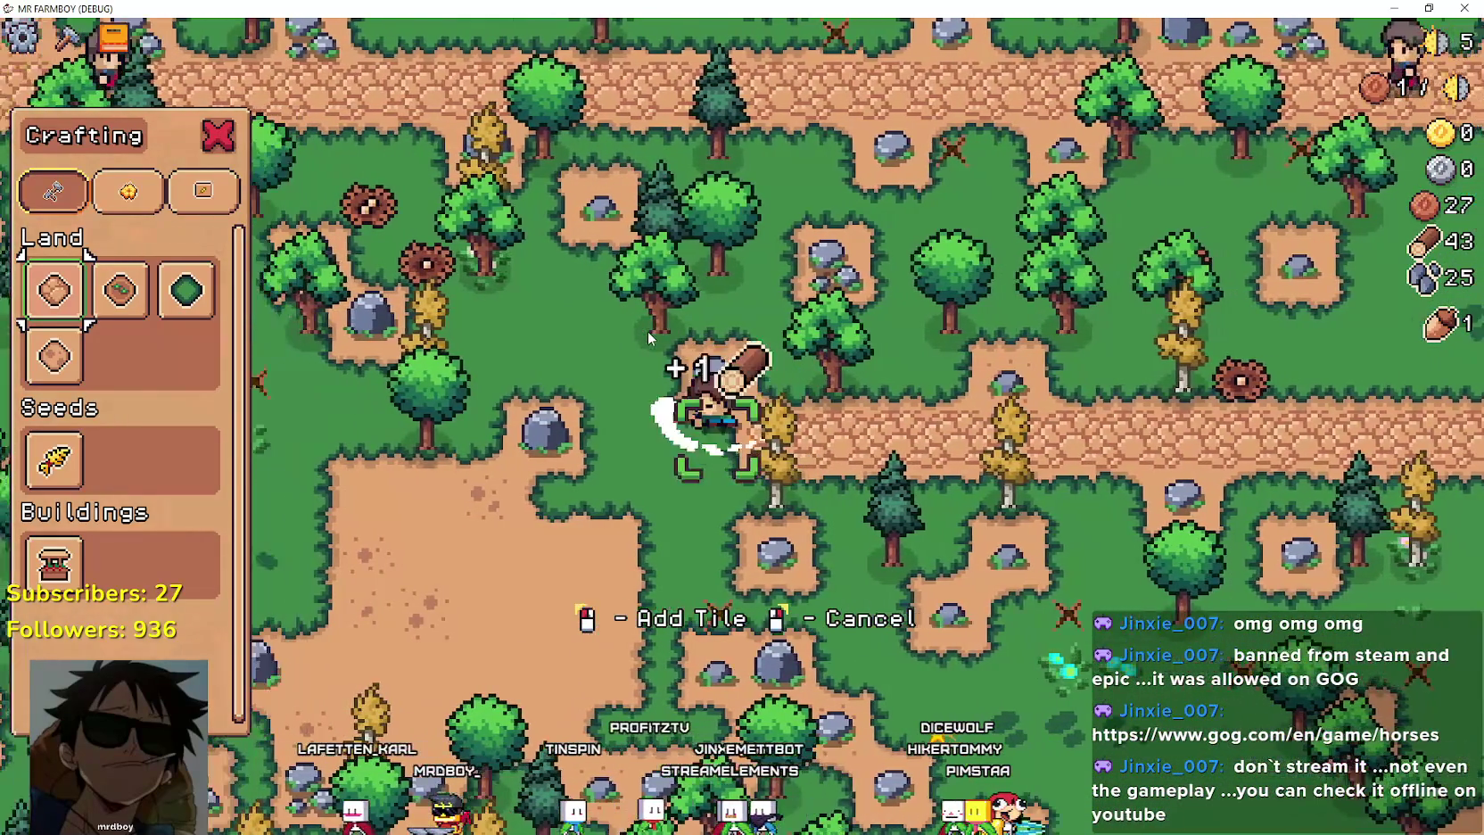
{"action": "key", "text": "a"}
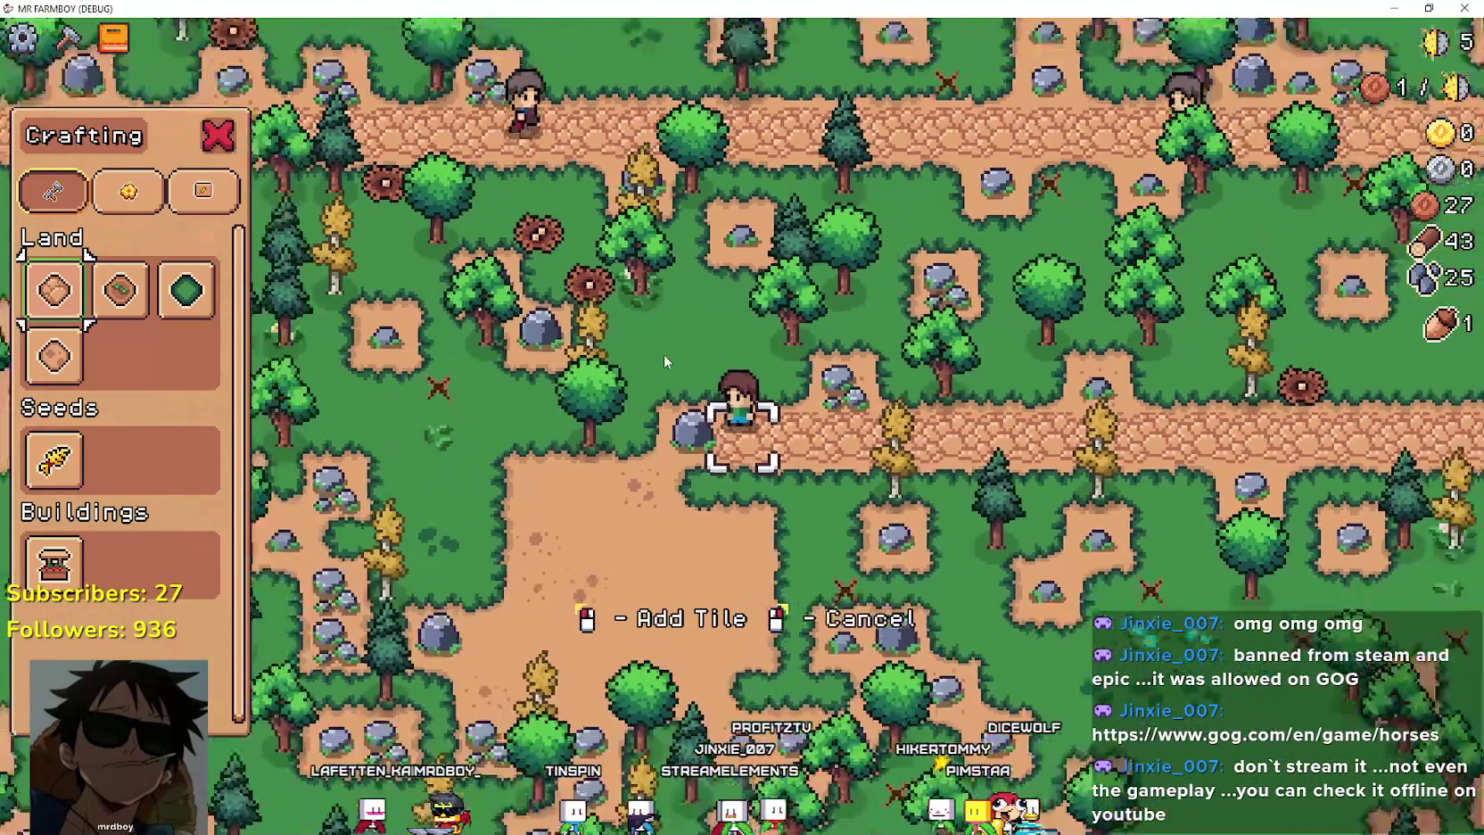
{"action": "scroll", "coordinate": [664, 353], "scroll_direction": "down", "scroll_amount": 5}
Cancel Road Tile placement and close the Crafting panel.
{"action": "right_click", "coordinate": [664, 353]}
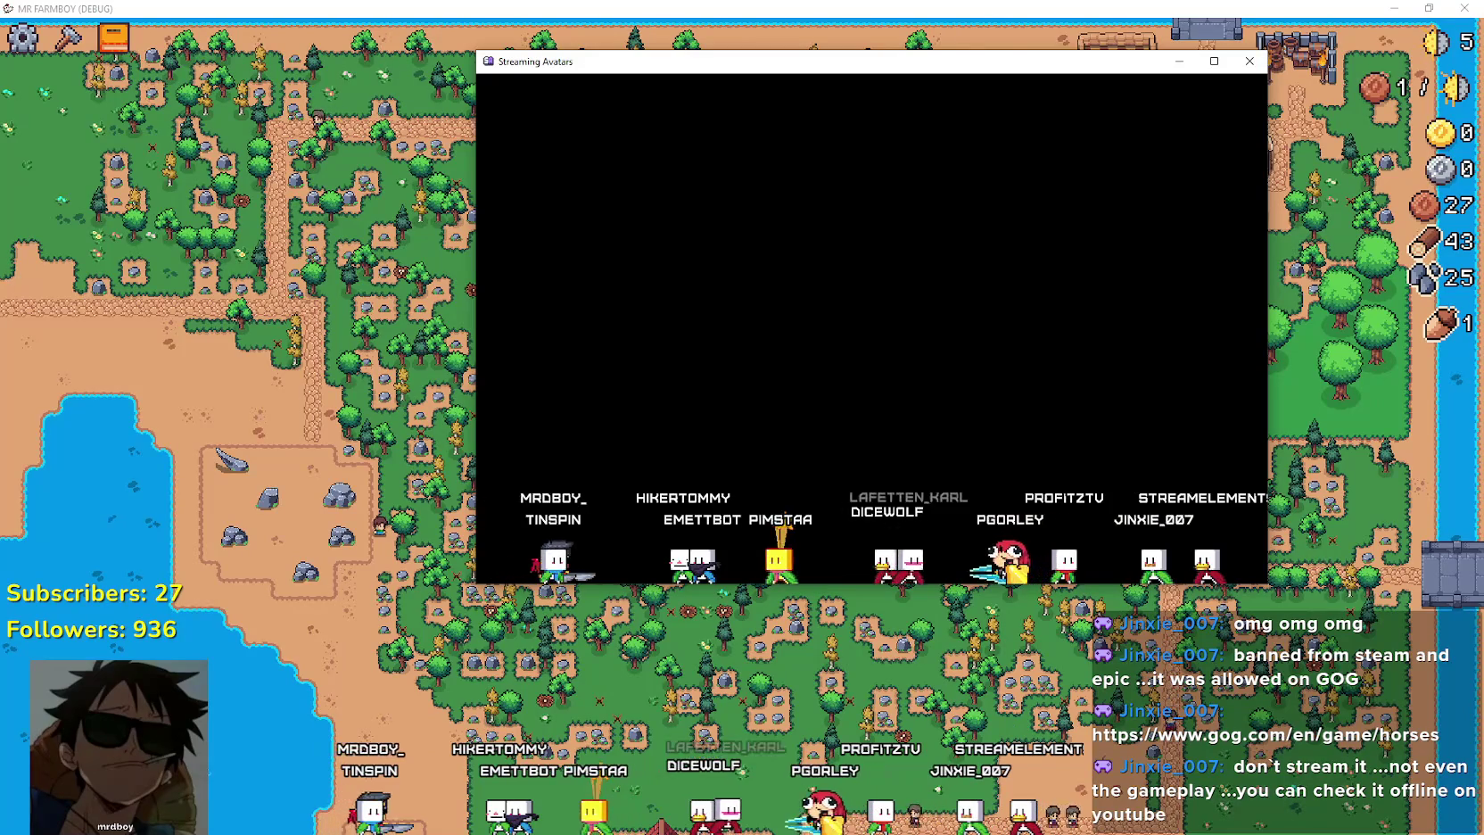
In Godot, filter FileSystem for 'test', save and run the scene, then open Advancements in-game.
{"action": "key", "text": "alt+Tab"}
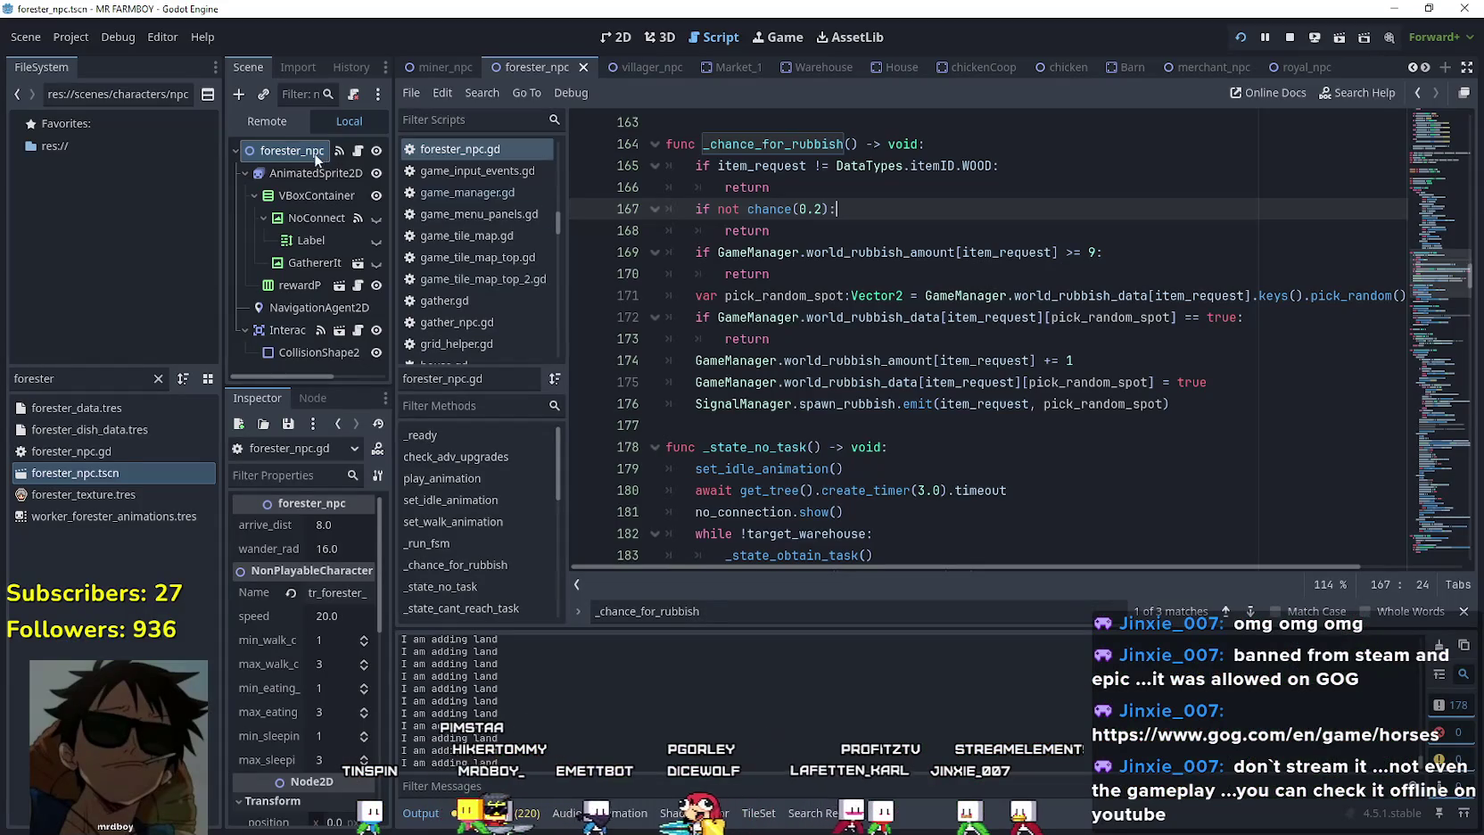
{"action": "type", "text": "test"}
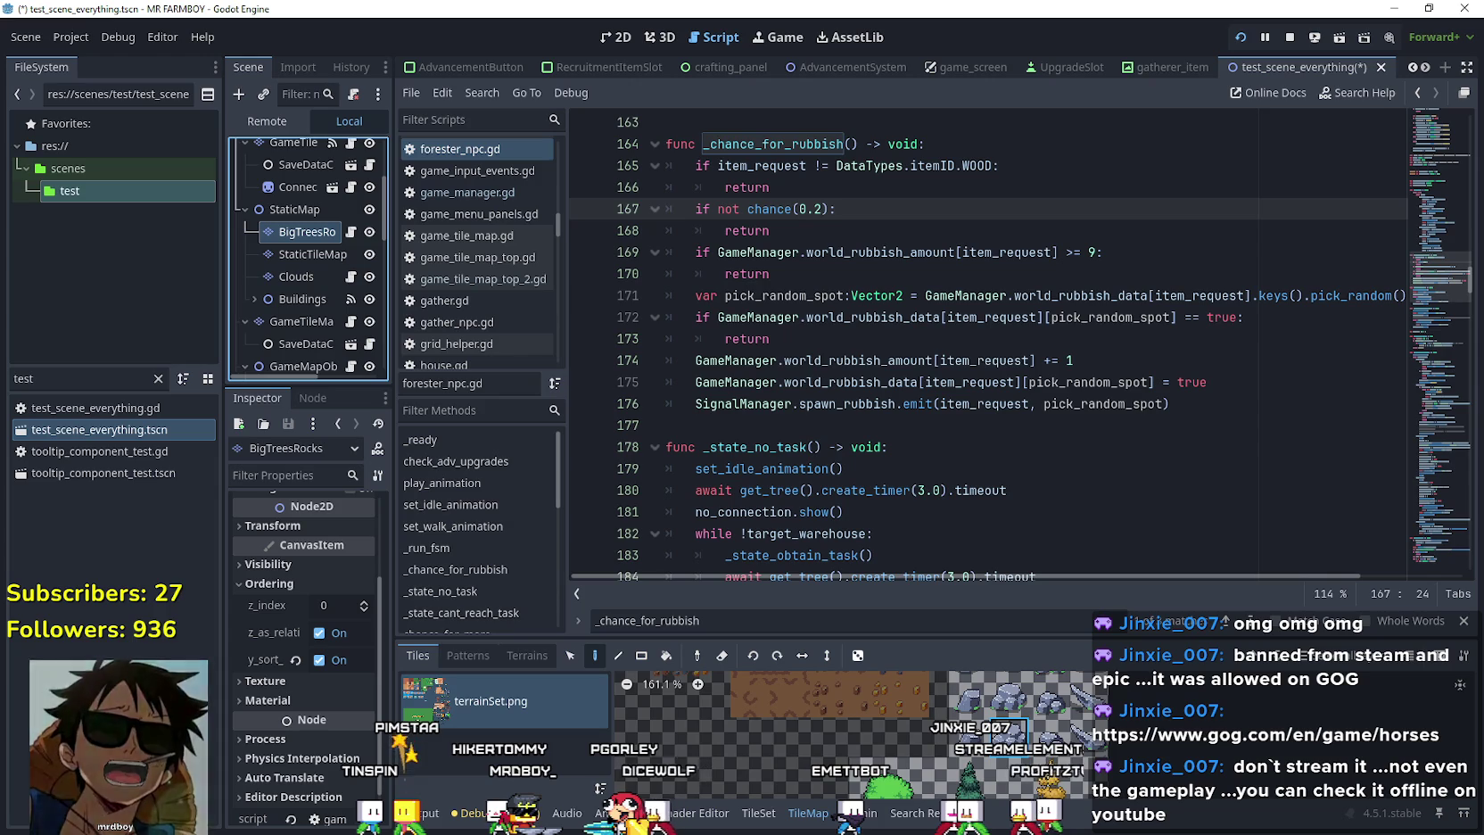
{"action": "left_click", "coordinate": [970, 319]}
{"action": "key", "text": "ctrl+s"}
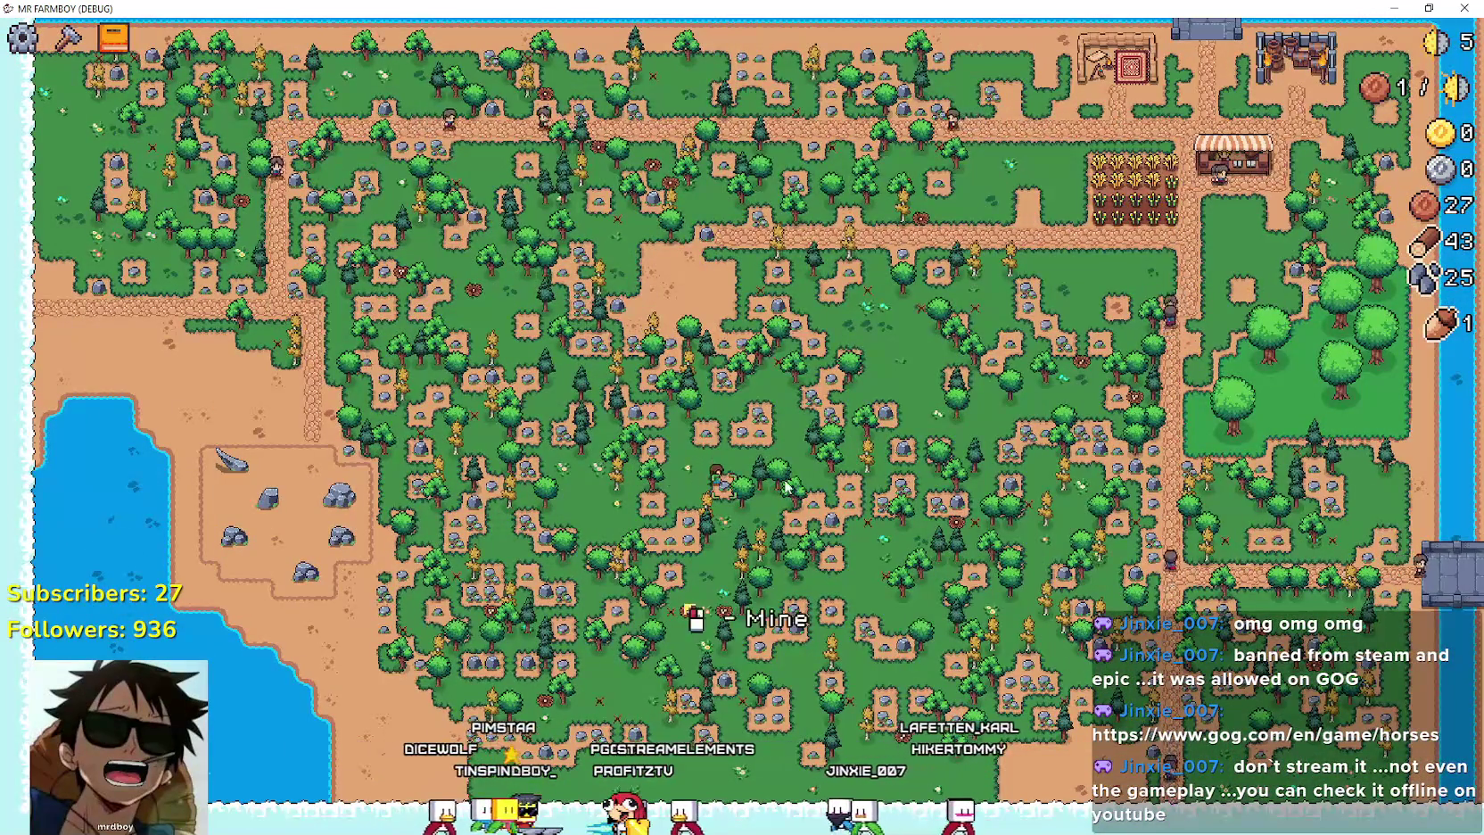
{"action": "key", "text": "a"}
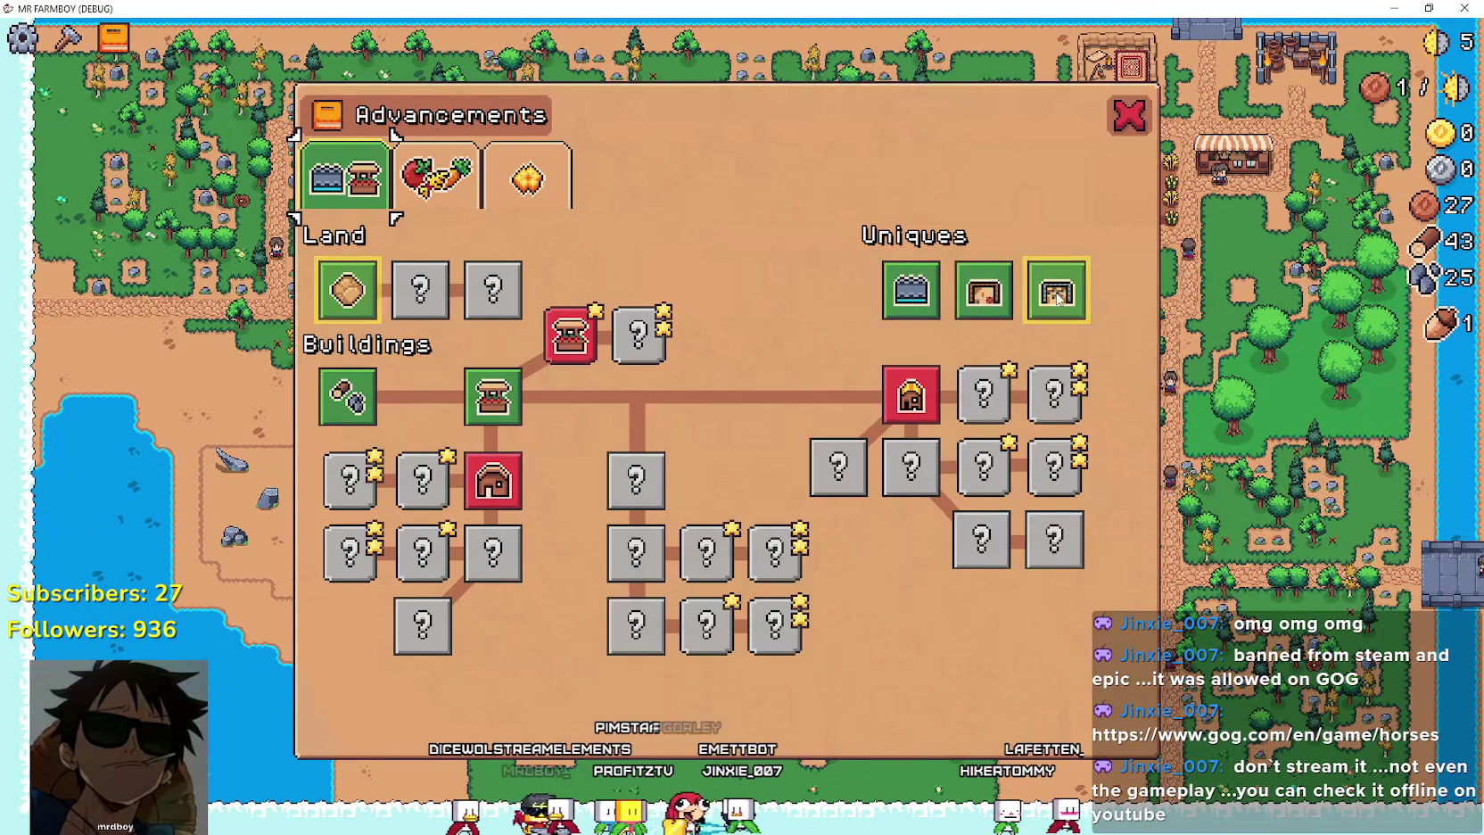
{"action": "left_click", "coordinate": [457, 172]}
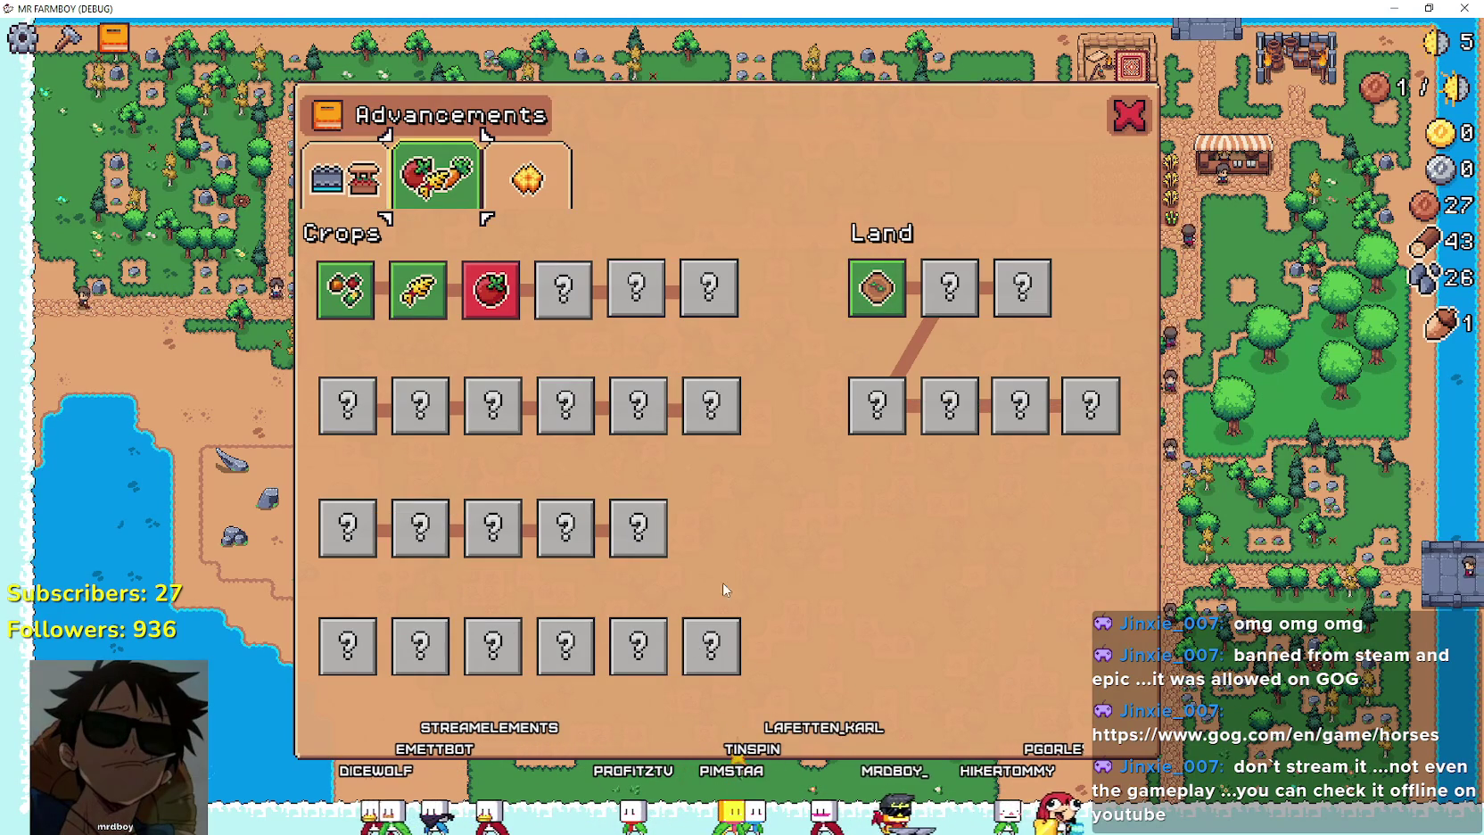
{"action": "key", "text": "Escape"}
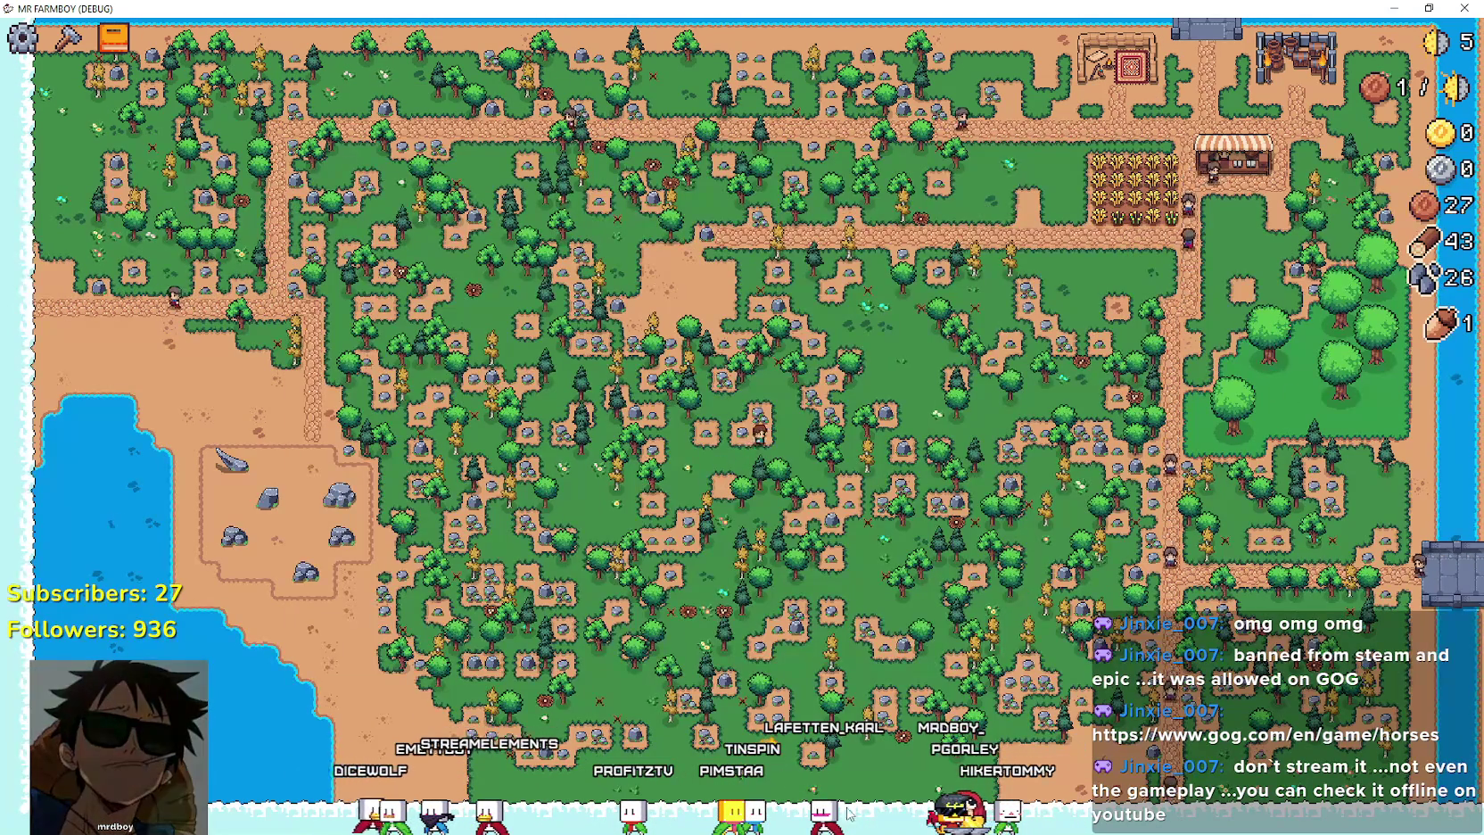
{"action": "key", "text": "w"}
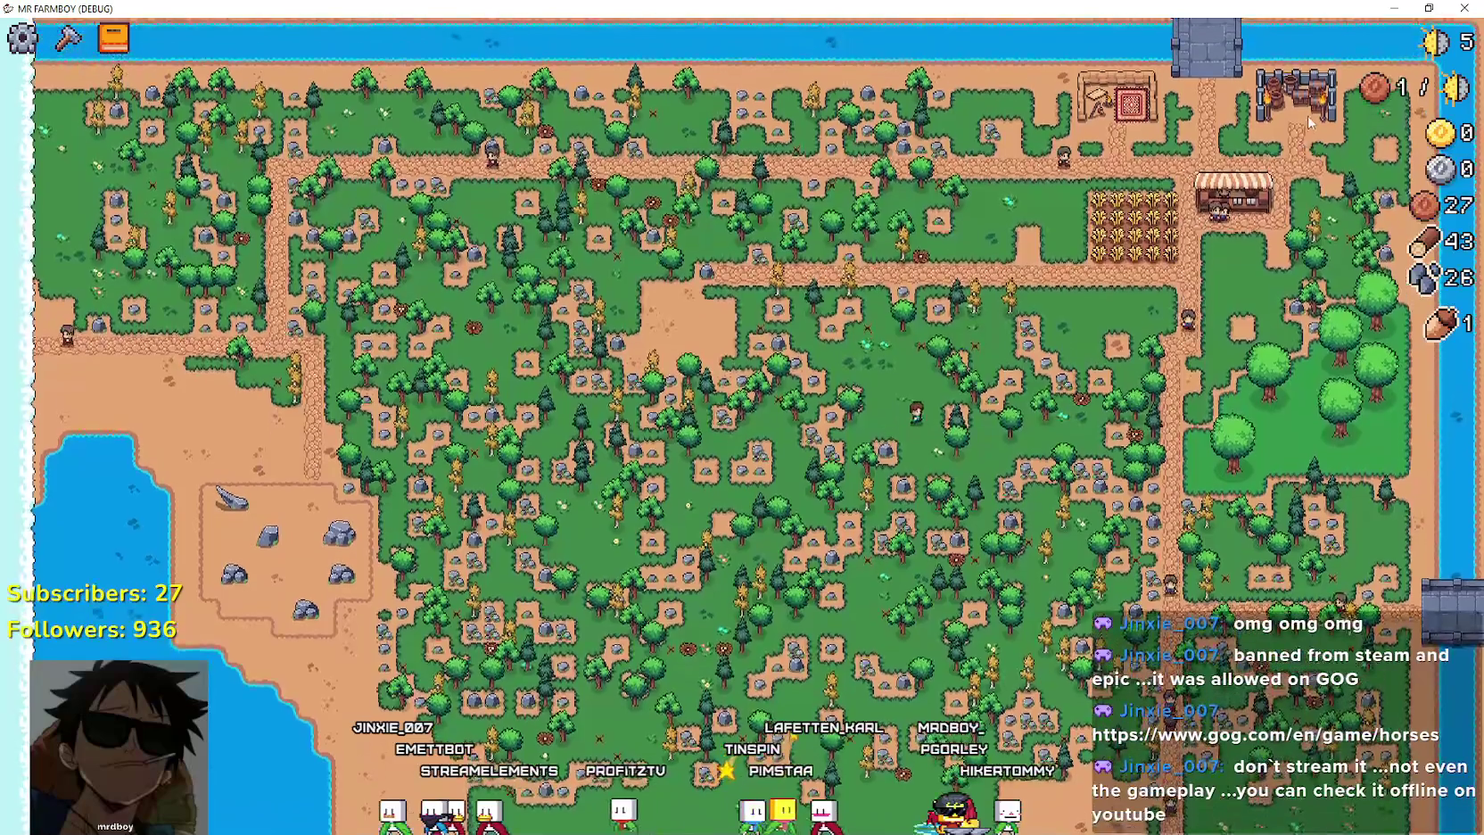
{"action": "key", "text": "s"}
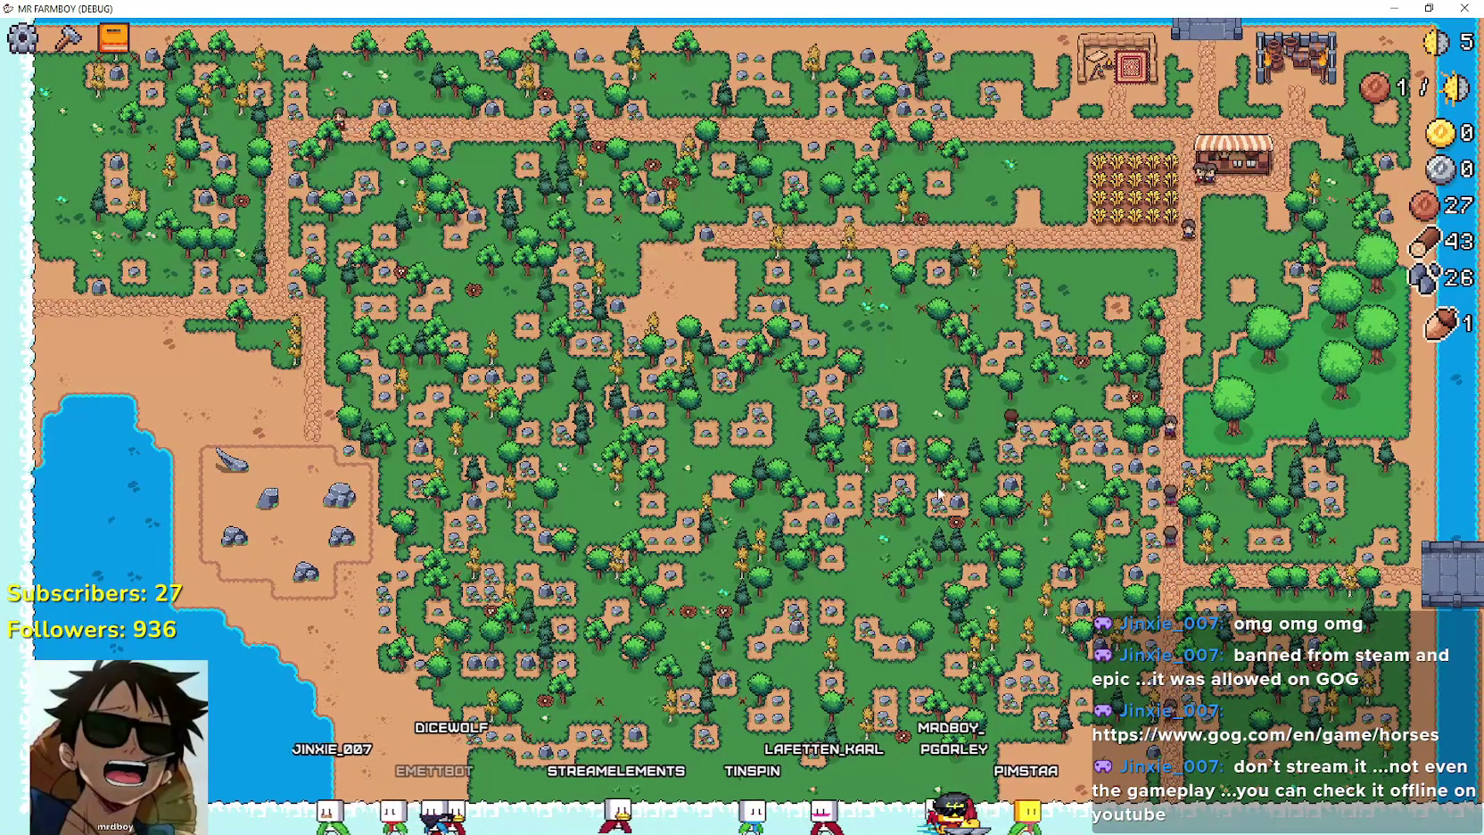
{"action": "key", "text": "w"}
{"action": "scroll", "coordinate": [940, 489], "scroll_direction": "up", "scroll_amount": 5}
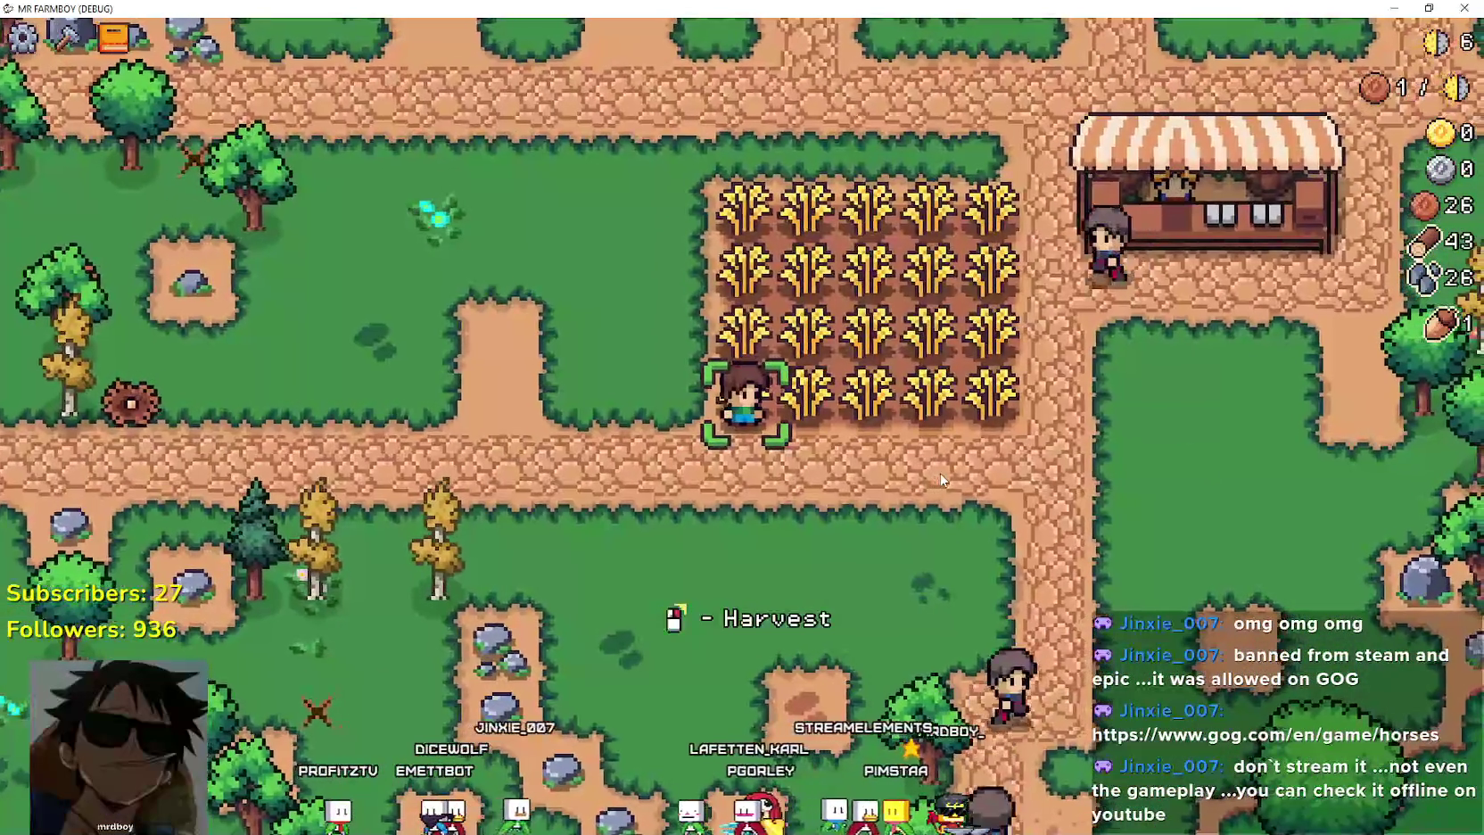
Zoom in on the wheat field and harvest every row of wheat.
{"action": "scroll", "coordinate": [716, 598], "scroll_direction": "down", "scroll_amount": 5}
{"action": "scroll", "coordinate": [1049, 477], "scroll_direction": "up", "scroll_amount": 5}
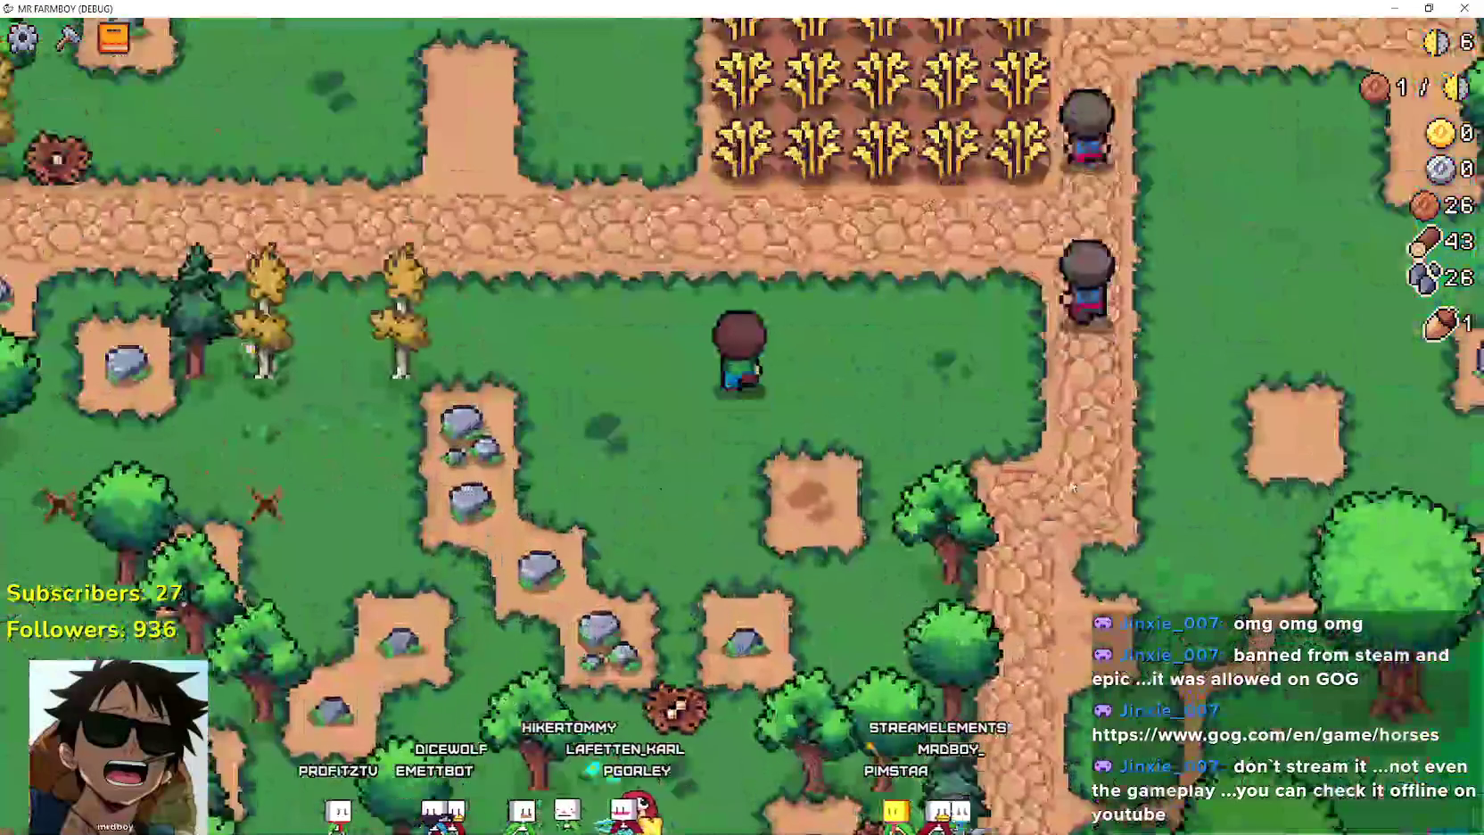
{"action": "key", "text": "e"}
{"action": "key", "text": "d"}
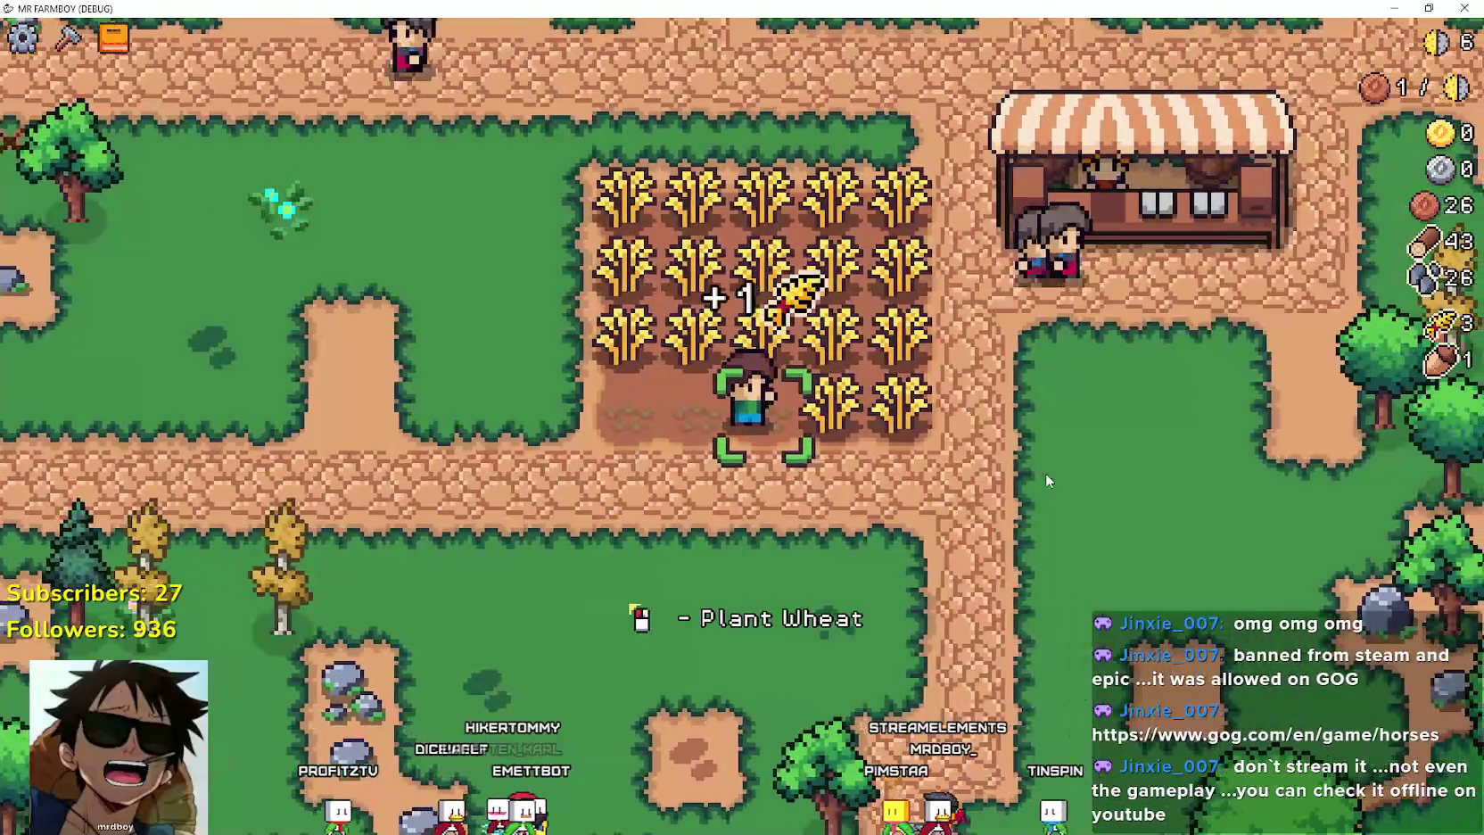
{"action": "key", "text": "a"}
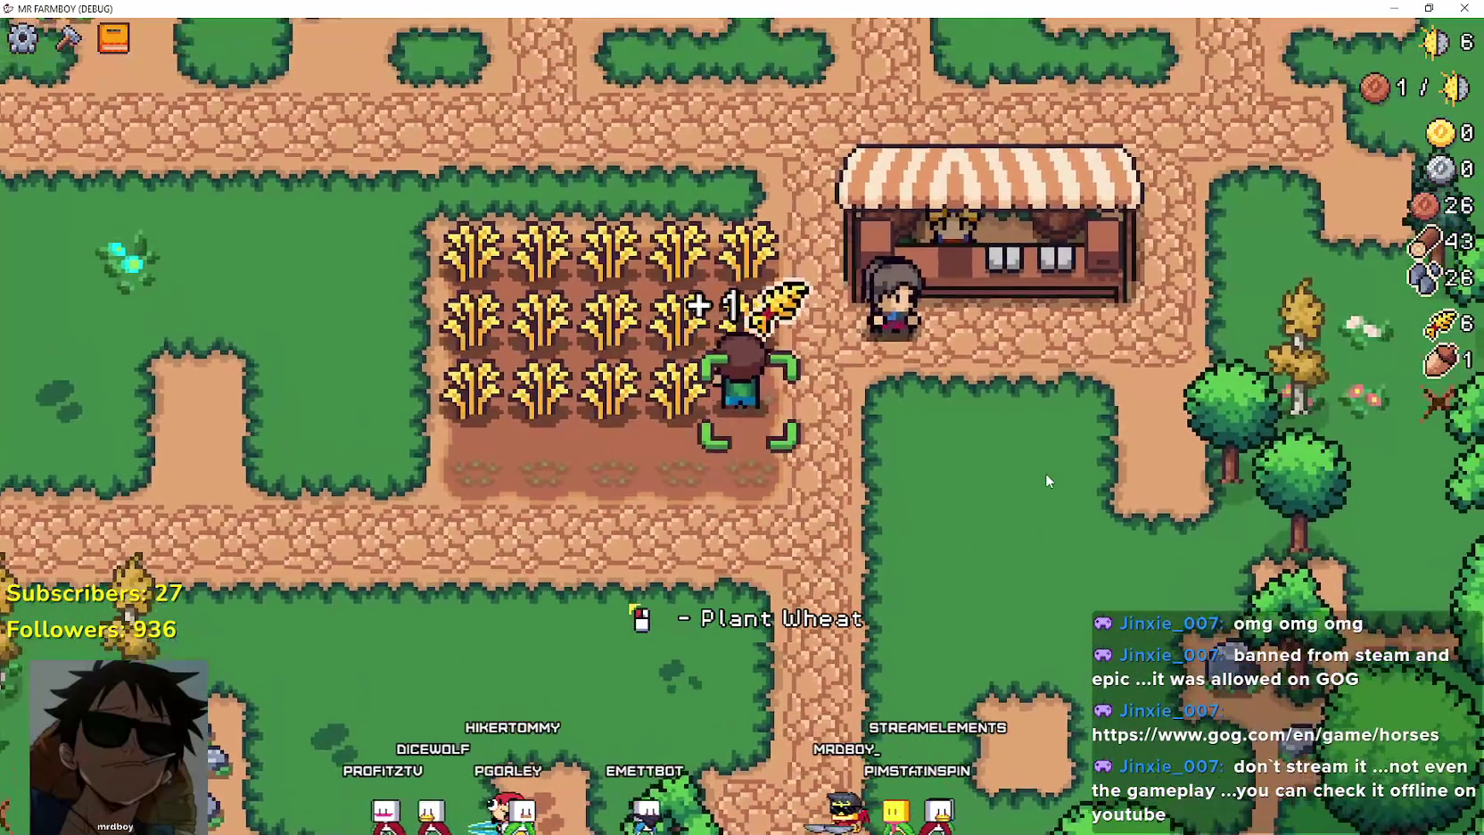
{"action": "key", "text": "w"}
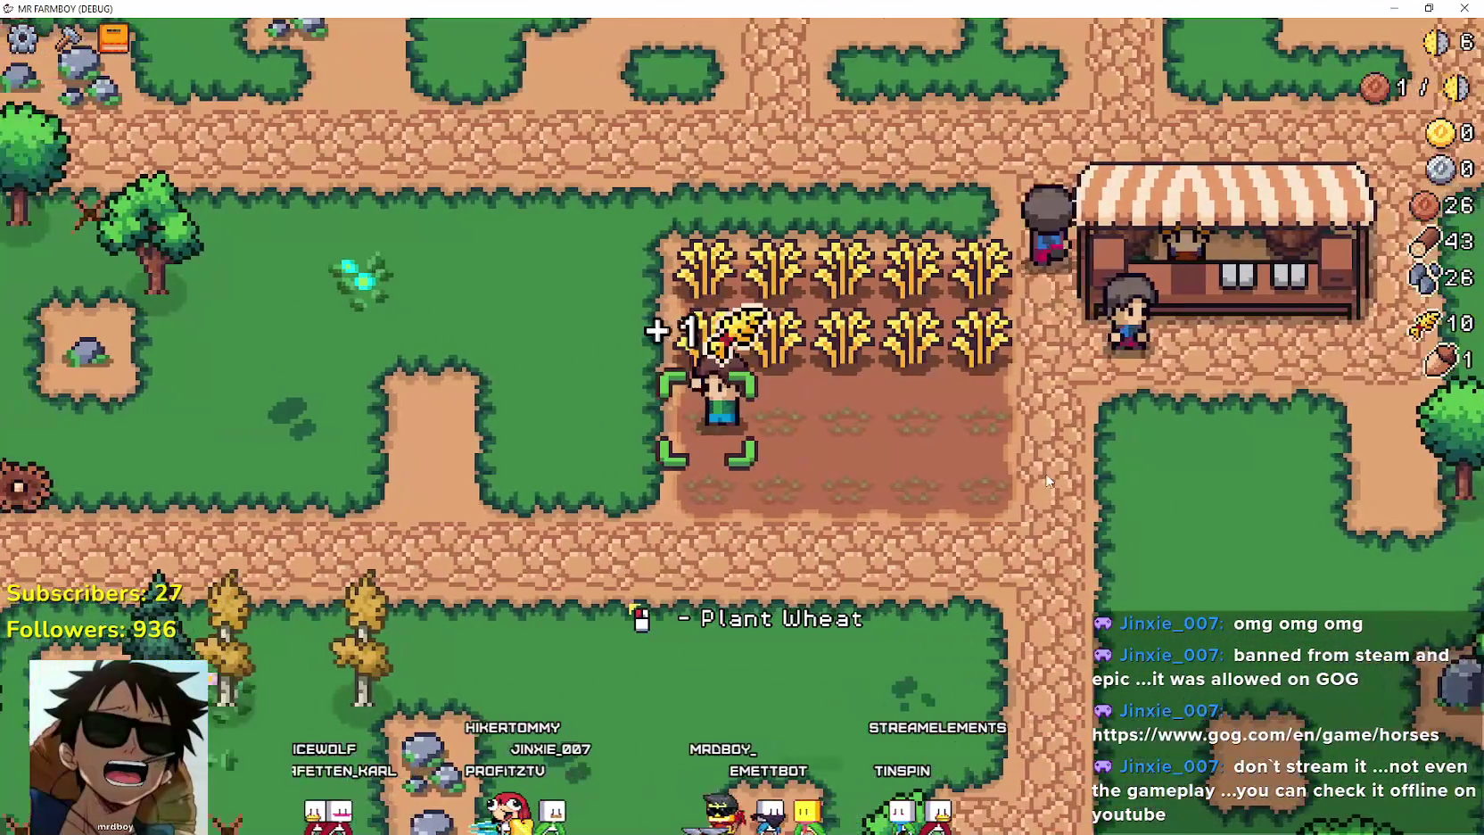
{"action": "key", "text": "d"}
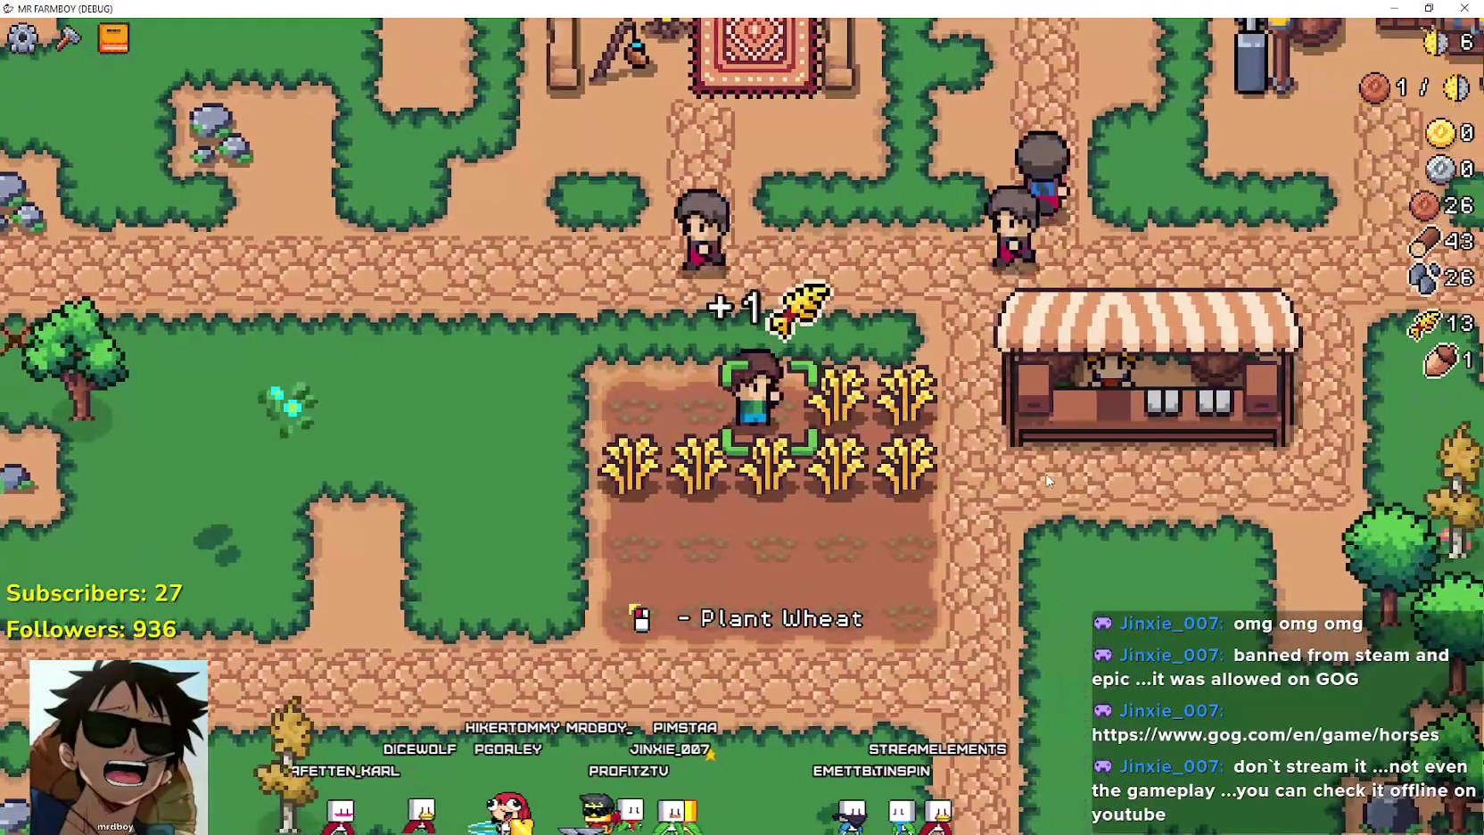
{"action": "key", "text": "a"}
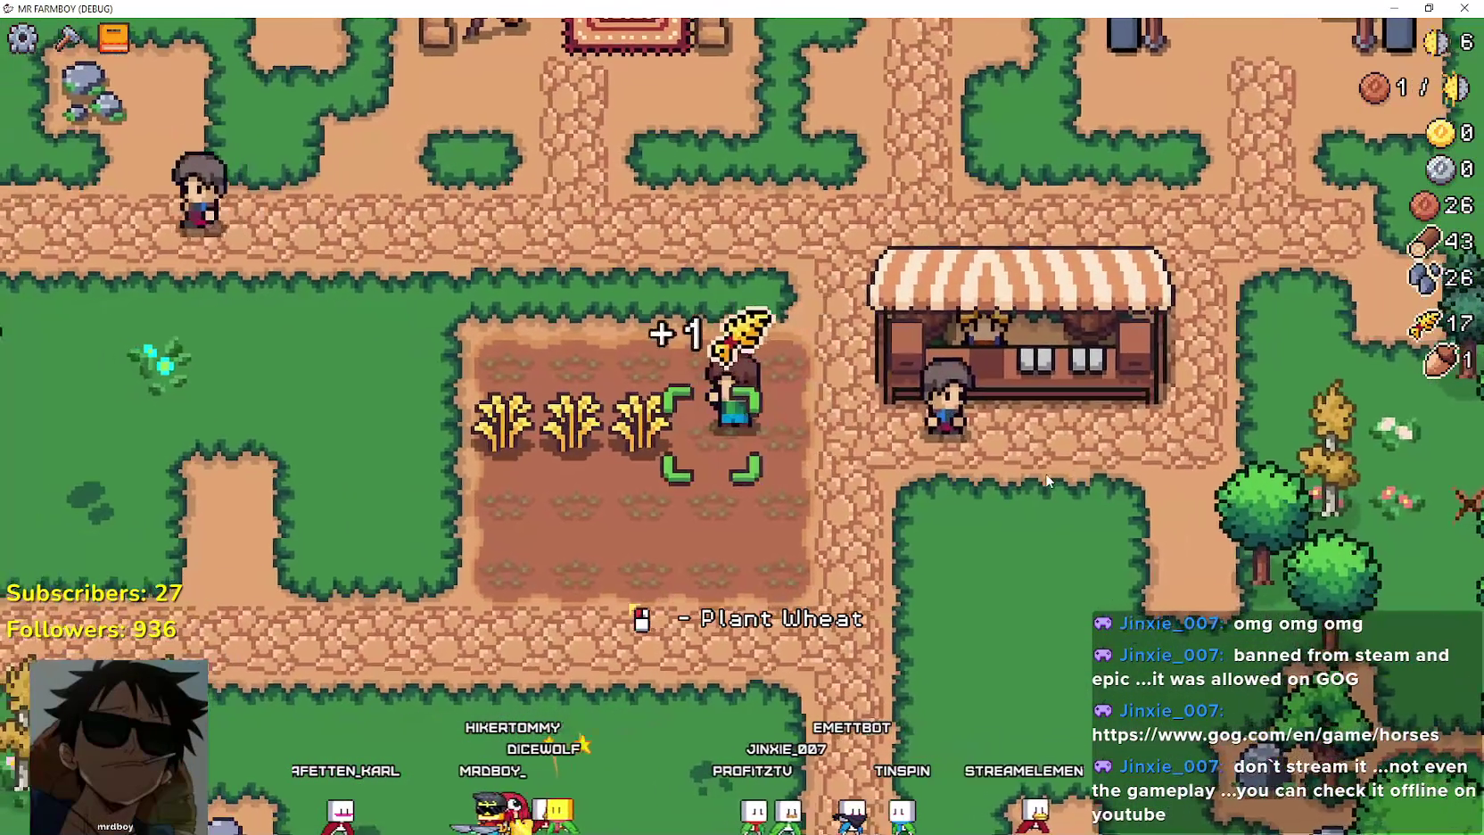
Walk the farmer from the bare field to the market stall and open the Market.
{"action": "key", "text": "s"}
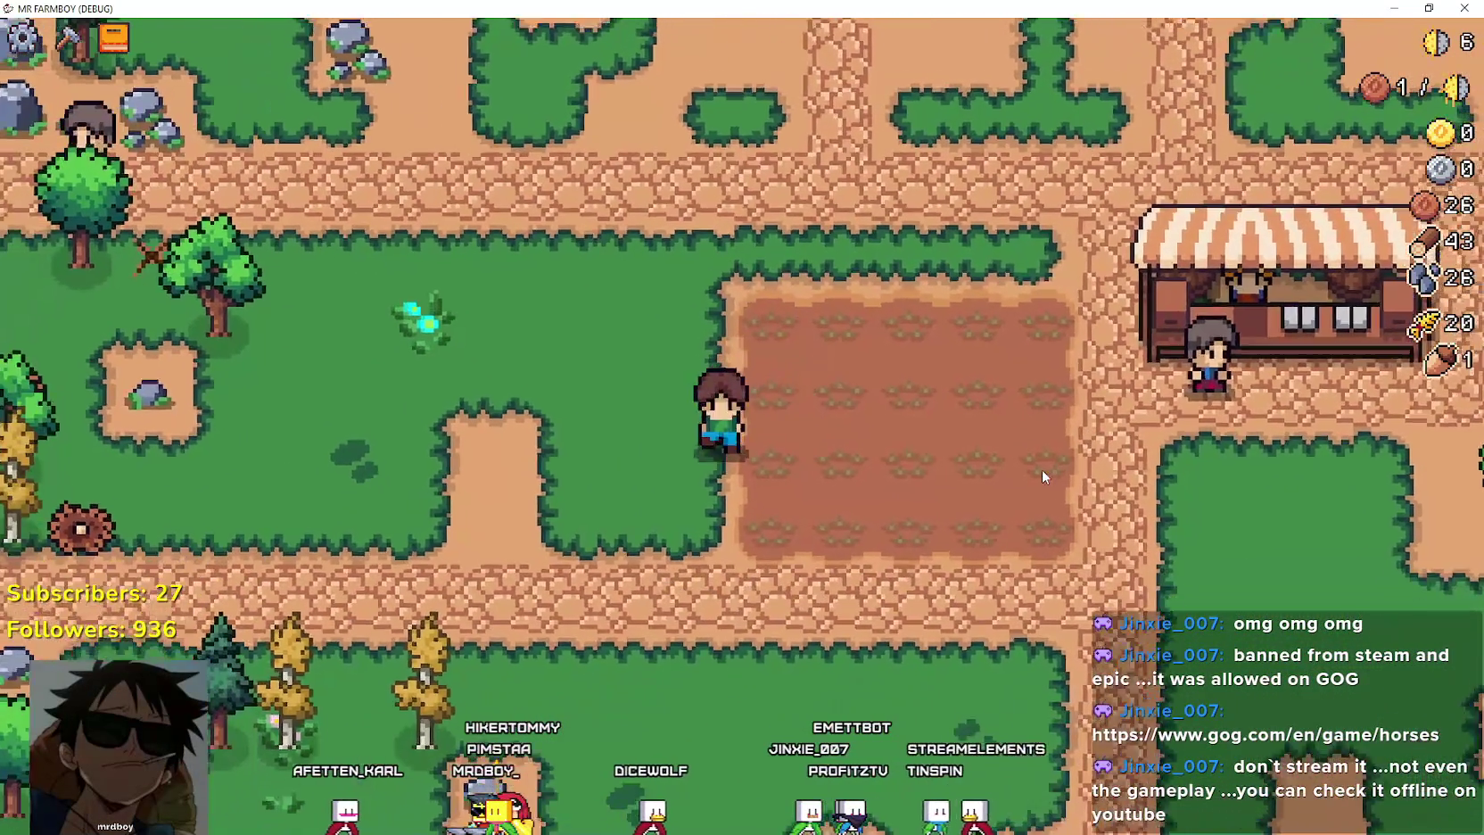
{"action": "key", "text": "d"}
{"action": "key", "text": "w"}
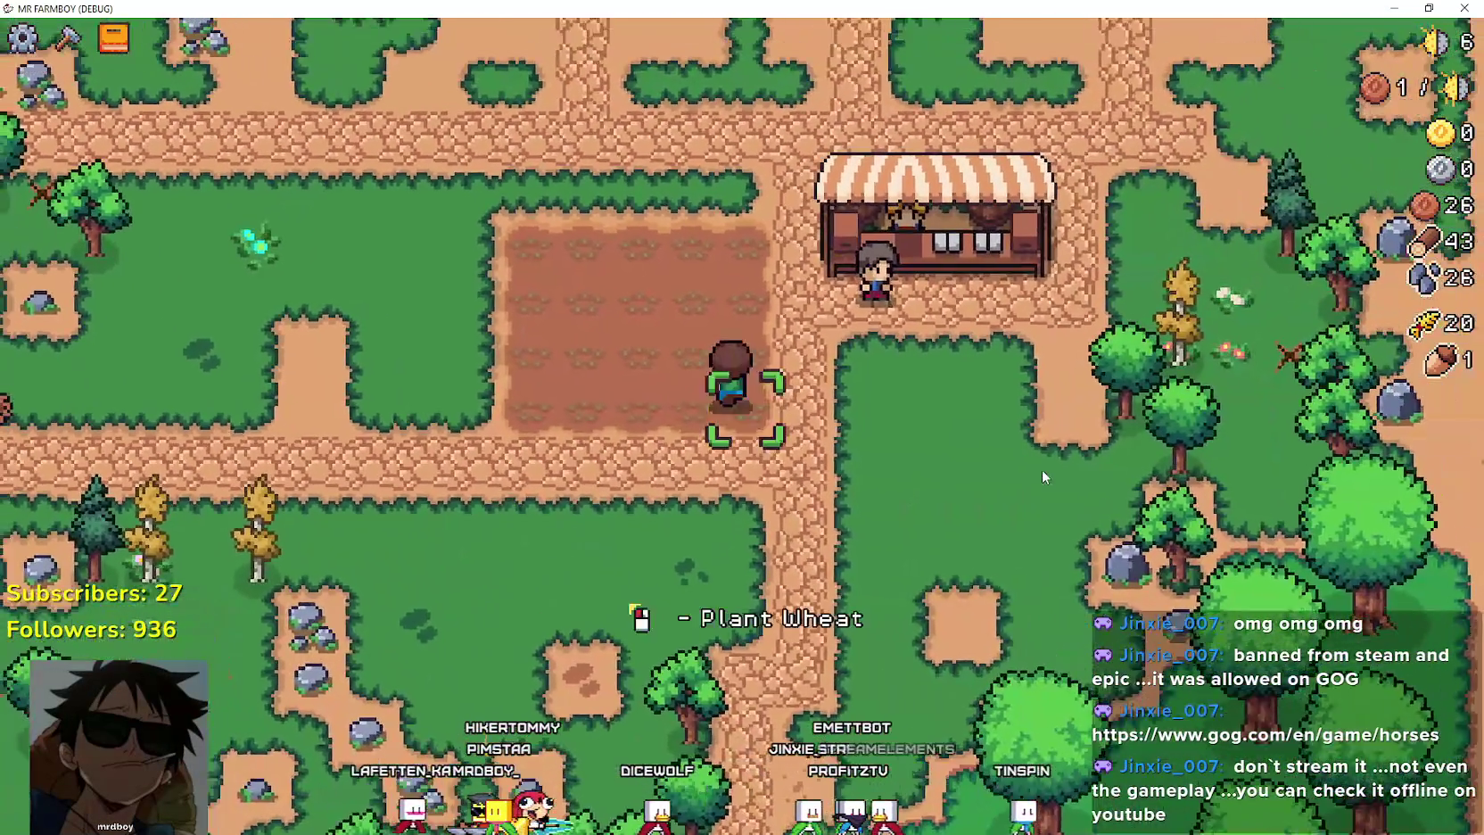
{"action": "key", "text": "d"}
{"action": "key", "text": "w"}
{"action": "left_click", "coordinate": [1043, 473]}
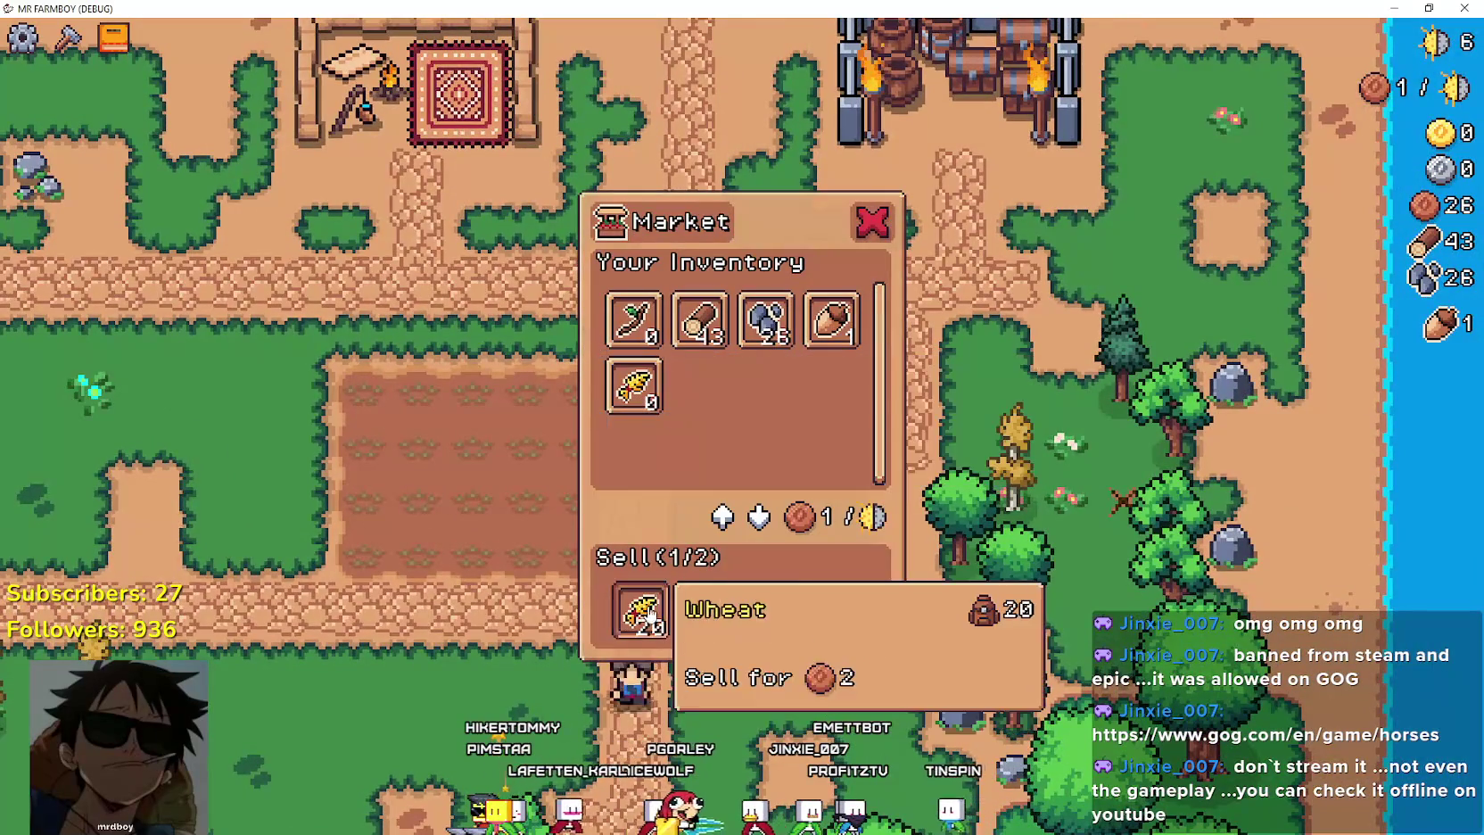
Add the acorn to the Market's items for sale.
{"action": "key", "text": "s"}
{"action": "key", "text": "w"}
{"action": "left_click", "coordinate": [852, 308]}
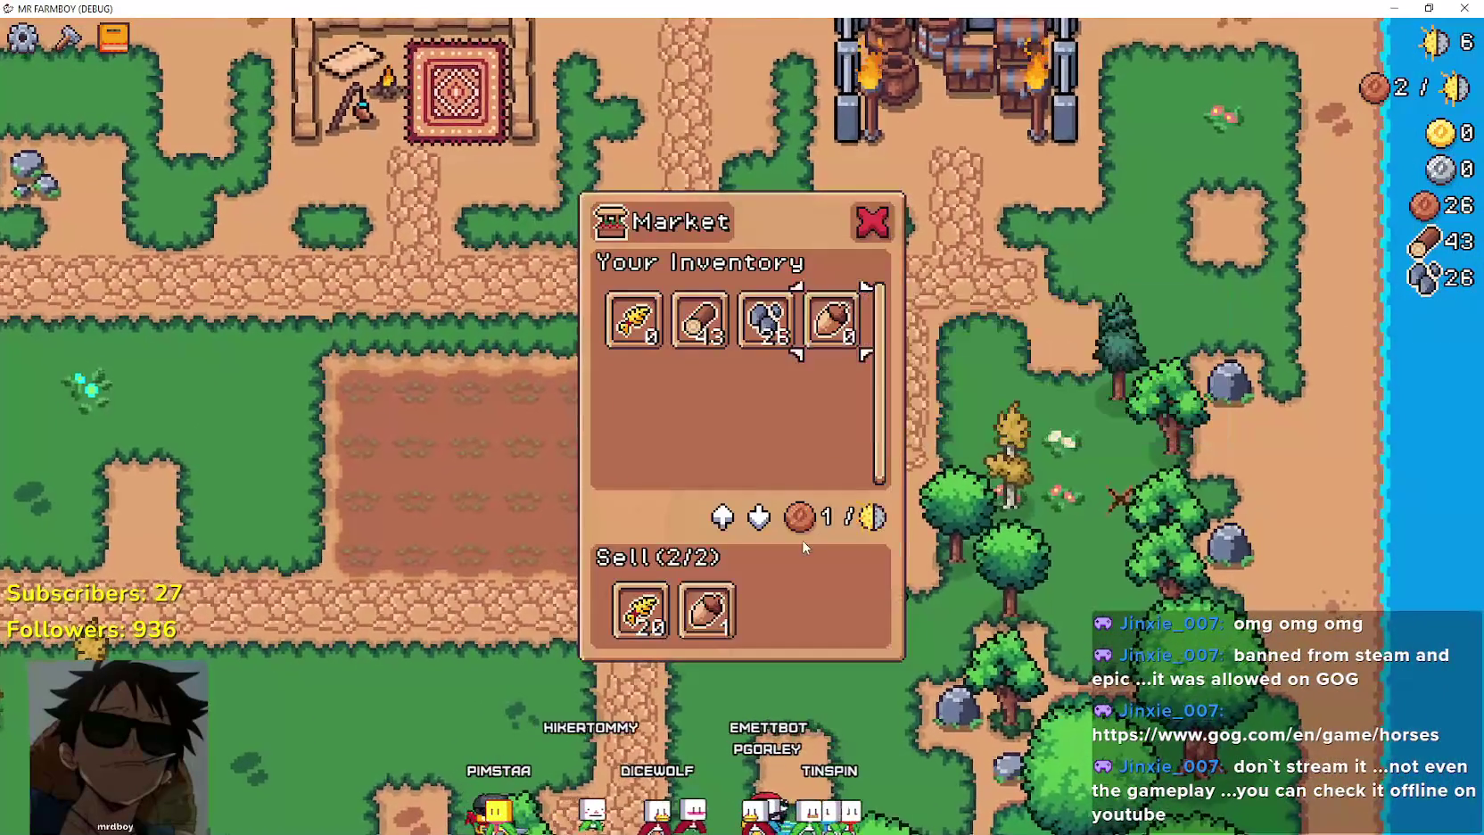
Walk to the field and plant wheat seeds along the bottom row.
{"action": "key", "text": "s"}
{"action": "key", "text": "a"}
{"action": "left_click", "coordinate": [804, 544]}
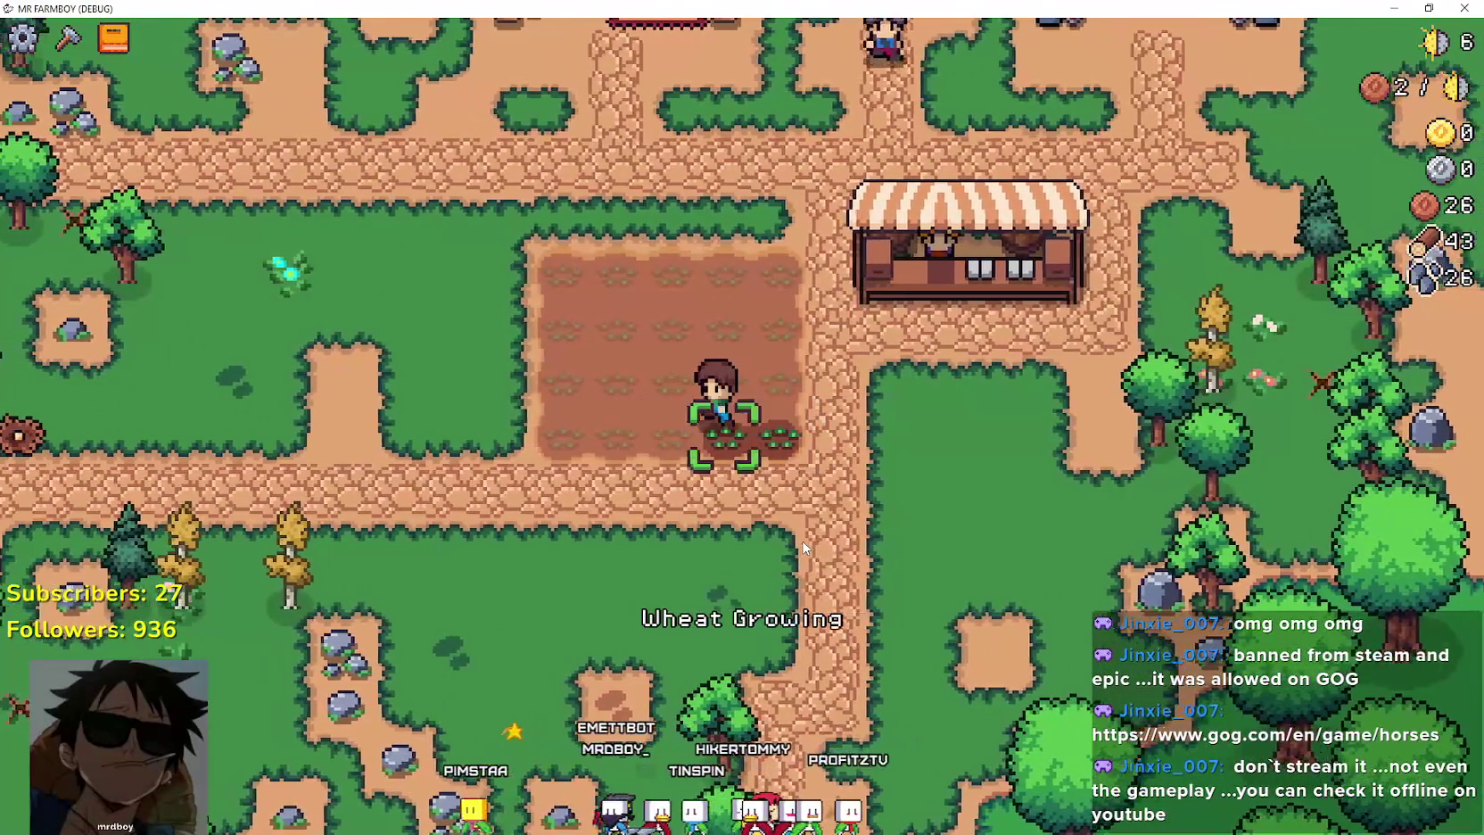
{"action": "key", "text": "a"}
{"action": "left_click", "coordinate": [803, 548]}
{"action": "left_click", "coordinate": [803, 548]}
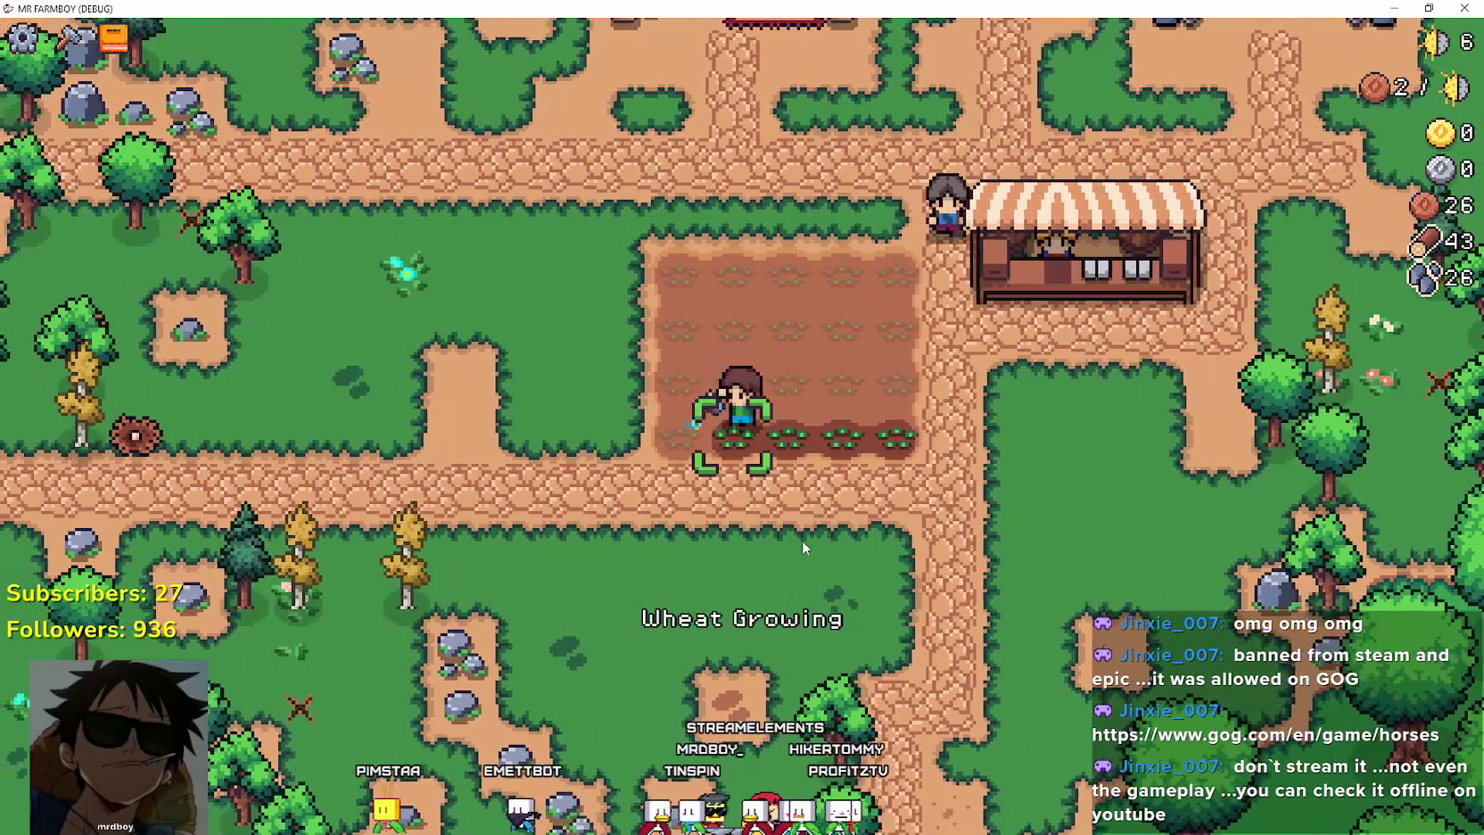
{"action": "key", "text": "a"}
{"action": "left_click", "coordinate": [803, 542]}
Plant wheat seeds across the second row, moving right to its end.
{"action": "key", "text": "w"}
{"action": "left_click", "coordinate": [803, 542]}
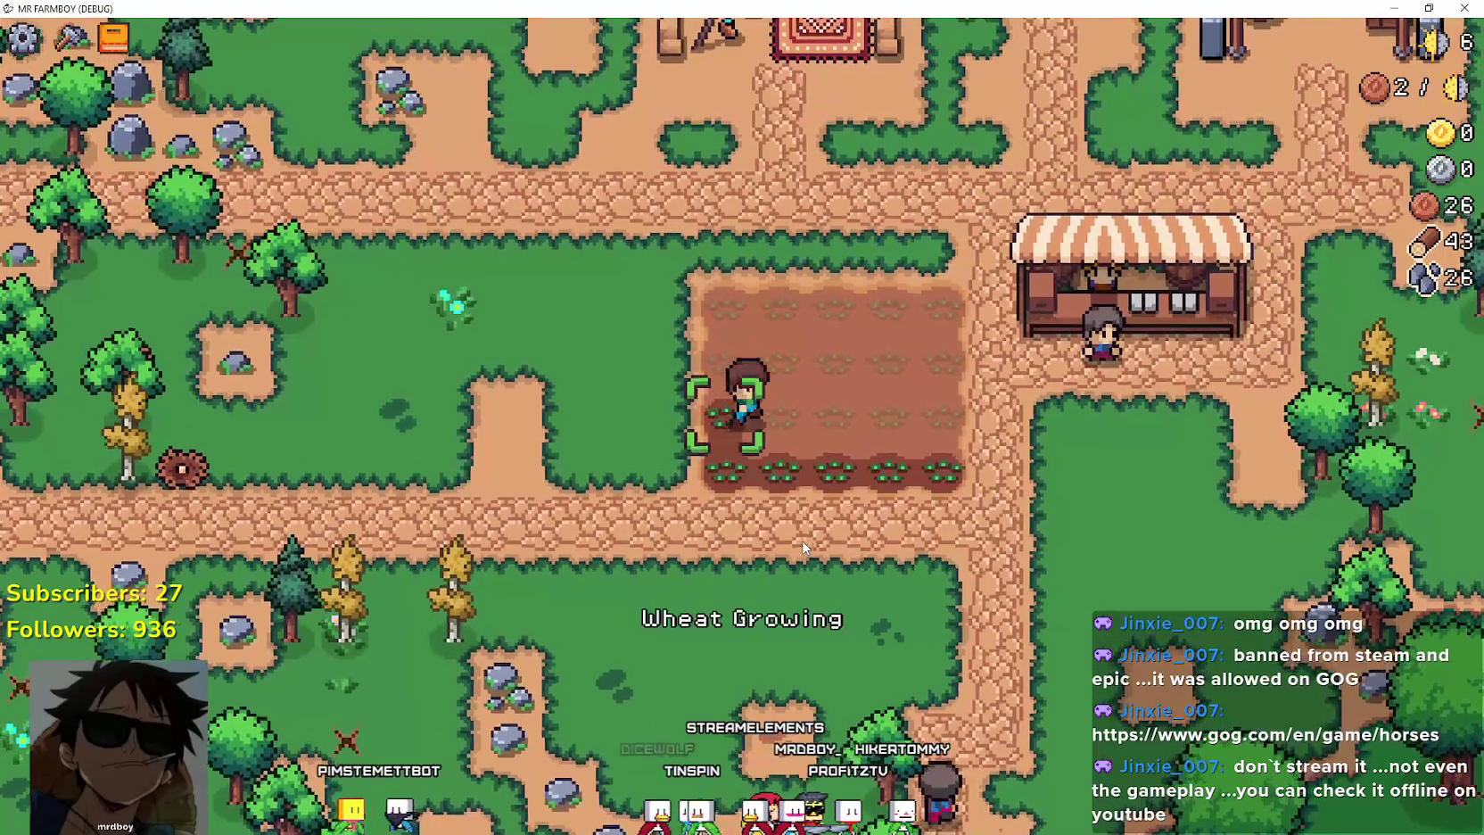
{"action": "key", "text": "d"}
{"action": "left_click", "coordinate": [803, 548]}
{"action": "key", "text": "d"}
{"action": "left_click", "coordinate": [802, 547]}
{"action": "key", "text": "d"}
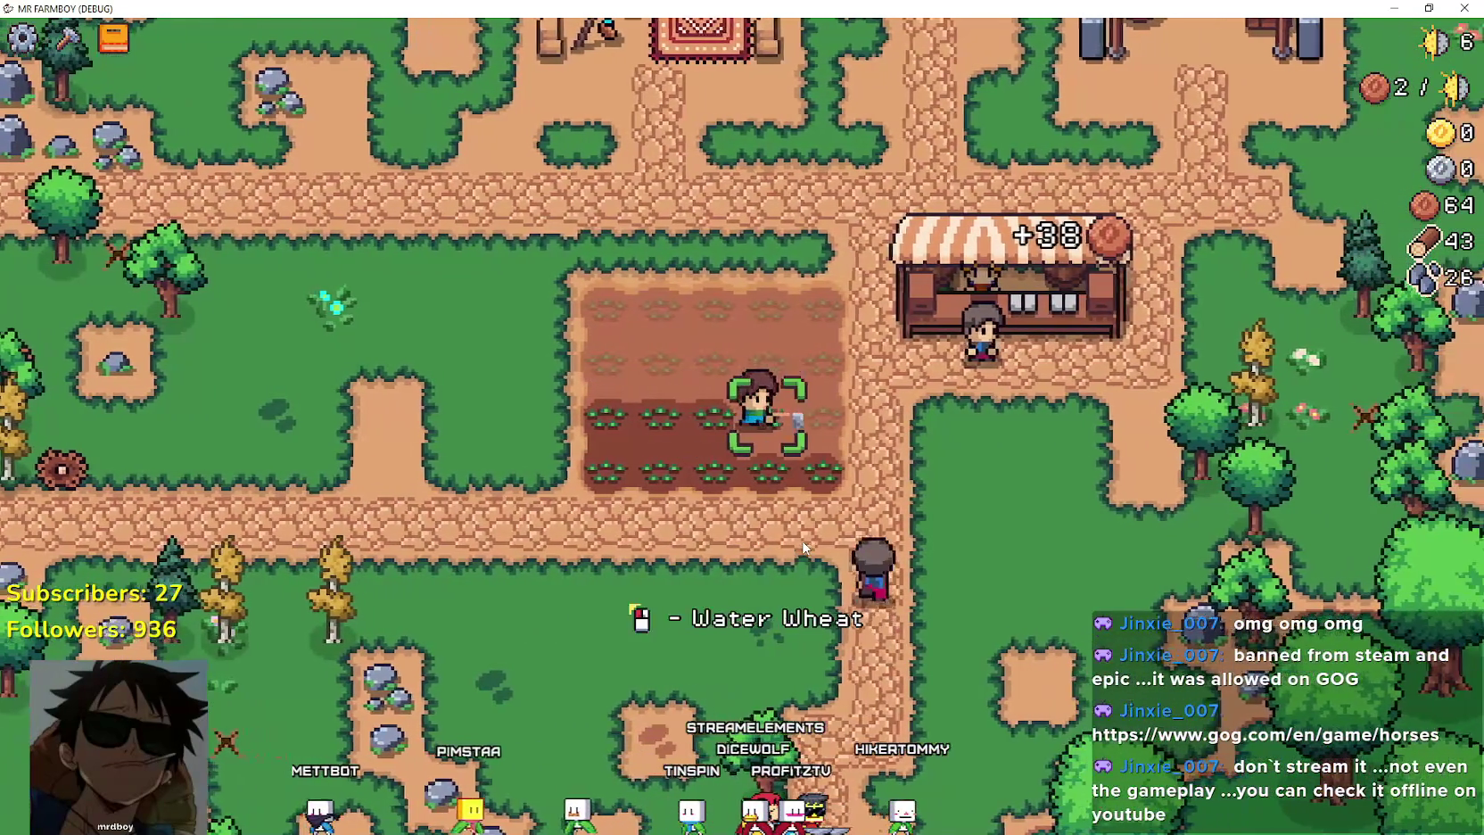
{"action": "left_click", "coordinate": [803, 548]}
{"action": "key", "text": "d"}
{"action": "left_click", "coordinate": [803, 548]}
Plant wheat seeds along the next row up, moving left to its first tile.
{"action": "key", "text": "w"}
{"action": "left_click", "coordinate": [803, 547]}
{"action": "key", "text": "a"}
{"action": "left_click", "coordinate": [803, 547]}
{"action": "key", "text": "a"}
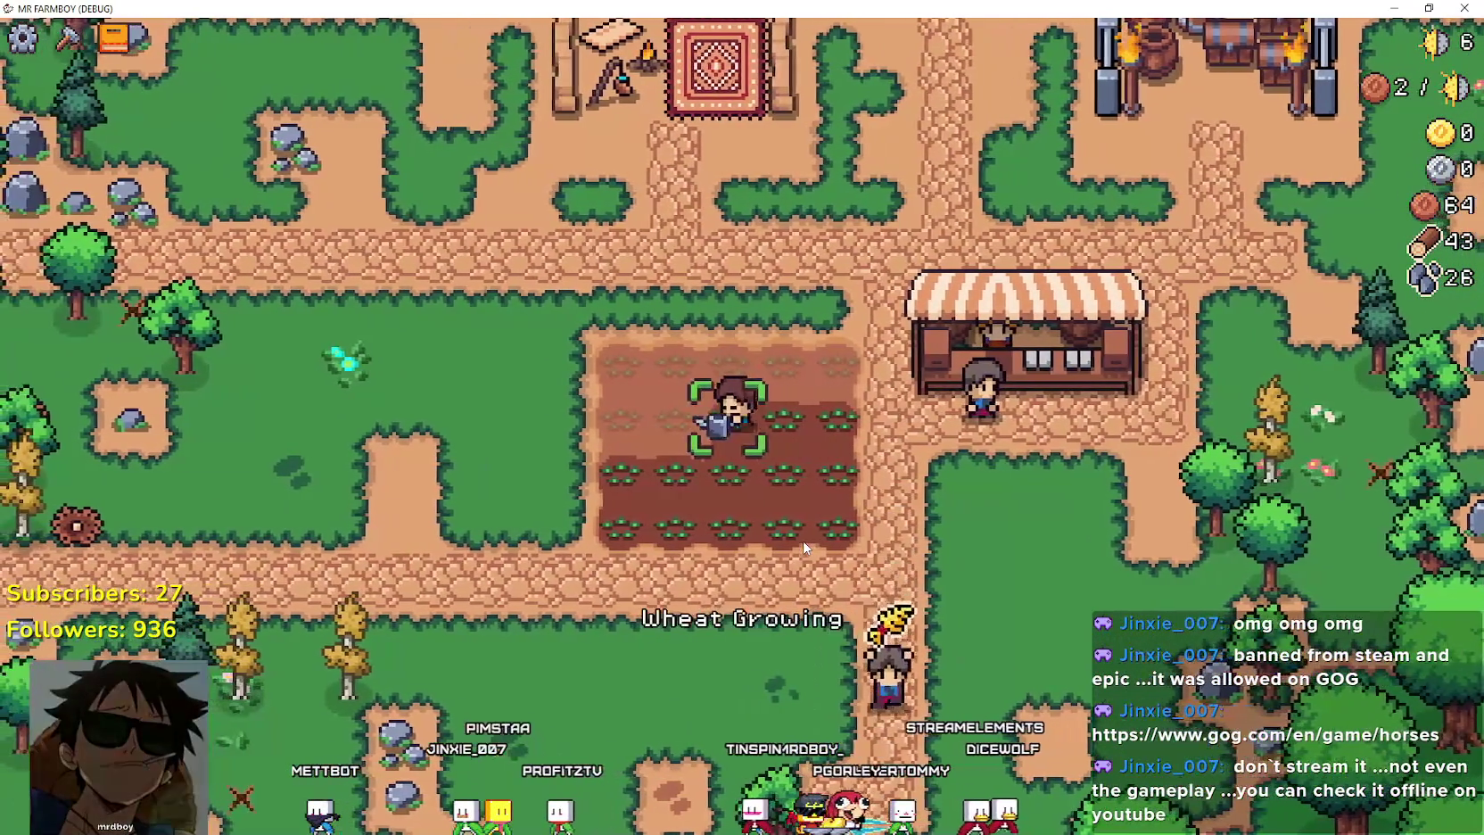
{"action": "left_click", "coordinate": [803, 548]}
{"action": "key", "text": "a"}
{"action": "left_click", "coordinate": [803, 548]}
{"action": "key", "text": "a"}
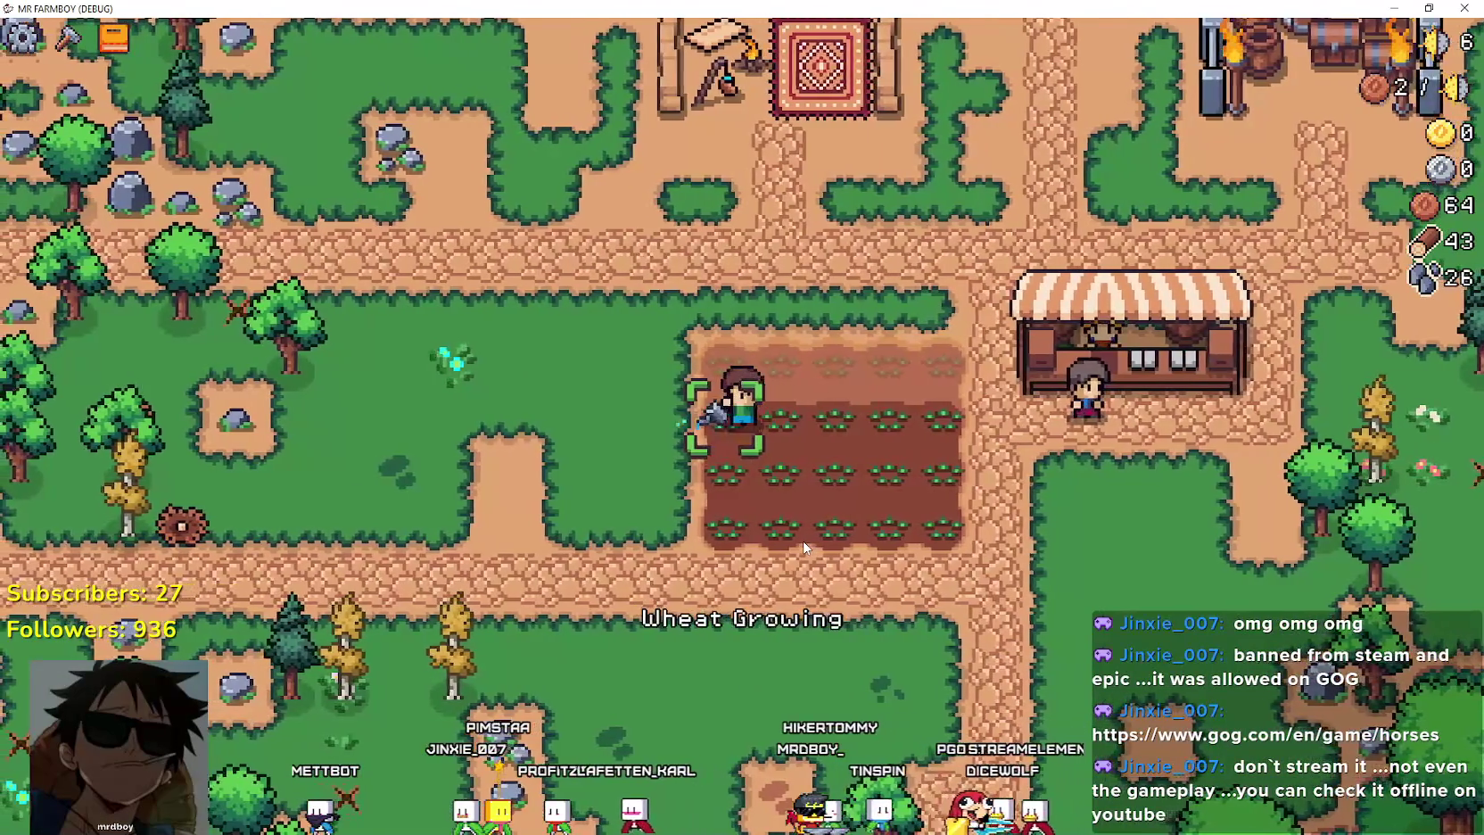
{"action": "left_click", "coordinate": [803, 541]}
Plant the top row with wheat seeds through to its last tile.
{"action": "key", "text": "w"}
{"action": "left_click", "coordinate": [803, 541]}
{"action": "key", "text": "d"}
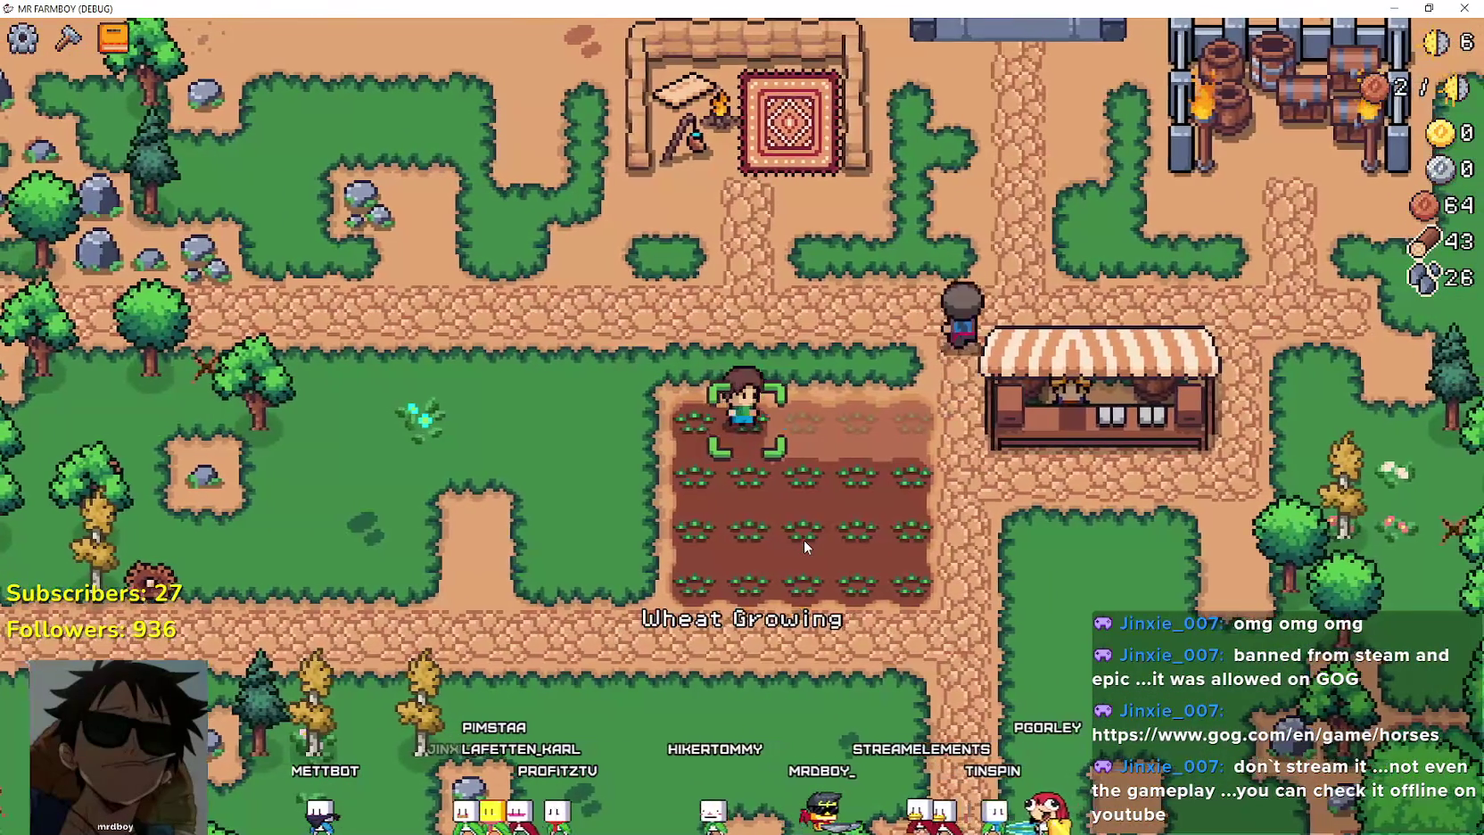
{"action": "left_click", "coordinate": [804, 539]}
{"action": "key", "text": "d"}
{"action": "left_click", "coordinate": [803, 539]}
{"action": "key", "text": "d"}
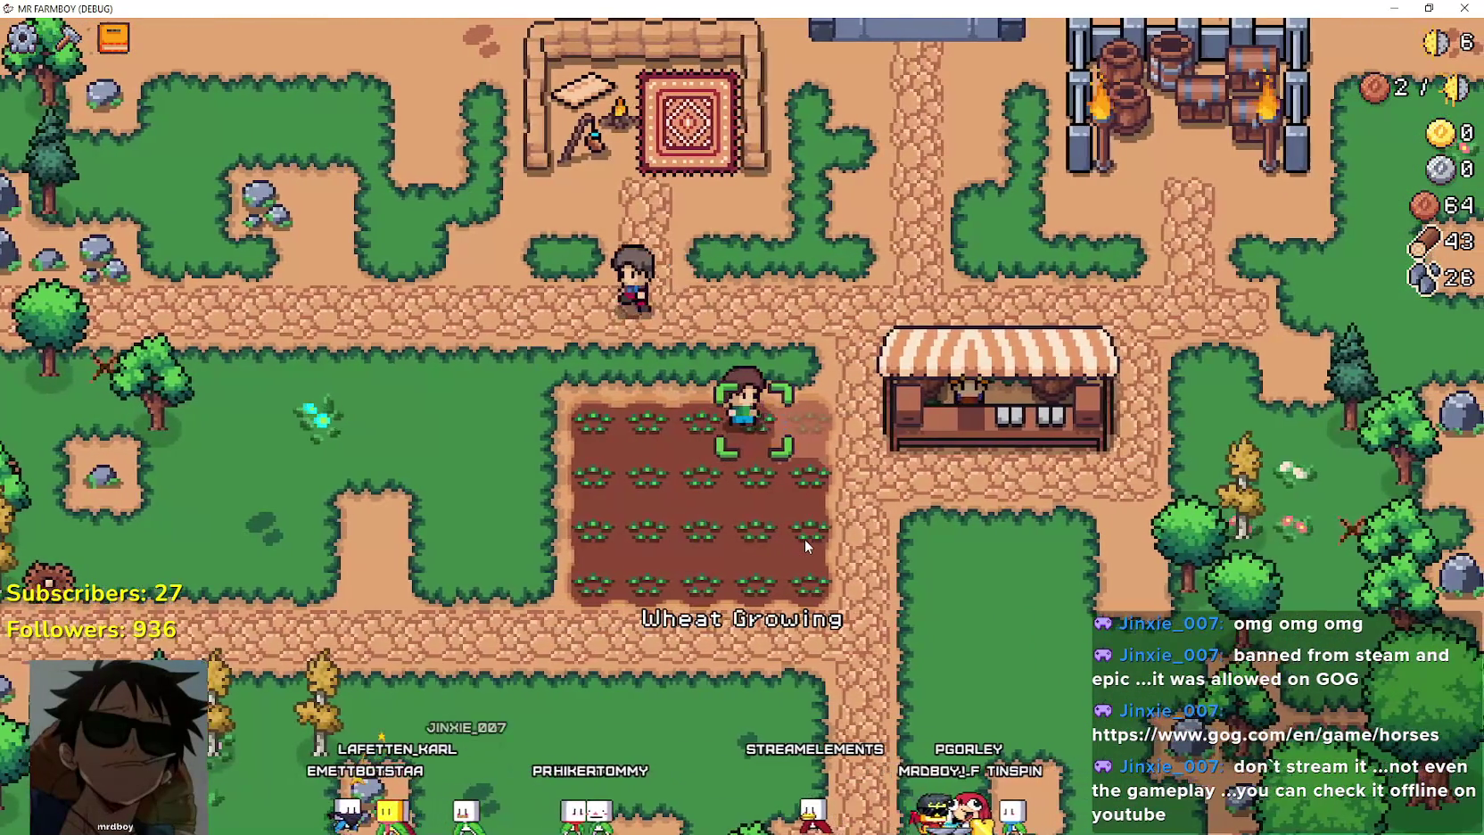
{"action": "key", "text": "d"}
{"action": "left_click", "coordinate": [804, 539]}
{"action": "key", "text": "a"}
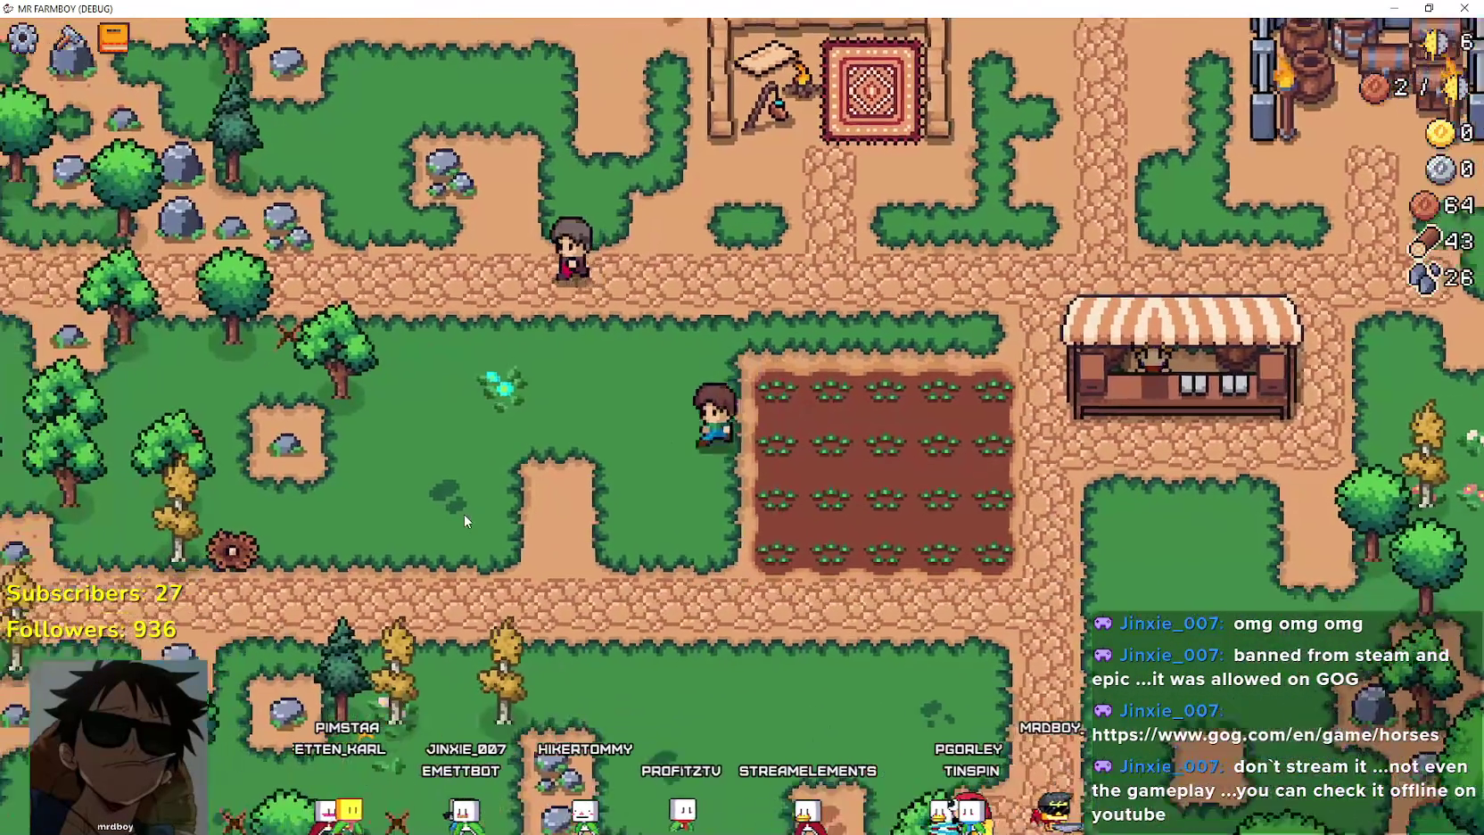
{"action": "key", "text": "a"}
Gather dropped wood among the trees, then turn the dirt tile beside the farmer into grass.
{"action": "key", "text": "s"}
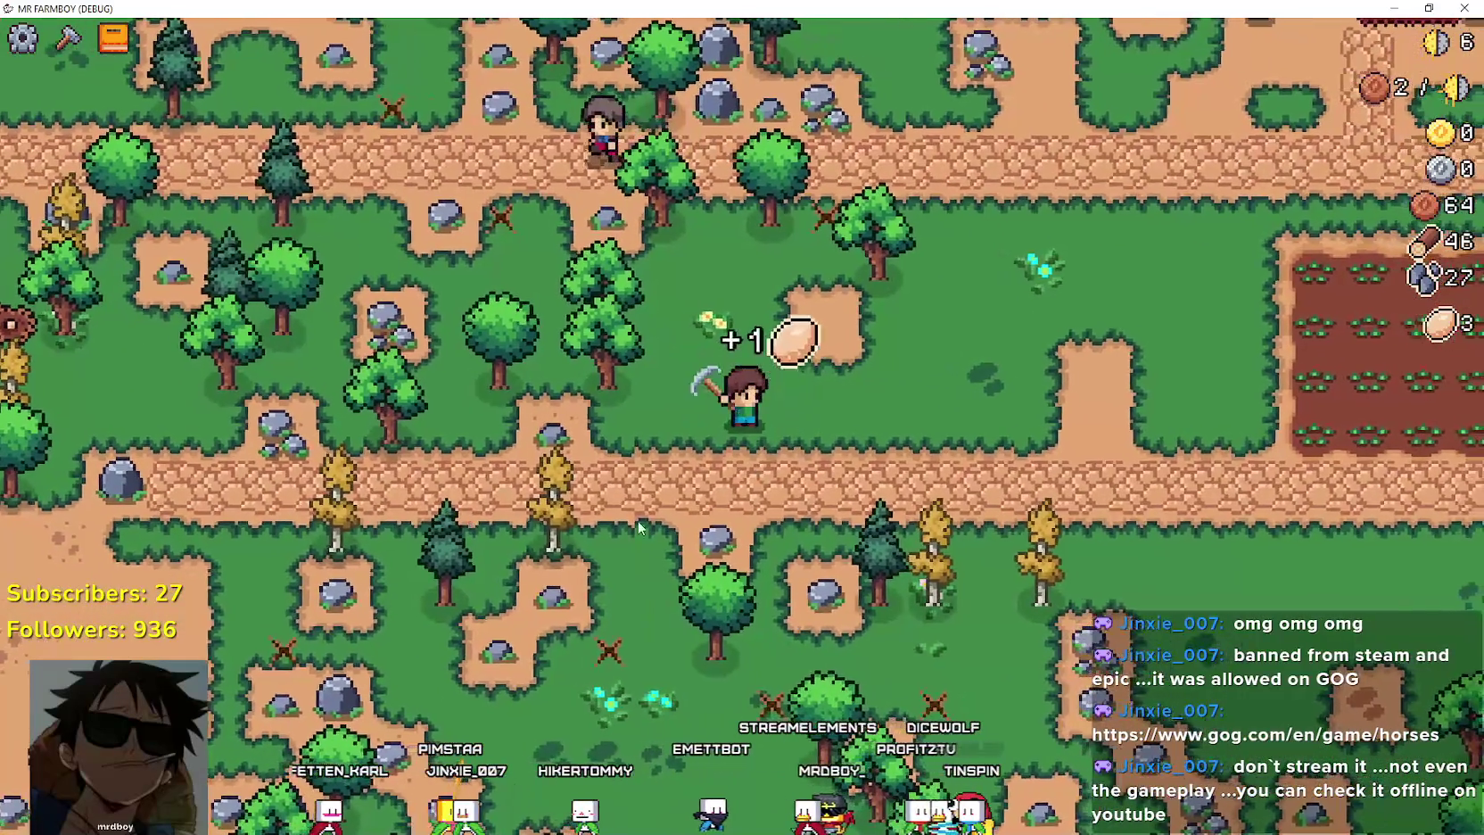
{"action": "key", "text": "w"}
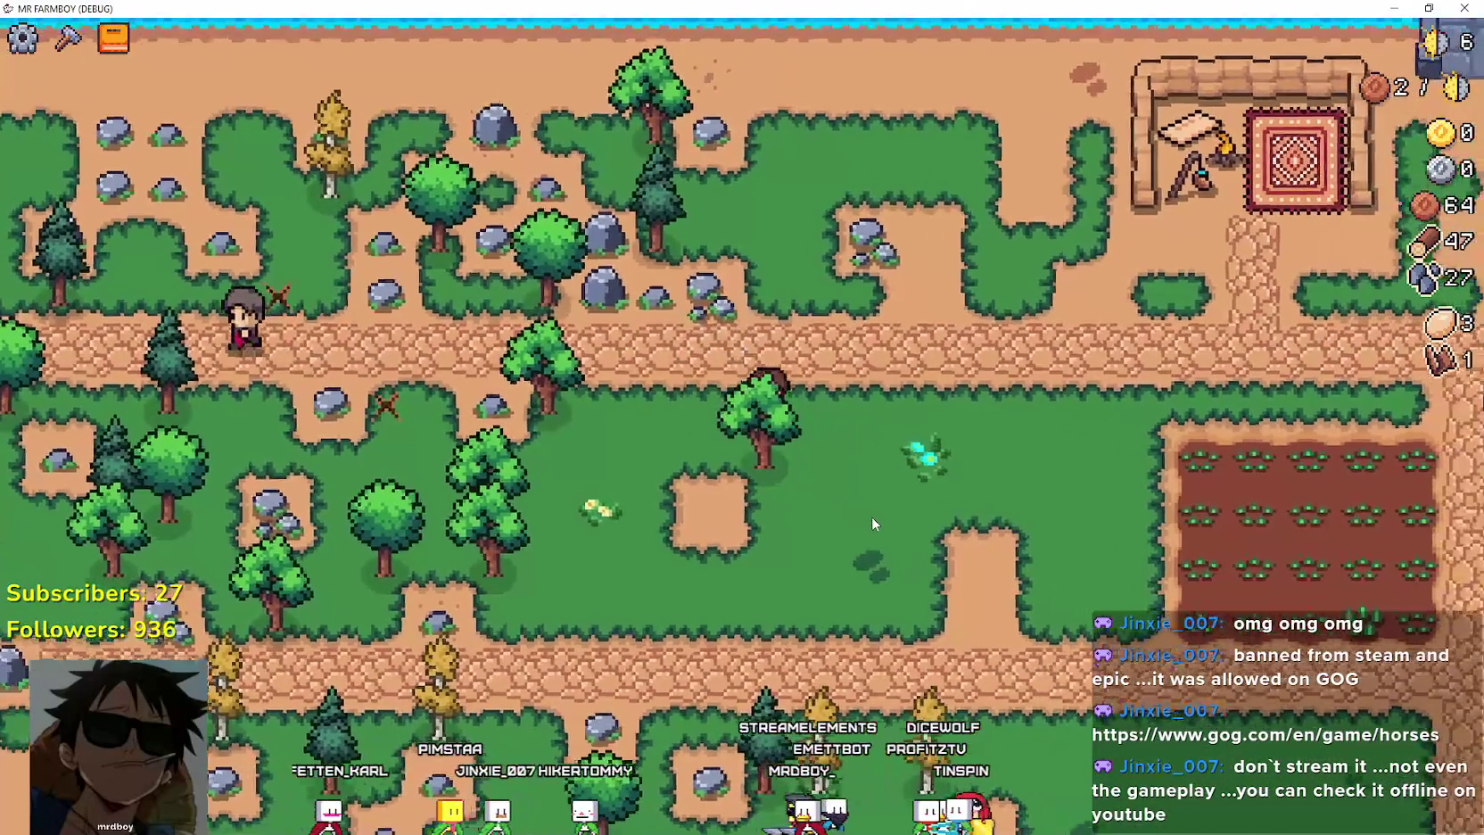
{"action": "key", "text": "s"}
{"action": "key", "text": "d"}
{"action": "left_click", "coordinate": [68, 37]}
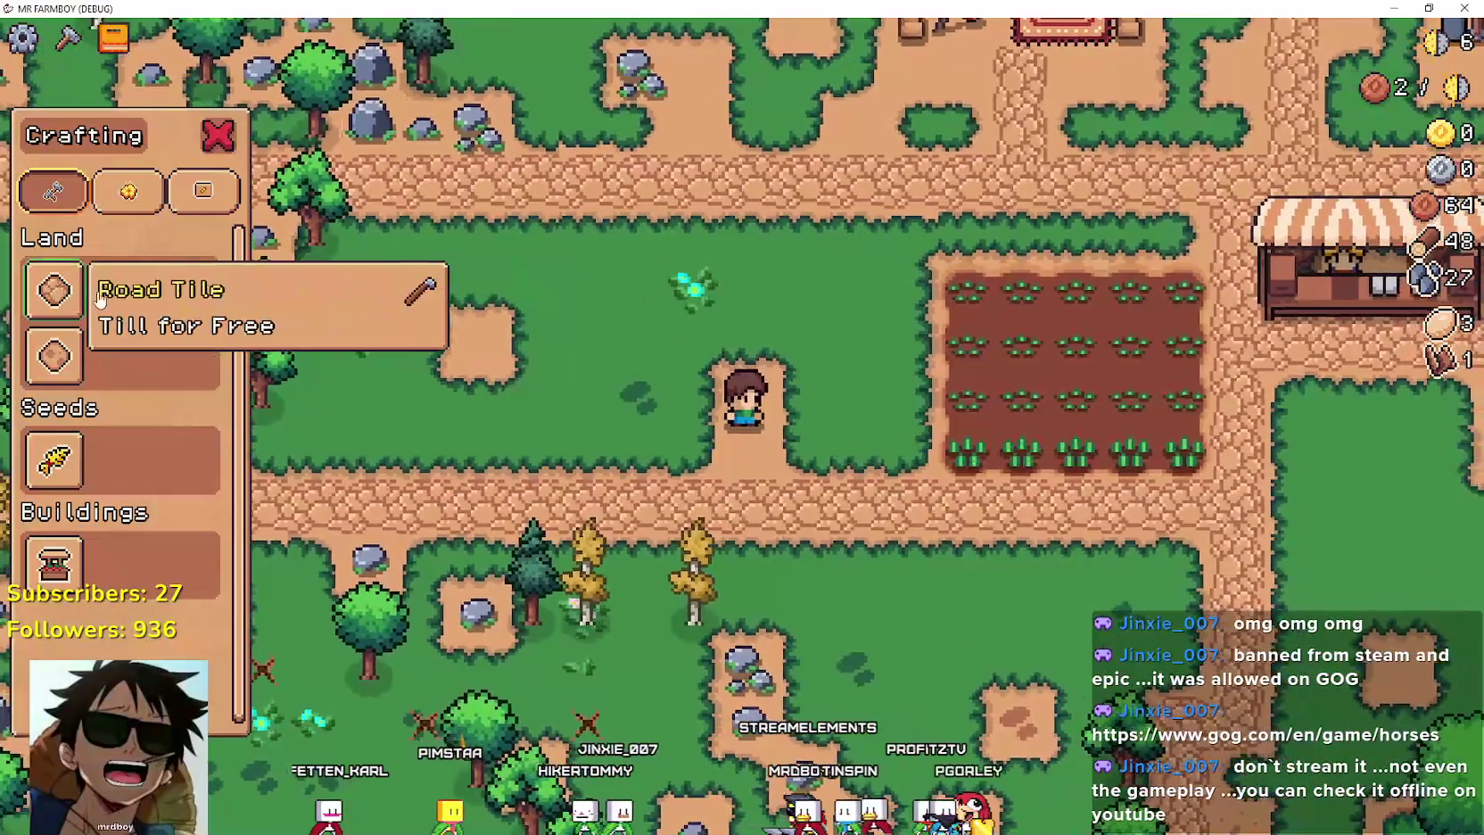
{"action": "left_click", "coordinate": [817, 388]}
Walk past the crops up to the market stall and round to its left side.
{"action": "key", "text": "d"}
{"action": "key", "text": "s"}
{"action": "scroll", "coordinate": [869, 463], "scroll_direction": "down", "scroll_amount": 3}
{"action": "scroll", "coordinate": [803, 455], "scroll_direction": "up", "scroll_amount": 3}
{"action": "key", "text": "w"}
{"action": "scroll", "coordinate": [1040, 498], "scroll_direction": "up", "scroll_amount": 3}
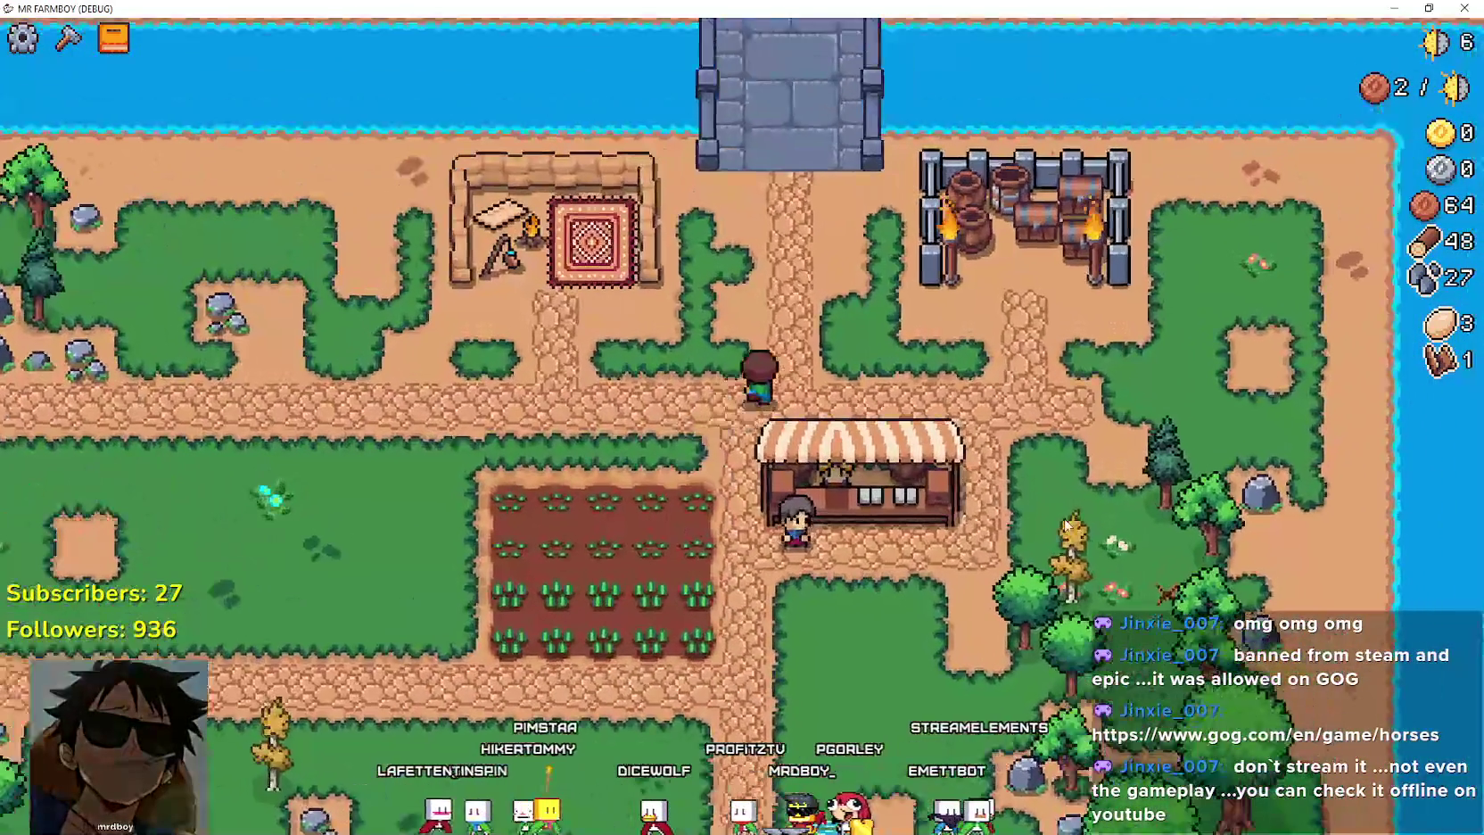
{"action": "key", "text": "s"}
{"action": "key", "text": "a"}
Collect wood and eggs in the forest, then open the Advancements tree.
{"action": "key", "text": "s"}
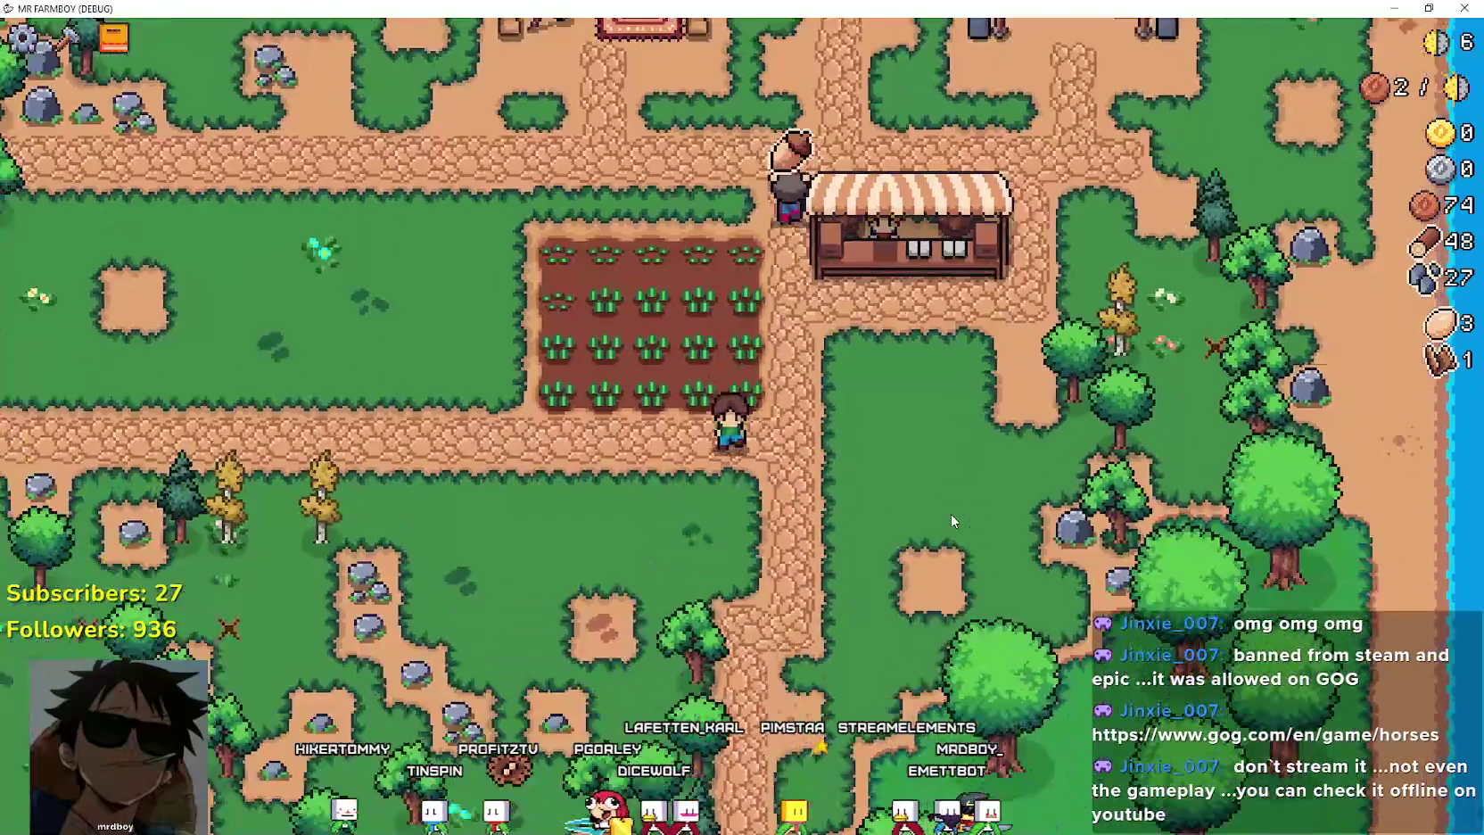
{"action": "key", "text": "s"}
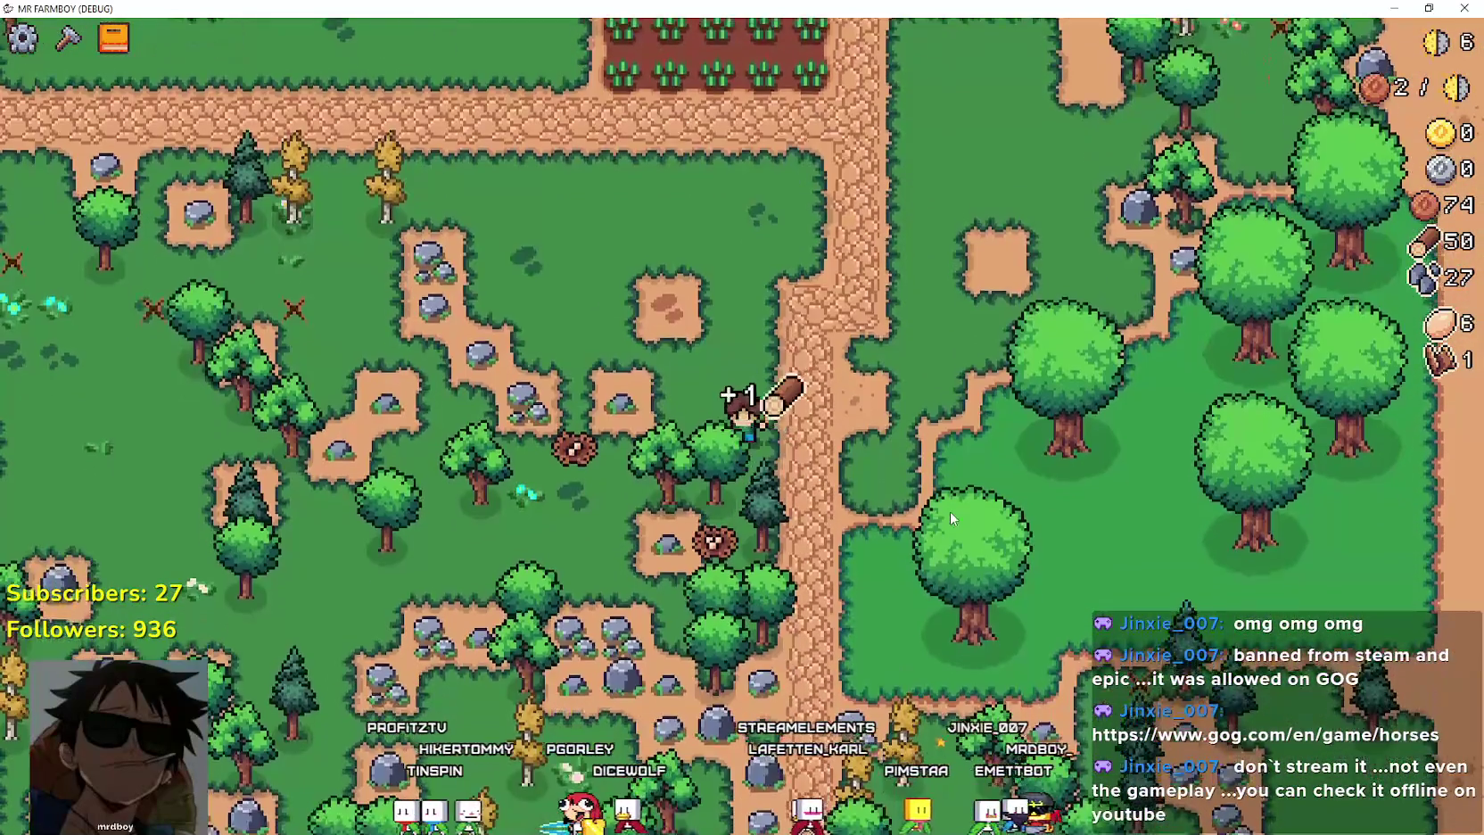
{"action": "key", "text": "s"}
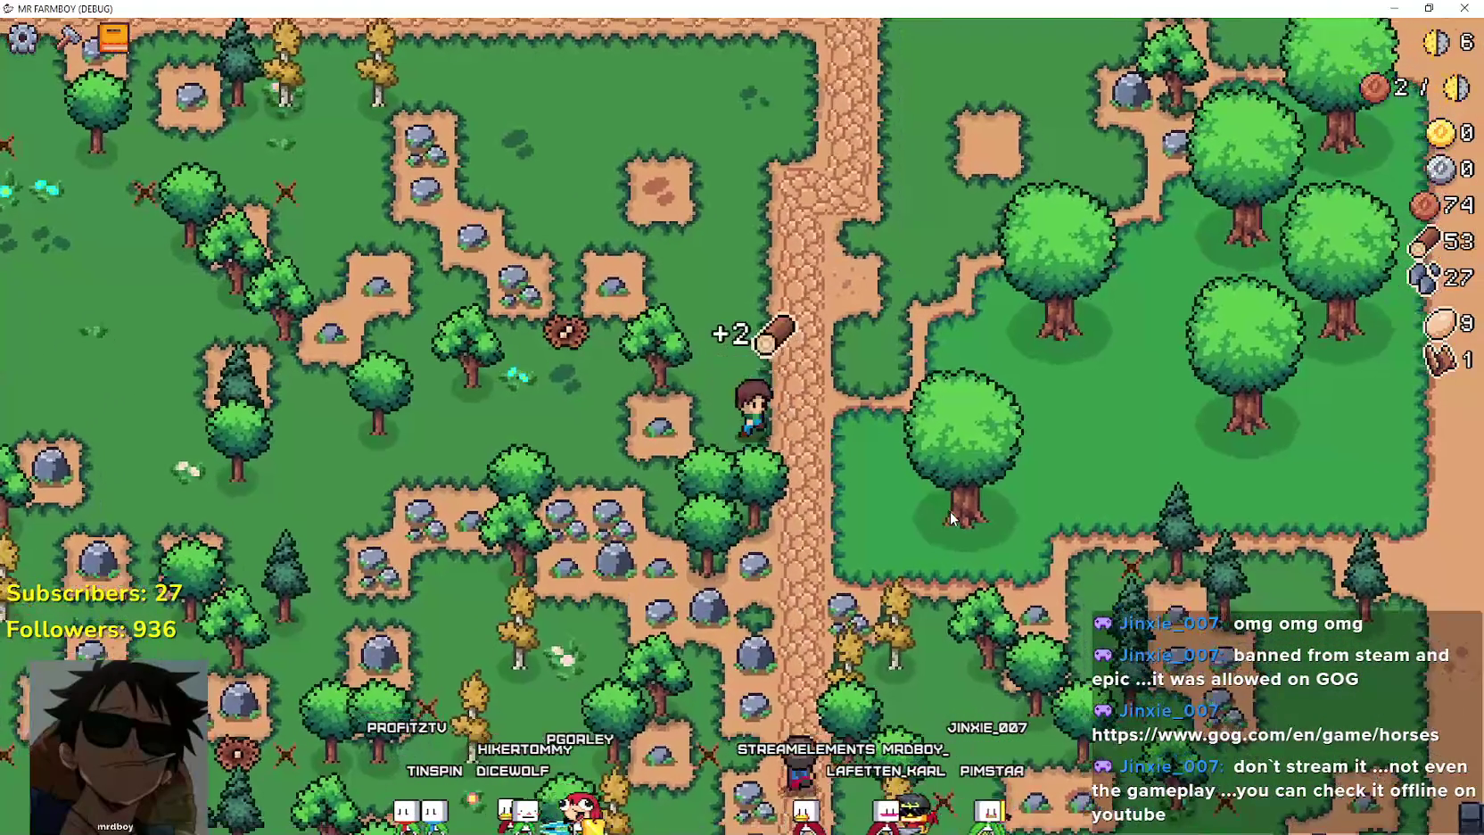
{"action": "key", "text": "w"}
{"action": "key", "text": "b"}
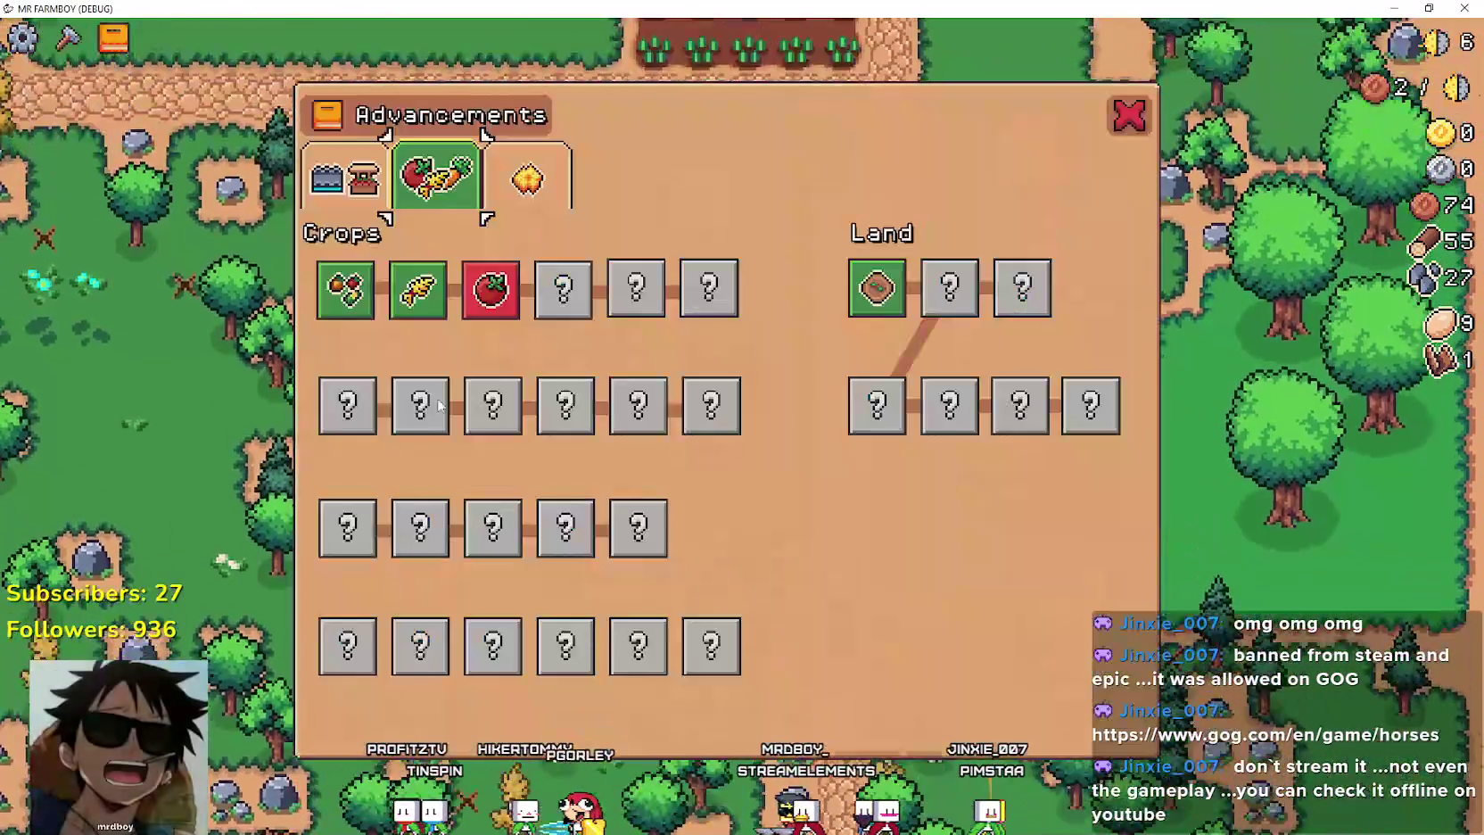
{"action": "mouse_move", "coordinate": [457, 298]}
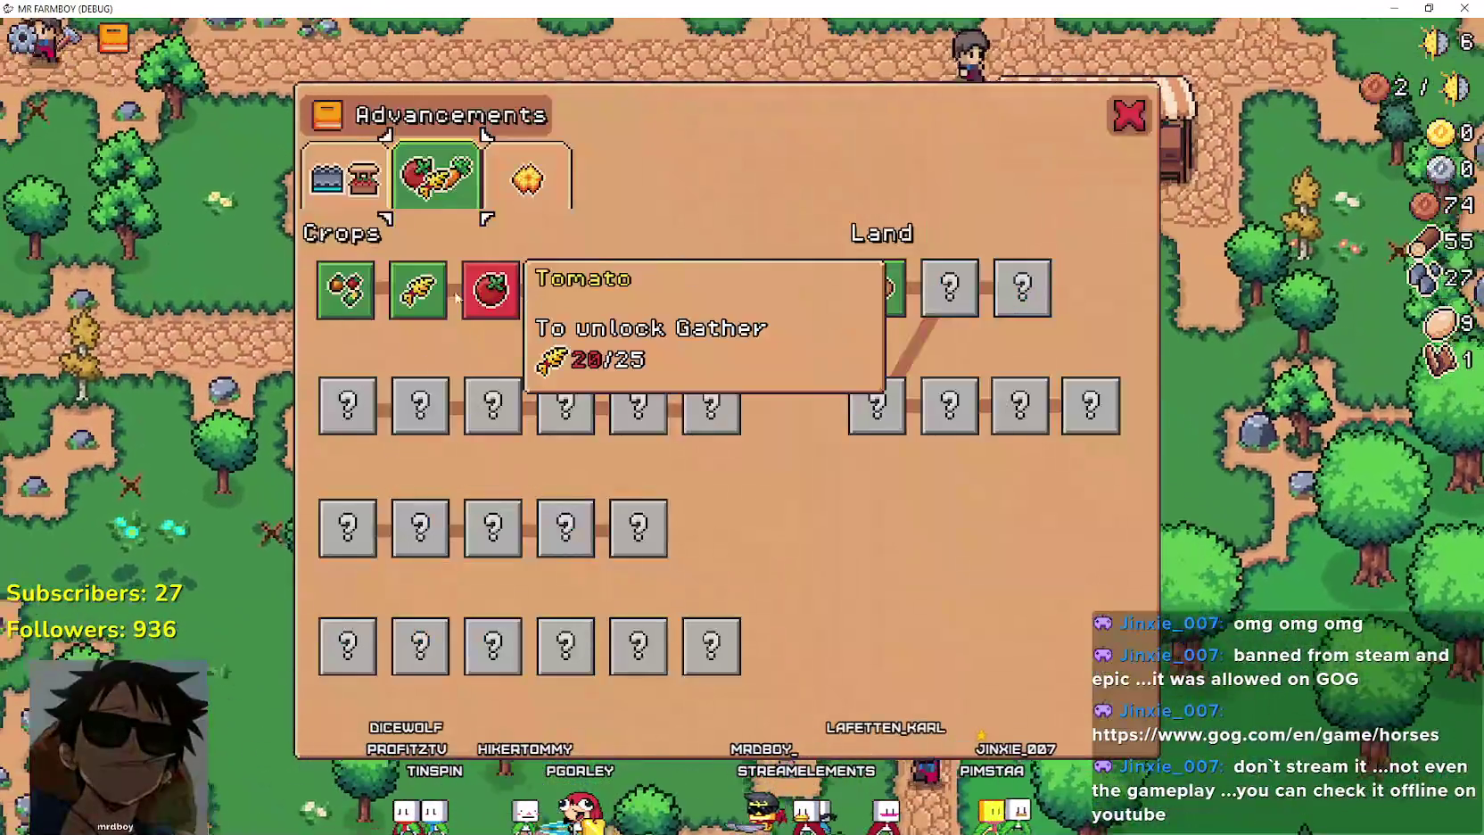
{"action": "key", "text": "d"}
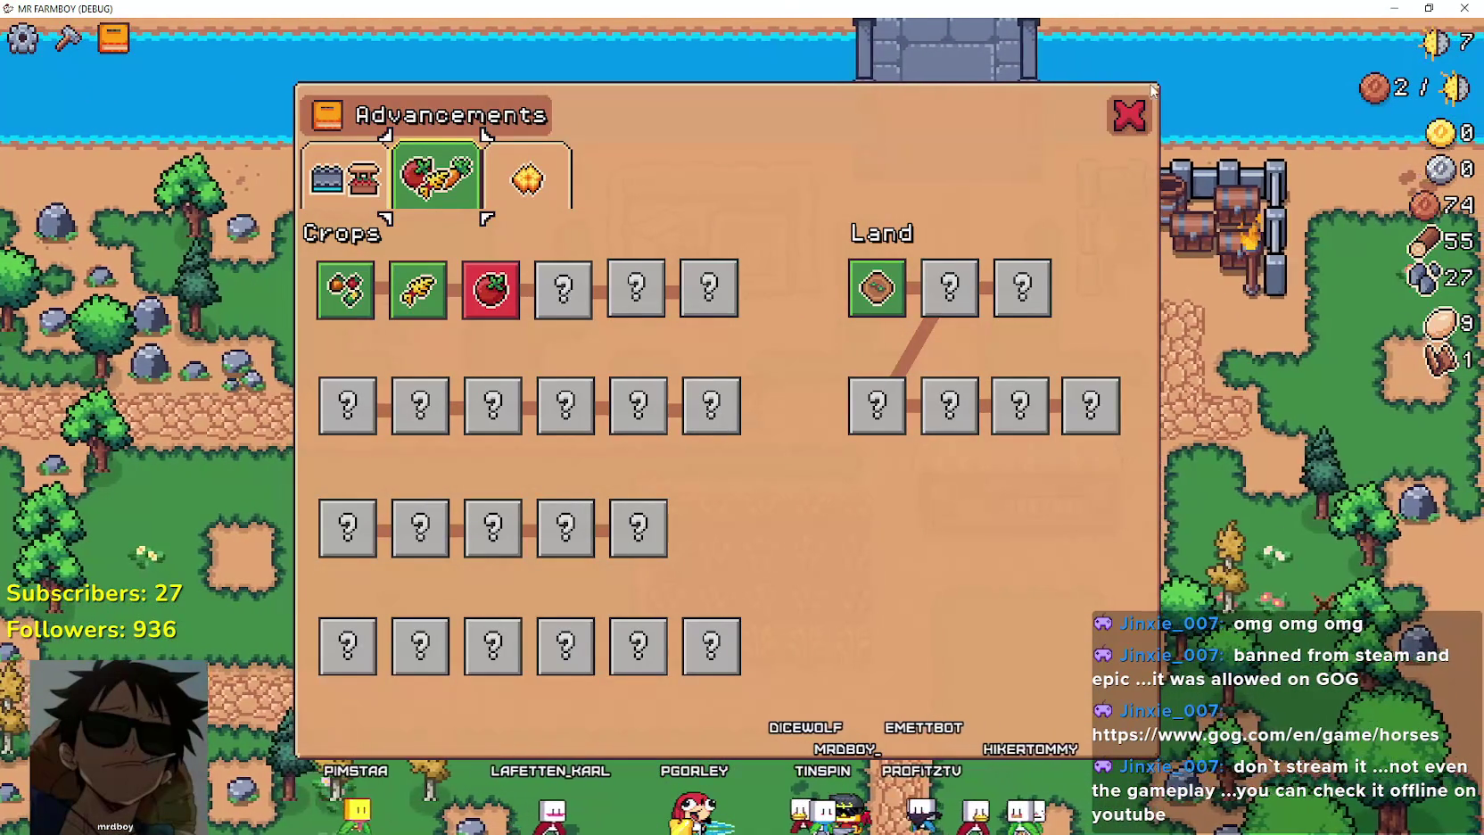
{"action": "left_click", "coordinate": [1124, 117]}
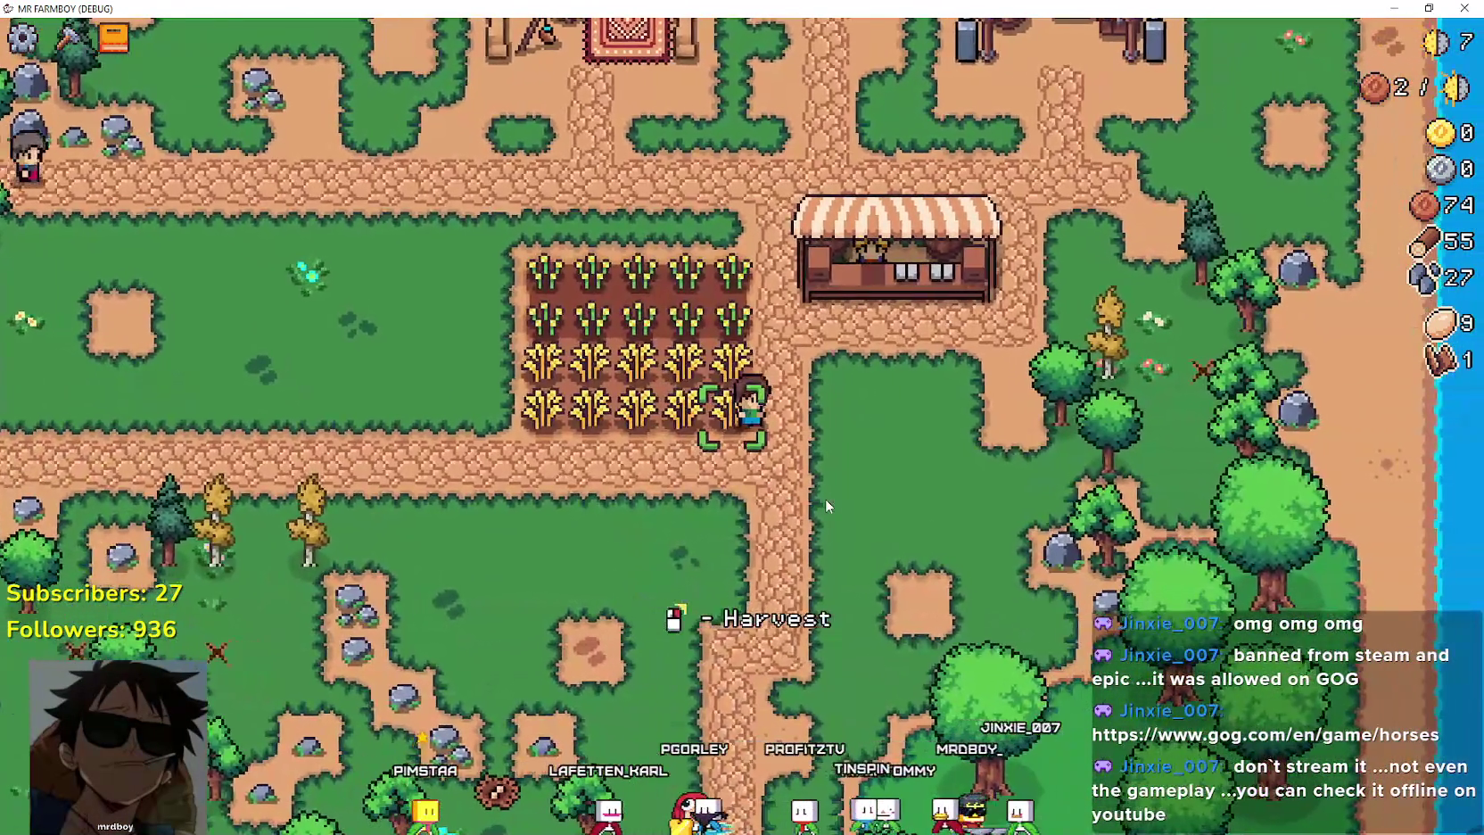
Harvest the wheat along the field's bottom row.
{"action": "left_click", "coordinate": [827, 499]}
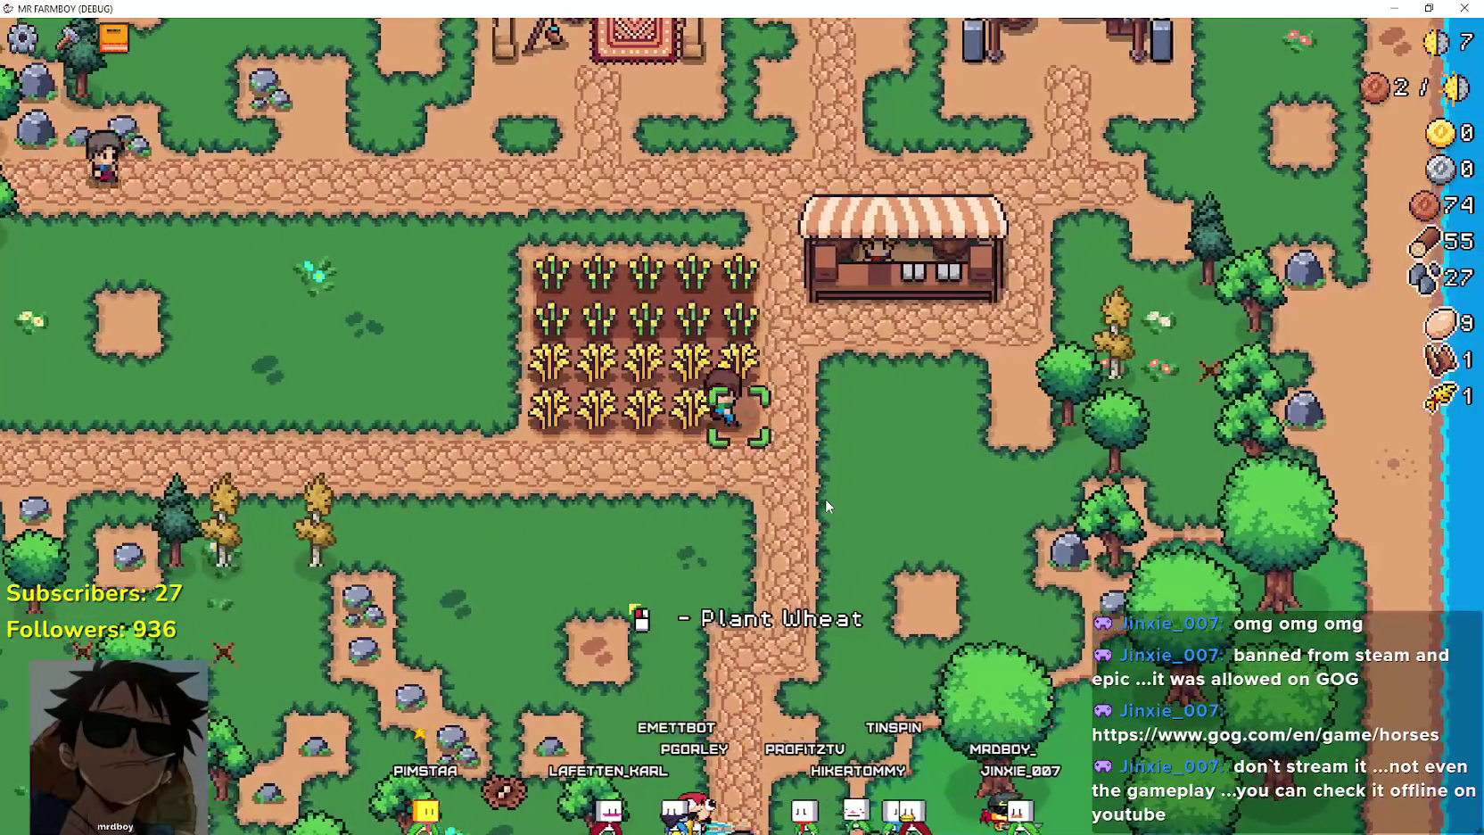
{"action": "key", "text": "a"}
{"action": "key", "text": "a"}
{"action": "key", "text": "a"}
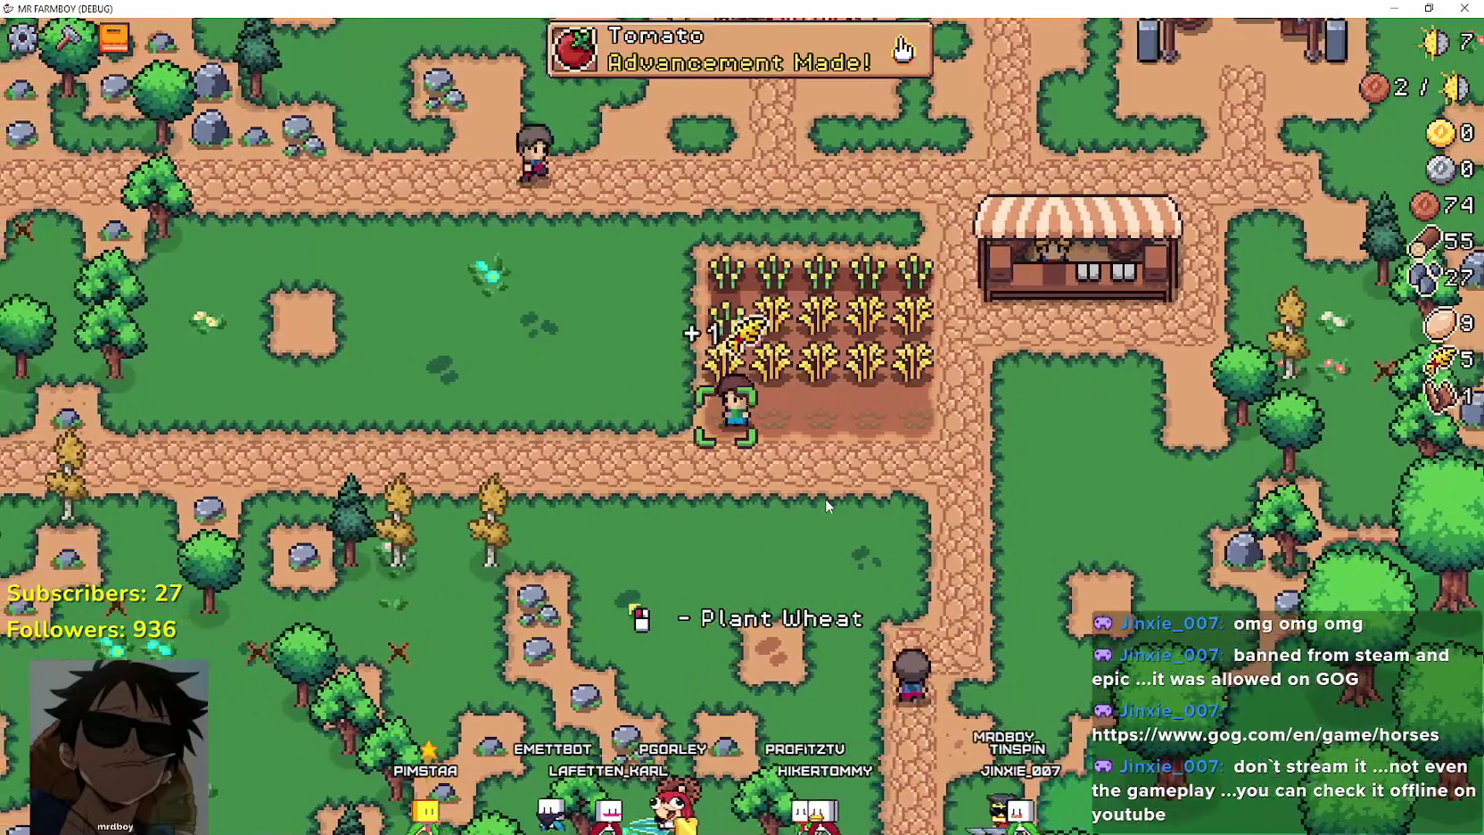
{"action": "key", "text": "d"}
{"action": "key", "text": "d"}
{"action": "key", "text": "d"}
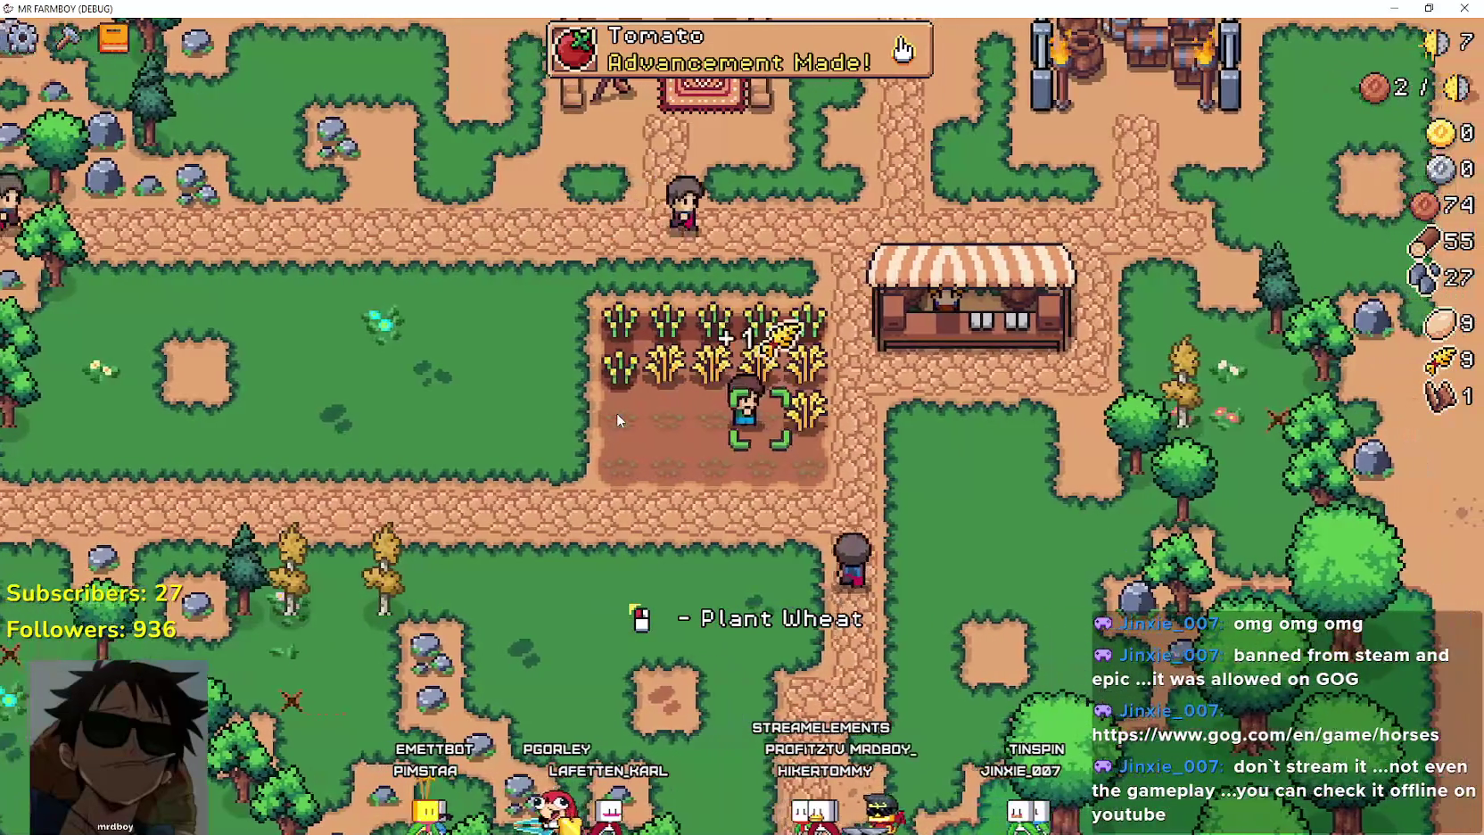
{"action": "key", "text": "w"}
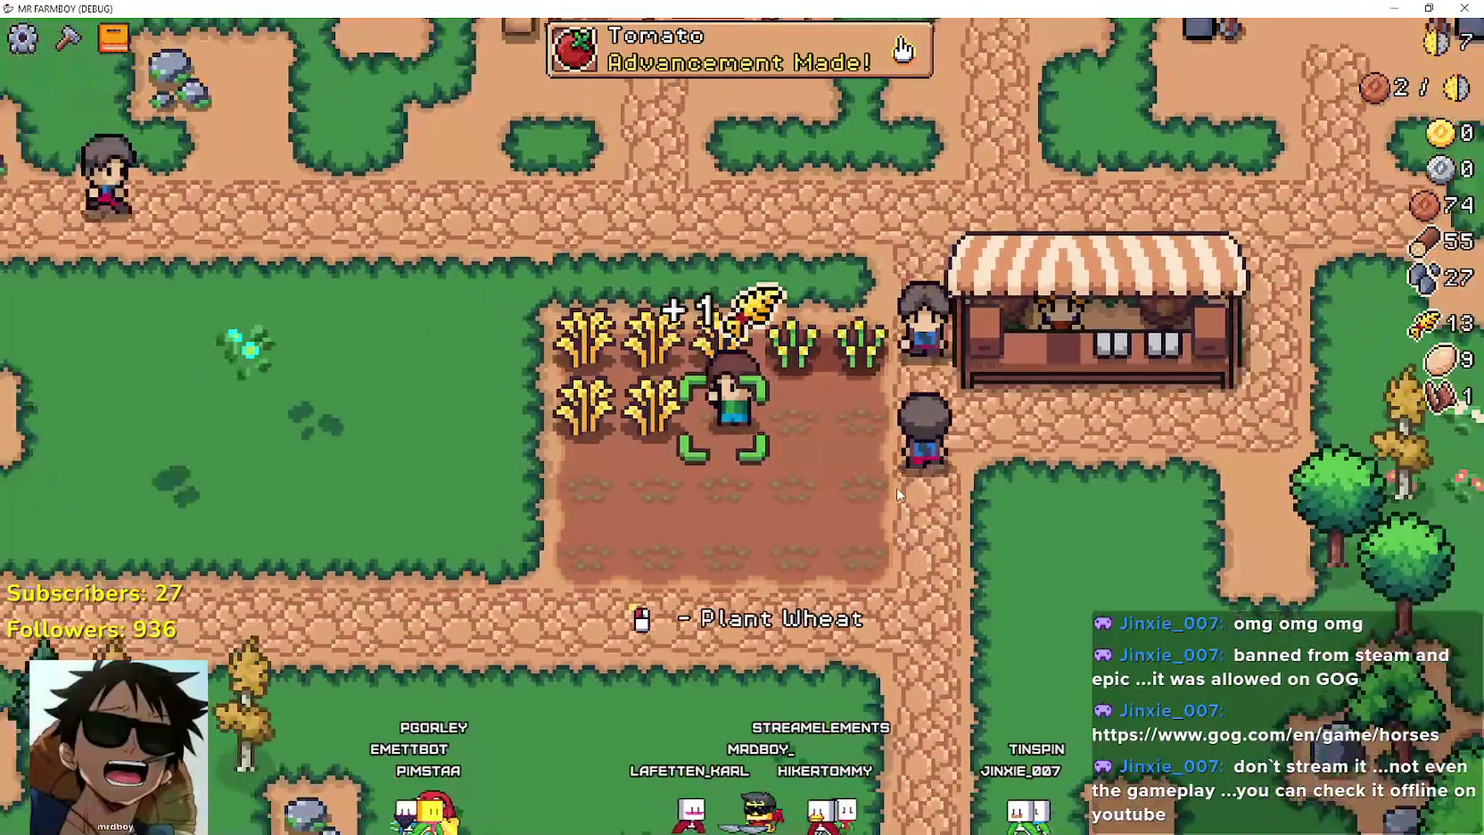
Sell the wheat at the market stall, raising coins to 100.
{"action": "key", "text": "d"}
{"action": "key", "text": "e"}
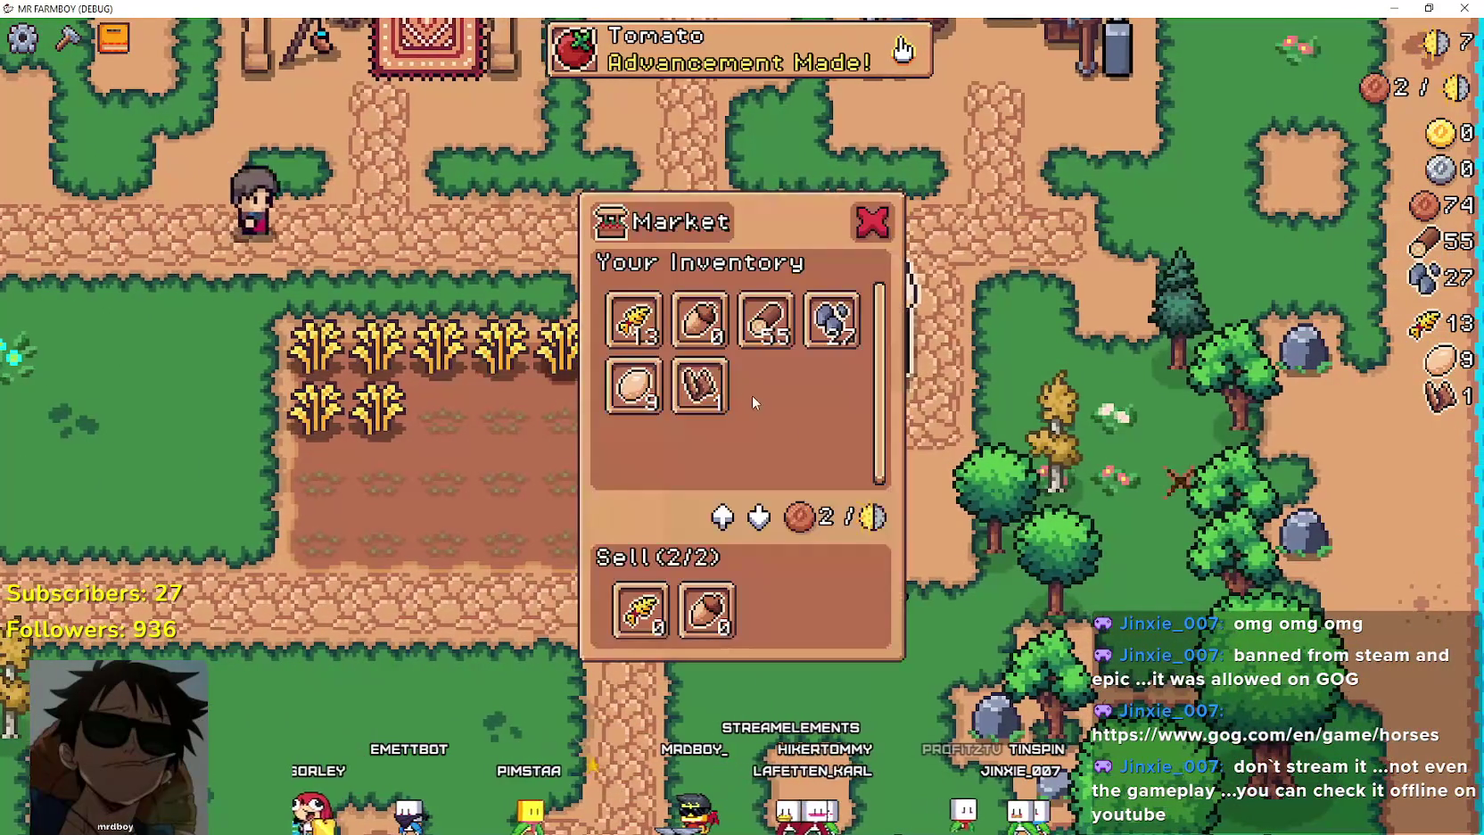
{"action": "key", "text": "Escape"}
{"action": "key", "text": "d"}
{"action": "key", "text": "e"}
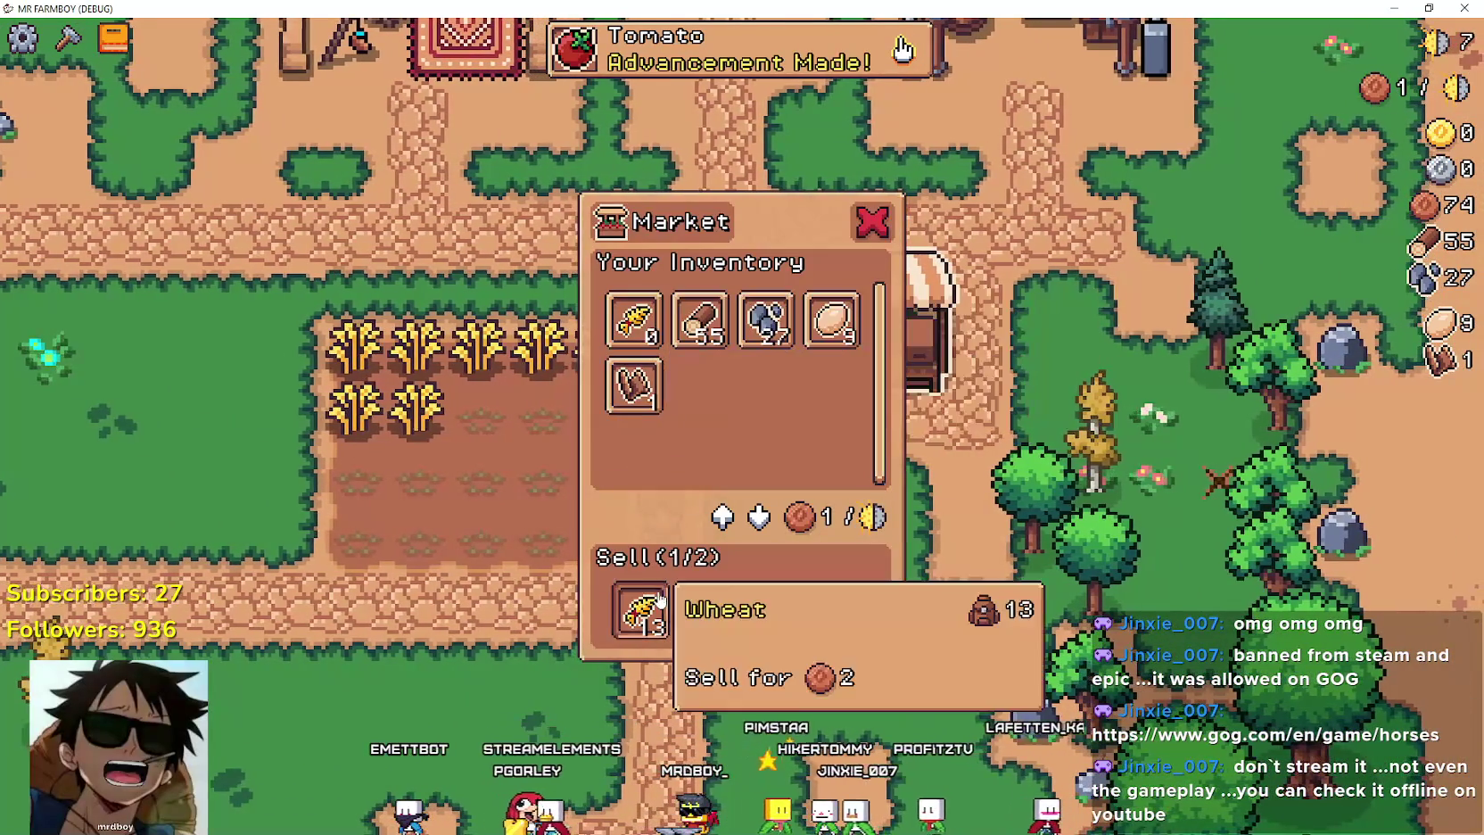
{"action": "key", "text": "Escape"}
{"action": "key", "text": "a"}
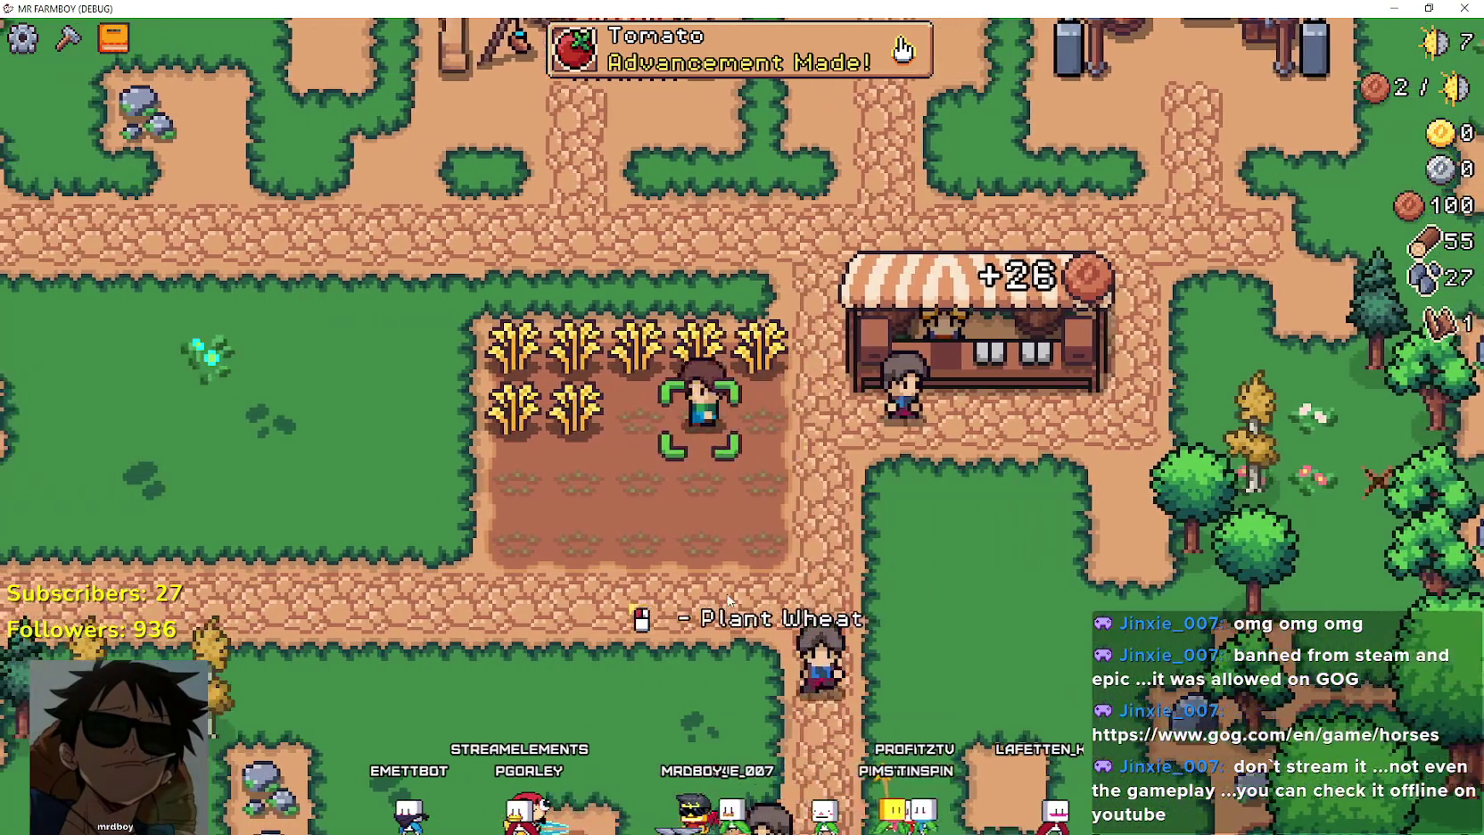
Harvest the remaining row of ripe wheat and chop the yellow tree for wood.
{"action": "key", "text": "d"}
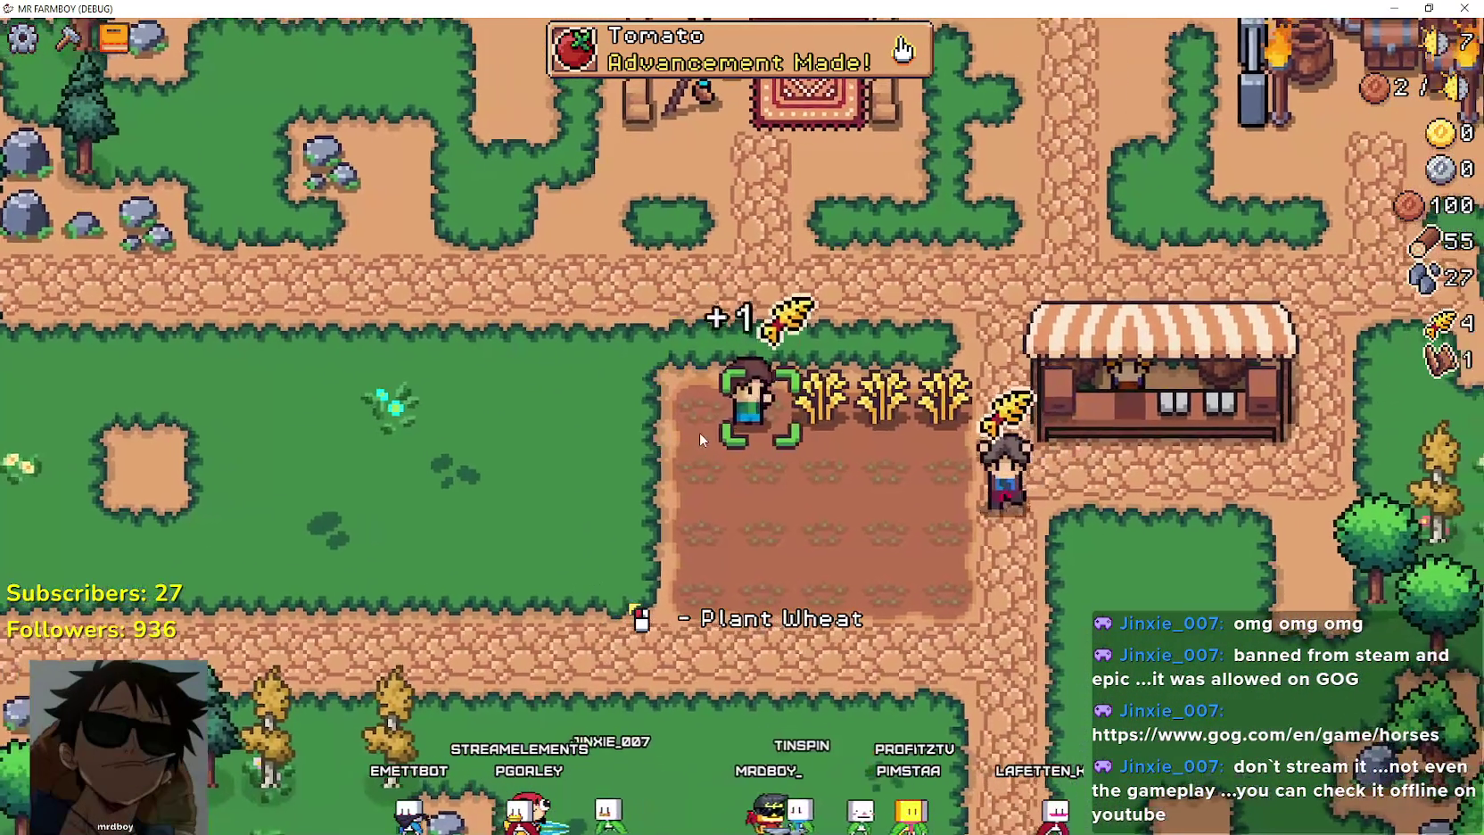
{"action": "key", "text": "s"}
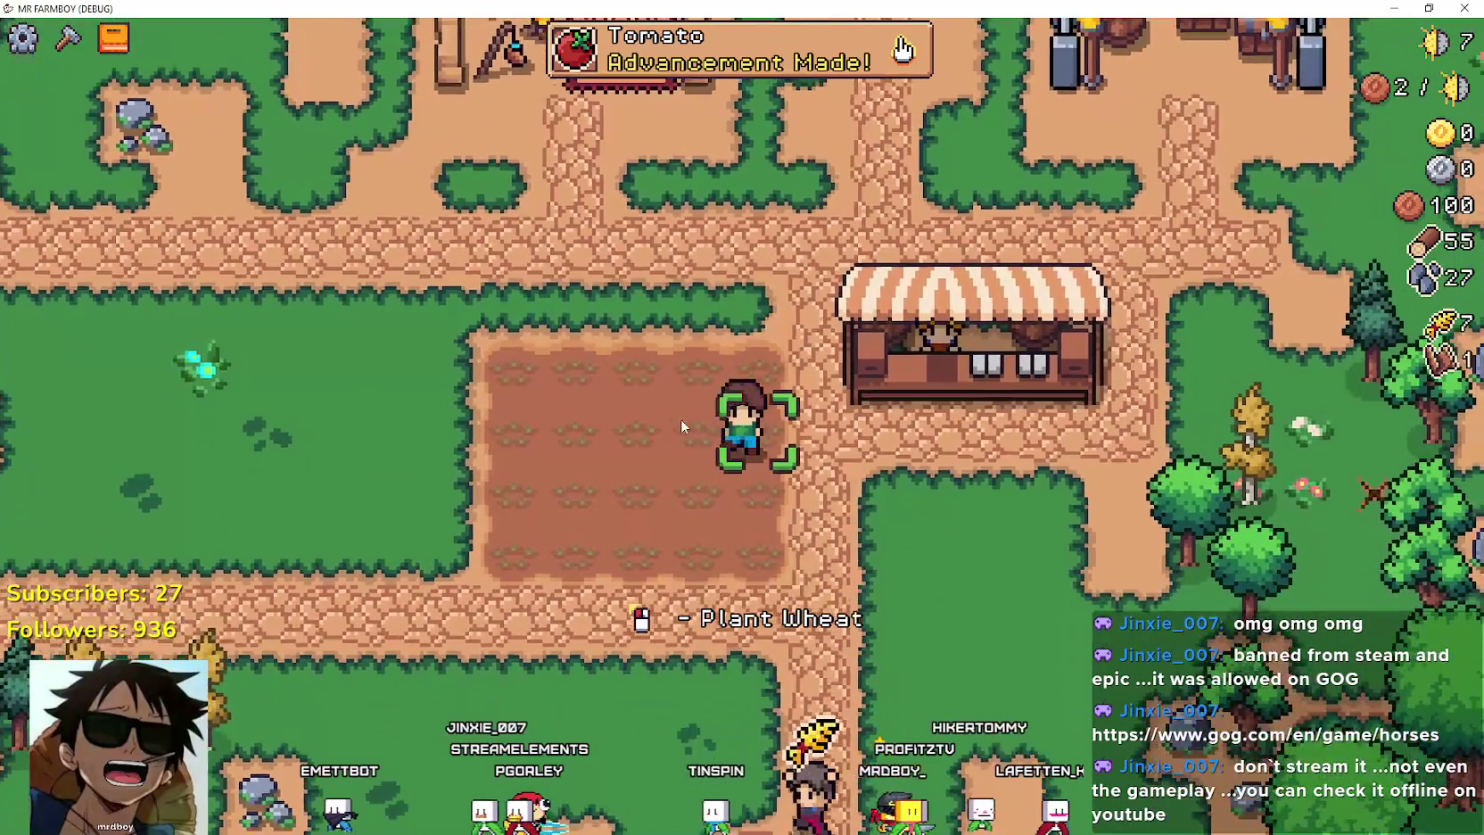
{"action": "key", "text": "a"}
{"action": "scroll", "coordinate": [642, 416], "scroll_direction": "down", "scroll_amount": 3}
{"action": "scroll", "coordinate": [622, 469], "scroll_direction": "up", "scroll_amount": 2}
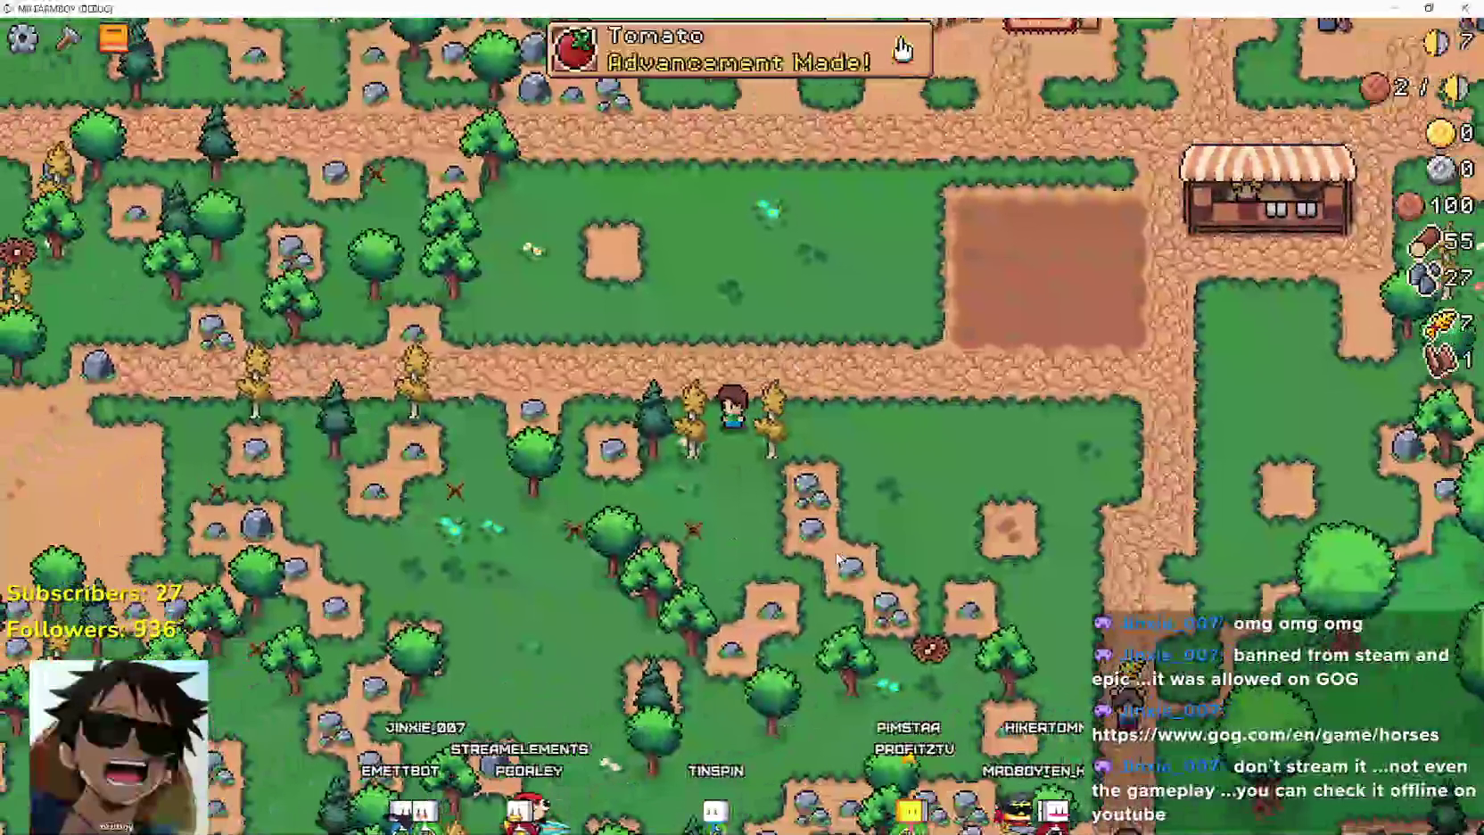
{"action": "scroll", "coordinate": [622, 469], "scroll_direction": "up", "scroll_amount": 3}
{"action": "key", "text": "s"}
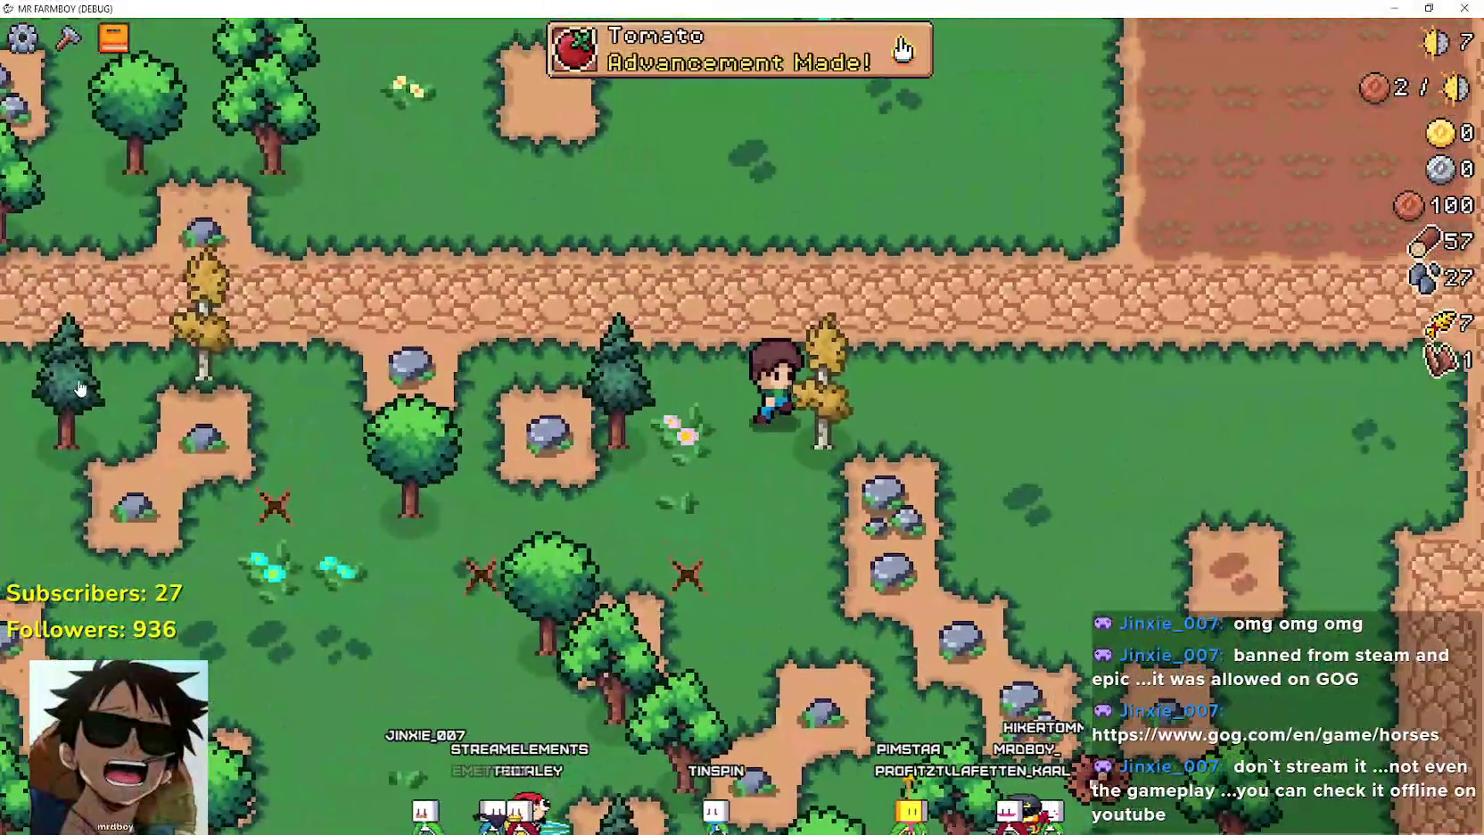
Open Crafting and pick the tilled-soil tile for placement.
{"action": "key", "text": "c"}
{"action": "key", "text": "w"}
{"action": "left_click", "coordinate": [121, 459]}
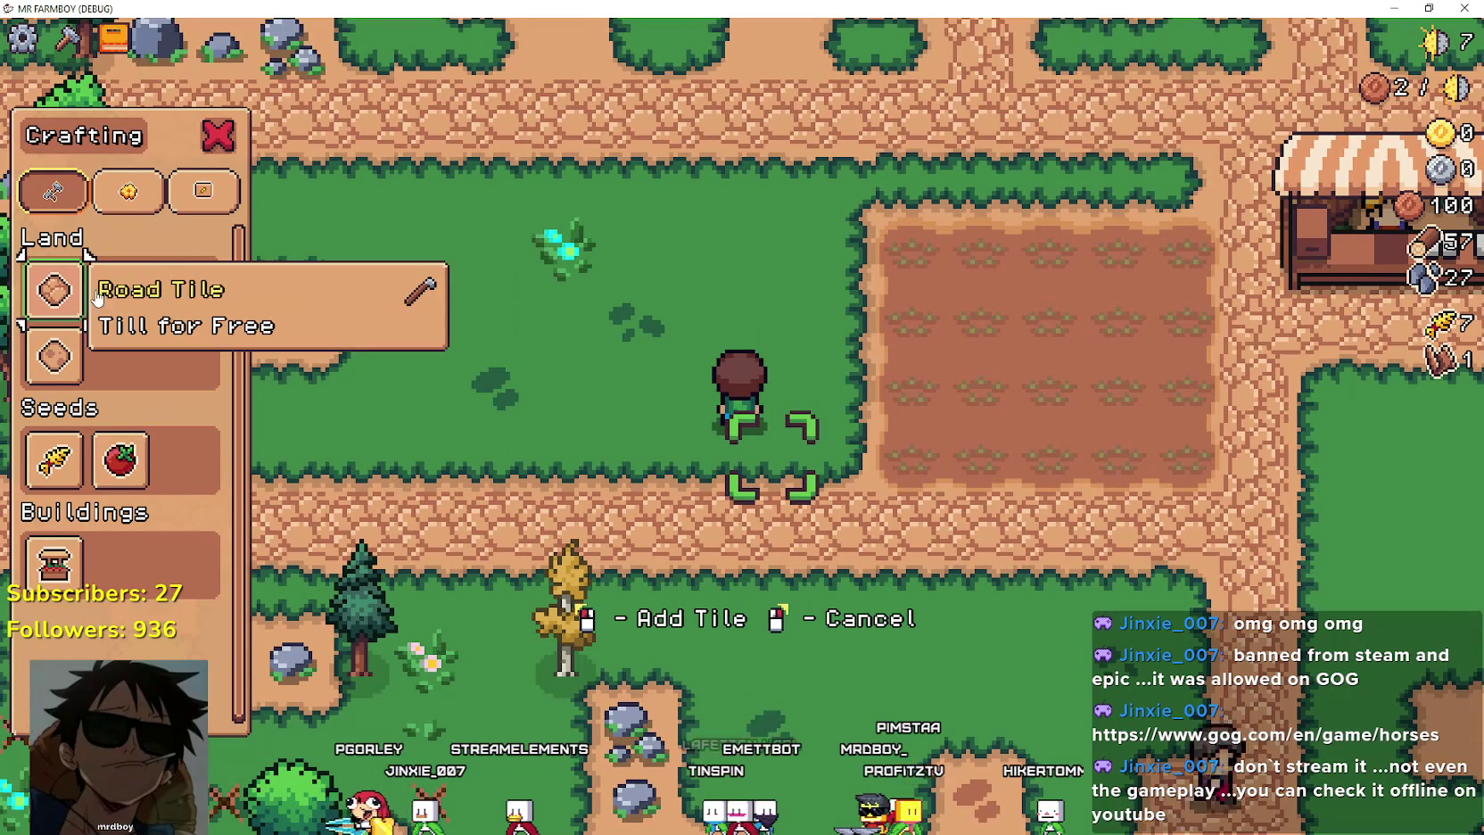
Till a new rectangular dirt plot west of the wheat field, laying tile columns while walking.
{"action": "key", "text": "w"}
{"action": "left_click", "coordinate": [855, 488]}
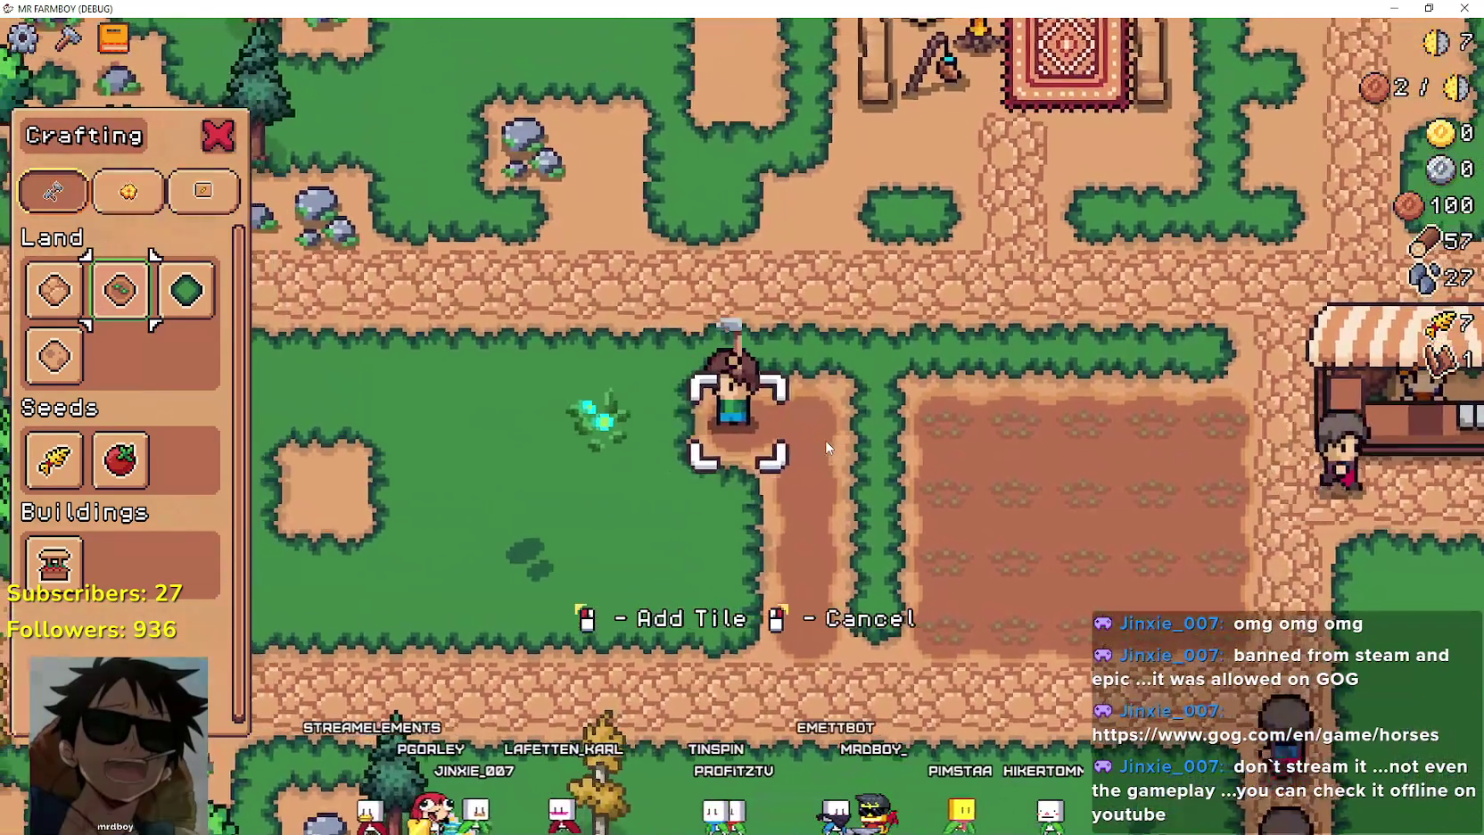
{"action": "key", "text": "s"}
{"action": "left_click", "coordinate": [826, 440]}
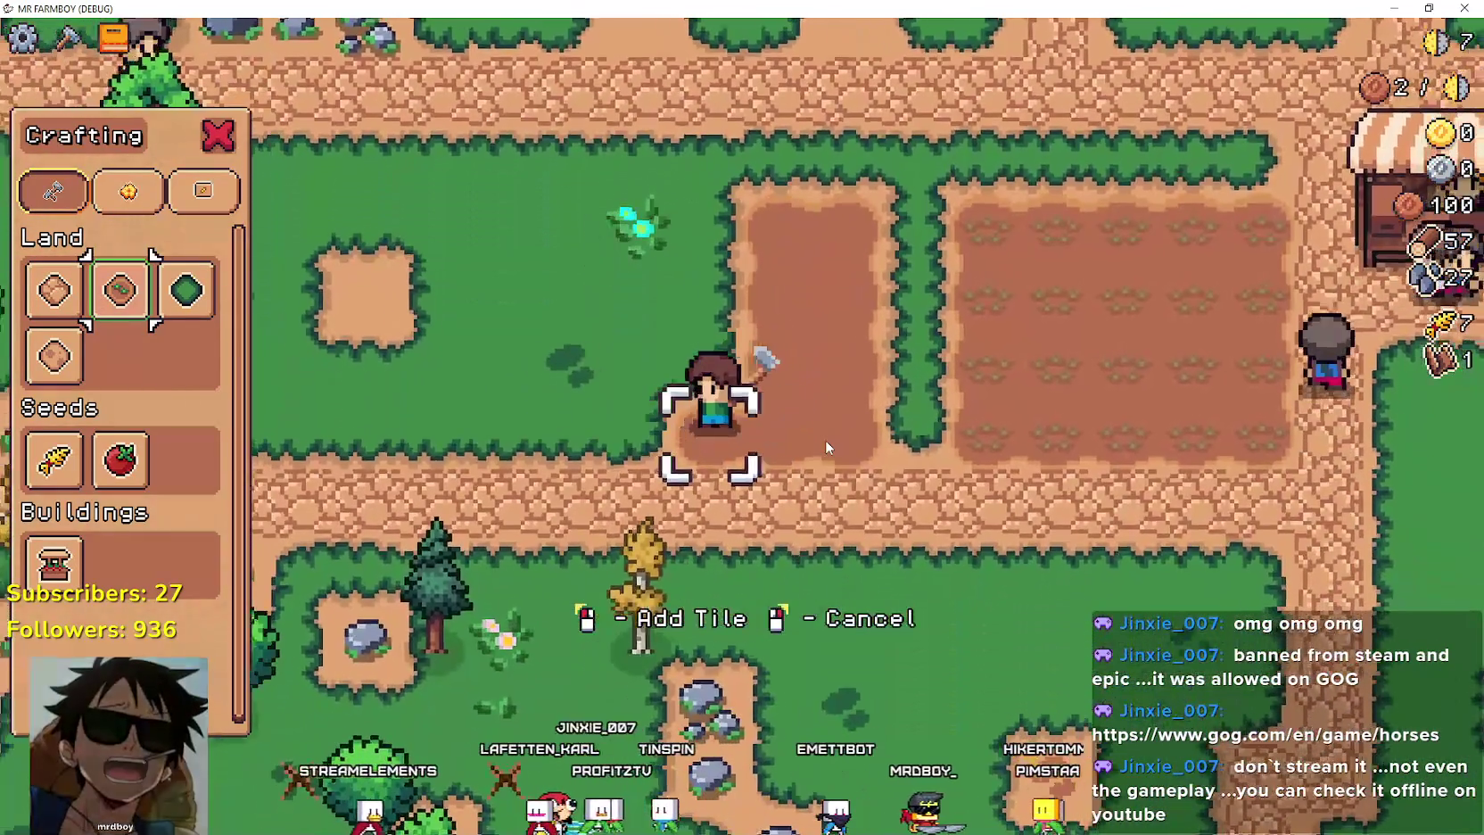
{"action": "key", "text": "w"}
{"action": "left_click", "coordinate": [826, 440]}
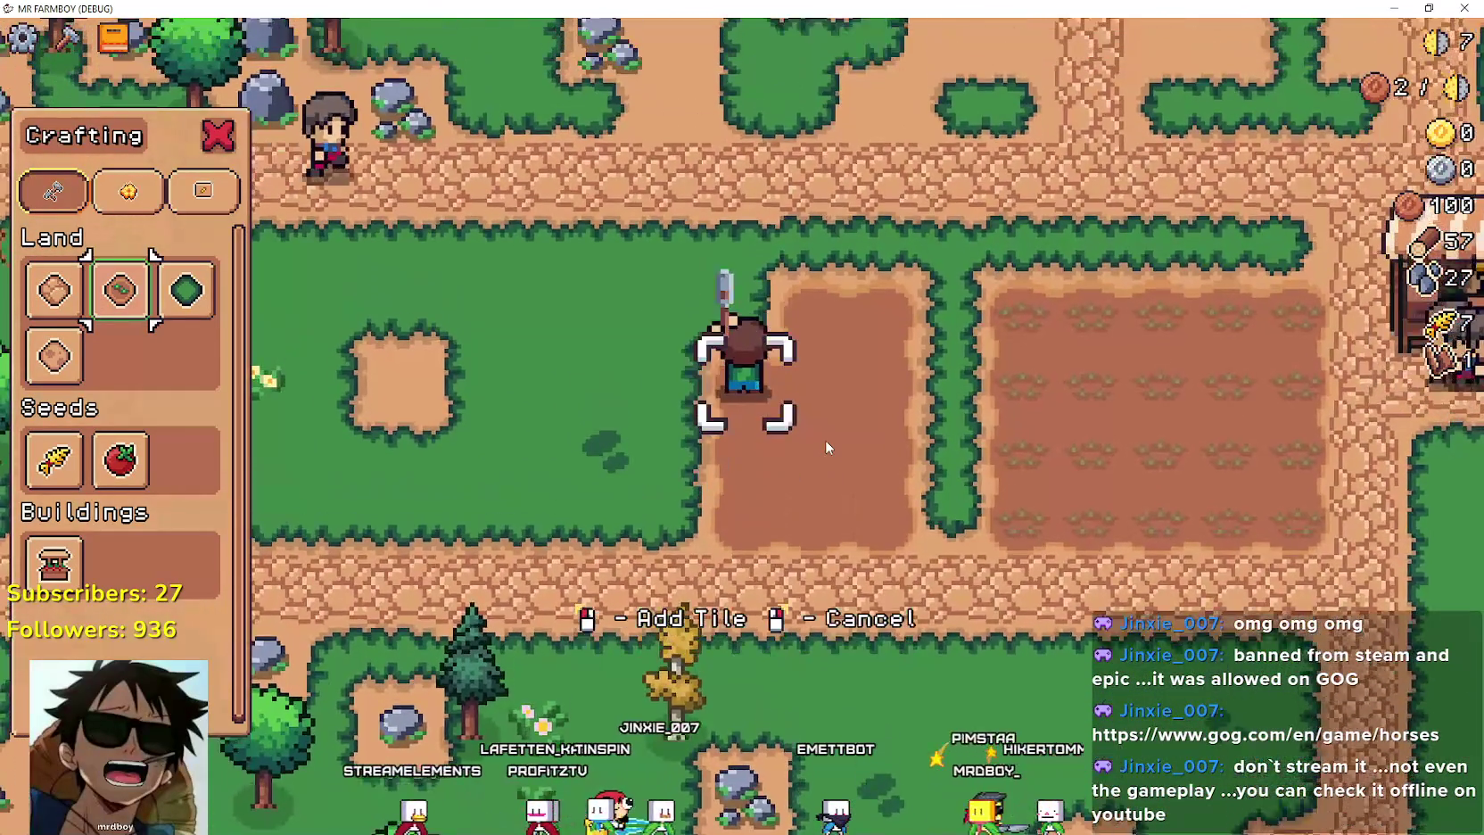
{"action": "key", "text": "s"}
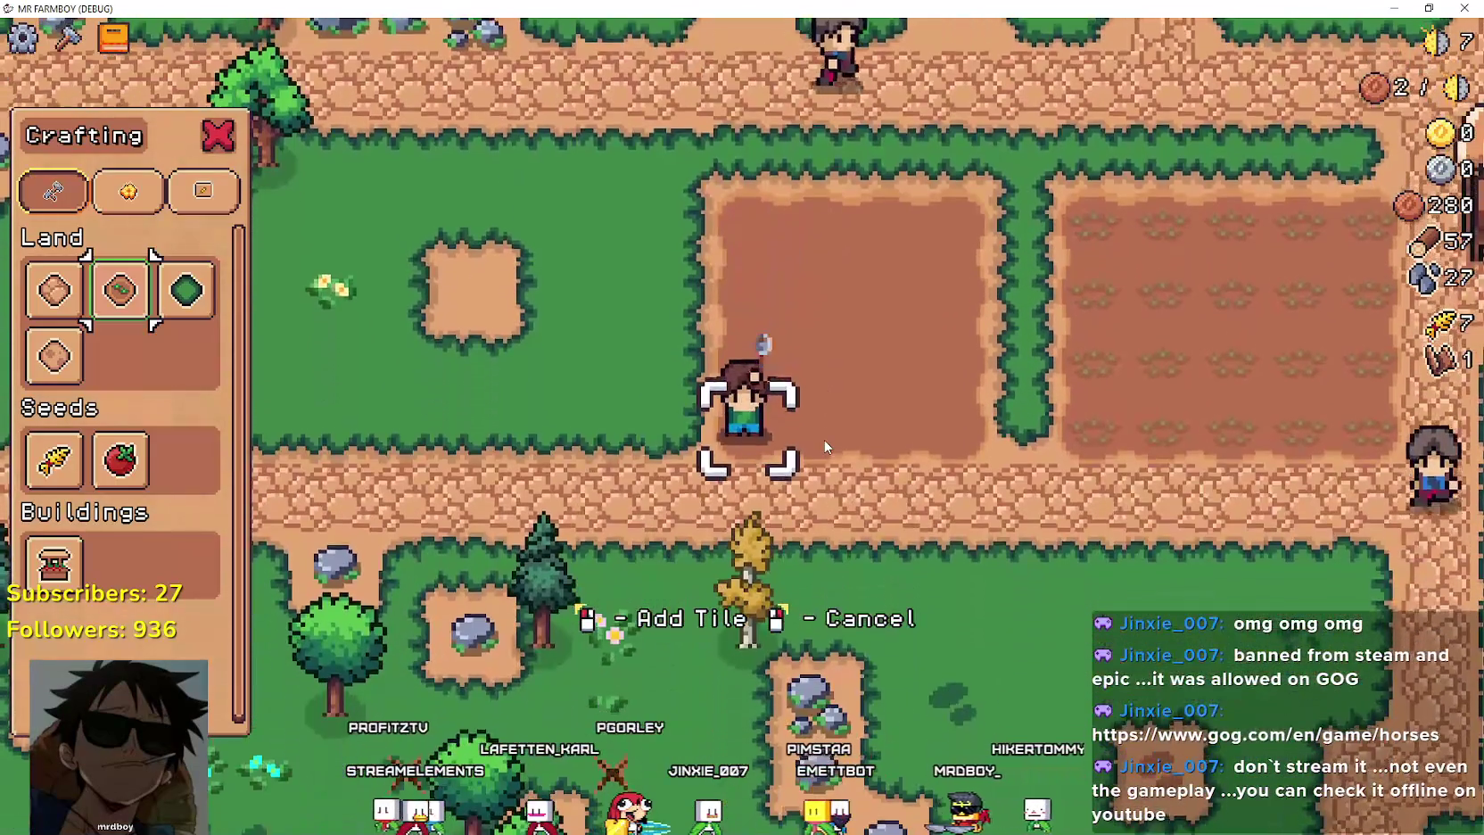
{"action": "key", "text": "a"}
{"action": "left_click", "coordinate": [824, 439]}
Walk to the top of the new plot and plant tomato seeds along the top row.
{"action": "key", "text": "w"}
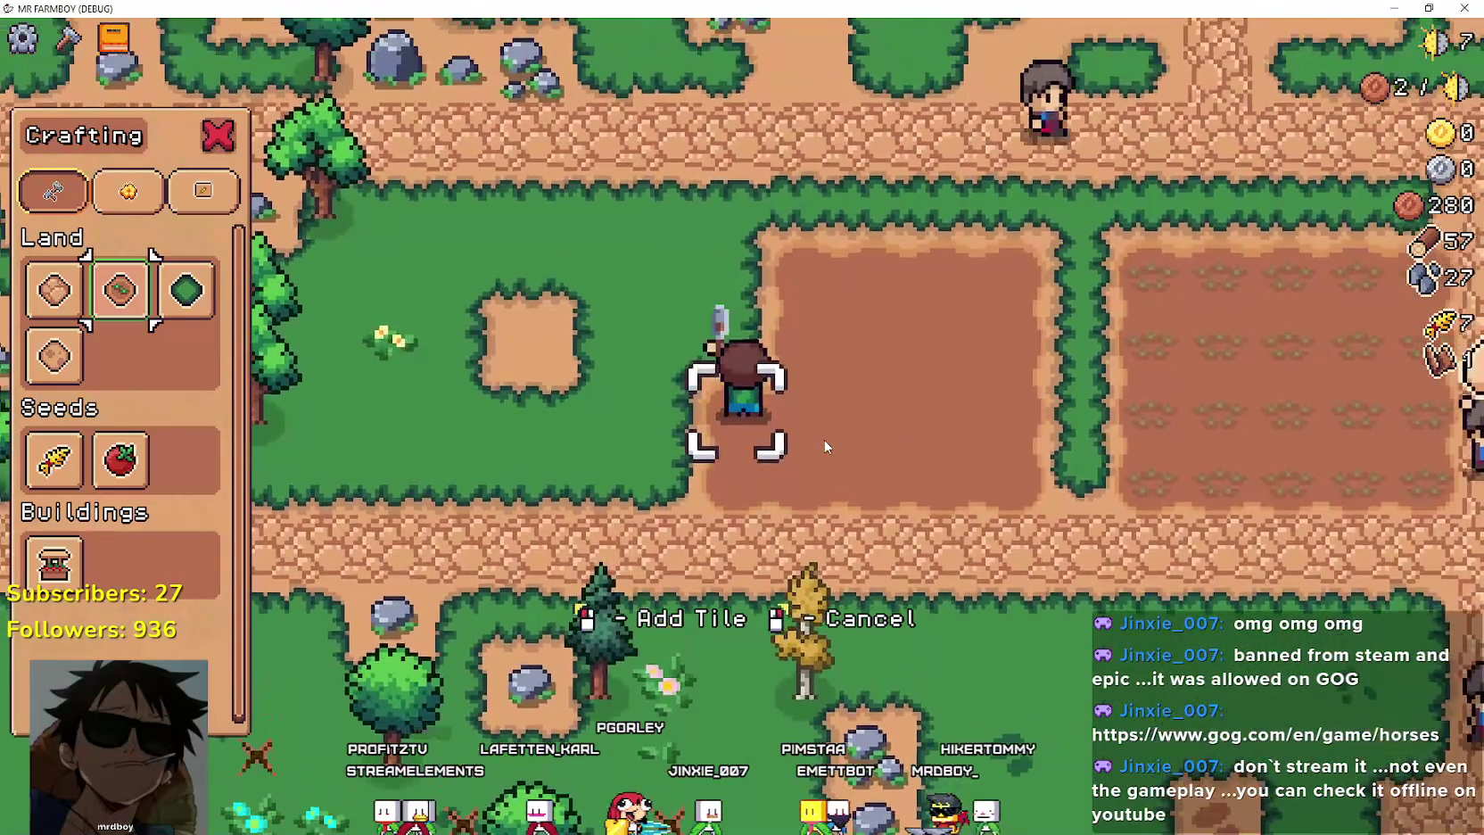
{"action": "key", "text": "d"}
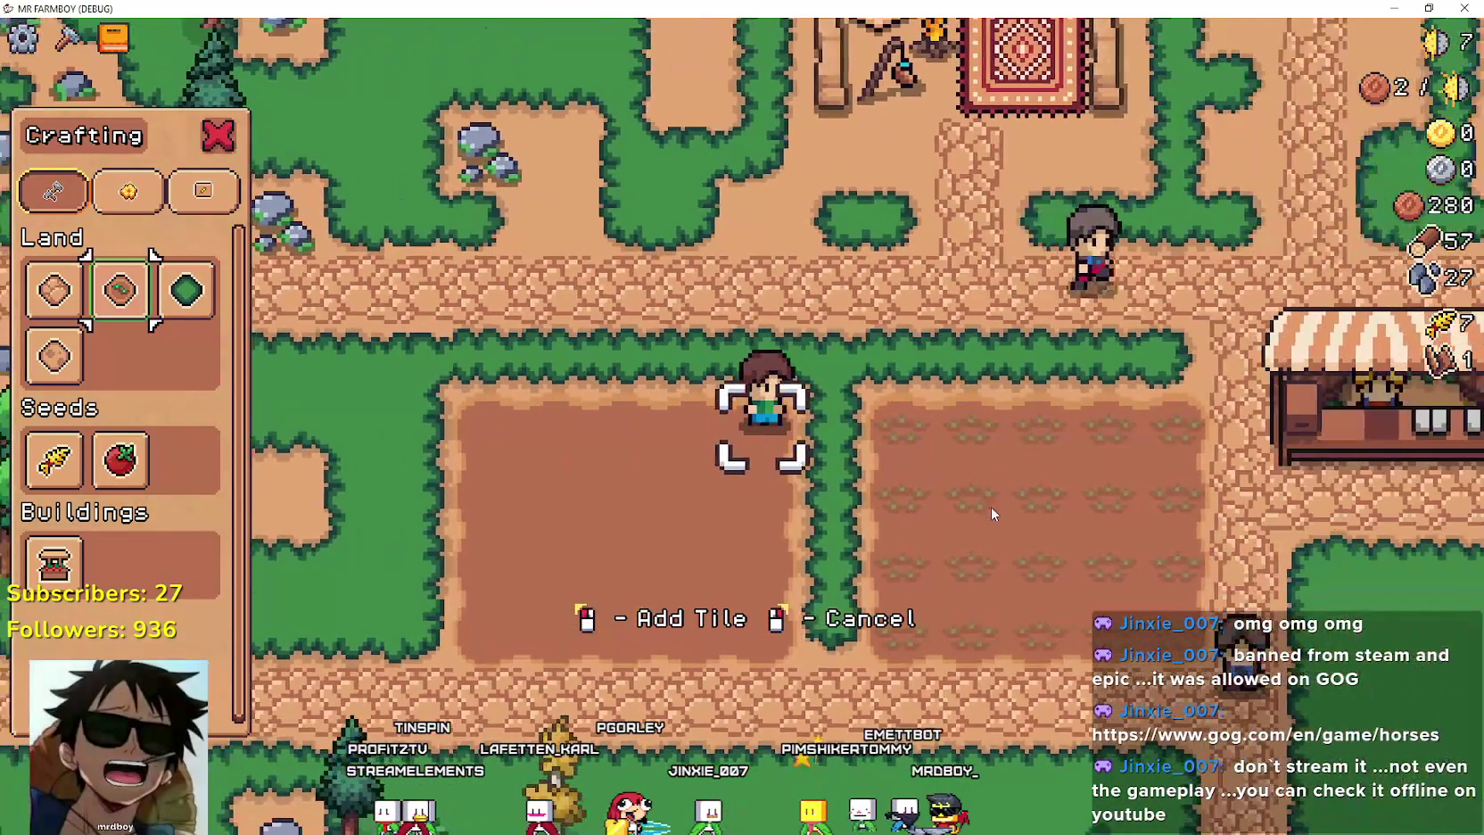
{"action": "key", "text": "s"}
{"action": "key", "text": "a"}
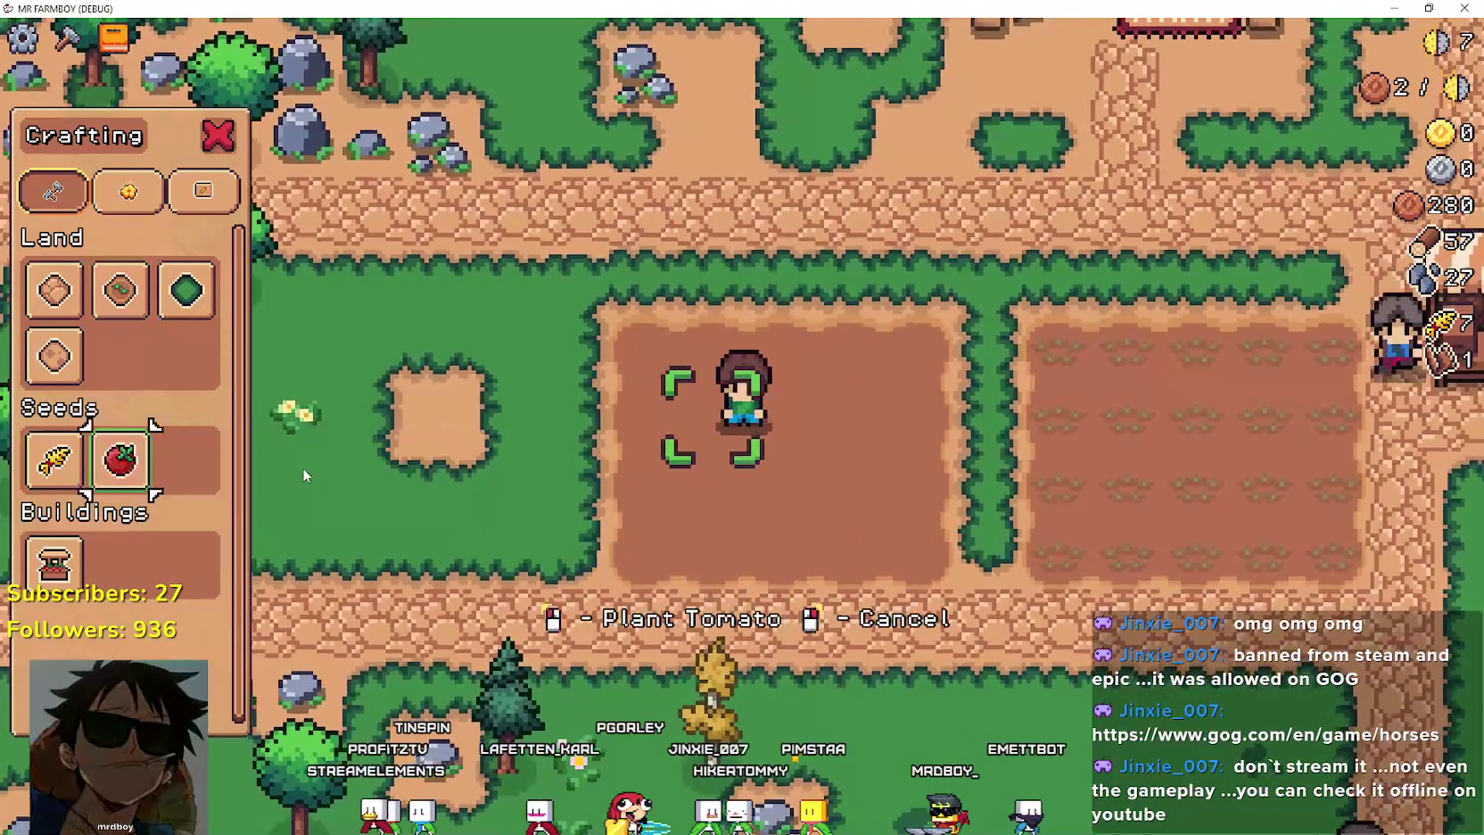
{"action": "key", "text": "d"}
{"action": "key", "text": "w"}
{"action": "left_click", "coordinate": [769, 428]}
{"action": "key", "text": "a"}
{"action": "left_click", "coordinate": [768, 422]}
{"action": "left_click", "coordinate": [768, 423]}
{"action": "key", "text": "a"}
{"action": "left_click", "coordinate": [768, 422]}
{"action": "left_click", "coordinate": [768, 422]}
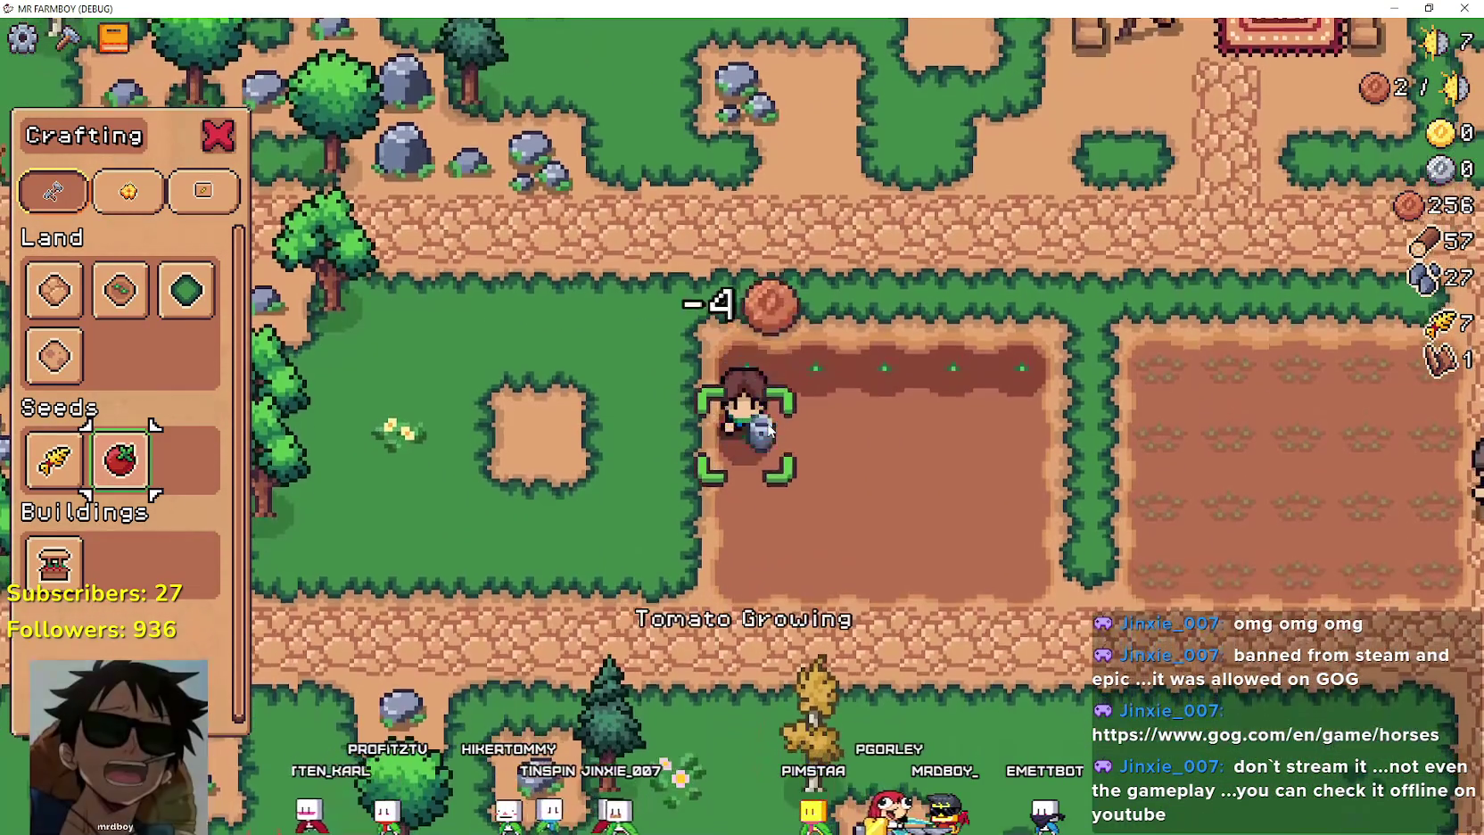
{"action": "left_click", "coordinate": [768, 428]}
Plant tomato seeds across the second row of the plot.
{"action": "key", "text": "d"}
{"action": "left_click", "coordinate": [768, 428]}
{"action": "left_click", "coordinate": [768, 428]}
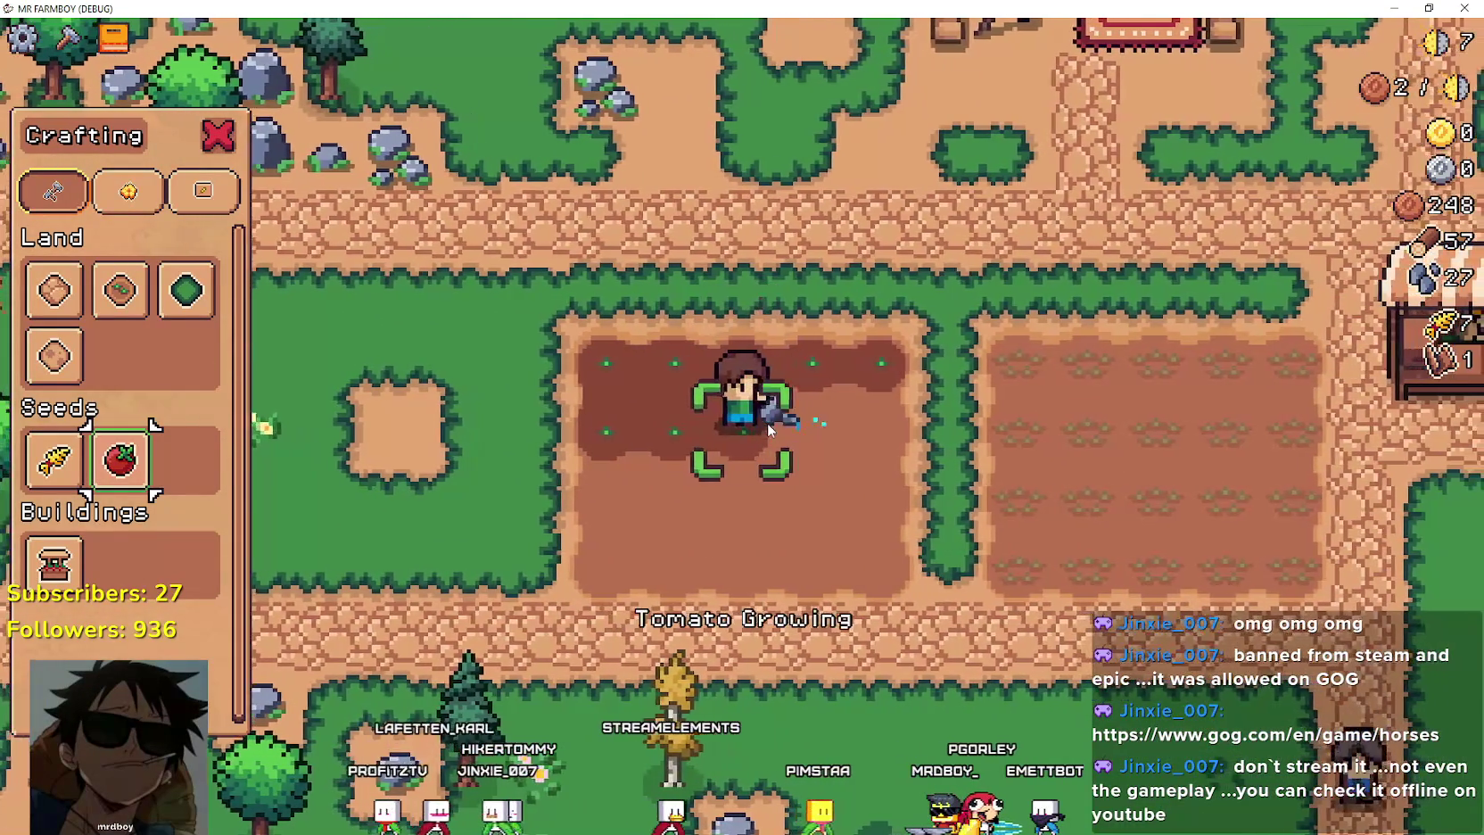
{"action": "key", "text": "d"}
{"action": "left_click", "coordinate": [768, 423]}
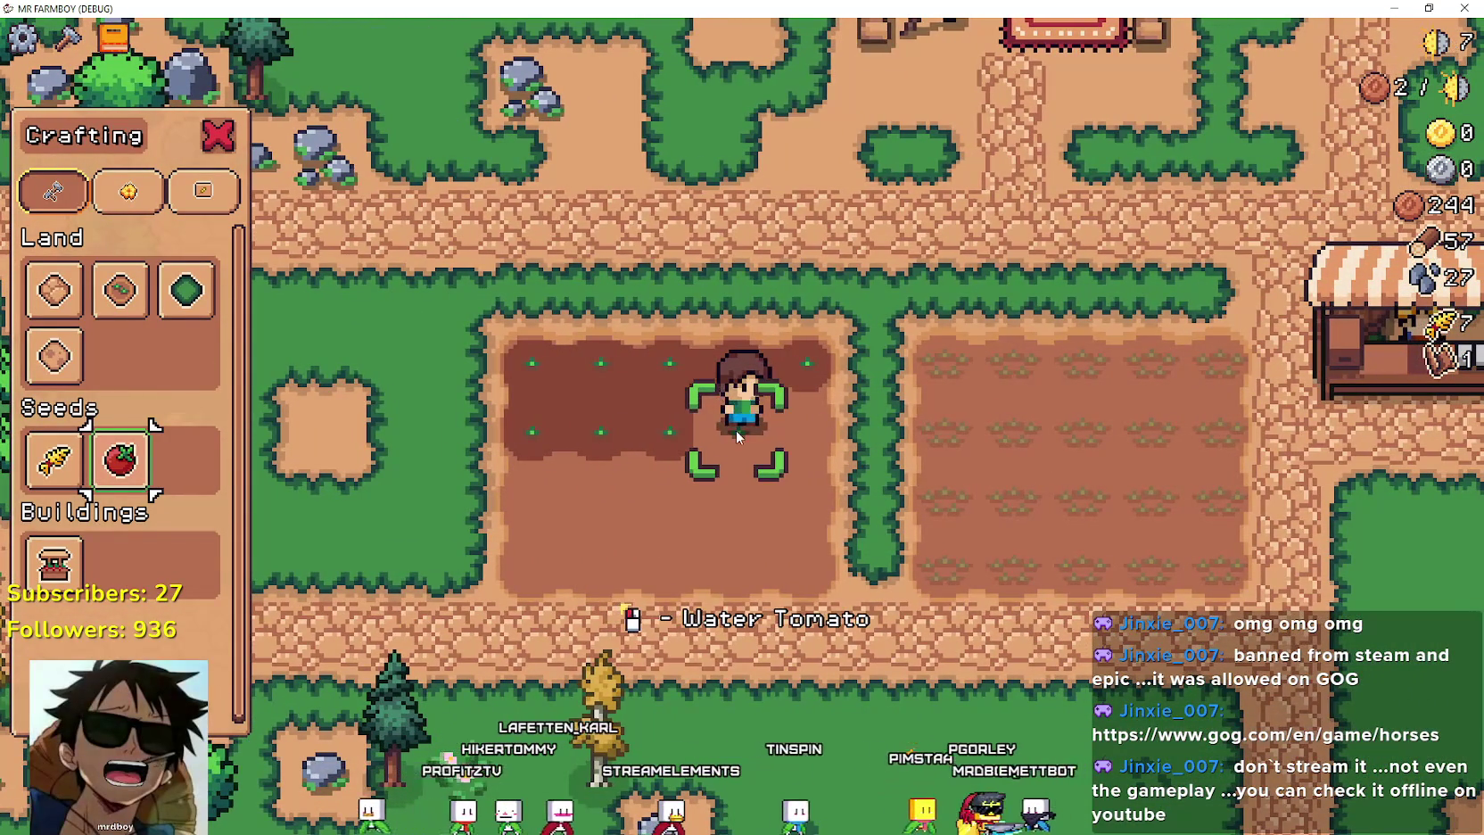
{"action": "left_click", "coordinate": [737, 432]}
{"action": "key", "text": "d"}
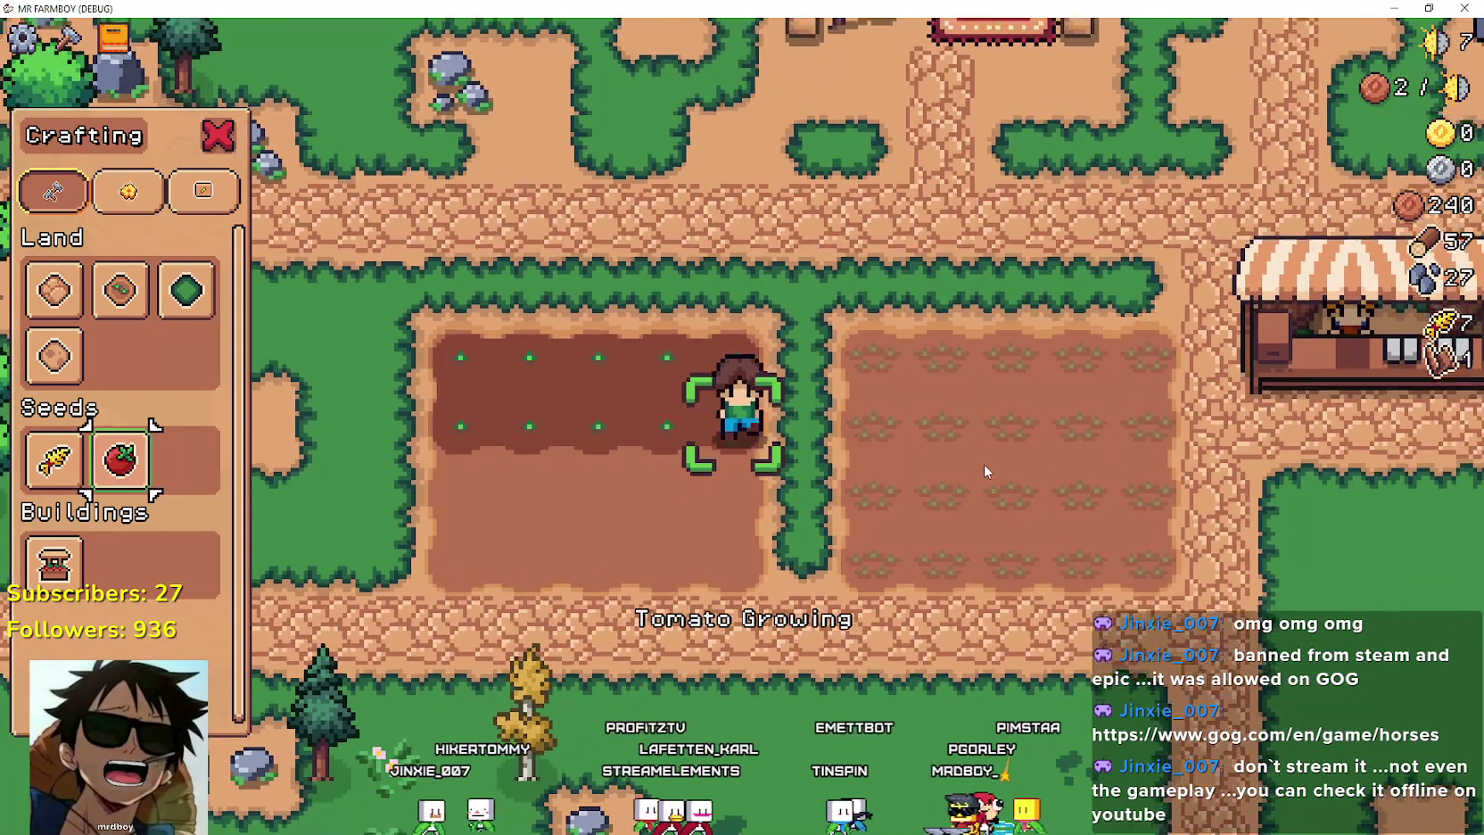
{"action": "left_click", "coordinate": [827, 380]}
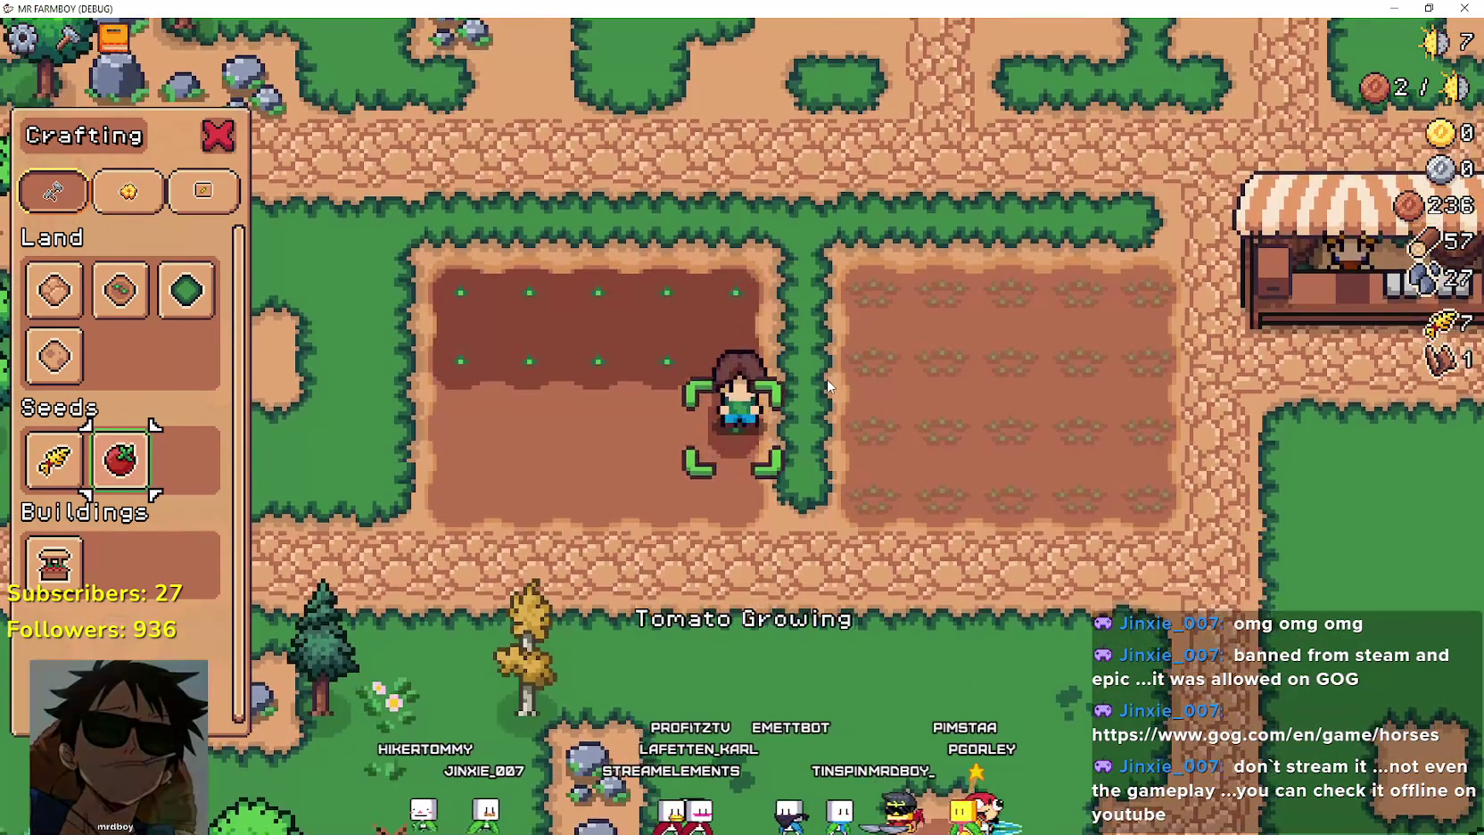
Plant the final tomato seeds, then view Advancements: Carrot needs 50 wheat and 25 tomatoes.
{"action": "key", "text": "s"}
{"action": "key", "text": "a"}
{"action": "left_click", "coordinate": [827, 379]}
{"action": "left_click", "coordinate": [827, 379]}
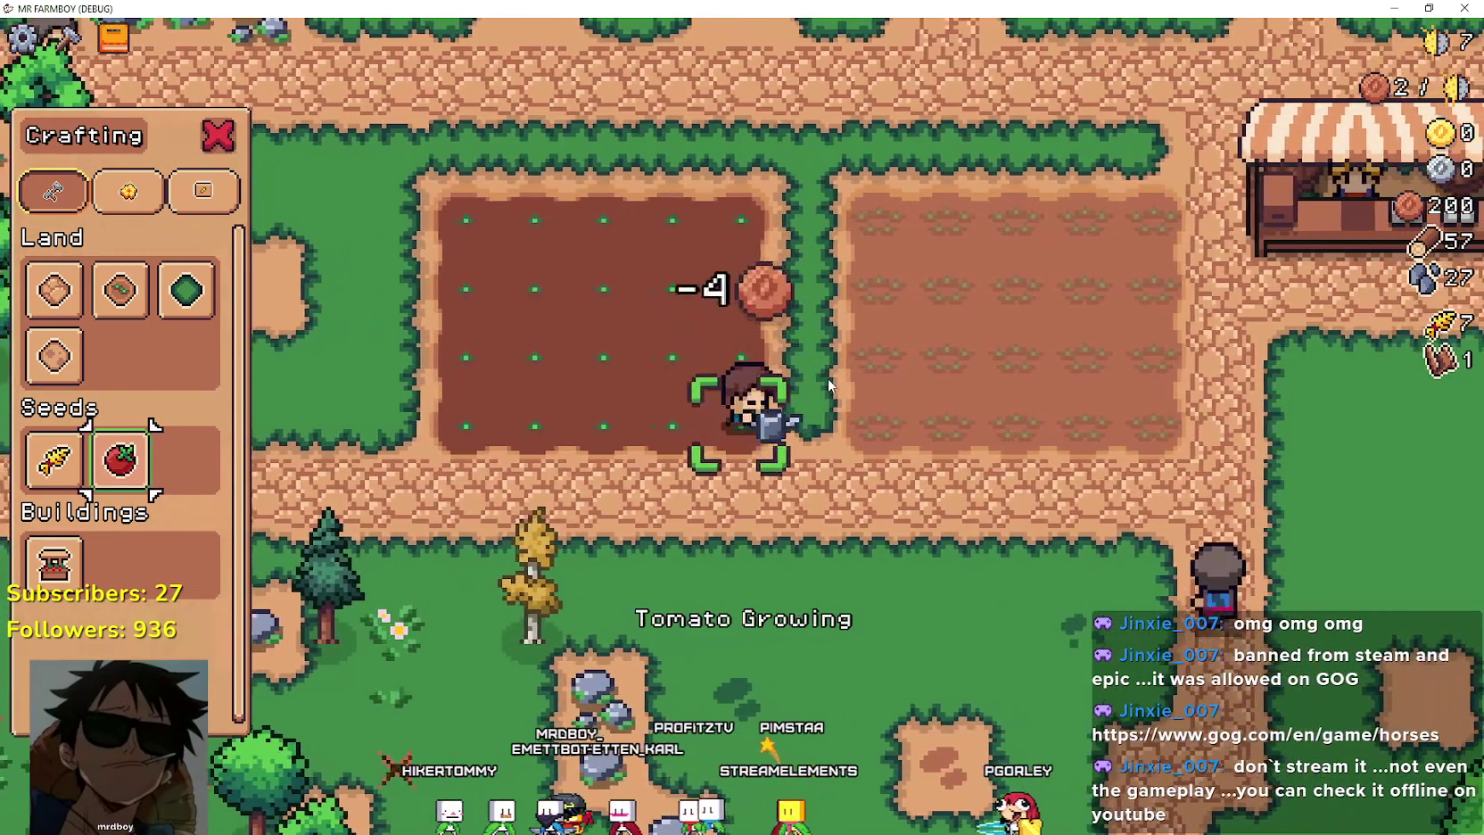
{"action": "key", "text": "Tab"}
{"action": "mouse_move", "coordinate": [497, 305]}
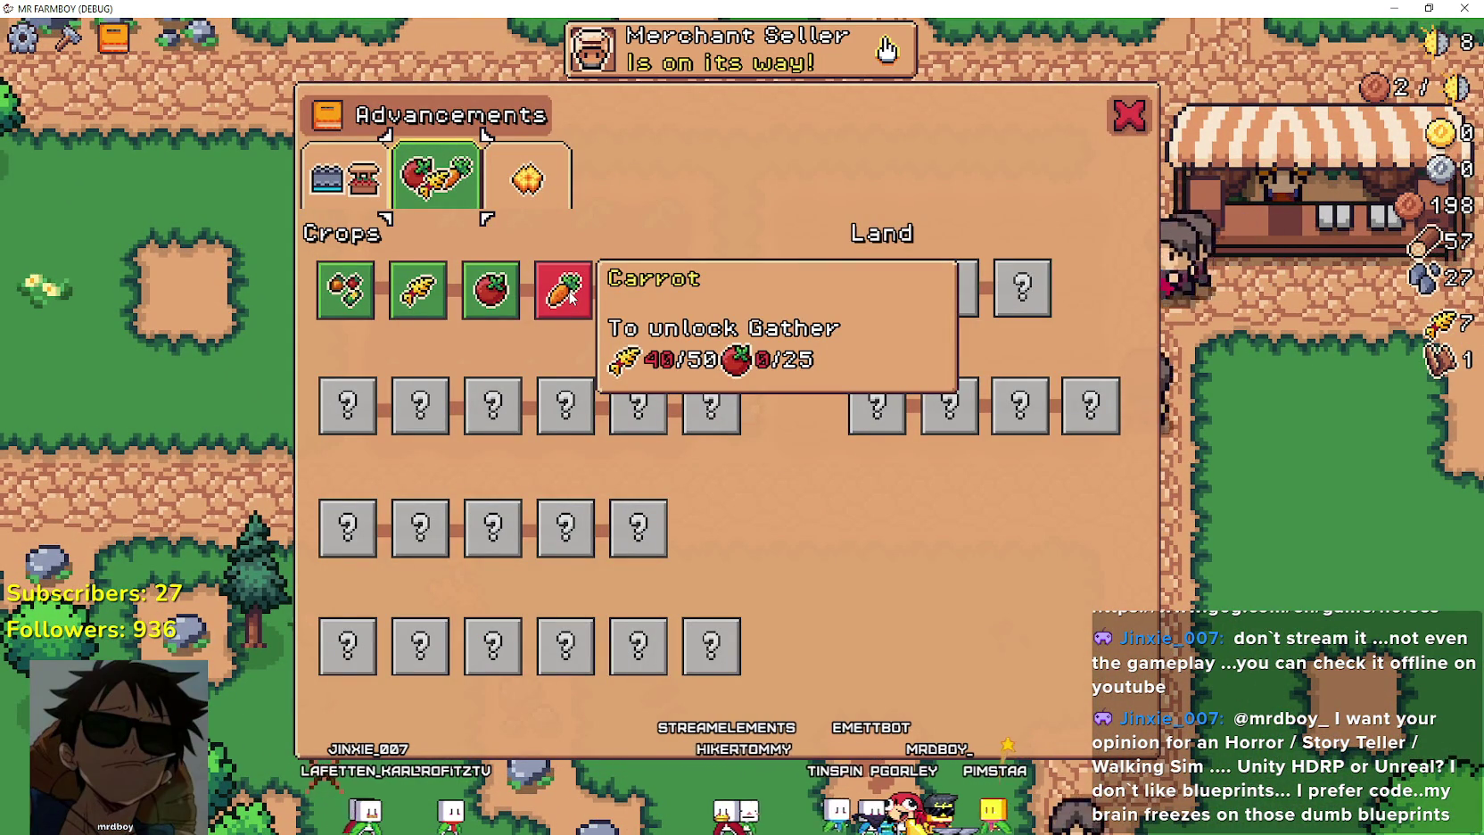
Leave Advancements and chop the trees to the right of the crops for wood.
{"action": "key", "text": "Escape"}
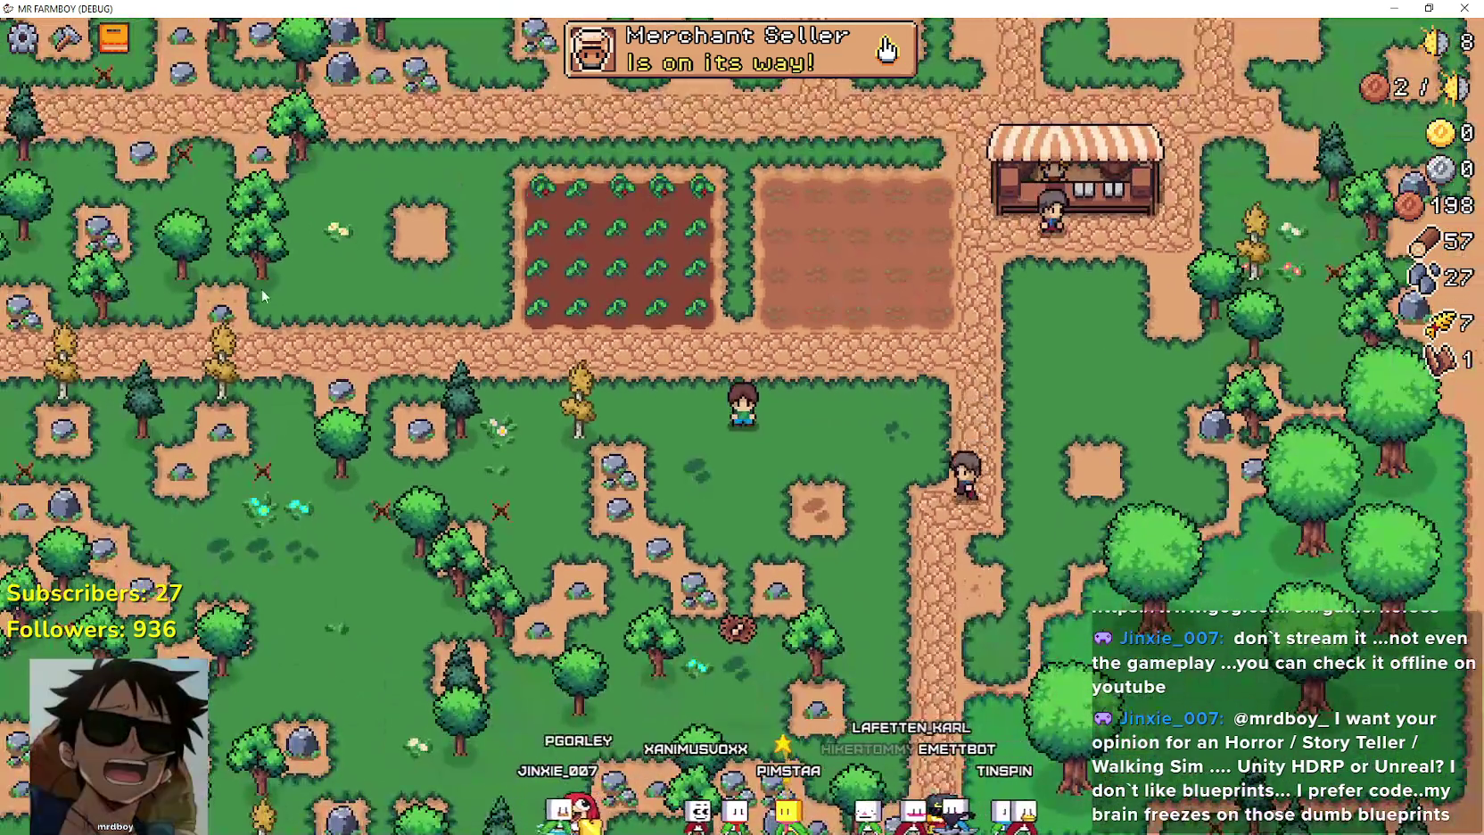
{"action": "key", "text": "w"}
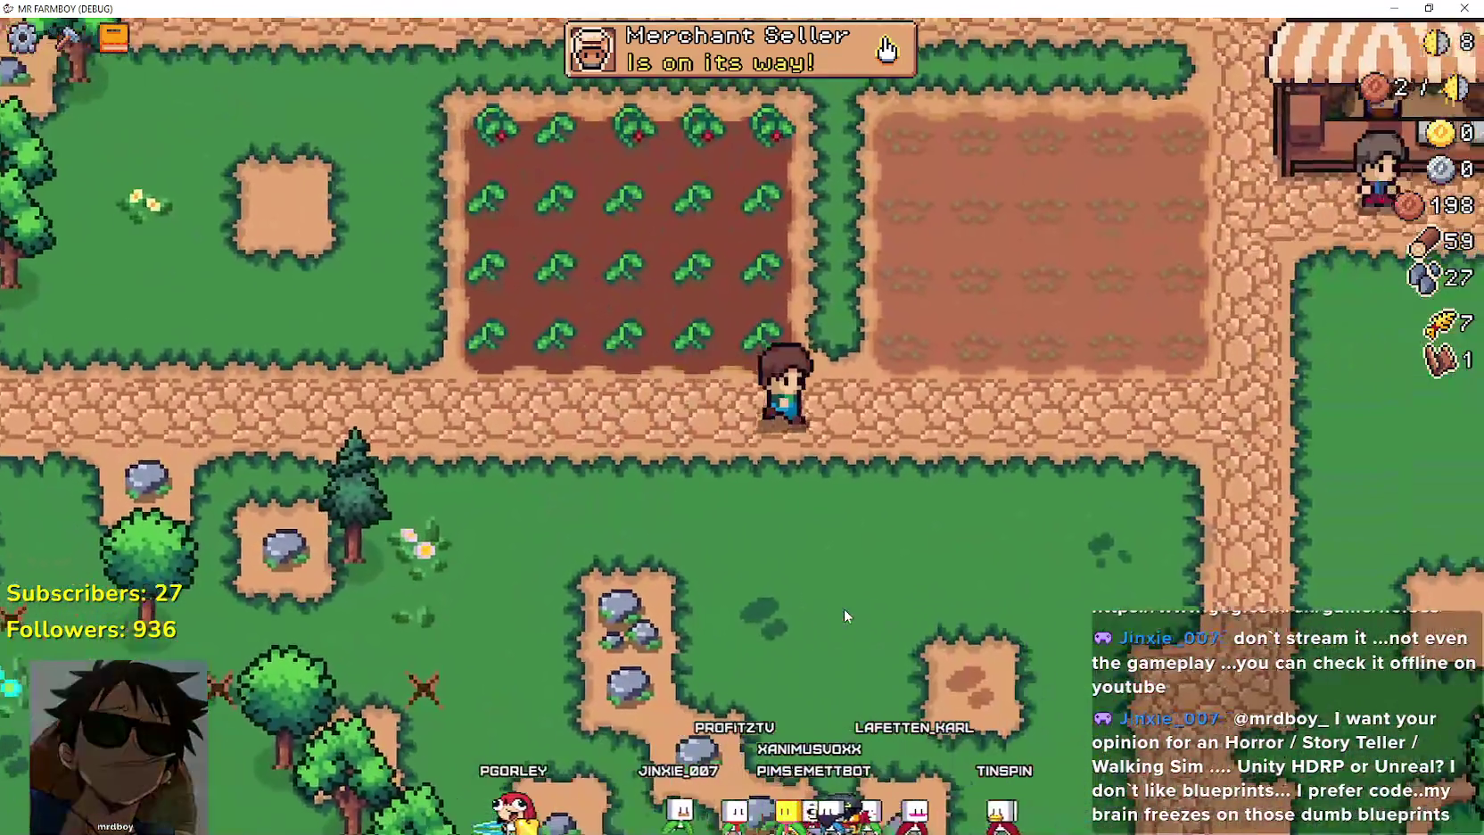
{"action": "key", "text": "d"}
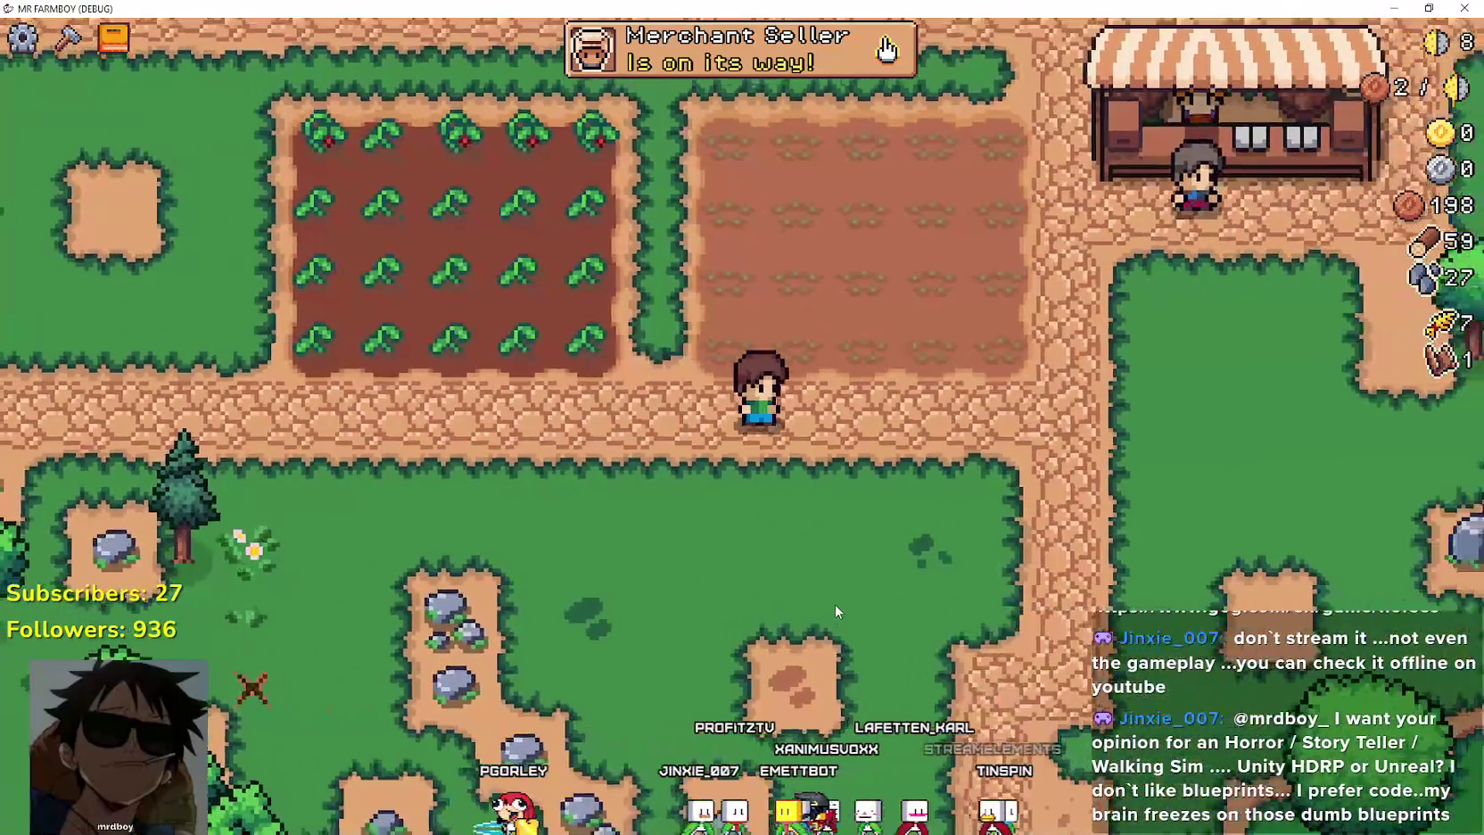
{"action": "scroll", "coordinate": [835, 603], "scroll_direction": "down", "scroll_amount": 3}
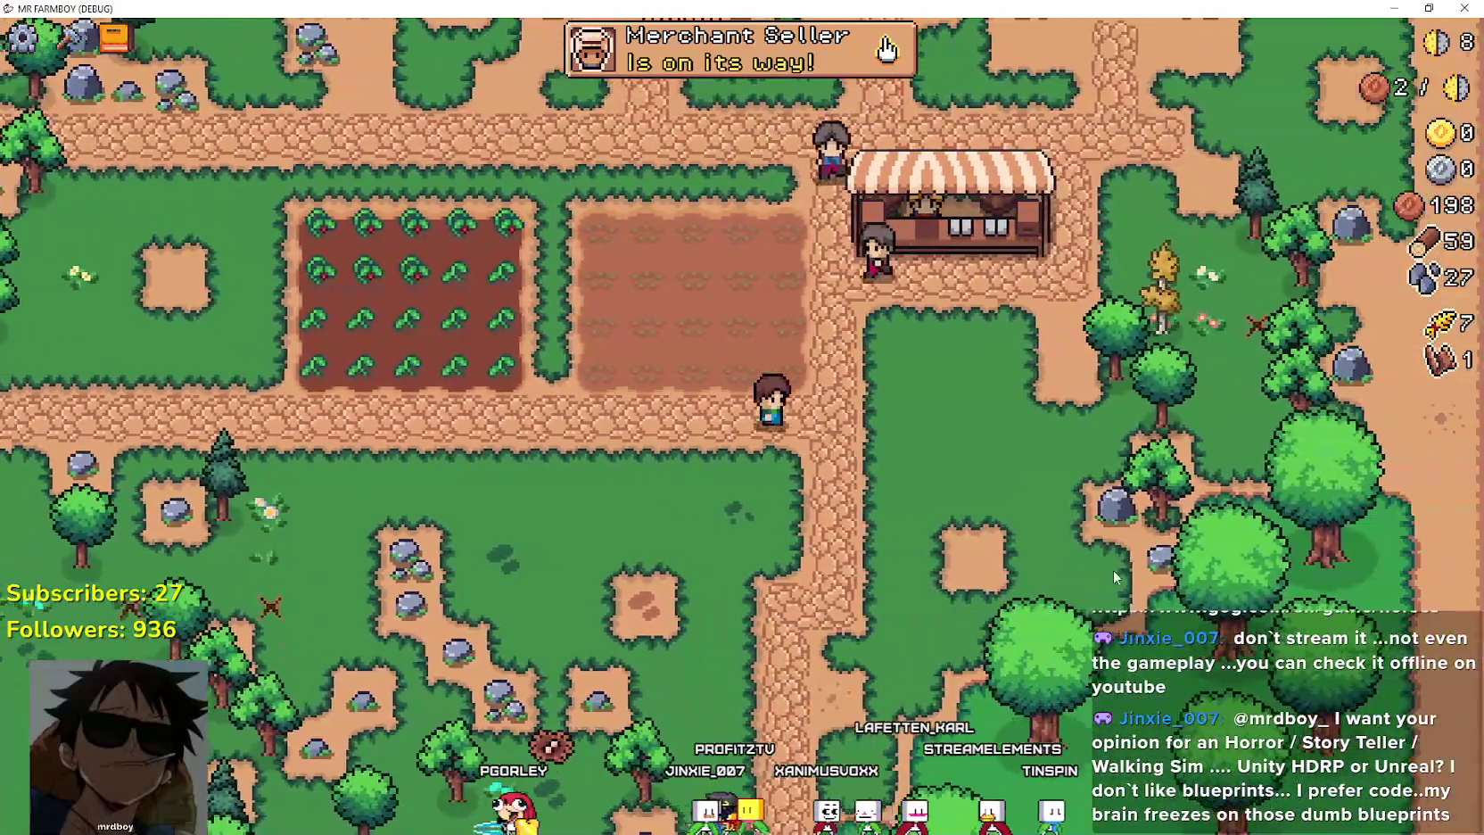
{"action": "key", "text": "d"}
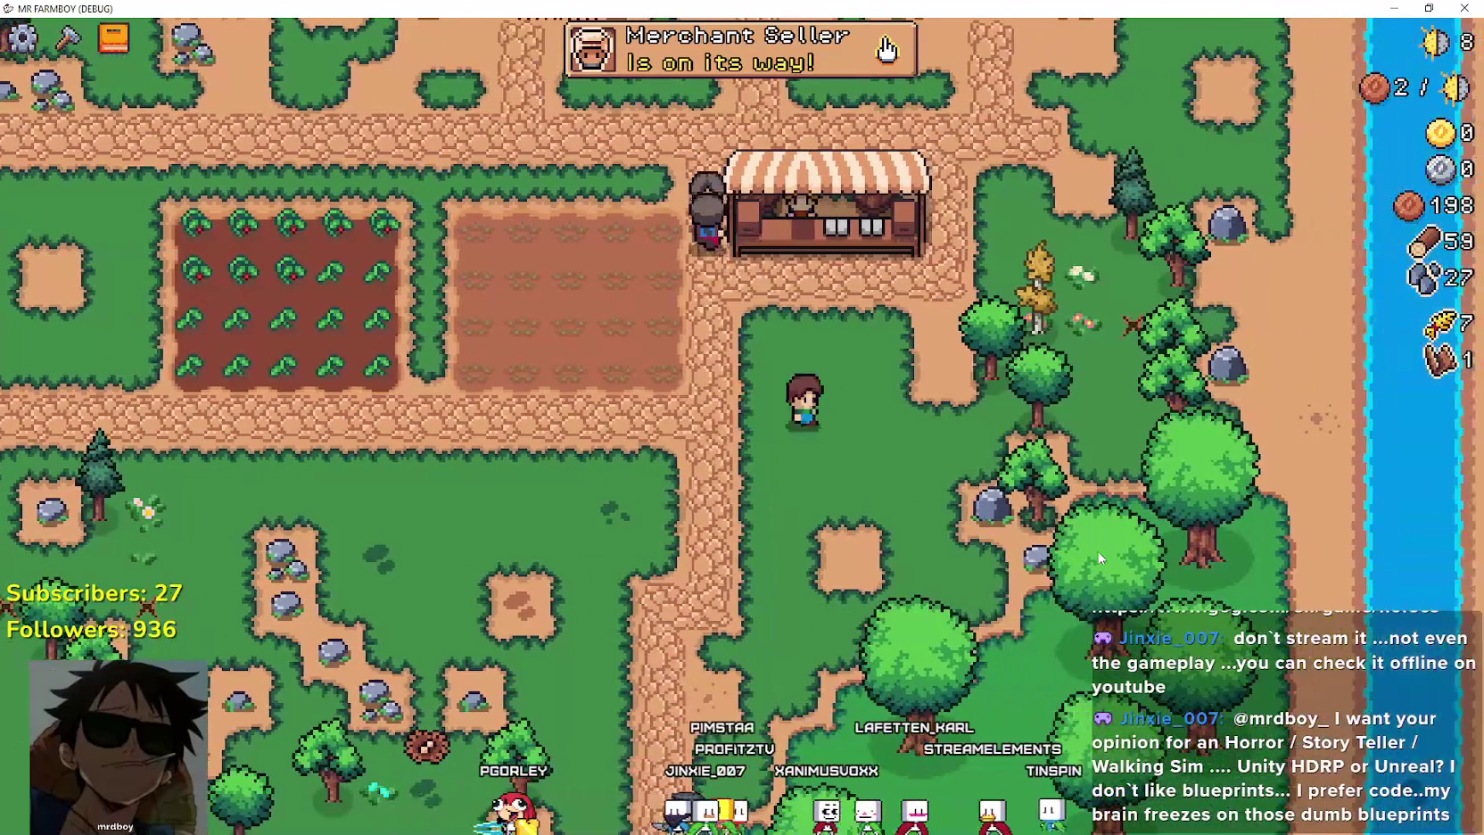
{"action": "key", "text": "w"}
{"action": "key", "text": "d"}
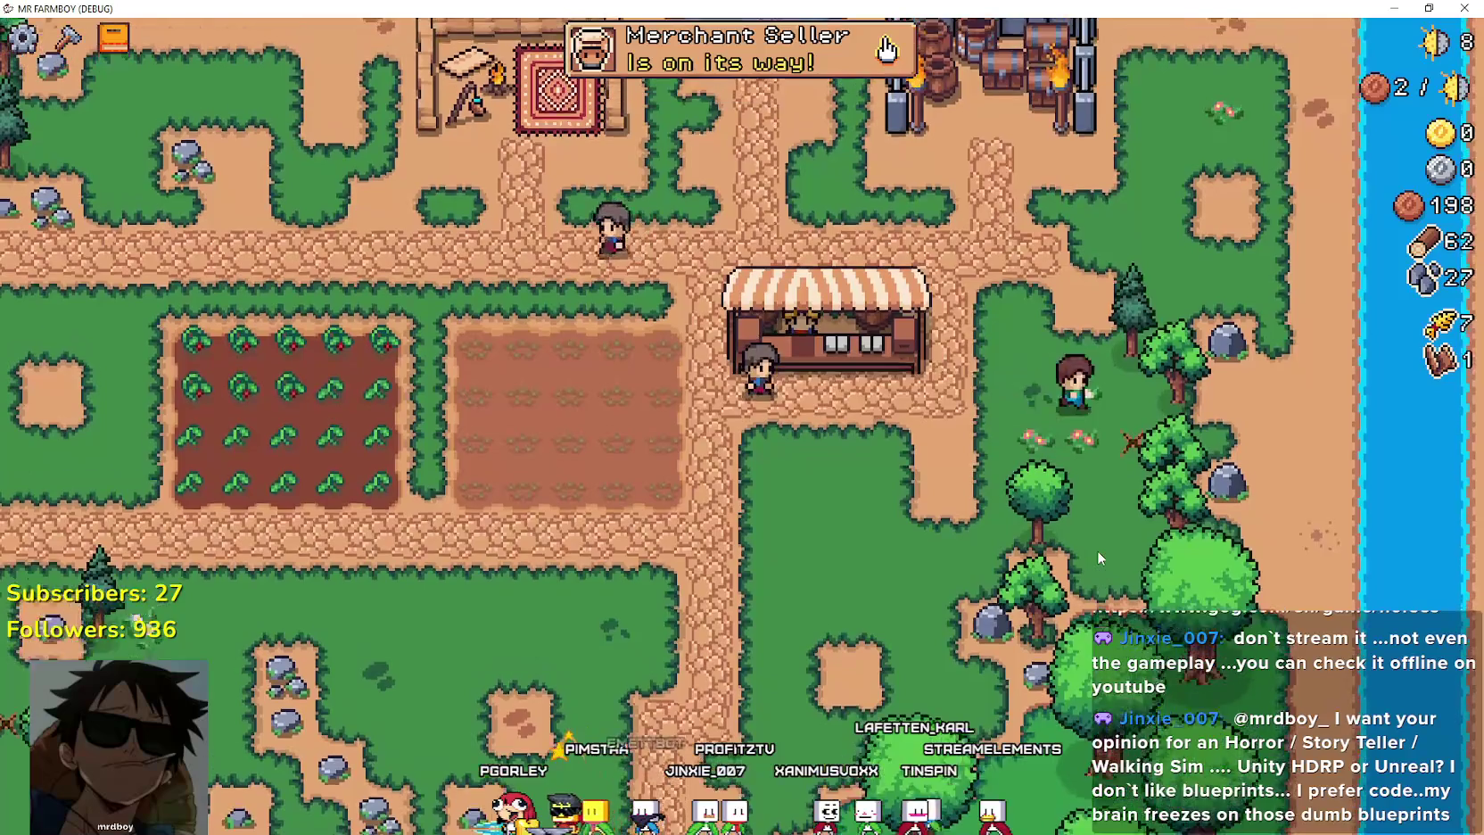
{"action": "key", "text": "w"}
{"action": "key", "text": "s"}
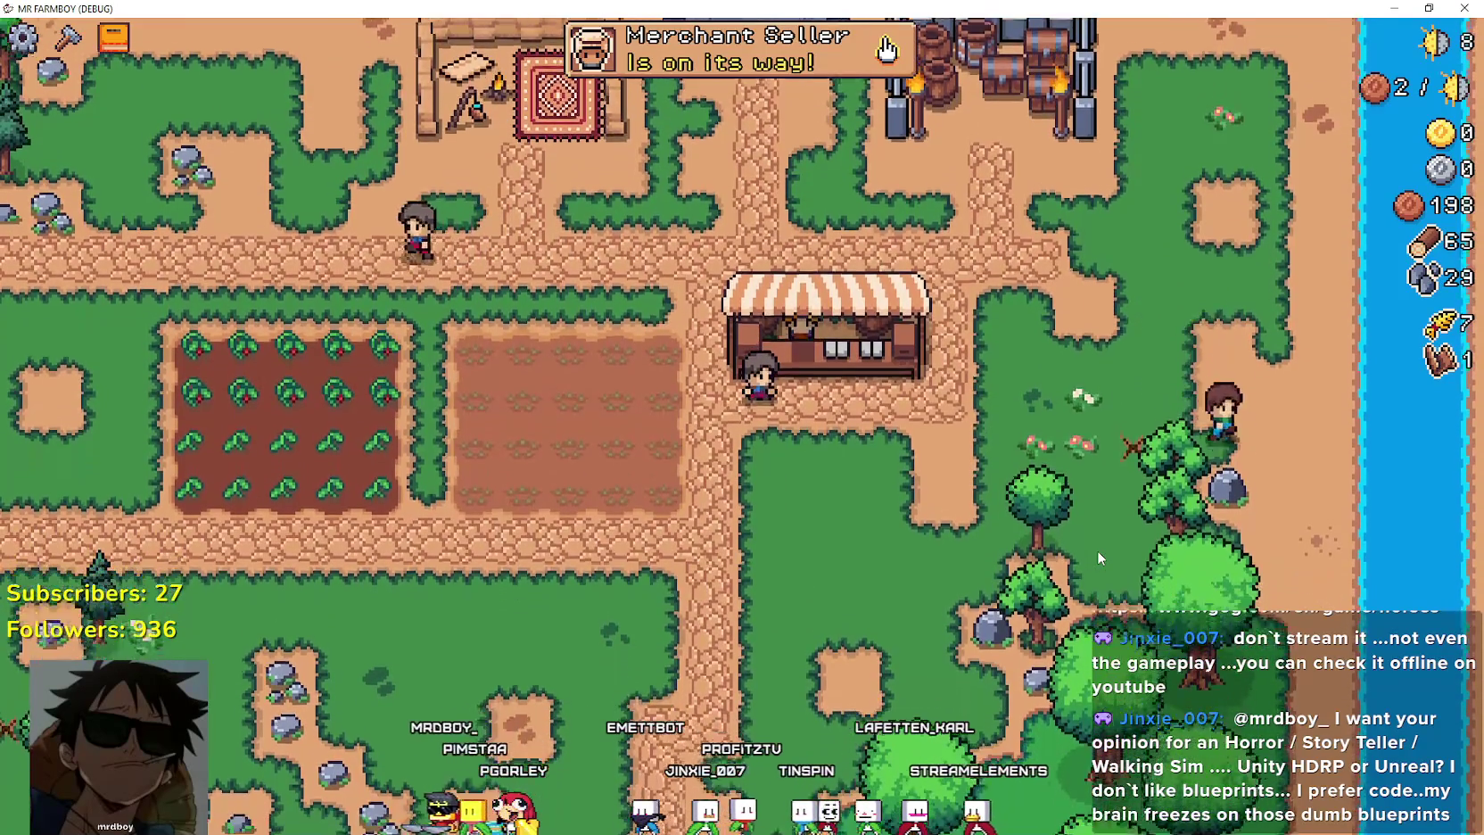
{"action": "key", "text": "a"}
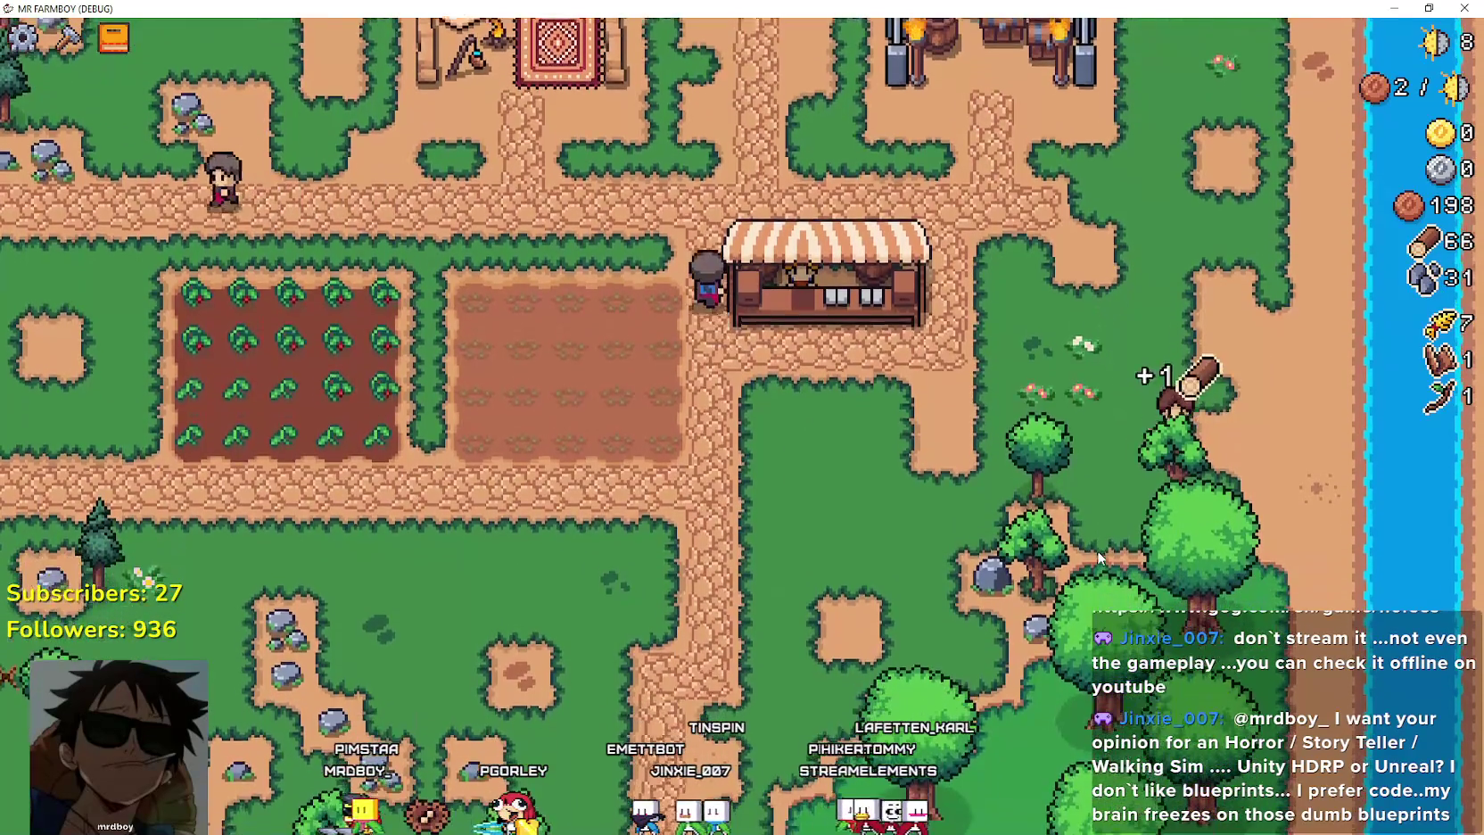
Chop the tree beside the rock and mine it, raising stone to 38.
{"action": "key", "text": "s"}
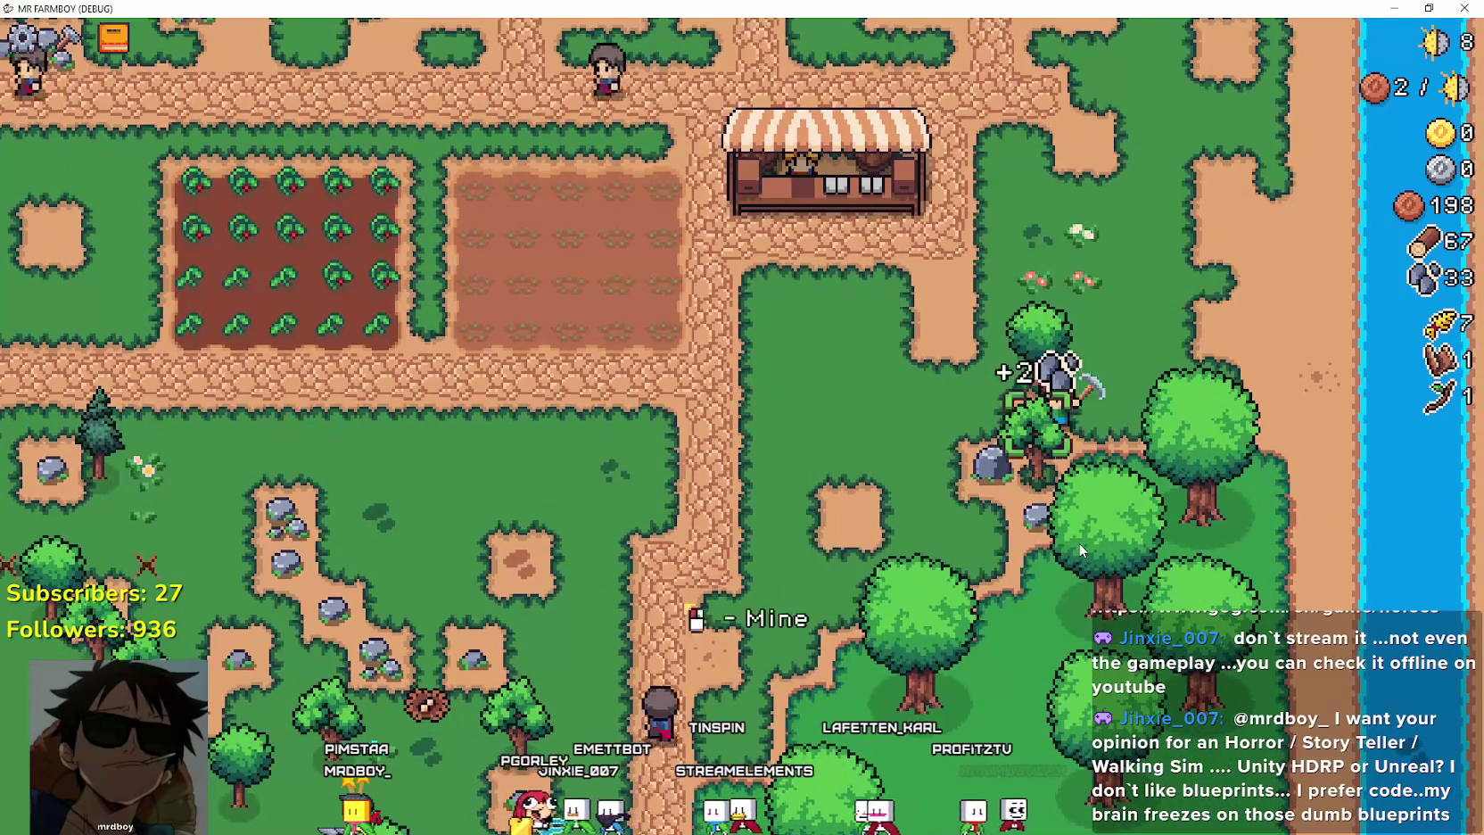
{"action": "key", "text": "w"}
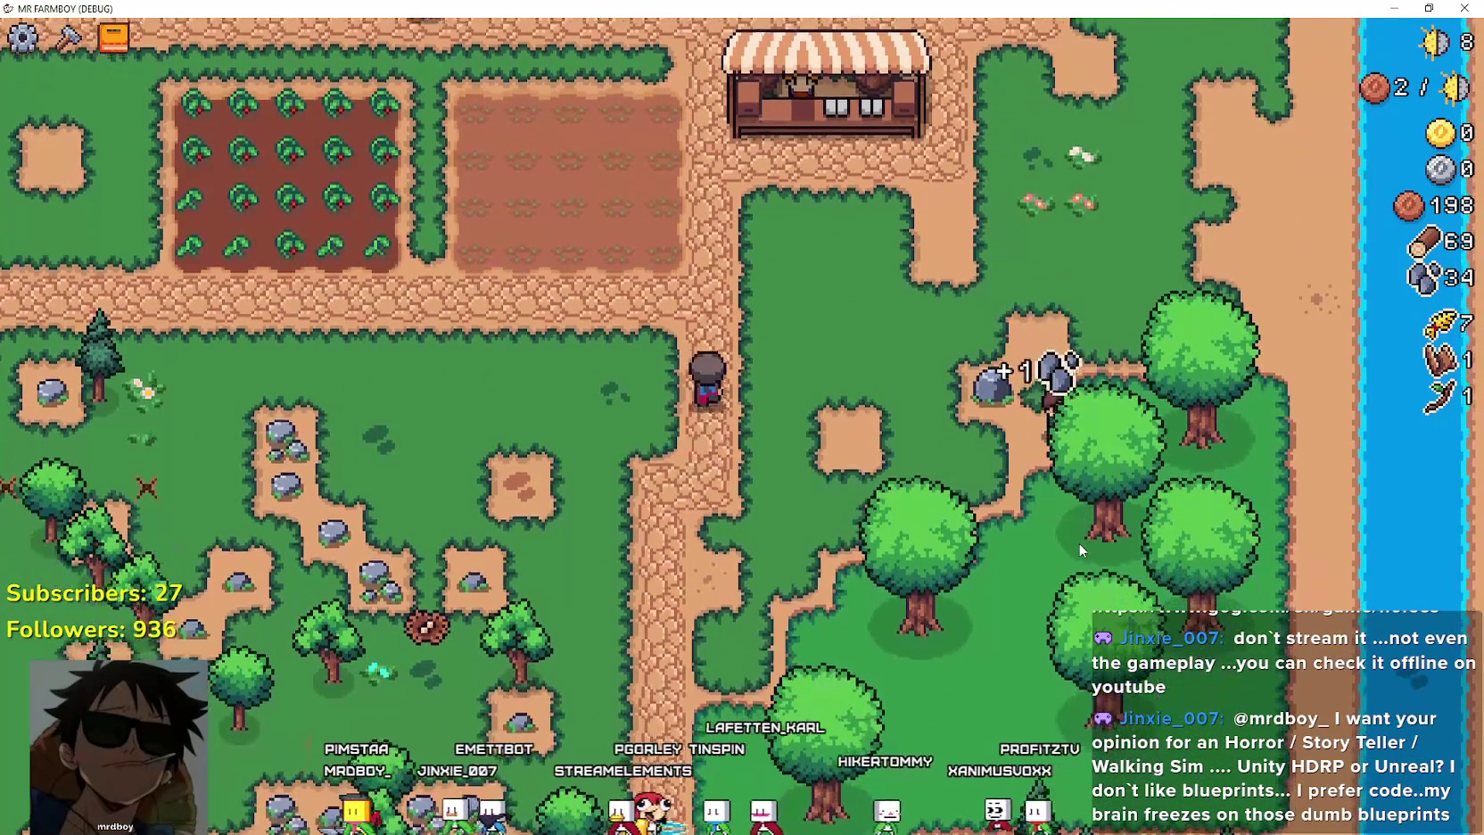
{"action": "key", "text": "a"}
{"action": "key", "text": "w"}
{"action": "key", "text": "w"}
{"action": "key", "text": "a"}
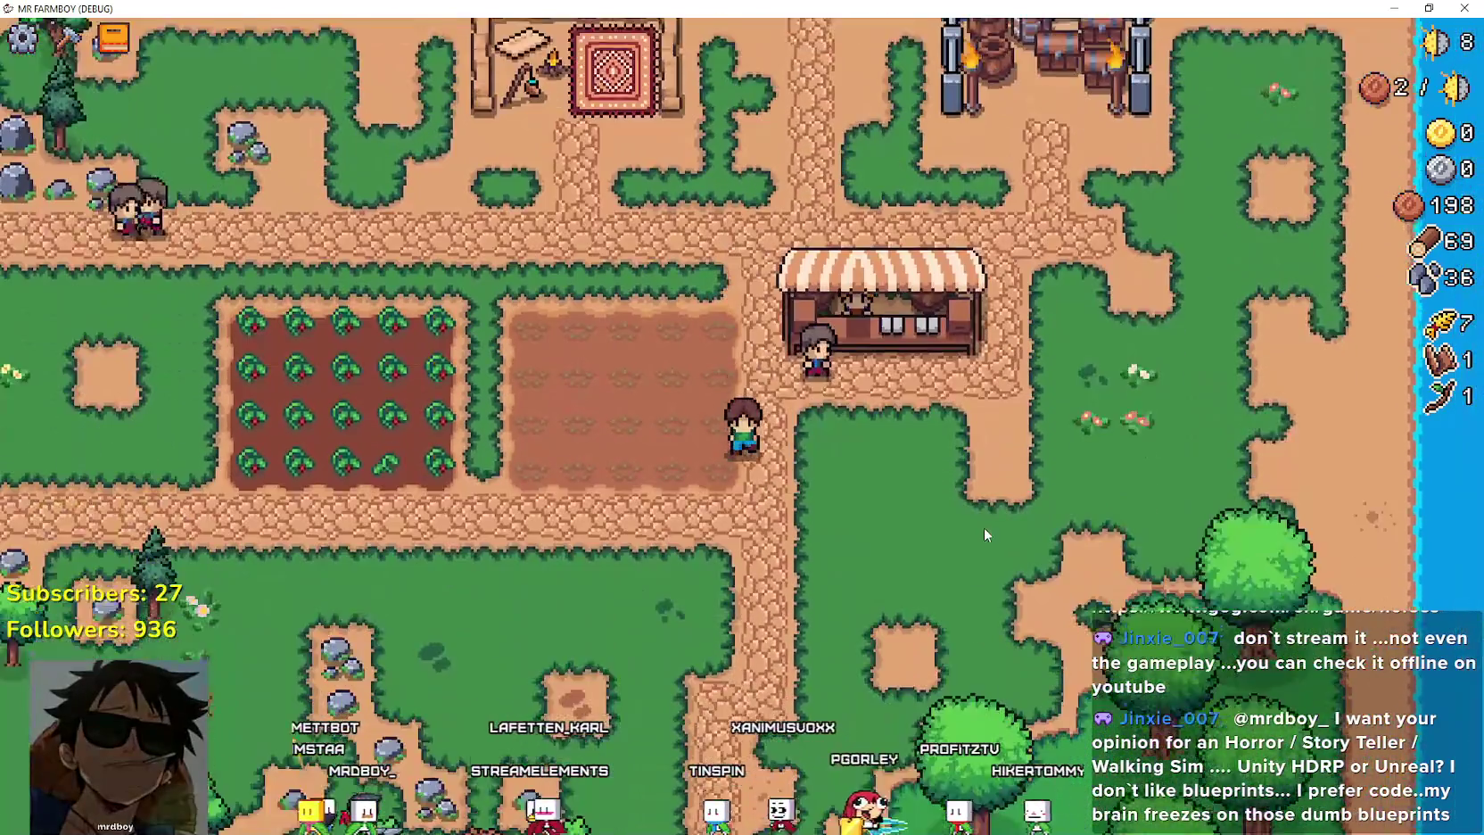
{"action": "key", "text": "s"}
{"action": "key", "text": "a"}
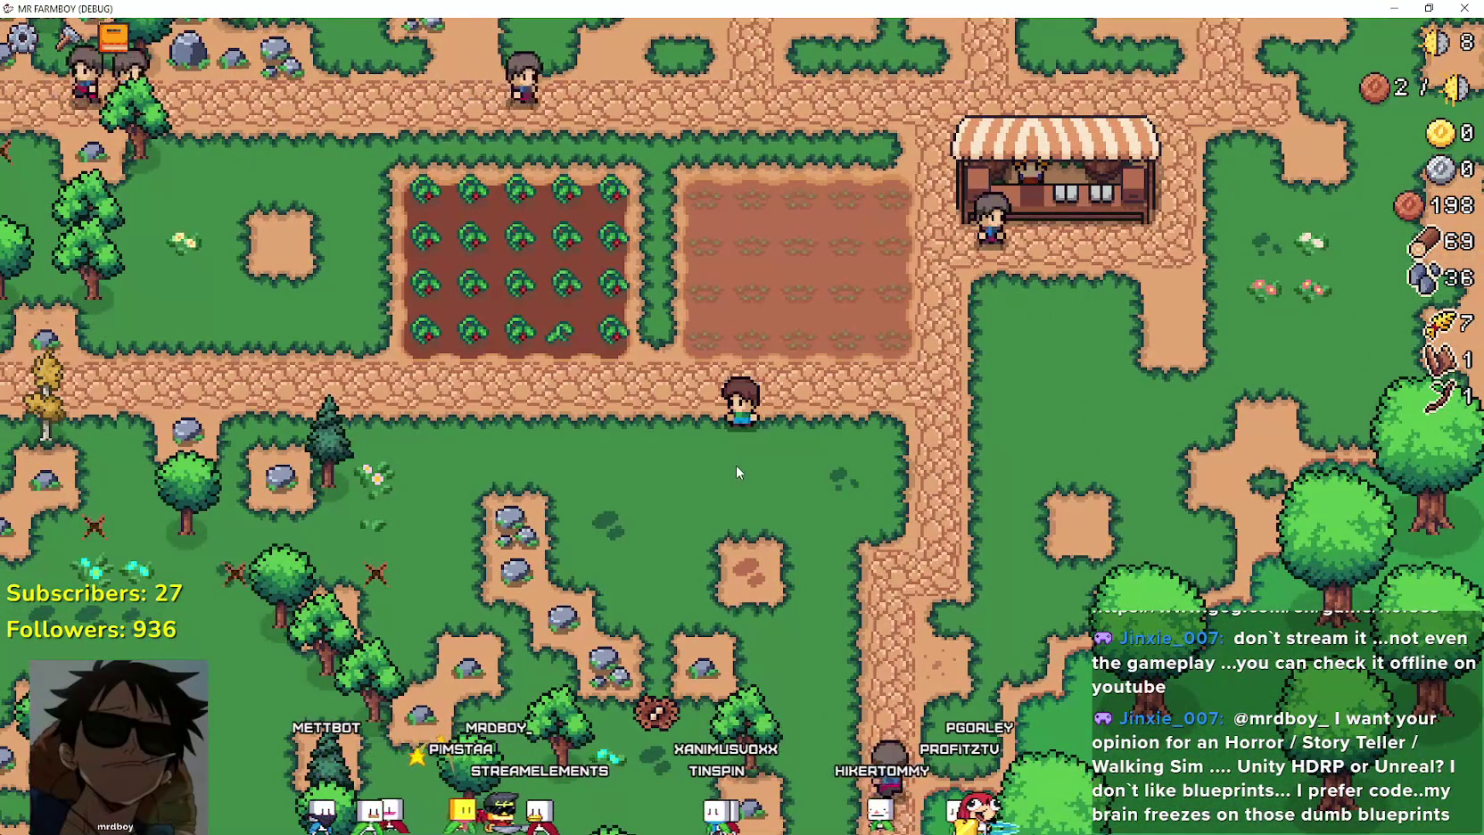
Walk into the tomato field and harvest the top two tomato rows.
{"action": "key", "text": "a"}
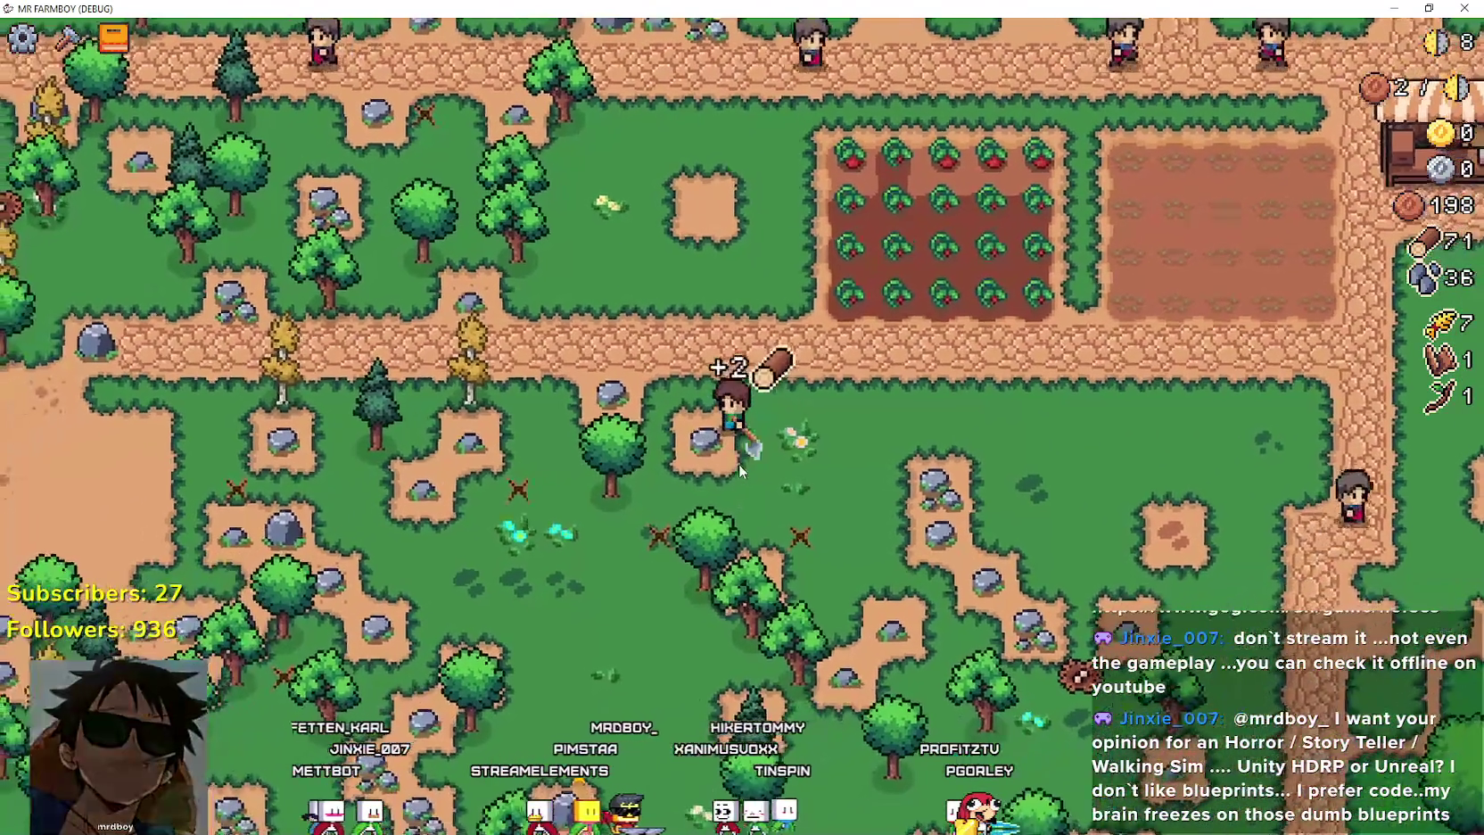
{"action": "key", "text": "w"}
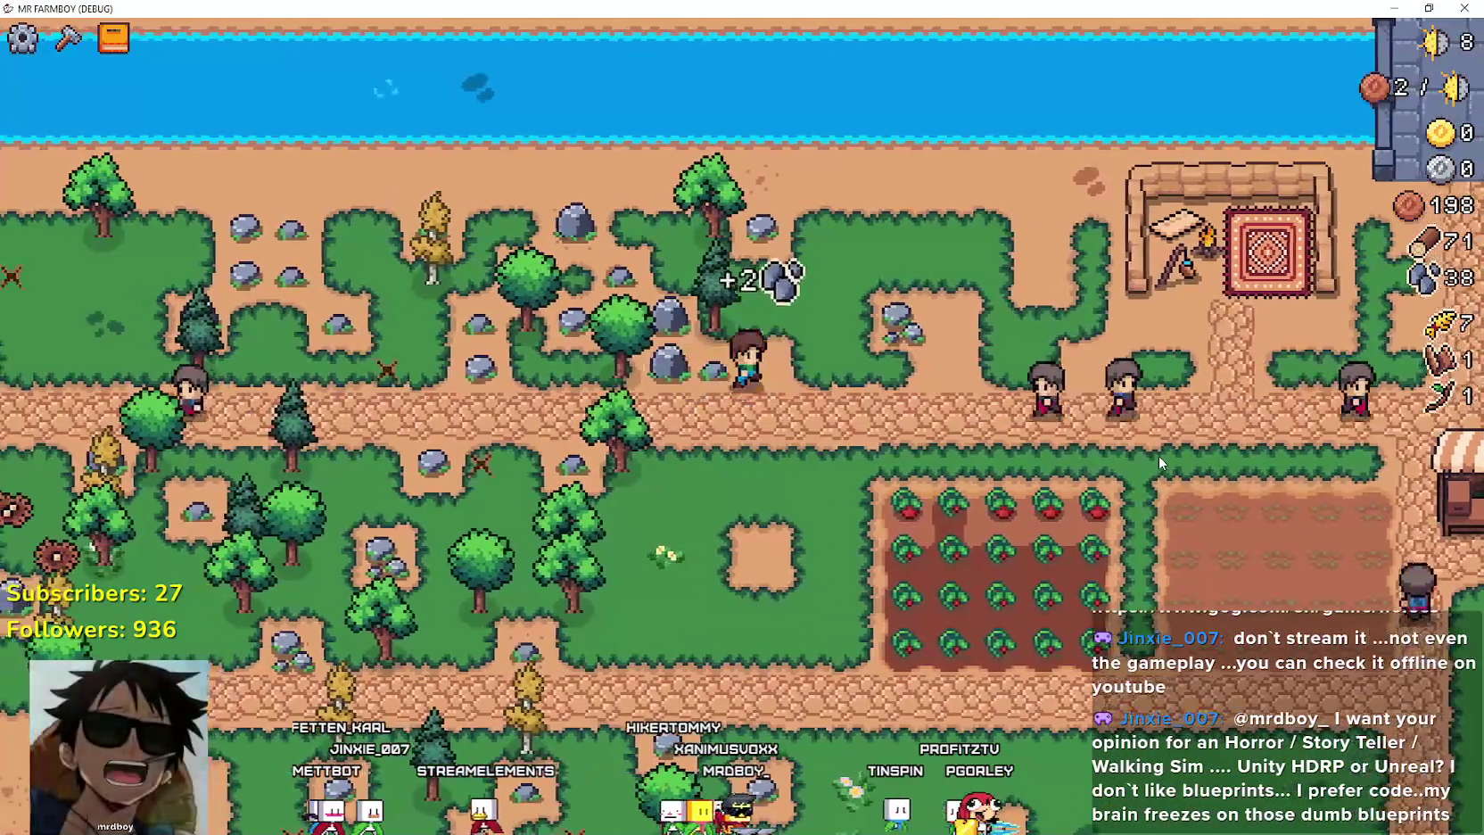
{"action": "key", "text": "s"}
{"action": "key", "text": "d"}
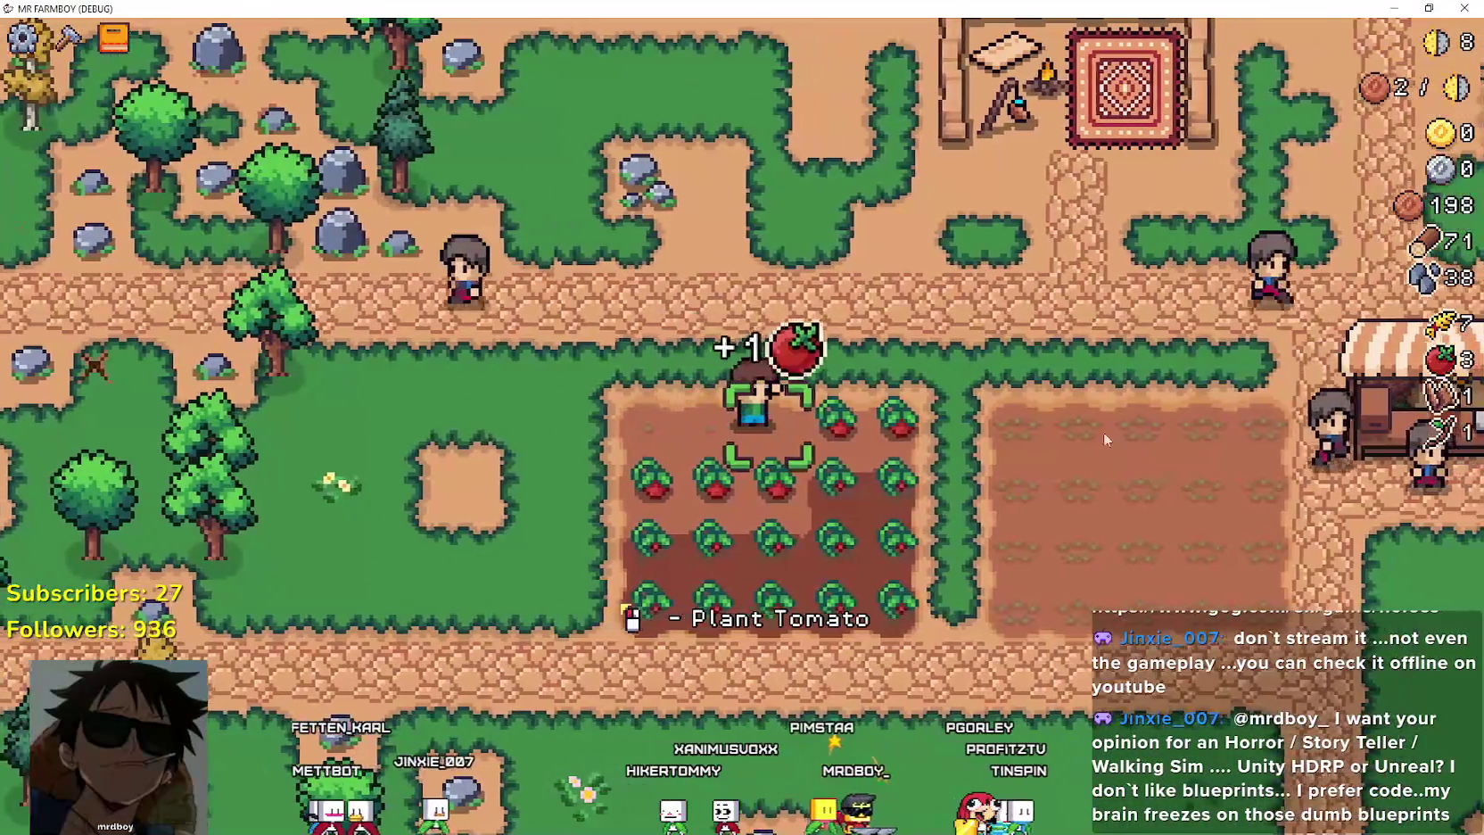
{"action": "key", "text": "d"}
{"action": "key", "text": "a"}
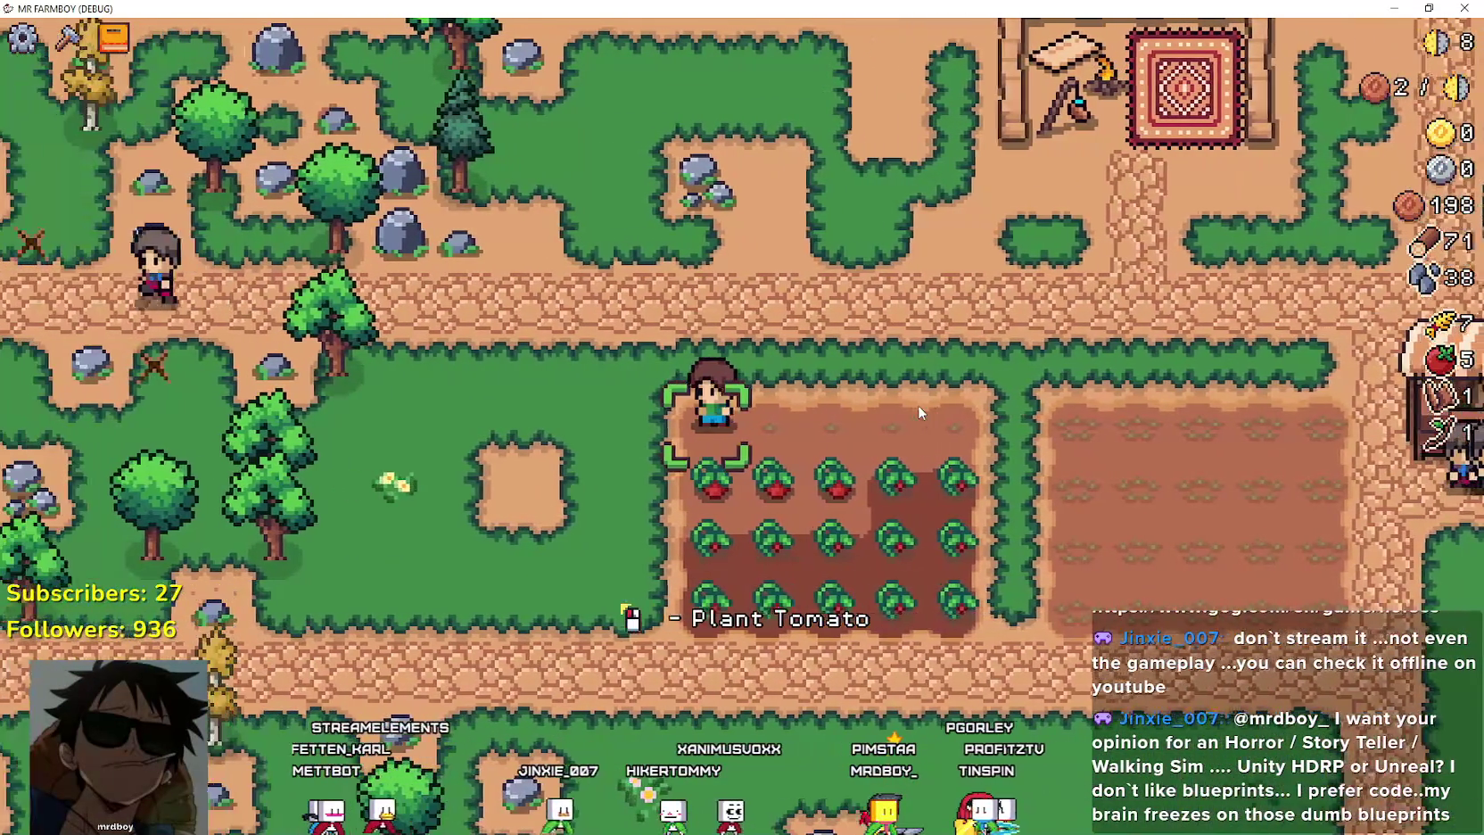
{"action": "key", "text": "s"}
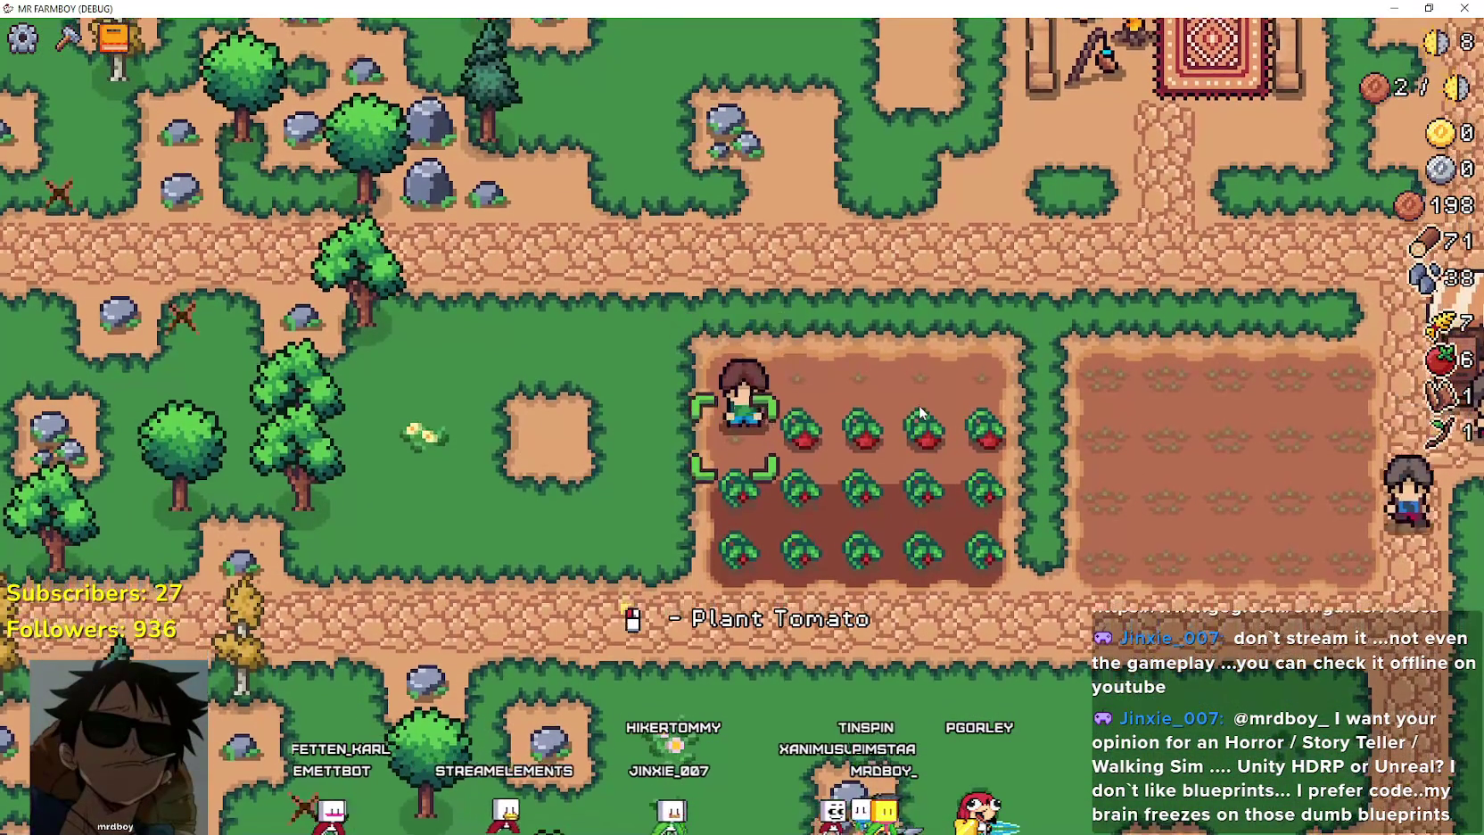
{"action": "key", "text": "d"}
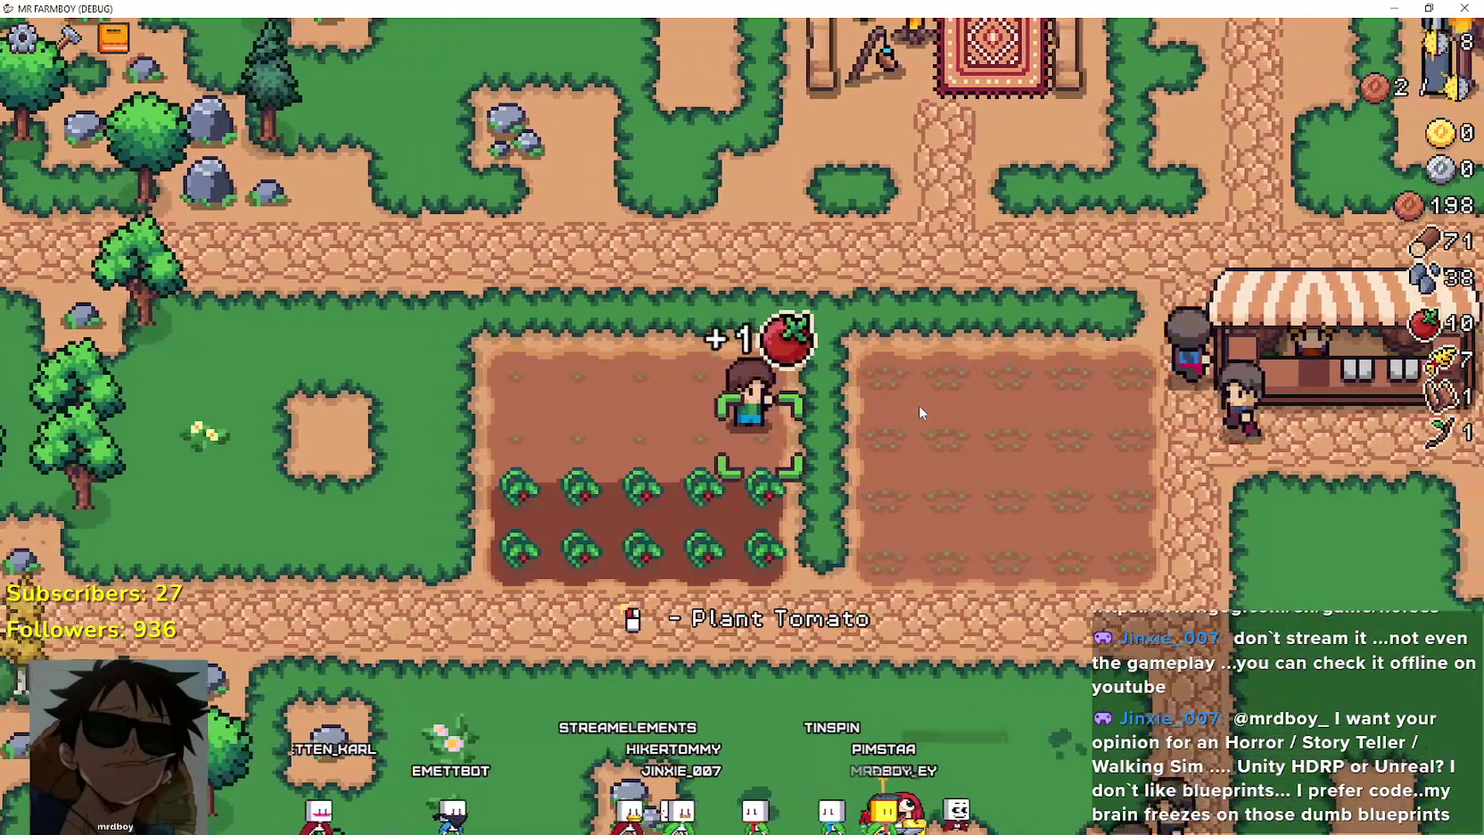
Harvest the remaining tomatoes, bringing the count to 20, and glance at Advancements.
{"action": "key", "text": "s"}
{"action": "key", "text": "w"}
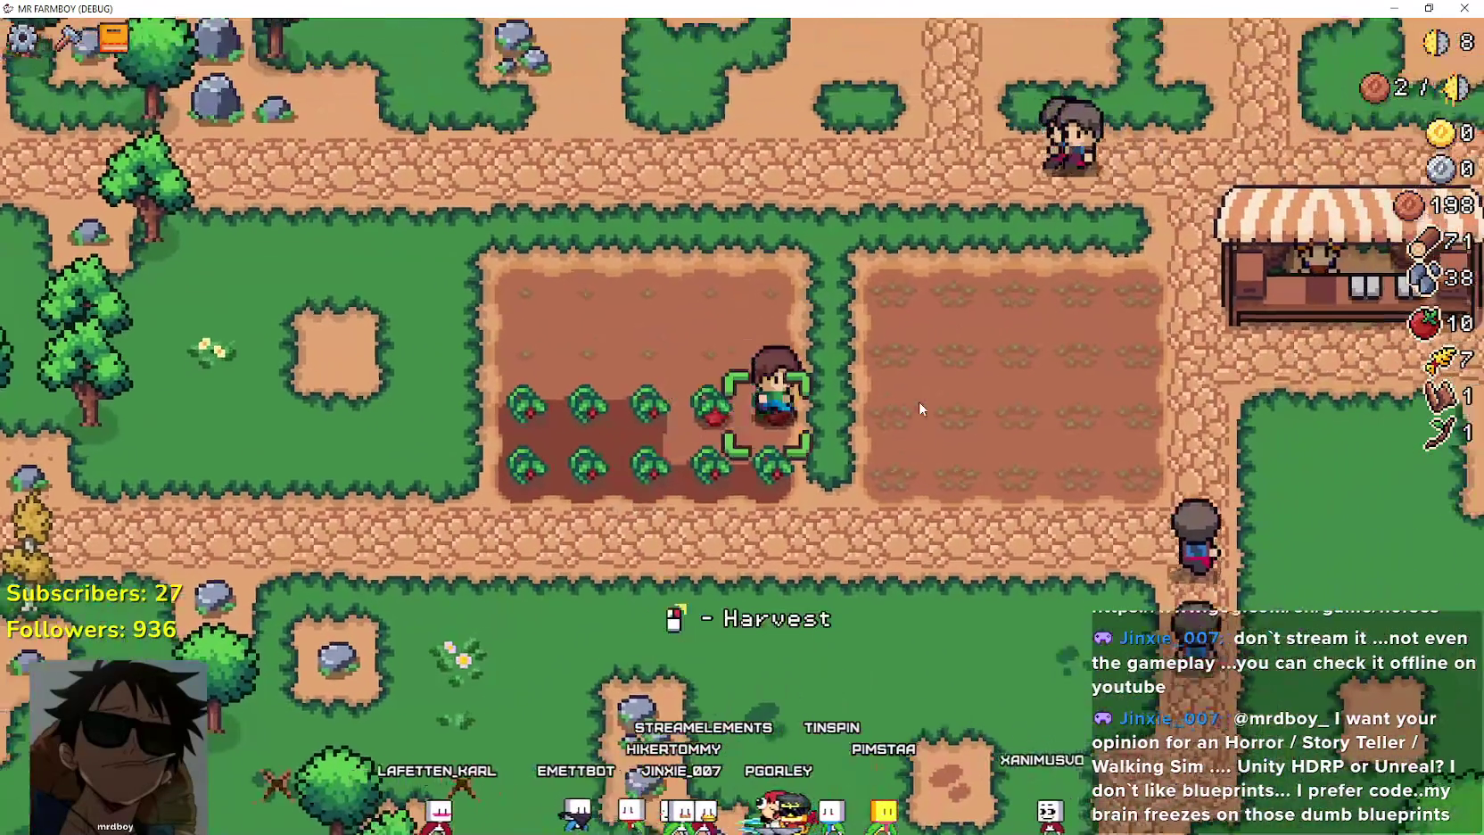
{"action": "key", "text": "a"}
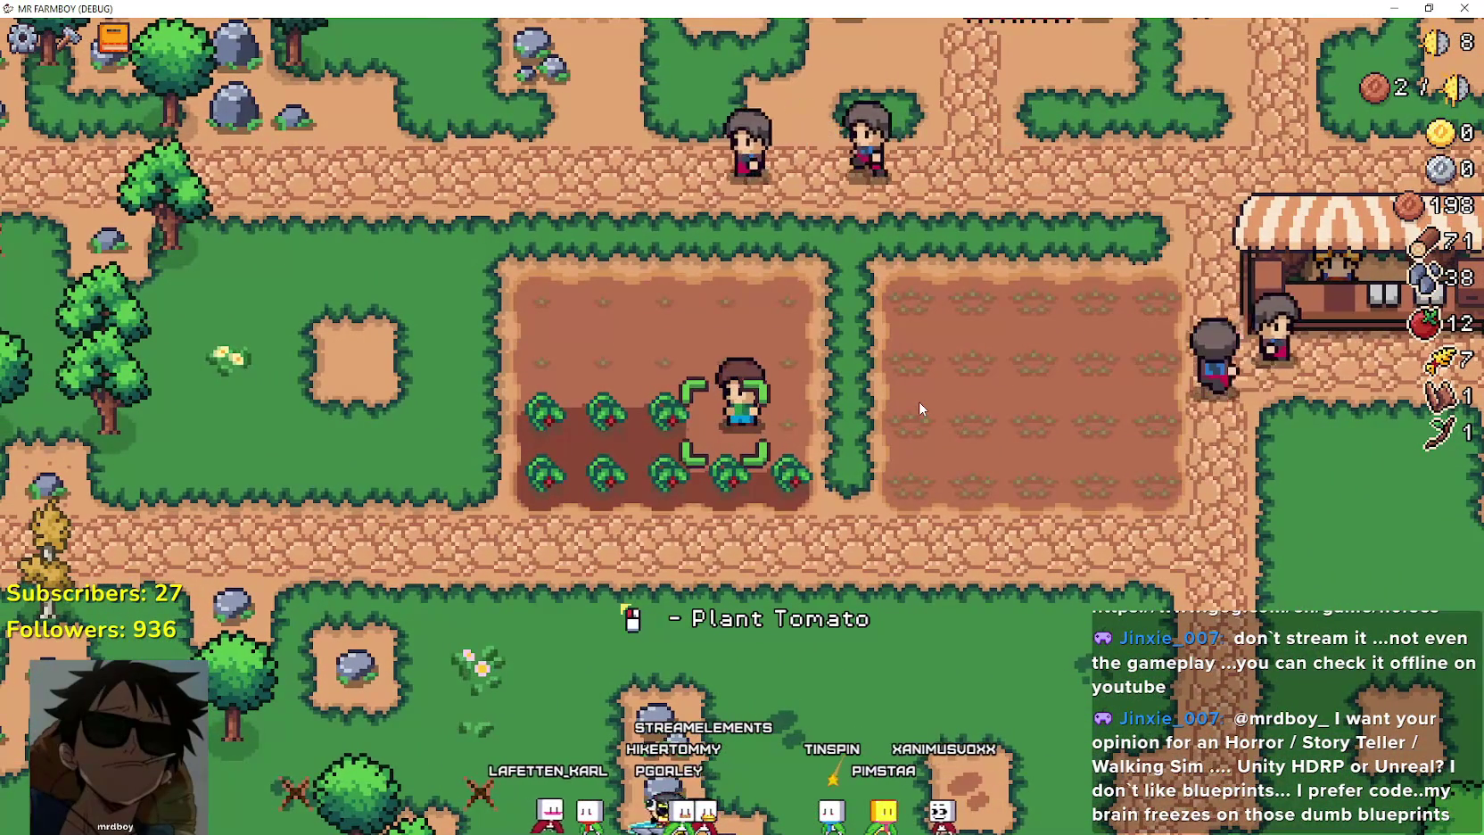
{"action": "key", "text": "a"}
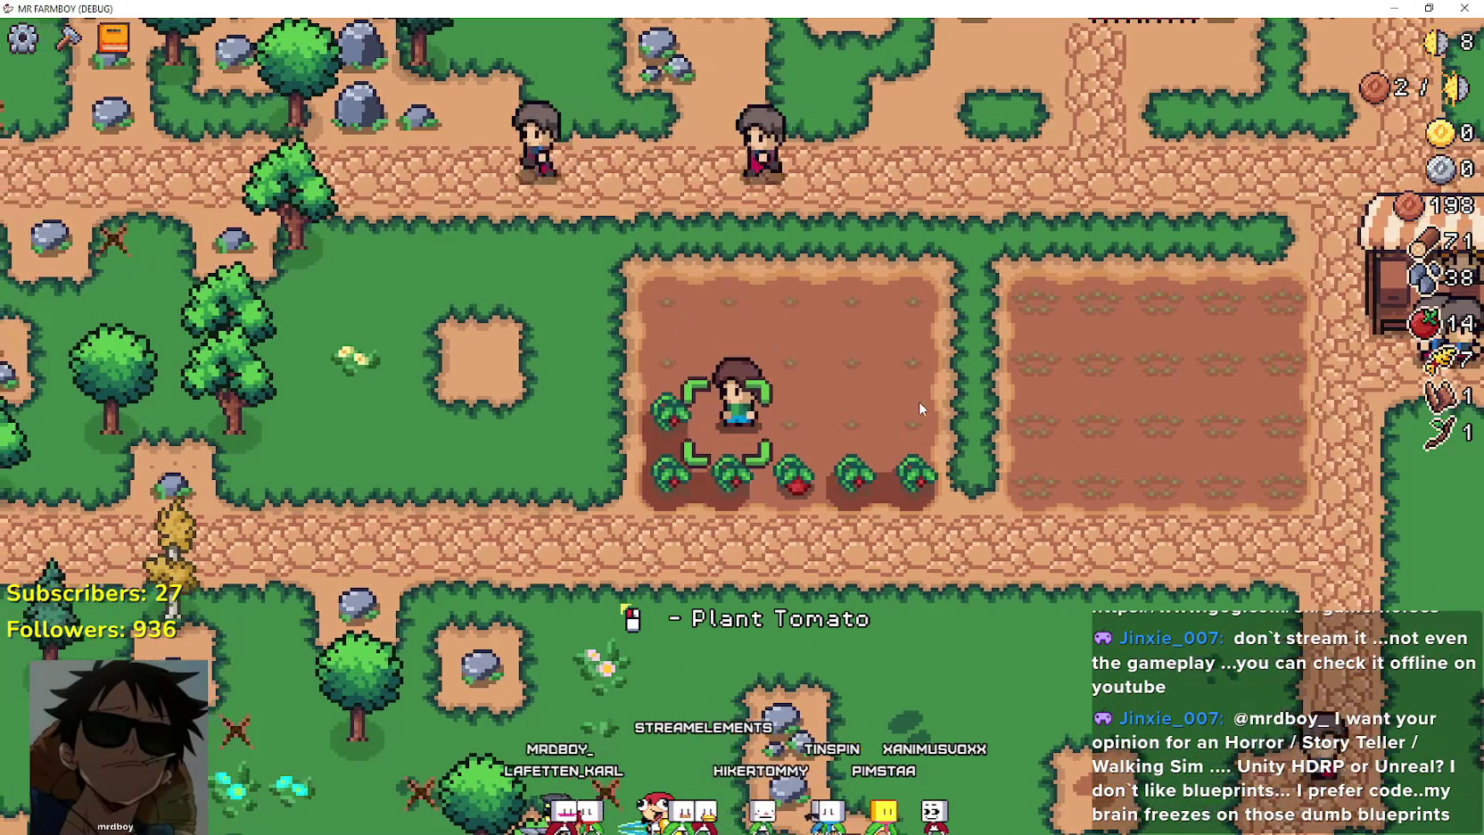
{"action": "key", "text": "d"}
{"action": "key", "text": "s"}
{"action": "key", "text": "a"}
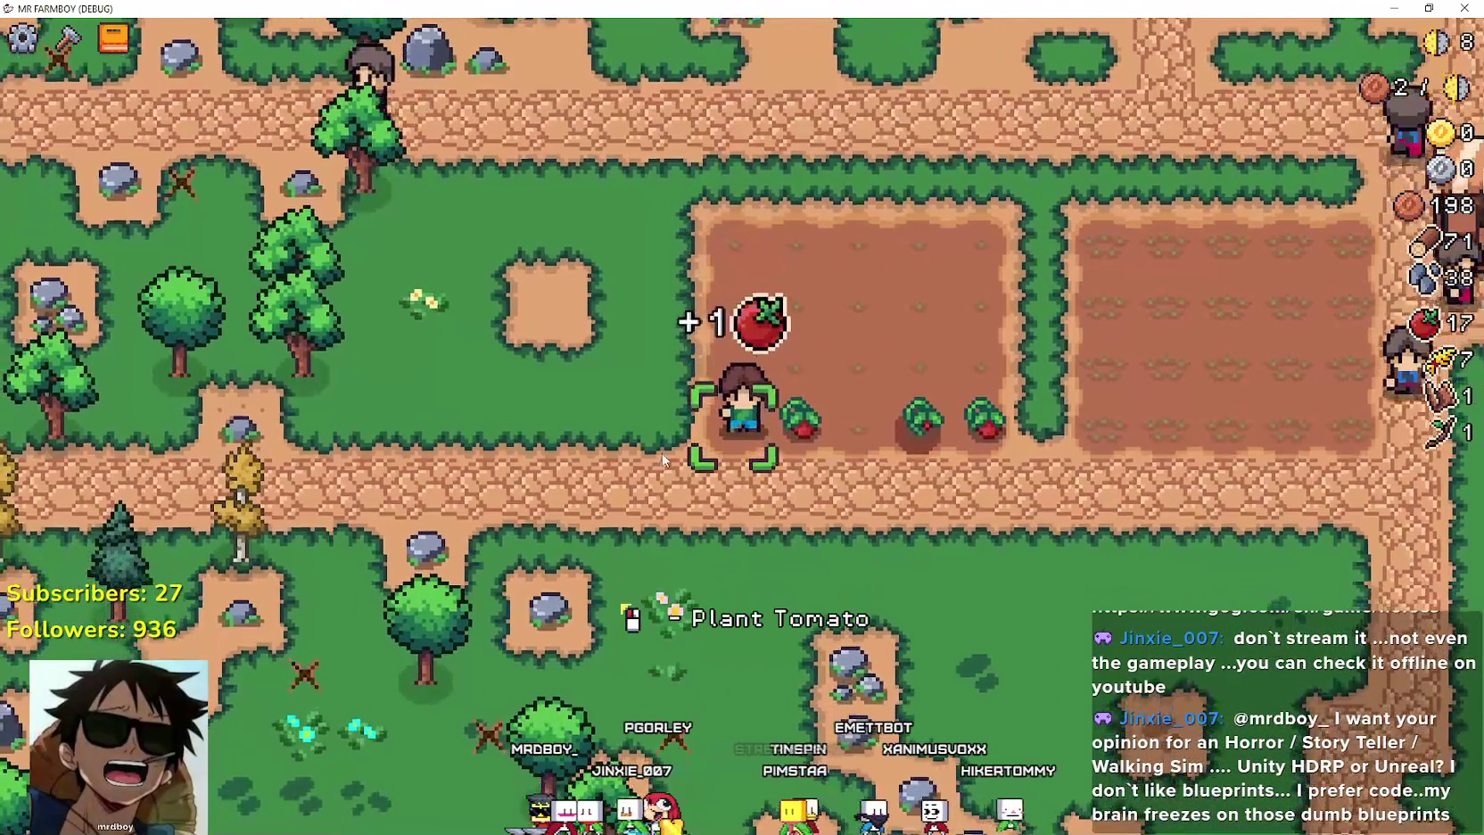
{"action": "key", "text": "d"}
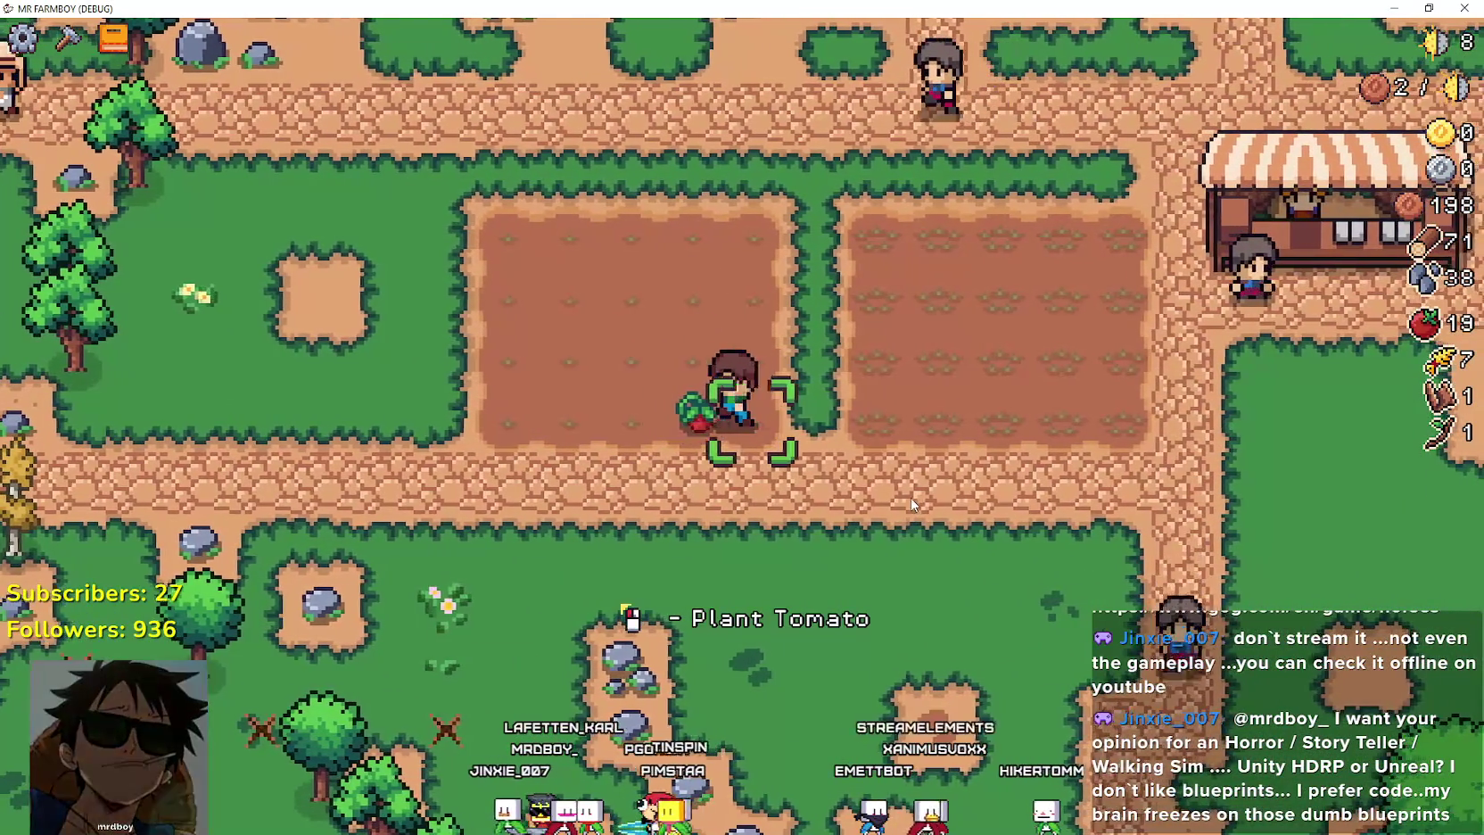
{"action": "key", "text": "s"}
{"action": "key", "text": "tab"}
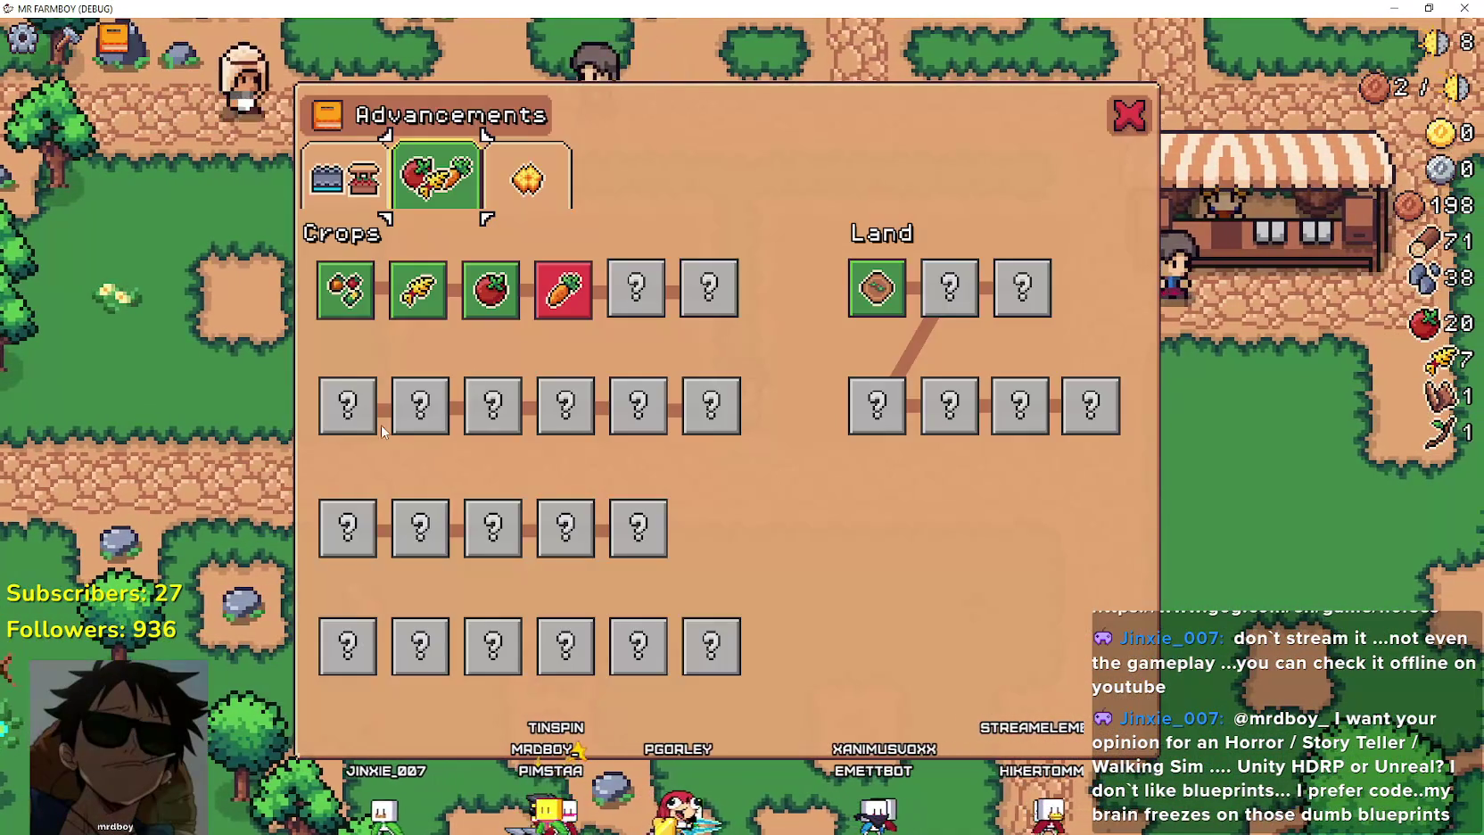
{"action": "key", "text": "Tab"}
Sell the tomatoes and wheat for copper at the market stall.
{"action": "key", "text": "w"}
{"action": "key", "text": "a"}
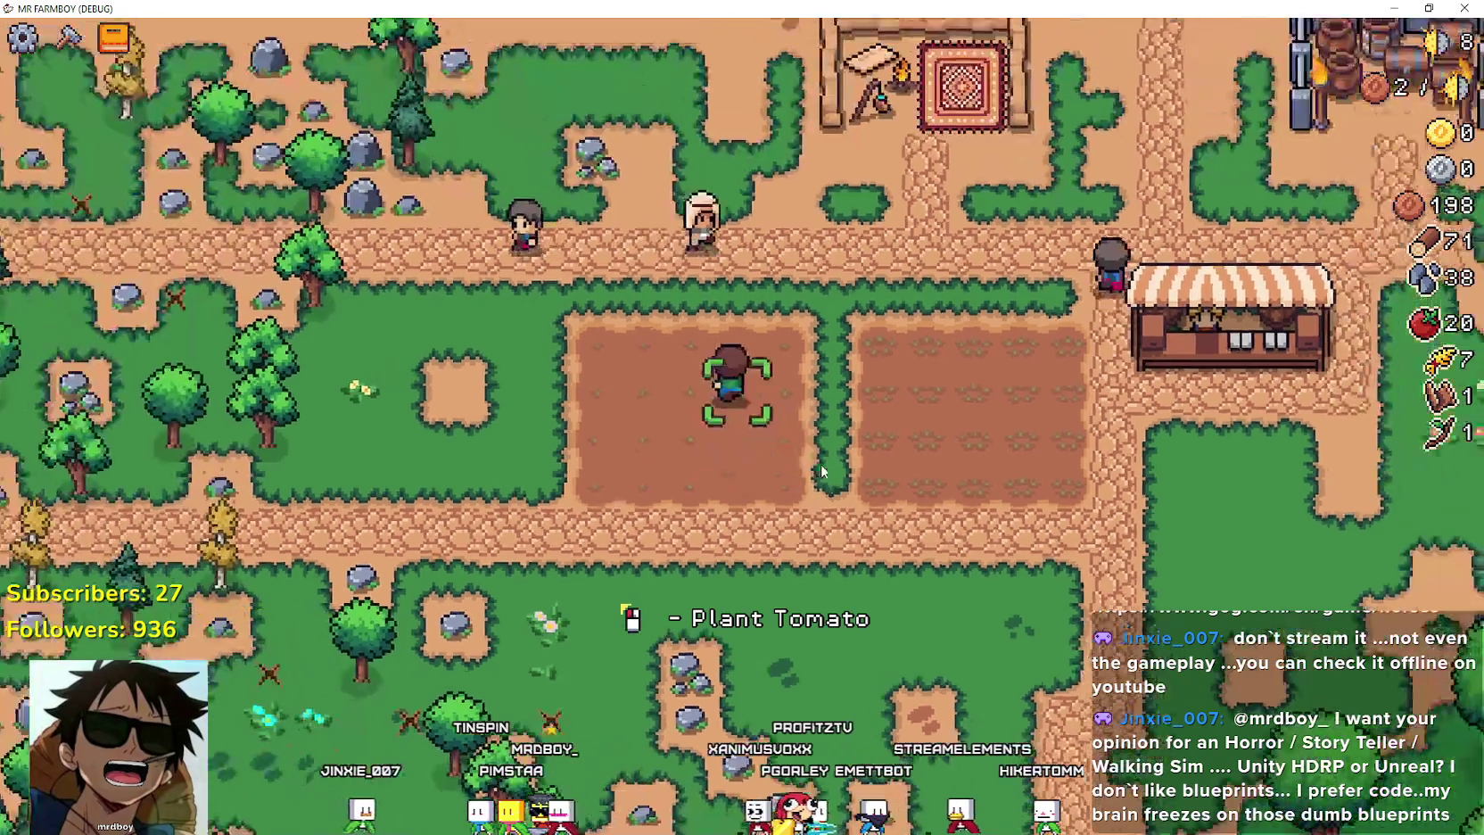
{"action": "key", "text": "d"}
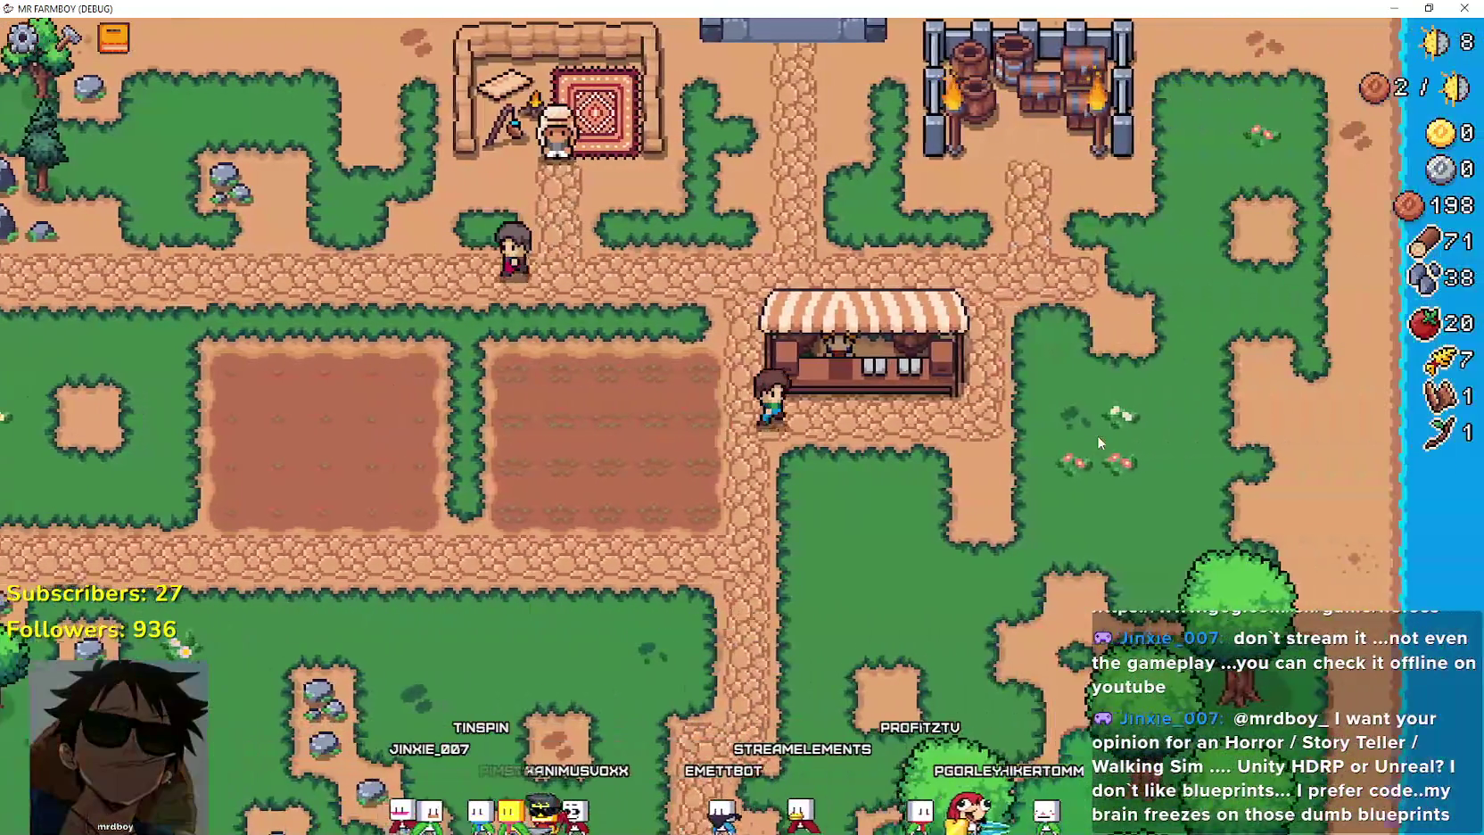
{"action": "key", "text": "e"}
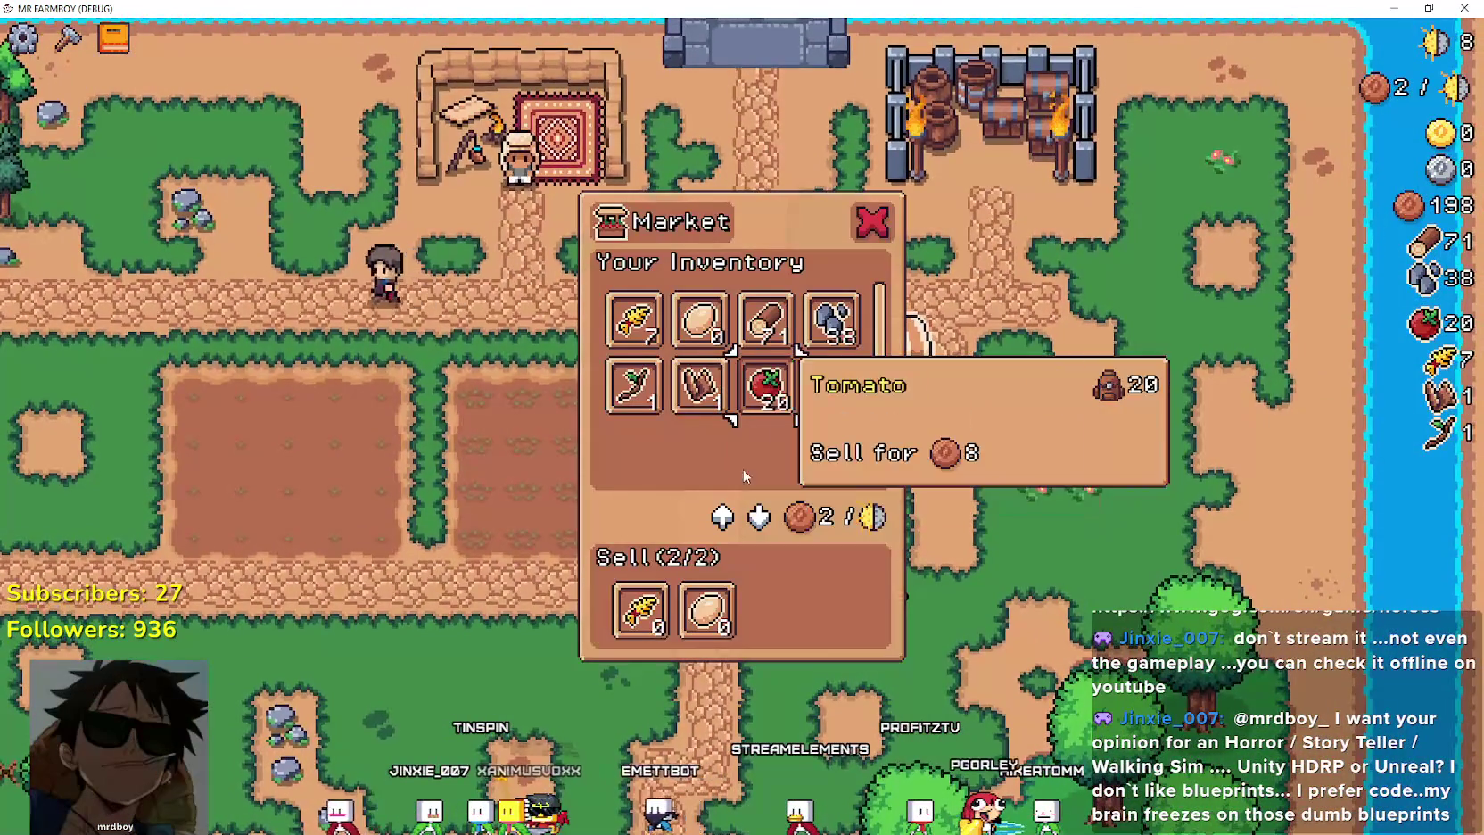
{"action": "left_click", "coordinate": [652, 604]}
{"action": "left_click", "coordinate": [766, 403]}
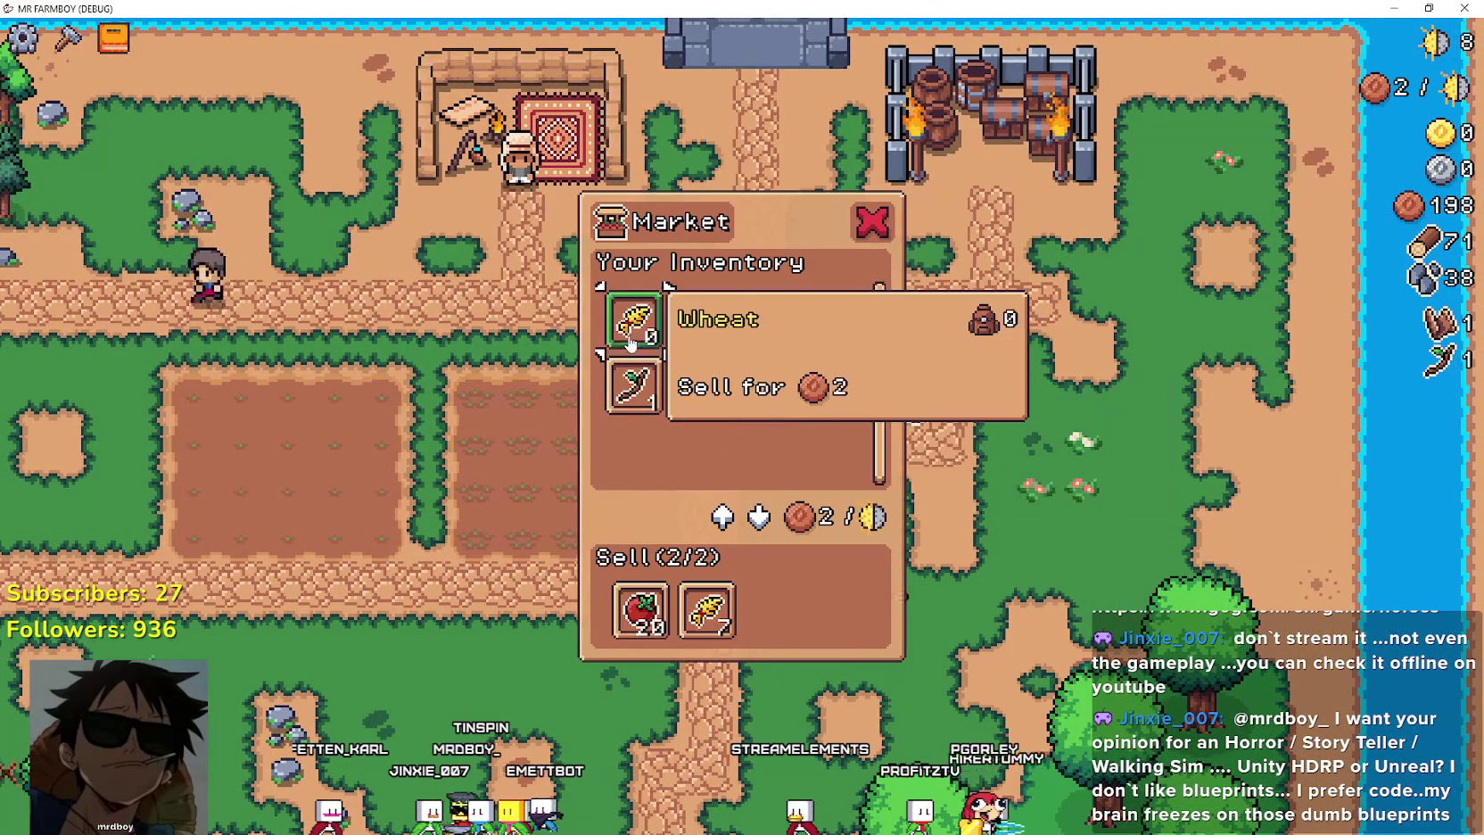
{"action": "left_click", "coordinate": [633, 337]}
{"action": "key", "text": "e"}
Walk up to the merchant and browse the merchant's shop.
{"action": "key", "text": "s"}
{"action": "key", "text": "a"}
{"action": "key", "text": "c"}
{"action": "key", "text": "w"}
{"action": "key", "text": "c"}
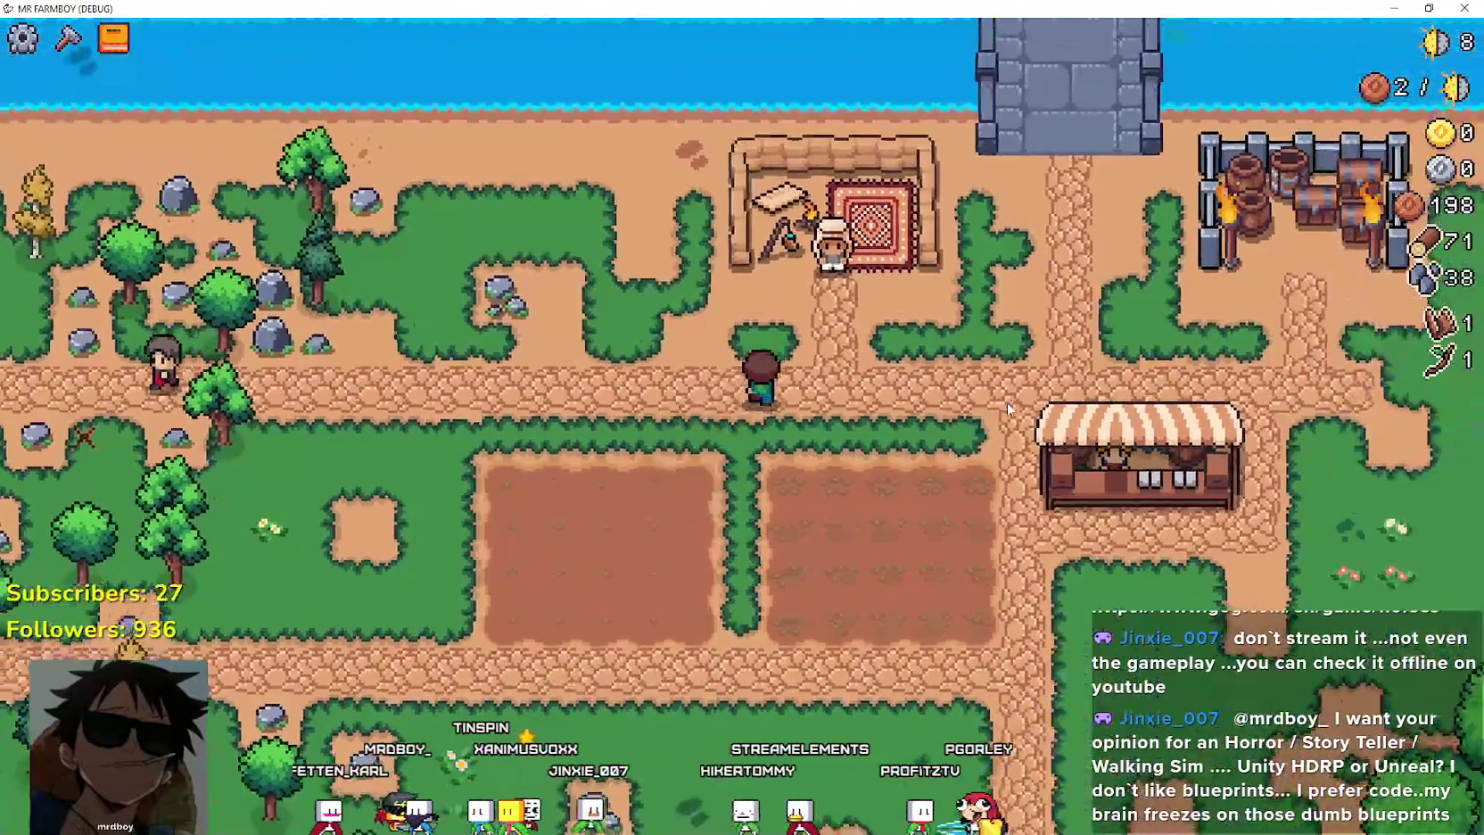
{"action": "key", "text": "e"}
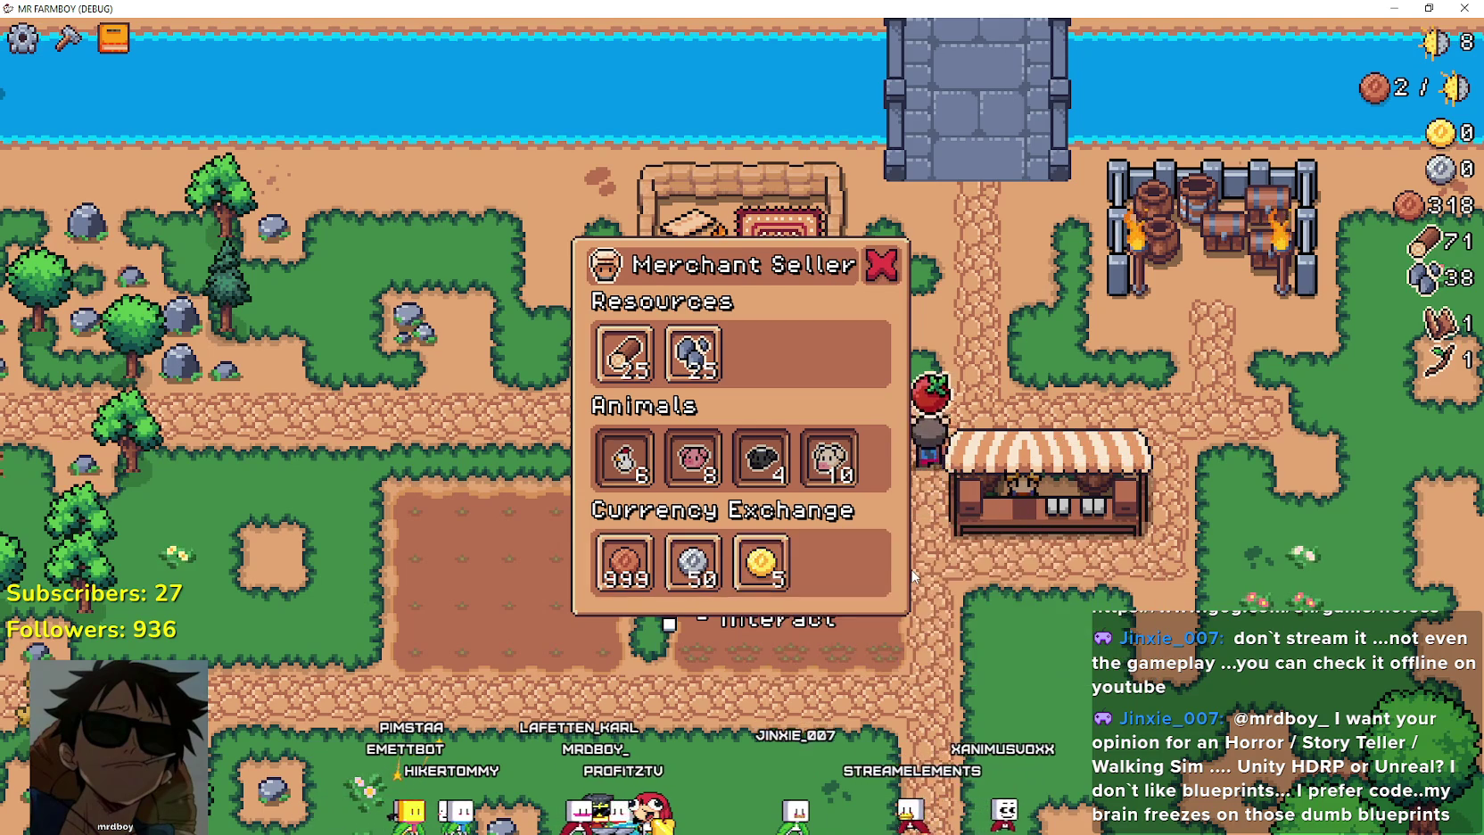
{"action": "key", "text": "e"}
Mine two adjacent rocks for more stone.
{"action": "key", "text": "a"}
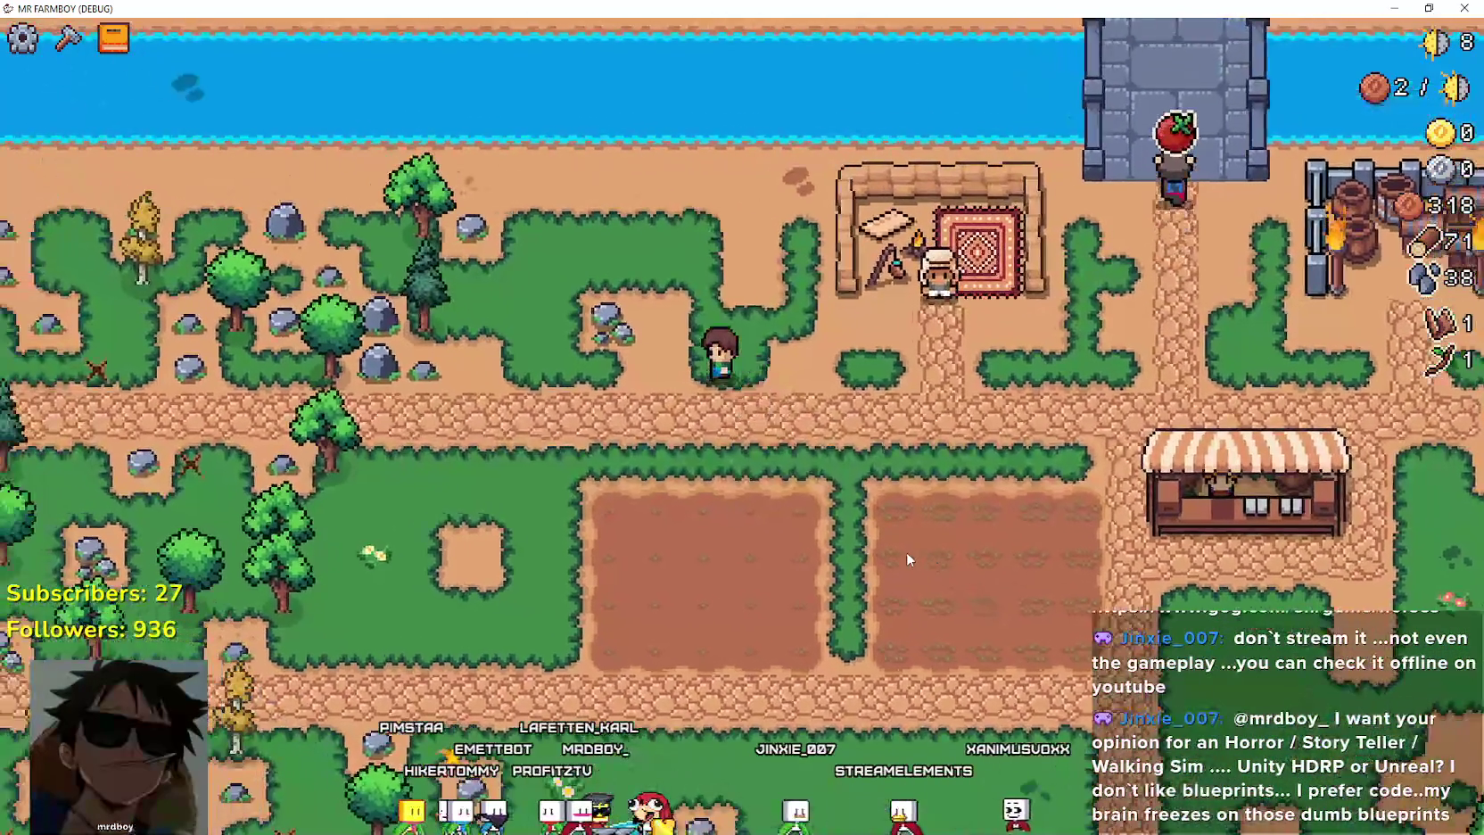
{"action": "key", "text": "w"}
{"action": "left_click", "coordinate": [905, 548]}
{"action": "key", "text": "a"}
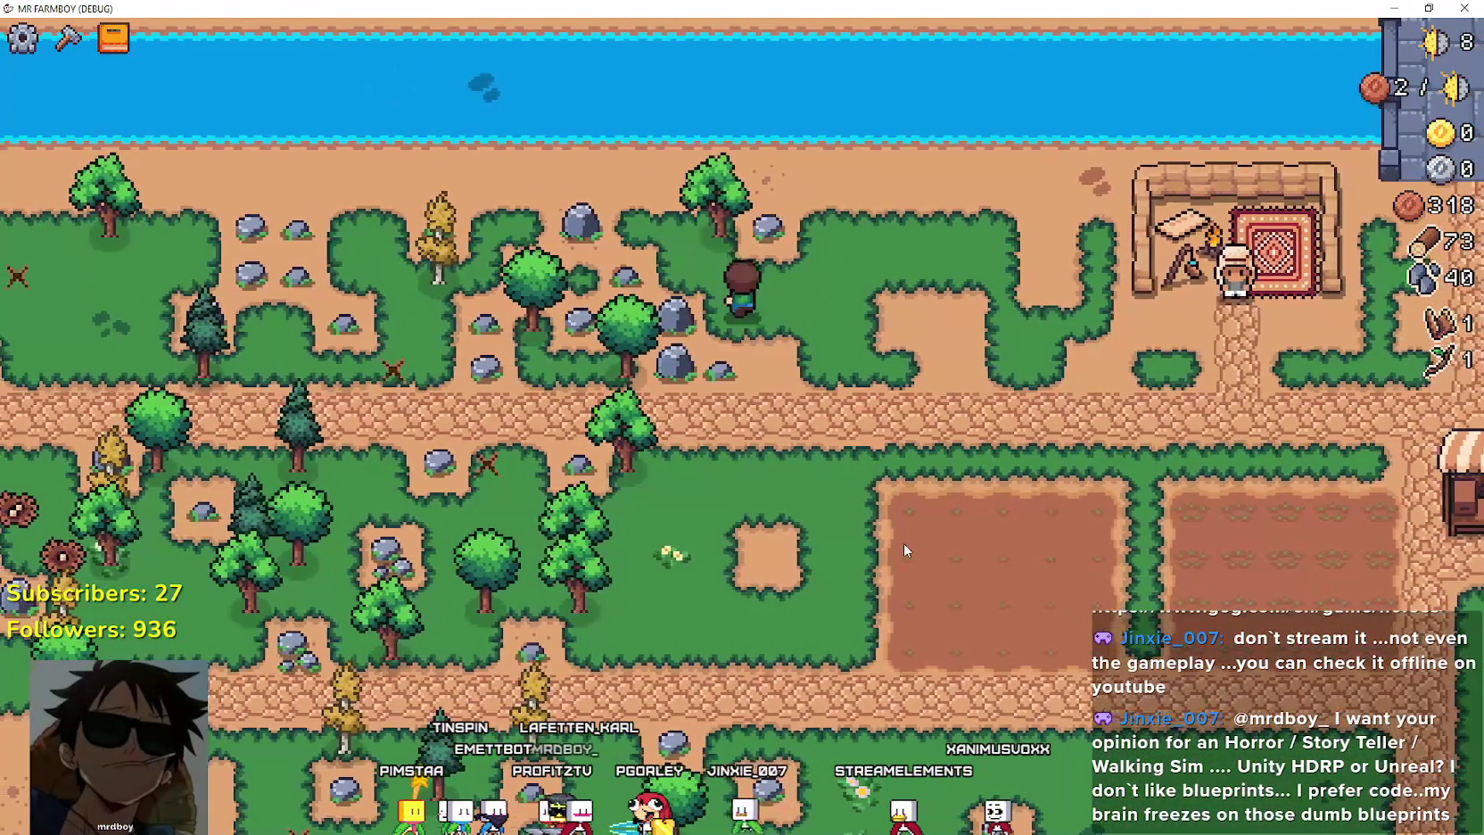
{"action": "key", "text": "a"}
{"action": "left_click", "coordinate": [902, 542]}
{"action": "key", "text": "d"}
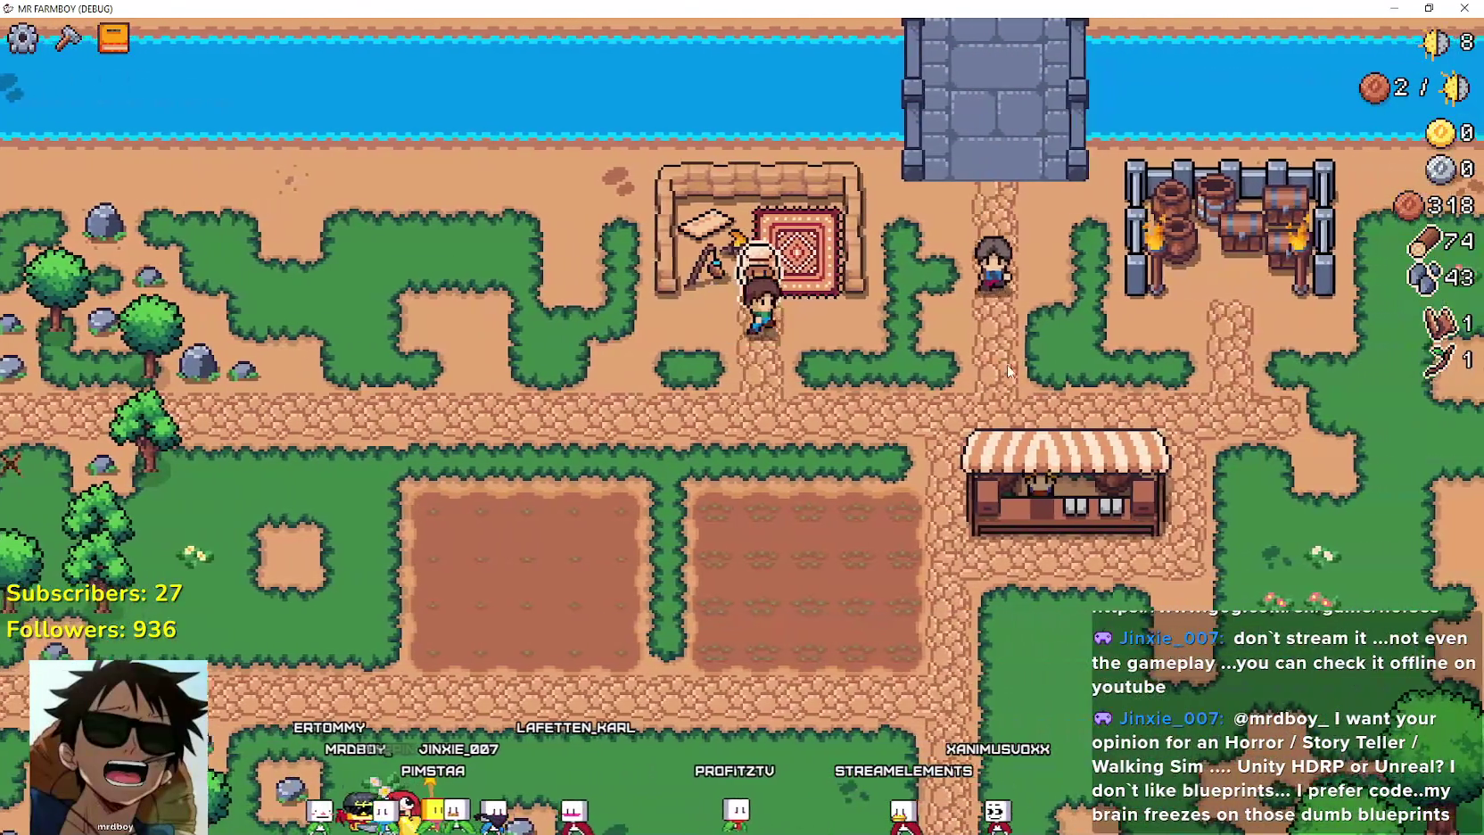
Check the merchant's coin exchange stock, then pause the game and switch to Godot.
{"action": "left_click", "coordinate": [1066, 399]}
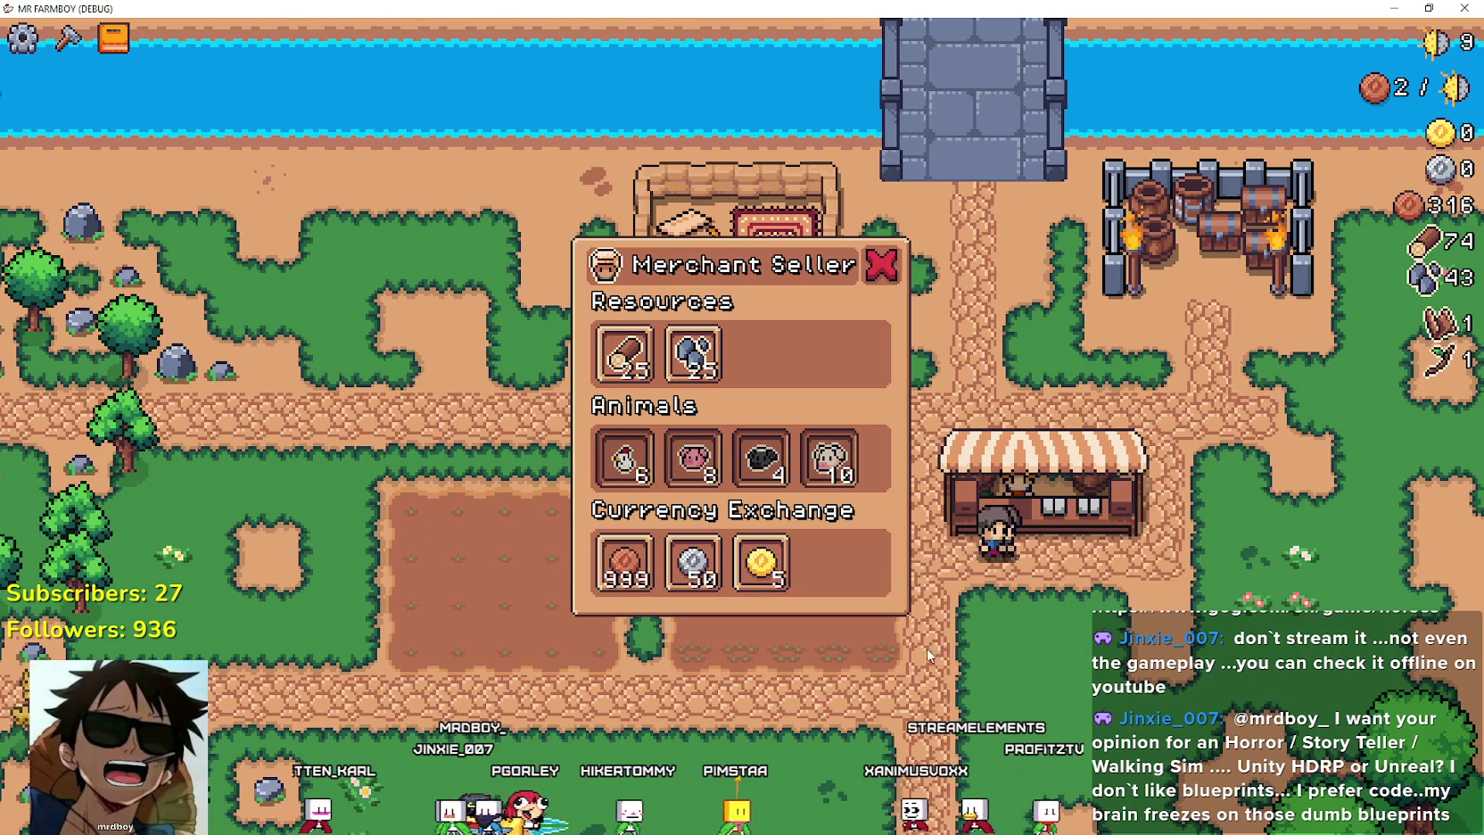
{"action": "mouse_move", "coordinate": [627, 583]}
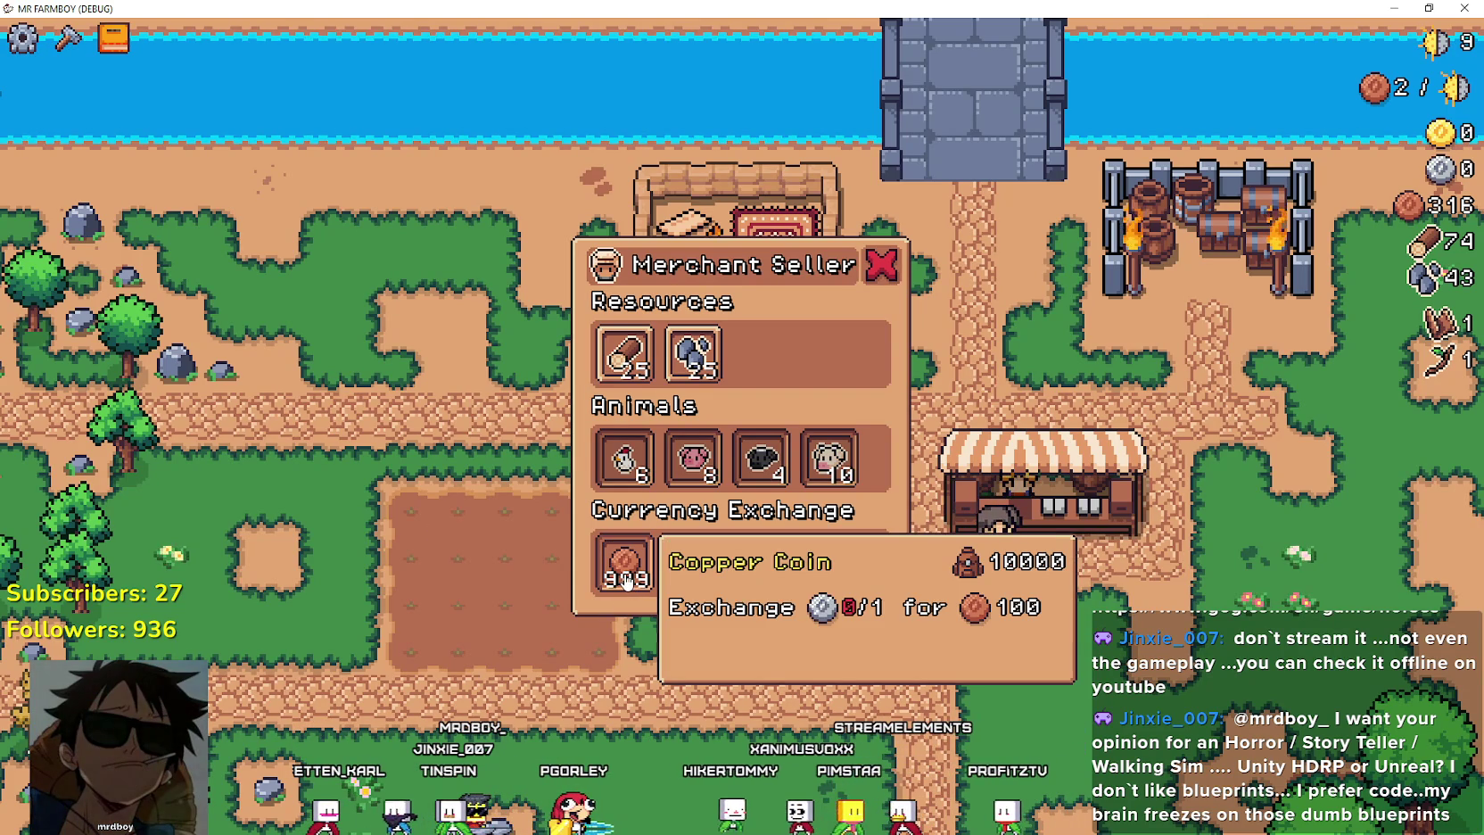
{"action": "mouse_move", "coordinate": [684, 587]}
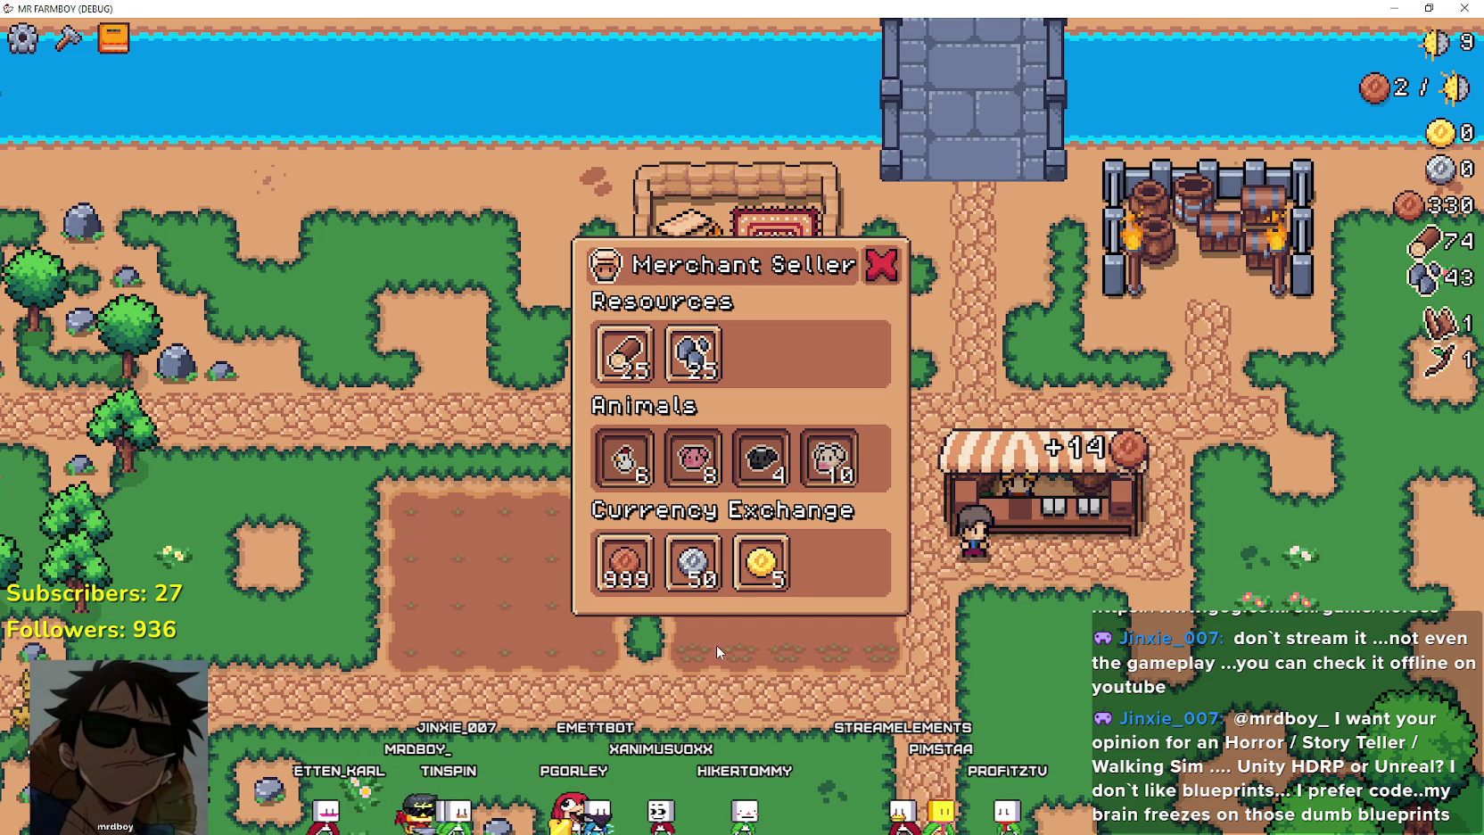
{"action": "mouse_move", "coordinate": [755, 581]}
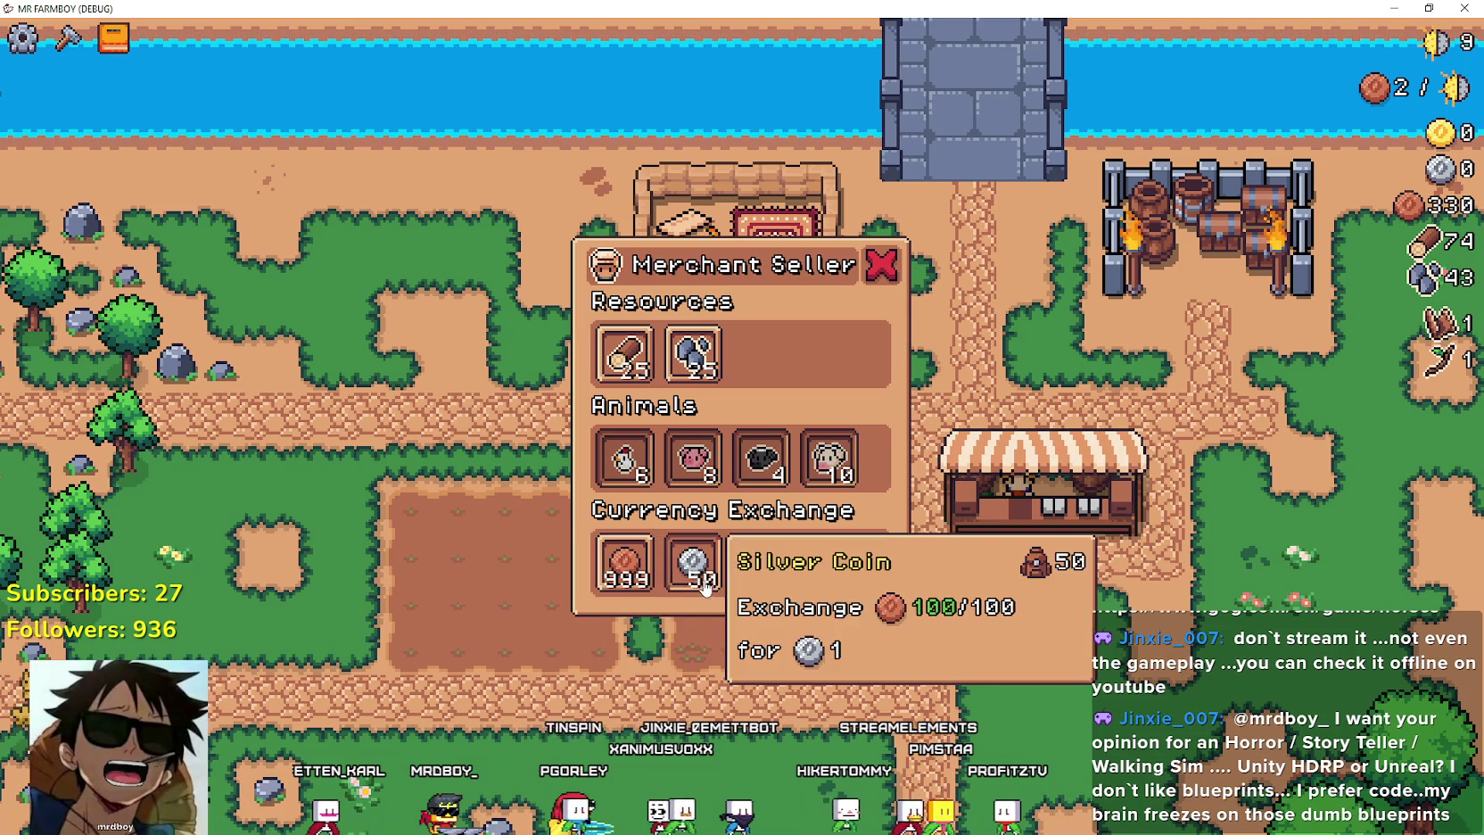
{"action": "left_click", "coordinate": [754, 639]}
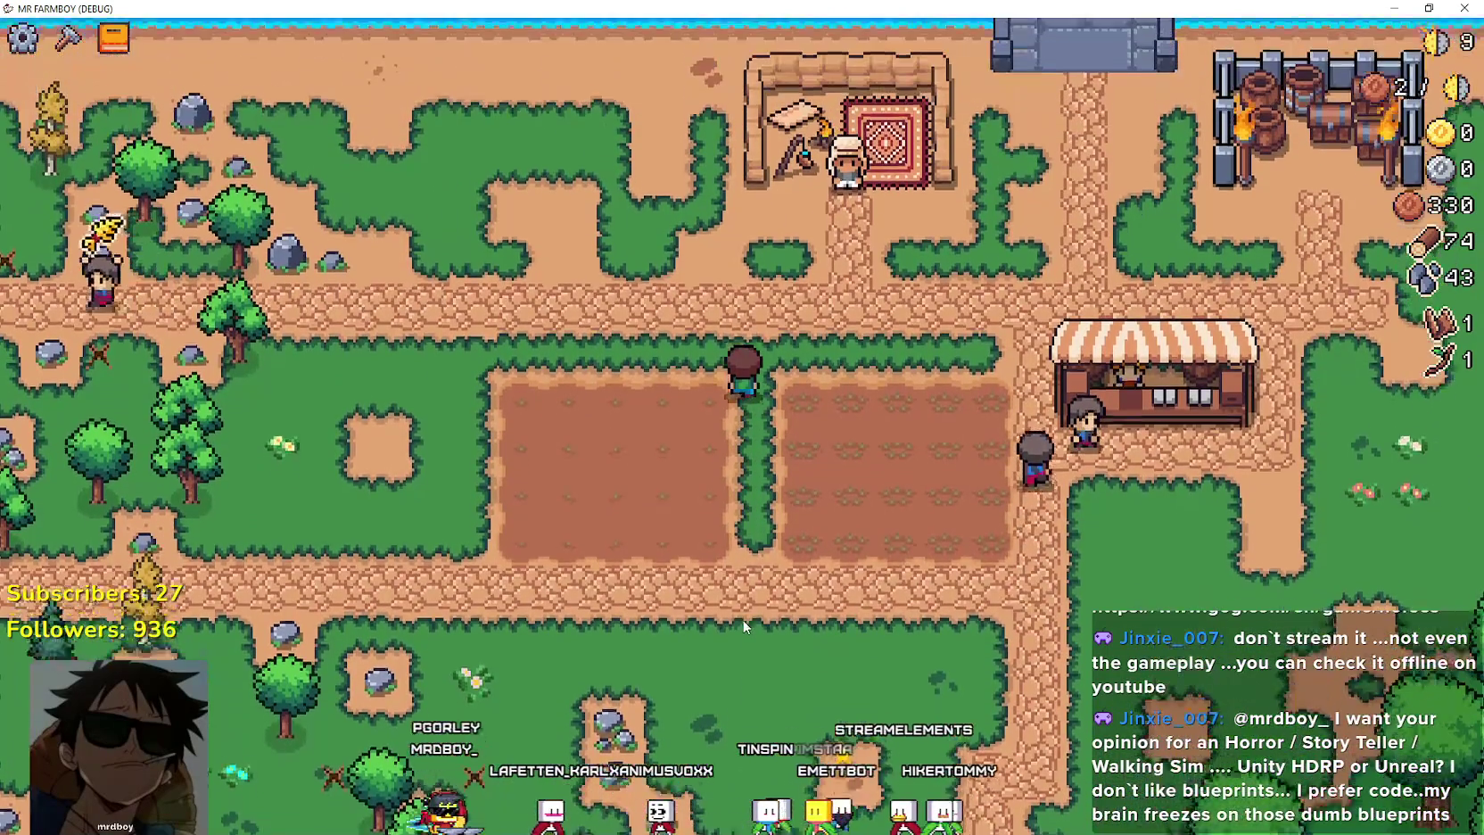
{"action": "key", "text": "Escape"}
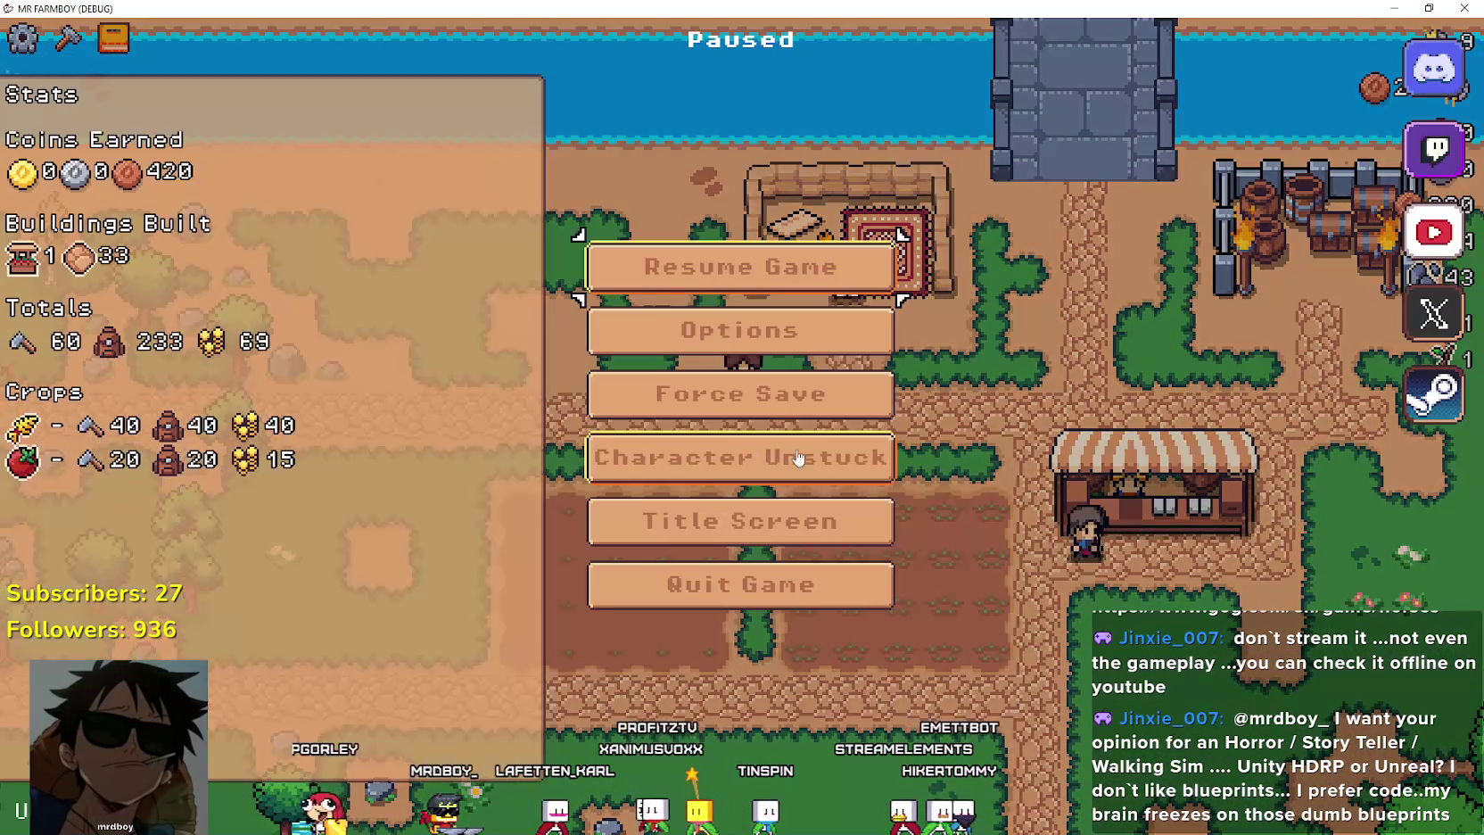
{"action": "key", "text": "alt+Tab"}
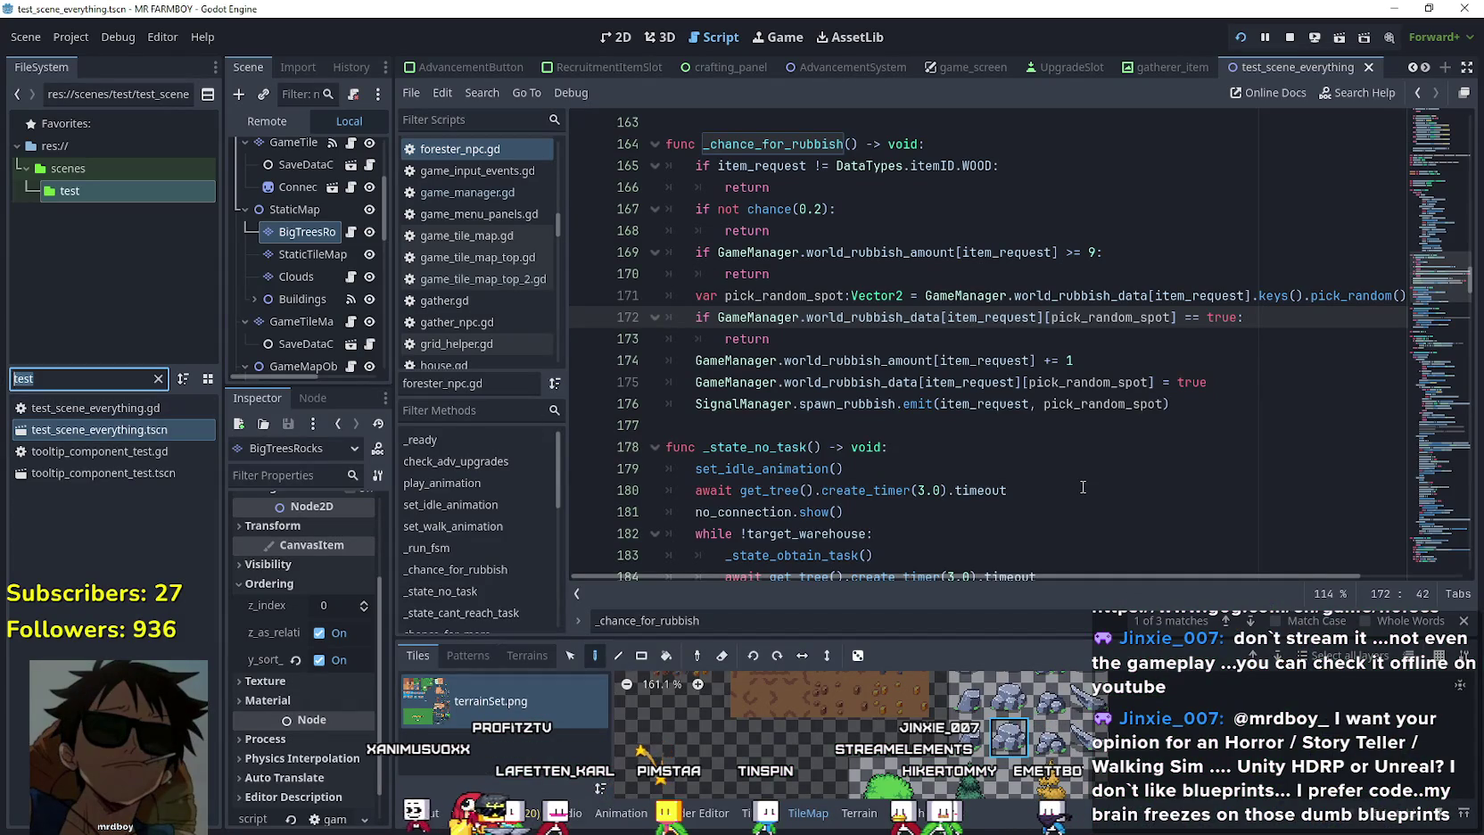
Filter FileSystem by 'merchant', open merchant_npc scene and script, then MerchantSpot.tscn.
{"action": "type", "text": "merchant"}
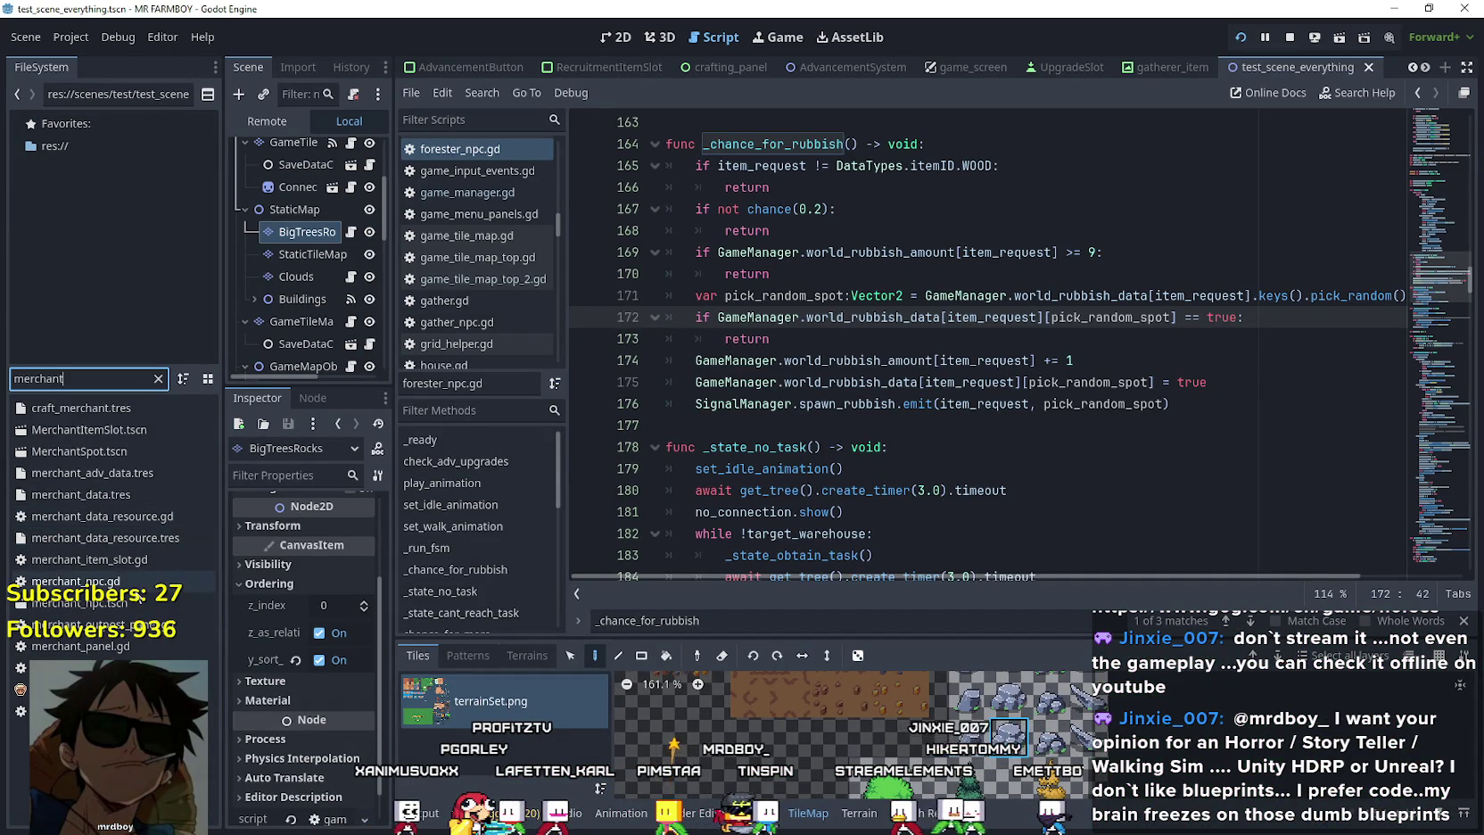
{"action": "double_click", "coordinate": [125, 604]}
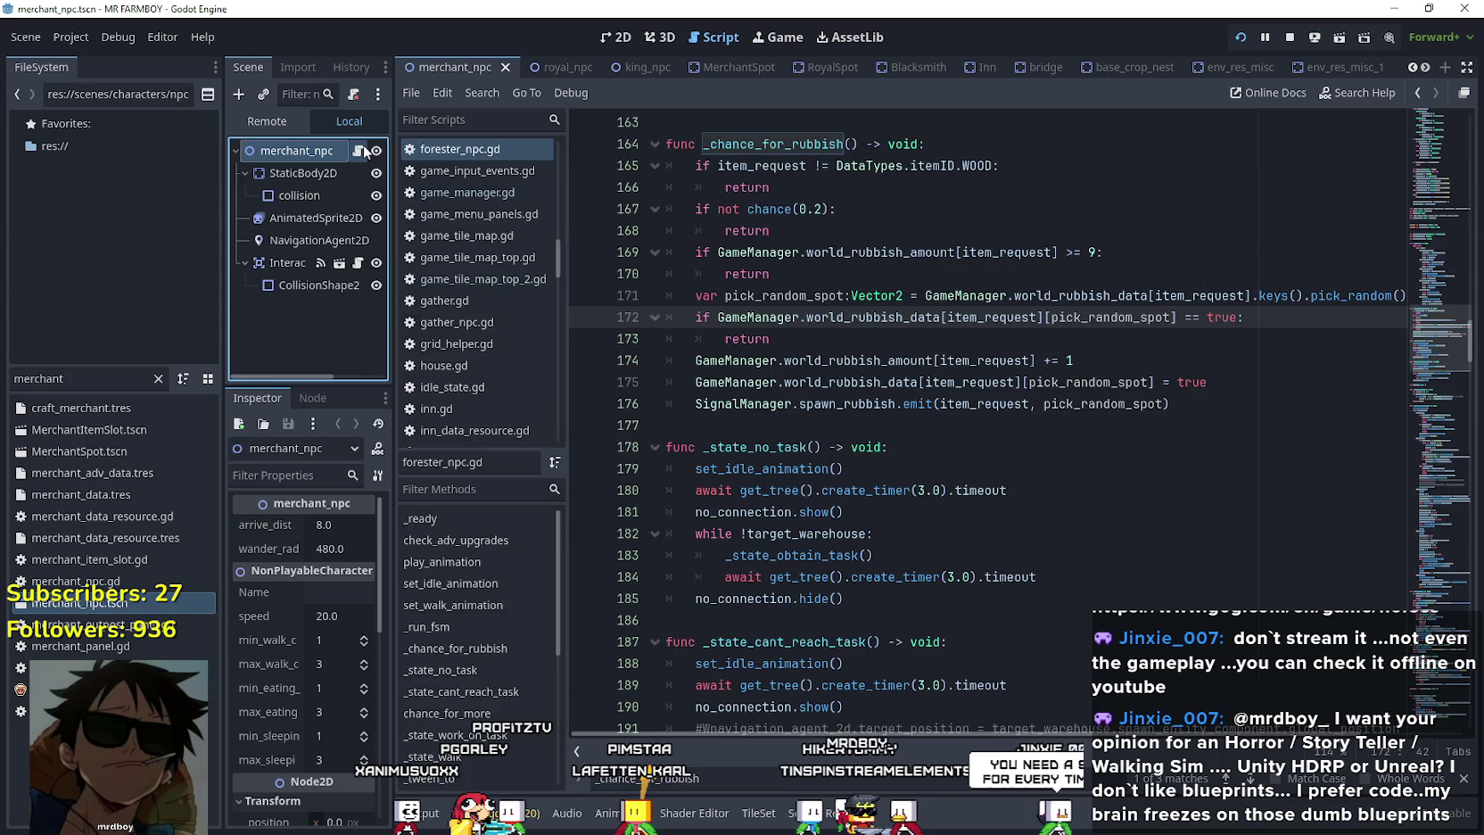
{"action": "left_click", "coordinate": [361, 150]}
{"action": "double_click", "coordinate": [85, 452]}
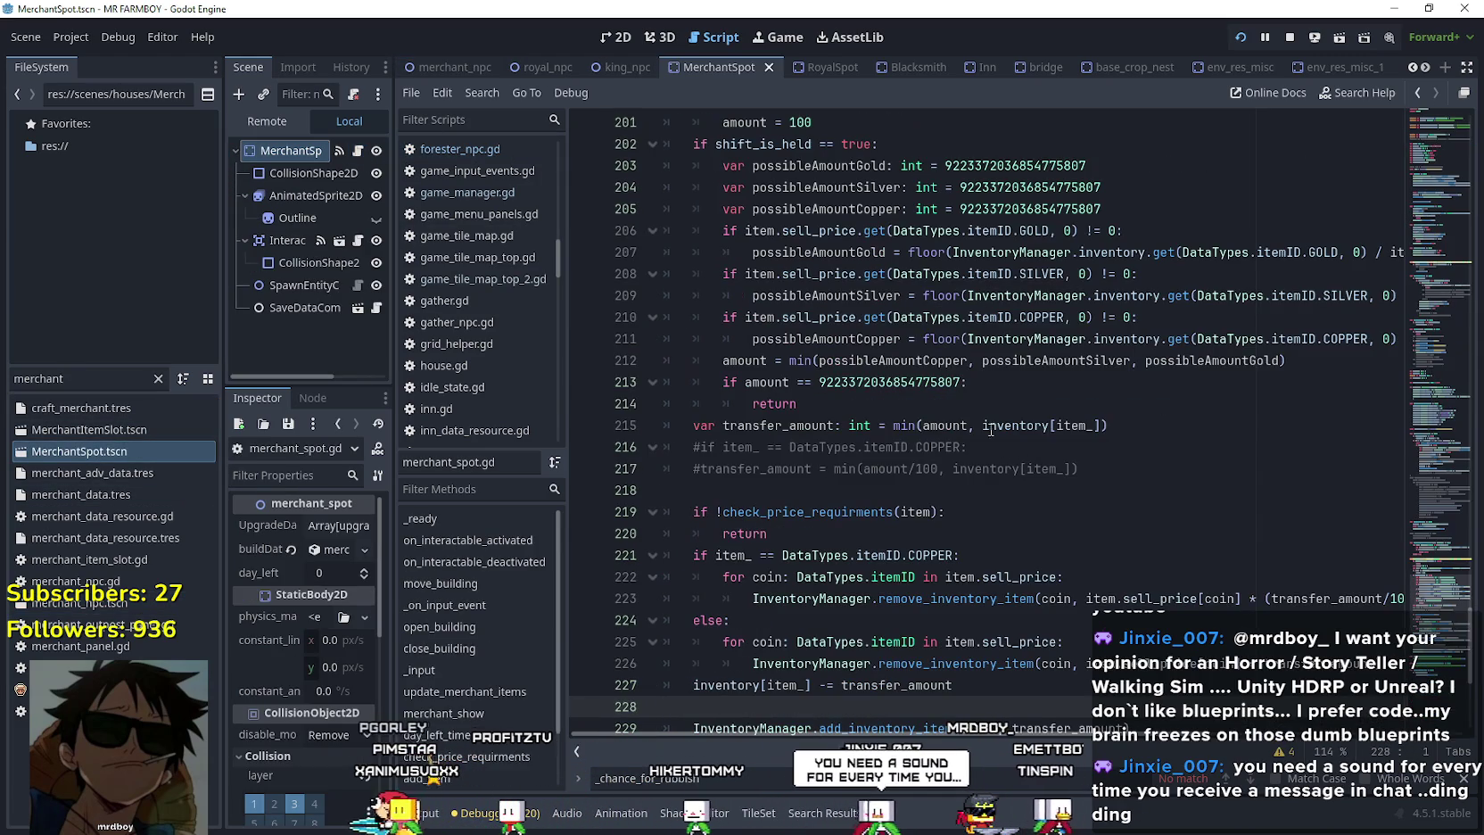
{"action": "scroll", "coordinate": [970, 447], "scroll_direction": "up", "scroll_amount": 5}
{"action": "scroll", "coordinate": [877, 360], "scroll_direction": "down", "scroll_amount": 8}
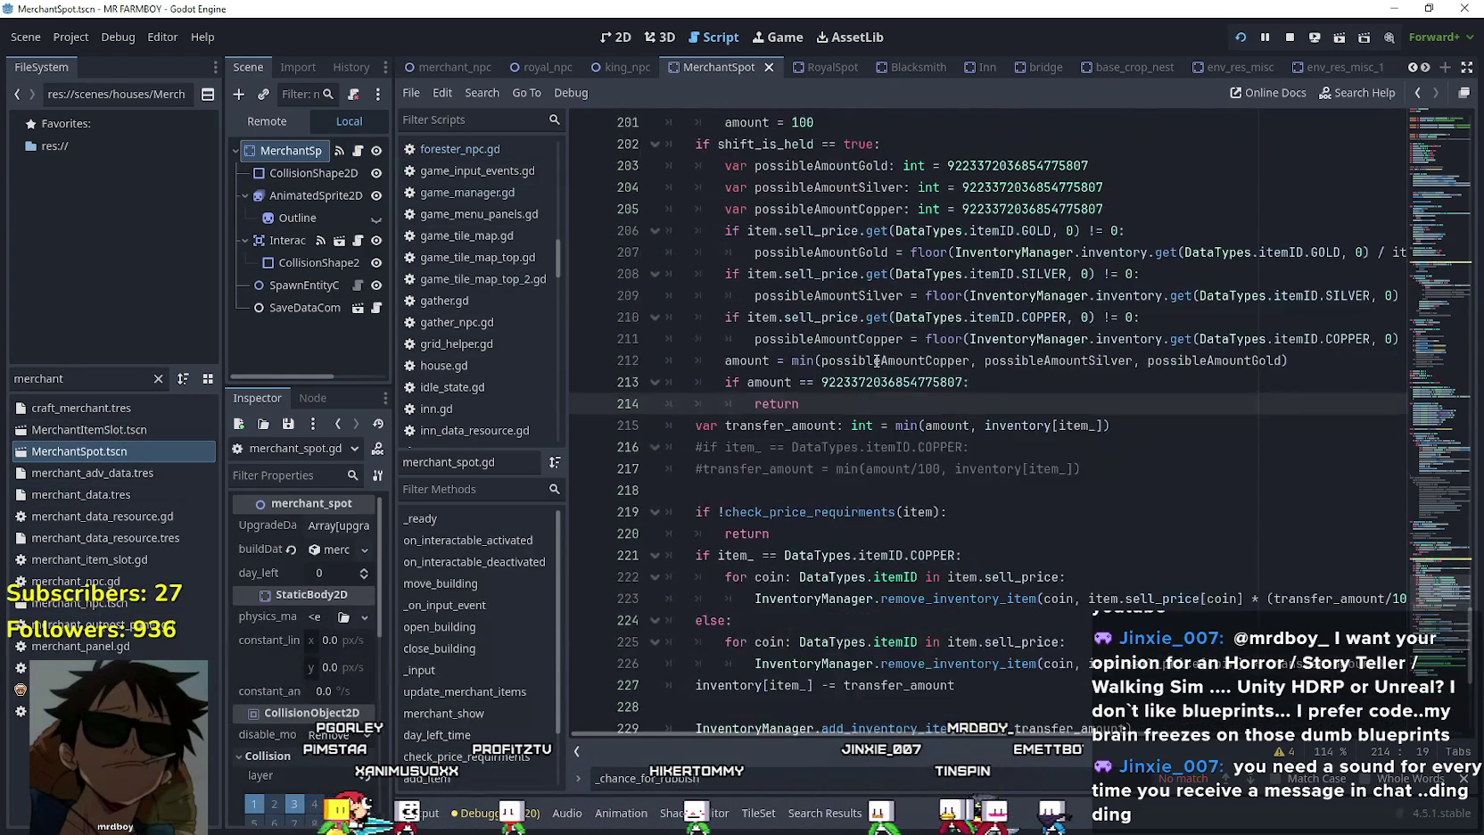
{"action": "left_click", "coordinate": [765, 511]}
{"action": "scroll", "coordinate": [764, 508], "scroll_direction": "down", "scroll_amount": 3}
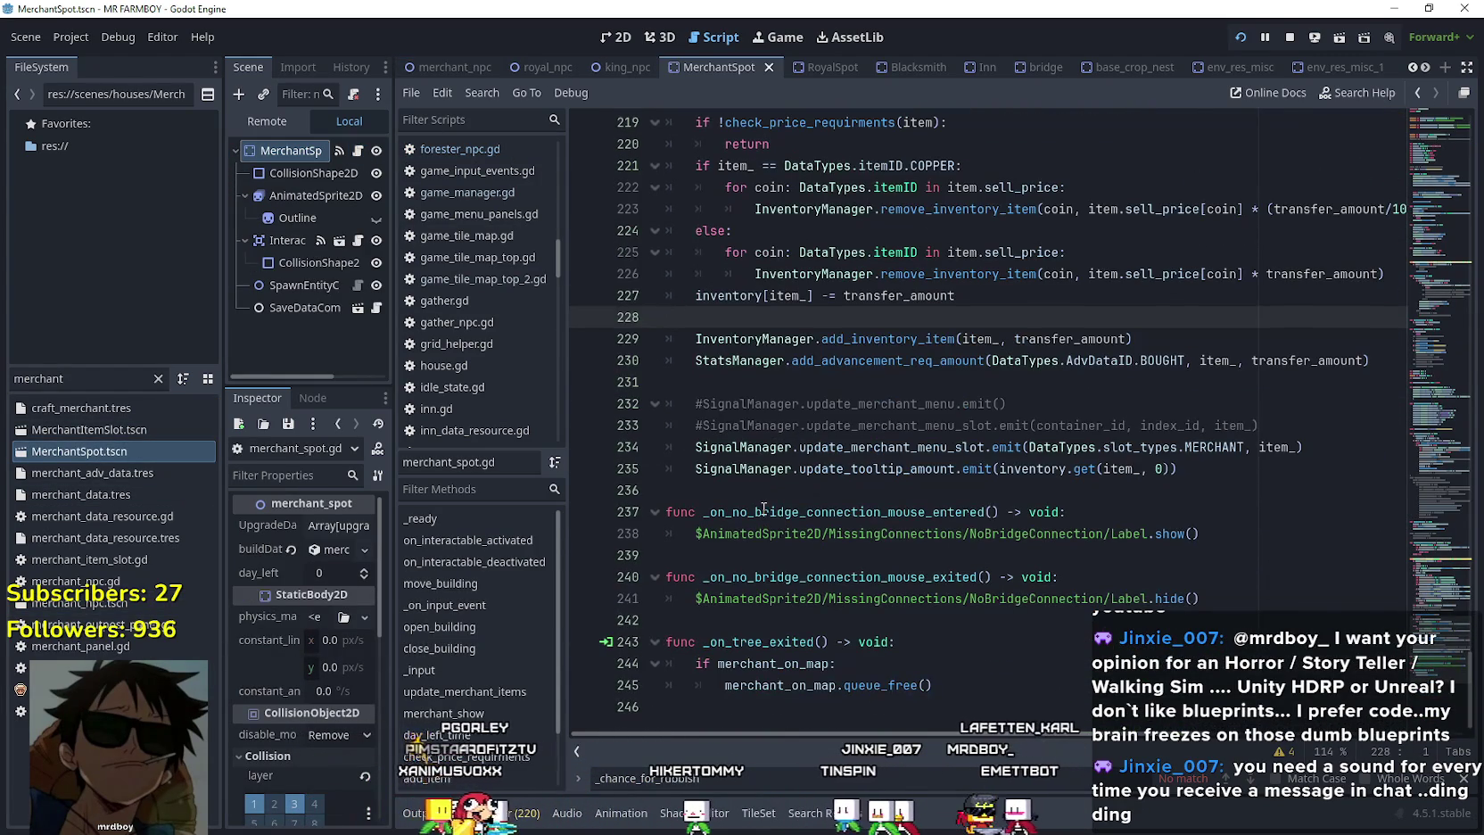
{"action": "left_click", "coordinate": [762, 493]}
{"action": "scroll", "coordinate": [763, 492], "scroll_direction": "up", "scroll_amount": 15}
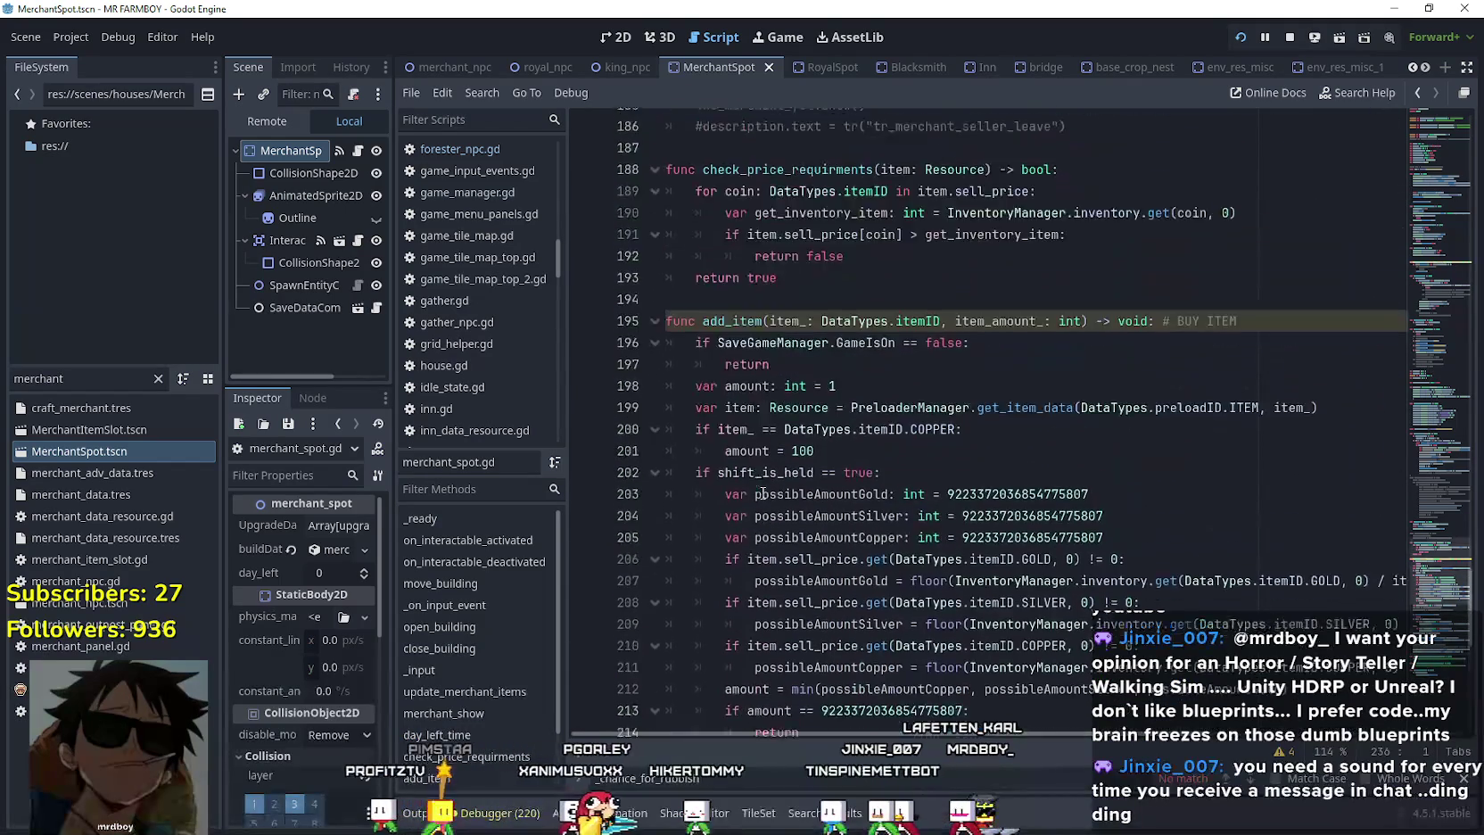
{"action": "scroll", "coordinate": [763, 492], "scroll_direction": "up", "scroll_amount": 9}
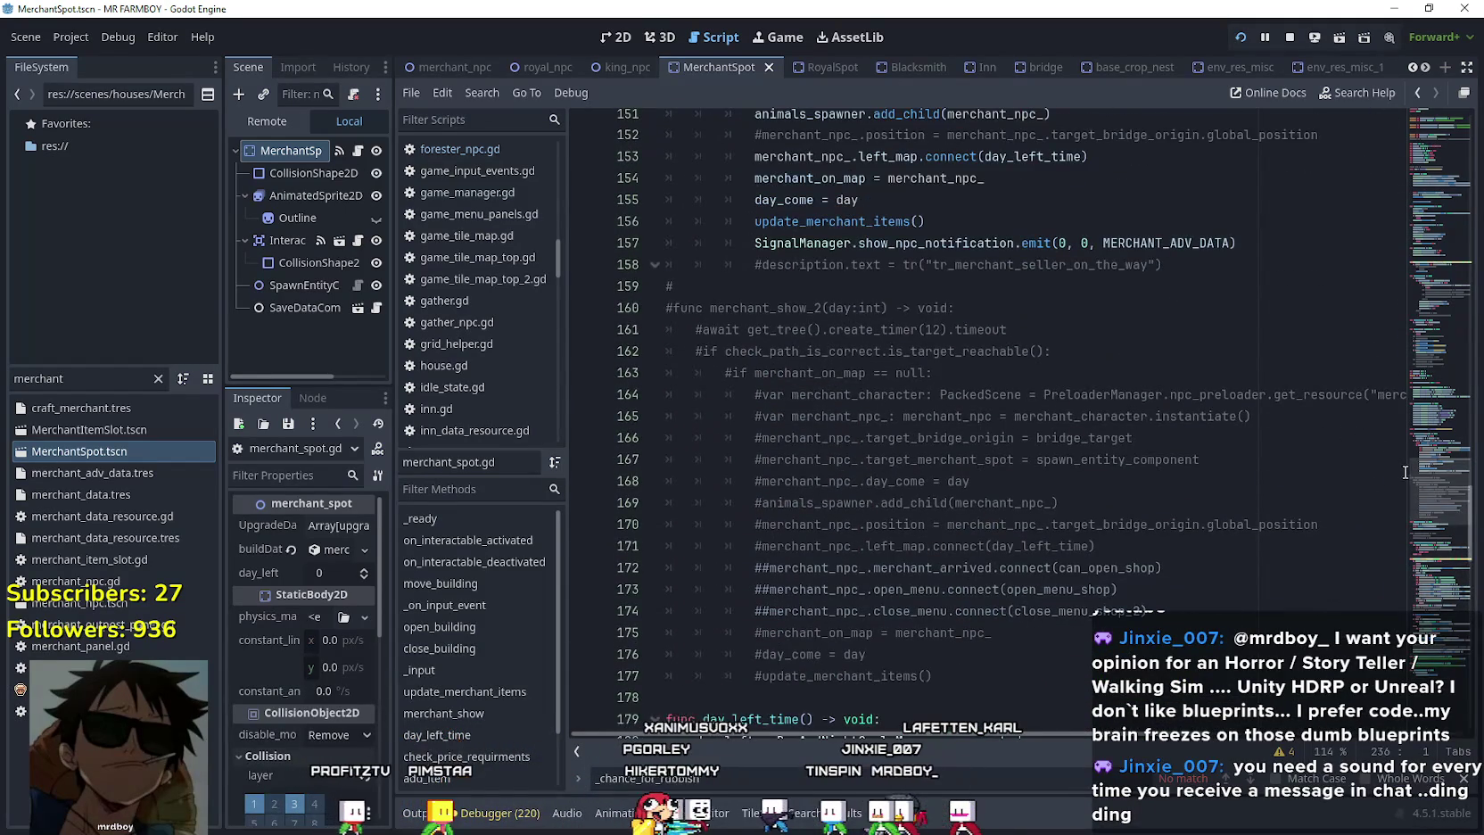
{"action": "scroll", "coordinate": [1426, 460], "scroll_direction": "up", "scroll_amount": 1}
{"action": "left_click_drag", "start_coordinate": [1425, 459], "coordinate": [1424, 406]}
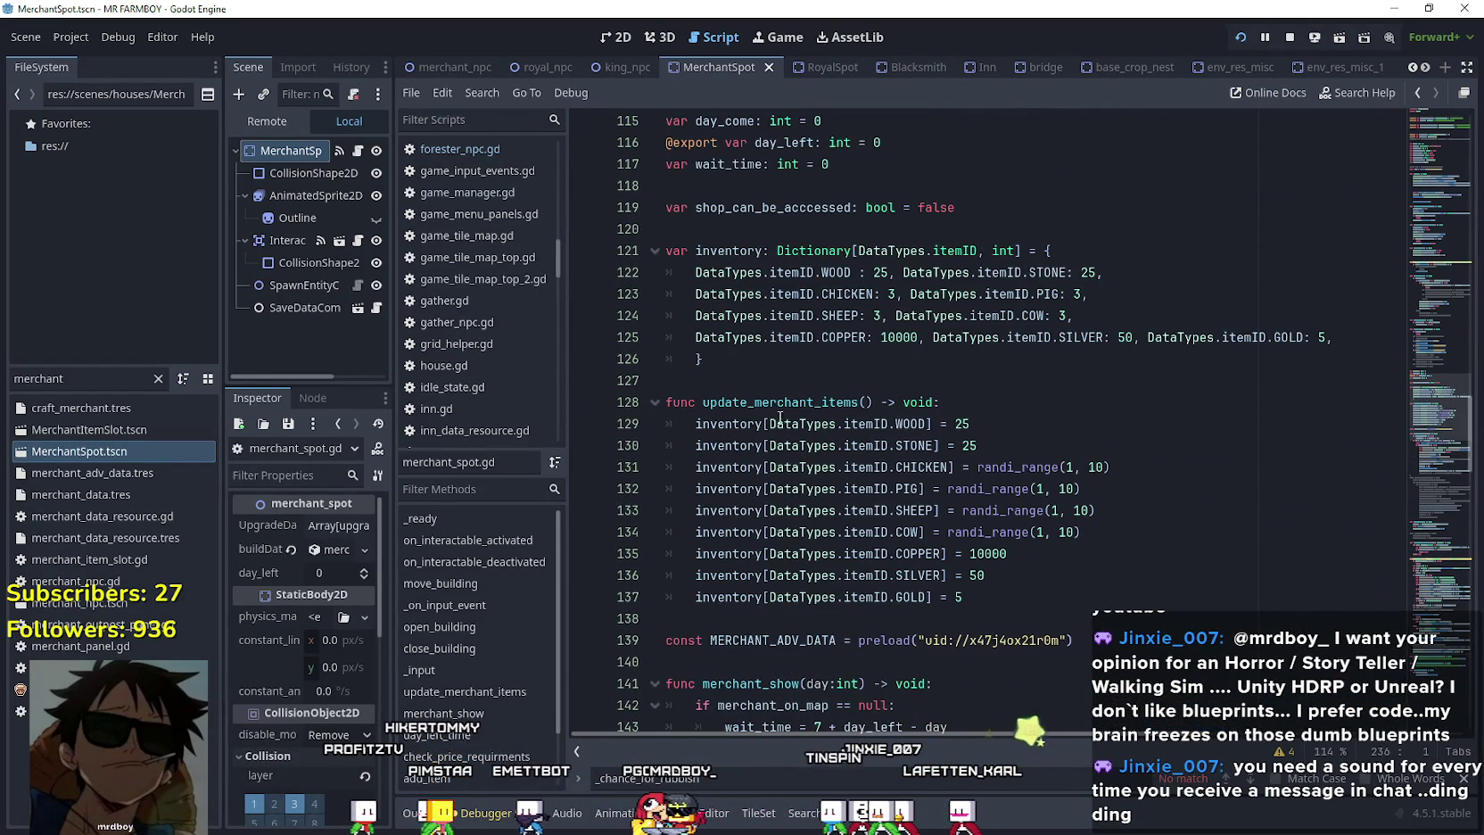
{"action": "scroll", "coordinate": [1114, 554], "scroll_direction": "down", "scroll_amount": 5}
{"action": "left_click", "coordinate": [1044, 482]}
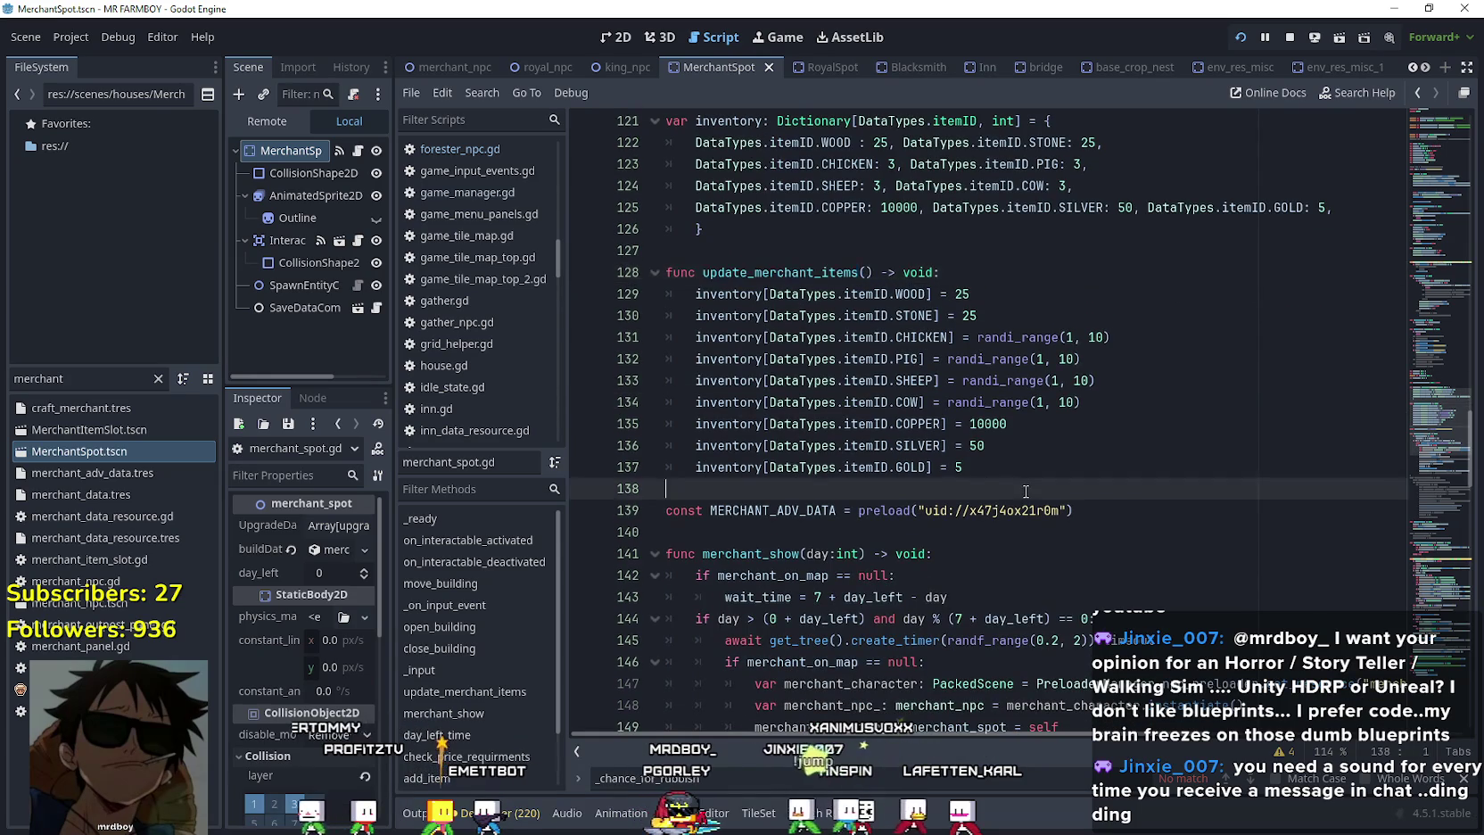
{"action": "scroll", "coordinate": [816, 483], "scroll_direction": "down", "scroll_amount": 14}
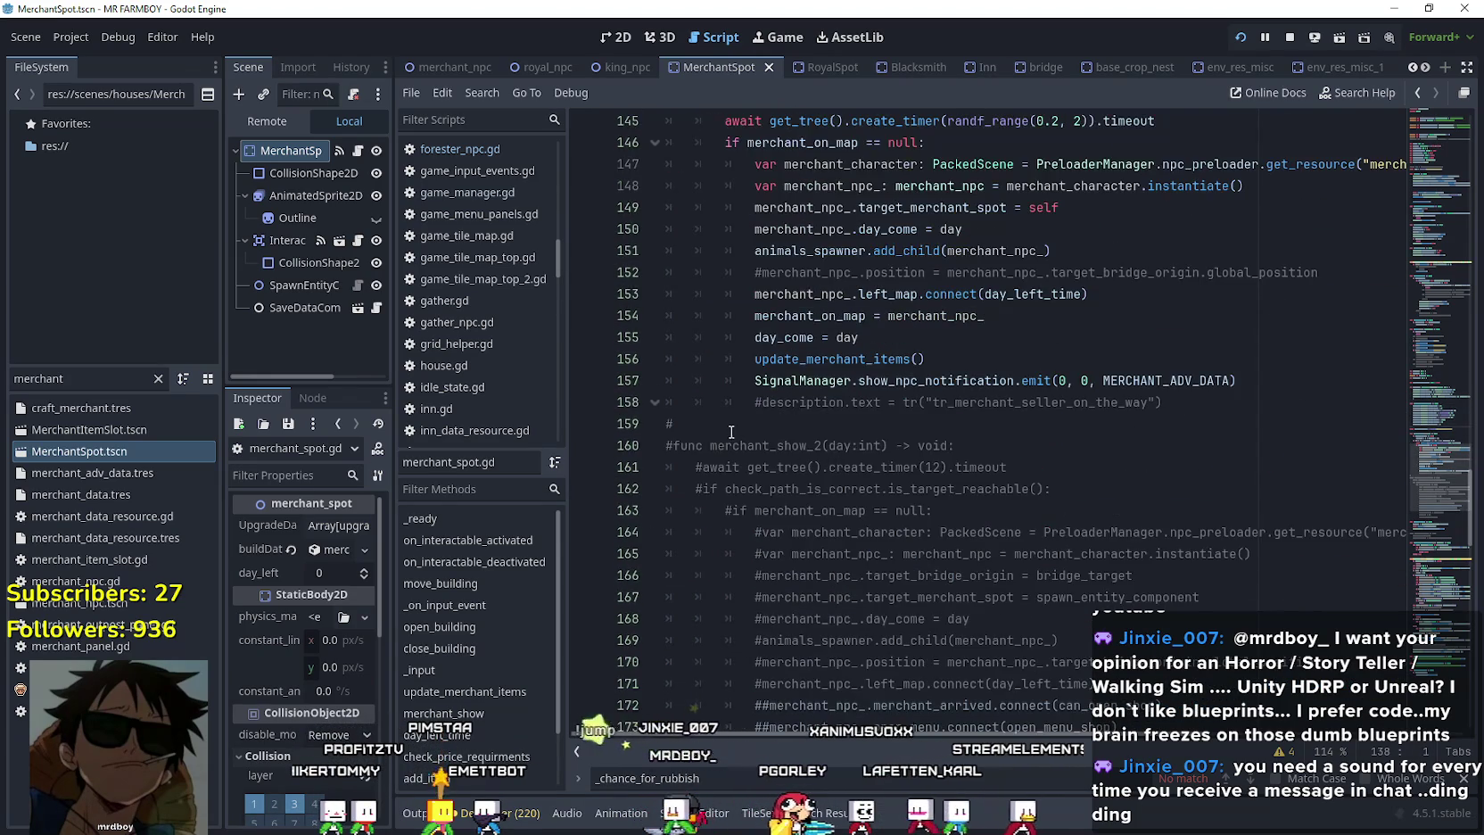
{"action": "scroll", "coordinate": [782, 473], "scroll_direction": "down", "scroll_amount": 6}
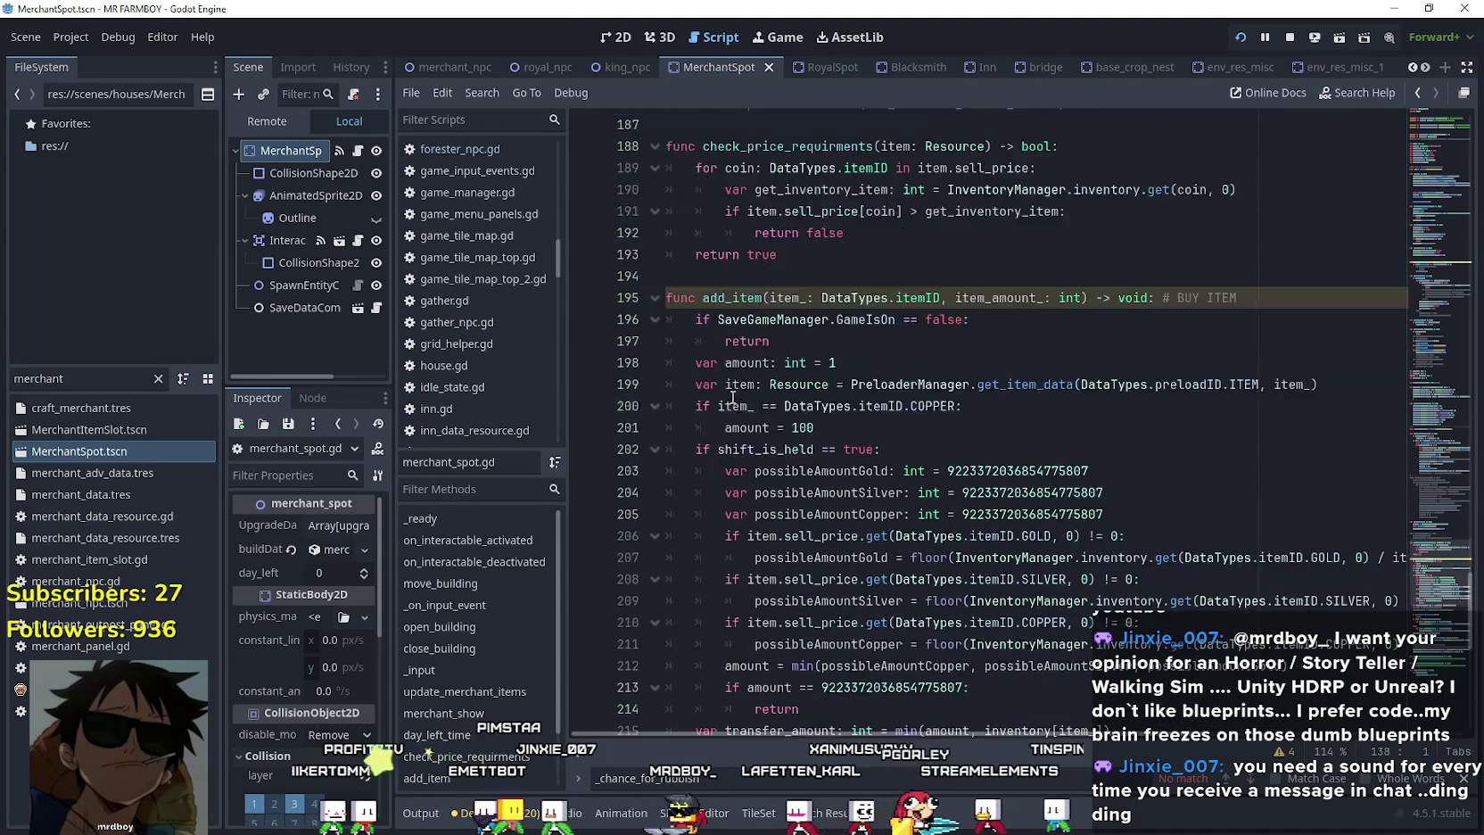
{"action": "scroll", "coordinate": [783, 379], "scroll_direction": "down", "scroll_amount": 1}
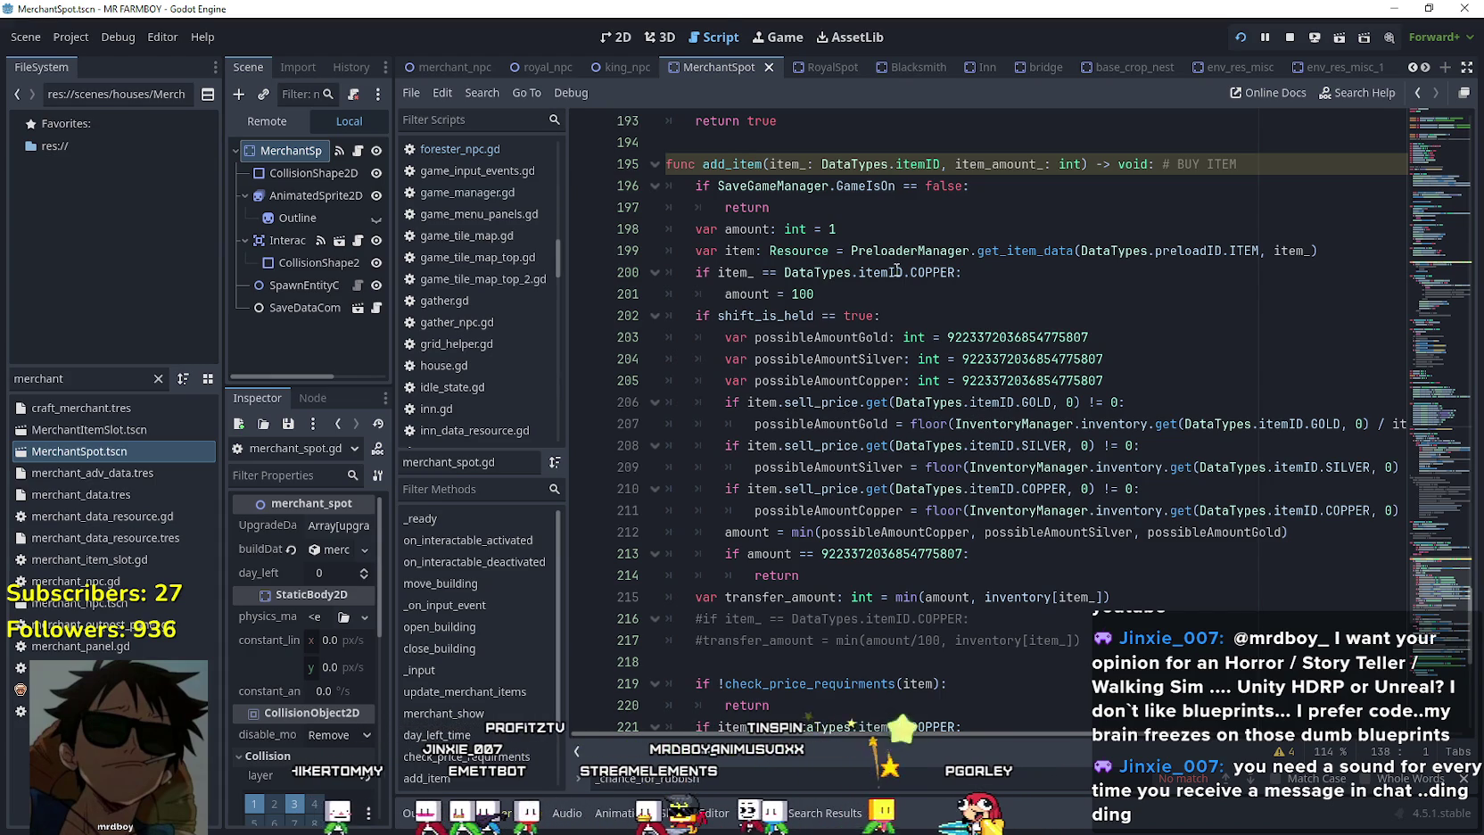
{"action": "scroll", "coordinate": [897, 270], "scroll_direction": "down", "scroll_amount": 1}
{"action": "scroll", "coordinate": [807, 357], "scroll_direction": "down", "scroll_amount": 2}
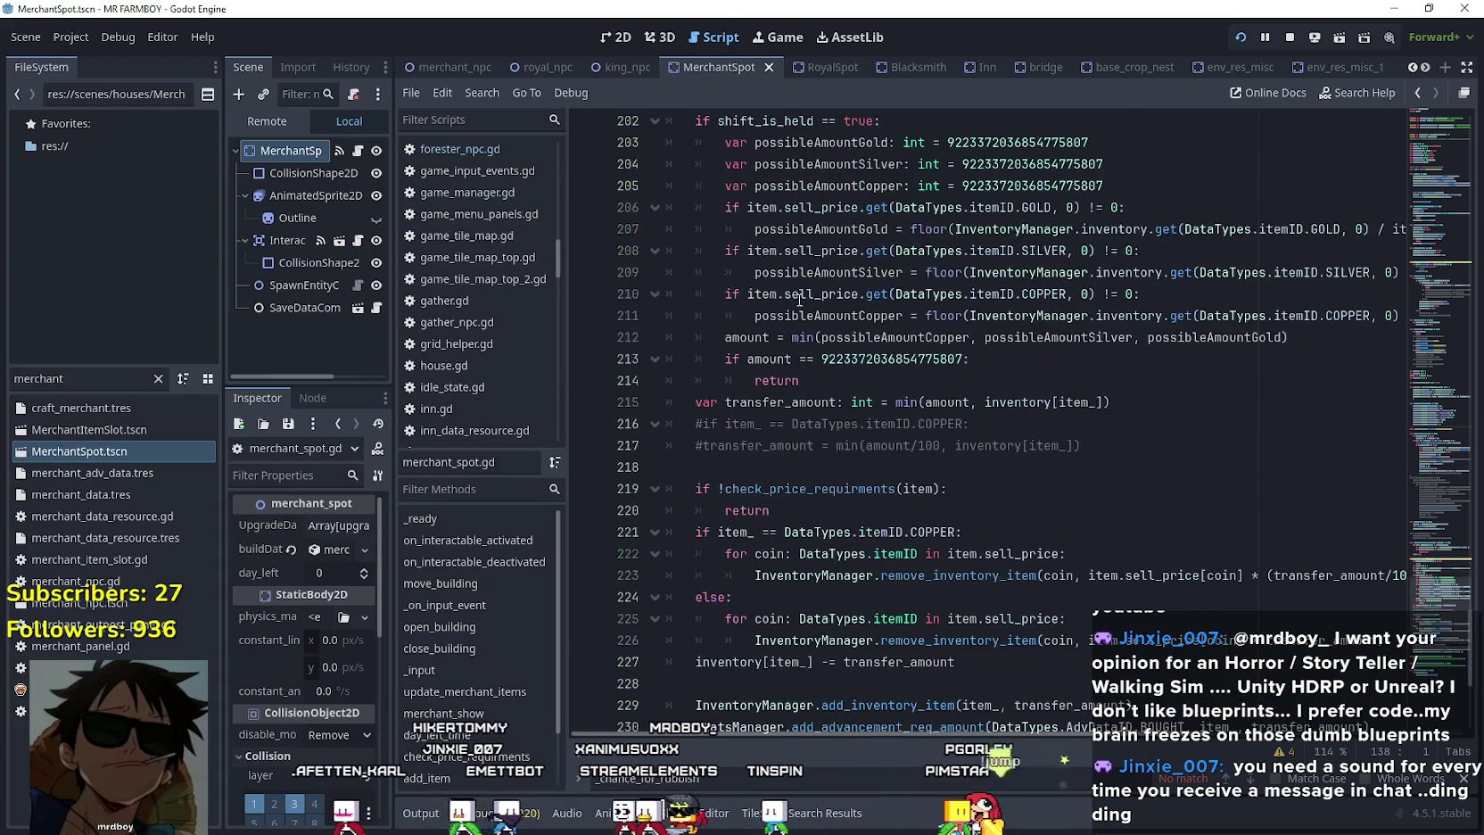
{"action": "scroll", "coordinate": [809, 320], "scroll_direction": "down", "scroll_amount": 2}
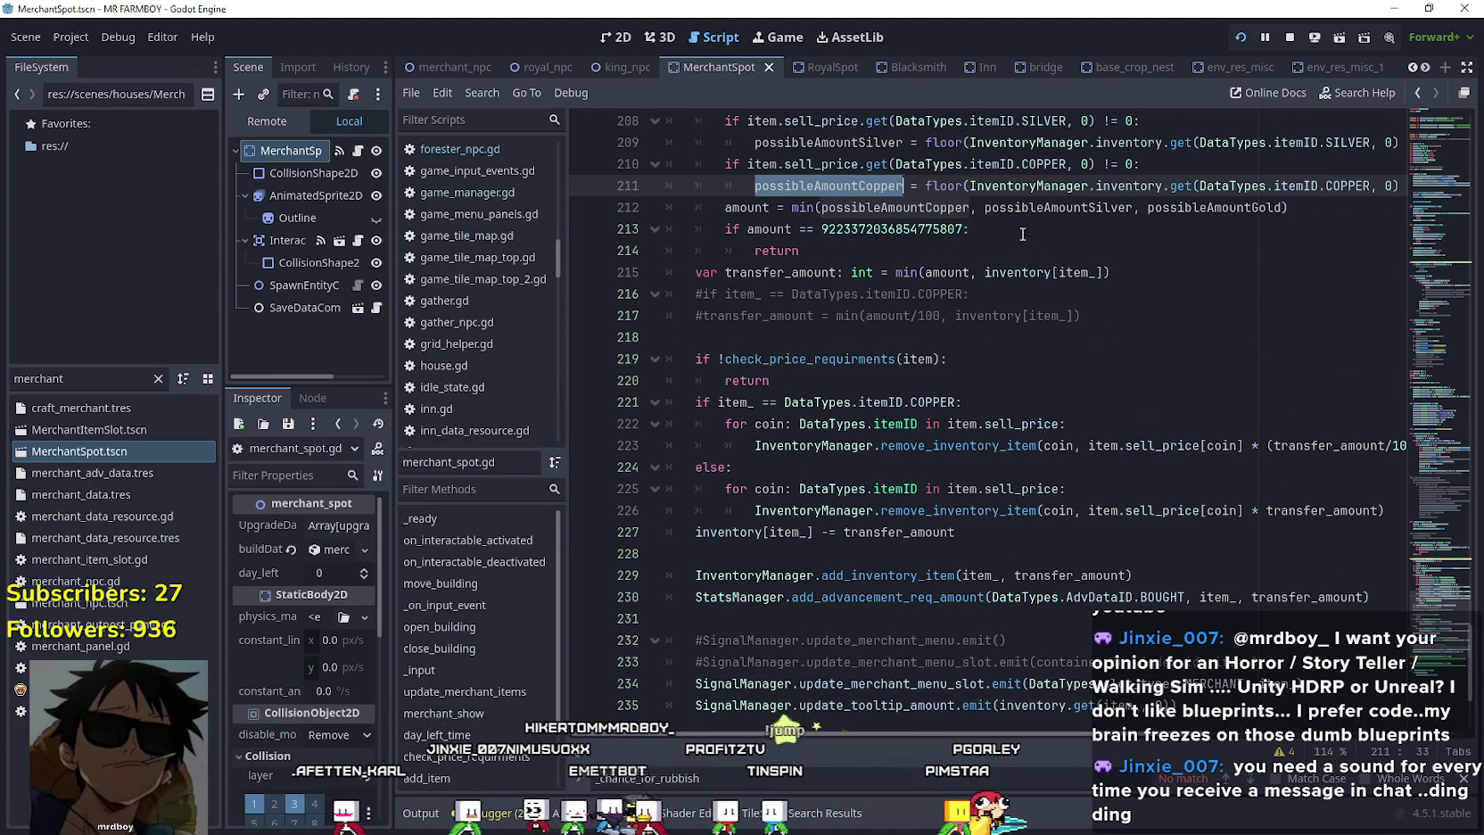
{"action": "scroll", "coordinate": [910, 371], "scroll_direction": "down", "scroll_amount": 1}
{"action": "left_click", "coordinate": [816, 318]}
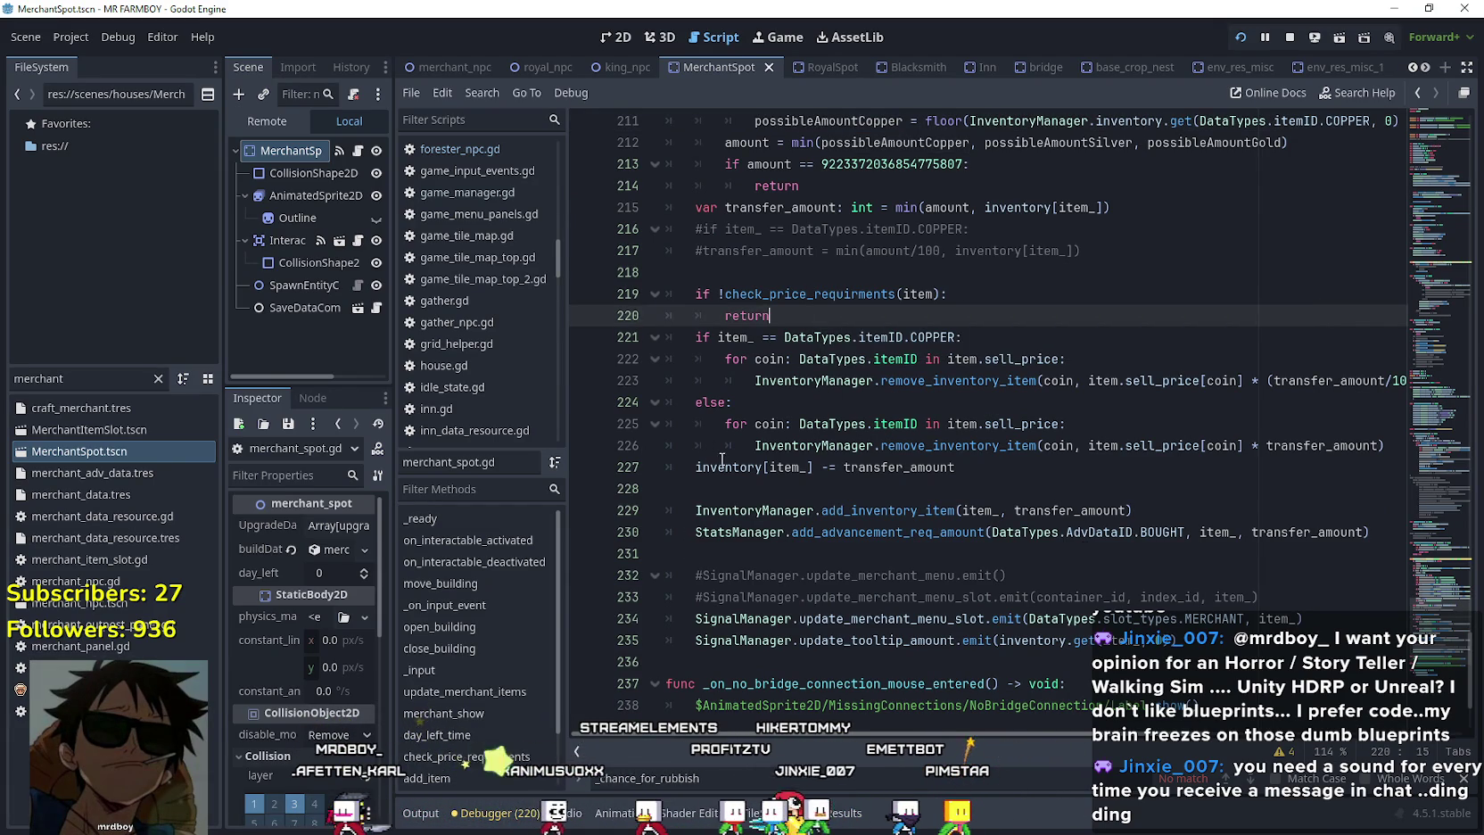
{"action": "left_click", "coordinate": [959, 468]}
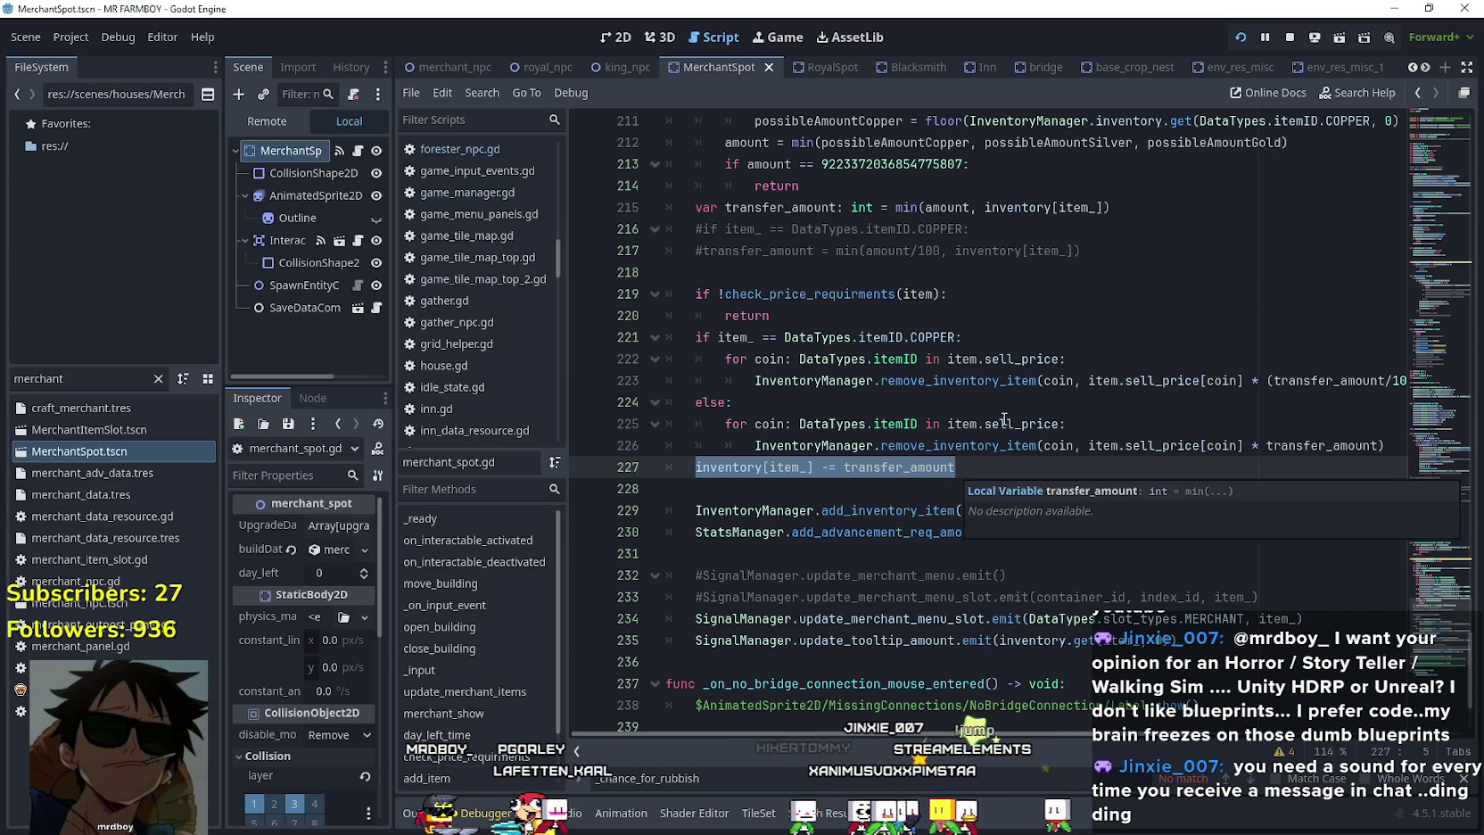
{"action": "left_click", "coordinate": [1024, 482]}
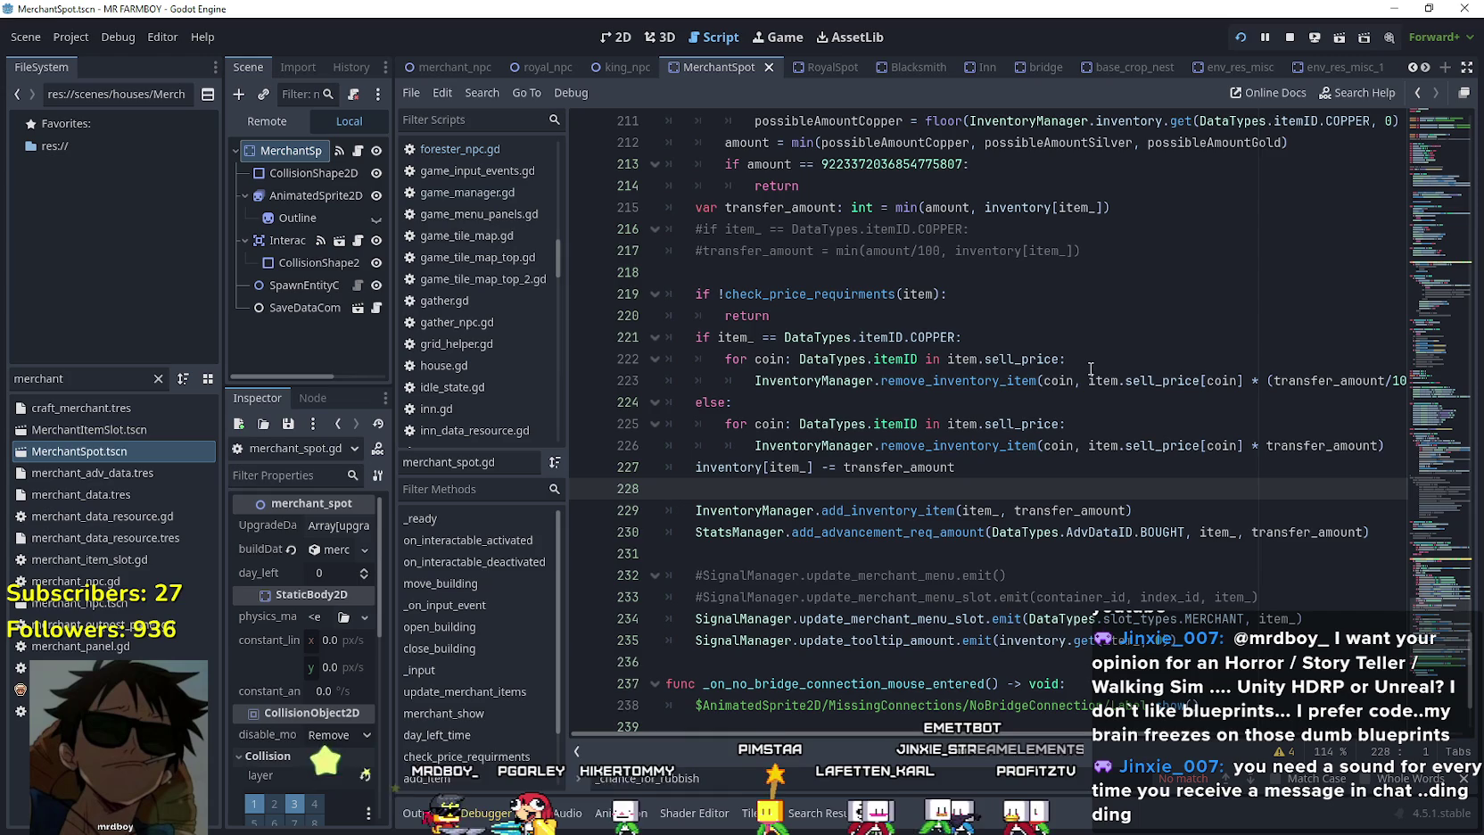
{"action": "scroll", "coordinate": [1088, 365], "scroll_direction": "up", "scroll_amount": 10}
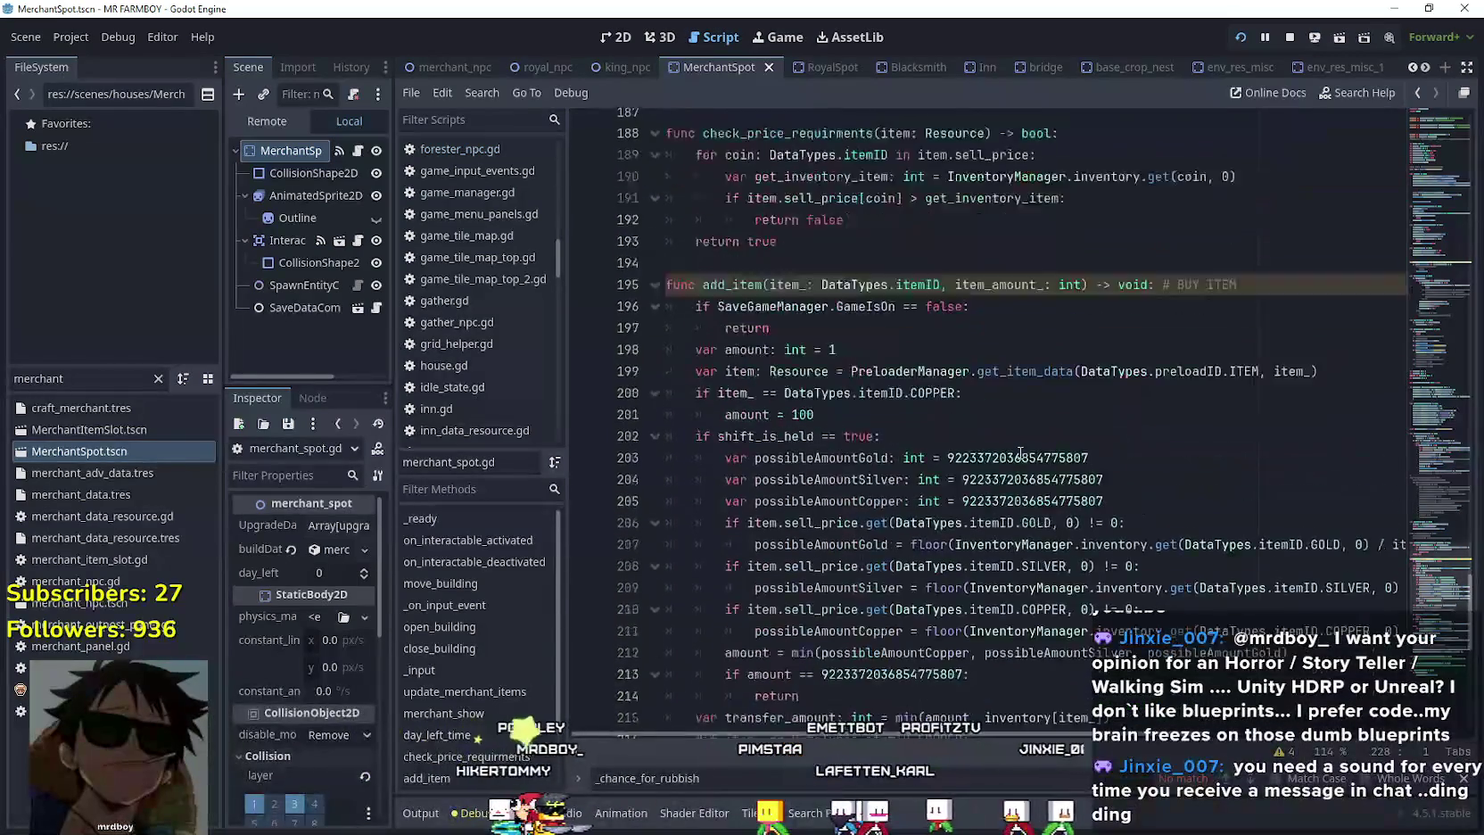
{"action": "scroll", "coordinate": [1020, 453], "scroll_direction": "up", "scroll_amount": 10}
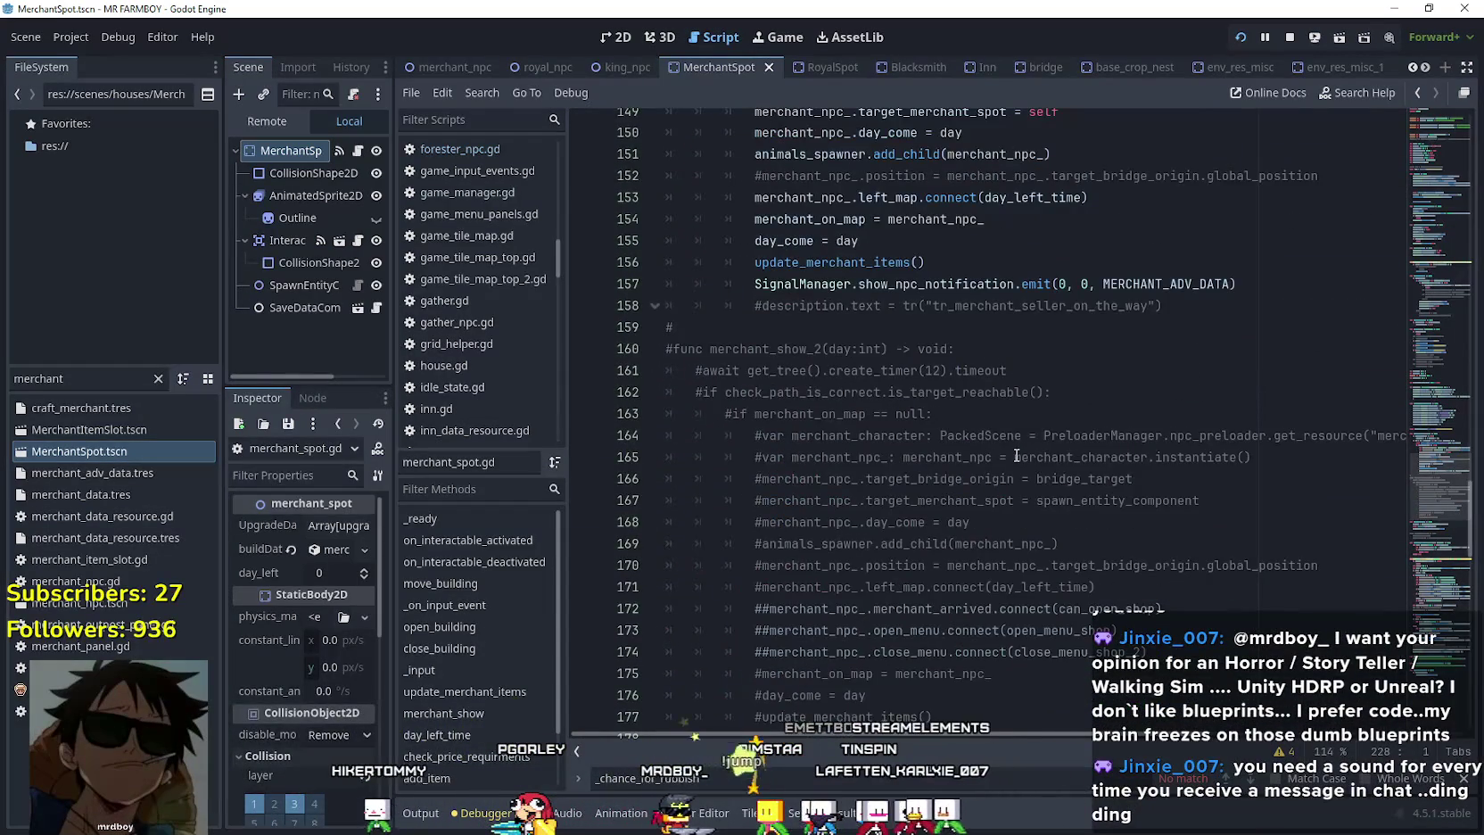
{"action": "scroll", "coordinate": [1016, 456], "scroll_direction": "up", "scroll_amount": 8}
{"action": "scroll", "coordinate": [1017, 442], "scroll_direction": "up", "scroll_amount": 5}
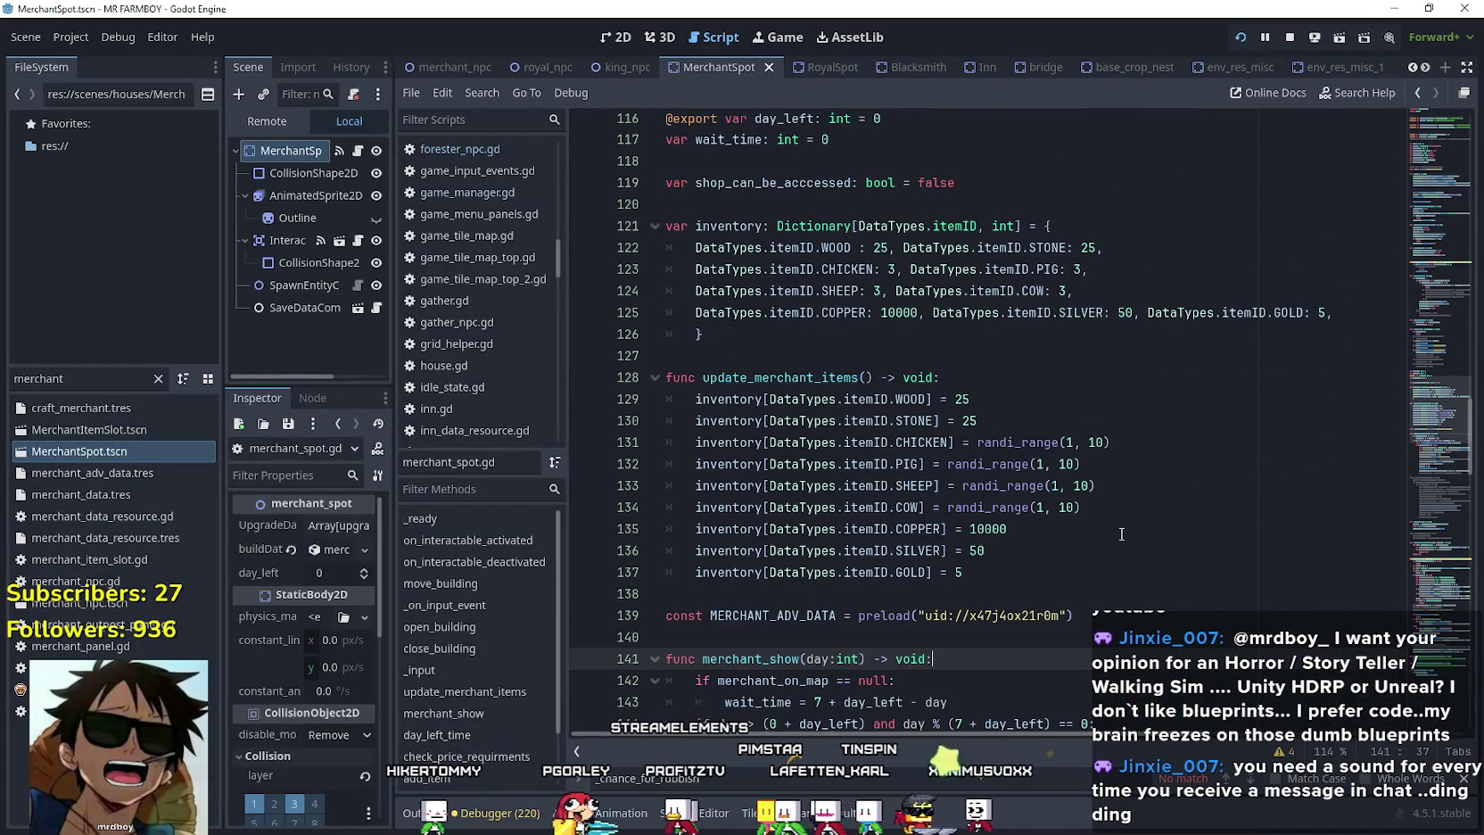
{"action": "scroll", "coordinate": [1120, 533], "scroll_direction": "up", "scroll_amount": 2}
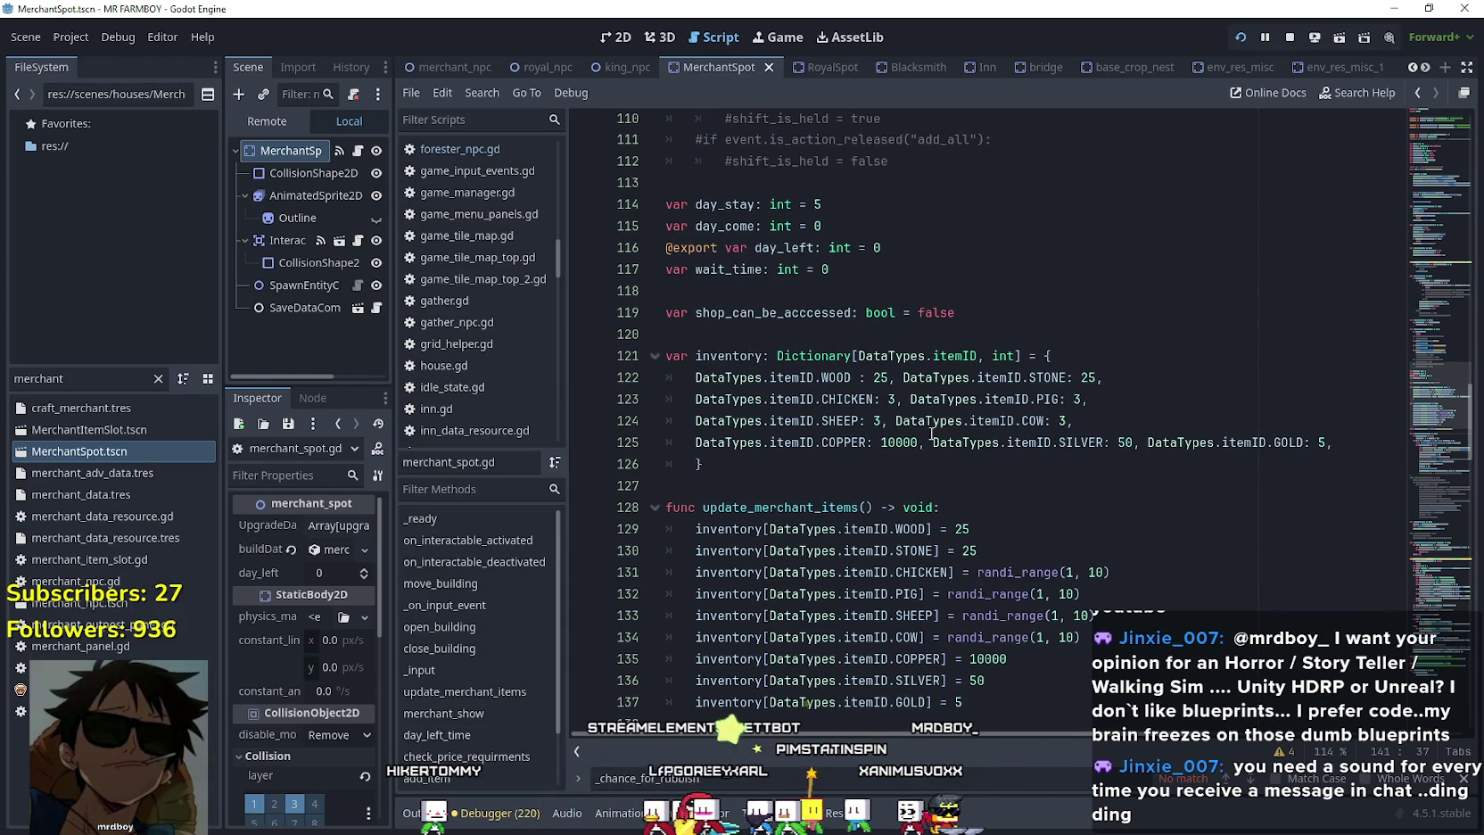
{"action": "left_click", "coordinate": [880, 379]}
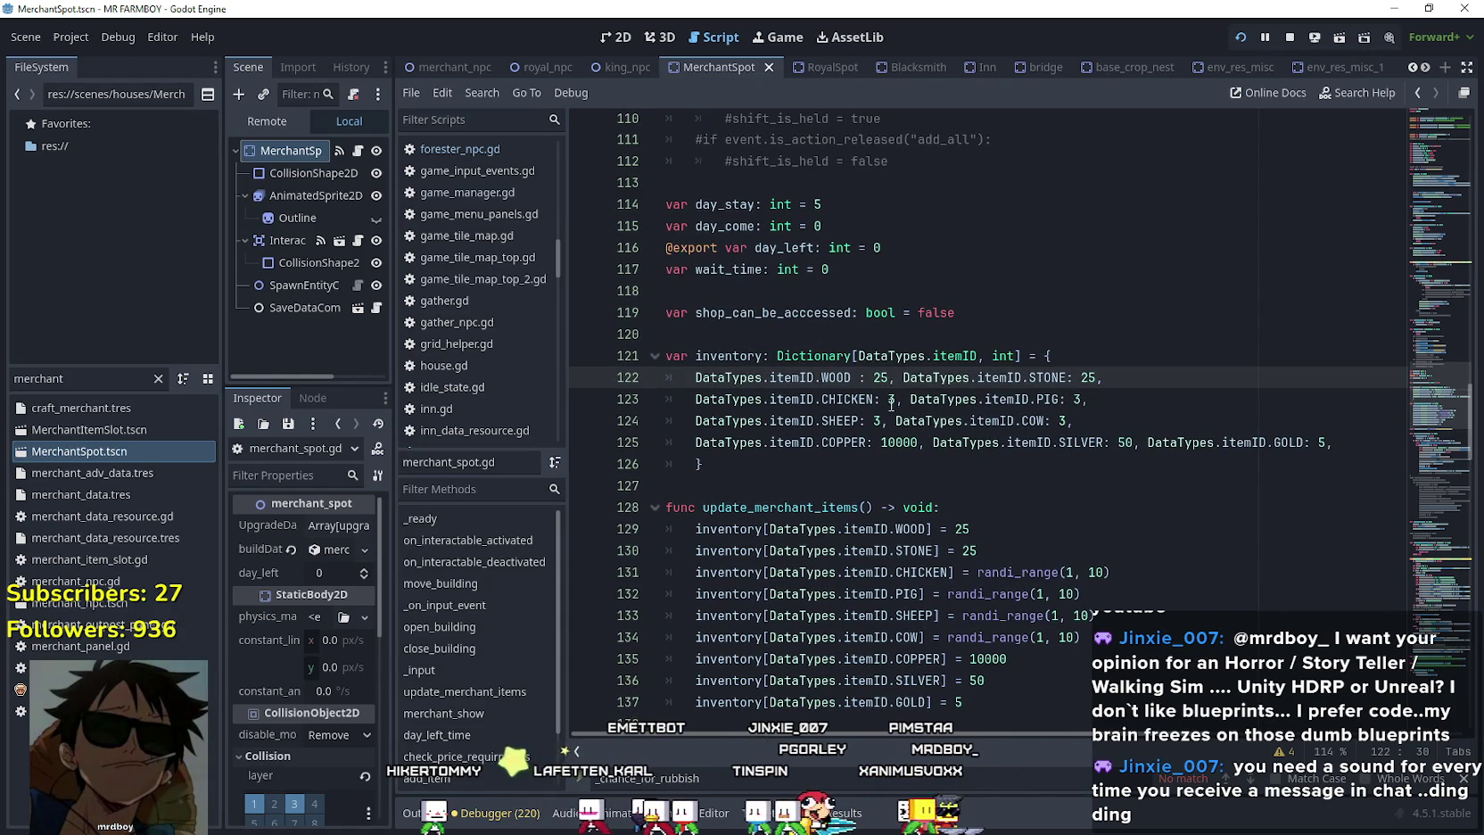
Raise the merchant's starting stock on line 125 to 1000 silver and 100 gold.
{"action": "left_click", "coordinate": [902, 444]}
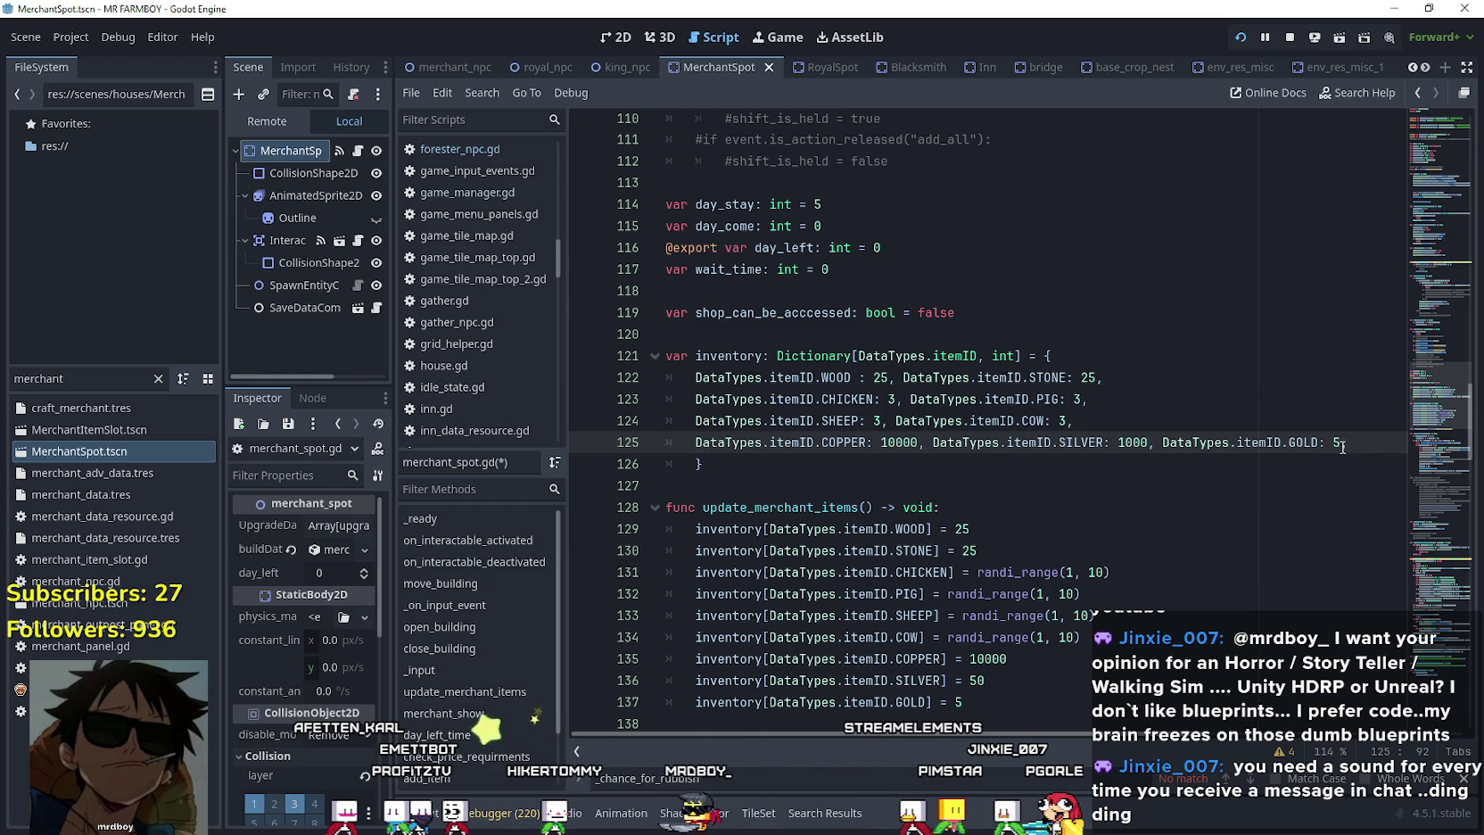
{"action": "type", "text": "0,"}
{"action": "key", "text": "Down"}
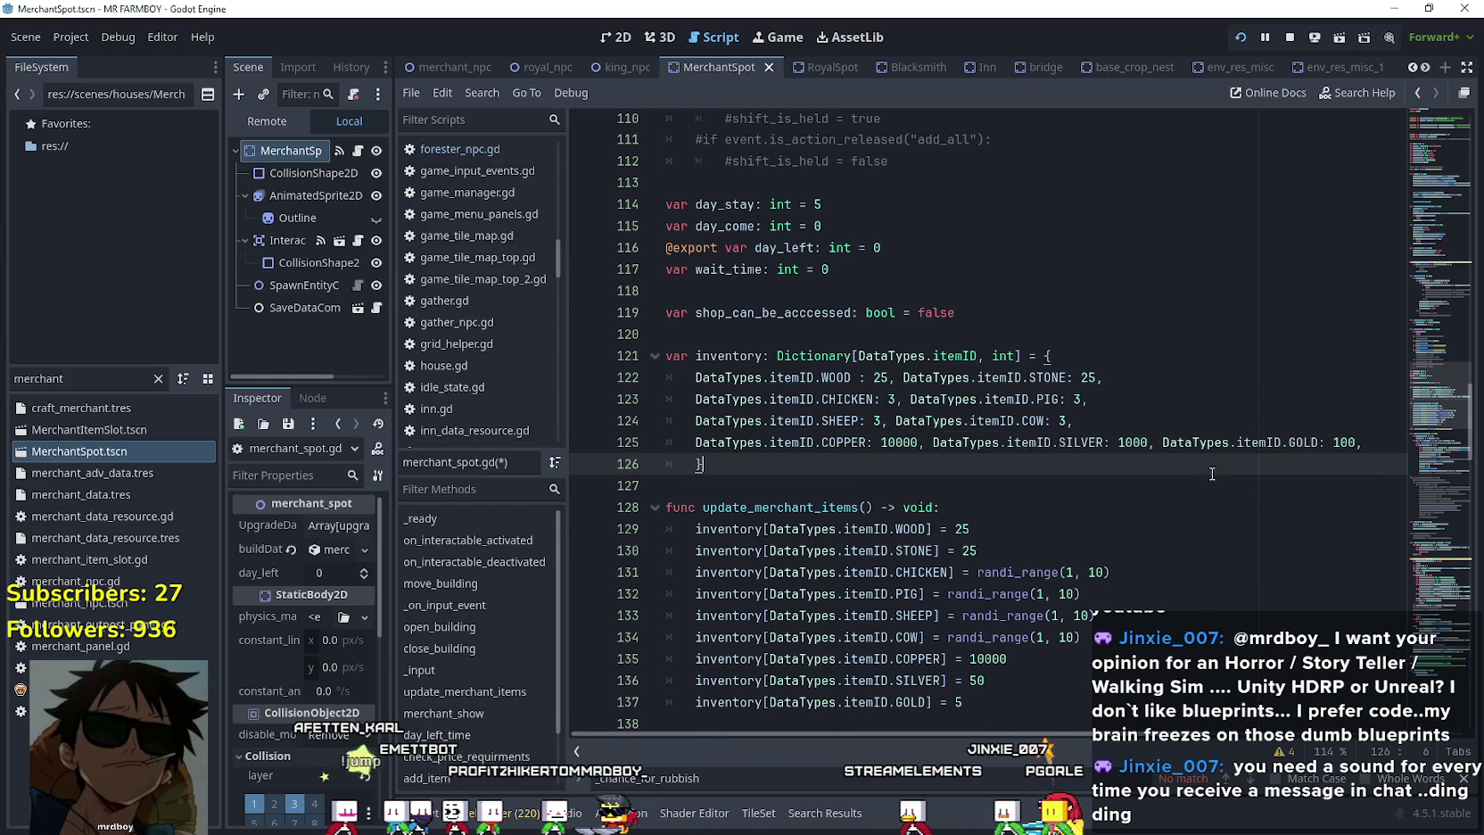
{"action": "scroll", "coordinate": [1159, 401], "scroll_direction": "down", "scroll_amount": 2}
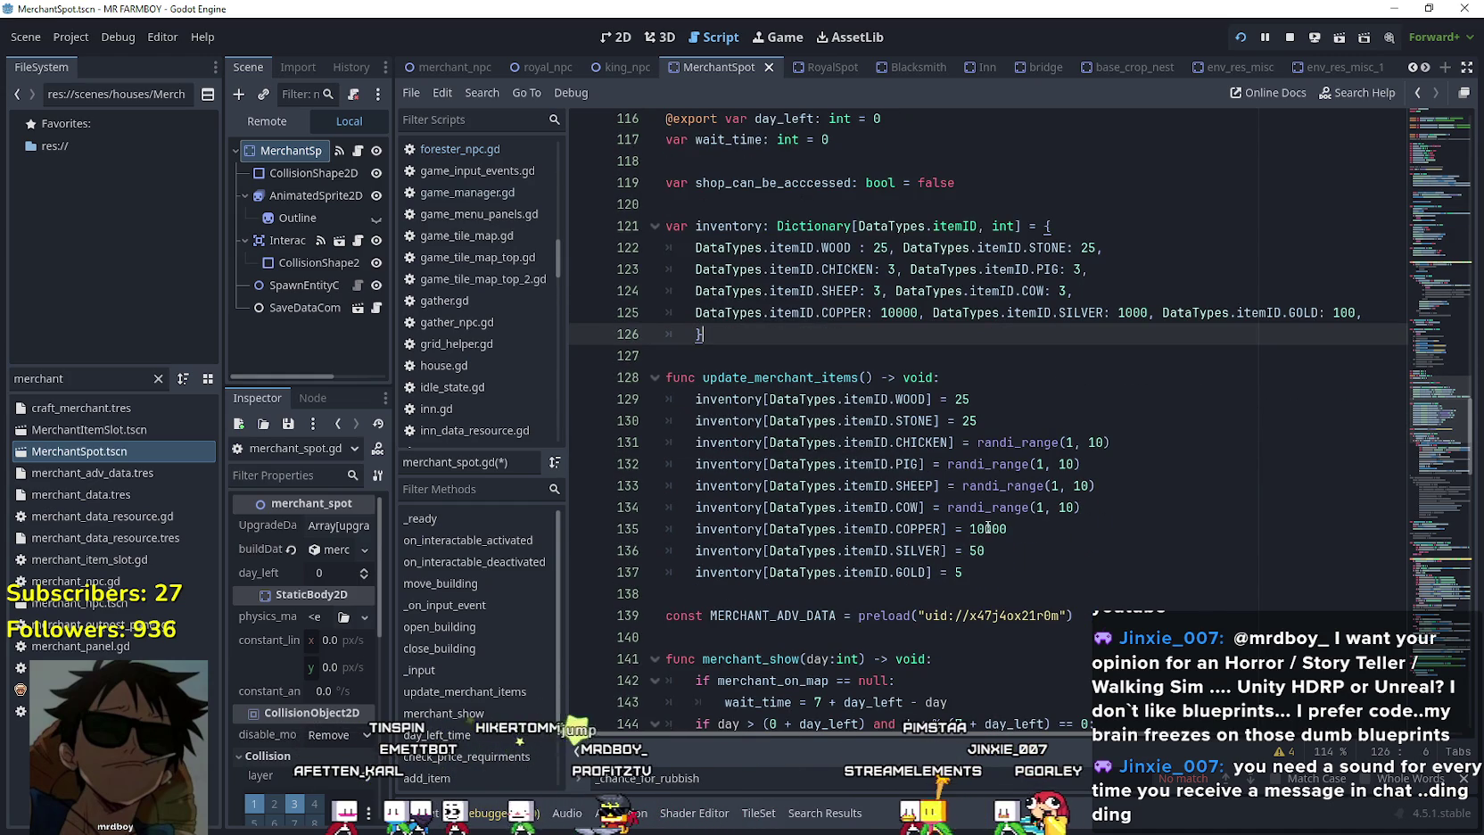
Set the refill values on lines 136–137 to 1000 silver and 100 gold, and save.
{"action": "left_click", "coordinate": [988, 546]}
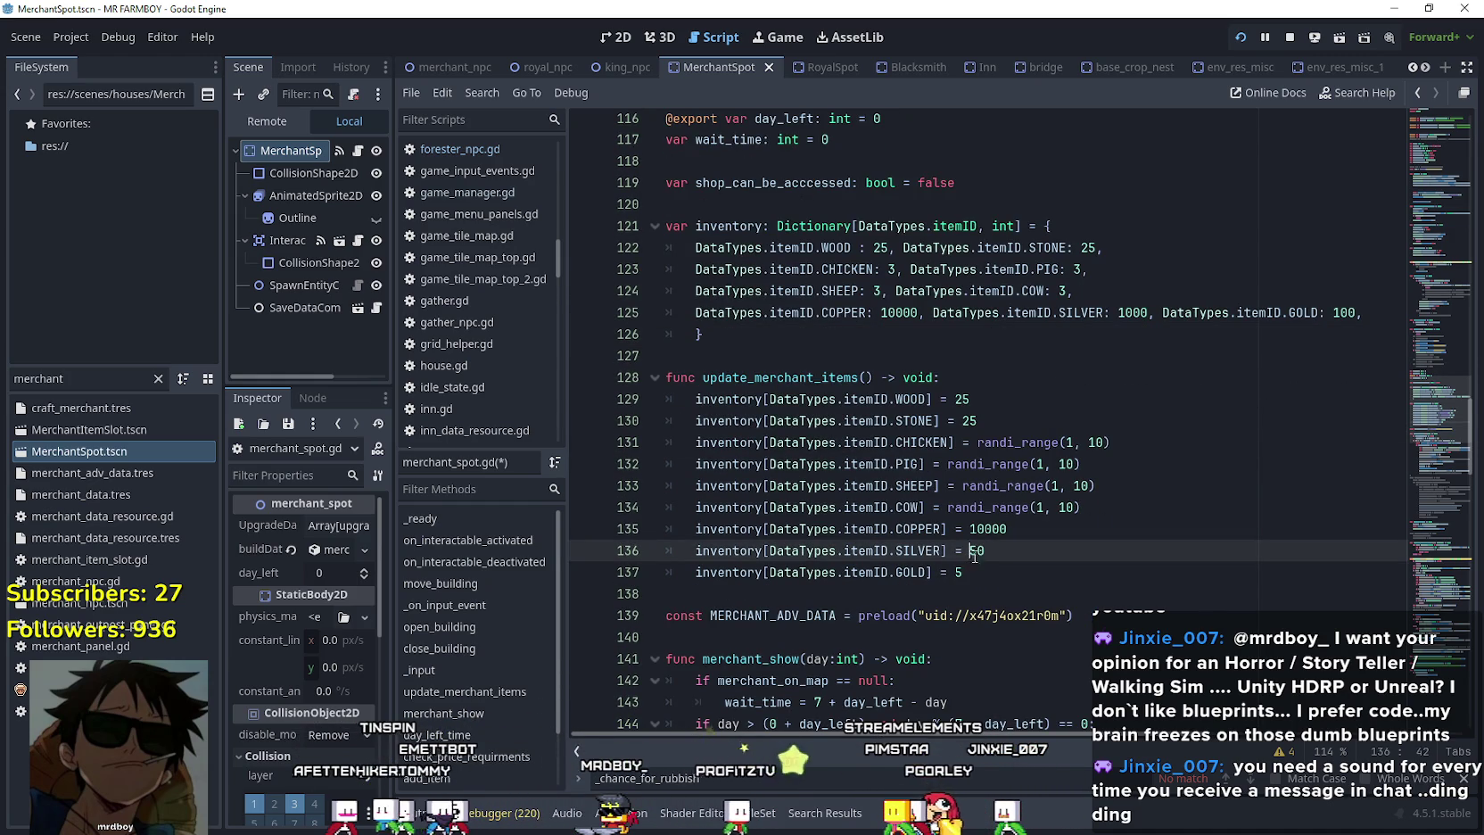
{"action": "type", "text": "1000"}
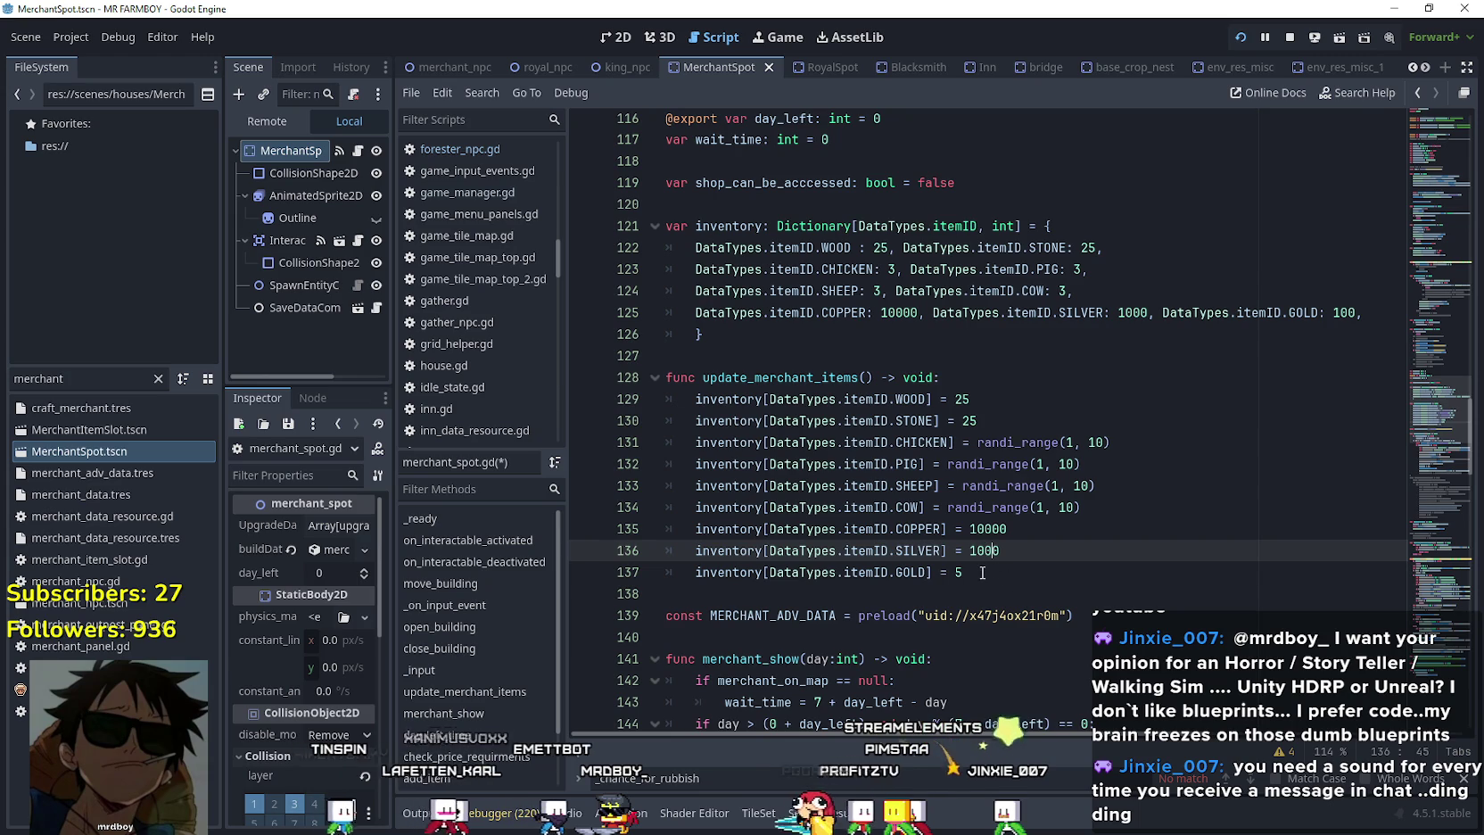
{"action": "left_click", "coordinate": [966, 575]}
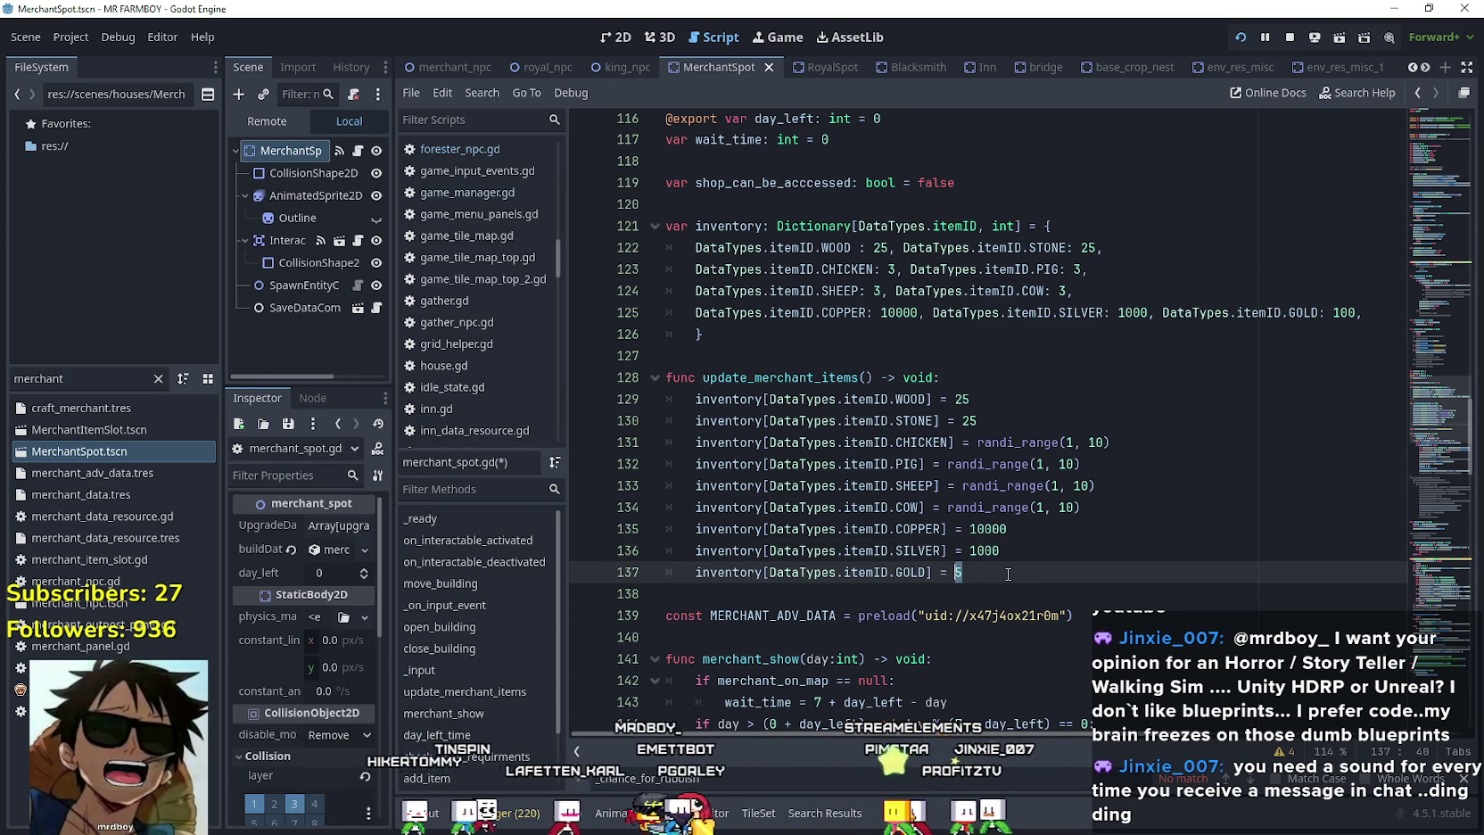
{"action": "key", "text": "BackSpace"}
{"action": "type", "text": "00"}
{"action": "key", "text": "ctrl+s"}
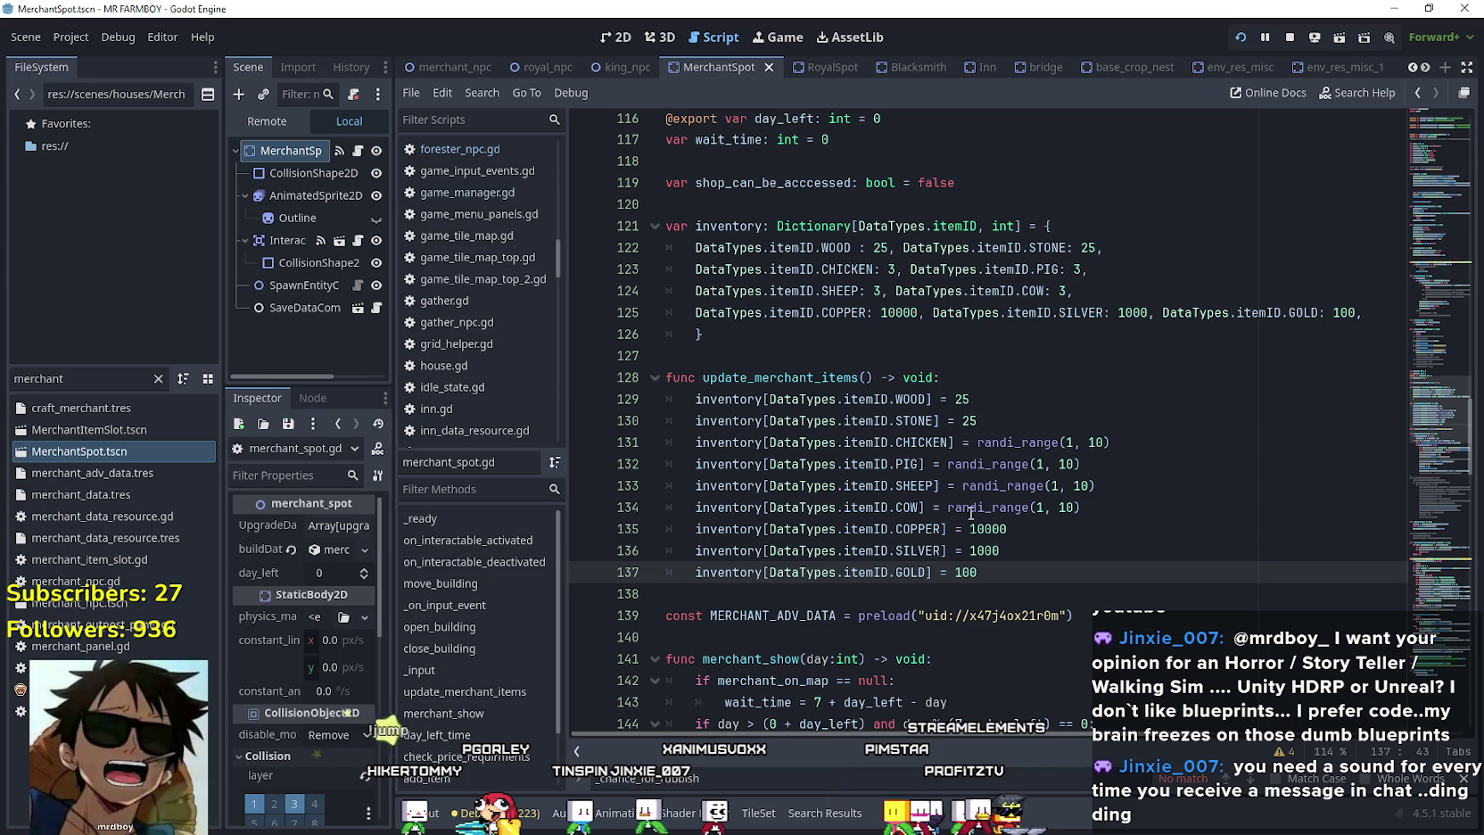
Switch back to the paused Mr Farmboy game window.
{"action": "scroll", "coordinate": [1231, 379], "scroll_direction": "down", "scroll_amount": 1}
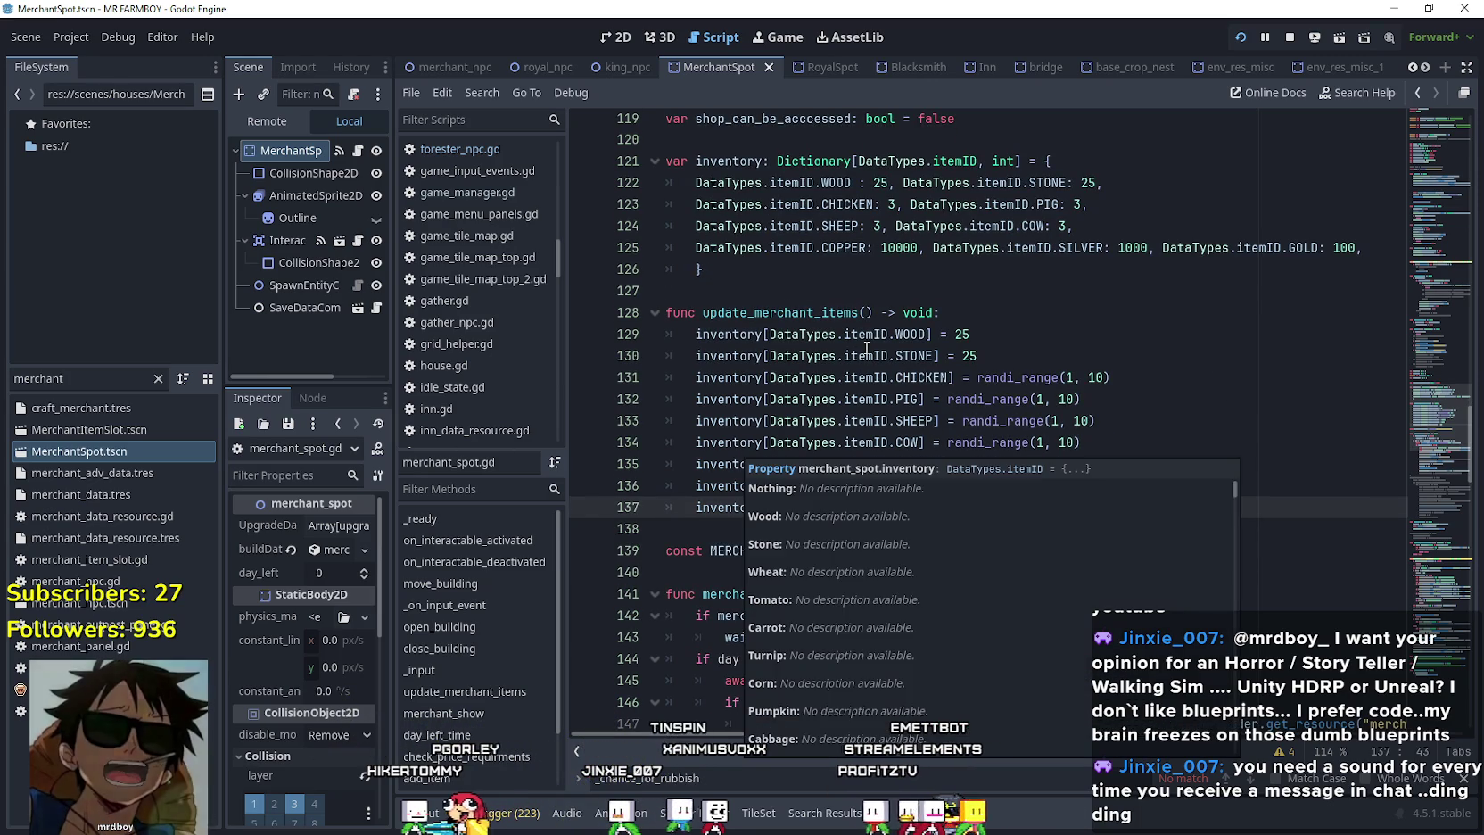
{"action": "type", "text": "ry[DataTypes.itemID.GOLD] = 100"}
{"action": "mouse_move", "coordinate": [1002, 169]}
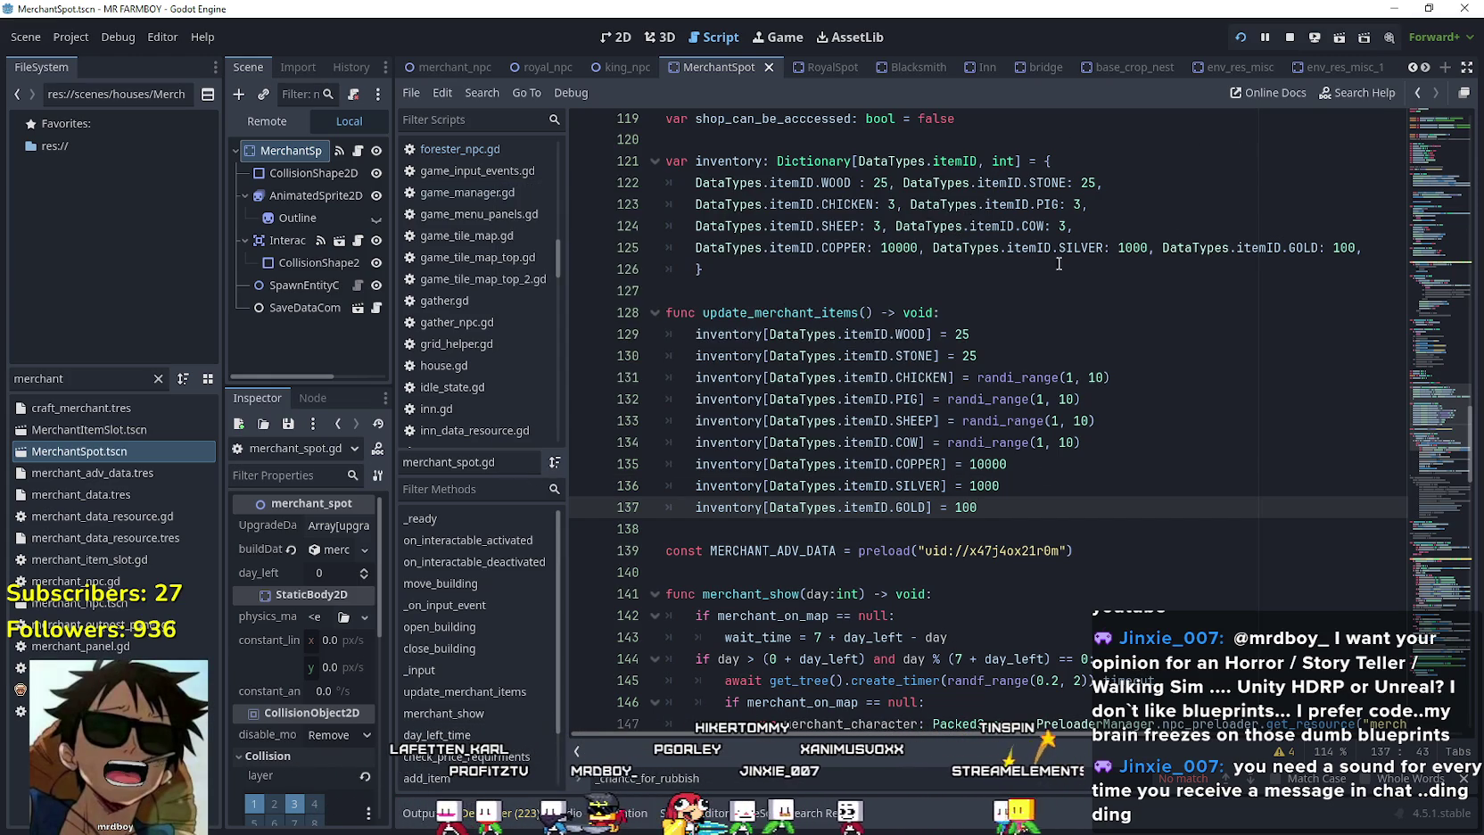
{"action": "key", "text": "alt+Tab"}
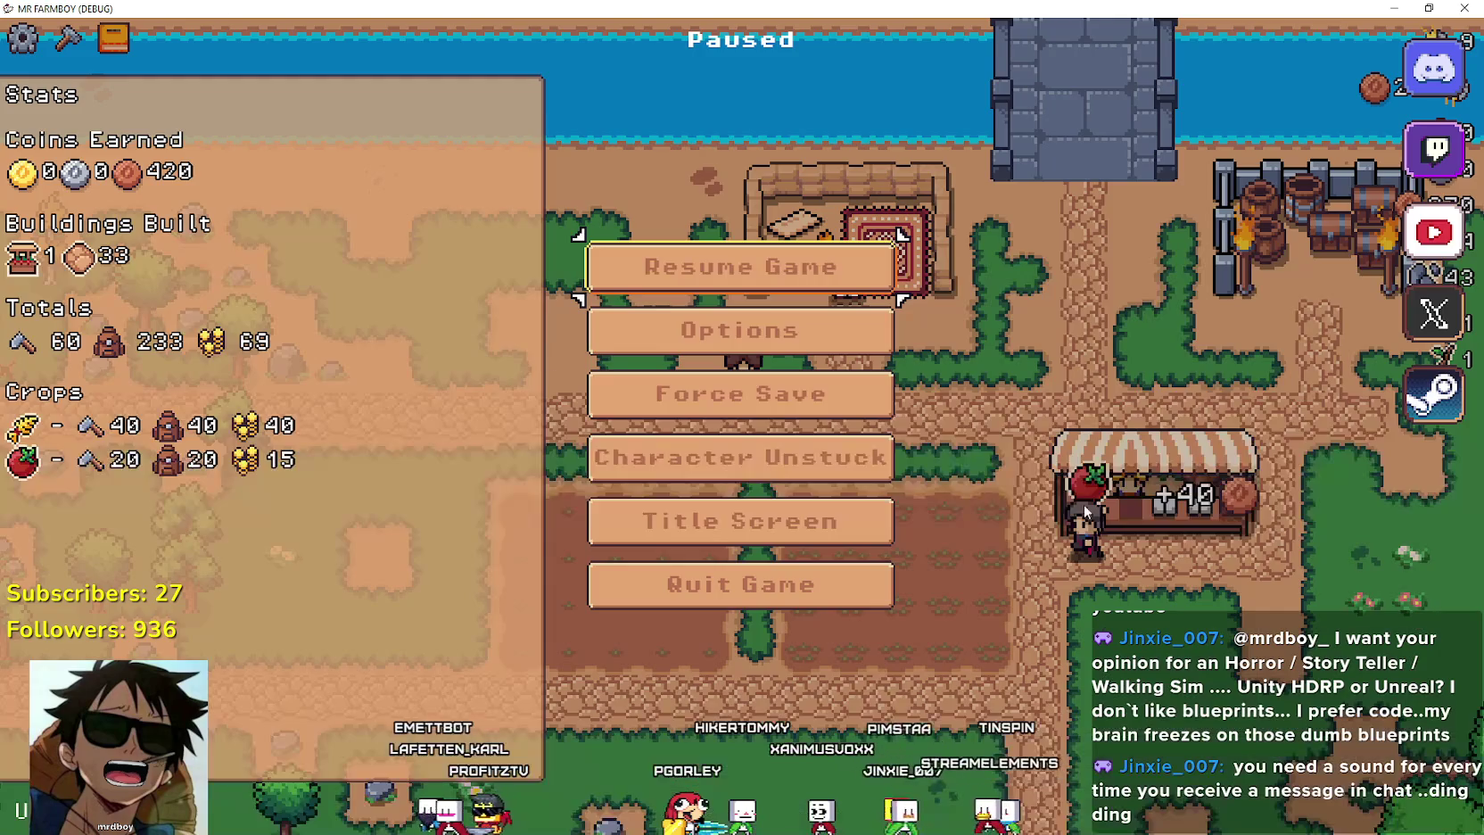
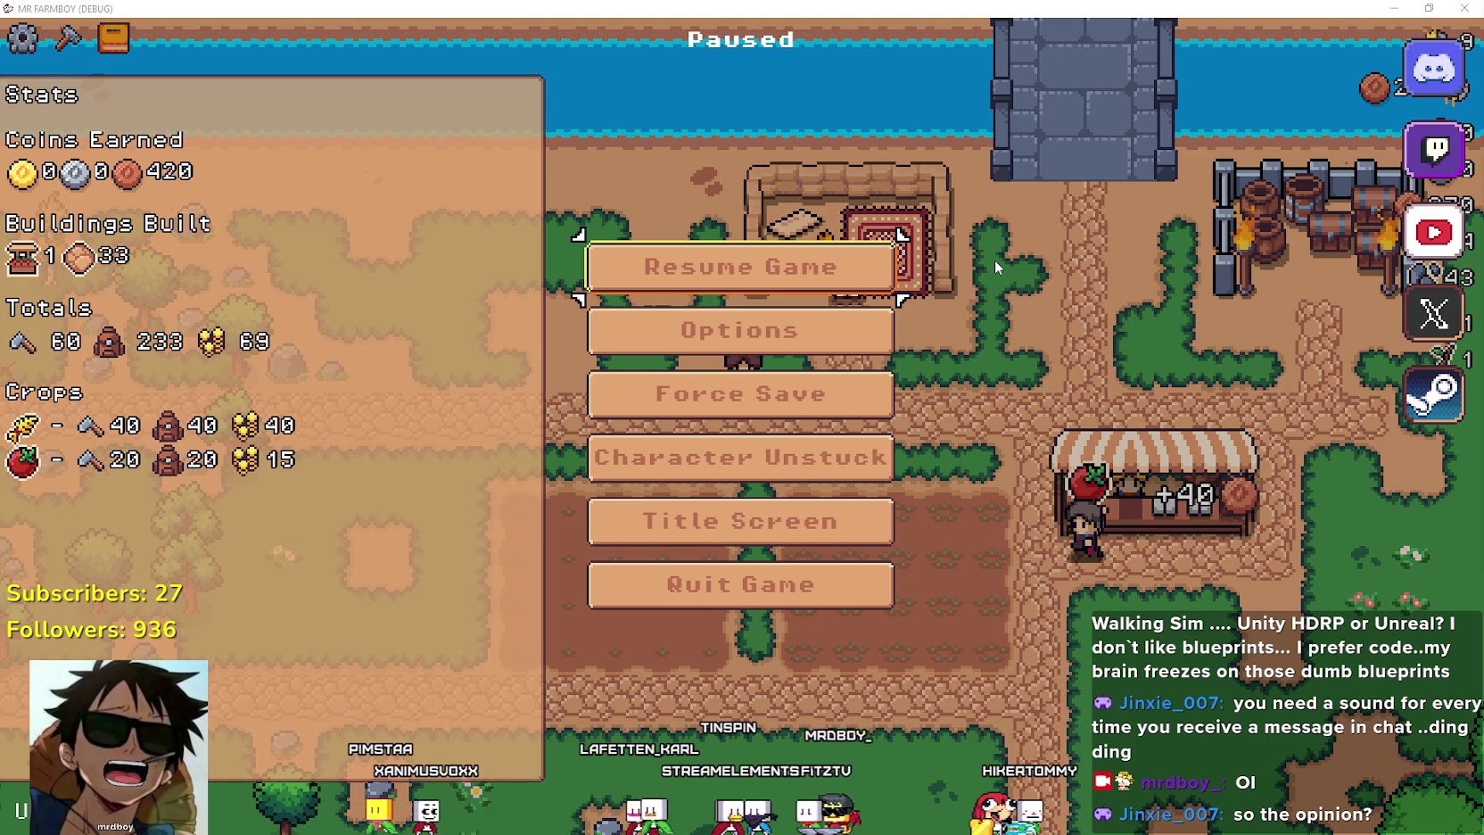
Resume the game, mine the rock cluster until stone reaches 48, and open Crafting.
{"action": "left_click", "coordinate": [778, 264]}
{"action": "key", "text": "s"}
{"action": "key", "text": "d"}
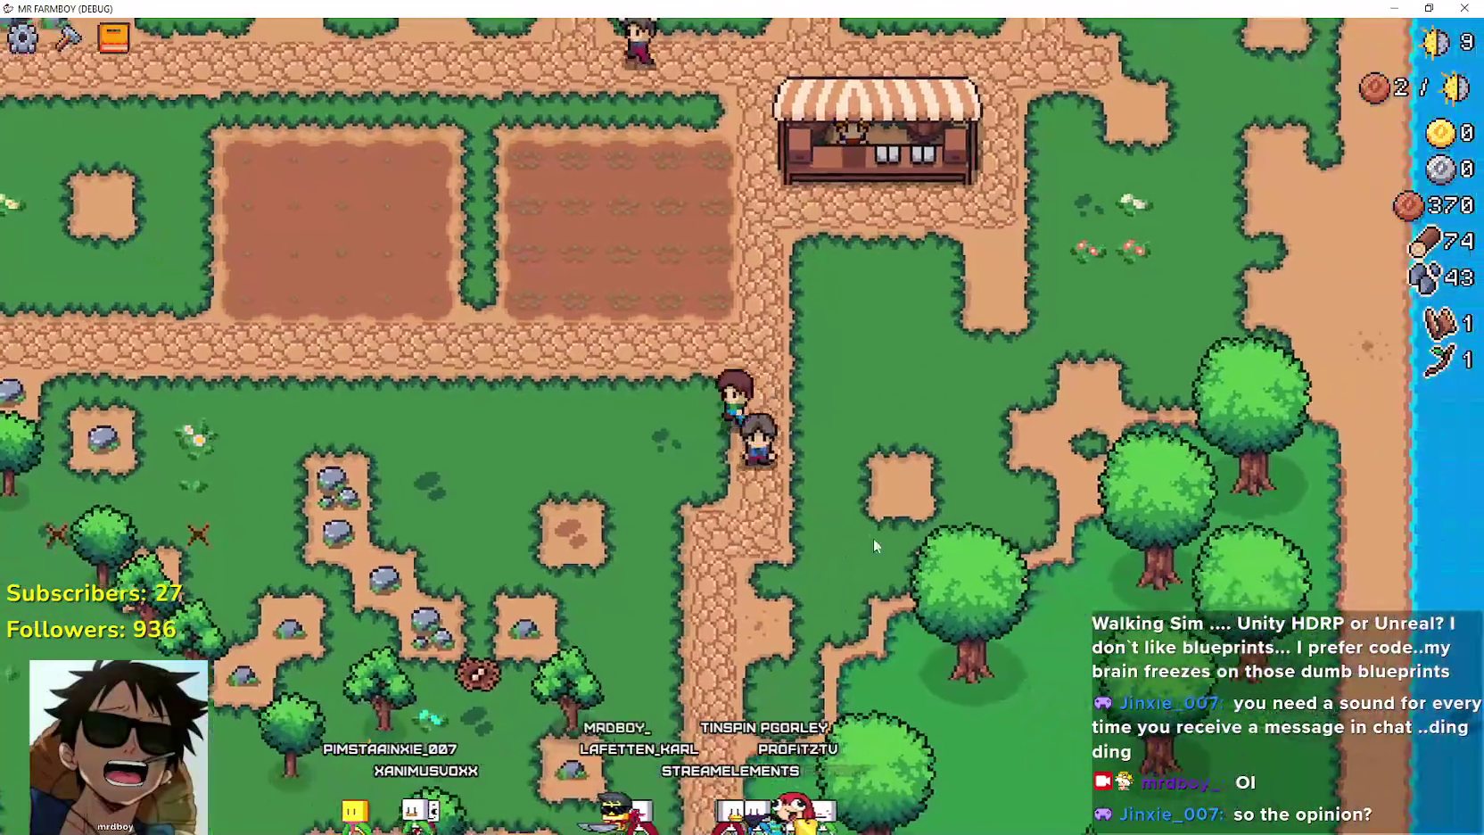
{"action": "key", "text": "s"}
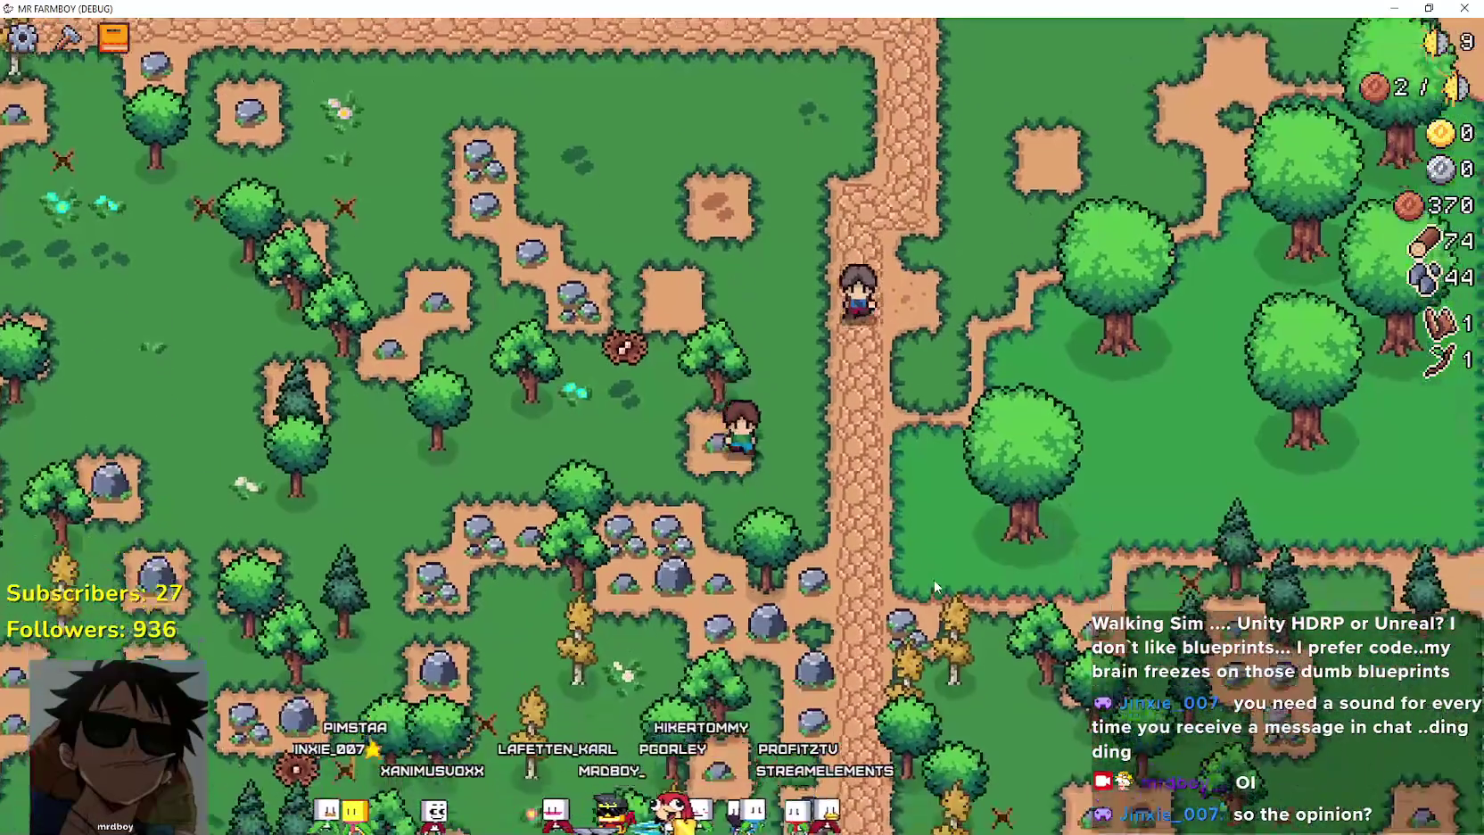
{"action": "key", "text": "w"}
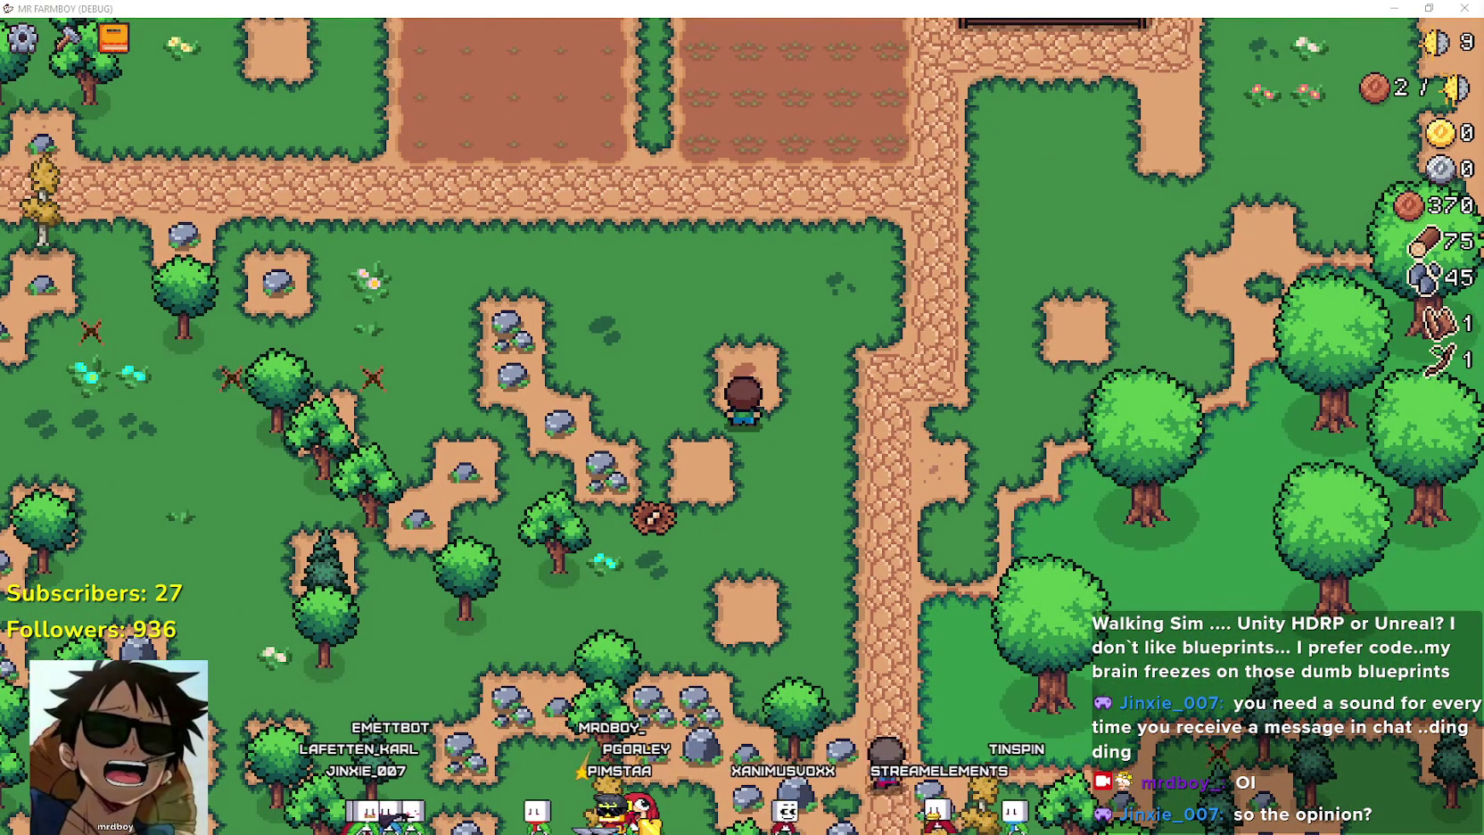
{"action": "left_click", "coordinate": [504, 360]}
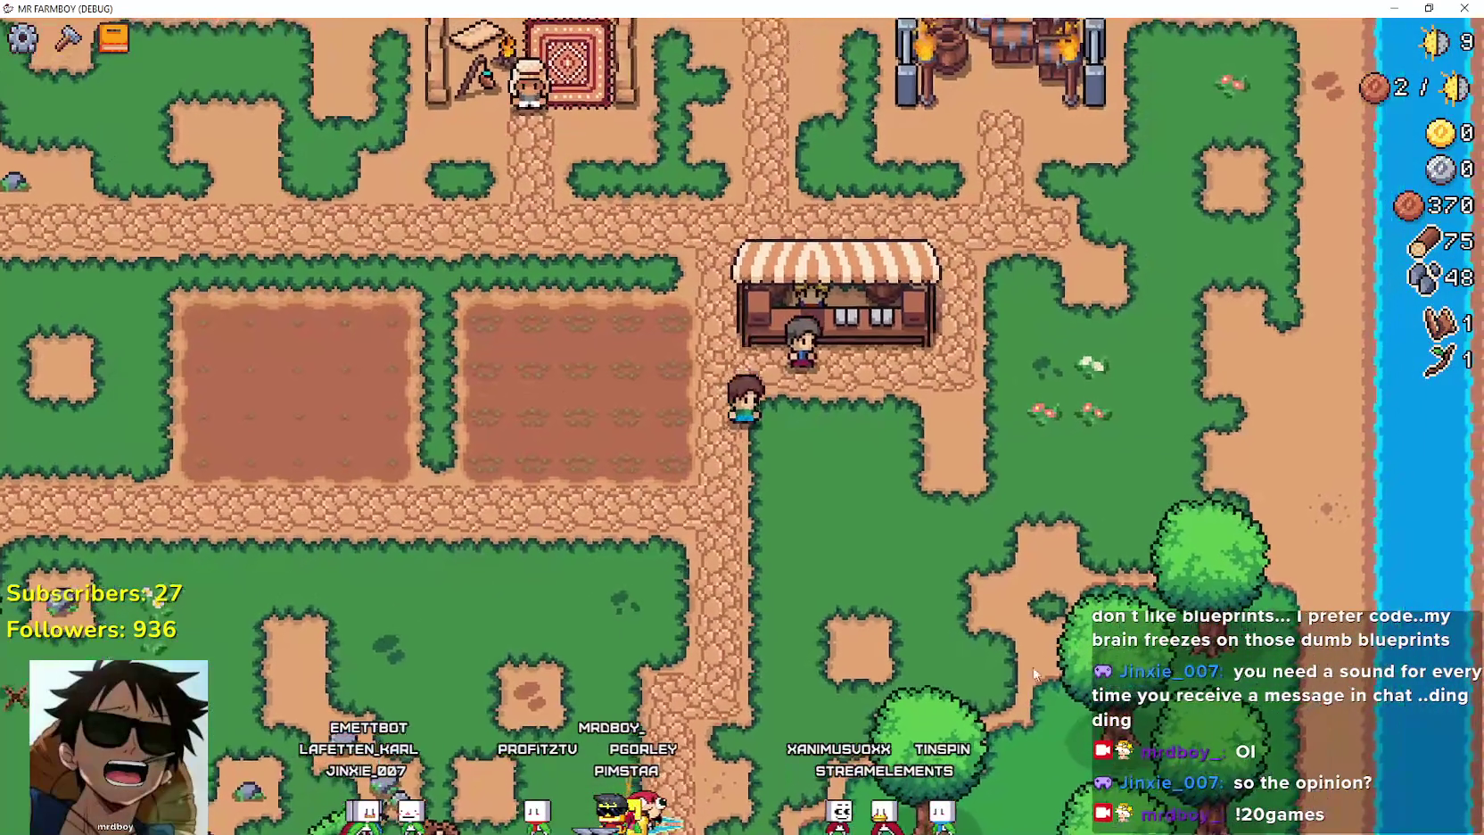
{"action": "key", "text": "c"}
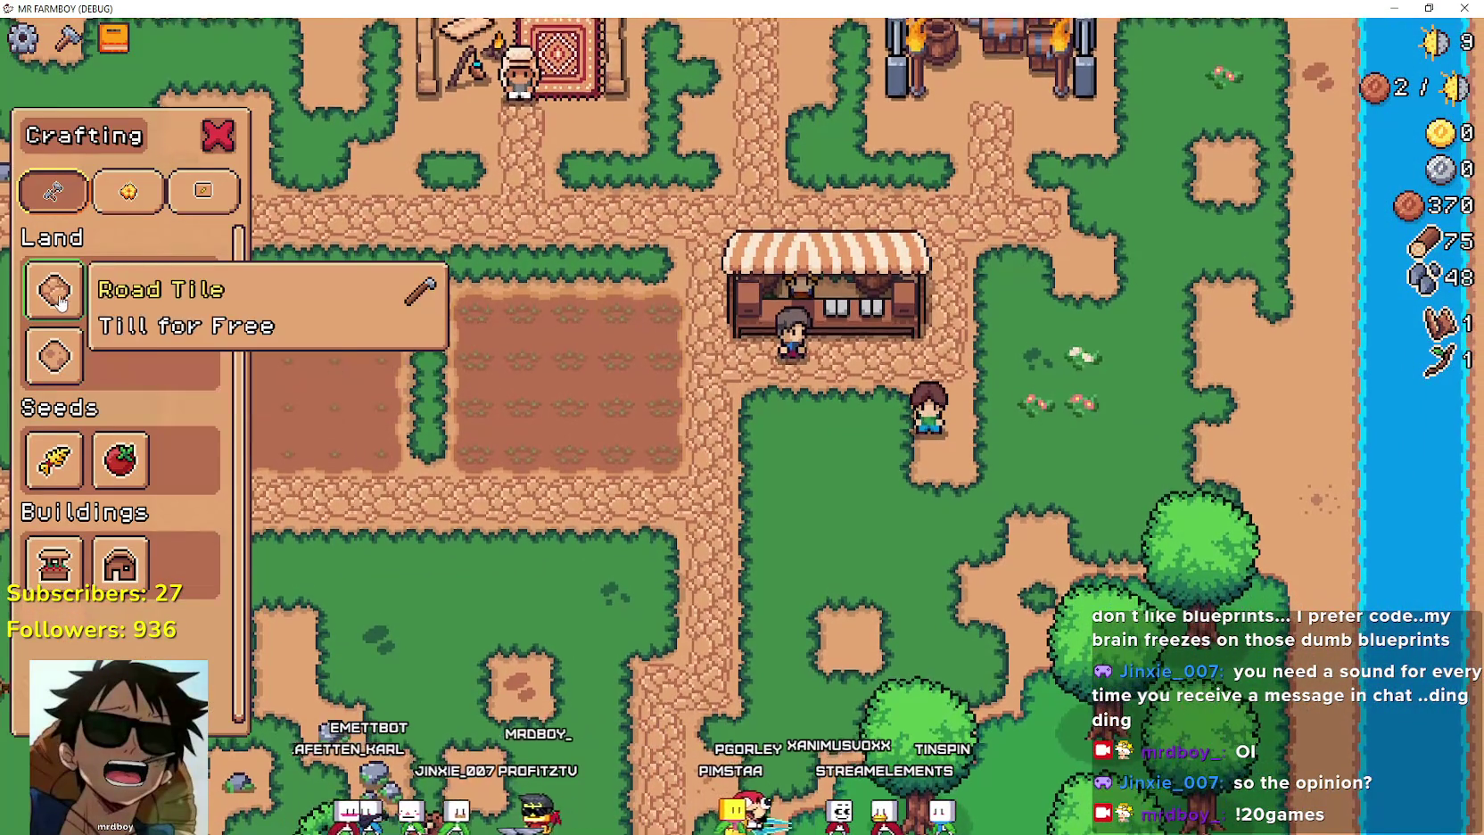
Start a land tile placement, cancel it, and walk around the shop front.
{"action": "left_click", "coordinate": [55, 359]}
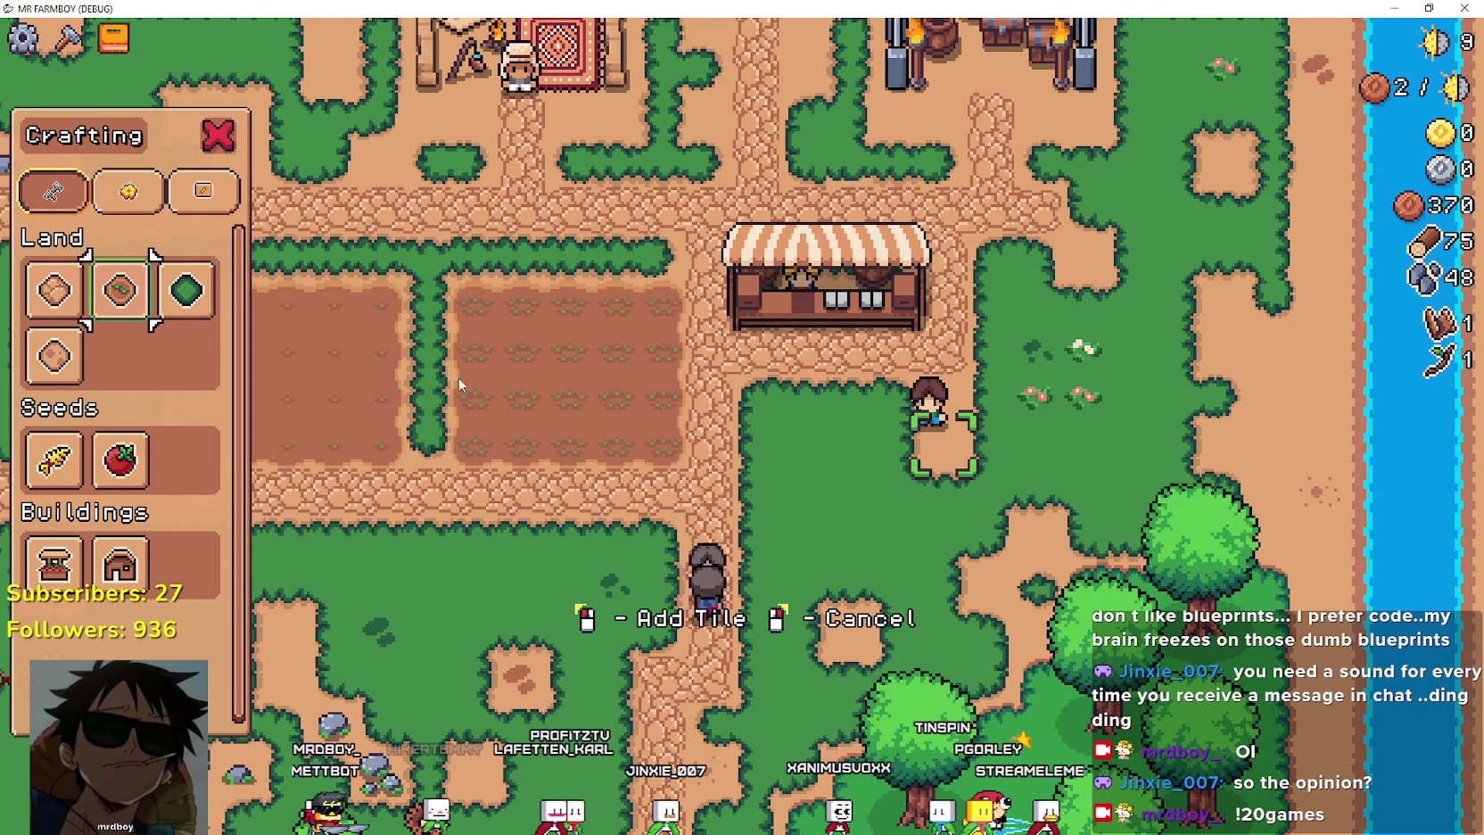
{"action": "key", "text": "w"}
{"action": "key", "text": "c"}
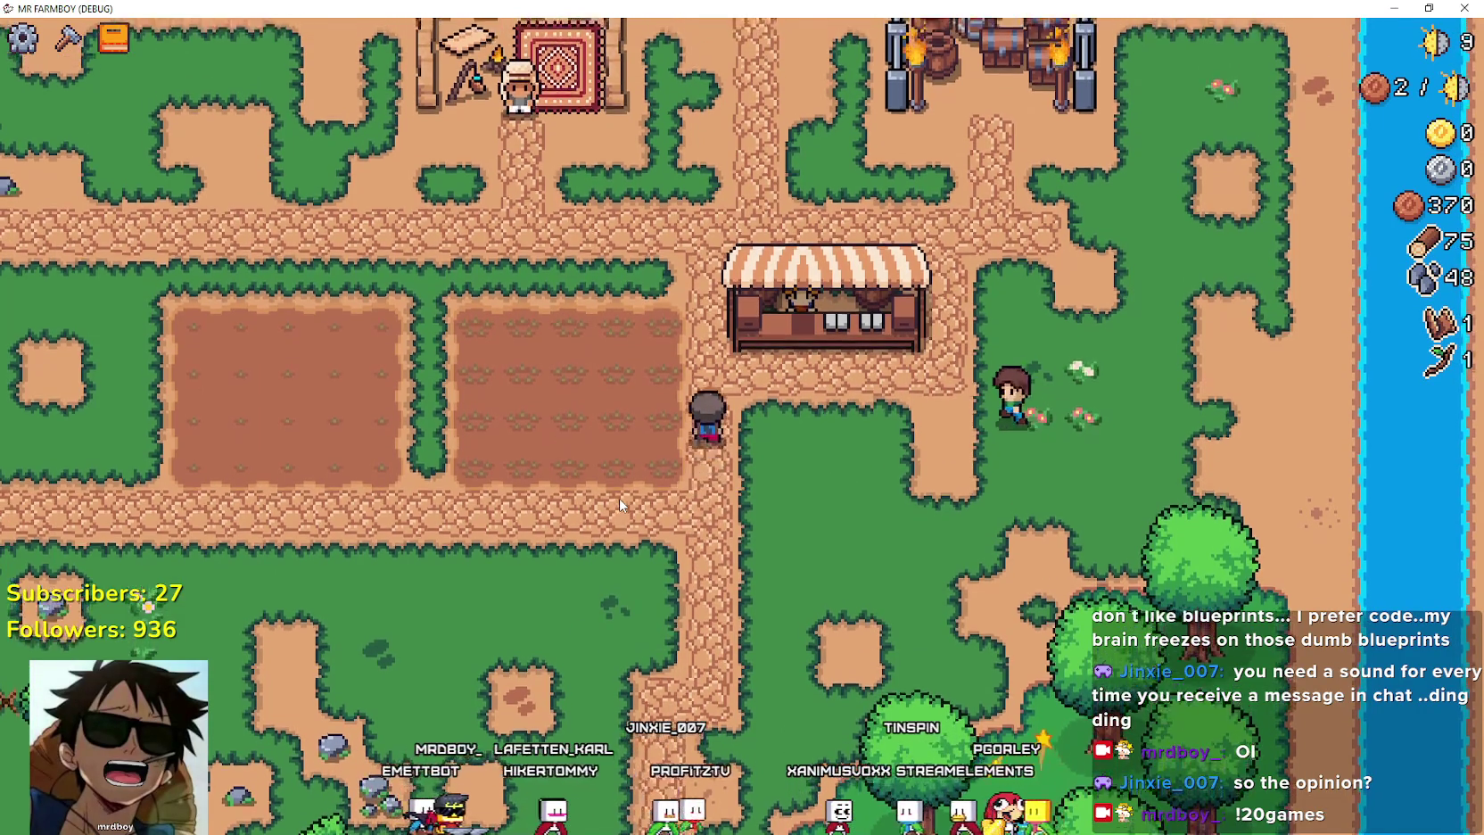
{"action": "key", "text": "d"}
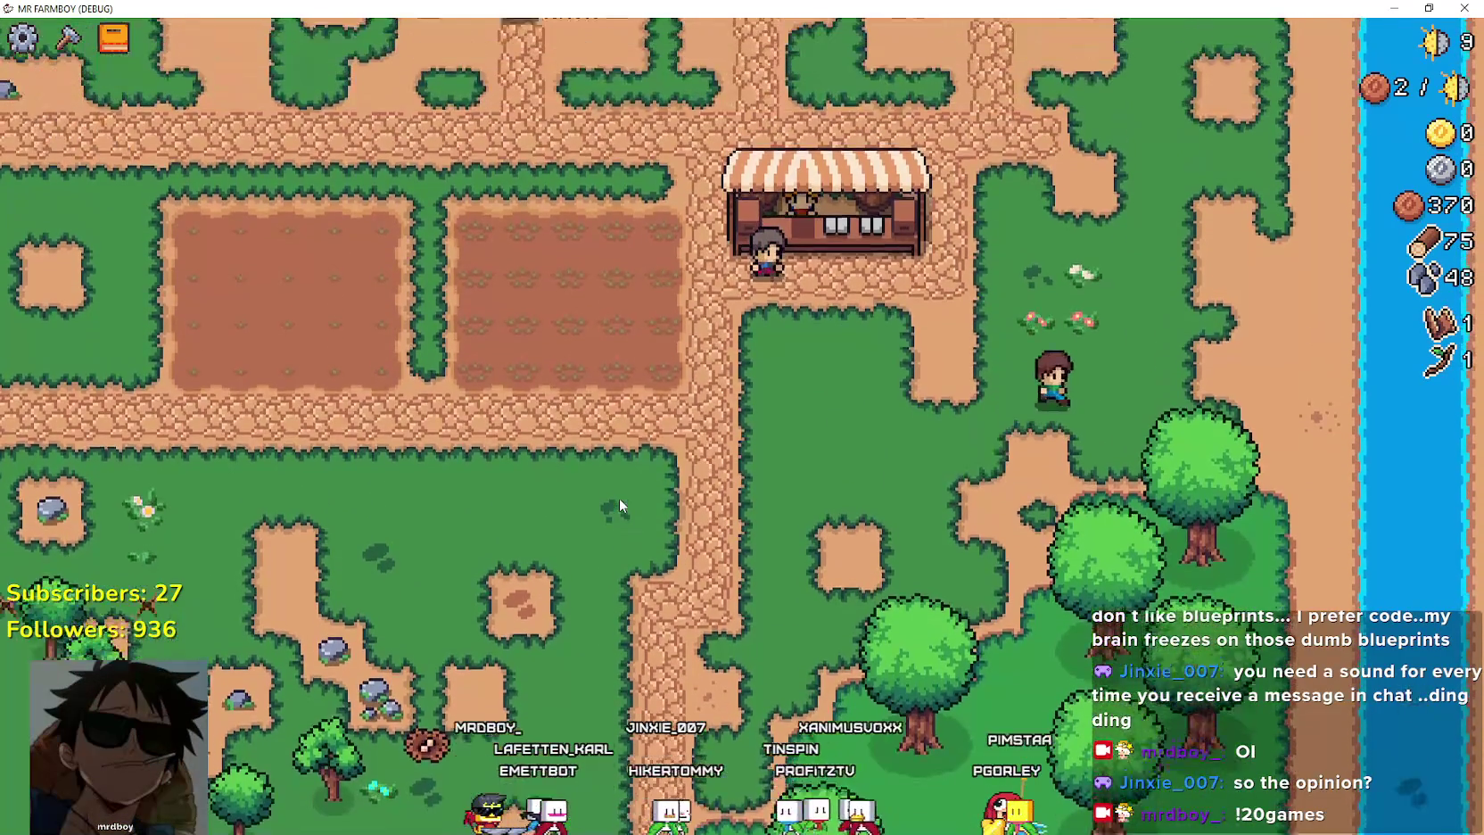
{"action": "key", "text": "w"}
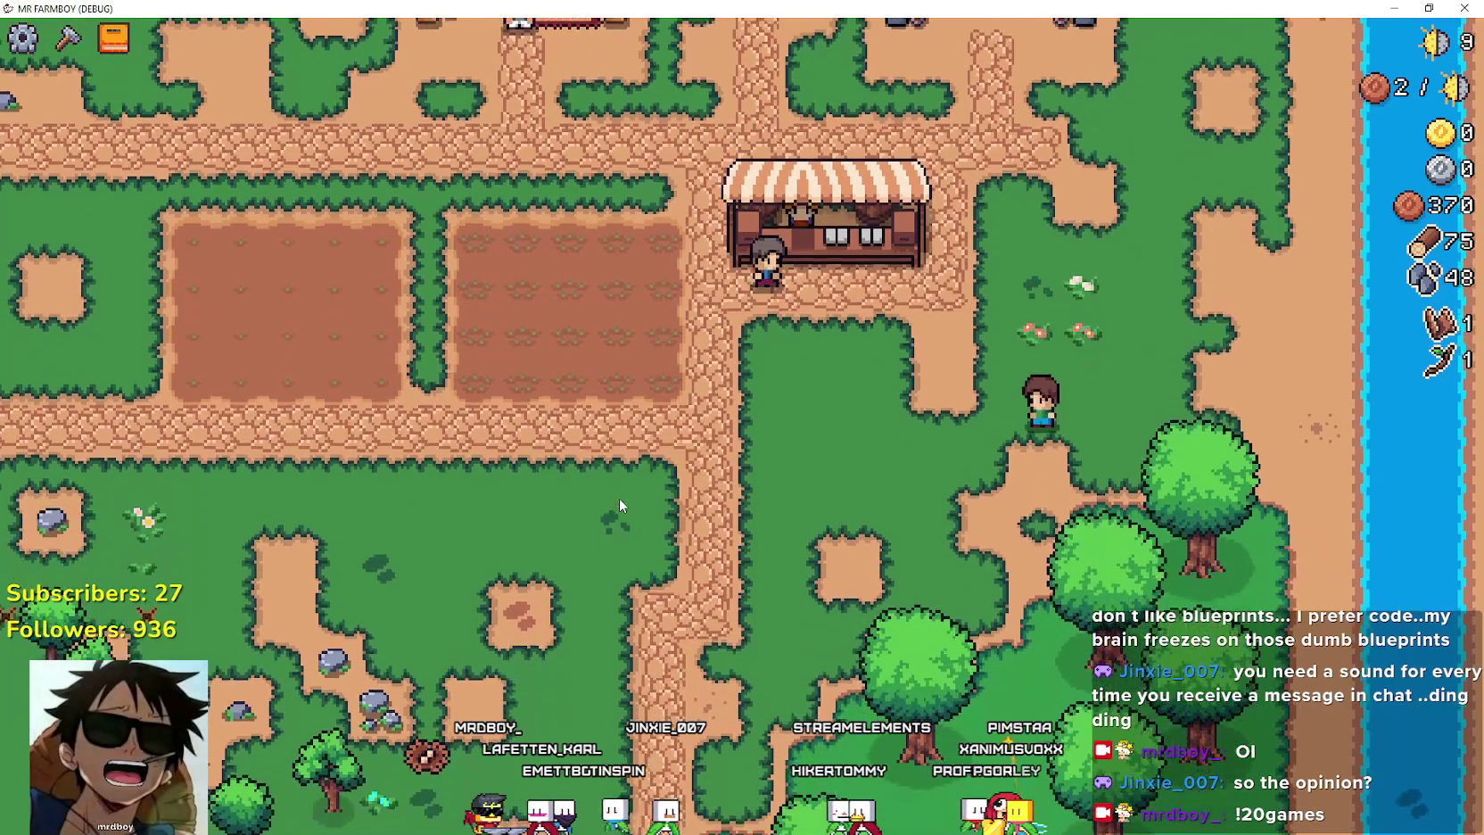
{"action": "key", "text": "a"}
{"action": "key", "text": "c"}
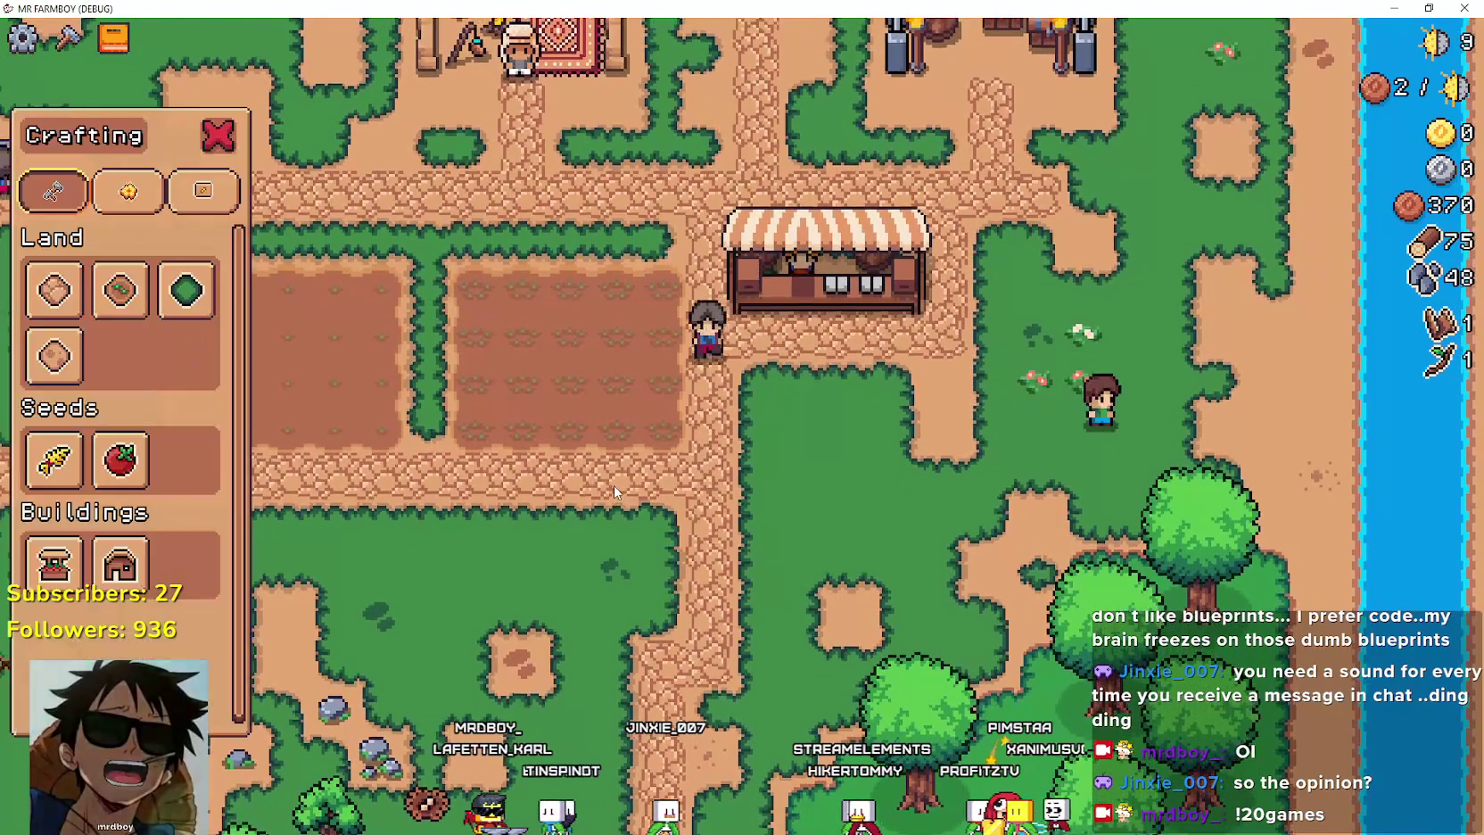
{"action": "key", "text": "c"}
{"action": "key", "text": "s"}
Pick the first land tile in Crafting and carry it around south-east of the shop.
{"action": "key", "text": "c"}
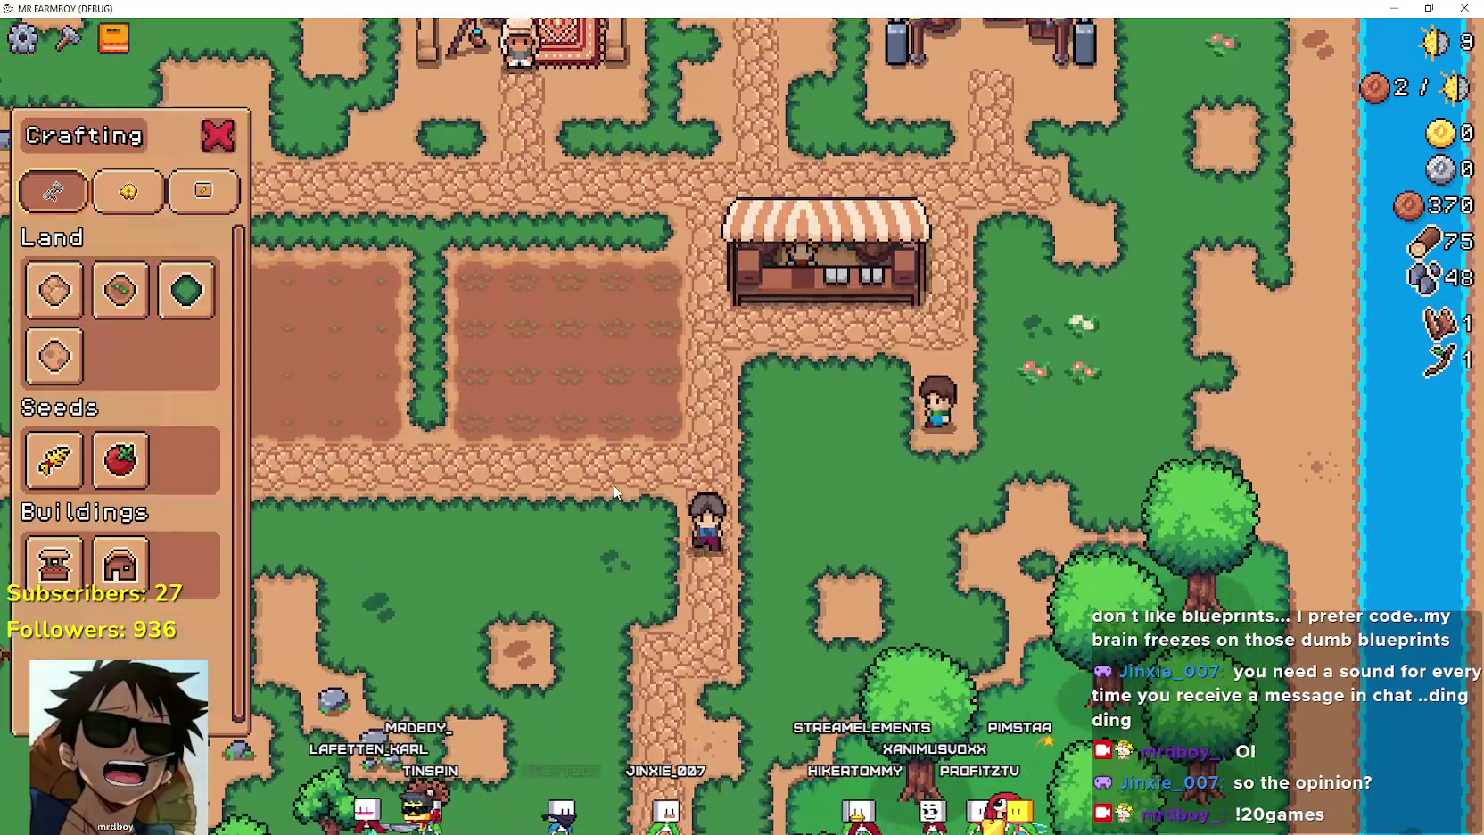
{"action": "left_click", "coordinate": [55, 290]}
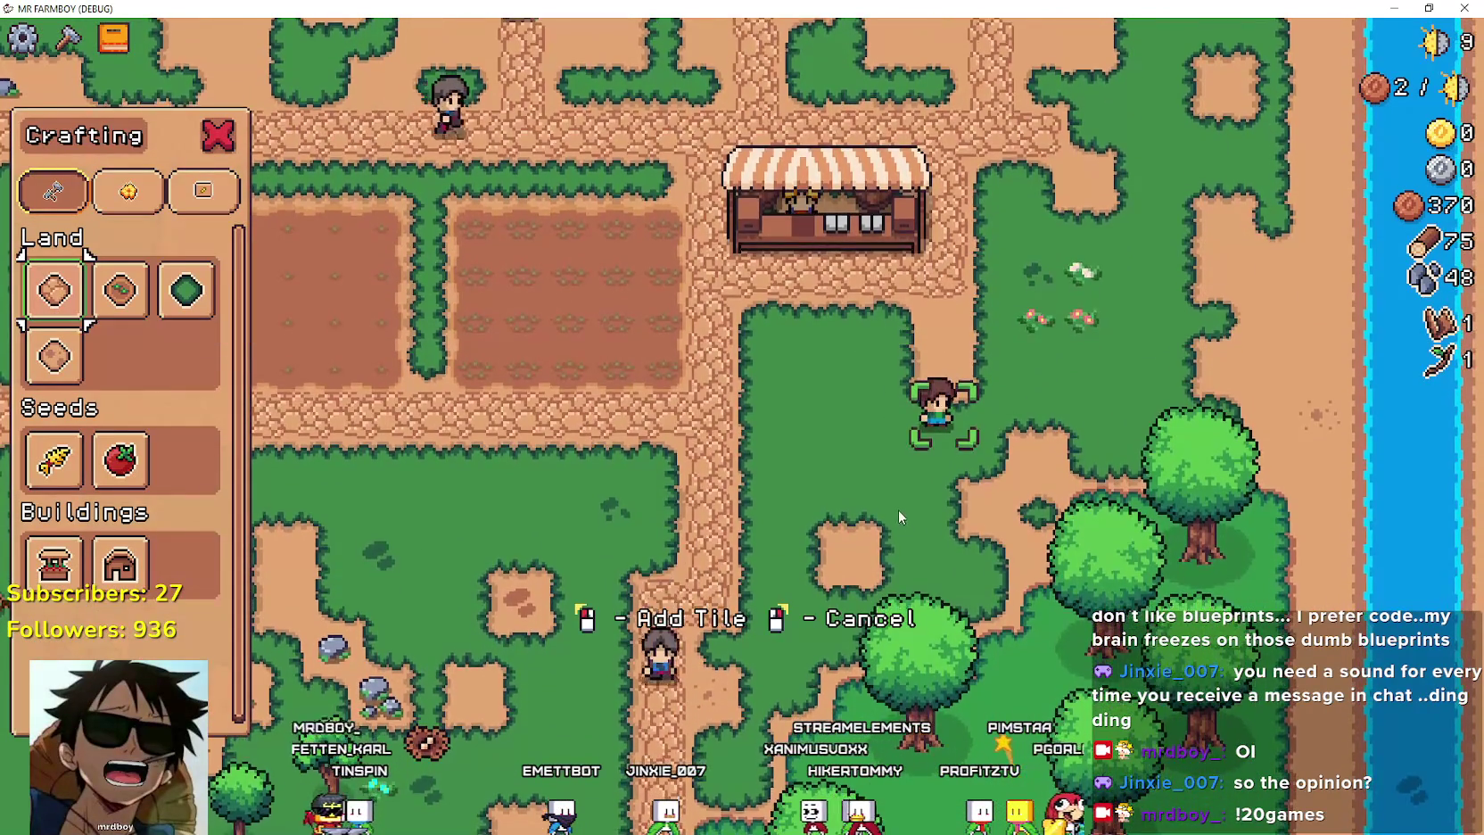
{"action": "key", "text": "w"}
{"action": "scroll", "coordinate": [779, 472], "scroll_direction": "down", "scroll_amount": 2}
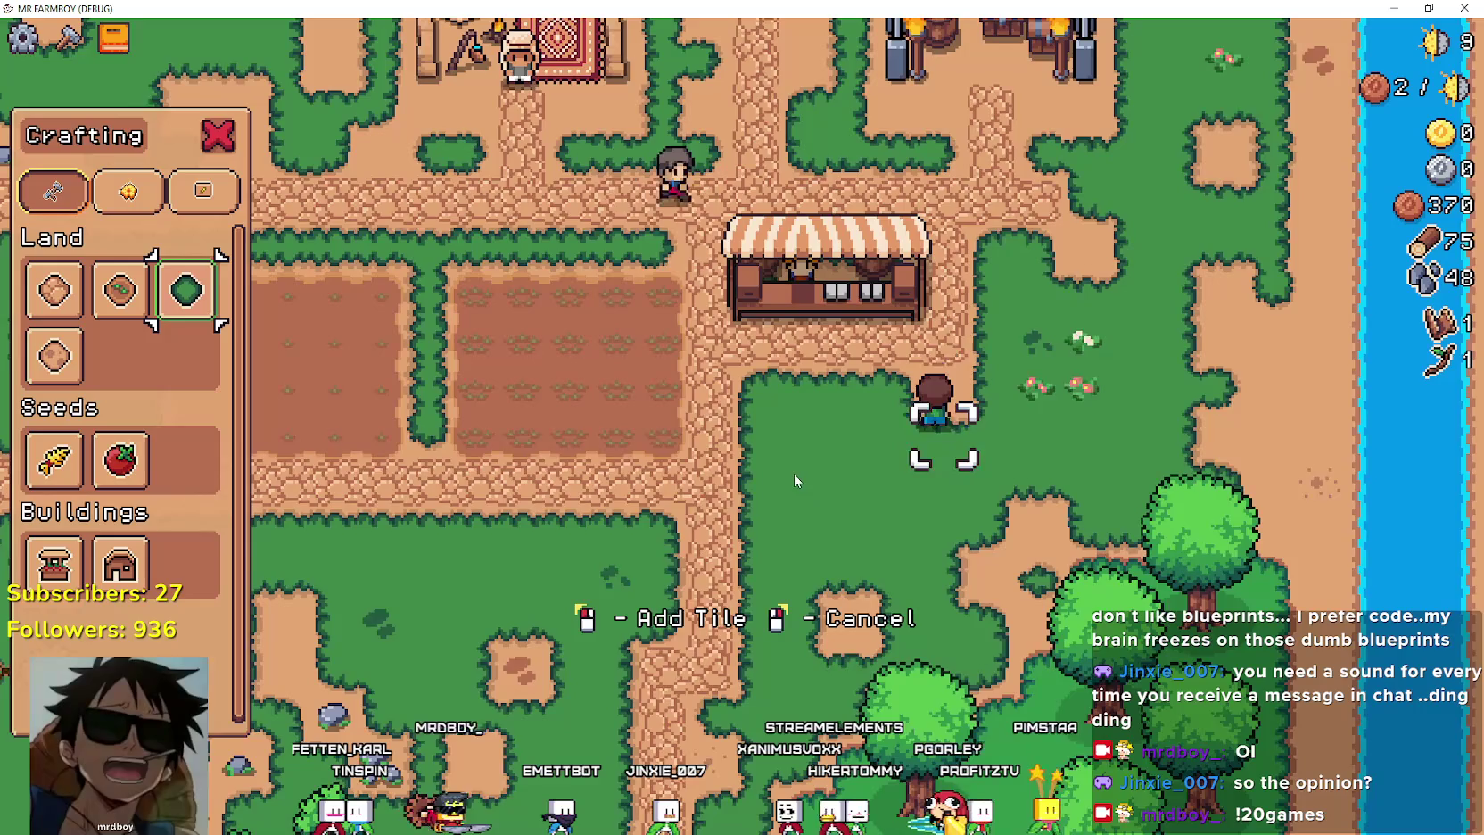
{"action": "key", "text": "d"}
{"action": "key", "text": "s"}
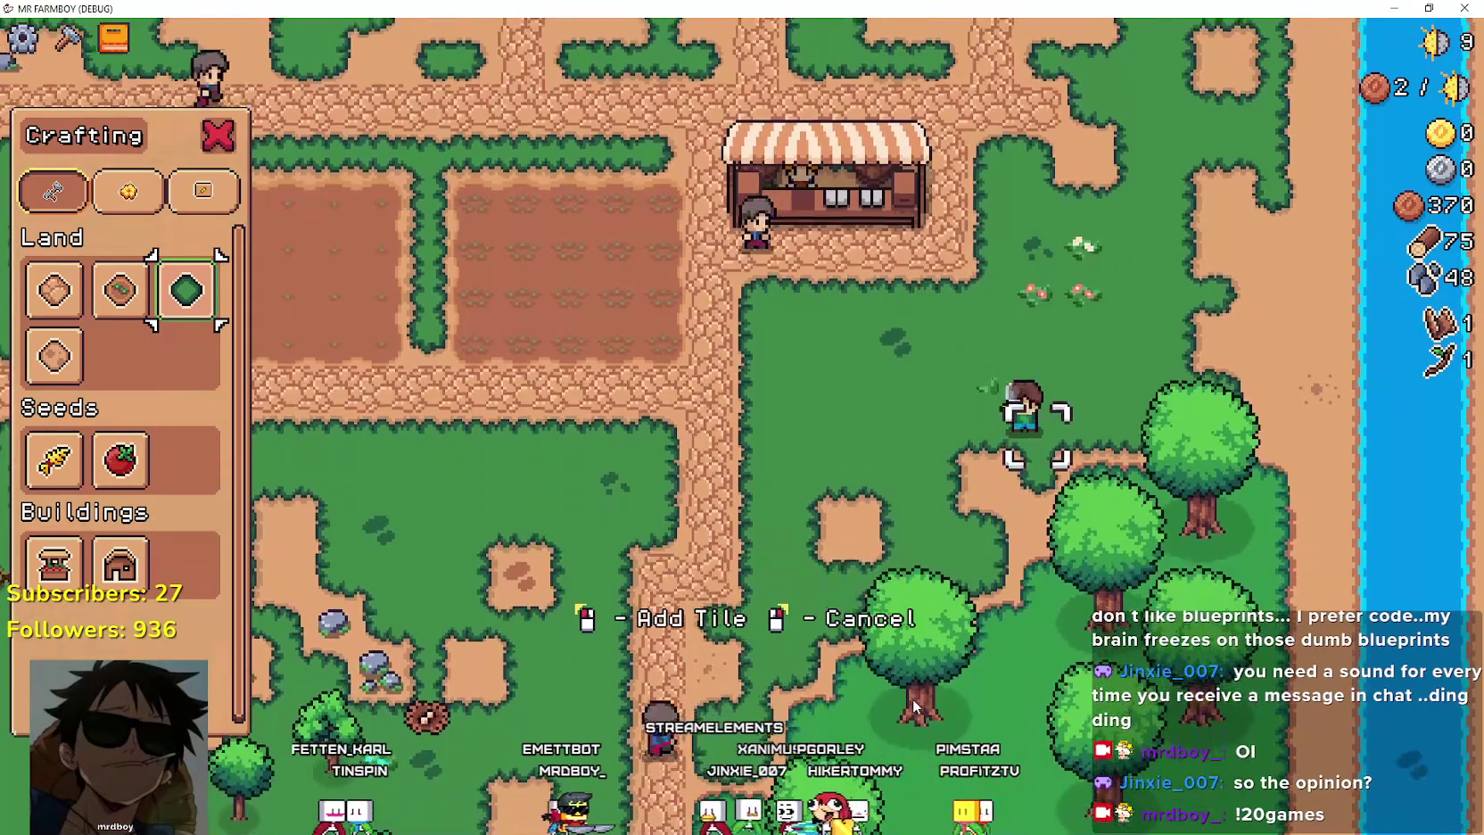
{"action": "key", "text": "s"}
{"action": "key", "text": "a"}
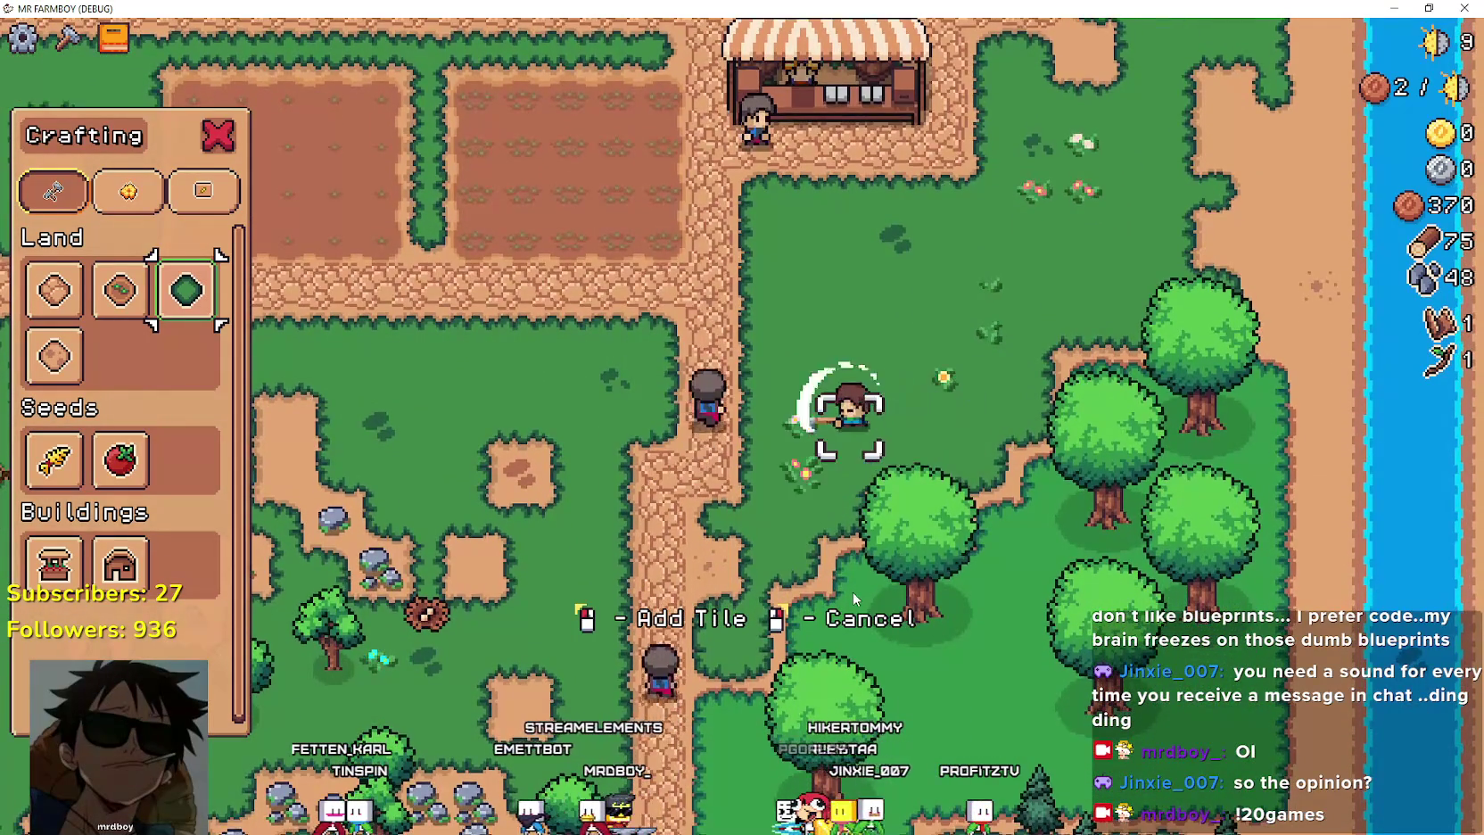
{"action": "key", "text": "w"}
{"action": "key", "text": "d"}
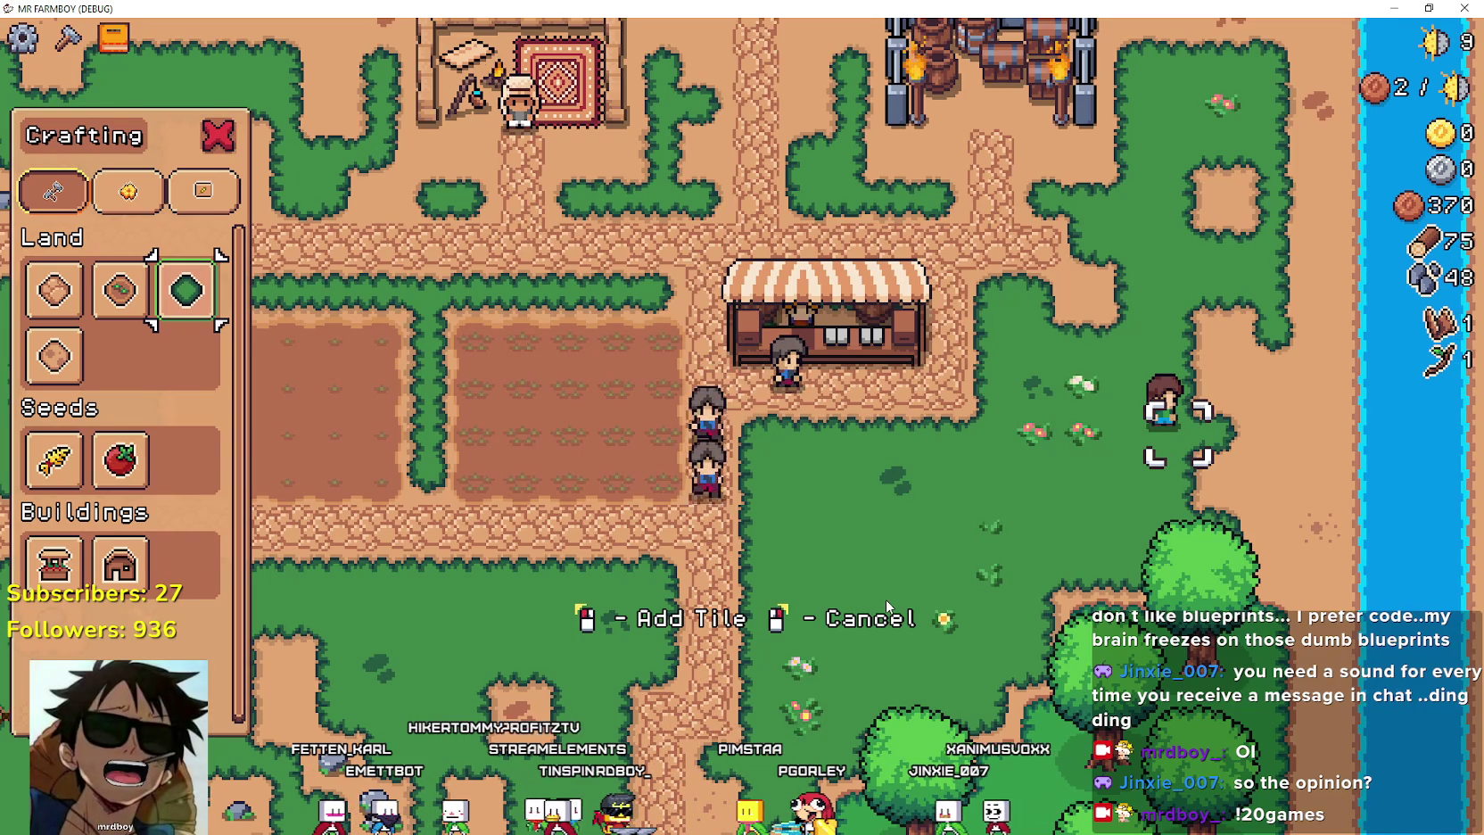
{"action": "key", "text": "w"}
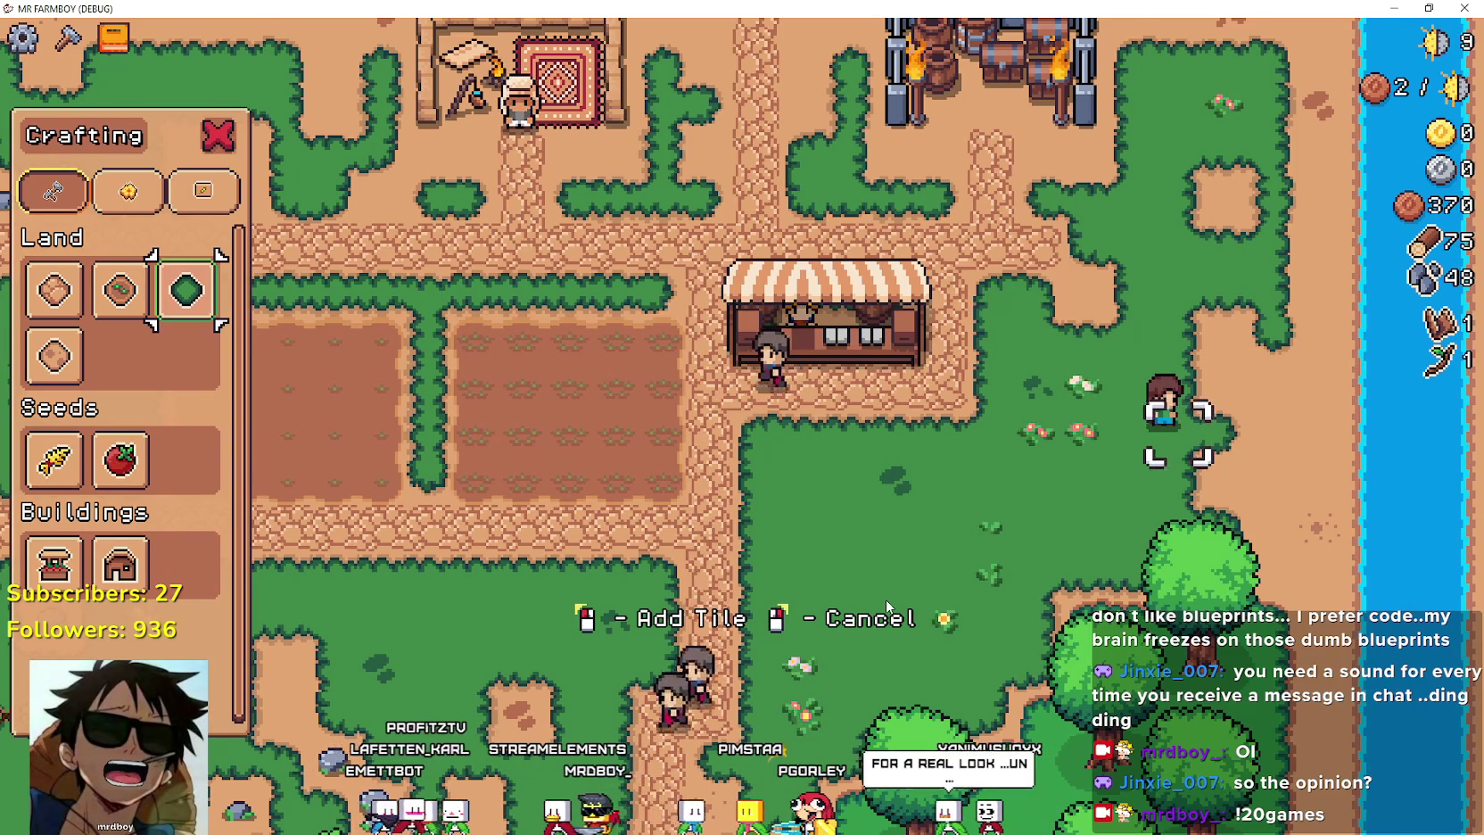
Walk the held tile around the farm, then cancel the land tile placement.
{"action": "key", "text": "d"}
{"action": "key", "text": "s"}
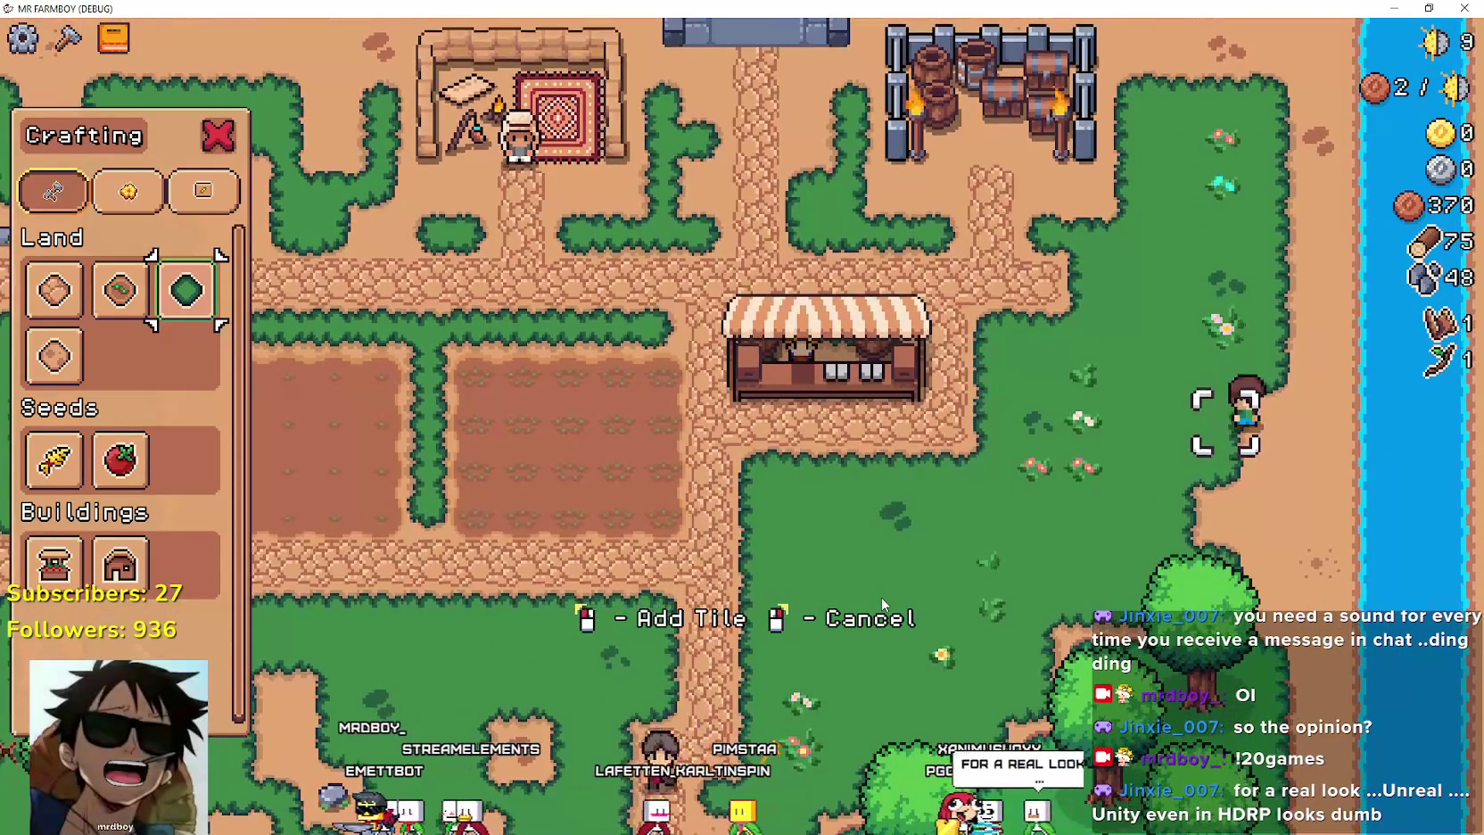
{"action": "key", "text": "s"}
{"action": "key", "text": "s"}
{"action": "key", "text": "d"}
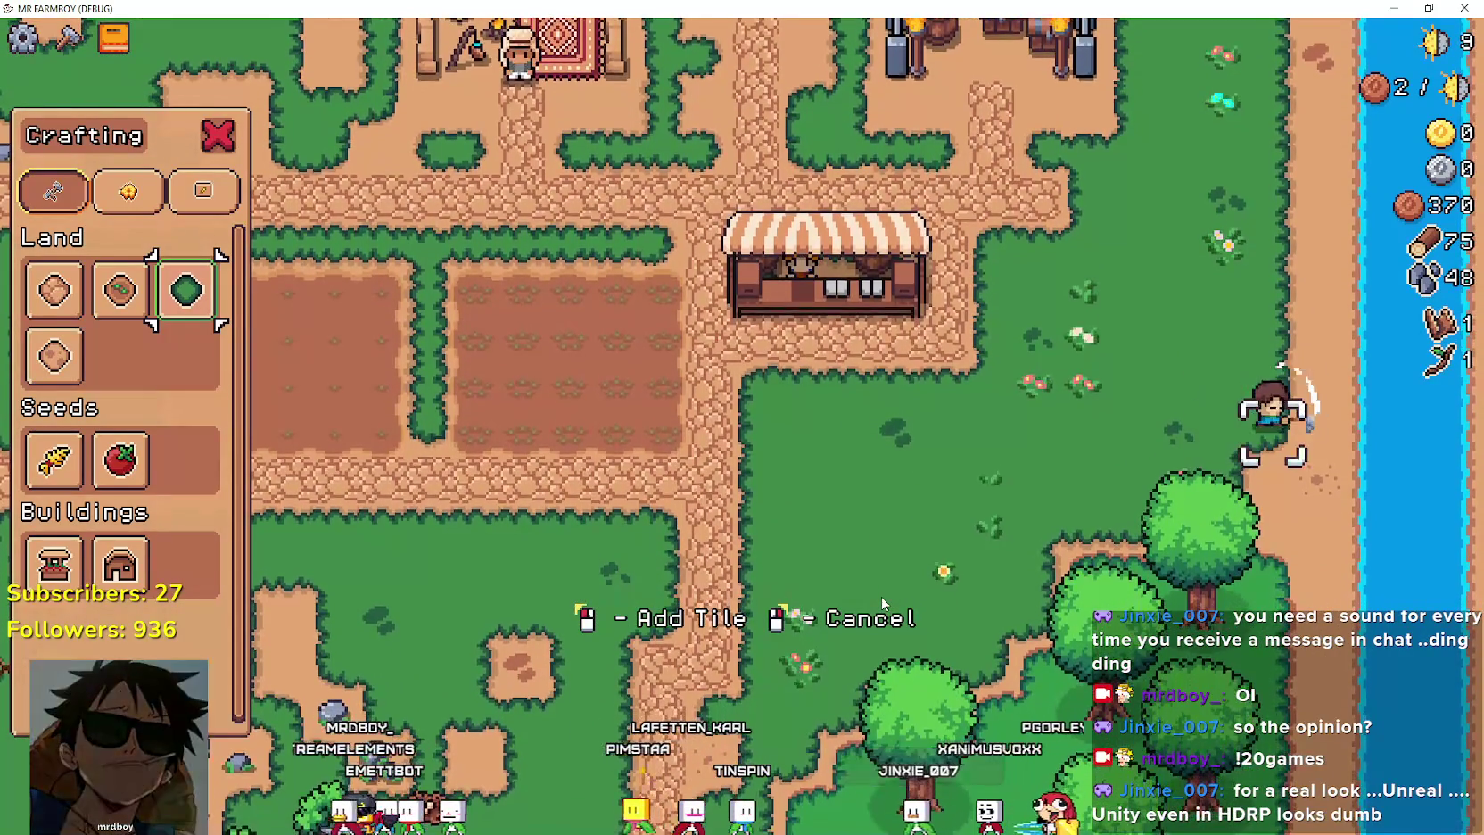
{"action": "key", "text": "a"}
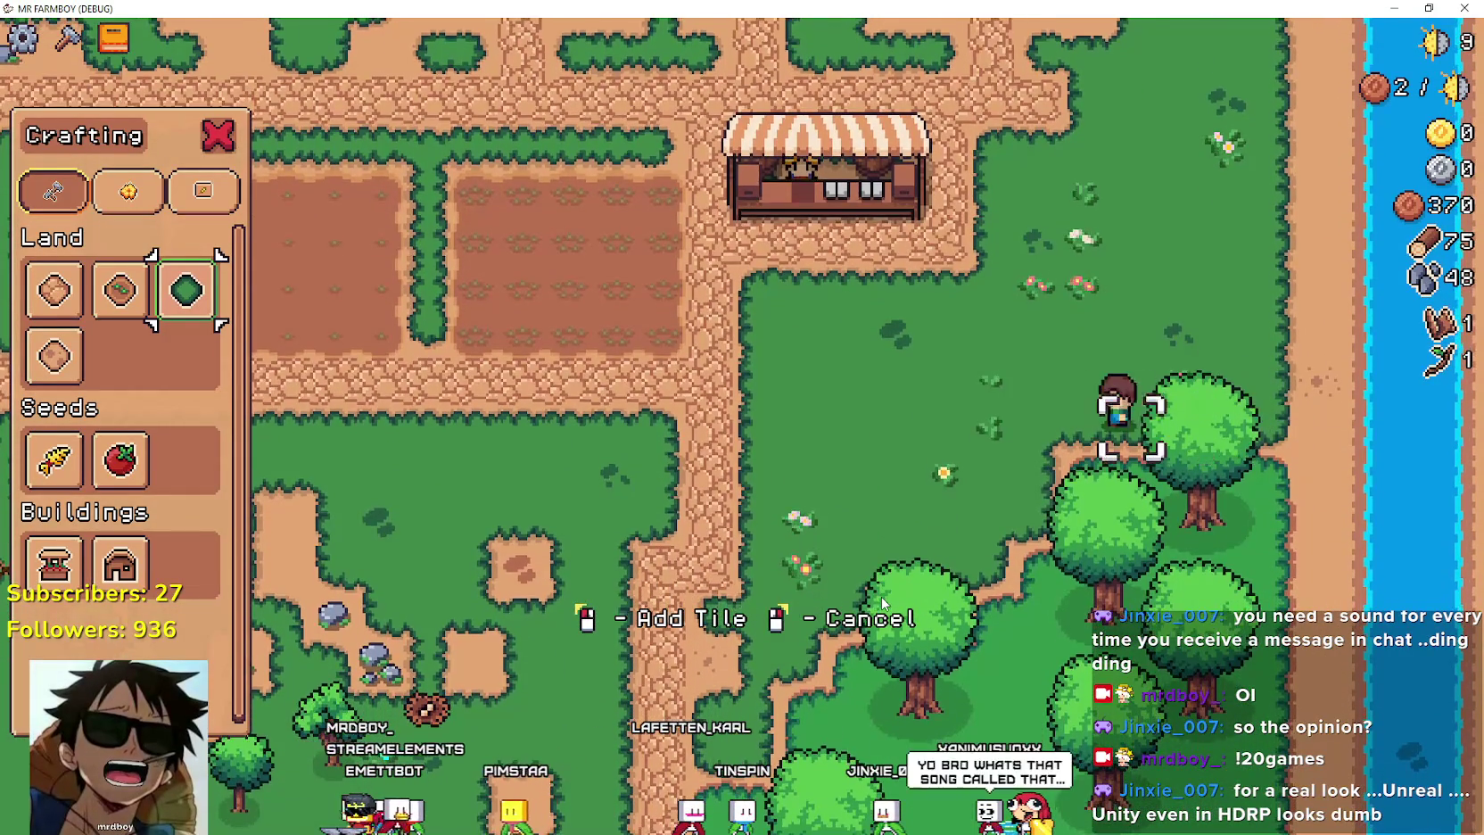
{"action": "key", "text": "w"}
{"action": "right_click", "coordinate": [823, 573]}
Choose another land tile and walk it past the field, bridge and market stall.
{"action": "key", "text": "w"}
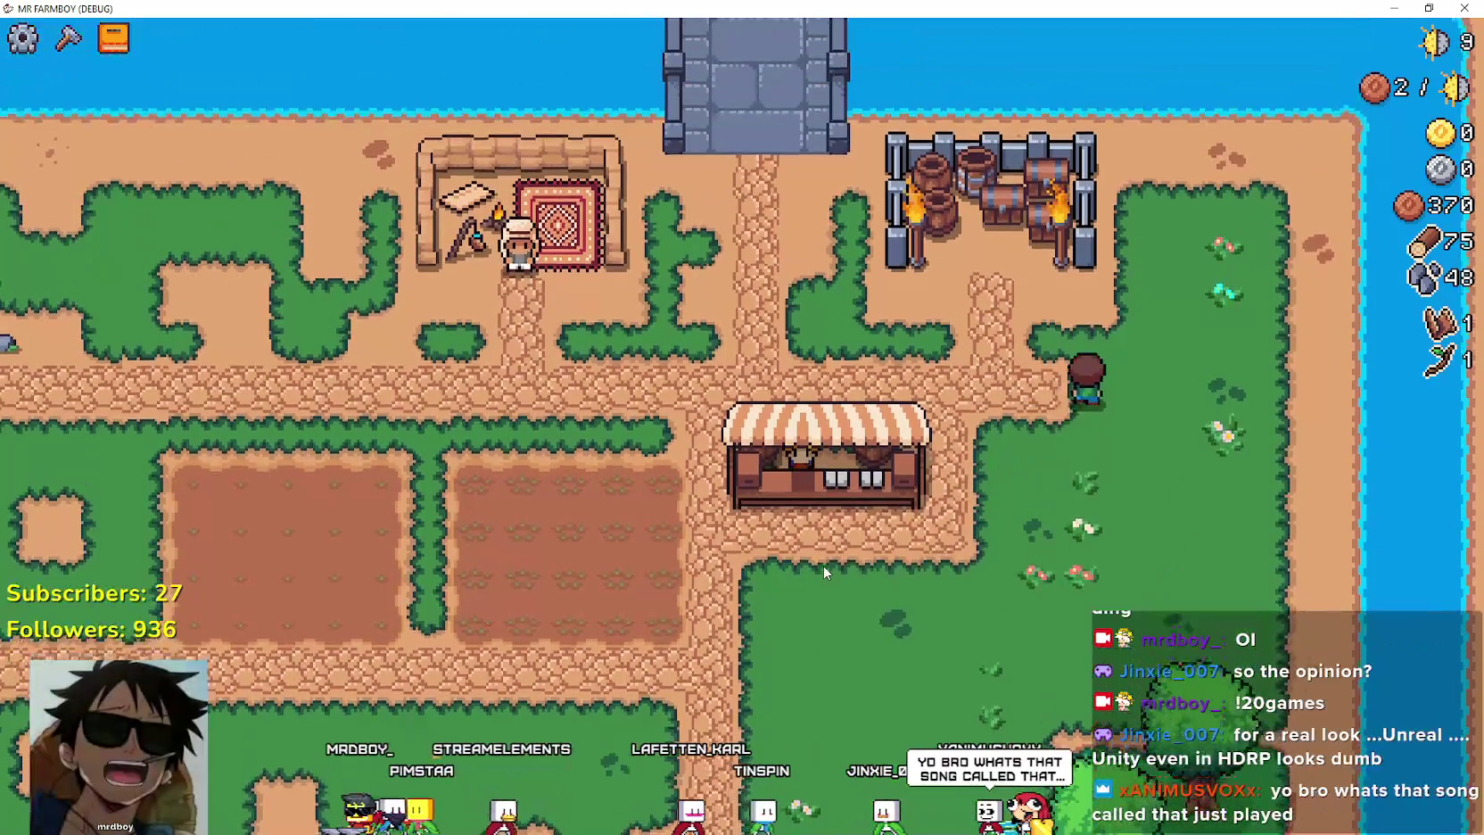
{"action": "left_click", "coordinate": [68, 37]}
{"action": "key", "text": "a"}
{"action": "key", "text": "a"}
{"action": "key", "text": "s"}
{"action": "key", "text": "w"}
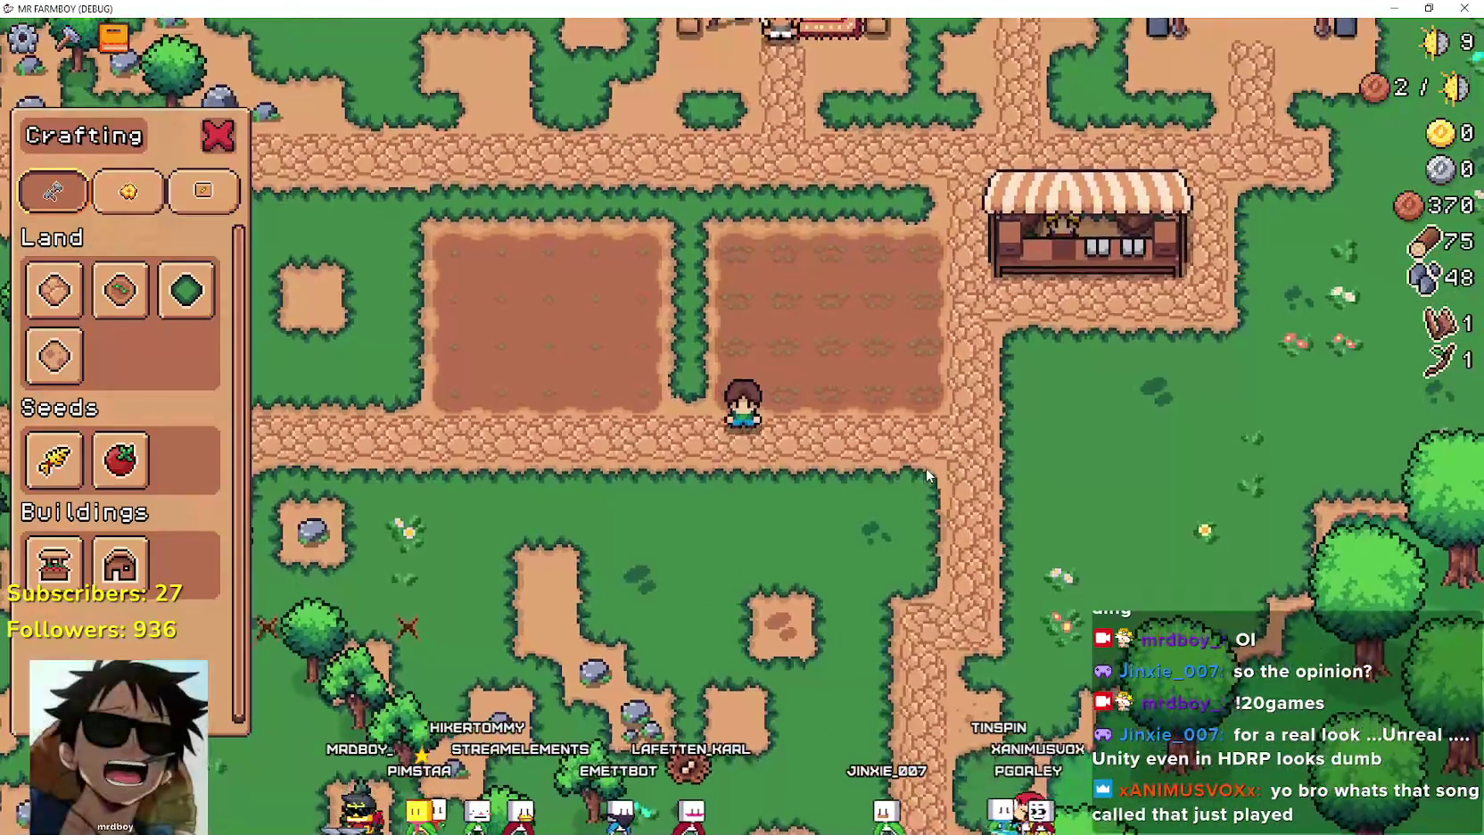
{"action": "key", "text": "d"}
{"action": "key", "text": "w"}
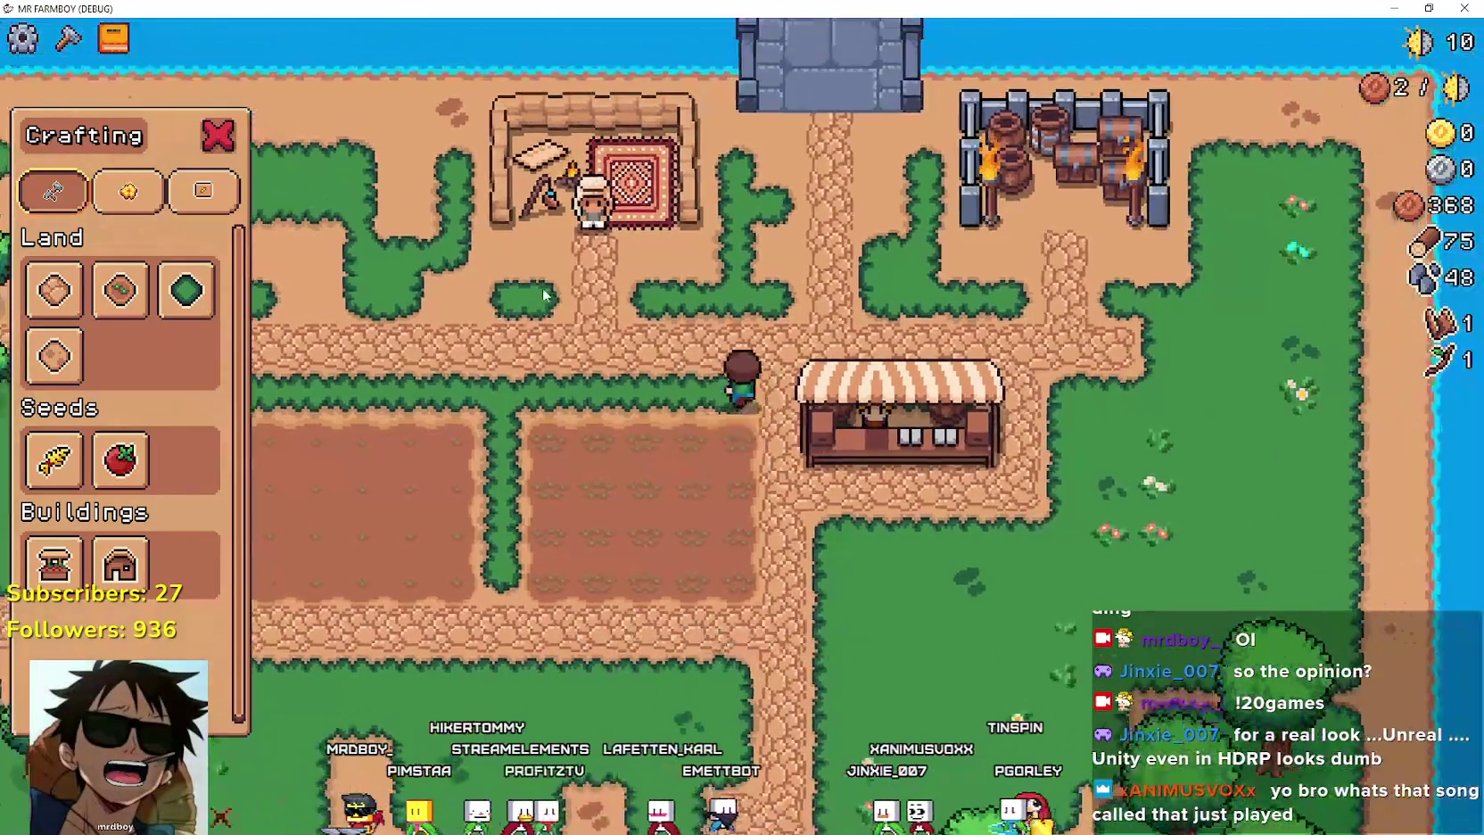
{"action": "key", "text": "d"}
{"action": "key", "text": "d"}
{"action": "key", "text": "s"}
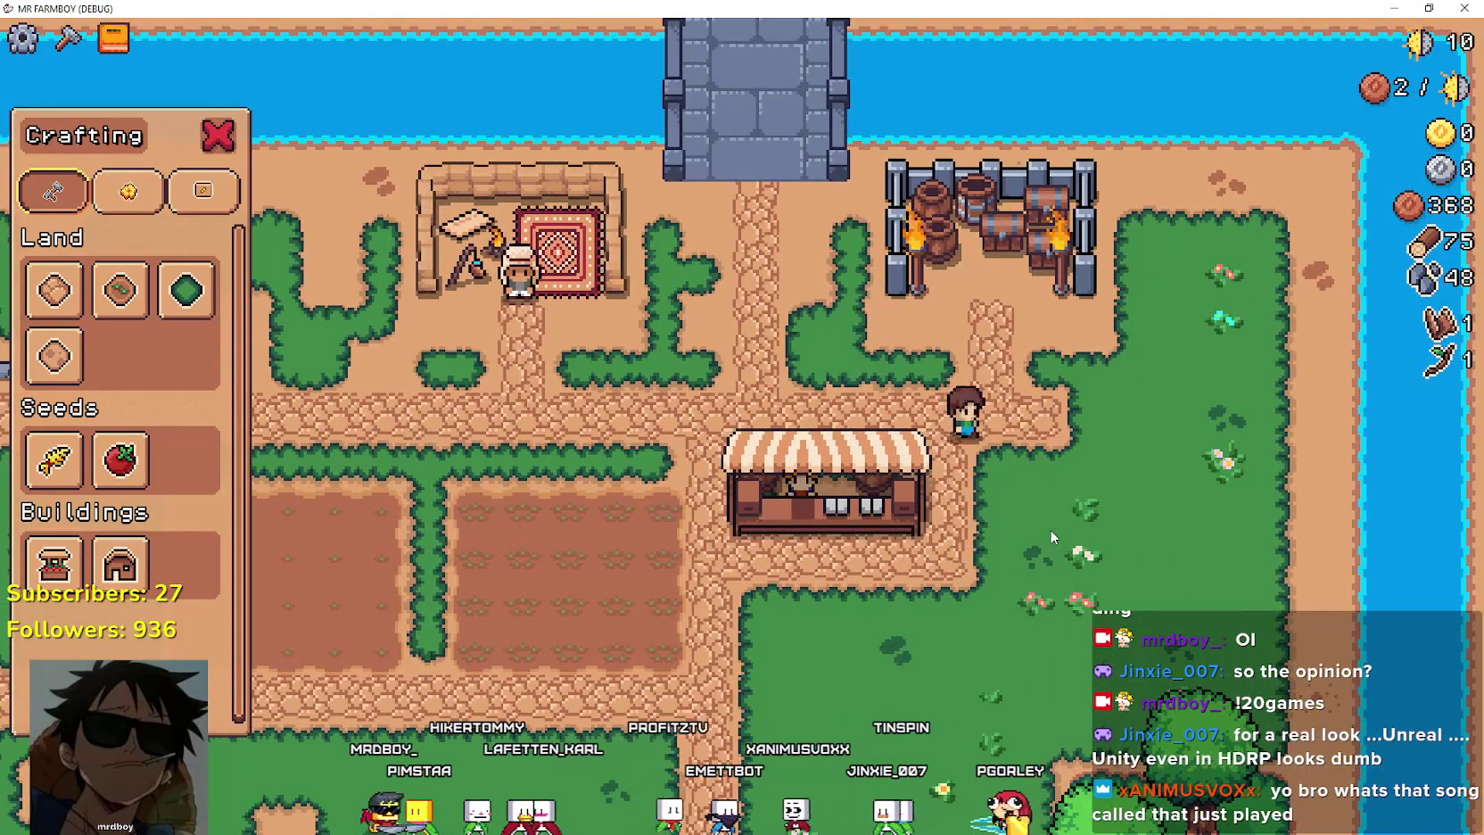
{"action": "key", "text": "s"}
{"action": "key", "text": "a"}
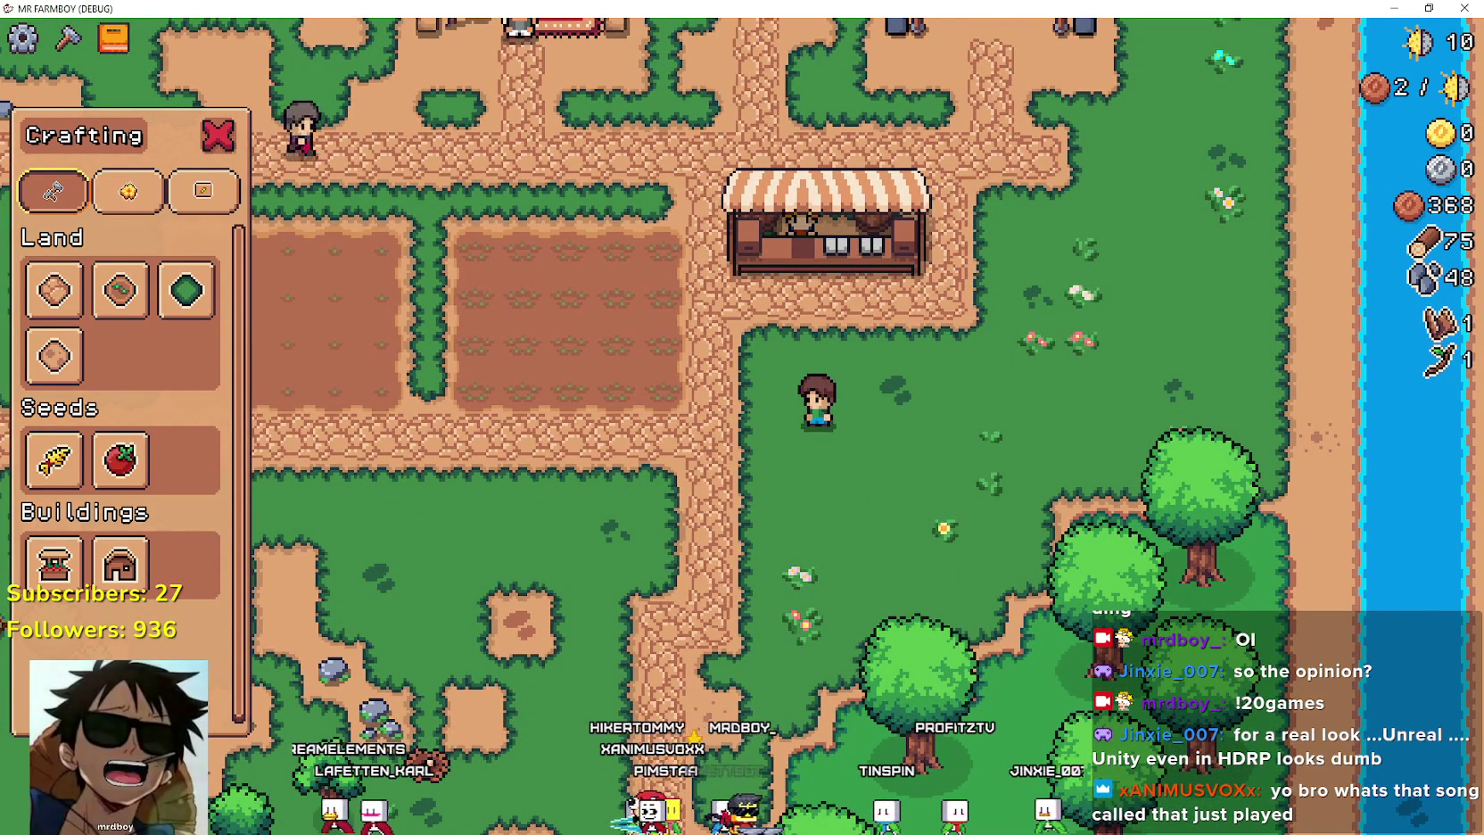
{"action": "key", "text": "alt+Tab"}
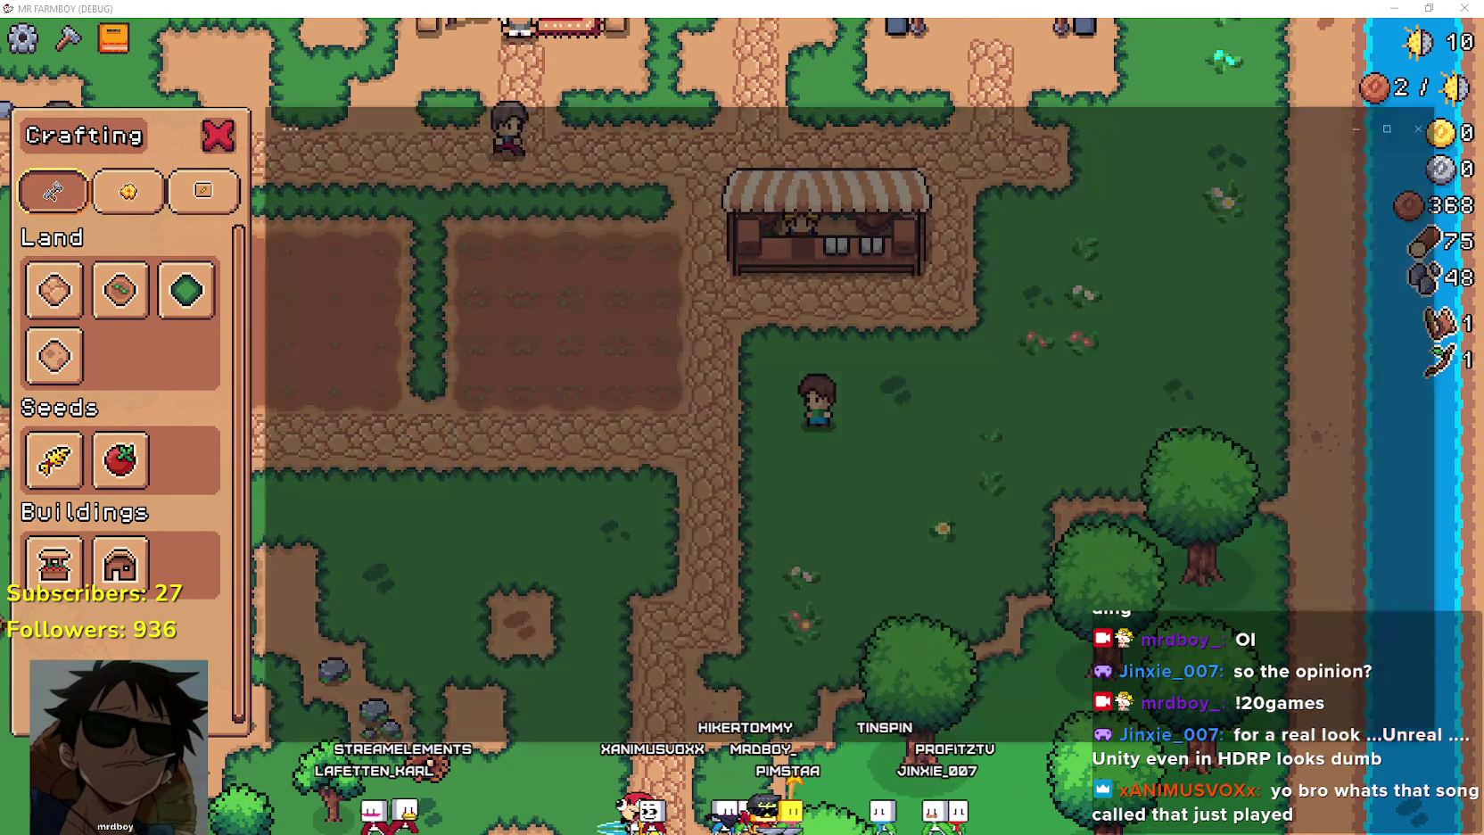
Play Black River Killer from recently played, skip to 1:25, and check the queue.
{"action": "left_click", "coordinate": [1173, 86]}
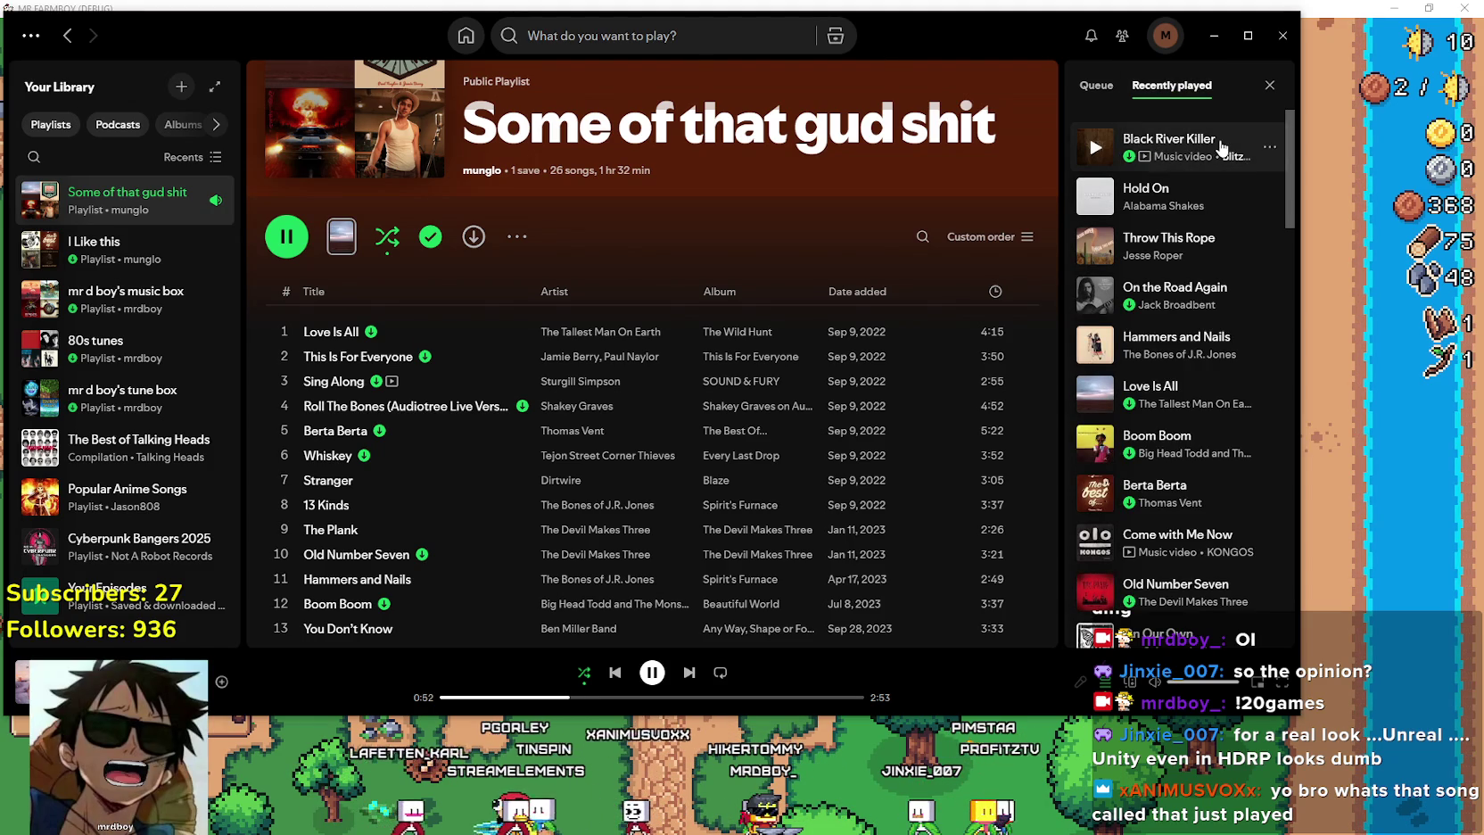
{"action": "left_click", "coordinate": [1094, 149]}
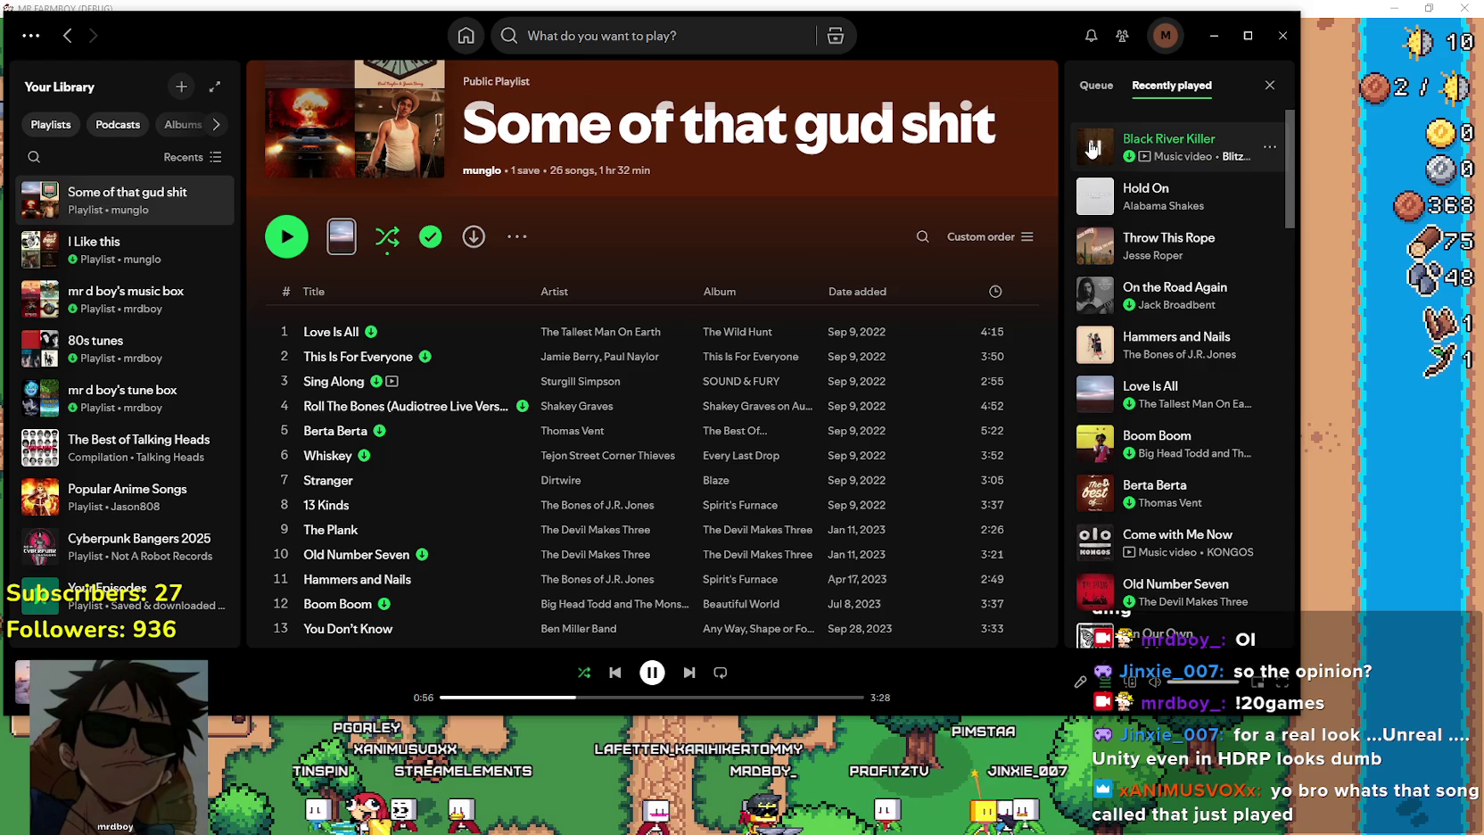
{"action": "left_click", "coordinate": [613, 697]}
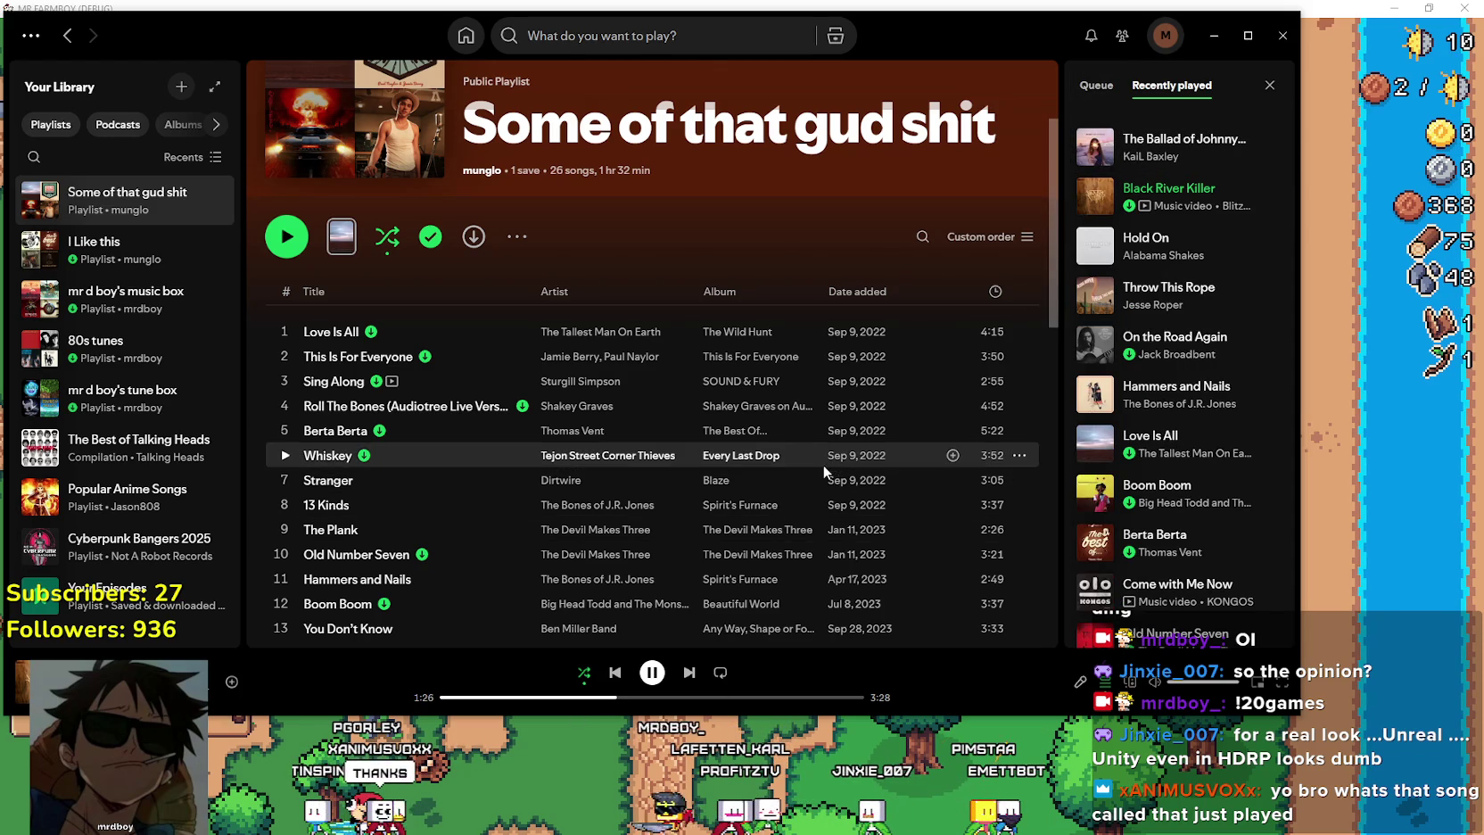
{"action": "left_click", "coordinate": [1093, 86]}
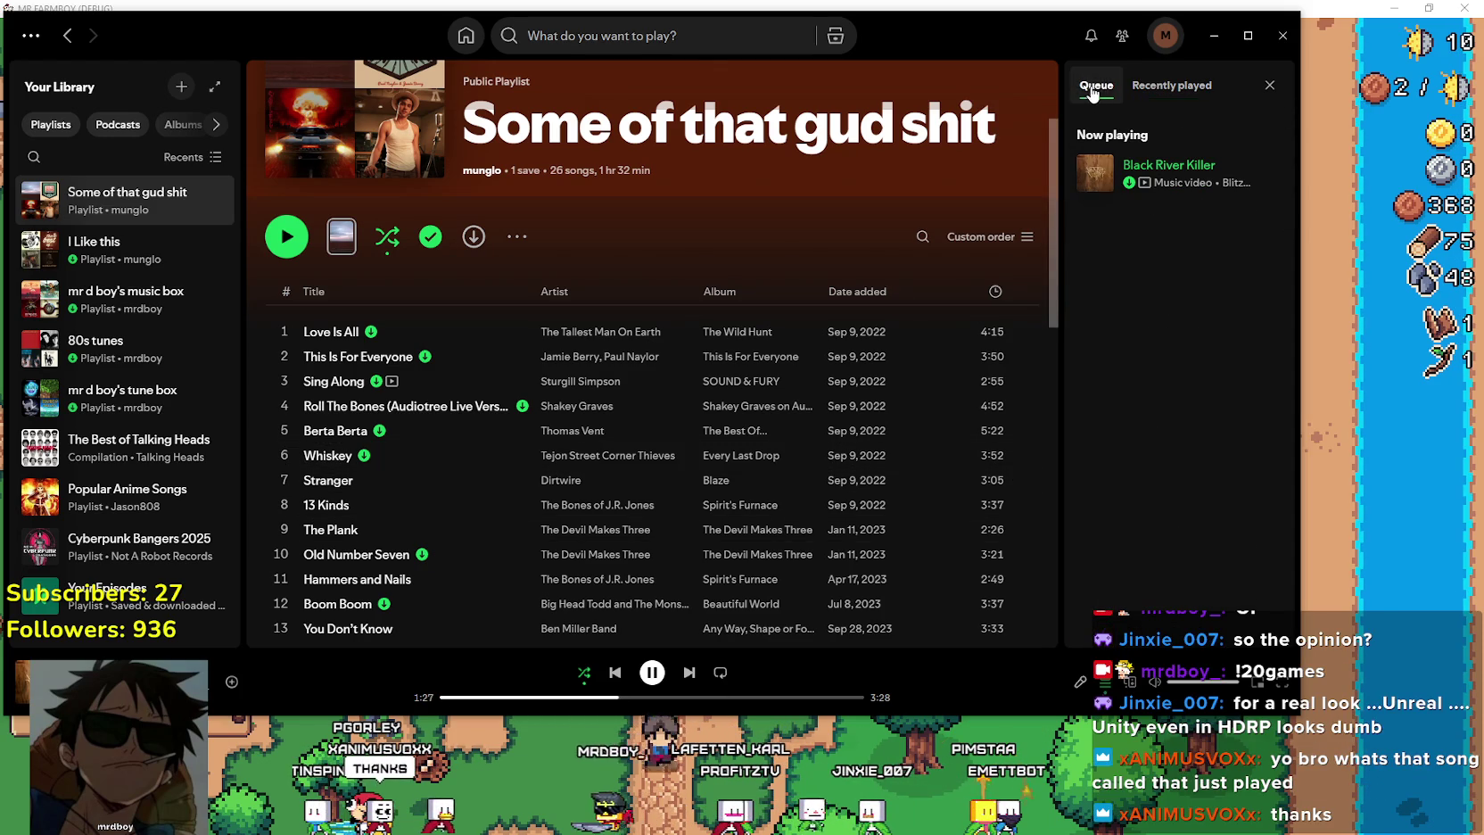
{"action": "left_click", "coordinate": [1172, 86]}
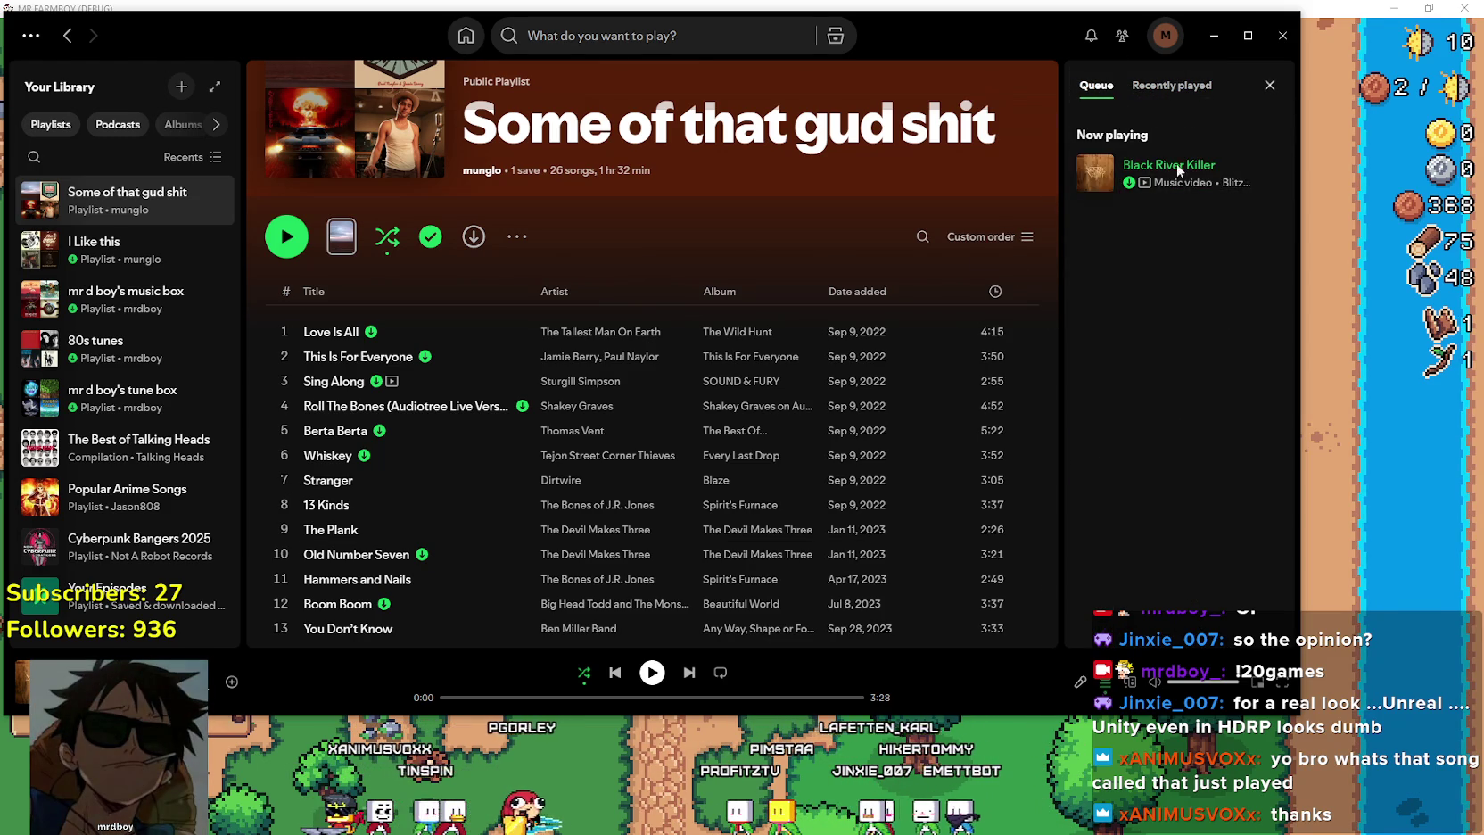
Start the Some of that gud shit playlist with shuffle on and minimize Spotify.
{"action": "scroll", "coordinate": [384, 406], "scroll_direction": "down", "scroll_amount": 5}
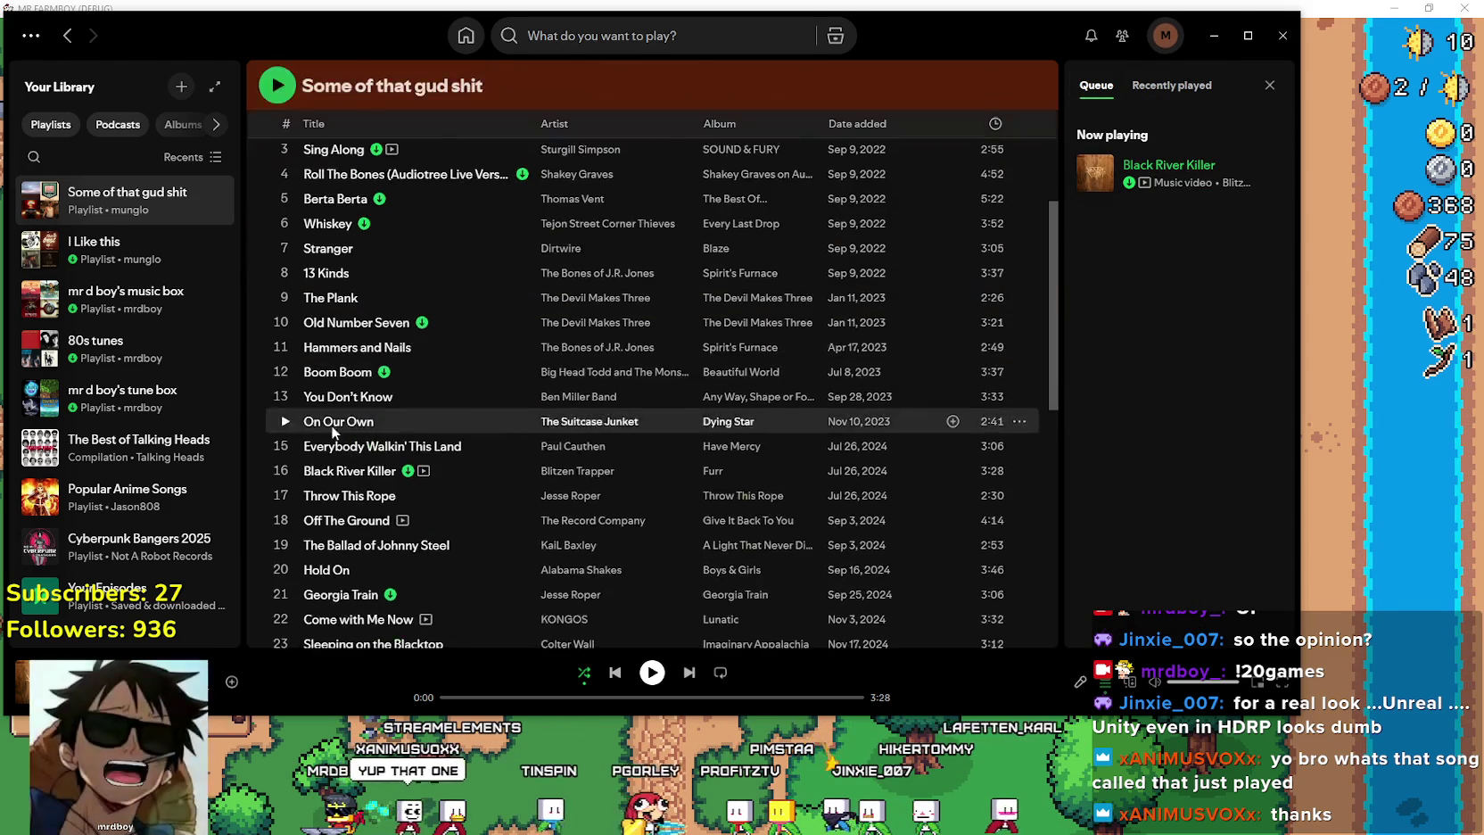
{"action": "scroll", "coordinate": [379, 551], "scroll_direction": "up", "scroll_amount": 5}
{"action": "left_click", "coordinate": [283, 409]}
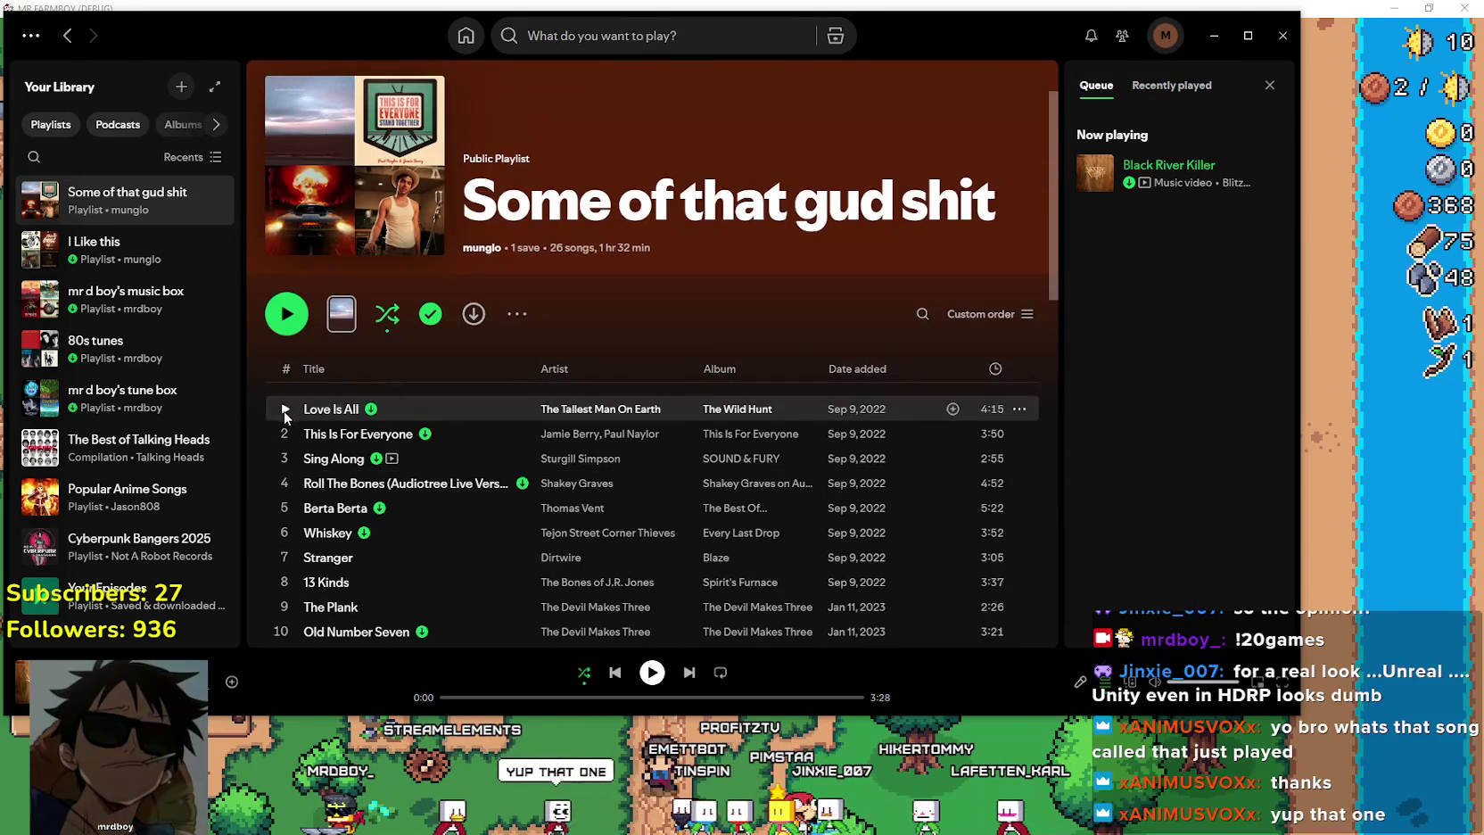
{"action": "left_click", "coordinate": [584, 673]}
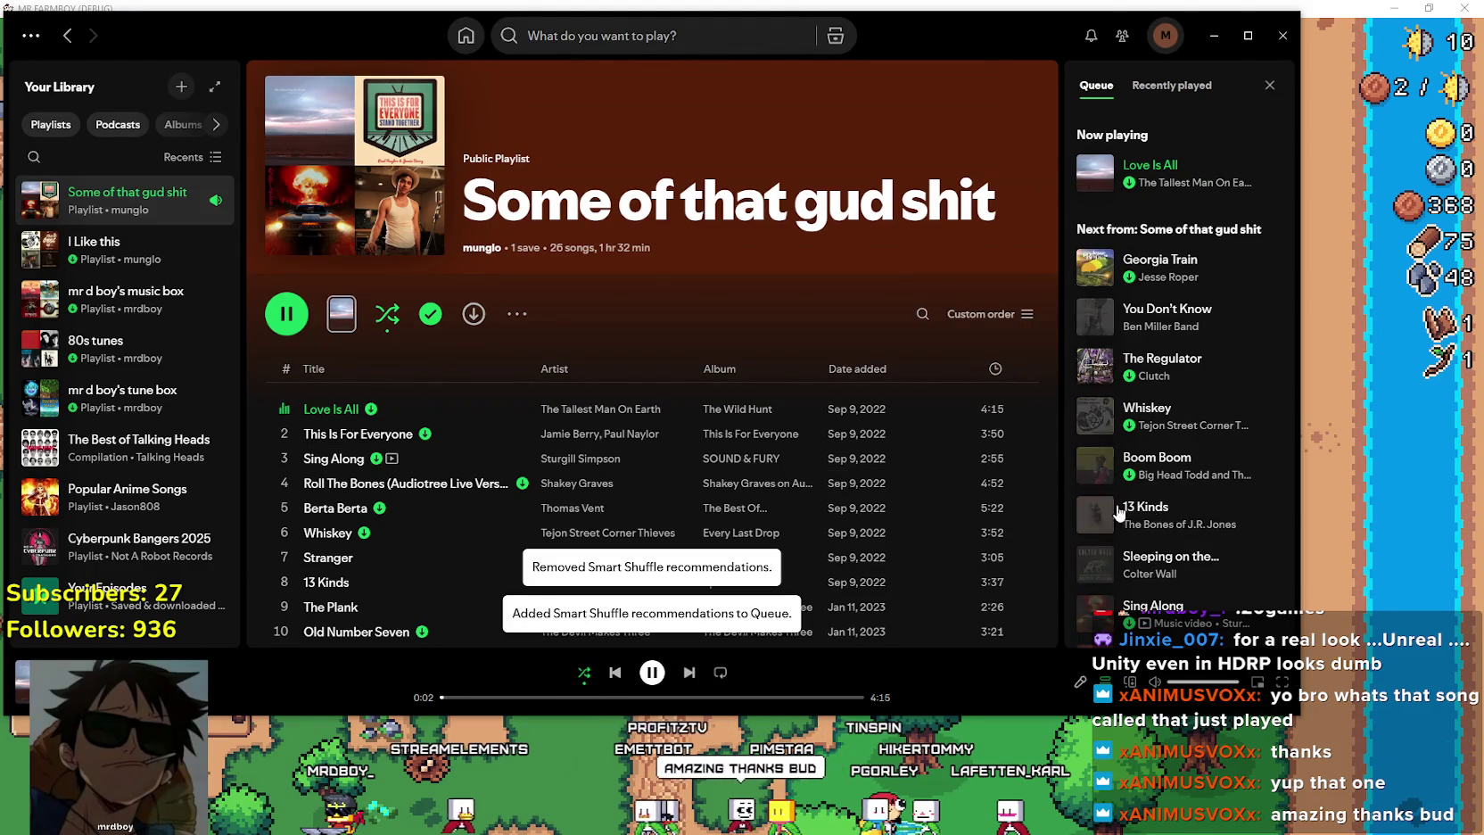
{"action": "left_click", "coordinate": [1199, 43]}
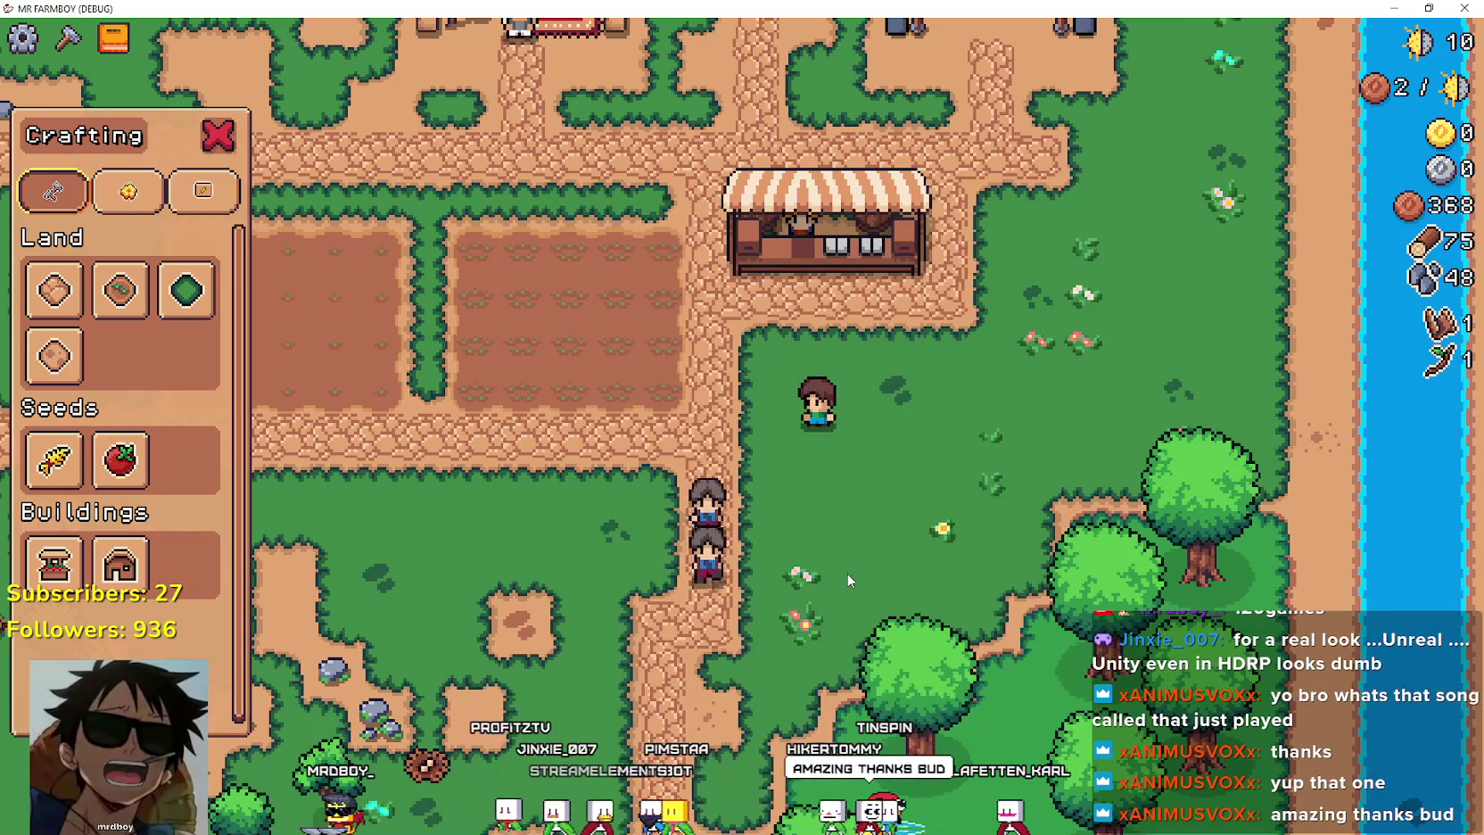
Walk the farmer between the bridge and market stall, closing the Crafting panel.
{"action": "key", "text": "w"}
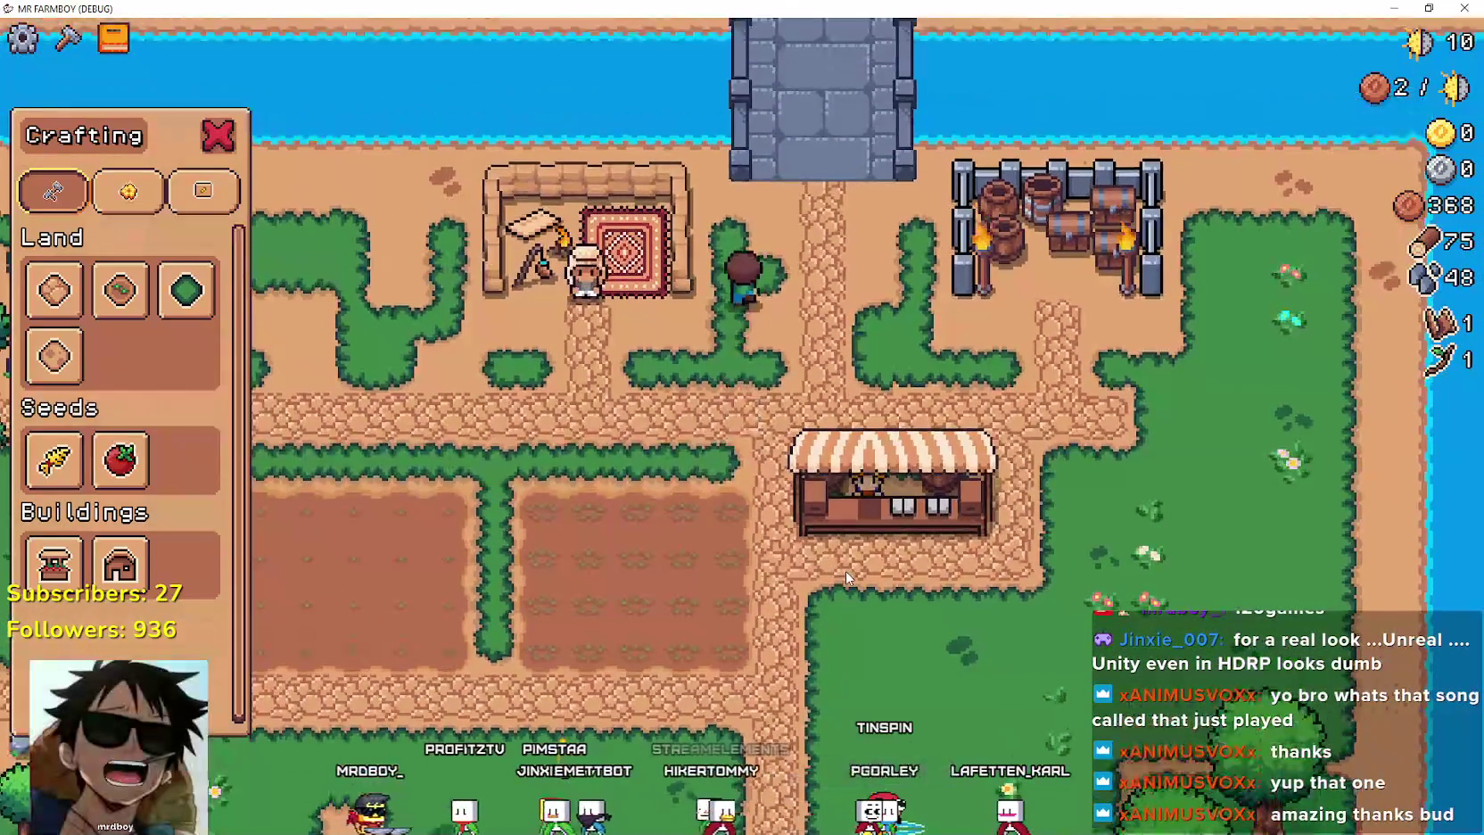
{"action": "key", "text": "s"}
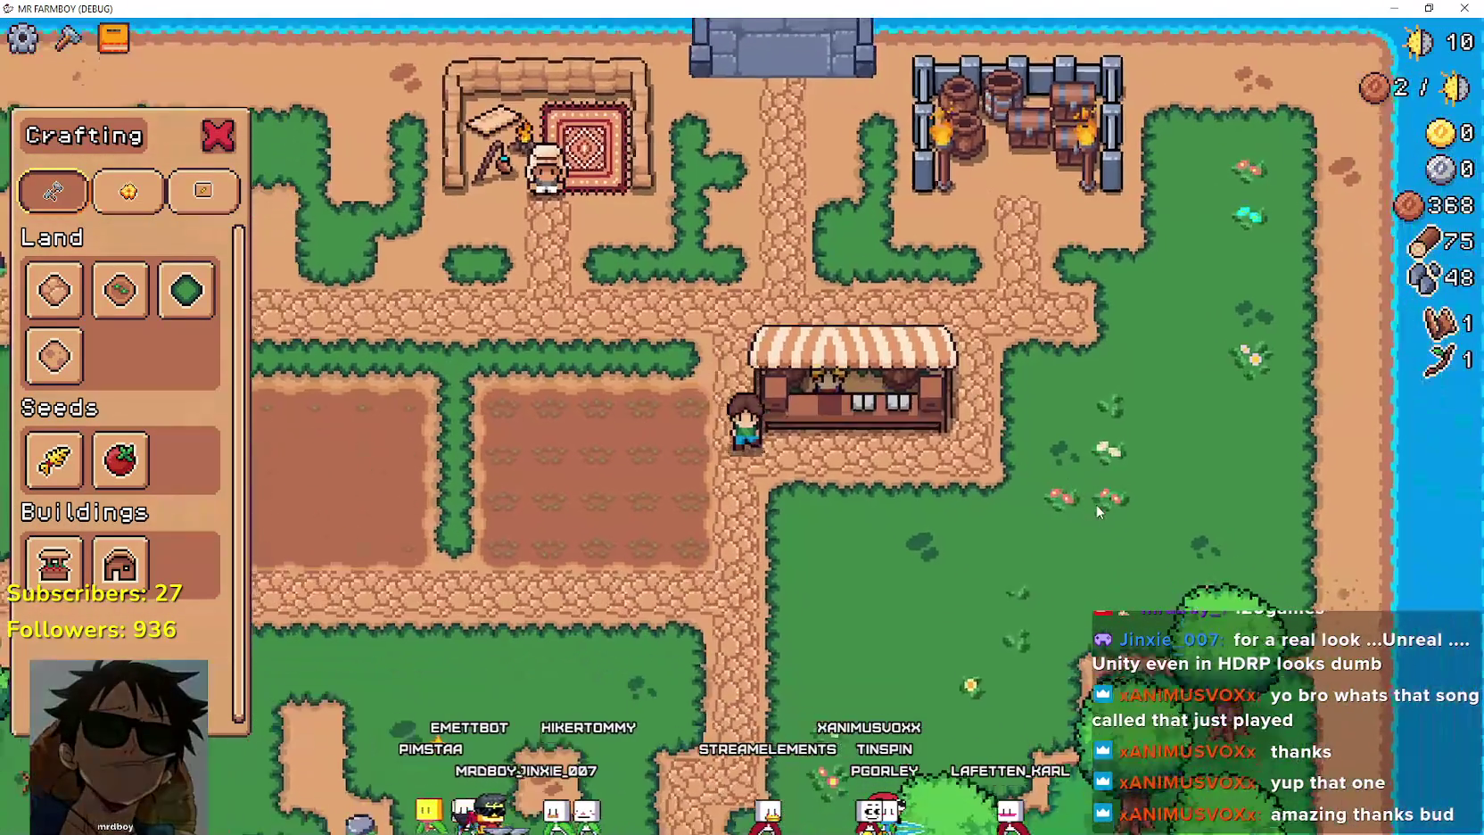
{"action": "key", "text": "s"}
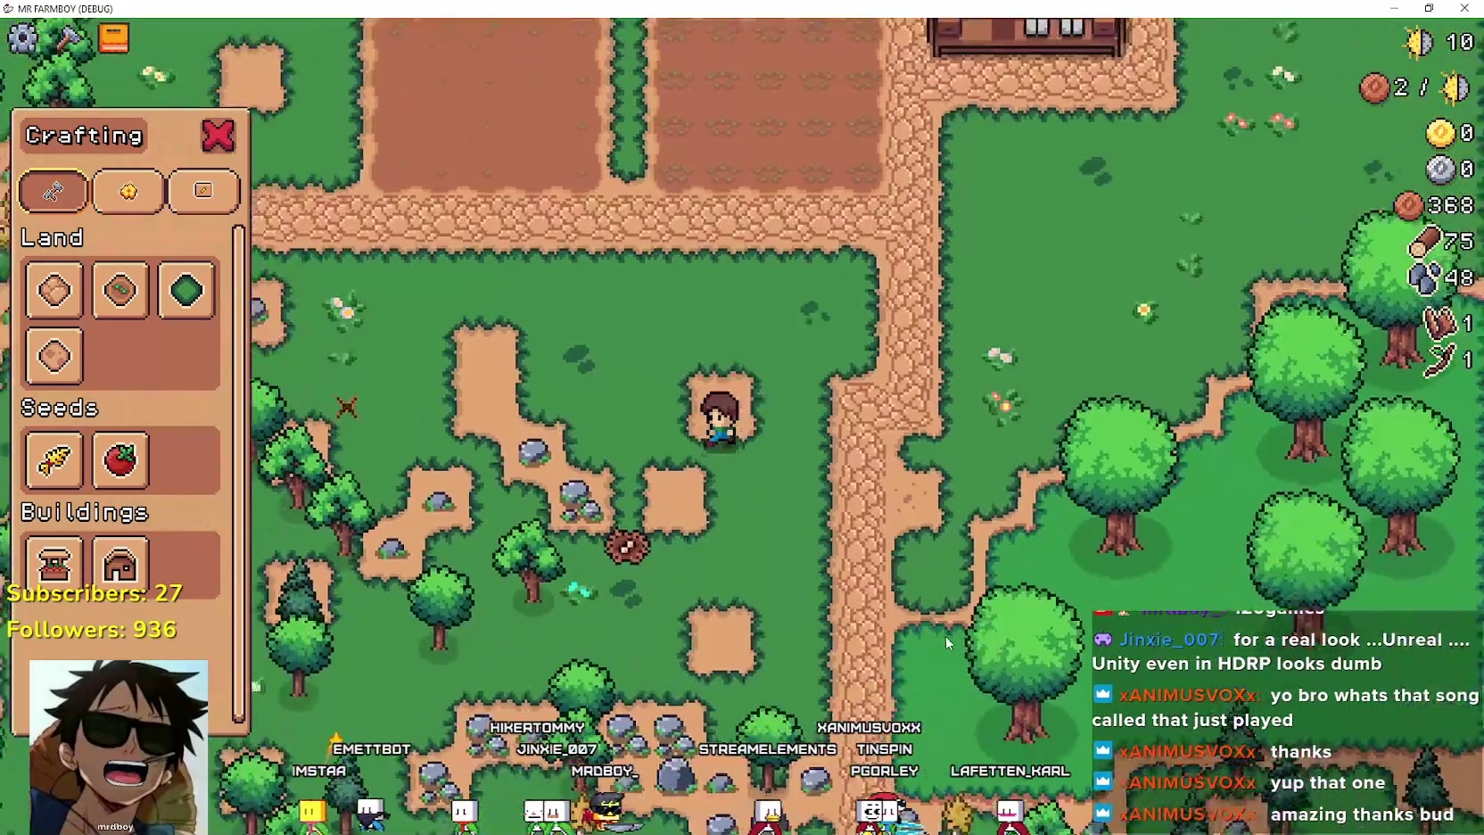
{"action": "key", "text": "w"}
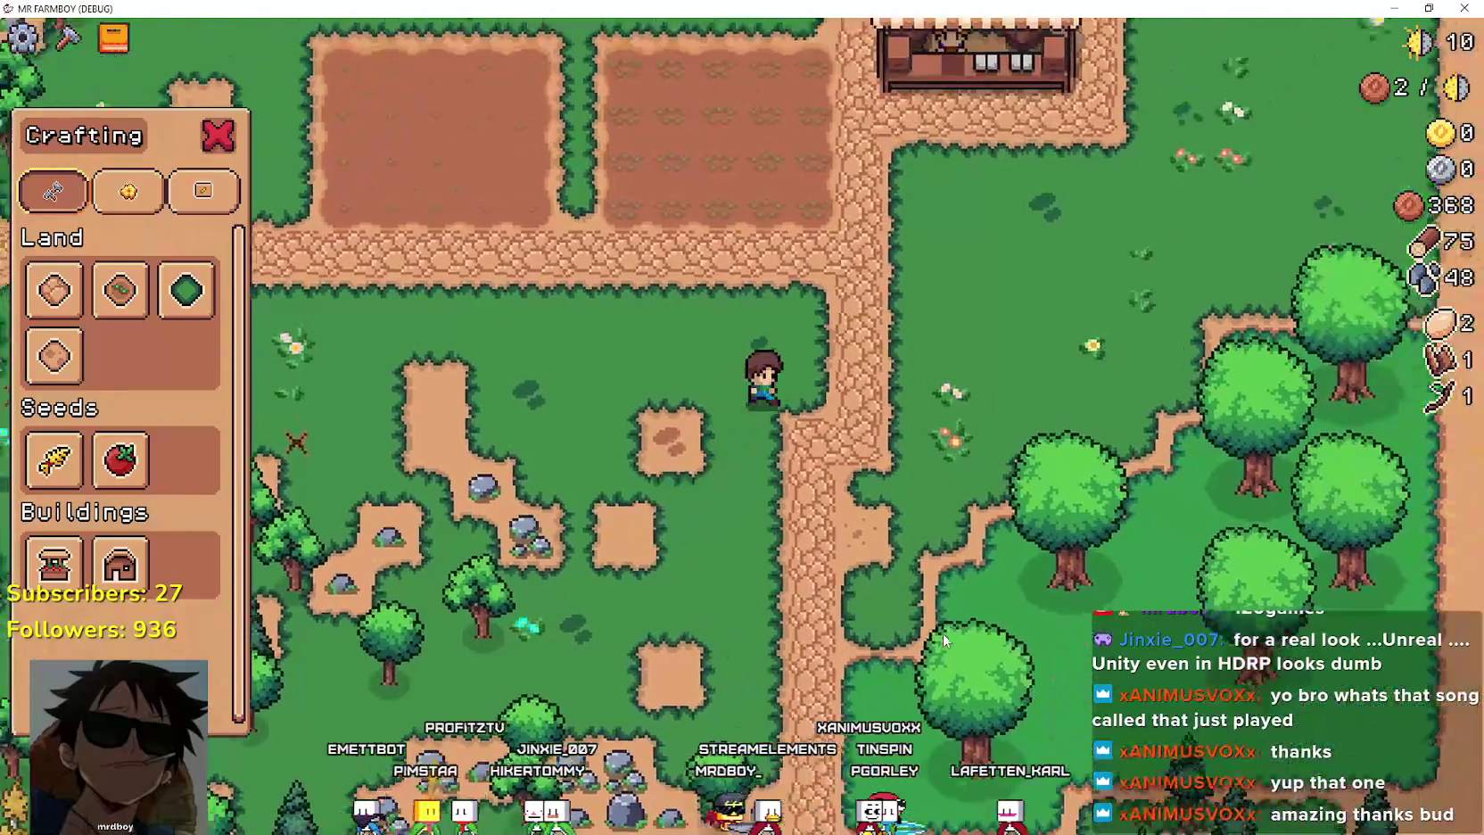
{"action": "key", "text": "c"}
{"action": "key", "text": "w"}
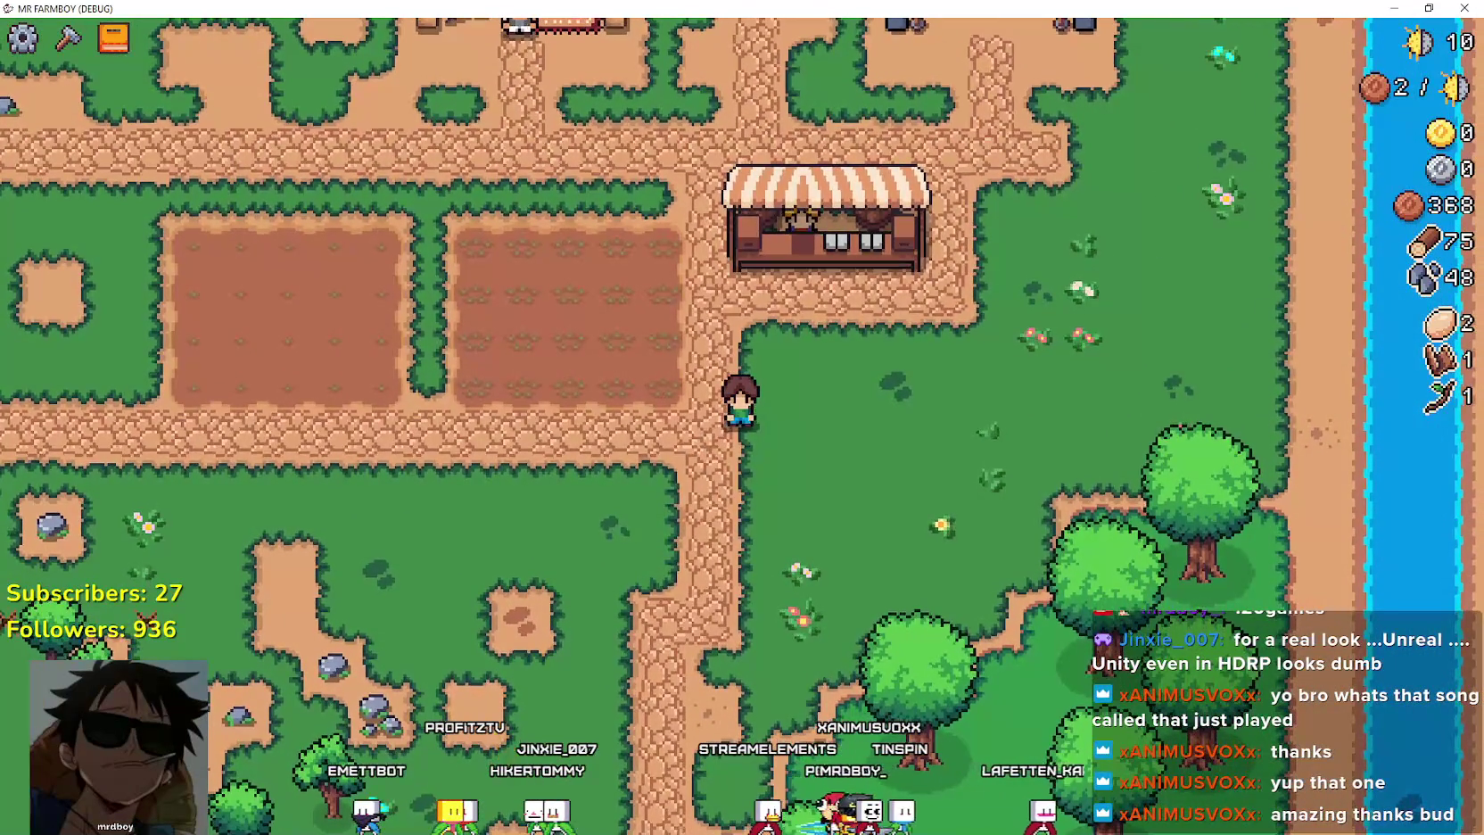
{"action": "key", "text": "alt+Tab"}
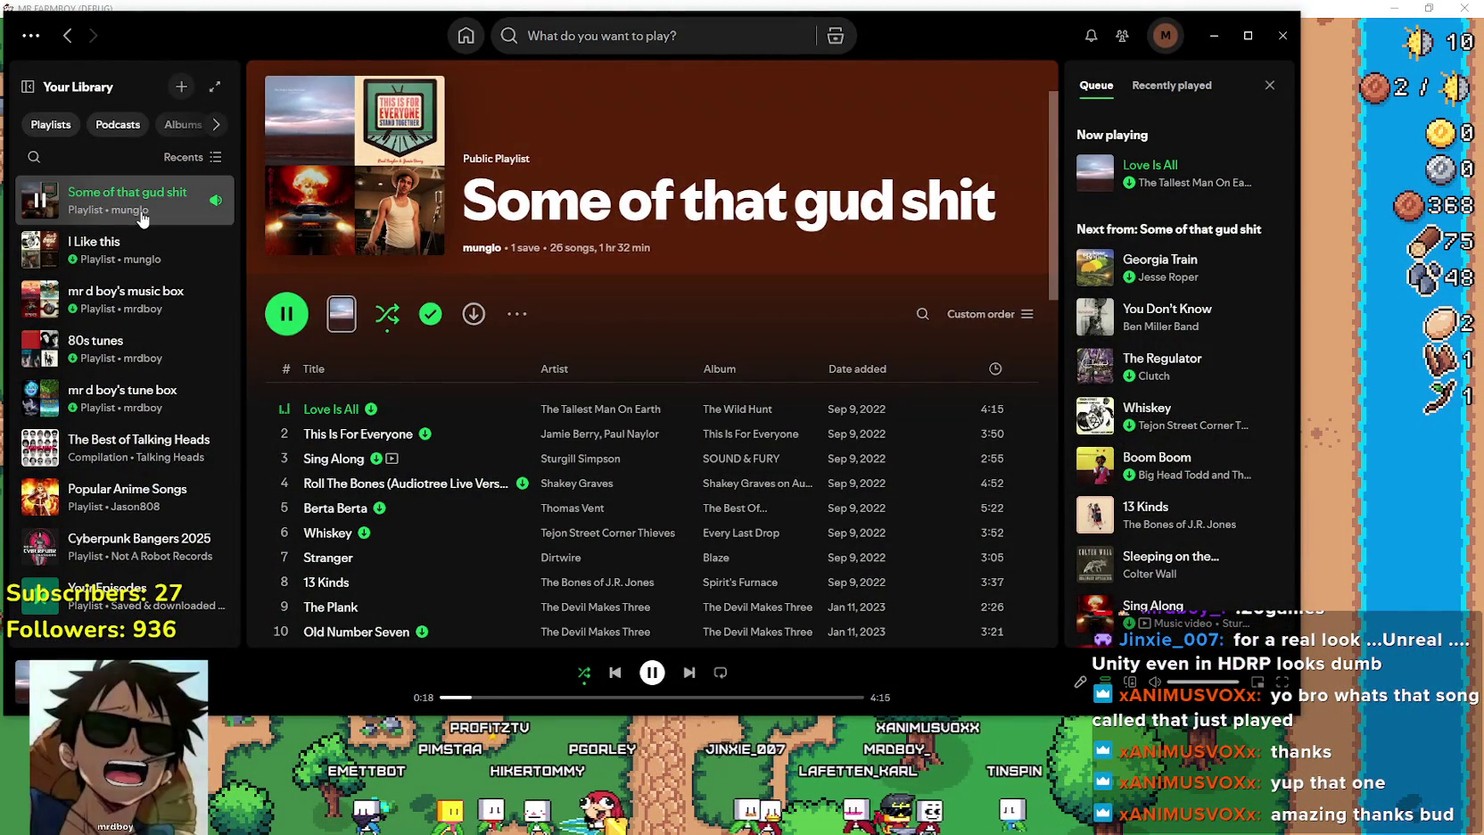
Copy the share link to the Some of that gud shit playlist.
{"action": "right_click", "coordinate": [111, 213]}
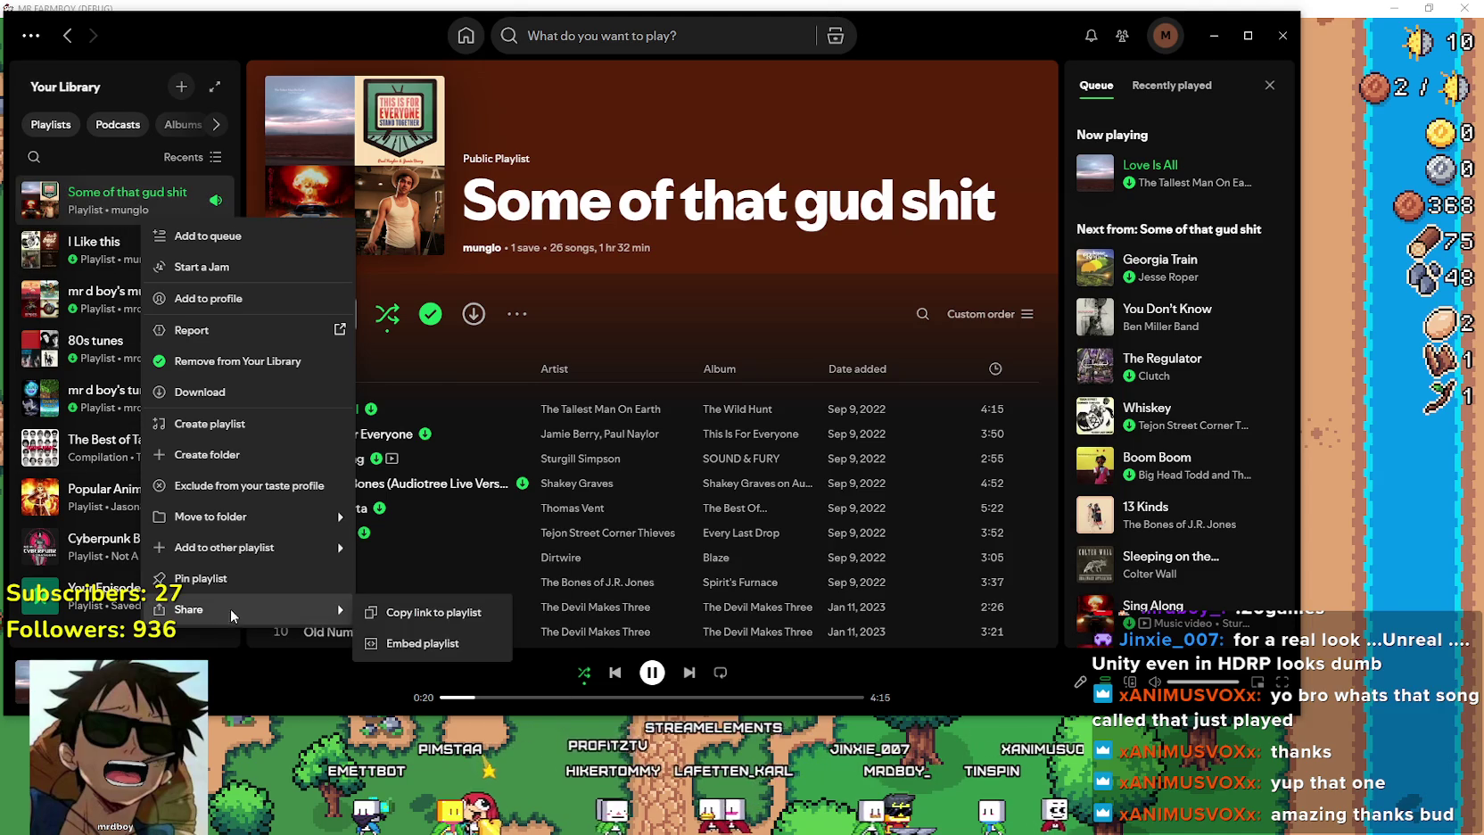
{"action": "mouse_move", "coordinate": [248, 611]}
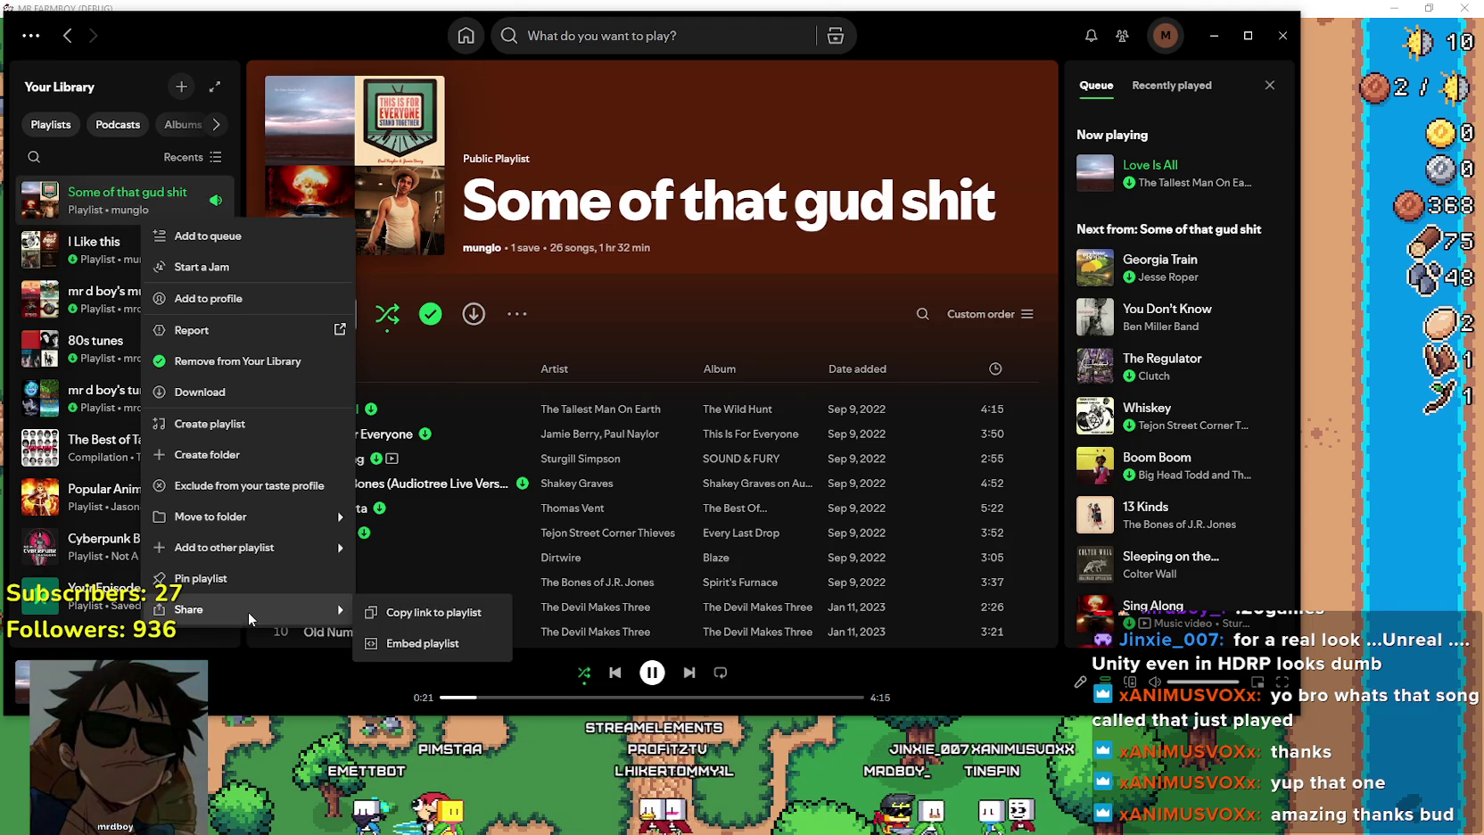
{"action": "left_click", "coordinate": [459, 620]}
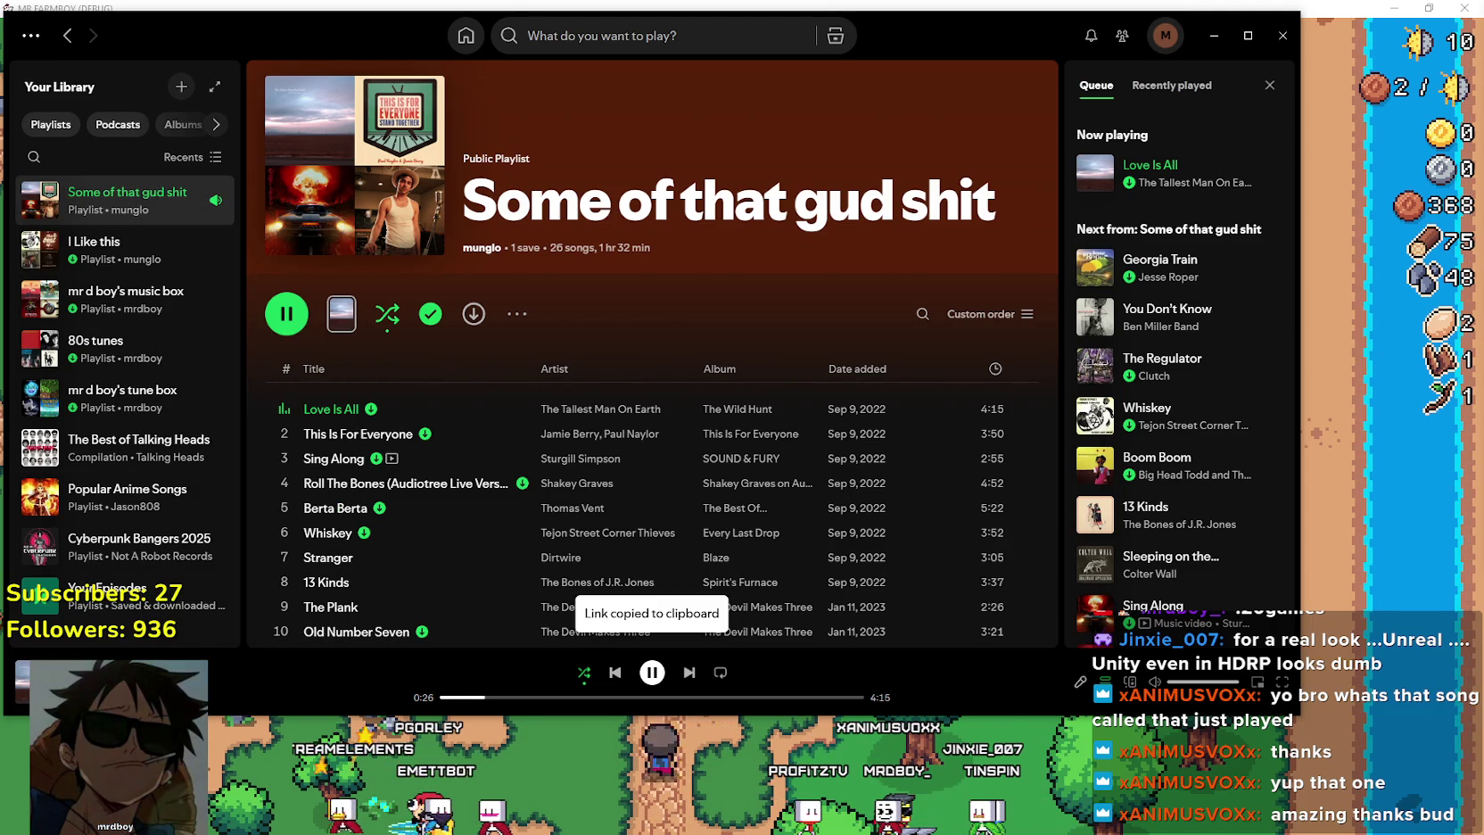
Nudge and minimize Spotify, then walk the farmer up to the merchant at the stall.
{"action": "left_click_drag", "start_coordinate": [916, 38], "coordinate": [980, 51]}
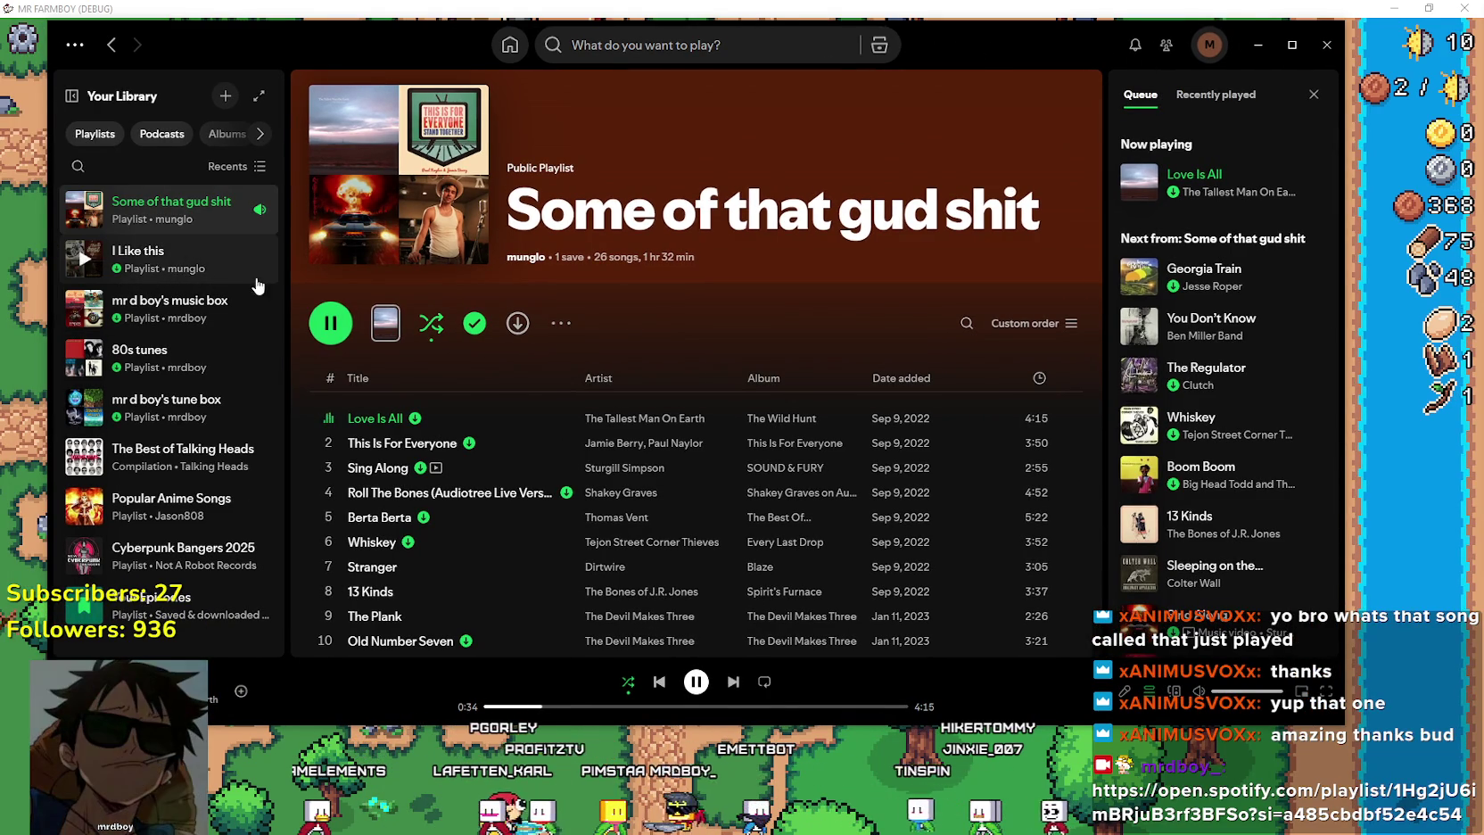
{"action": "left_click", "coordinate": [1265, 46]}
{"action": "key", "text": "w"}
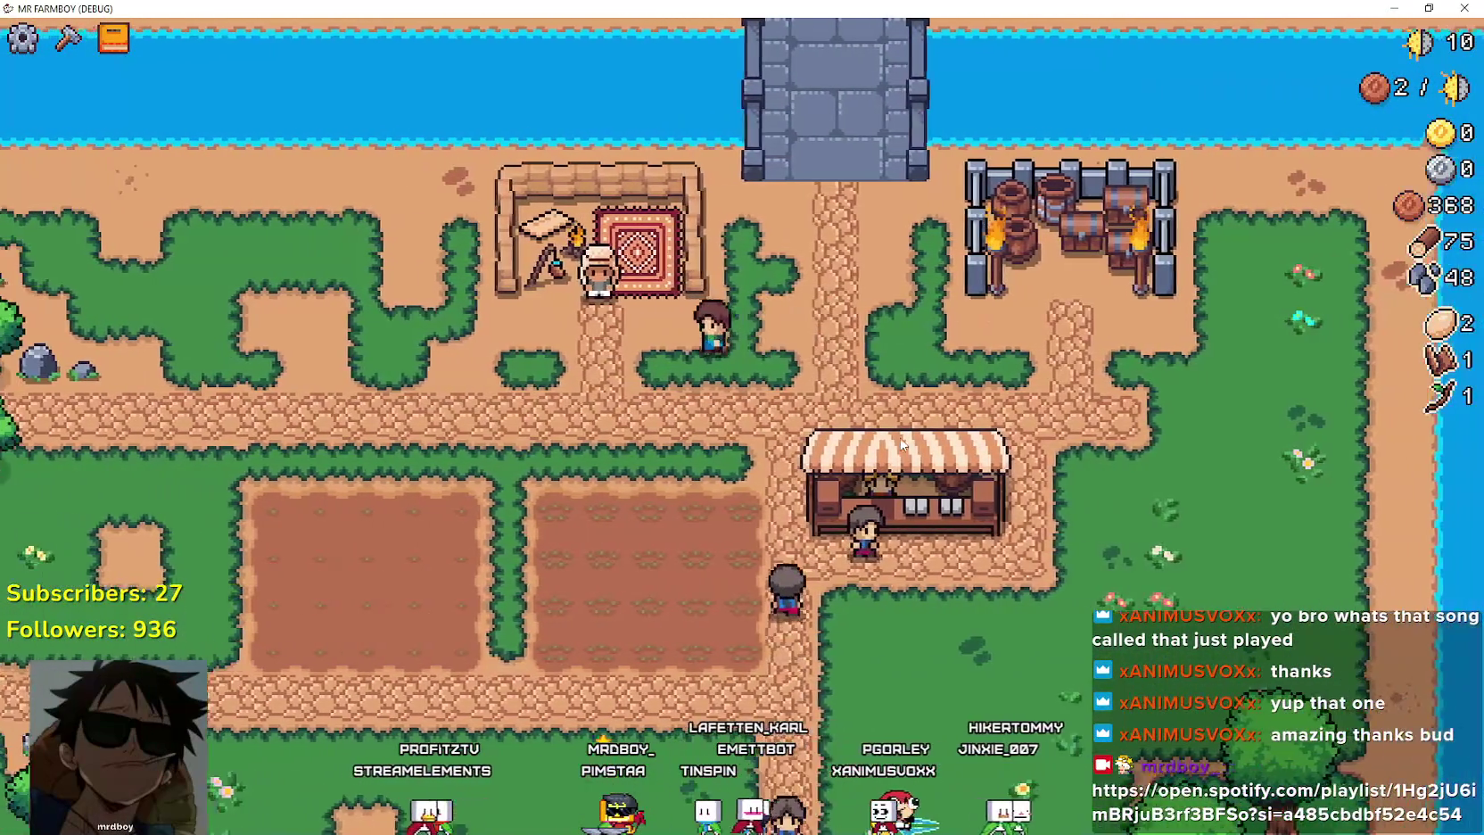
{"action": "left_click", "coordinate": [900, 428]}
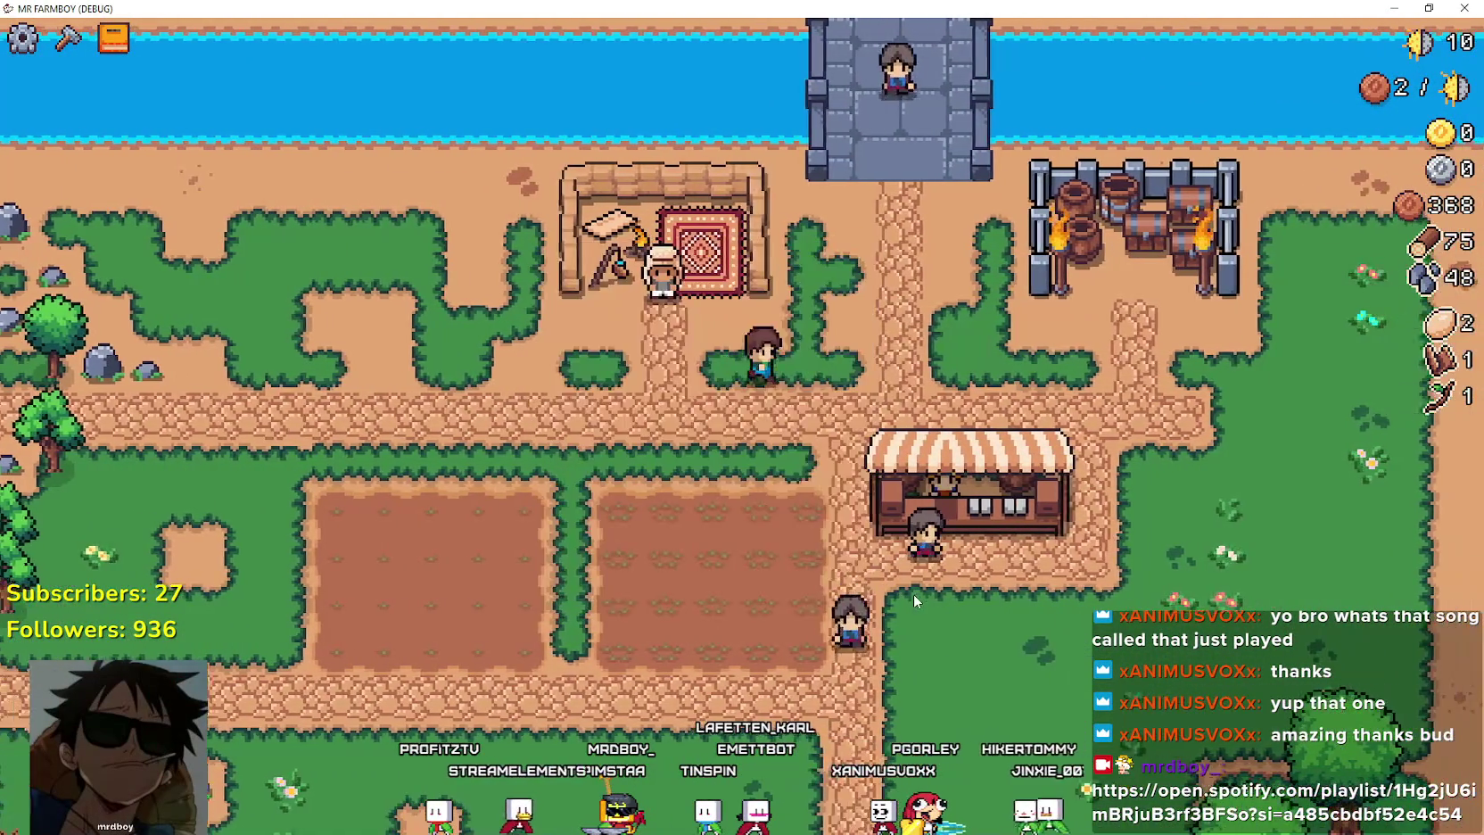
Walk the farmer down the path below the stall and switch back to Spotify.
{"action": "left_click", "coordinate": [914, 594]}
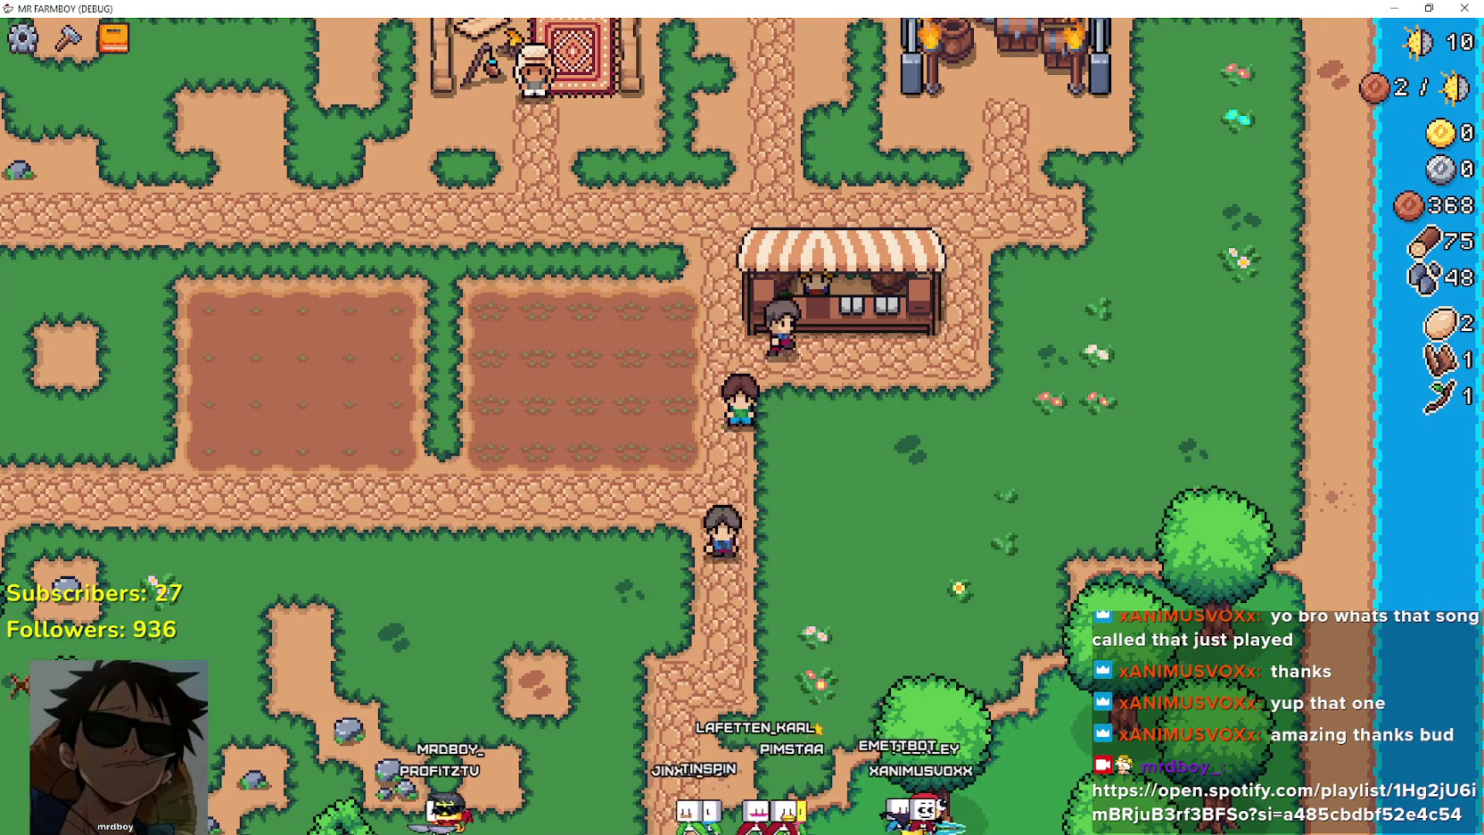
{"action": "key", "text": "alt+Tab"}
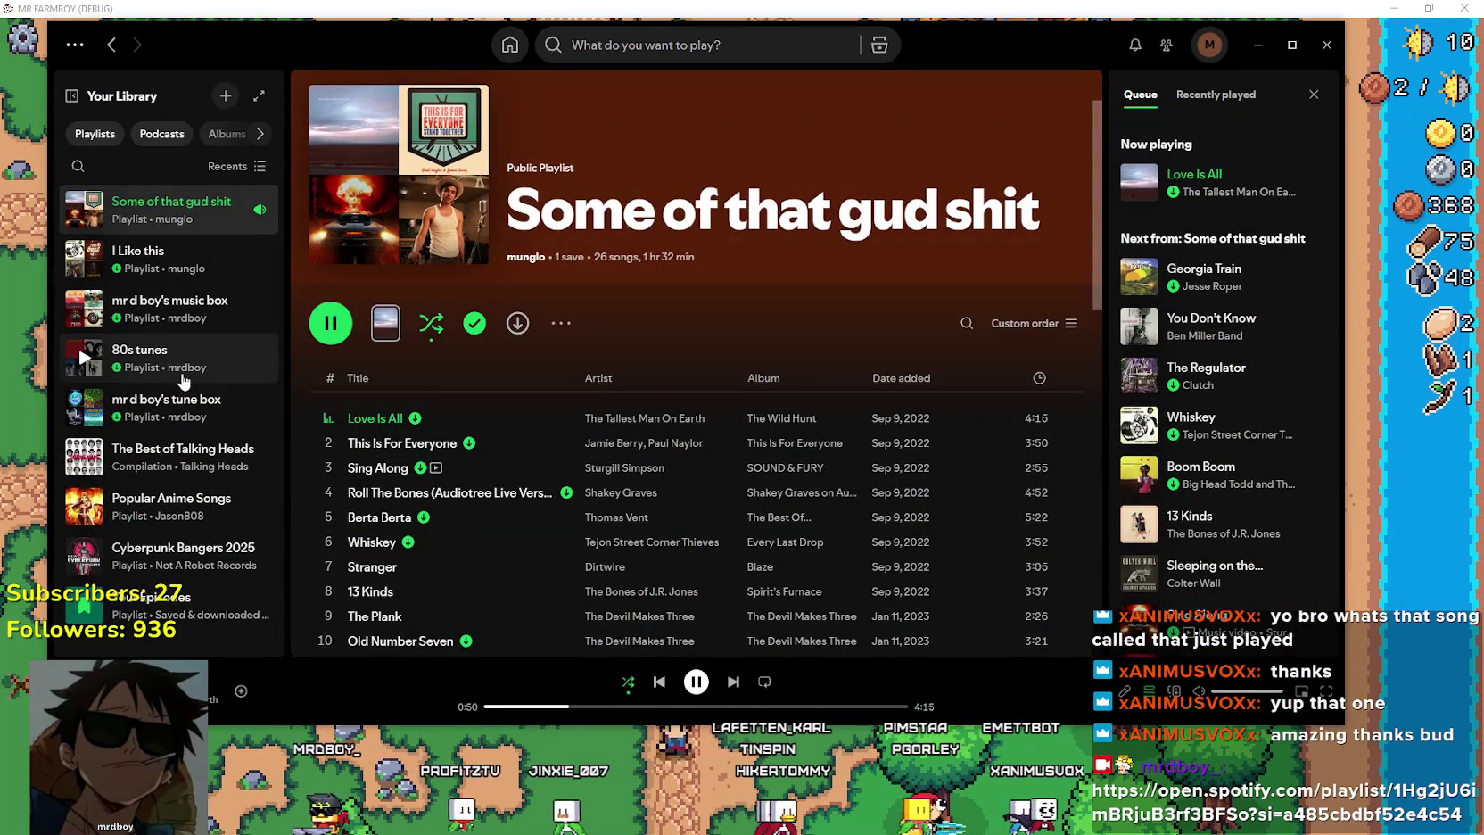
Copy the link to the currently selected playlist.
{"action": "right_click", "coordinate": [160, 361]}
{"action": "mouse_move", "coordinate": [356, 693]}
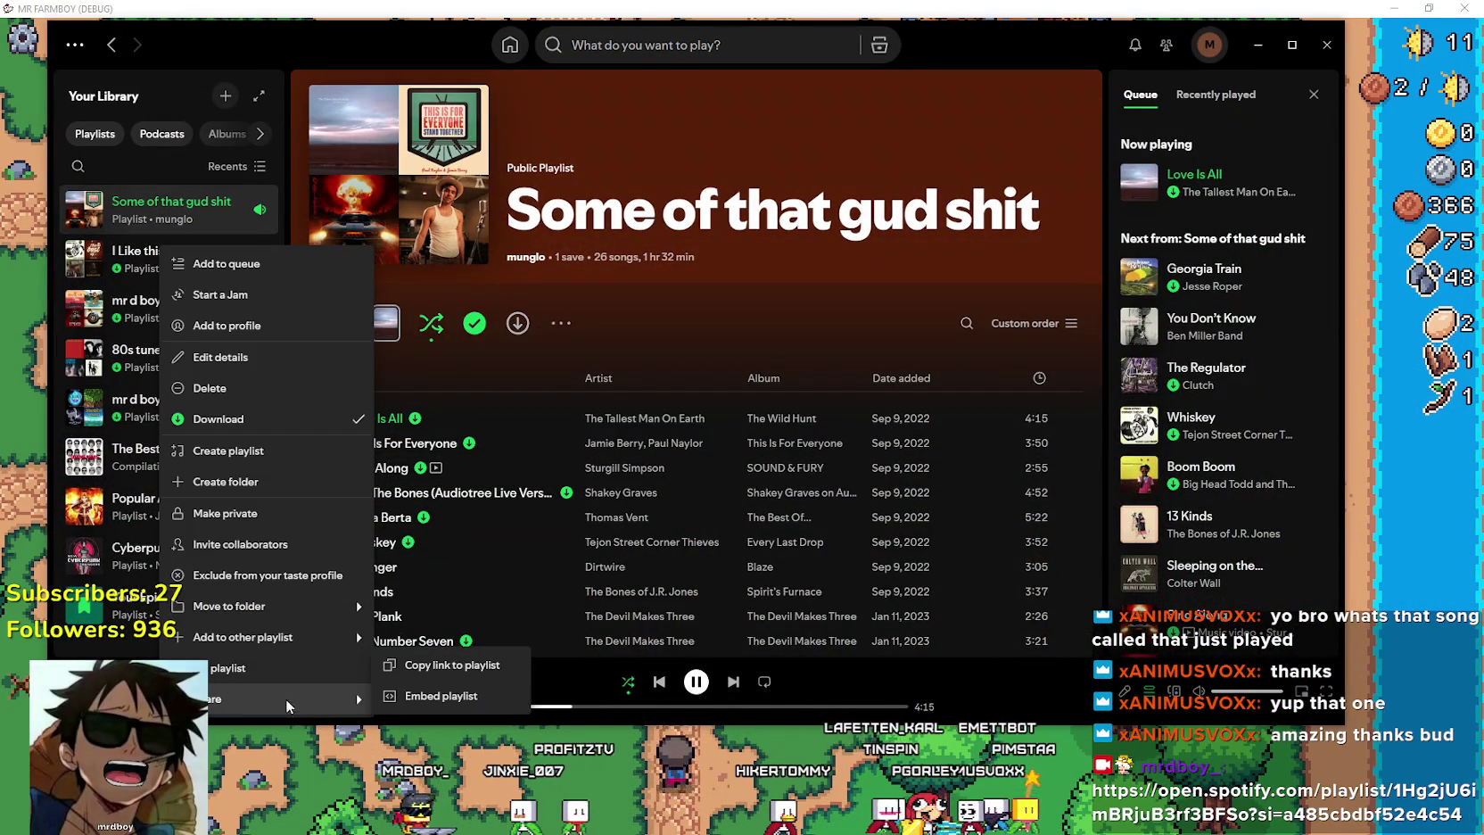
{"action": "left_click", "coordinate": [433, 669]}
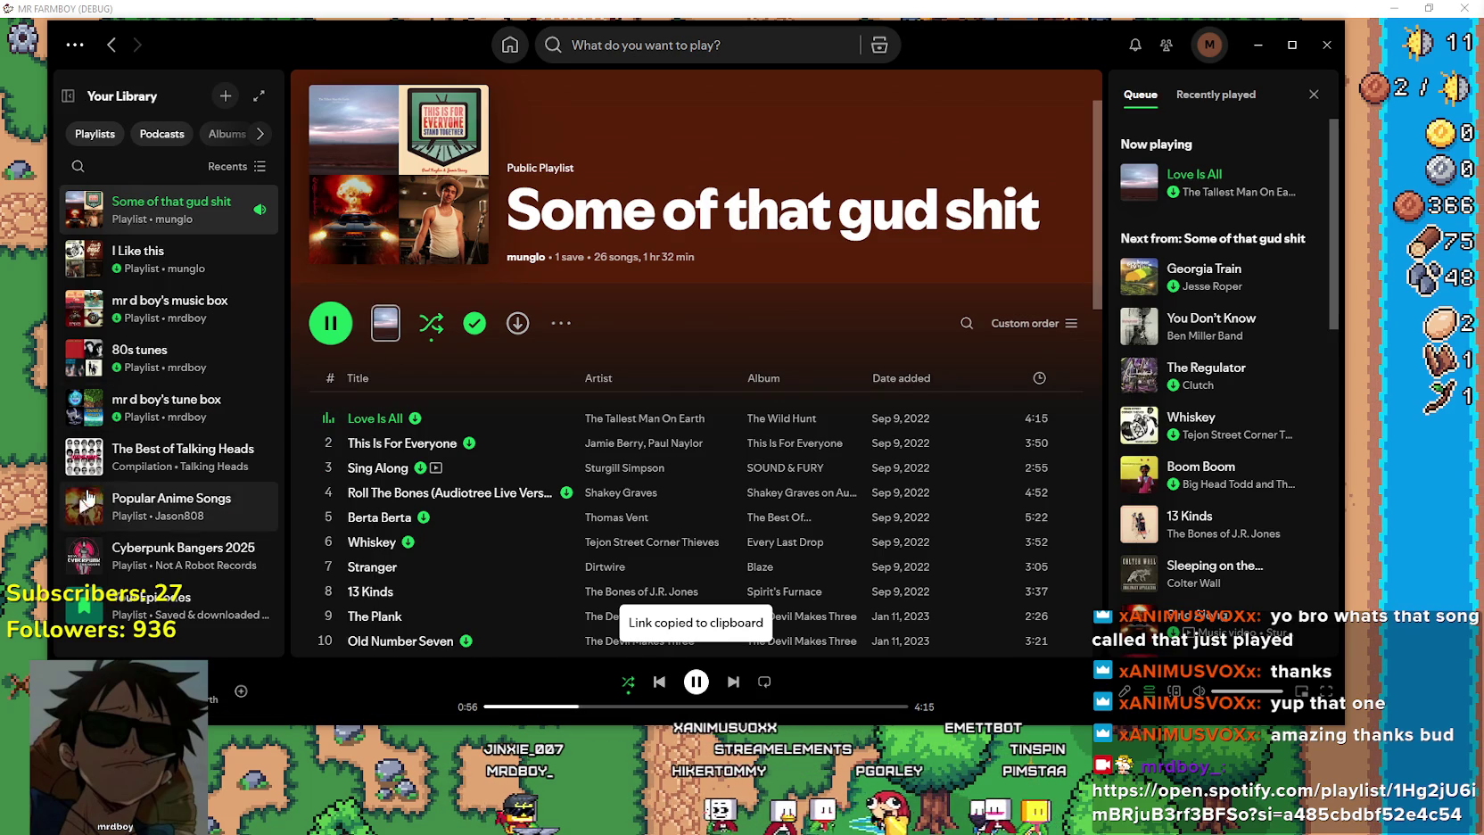
Open the 80s tunes playlist, playing Psycho Killer, and scroll its tracklist back to the top.
{"action": "right_click", "coordinate": [190, 362]}
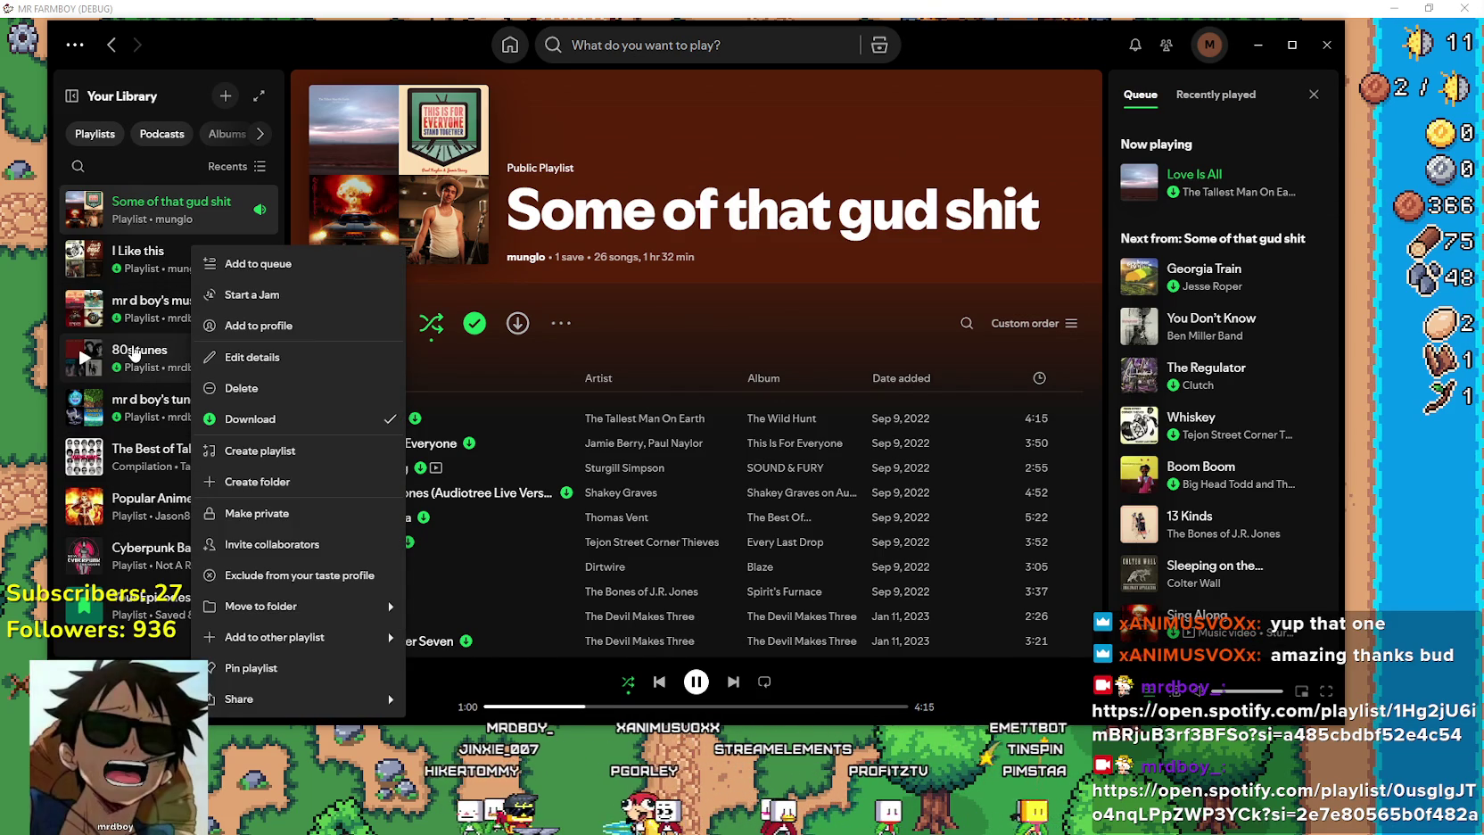
{"action": "left_click", "coordinate": [161, 357]}
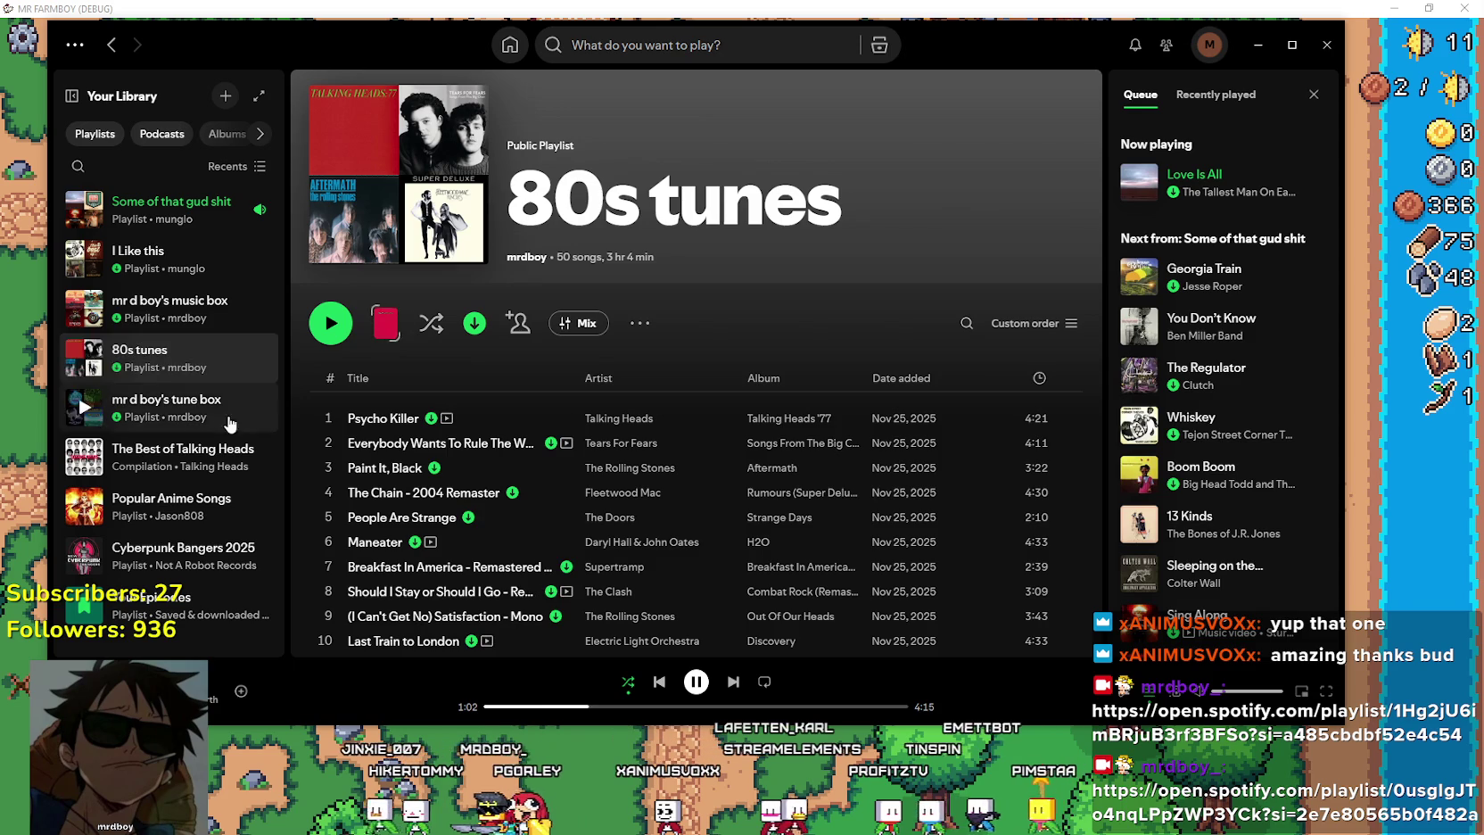
{"action": "right_click", "coordinate": [187, 358]}
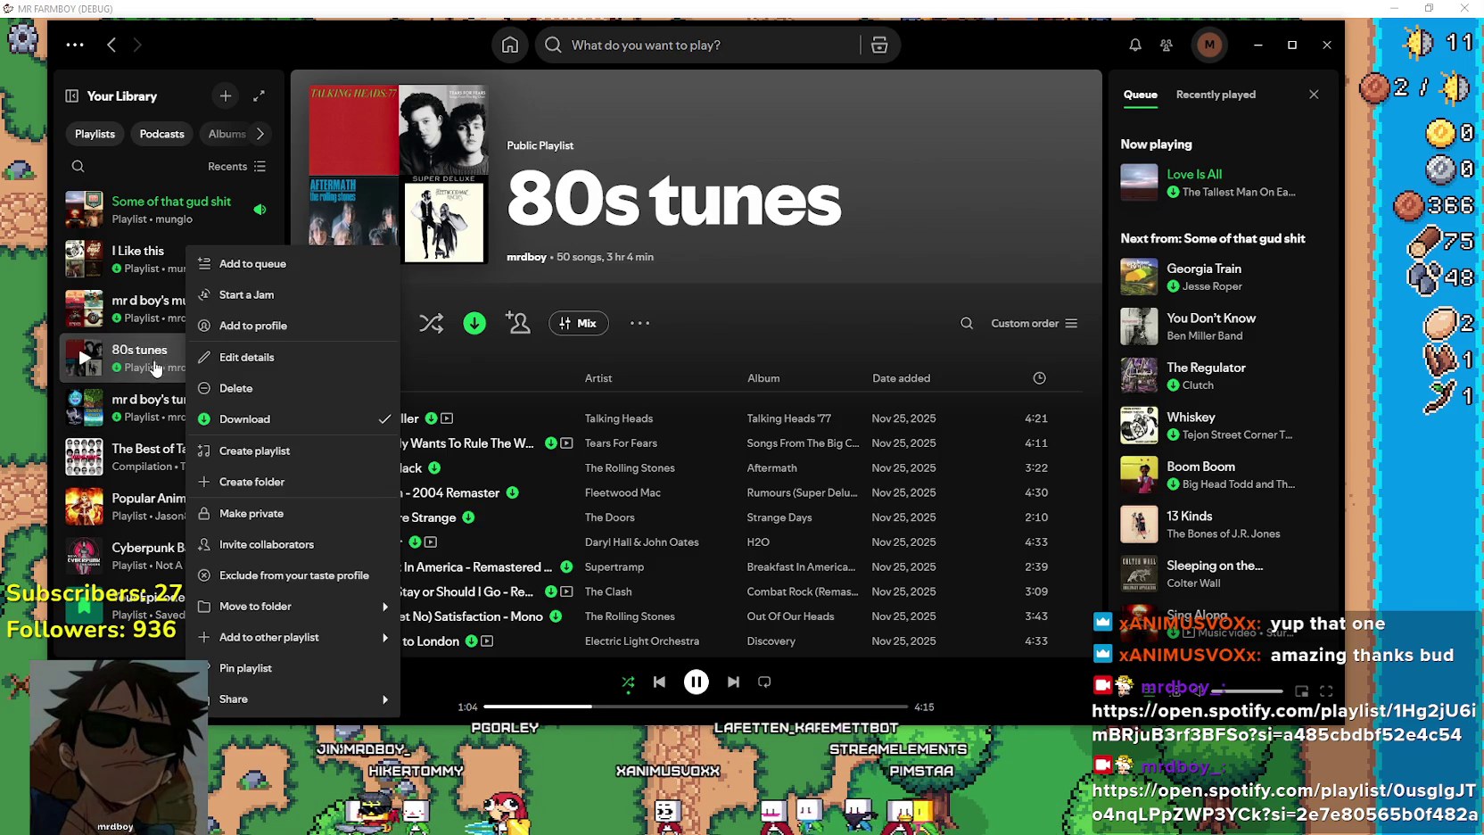
{"action": "mouse_move", "coordinate": [328, 609]}
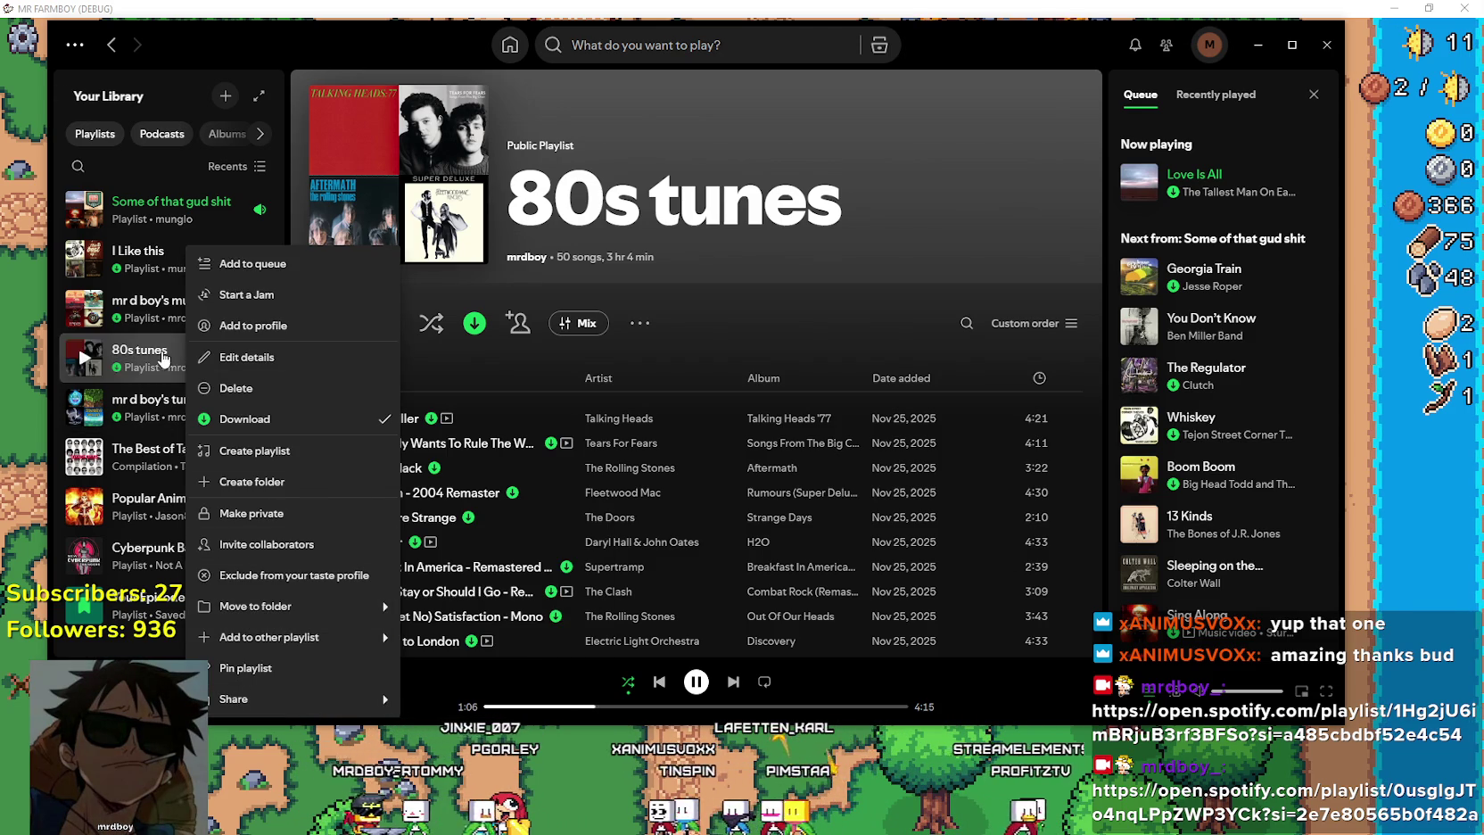
{"action": "left_click", "coordinate": [809, 293]}
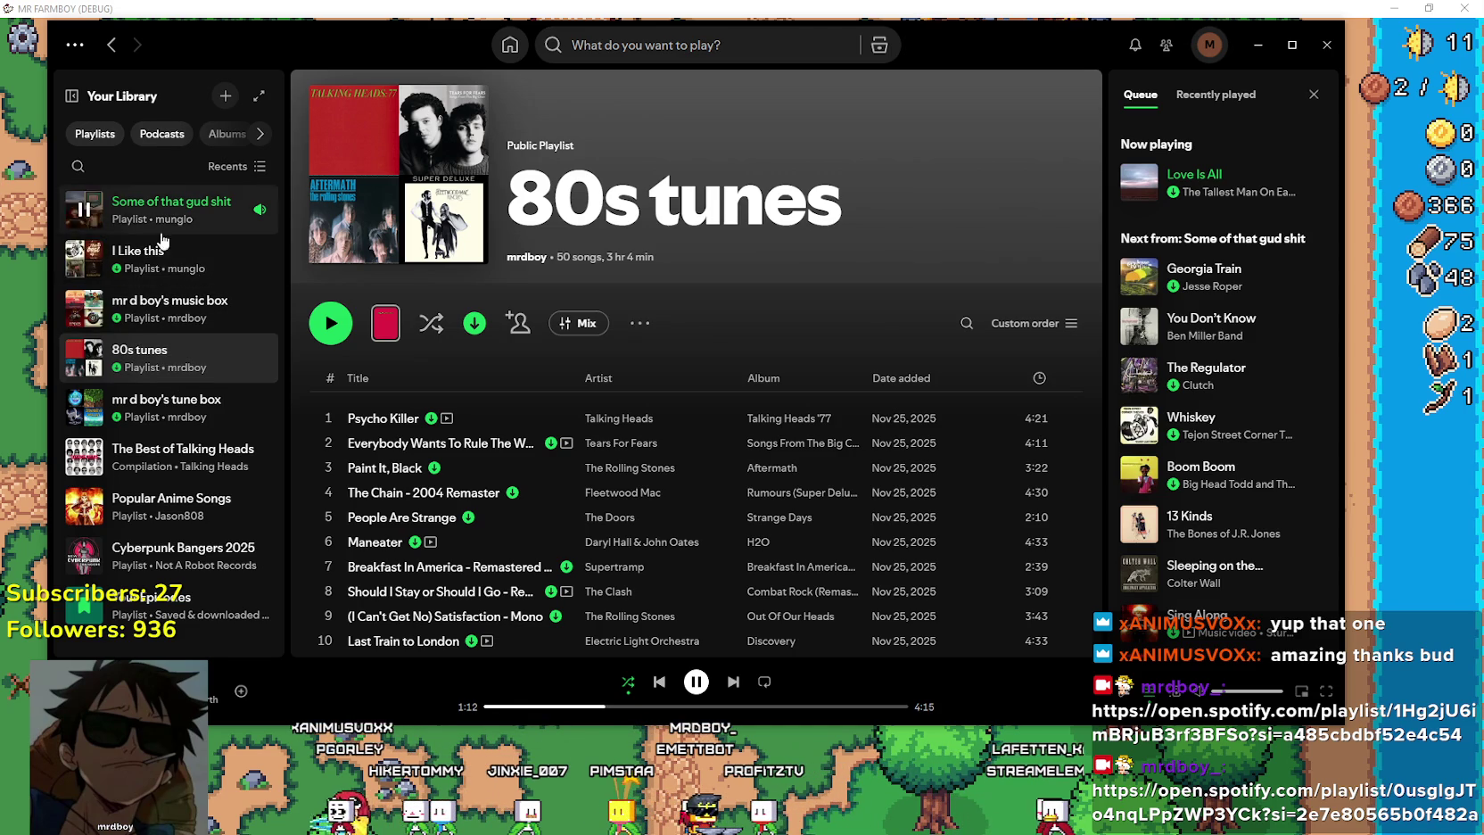
{"action": "scroll", "coordinate": [587, 496], "scroll_direction": "down", "scroll_amount": 15}
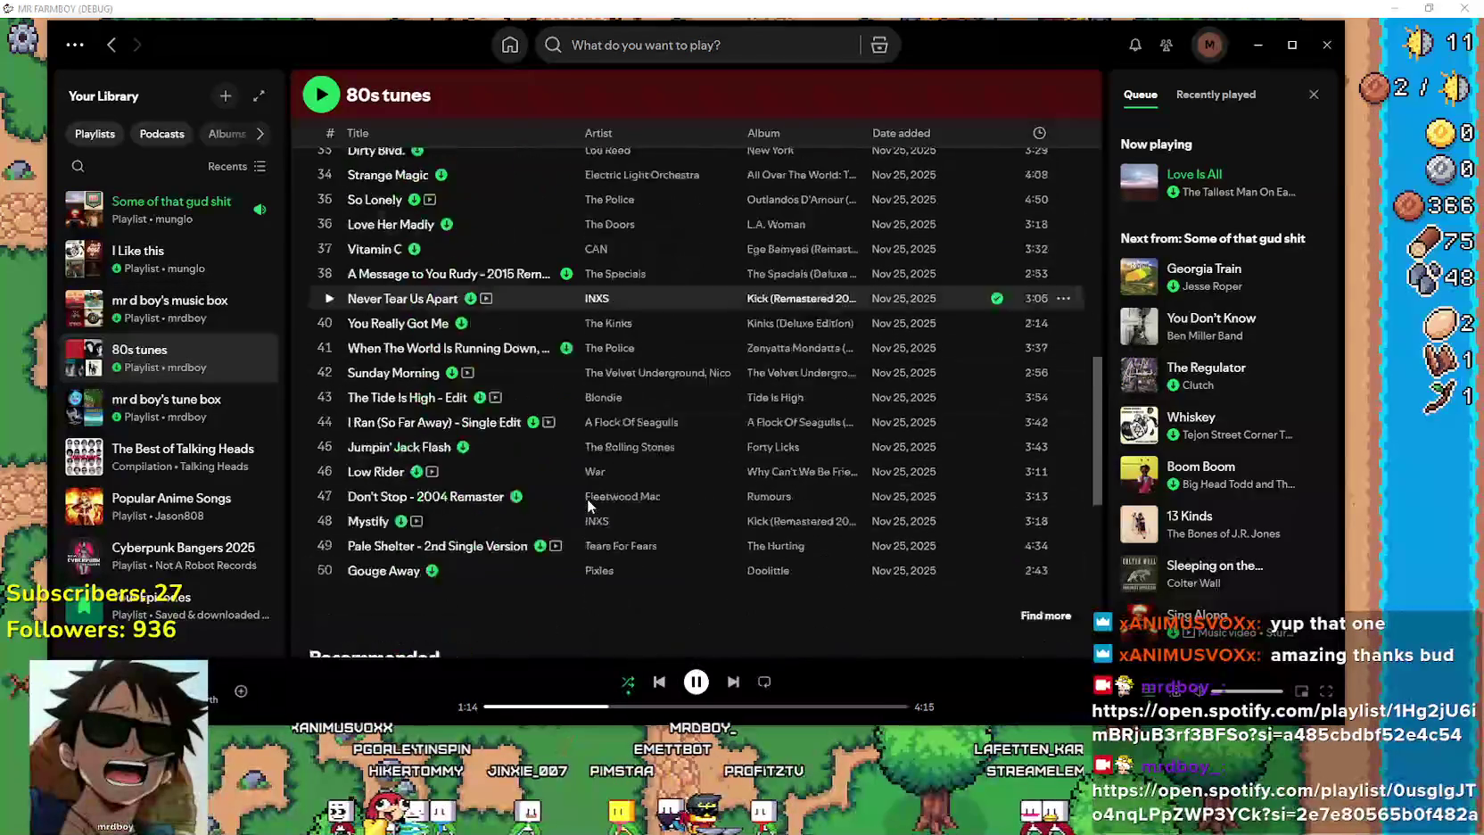
{"action": "scroll", "coordinate": [587, 496], "scroll_direction": "up", "scroll_amount": 15}
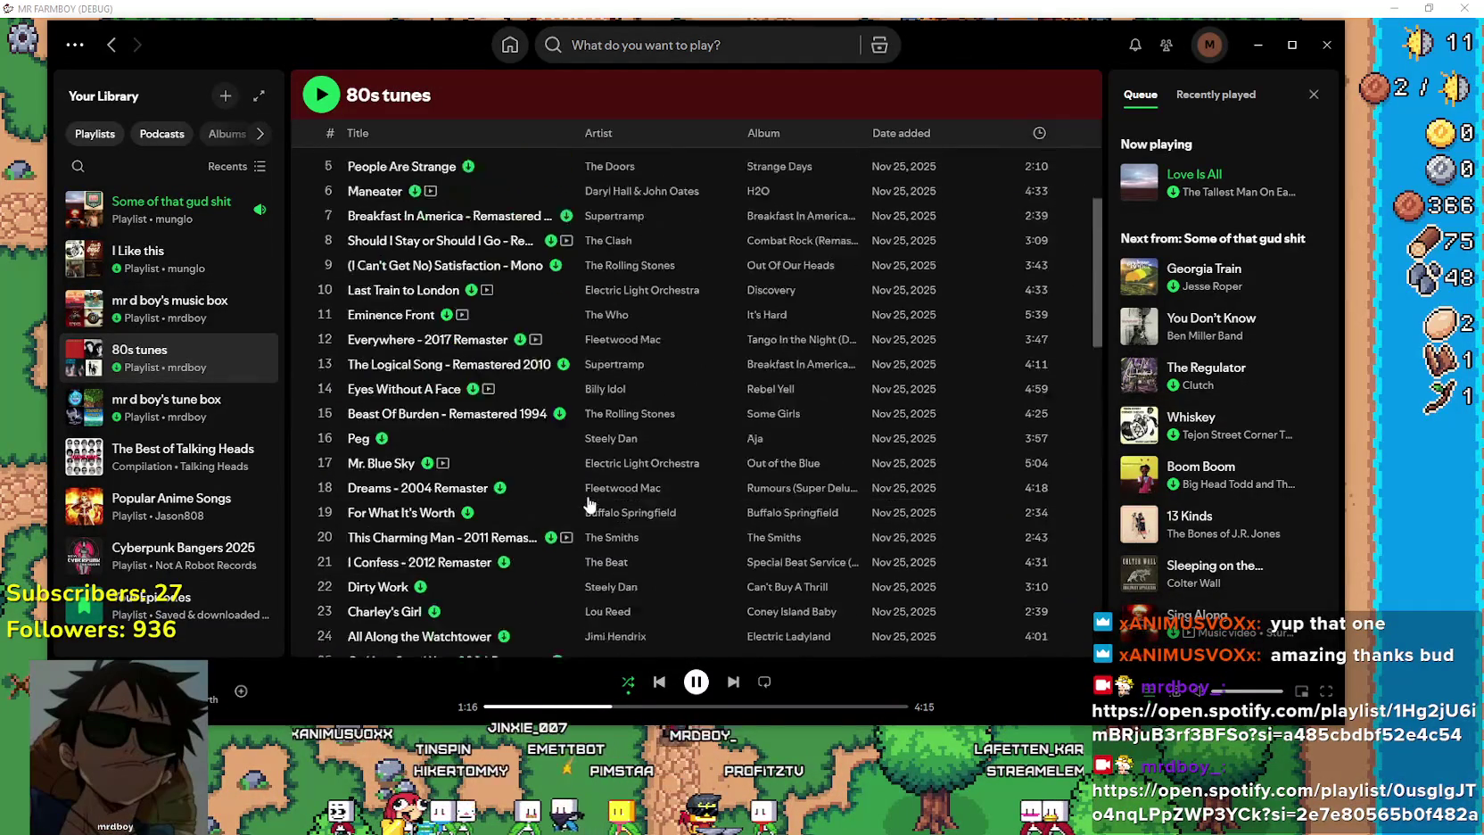
{"action": "scroll", "coordinate": [587, 495], "scroll_direction": "up", "scroll_amount": 3}
{"action": "scroll", "coordinate": [612, 464], "scroll_direction": "down", "scroll_amount": 5}
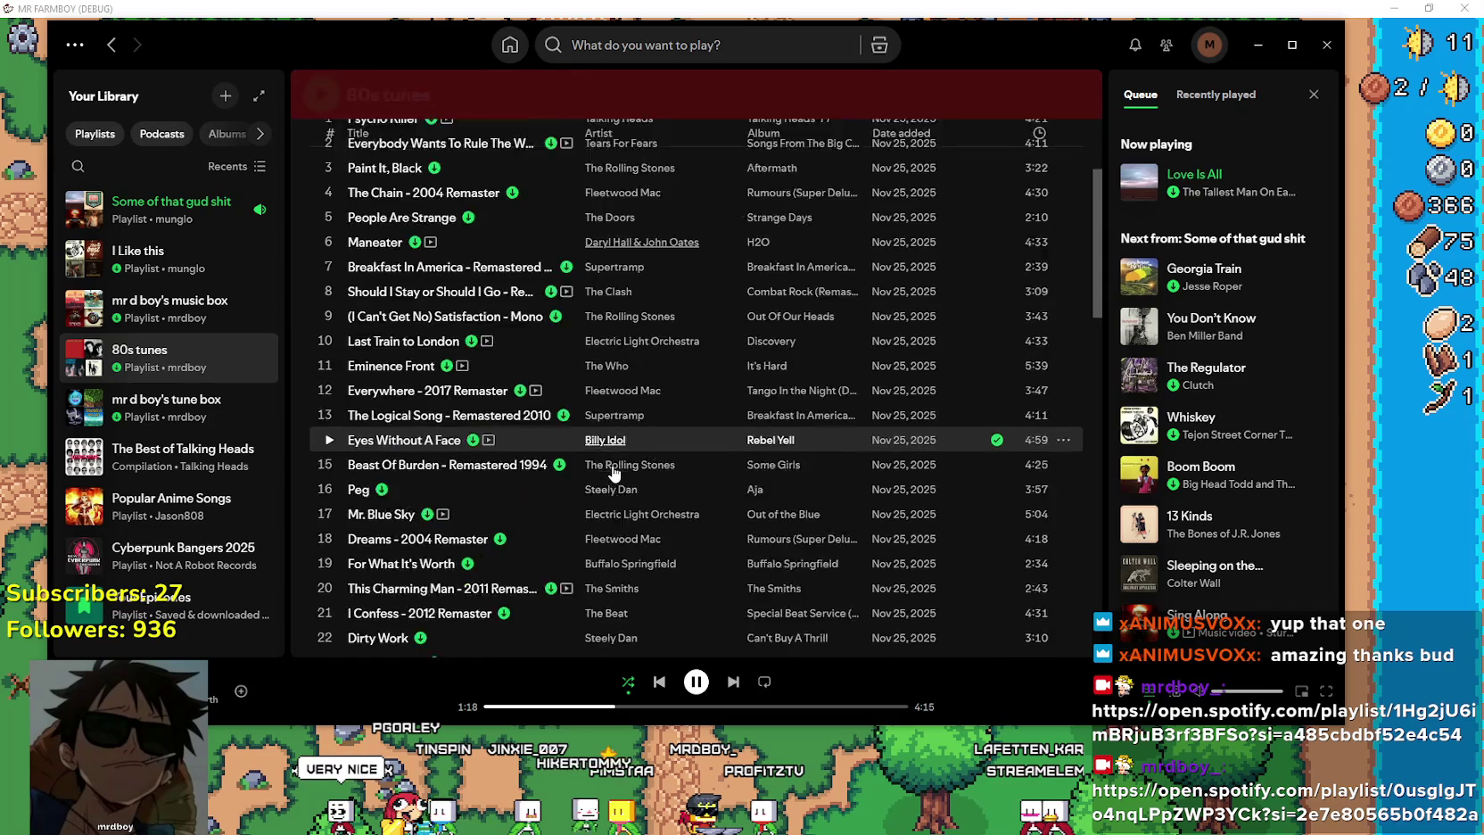
{"action": "scroll", "coordinate": [612, 464], "scroll_direction": "up", "scroll_amount": 2}
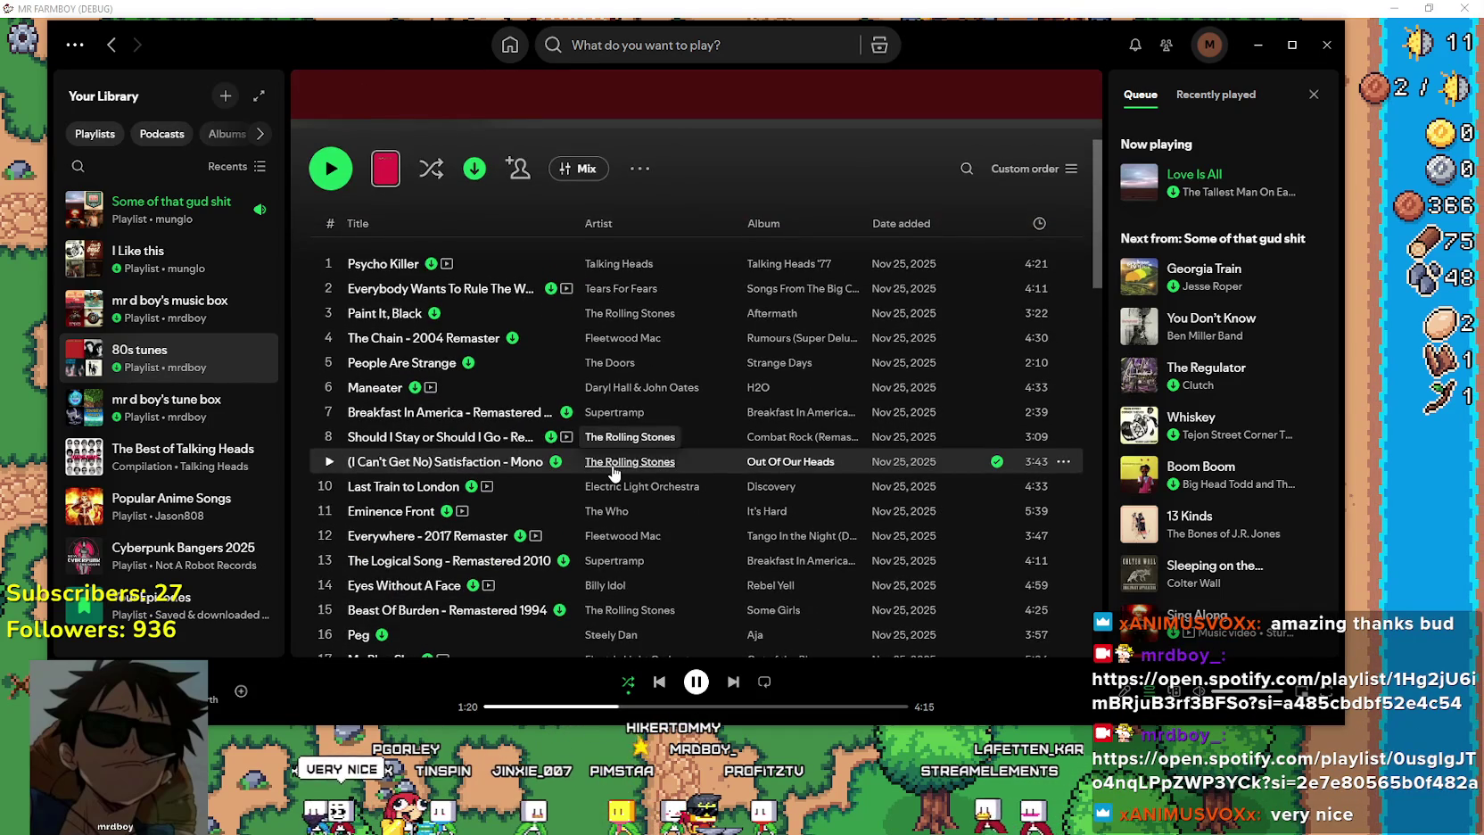
{"action": "scroll", "coordinate": [614, 472], "scroll_direction": "up", "scroll_amount": 1}
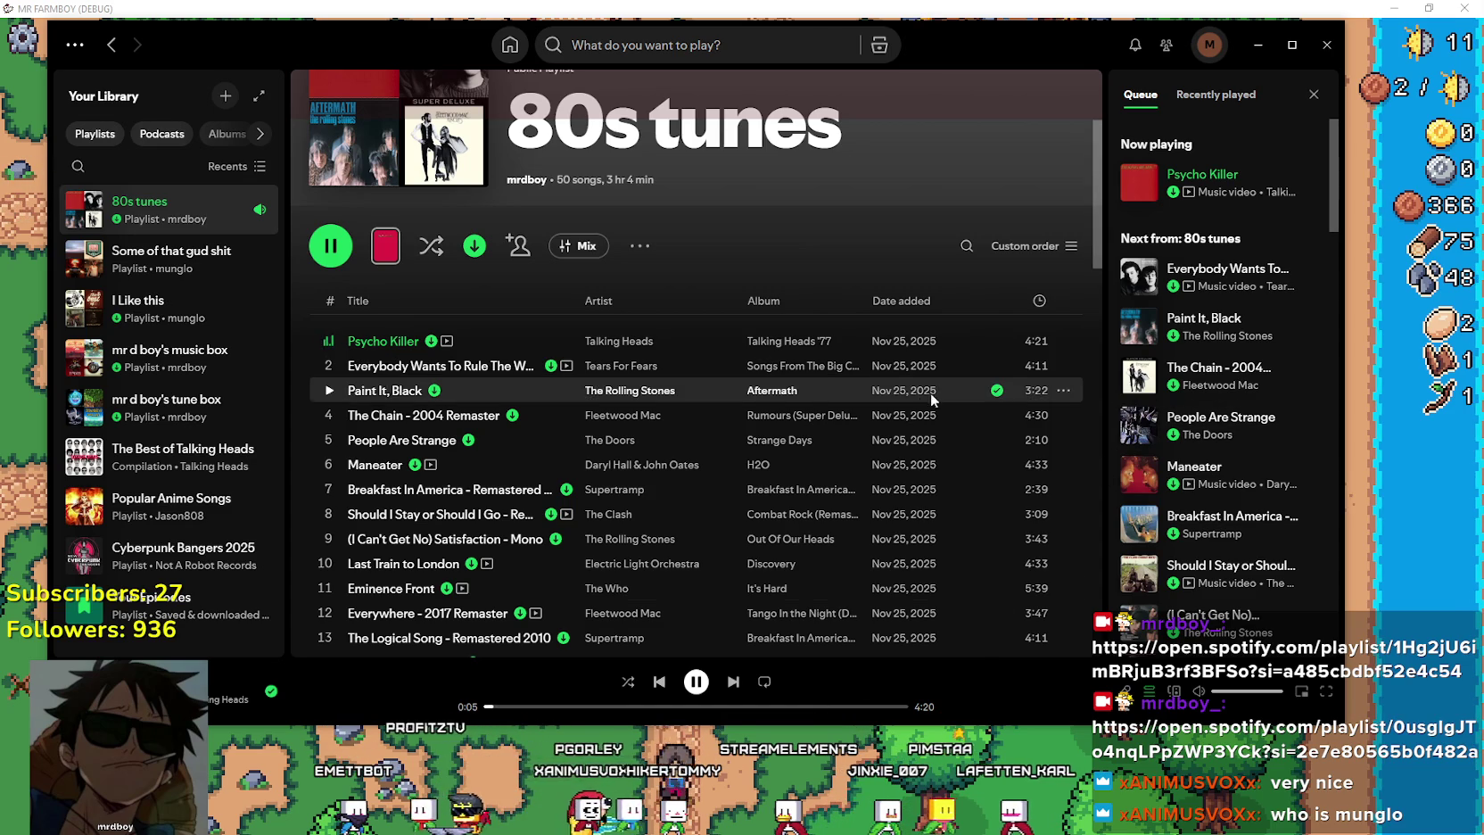
{"action": "scroll", "coordinate": [924, 405], "scroll_direction": "down", "scroll_amount": 1}
{"action": "scroll", "coordinate": [925, 404], "scroll_direction": "down", "scroll_amount": 5}
{"action": "scroll", "coordinate": [937, 388], "scroll_direction": "up", "scroll_amount": 6}
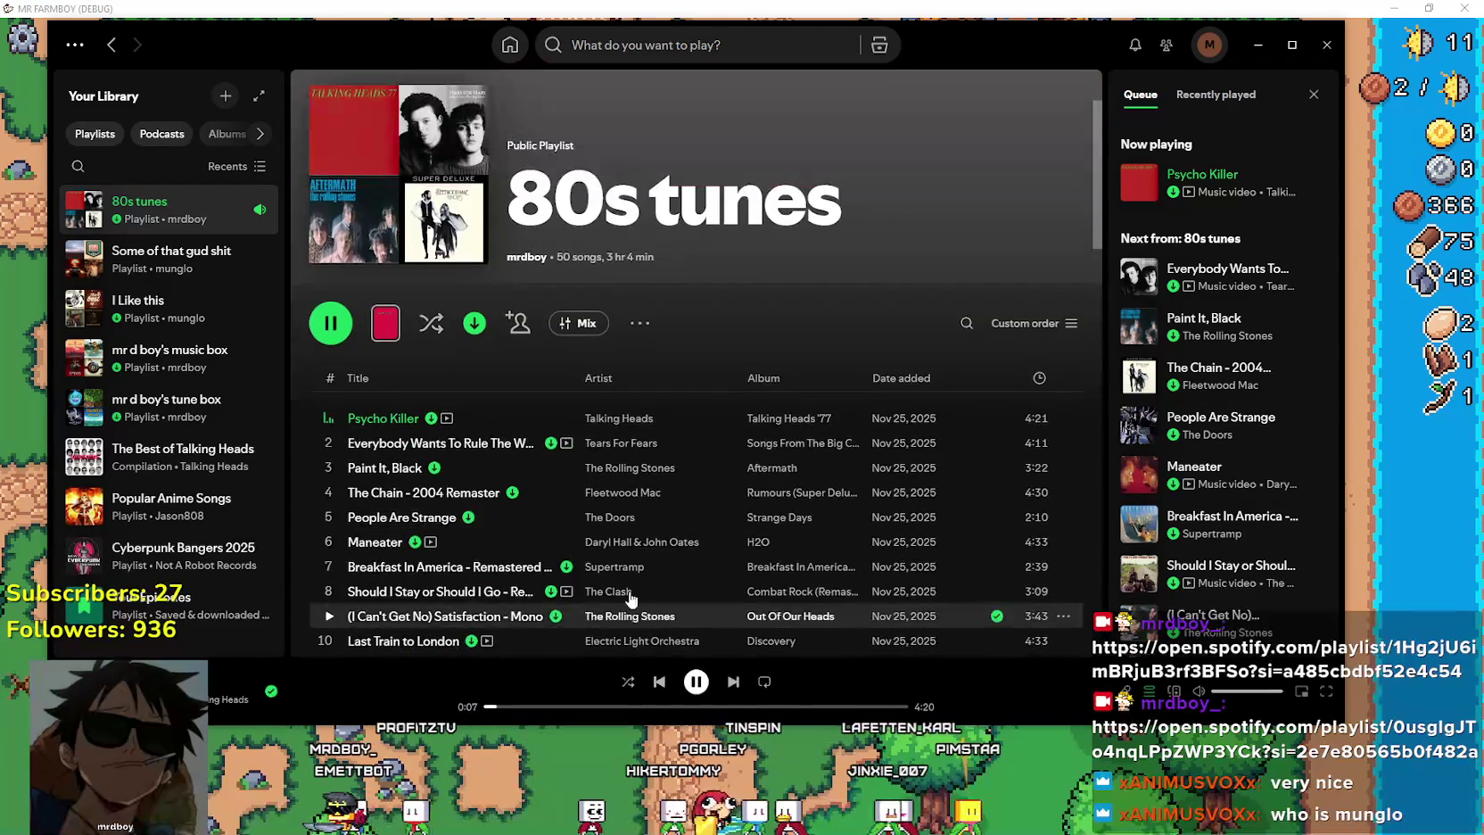
Minimize Spotify, talk to the merchant, and walk south into the grassland.
{"action": "left_click", "coordinate": [1260, 43]}
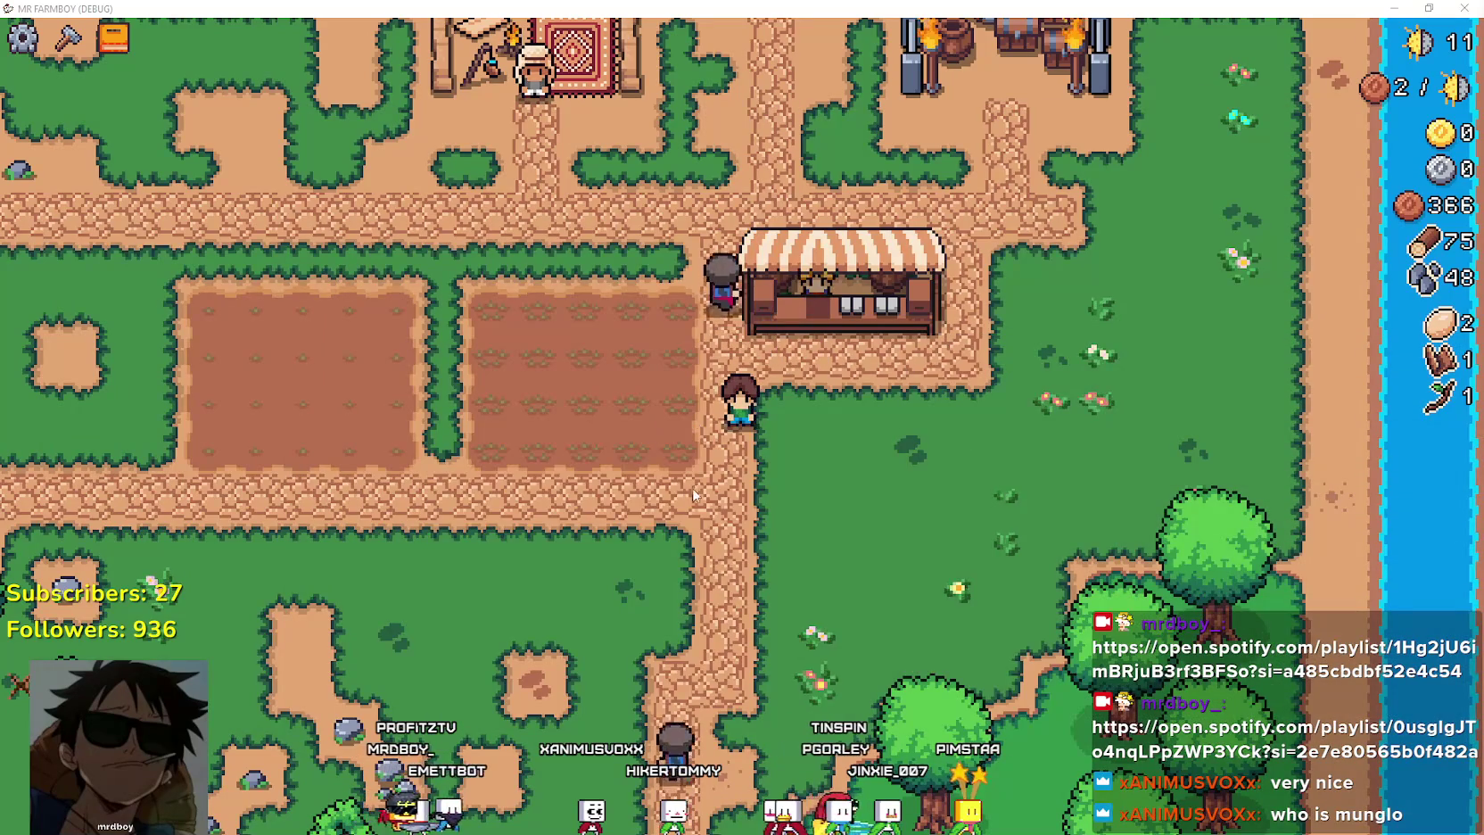
{"action": "scroll", "coordinate": [882, 446], "scroll_direction": "up", "scroll_amount": 3}
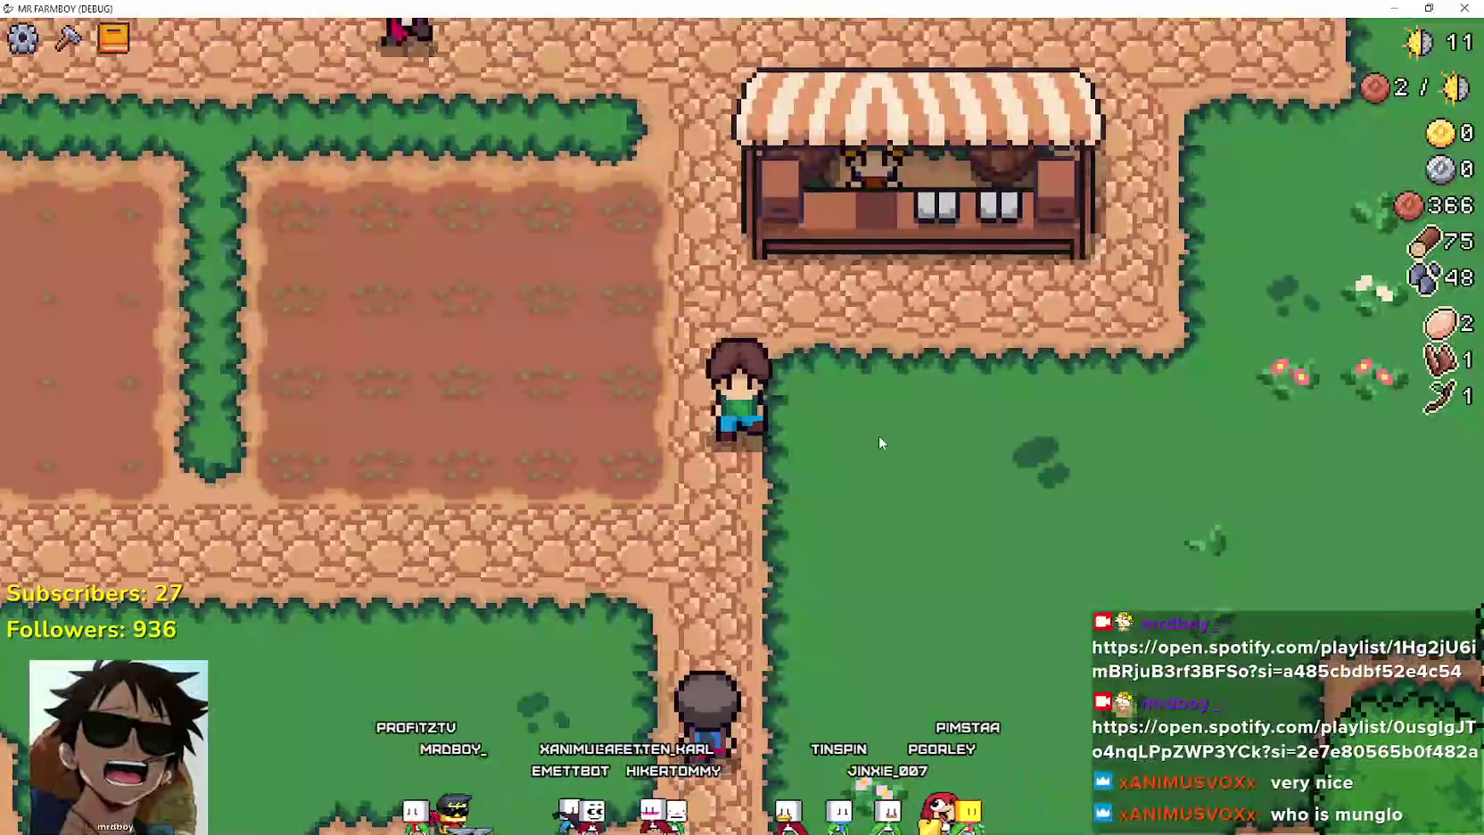
{"action": "scroll", "coordinate": [873, 461], "scroll_direction": "down", "scroll_amount": 1}
{"action": "key", "text": "w"}
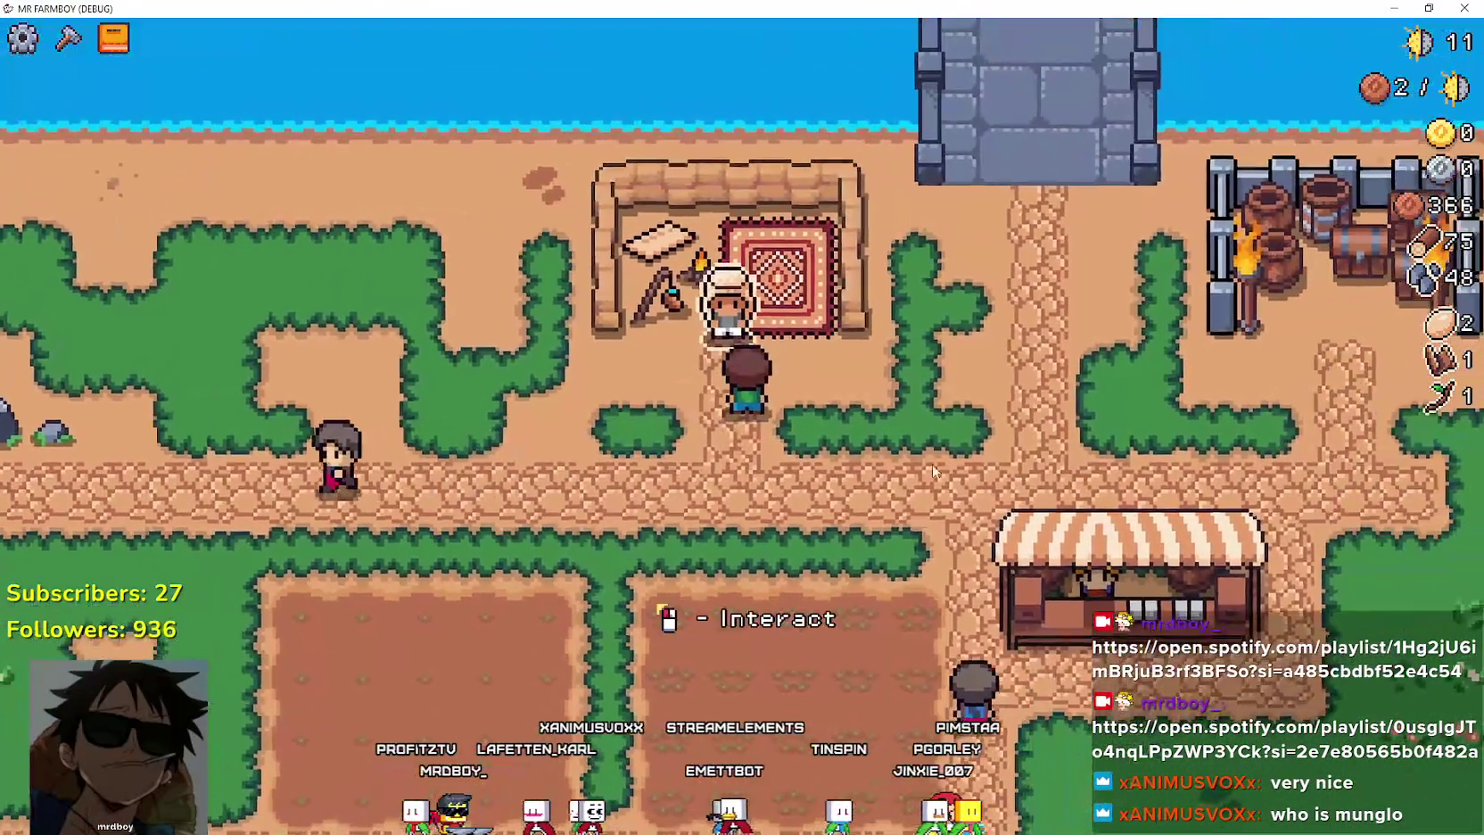
{"action": "left_click", "coordinate": [933, 471]}
{"action": "key", "text": "s"}
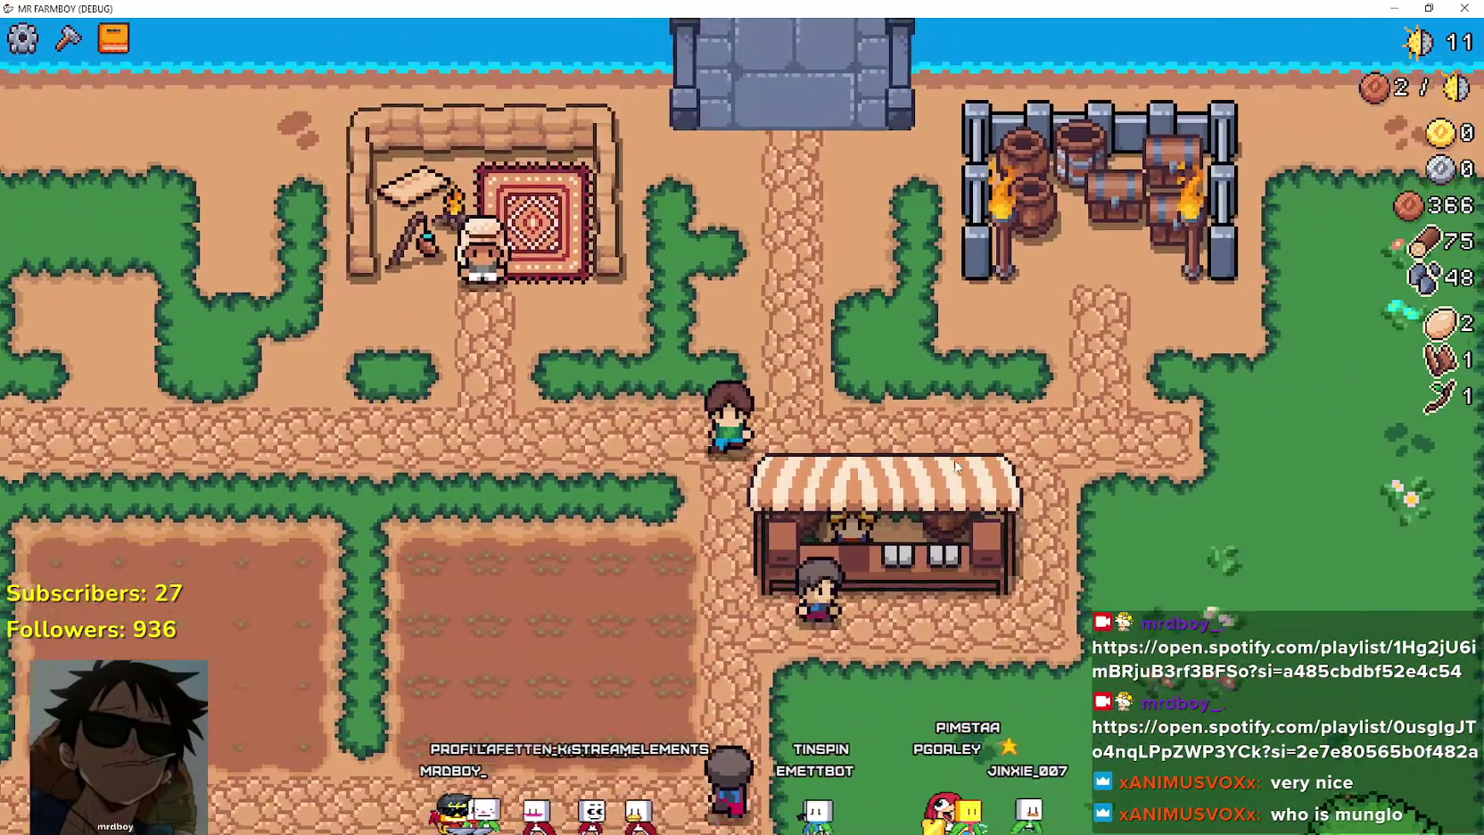
{"action": "key", "text": "s"}
Mine a rock to the south-west for two stone (50) and head back toward the farm.
{"action": "scroll", "coordinate": [951, 450], "scroll_direction": "down", "scroll_amount": 1}
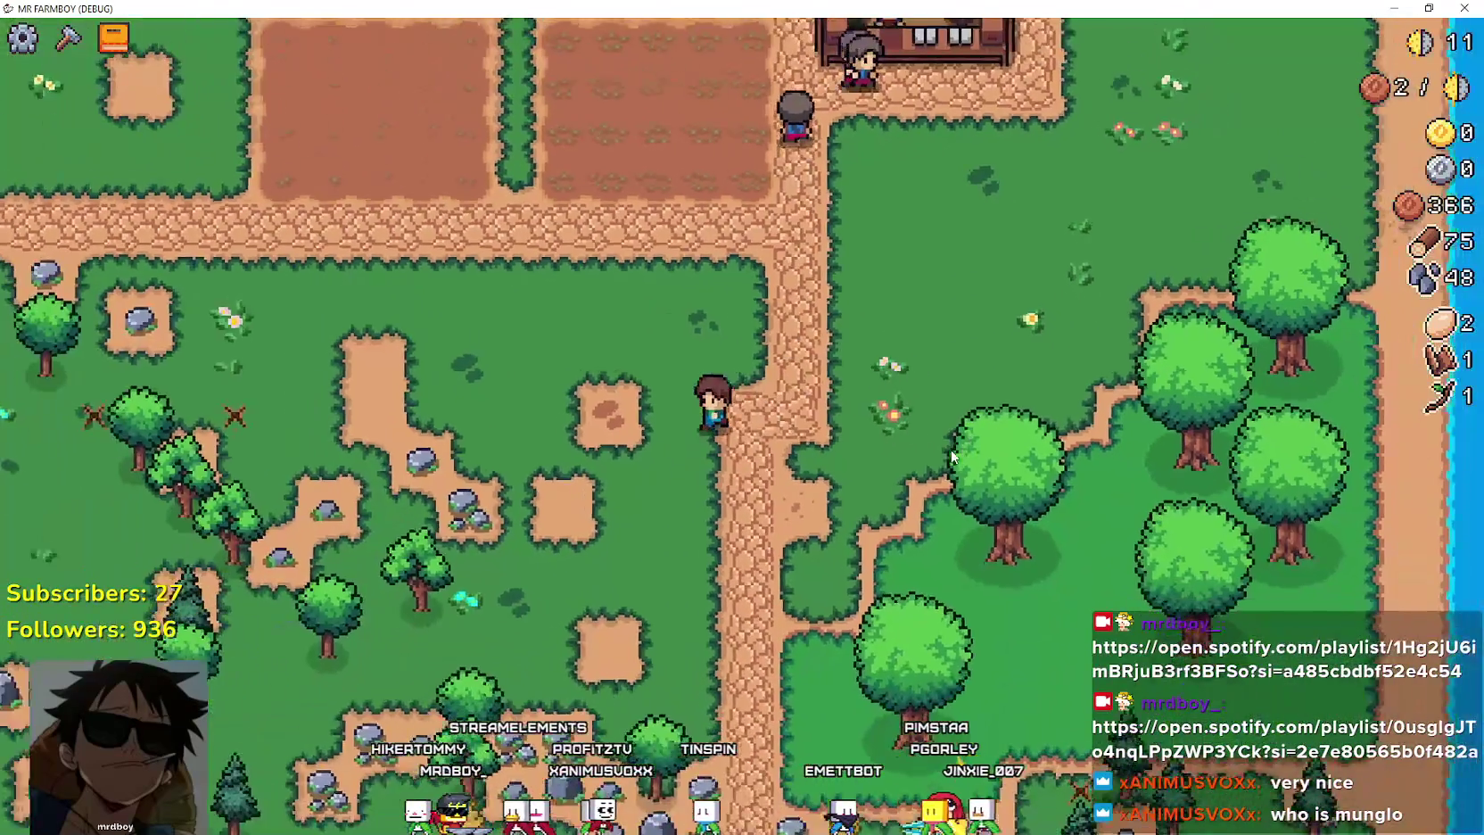
{"action": "key", "text": "a"}
{"action": "key", "text": "s"}
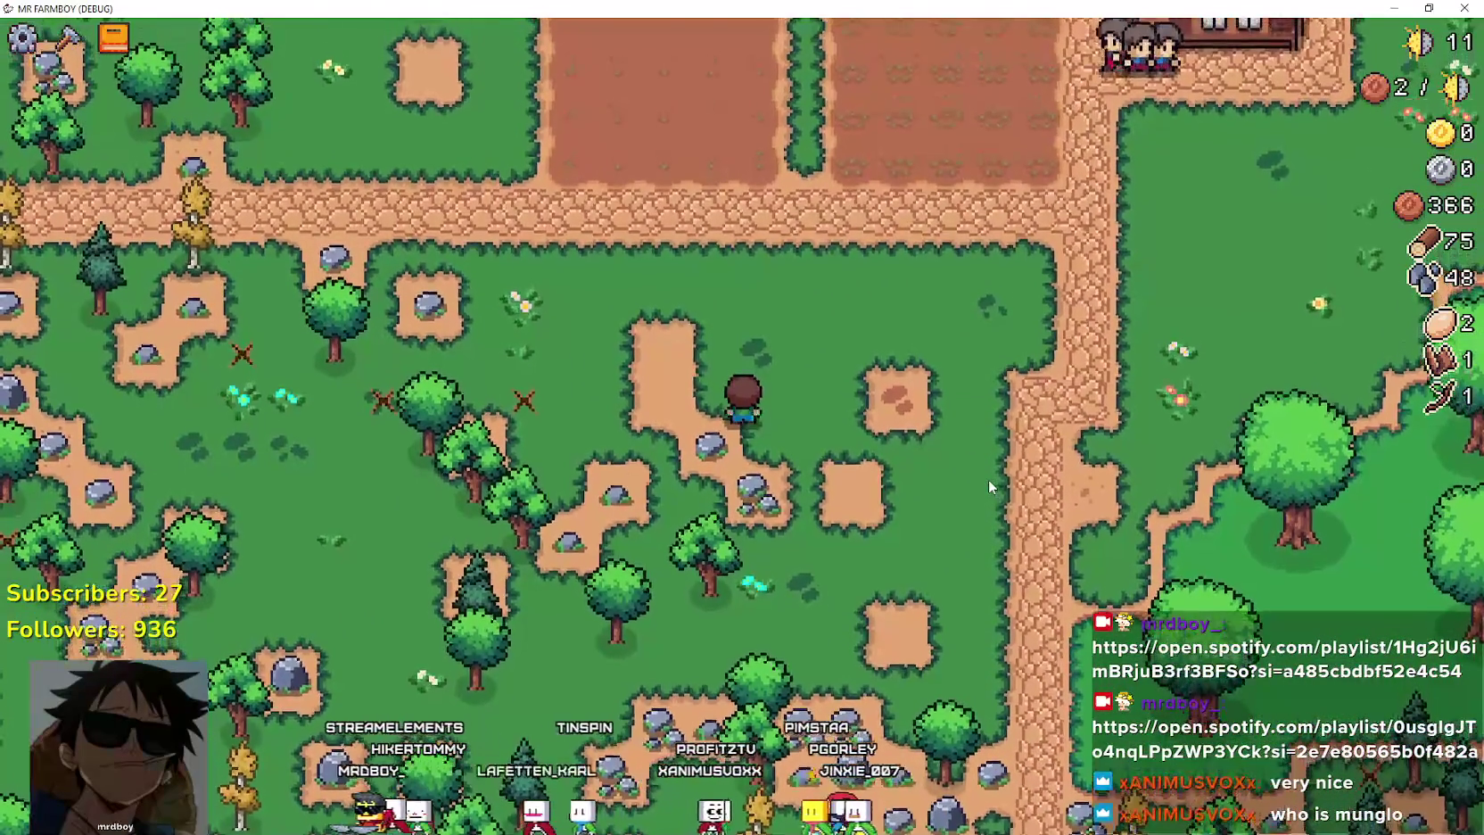
{"action": "left_click", "coordinate": [988, 479]}
{"action": "key", "text": "w"}
{"action": "key", "text": "d"}
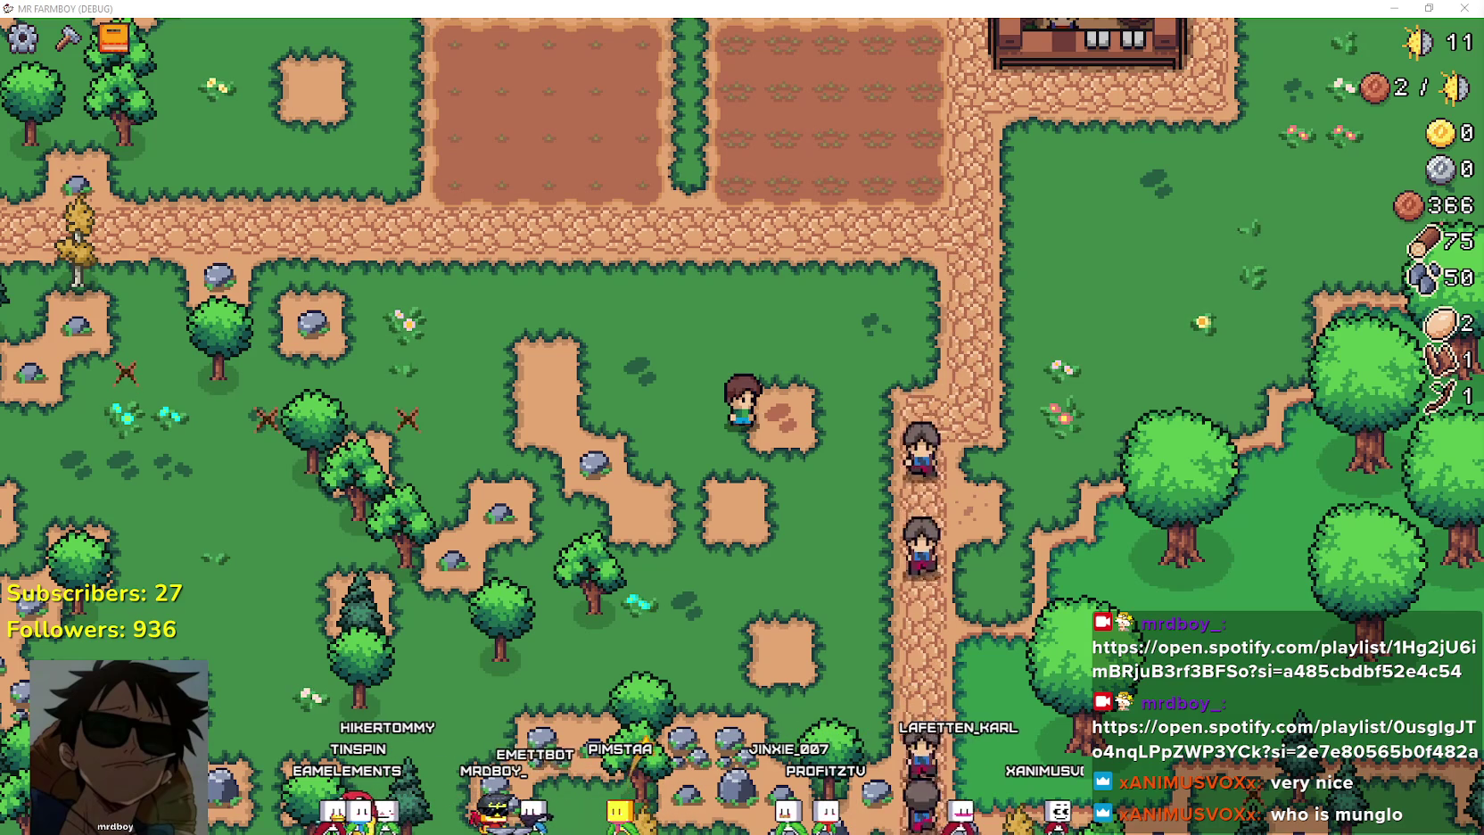
Walk the farmer north-east to the market stall and back past the farm plots with Crafting open.
{"action": "key", "text": "w"}
{"action": "key", "text": "d"}
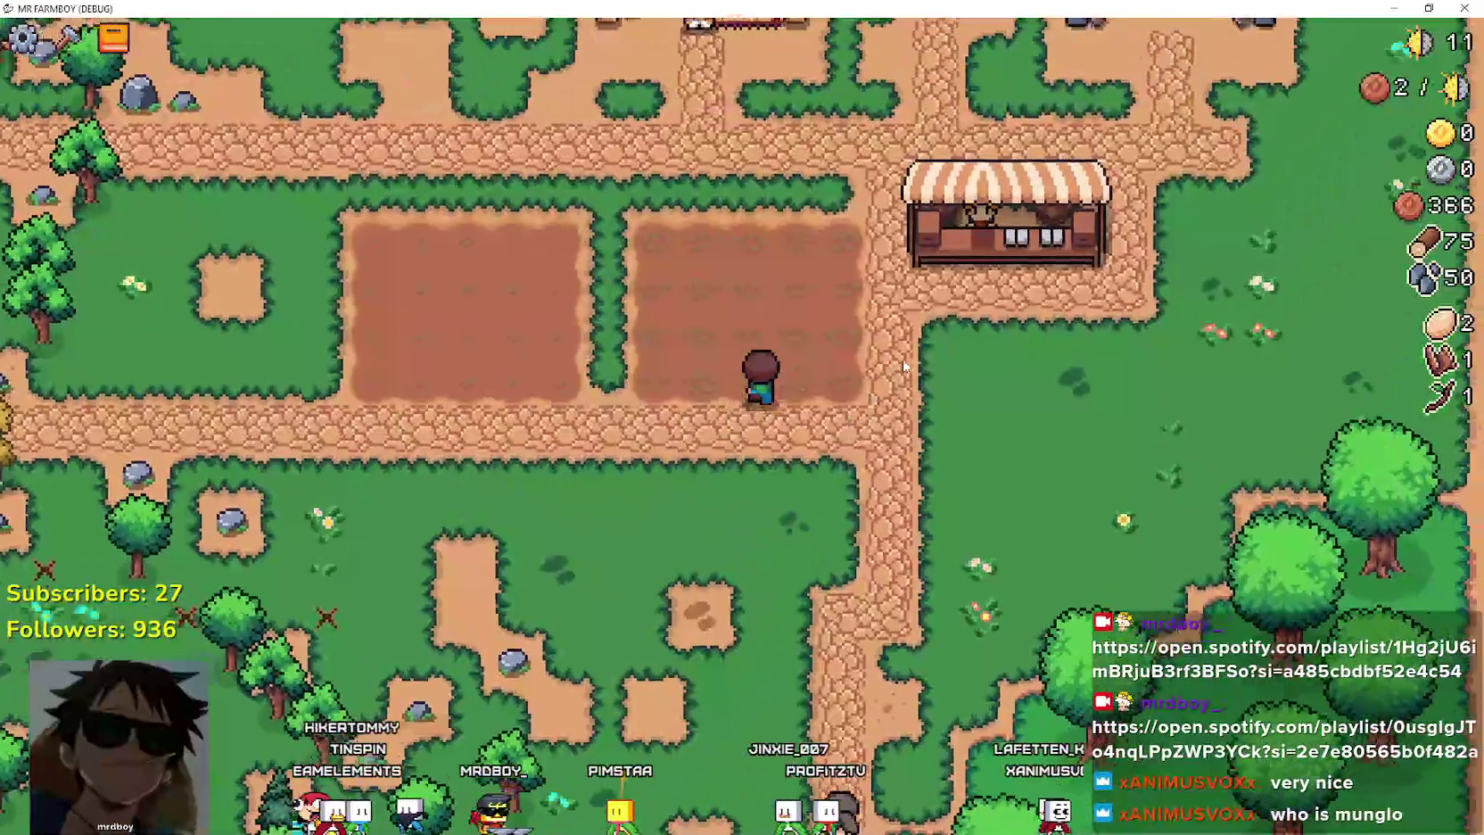
{"action": "key", "text": "w"}
{"action": "key", "text": "a"}
{"action": "key", "text": "c"}
{"action": "key", "text": "a"}
{"action": "key", "text": "s"}
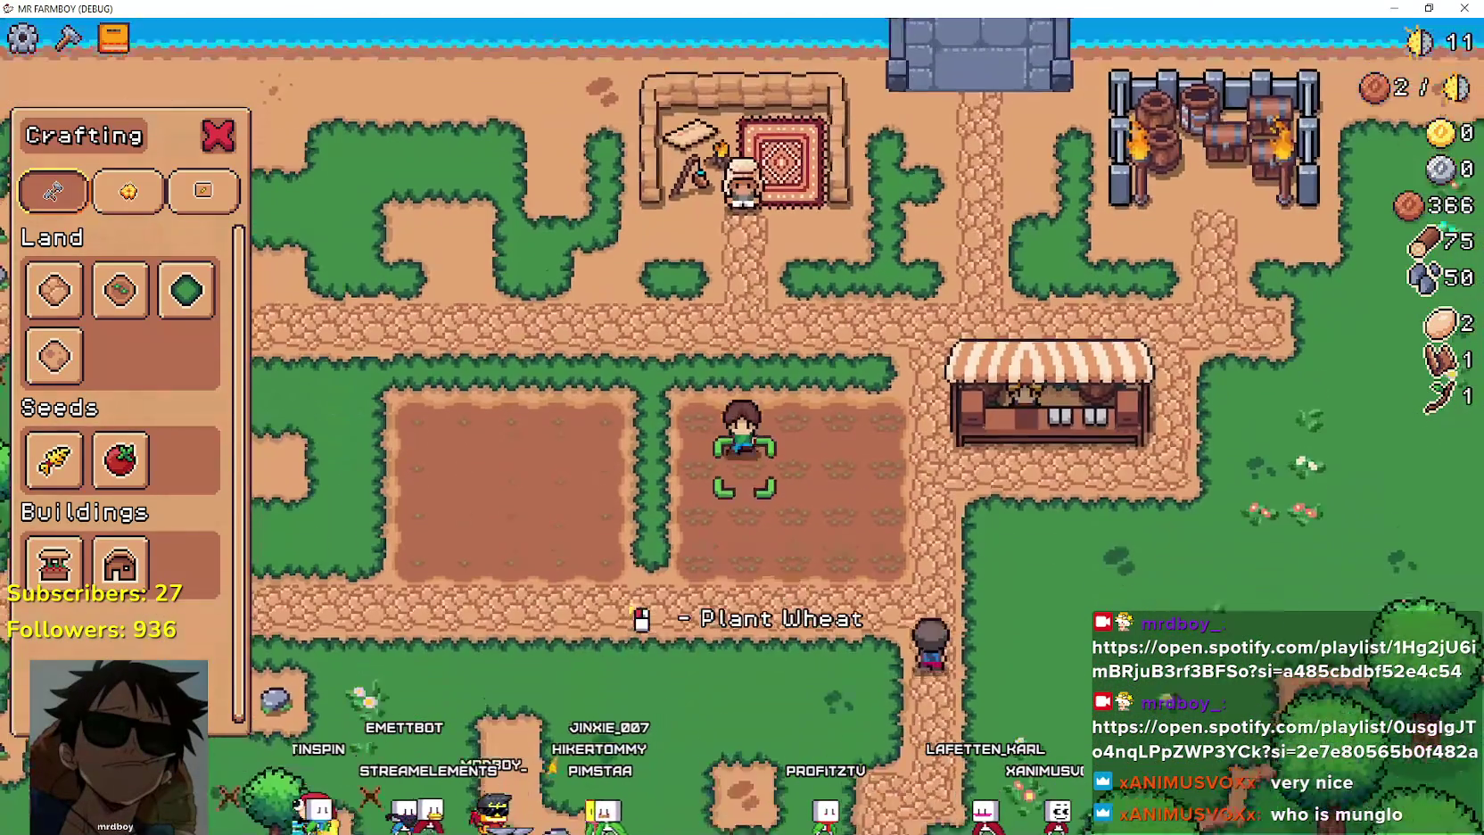
{"action": "key", "text": "d"}
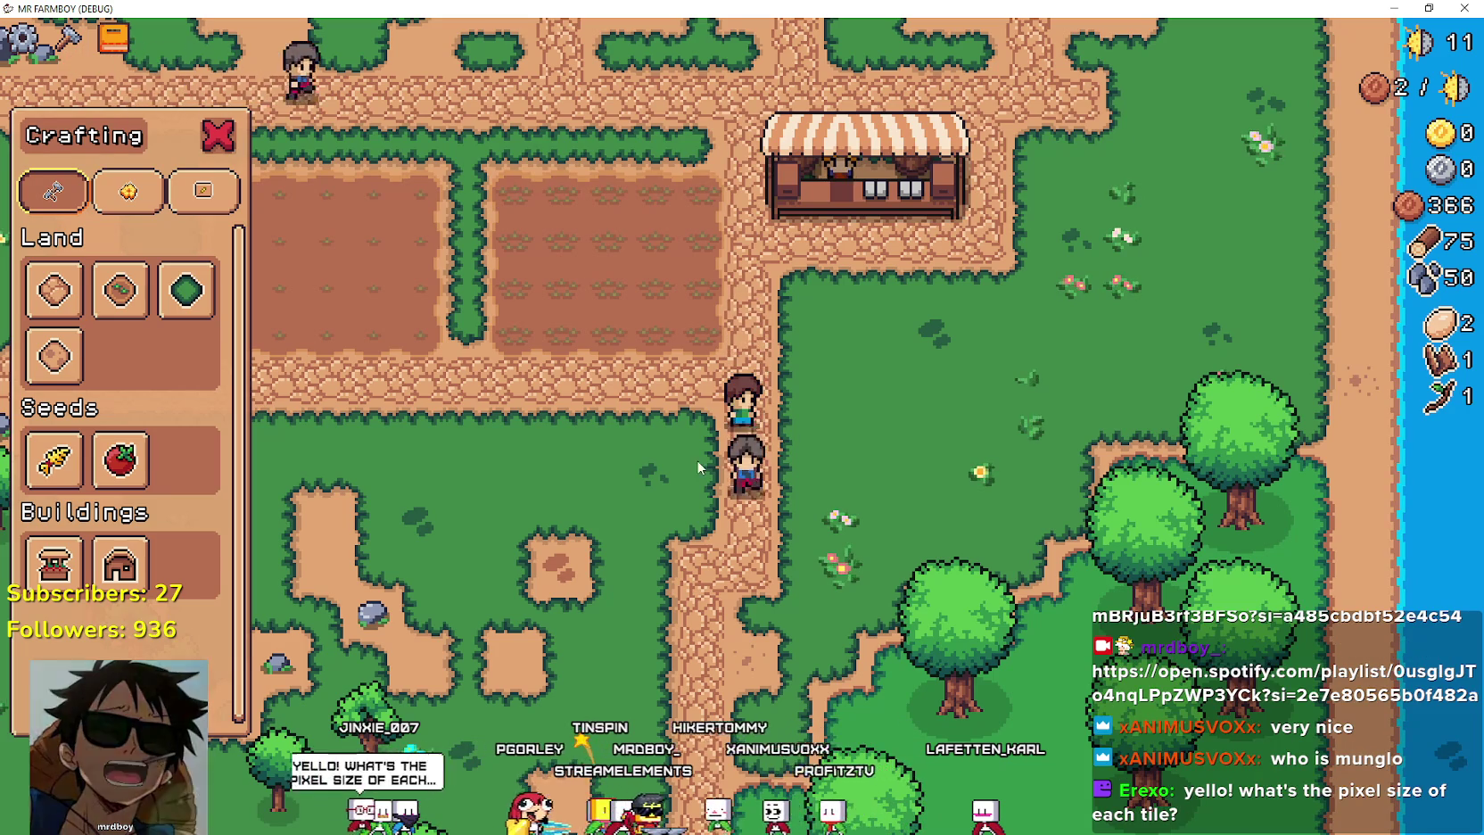
Close the crafting menu and walk around the market stall and along the path.
{"action": "key", "text": "w"}
{"action": "key", "text": "Escape"}
{"action": "key", "text": "d"}
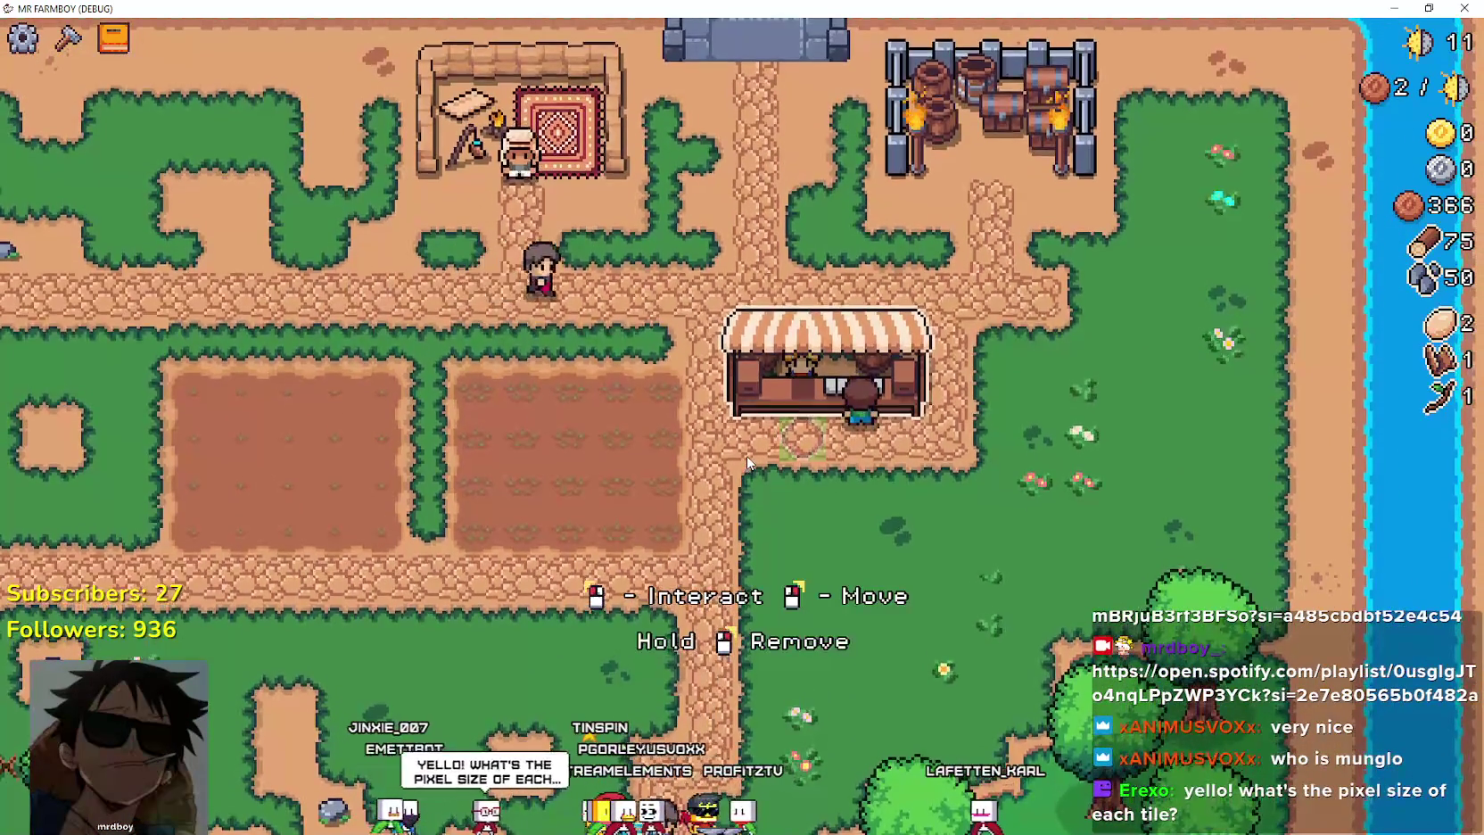
{"action": "key", "text": "a"}
{"action": "key", "text": "w"}
{"action": "key", "text": "s"}
{"action": "key", "text": "d"}
{"action": "key", "text": "d"}
{"action": "key", "text": "w"}
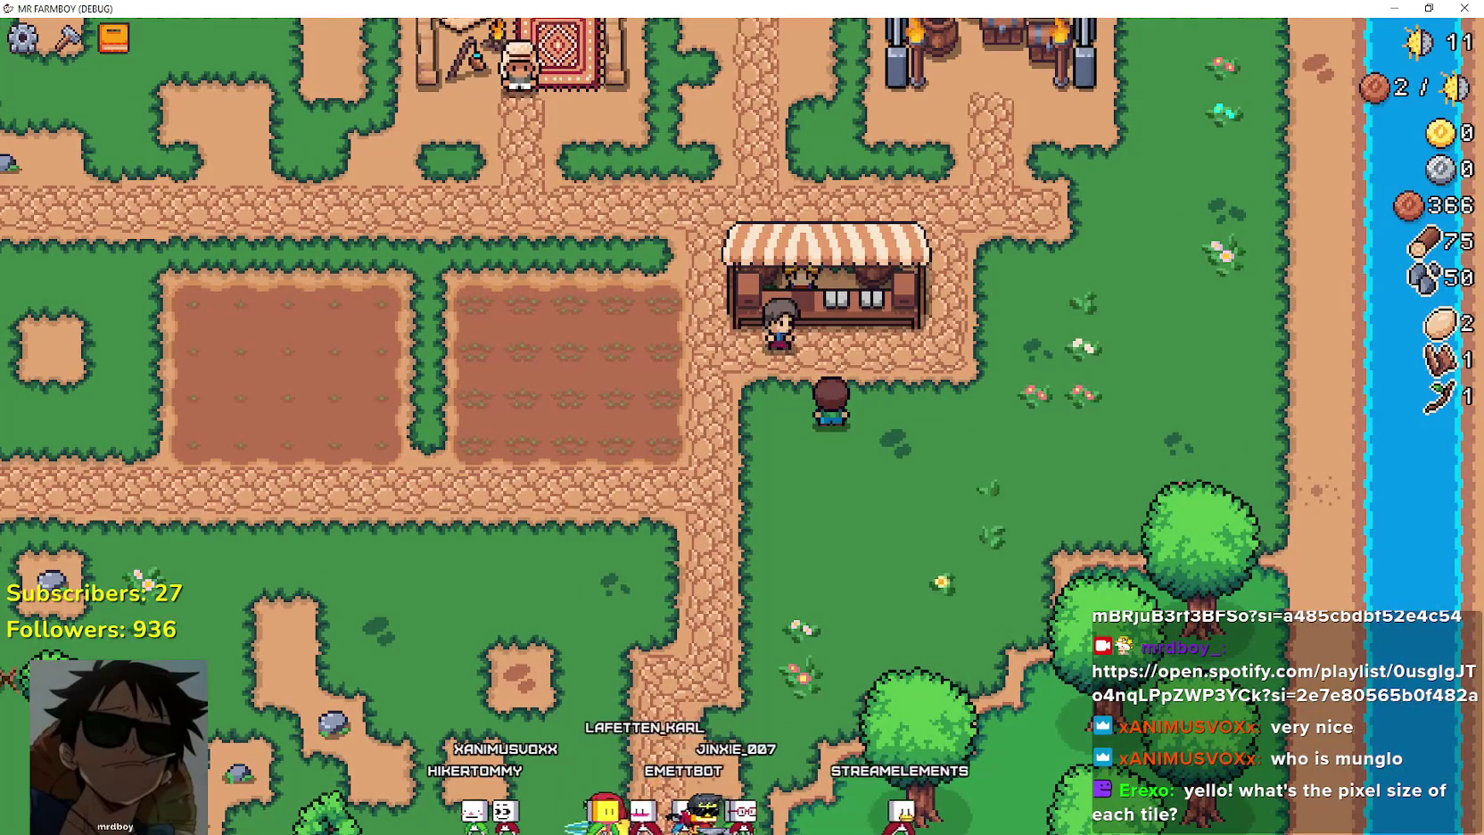
{"action": "key", "text": "s"}
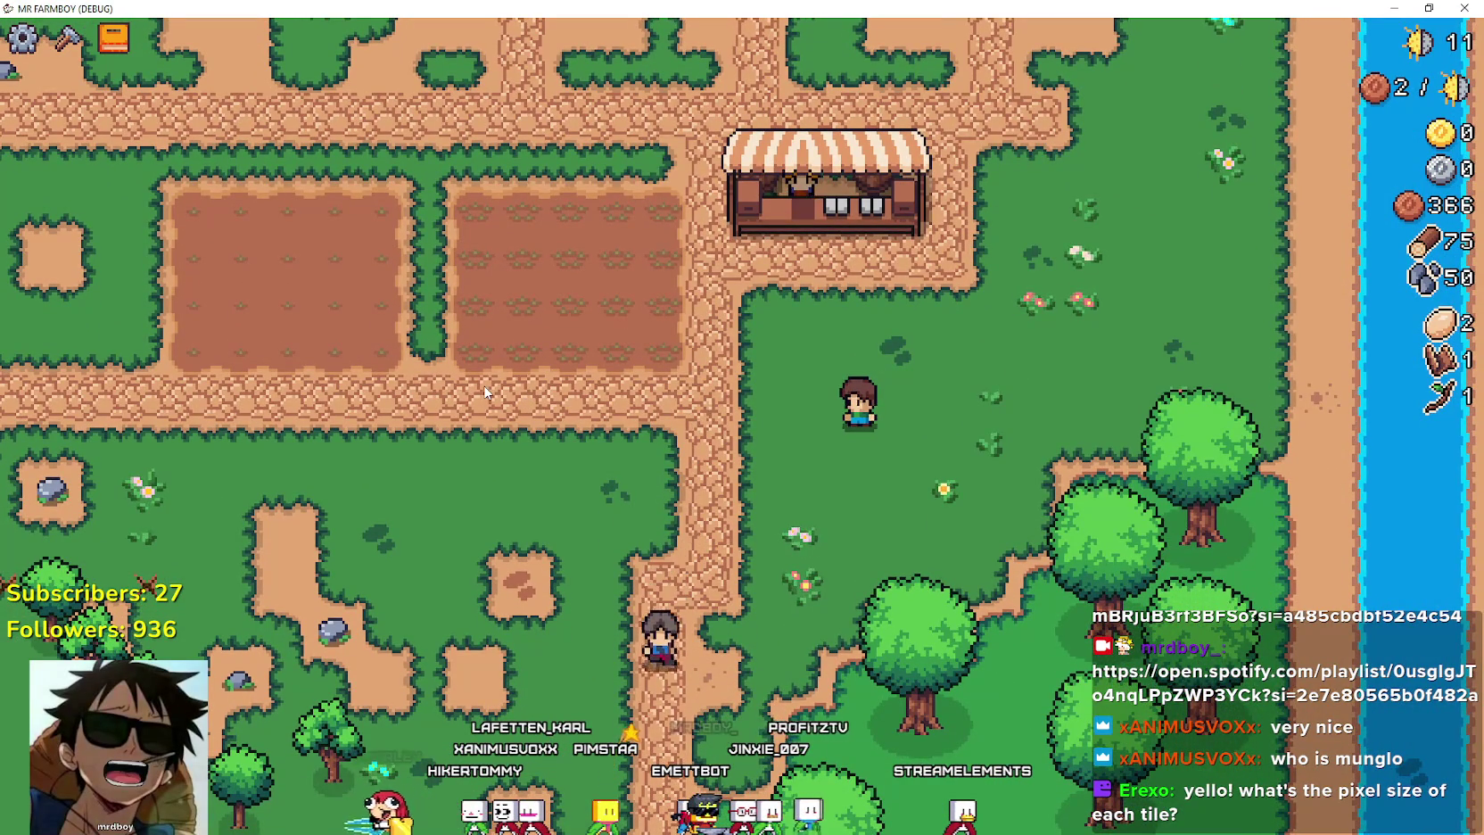
{"action": "key", "text": "a"}
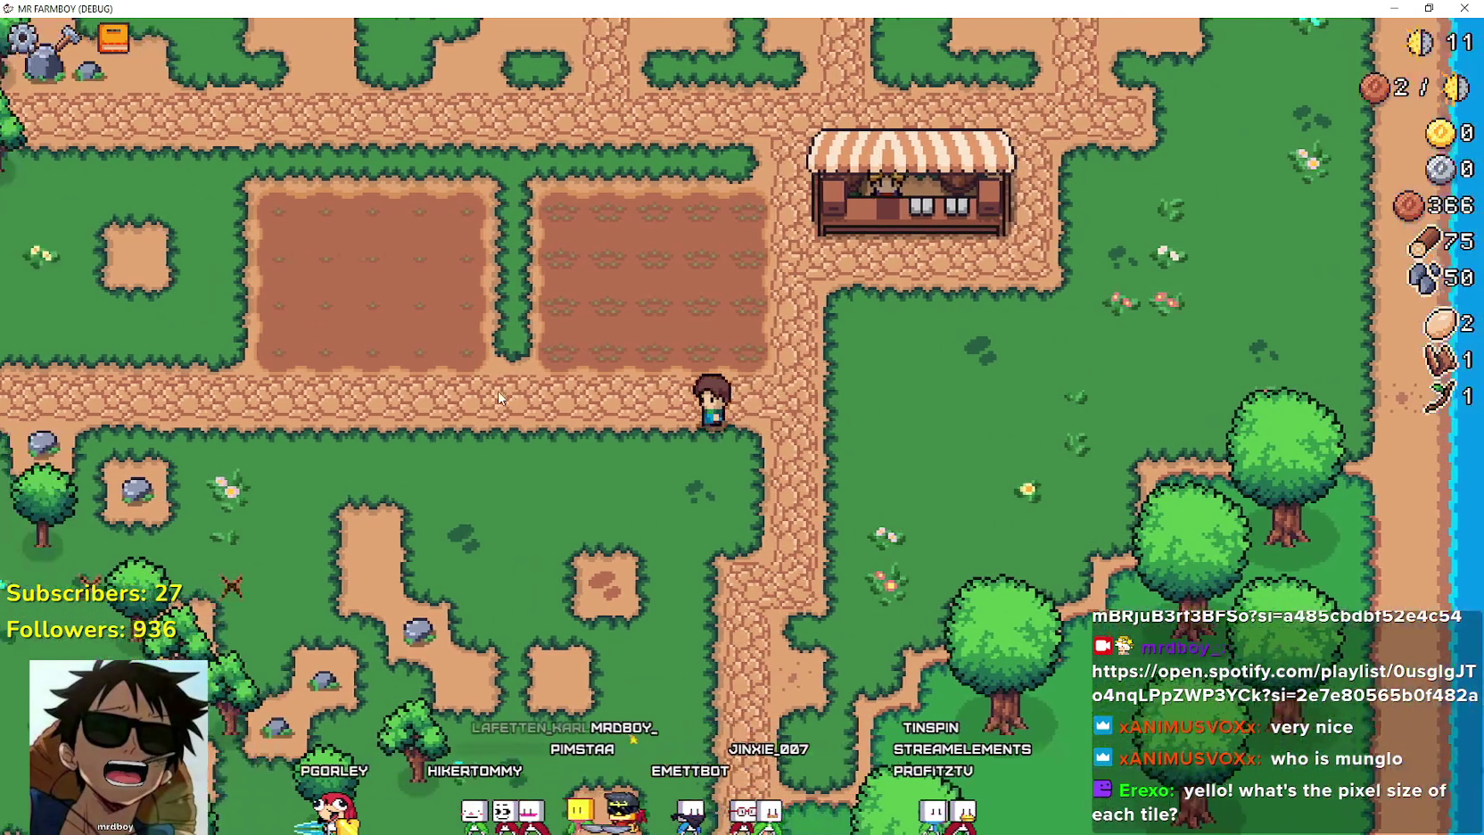
Step into the tilled field and water two adjacent planted wheat tiles.
{"action": "key", "text": "w"}
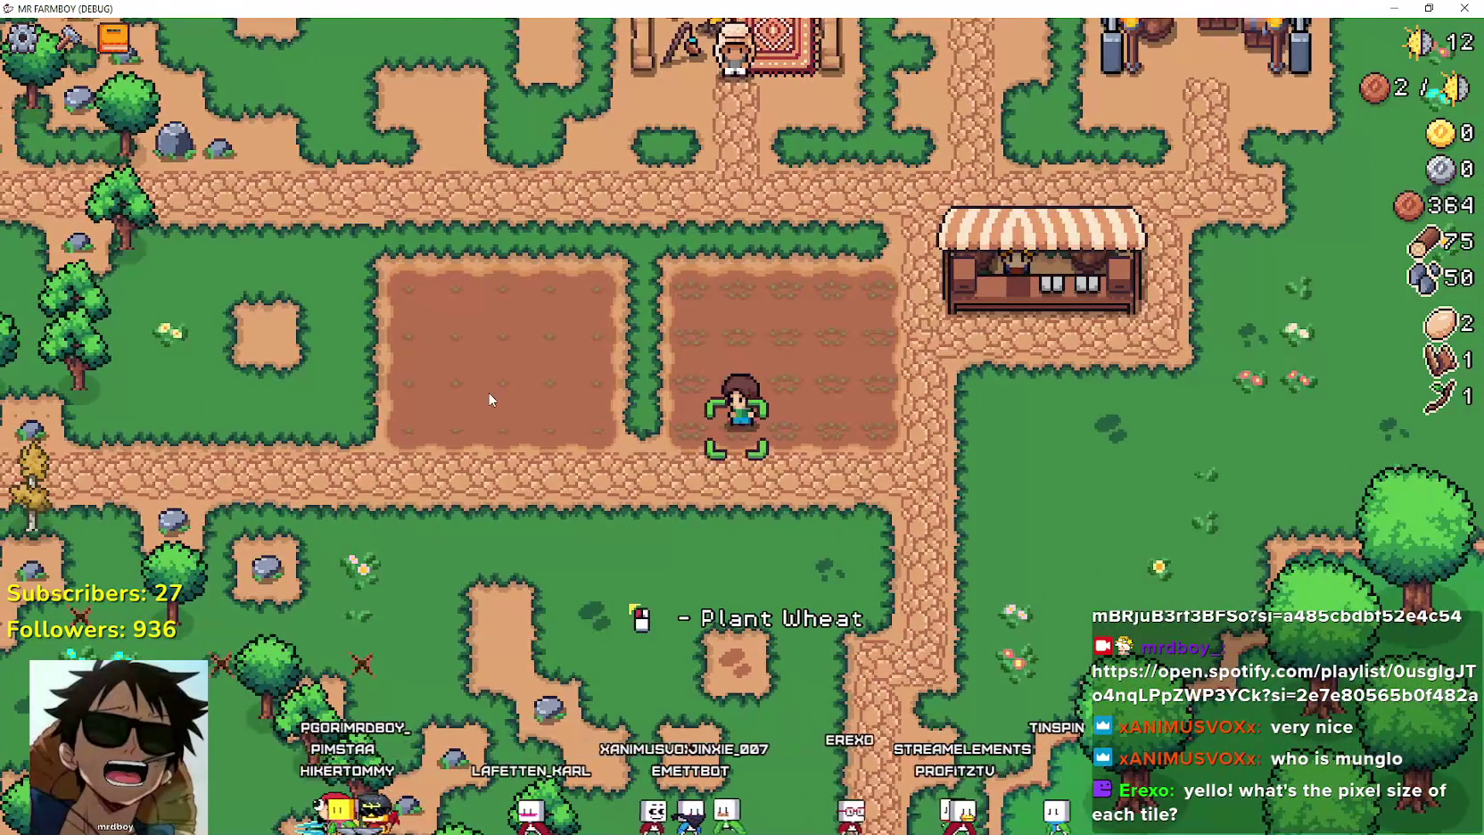
{"action": "scroll", "coordinate": [488, 391], "scroll_direction": "up", "scroll_amount": 2}
{"action": "key", "text": "d"}
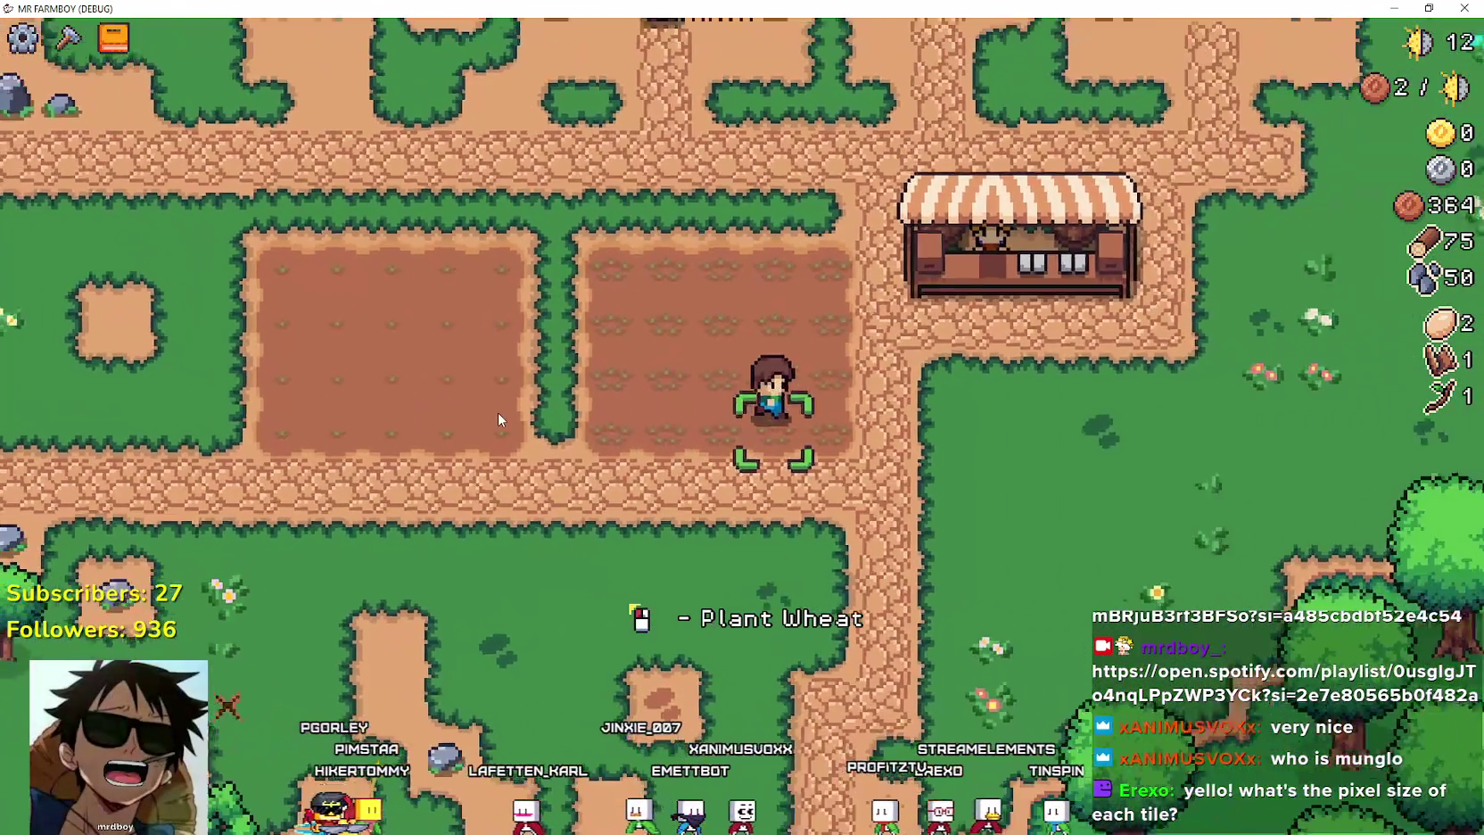
{"action": "scroll", "coordinate": [498, 412], "scroll_direction": "down", "scroll_amount": 2}
{"action": "key", "text": "d"}
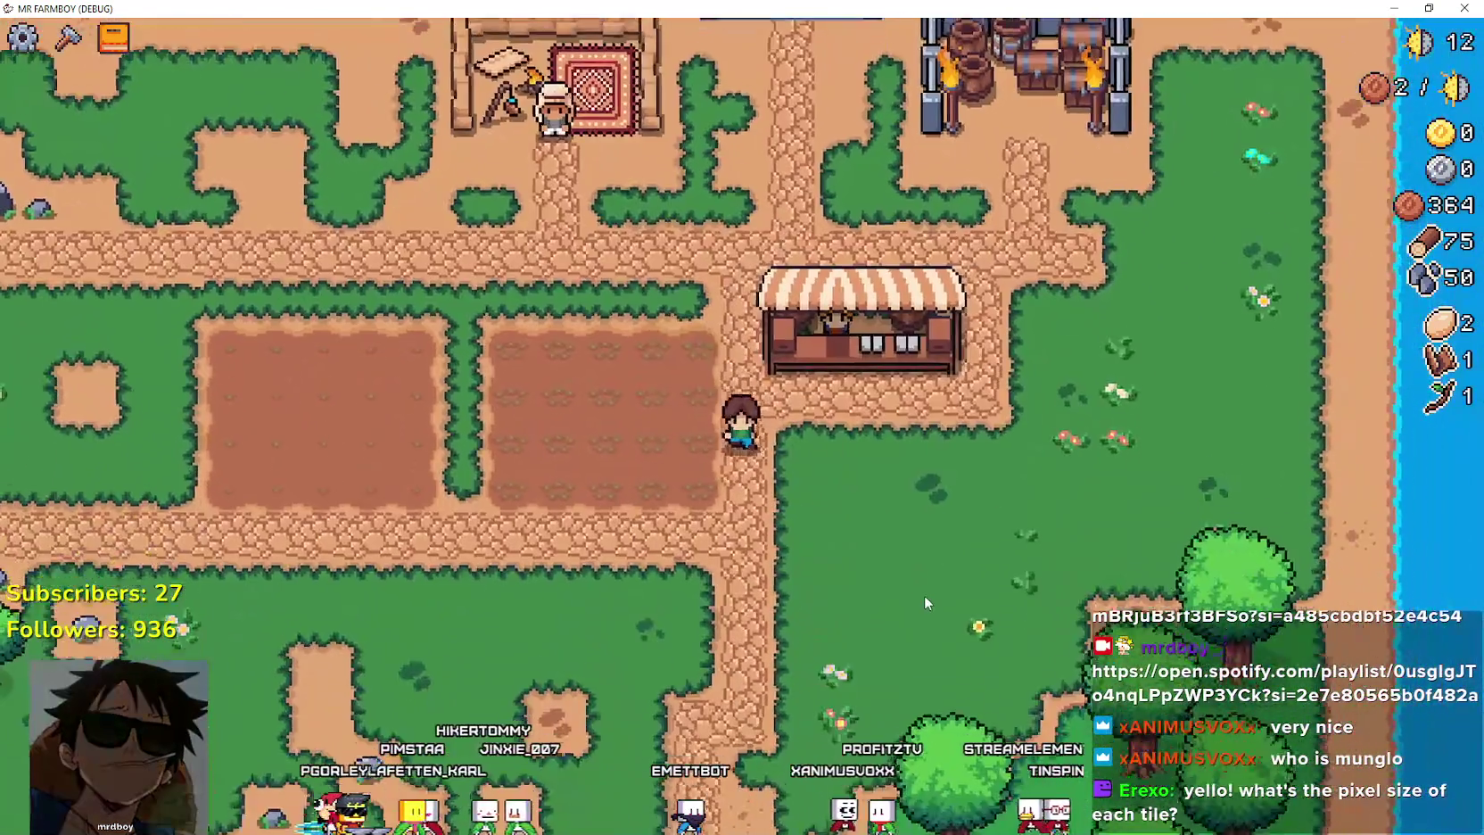
{"action": "key", "text": "s"}
{"action": "key", "text": "a"}
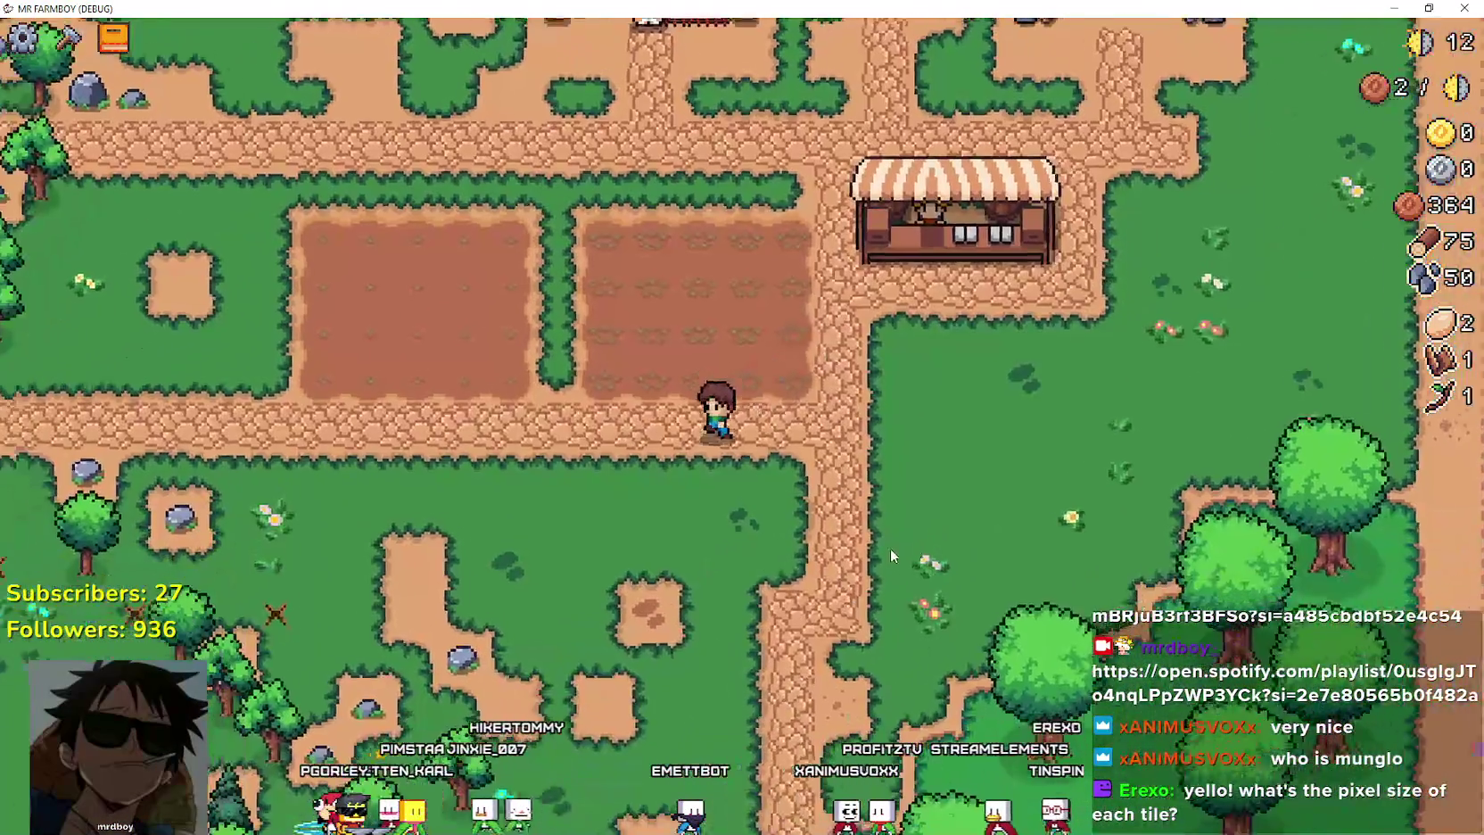
{"action": "key", "text": "d"}
{"action": "left_click", "coordinate": [923, 532]}
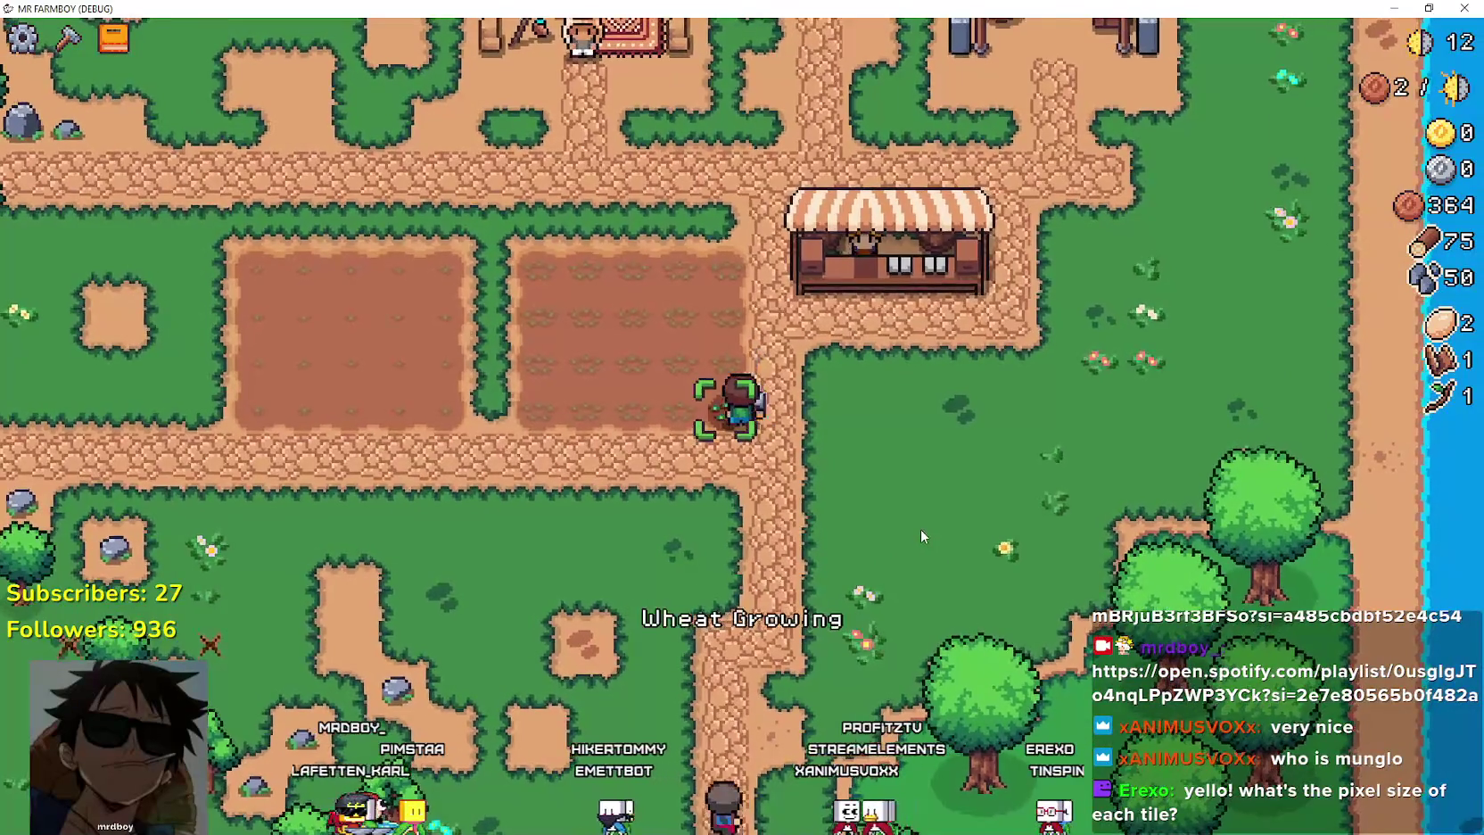
{"action": "key", "text": "a"}
{"action": "left_click", "coordinate": [910, 519]}
Check the crop advancements tree and the market stand's inventory, closing both afterwards.
{"action": "key", "text": "d"}
{"action": "key", "text": "e"}
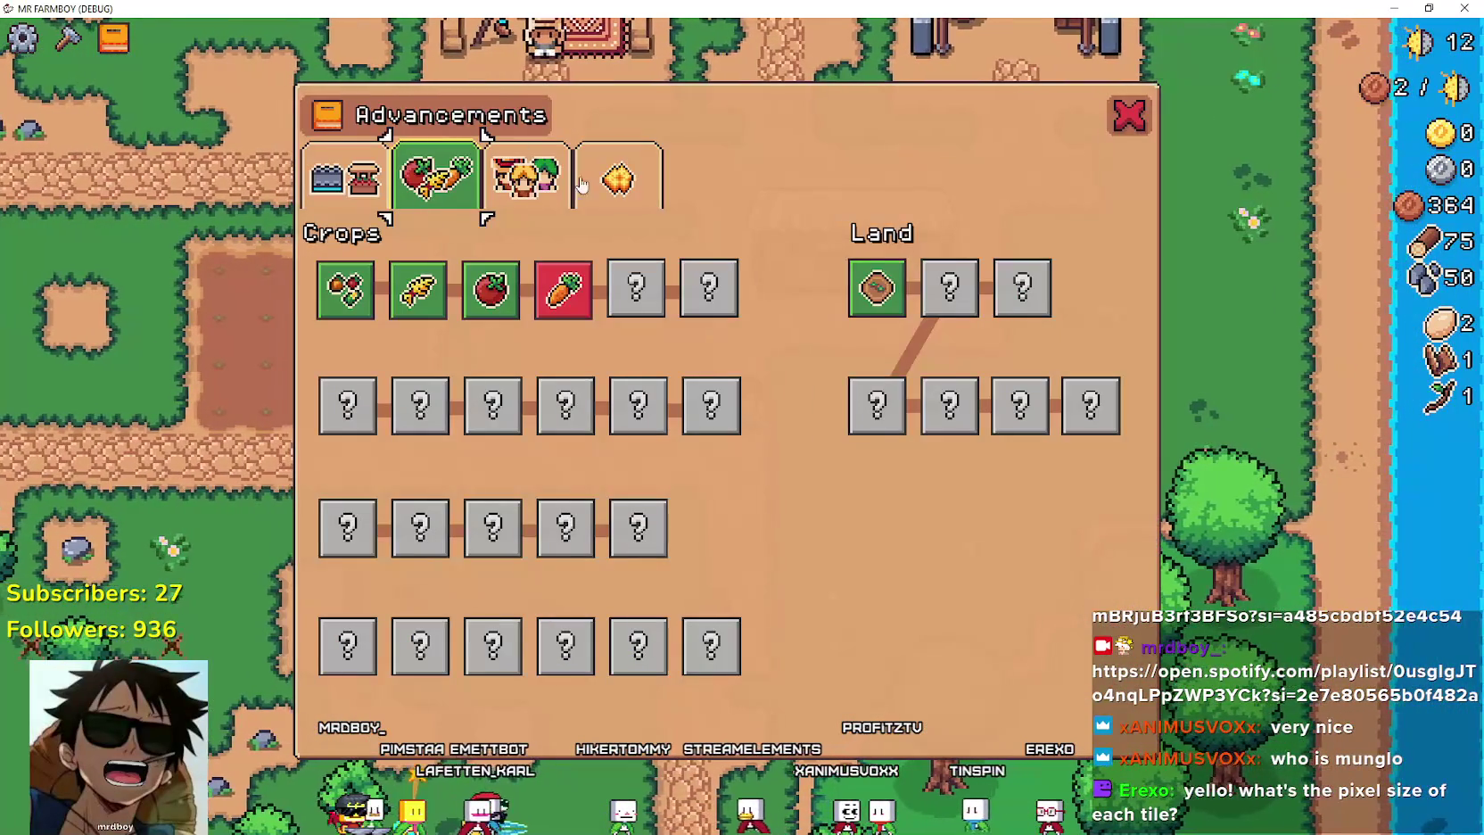
{"action": "key", "text": "e"}
{"action": "key", "text": "a"}
{"action": "key", "text": "d"}
{"action": "key", "text": "w"}
{"action": "key", "text": "e"}
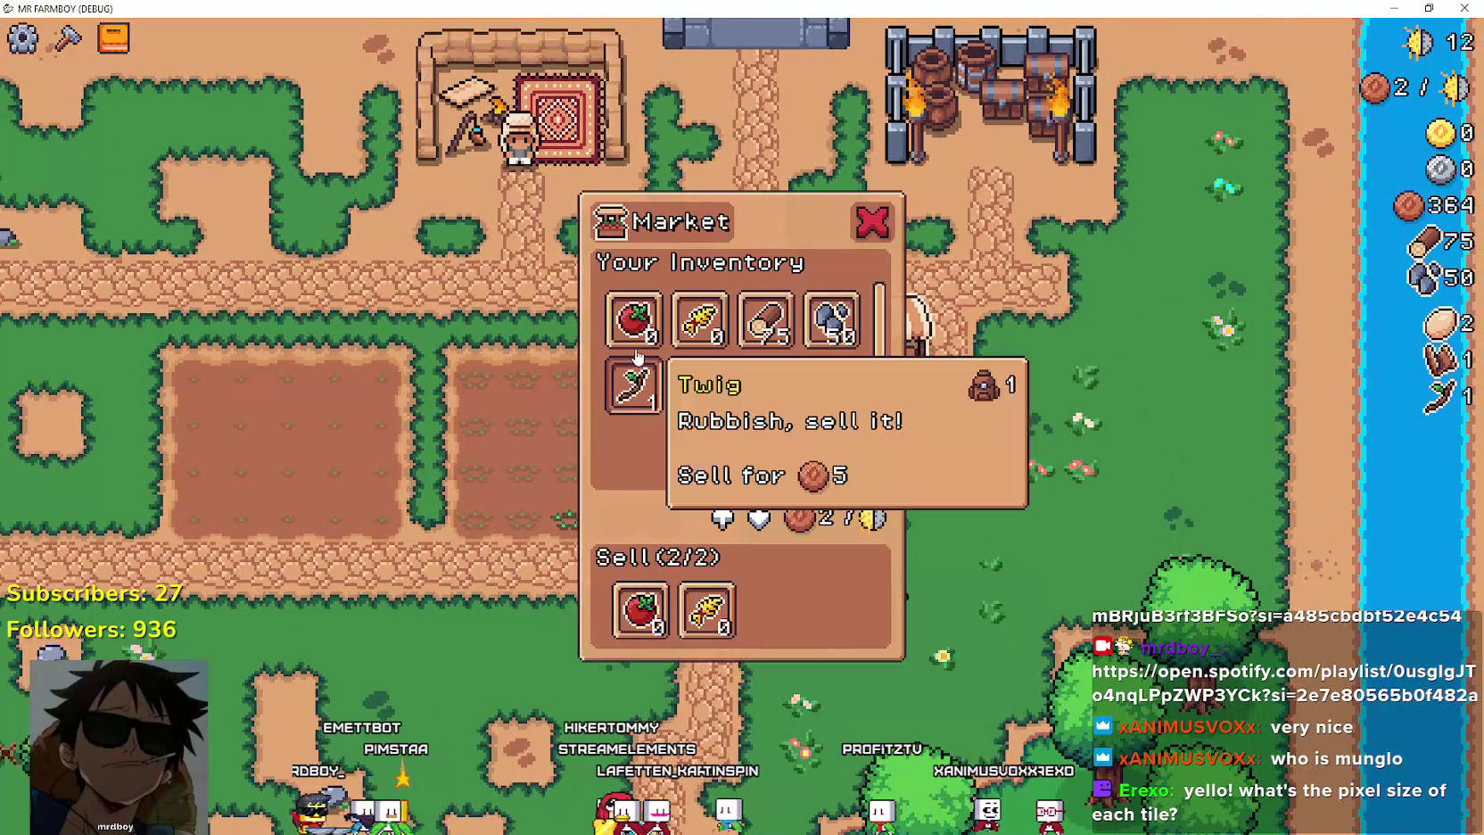
{"action": "key", "text": "e"}
Walk to the wheat plot, then water and plant its lower wheat tiles.
{"action": "key", "text": "a"}
{"action": "key", "text": "s"}
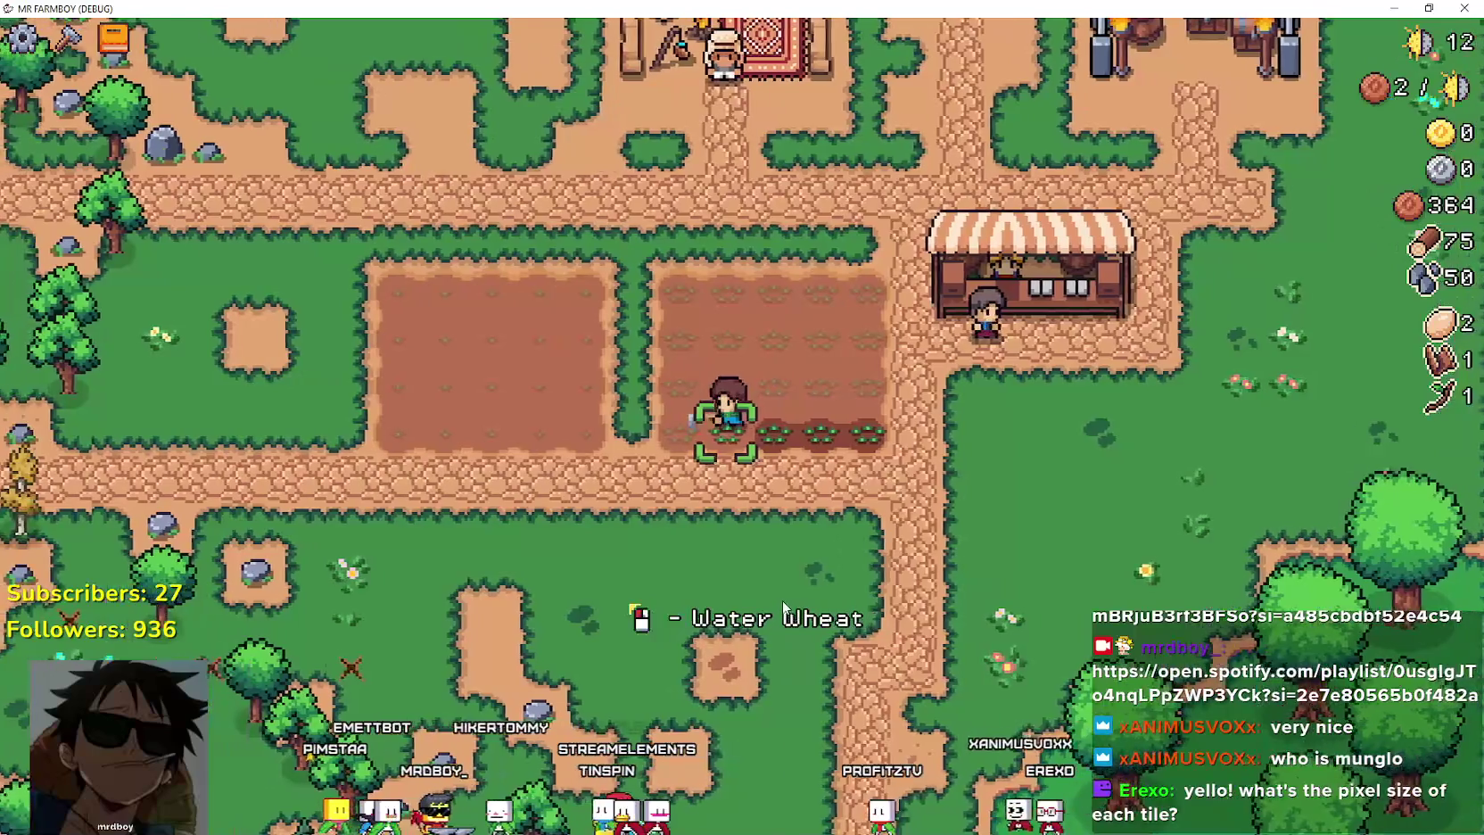
{"action": "key", "text": "a"}
{"action": "key", "text": "w"}
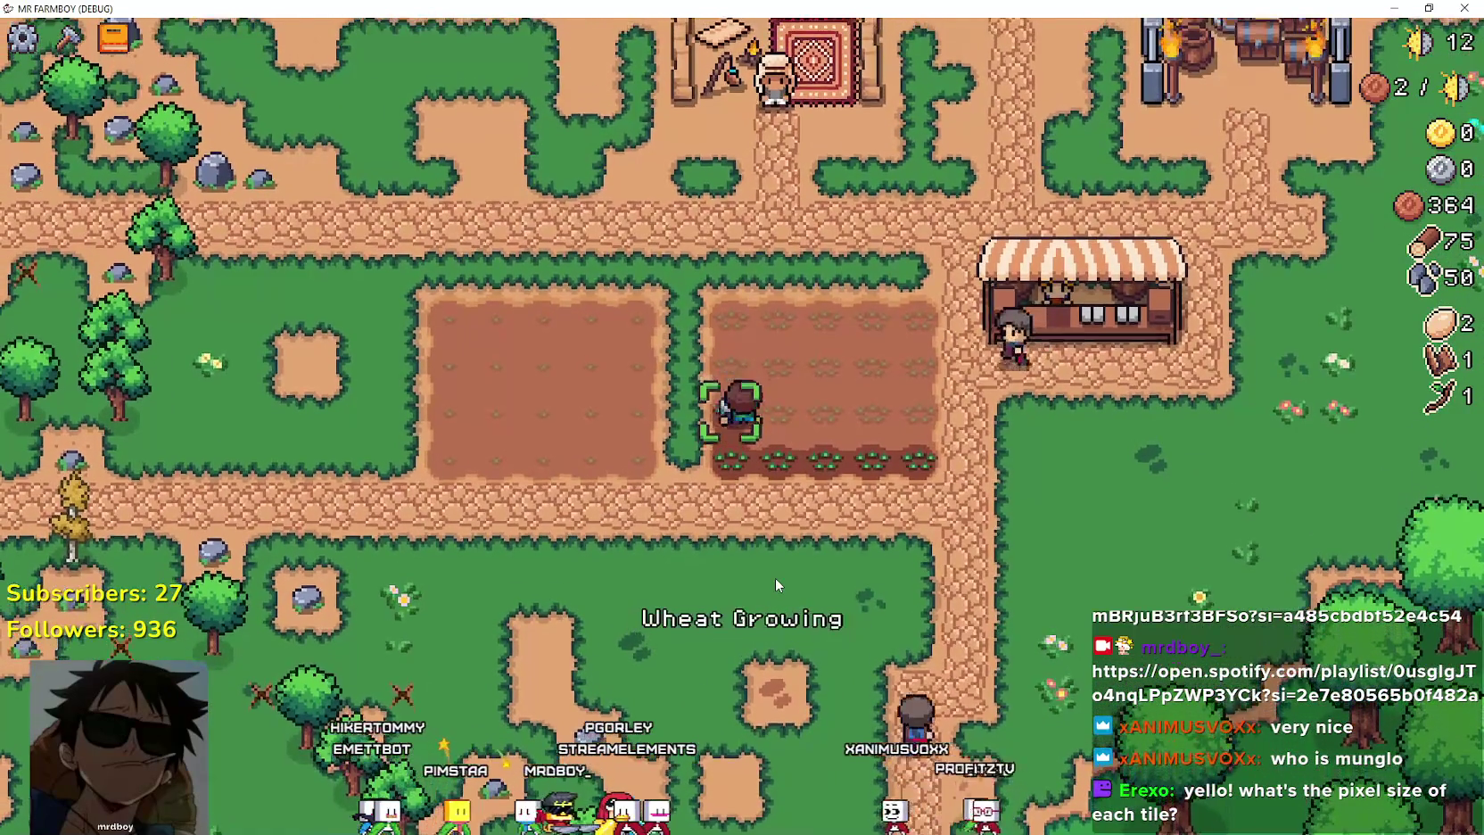
{"action": "left_click", "coordinate": [774, 577]}
{"action": "key", "text": "d"}
{"action": "left_click", "coordinate": [775, 579]}
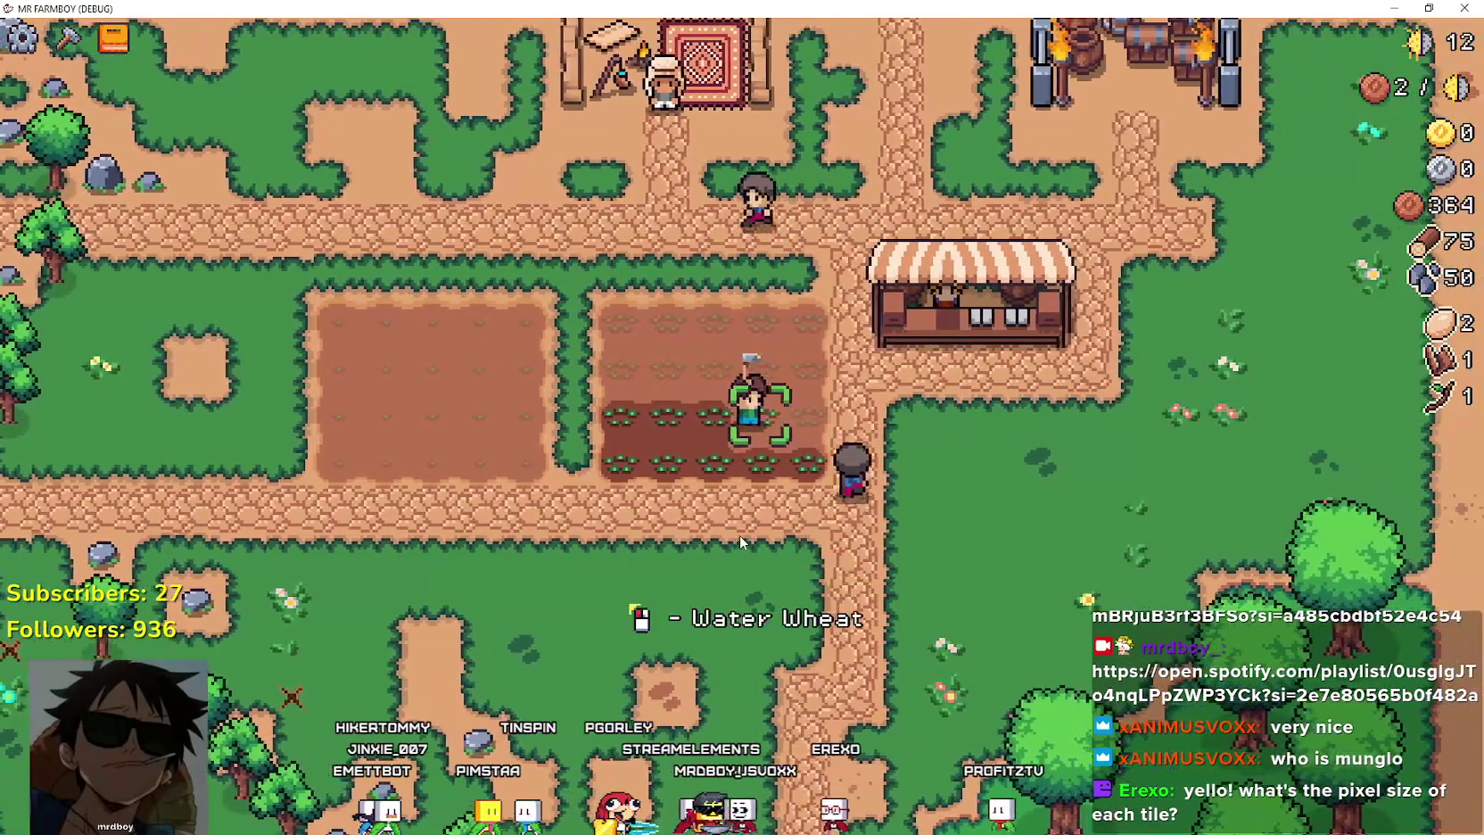
{"action": "left_click", "coordinate": [740, 536]}
Plant wheat on the upper tiles in the plot's left column.
{"action": "key", "text": "d"}
{"action": "key", "text": "w"}
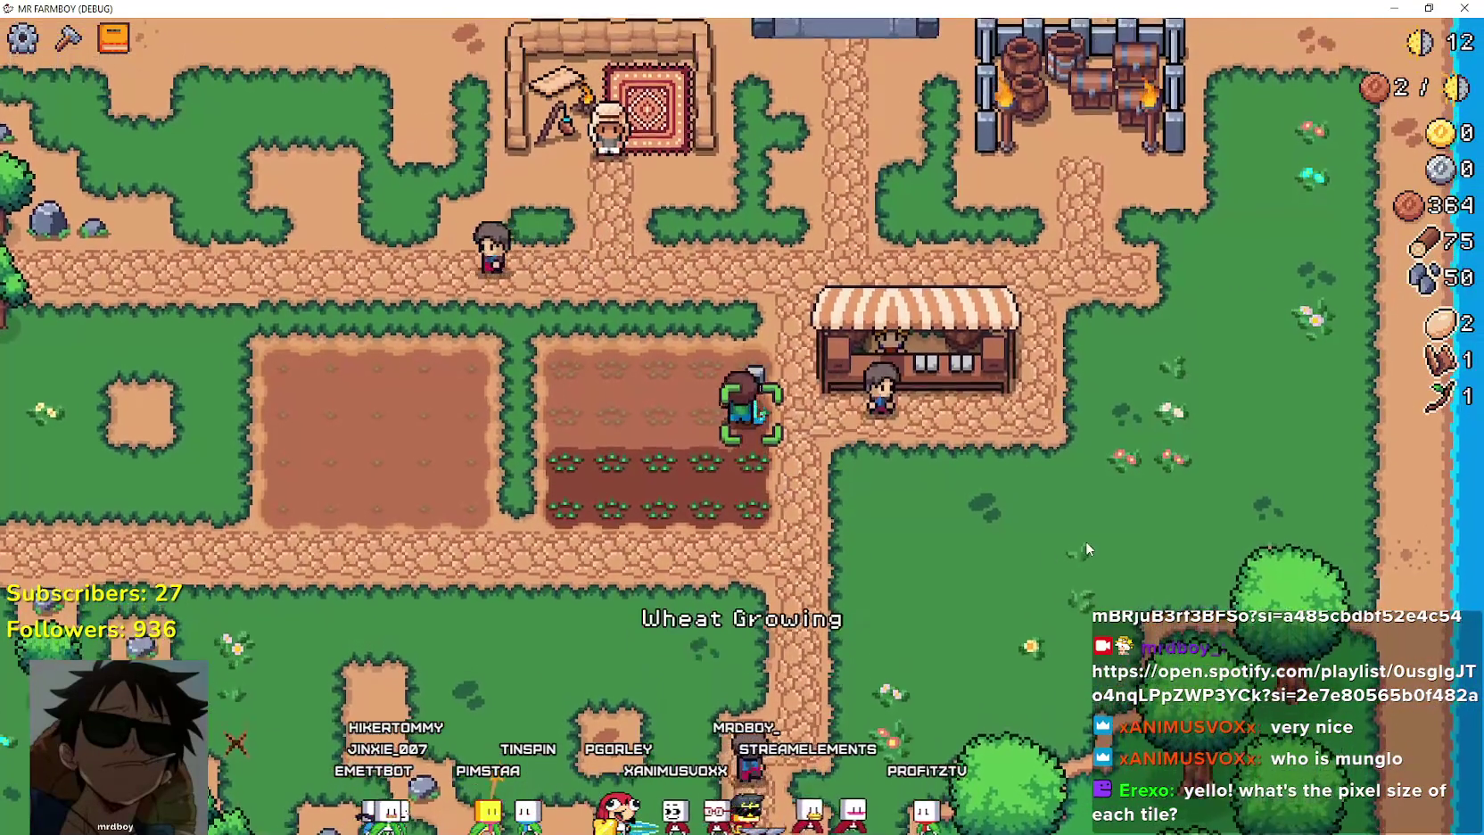
{"action": "key", "text": "a"}
{"action": "left_click", "coordinate": [693, 442]}
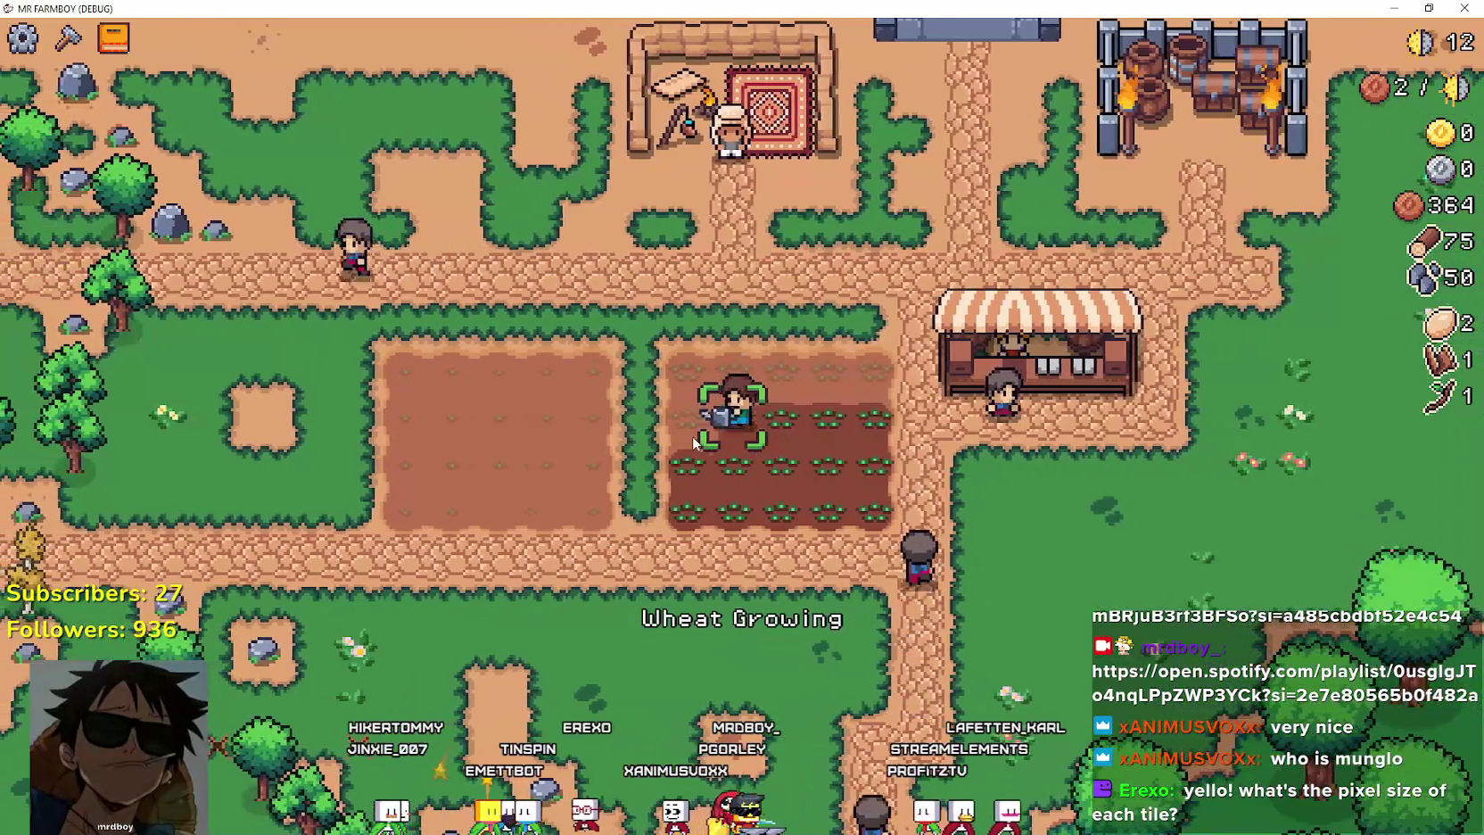
{"action": "key", "text": "a"}
{"action": "key", "text": "w"}
{"action": "left_click", "coordinate": [692, 435]}
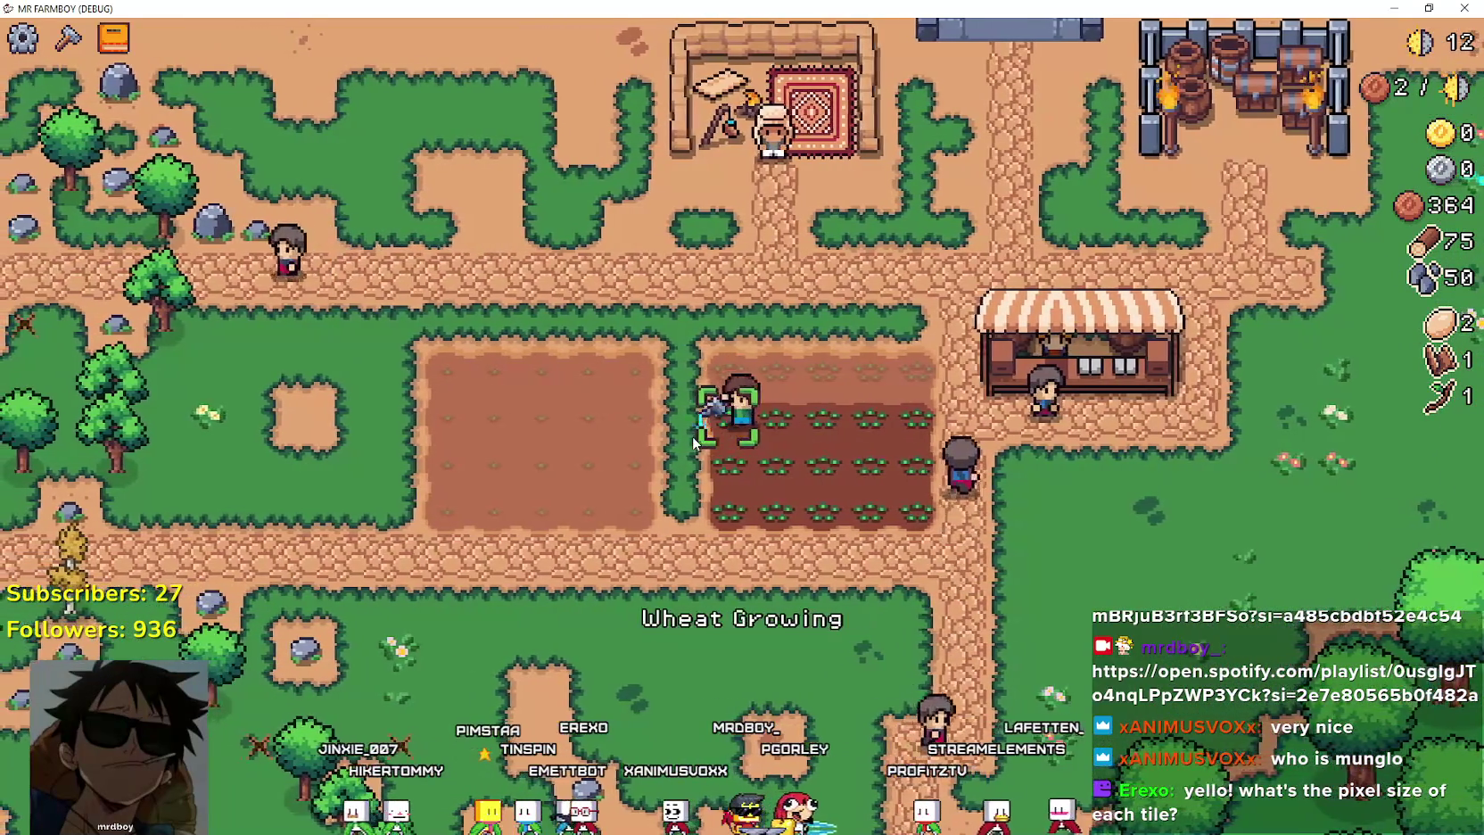
Plant and water the wheat tiles along the plot's top row.
{"action": "left_click", "coordinate": [731, 467]}
{"action": "key", "text": "d"}
{"action": "left_click", "coordinate": [733, 467]}
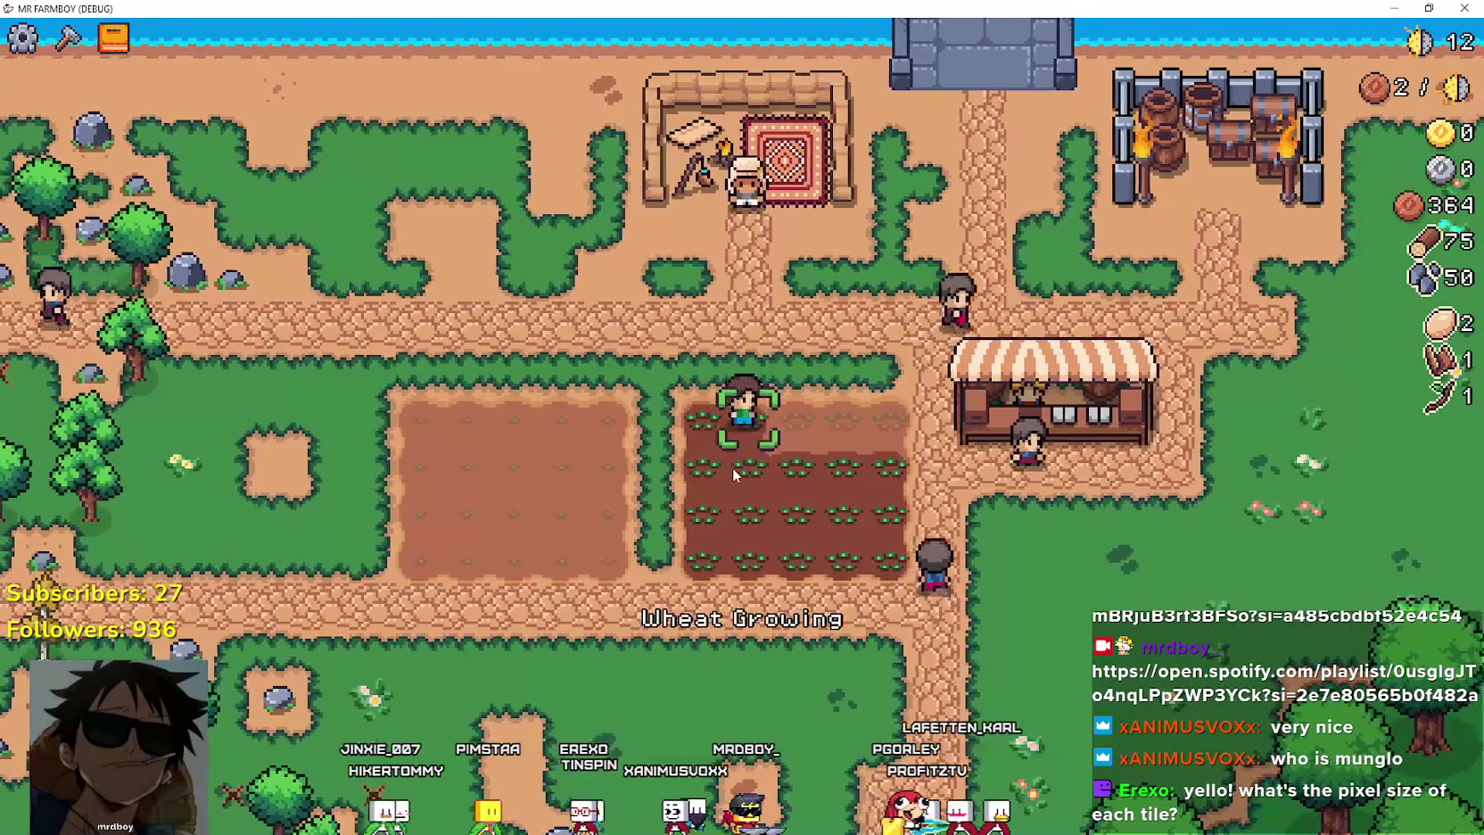
{"action": "key", "text": "d"}
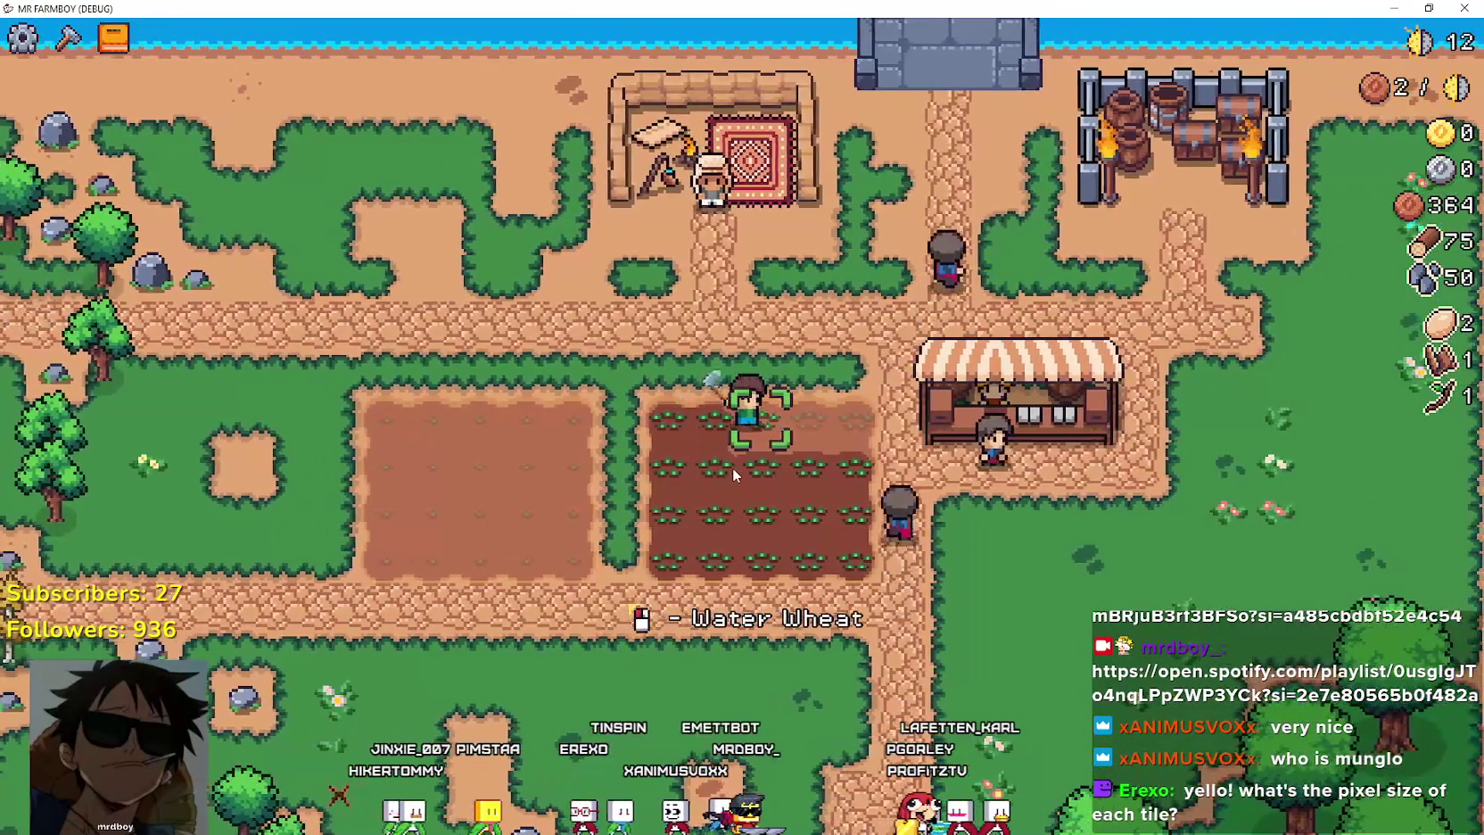
{"action": "left_click", "coordinate": [734, 468]}
{"action": "key", "text": "d"}
{"action": "key", "text": "d"}
{"action": "left_click", "coordinate": [733, 467]}
Plant and water the first tomatoes in the empty tomato plot.
{"action": "key", "text": "a"}
{"action": "key", "text": "a"}
{"action": "key", "text": "a"}
{"action": "left_click", "coordinate": [952, 559]}
{"action": "left_click", "coordinate": [953, 560]}
{"action": "key", "text": "a"}
{"action": "left_click", "coordinate": [948, 546]}
{"action": "left_click", "coordinate": [948, 546]}
{"action": "key", "text": "a"}
{"action": "left_click", "coordinate": [933, 534]}
{"action": "left_click", "coordinate": [934, 533]}
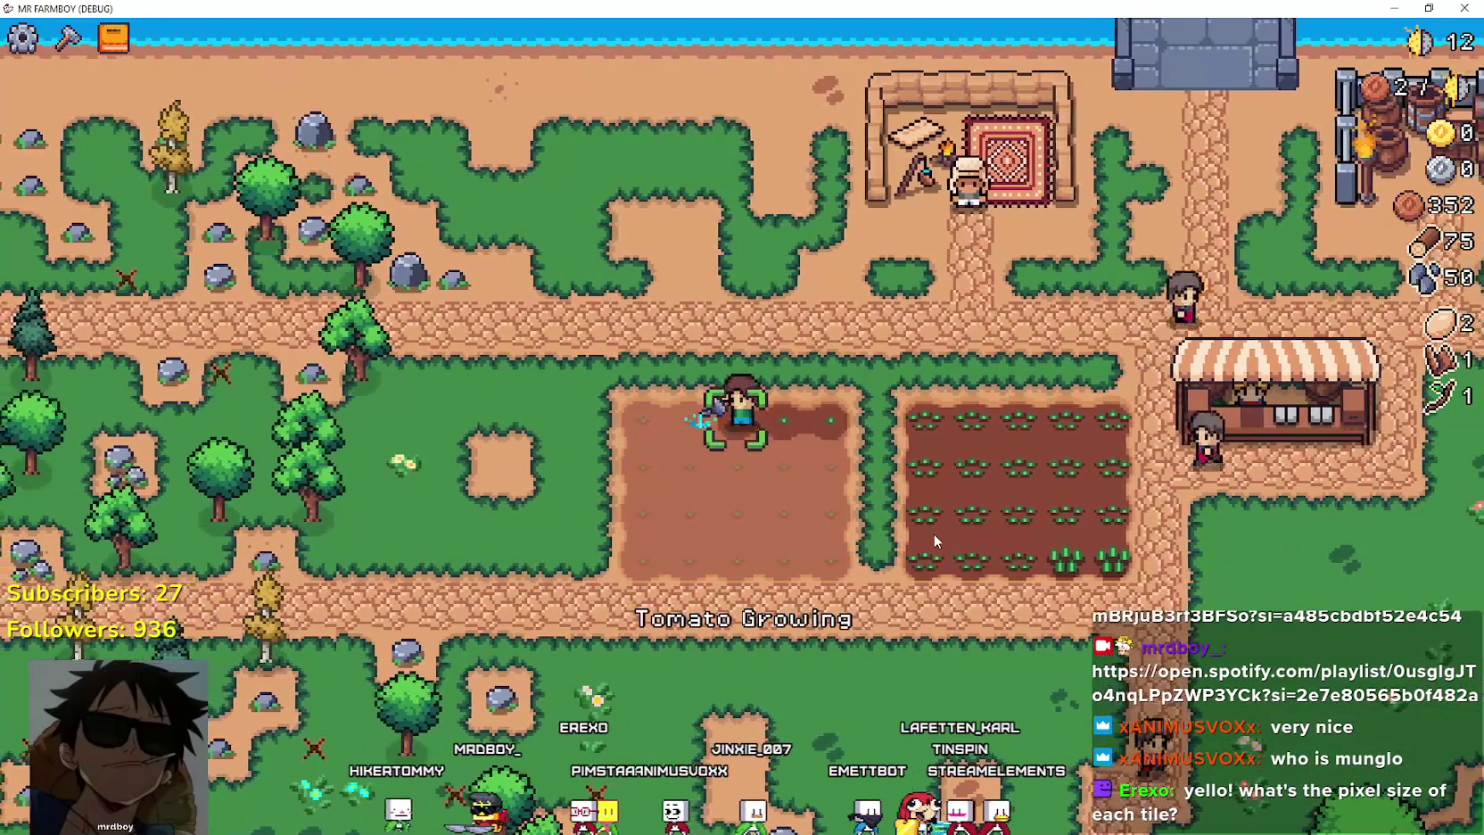
{"action": "key", "text": "a"}
{"action": "left_click", "coordinate": [933, 534]}
{"action": "left_click", "coordinate": [930, 529]}
Keep planting and watering tomatoes tile by tile along the row.
{"action": "key", "text": "a"}
{"action": "left_click", "coordinate": [678, 455]}
{"action": "left_click", "coordinate": [638, 438]}
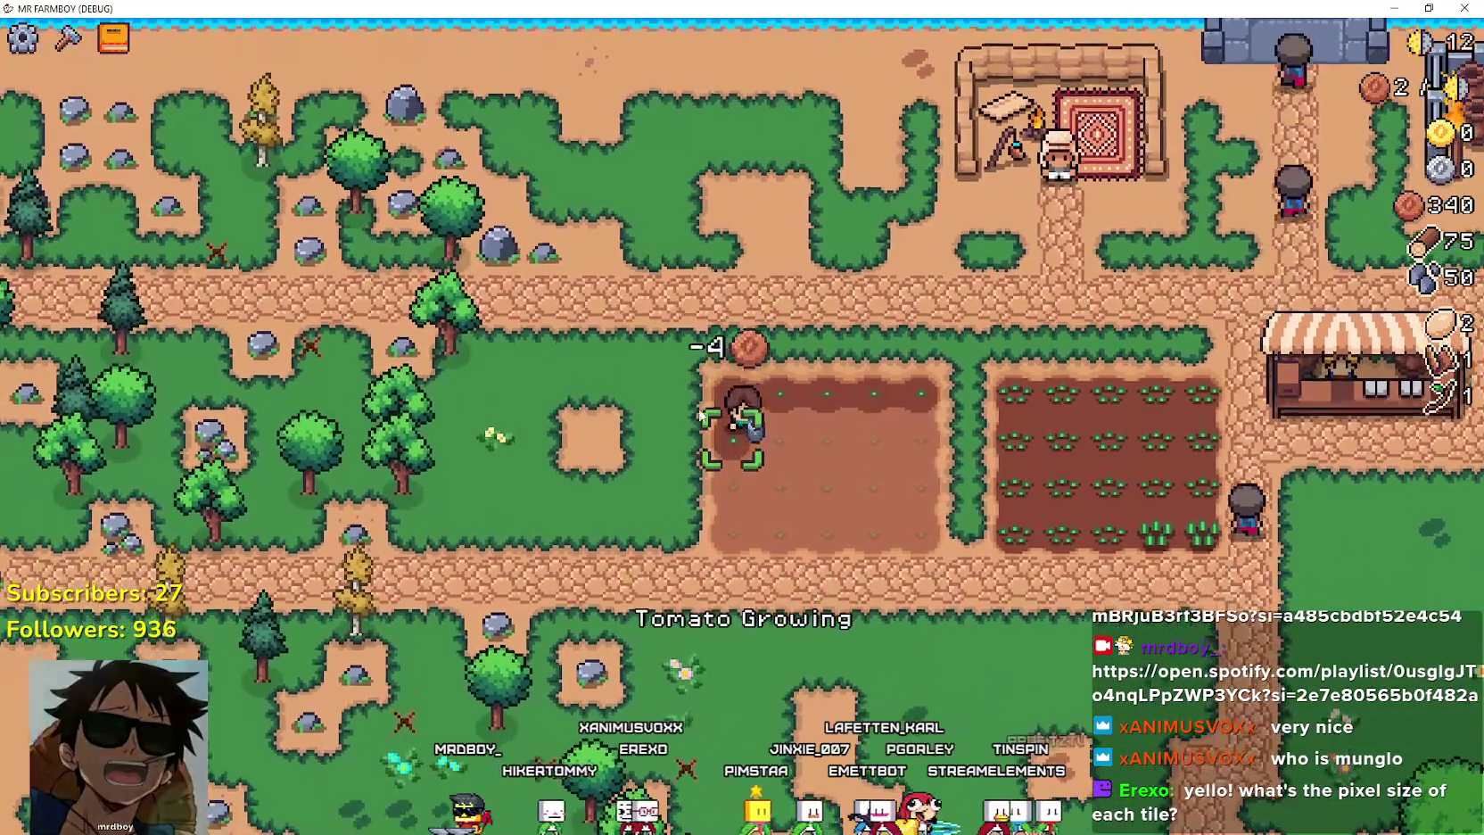
{"action": "key", "text": "d"}
{"action": "left_click", "coordinate": [727, 528]}
{"action": "left_click", "coordinate": [727, 528]}
{"action": "key", "text": "d"}
{"action": "left_click", "coordinate": [727, 526]}
{"action": "left_click", "coordinate": [727, 526]}
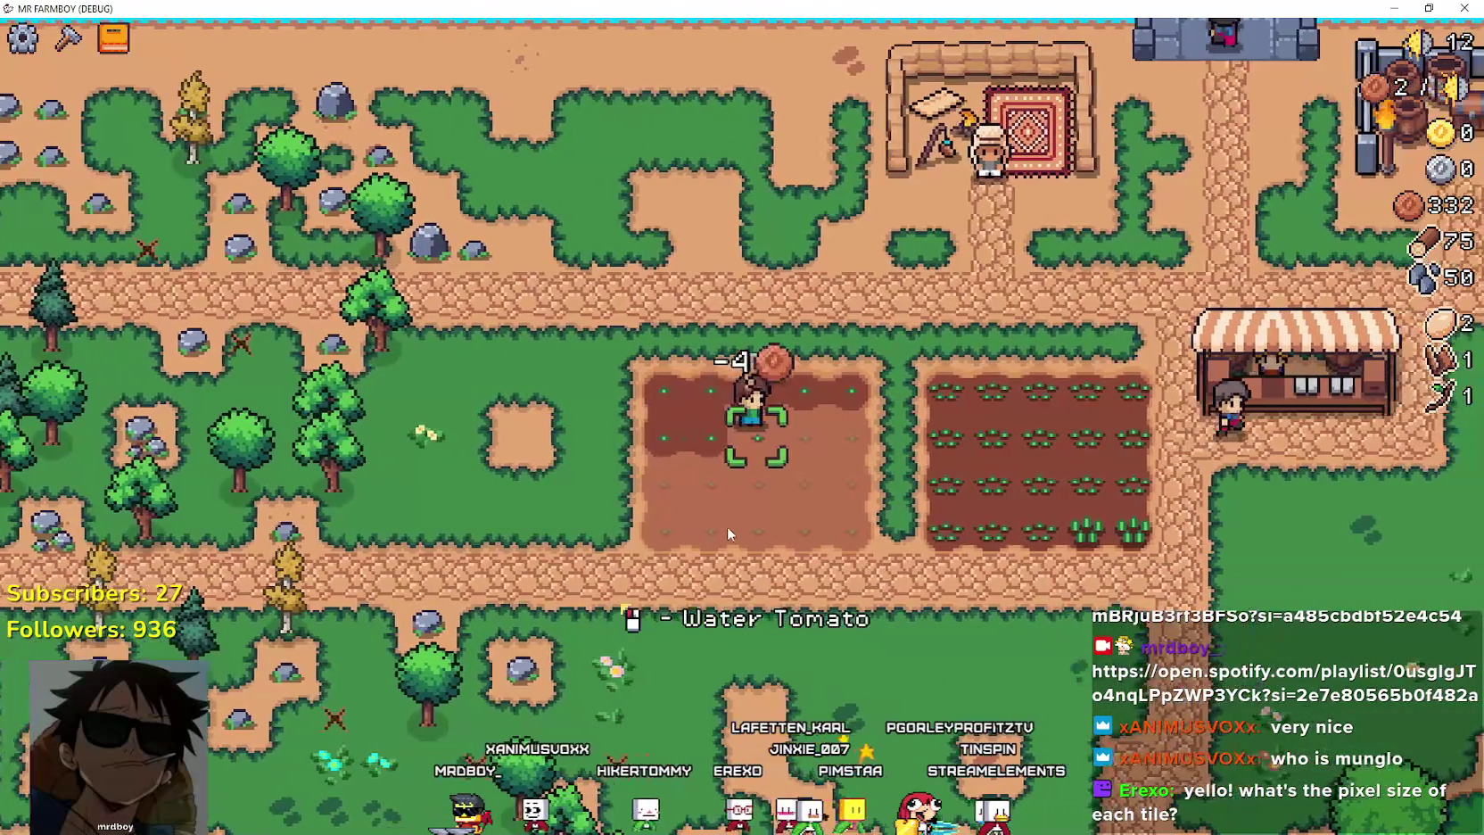
{"action": "key", "text": "d"}
{"action": "left_click", "coordinate": [728, 529]}
{"action": "left_click", "coordinate": [728, 529]}
Plant and water the last tomatoes, then open the Merchant Seller's shop.
{"action": "key", "text": "d"}
{"action": "left_click", "coordinate": [728, 529]}
{"action": "left_click", "coordinate": [728, 529]}
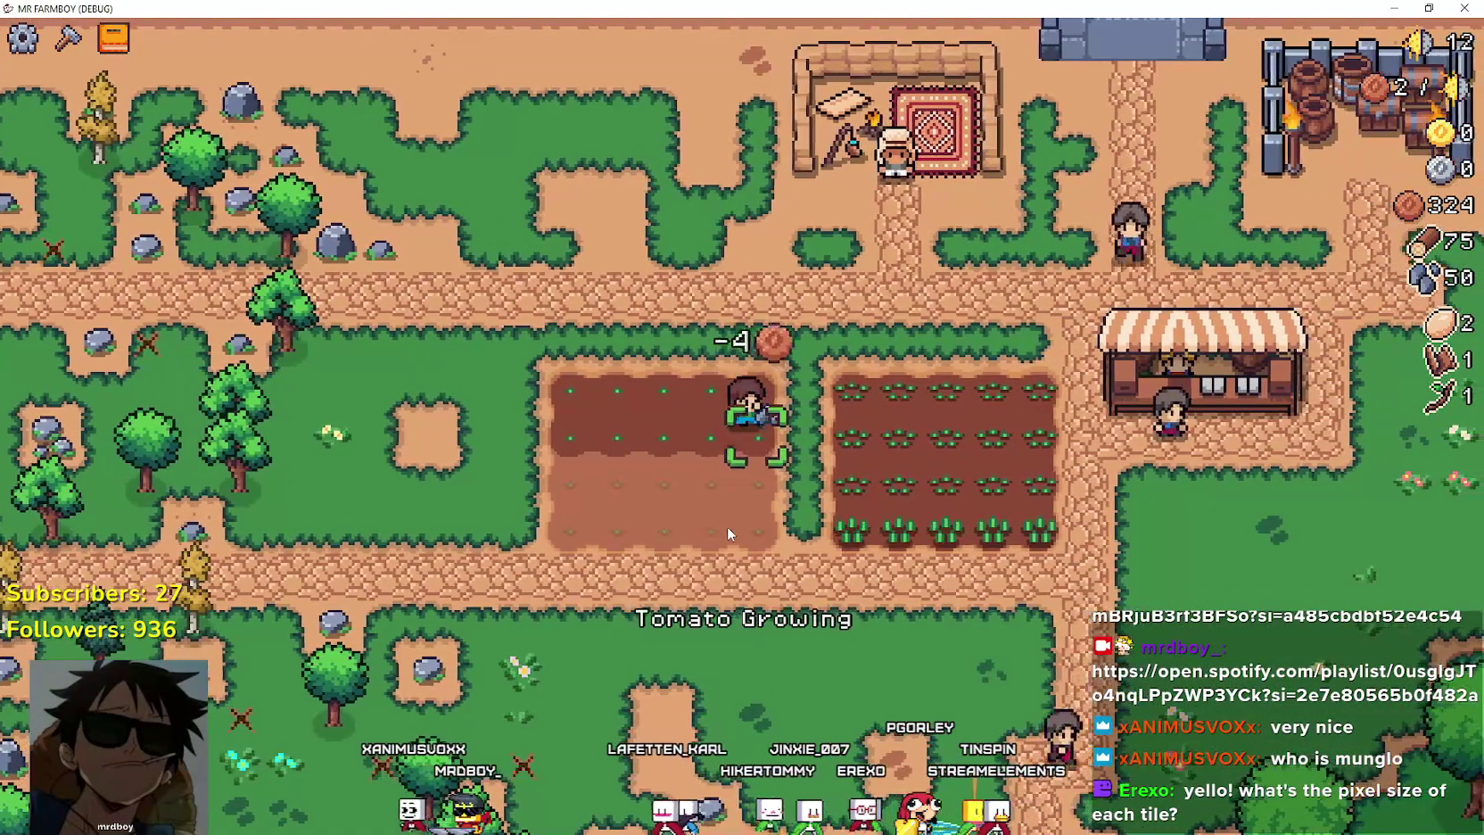
{"action": "key", "text": "s"}
{"action": "left_click", "coordinate": [728, 529]}
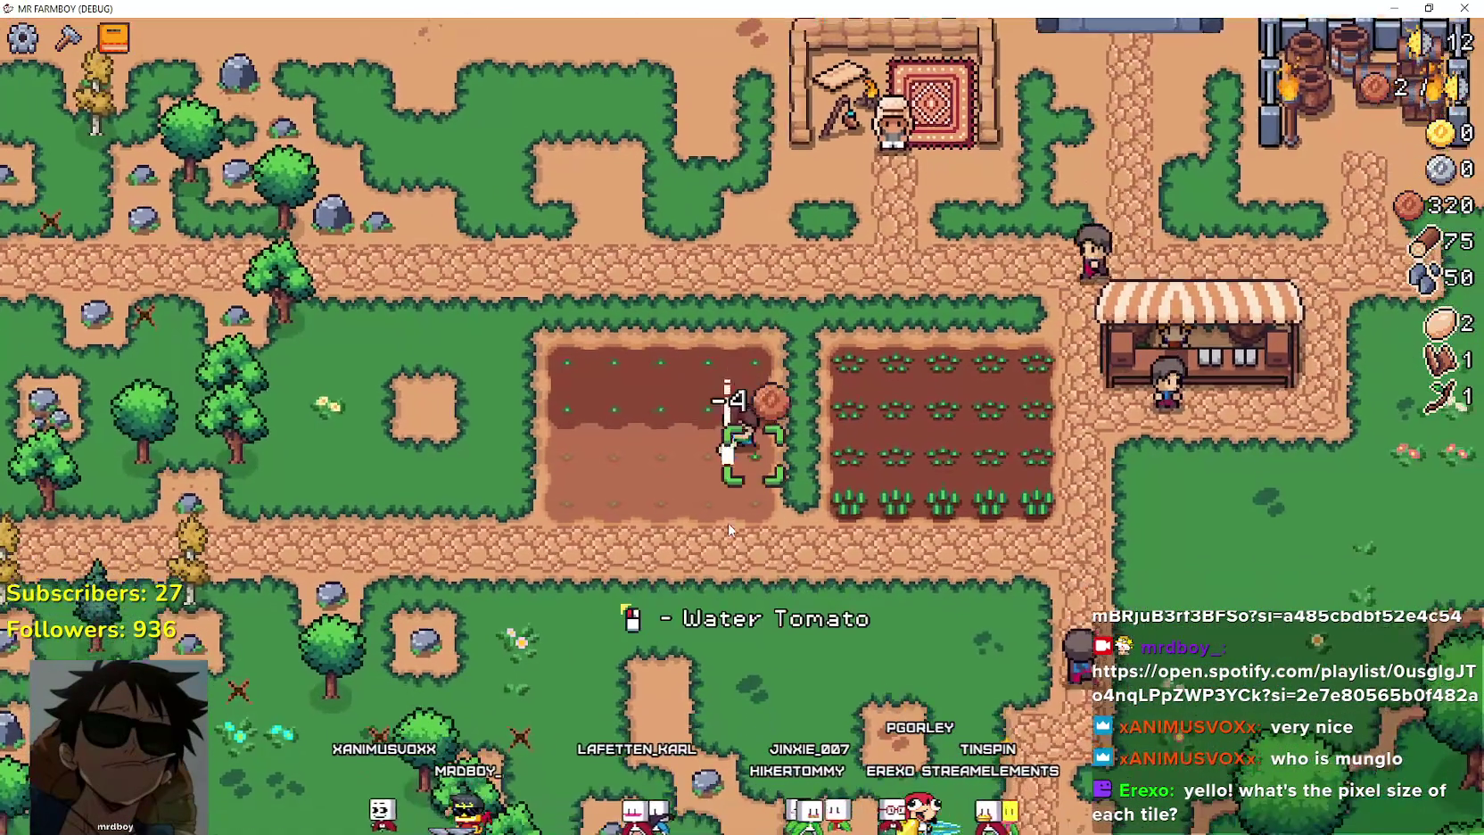
{"action": "left_click", "coordinate": [727, 529]}
{"action": "key", "text": "d"}
{"action": "key", "text": "w"}
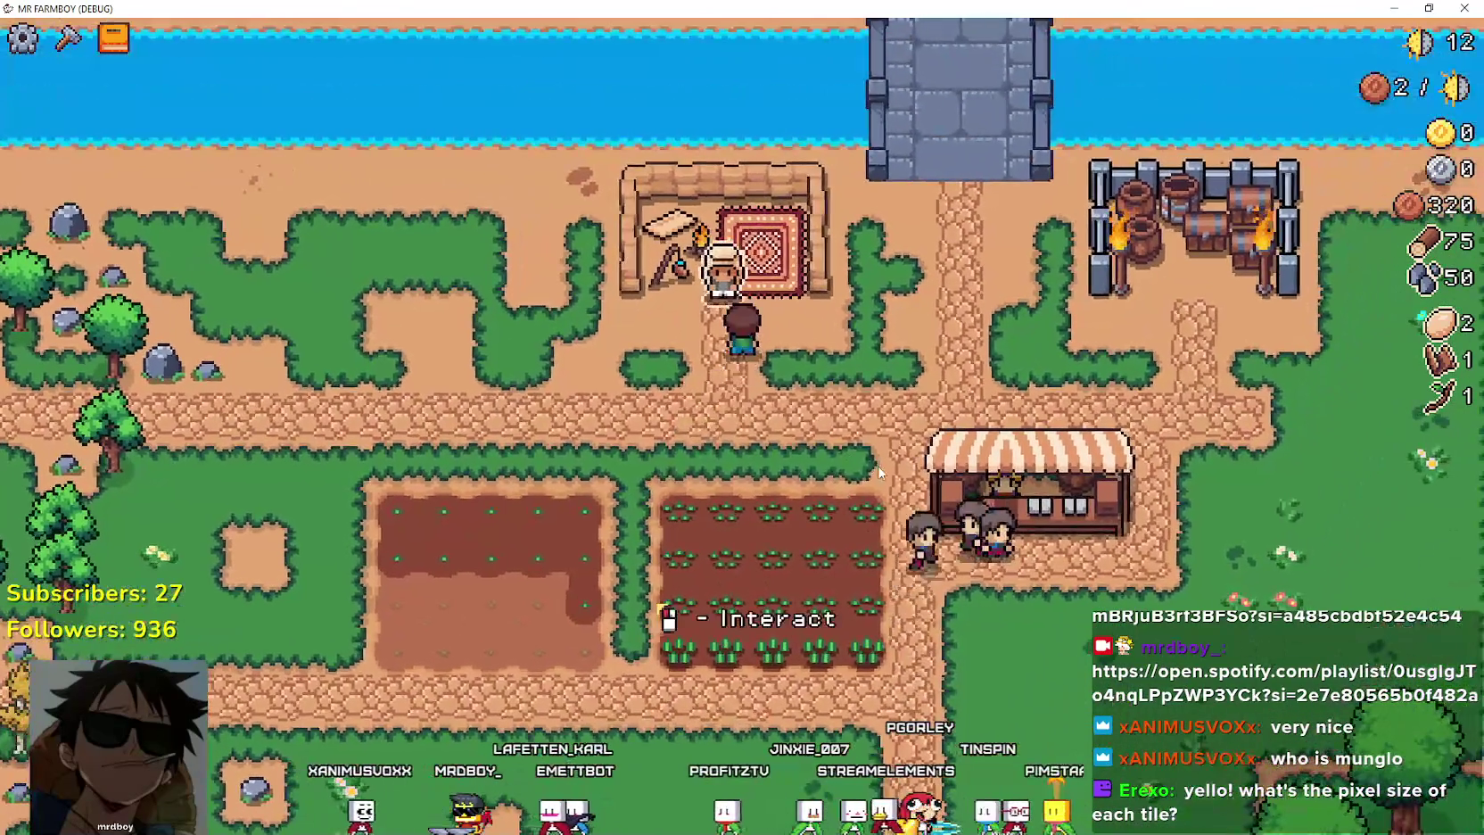
{"action": "right_click", "coordinate": [878, 473]}
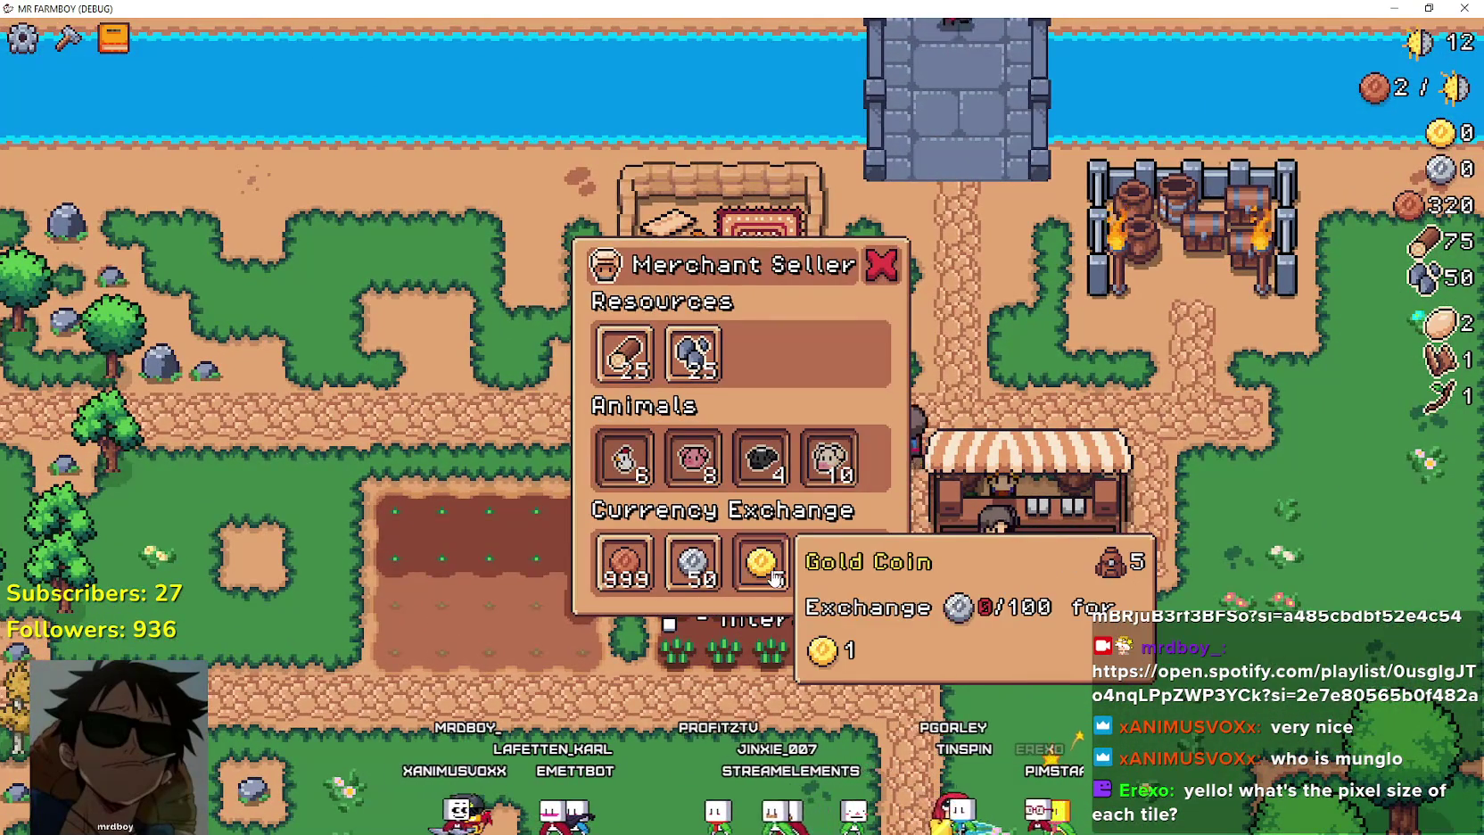
Plant two tomato seeds in the left plot and water them.
{"action": "key", "text": "s"}
{"action": "key", "text": "a"}
{"action": "key", "text": "s"}
{"action": "left_click", "coordinate": [768, 574]}
{"action": "left_click", "coordinate": [768, 574]}
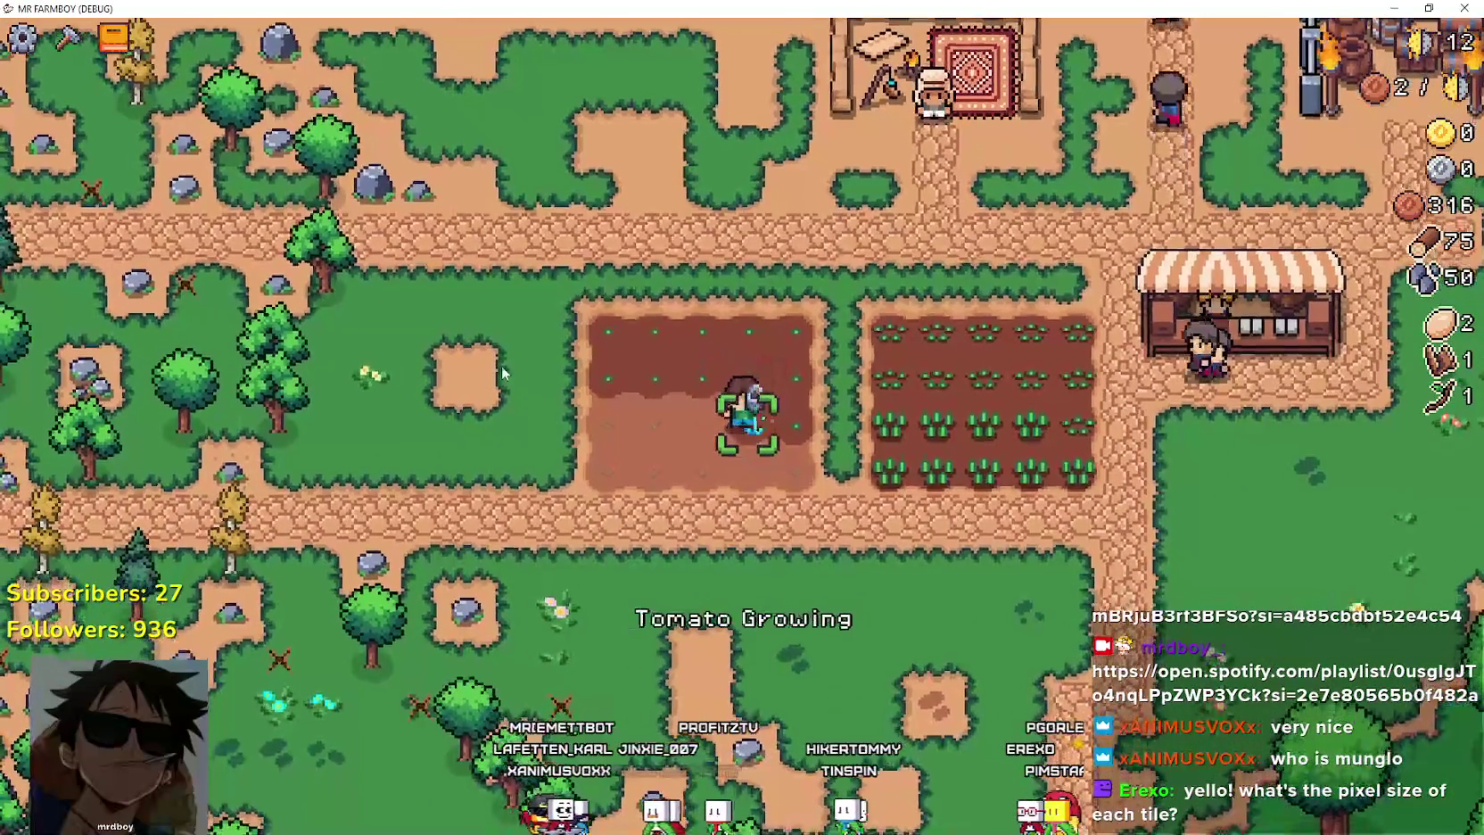
{"action": "key", "text": "a"}
{"action": "left_click", "coordinate": [532, 367]}
{"action": "left_click", "coordinate": [532, 367]}
Water the remaining tomato tiles along the tomato plot.
{"action": "key", "text": "space"}
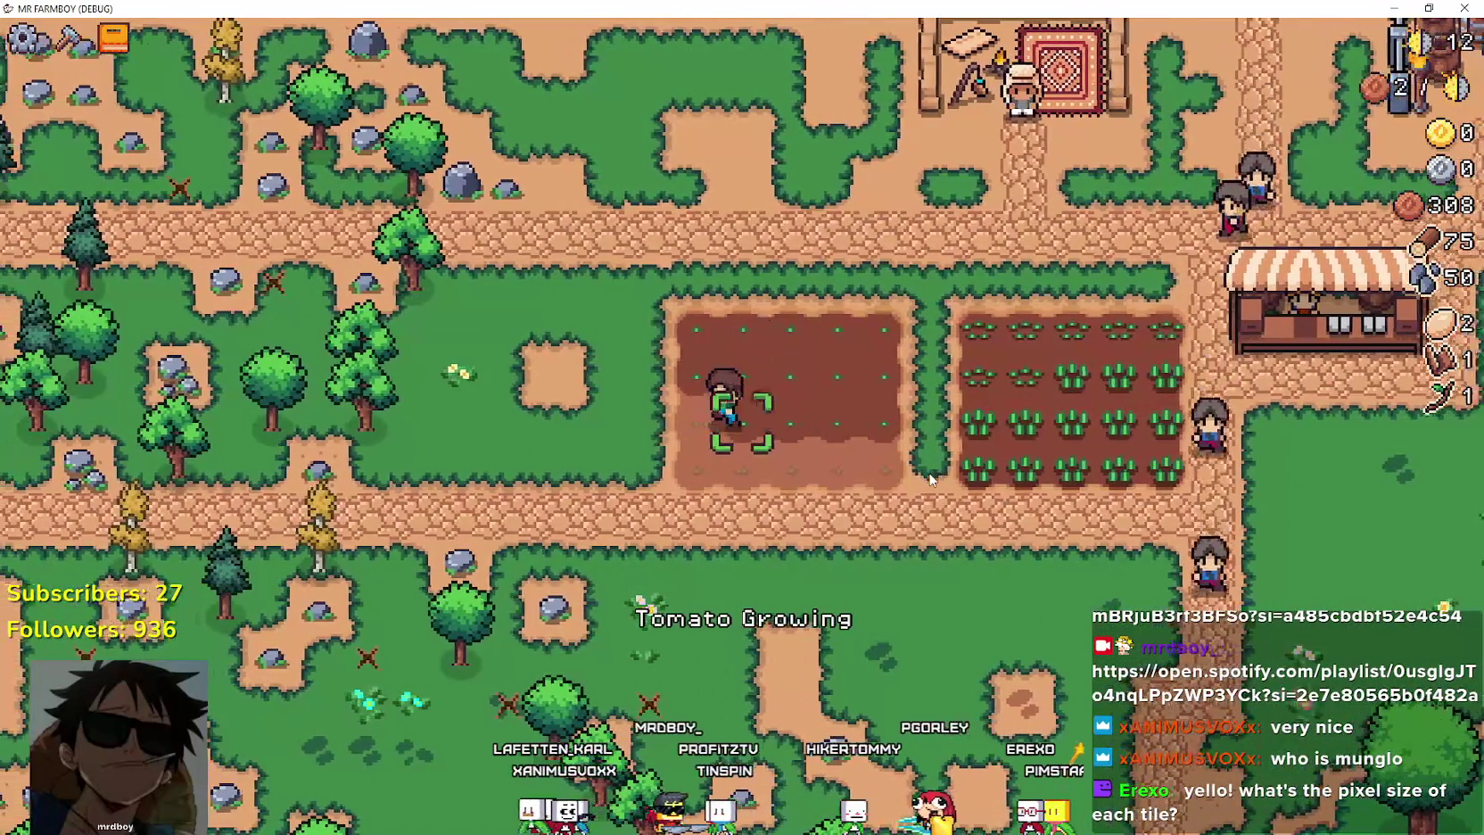
{"action": "key", "text": "s"}
{"action": "key", "text": "a"}
{"action": "key", "text": "space"}
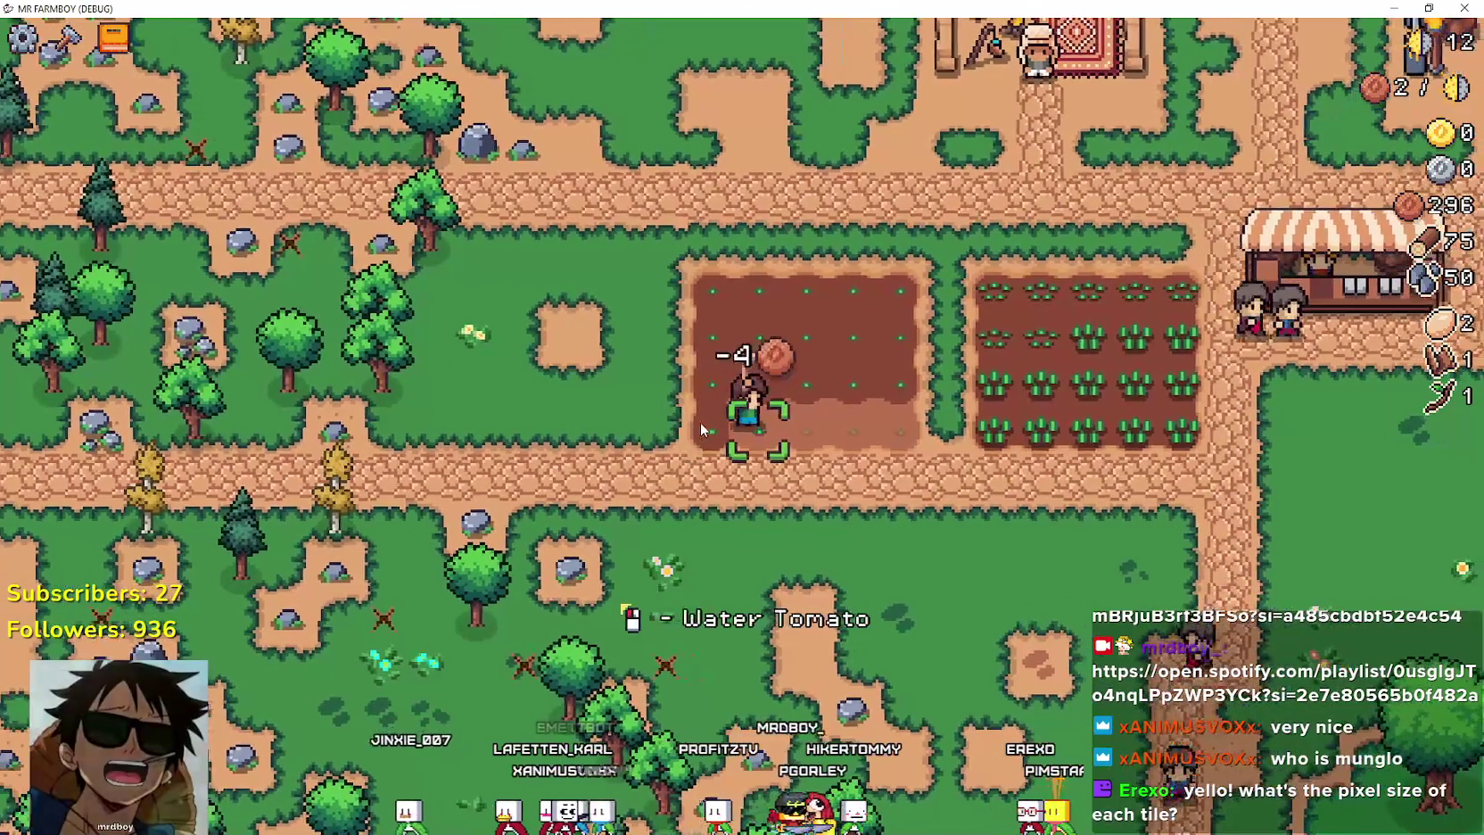
{"action": "key", "text": "d"}
{"action": "key", "text": "space"}
{"action": "key", "text": "space"}
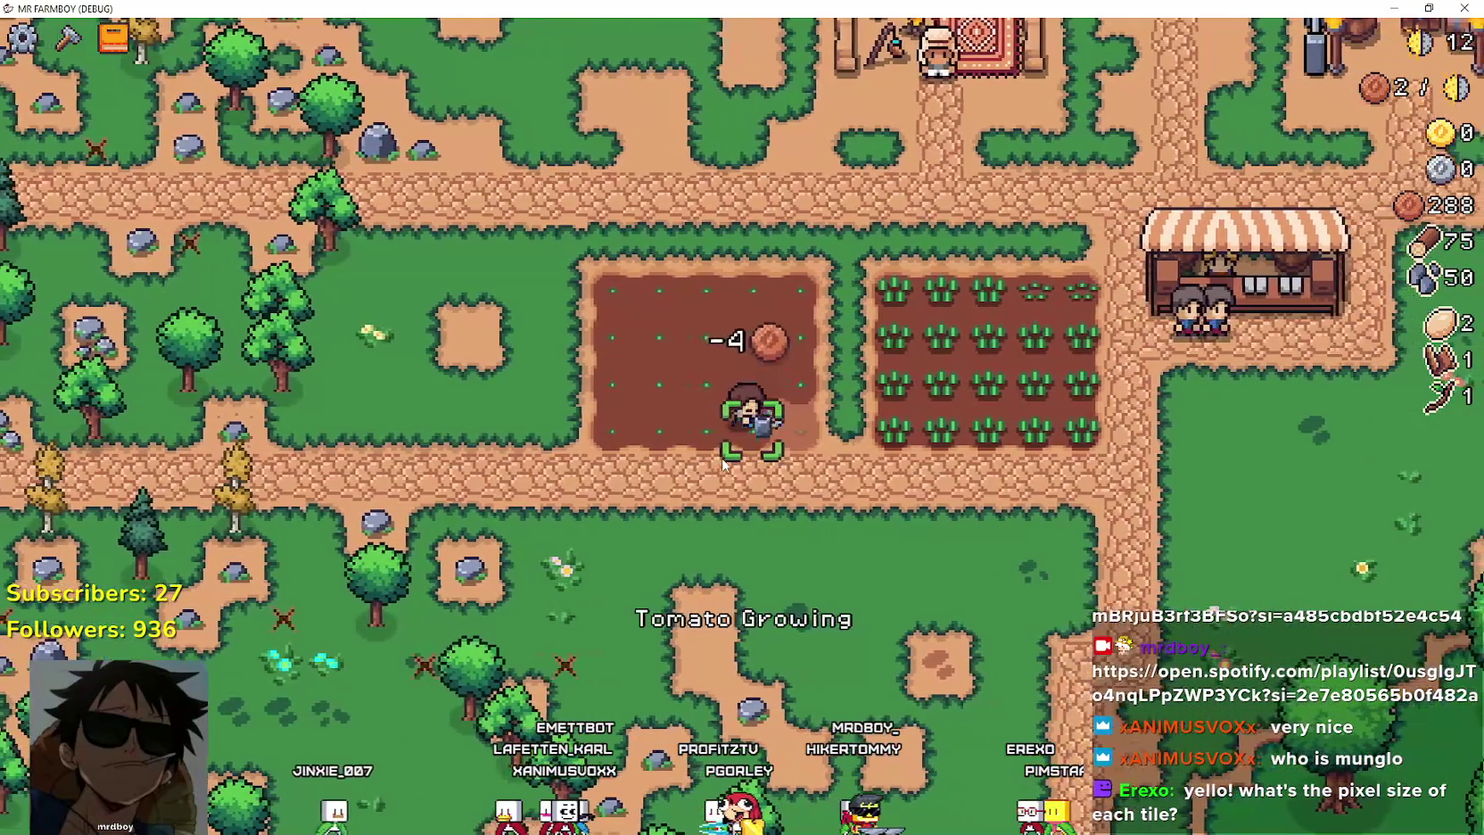
{"action": "key", "text": "d"}
{"action": "key", "text": "space"}
Till the hedge row above the tomato field into soil with Farm Tile.
{"action": "key", "text": "c"}
{"action": "key", "text": "w"}
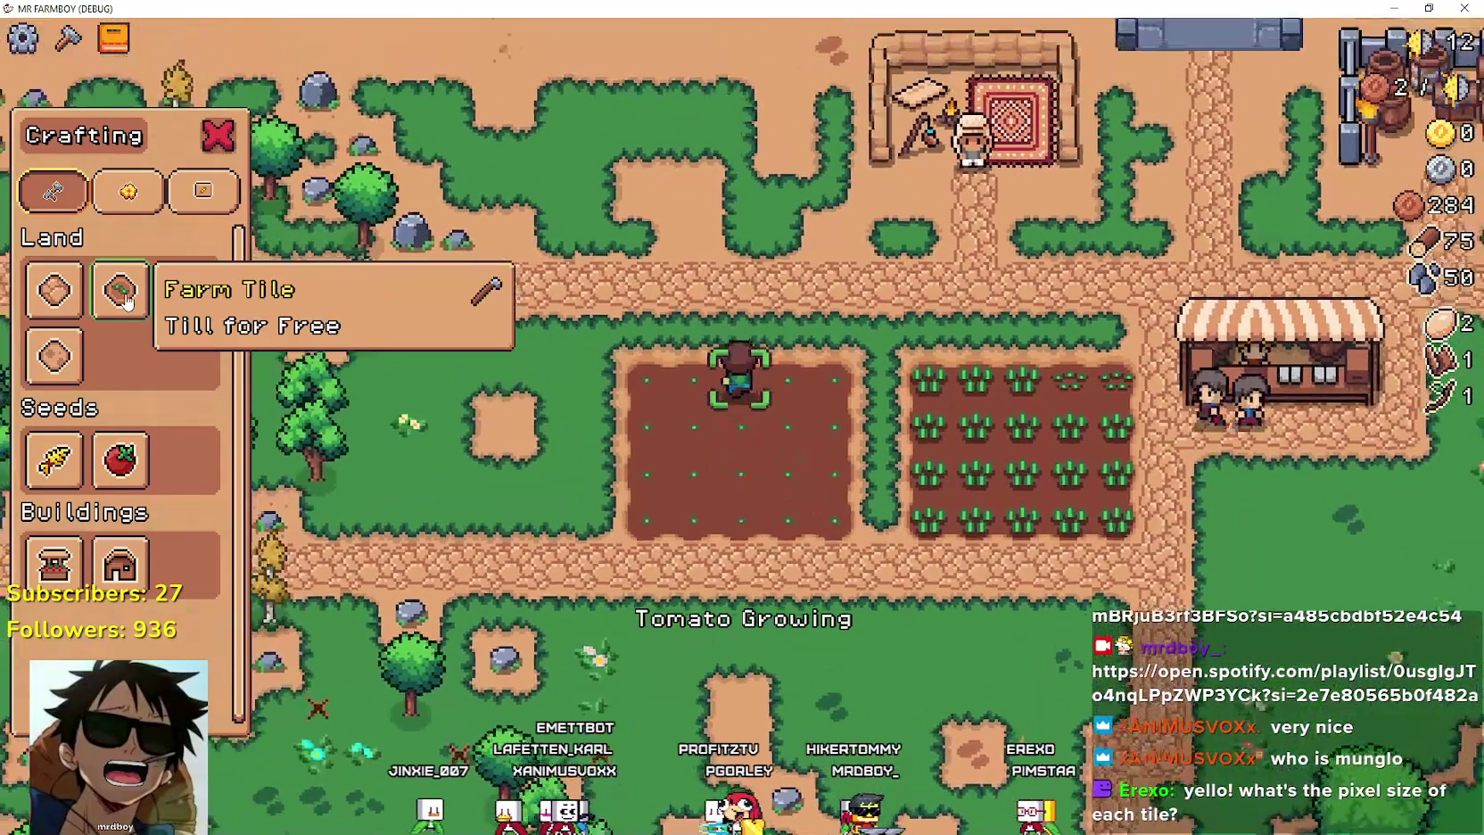
{"action": "left_click", "coordinate": [120, 290]}
{"action": "key", "text": "d"}
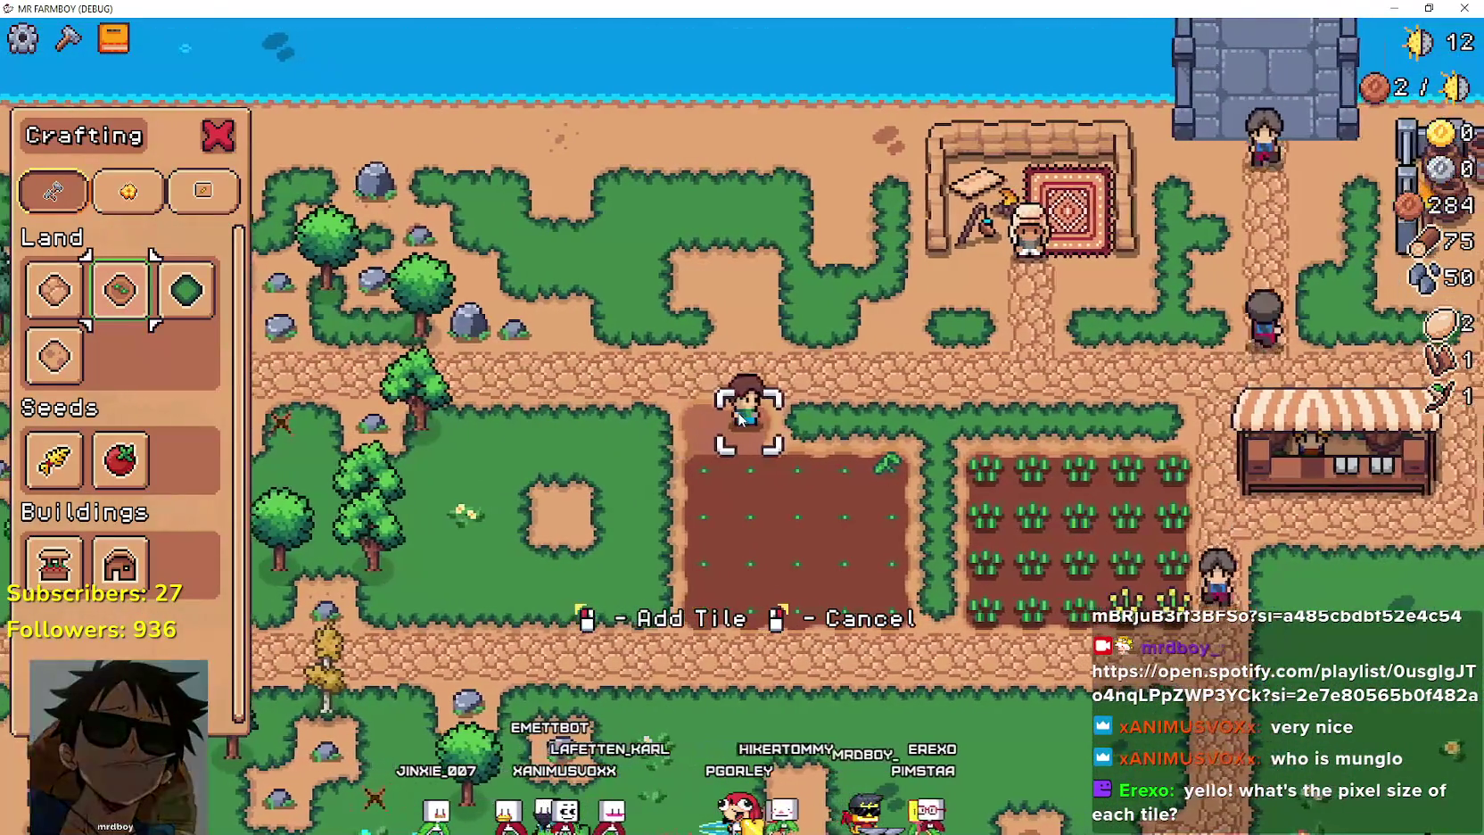
{"action": "left_click", "coordinate": [203, 360]}
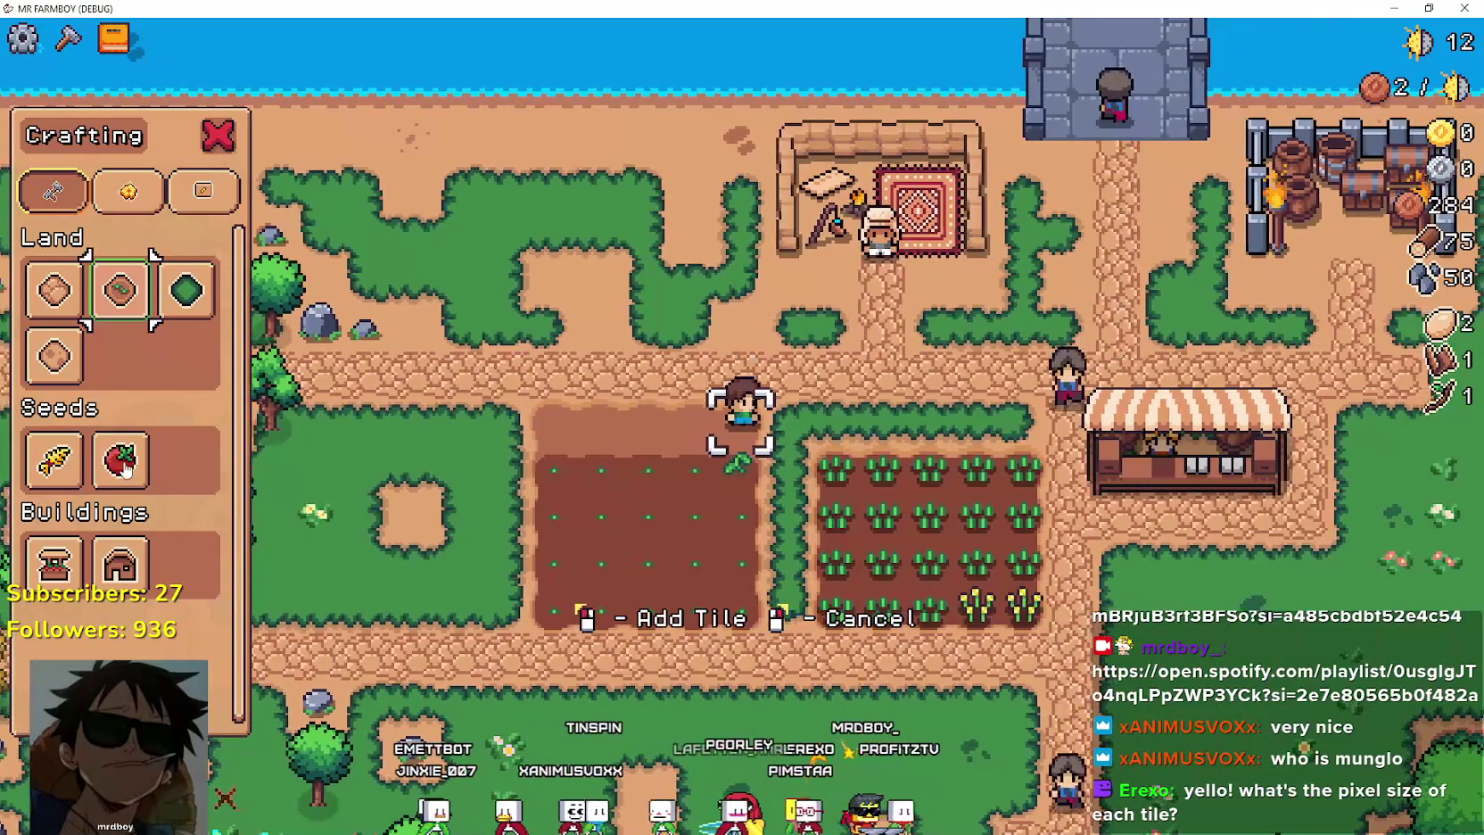
Plant and water tomatoes in the newly tilled row.
{"action": "left_click", "coordinate": [161, 447]}
{"action": "key", "text": "a"}
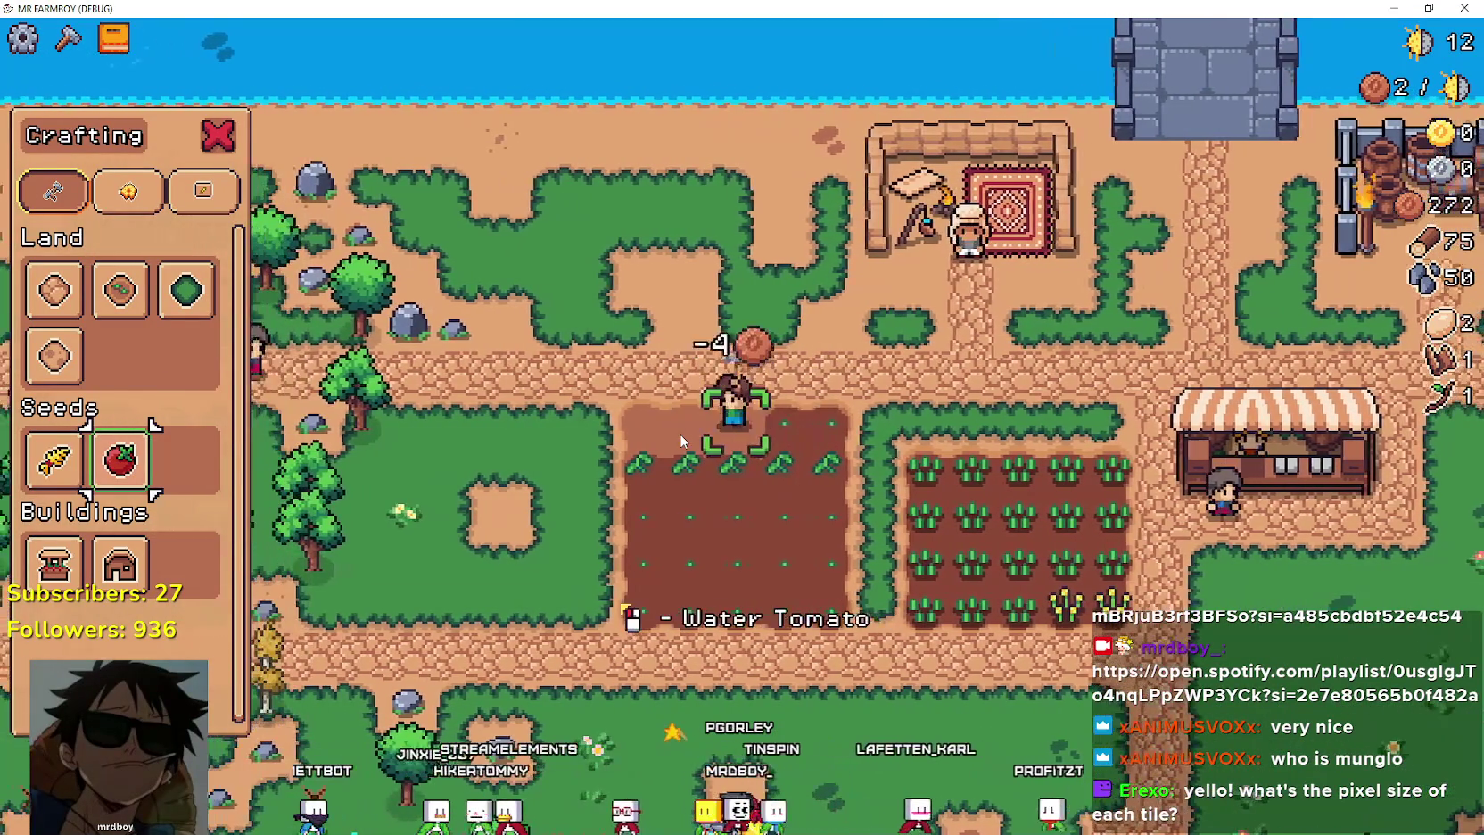
{"action": "left_click", "coordinate": [679, 434]}
{"action": "key", "text": "a"}
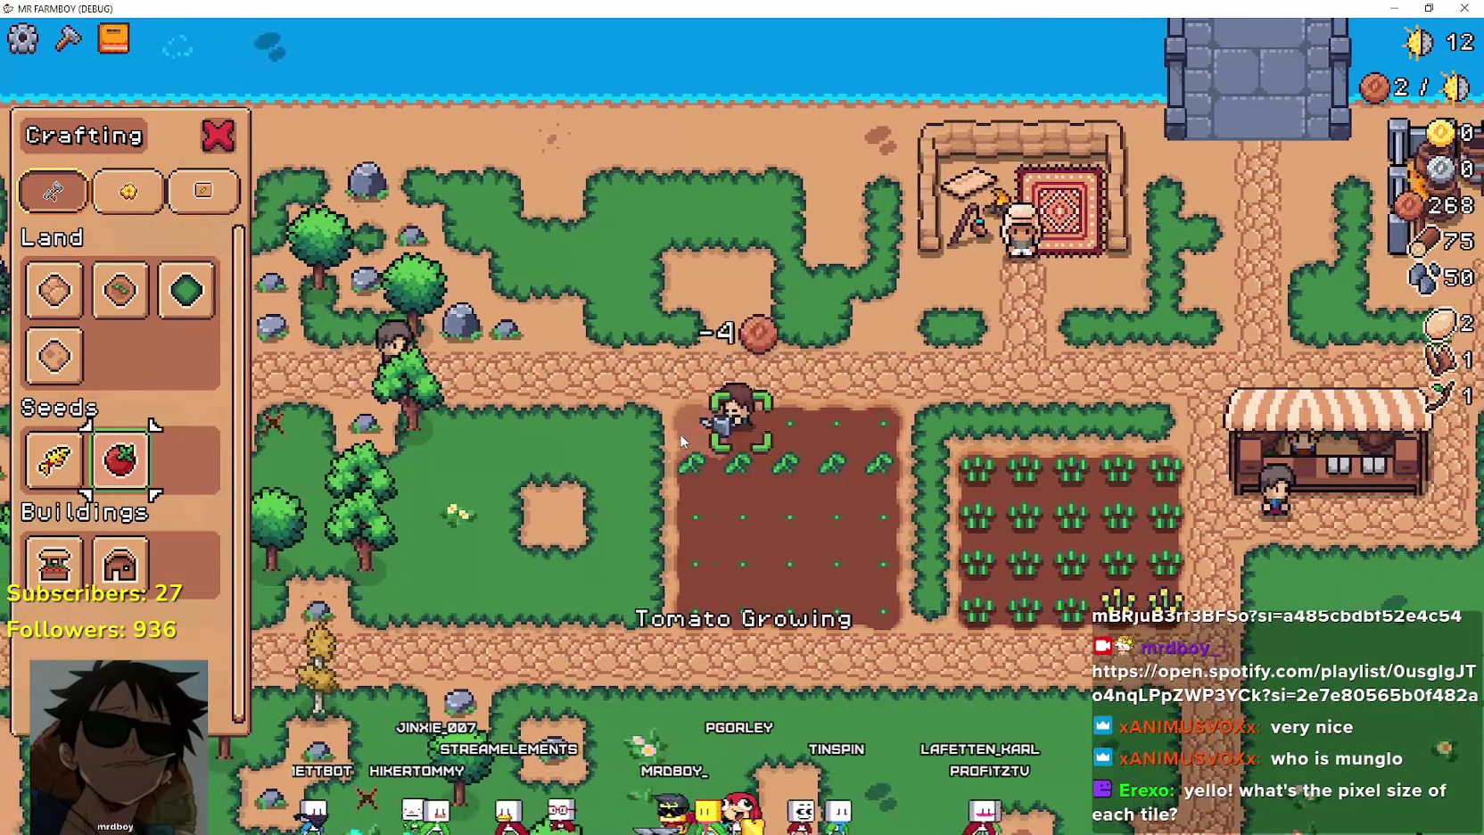
{"action": "key", "text": "a"}
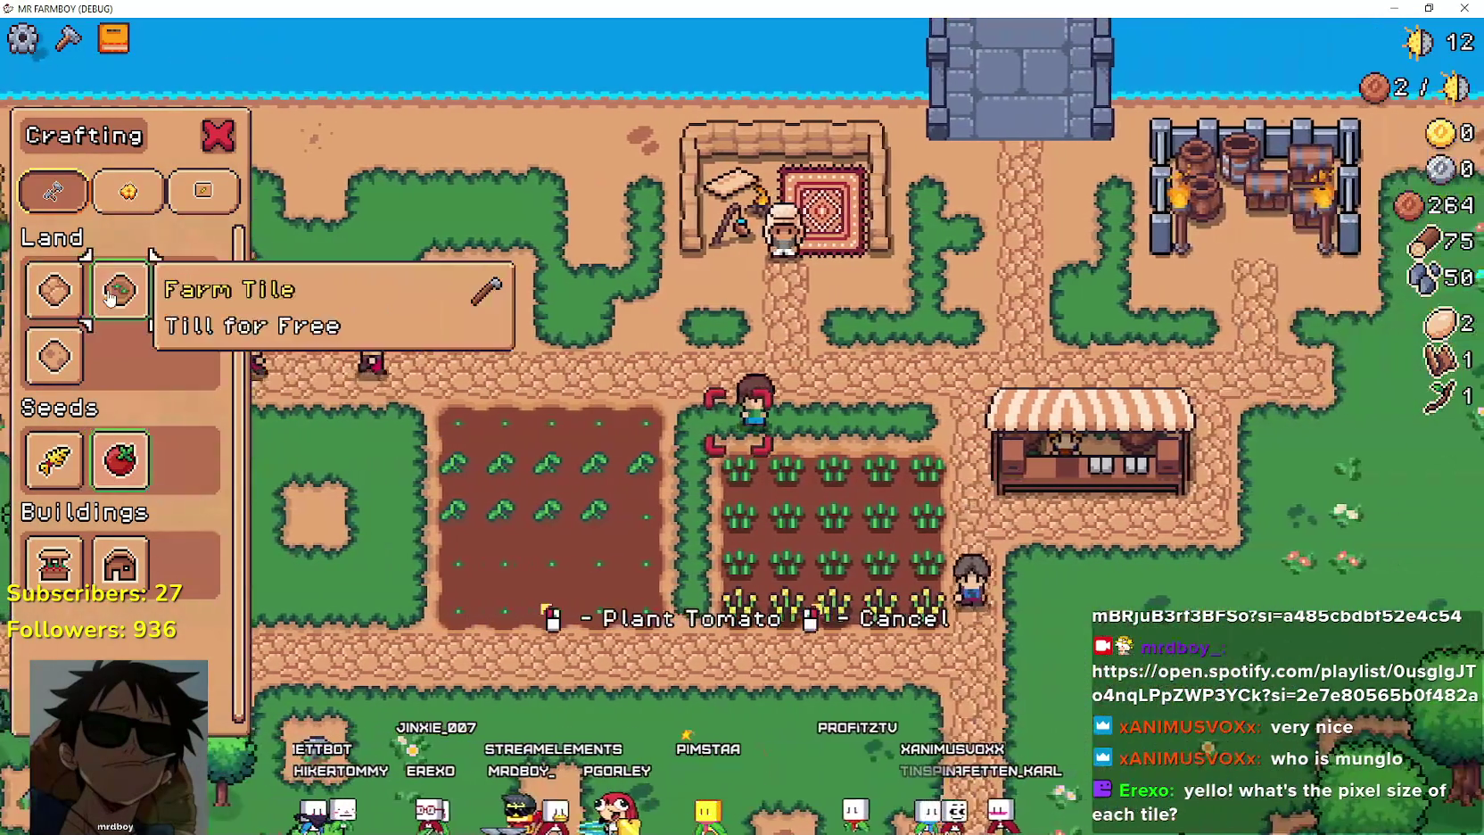
Till the hedge above the wheat field and sow wheat in that top row.
{"action": "left_click", "coordinate": [120, 290]}
{"action": "key", "text": "d"}
{"action": "left_click", "coordinate": [595, 375]}
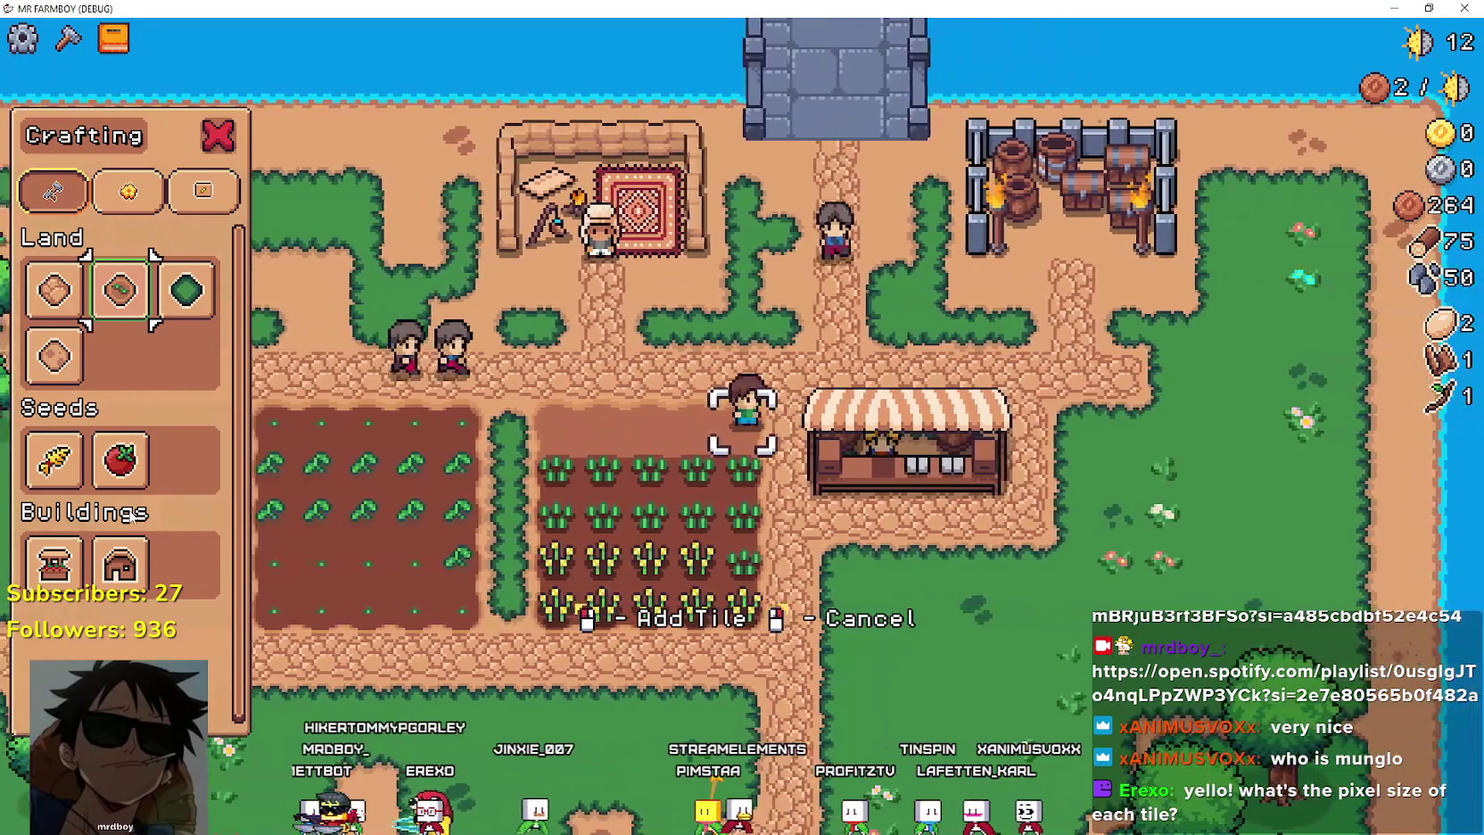
{"action": "left_click", "coordinate": [53, 460]}
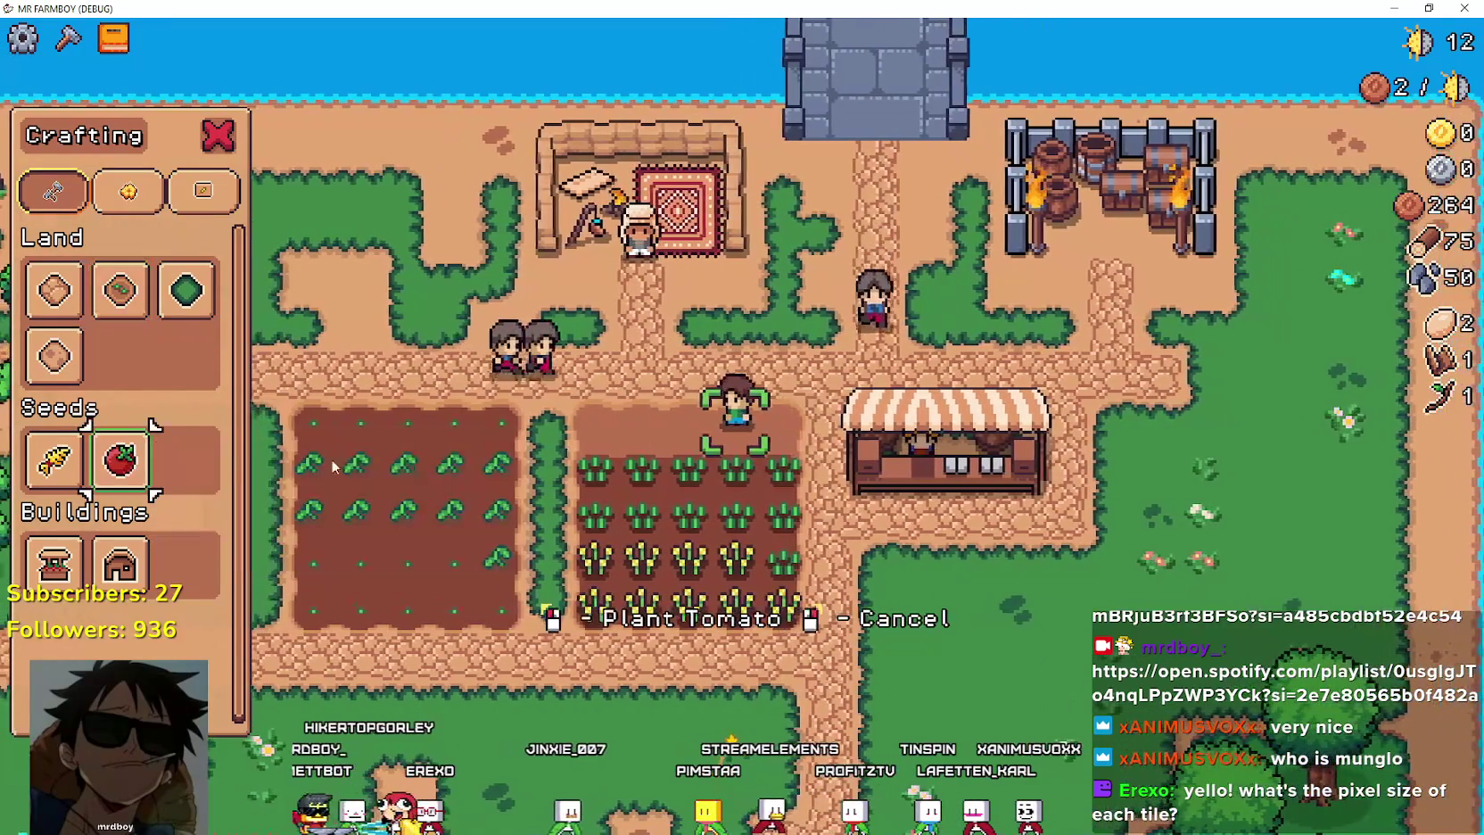
{"action": "left_click", "coordinate": [546, 429]}
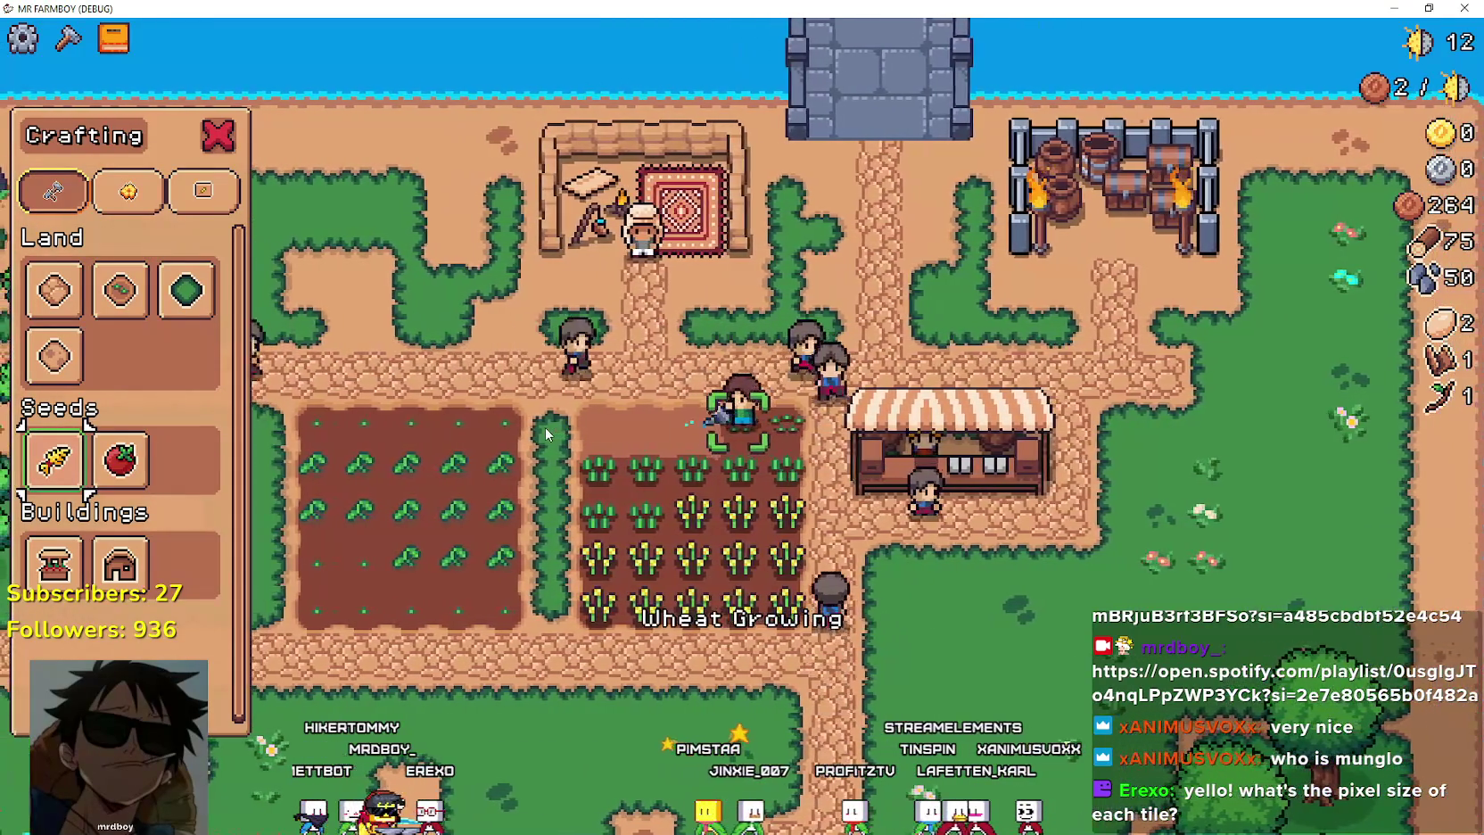
{"action": "key", "text": "a"}
{"action": "left_click", "coordinate": [546, 435]}
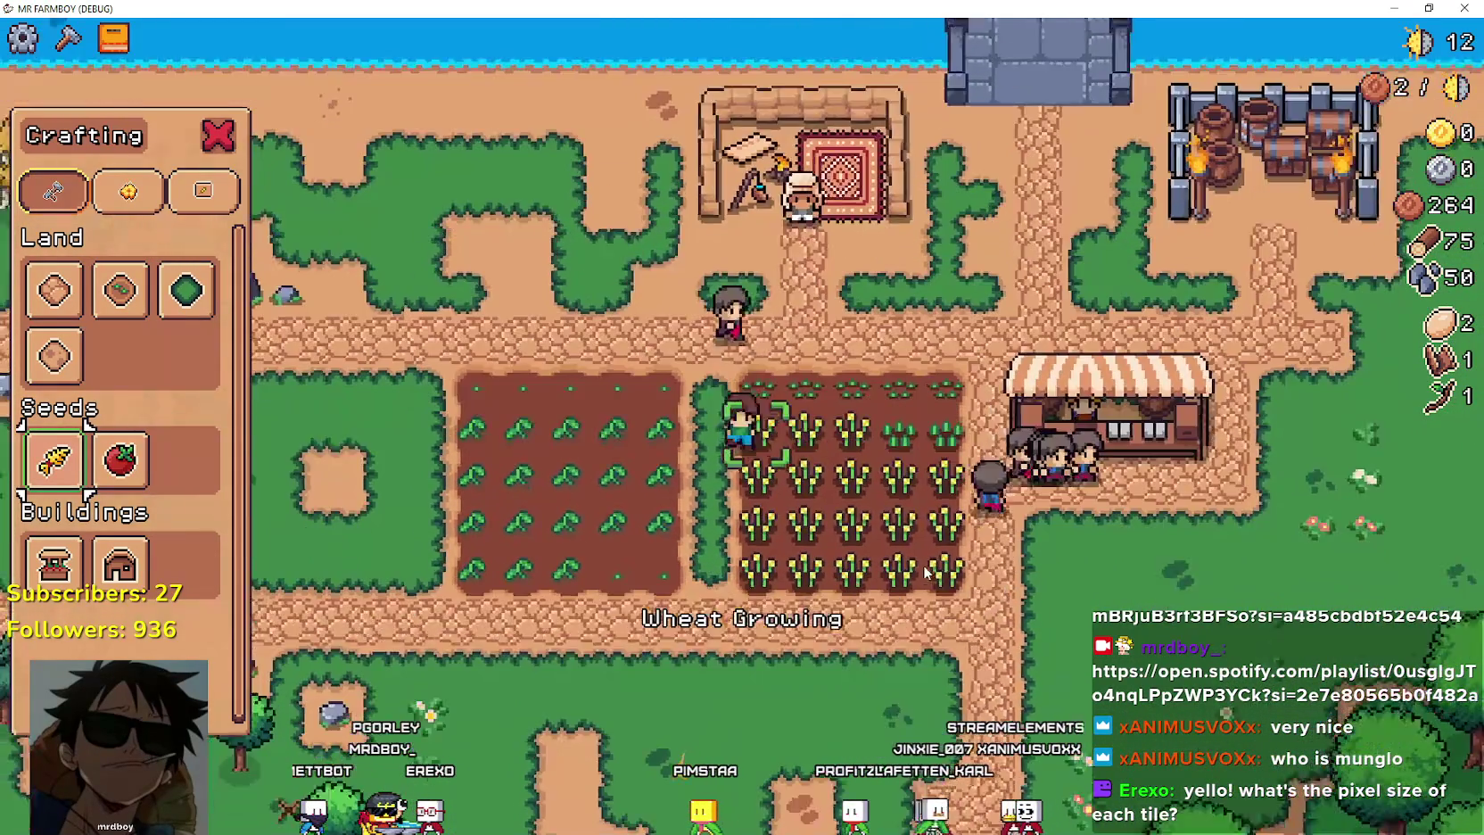
Chop the trees and mine the rocks below the farm for wood and stone.
{"action": "scroll", "coordinate": [896, 554], "scroll_direction": "down", "scroll_amount": 5}
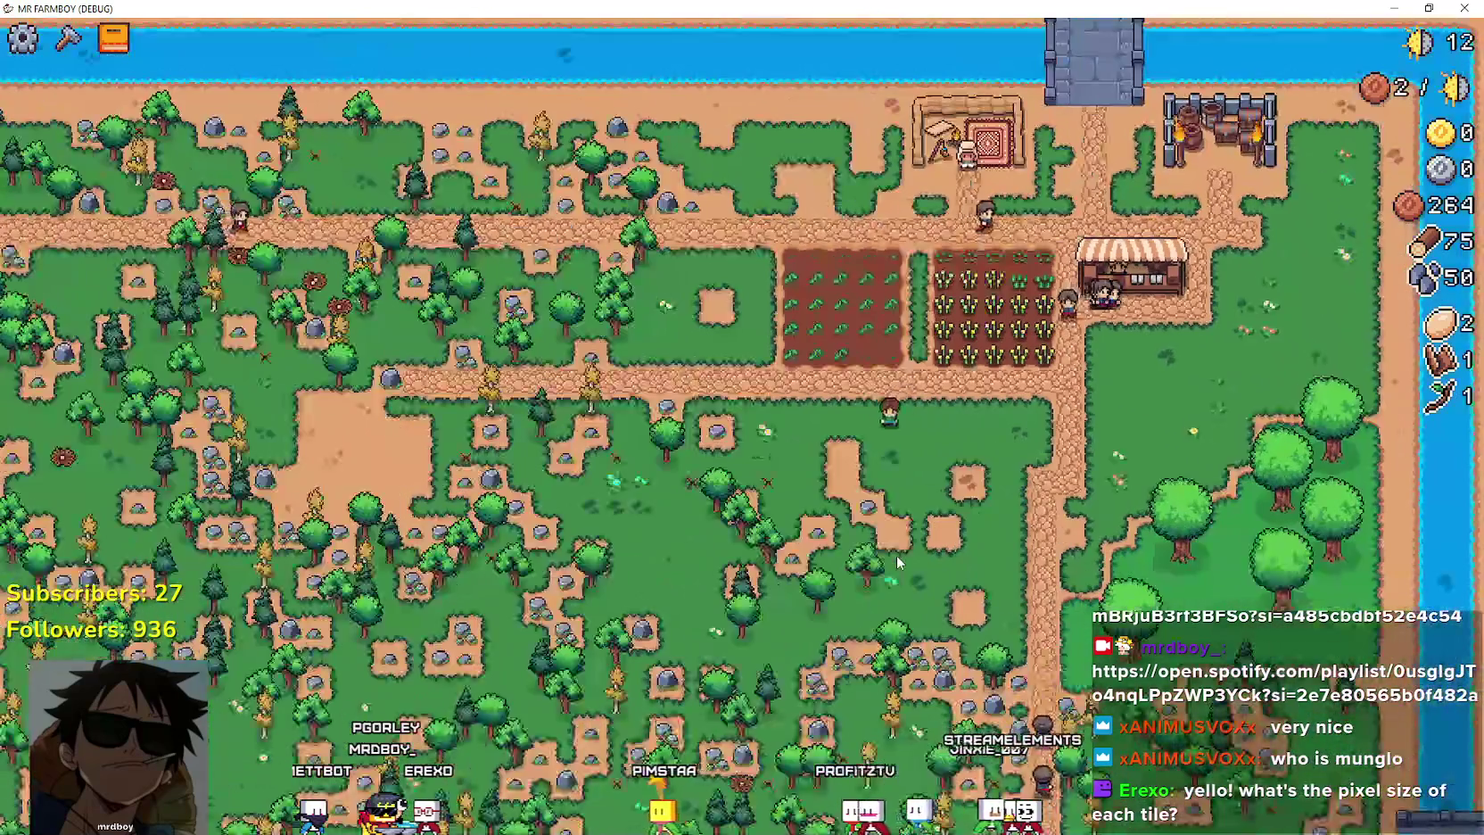
{"action": "scroll", "coordinate": [896, 554], "scroll_direction": "up", "scroll_amount": 5}
{"action": "key", "text": "s"}
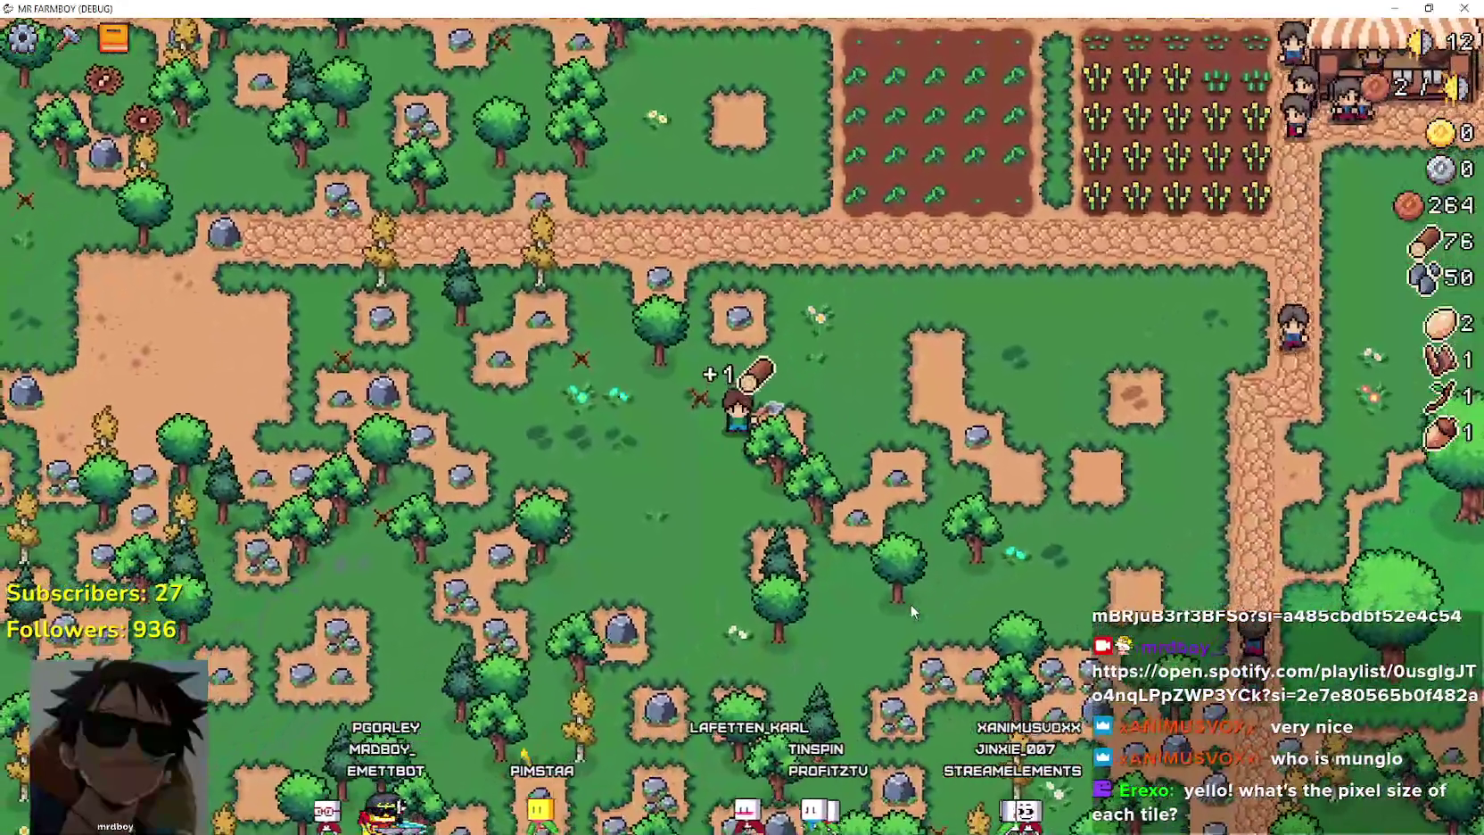
{"action": "key", "text": "s"}
{"action": "key", "text": "d"}
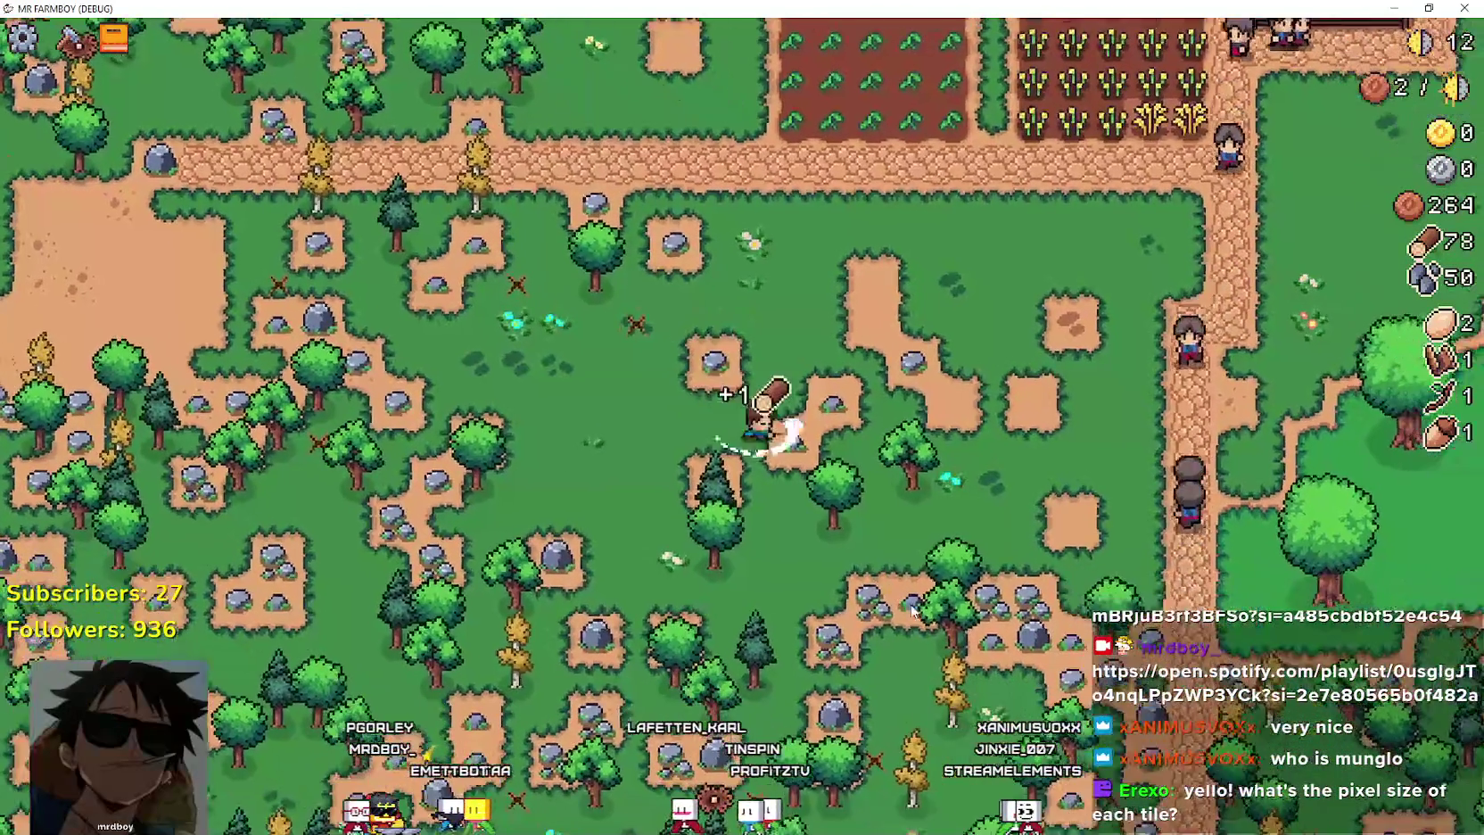
{"action": "key", "text": "w"}
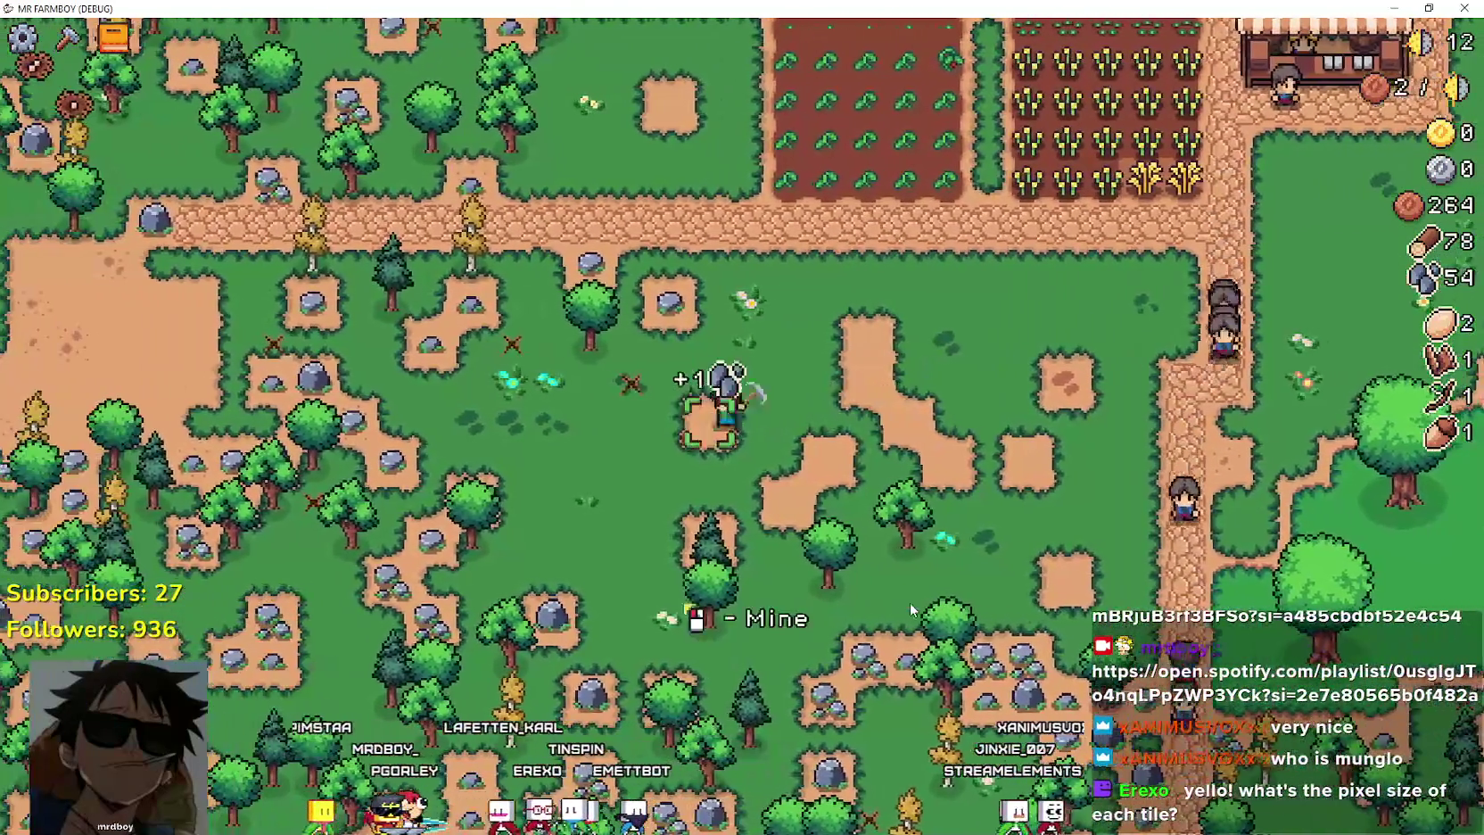
{"action": "key", "text": "a"}
{"action": "key", "text": "w"}
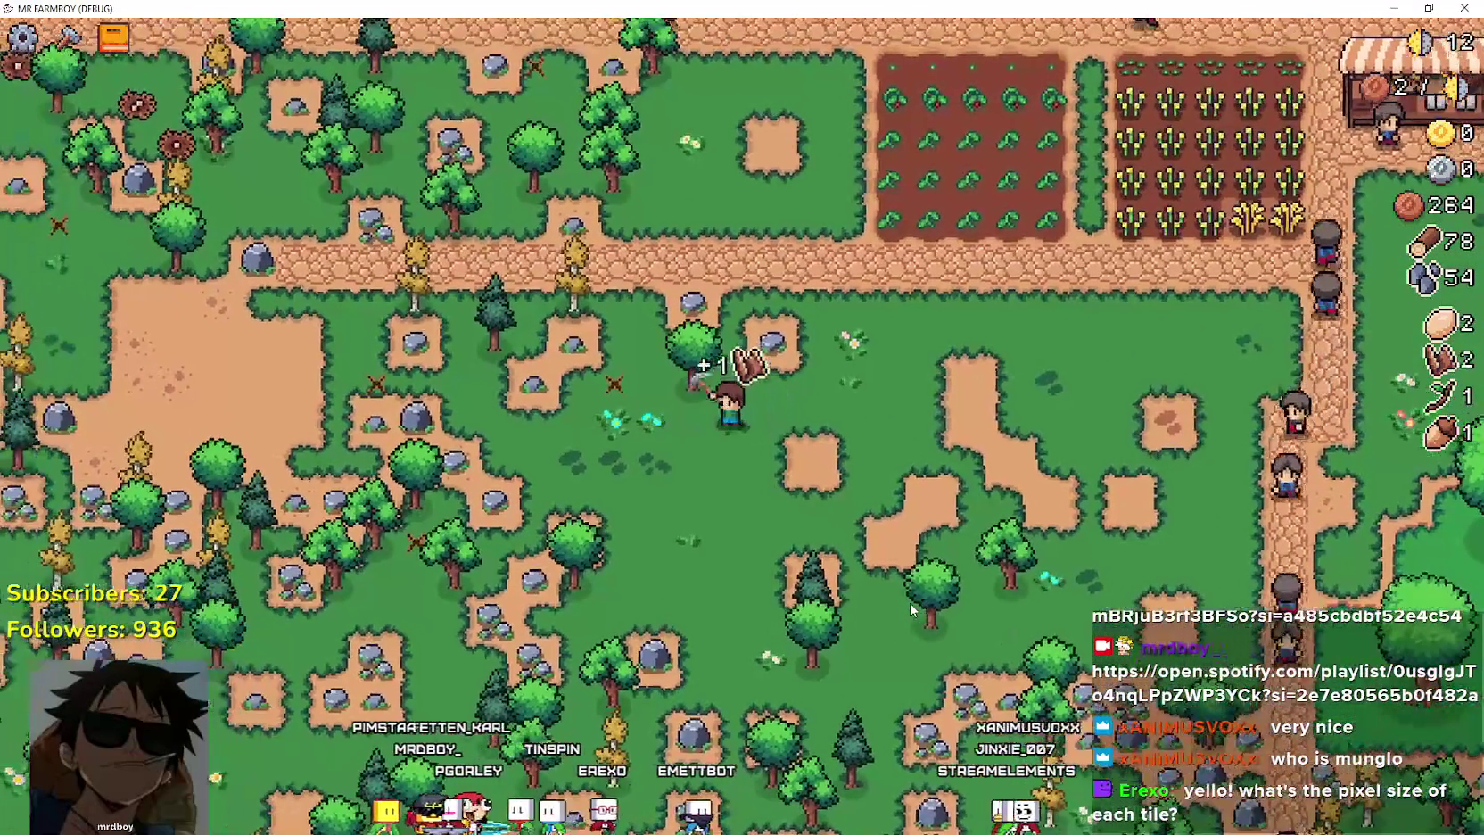
{"action": "key", "text": "w"}
{"action": "key", "text": "a"}
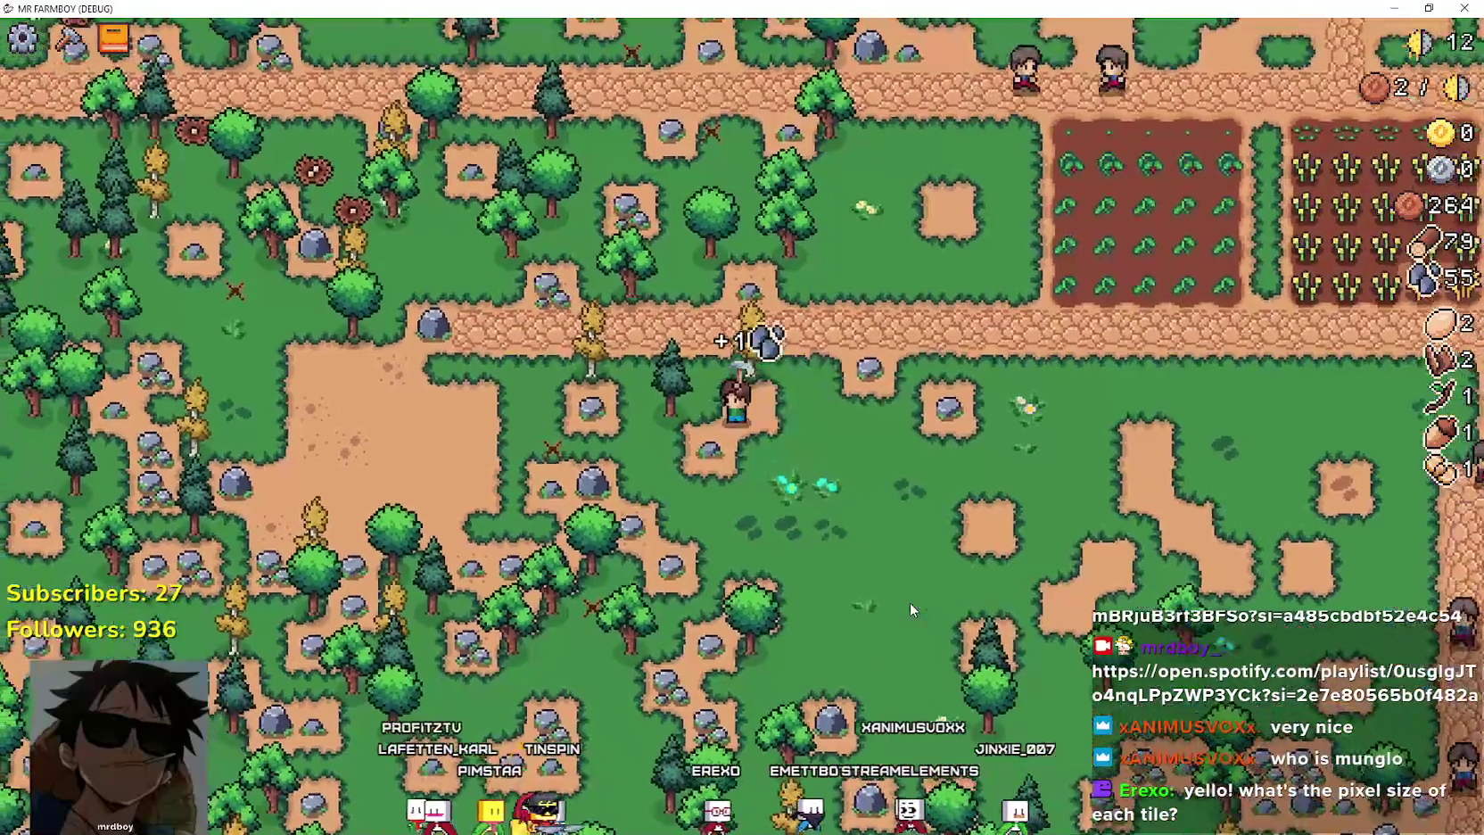
{"action": "key", "text": "d"}
Chop the trees along the path, reaching 86 wood and 60 stone, and return to the wheat field.
{"action": "scroll", "coordinate": [910, 602], "scroll_direction": "up", "scroll_amount": 3}
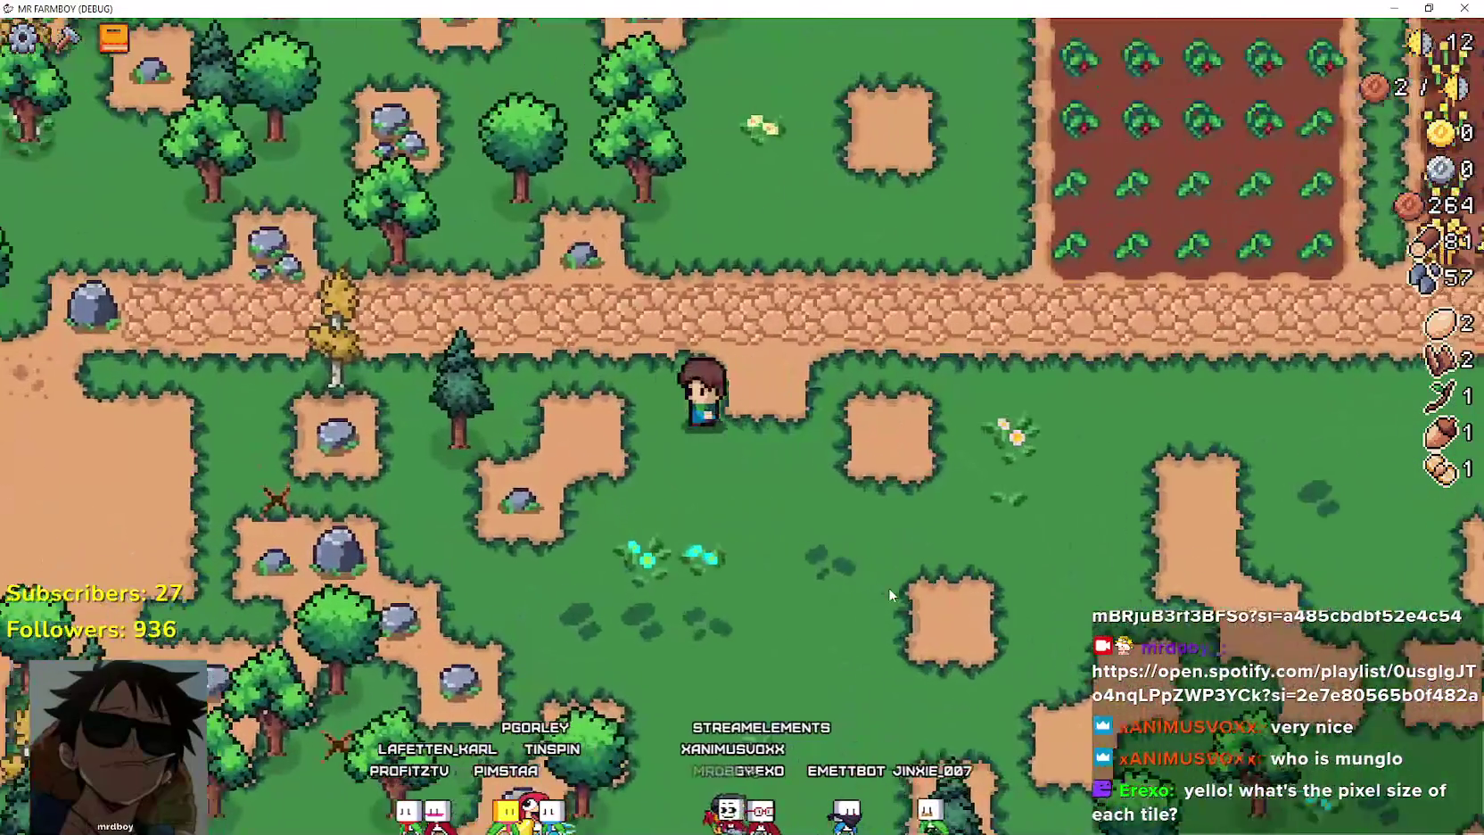
{"action": "scroll", "coordinate": [888, 587], "scroll_direction": "up", "scroll_amount": 2}
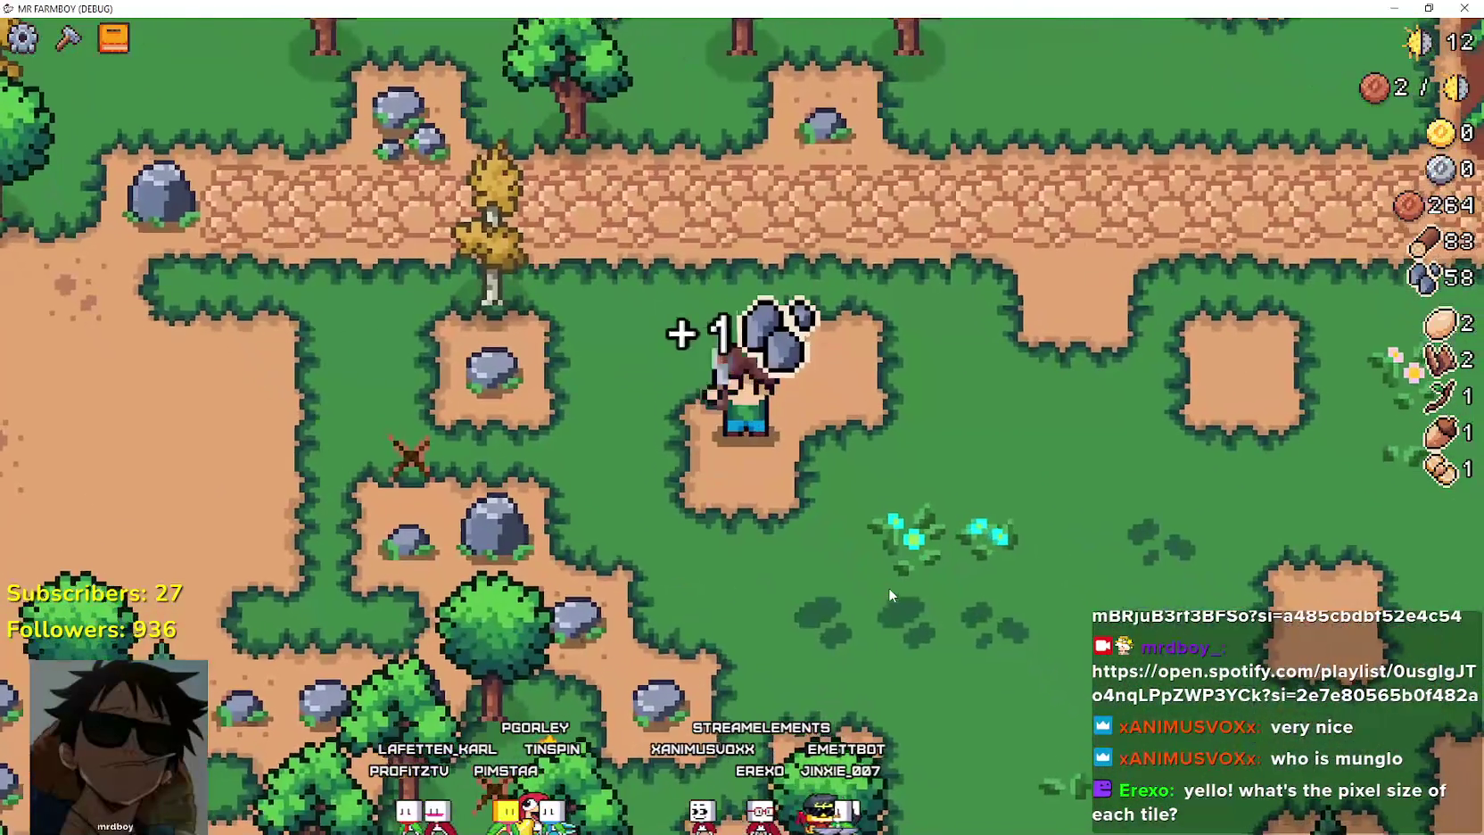
{"action": "key", "text": "w"}
{"action": "key", "text": "w"}
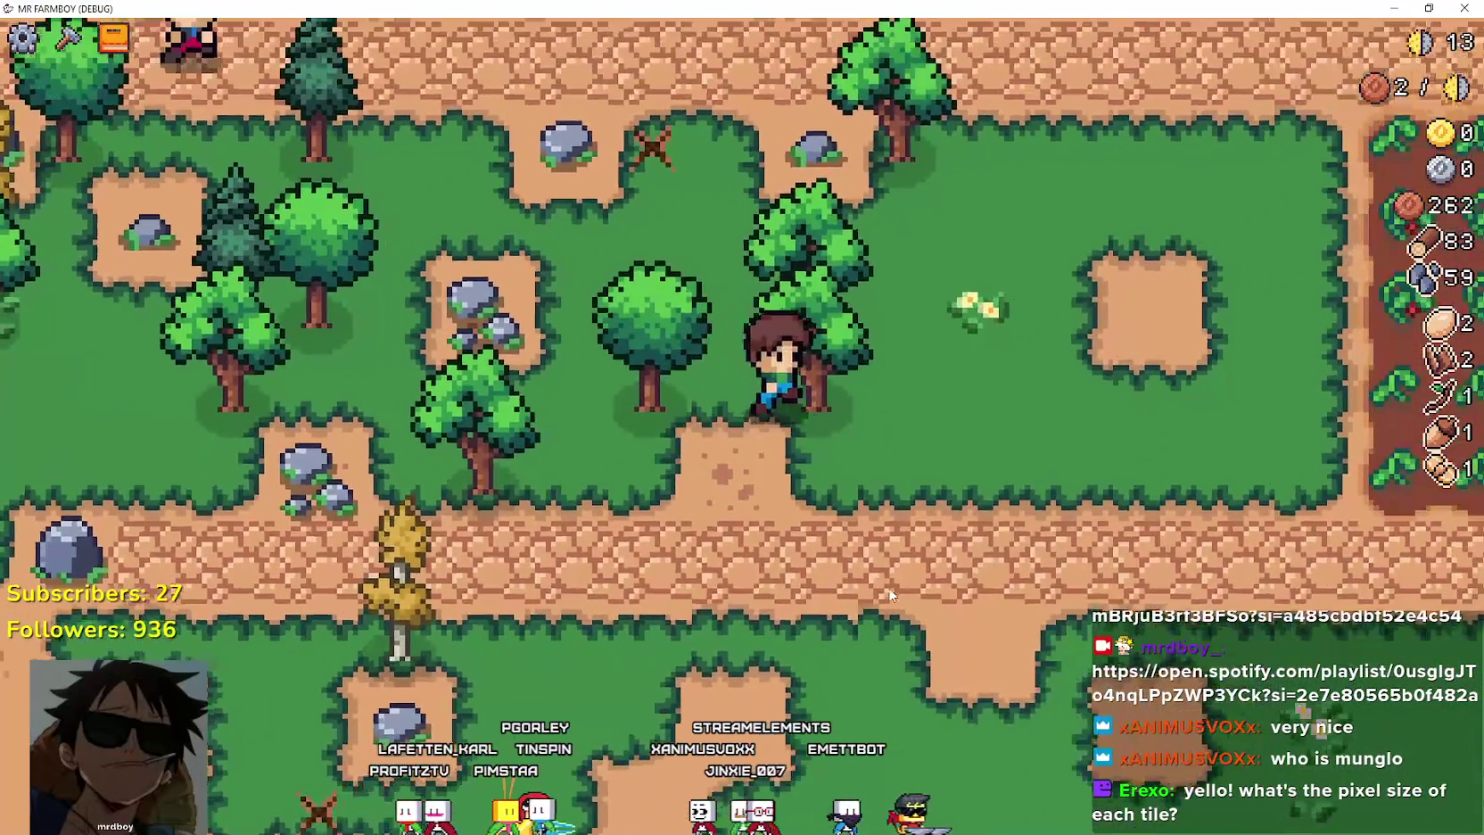
{"action": "scroll", "coordinate": [888, 587], "scroll_direction": "down", "scroll_amount": 2}
{"action": "key", "text": "d"}
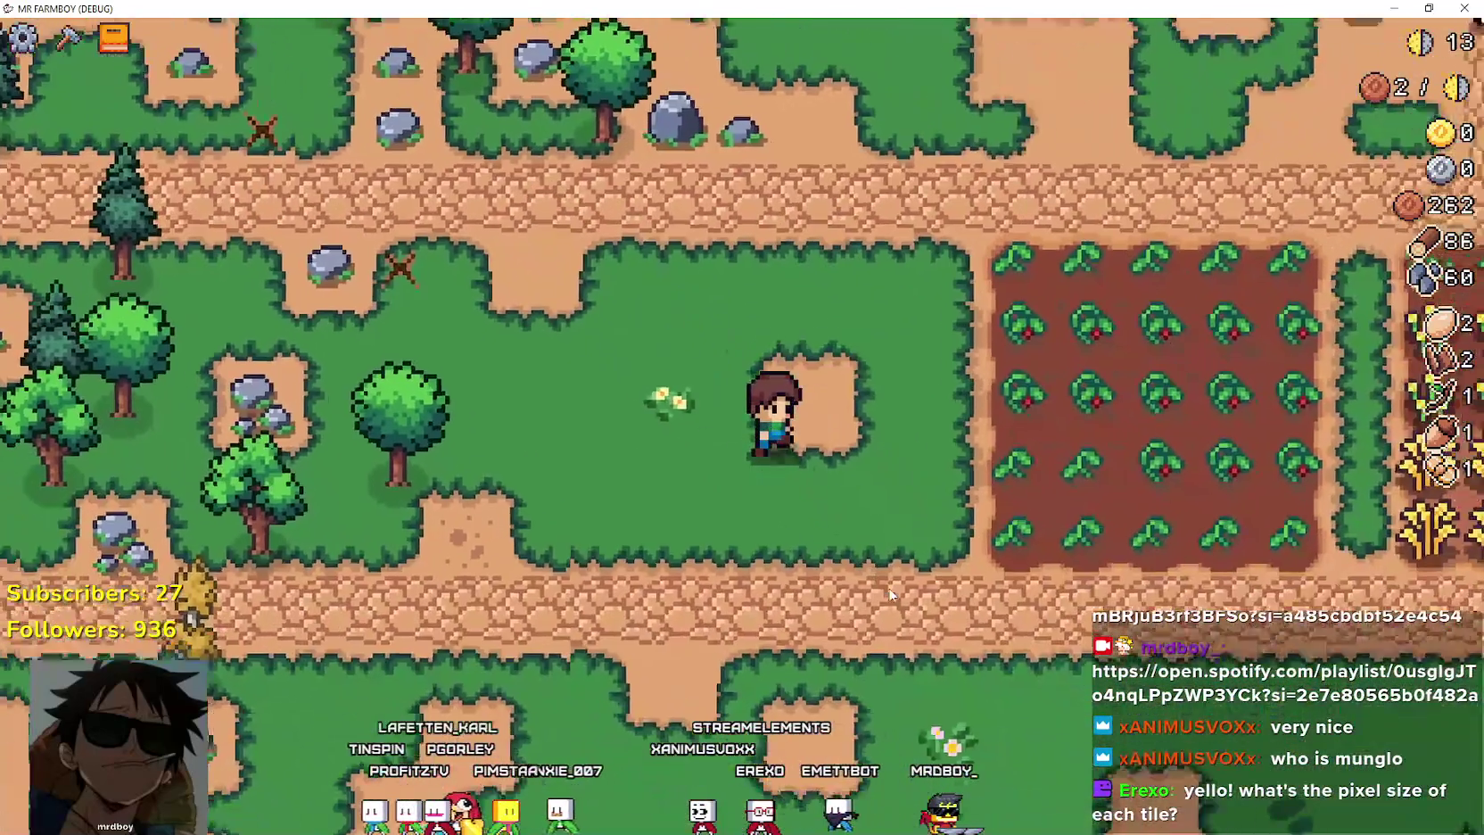
{"action": "key", "text": "s"}
{"action": "key", "text": "d"}
{"action": "scroll", "coordinate": [888, 587], "scroll_direction": "down", "scroll_amount": 2}
Harvest the ripe wheat rows to 11 wheat and open the Crops and Land advancements.
{"action": "key", "text": "w"}
{"action": "key", "text": "d"}
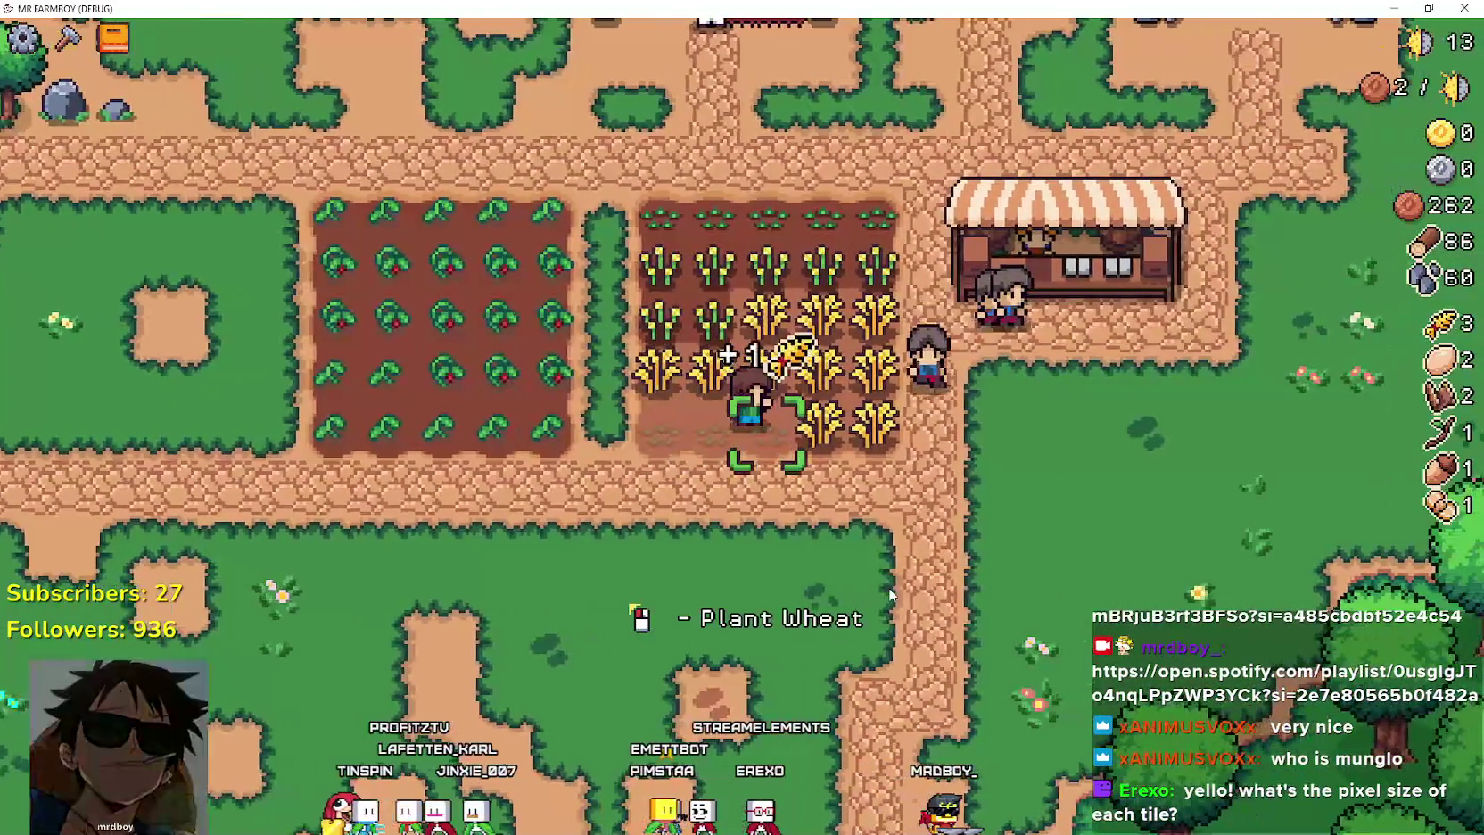
{"action": "key", "text": "a"}
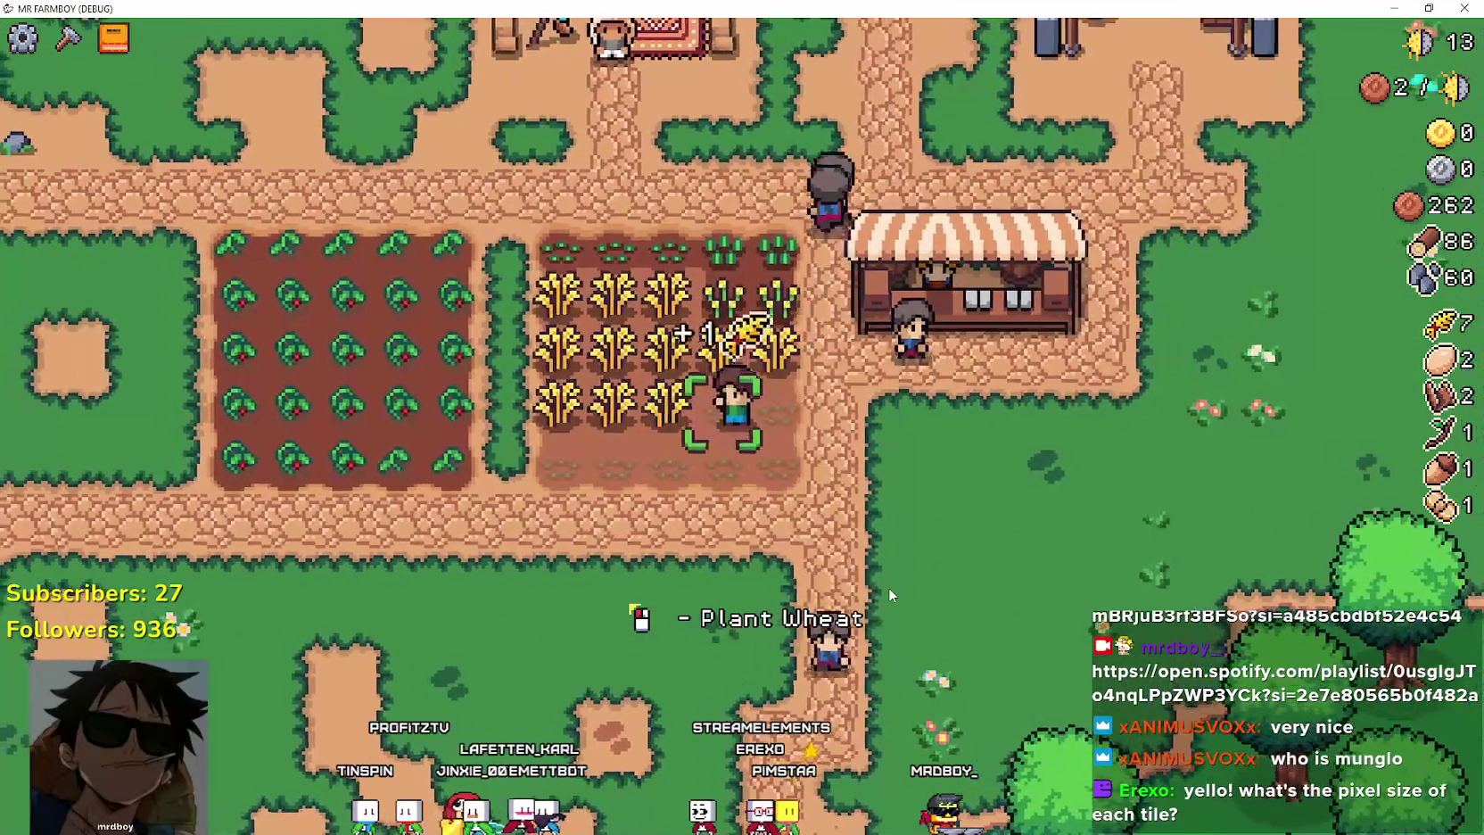
{"action": "key", "text": "a"}
{"action": "key", "text": "w"}
{"action": "key", "text": "s"}
{"action": "key", "text": "Tab"}
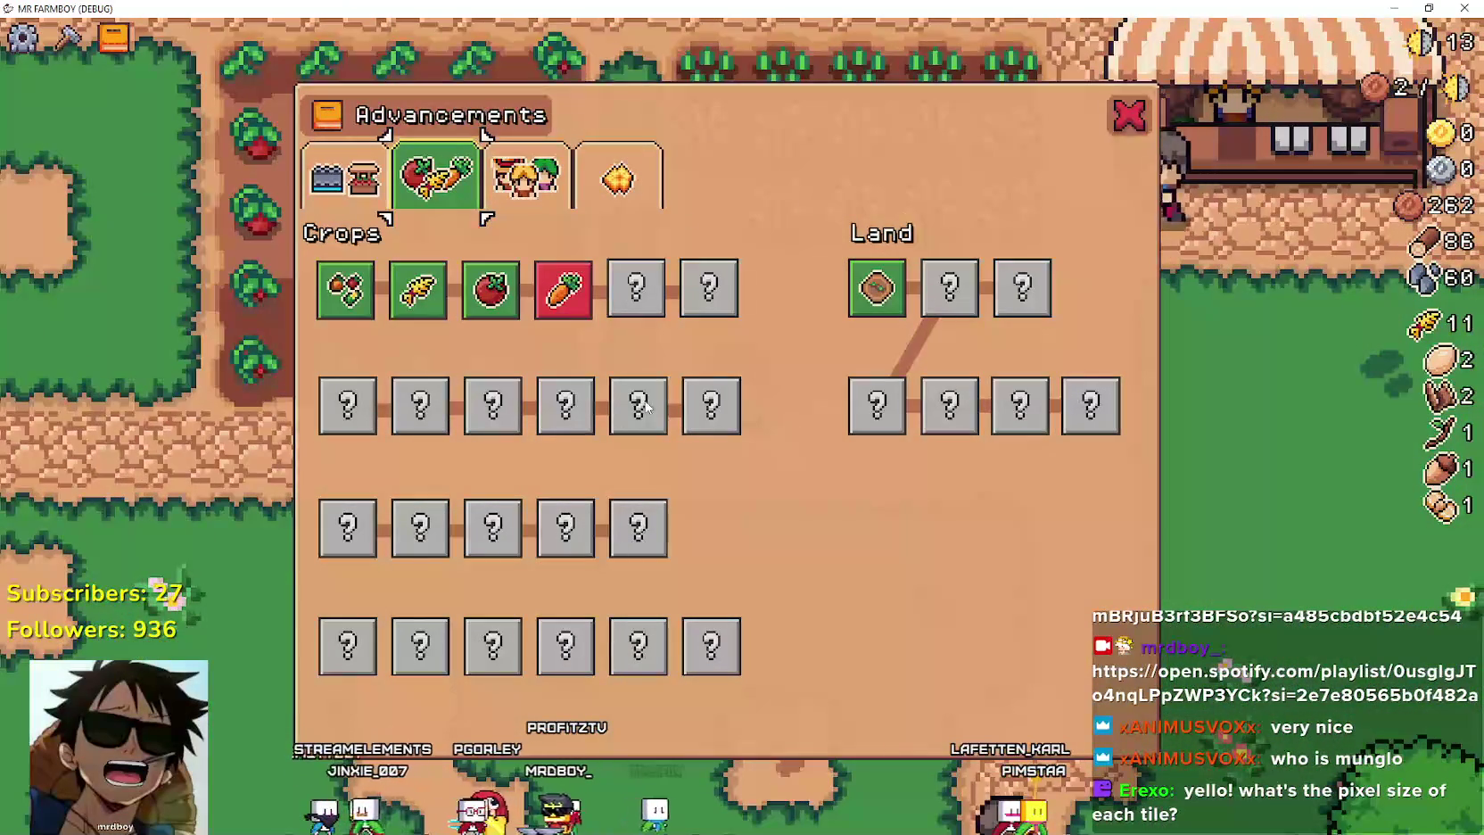
Close the Crops and Land advancements tree.
{"action": "left_click", "coordinate": [1126, 116]}
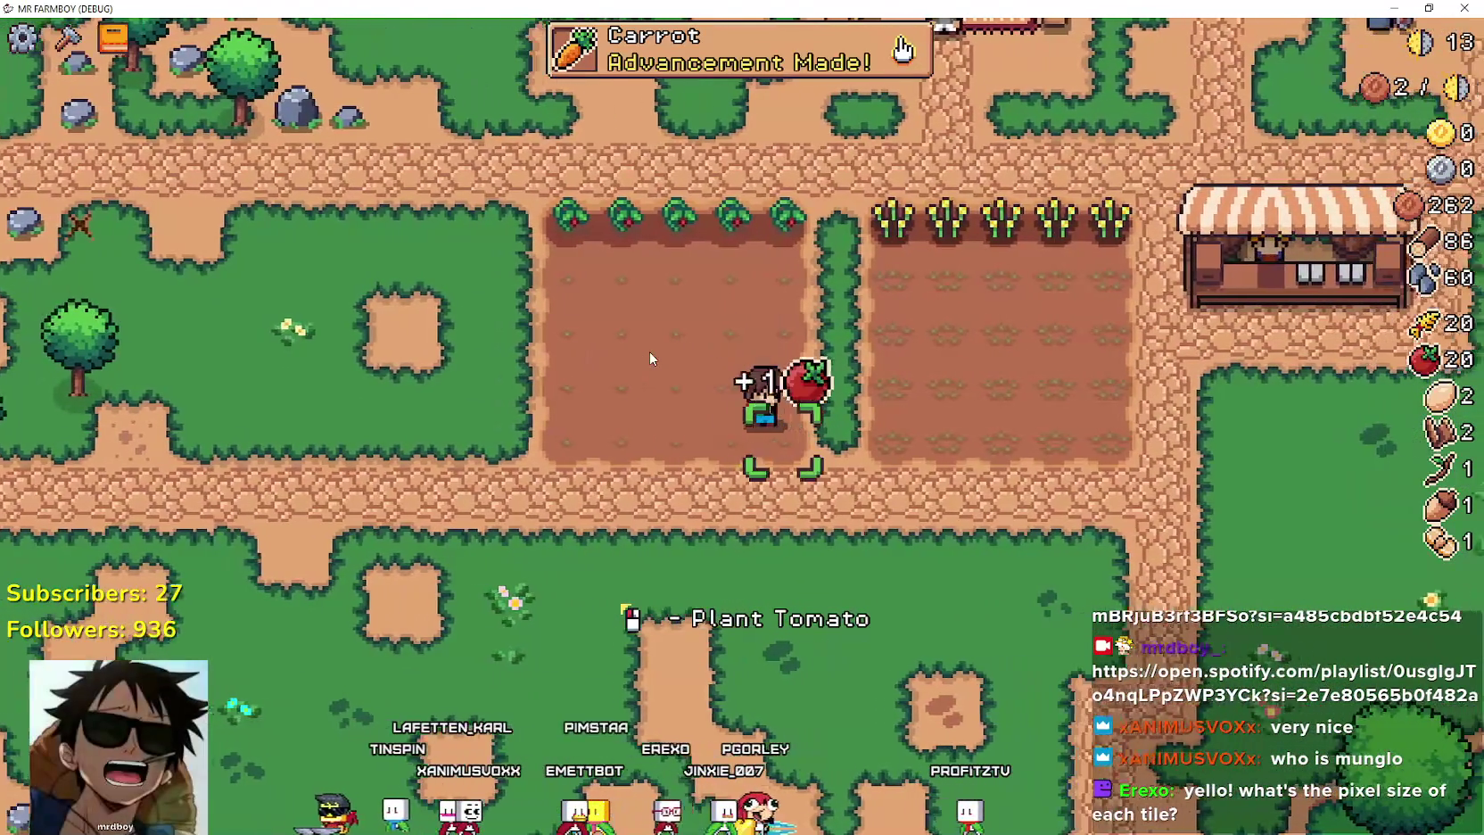
Harvest the remaining tomatoes to 25 and queue 25 tomatoes and 20 wheat at the market.
{"action": "key", "text": "Tab"}
{"action": "key", "text": "Tab"}
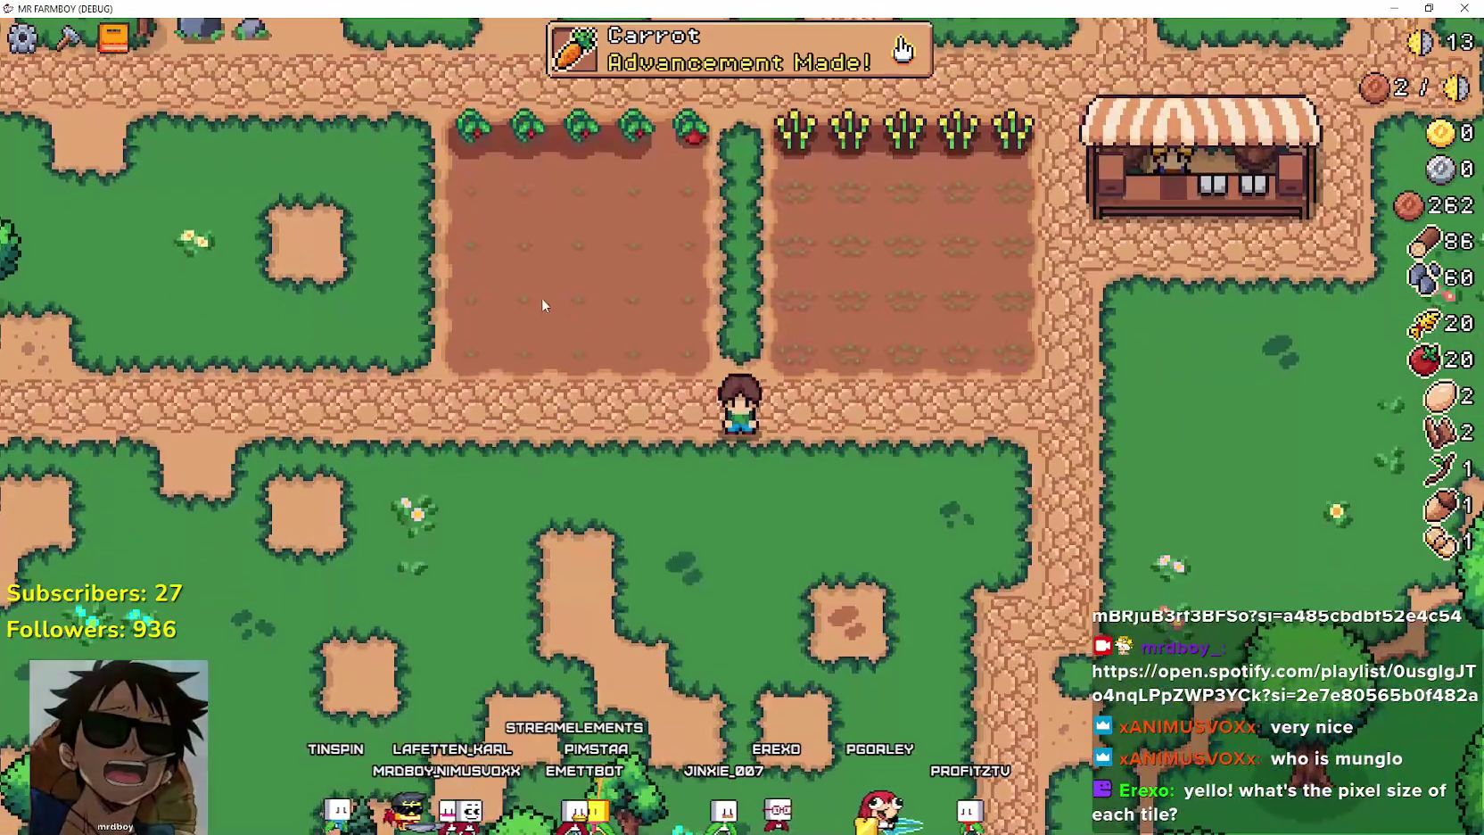
{"action": "key", "text": "c"}
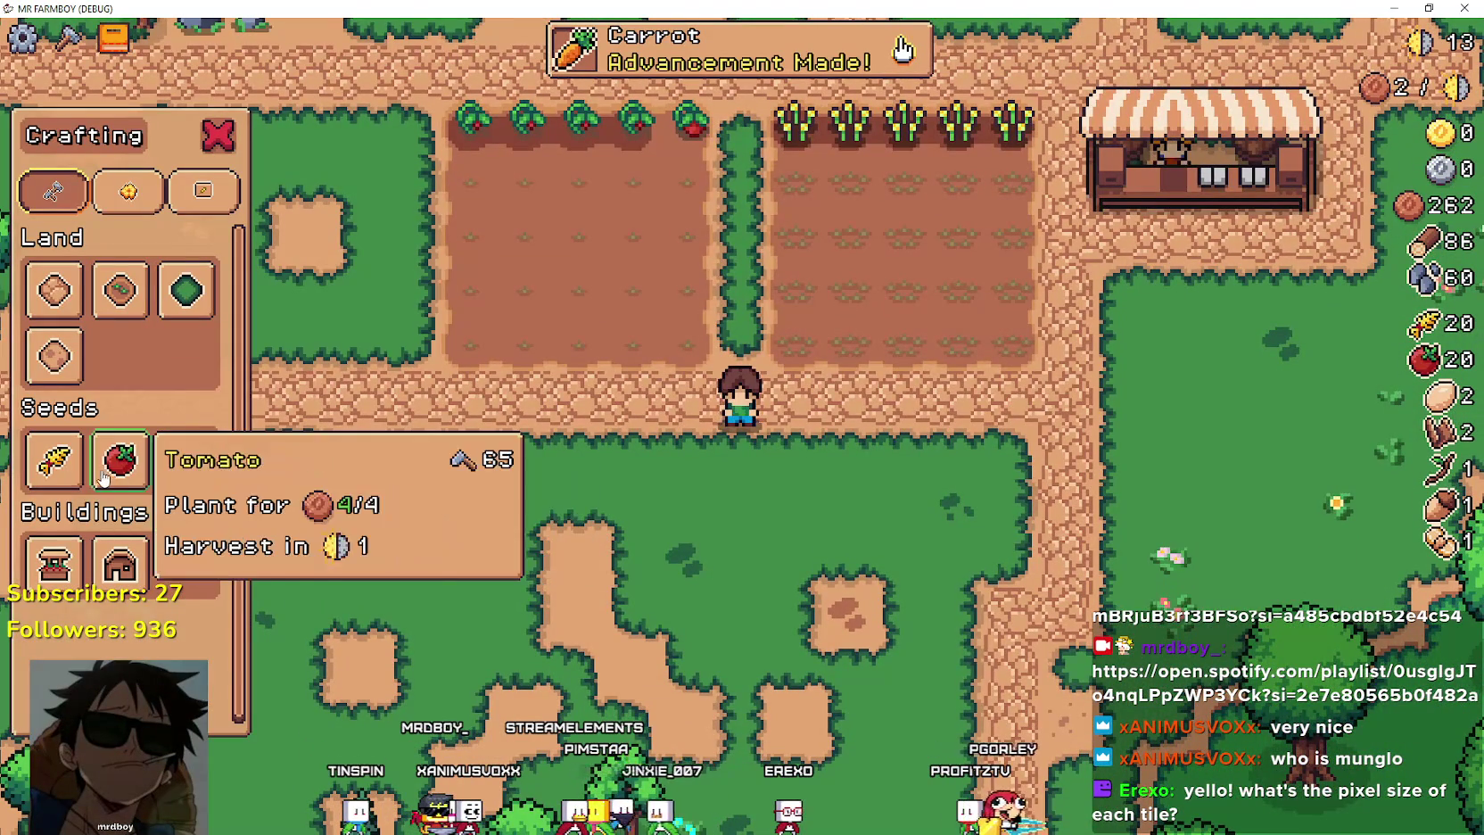
{"action": "key", "text": "c"}
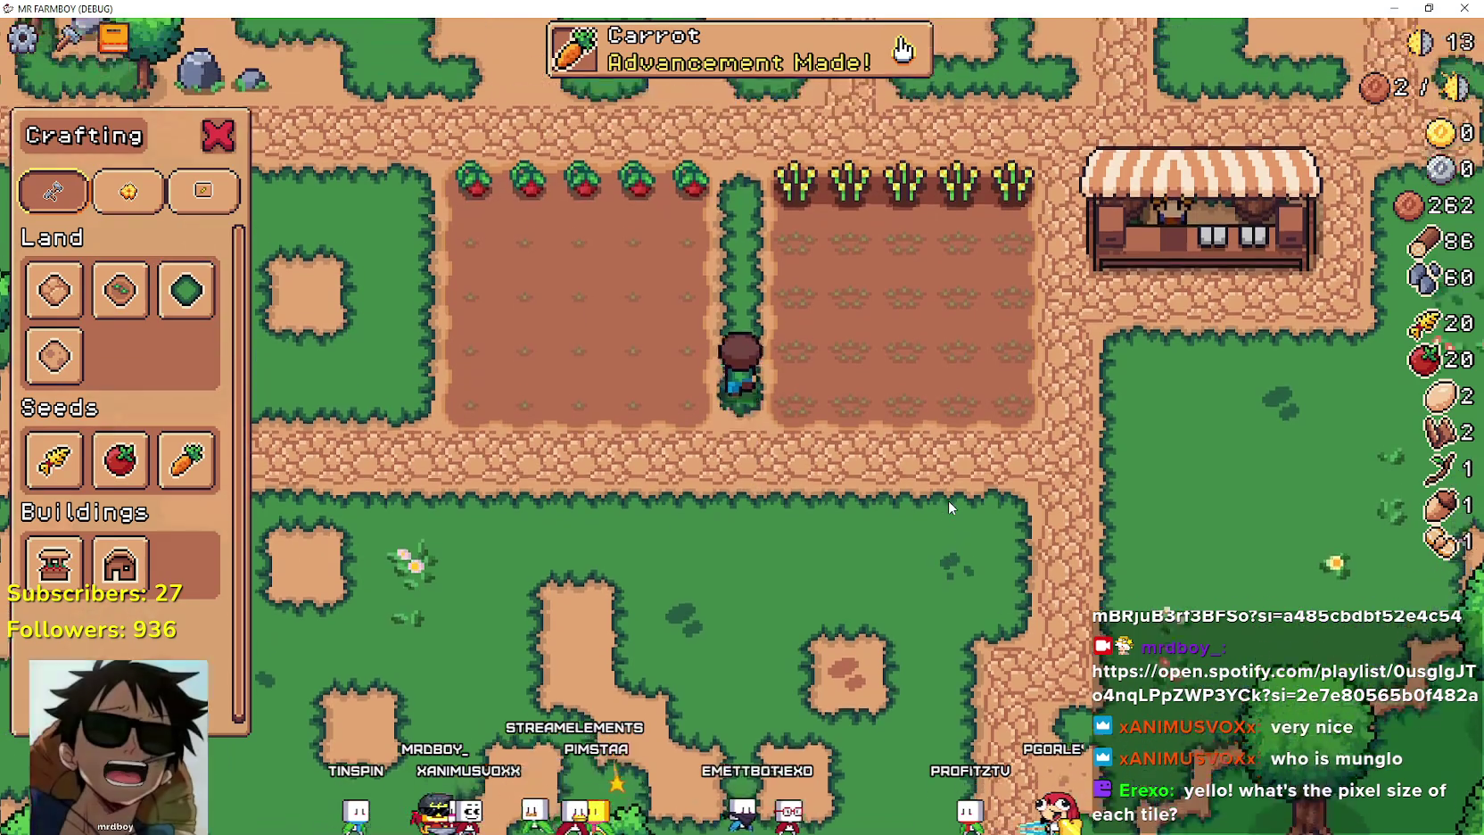
{"action": "key", "text": "w"}
{"action": "key", "text": "a"}
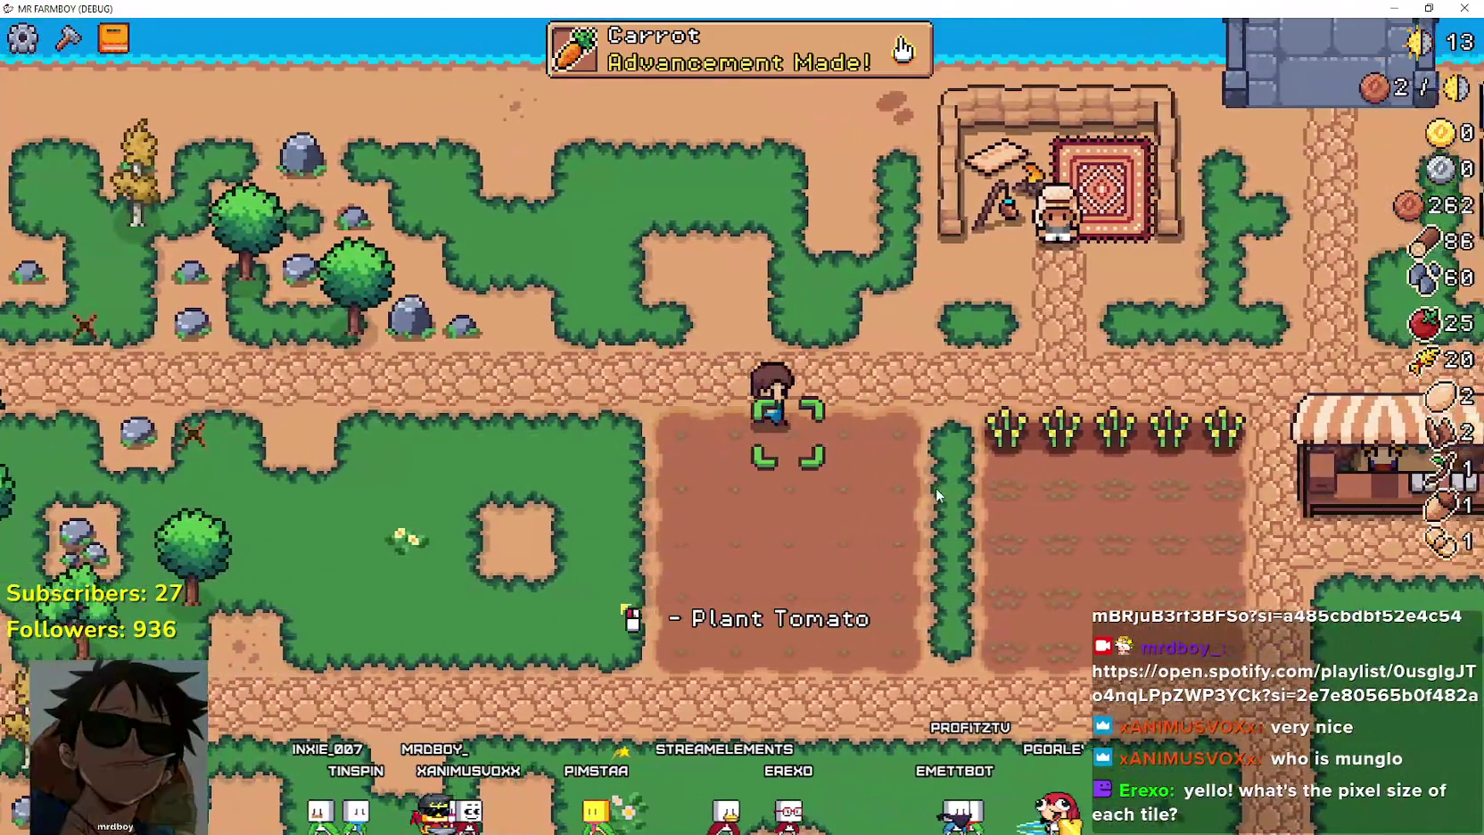
{"action": "key", "text": "d"}
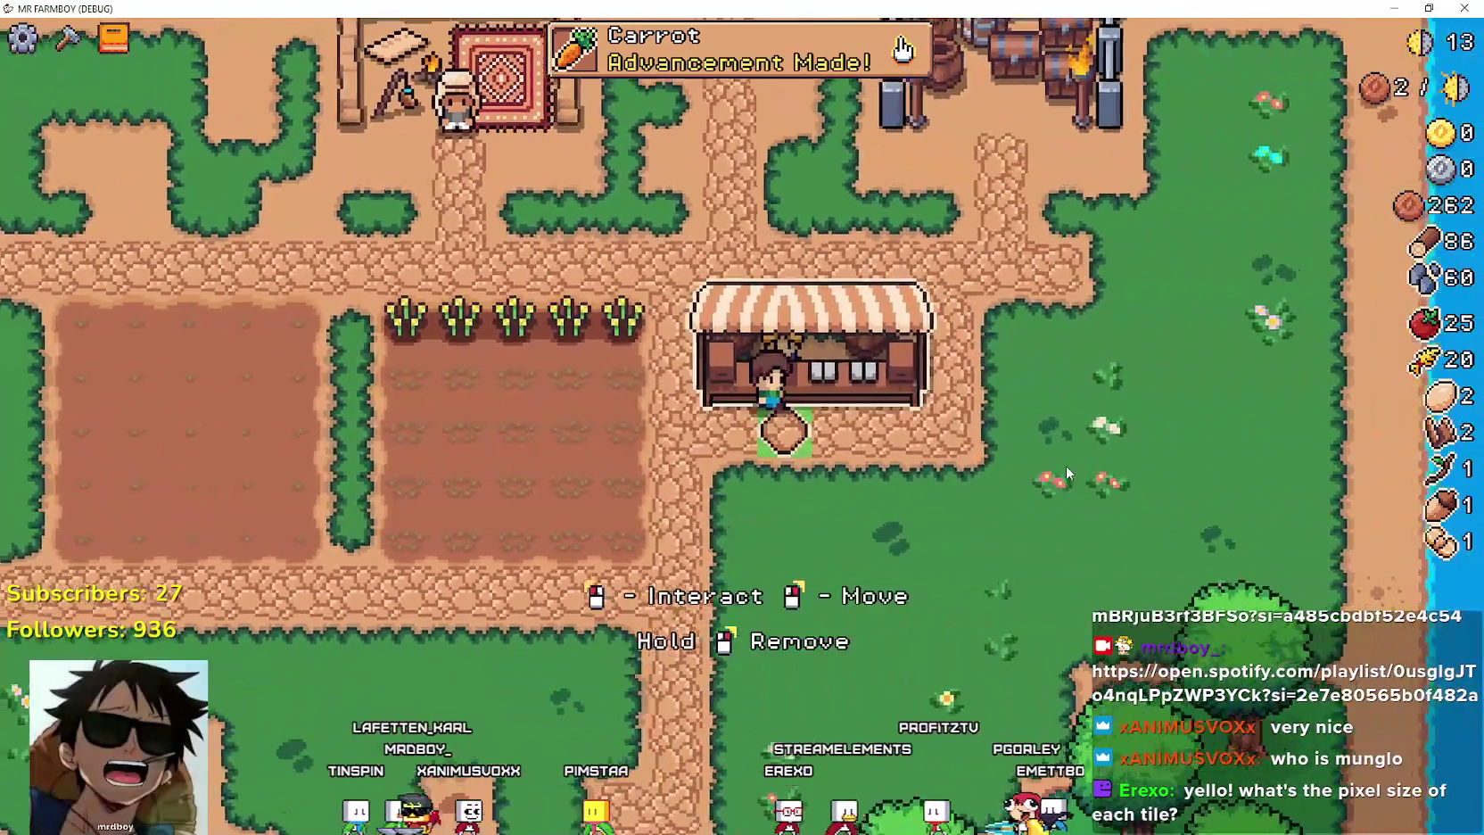
{"action": "left_click", "coordinate": [1066, 467]}
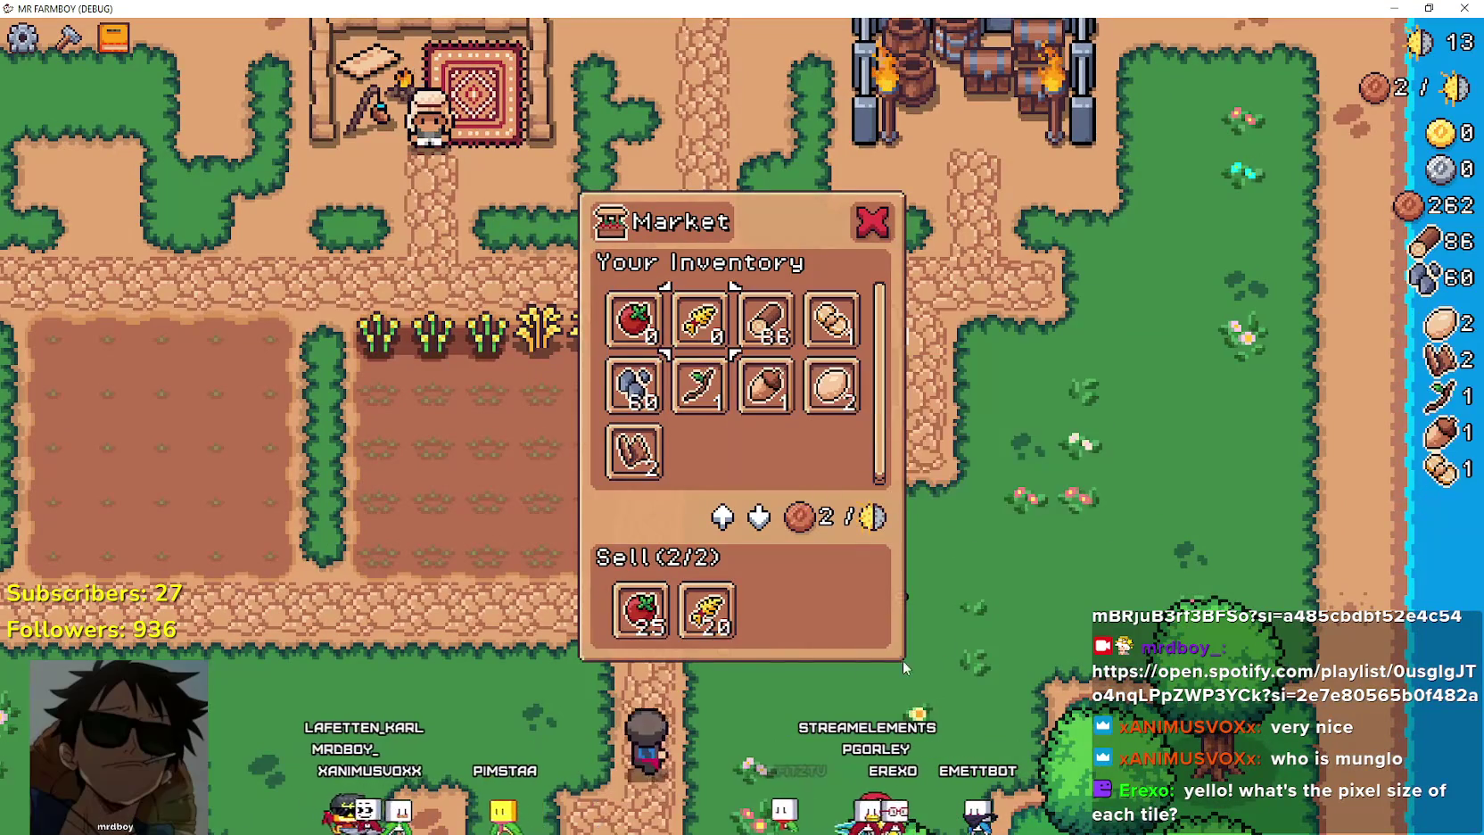
{"action": "key", "text": "Escape"}
Zoom the map out and reopen the Crops advancements tree with copper at 436.
{"action": "scroll", "coordinate": [968, 612], "scroll_direction": "down", "scroll_amount": 5}
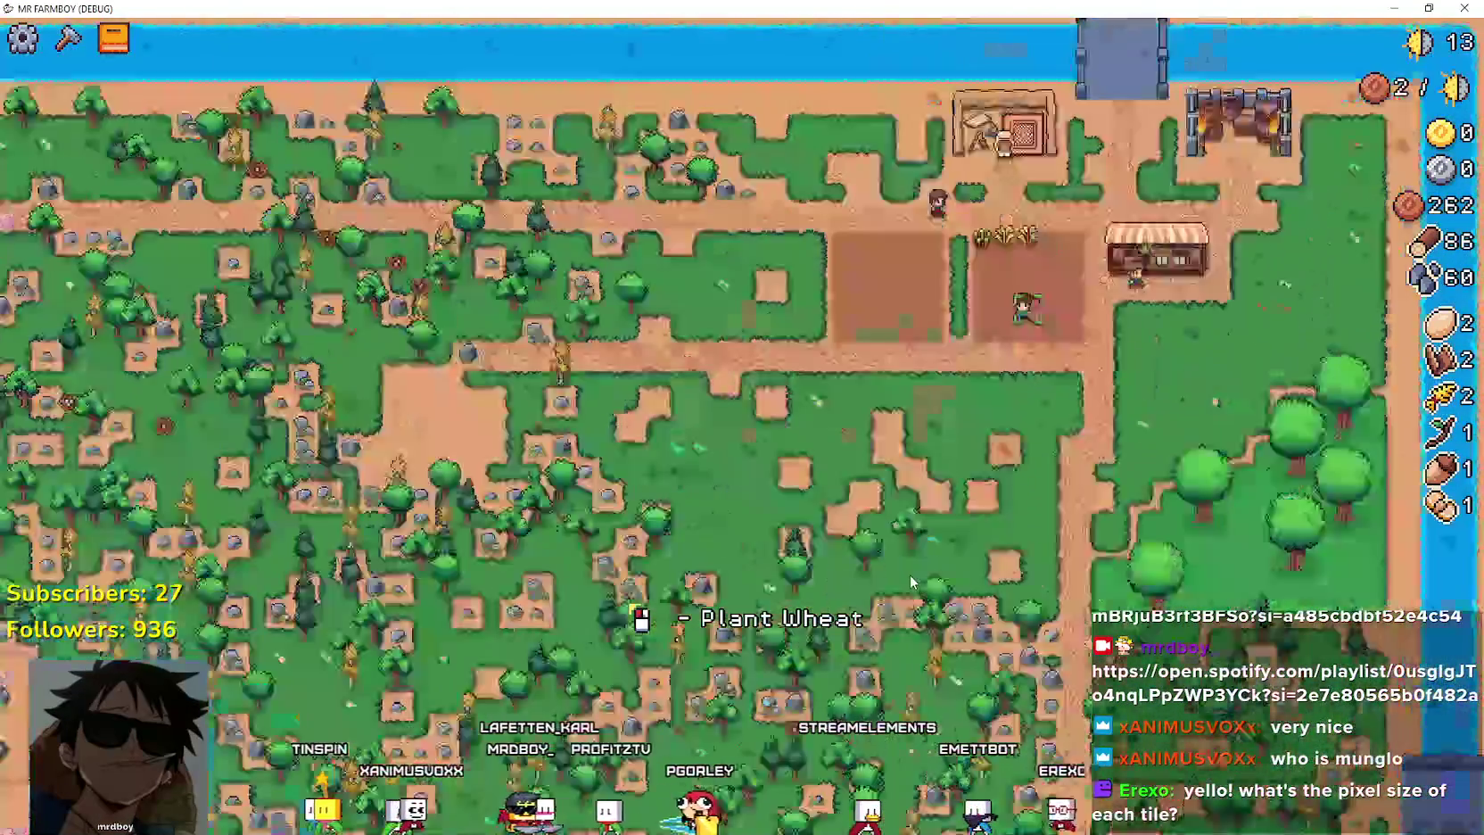
{"action": "scroll", "coordinate": [911, 576], "scroll_direction": "down", "scroll_amount": 2}
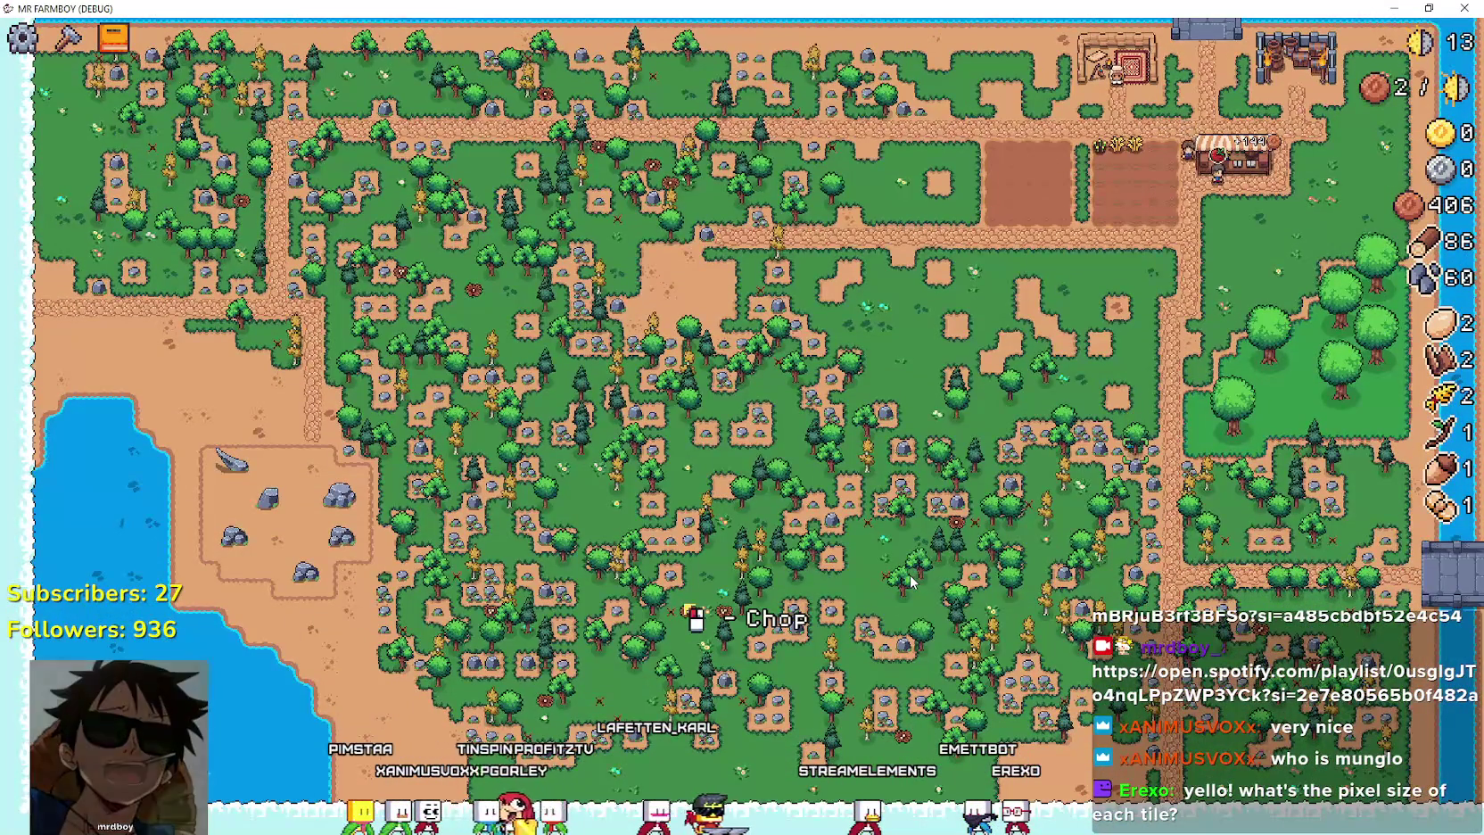
{"action": "key", "text": "a"}
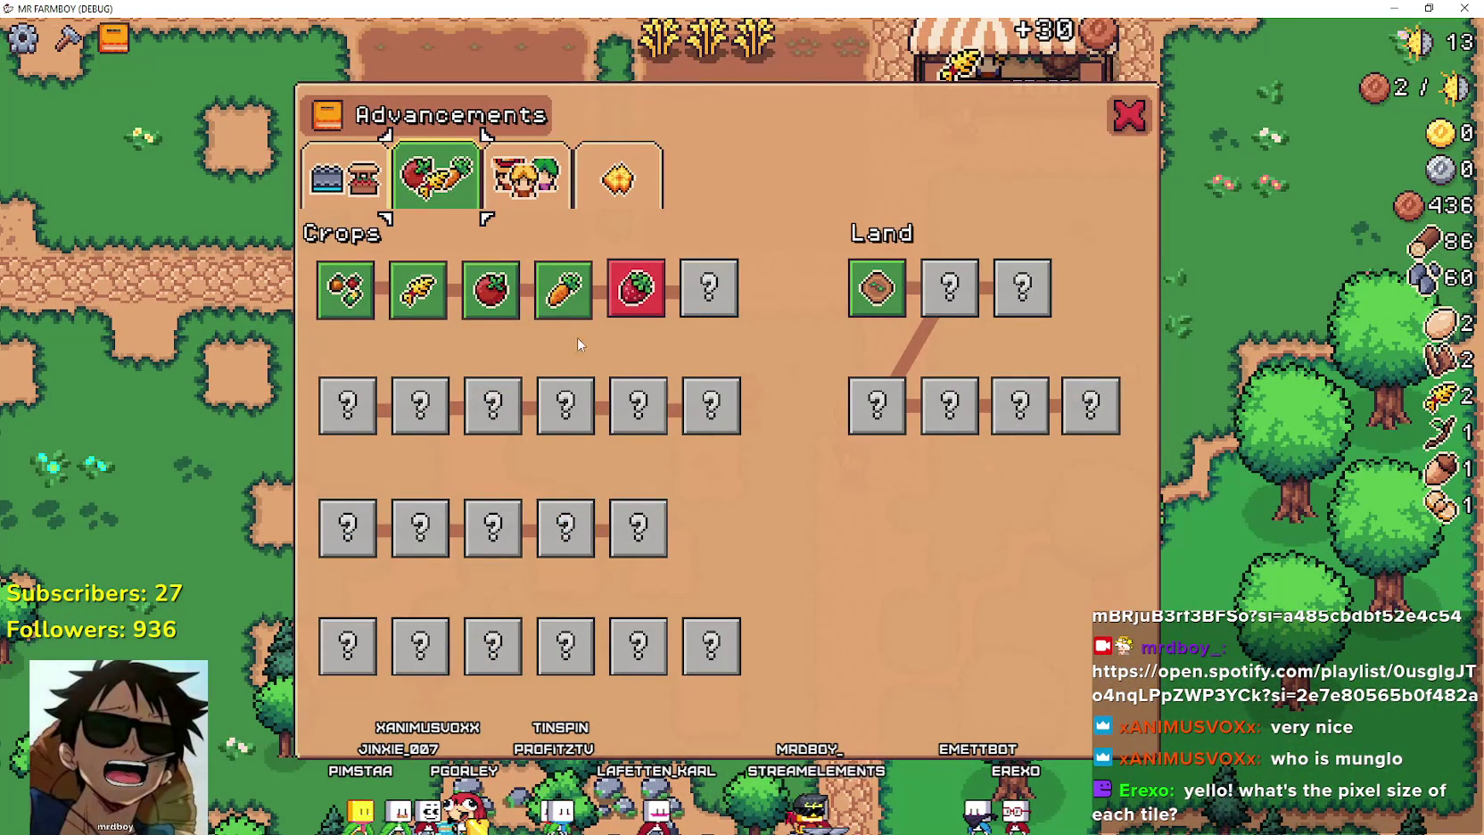
Harvest a ripe wheat plant, toggling the Advancements tree open and closed around it.
{"action": "key", "text": "a"}
{"action": "key", "text": "w"}
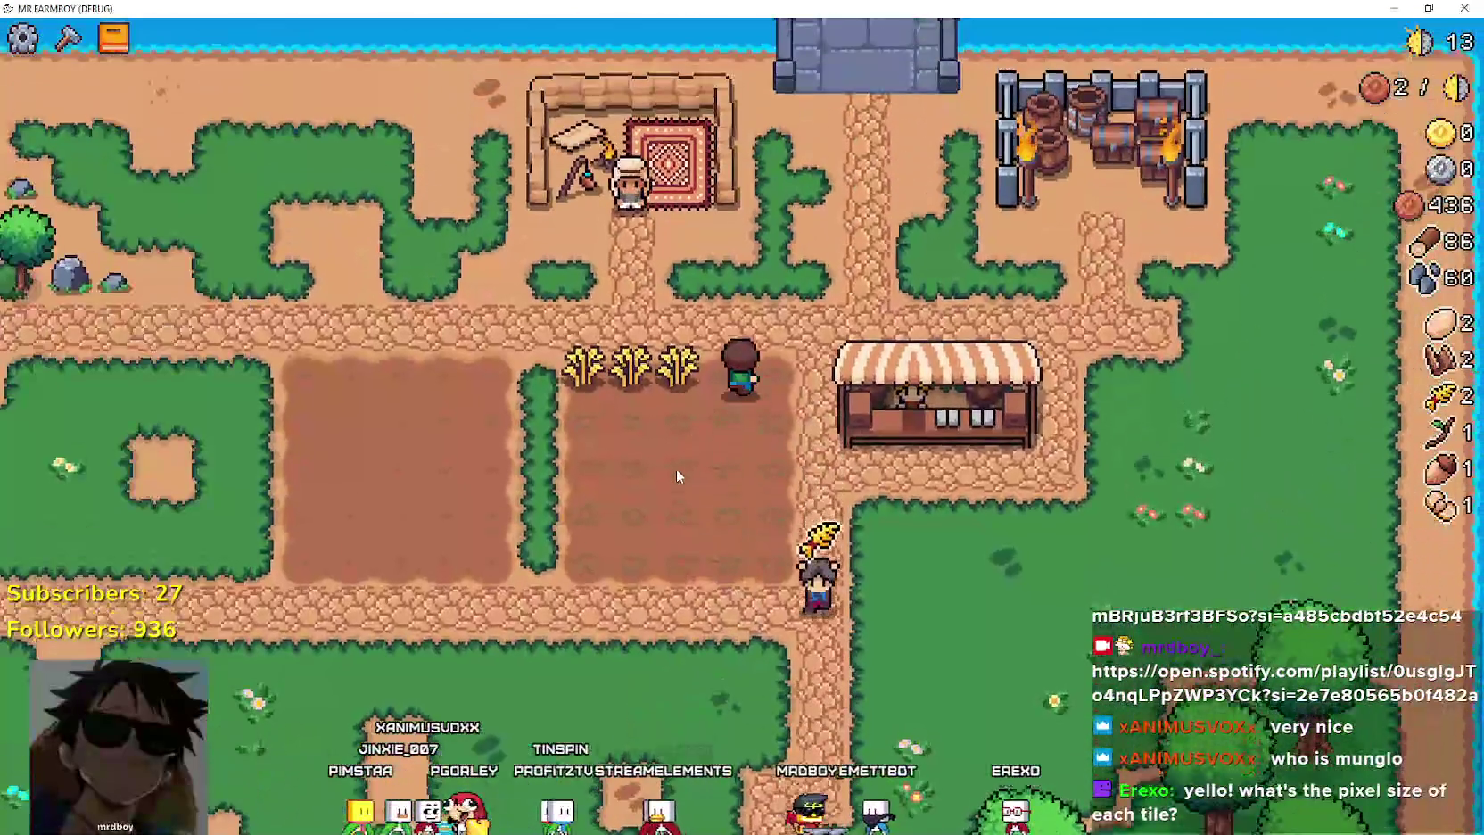
{"action": "key", "text": "a"}
{"action": "key", "text": "Escape"}
{"action": "left_click", "coordinate": [806, 487]}
{"action": "key", "text": "a"}
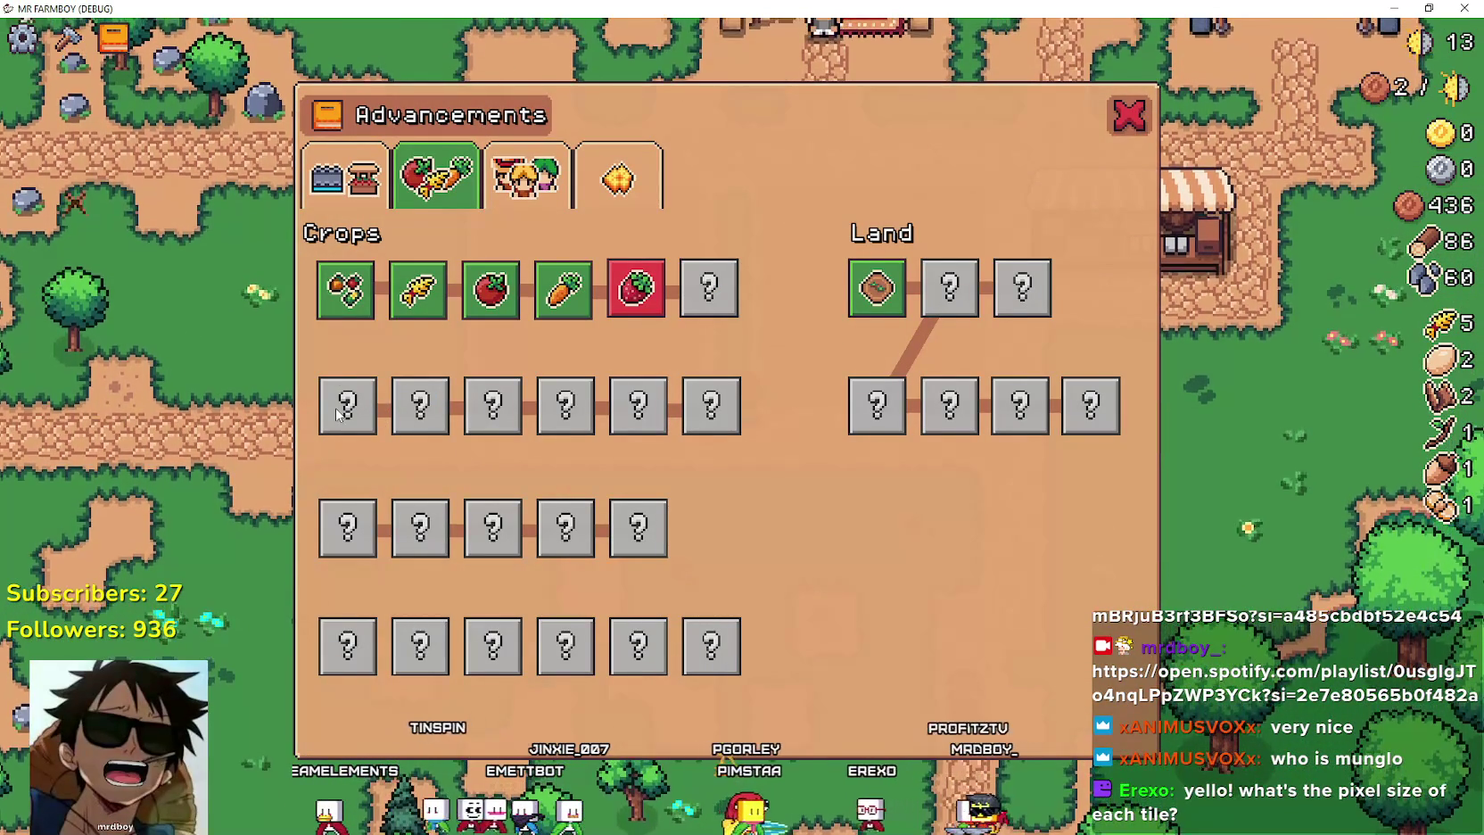
{"action": "key", "text": "Escape"}
{"action": "key", "text": "a"}
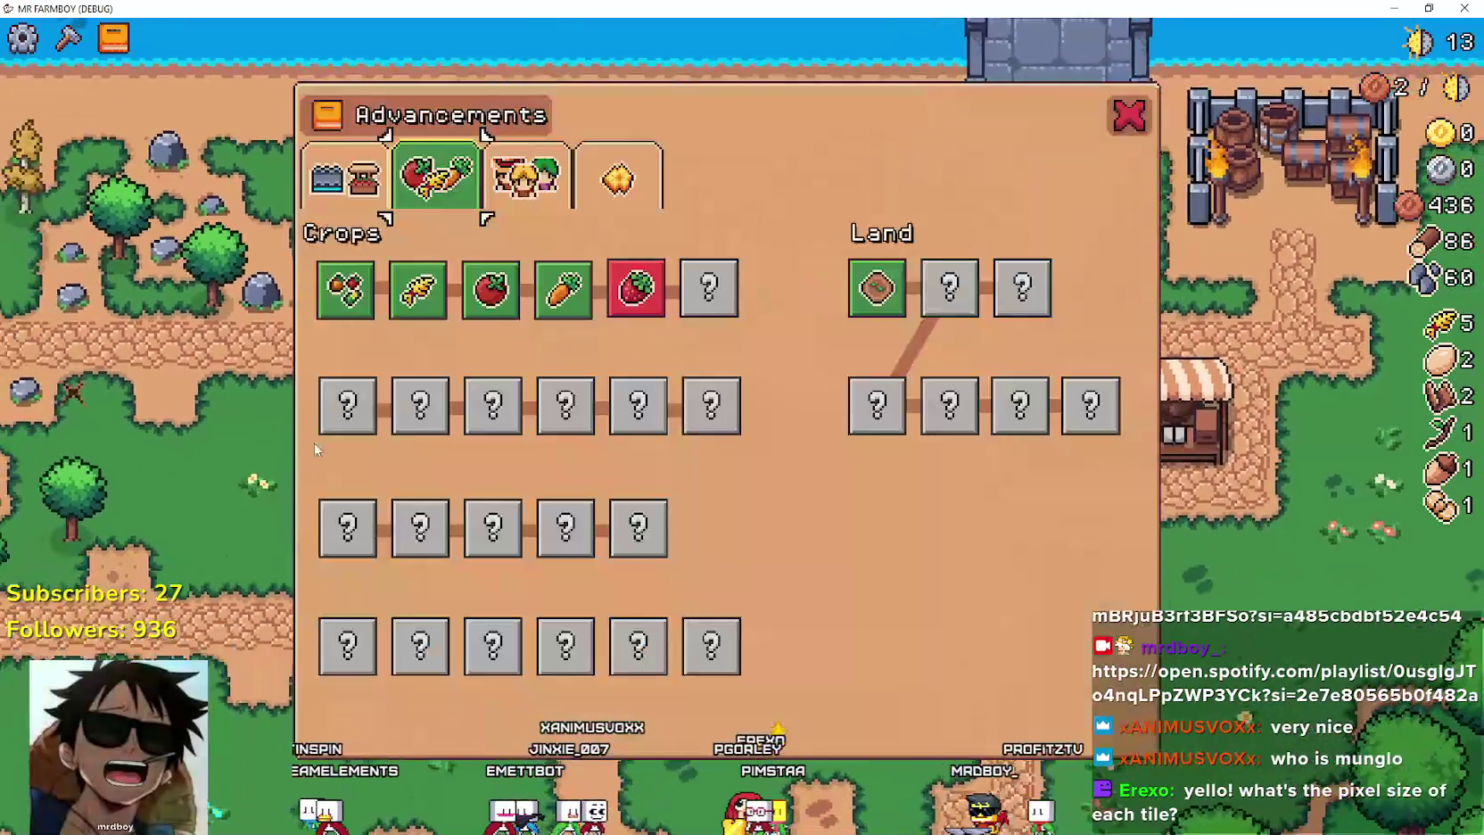
{"action": "key", "text": "Escape"}
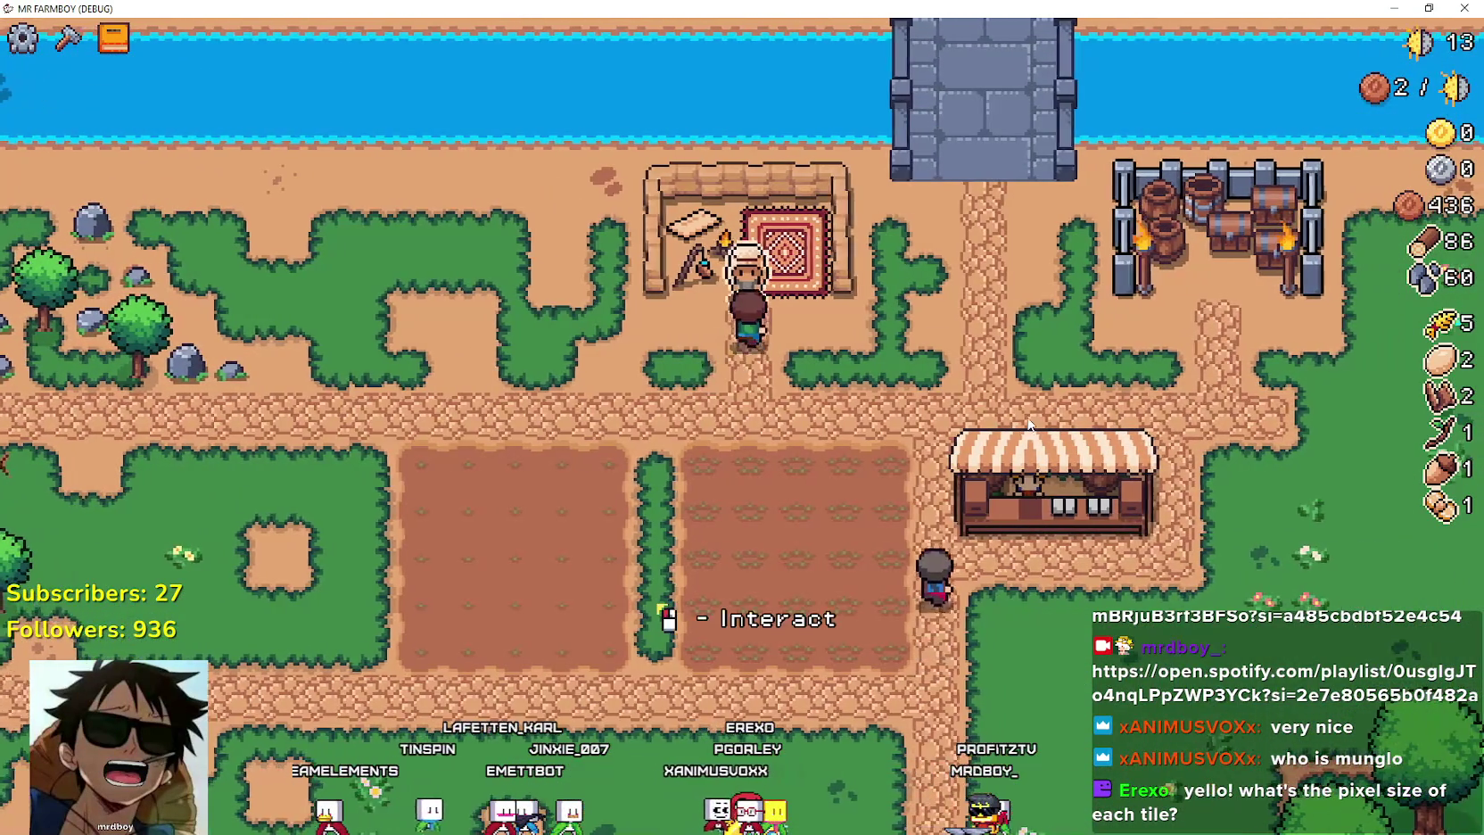
Choose carrot seeds from the Crafting list.
{"action": "key", "text": "c"}
{"action": "key", "text": "s"}
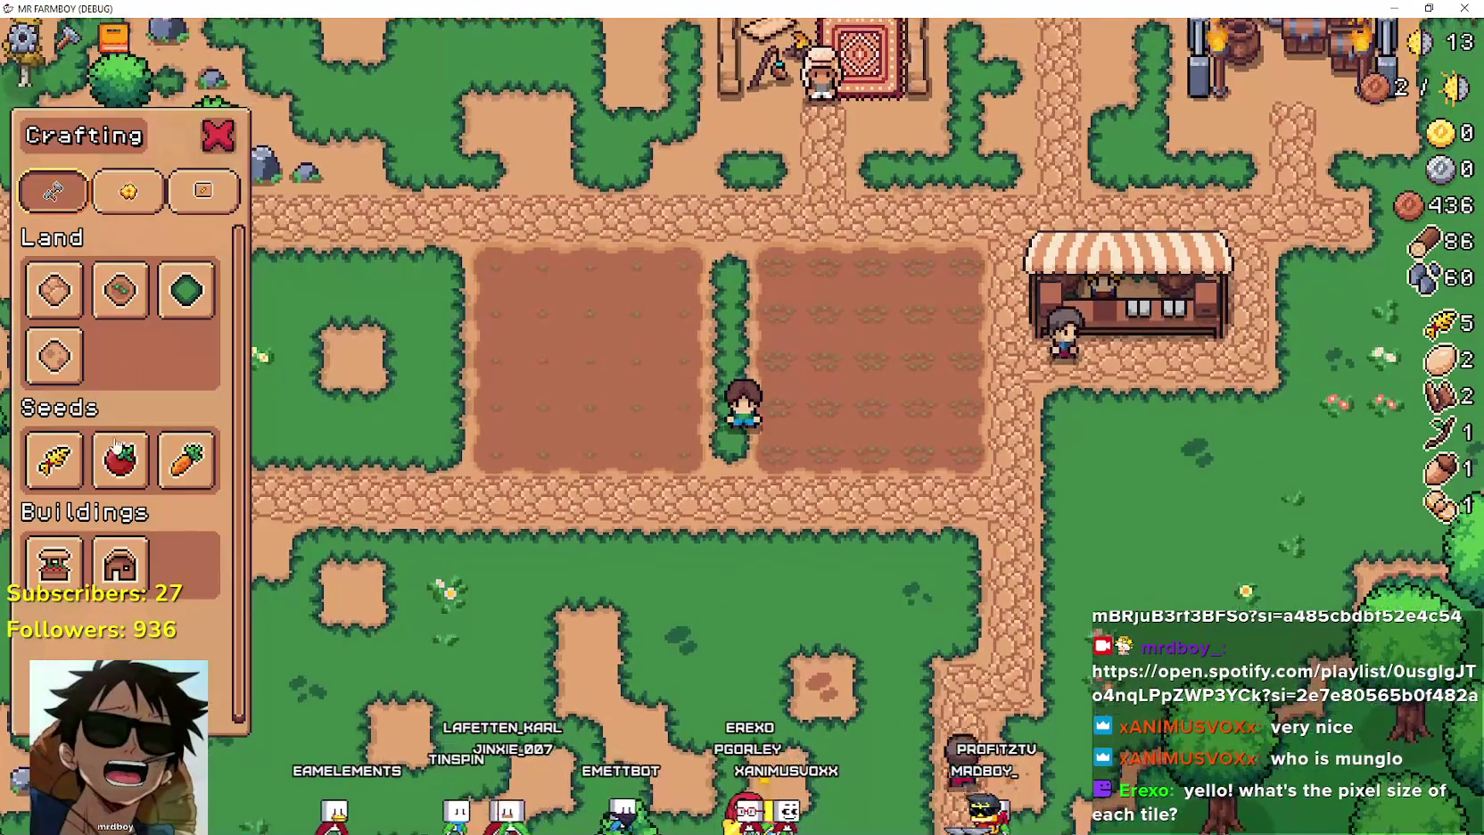
{"action": "left_click", "coordinate": [176, 446]}
Walk to the market stall and queue 10 wheat and 7 tomatoes to sell.
{"action": "key", "text": "d"}
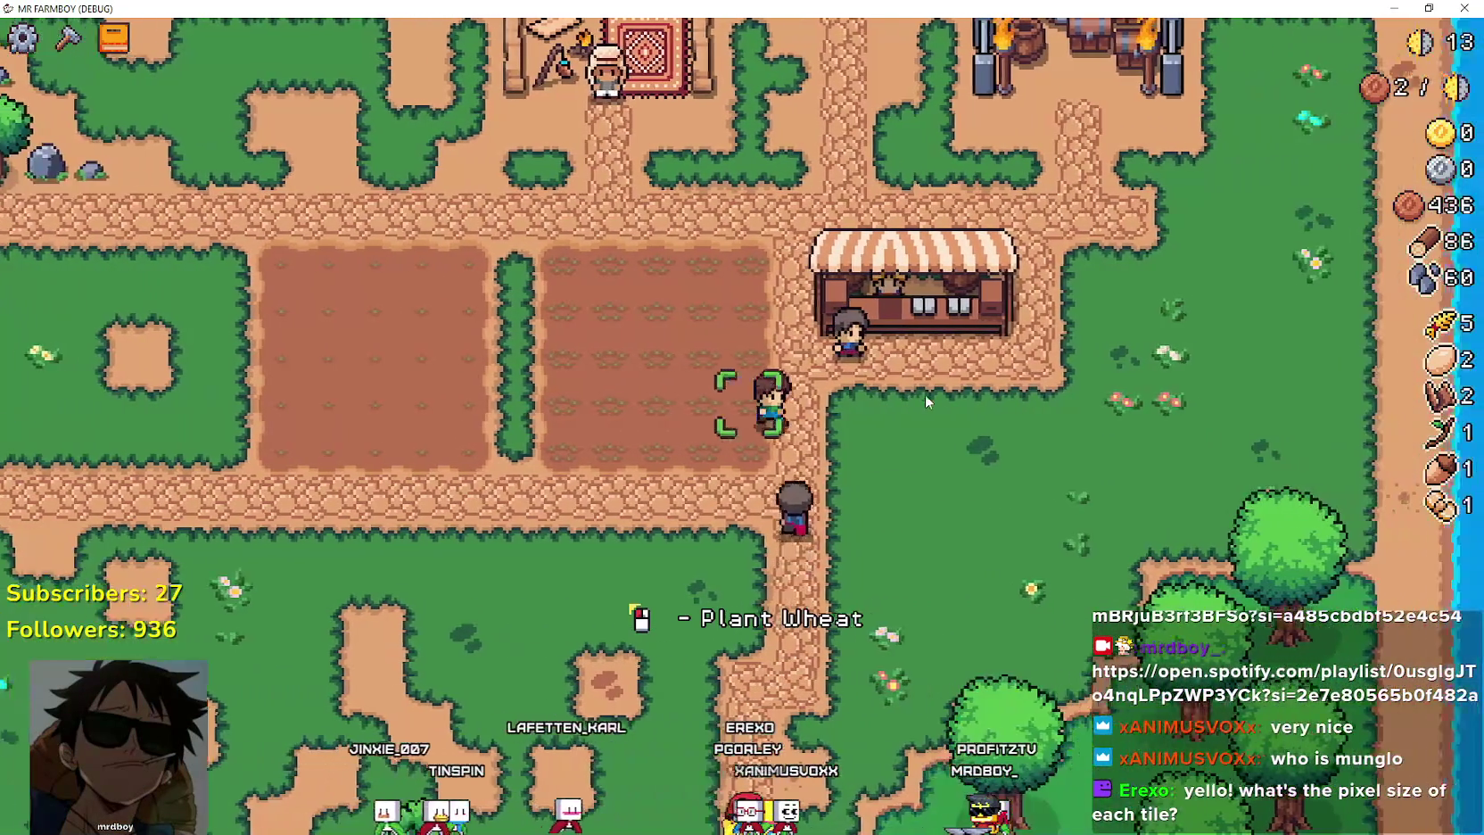
{"action": "key", "text": "c"}
{"action": "left_click", "coordinate": [614, 434]}
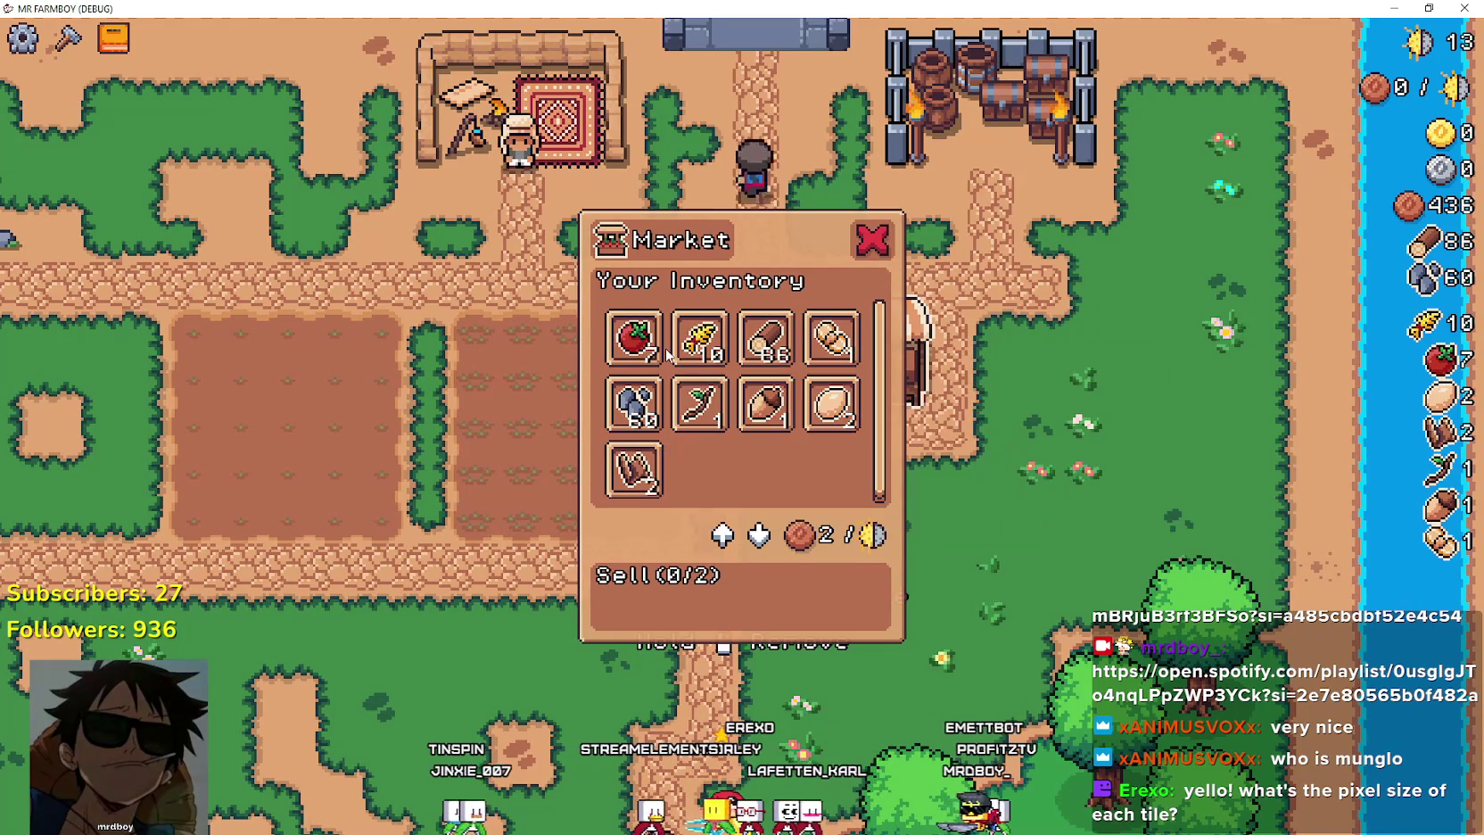
{"action": "left_click", "coordinate": [801, 577]}
Complete the crop sale, then place a house on a valid building spot.
{"action": "key", "text": "e"}
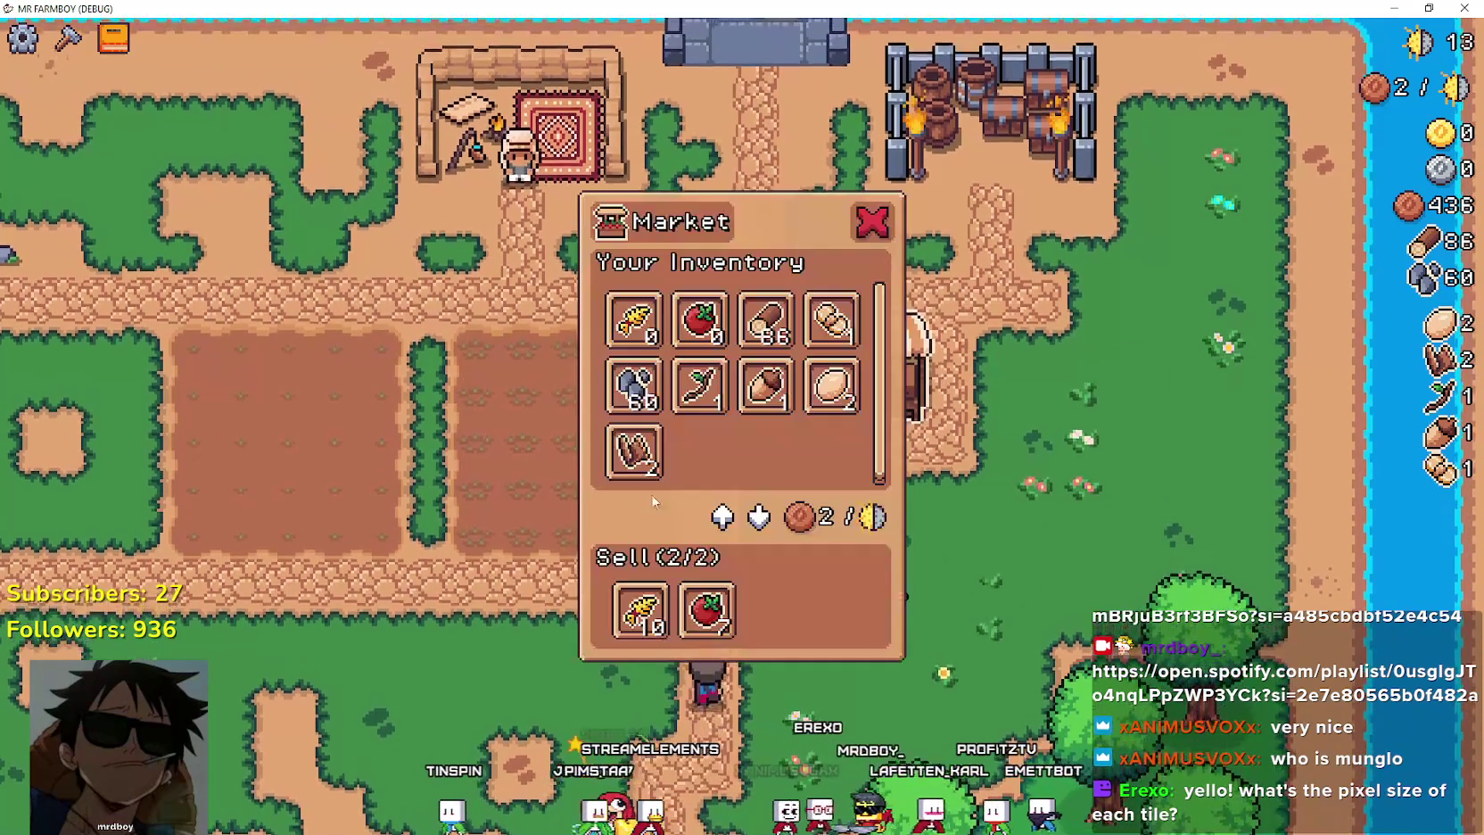
{"action": "key", "text": "a"}
{"action": "key", "text": "c"}
{"action": "key", "text": "e"}
{"action": "key", "text": "e"}
{"action": "key", "text": "a"}
{"action": "key", "text": "c"}
{"action": "left_click", "coordinate": [143, 567]}
{"action": "key", "text": "w"}
{"action": "key", "text": "d"}
{"action": "left_click", "coordinate": [948, 519]}
{"action": "key", "text": "e"}
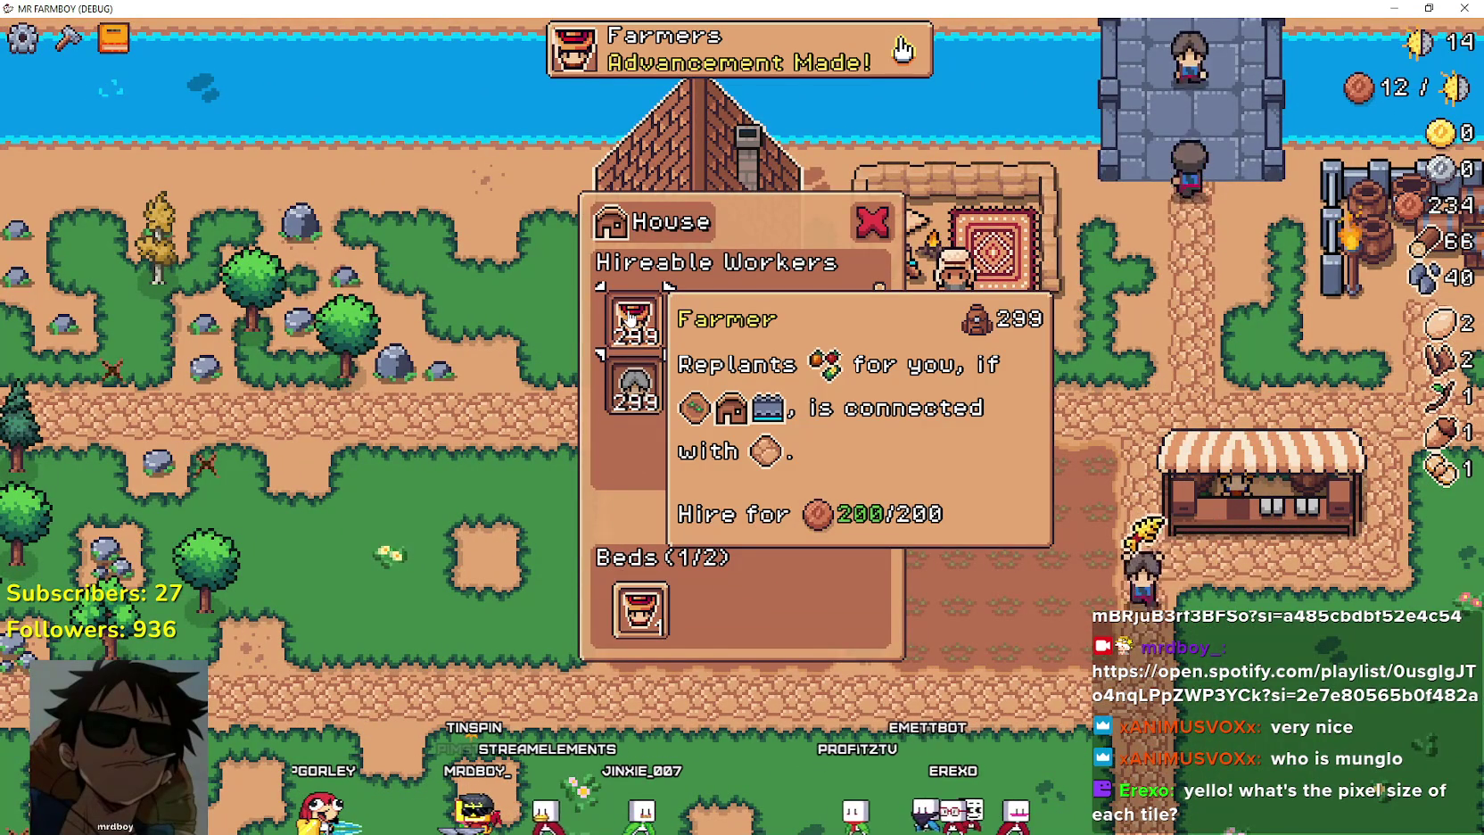
Hire a Farmer for 200 copper and head back into the field.
{"action": "left_click", "coordinate": [629, 319]}
{"action": "key", "text": "e"}
{"action": "key", "text": "s"}
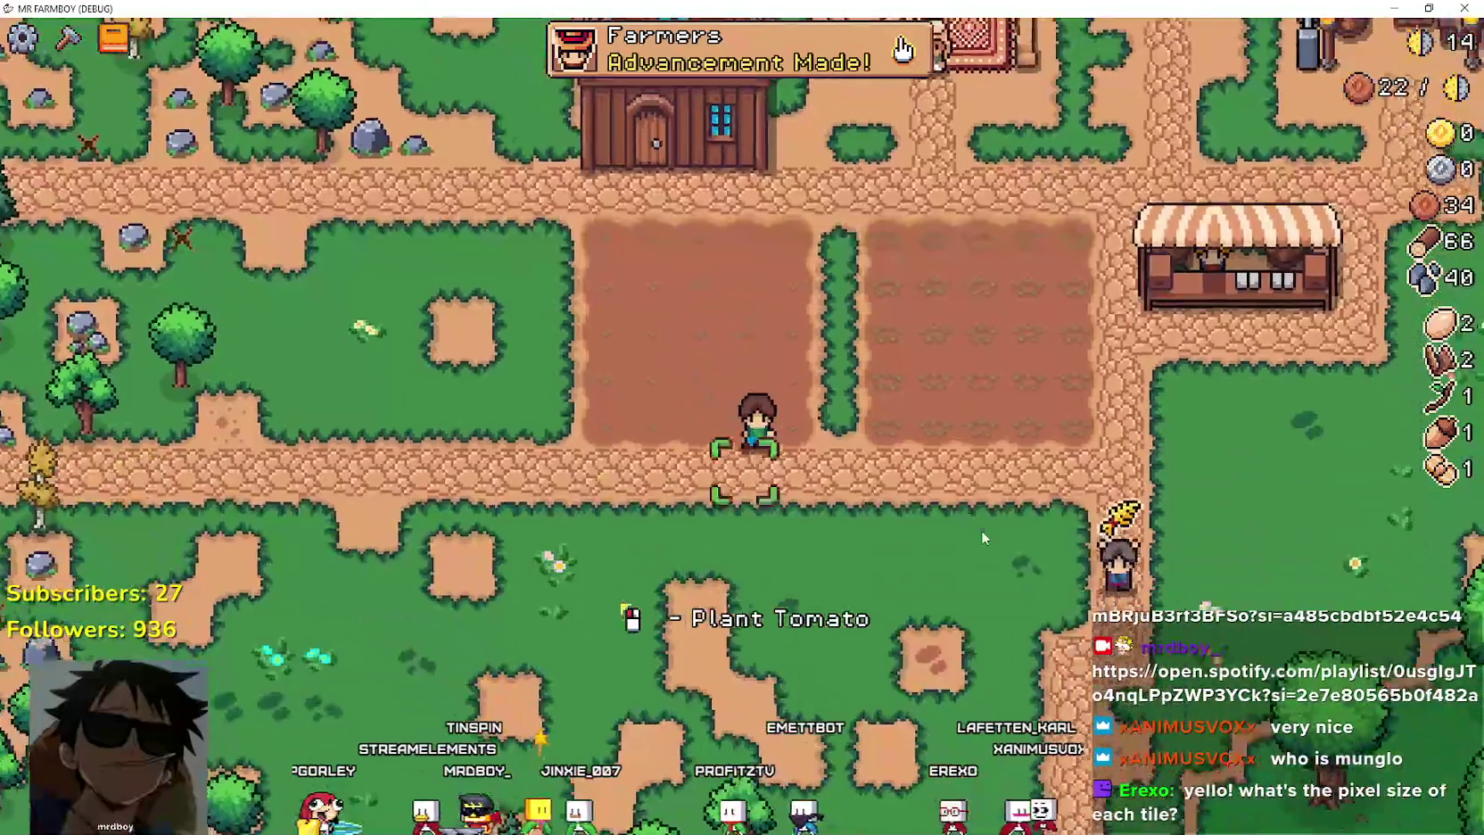
{"action": "key", "text": "c"}
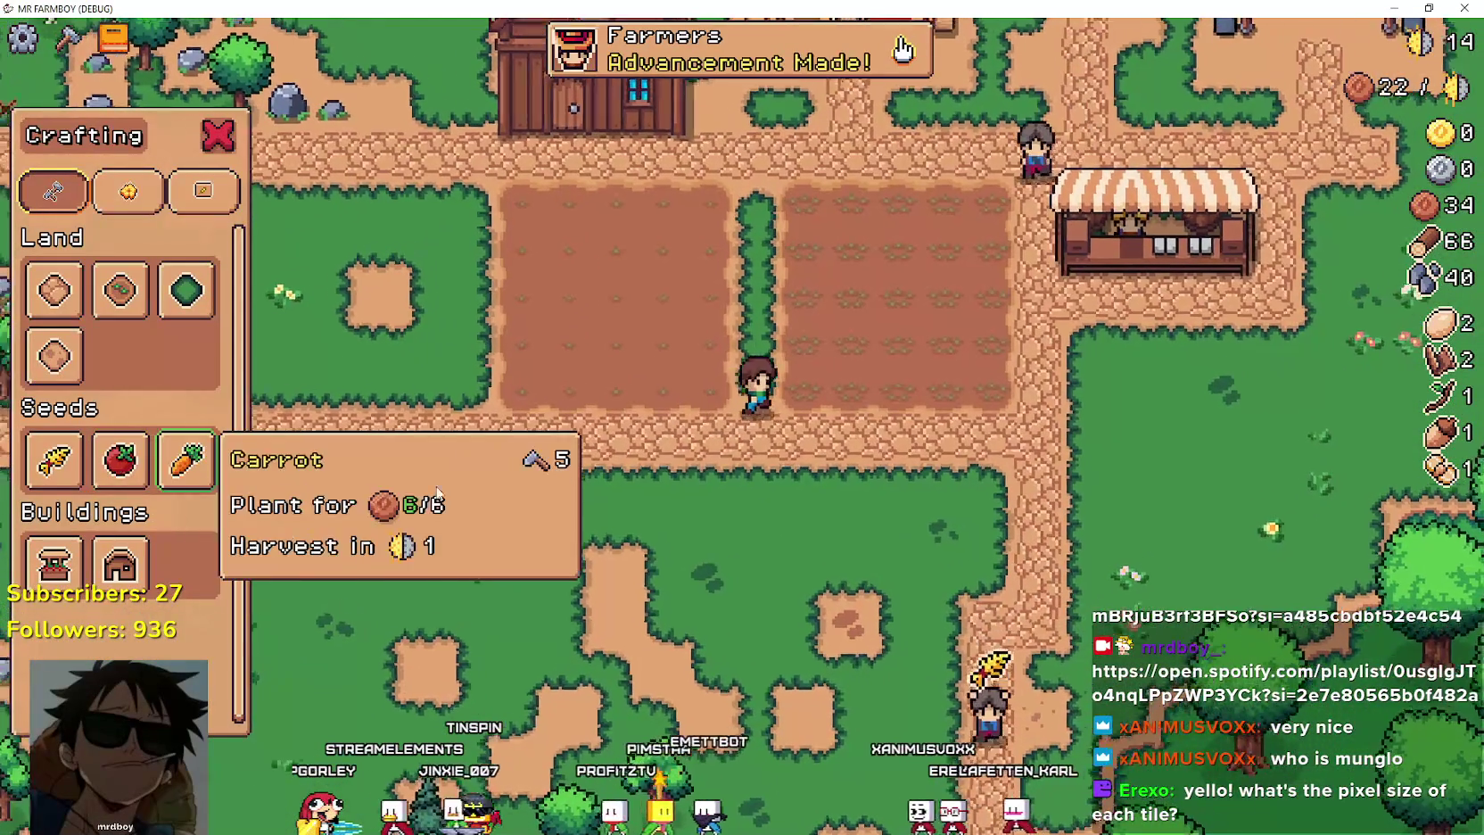
{"action": "key", "text": "w"}
Plant and water a first row of wheat seedlings across the field.
{"action": "key", "text": "d"}
{"action": "key", "text": "e"}
{"action": "key", "text": "e"}
{"action": "key", "text": "d"}
{"action": "key", "text": "e"}
{"action": "key", "text": "e"}
{"action": "key", "text": "d"}
{"action": "key", "text": "e"}
{"action": "key", "text": "e"}
{"action": "key", "text": "d"}
{"action": "key", "text": "e"}
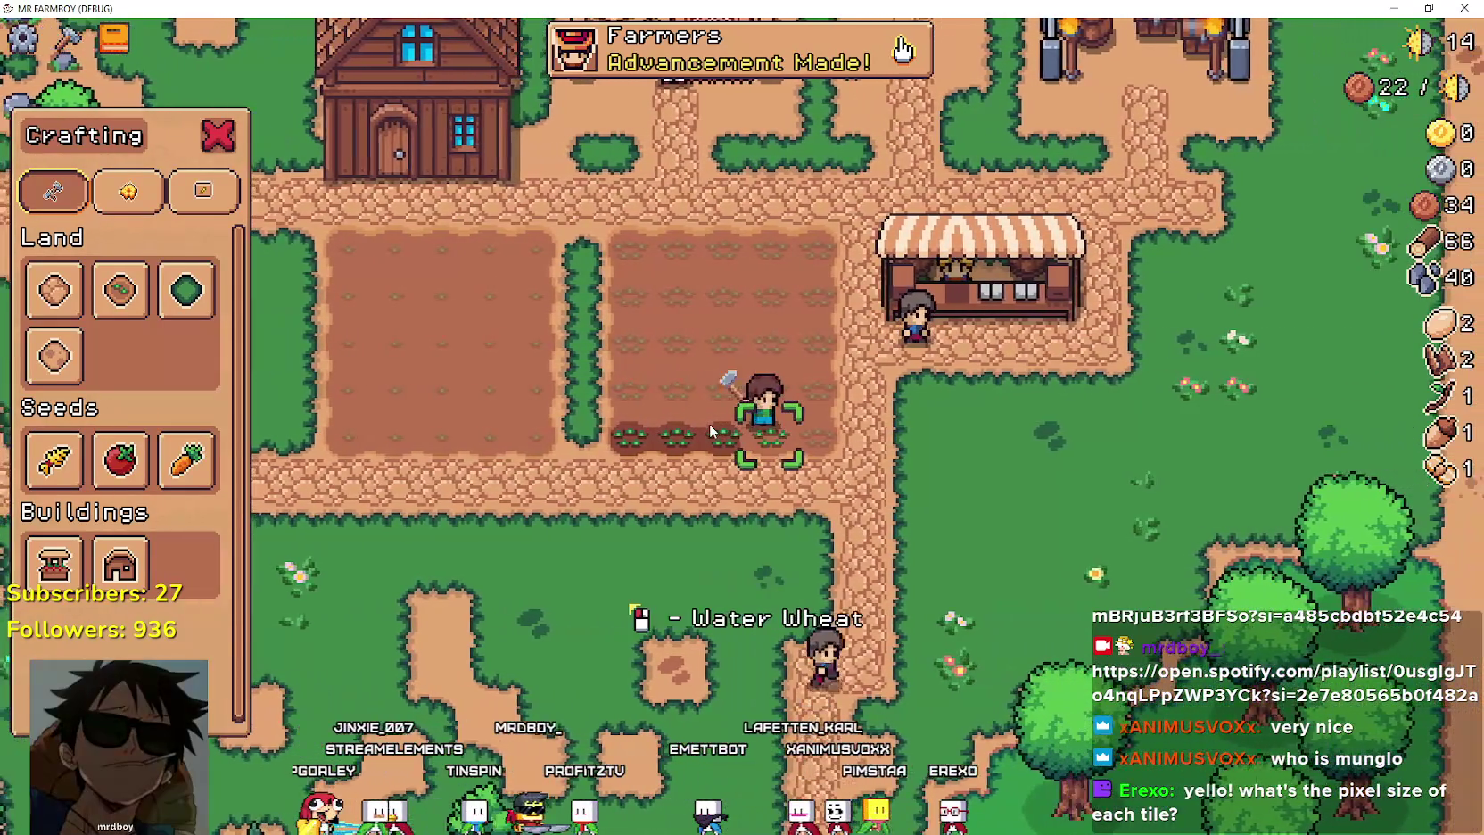
{"action": "key", "text": "e"}
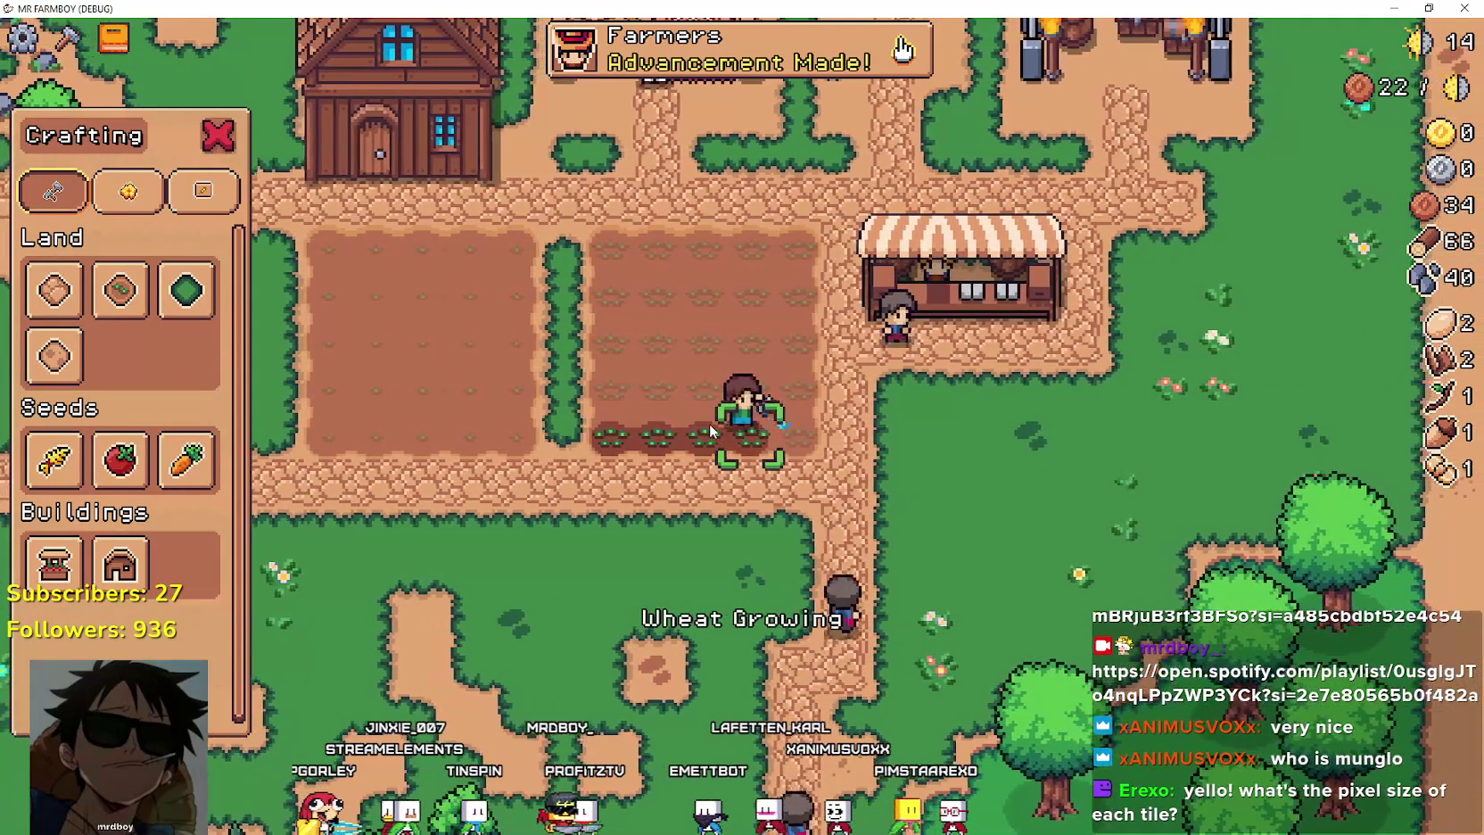
{"action": "key", "text": "d"}
{"action": "key", "text": "e"}
{"action": "key", "text": "e"}
{"action": "key", "text": "w"}
Plant and water more wheat in the next rows, then pause the game.
{"action": "key", "text": "e"}
{"action": "key", "text": "a"}
{"action": "key", "text": "e"}
{"action": "key", "text": "e"}
{"action": "key", "text": "a"}
{"action": "key", "text": "e"}
{"action": "key", "text": "e"}
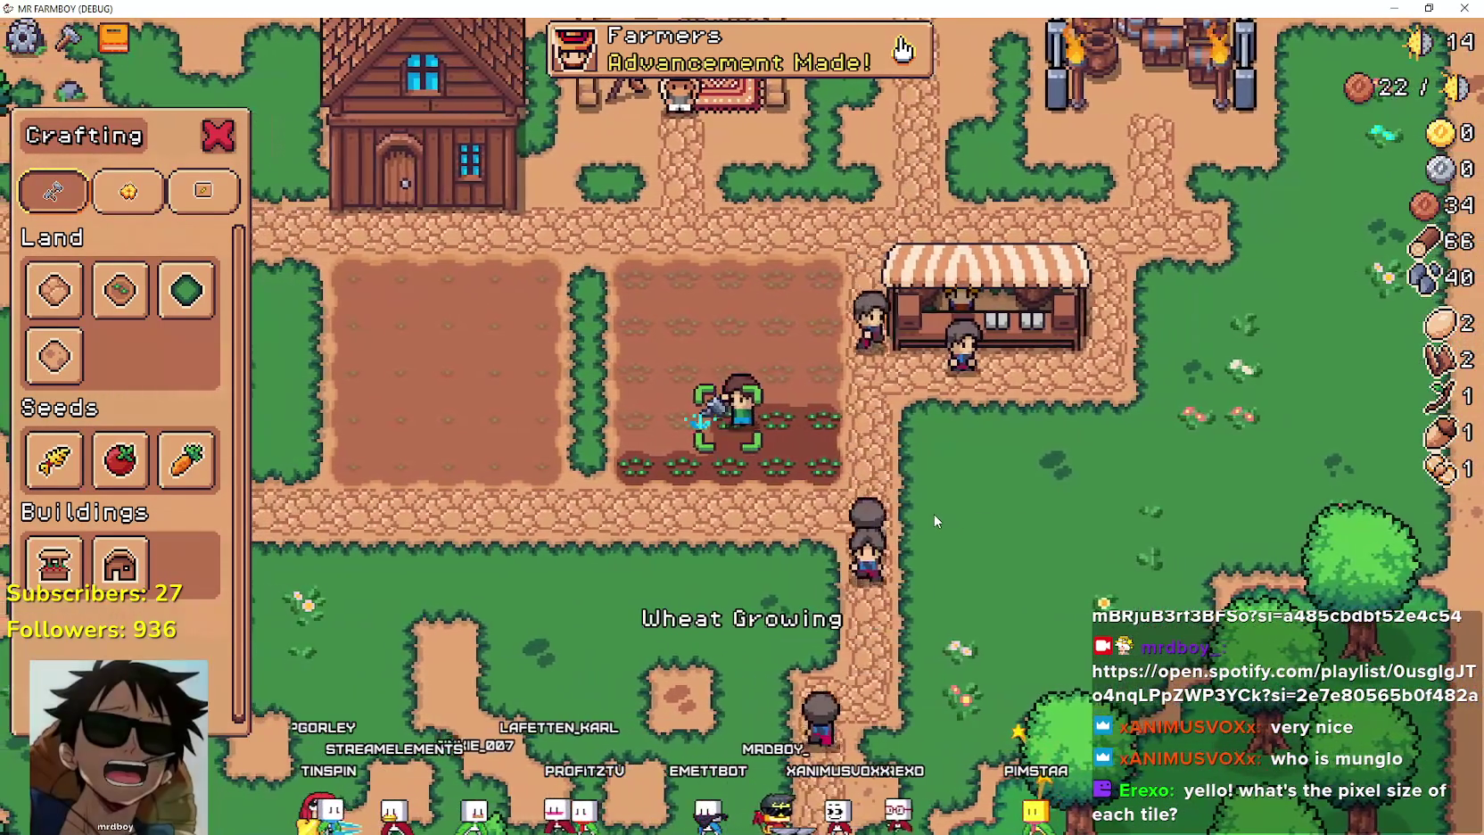
{"action": "key", "text": "a"}
{"action": "key", "text": "e"}
{"action": "key", "text": "e"}
{"action": "key", "text": "a"}
{"action": "key", "text": "e"}
{"action": "key", "text": "e"}
{"action": "key", "text": "w"}
{"action": "key", "text": "e"}
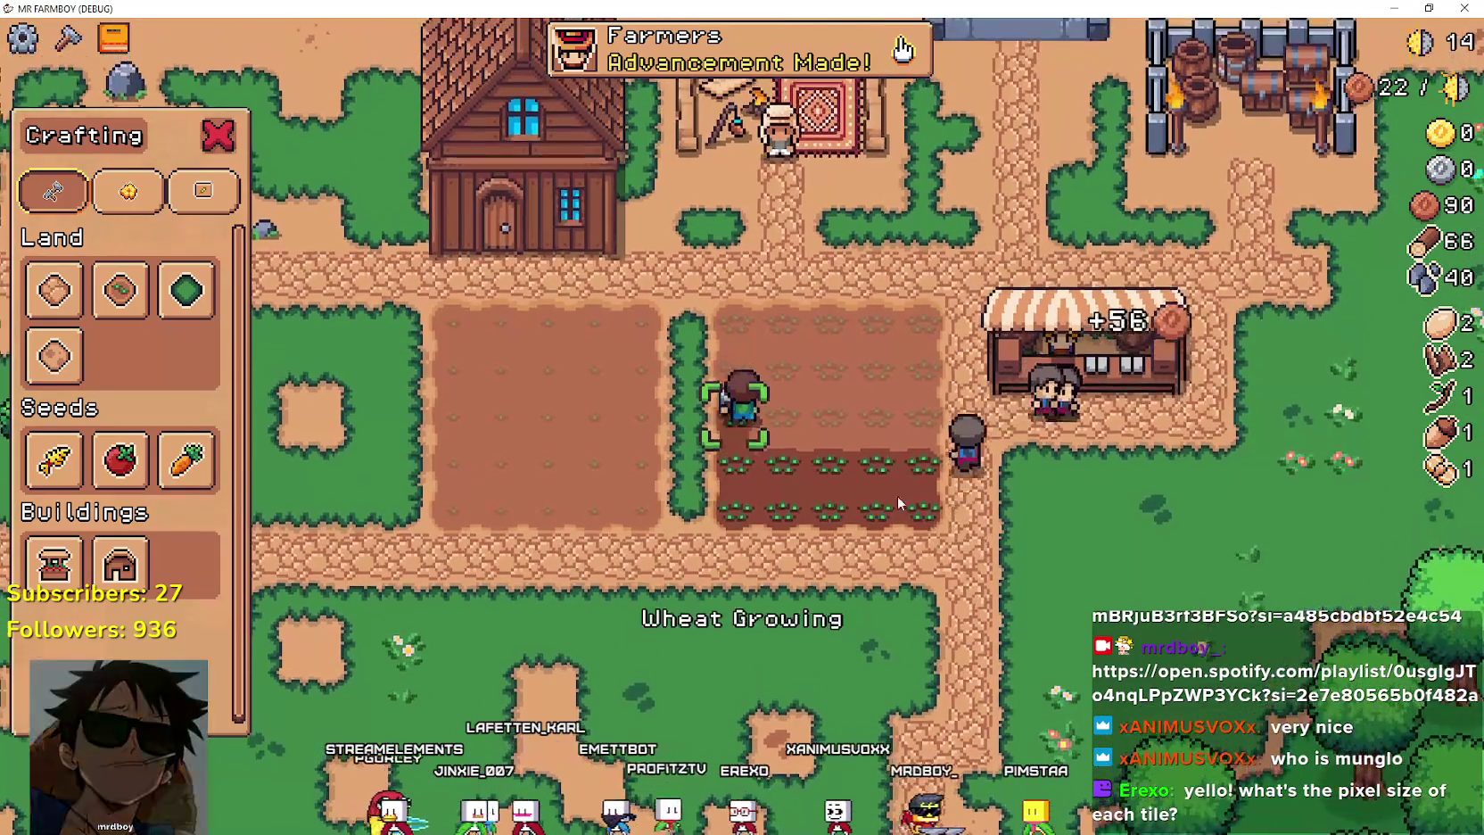
{"action": "key", "text": "e"}
{"action": "key", "text": "d"}
{"action": "key", "text": "e"}
{"action": "key", "text": "e"}
{"action": "key", "text": "d"}
{"action": "key", "text": "e"}
{"action": "key", "text": "e"}
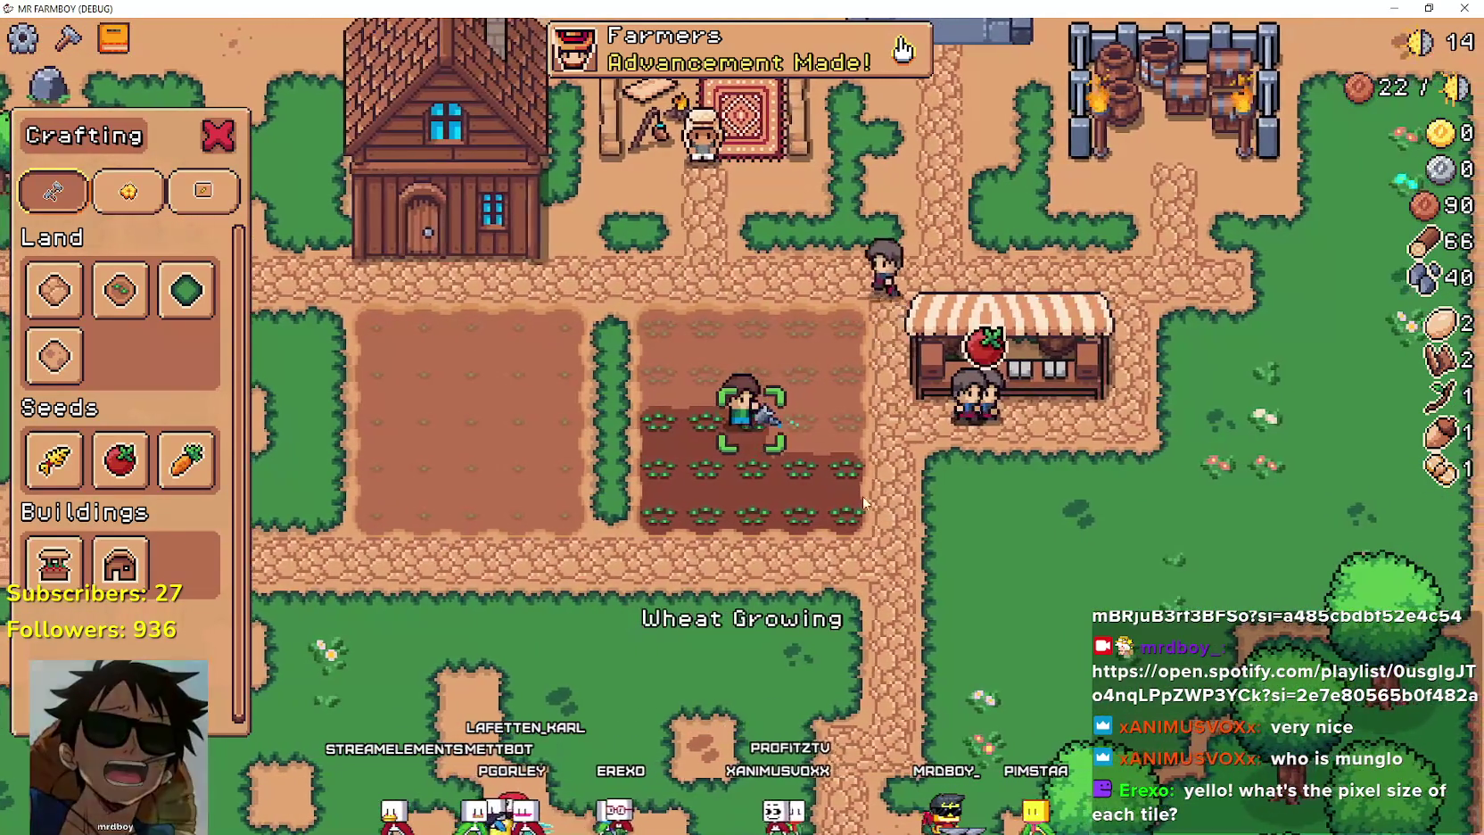
{"action": "key", "text": "s"}
{"action": "key", "text": "s"}
{"action": "key", "text": "Escape"}
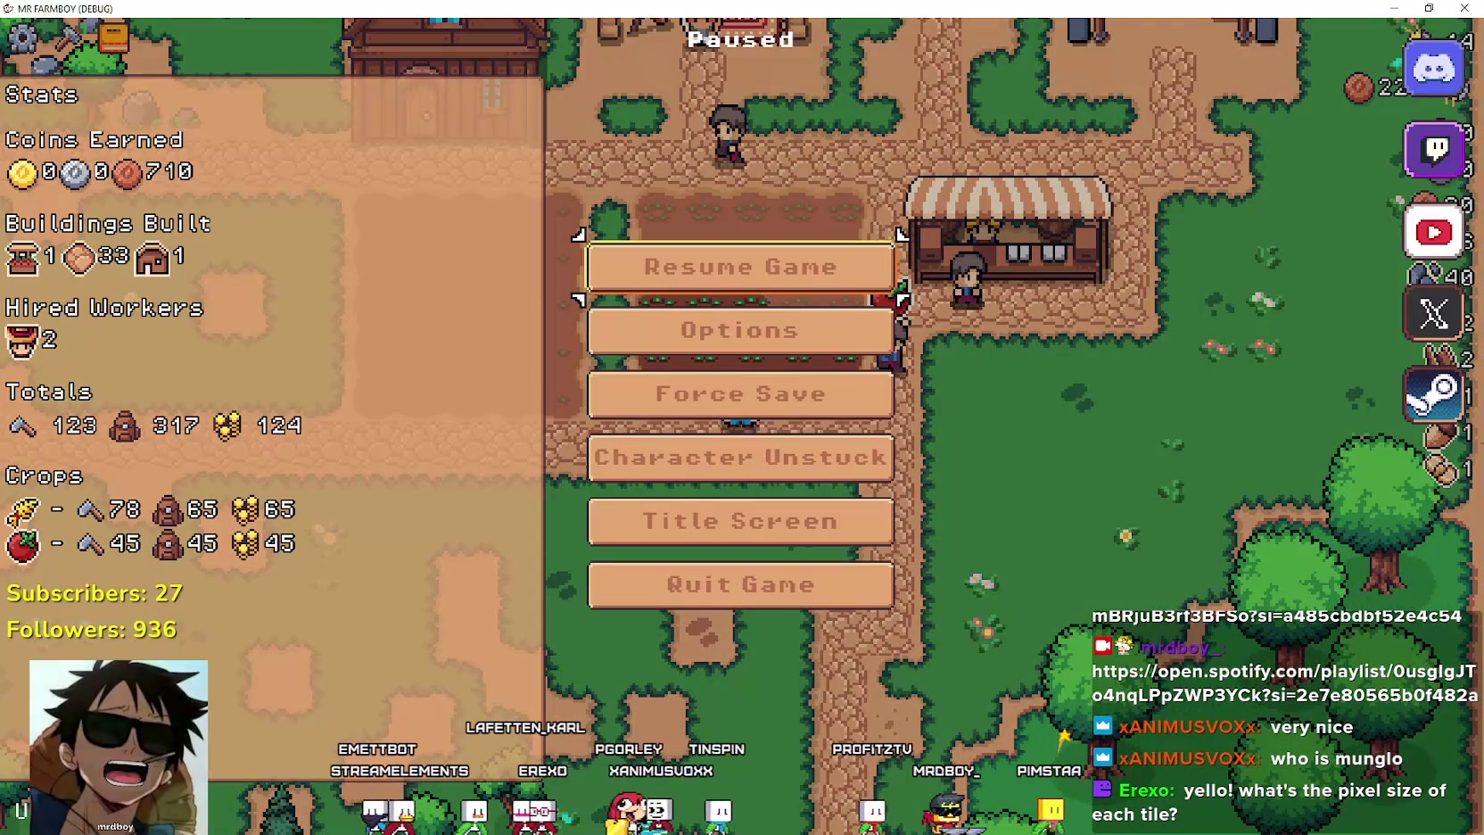
{"action": "key", "text": "alt+Tab"}
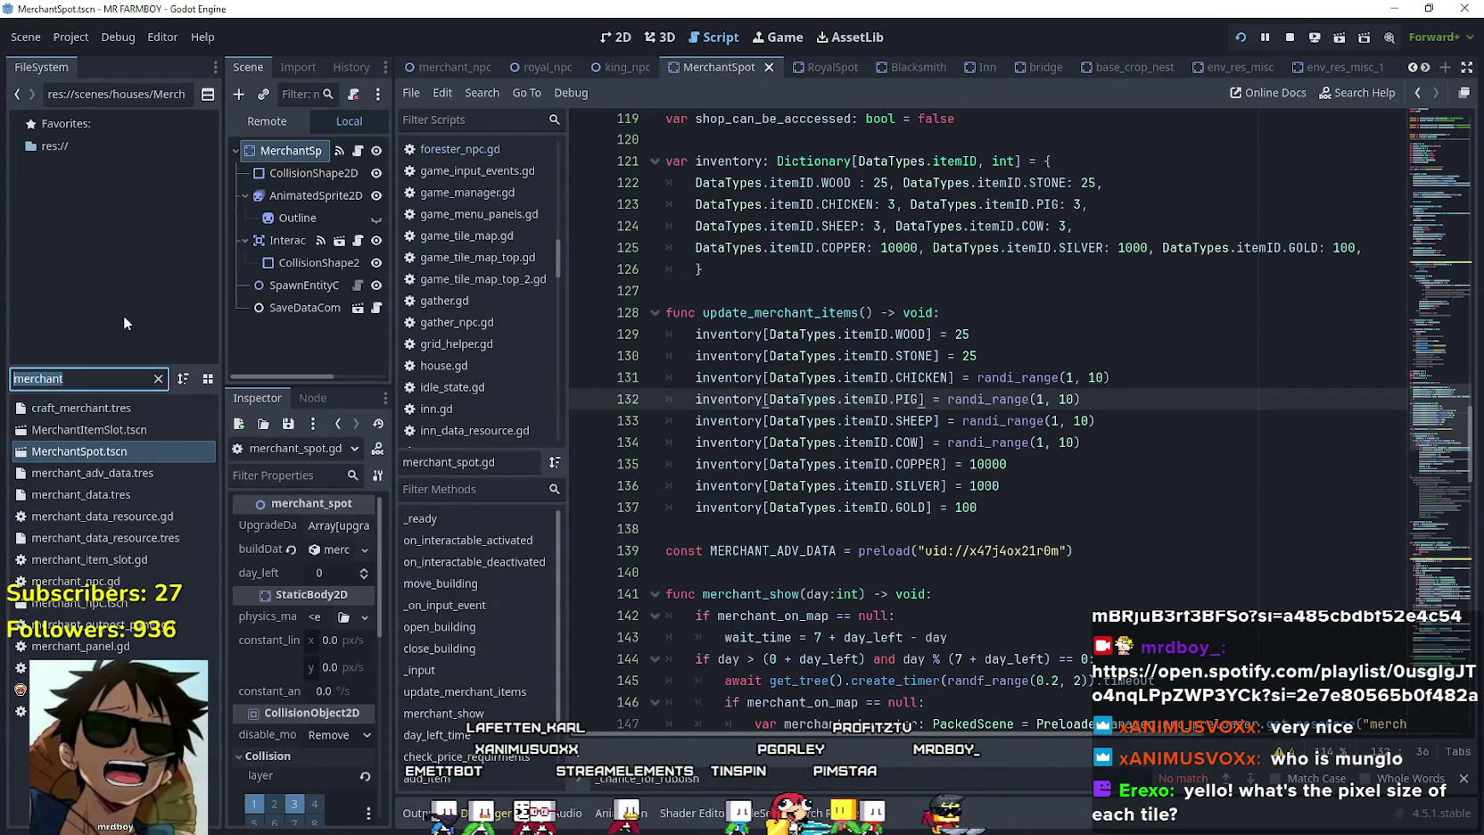
Filter FileSystem by 'game_' and open game_manager.gd at its gameMode and market variables.
{"action": "type", "text": "game_"}
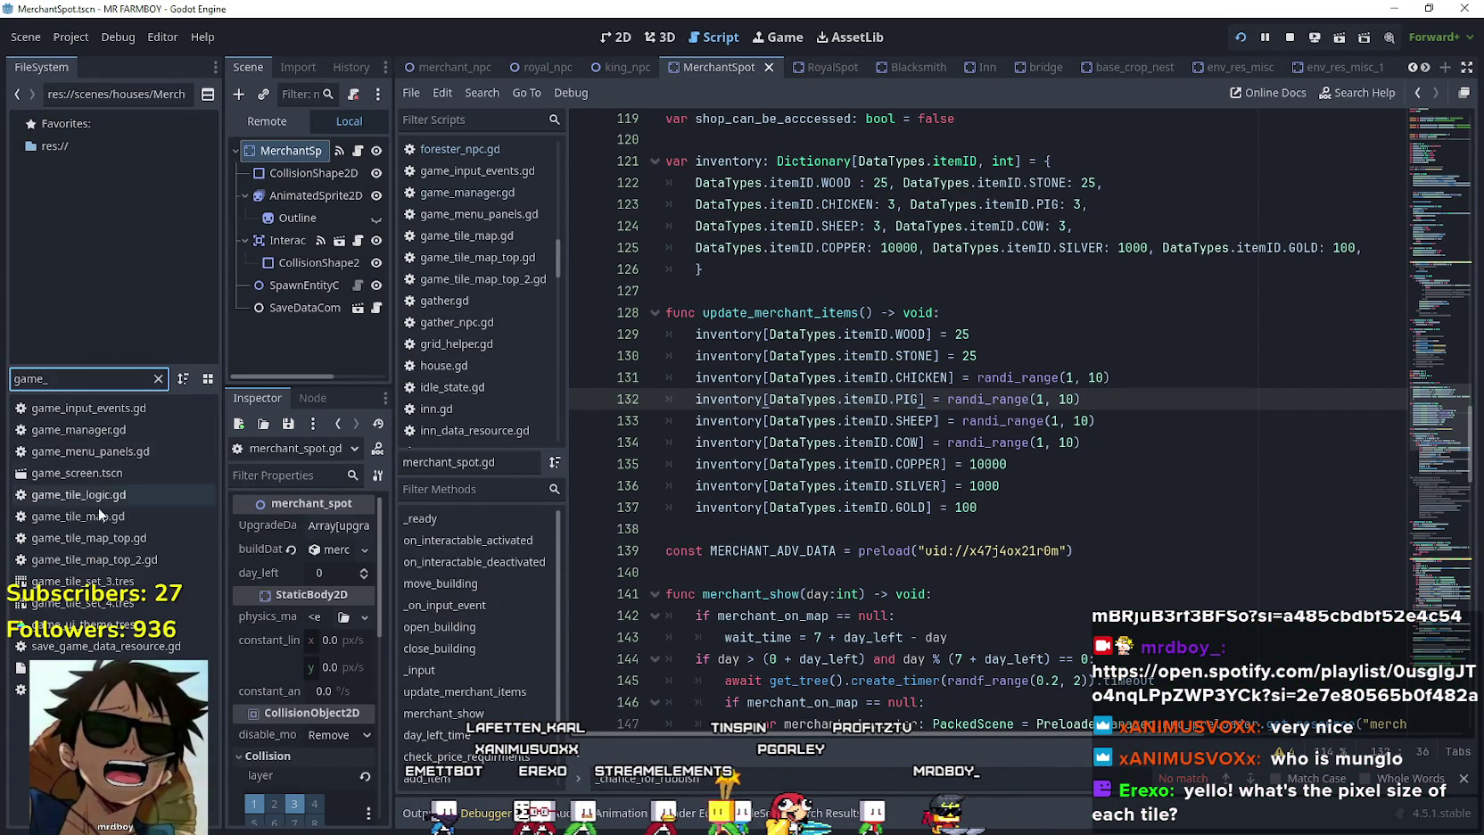
{"action": "double_click", "coordinate": [120, 434]}
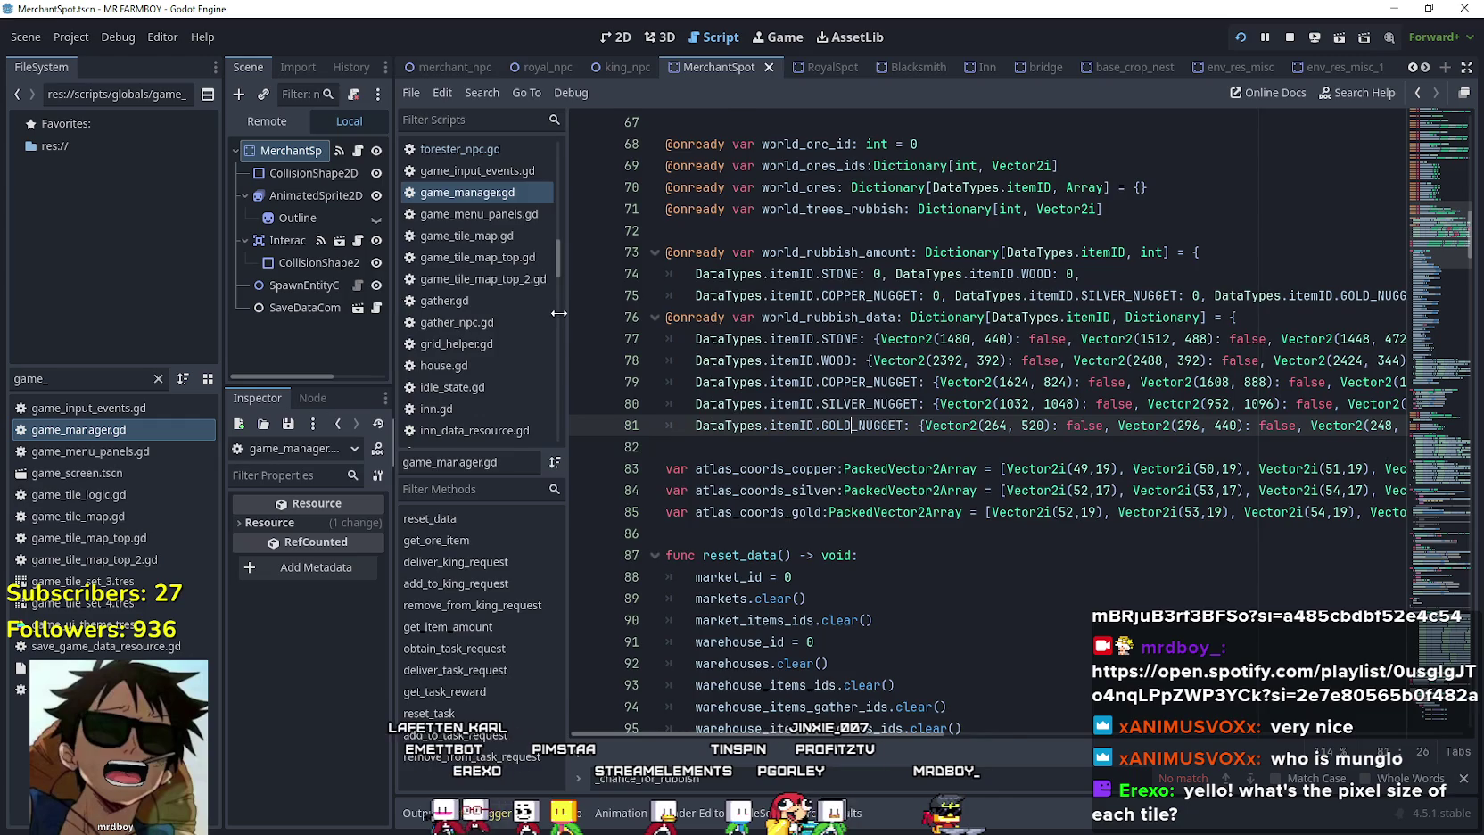
{"action": "left_click_drag", "start_coordinate": [558, 313], "coordinate": [549, 302]}
{"action": "left_click", "coordinate": [521, 152]}
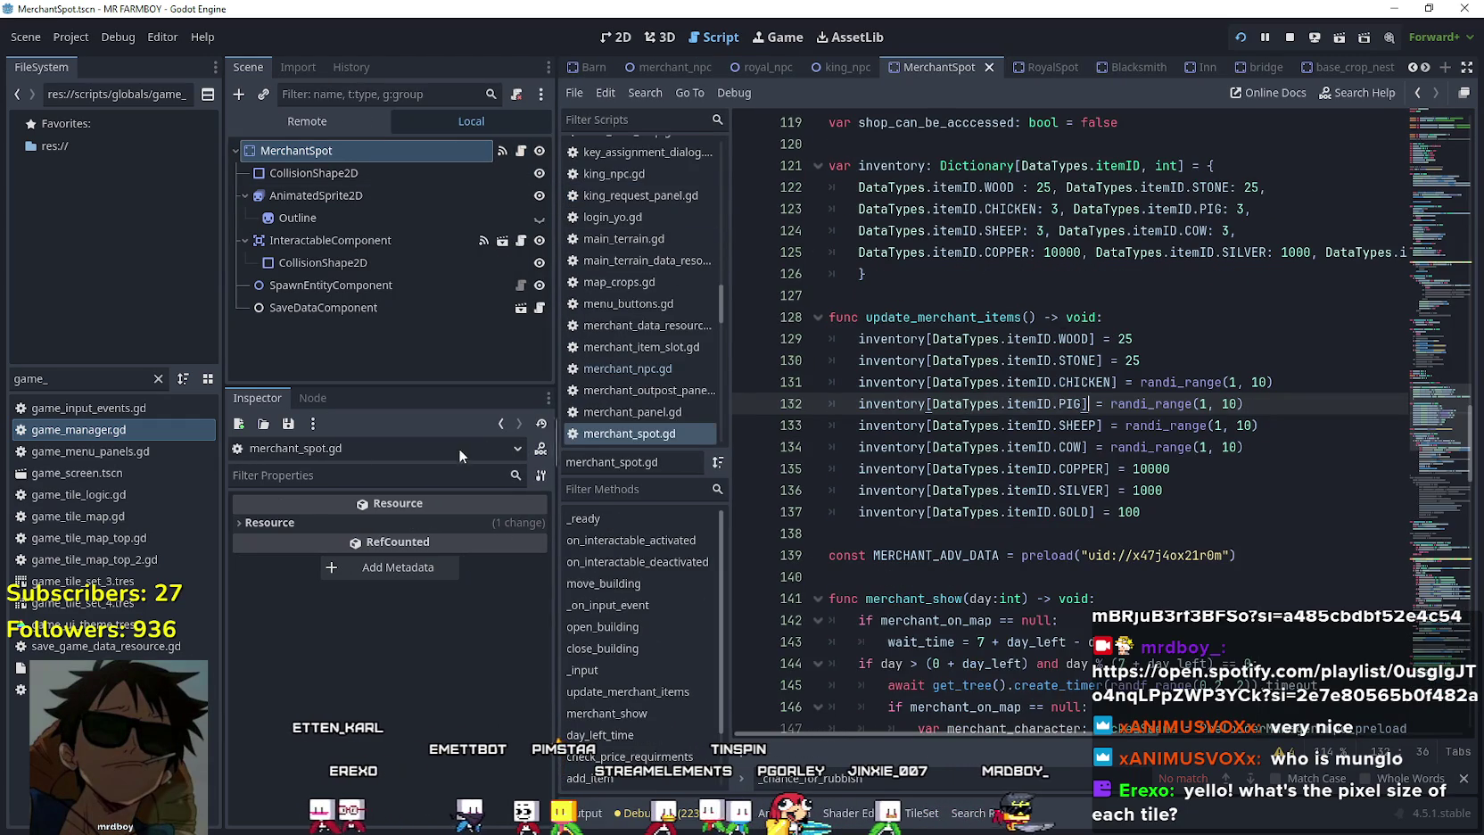
{"action": "double_click", "coordinate": [174, 426]}
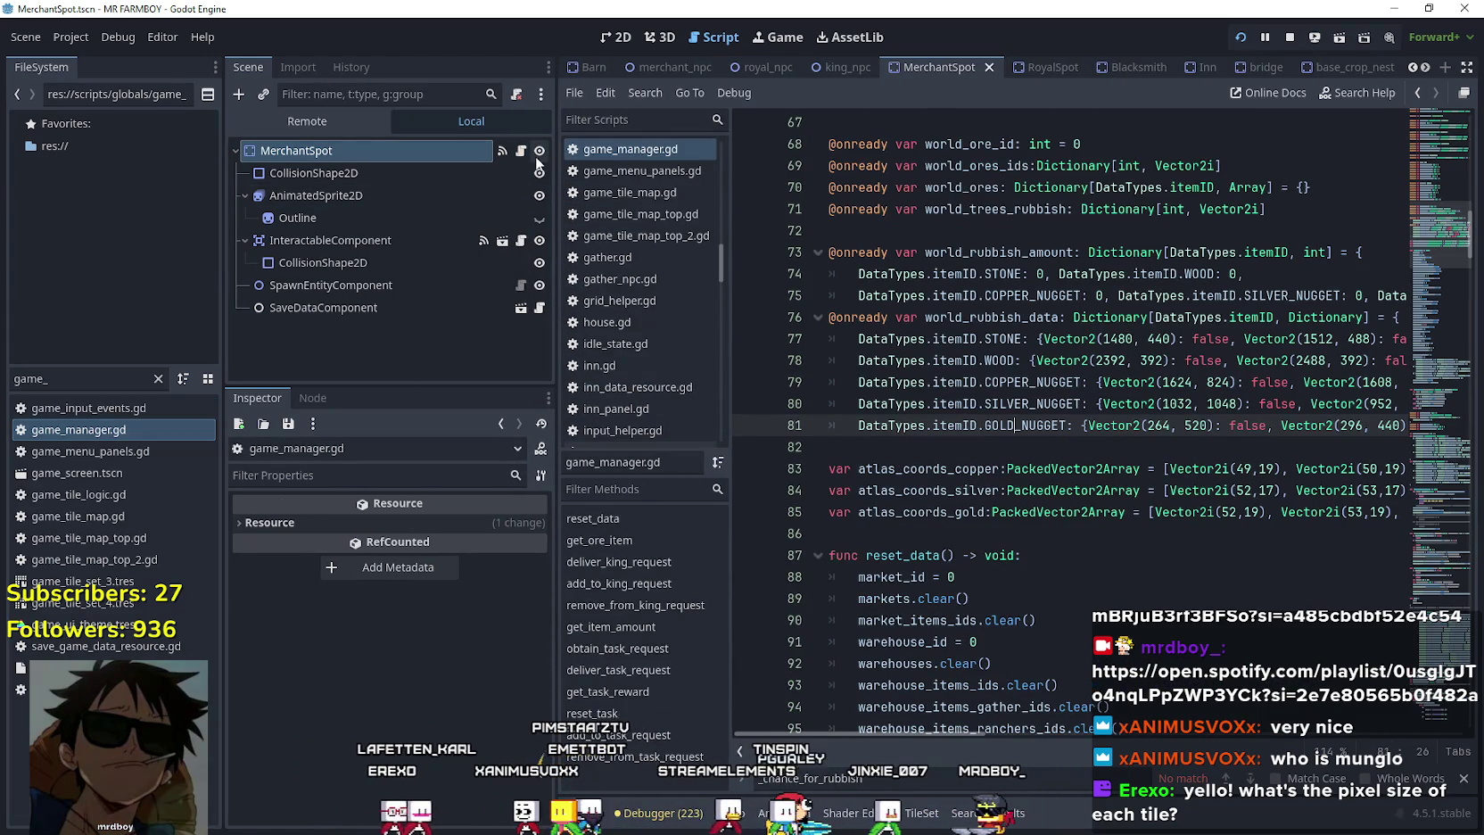
{"action": "scroll", "coordinate": [1055, 508], "scroll_direction": "up", "scroll_amount": 15}
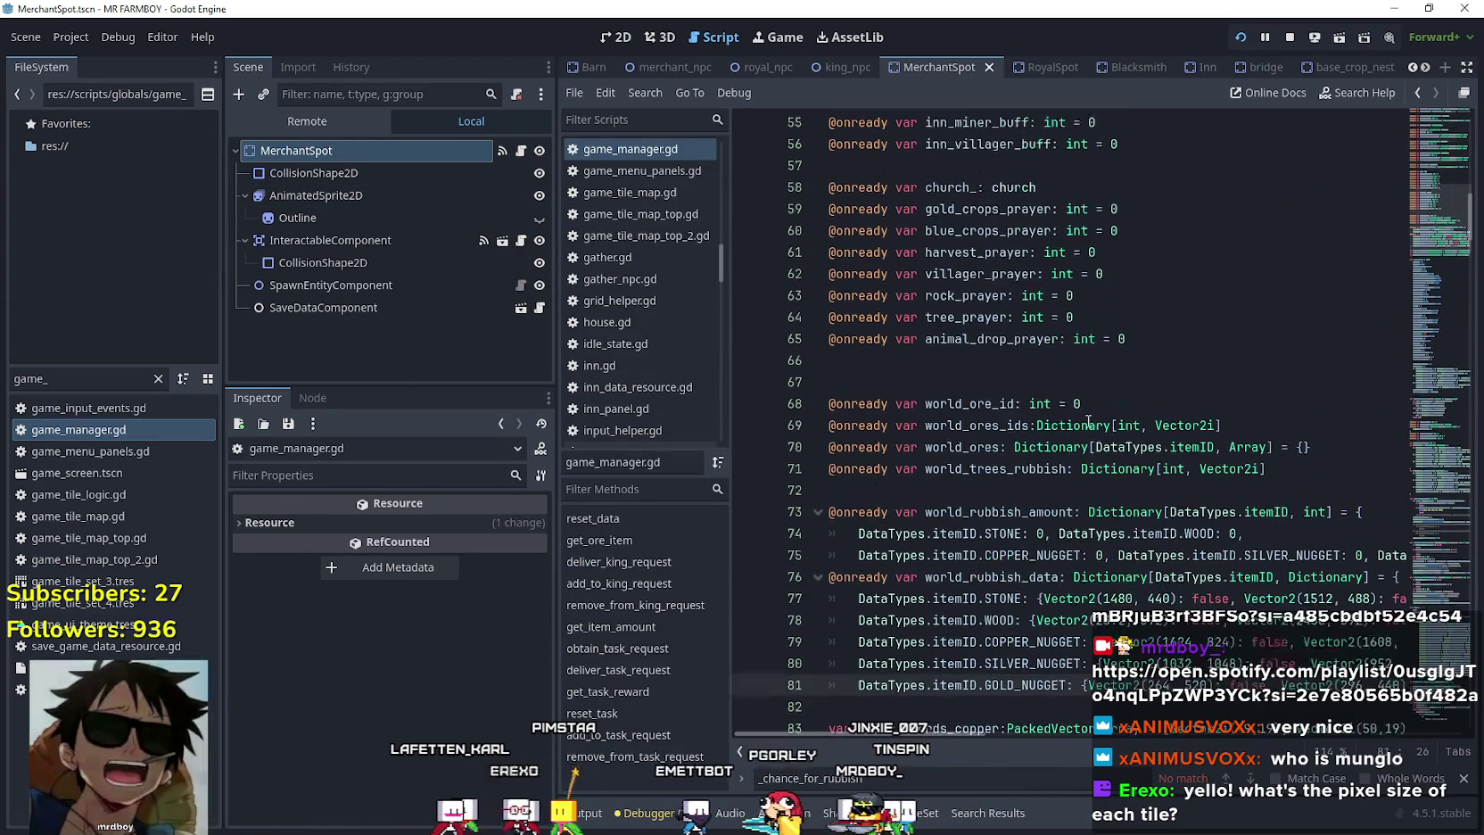
{"action": "left_click_drag", "start_coordinate": [1424, 142], "coordinate": [1415, 97]}
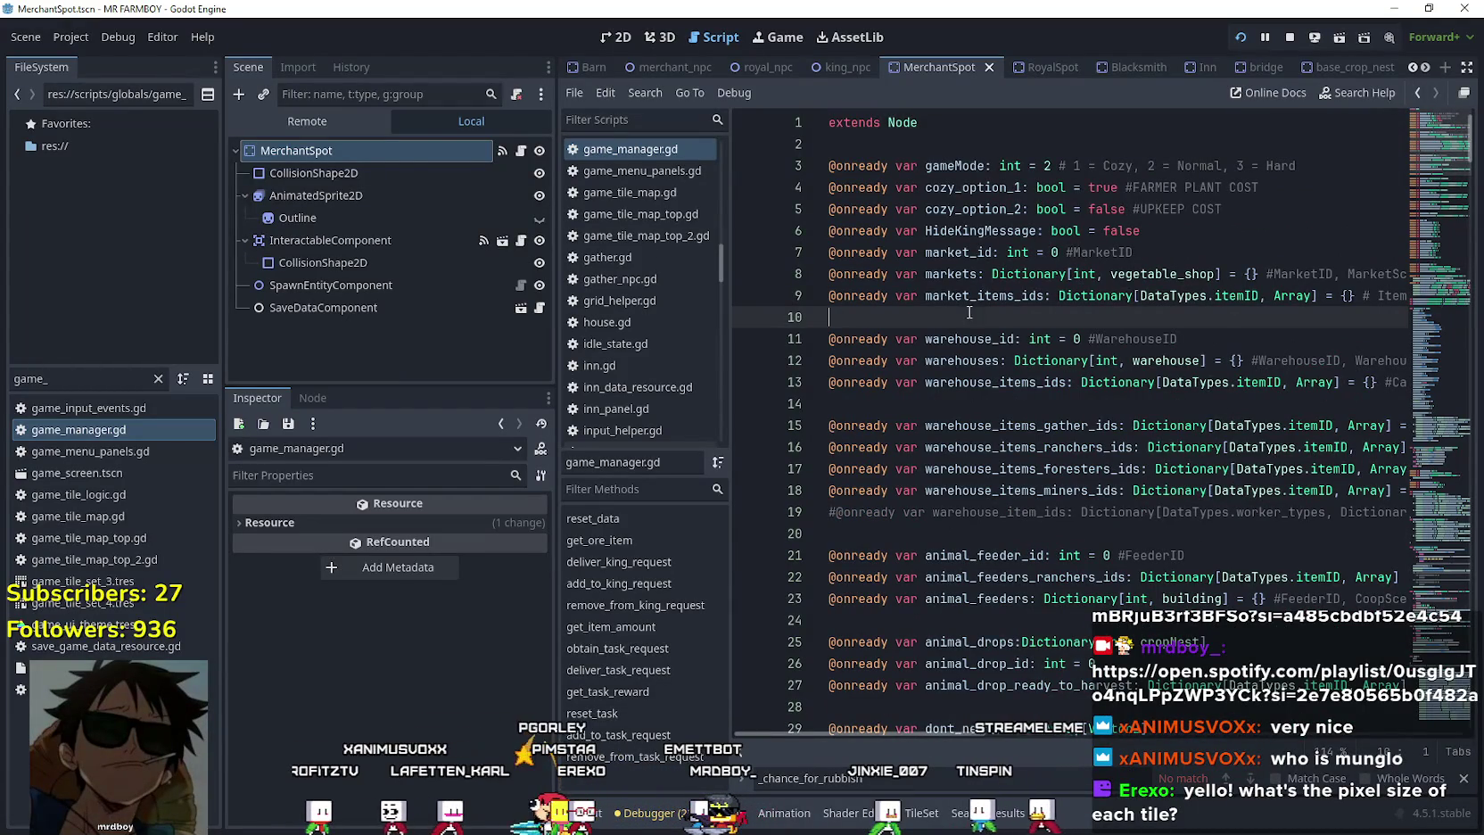
Change upKeepPaid on line 7 of game_manager.gd to true and save the script.
{"action": "left_click", "coordinate": [1284, 230]}
{"action": "key", "text": "Return"}
{"action": "type", "text": "onready var upKeepPaid: bool = f"}
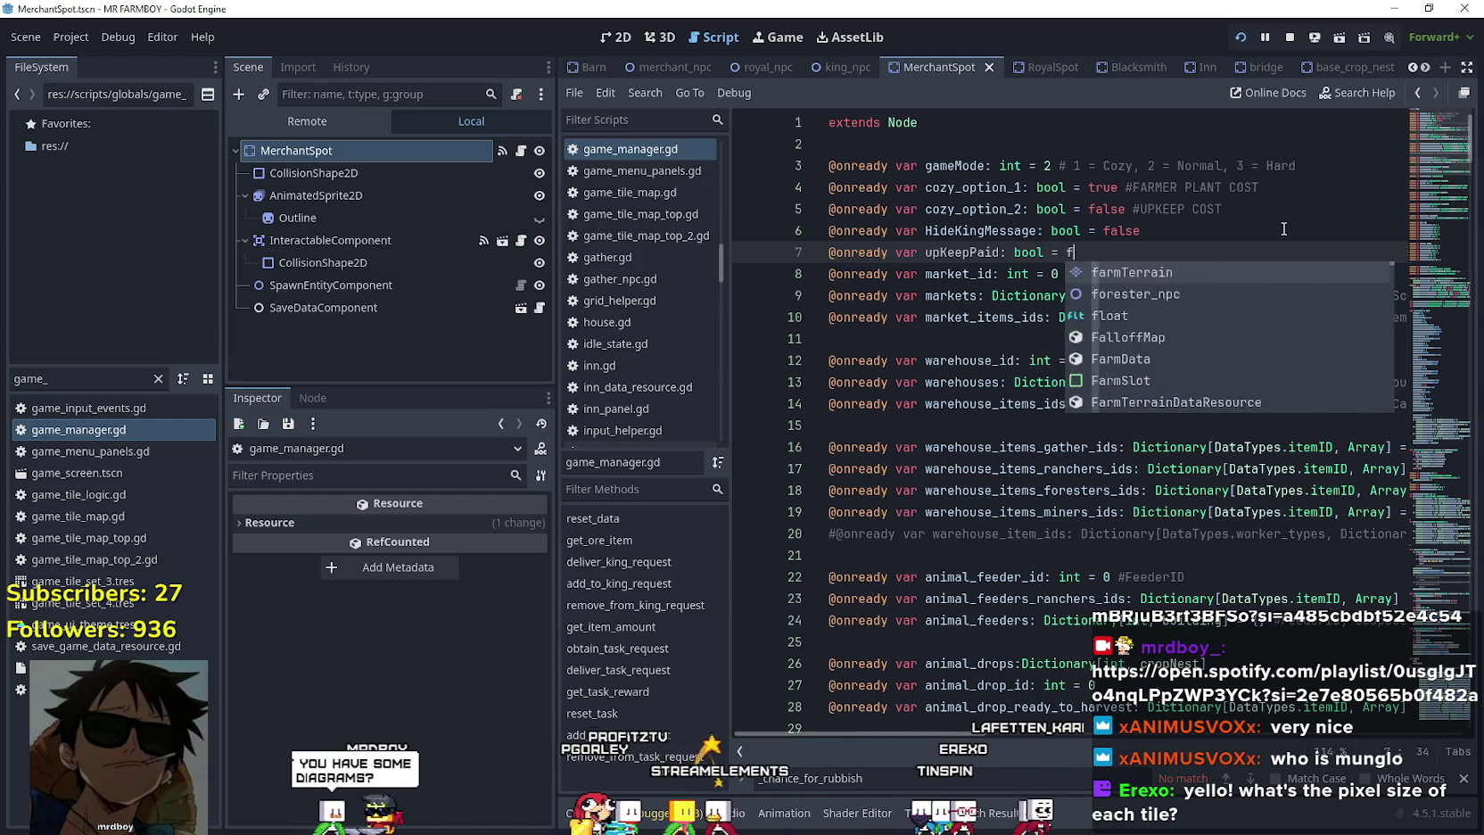
{"action": "type", "text": "alse"}
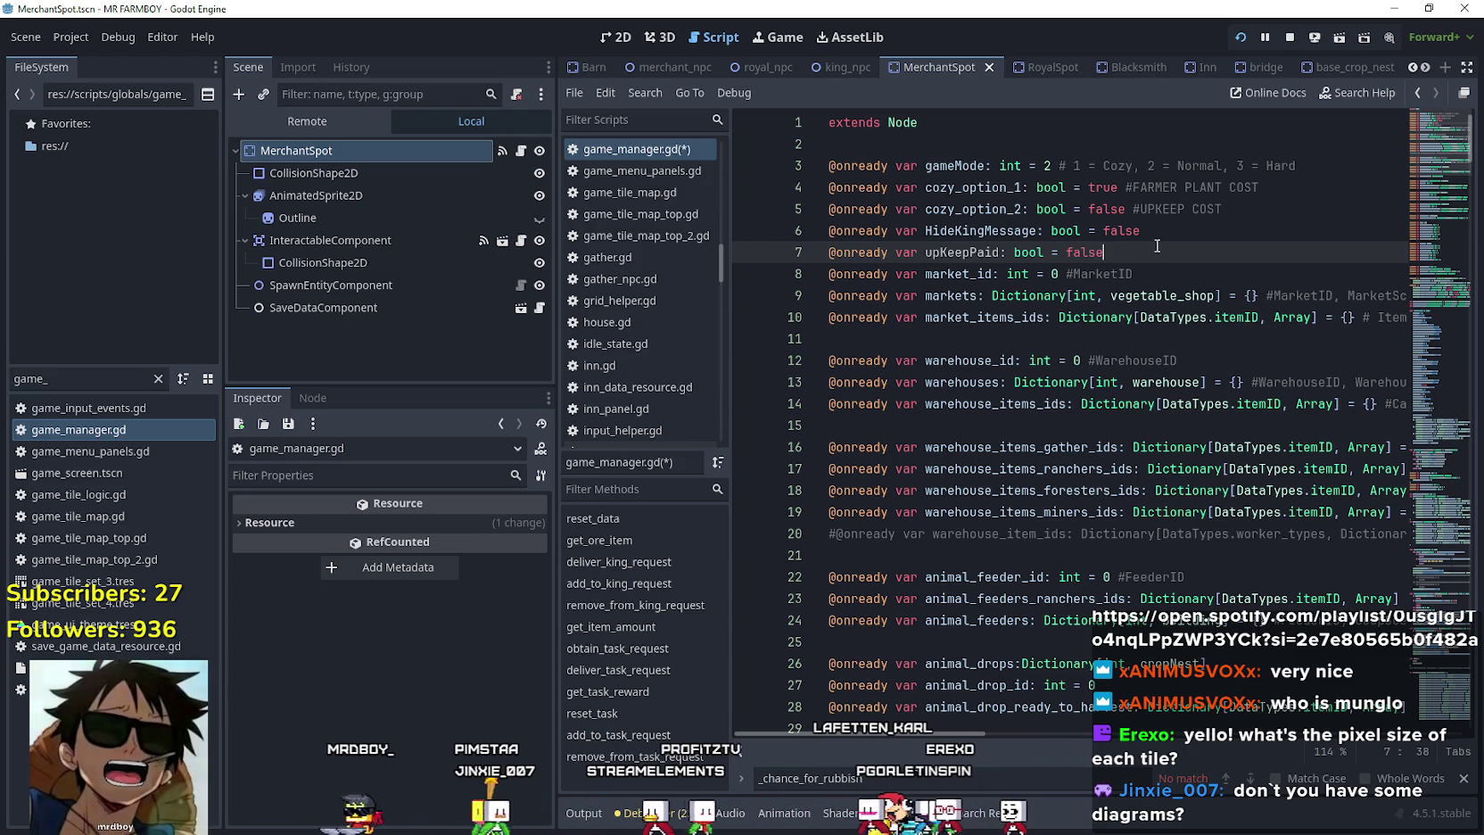
{"action": "key", "text": "BackSpace"}
{"action": "key", "text": "BackSpace"}
{"action": "key", "text": "BackSpace"}
{"action": "key", "text": "BackSpace"}
{"action": "key", "text": "BackSpace"}
{"action": "type", "text": "true"}
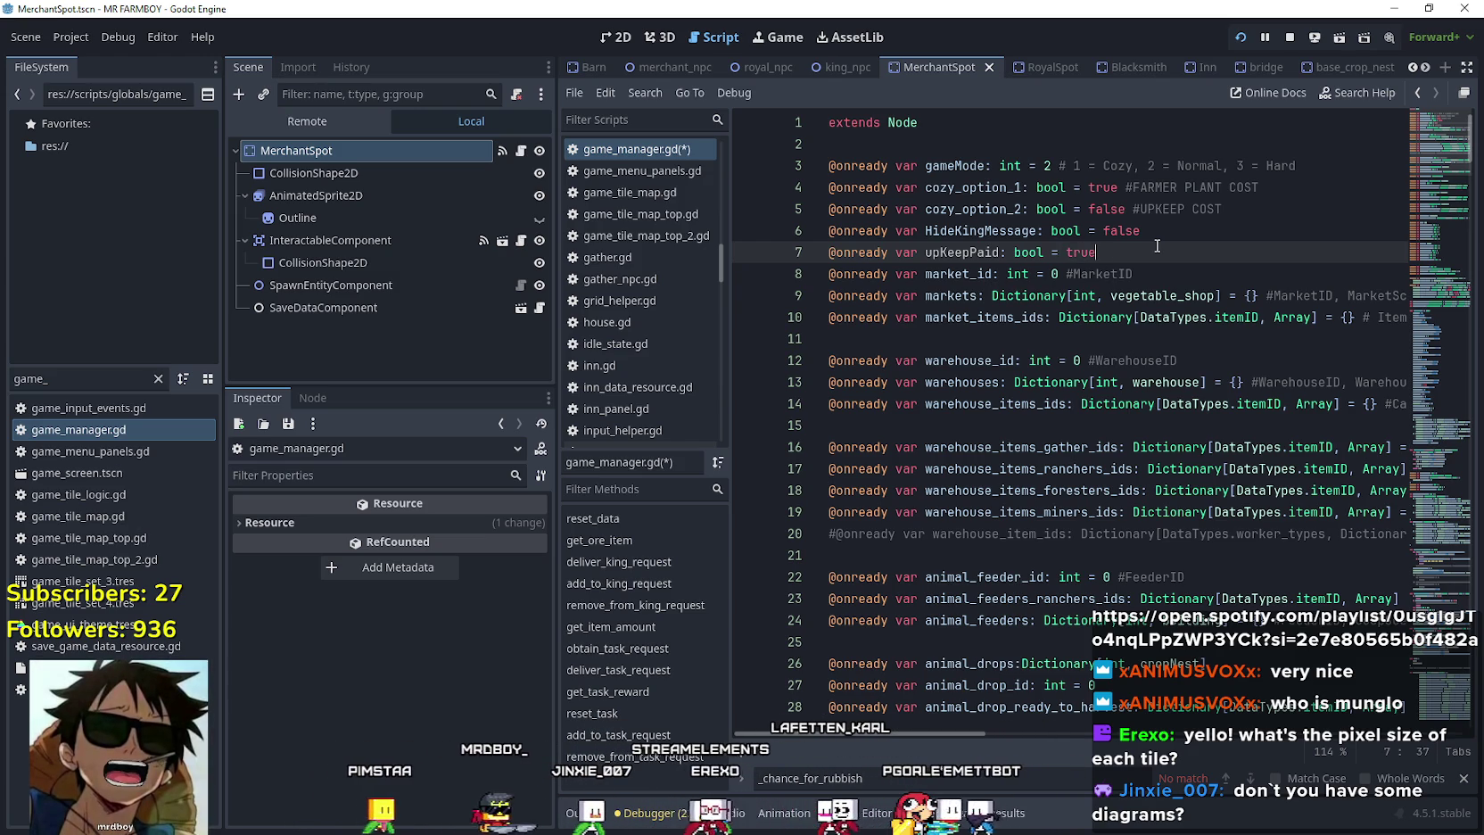
{"action": "key", "text": "ctrl+s"}
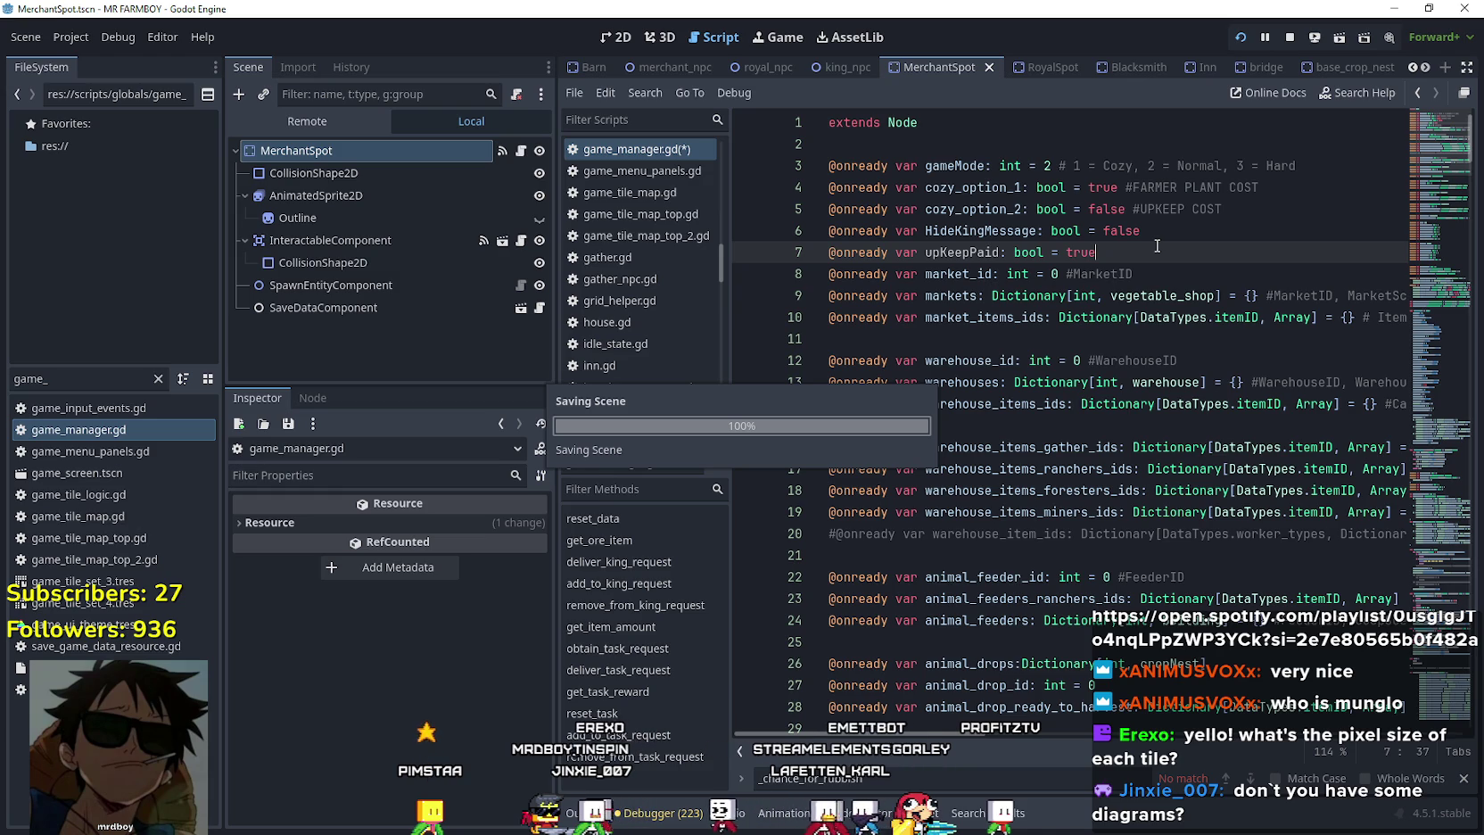
{"action": "triple_click", "coordinate": [961, 253]}
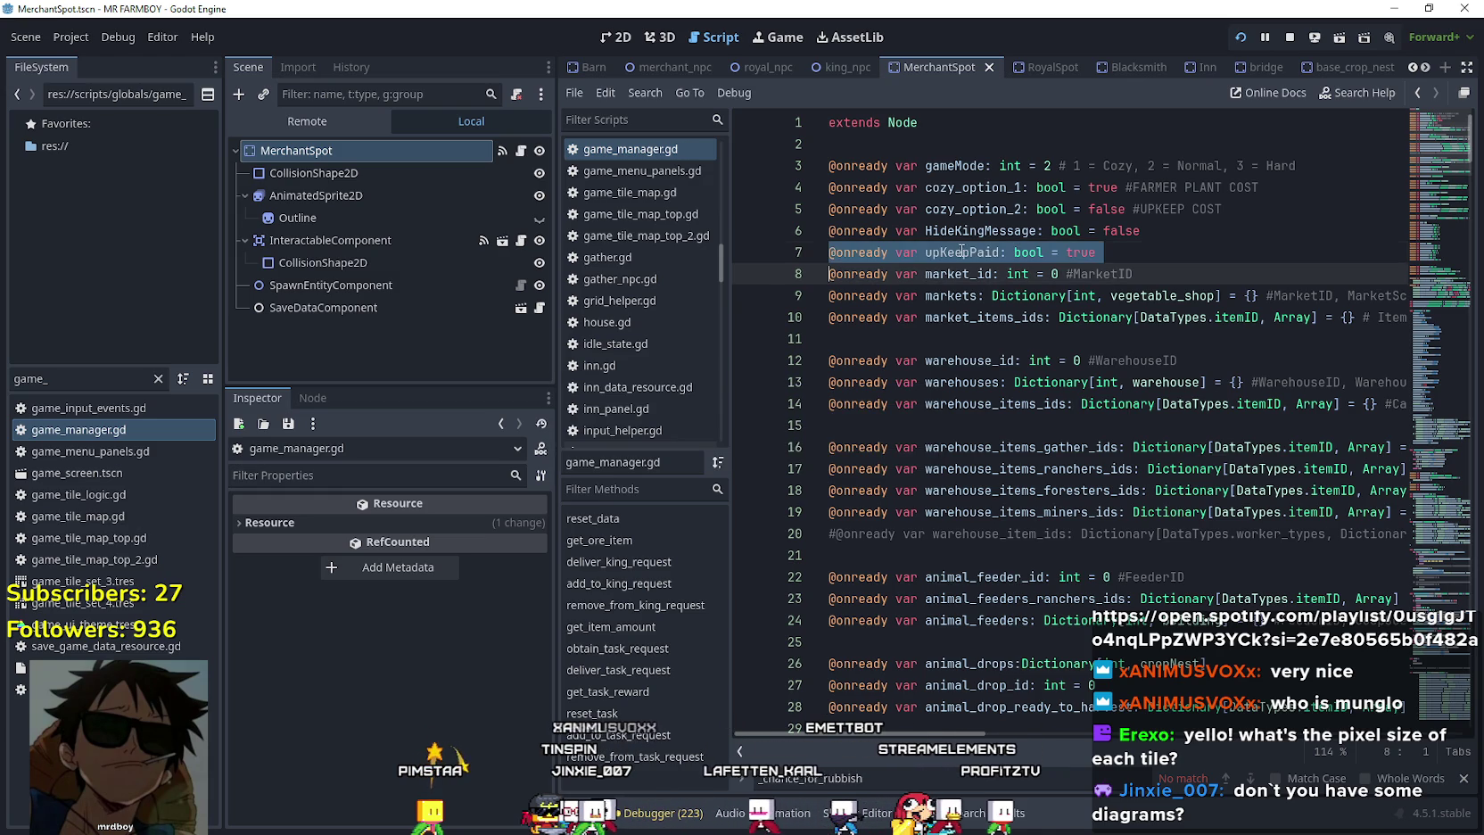
{"action": "left_click", "coordinate": [1139, 251]}
{"action": "key", "text": "ctrl+s"}
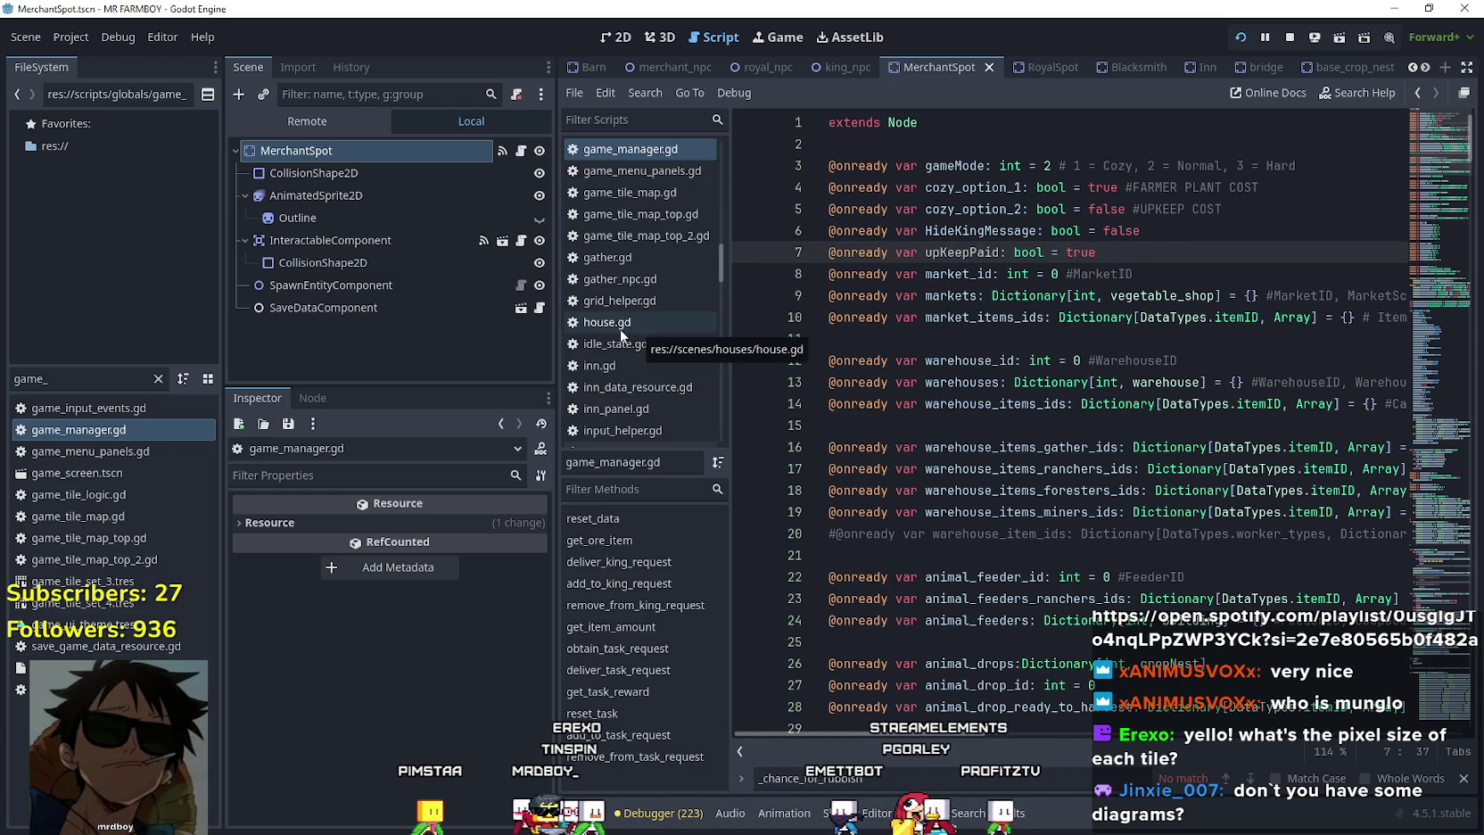
Filter the FileSystem dock by 'test' and open test_scene_everything.tscn.
{"action": "double_click", "coordinate": [92, 379]}
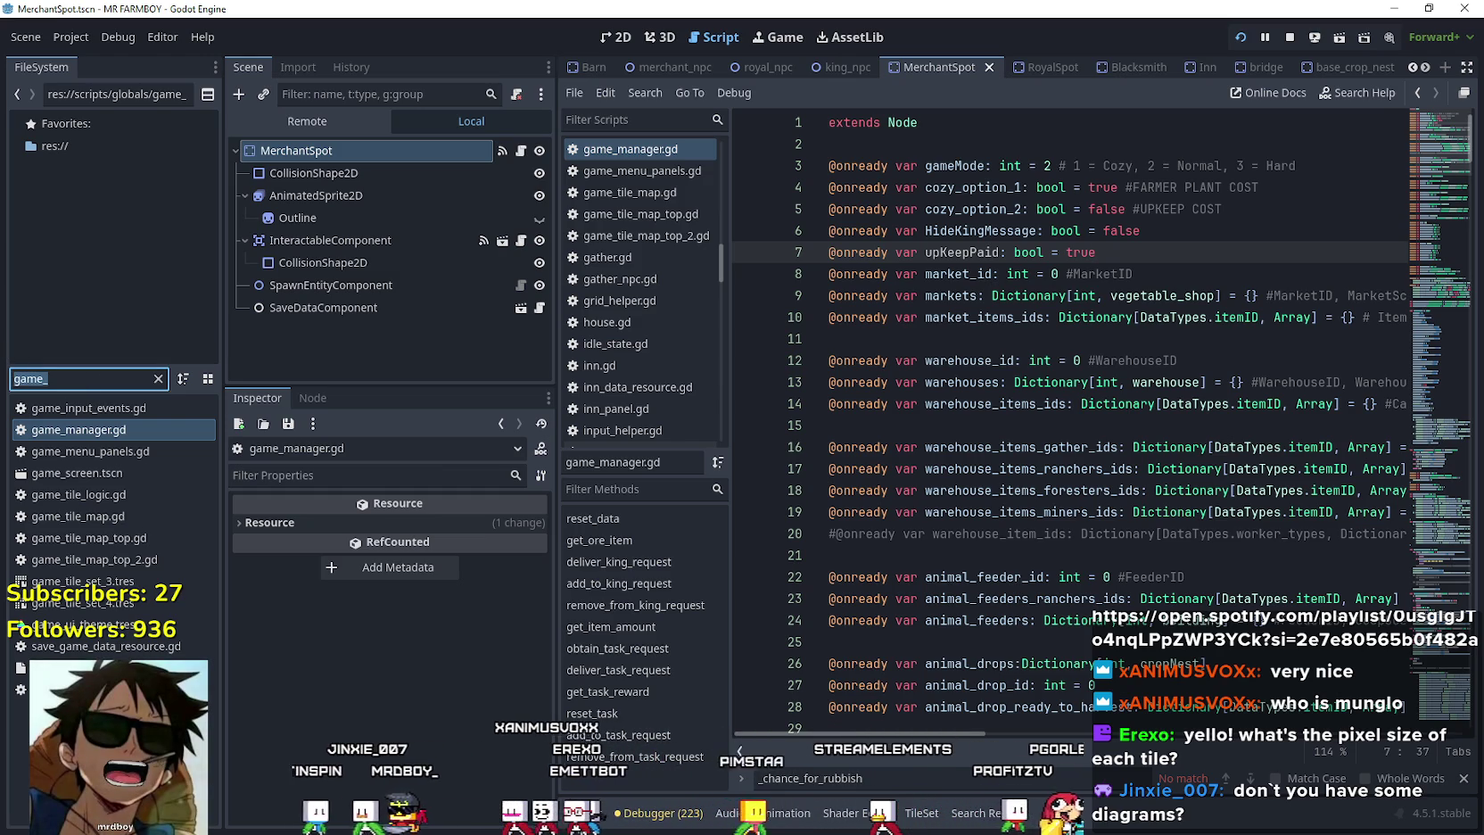
{"action": "type", "text": "test"}
{"action": "double_click", "coordinate": [102, 430]}
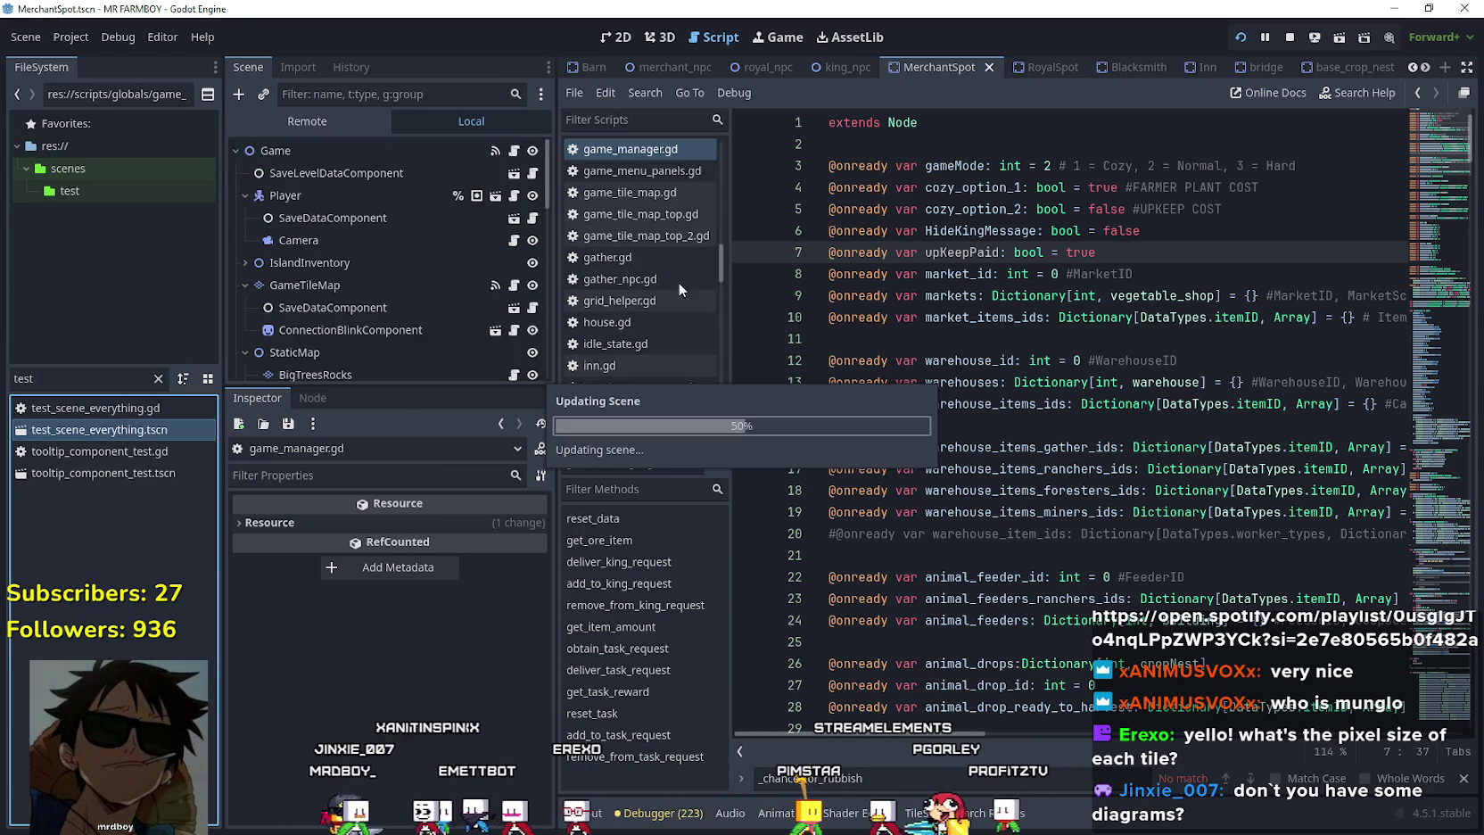
Find the Npcs node in the Scene tree and open its npcs_map.gd script.
{"action": "scroll", "coordinate": [446, 268], "scroll_direction": "down", "scroll_amount": 5}
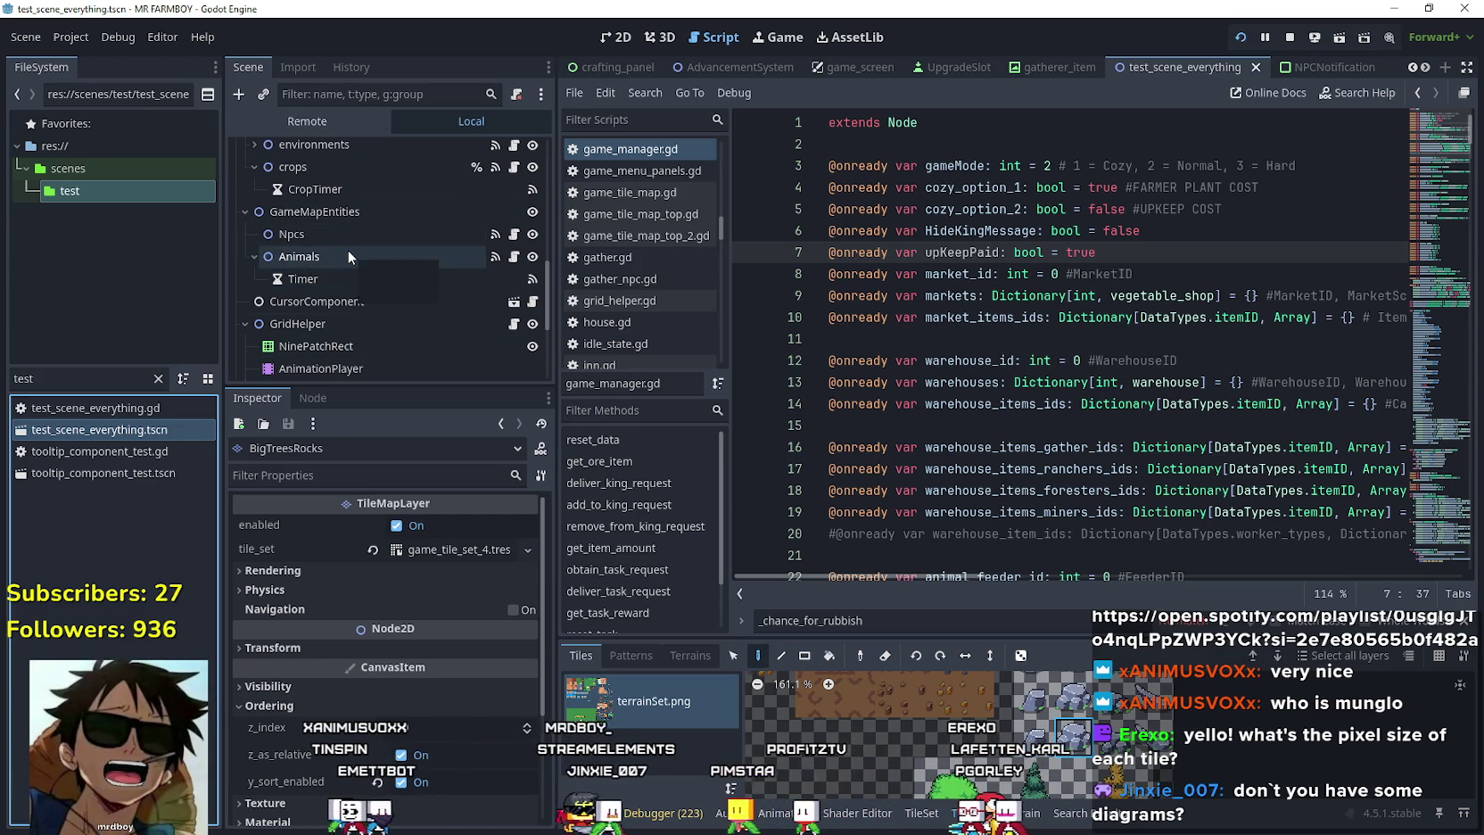
{"action": "scroll", "coordinate": [352, 225], "scroll_direction": "down", "scroll_amount": 1}
{"action": "scroll", "coordinate": [353, 224], "scroll_direction": "down", "scroll_amount": 4}
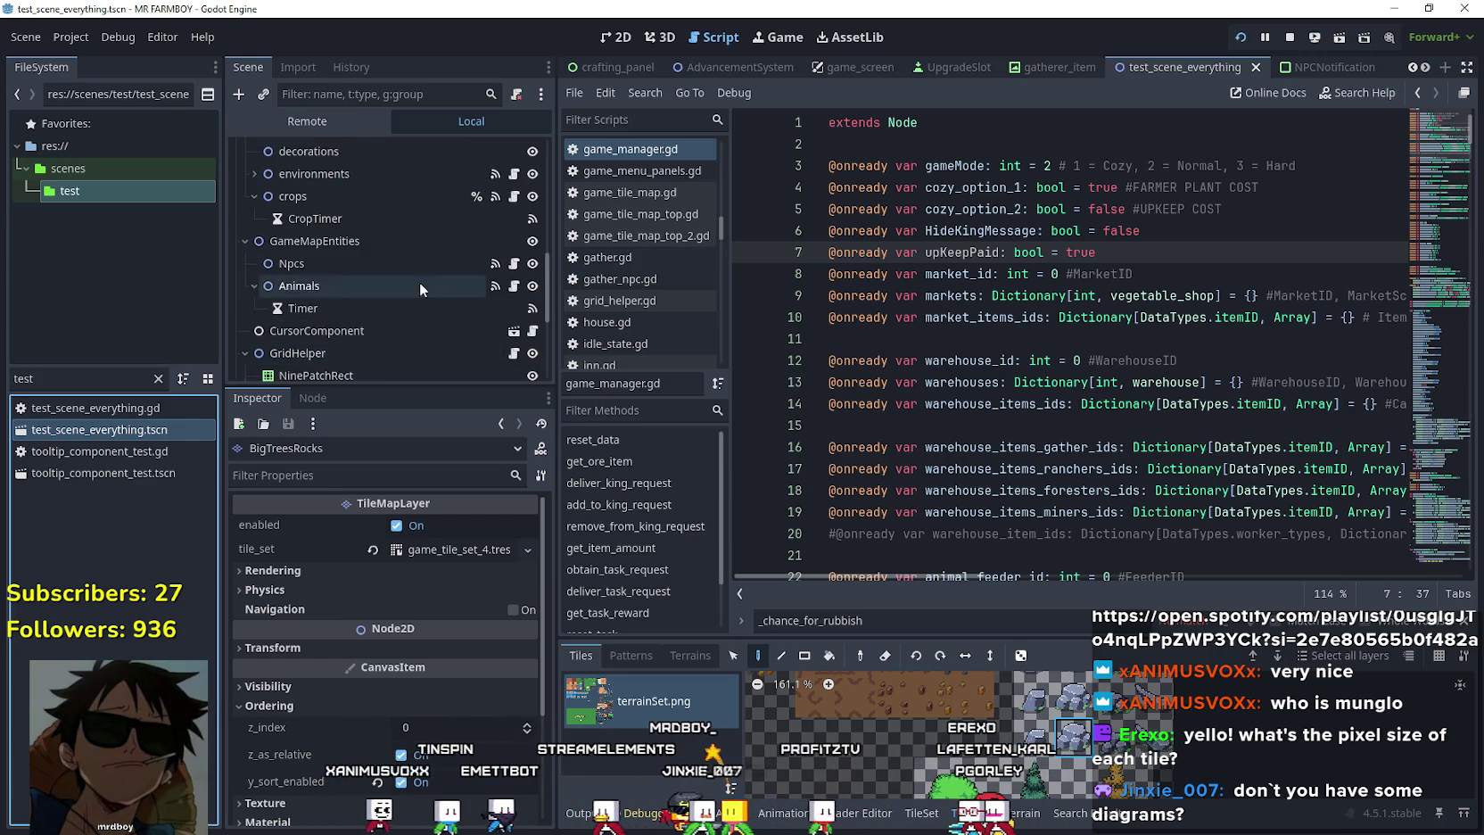
{"action": "scroll", "coordinate": [469, 246], "scroll_direction": "up", "scroll_amount": 3}
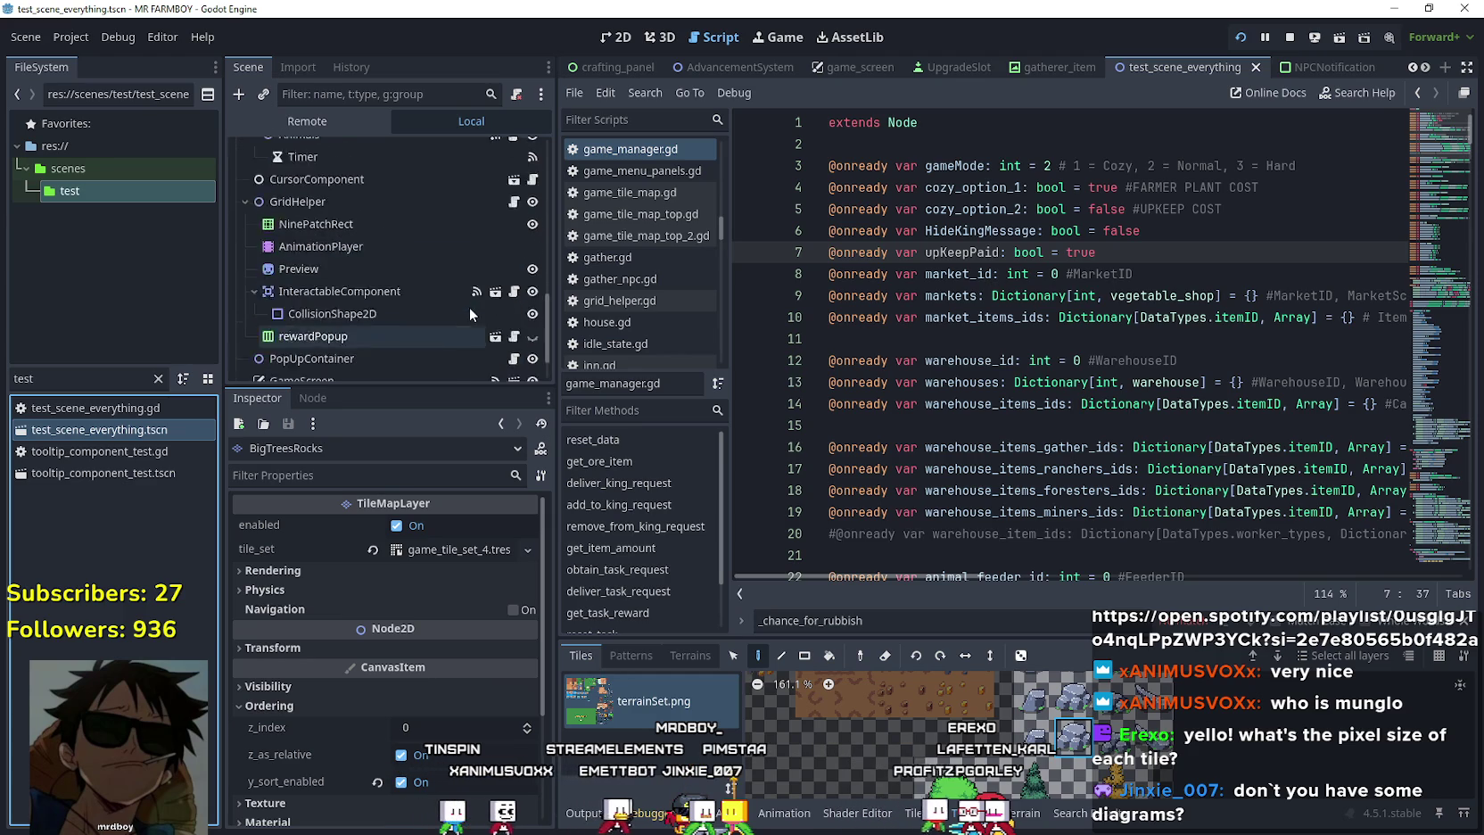
{"action": "scroll", "coordinate": [499, 263], "scroll_direction": "up", "scroll_amount": 5}
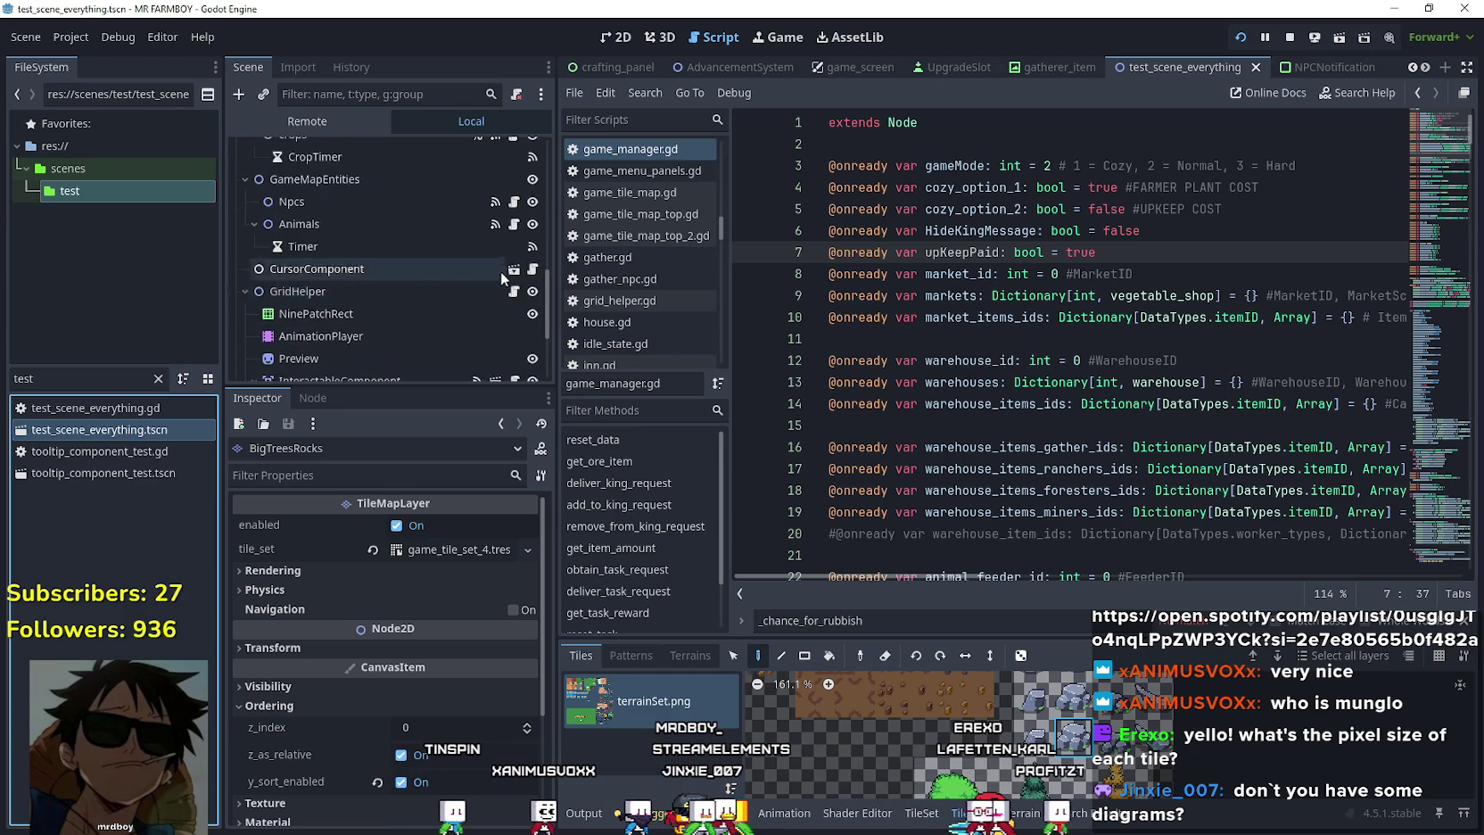
{"action": "scroll", "coordinate": [515, 229], "scroll_direction": "up", "scroll_amount": 5}
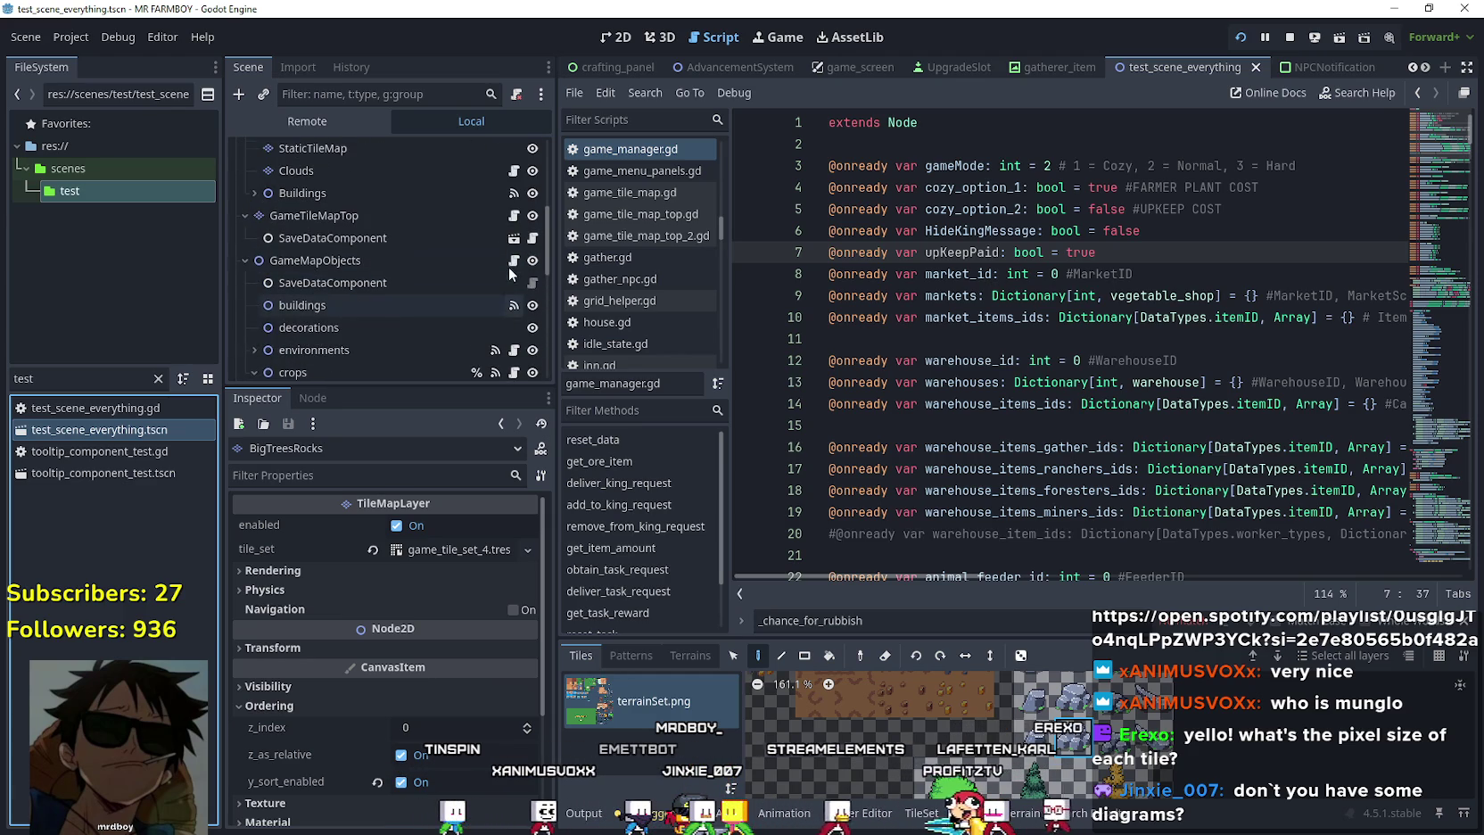
{"action": "scroll", "coordinate": [515, 256], "scroll_direction": "up", "scroll_amount": 4}
{"action": "scroll", "coordinate": [514, 263], "scroll_direction": "down", "scroll_amount": 9}
{"action": "scroll", "coordinate": [513, 268], "scroll_direction": "down", "scroll_amount": 5}
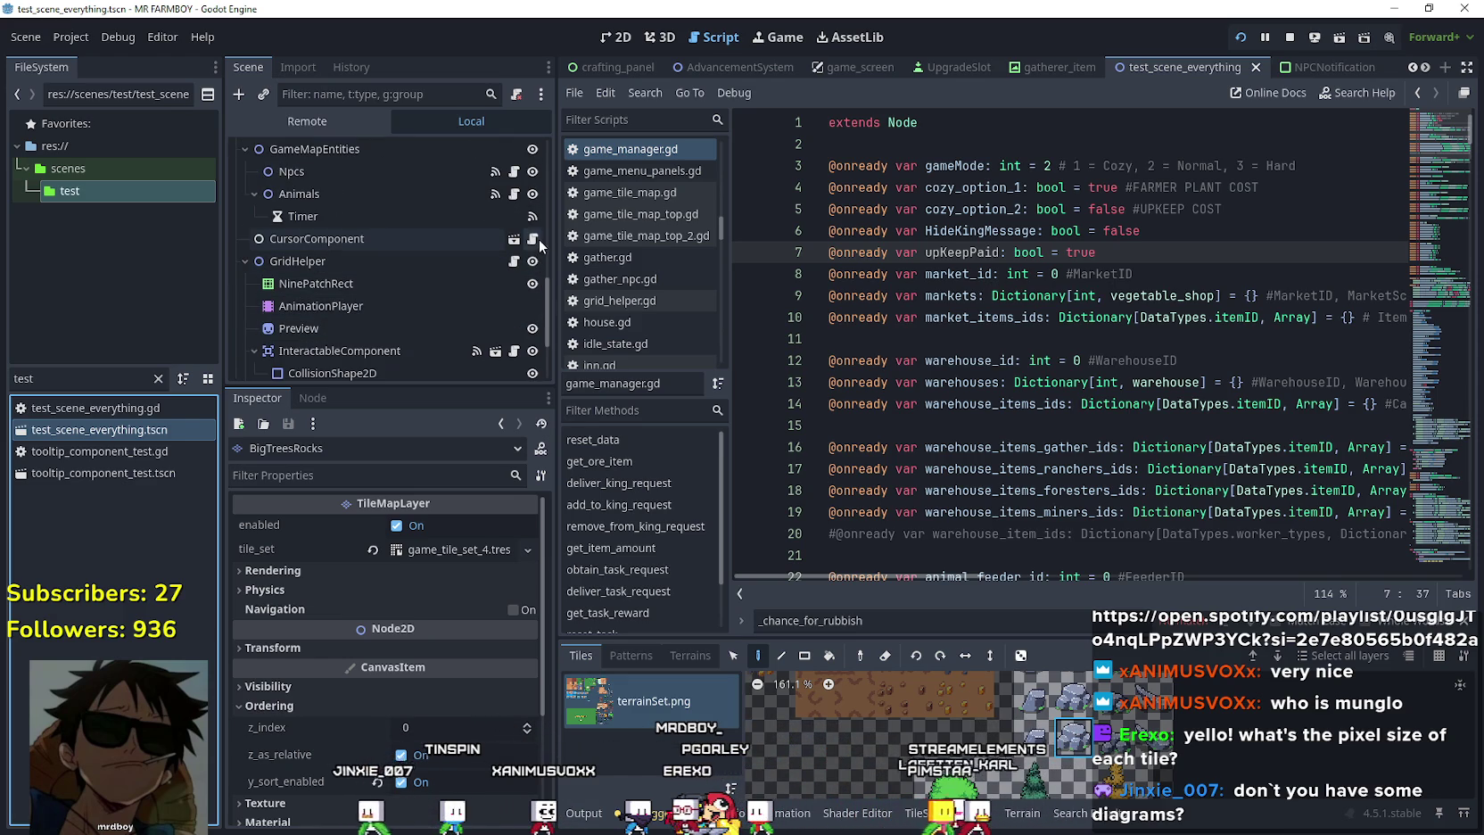
{"action": "scroll", "coordinate": [473, 330], "scroll_direction": "up", "scroll_amount": 2}
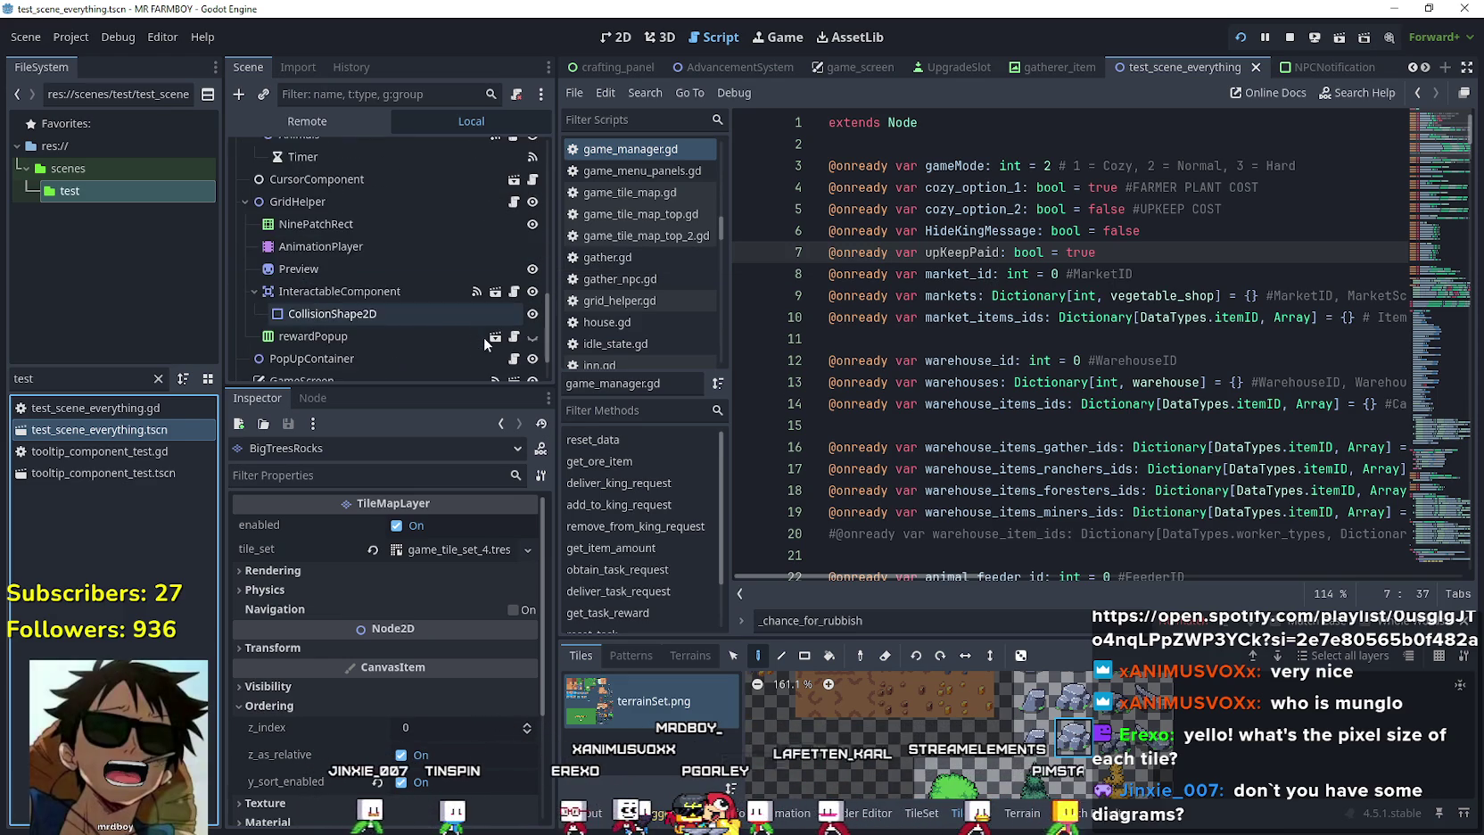
{"action": "left_click", "coordinate": [524, 210]}
{"action": "scroll", "coordinate": [1055, 412], "scroll_direction": "up", "scroll_amount": 8}
Move to the addVillagers declaration in npcs_map.gd and narrow the docks to widen the editor.
{"action": "left_click", "coordinate": [1097, 317]}
{"action": "scroll", "coordinate": [1117, 329], "scroll_direction": "up", "scroll_amount": 2}
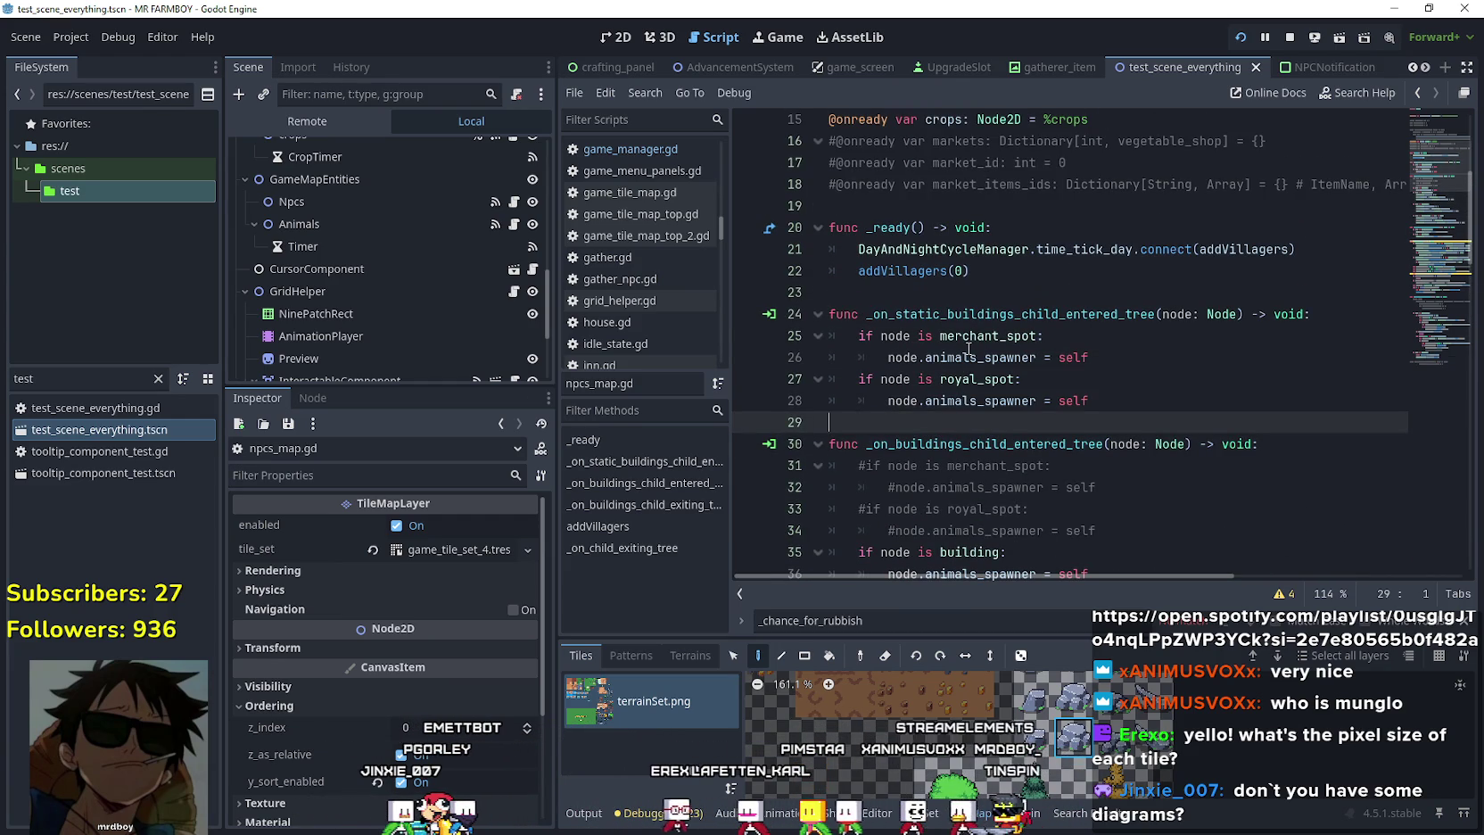
{"action": "left_click", "coordinate": [959, 286]}
{"action": "scroll", "coordinate": [1111, 412], "scroll_direction": "up", "scroll_amount": 3}
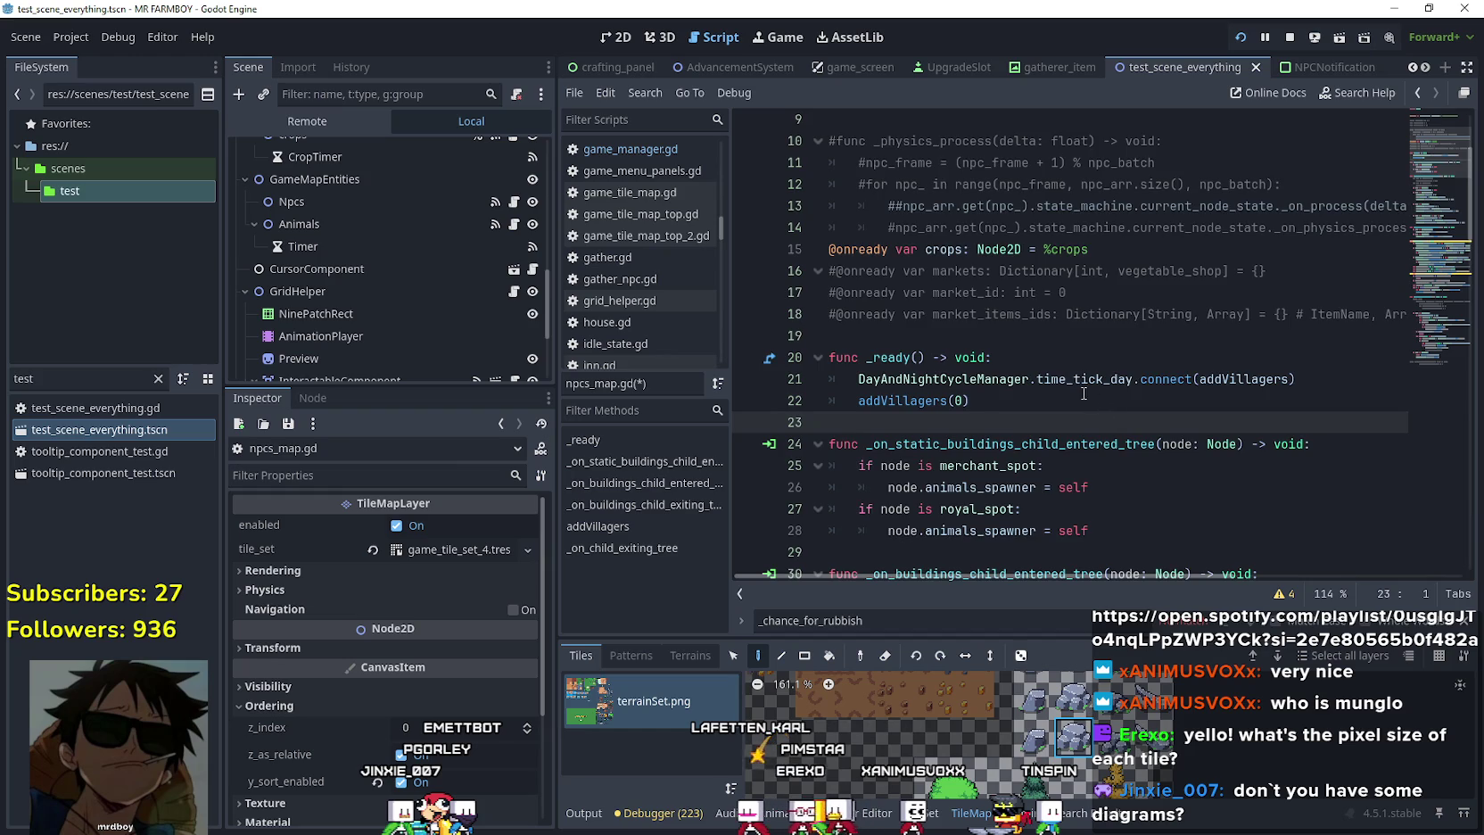
{"action": "left_click", "coordinate": [1025, 399]}
{"action": "scroll", "coordinate": [1017, 374], "scroll_direction": "down", "scroll_amount": 12}
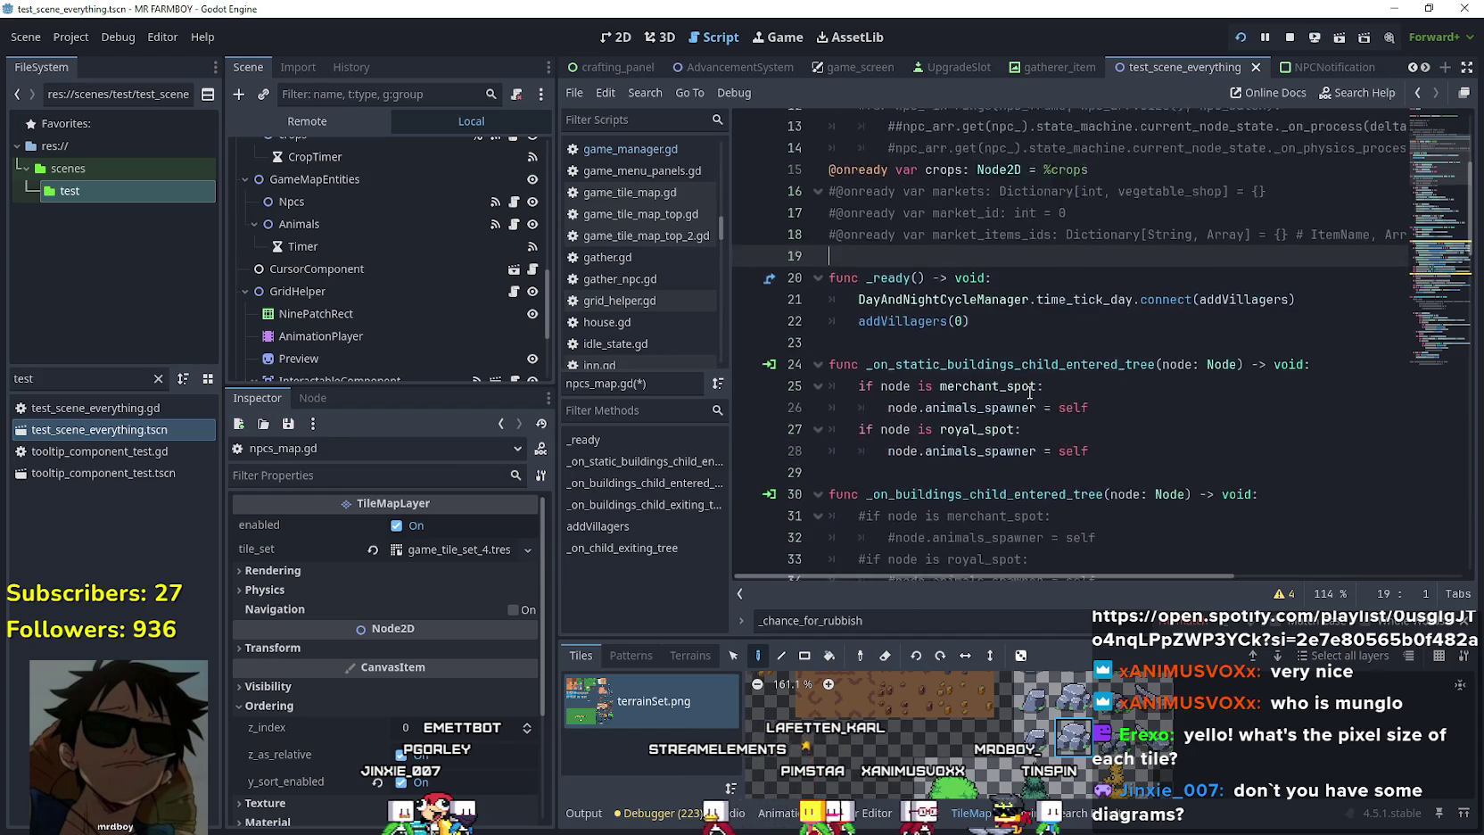
{"action": "scroll", "coordinate": [1002, 334], "scroll_direction": "down", "scroll_amount": 2}
{"action": "left_click", "coordinate": [1003, 333]}
{"action": "scroll", "coordinate": [1010, 331], "scroll_direction": "down", "scroll_amount": 2}
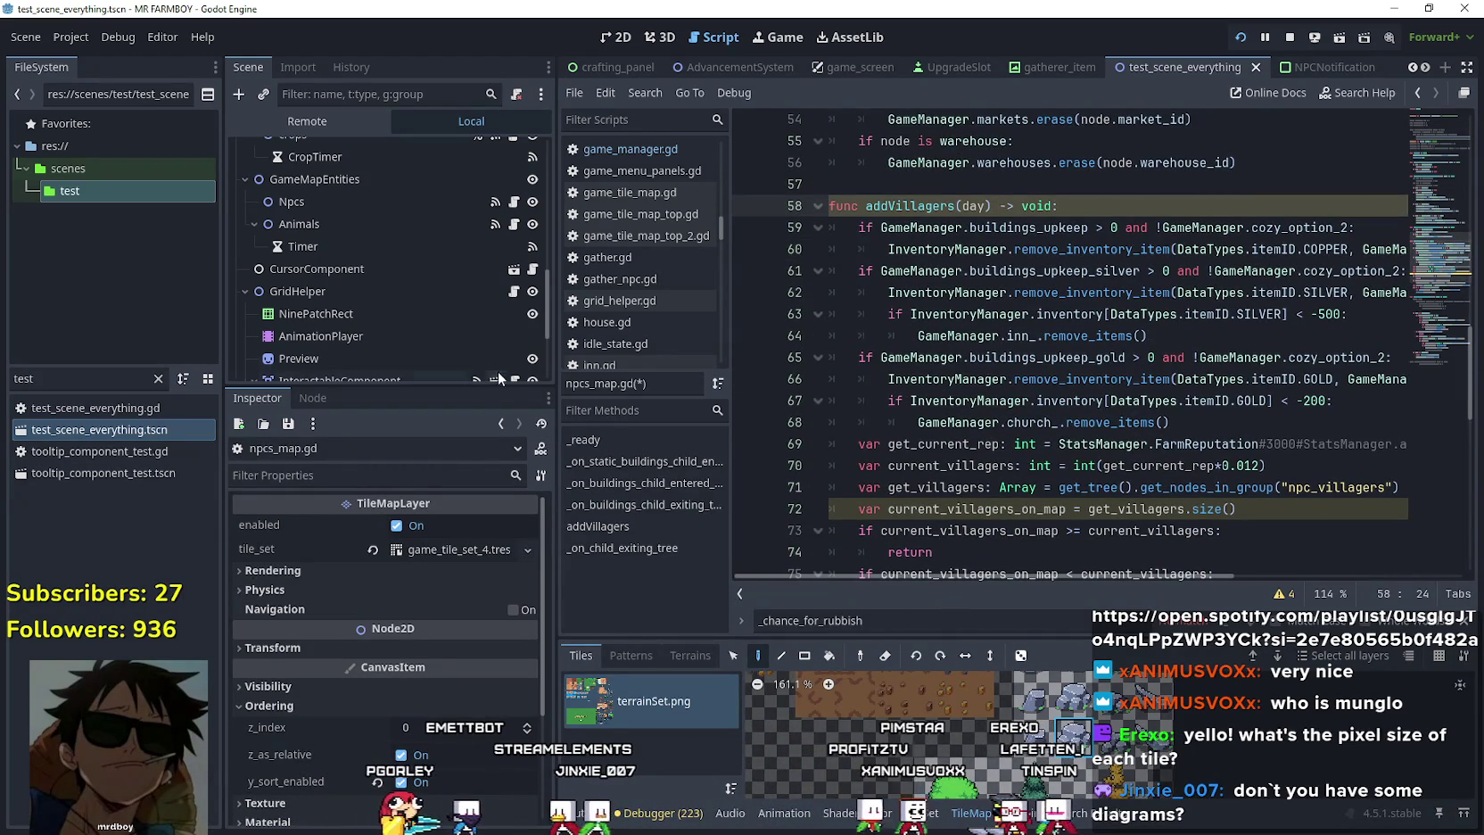
{"action": "mouse_move", "coordinate": [555, 348]}
{"action": "left_mouse_down"}
{"action": "mouse_move", "coordinate": [406, 348]}
{"action": "mouse_move", "coordinate": [433, 345]}
{"action": "left_mouse_up"}
Inspect the buildings_upkeep check and copper remove_inventory_item call on lines 59-60.
{"action": "left_click", "coordinate": [1056, 341]}
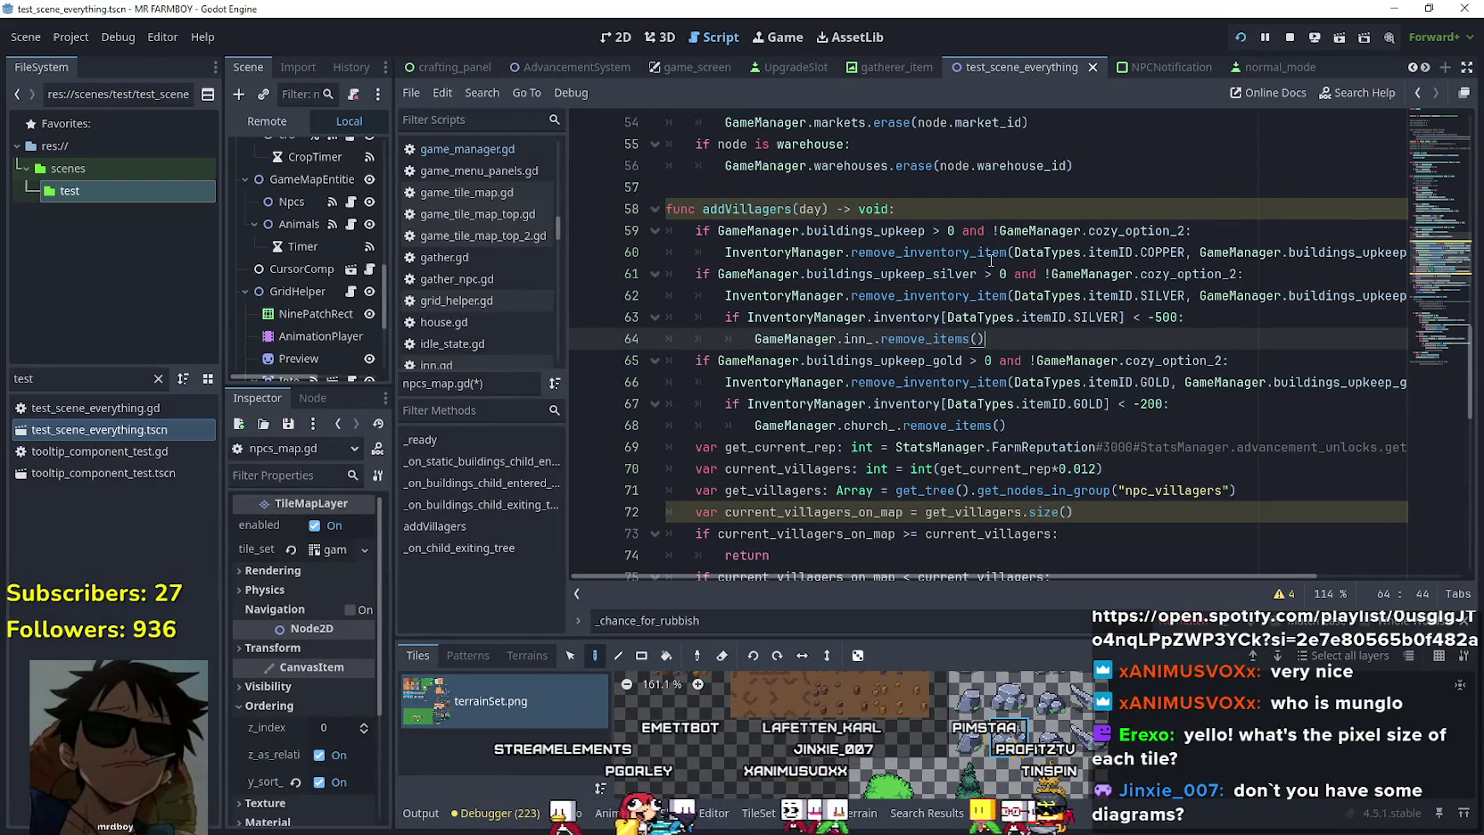
{"action": "left_click", "coordinate": [916, 231]}
{"action": "double_click", "coordinate": [916, 231]}
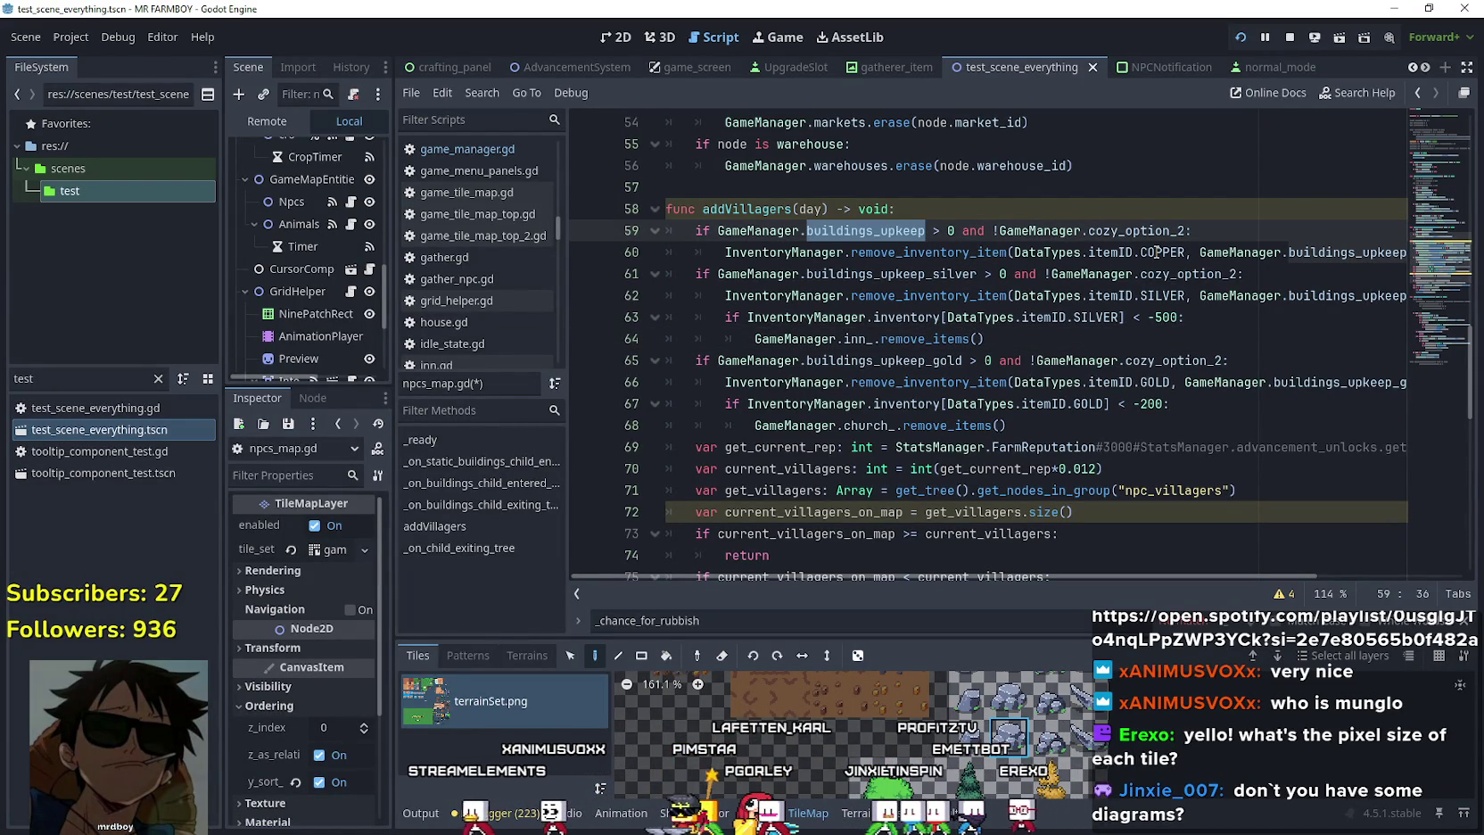
{"action": "left_click_drag", "start_coordinate": [730, 253], "coordinate": [1463, 271]}
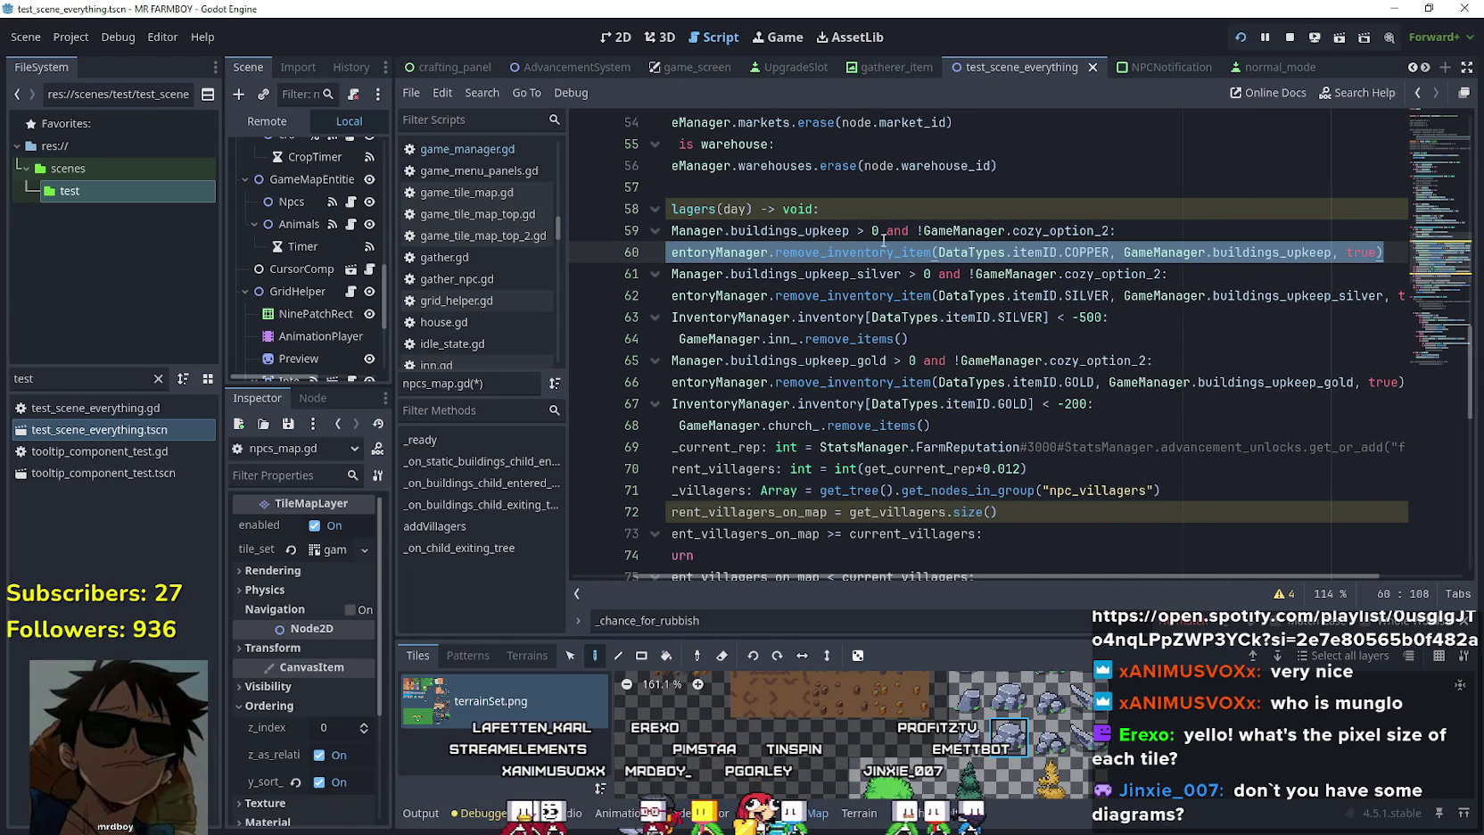
{"action": "double_click", "coordinate": [852, 253]}
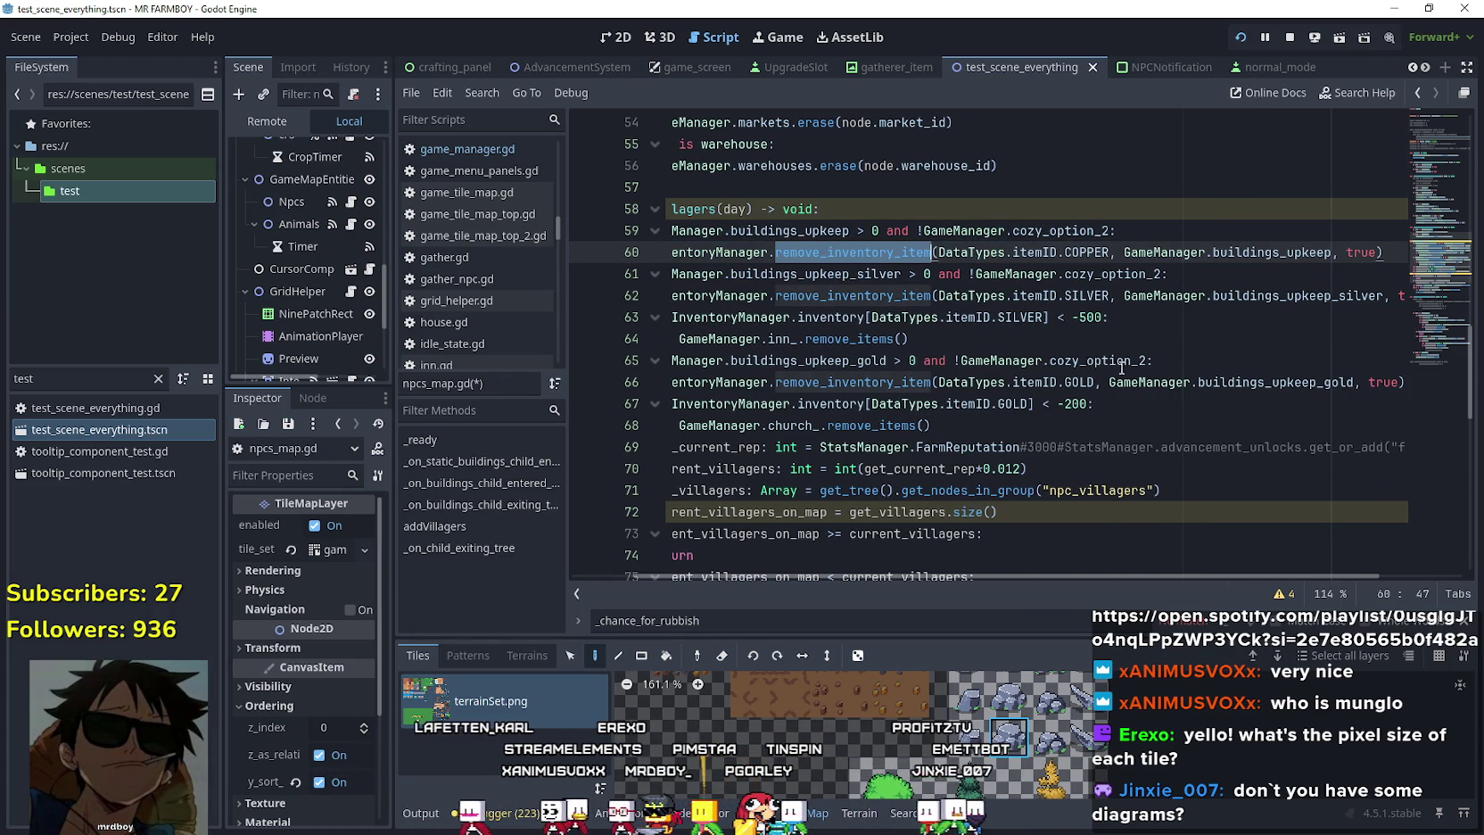
{"action": "left_click", "coordinate": [1248, 230]}
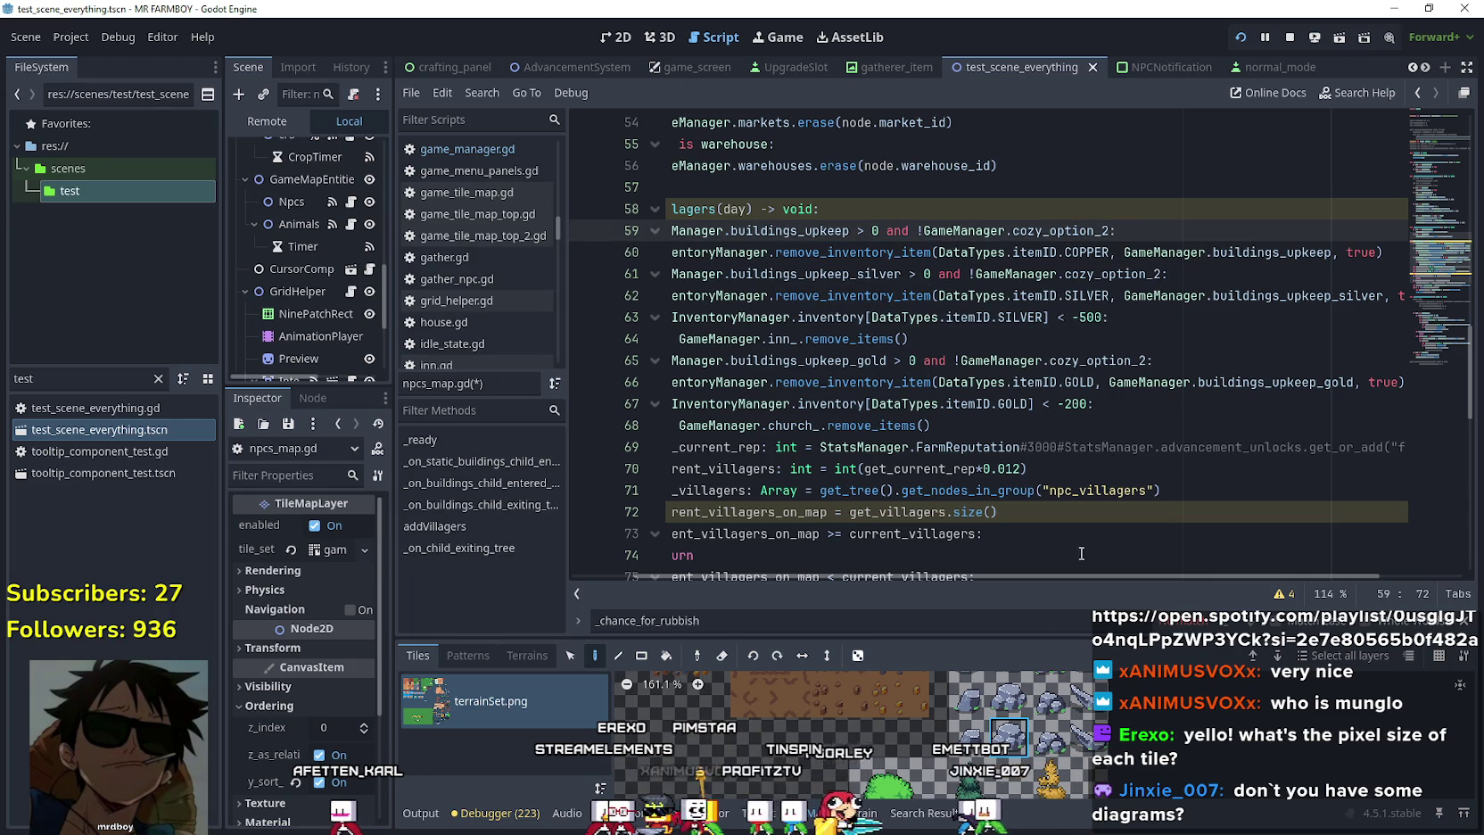
{"action": "scroll", "coordinate": [1038, 575], "scroll_direction": "left", "scroll_amount": 3}
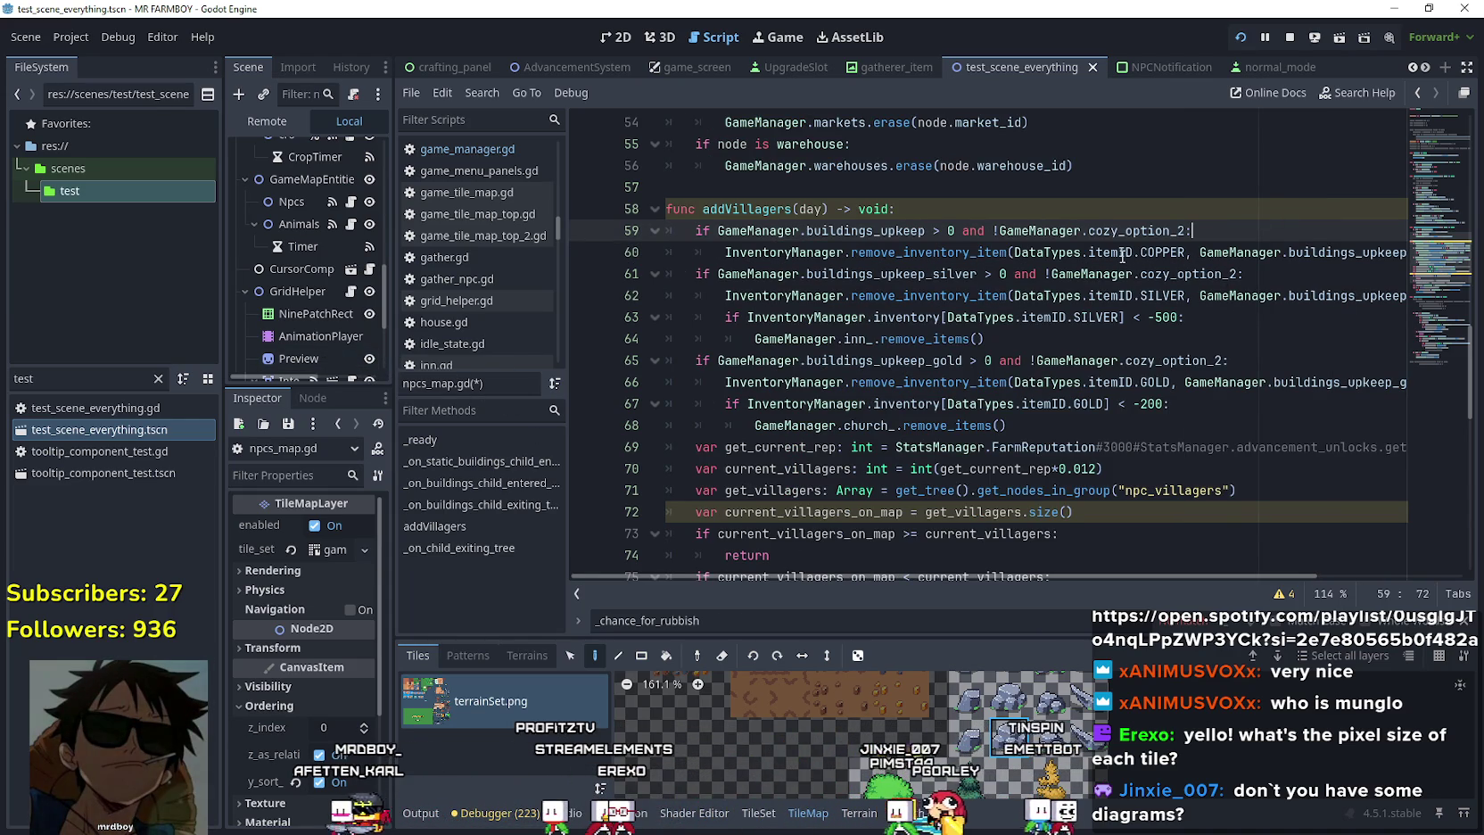
{"action": "mouse_move", "coordinate": [1123, 256]}
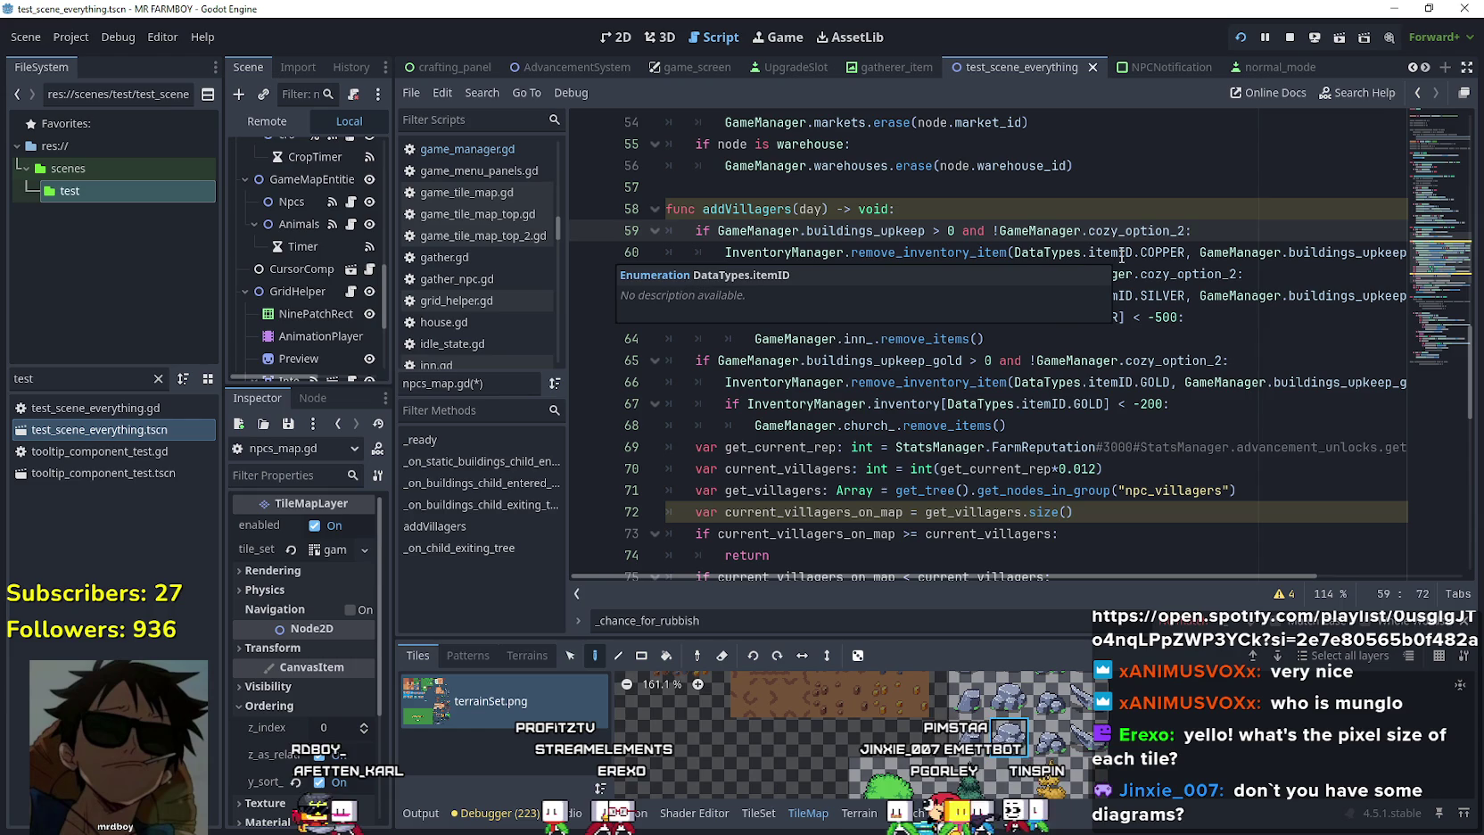
{"action": "double_click", "coordinate": [881, 236]}
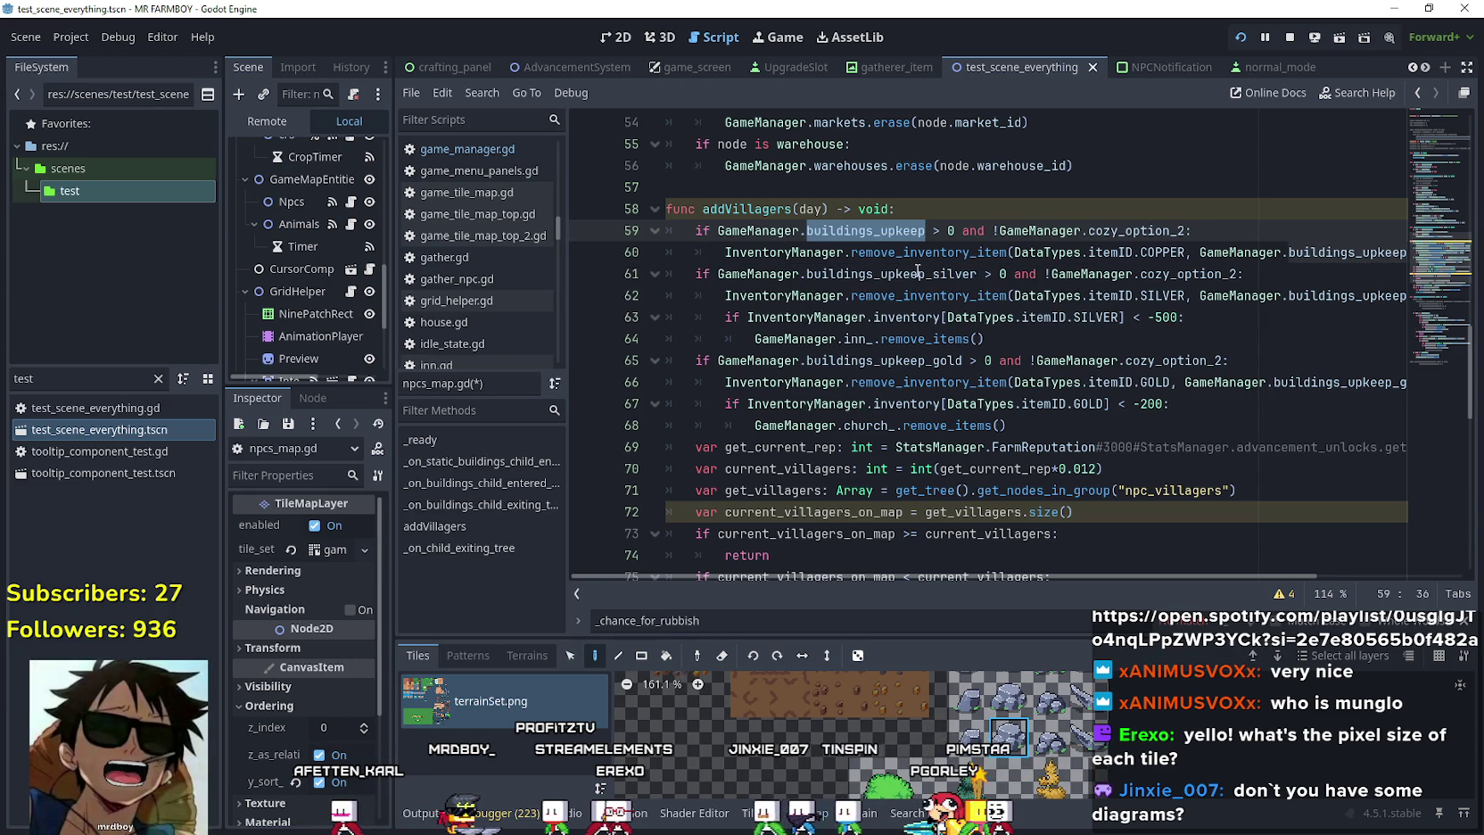
{"action": "left_click", "coordinate": [1277, 235]}
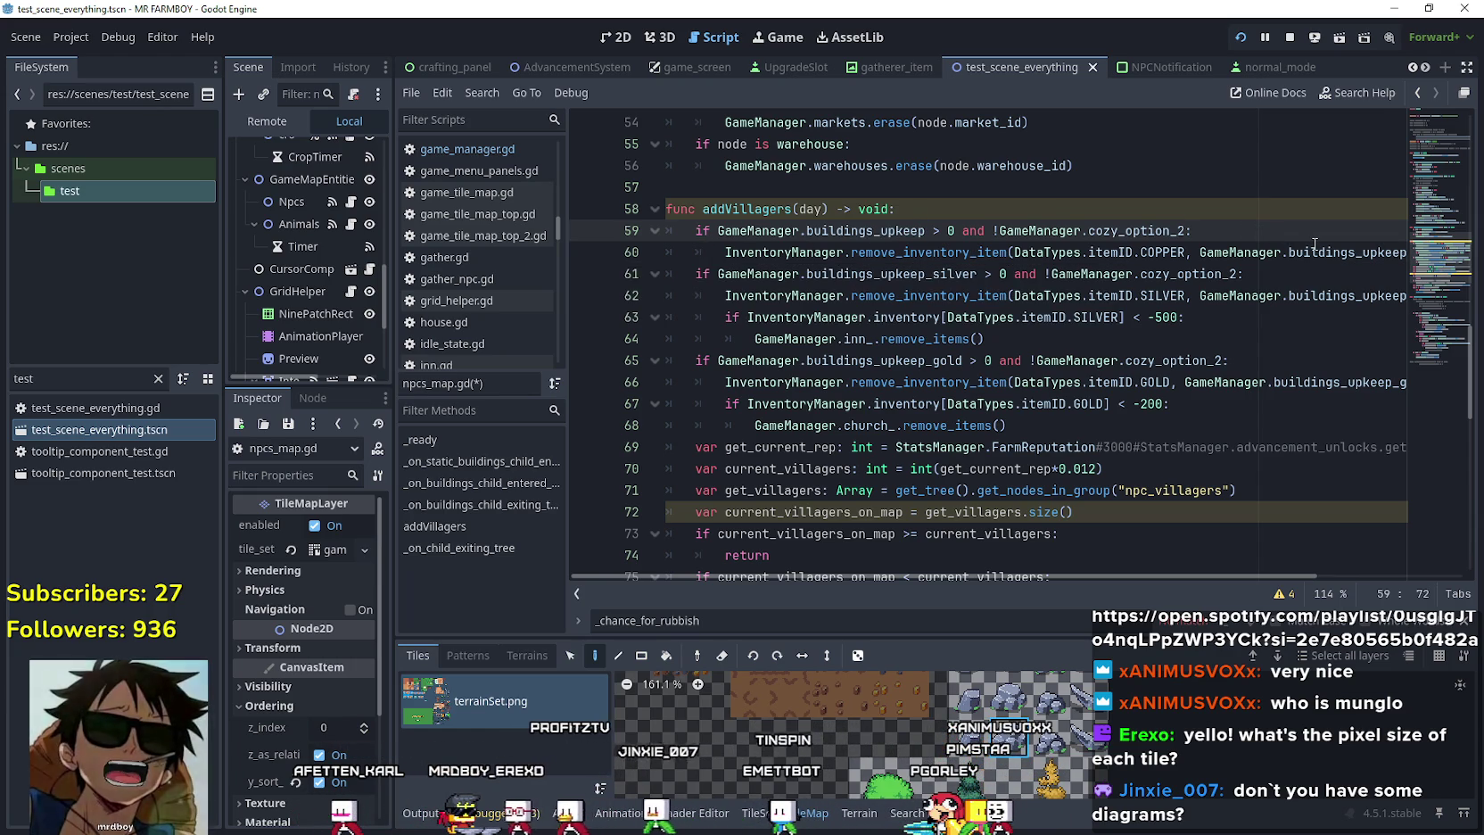
Insert a new line after line 59 beginning a bare 'if' statement.
{"action": "mouse_move", "coordinate": [1315, 244]}
{"action": "key", "text": "Return"}
{"action": "type", "text": "if"}
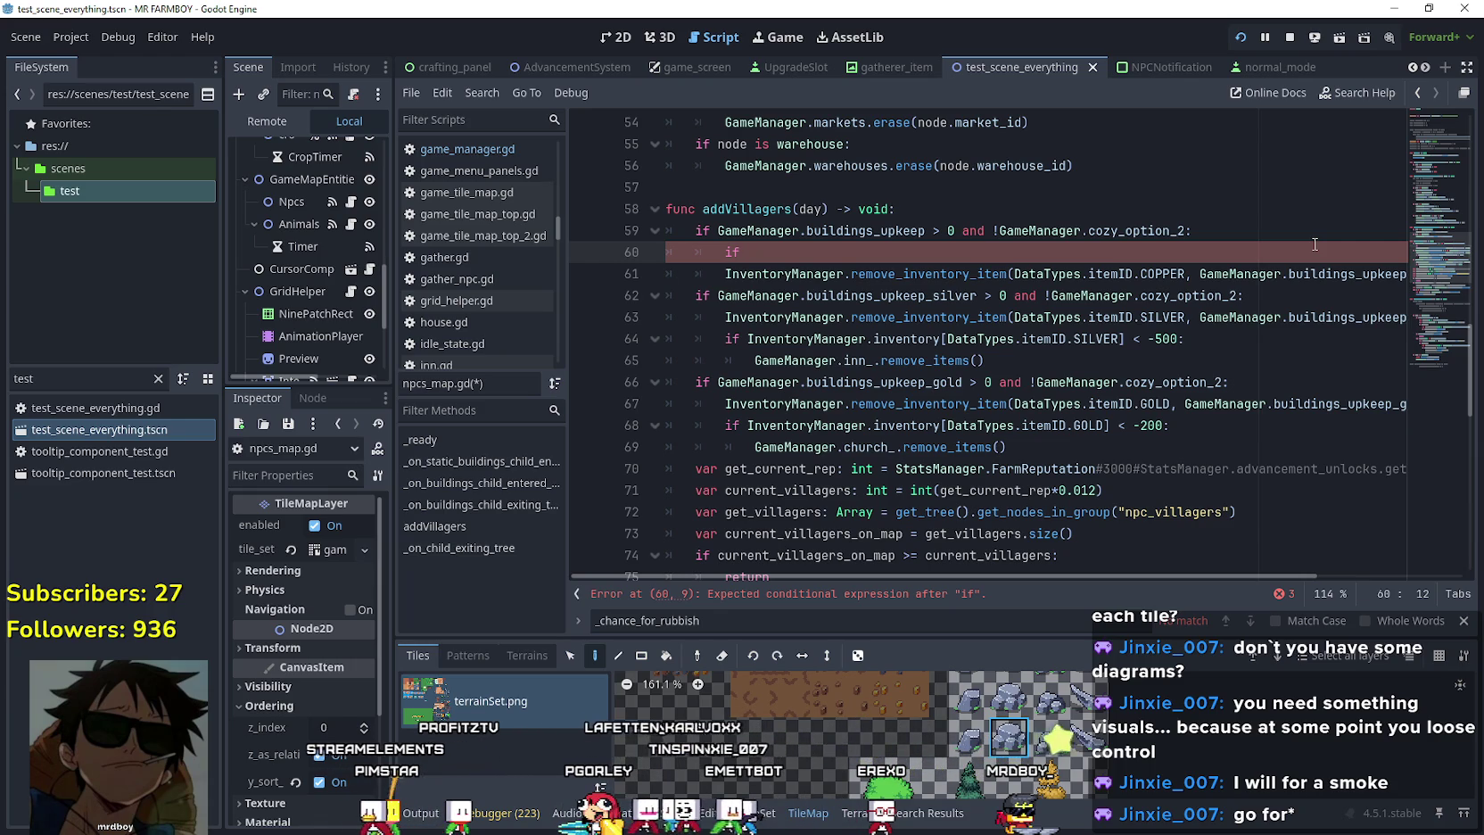
{"action": "left_click", "coordinate": [811, 317]}
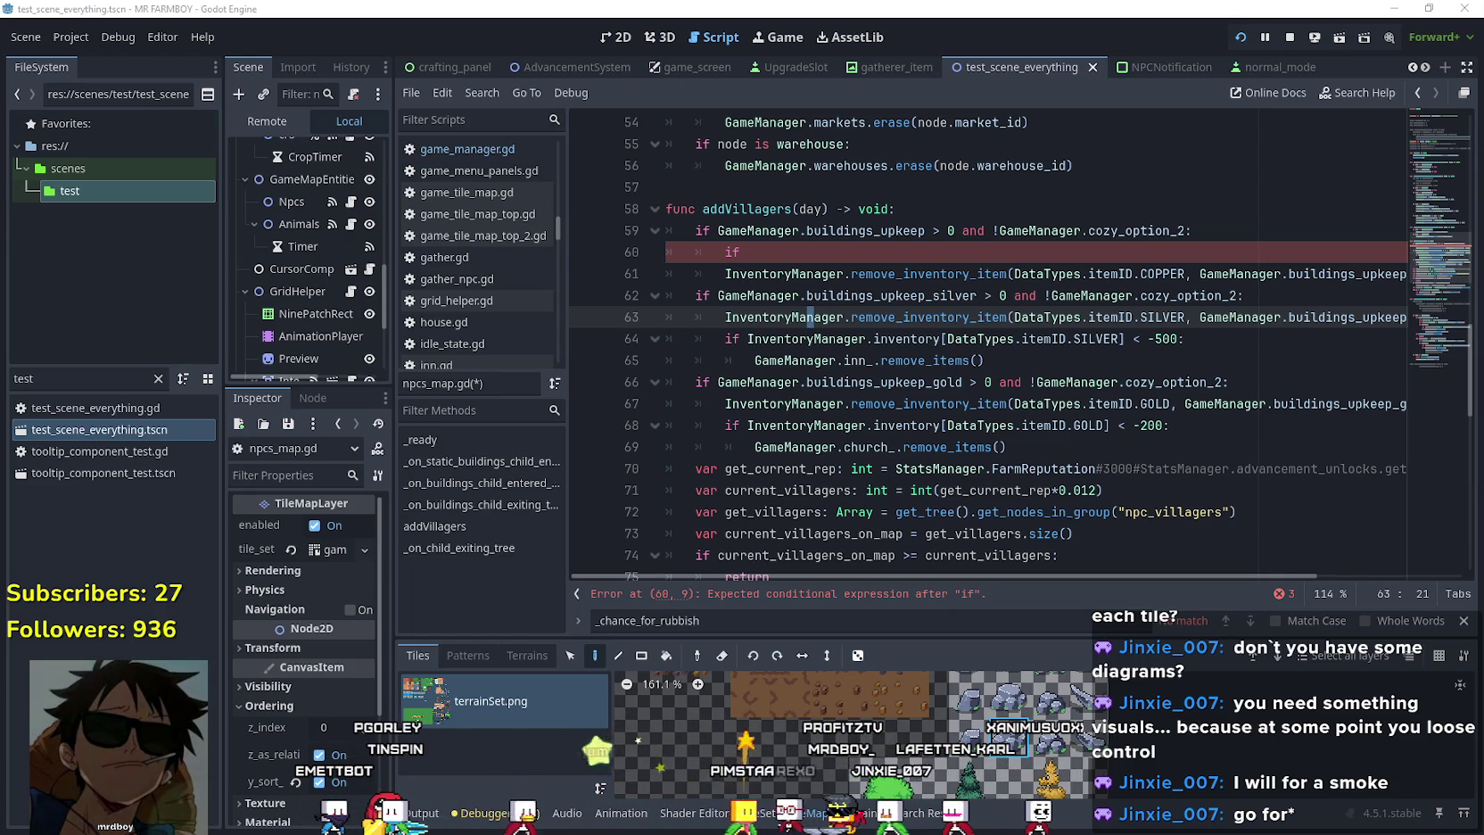
Bring up a blank Paint canvas and enlarge its window.
{"action": "key", "text": "alt+Tab"}
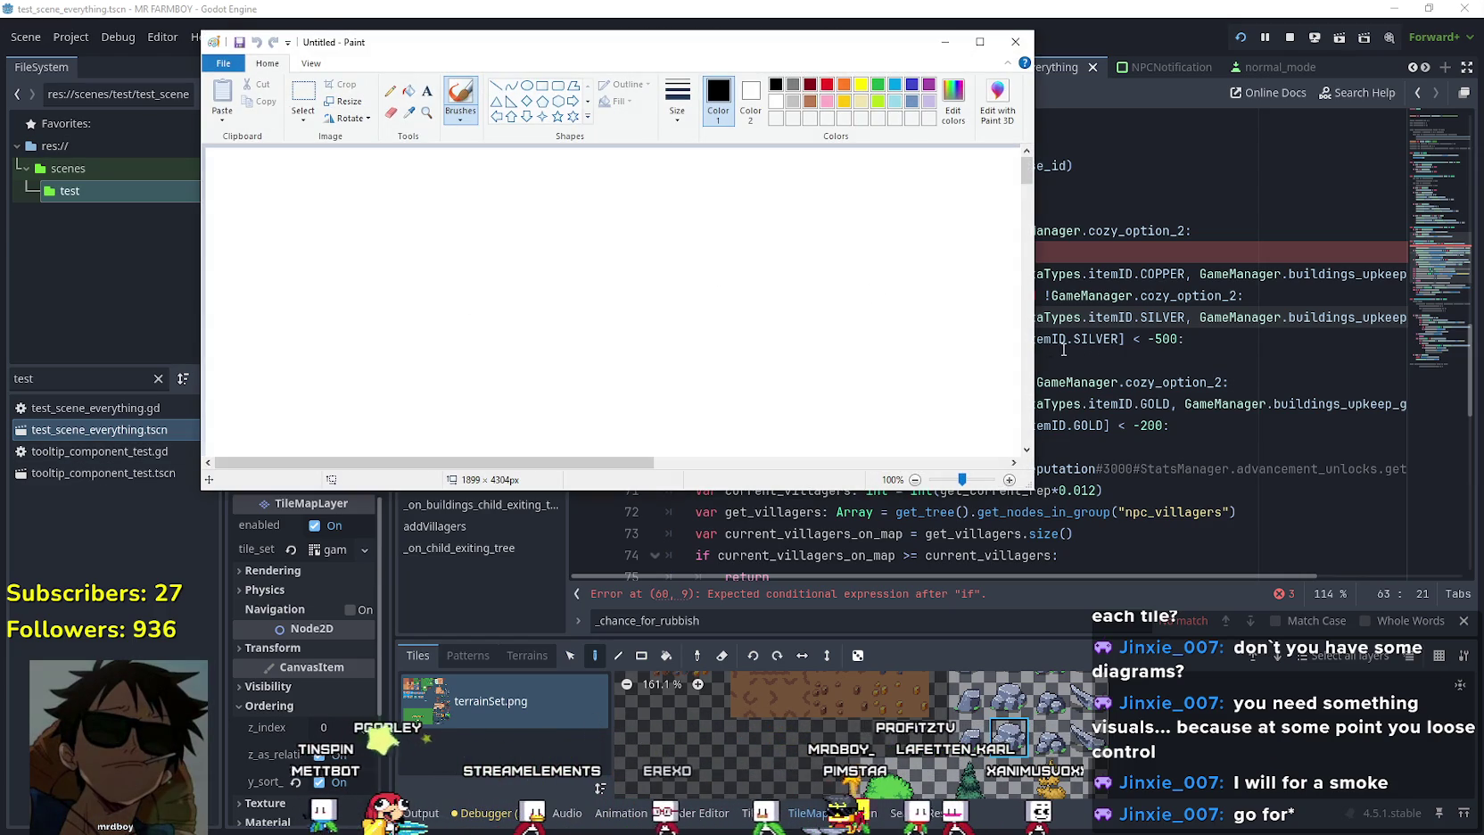
{"action": "left_click_drag", "start_coordinate": [1034, 490], "coordinate": [1250, 656]}
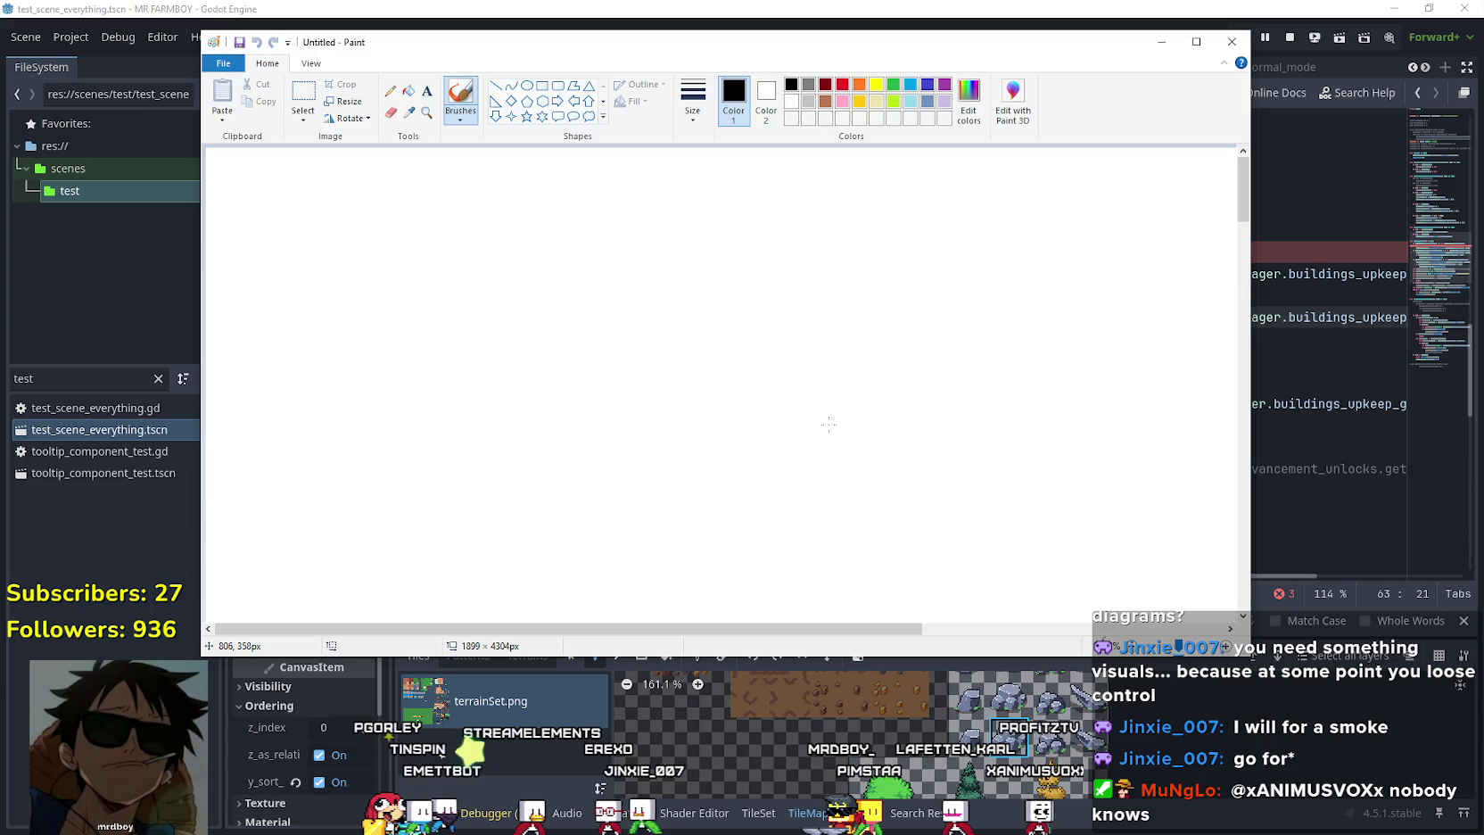
{"action": "scroll", "coordinate": [703, 359], "scroll_direction": "up", "scroll_amount": 3}
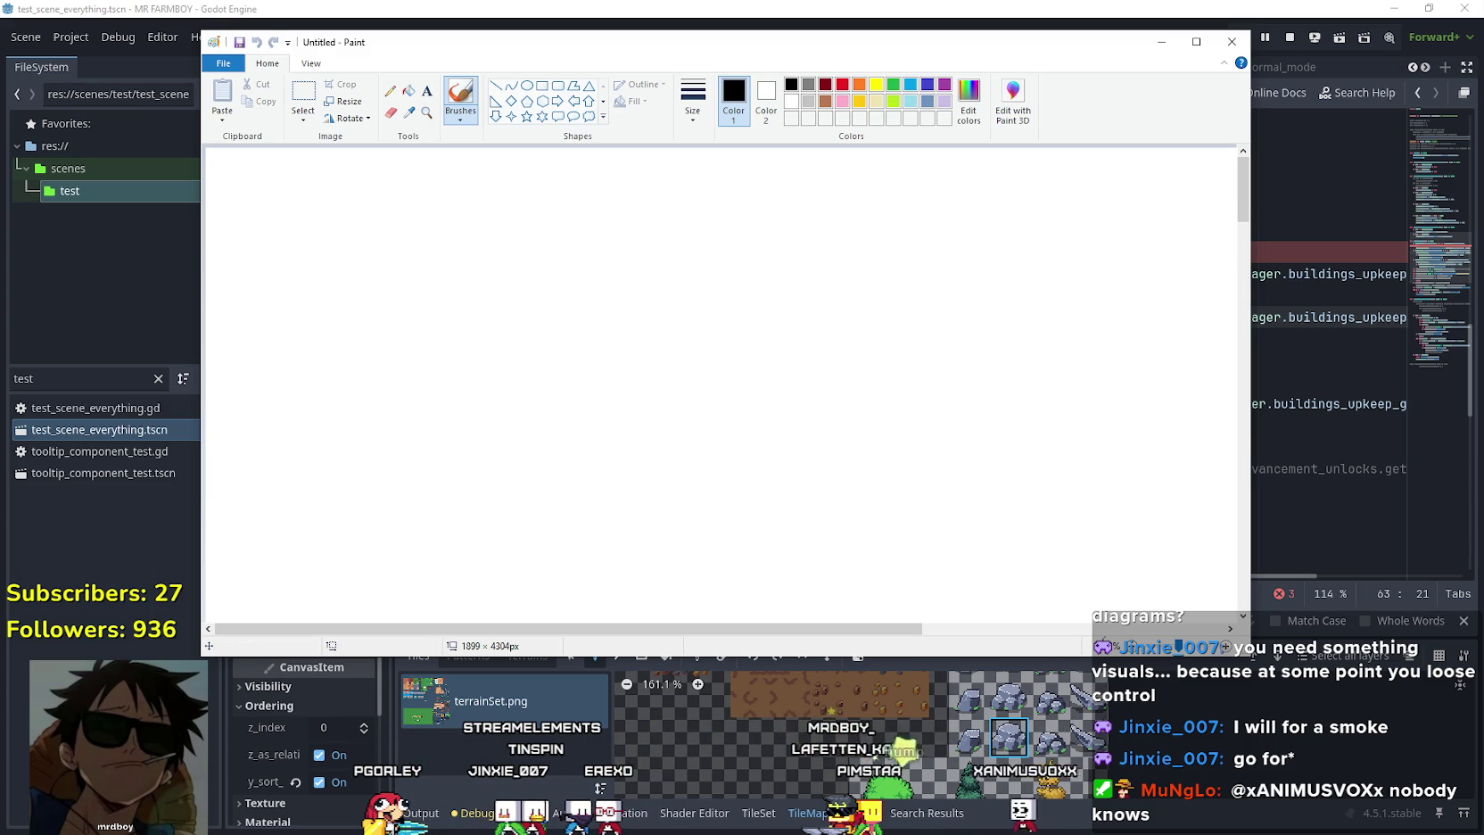
Show the first terrainSet.png document in Aseprite and open File > Open Recent.
{"action": "key", "text": "alt+Tab"}
{"action": "scroll", "coordinate": [406, 390], "scroll_direction": "down", "scroll_amount": 3}
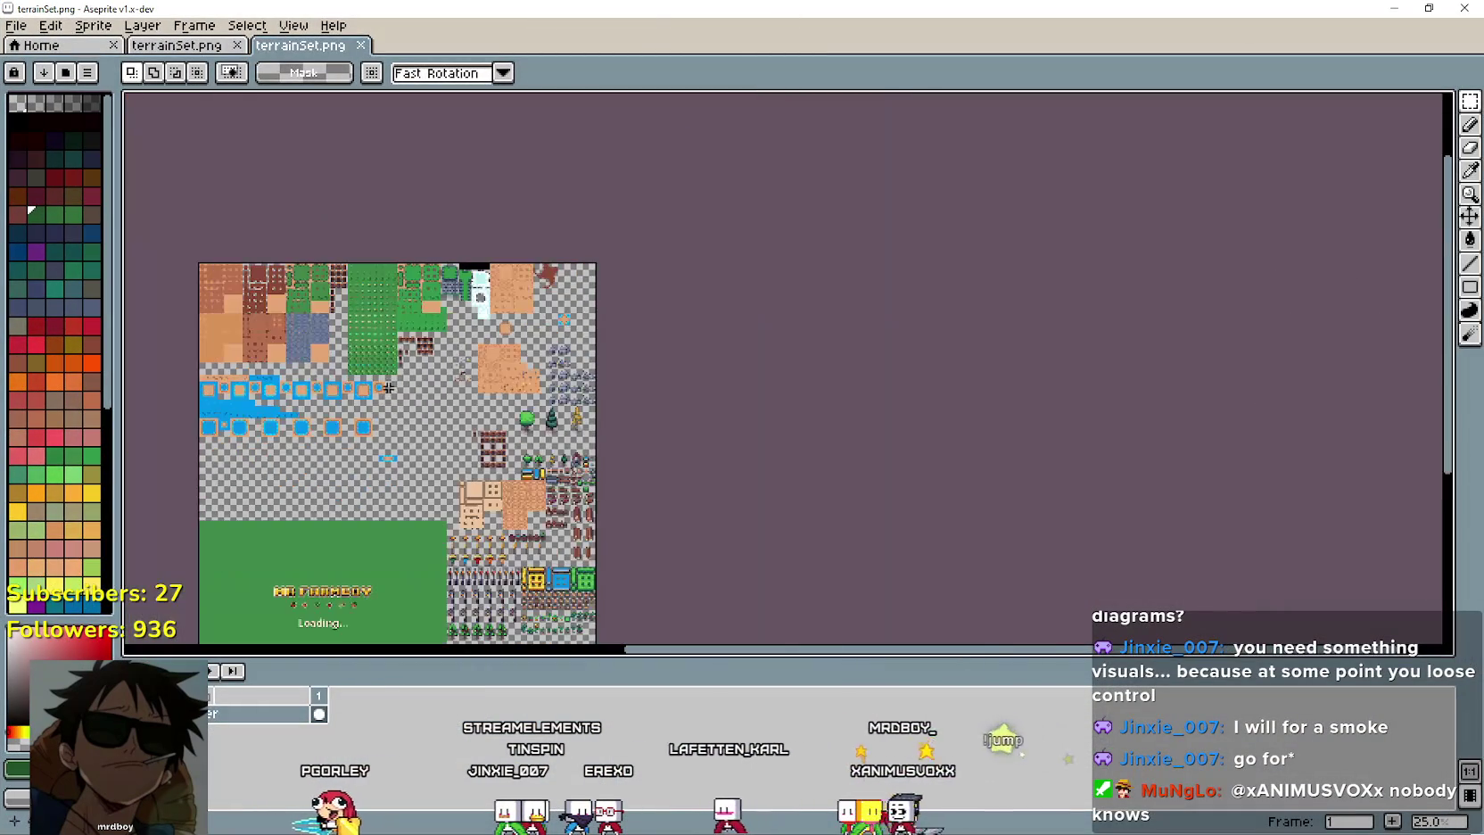
{"action": "left_click", "coordinate": [177, 46]}
{"action": "scroll", "coordinate": [554, 426], "scroll_direction": "down", "scroll_amount": 2}
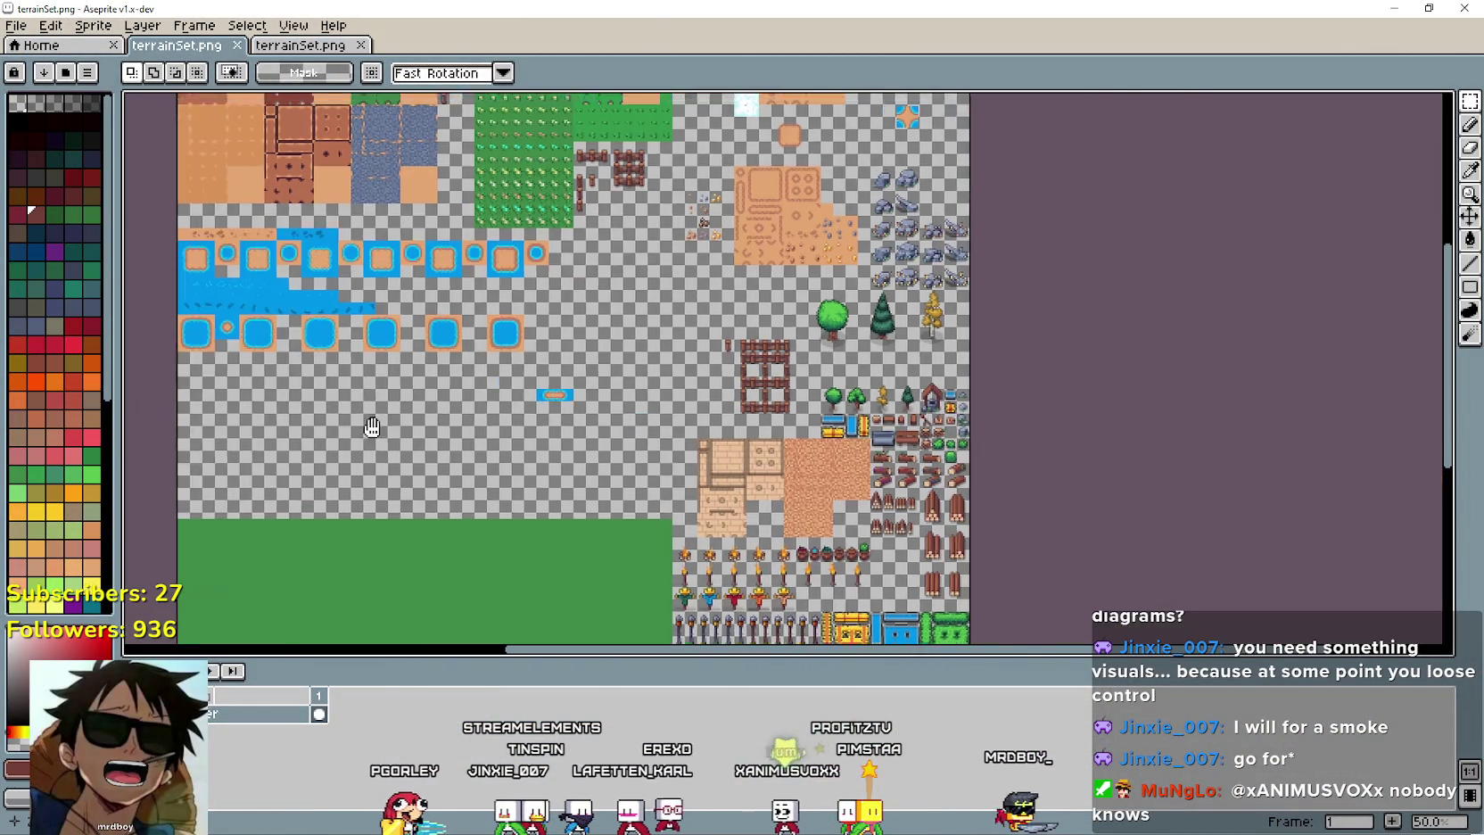
{"action": "scroll", "coordinate": [555, 427], "scroll_direction": "down", "scroll_amount": 5}
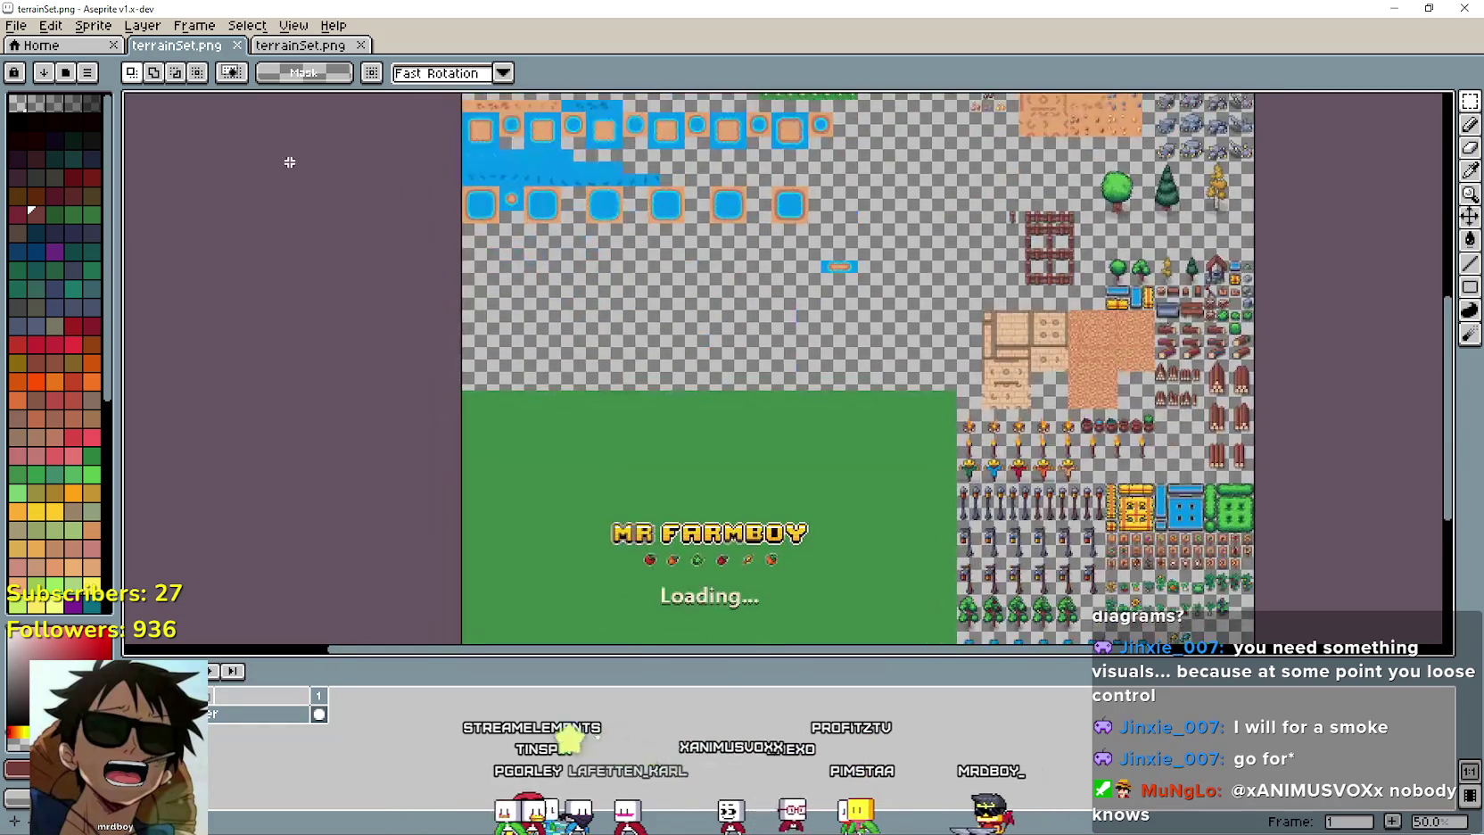
{"action": "left_click", "coordinate": [17, 26]}
{"action": "mouse_move", "coordinate": [62, 81]}
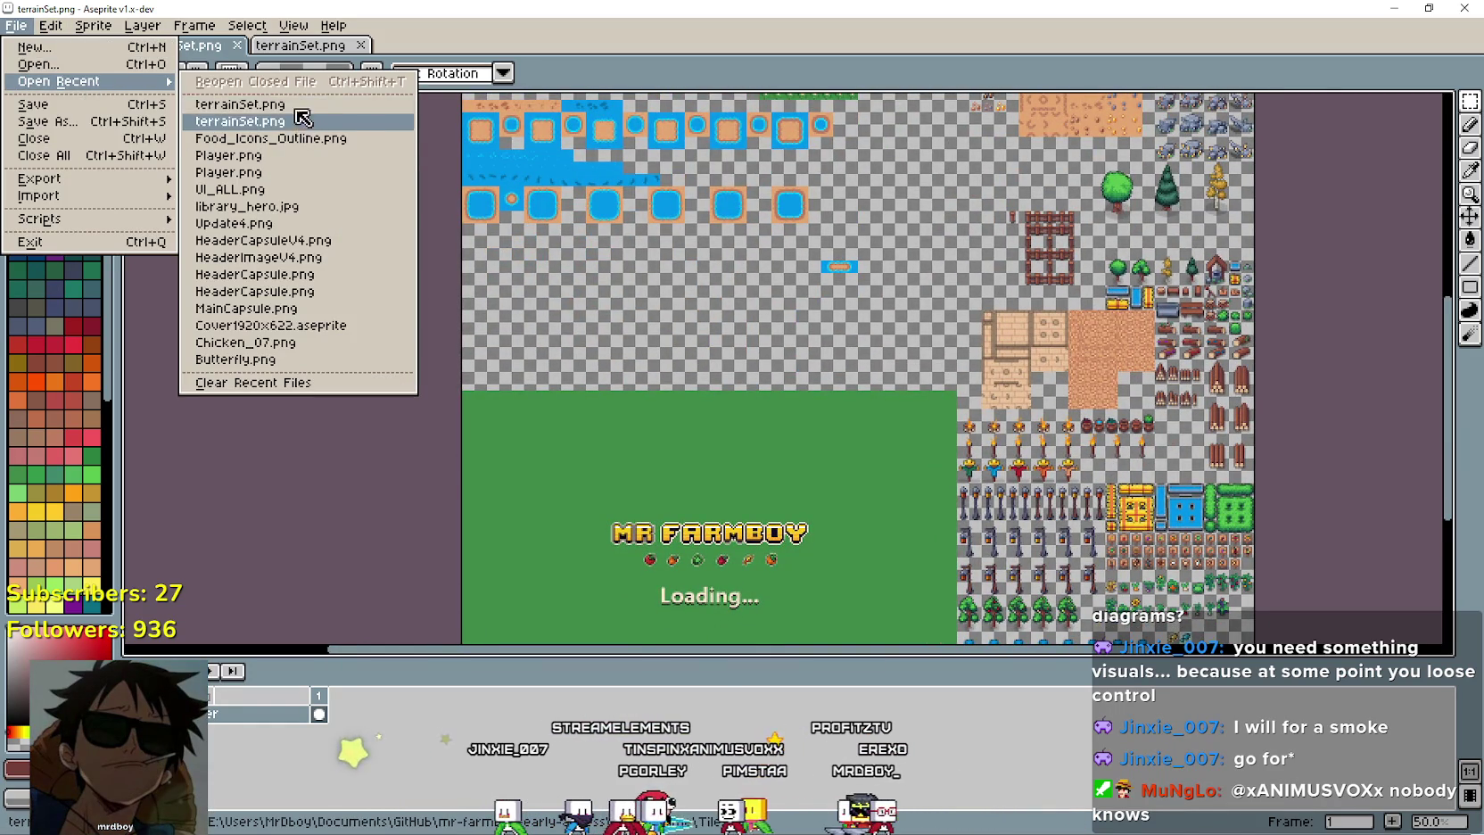
Reopen Player.png from recent files and zoom around its crop icons.
{"action": "left_click", "coordinate": [298, 156]}
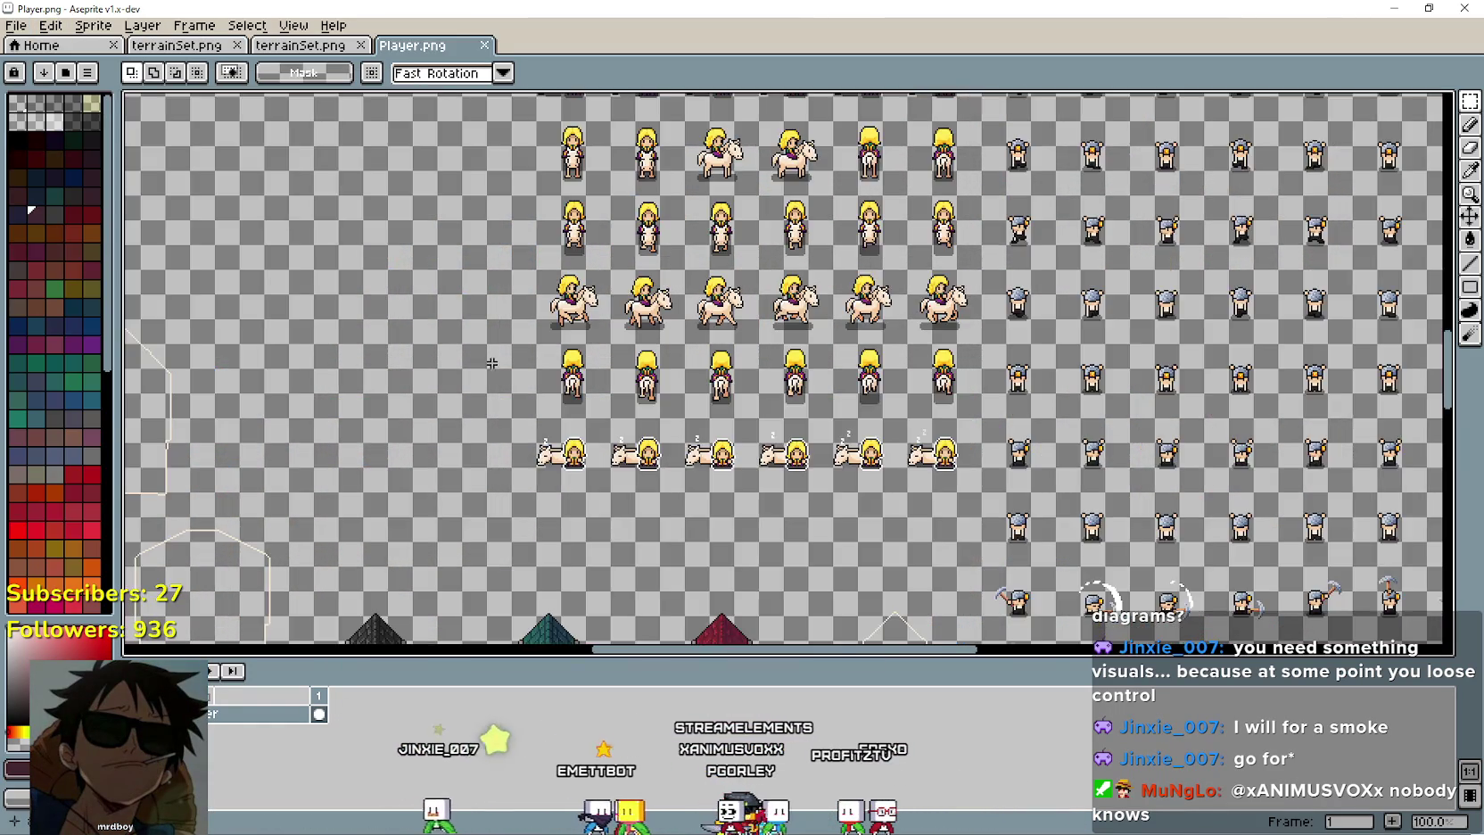
{"action": "scroll", "coordinate": [413, 330], "scroll_direction": "down", "scroll_amount": 3}
{"action": "scroll", "coordinate": [413, 330], "scroll_direction": "up", "scroll_amount": 5}
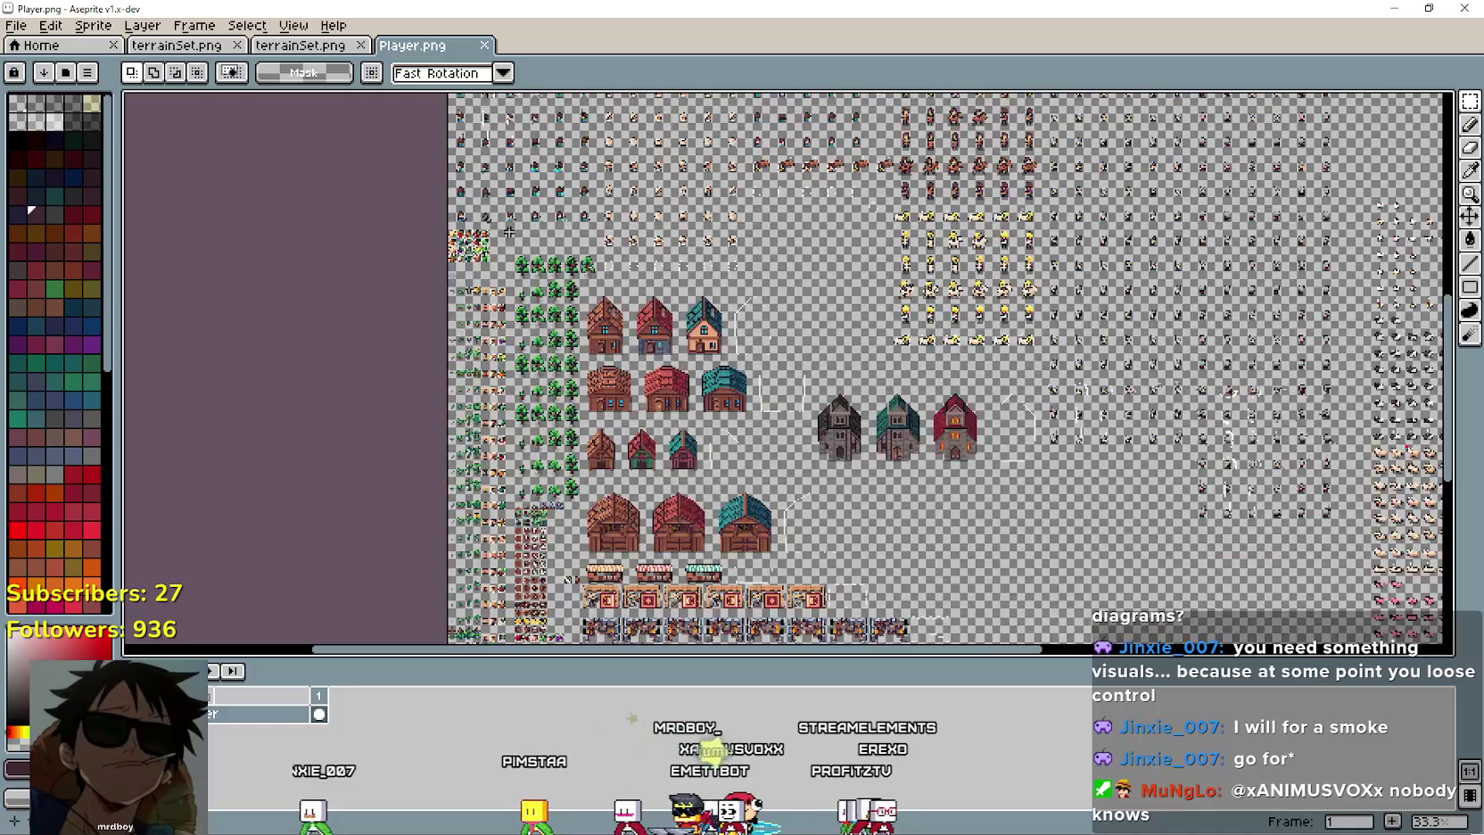
{"action": "scroll", "coordinate": [713, 352], "scroll_direction": "down", "scroll_amount": 5}
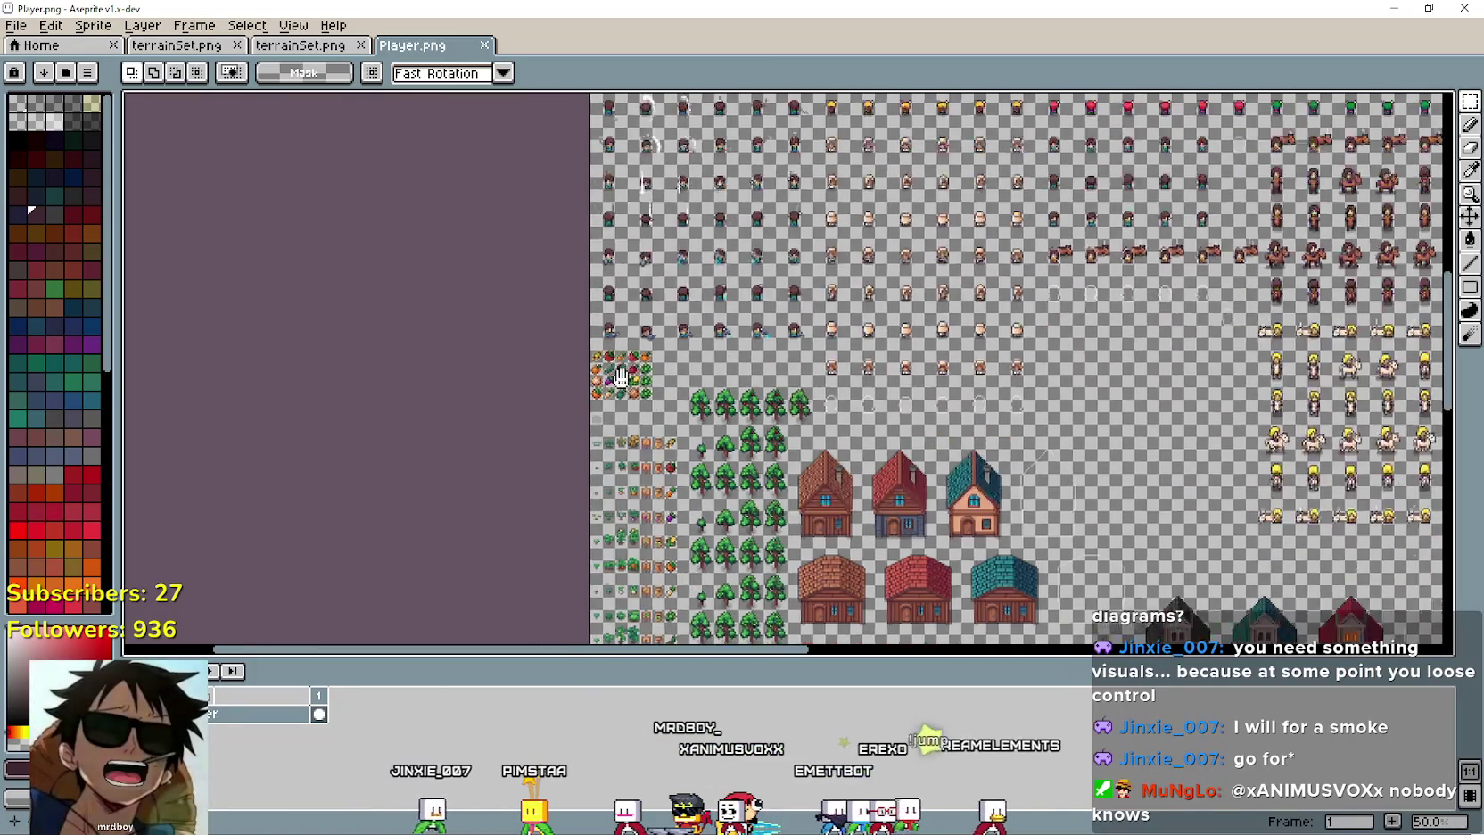
{"action": "scroll", "coordinate": [712, 352], "scroll_direction": "up", "scroll_amount": 3}
{"action": "scroll", "coordinate": [776, 428], "scroll_direction": "down", "scroll_amount": 3}
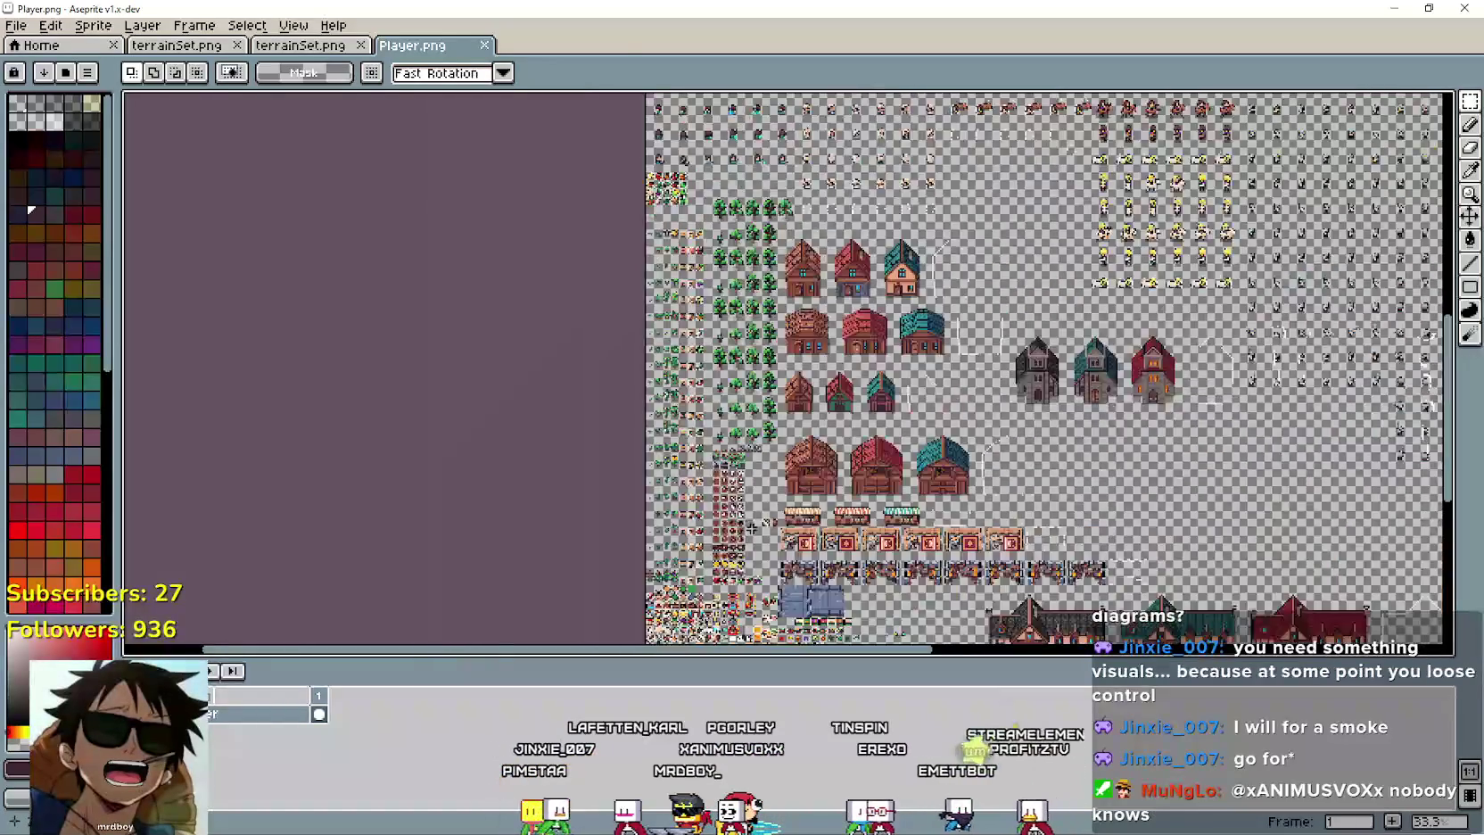
{"action": "scroll", "coordinate": [843, 510], "scroll_direction": "up", "scroll_amount": 1}
{"action": "scroll", "coordinate": [843, 510], "scroll_direction": "up", "scroll_amount": 2}
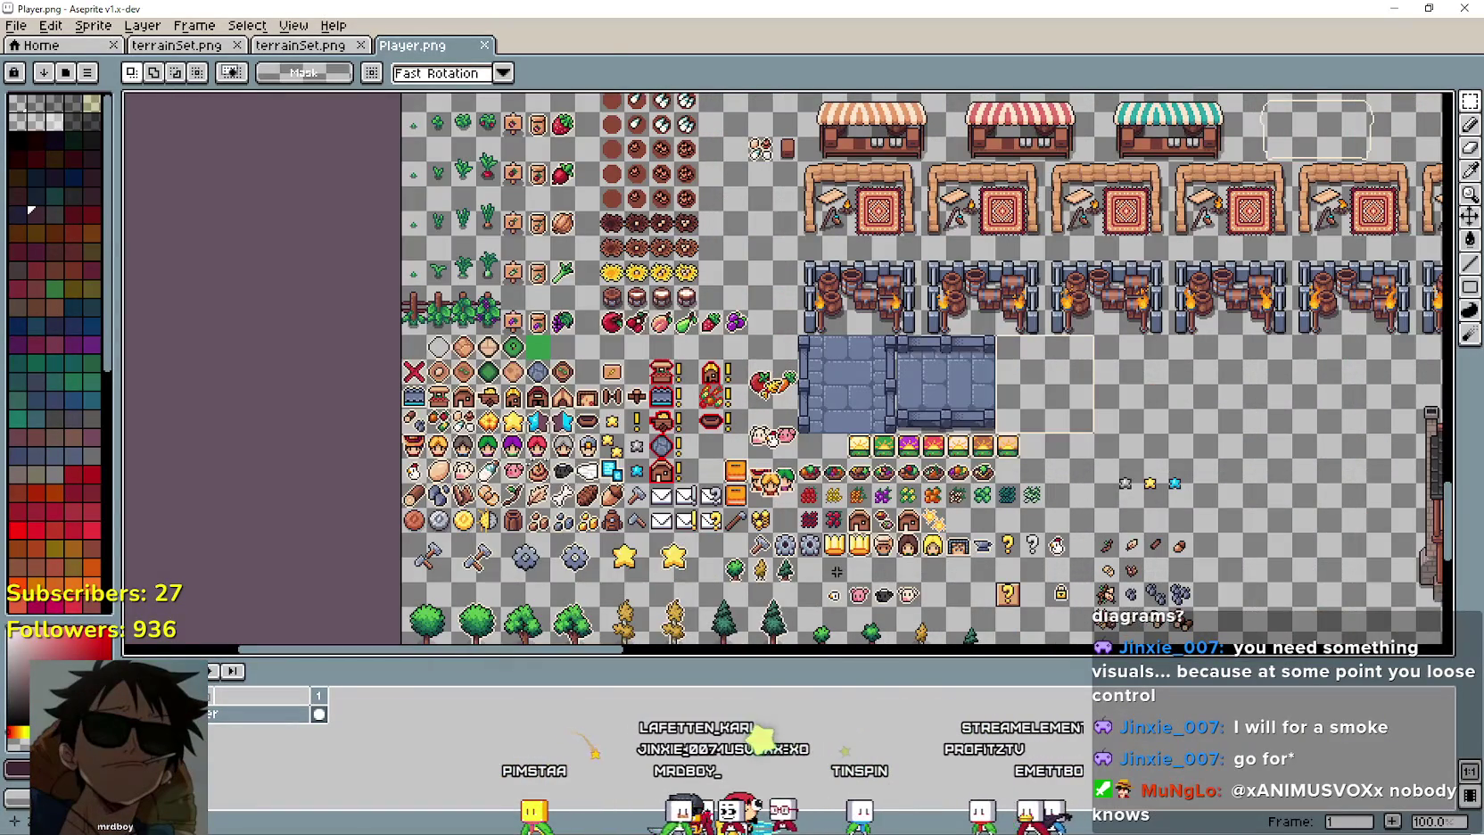
{"action": "scroll", "coordinate": [842, 510], "scroll_direction": "down", "scroll_amount": 1}
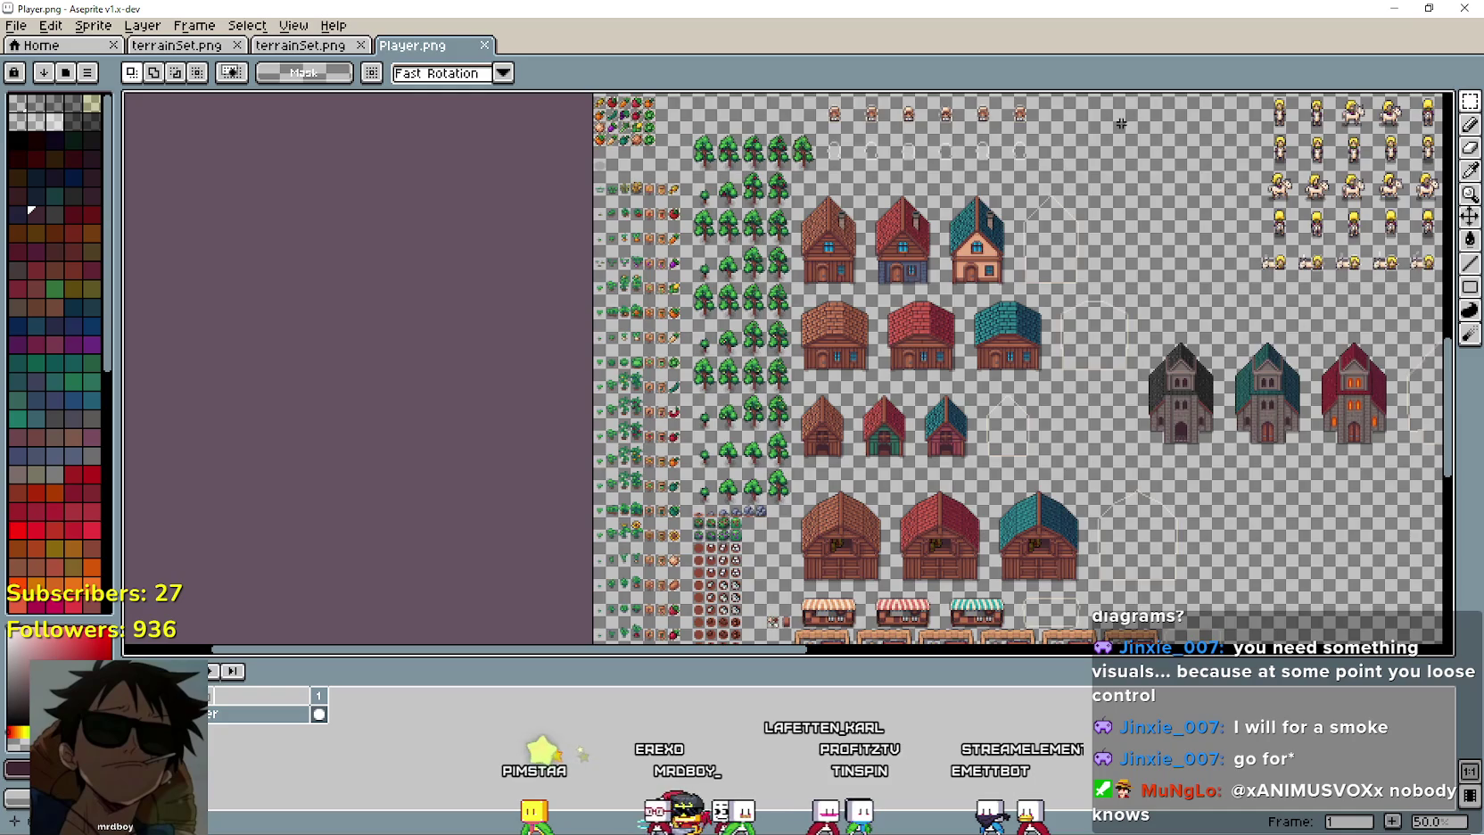
{"action": "scroll", "coordinate": [678, 210], "scroll_direction": "up", "scroll_amount": 1}
{"action": "scroll", "coordinate": [664, 406], "scroll_direction": "down", "scroll_amount": 10}
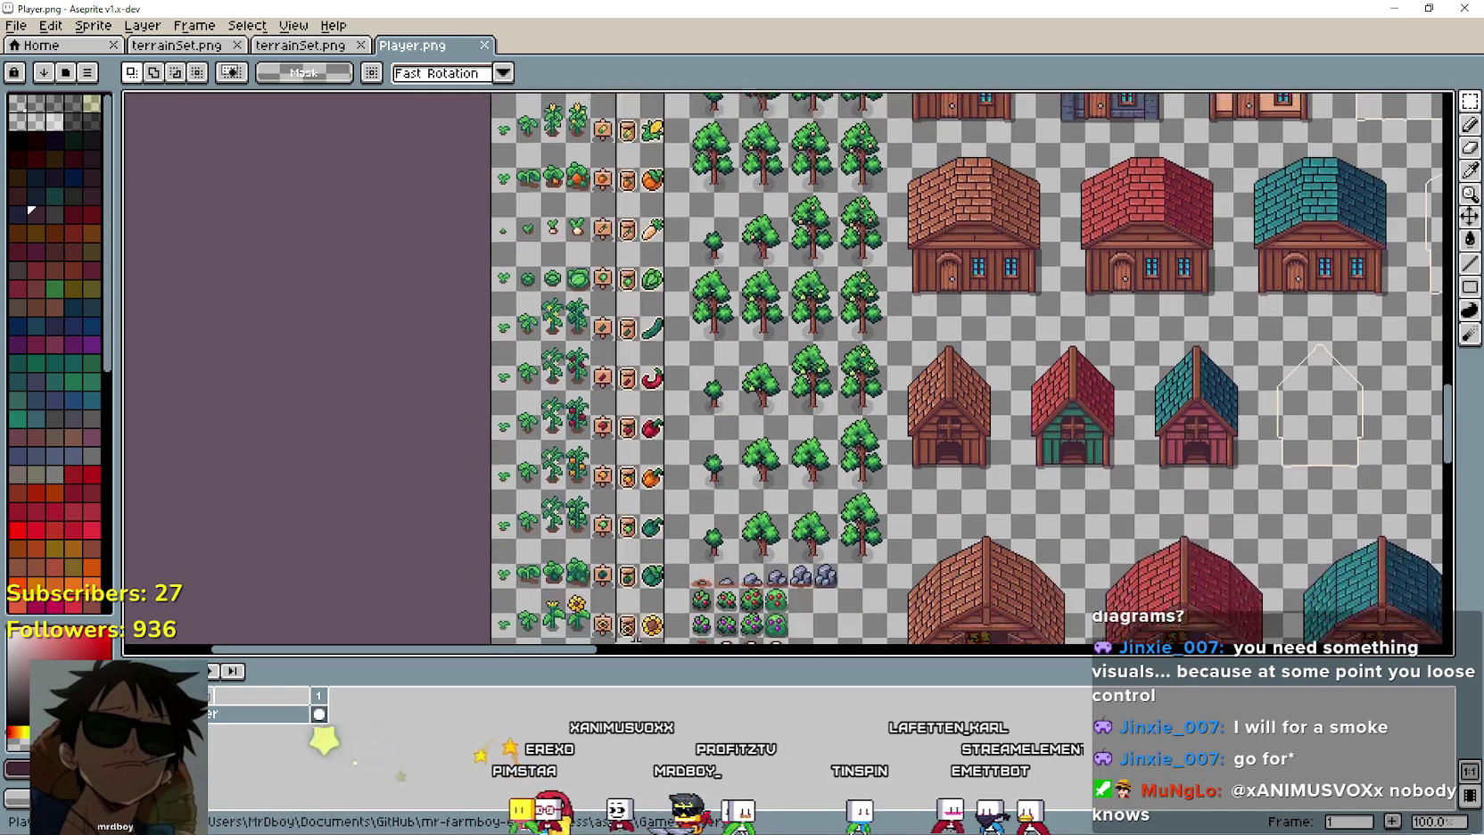
{"action": "scroll", "coordinate": [793, 371], "scroll_direction": "down", "scroll_amount": 5}
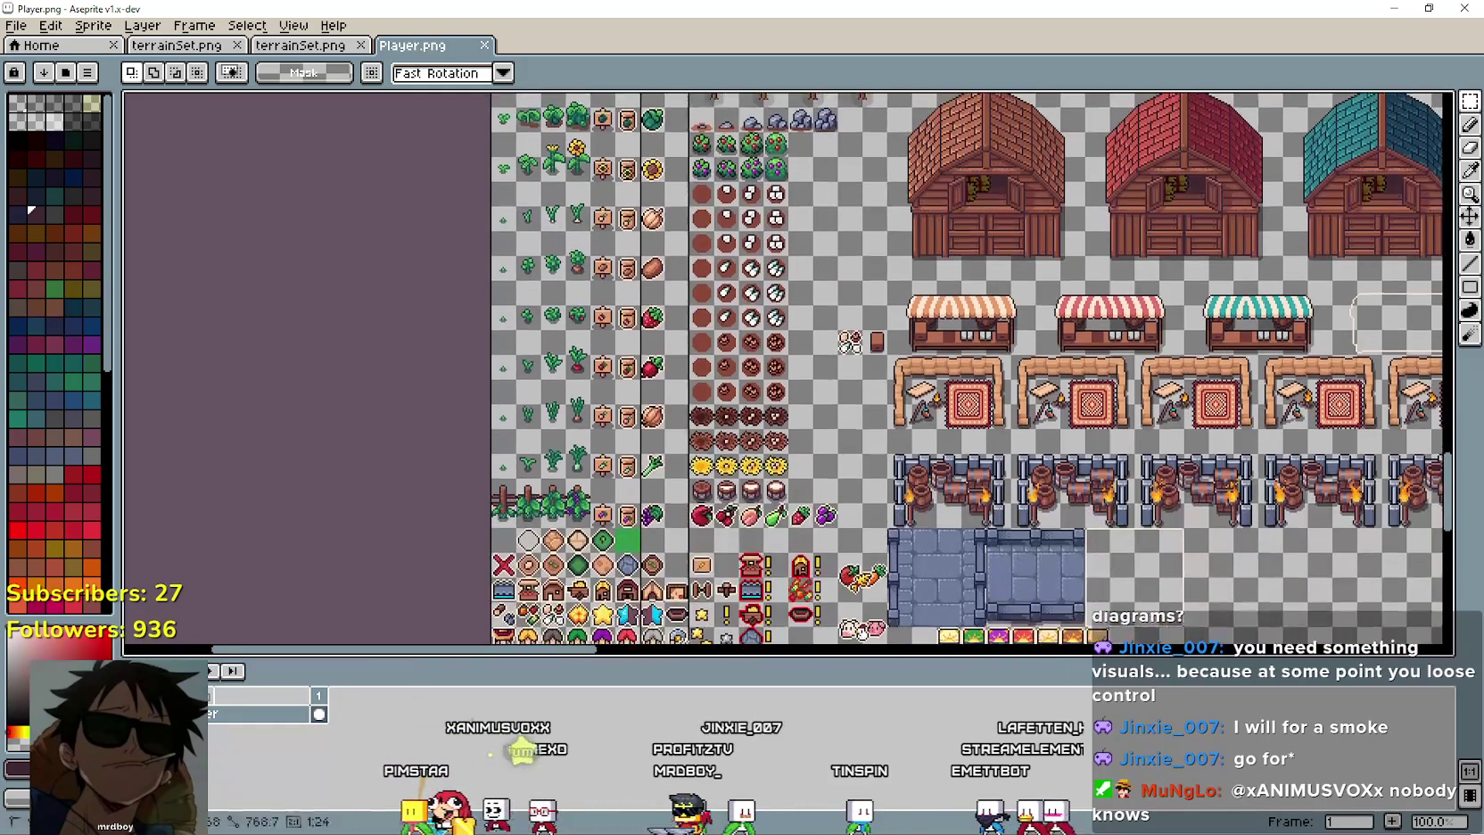
Marquee-select the column of harvested crop icons in Player.png.
{"action": "left_click_drag", "start_coordinate": [641, 96], "coordinate": [666, 462]}
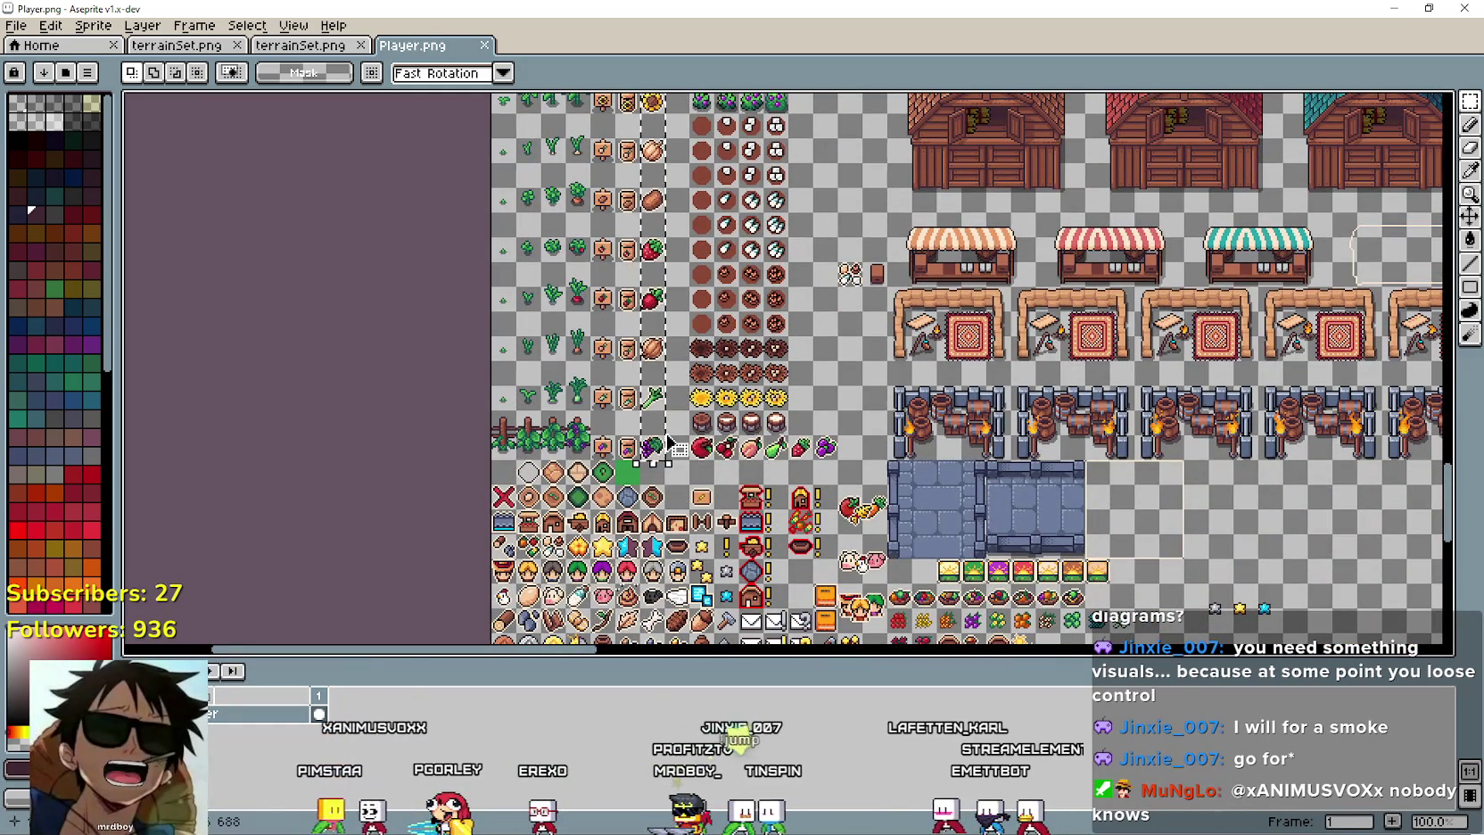
{"action": "scroll", "coordinate": [721, 345], "scroll_direction": "up", "scroll_amount": 1}
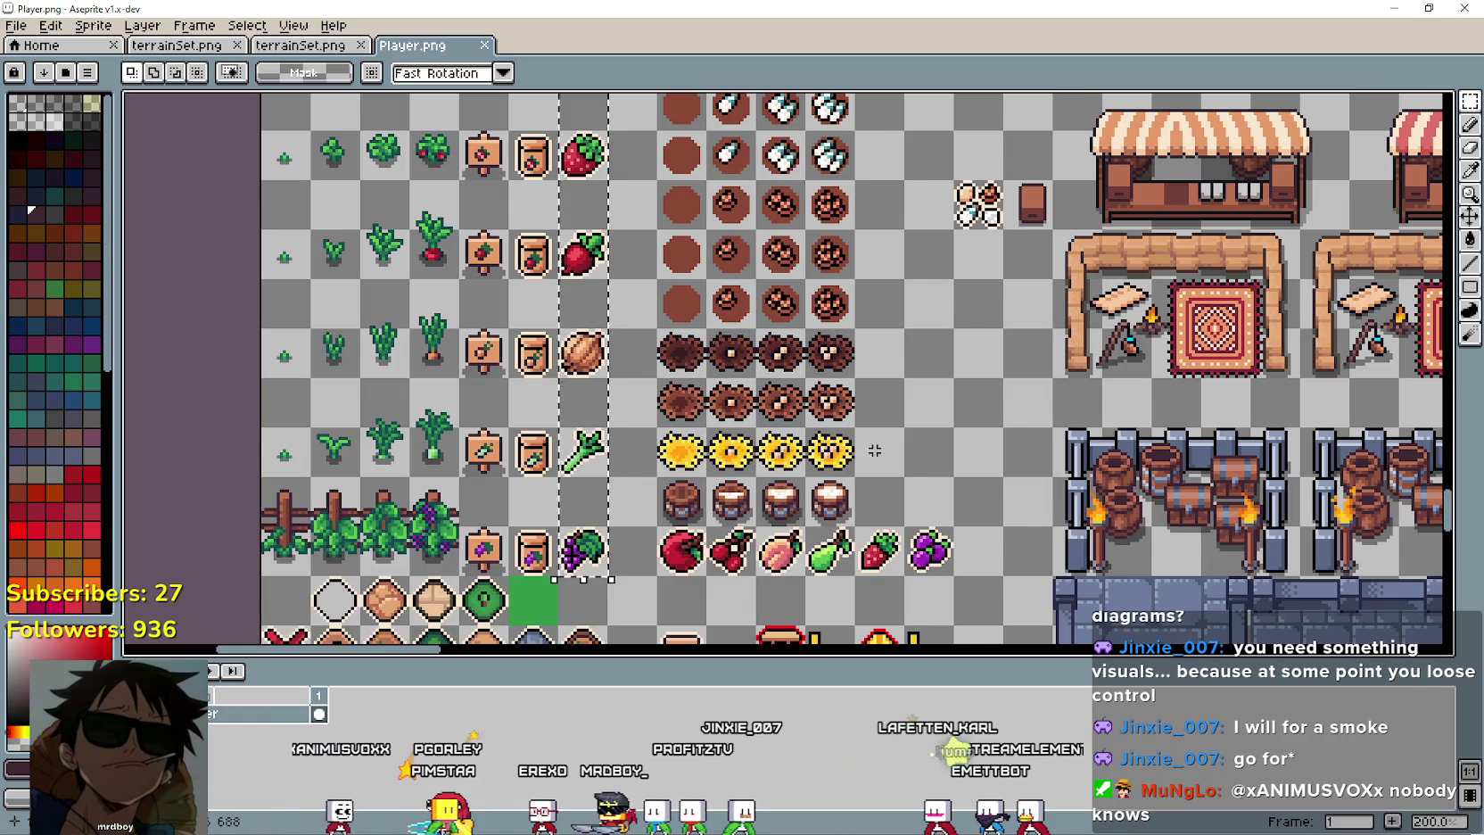
{"action": "scroll", "coordinate": [729, 365], "scroll_direction": "down", "scroll_amount": 1}
{"action": "scroll", "coordinate": [741, 393], "scroll_direction": "up", "scroll_amount": 1}
{"action": "scroll", "coordinate": [750, 414], "scroll_direction": "down", "scroll_amount": 1}
{"action": "scroll", "coordinate": [750, 414], "scroll_direction": "up", "scroll_amount": 10}
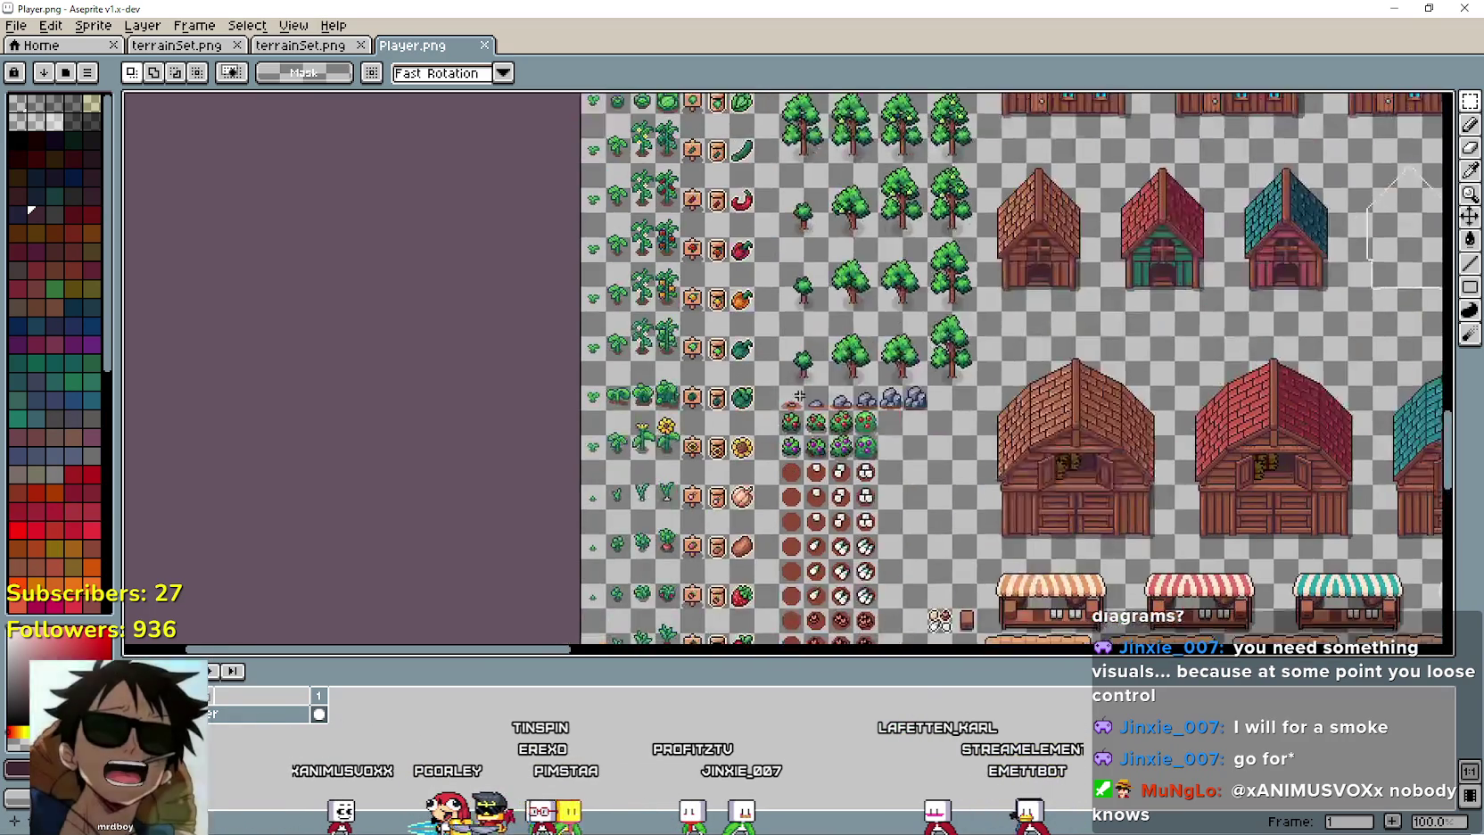
{"action": "scroll", "coordinate": [751, 266], "scroll_direction": "up", "scroll_amount": 1}
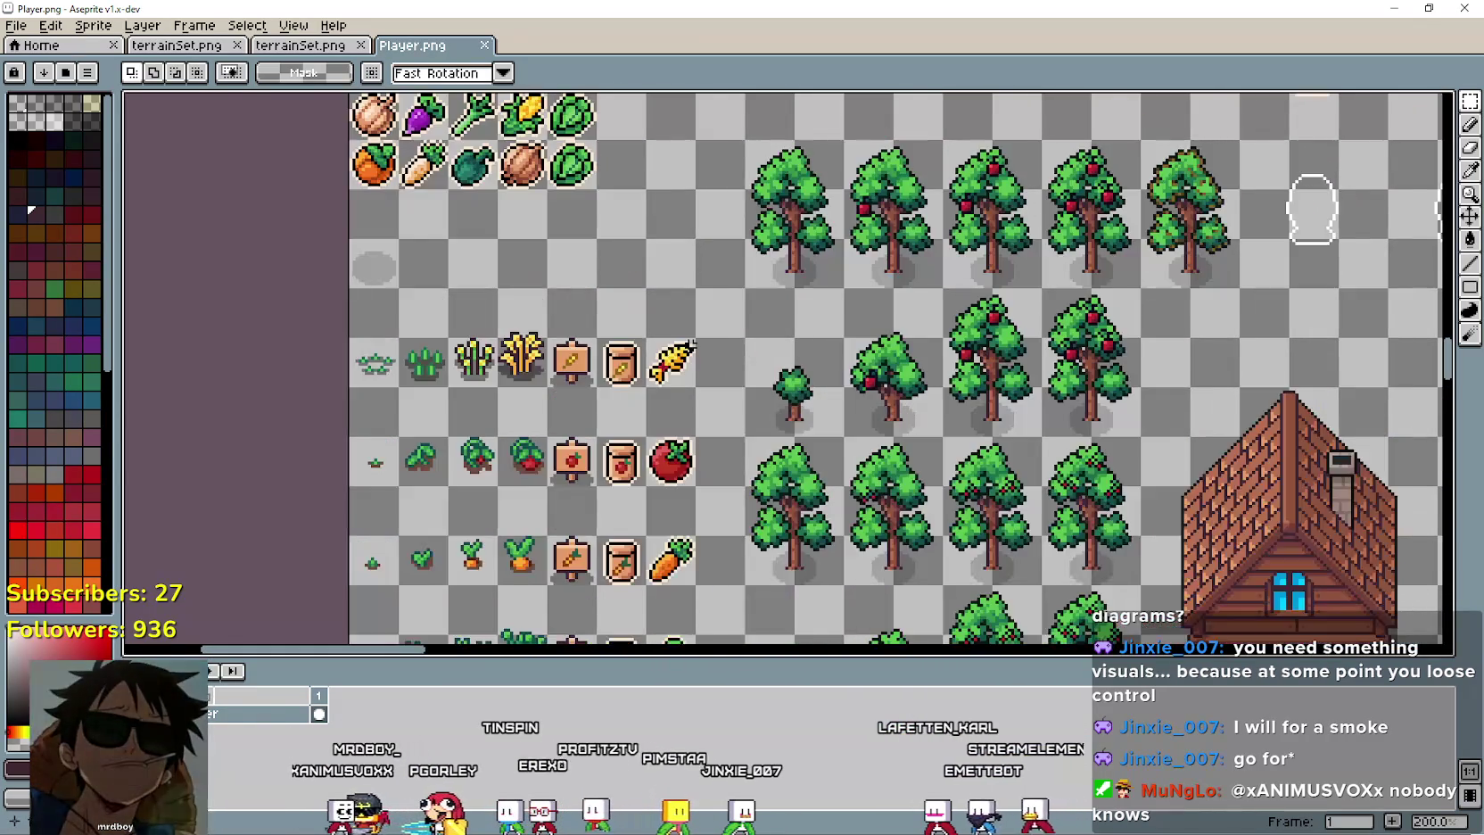
{"action": "scroll", "coordinate": [723, 299], "scroll_direction": "down", "scroll_amount": 1}
{"action": "scroll", "coordinate": [694, 335], "scroll_direction": "down", "scroll_amount": 1}
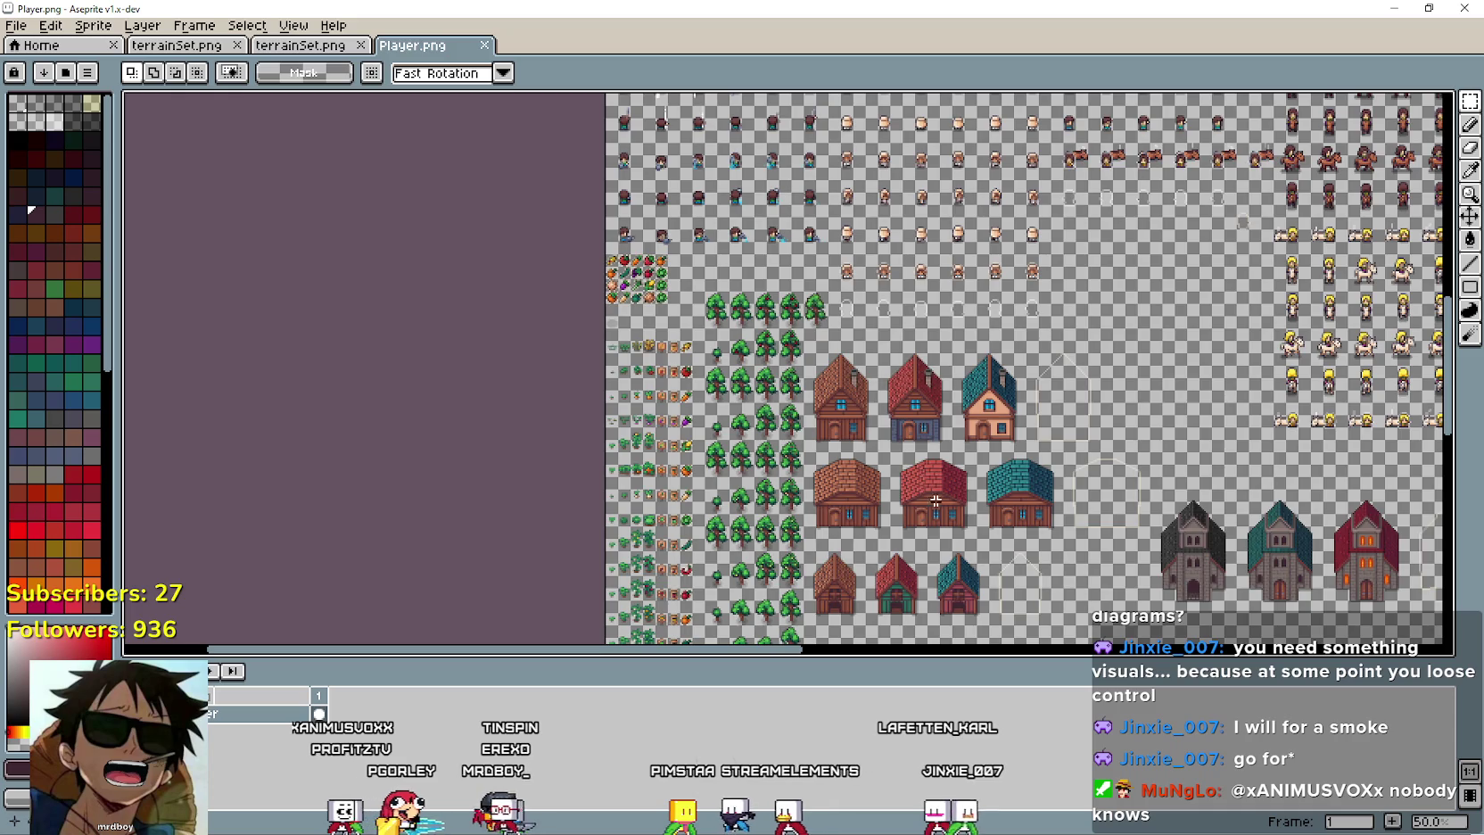
{"action": "scroll", "coordinate": [682, 378], "scroll_direction": "up", "scroll_amount": 2}
Select the corn icon, then pan to the sheet's top-left character sprites.
{"action": "left_click_drag", "start_coordinate": [666, 204], "coordinate": [719, 257]}
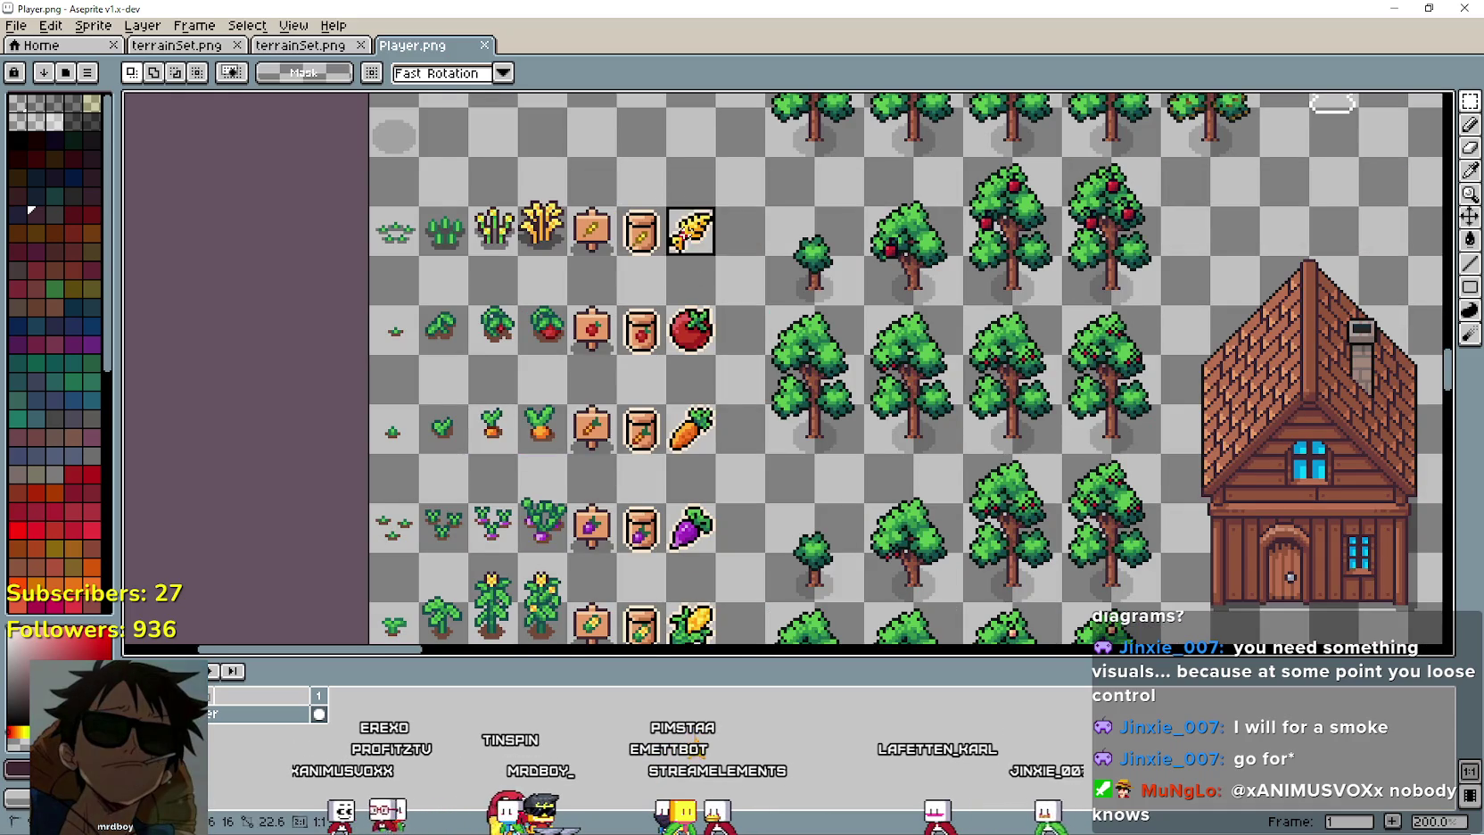
{"action": "scroll", "coordinate": [745, 268], "scroll_direction": "up", "scroll_amount": 1}
{"action": "scroll", "coordinate": [741, 269], "scroll_direction": "down", "scroll_amount": 1}
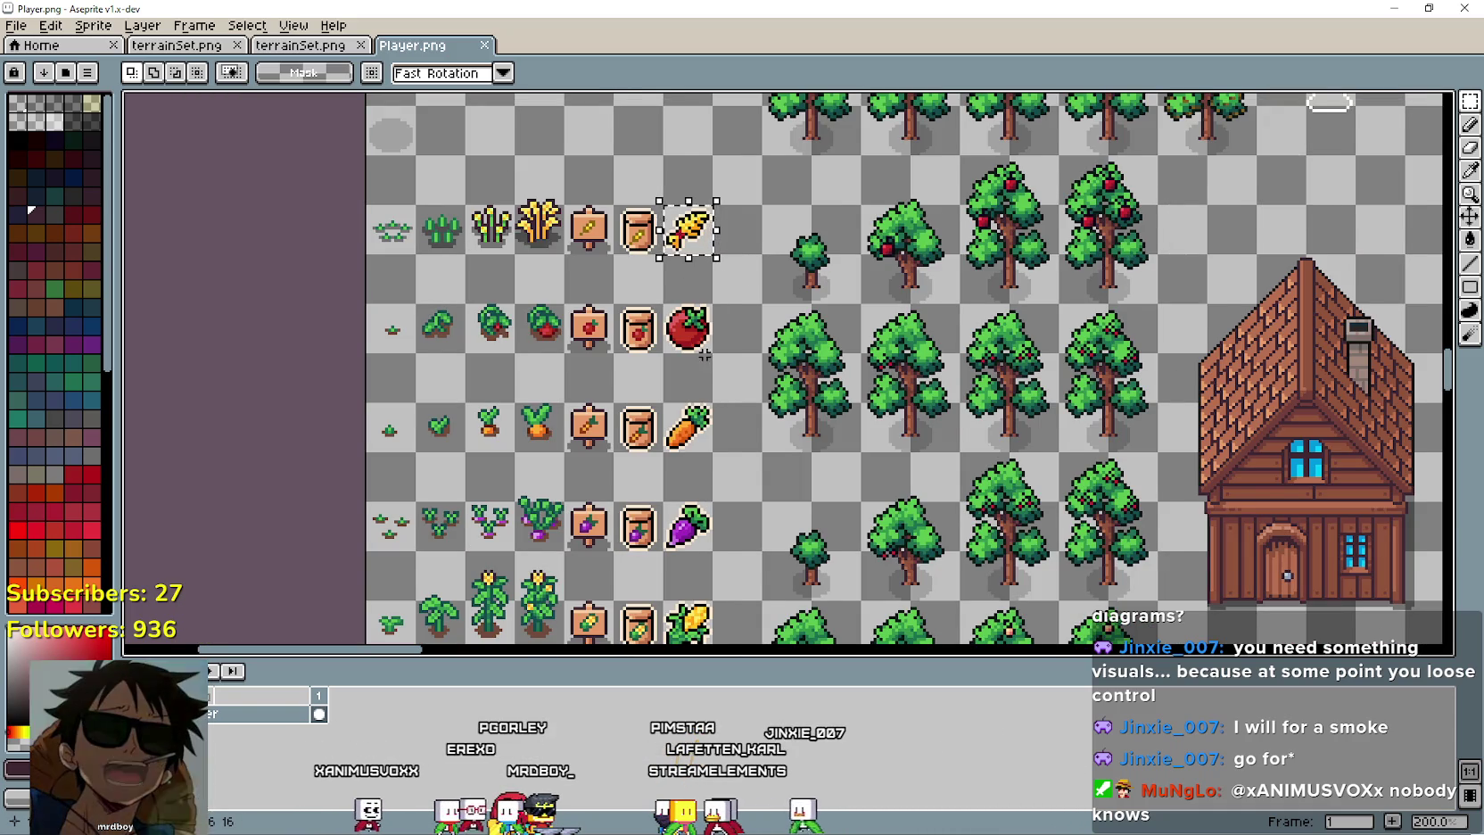
{"action": "scroll", "coordinate": [717, 283], "scroll_direction": "down", "scroll_amount": 2}
{"action": "scroll", "coordinate": [606, 202], "scroll_direction": "up", "scroll_amount": 2}
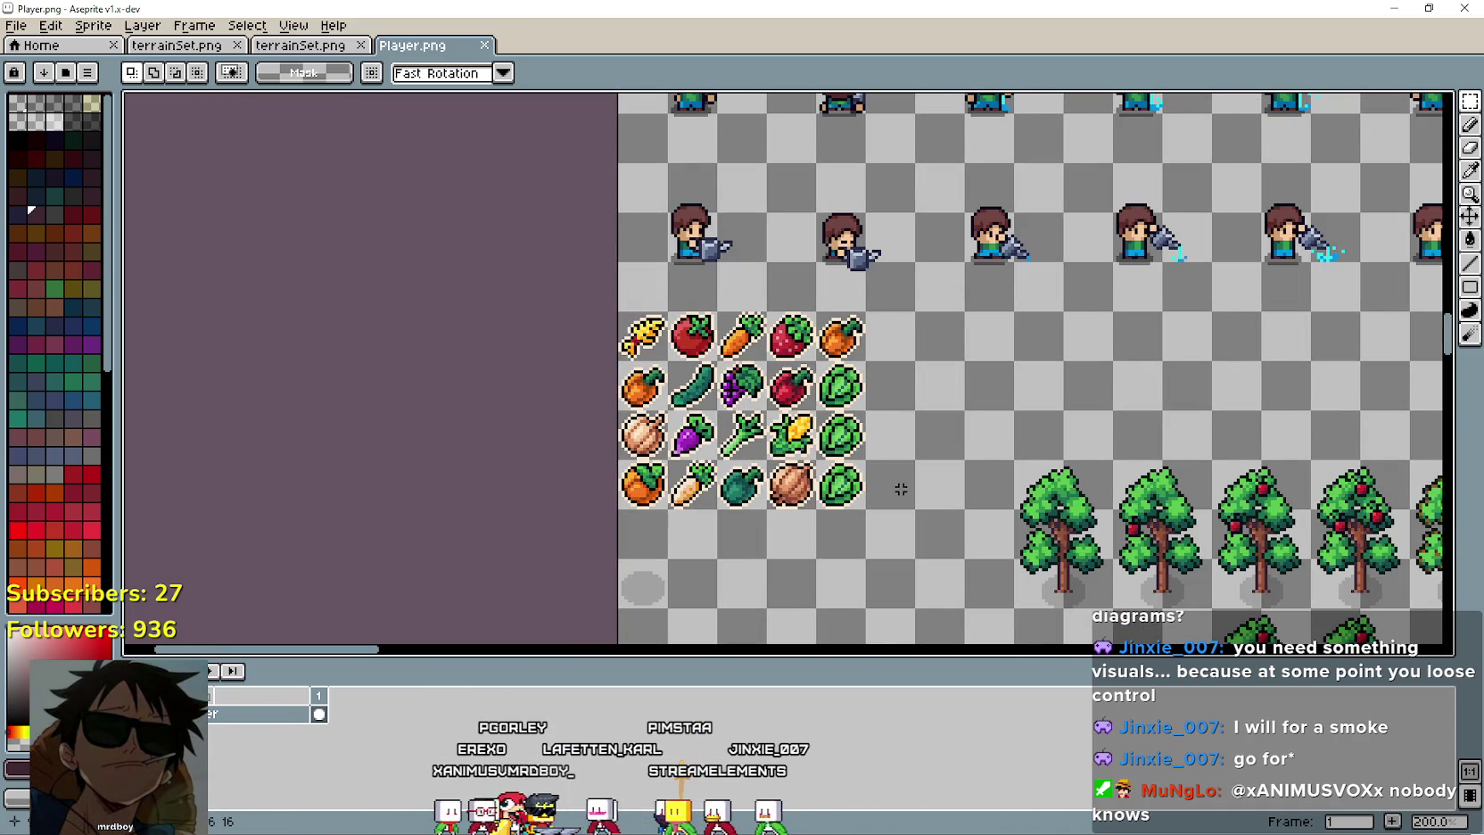
{"action": "scroll", "coordinate": [928, 506], "scroll_direction": "down", "scroll_amount": 3}
{"action": "scroll", "coordinate": [1054, 380], "scroll_direction": "down", "scroll_amount": 1}
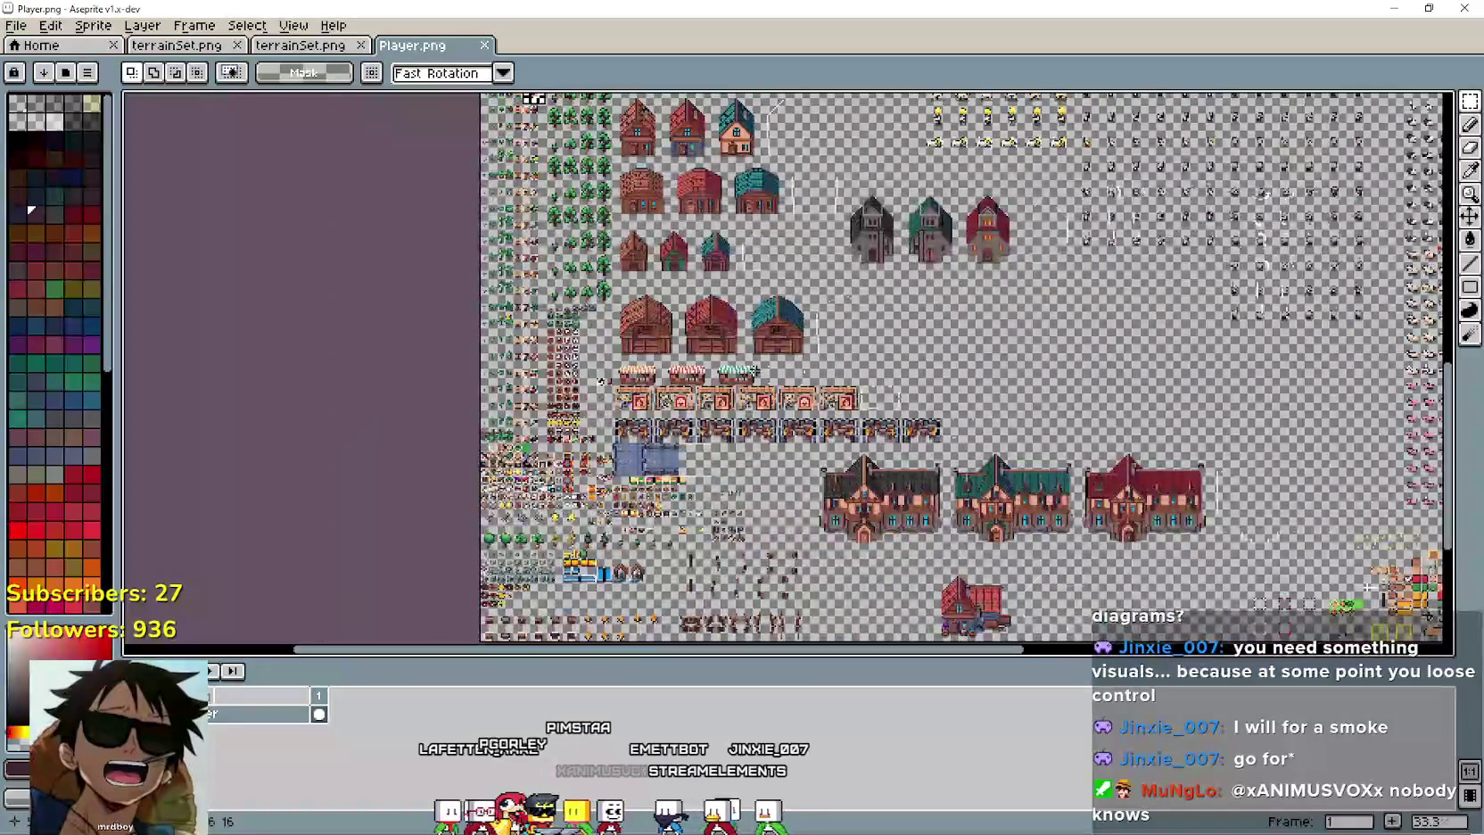
{"action": "mouse_move", "coordinate": [1054, 381]}
{"action": "left_mouse_down"}
{"action": "mouse_move", "coordinate": [708, 344]}
{"action": "mouse_move", "coordinate": [653, 437]}
{"action": "mouse_move", "coordinate": [723, 292]}
{"action": "left_mouse_up"}
{"action": "scroll", "coordinate": [1159, 504], "scroll_direction": "up", "scroll_amount": 1}
{"action": "scroll", "coordinate": [1143, 498], "scroll_direction": "up", "scroll_amount": 1}
{"action": "scroll", "coordinate": [1143, 497], "scroll_direction": "down", "scroll_amount": 2}
{"action": "left_click_drag", "start_coordinate": [379, 334], "coordinate": [482, 355]}
{"action": "scroll", "coordinate": [490, 191], "scroll_direction": "up", "scroll_amount": 1}
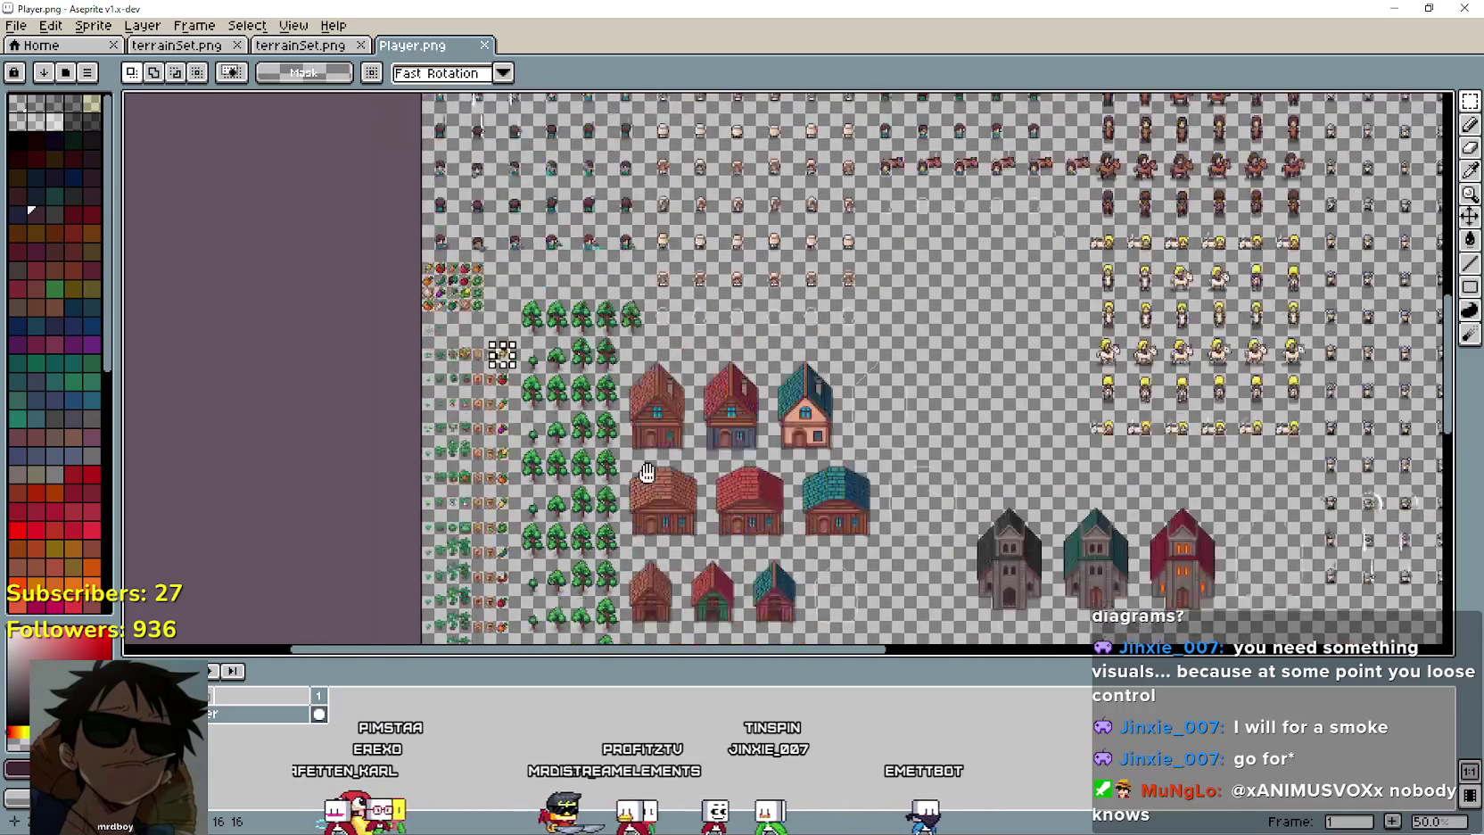
Bring up Aseprite's File menu to open another document.
{"action": "key", "text": "alt+f"}
{"action": "key", "text": "Right"}
{"action": "key", "text": "Right"}
{"action": "key", "text": "Right"}
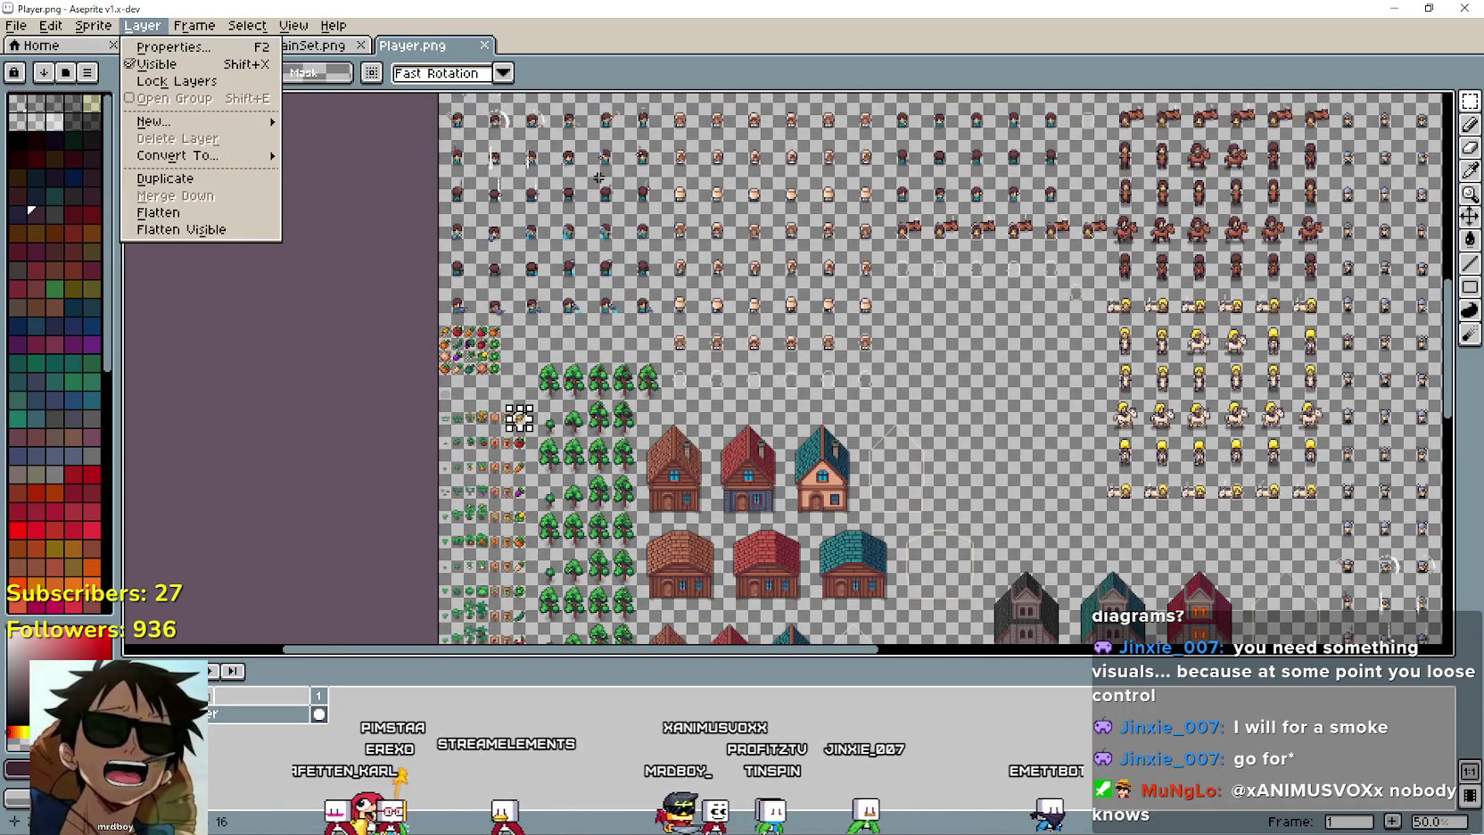
{"action": "scroll", "coordinate": [667, 389], "scroll_direction": "up", "scroll_amount": 1}
{"action": "left_click", "coordinate": [16, 25]}
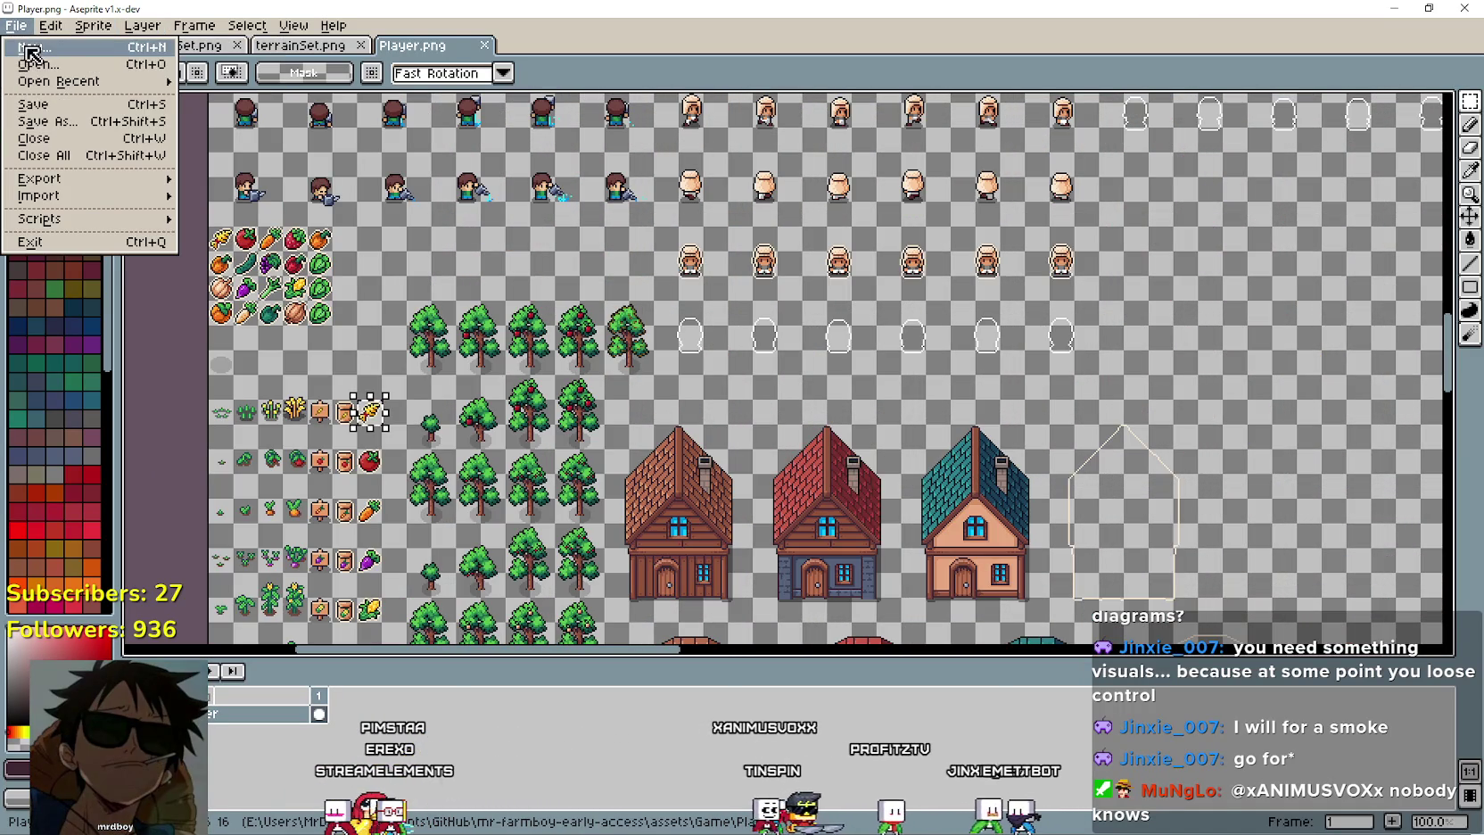
Open CropsChart.png from the GitHub folder.
{"action": "left_click", "coordinate": [66, 64]}
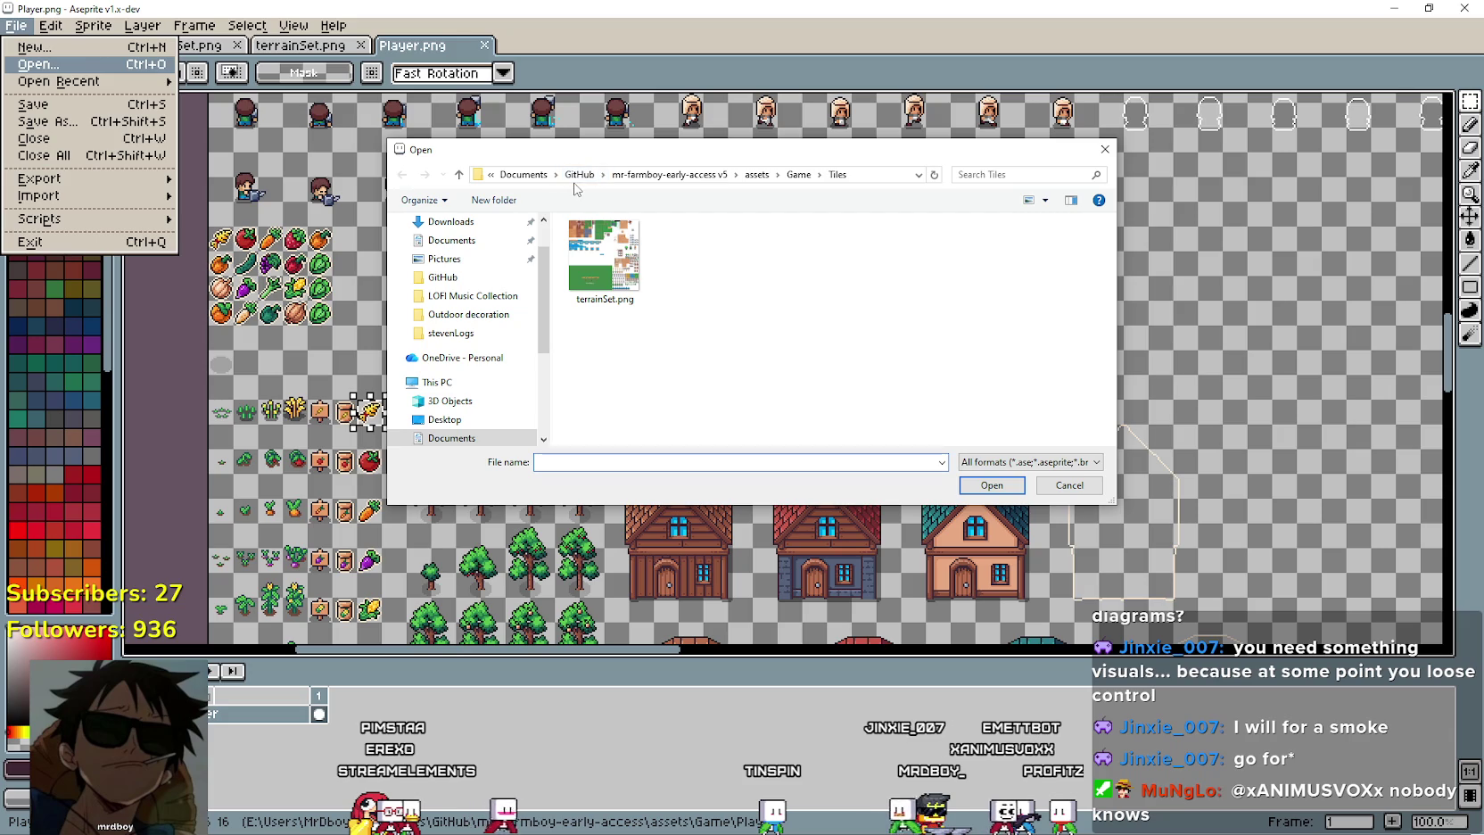
{"action": "left_click", "coordinate": [589, 179]}
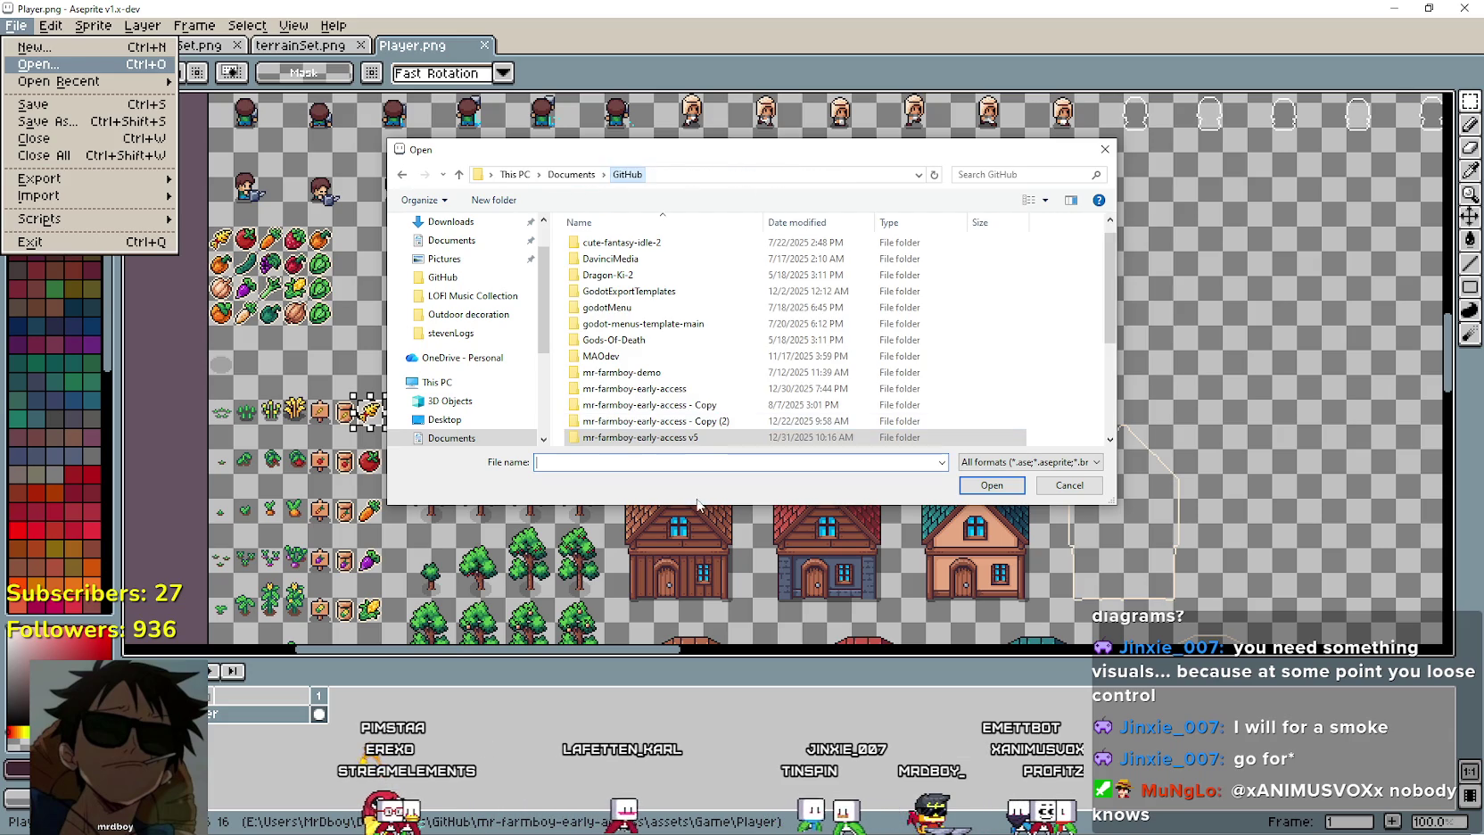
{"action": "scroll", "coordinate": [691, 393], "scroll_direction": "up", "scroll_amount": 1}
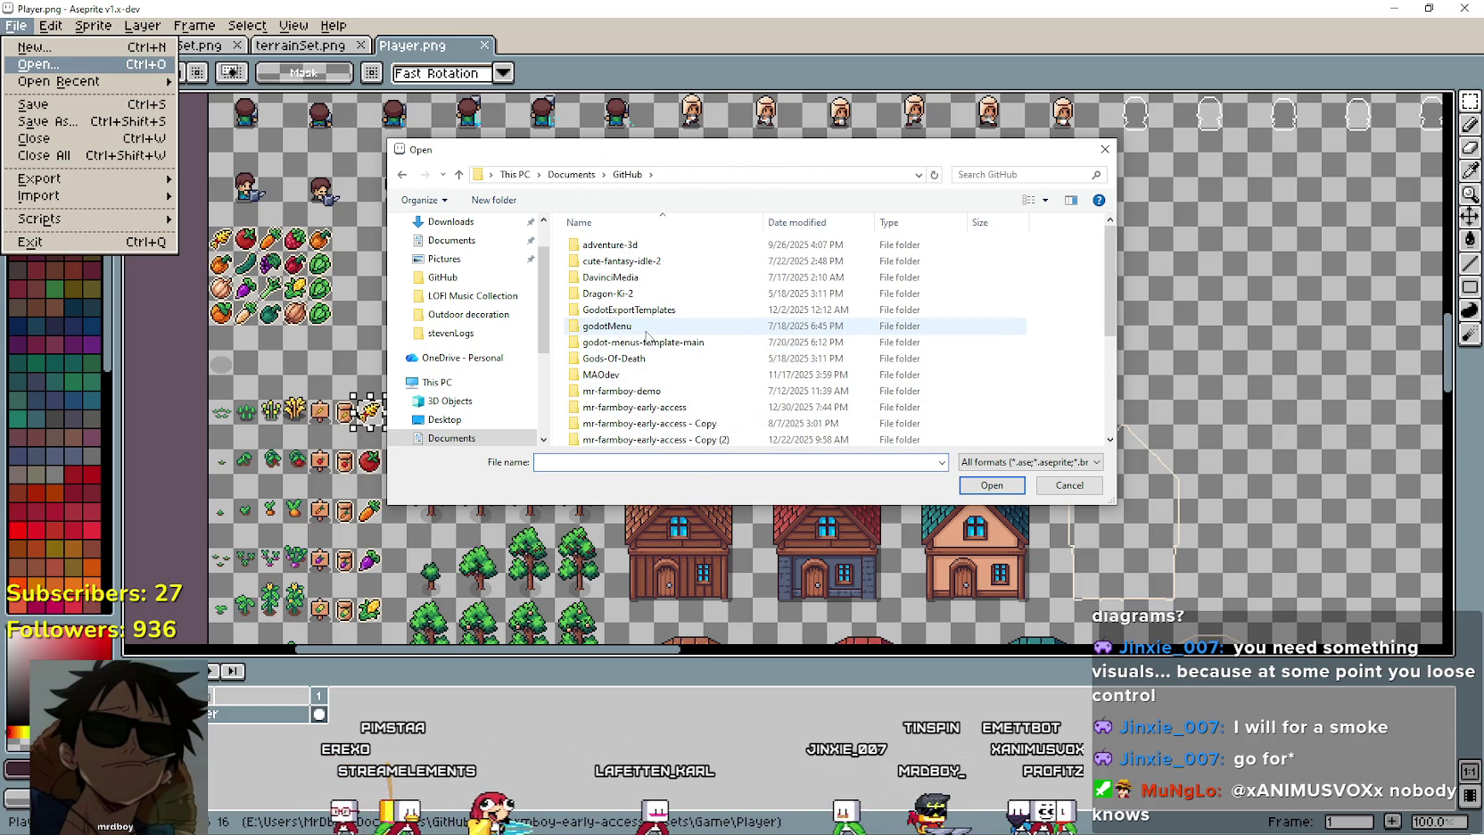
{"action": "scroll", "coordinate": [660, 357], "scroll_direction": "down", "scroll_amount": 4}
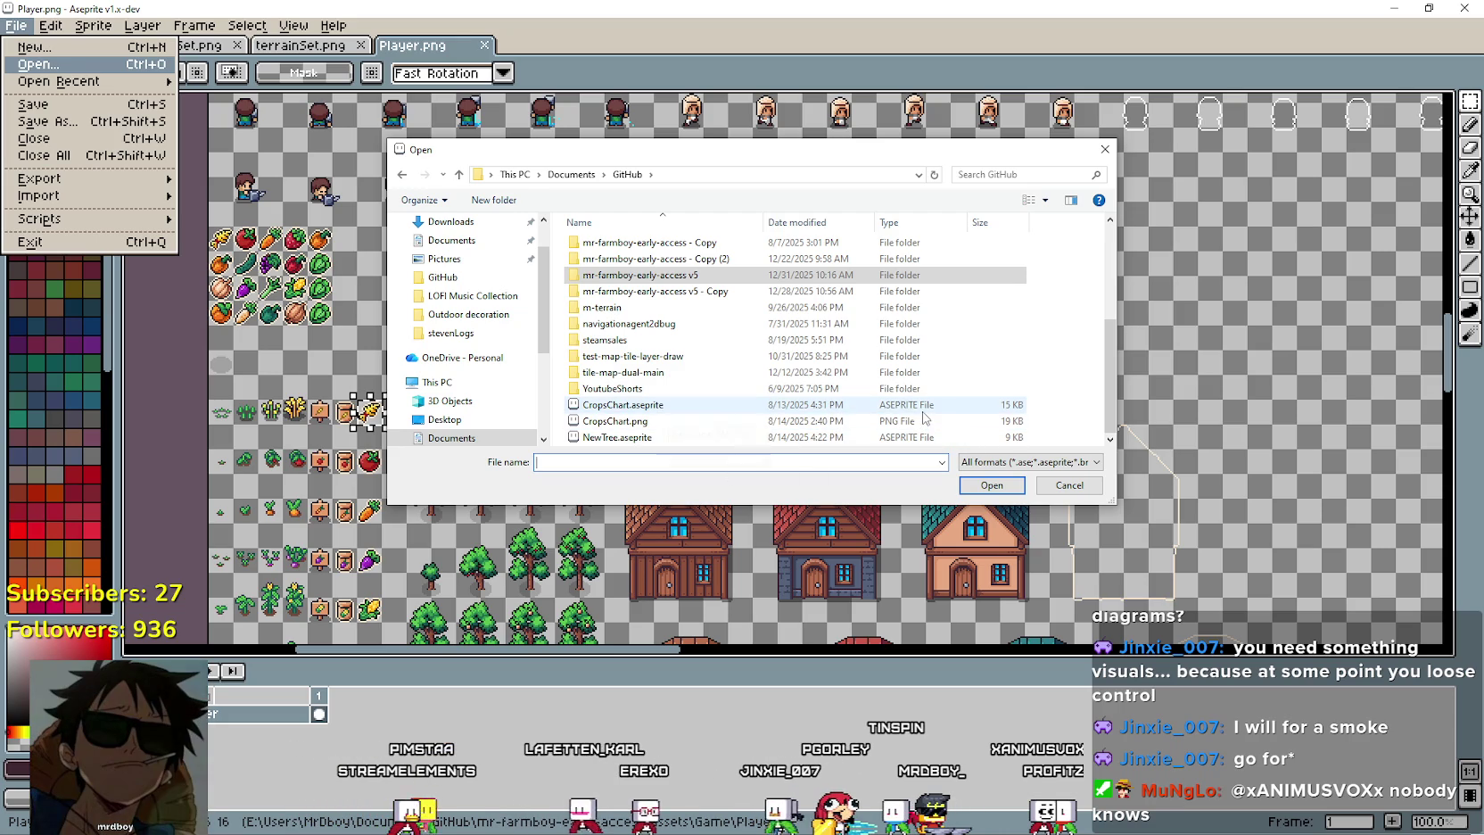
{"action": "double_click", "coordinate": [692, 421]}
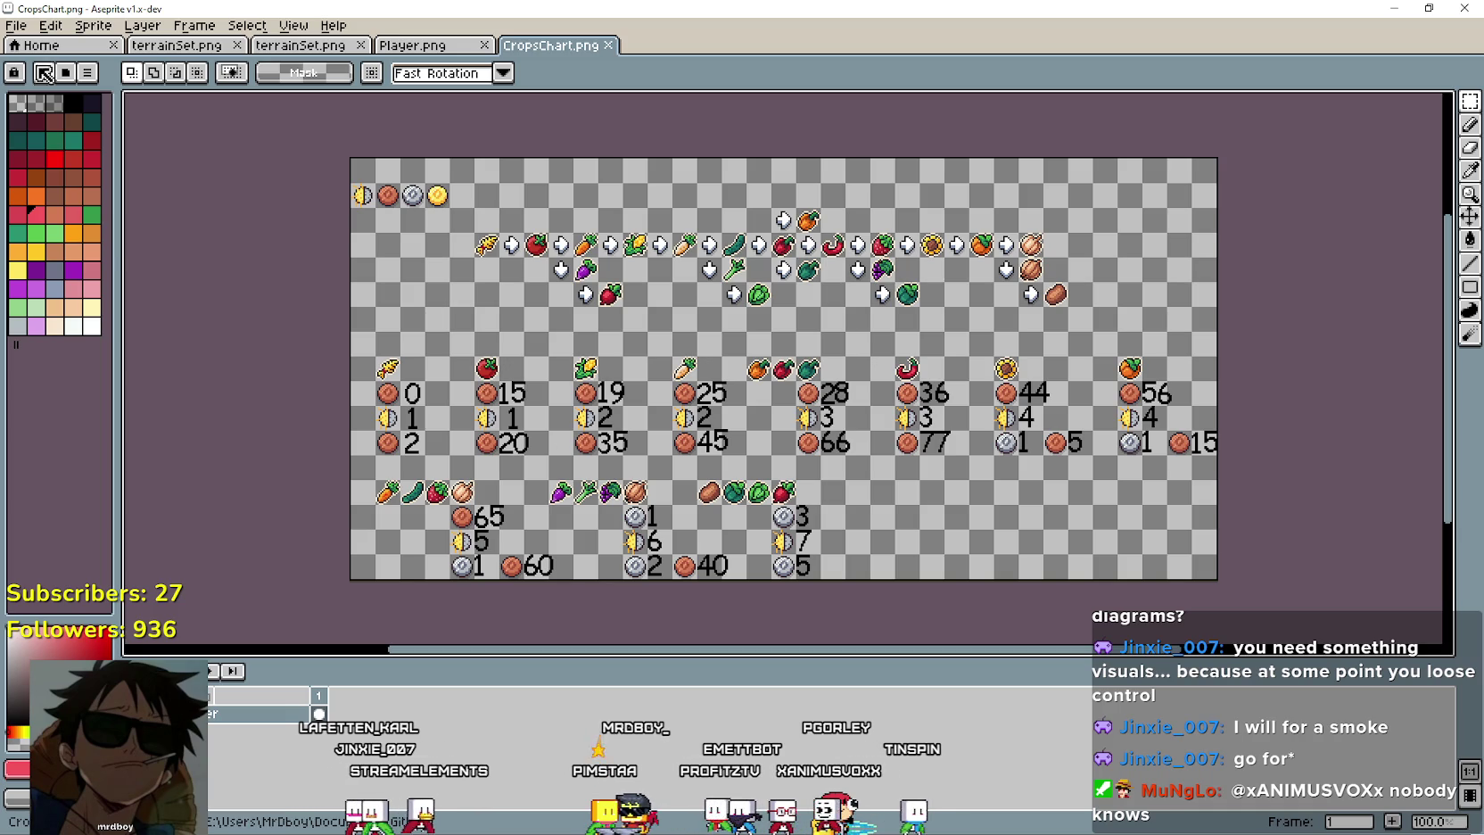
Open CropsChart.aseprite in its own tab as well.
{"action": "left_click", "coordinate": [16, 25]}
{"action": "mouse_move", "coordinate": [65, 79]}
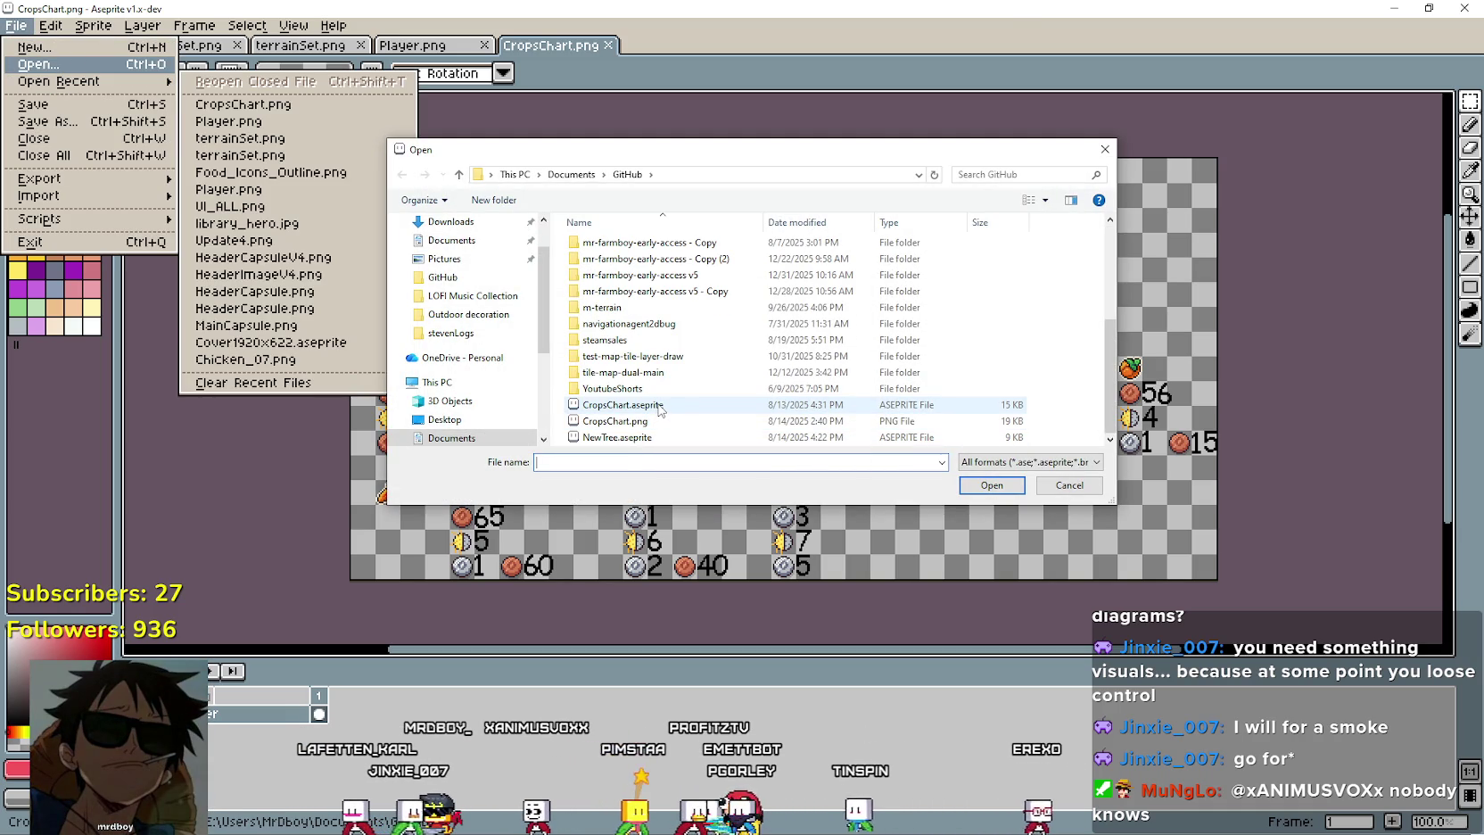
{"action": "double_click", "coordinate": [660, 406]}
{"action": "scroll", "coordinate": [578, 327], "scroll_direction": "up", "scroll_amount": 2}
{"action": "scroll", "coordinate": [588, 339], "scroll_direction": "down", "scroll_amount": 4}
{"action": "scroll", "coordinate": [624, 375], "scroll_direction": "down", "scroll_amount": 1}
{"action": "scroll", "coordinate": [637, 386], "scroll_direction": "up", "scroll_amount": 3}
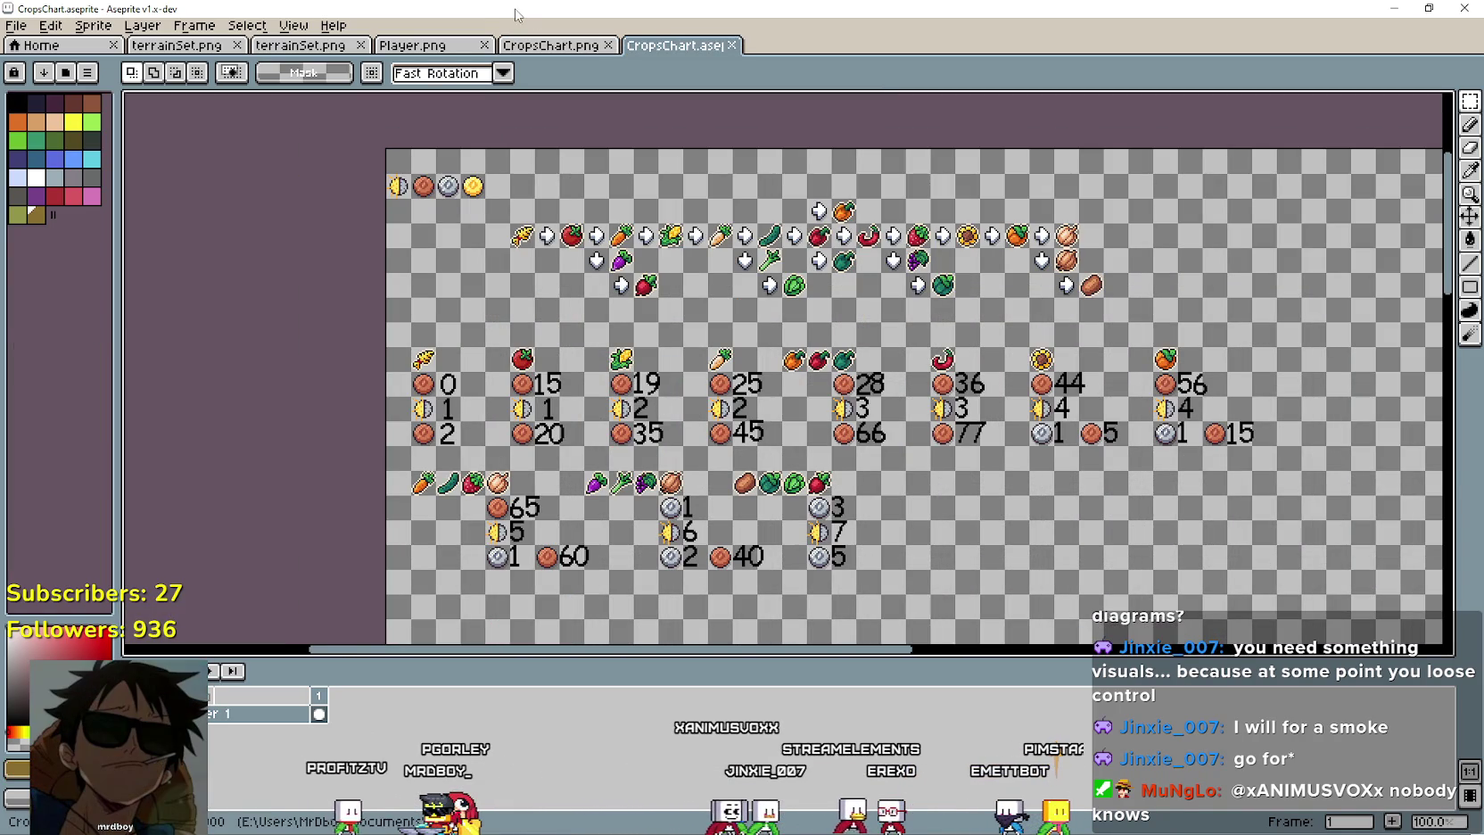
Inspect CropsChart.png's chart, panning across the arrows and the coin row.
{"action": "left_click", "coordinate": [576, 48]}
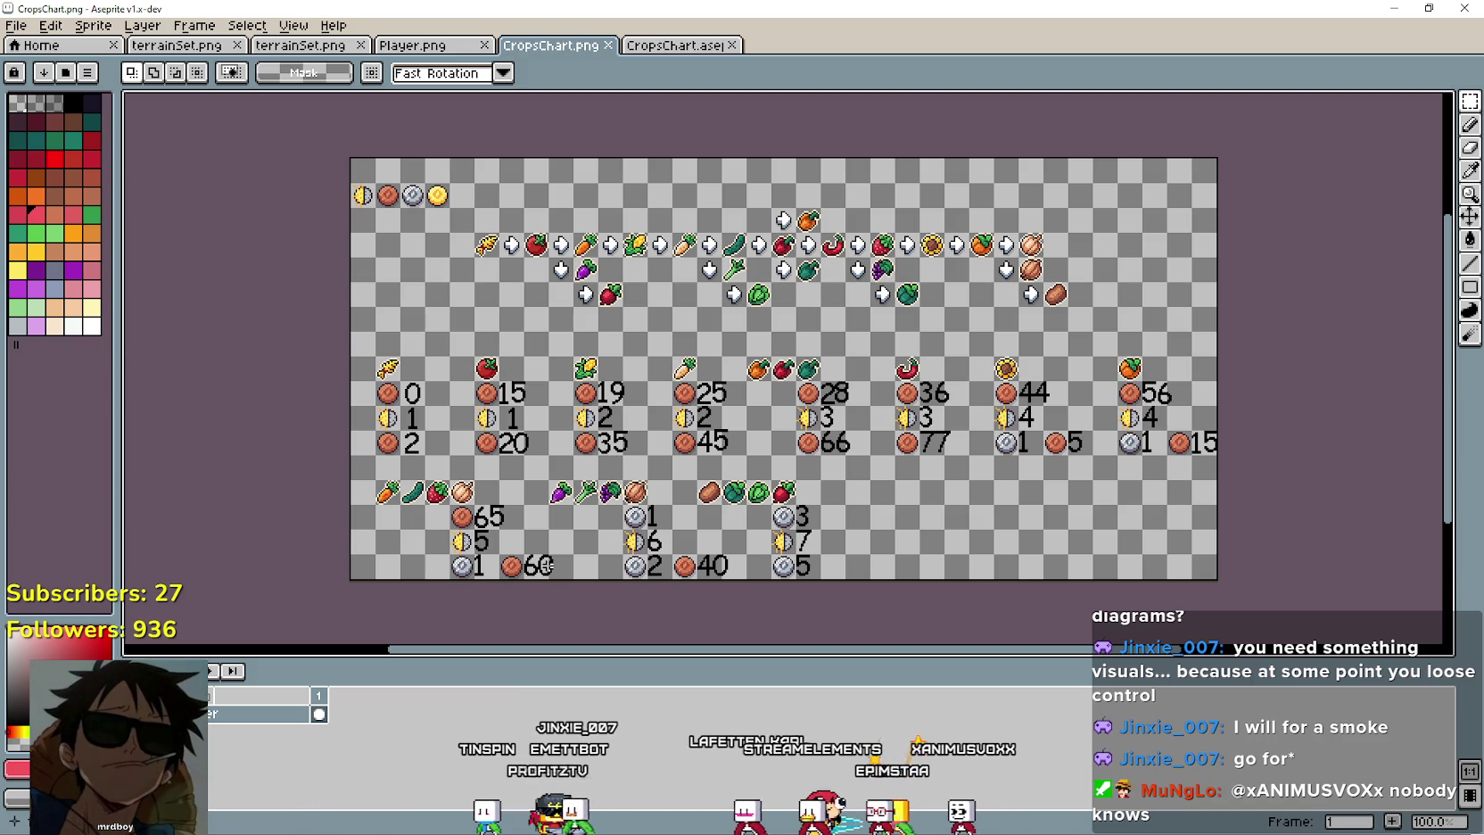
{"action": "scroll", "coordinate": [573, 481], "scroll_direction": "up", "scroll_amount": 1}
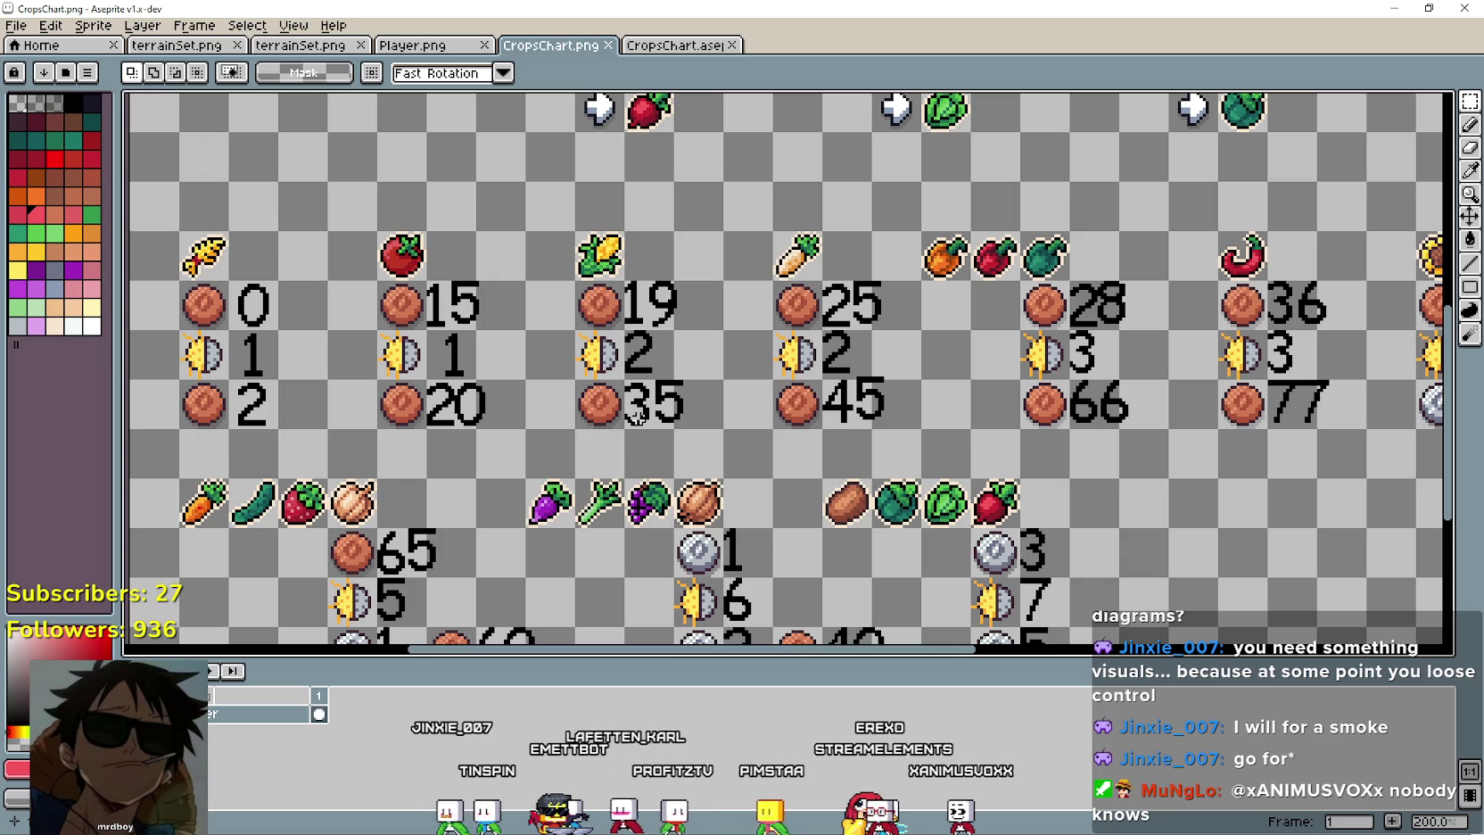
{"action": "scroll", "coordinate": [635, 415], "scroll_direction": "down", "scroll_amount": 2}
{"action": "scroll", "coordinate": [685, 374], "scroll_direction": "up", "scroll_amount": 1}
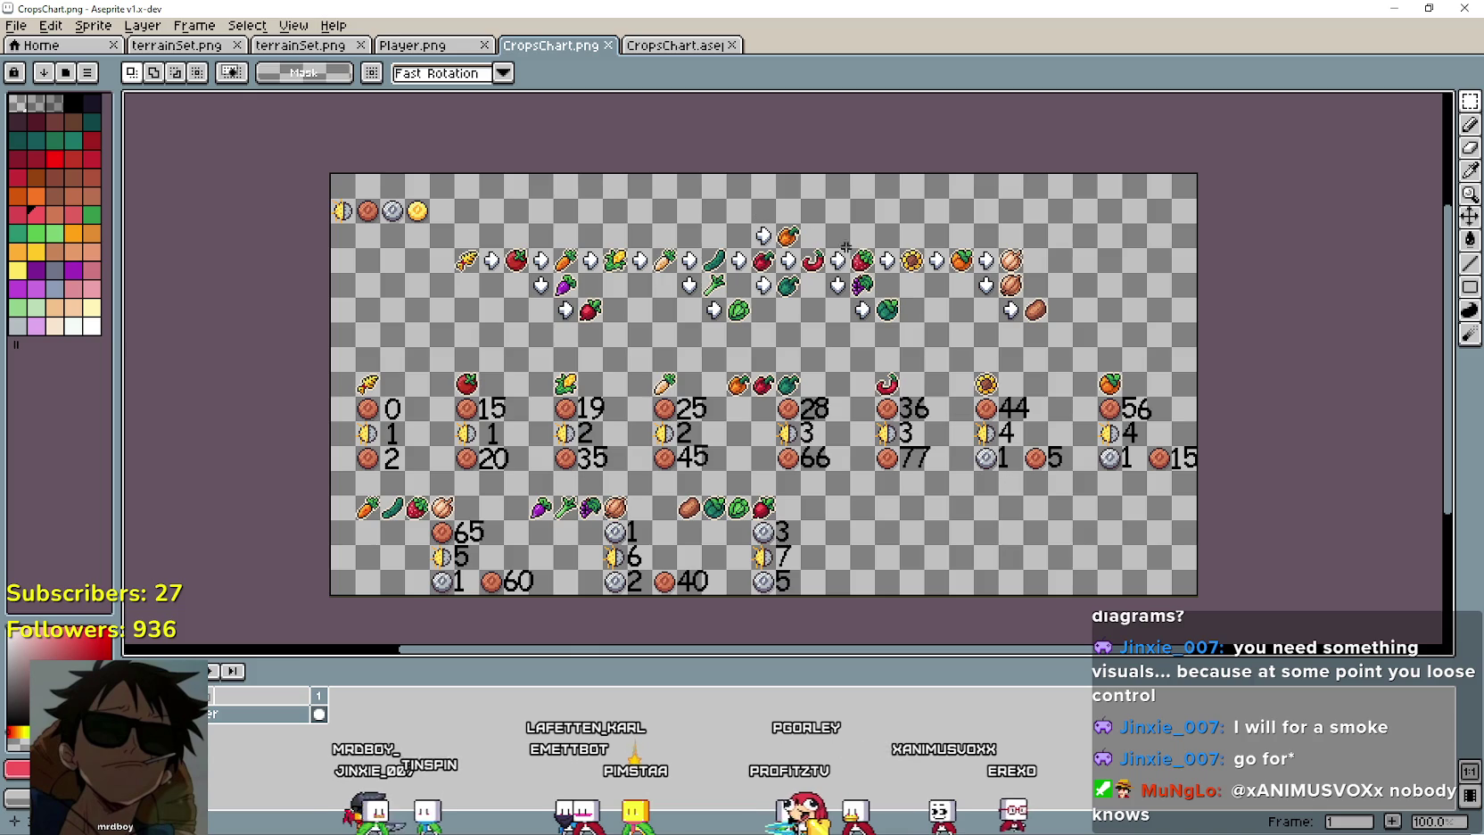
{"action": "scroll", "coordinate": [901, 295], "scroll_direction": "up", "scroll_amount": 1}
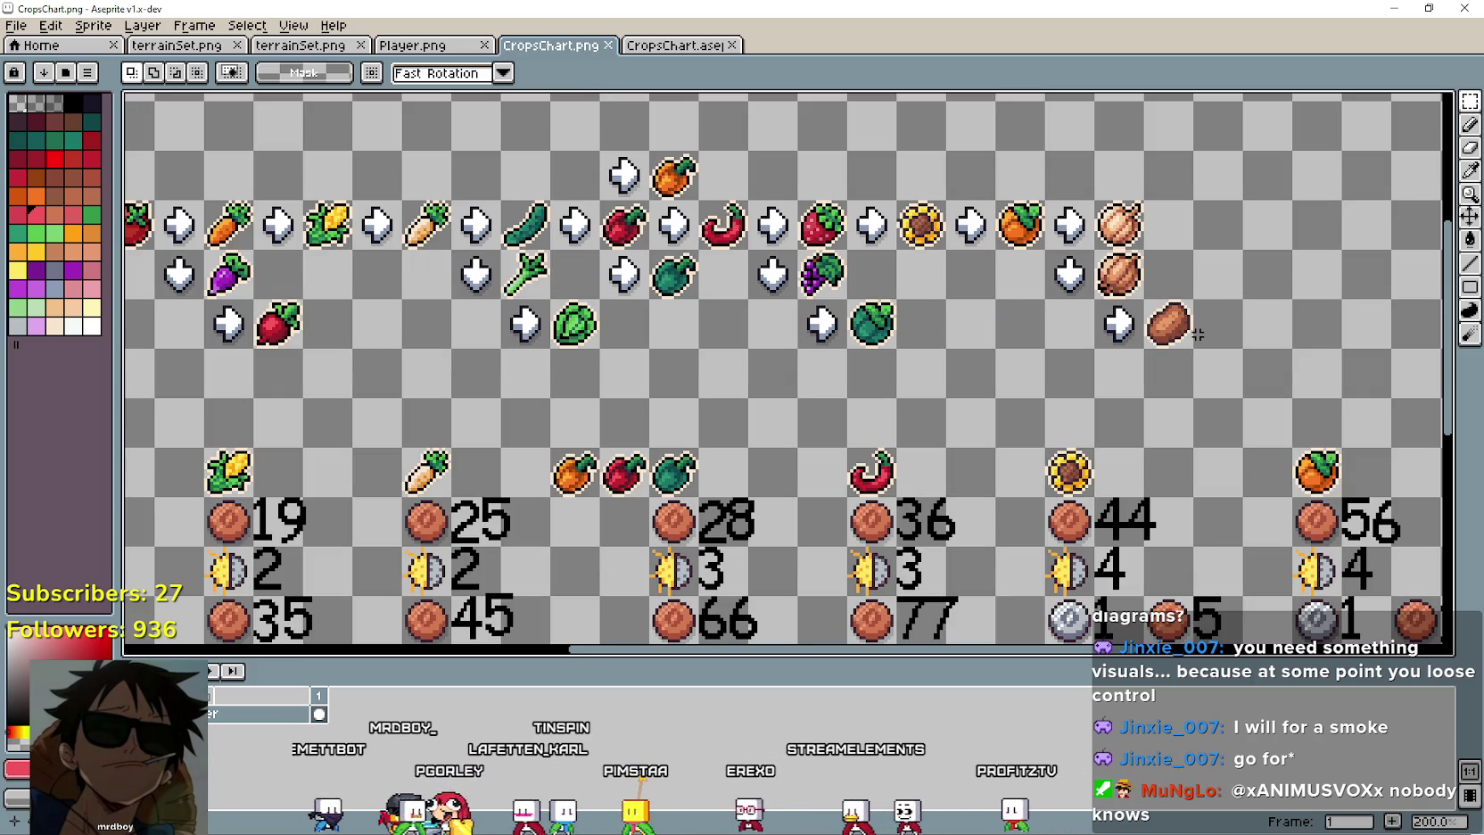
{"action": "left_click_drag", "start_coordinate": [876, 393], "coordinate": [860, 474]}
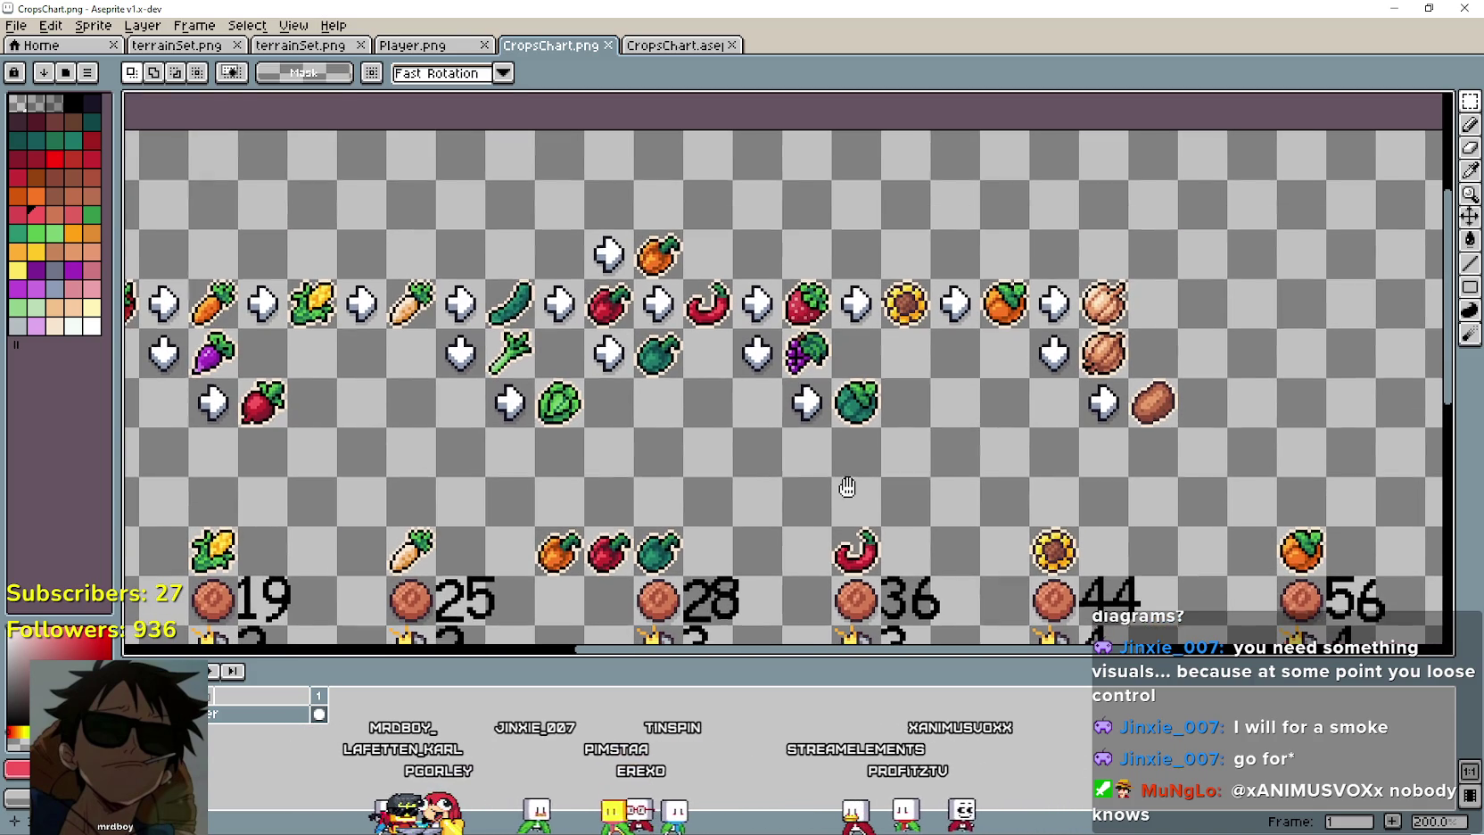
{"action": "left_click_drag", "start_coordinate": [995, 345], "coordinate": [1099, 364]}
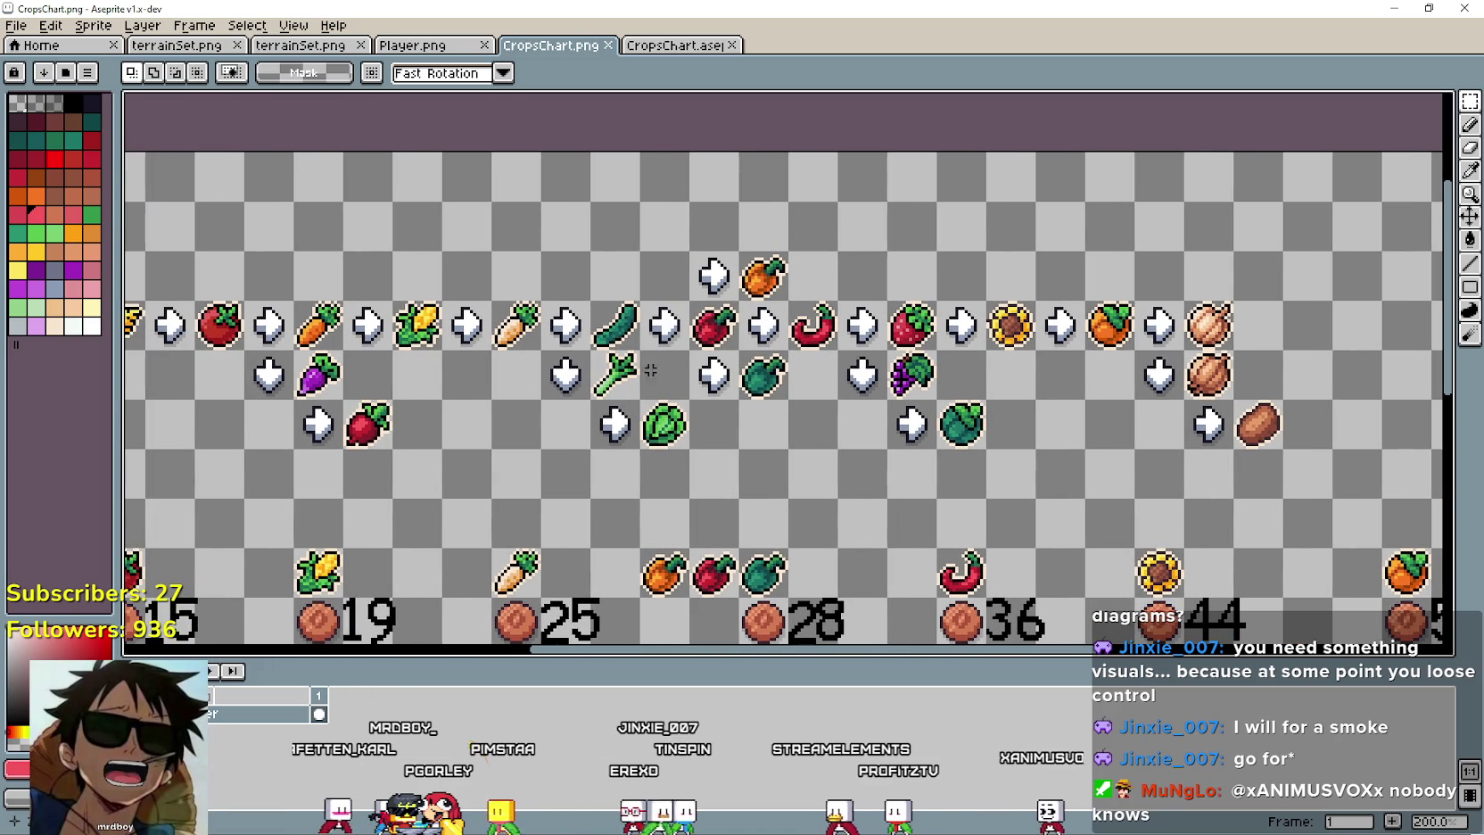
{"action": "mouse_move", "coordinate": [421, 454]}
{"action": "left_mouse_down"}
{"action": "mouse_move", "coordinate": [724, 476]}
{"action": "mouse_move", "coordinate": [594, 430]}
{"action": "mouse_move", "coordinate": [397, 443]}
{"action": "left_mouse_up"}
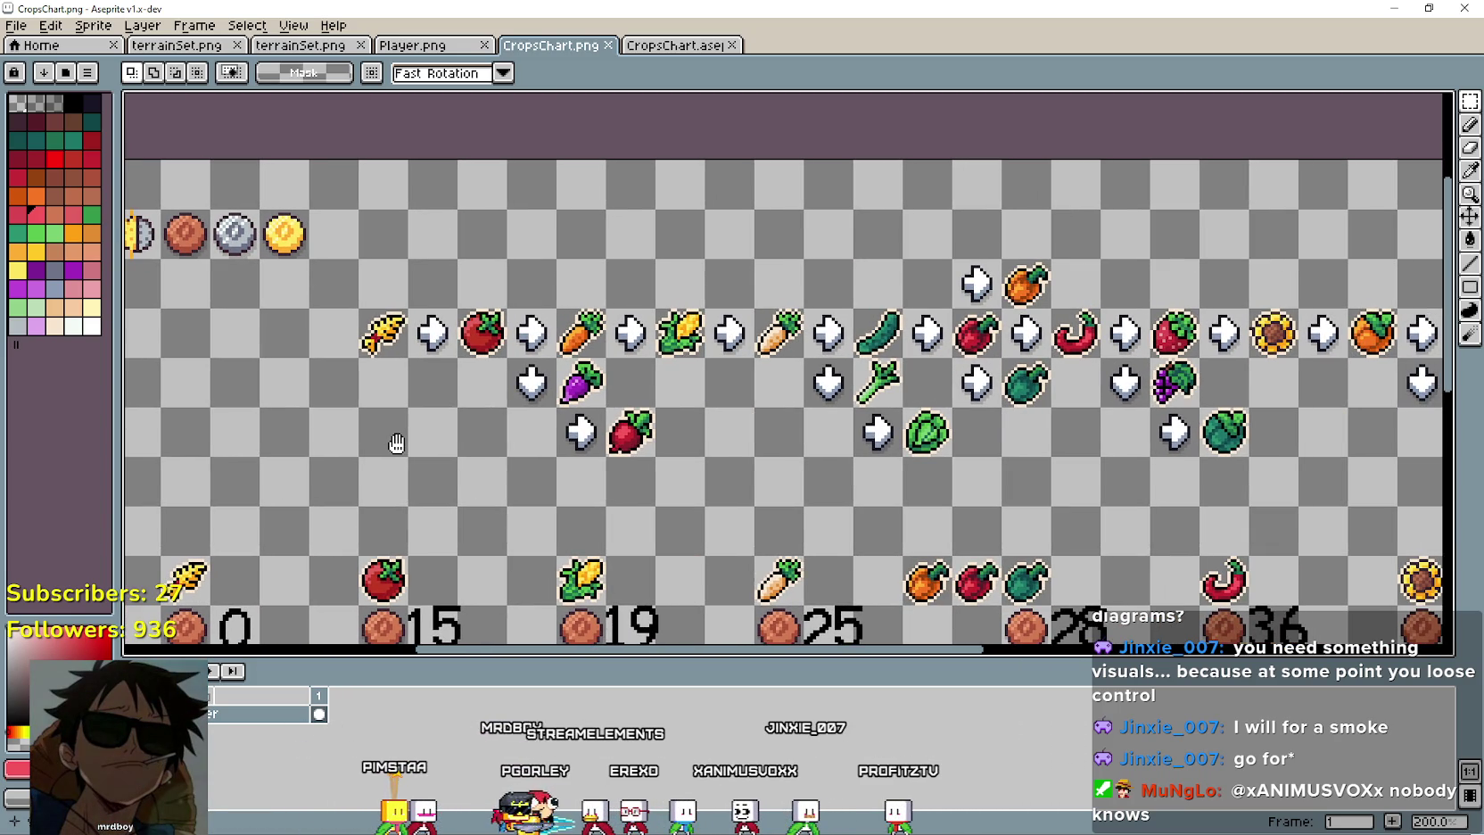
{"action": "scroll", "coordinate": [795, 418], "scroll_direction": "down", "scroll_amount": 2}
{"action": "scroll", "coordinate": [783, 409], "scroll_direction": "up", "scroll_amount": 1}
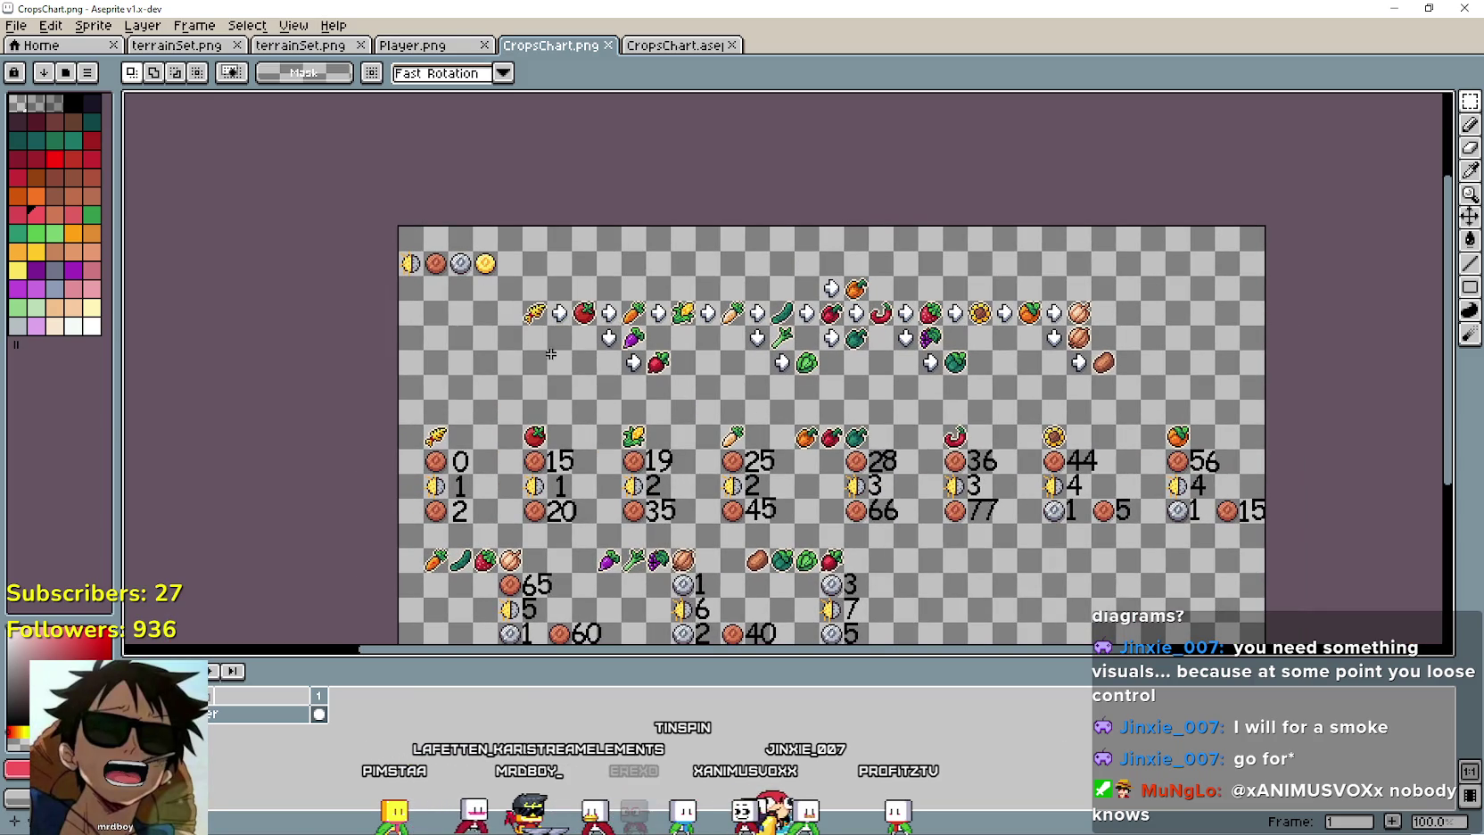
Switch to CropsChart.aseprite and pan to show the lower cost blocks.
{"action": "left_click", "coordinate": [638, 49]}
{"action": "mouse_move", "coordinate": [798, 381]}
{"action": "left_mouse_down"}
{"action": "mouse_move", "coordinate": [751, 209]}
{"action": "mouse_move", "coordinate": [539, 119]}
{"action": "mouse_move", "coordinate": [704, 631]}
{"action": "mouse_move", "coordinate": [706, 610]}
{"action": "left_mouse_up"}
{"action": "scroll", "coordinate": [763, 340], "scroll_direction": "up", "scroll_amount": 1}
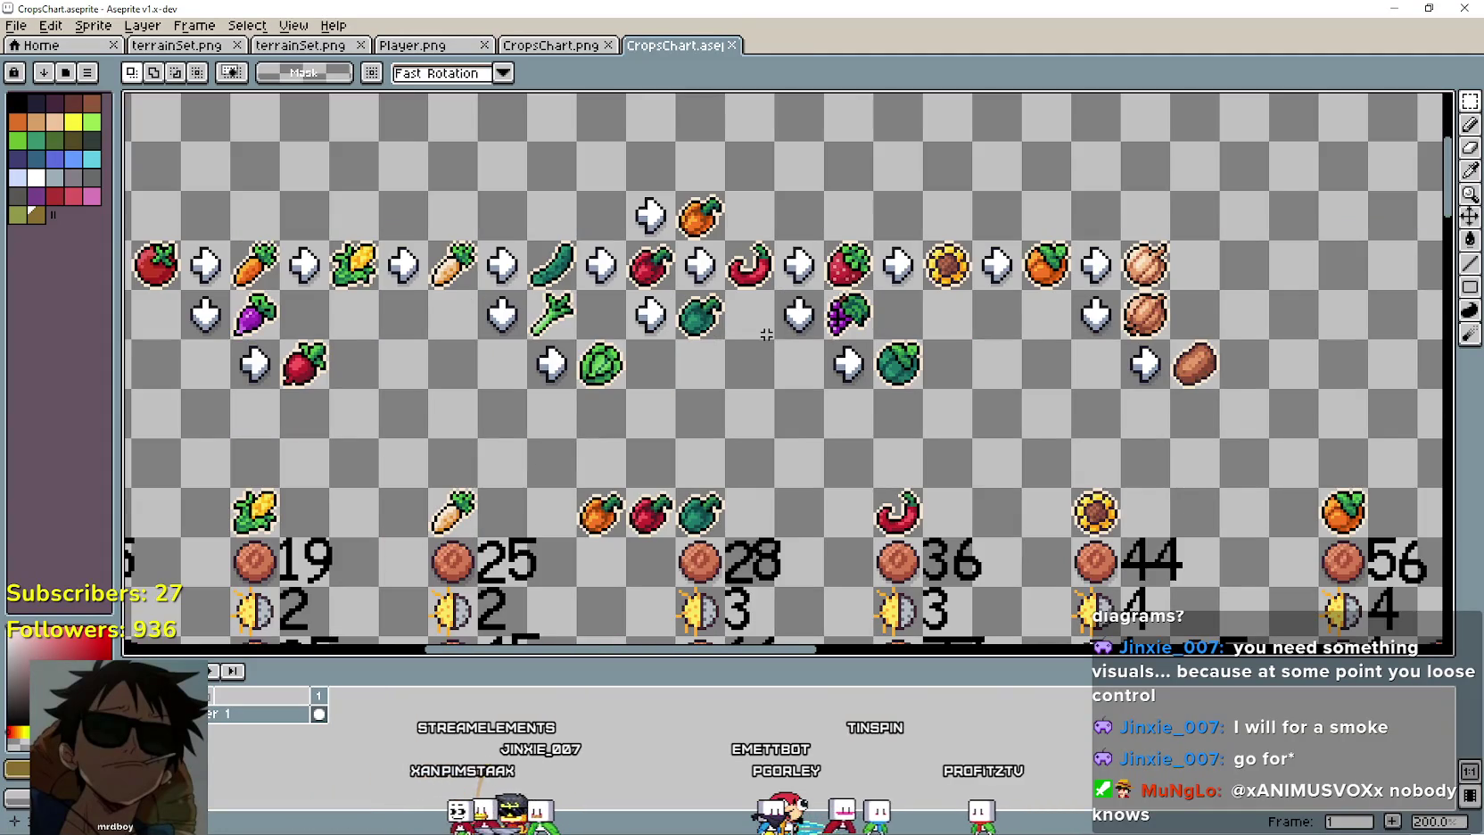
{"action": "scroll", "coordinate": [752, 340], "scroll_direction": "down", "scroll_amount": 1}
{"action": "mouse_move", "coordinate": [547, 436]}
{"action": "left_mouse_down"}
{"action": "mouse_move", "coordinate": [641, 365]}
{"action": "mouse_move", "coordinate": [642, 299]}
{"action": "mouse_move", "coordinate": [646, 435]}
{"action": "mouse_move", "coordinate": [480, 274]}
{"action": "mouse_move", "coordinate": [480, 345]}
{"action": "mouse_move", "coordinate": [510, 265]}
{"action": "mouse_move", "coordinate": [511, 90]}
{"action": "mouse_move", "coordinate": [638, 652]}
{"action": "mouse_move", "coordinate": [498, 310]}
{"action": "mouse_move", "coordinate": [543, 503]}
{"action": "left_mouse_up"}
{"action": "mouse_move", "coordinate": [719, 352]}
{"action": "left_mouse_down"}
{"action": "mouse_move", "coordinate": [677, 491]}
{"action": "mouse_move", "coordinate": [911, 404]}
{"action": "mouse_move", "coordinate": [878, 238]}
{"action": "mouse_move", "coordinate": [914, 331]}
{"action": "mouse_move", "coordinate": [835, 334]}
{"action": "mouse_move", "coordinate": [810, 473]}
{"action": "left_mouse_up"}
Move the wheat and coins block up one cell and place the tomato beside the wheat.
{"action": "key", "text": "2"}
{"action": "mouse_move", "coordinate": [424, 375]}
{"action": "left_mouse_down"}
{"action": "mouse_move", "coordinate": [426, 233]}
{"action": "mouse_move", "coordinate": [412, 277]}
{"action": "mouse_move", "coordinate": [205, 341]}
{"action": "left_mouse_up"}
{"action": "left_click", "coordinate": [194, 327]}
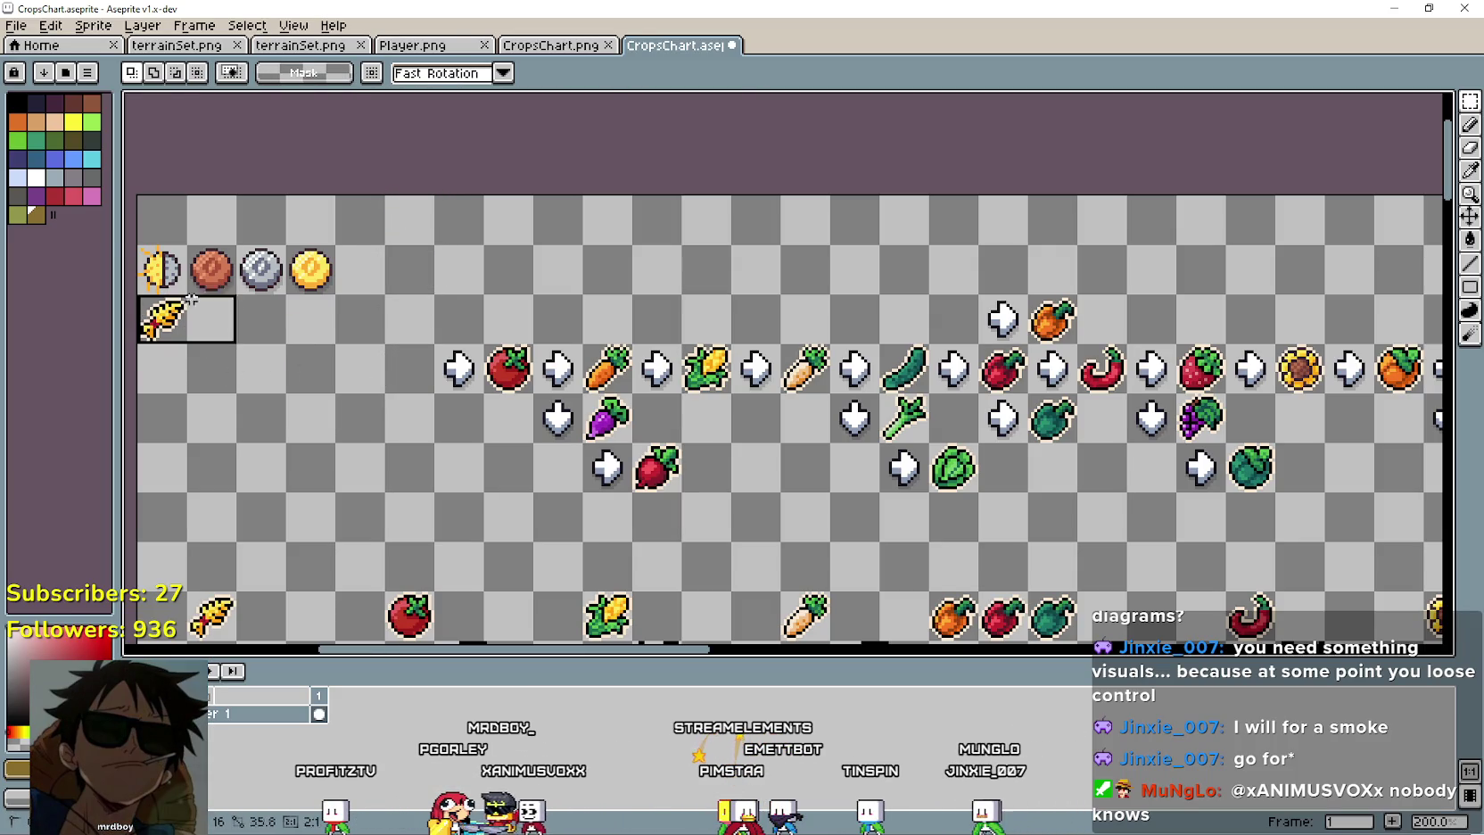
{"action": "left_click_drag", "start_coordinate": [312, 286], "coordinate": [312, 236]}
{"action": "left_click", "coordinate": [383, 416]}
{"action": "mouse_move", "coordinate": [486, 346]}
{"action": "left_mouse_down"}
{"action": "mouse_move", "coordinate": [531, 391]}
{"action": "mouse_move", "coordinate": [237, 288]}
{"action": "left_mouse_up"}
{"action": "left_click", "coordinate": [473, 404]}
Relocate the right arrow and down arrow into the cells below the wheat.
{"action": "mouse_move", "coordinate": [437, 348]}
{"action": "left_mouse_down"}
{"action": "mouse_move", "coordinate": [476, 384]}
{"action": "mouse_move", "coordinate": [198, 393]}
{"action": "left_mouse_up"}
{"action": "left_click", "coordinate": [222, 375]}
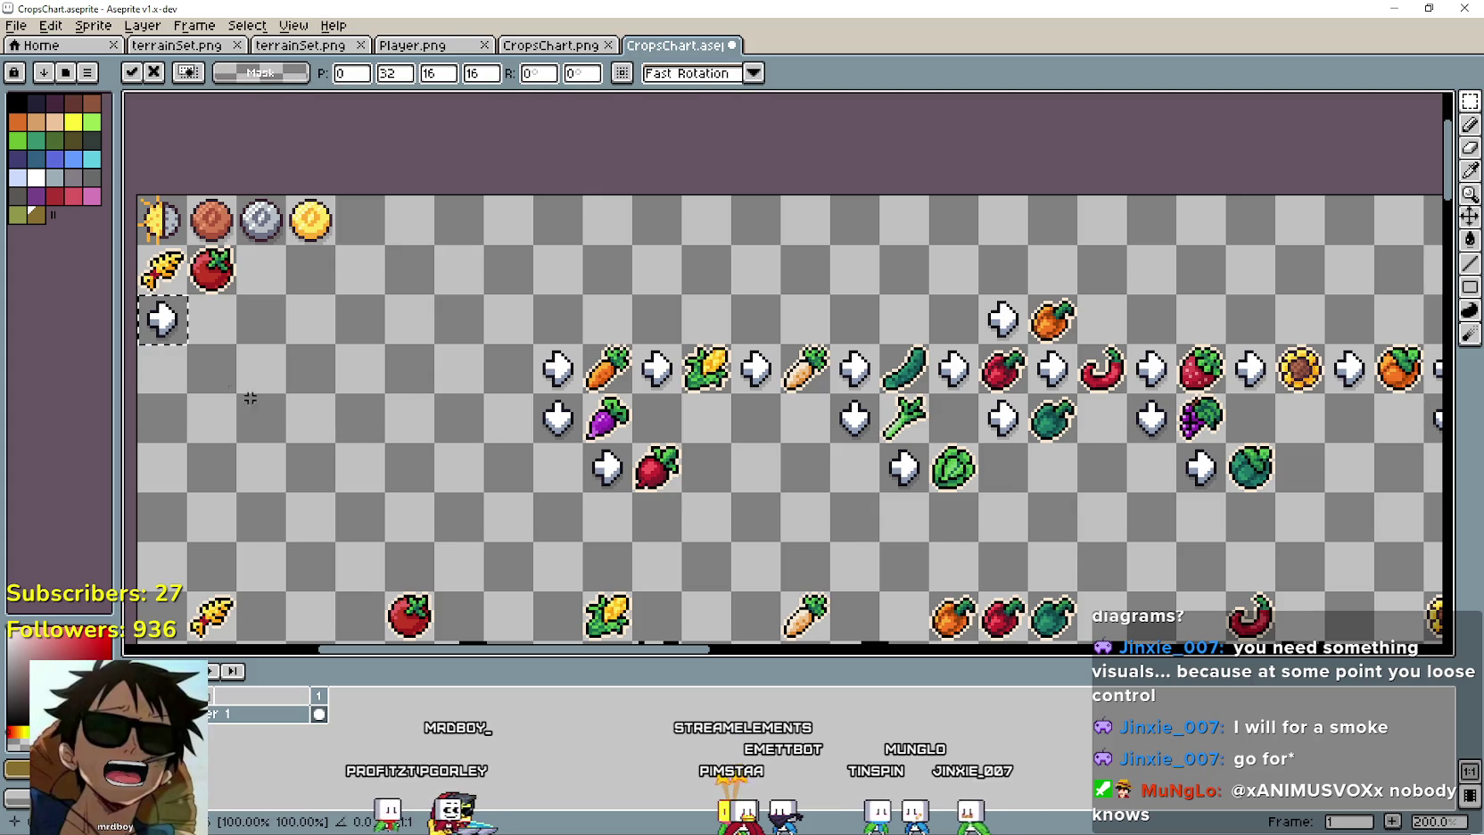
{"action": "mouse_move", "coordinate": [535, 392]}
{"action": "left_mouse_down"}
{"action": "mouse_move", "coordinate": [579, 440]}
{"action": "mouse_move", "coordinate": [260, 346]}
{"action": "mouse_move", "coordinate": [212, 347]}
{"action": "left_mouse_up"}
{"action": "mouse_move", "coordinate": [720, 423]}
{"action": "left_mouse_down"}
{"action": "mouse_move", "coordinate": [305, 391]}
{"action": "mouse_move", "coordinate": [807, 463]}
{"action": "left_mouse_up"}
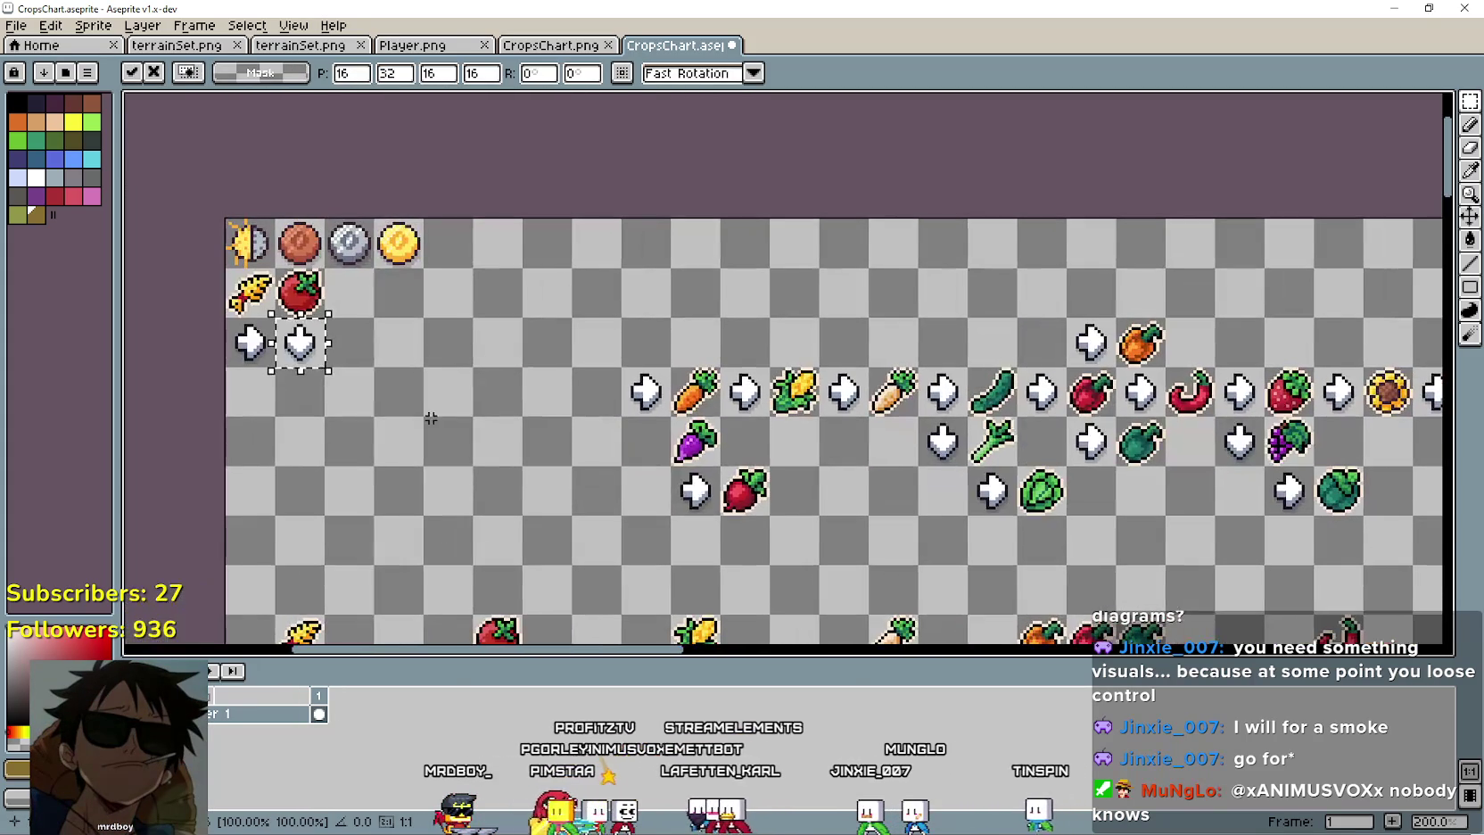
{"action": "left_click", "coordinate": [431, 414]}
Line up the carrot, strawberry and pumpkin after the tomato in the crop row.
{"action": "left_click_drag", "start_coordinate": [695, 391], "coordinate": [349, 292]}
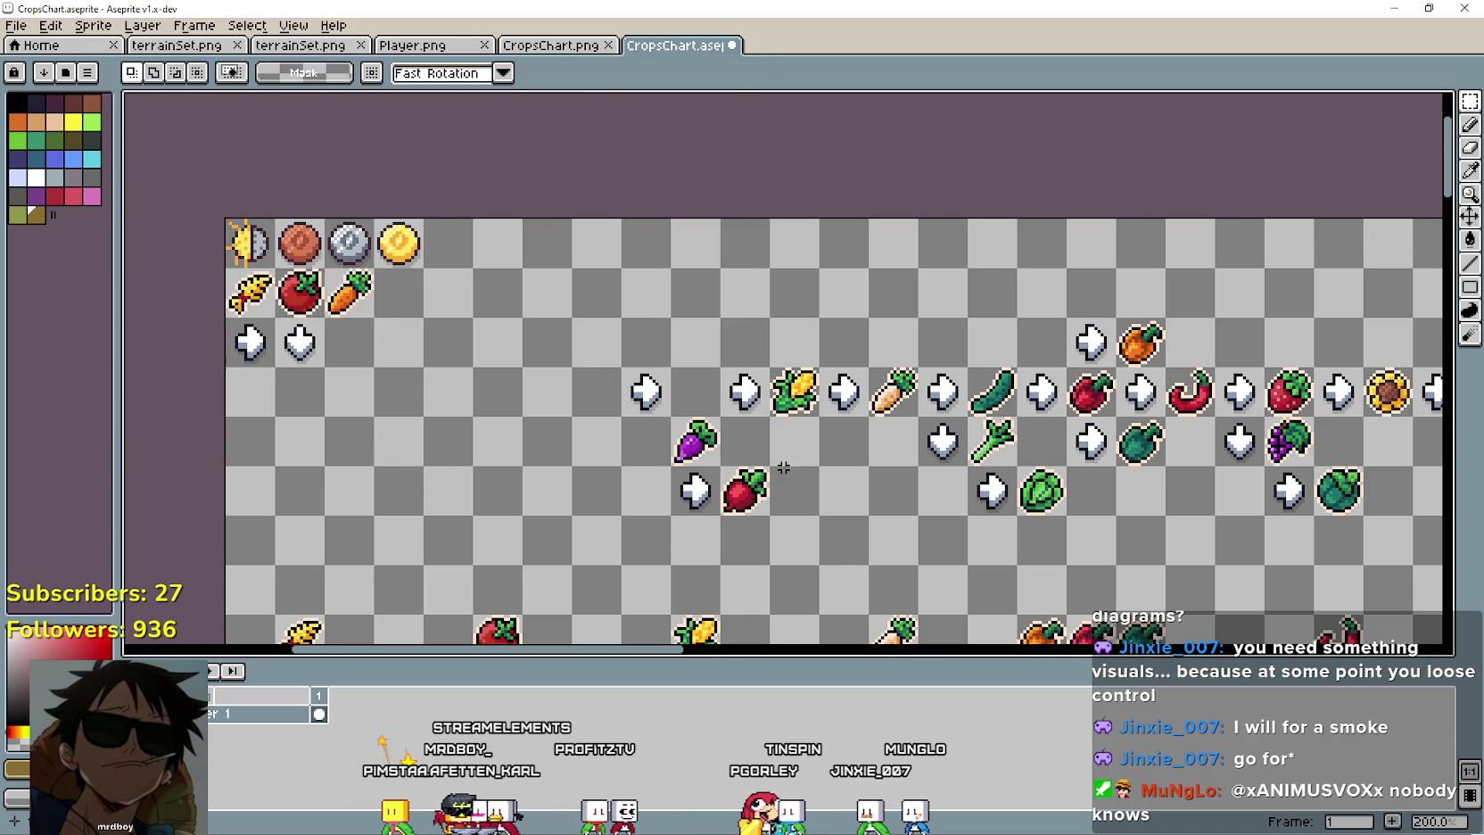
{"action": "scroll", "coordinate": [1000, 454], "scroll_direction": "right", "scroll_amount": 5}
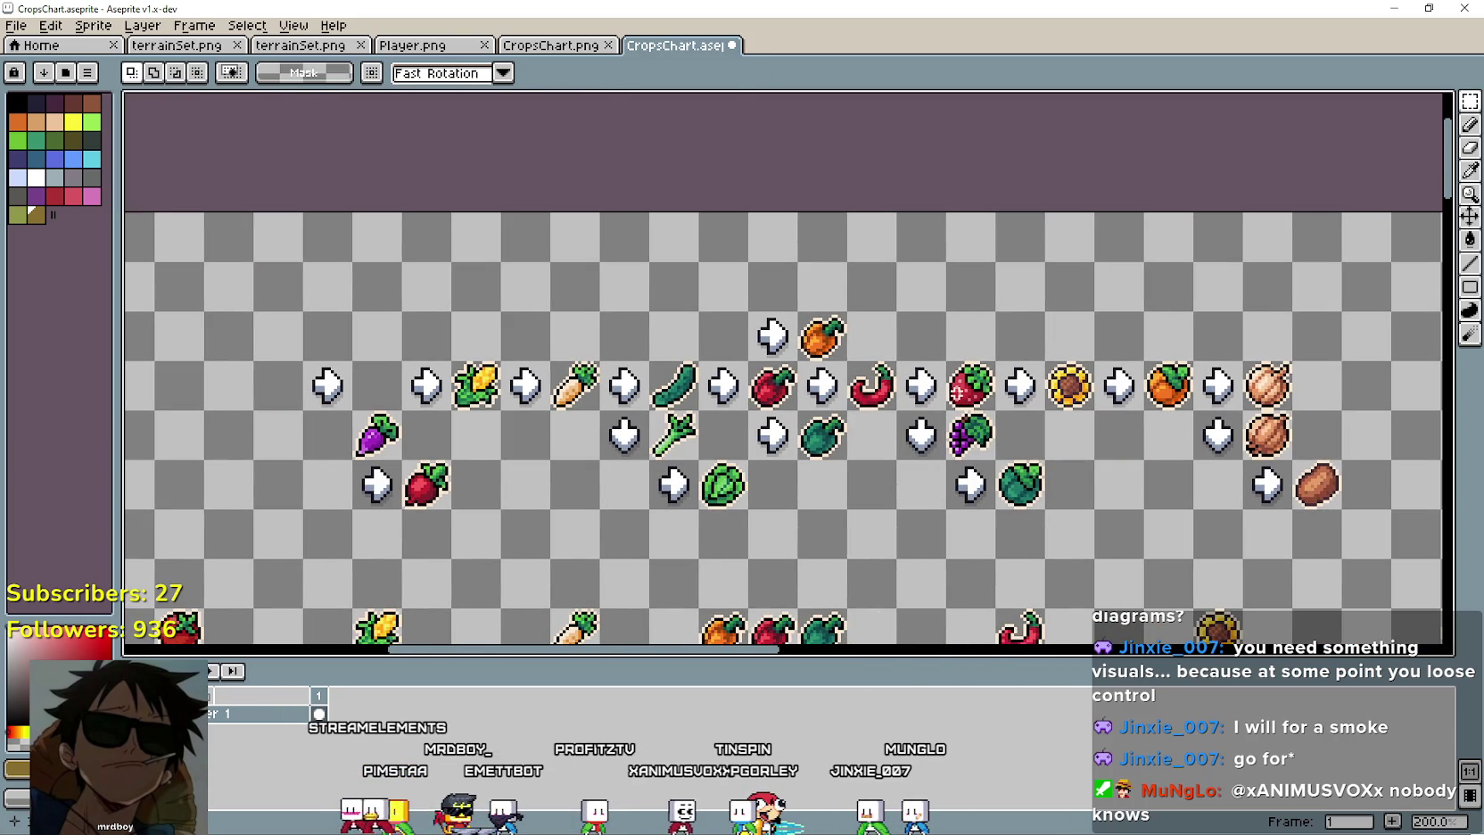
{"action": "left_click_drag", "start_coordinate": [971, 402], "coordinate": [354, 331]}
{"action": "scroll", "coordinate": [354, 331], "scroll_direction": "left", "scroll_amount": 7}
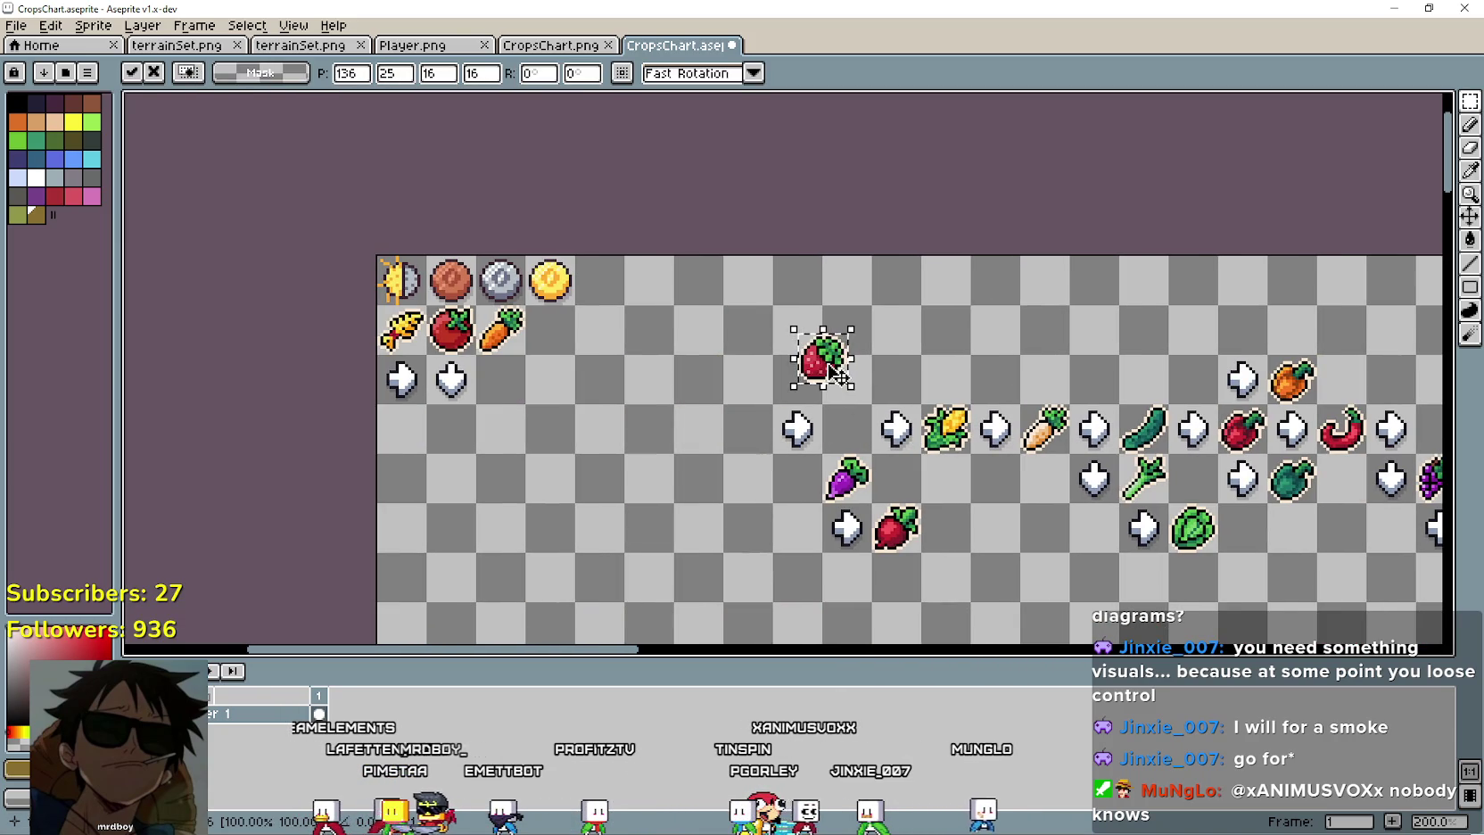
{"action": "left_click_drag", "start_coordinate": [834, 373], "coordinate": [563, 345]}
{"action": "scroll", "coordinate": [564, 345], "scroll_direction": "right", "scroll_amount": 6}
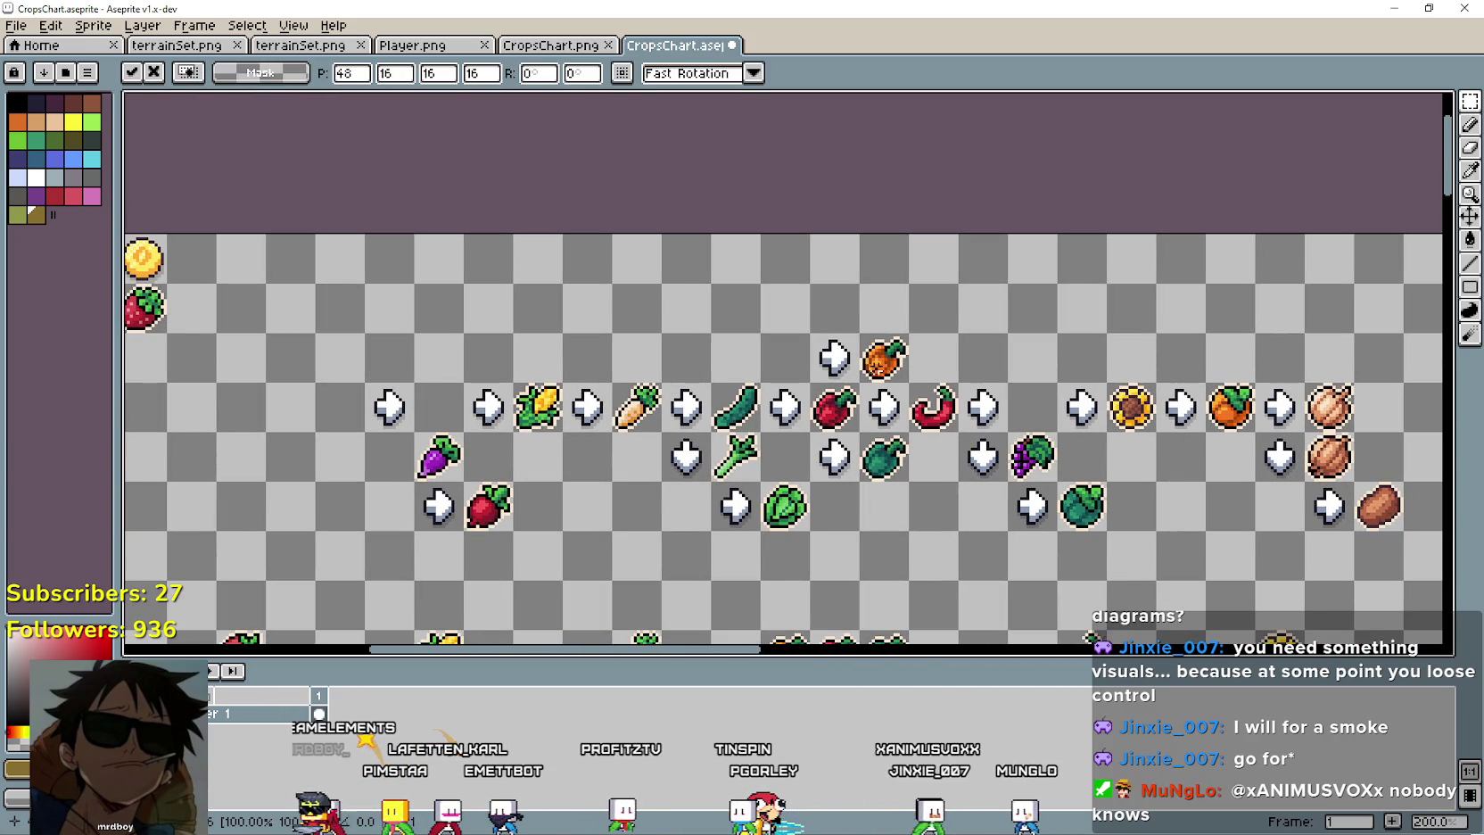
{"action": "left_click_drag", "start_coordinate": [869, 378], "coordinate": [326, 335]}
{"action": "left_click_drag", "start_coordinate": [230, 328], "coordinate": [181, 329]}
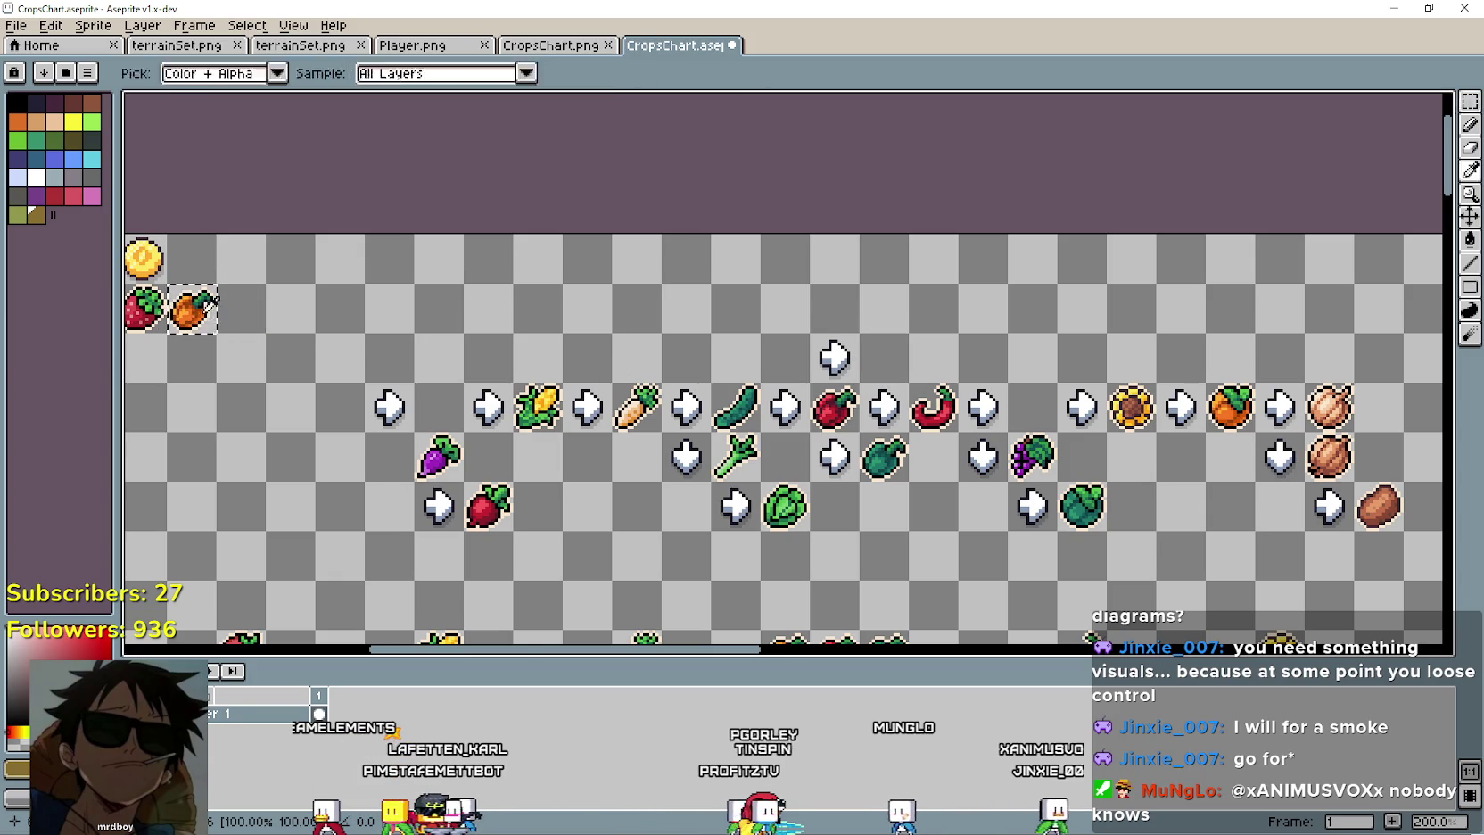
{"action": "scroll", "coordinate": [181, 328], "scroll_direction": "left", "scroll_amount": 6}
{"action": "scroll", "coordinate": [181, 328], "scroll_direction": "right", "scroll_amount": 3}
{"action": "scroll", "coordinate": [651, 441], "scroll_direction": "right", "scroll_amount": 6}
{"action": "scroll", "coordinate": [651, 441], "scroll_direction": "left", "scroll_amount": 5}
{"action": "key", "text": "ctrl+d"}
Place the cucumber at the end of the row and commit it.
{"action": "scroll", "coordinate": [651, 441], "scroll_direction": "up", "scroll_amount": 1}
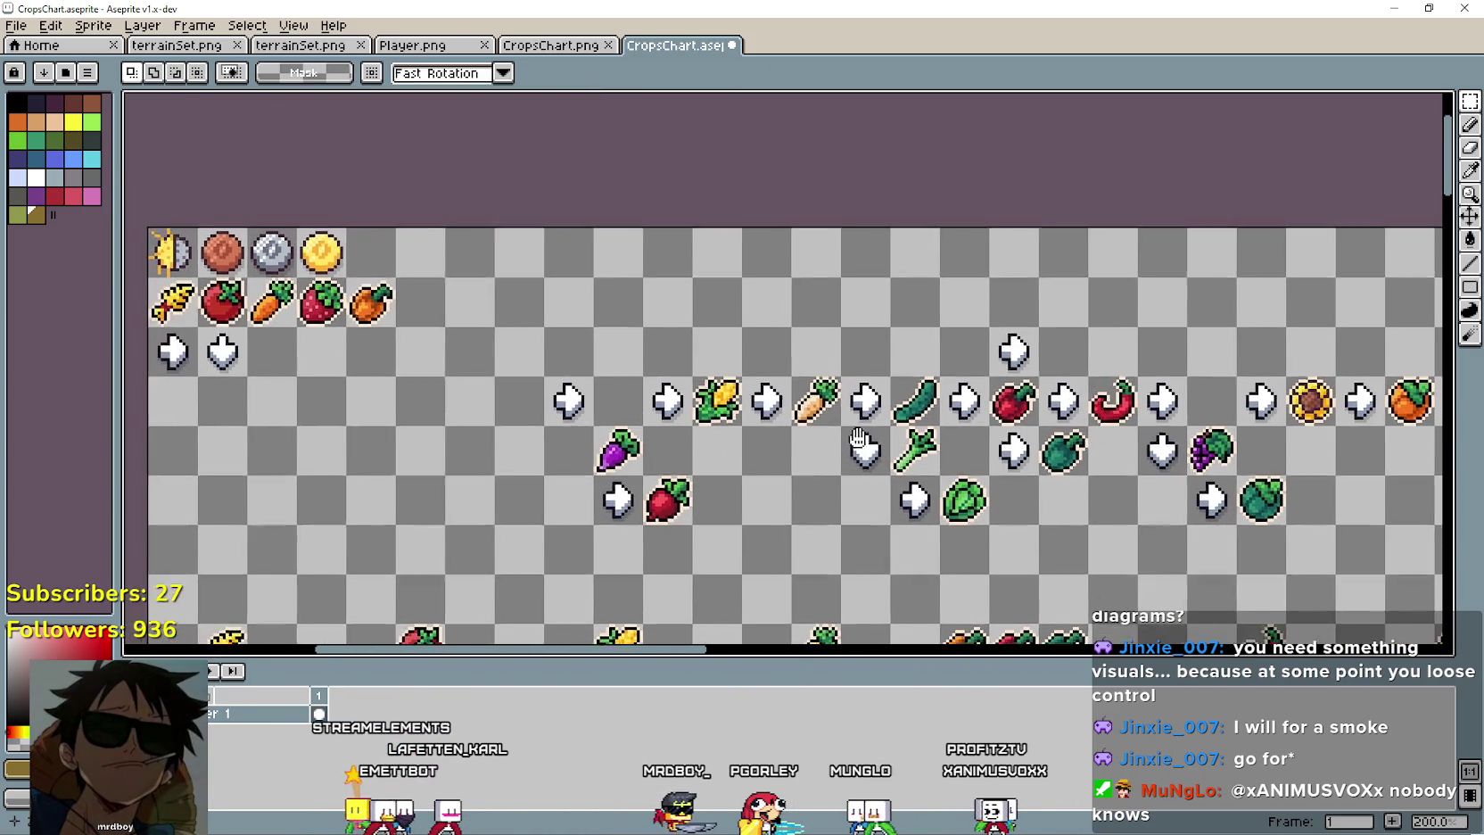
{"action": "scroll", "coordinate": [651, 441], "scroll_direction": "right", "scroll_amount": 4}
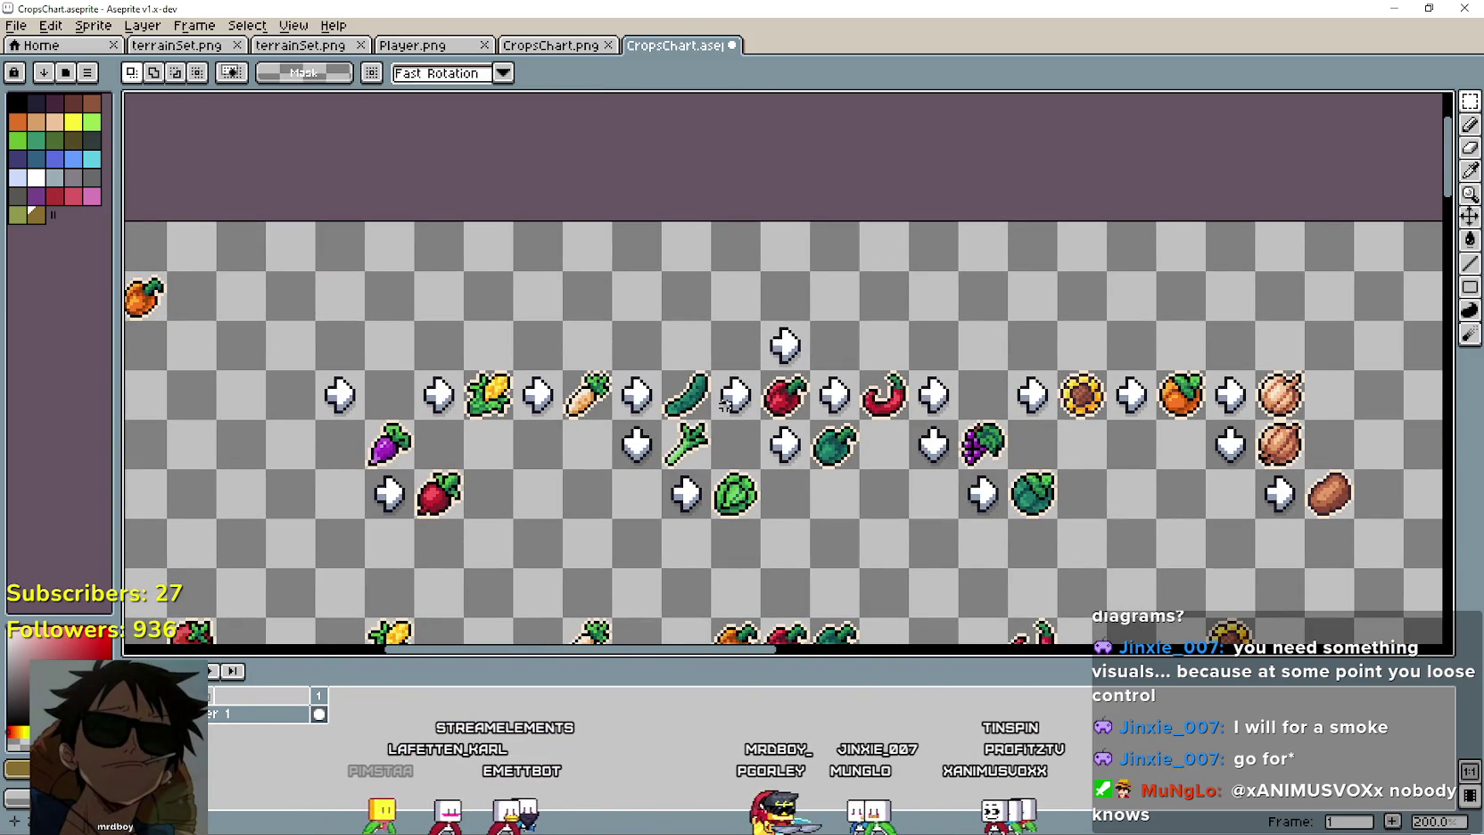
{"action": "left_click_drag", "start_coordinate": [687, 394], "coordinate": [195, 298]}
{"action": "left_click_drag", "start_coordinate": [307, 398], "coordinate": [809, 434]}
{"action": "scroll", "coordinate": [809, 434], "scroll_direction": "right", "scroll_amount": 2}
{"action": "key", "text": "Return"}
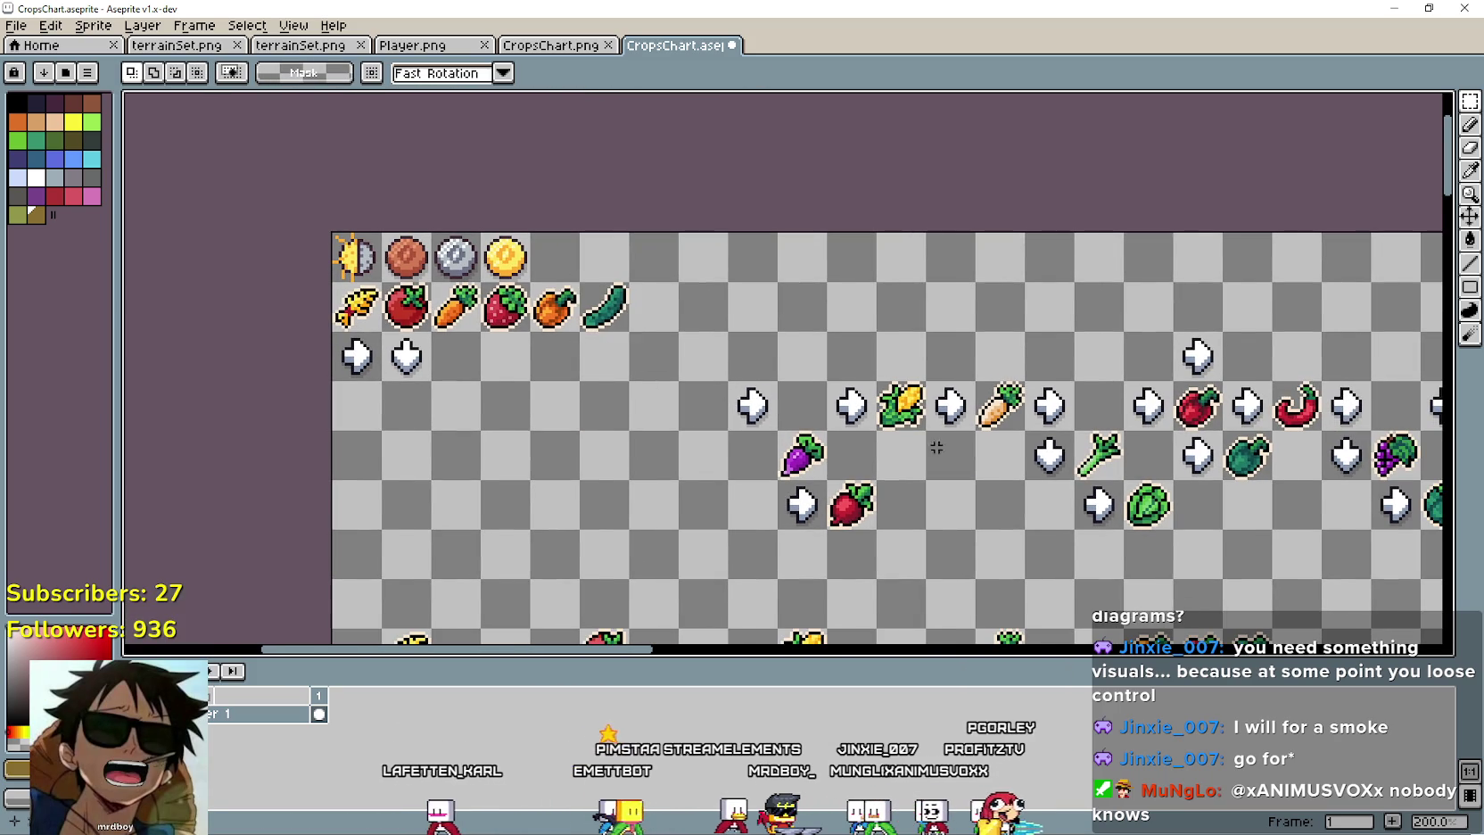
{"action": "scroll", "coordinate": [840, 429], "scroll_direction": "right", "scroll_amount": 4}
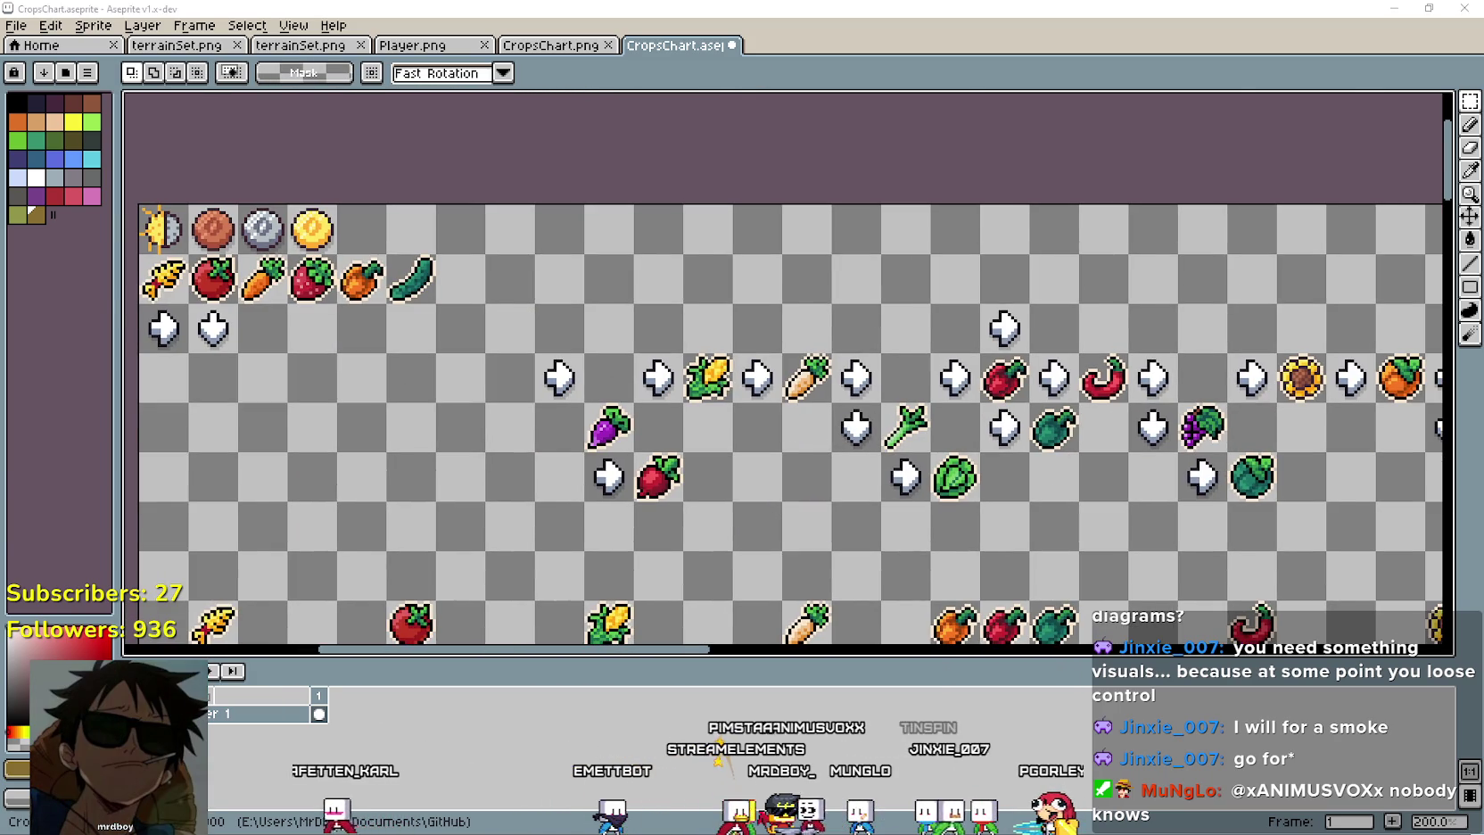
{"action": "key", "text": "alt+Tab"}
{"action": "key", "text": "alt+Tab"}
{"action": "key", "text": "alt+Tab"}
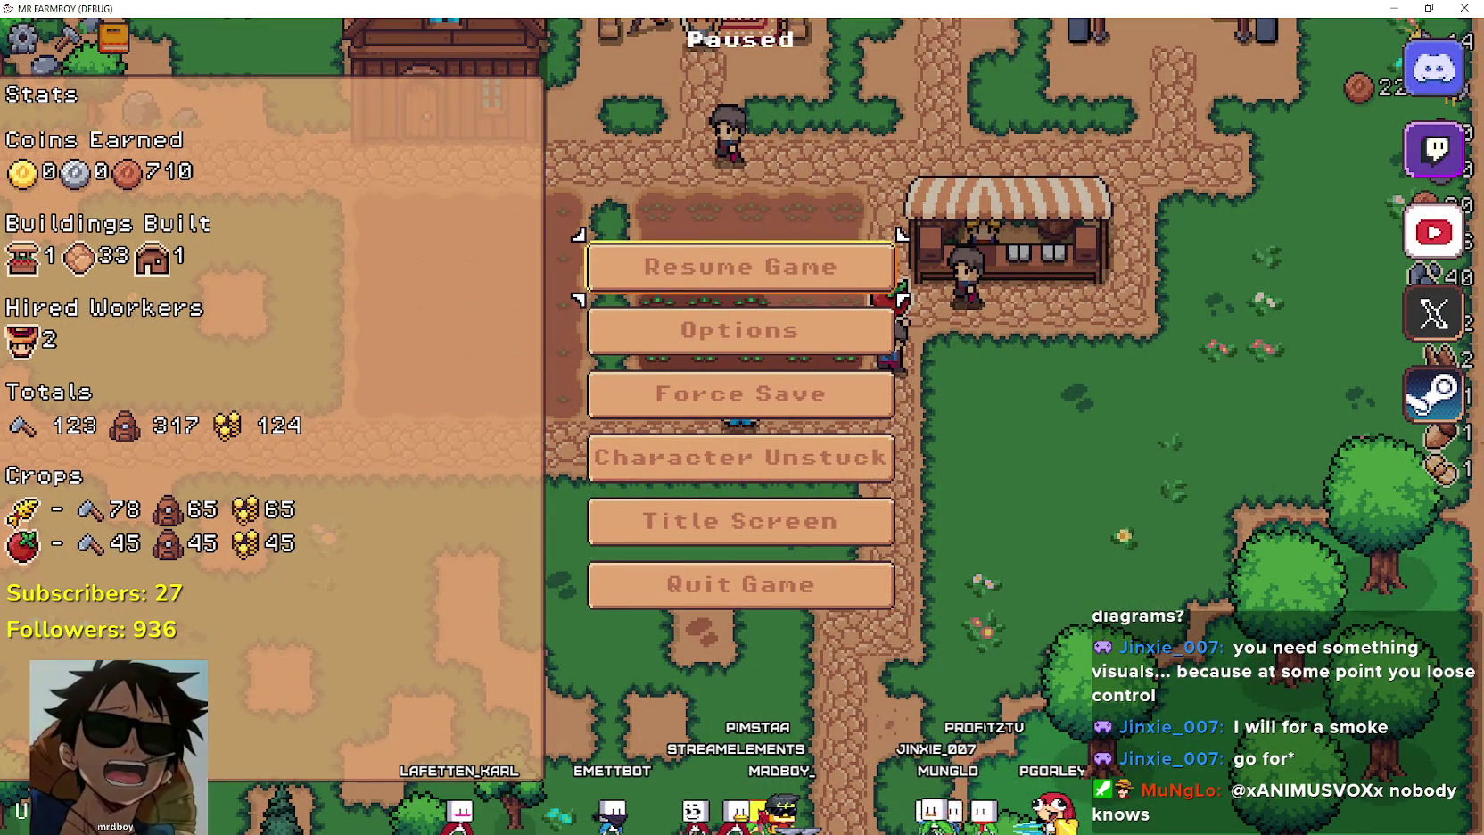
Open the AdvancementSystem scene in Godot's 2D view.
{"action": "key", "text": "alt+Tab"}
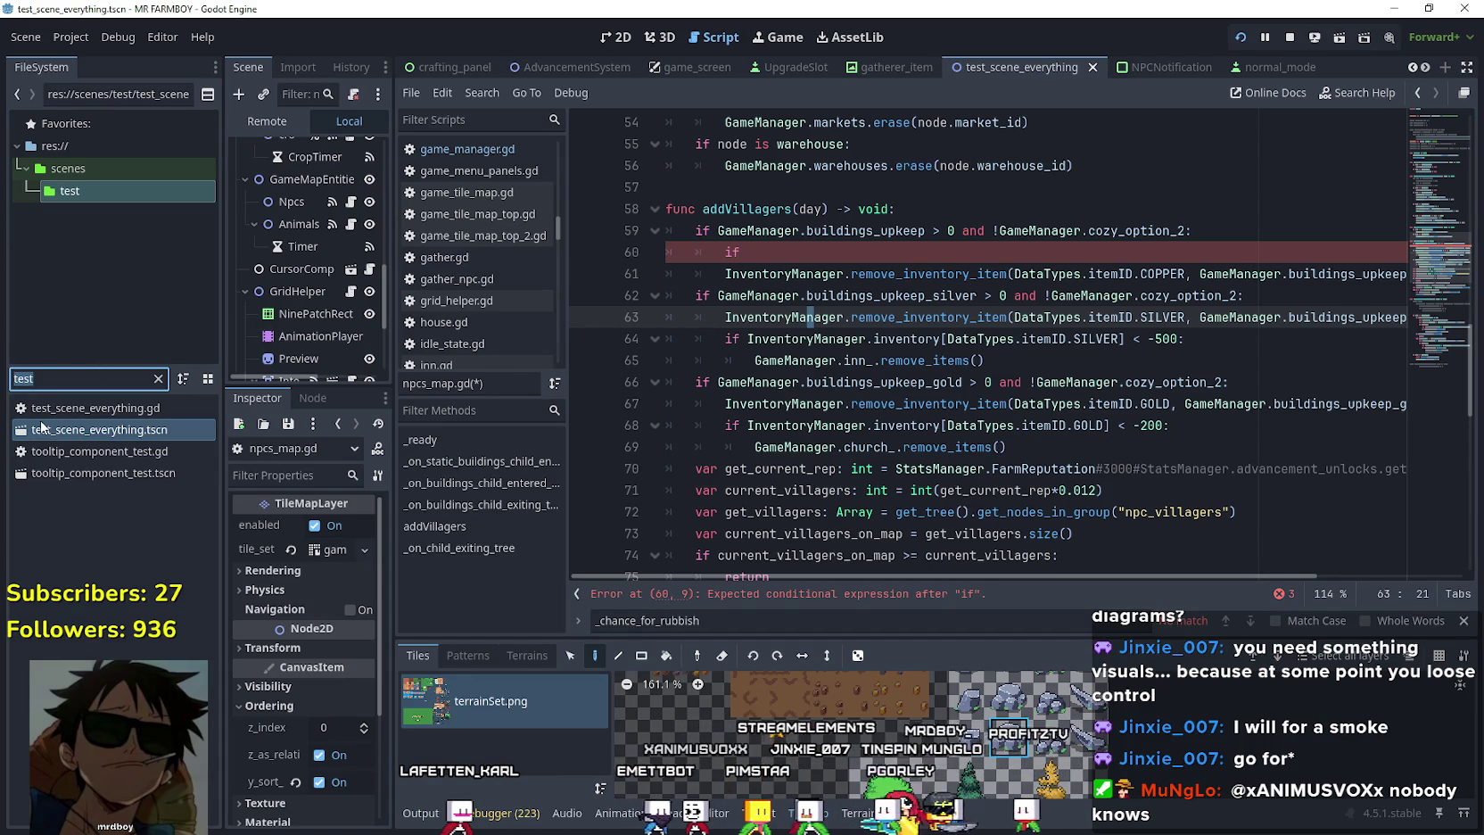
{"action": "type", "text": "adva"}
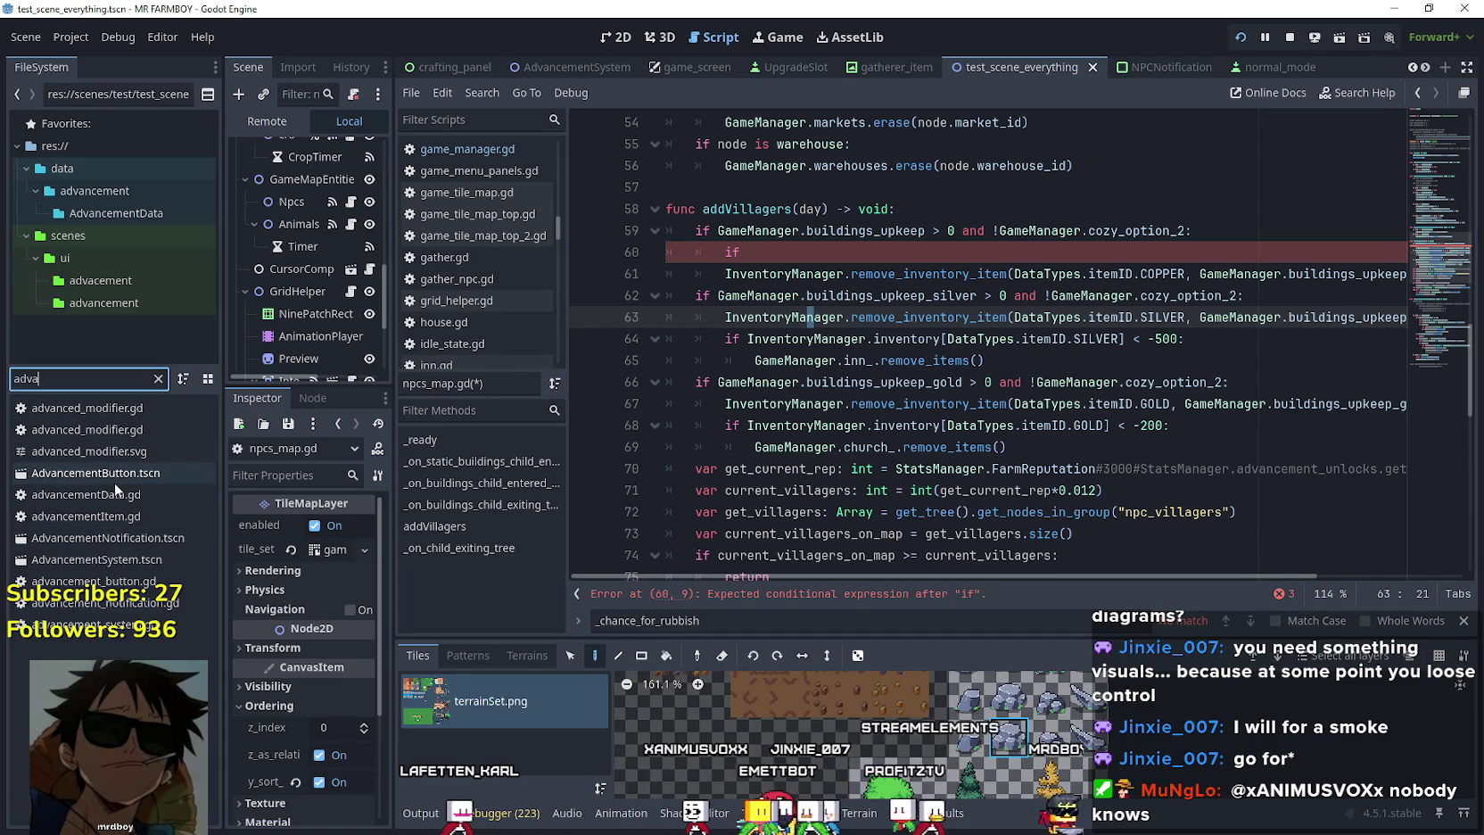
{"action": "double_click", "coordinate": [121, 559]}
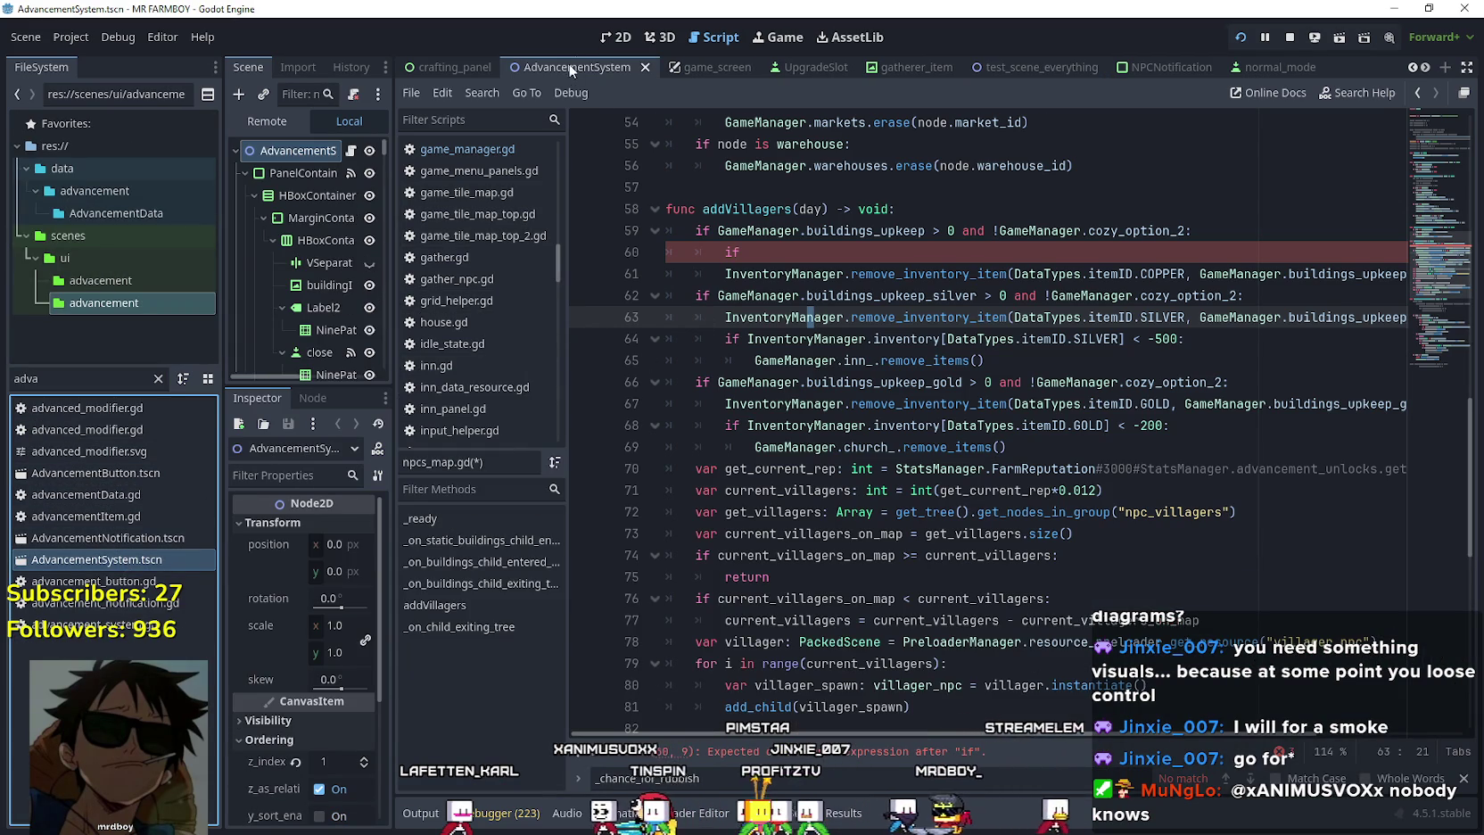
{"action": "left_click", "coordinate": [616, 38]}
Show the crops advancement tree and select the CucumberAdvButton node.
{"action": "scroll", "coordinate": [263, 309], "scroll_direction": "down", "scroll_amount": 3}
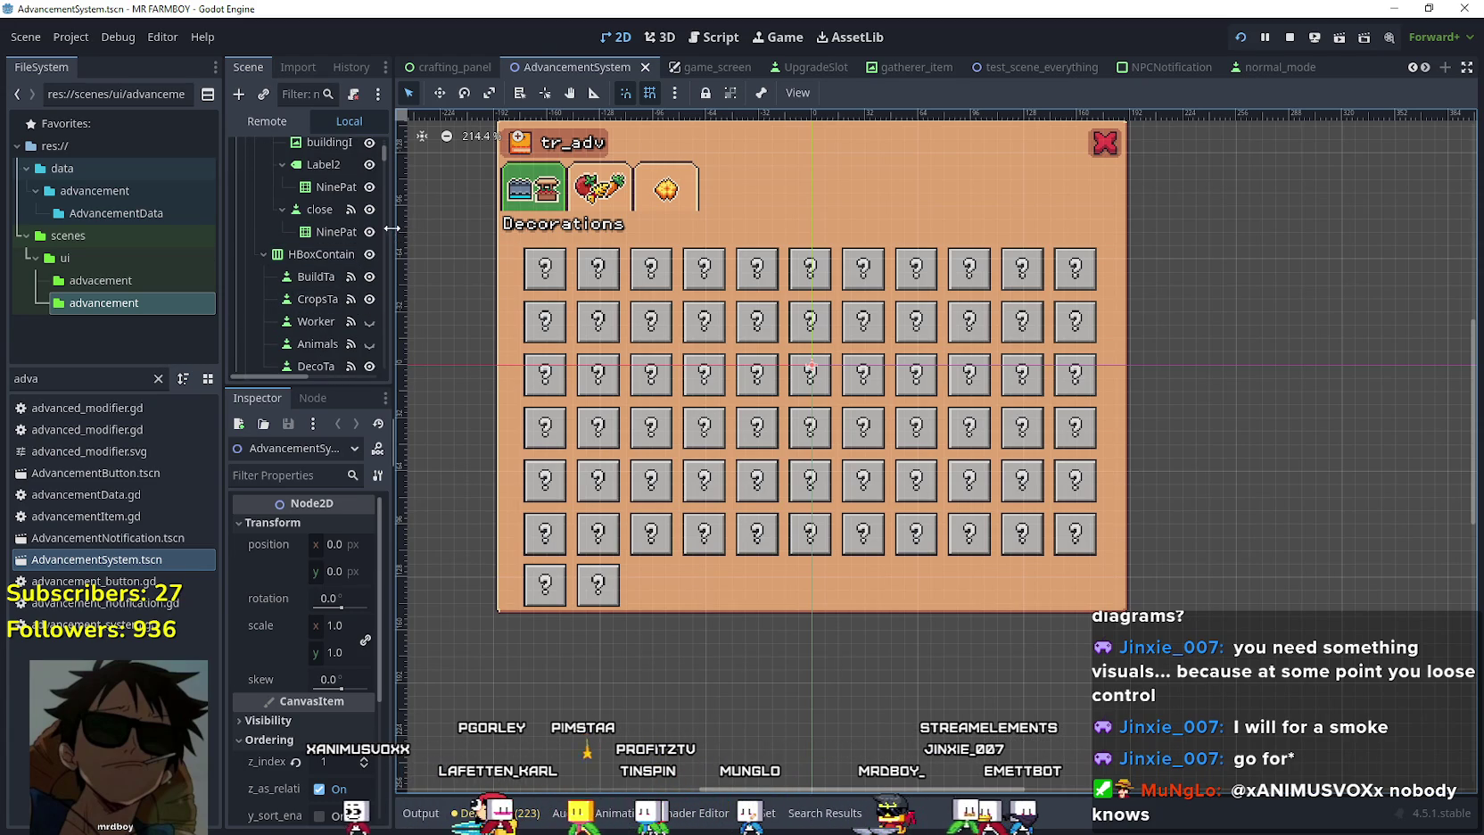
{"action": "left_click_drag", "start_coordinate": [391, 228], "coordinate": [478, 229]}
{"action": "scroll", "coordinate": [466, 158], "scroll_direction": "down", "scroll_amount": 3}
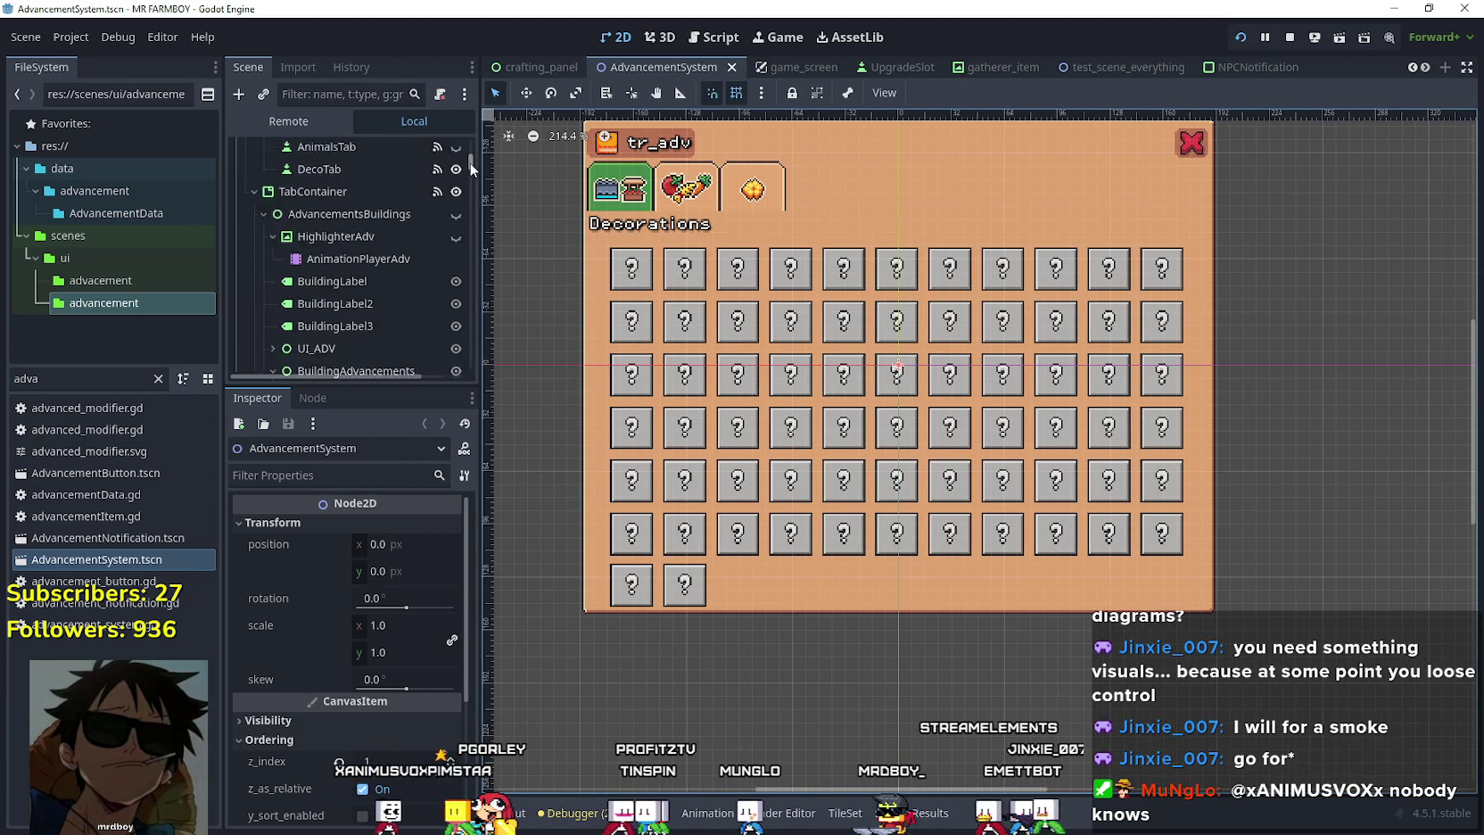
{"action": "left_click_drag", "start_coordinate": [470, 166], "coordinate": [472, 203]}
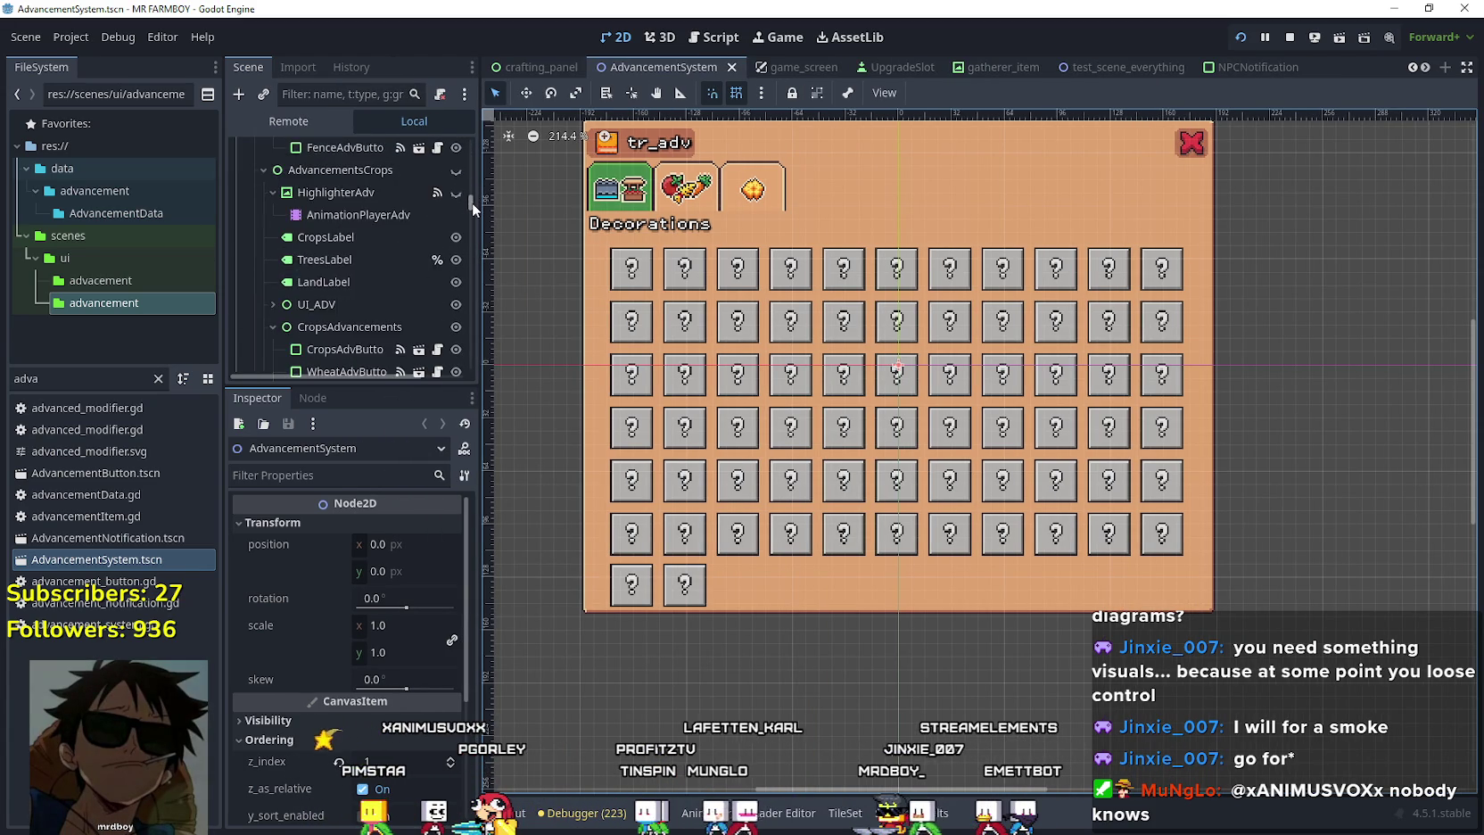
{"action": "scroll", "coordinate": [452, 208], "scroll_direction": "up", "scroll_amount": 1}
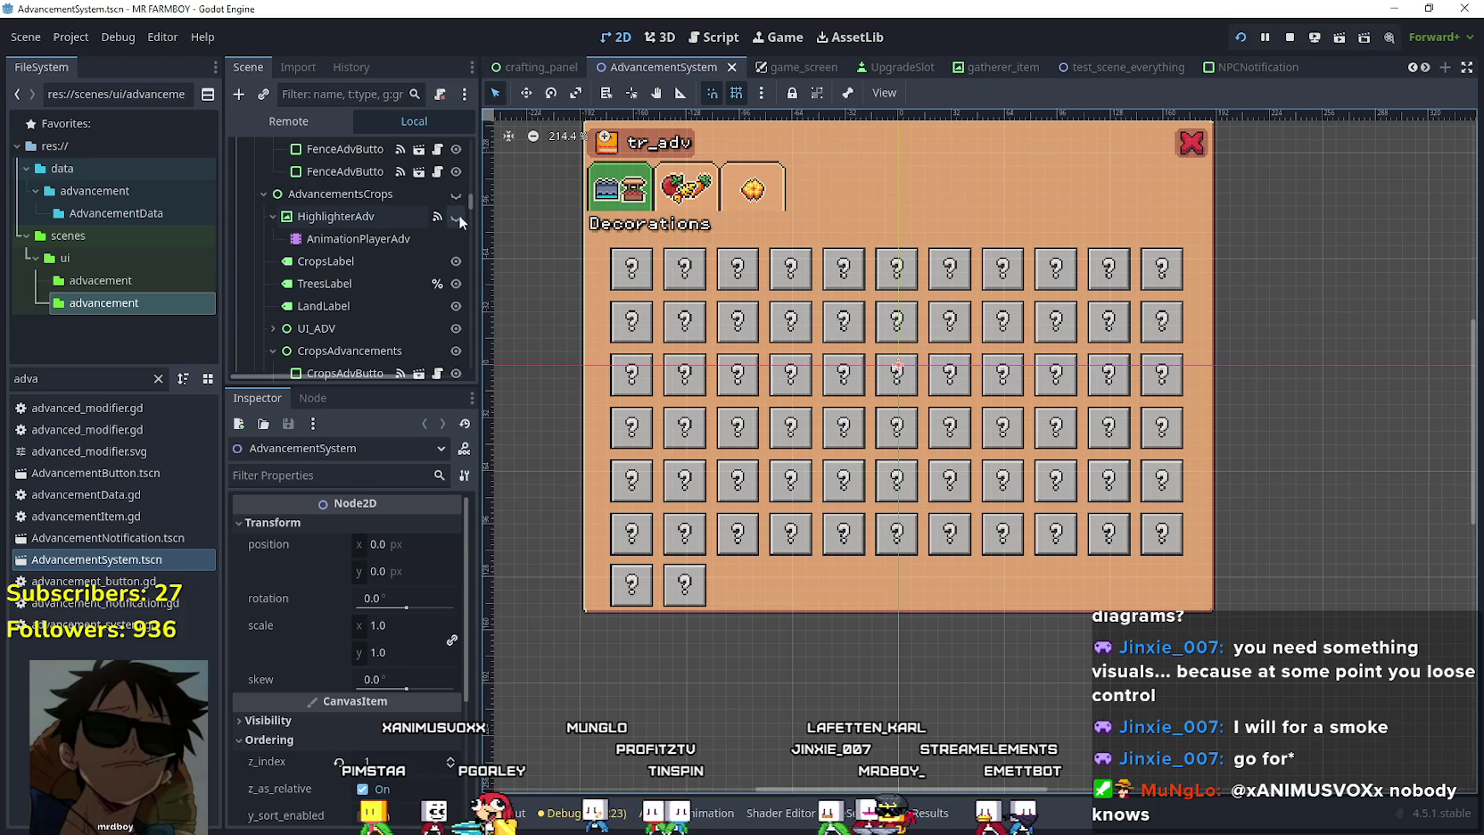
{"action": "left_click", "coordinate": [456, 194]}
{"action": "scroll", "coordinate": [660, 339], "scroll_direction": "up", "scroll_amount": 2}
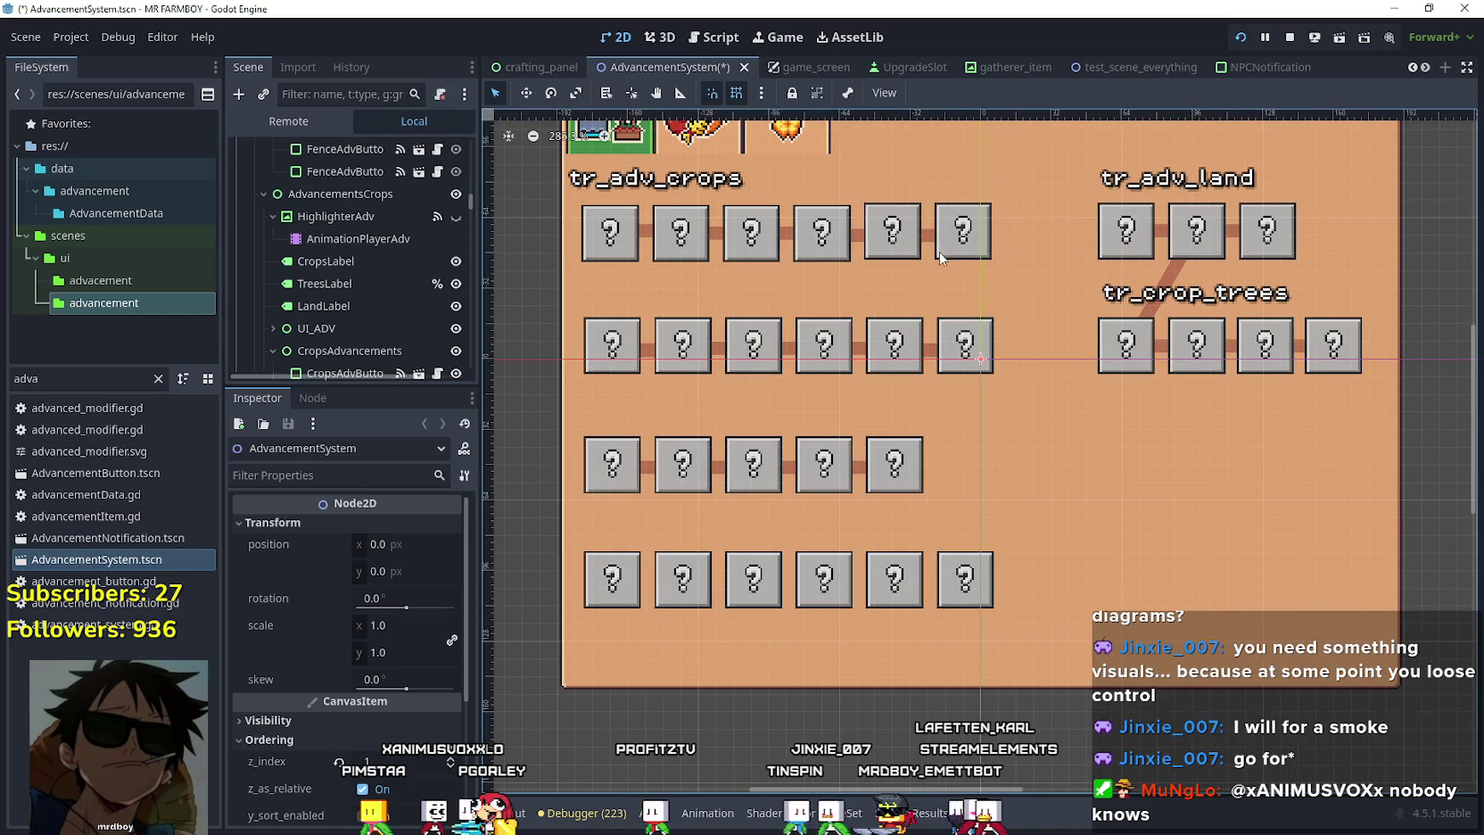
{"action": "left_click", "coordinate": [599, 364]}
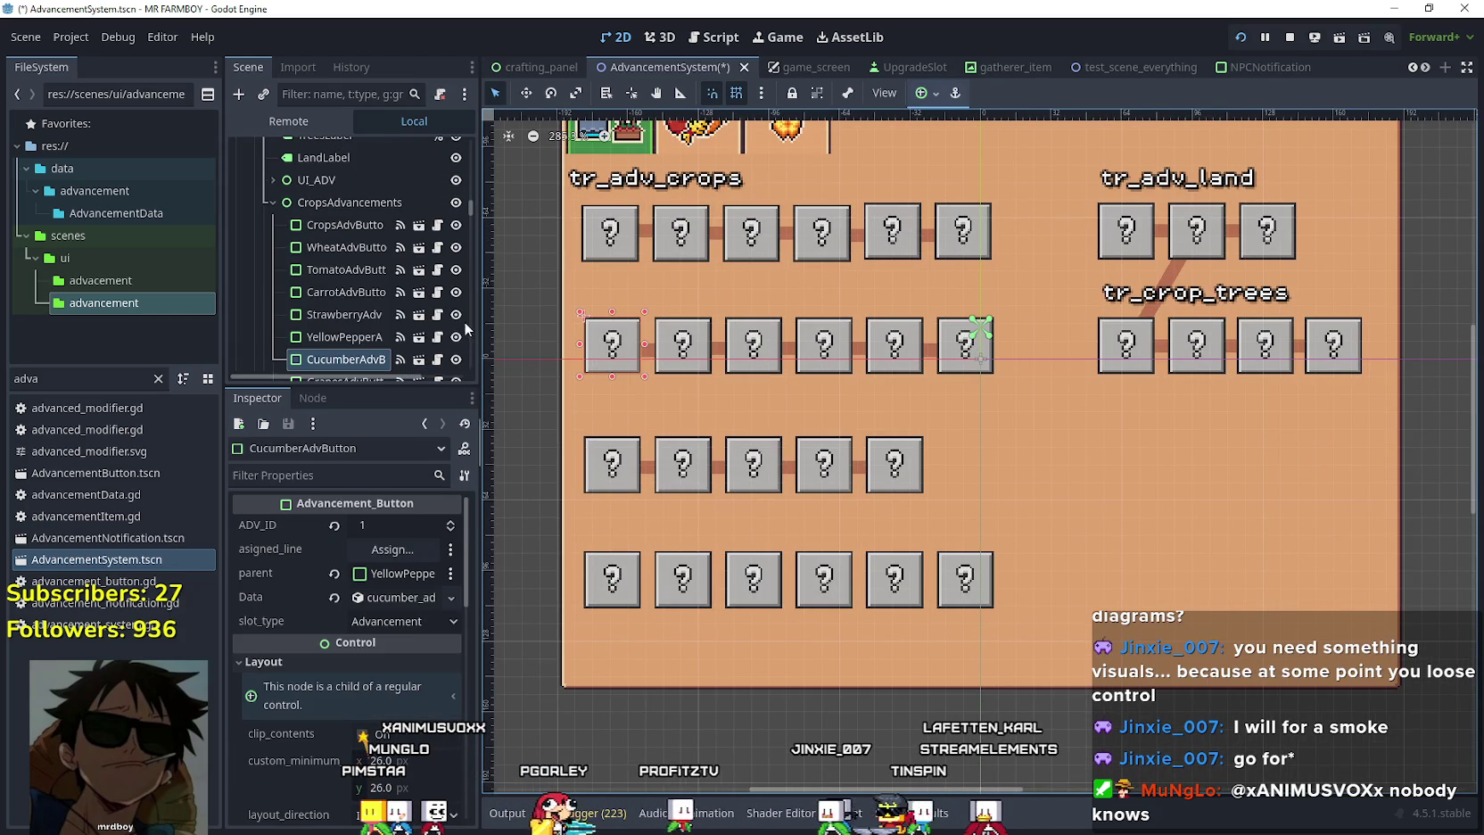
Cycle windows back to Aseprite's CropsChart sprite sheet.
{"action": "key", "text": "alt+Tab"}
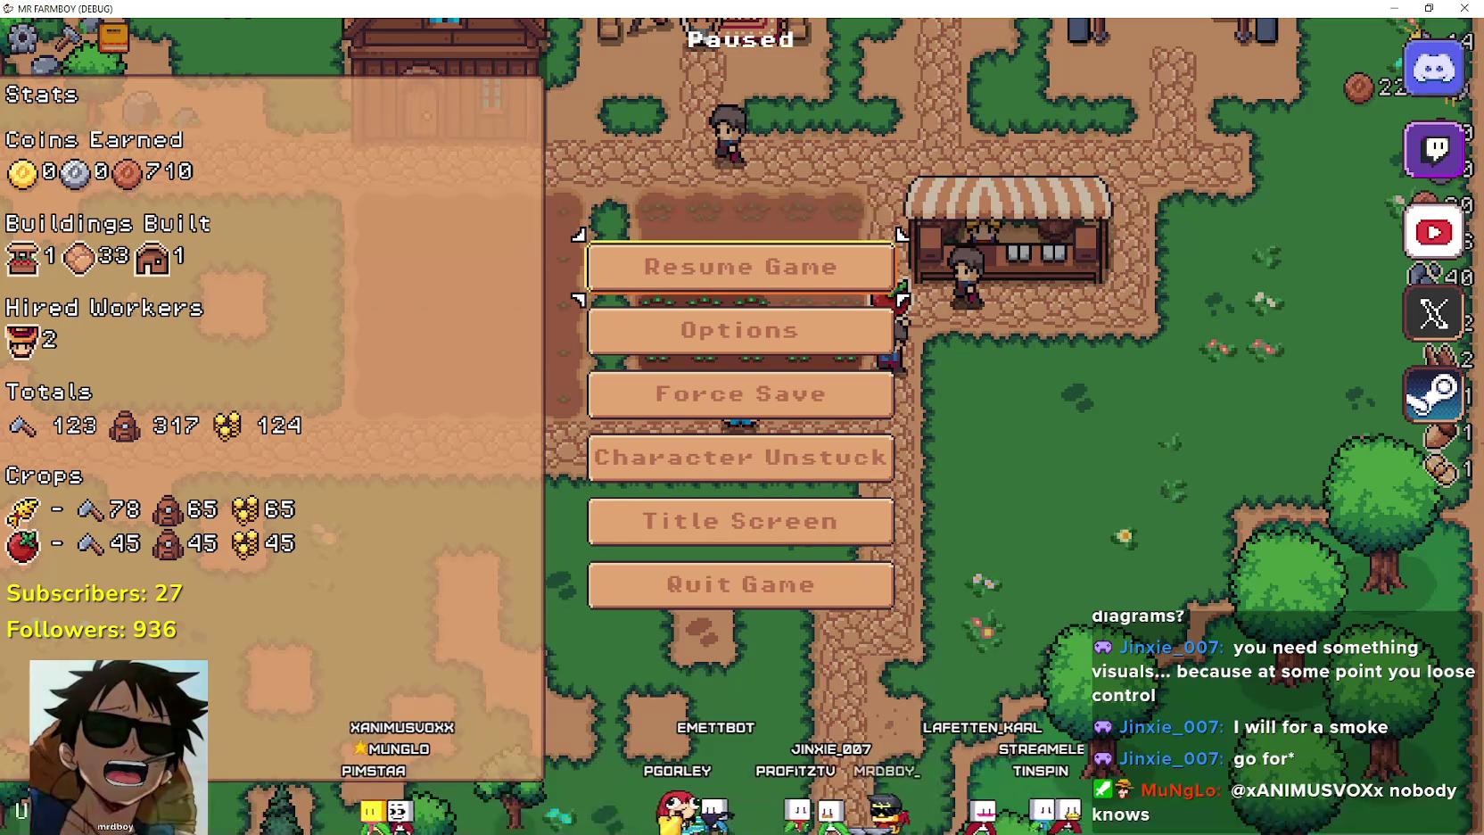
{"action": "key", "text": "alt+Tab"}
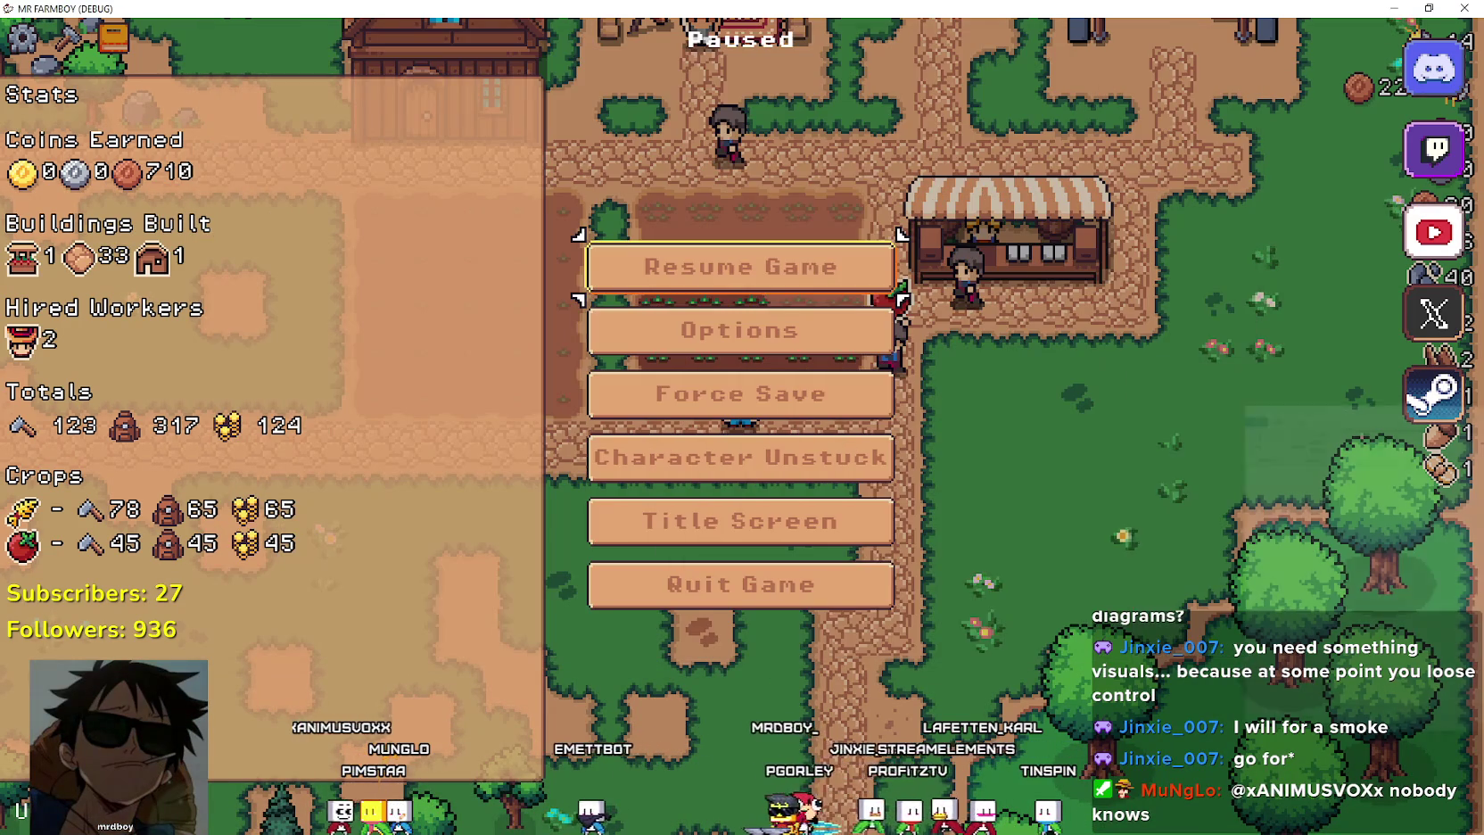
{"action": "key", "text": "alt+Tab"}
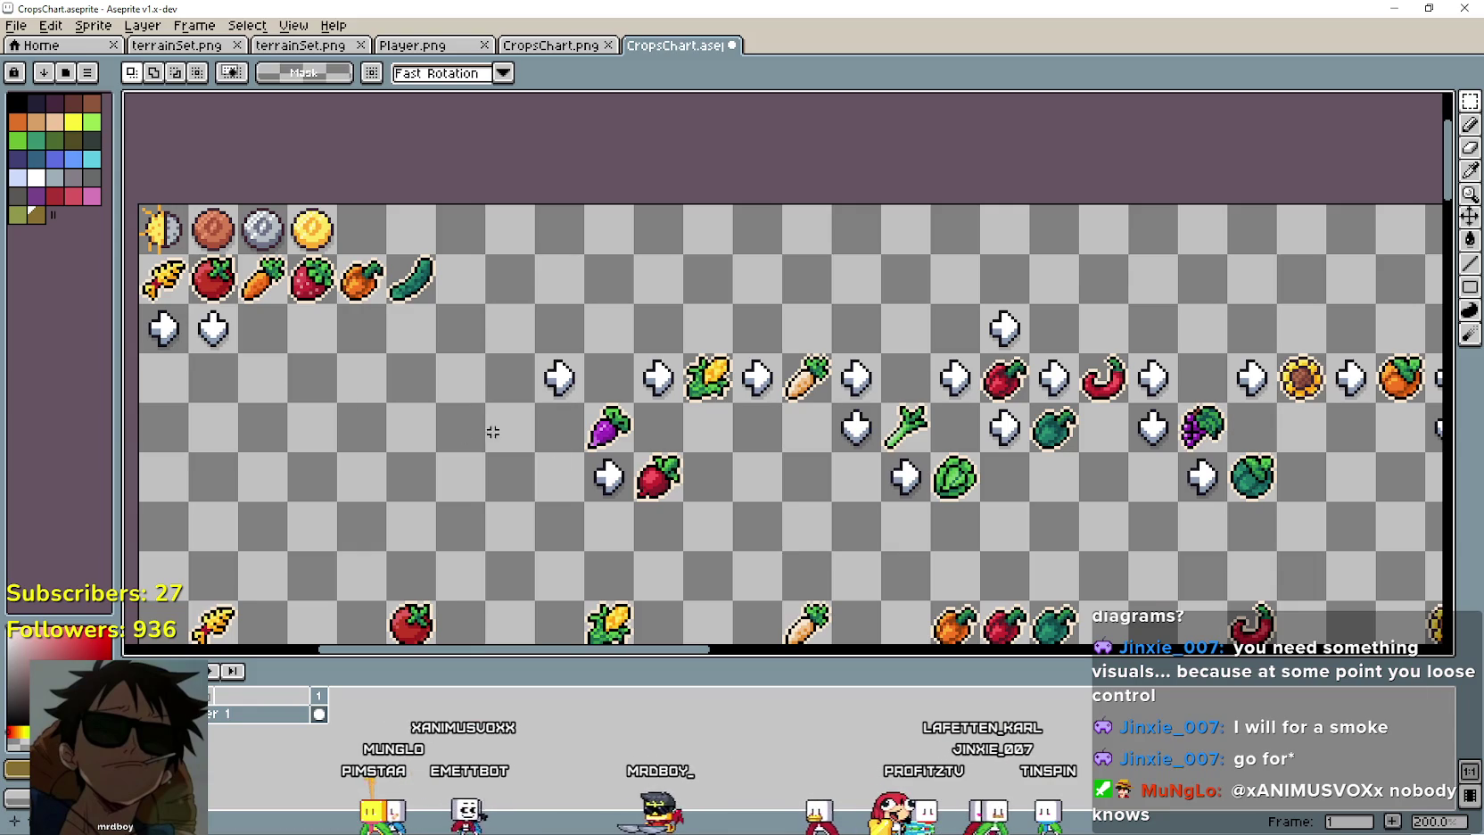
Place the grapes beside the cucumber and check the next crop in Godot.
{"action": "scroll", "coordinate": [348, 405], "scroll_direction": "right", "scroll_amount": 5}
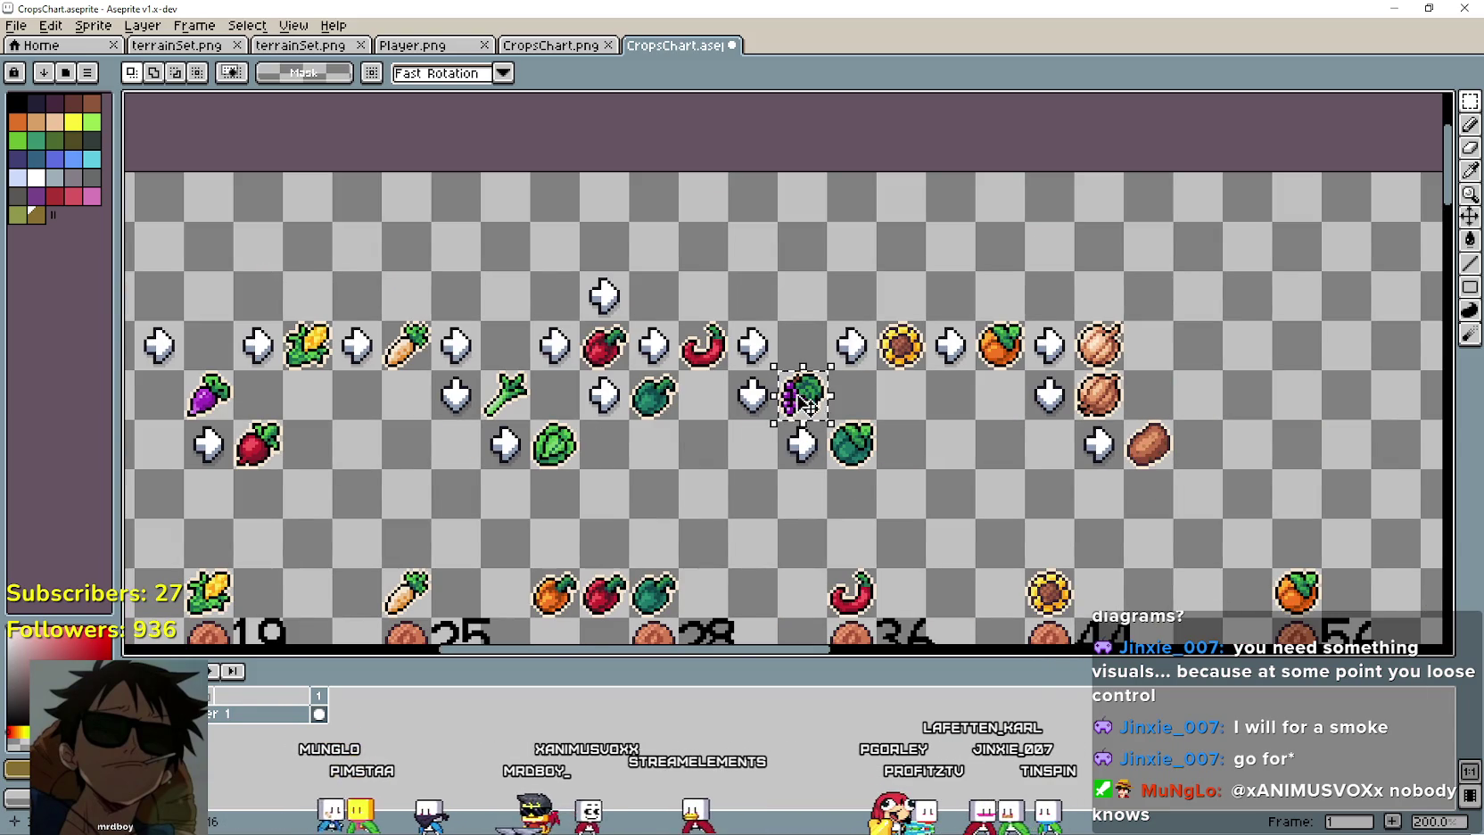
{"action": "scroll", "coordinate": [803, 403], "scroll_direction": "left", "scroll_amount": 7}
{"action": "left_click_drag", "start_coordinate": [1340, 410], "coordinate": [988, 362]}
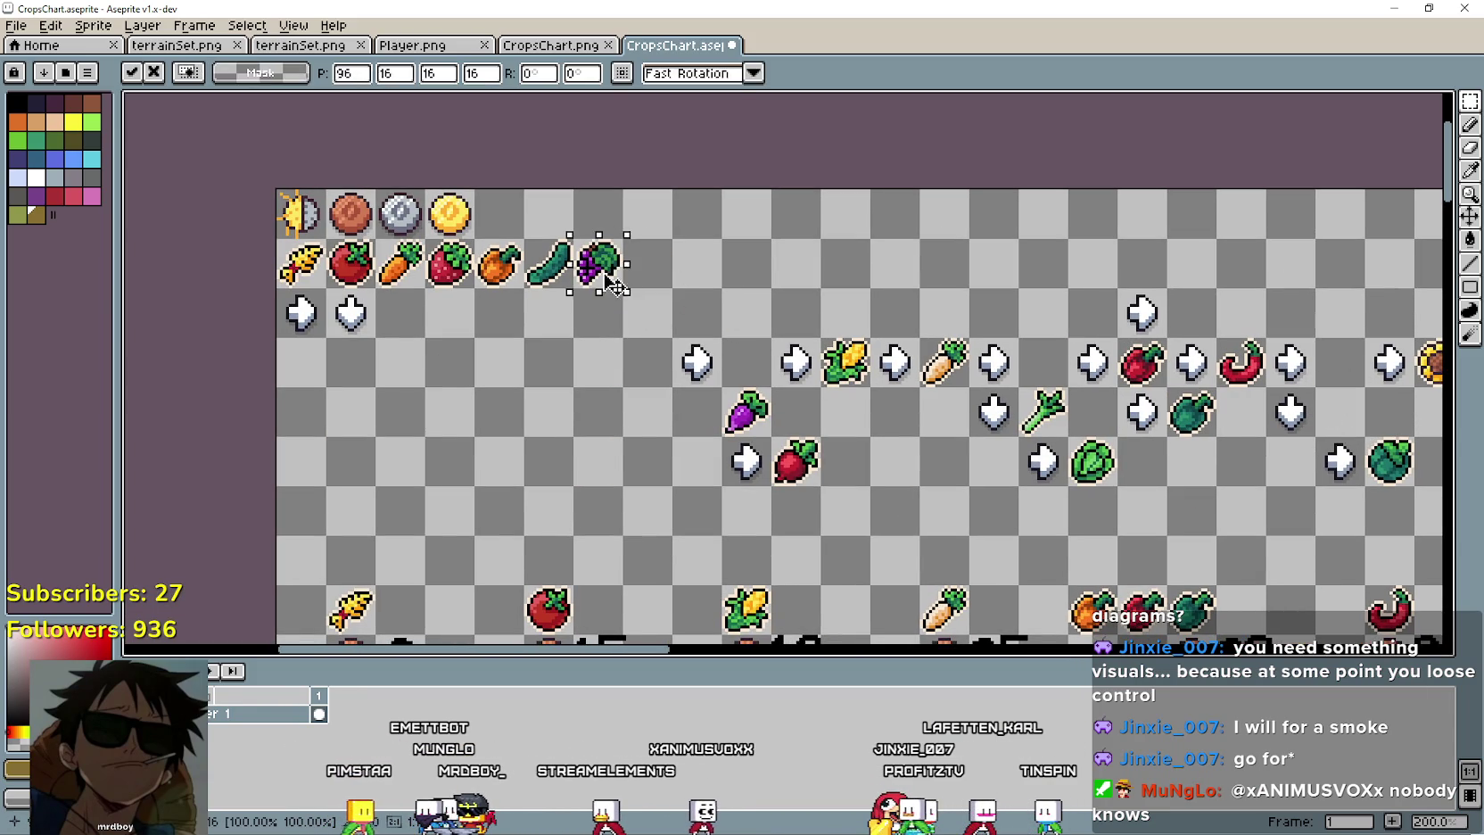
{"action": "scroll", "coordinate": [893, 475], "scroll_direction": "right", "scroll_amount": 2}
{"action": "key", "text": "Return"}
{"action": "key", "text": "alt+Tab"}
{"action": "key", "text": "alt+Tab"}
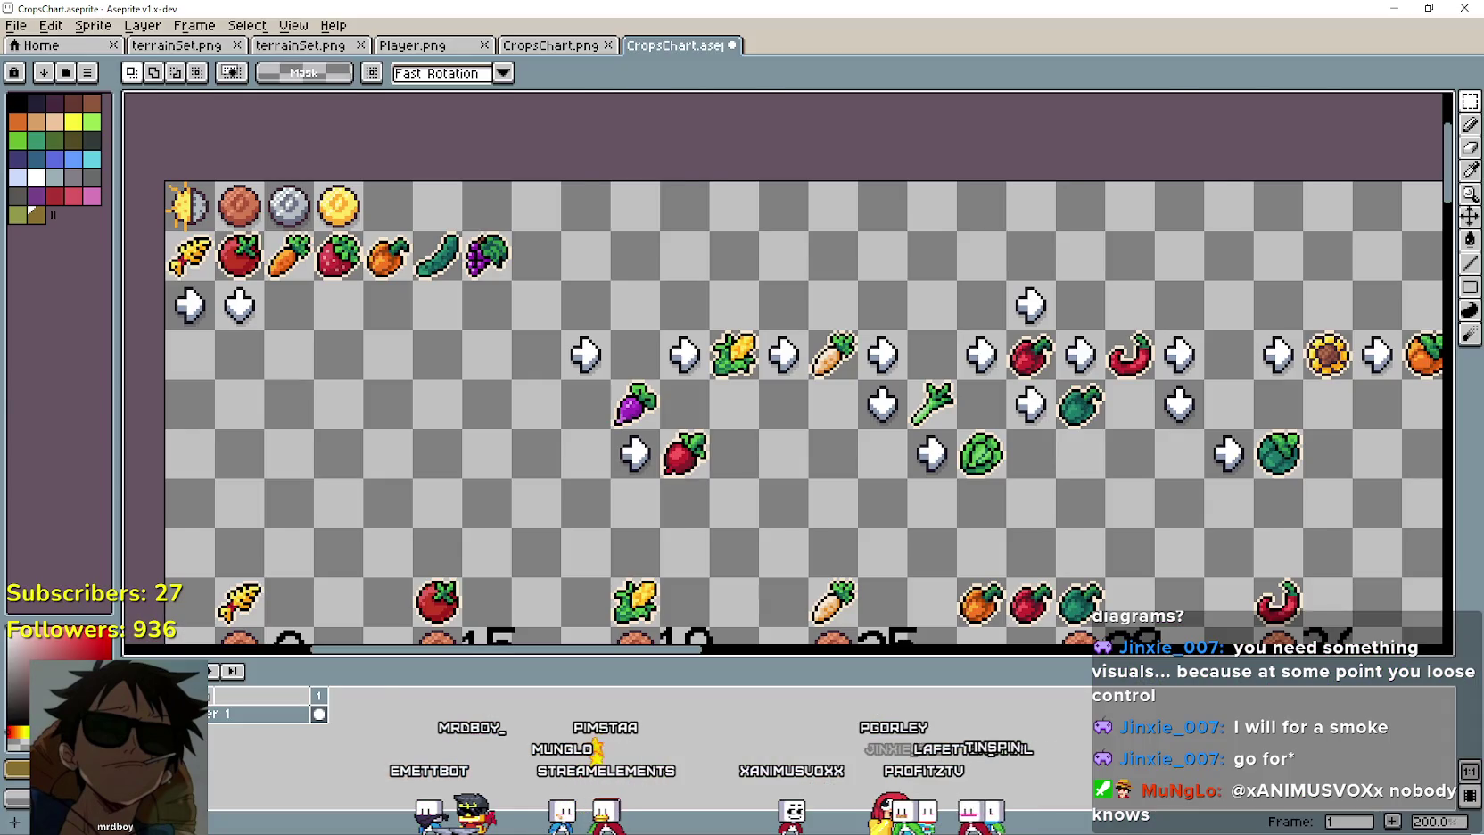
{"action": "key", "text": "alt+Tab"}
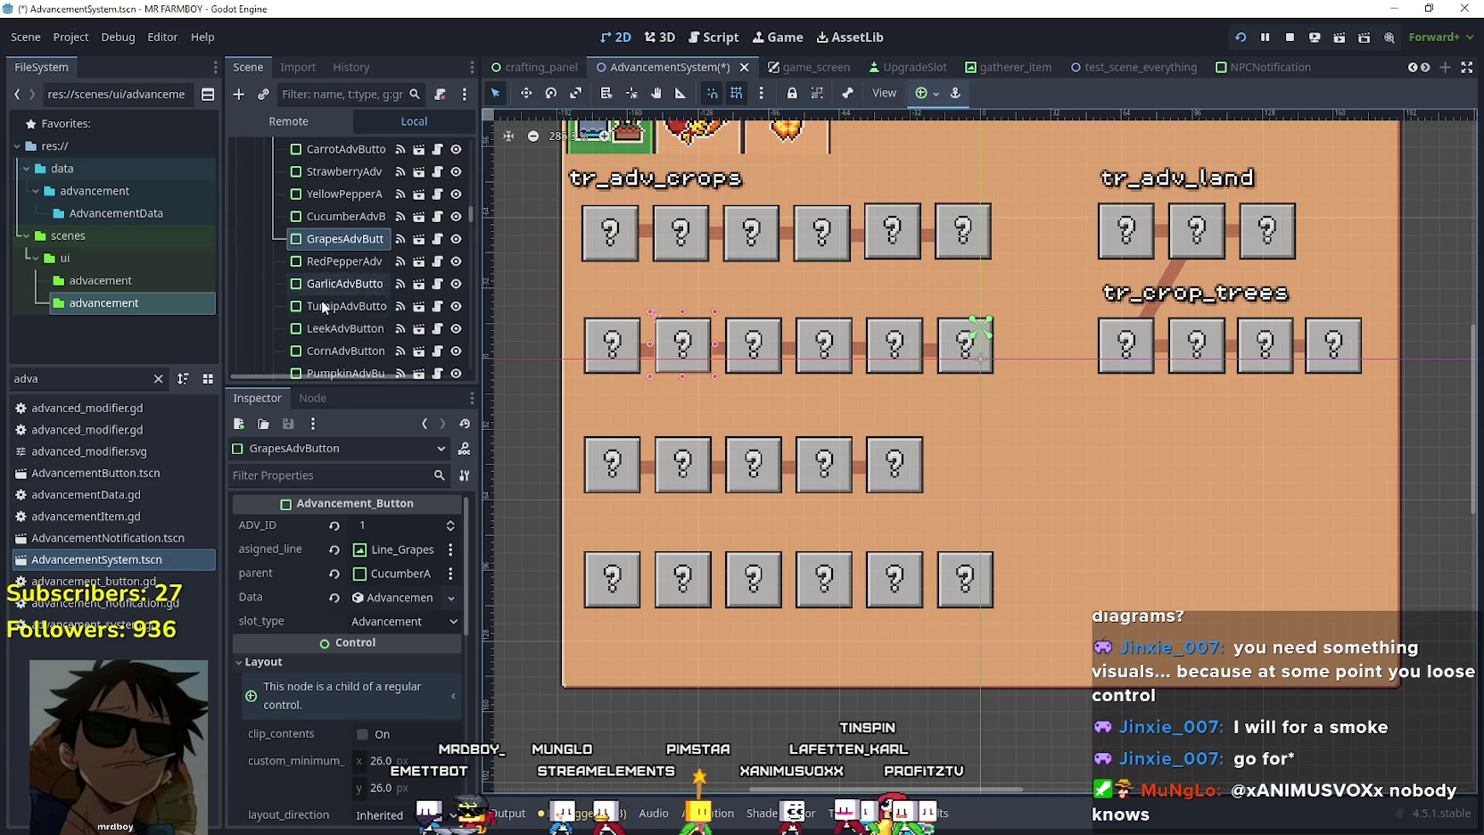
{"action": "left_click", "coordinate": [1393, 10]}
Add the red pepper and onion to the row after the grapes.
{"action": "scroll", "coordinate": [733, 348], "scroll_direction": "right", "scroll_amount": 5}
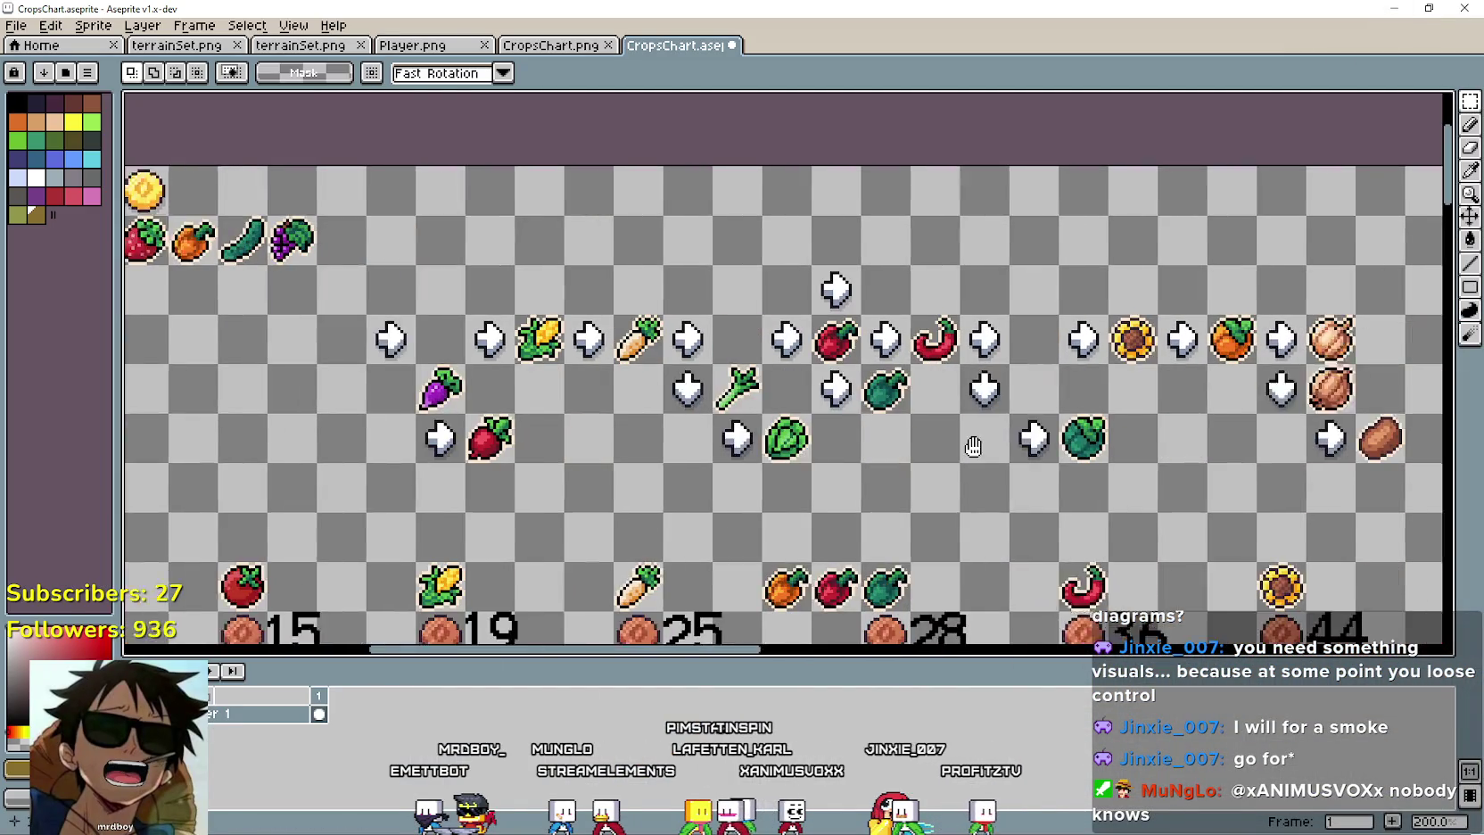
{"action": "left_click_drag", "start_coordinate": [749, 342], "coordinate": [275, 274]}
{"action": "key", "text": "Return"}
{"action": "scroll", "coordinate": [1092, 397], "scroll_direction": "right", "scroll_amount": 3}
{"action": "mouse_move", "coordinate": [1179, 303]}
{"action": "left_mouse_down"}
{"action": "mouse_move", "coordinate": [228, 207]}
{"action": "mouse_move", "coordinate": [244, 205]}
{"action": "left_mouse_up"}
{"action": "scroll", "coordinate": [573, 378], "scroll_direction": "left", "scroll_amount": 3}
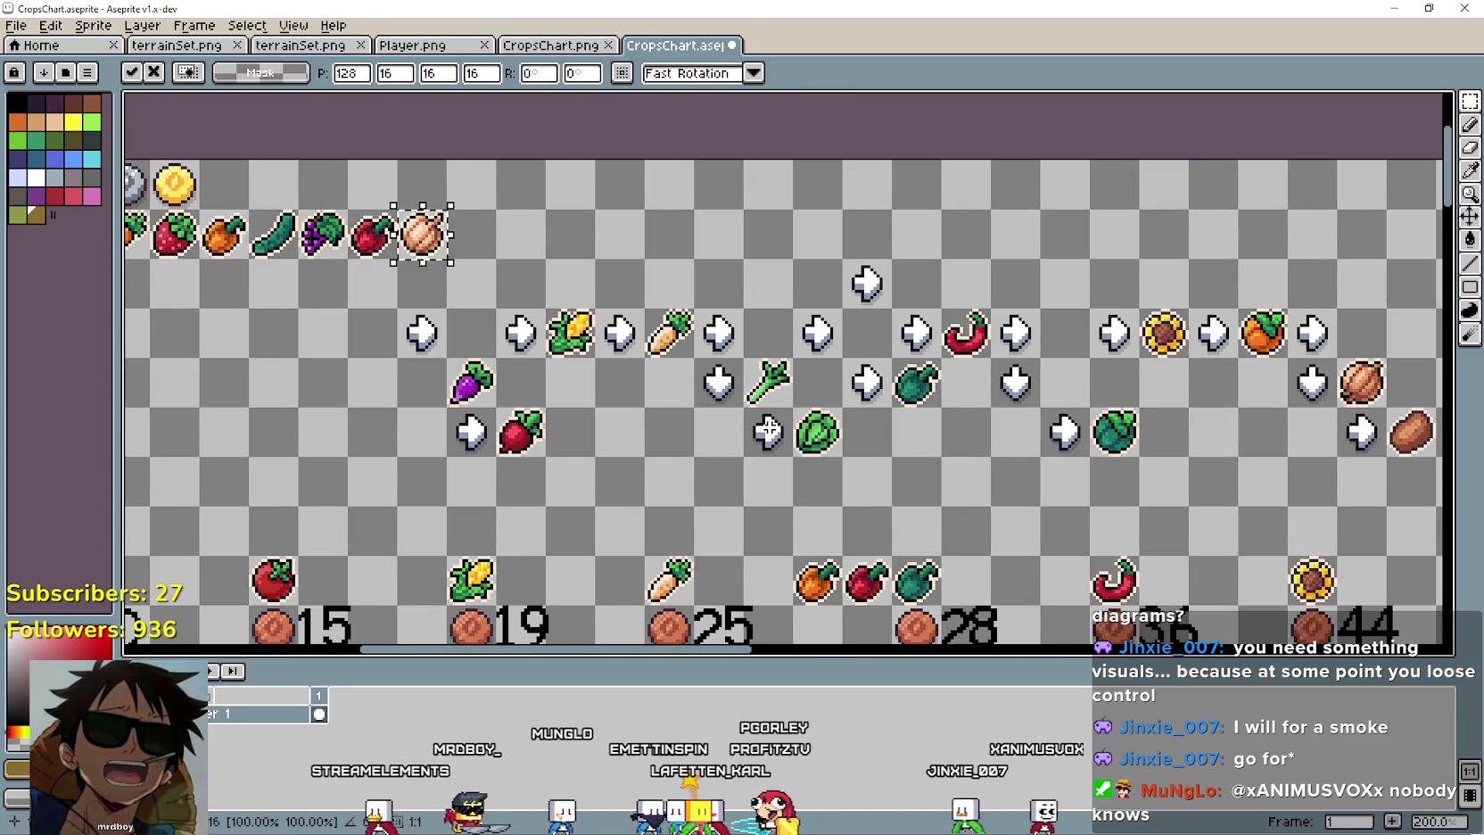
{"action": "key", "text": "Return"}
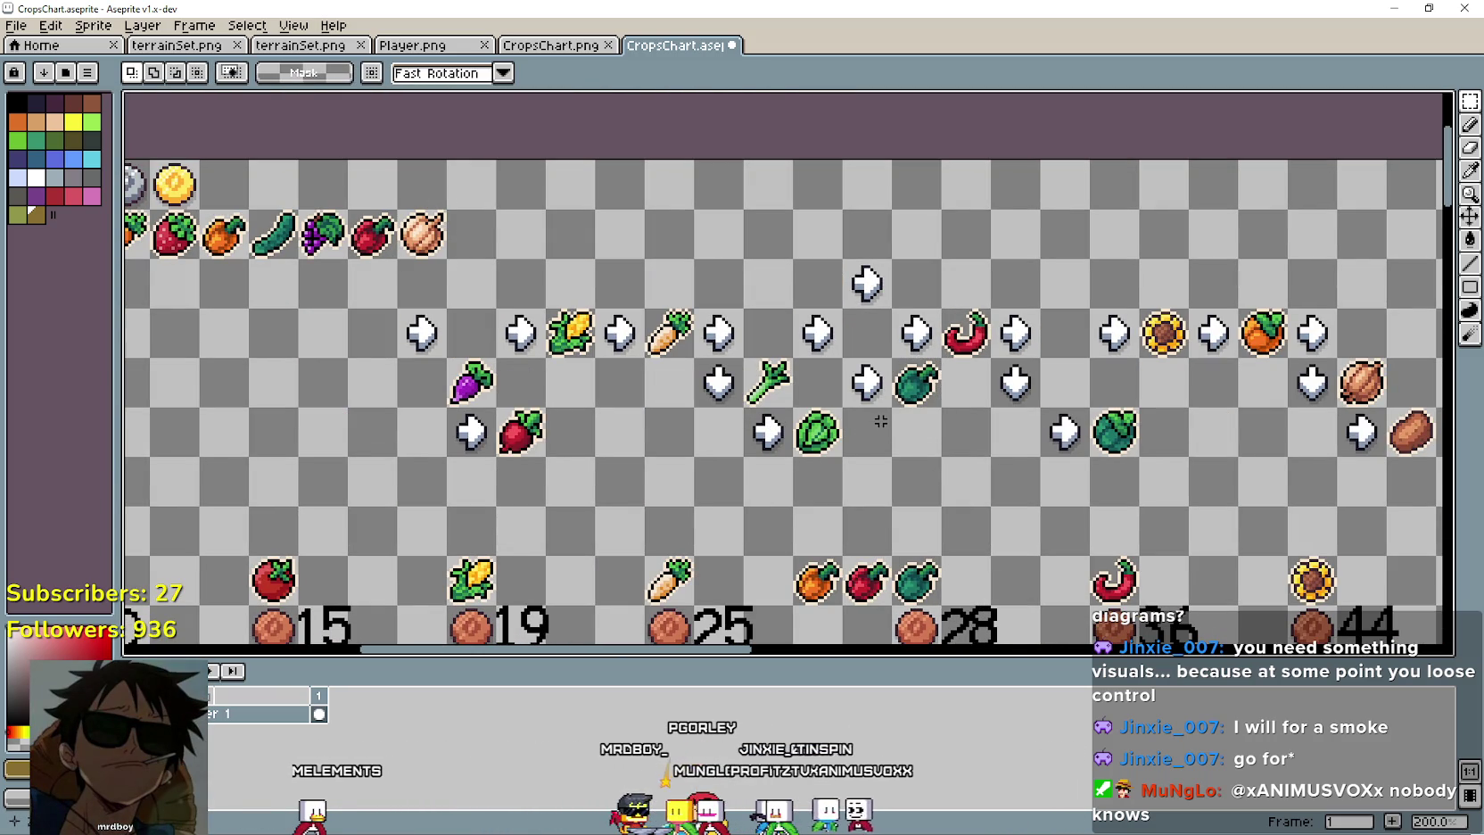
Add the purple turnip, leek and corn, checking Godot's button order between moves.
{"action": "key", "text": "alt+Tab"}
{"action": "key", "text": "alt+Tab"}
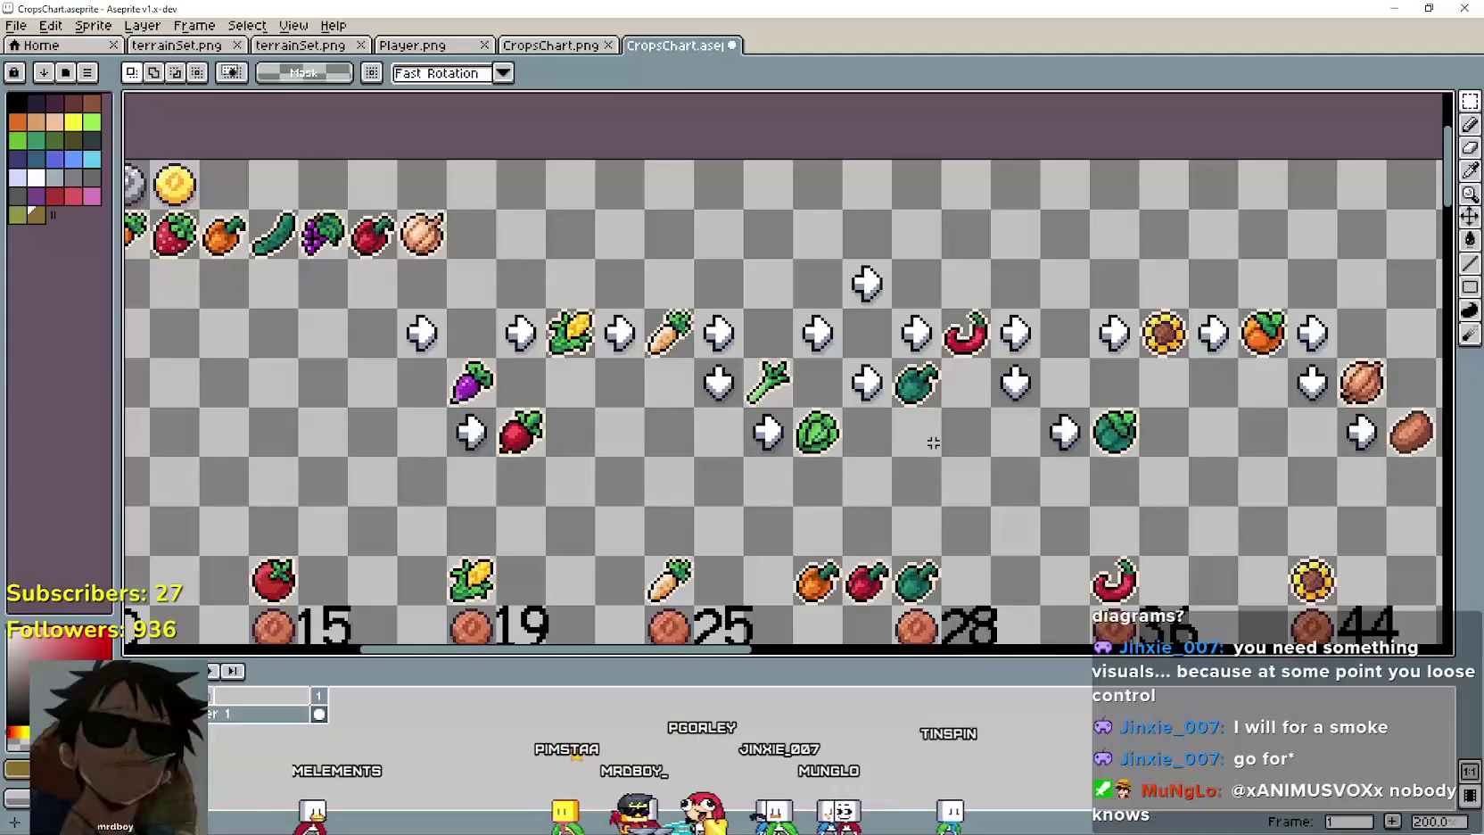
{"action": "key", "text": "alt+Tab"}
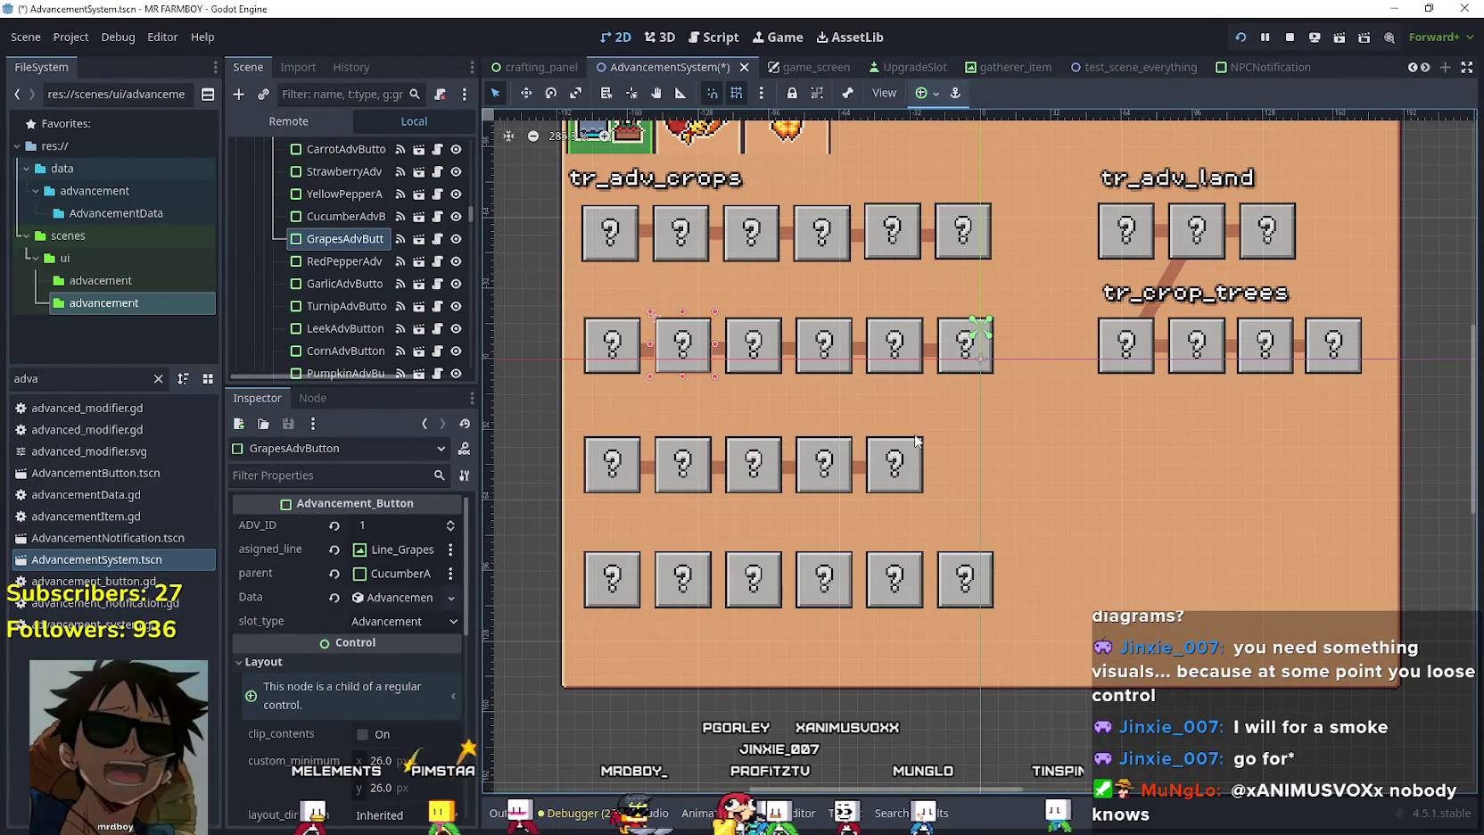
{"action": "key", "text": "alt+Tab"}
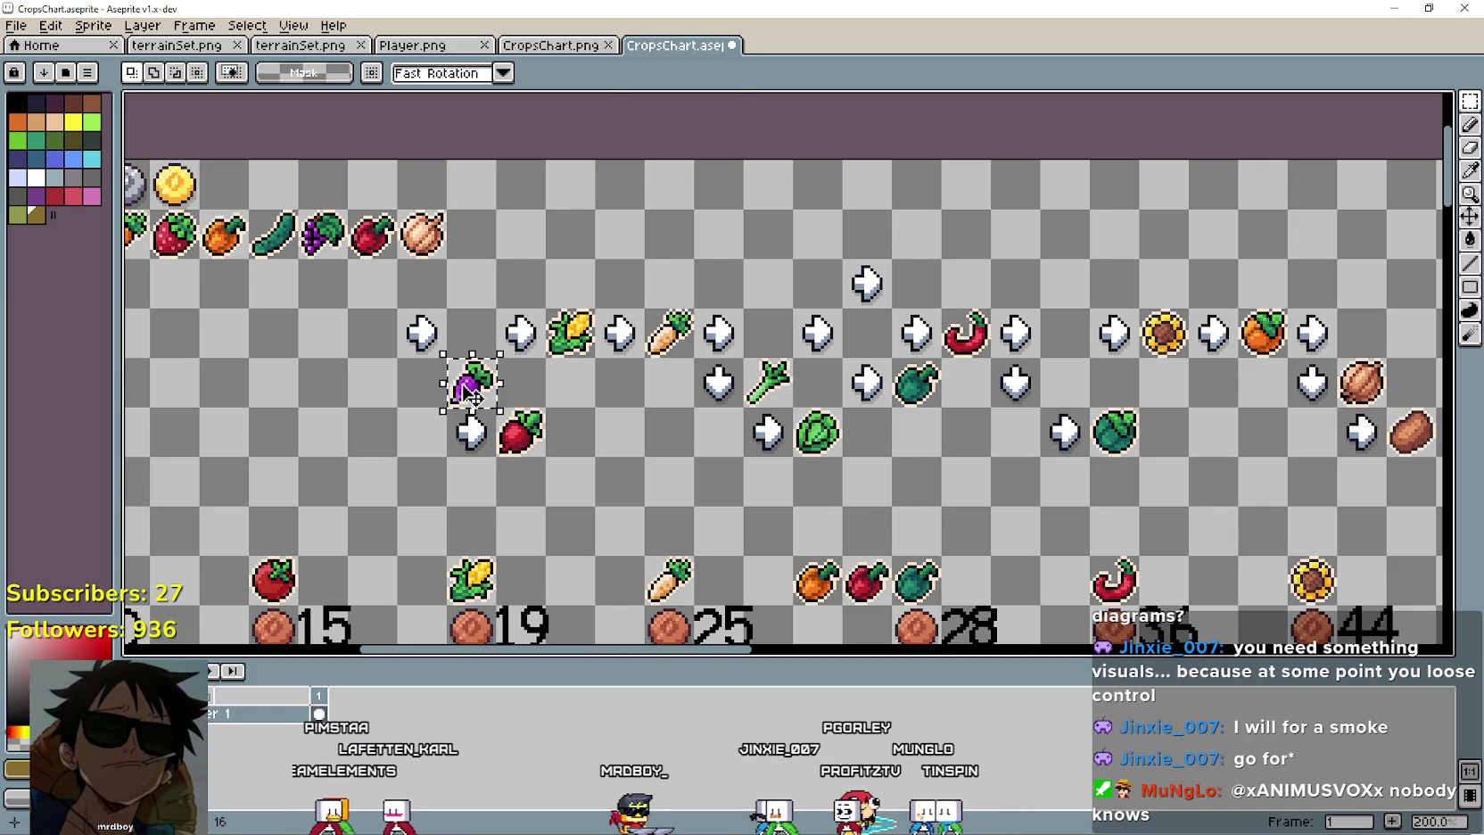
{"action": "left_click_drag", "start_coordinate": [471, 383], "coordinate": [473, 235]}
{"action": "key", "text": "alt+Tab"}
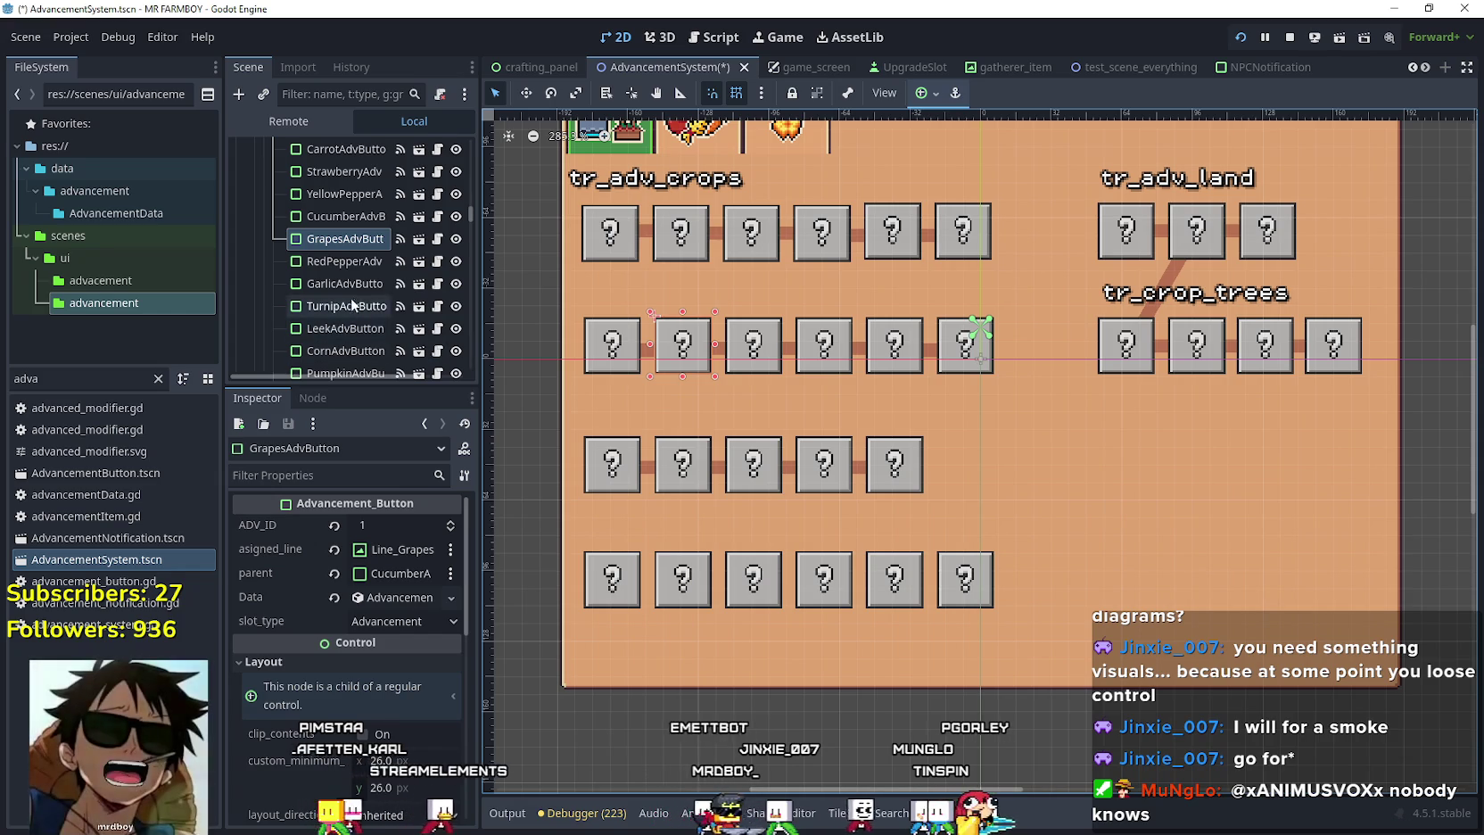
{"action": "key", "text": "alt+Tab"}
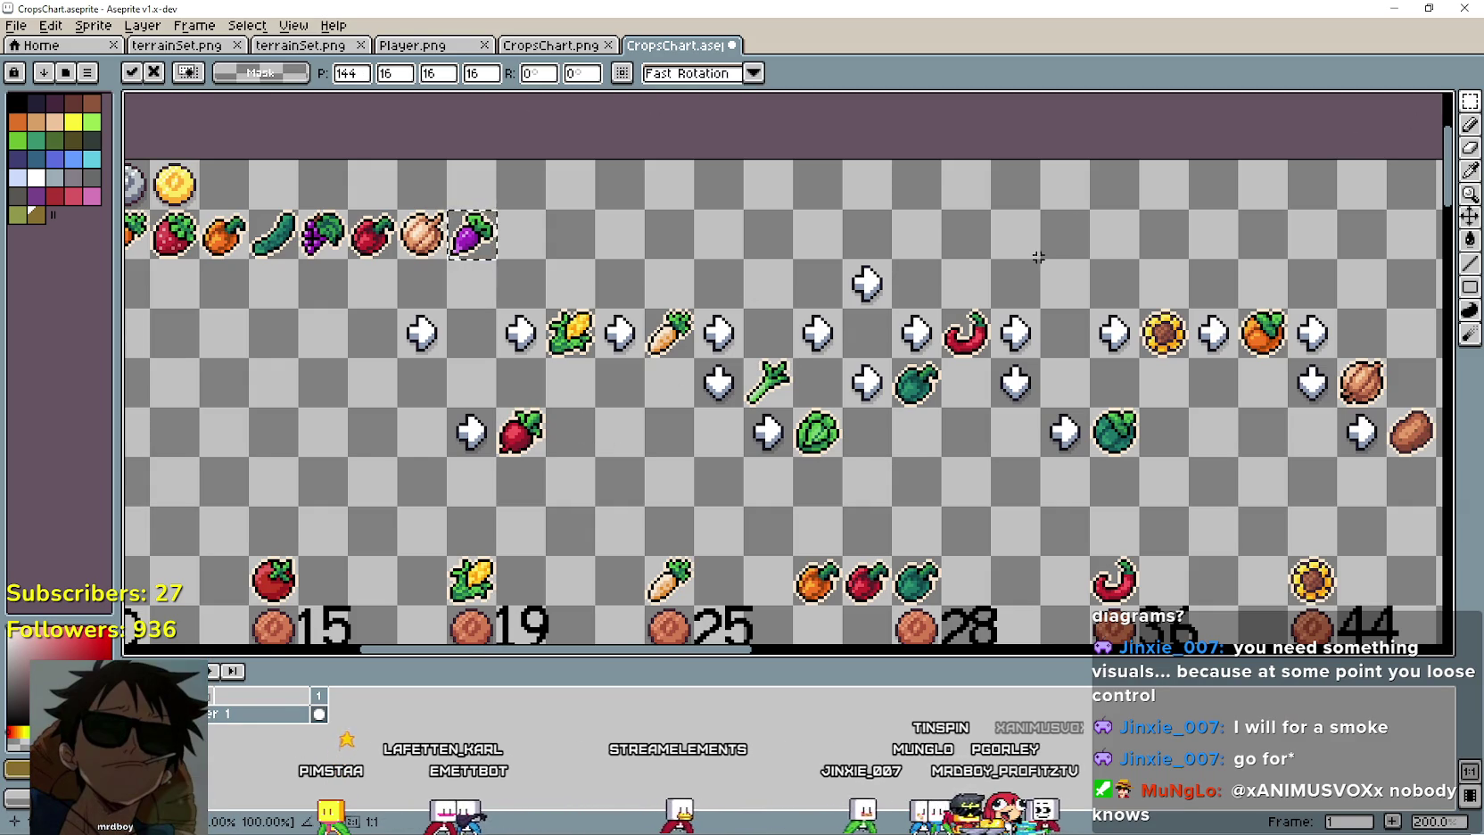
{"action": "left_click_drag", "start_coordinate": [764, 411], "coordinate": [517, 264]}
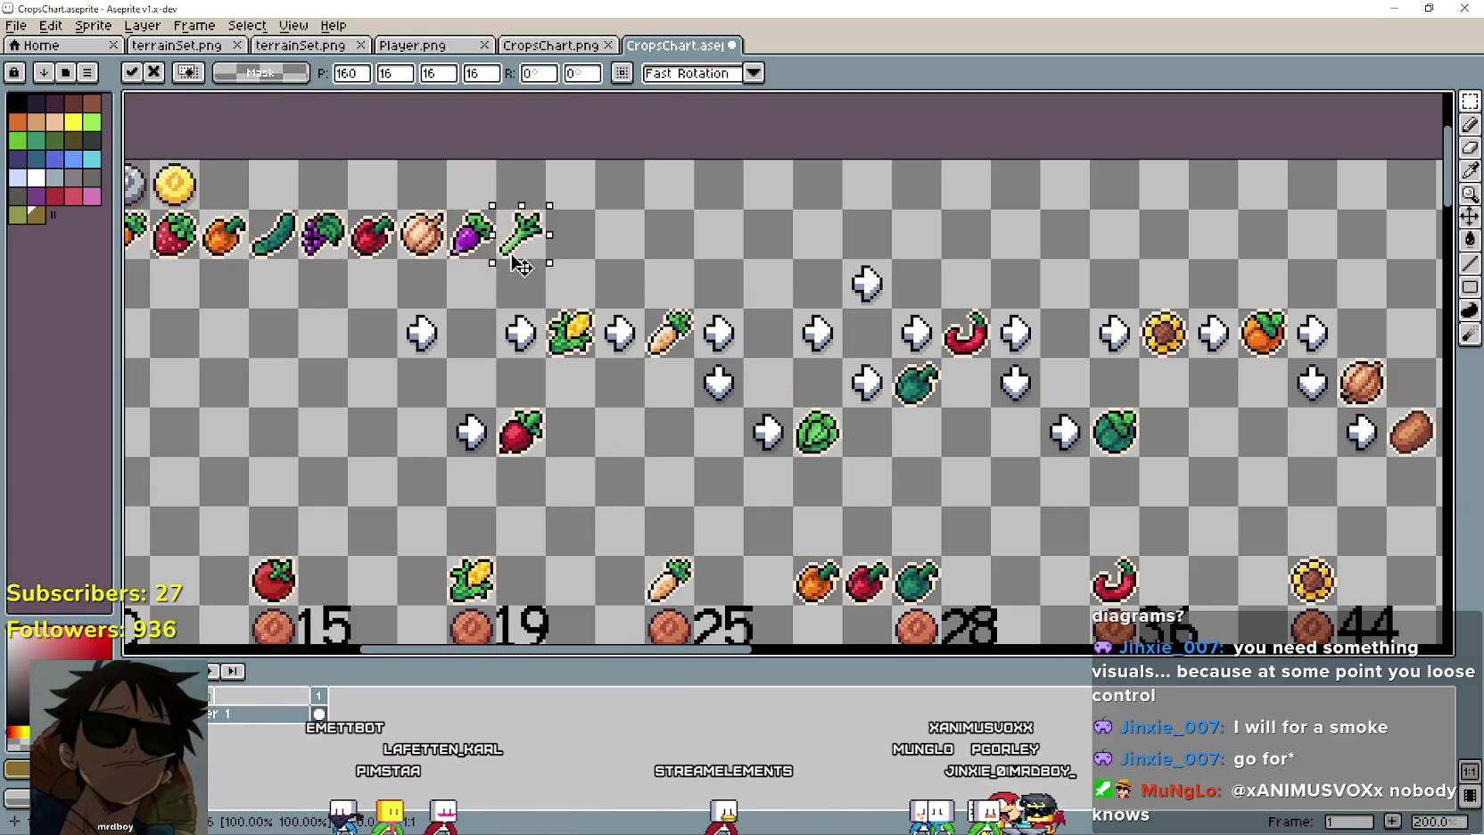
{"action": "key", "text": "ctrl+d"}
{"action": "left_click_drag", "start_coordinate": [584, 357], "coordinate": [589, 285]}
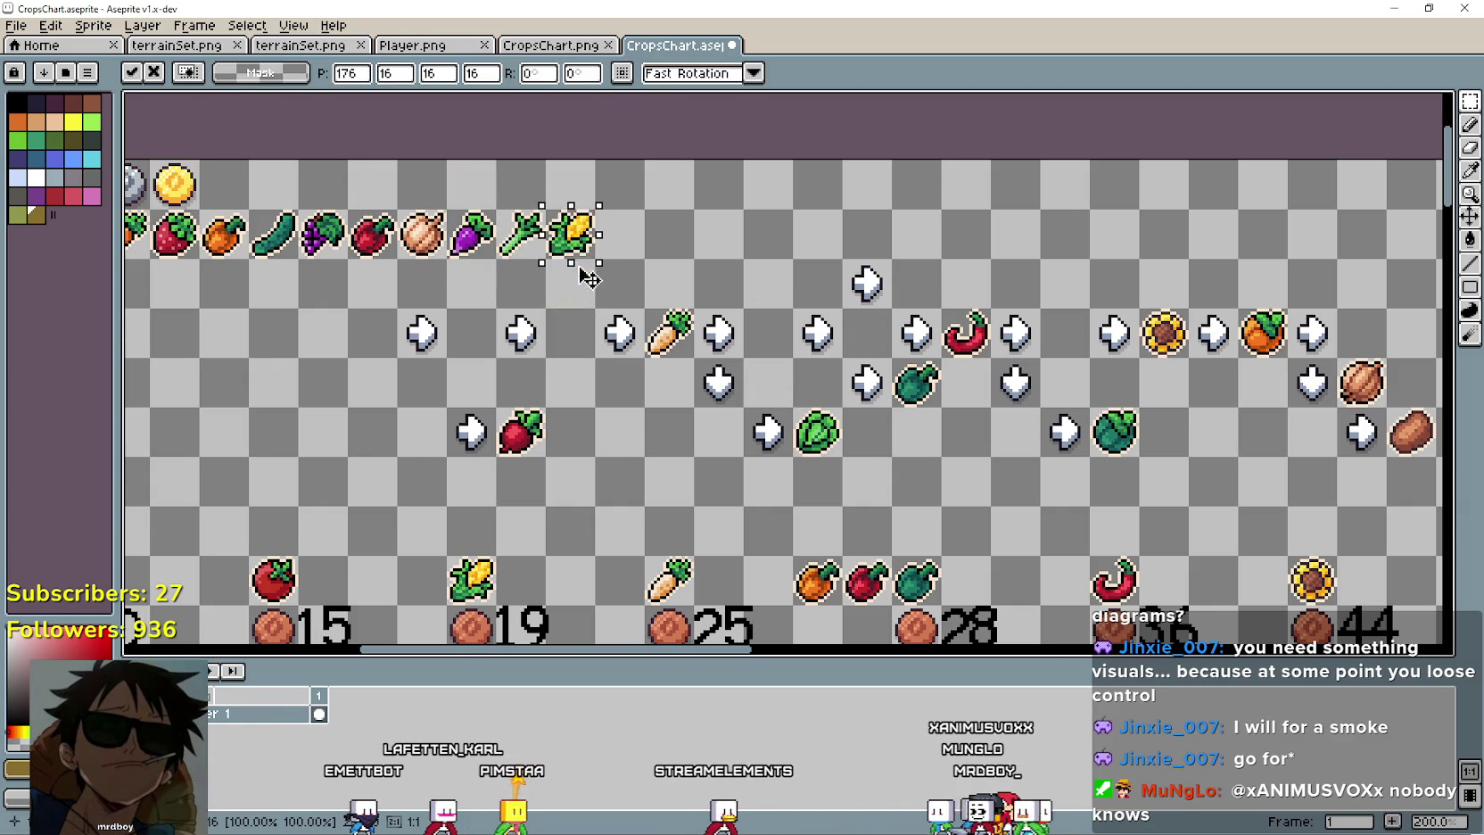
{"action": "key", "text": "alt+Tab"}
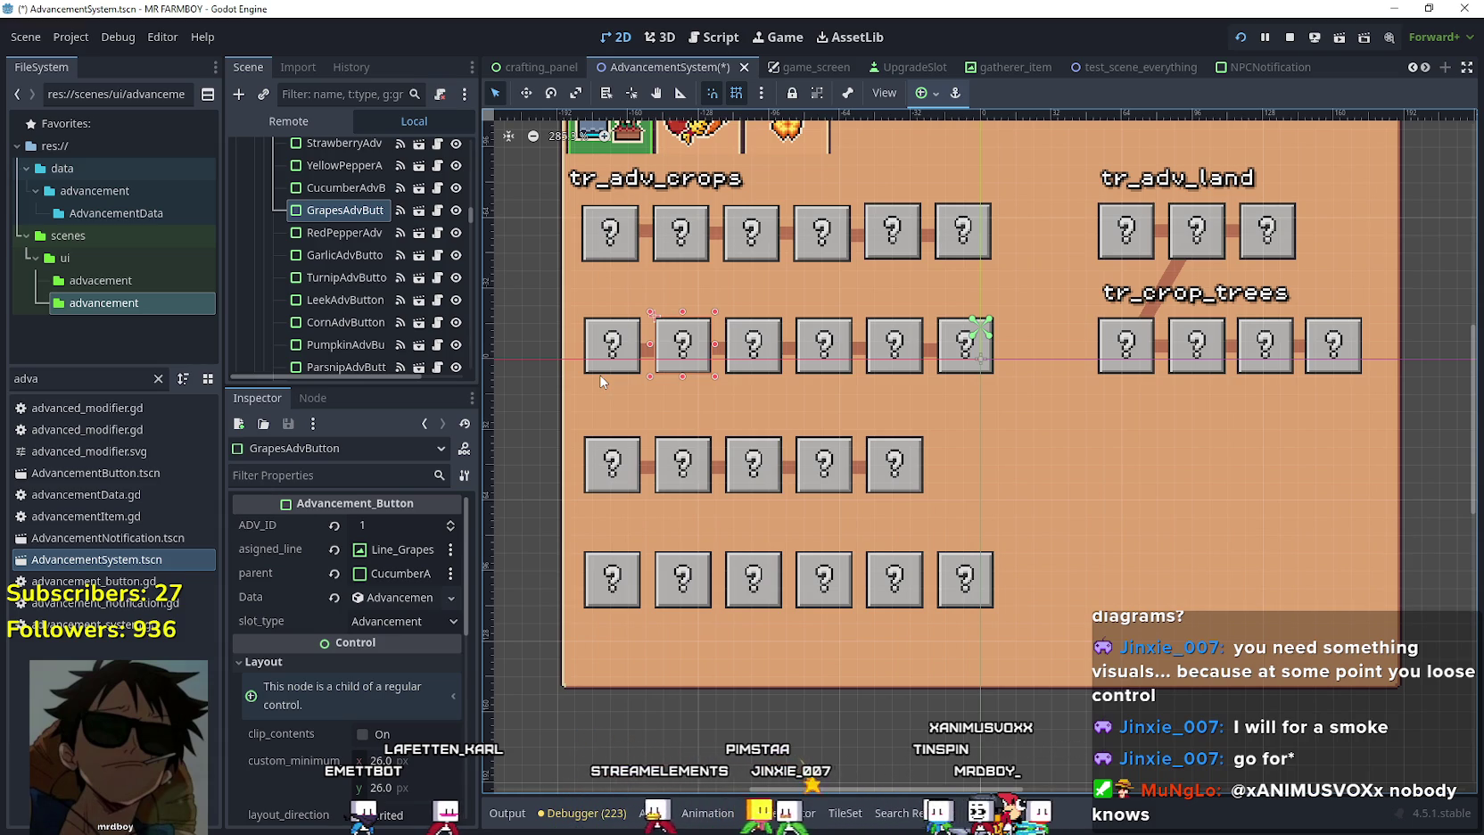
Place the orange pumpkin and pale carrot right after the corn in the top crop row.
{"action": "scroll", "coordinate": [322, 296], "scroll_direction": "down", "scroll_amount": 1}
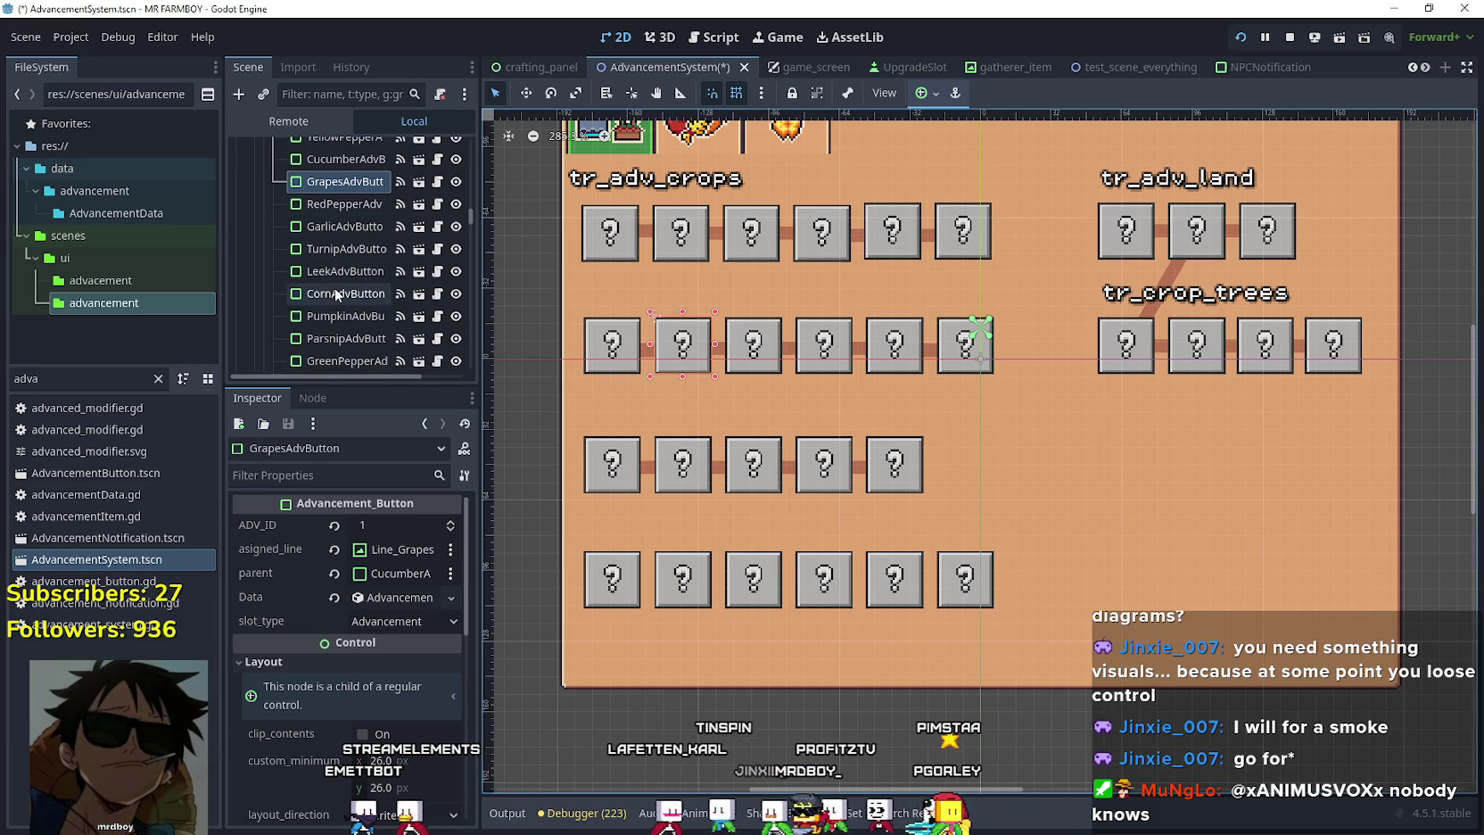
{"action": "scroll", "coordinate": [340, 312], "scroll_direction": "down", "scroll_amount": 1}
{"action": "scroll", "coordinate": [346, 311], "scroll_direction": "down", "scroll_amount": 1}
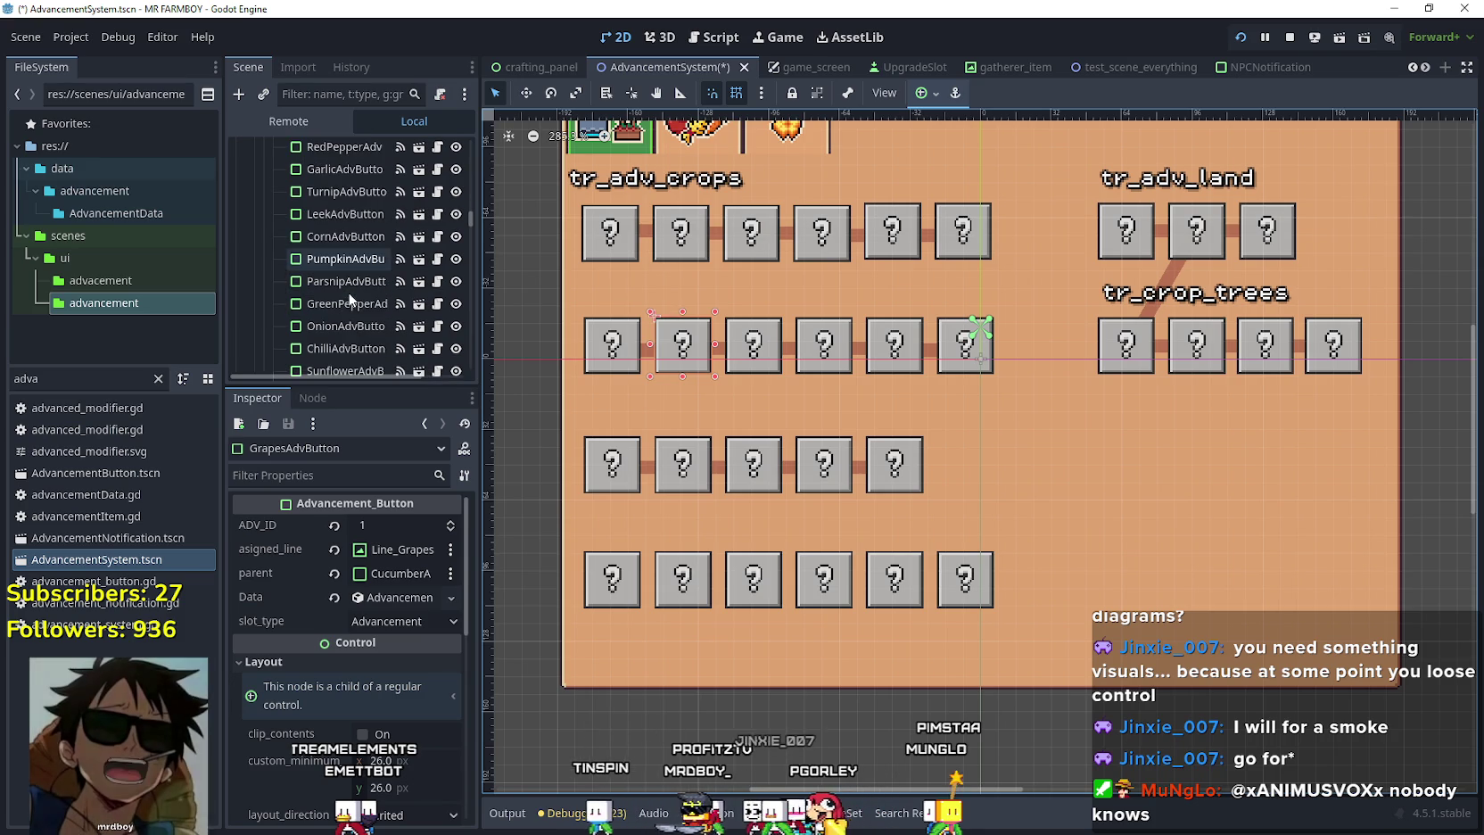
{"action": "key", "text": "alt+Tab"}
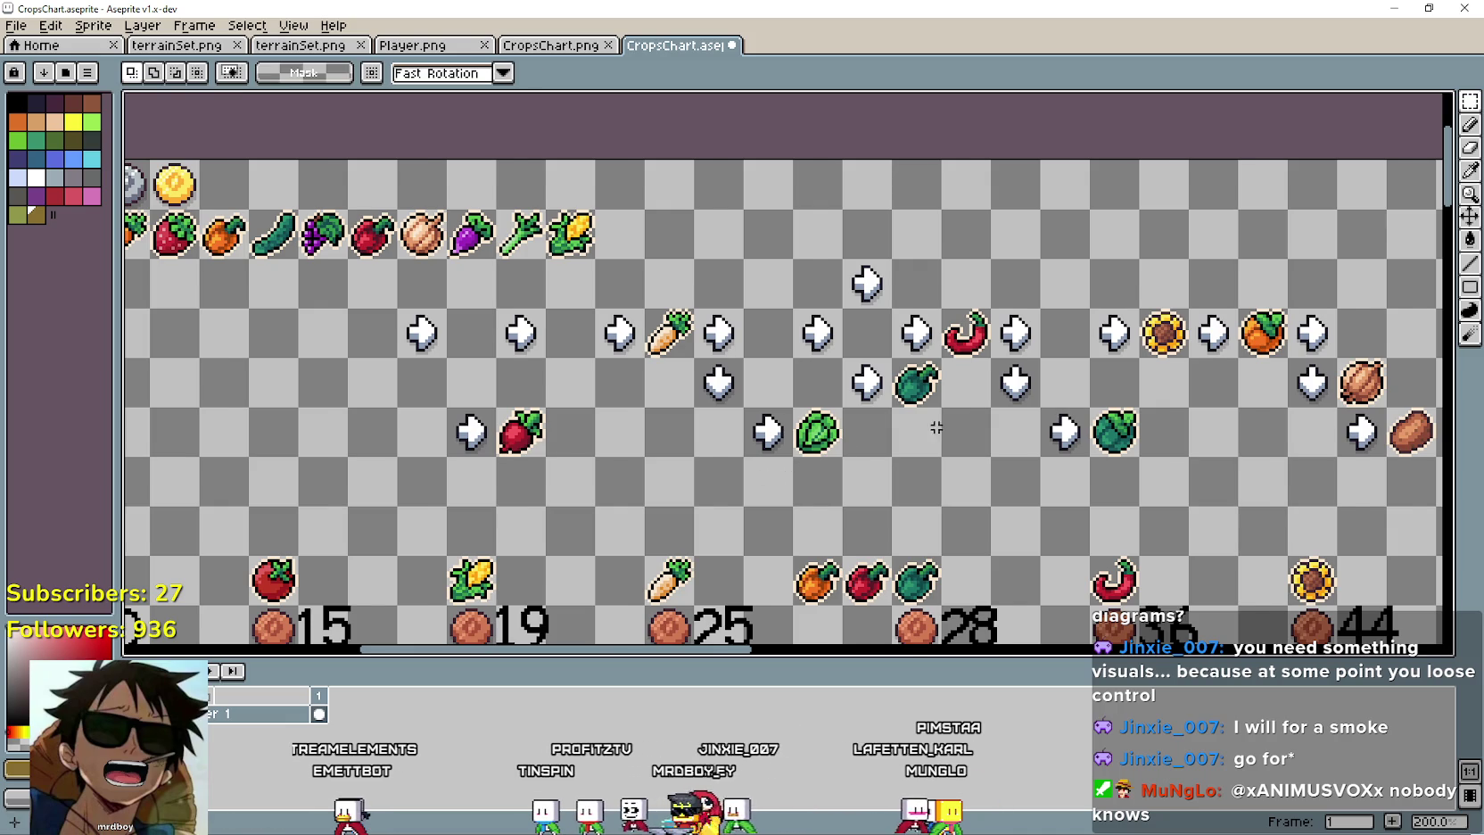
{"action": "scroll", "coordinate": [1004, 391], "scroll_direction": "right", "scroll_amount": 2}
{"action": "left_click_drag", "start_coordinate": [1196, 348], "coordinate": [551, 248]}
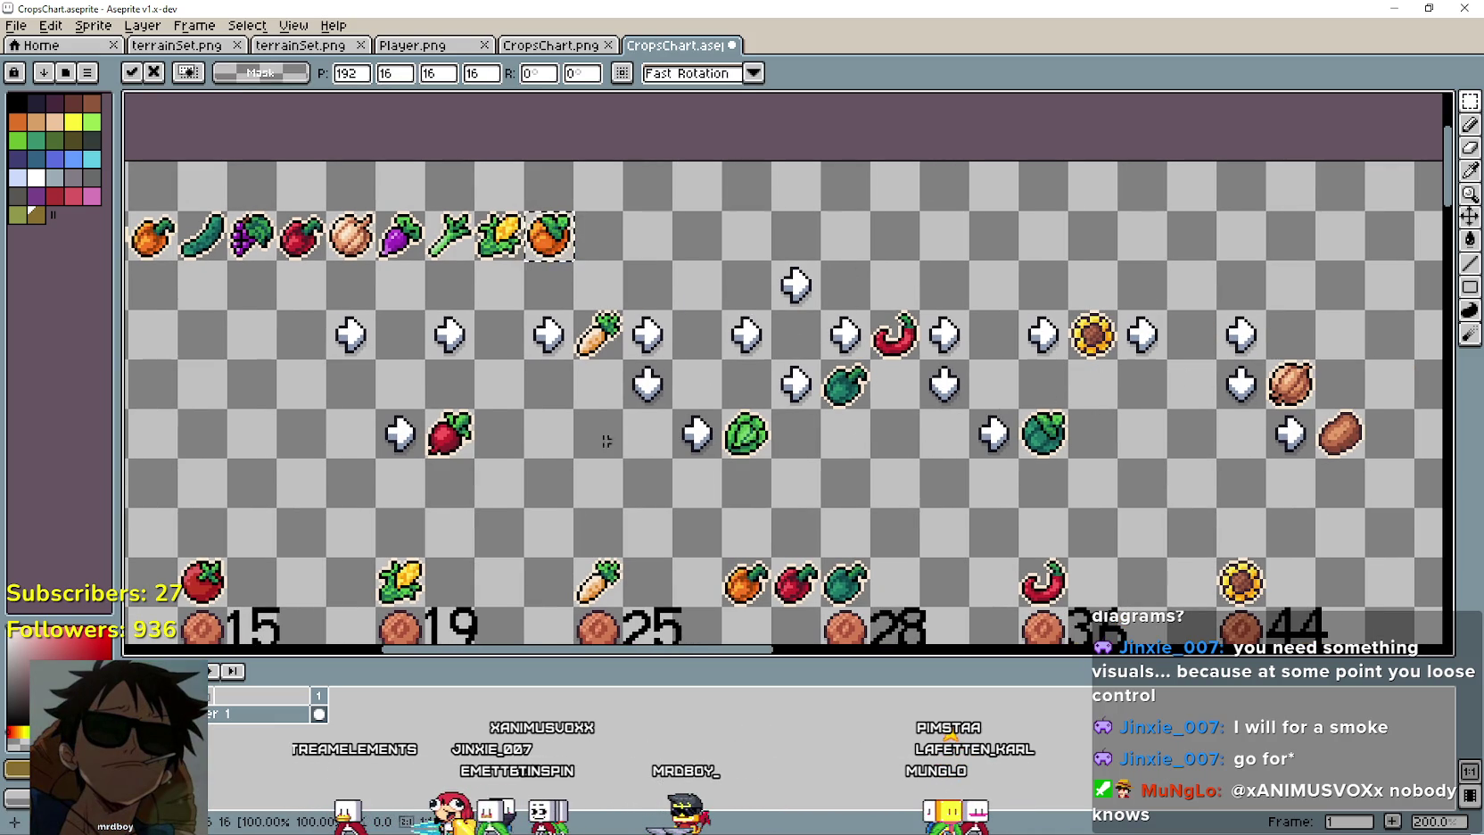
{"action": "key", "text": "ctrl+d"}
{"action": "left_click_drag", "start_coordinate": [602, 340], "coordinate": [622, 306]}
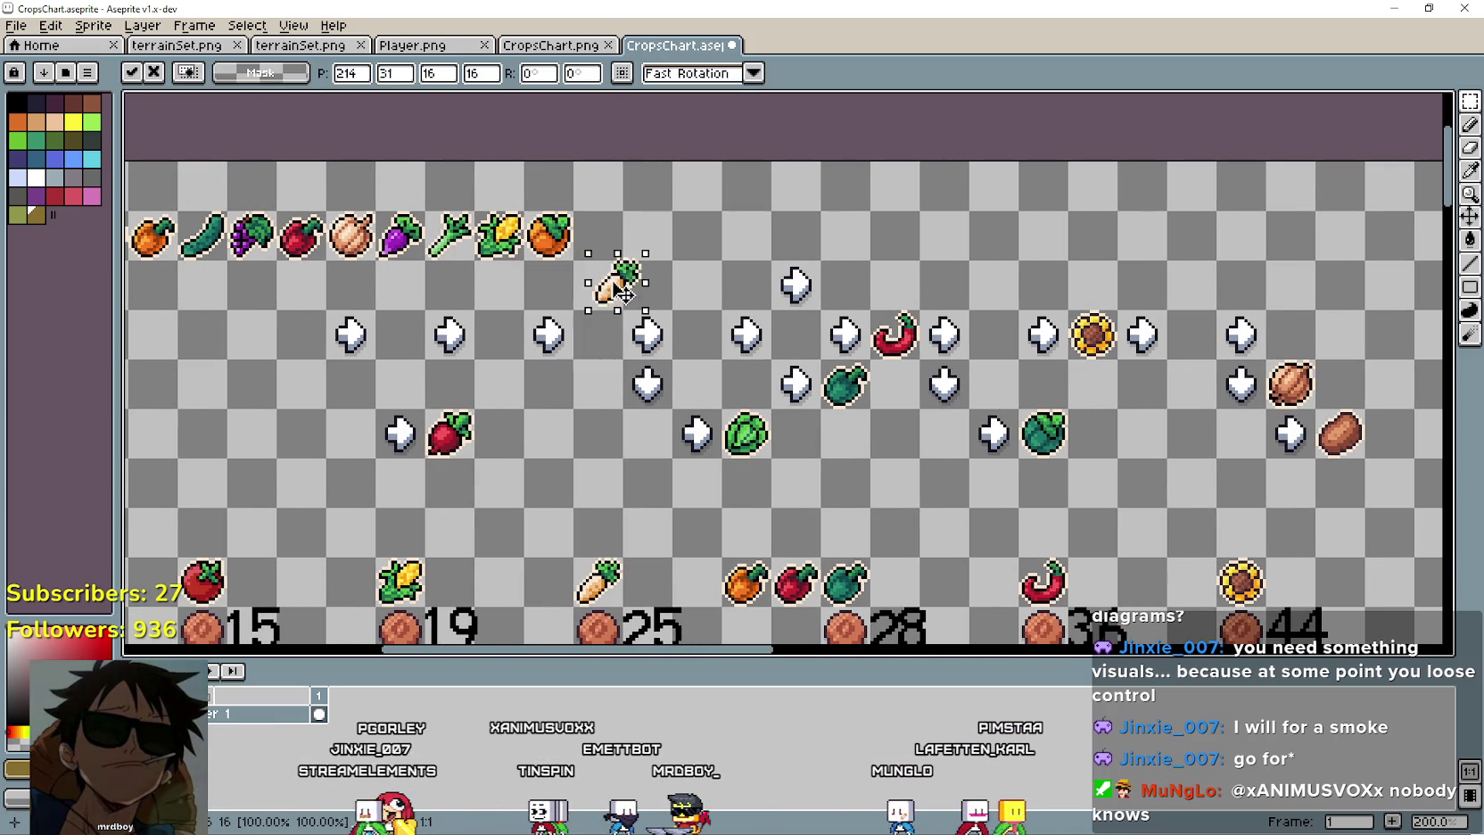
{"action": "key", "text": "ctrl+d"}
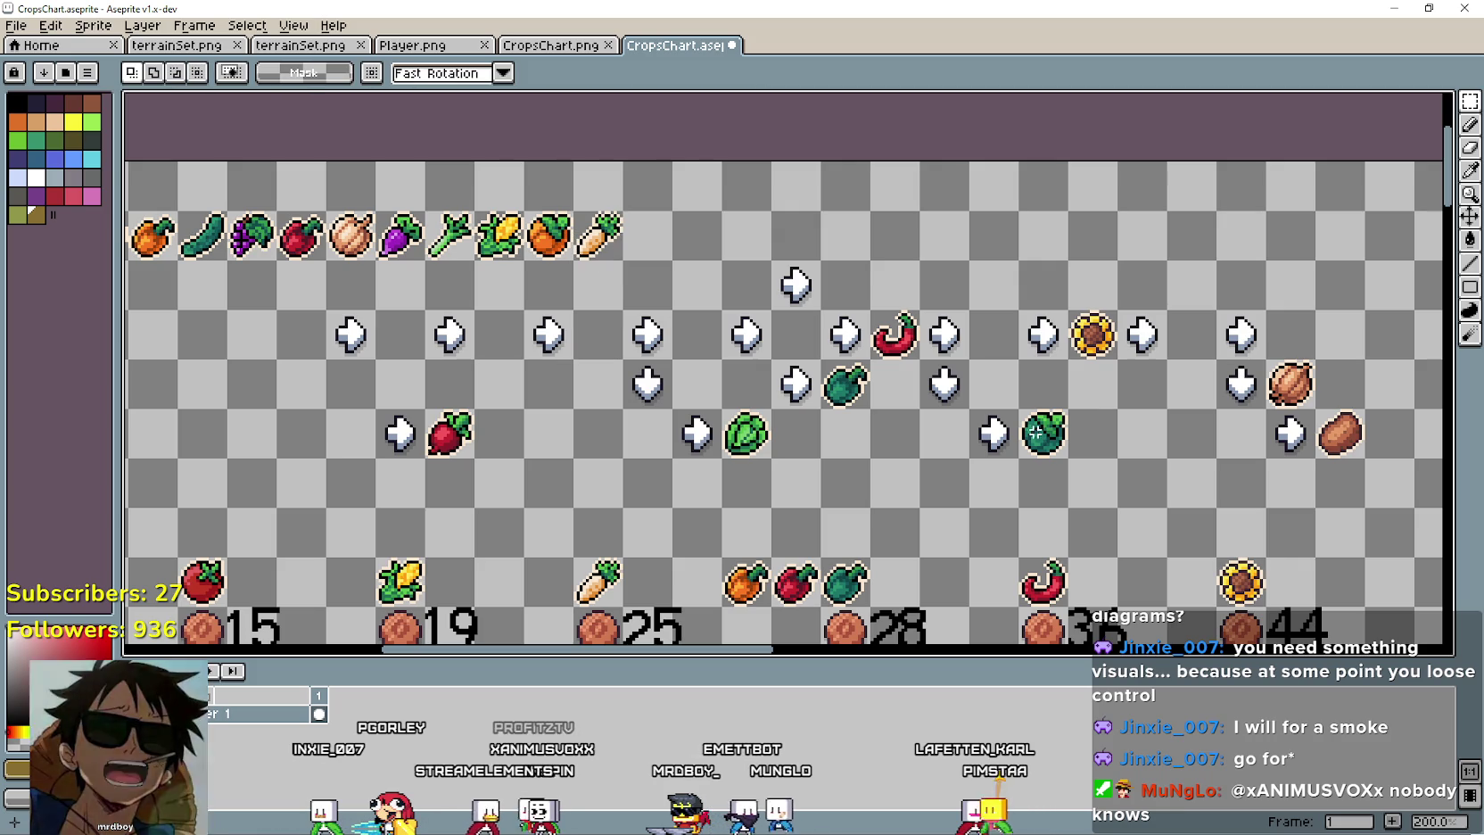
Add the green pepper, then the potato, to the top row, following Godot's button order.
{"action": "left_click_drag", "start_coordinate": [843, 391], "coordinate": [699, 286]}
{"action": "key", "text": "alt+Tab"}
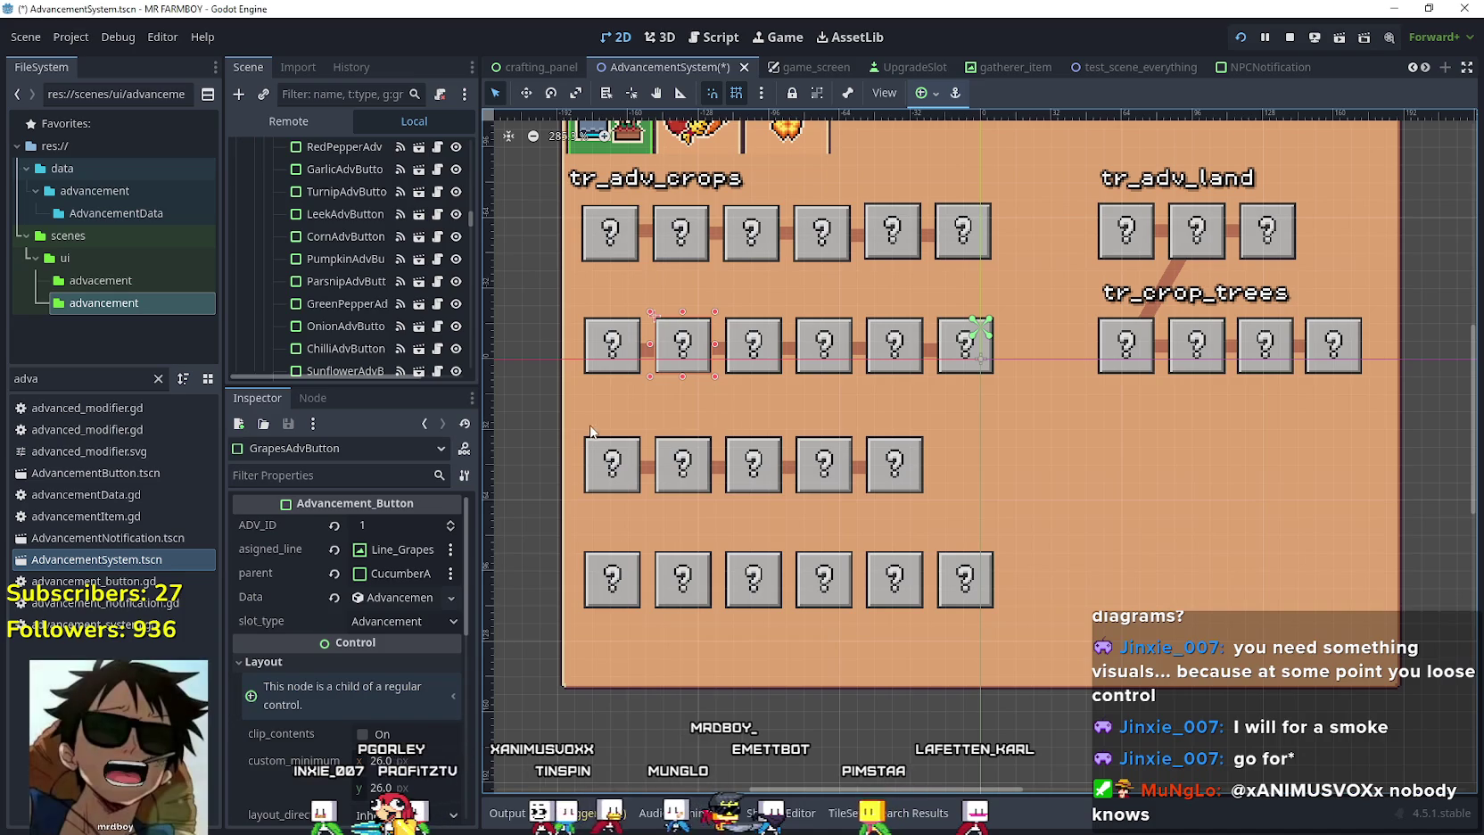
{"action": "scroll", "coordinate": [339, 324], "scroll_direction": "down", "scroll_amount": 3}
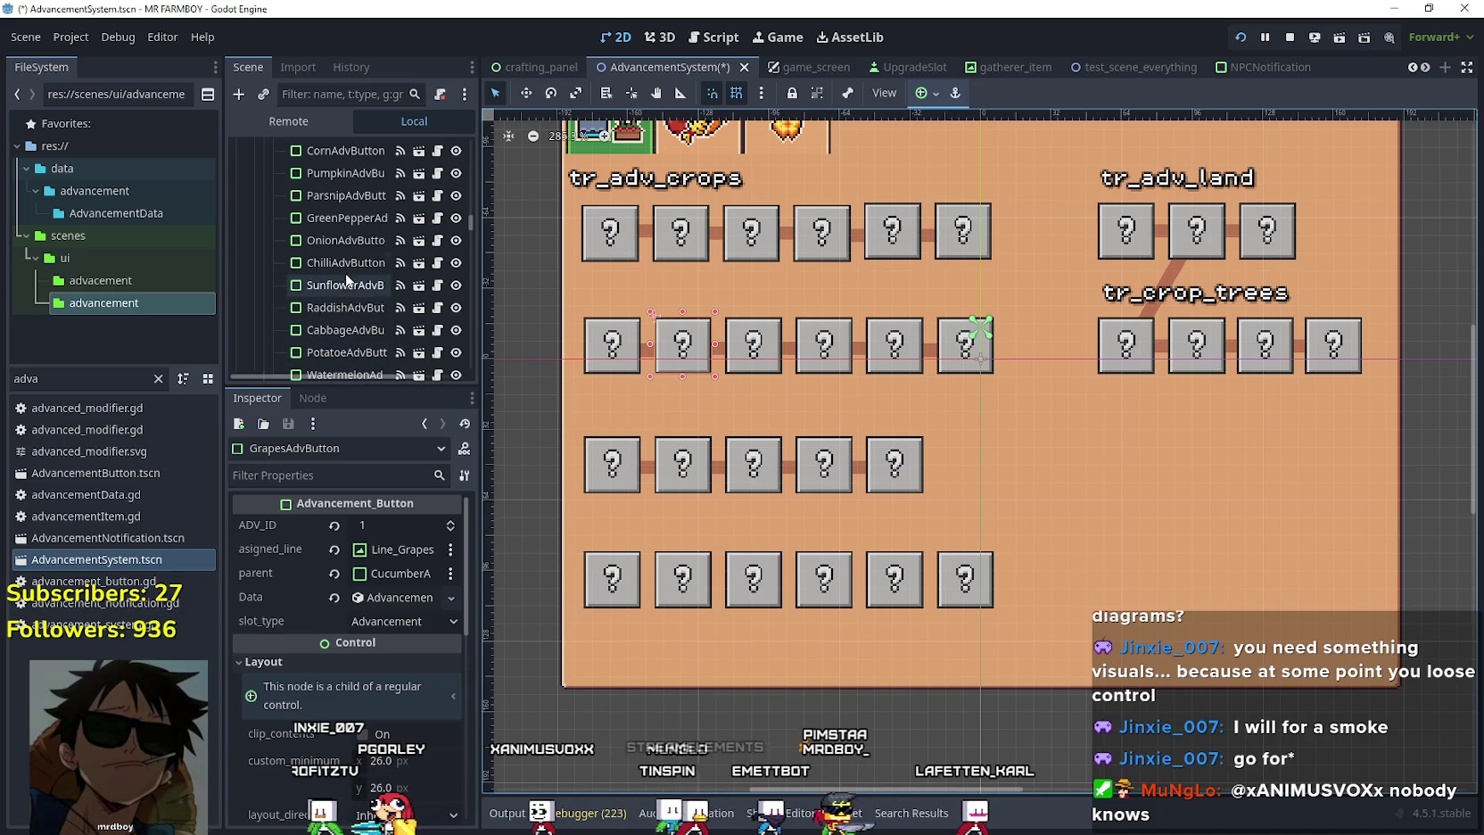
{"action": "key", "text": "alt+Tab"}
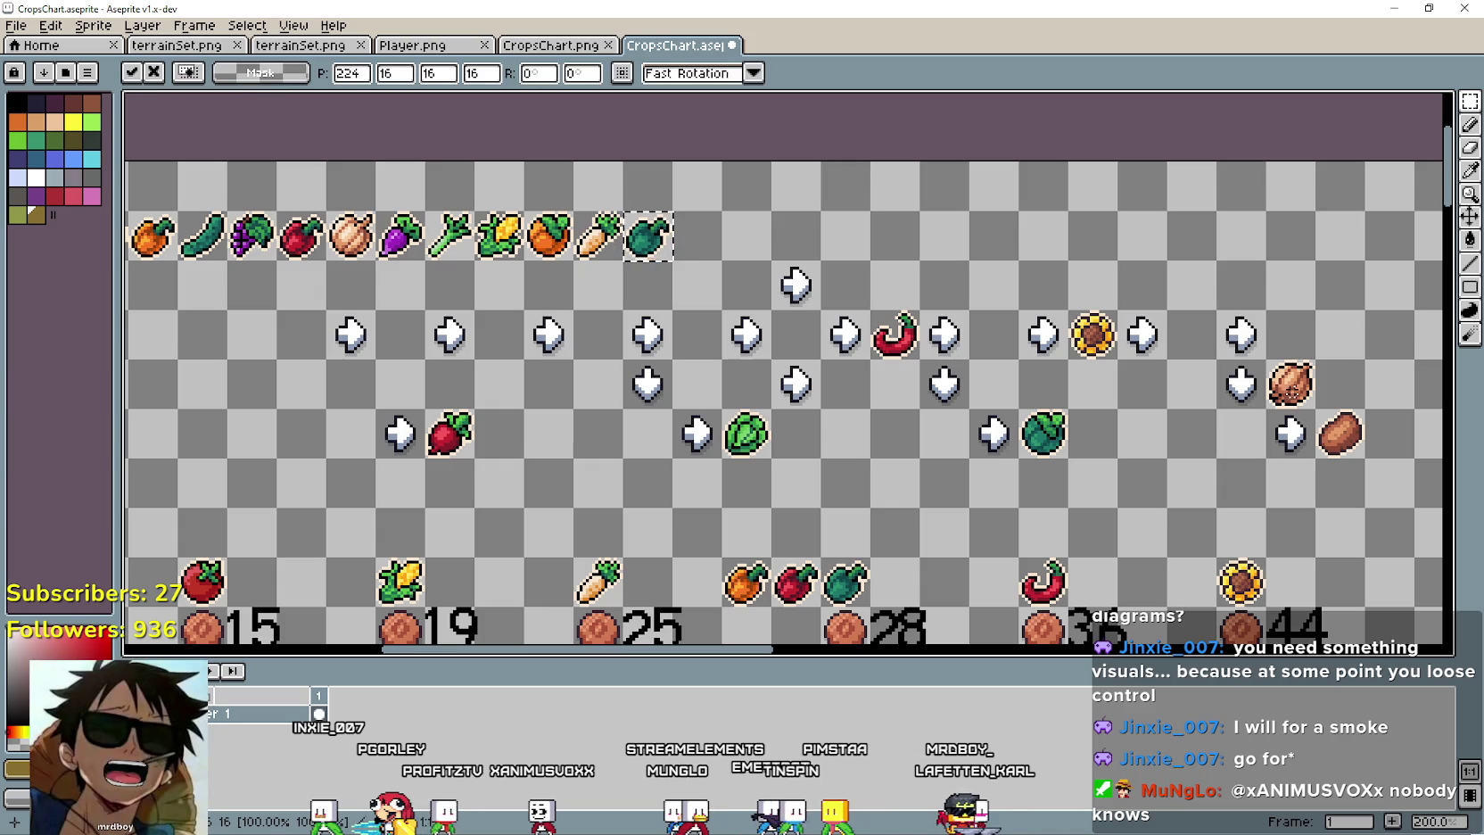
{"action": "key", "text": "ctrl+v"}
{"action": "left_click_drag", "start_coordinate": [1282, 386], "coordinate": [693, 243]}
{"action": "scroll", "coordinate": [468, 375], "scroll_direction": "left", "scroll_amount": 5}
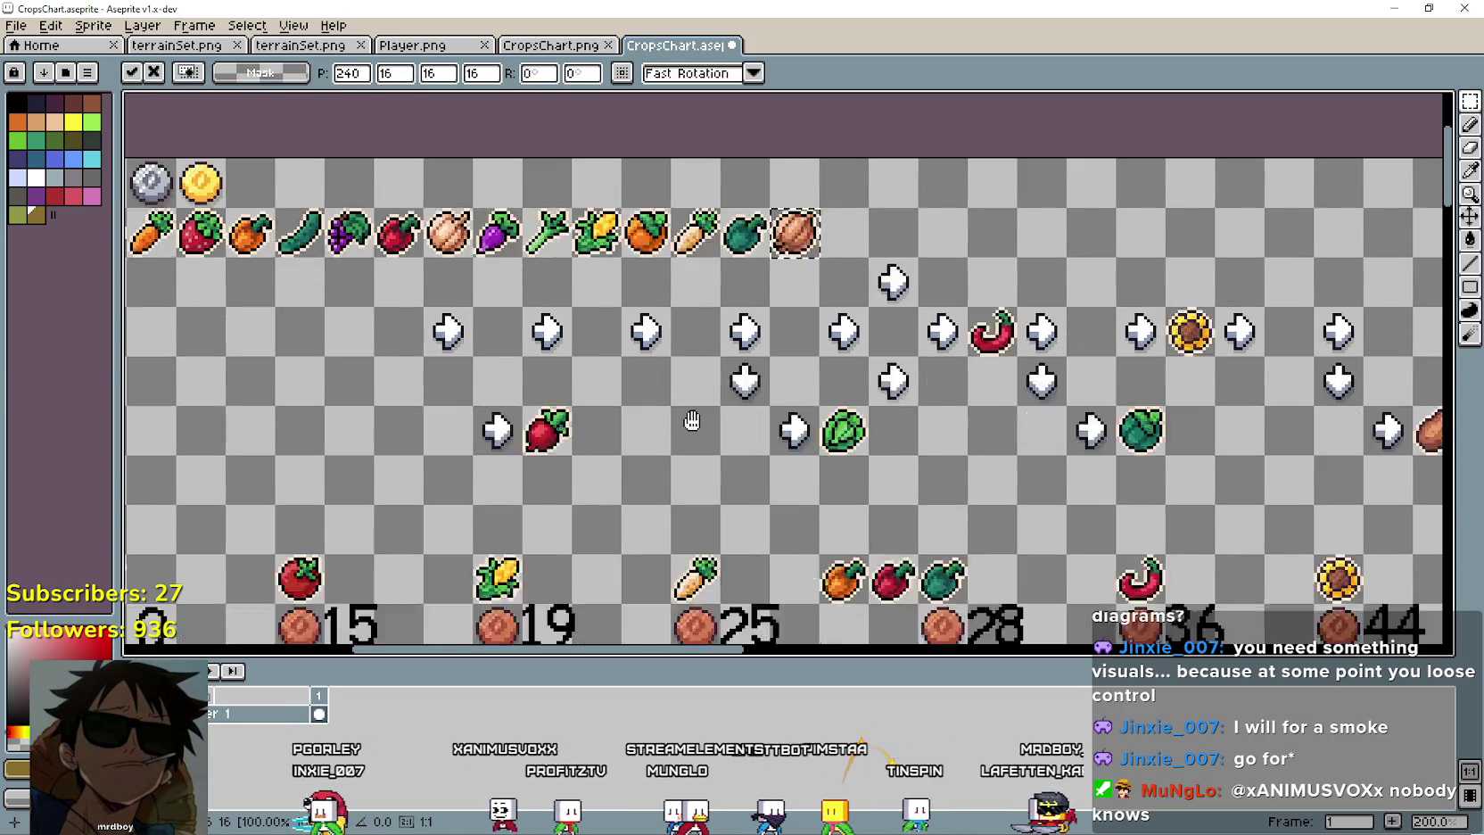
{"action": "scroll", "coordinate": [374, 324], "scroll_direction": "left", "scroll_amount": 2}
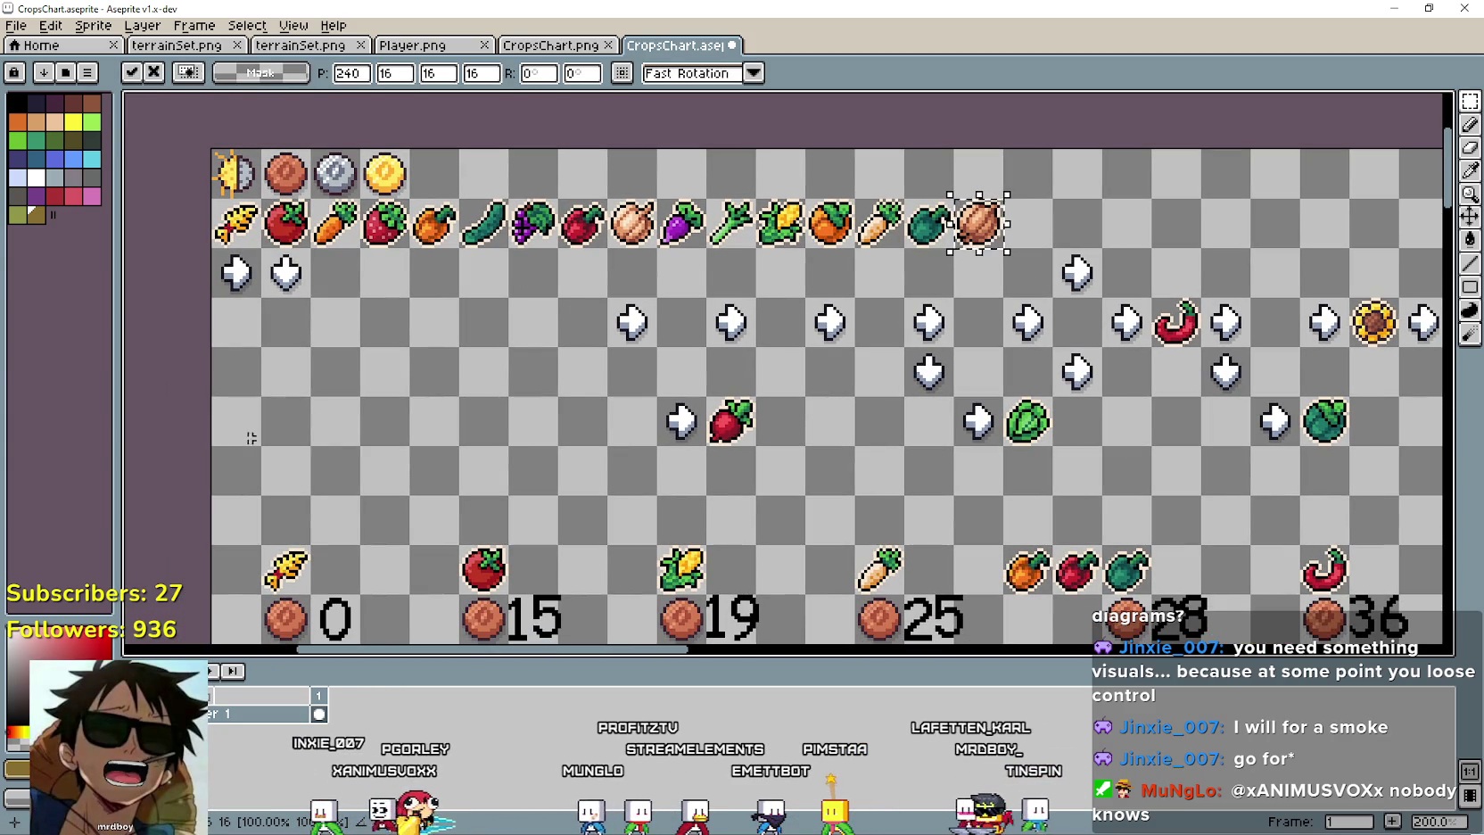
{"action": "scroll", "coordinate": [239, 284], "scroll_direction": "down", "scroll_amount": 1}
{"action": "scroll", "coordinate": [581, 541], "scroll_direction": "up", "scroll_amount": 1}
{"action": "scroll", "coordinate": [582, 540], "scroll_direction": "down", "scroll_amount": 1}
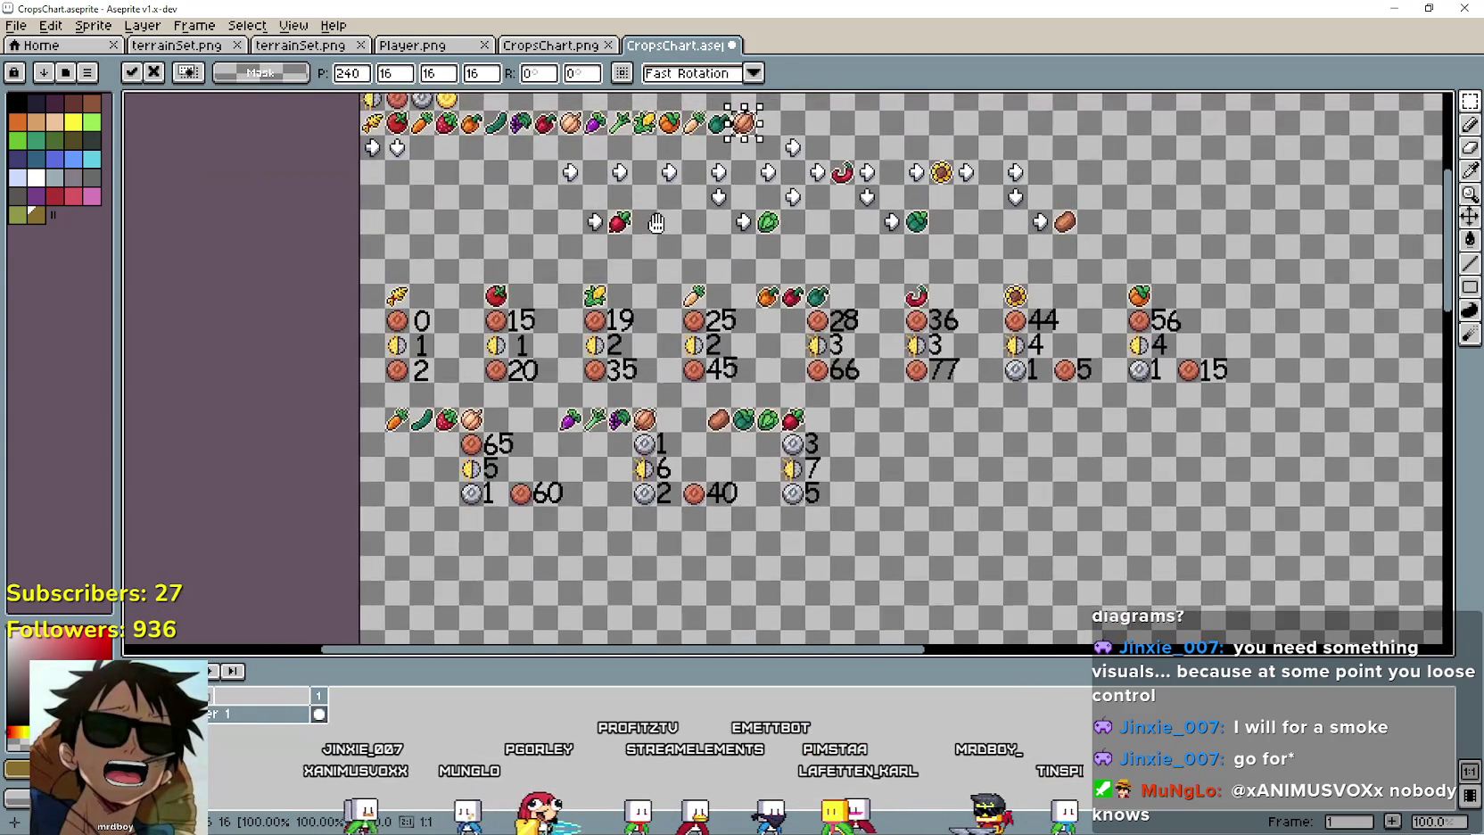
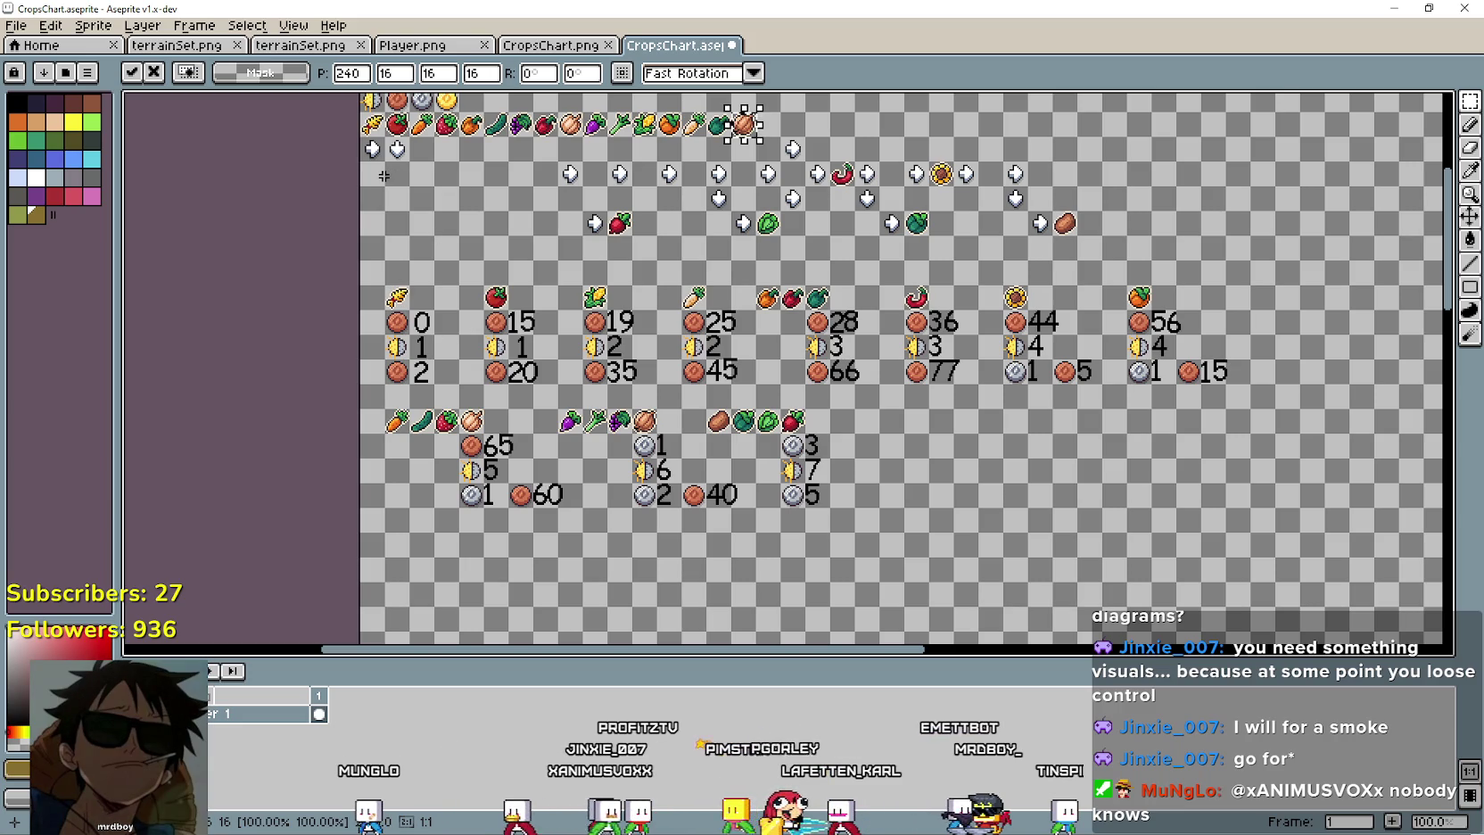
Commit the previous crop, then move the sunflower and chili up into the top crop row.
{"action": "scroll", "coordinate": [919, 87], "scroll_direction": "up", "scroll_amount": 1}
{"action": "key", "text": "Return"}
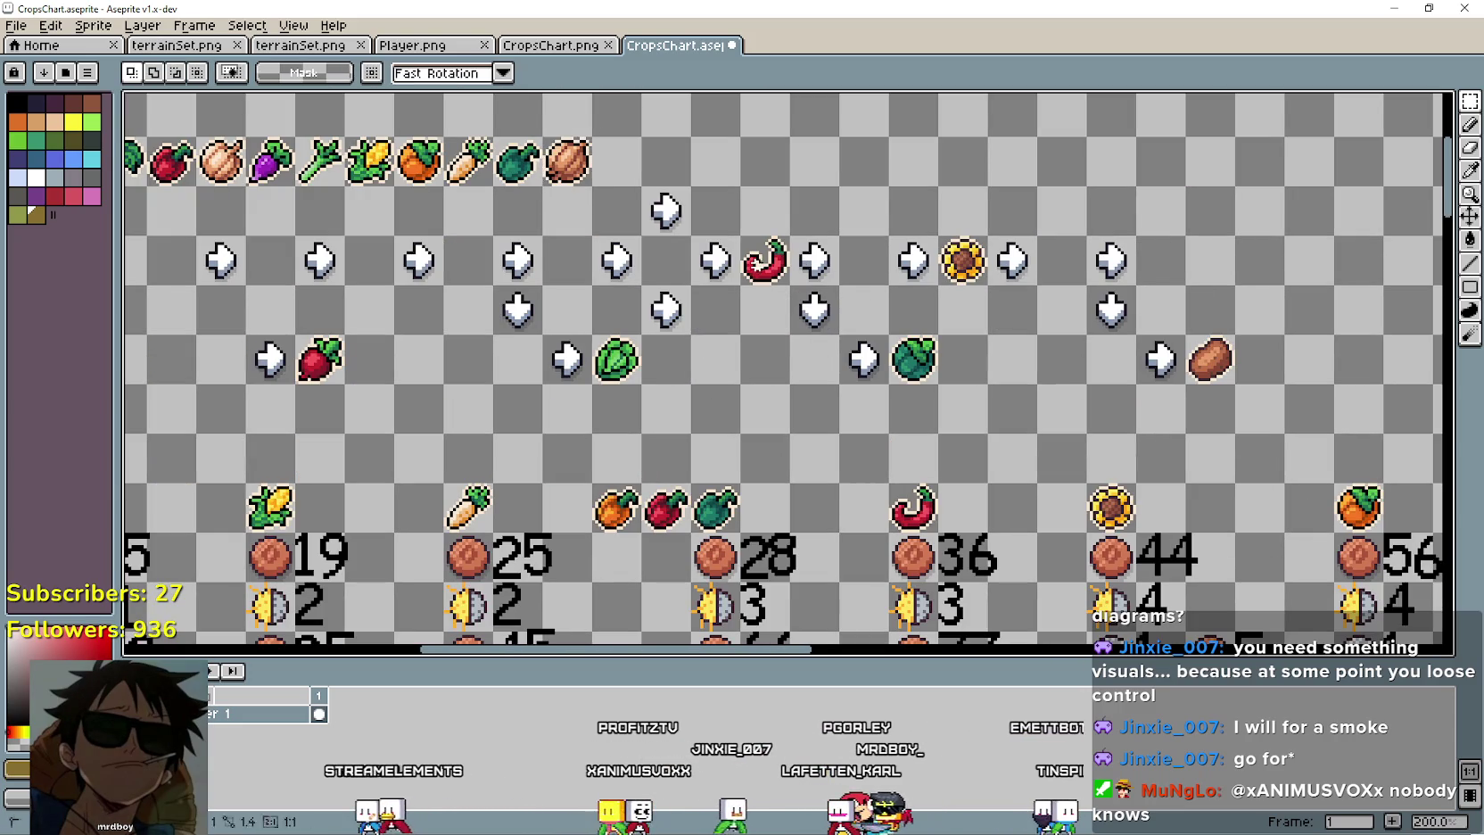
{"action": "scroll", "coordinate": [773, 295], "scroll_direction": "up", "scroll_amount": 2}
{"action": "mouse_move", "coordinate": [939, 307]}
{"action": "left_mouse_down"}
{"action": "mouse_move", "coordinate": [979, 337]}
{"action": "mouse_move", "coordinate": [780, 237]}
{"action": "left_mouse_up"}
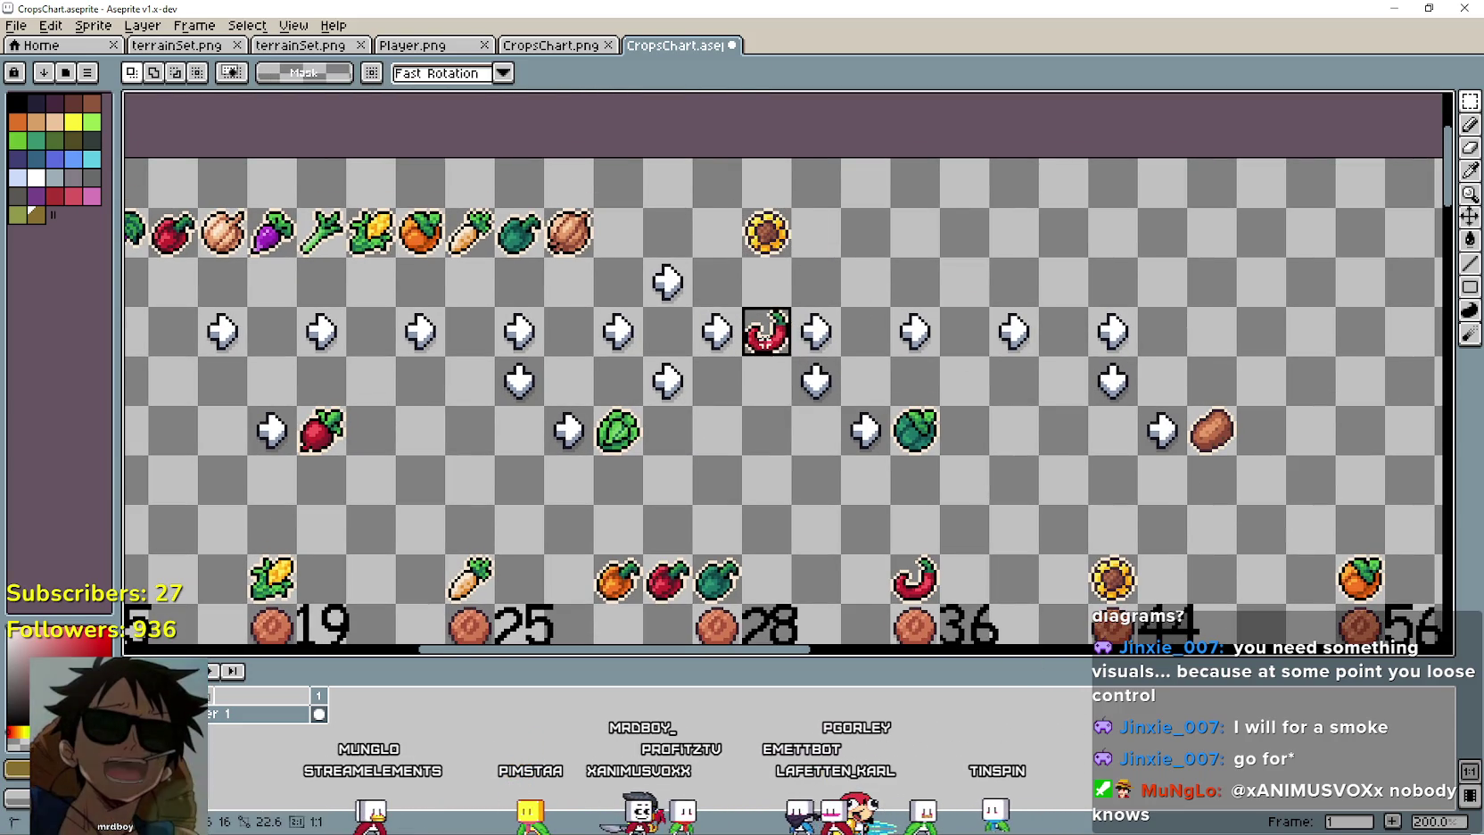
{"action": "left_click_drag", "start_coordinate": [742, 308], "coordinate": [791, 357]}
{"action": "left_click_drag", "start_coordinate": [778, 327], "coordinate": [819, 299]}
Move the beetroot, cabbage, lettuce and potato from the diagram into the top crop row.
{"action": "mouse_move", "coordinate": [297, 407]}
{"action": "left_mouse_down"}
{"action": "mouse_move", "coordinate": [345, 455]}
{"action": "mouse_move", "coordinate": [733, 444]}
{"action": "left_mouse_up"}
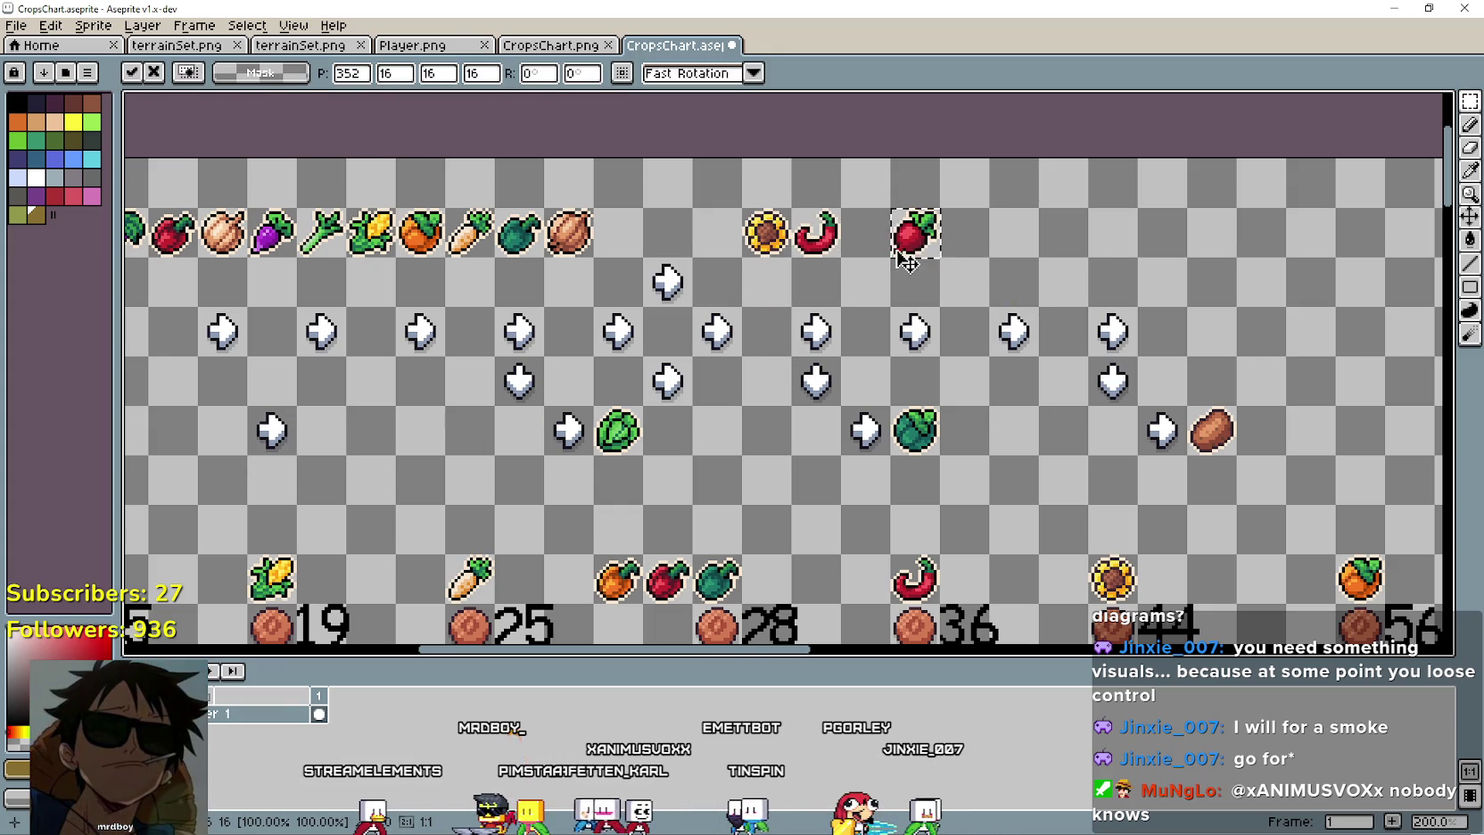
{"action": "left_click_drag", "start_coordinate": [902, 246], "coordinate": [873, 264]}
{"action": "mouse_move", "coordinate": [890, 407]}
{"action": "left_mouse_down"}
{"action": "mouse_move", "coordinate": [938, 455]}
{"action": "mouse_move", "coordinate": [914, 234]}
{"action": "left_mouse_up"}
{"action": "mouse_move", "coordinate": [593, 406]}
{"action": "left_mouse_down"}
{"action": "mouse_move", "coordinate": [641, 455]}
{"action": "mouse_move", "coordinate": [1014, 233]}
{"action": "left_mouse_up"}
{"action": "left_click_drag", "start_coordinate": [1187, 406], "coordinate": [1235, 454]}
{"action": "mouse_move", "coordinate": [1211, 431]}
{"action": "left_mouse_down"}
{"action": "mouse_move", "coordinate": [959, 245]}
{"action": "mouse_move", "coordinate": [914, 233]}
{"action": "mouse_move", "coordinate": [974, 265]}
{"action": "left_mouse_up"}
{"action": "scroll", "coordinate": [824, 453], "scroll_direction": "down", "scroll_amount": 1}
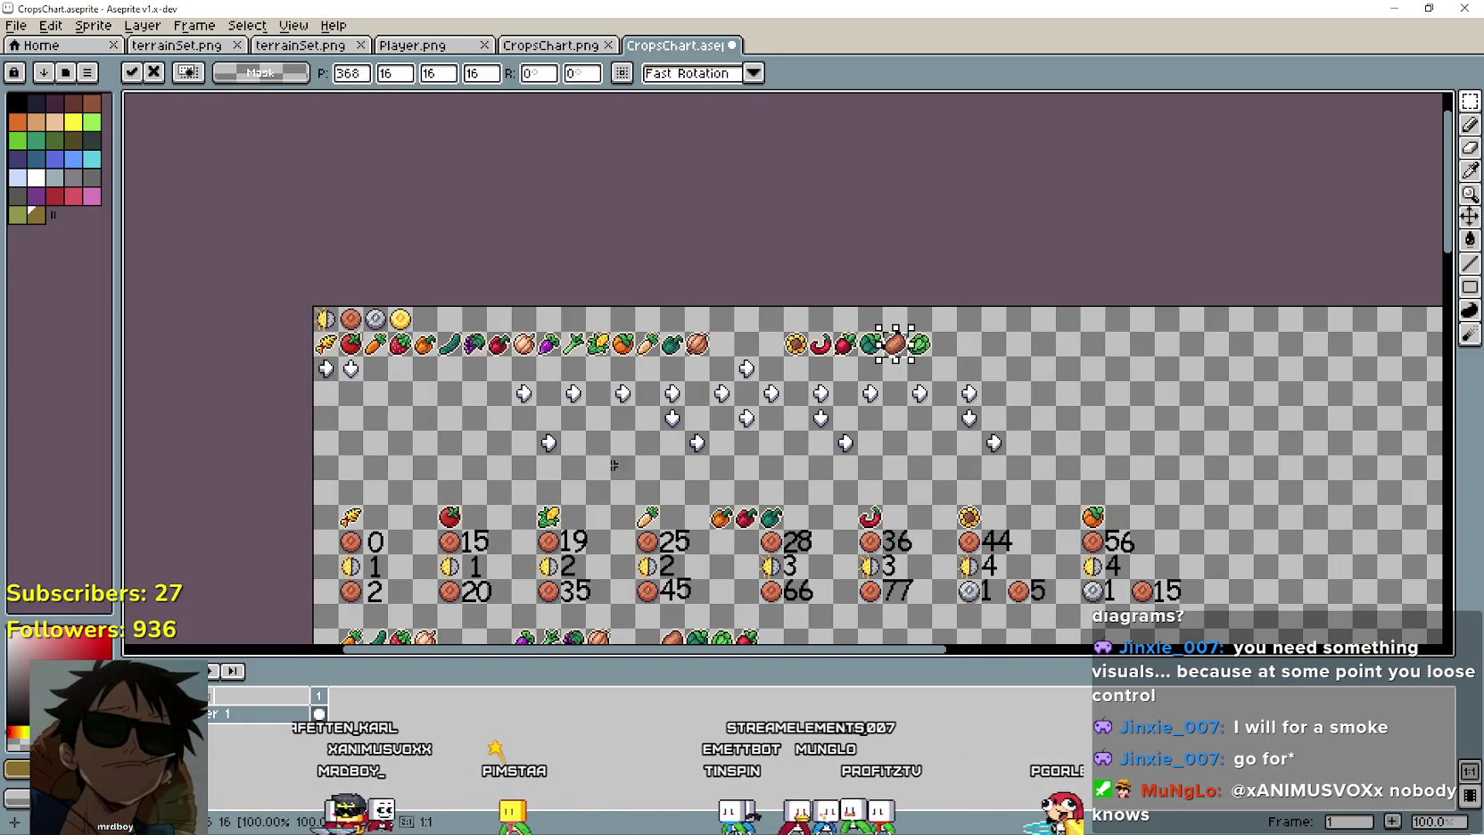
Drop the potato in place and delete the old arrow diagram.
{"action": "left_click", "coordinate": [453, 467]}
{"action": "left_click_drag", "start_coordinate": [453, 467], "coordinate": [1023, 370]}
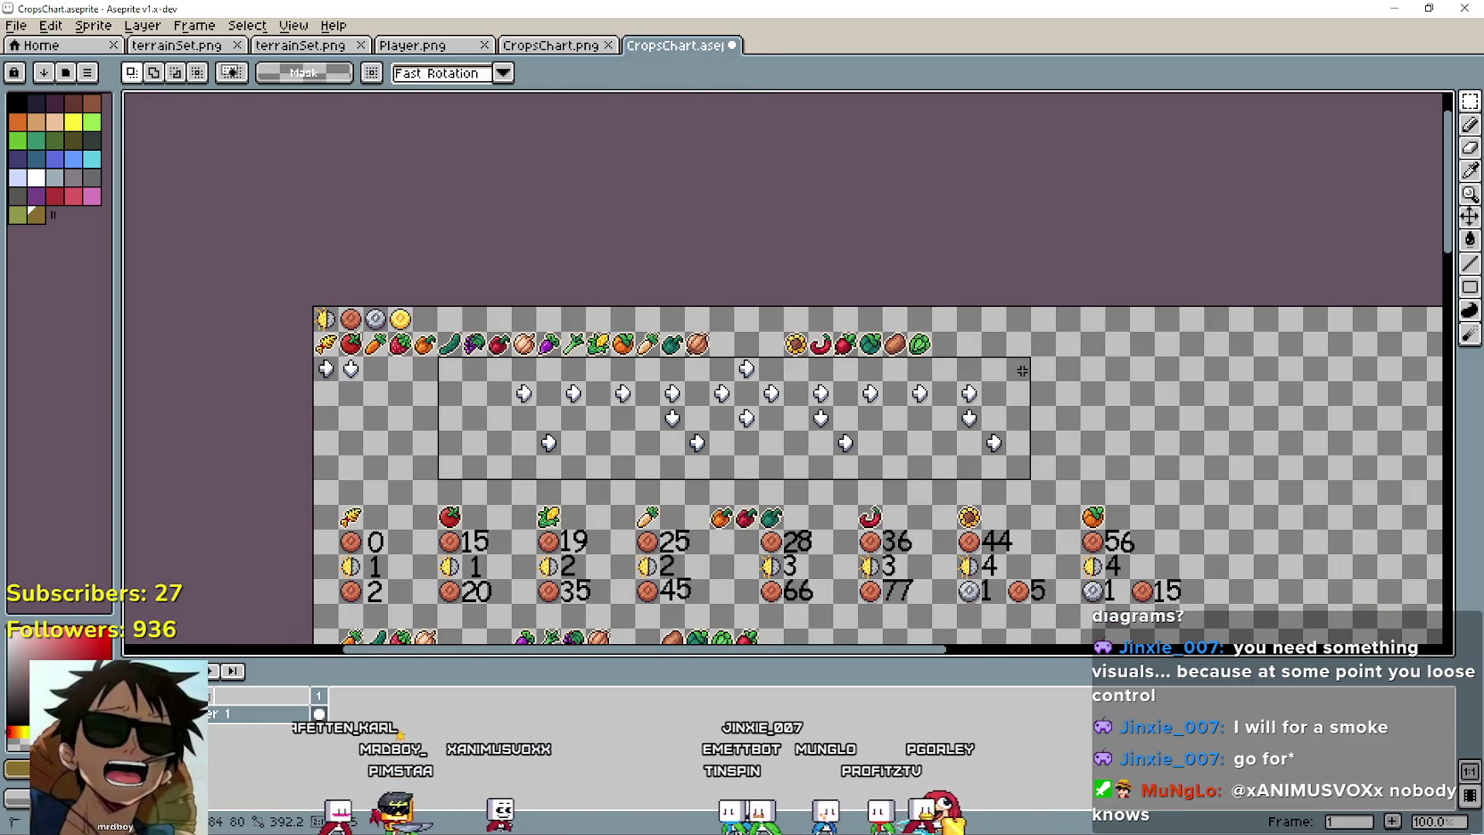
{"action": "key", "text": "Delete"}
Copy the wheat-to-orange crops into a new row below.
{"action": "scroll", "coordinate": [500, 405], "scroll_direction": "up", "scroll_amount": 1}
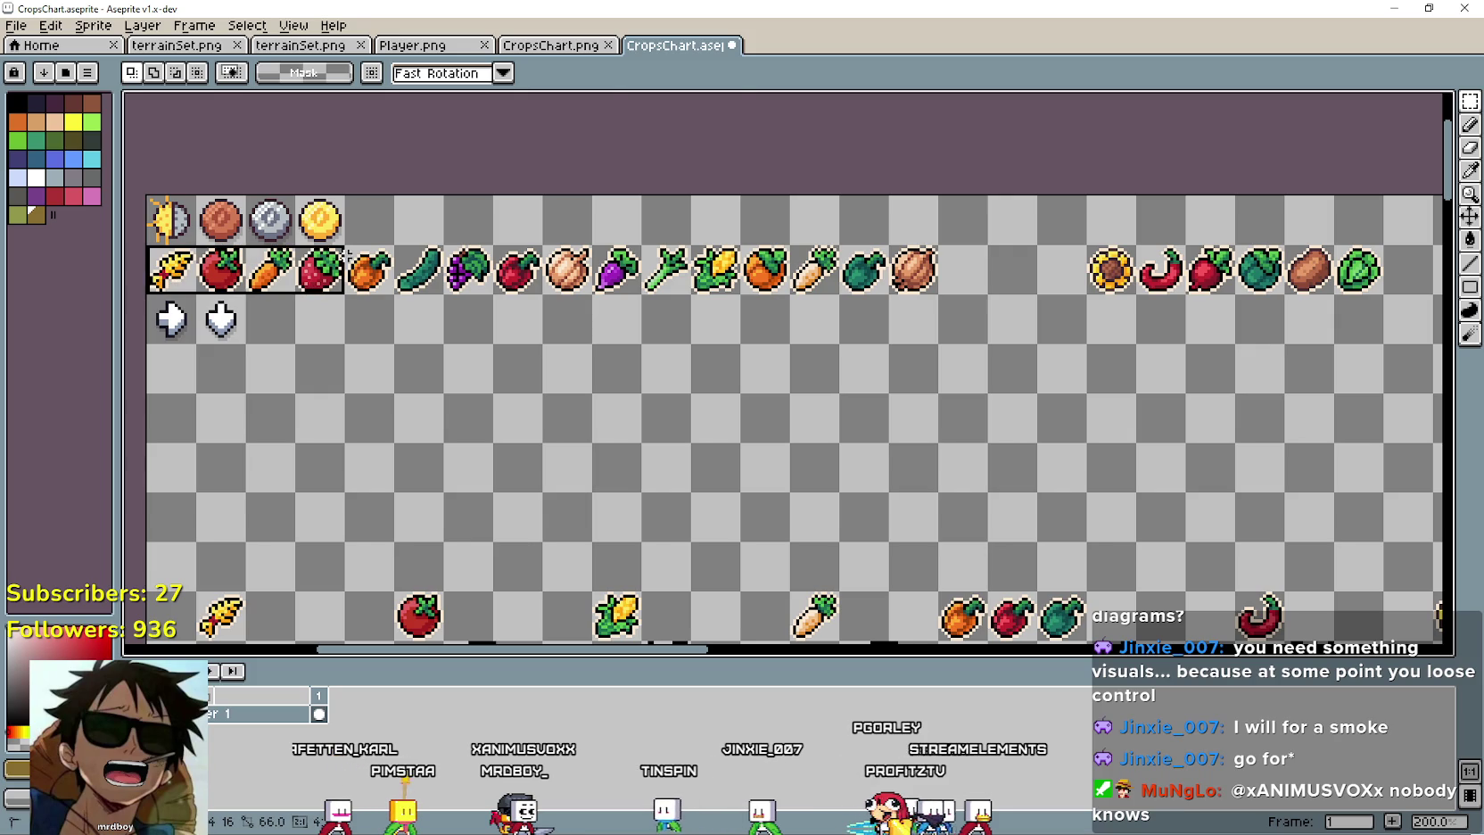
{"action": "mouse_move", "coordinate": [364, 282]}
{"action": "left_mouse_down"}
{"action": "mouse_move", "coordinate": [552, 378]}
{"action": "mouse_move", "coordinate": [279, 307]}
{"action": "mouse_move", "coordinate": [328, 295]}
{"action": "mouse_move", "coordinate": [528, 391]}
{"action": "left_mouse_up"}
{"action": "left_click", "coordinate": [528, 438]}
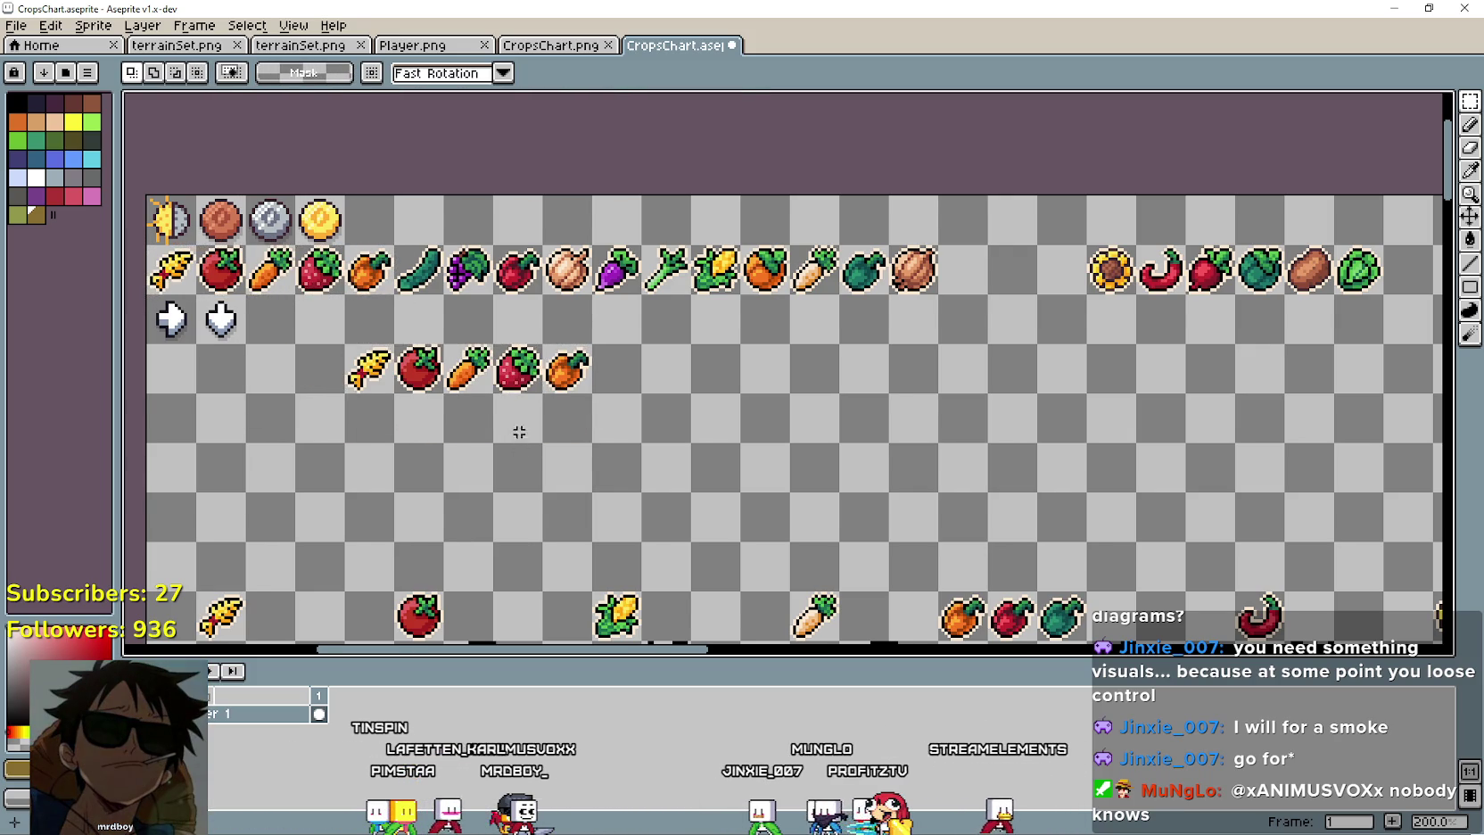
{"action": "scroll", "coordinate": [514, 440], "scroll_direction": "down", "scroll_amount": 2}
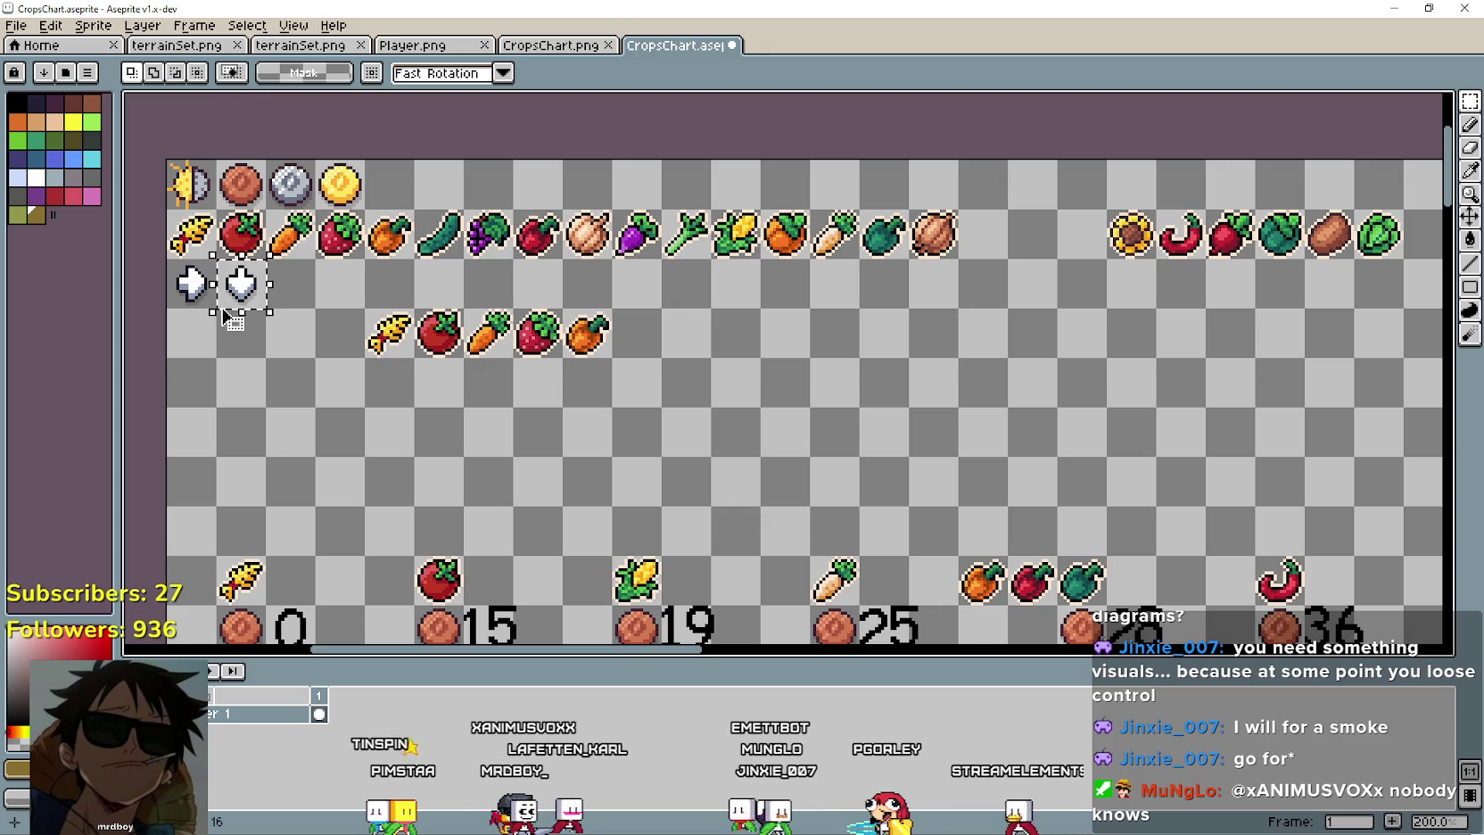
Move the down arrow beneath the orange and commit it.
{"action": "mouse_move", "coordinate": [242, 285]}
{"action": "left_mouse_down"}
{"action": "mouse_move", "coordinate": [686, 374]}
{"action": "mouse_move", "coordinate": [634, 342]}
{"action": "mouse_move", "coordinate": [686, 334]}
{"action": "mouse_move", "coordinate": [649, 355]}
{"action": "mouse_move", "coordinate": [343, 385]}
{"action": "mouse_move", "coordinate": [591, 396]}
{"action": "left_mouse_up"}
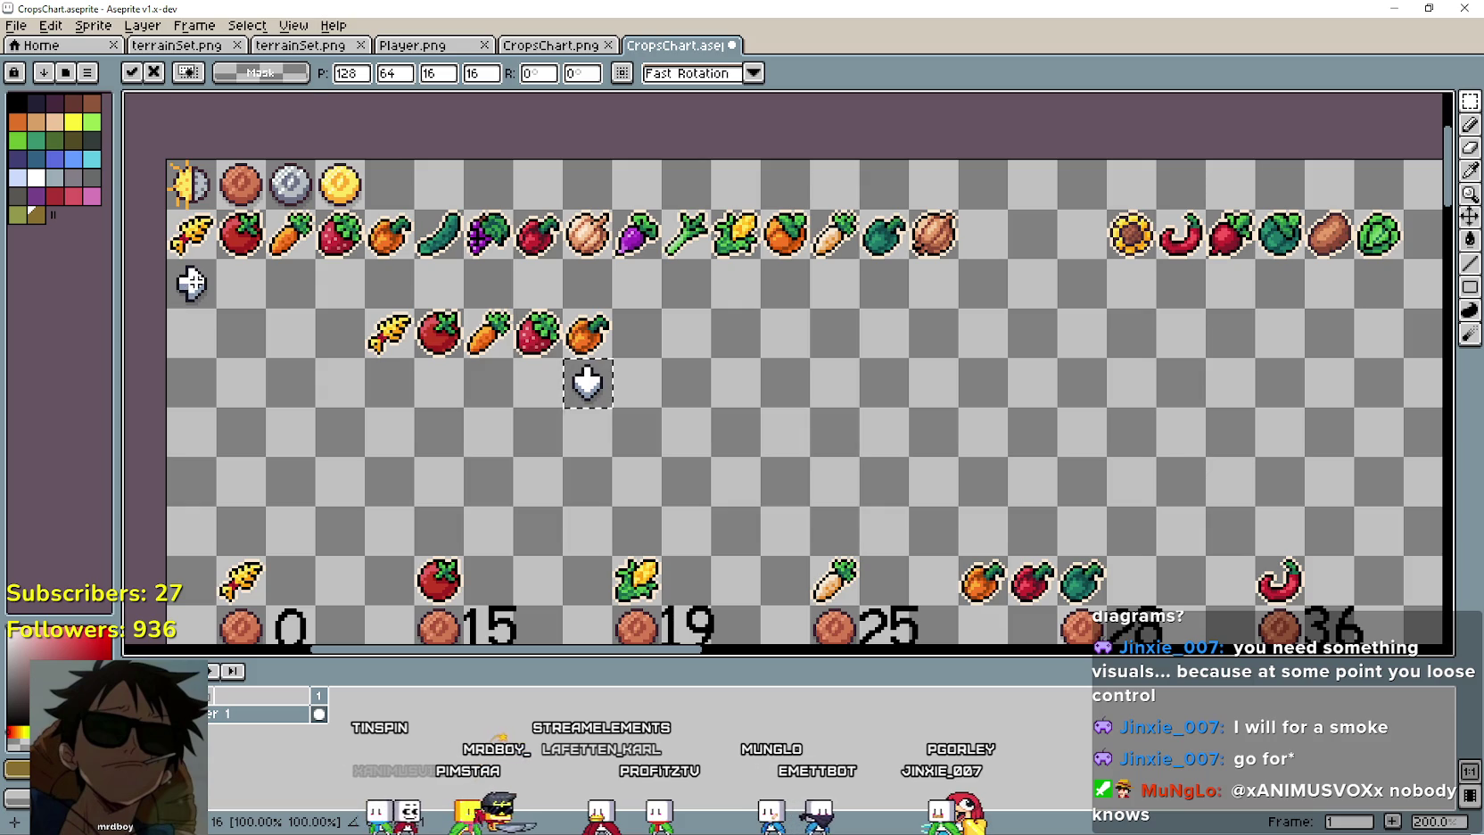
{"action": "key", "text": "ctrl+d"}
{"action": "scroll", "coordinate": [649, 431], "scroll_direction": "down", "scroll_amount": 1}
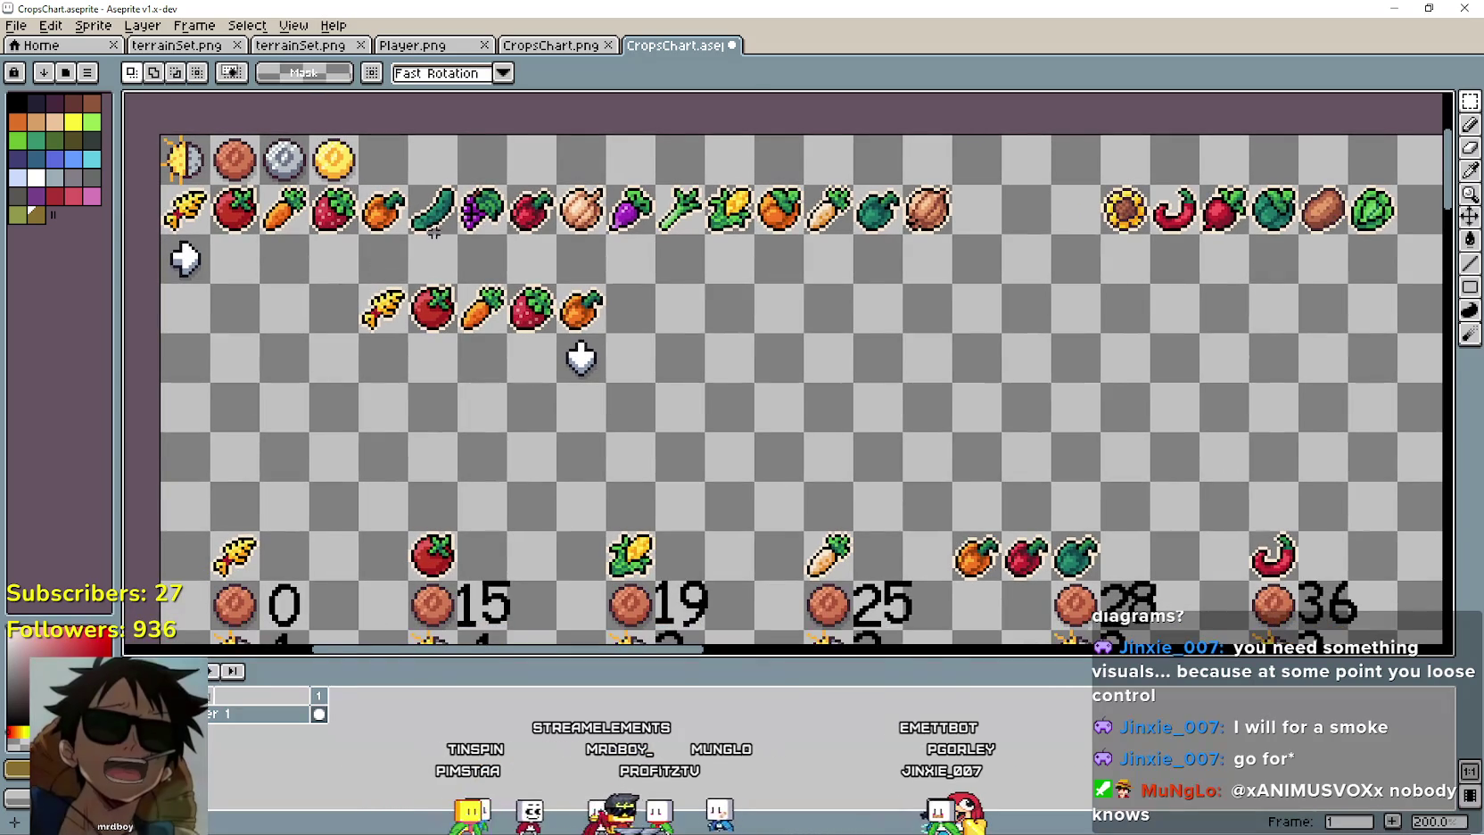
Copy the cucumber-to-leek crops from the top row into a row below the arrow.
{"action": "mouse_move", "coordinate": [437, 234]}
{"action": "left_mouse_down"}
{"action": "mouse_move", "coordinate": [553, 203]}
{"action": "mouse_move", "coordinate": [705, 215]}
{"action": "mouse_move", "coordinate": [819, 431]}
{"action": "left_mouse_up"}
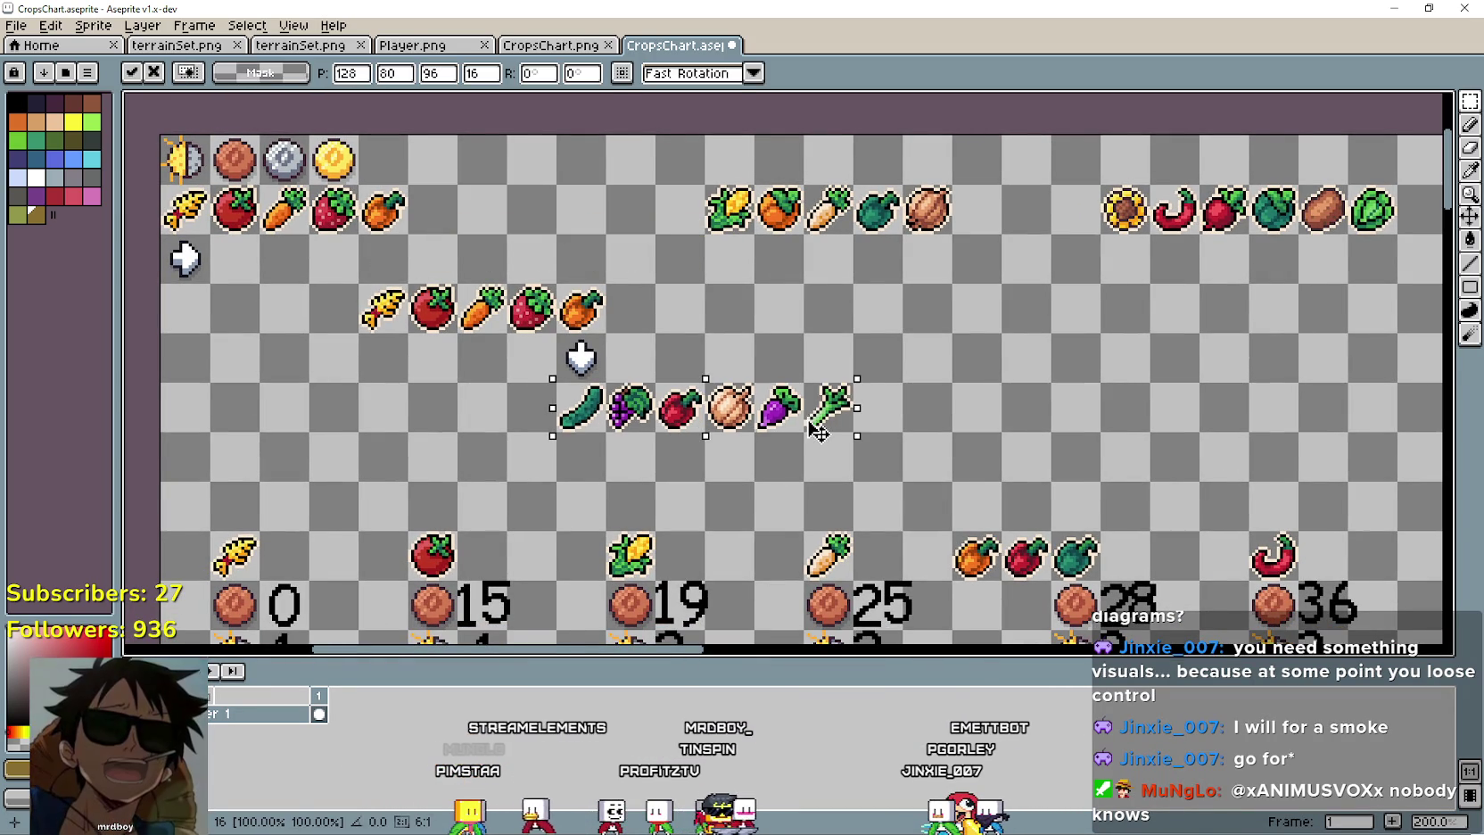
{"action": "key", "text": "ctrl+d"}
{"action": "scroll", "coordinate": [437, 480], "scroll_direction": "down", "scroll_amount": 1}
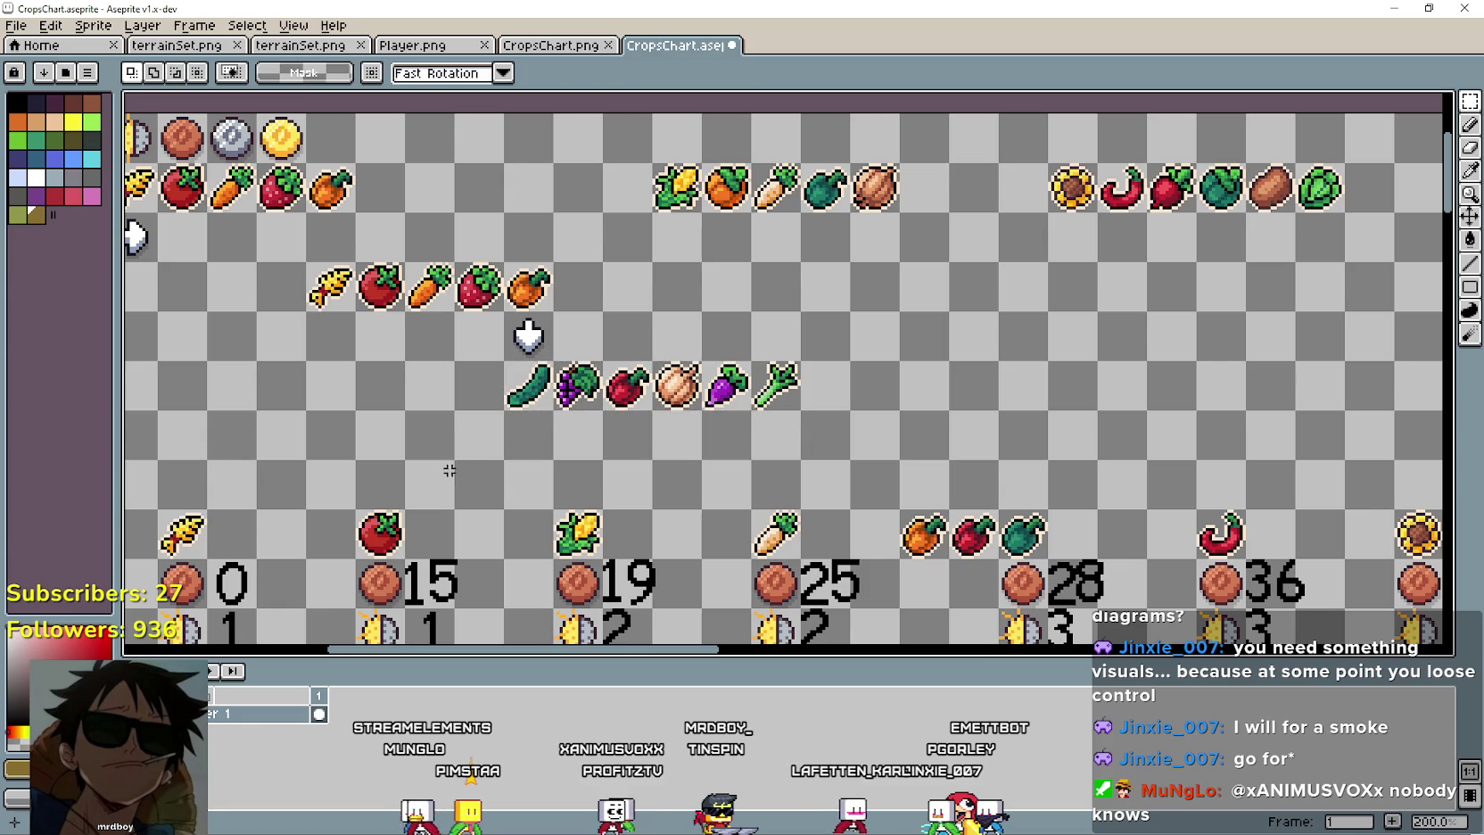
{"action": "mouse_move", "coordinate": [308, 264]}
{"action": "left_mouse_down"}
{"action": "mouse_move", "coordinate": [749, 408]}
{"action": "mouse_move", "coordinate": [801, 412]}
{"action": "left_mouse_up"}
{"action": "left_click", "coordinate": [582, 470]}
{"action": "mouse_move", "coordinate": [502, 356]}
{"action": "left_mouse_down"}
{"action": "mouse_move", "coordinate": [797, 406]}
{"action": "mouse_move", "coordinate": [562, 201]}
{"action": "mouse_move", "coordinate": [779, 409]}
{"action": "mouse_move", "coordinate": [711, 395]}
{"action": "left_mouse_up"}
{"action": "left_click", "coordinate": [471, 453]}
Shift both new crop rows left and down together and commit their position.
{"action": "scroll", "coordinate": [471, 452], "scroll_direction": "down", "scroll_amount": 2}
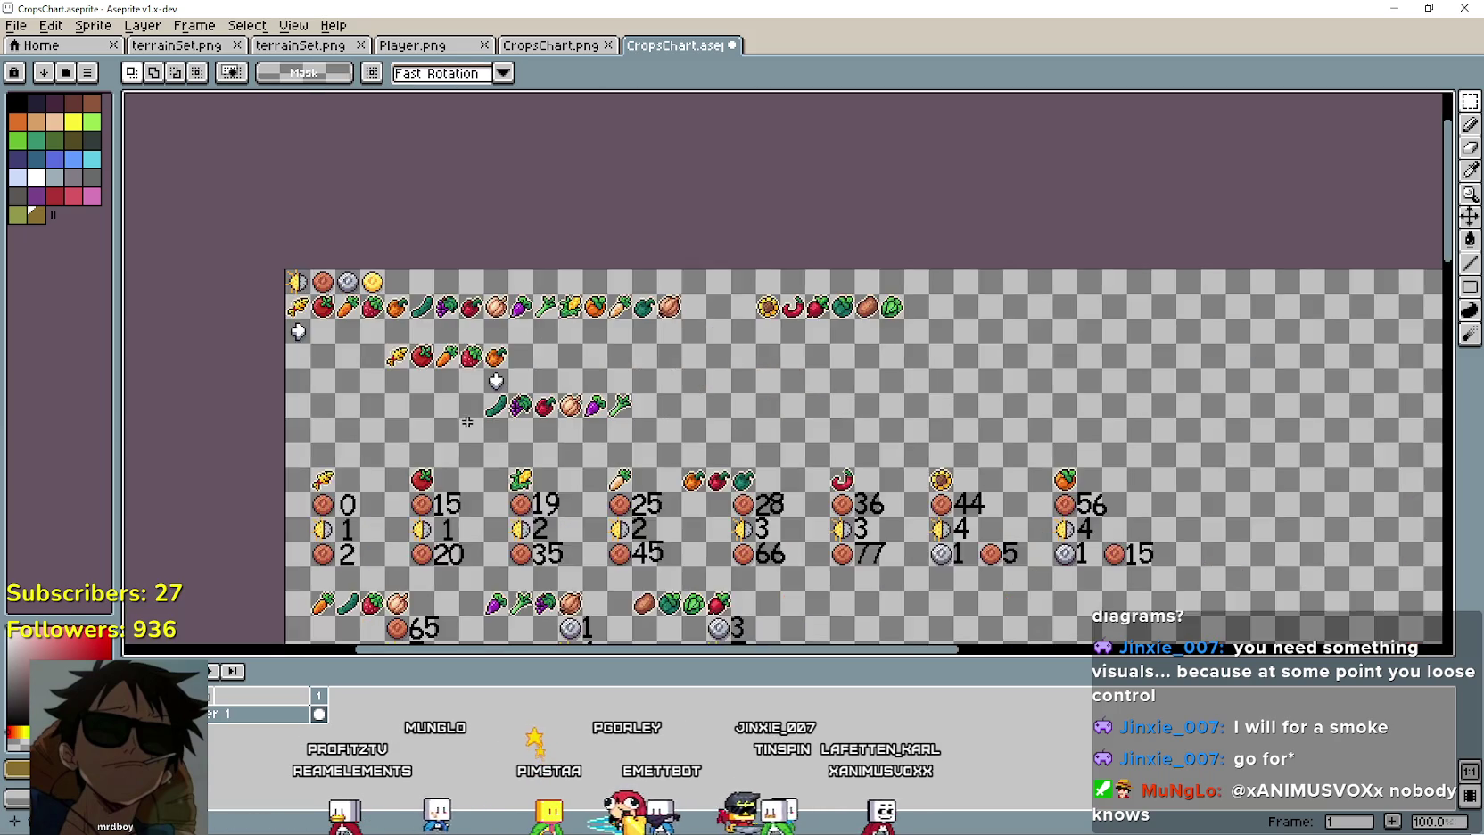
{"action": "scroll", "coordinate": [543, 325], "scroll_direction": "up", "scroll_amount": 2}
{"action": "mouse_move", "coordinate": [540, 265]}
{"action": "left_mouse_down"}
{"action": "mouse_move", "coordinate": [937, 371]}
{"action": "mouse_move", "coordinate": [1043, 419]}
{"action": "left_mouse_up"}
{"action": "left_click_drag", "start_coordinate": [870, 361], "coordinate": [672, 361]}
{"action": "mouse_move", "coordinate": [570, 334]}
{"action": "left_mouse_down"}
{"action": "mouse_move", "coordinate": [568, 390]}
{"action": "mouse_move", "coordinate": [437, 256]}
{"action": "mouse_move", "coordinate": [570, 389]}
{"action": "left_mouse_up"}
{"action": "key", "text": "Return"}
{"action": "left_click", "coordinate": [560, 464]}
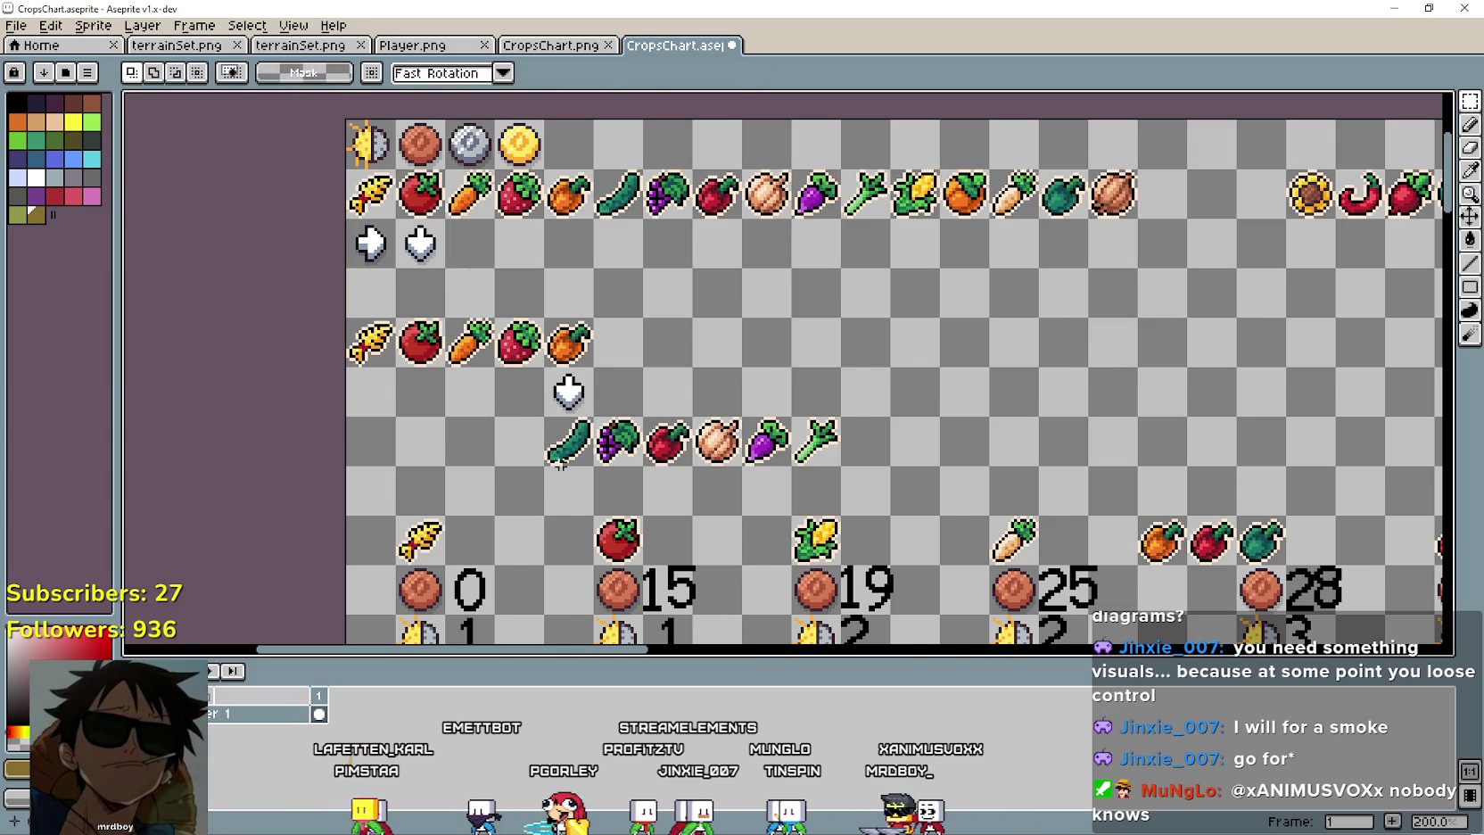
Place a right arrow after the orange, bring cucumber-to-leek up after it, and delete the leftover down arrow.
{"action": "scroll", "coordinate": [560, 463], "scroll_direction": "down", "scroll_amount": 2}
{"action": "scroll", "coordinate": [720, 330], "scroll_direction": "up", "scroll_amount": 2}
{"action": "left_click_drag", "start_coordinate": [391, 276], "coordinate": [737, 353]}
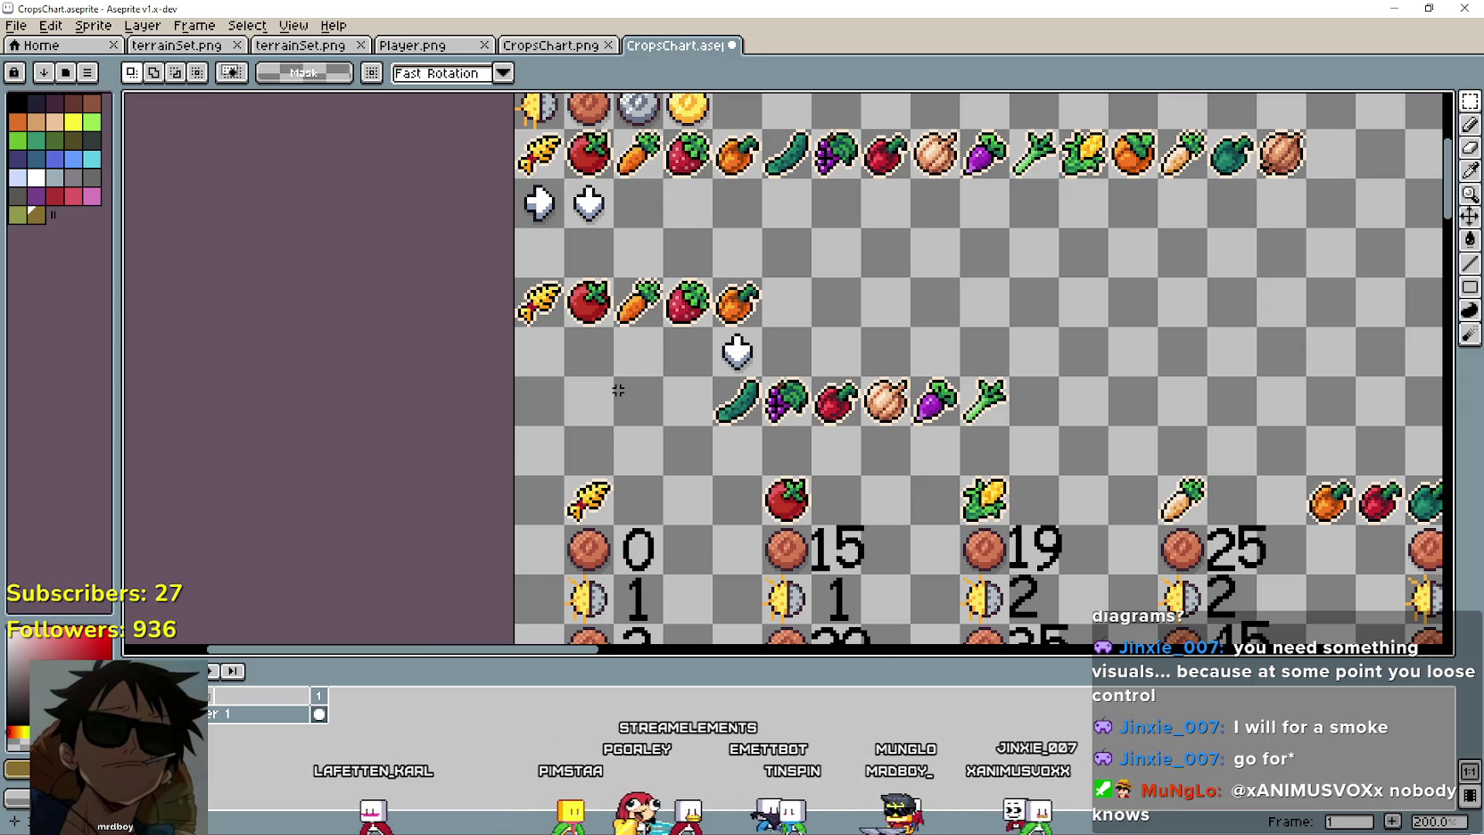
{"action": "mouse_move", "coordinate": [1177, 437]}
{"action": "left_mouse_down"}
{"action": "mouse_move", "coordinate": [1076, 441]}
{"action": "mouse_move", "coordinate": [1027, 490]}
{"action": "mouse_move", "coordinate": [1282, 460]}
{"action": "mouse_move", "coordinate": [1285, 432]}
{"action": "mouse_move", "coordinate": [1171, 490]}
{"action": "mouse_move", "coordinate": [1295, 391]}
{"action": "mouse_move", "coordinate": [1191, 506]}
{"action": "mouse_move", "coordinate": [1073, 421]}
{"action": "mouse_move", "coordinate": [1066, 468]}
{"action": "left_mouse_up"}
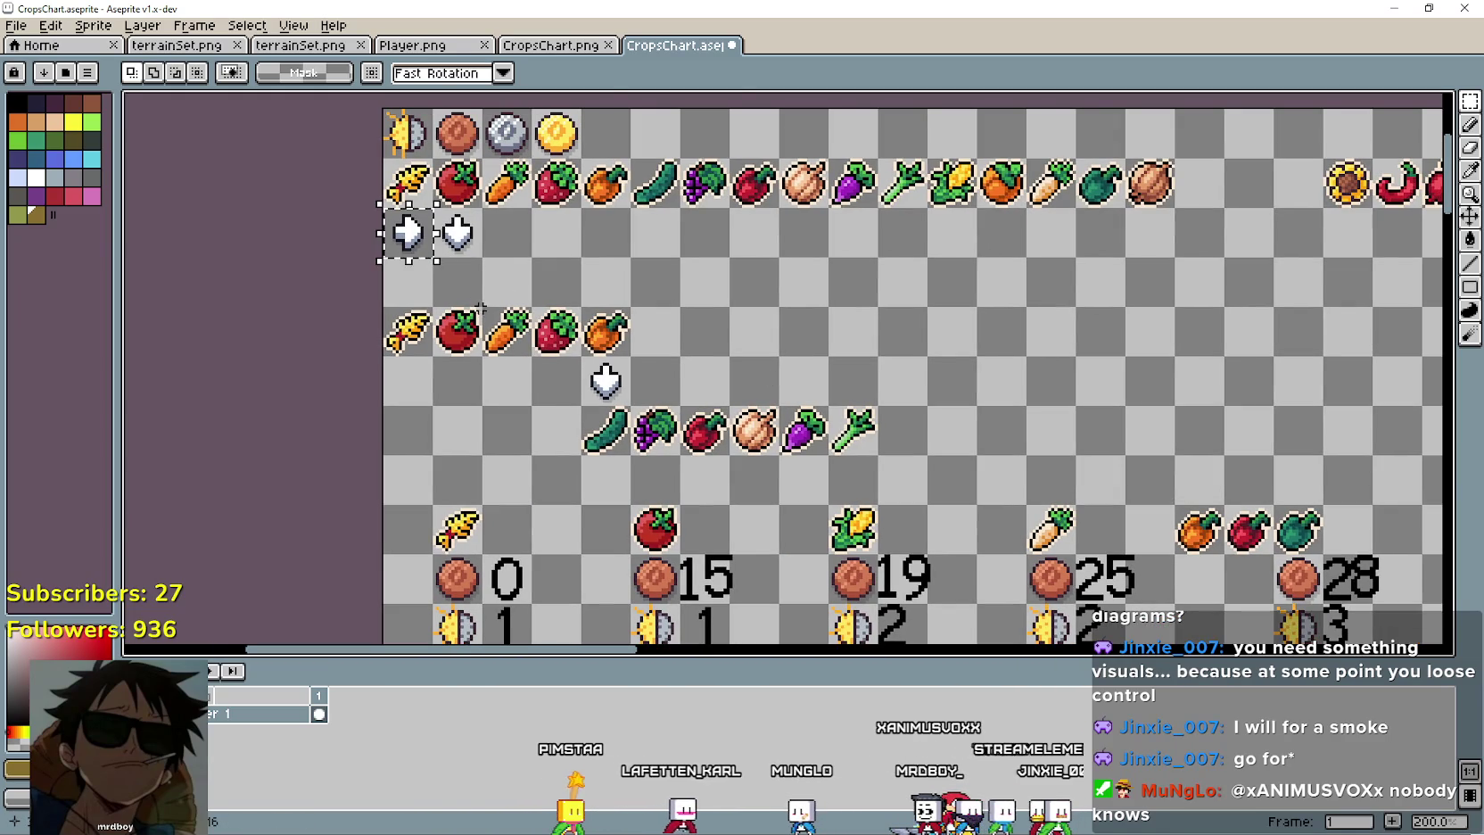
{"action": "left_click", "coordinate": [410, 243]}
{"action": "left_click", "coordinate": [686, 366]}
{"action": "mouse_move", "coordinate": [581, 407]}
{"action": "left_mouse_down"}
{"action": "mouse_move", "coordinate": [879, 457]}
{"action": "mouse_move", "coordinate": [905, 354]}
{"action": "left_mouse_up"}
{"action": "left_click", "coordinate": [631, 401]}
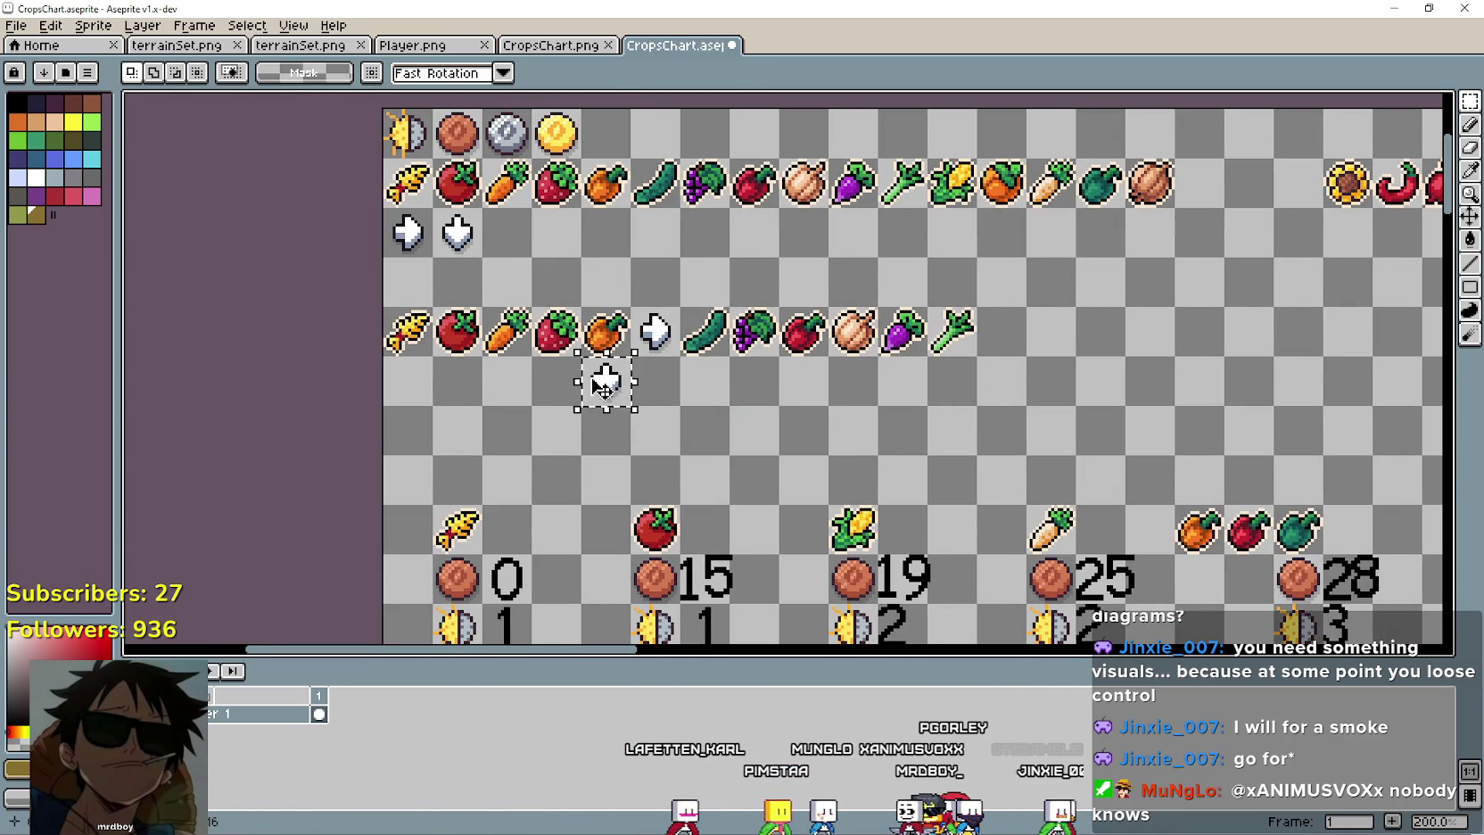
{"action": "key", "text": "Delete"}
Copy the corn-onward crops from the top row to the end of the new row.
{"action": "scroll", "coordinate": [742, 398], "scroll_direction": "right", "scroll_amount": 2}
{"action": "scroll", "coordinate": [742, 398], "scroll_direction": "up", "scroll_amount": 1}
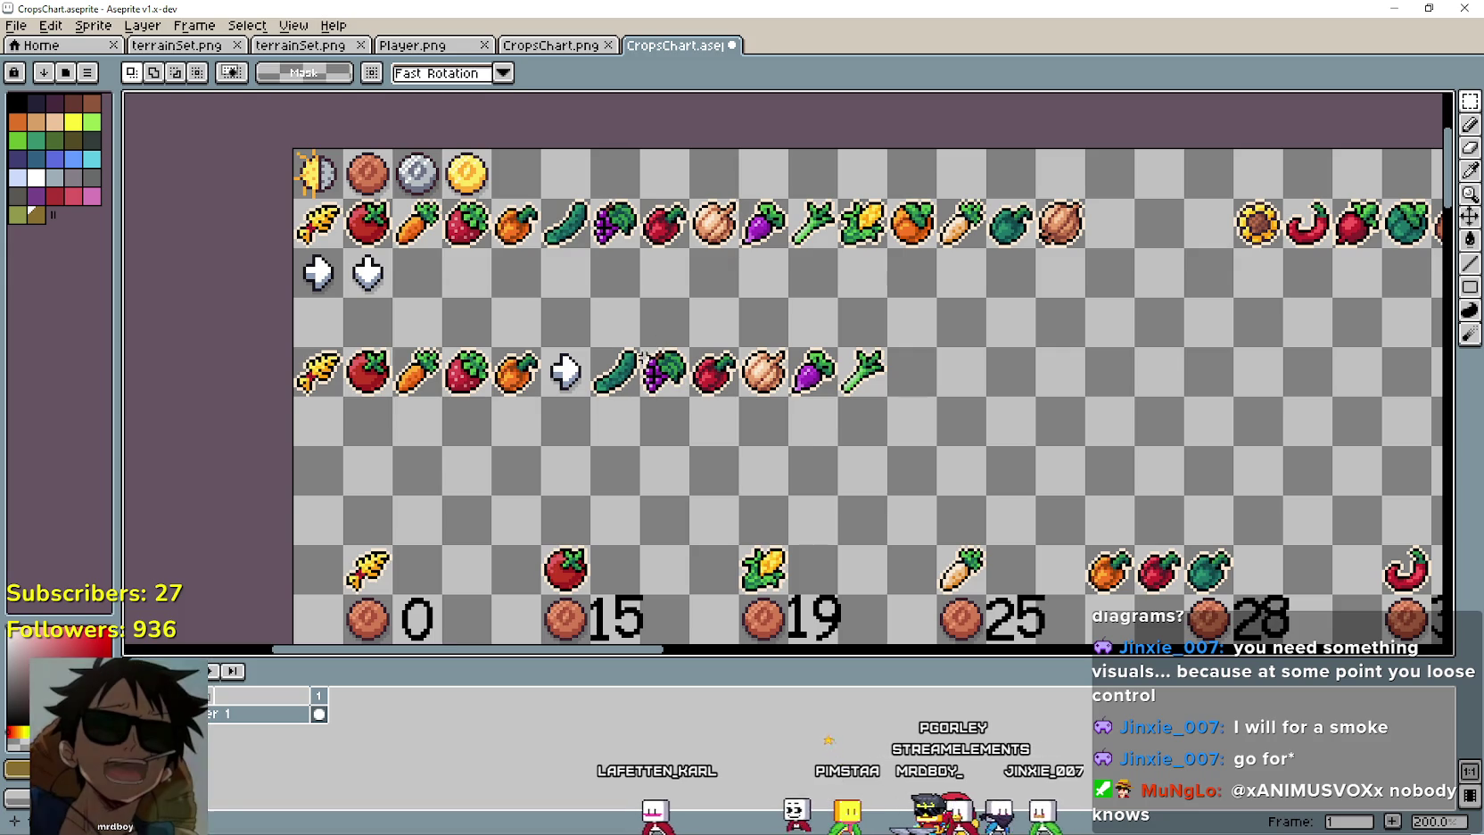
{"action": "scroll", "coordinate": [887, 368], "scroll_direction": "right", "scroll_amount": 2}
{"action": "mouse_move", "coordinate": [768, 193]}
{"action": "left_mouse_down"}
{"action": "mouse_move", "coordinate": [1012, 241]}
{"action": "mouse_move", "coordinate": [1069, 326]}
{"action": "mouse_move", "coordinate": [1069, 374]}
{"action": "left_mouse_up"}
{"action": "key", "text": "ctrl+z"}
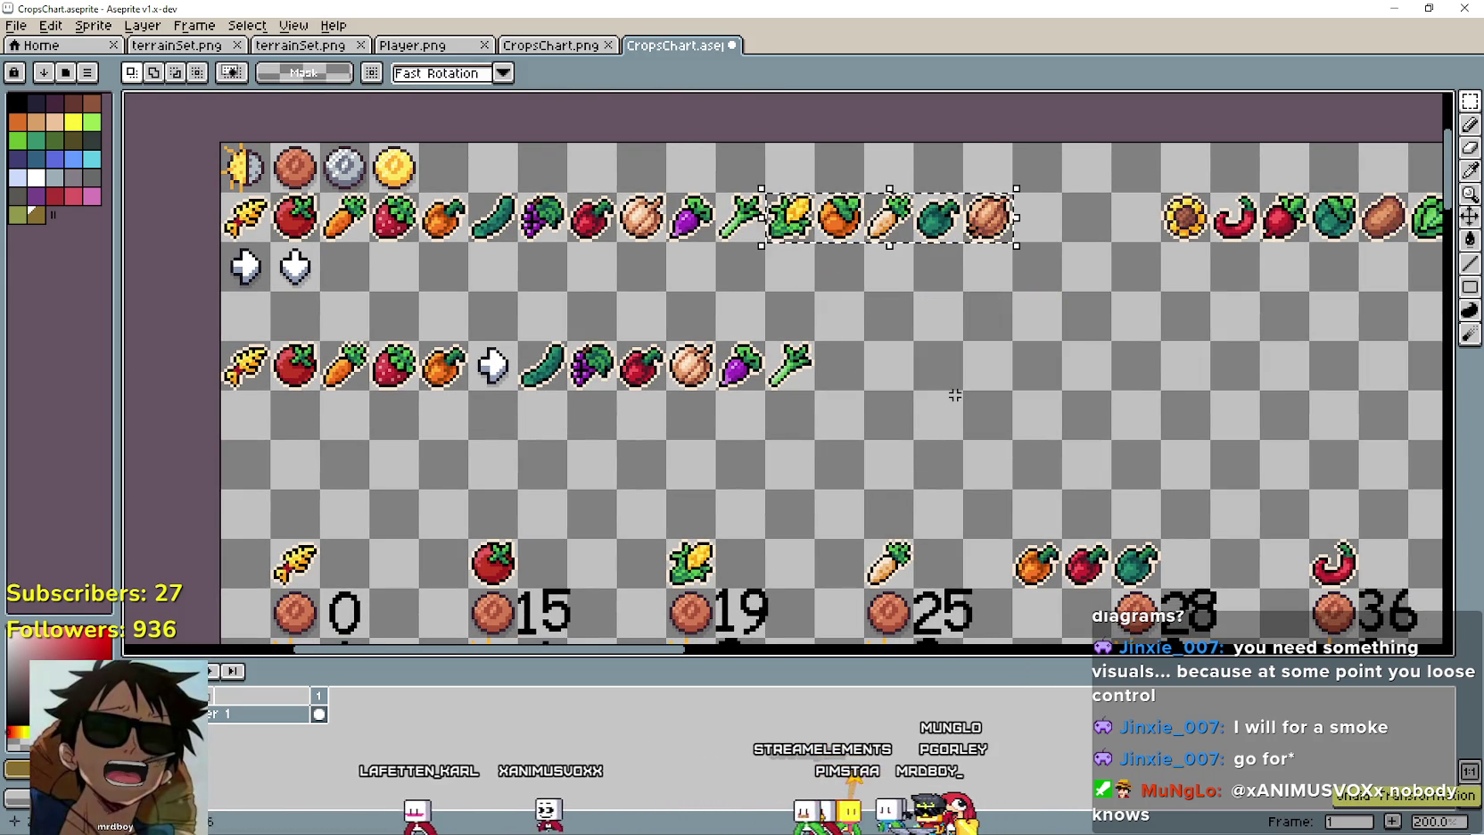
{"action": "mouse_move", "coordinate": [827, 239]}
{"action": "left_mouse_down"}
{"action": "mouse_move", "coordinate": [946, 387]}
{"action": "mouse_move", "coordinate": [926, 387]}
{"action": "left_mouse_up"}
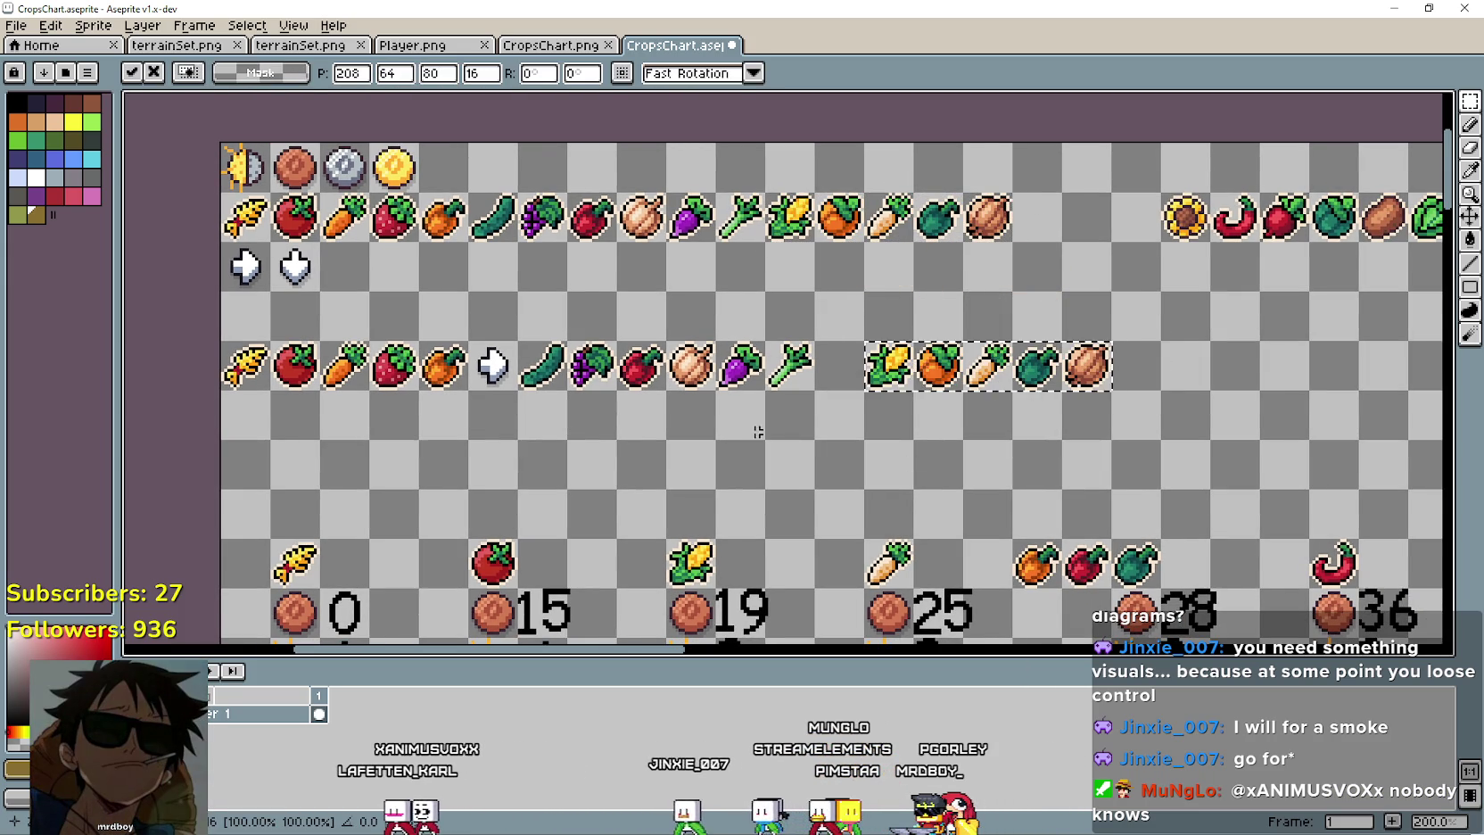
{"action": "key", "text": "ctrl+d"}
Copy a right arrow into the gap before the corn.
{"action": "scroll", "coordinate": [713, 420], "scroll_direction": "right", "scroll_amount": 5}
{"action": "scroll", "coordinate": [560, 468], "scroll_direction": "left", "scroll_amount": 5}
{"action": "scroll", "coordinate": [551, 415], "scroll_direction": "down", "scroll_amount": 2}
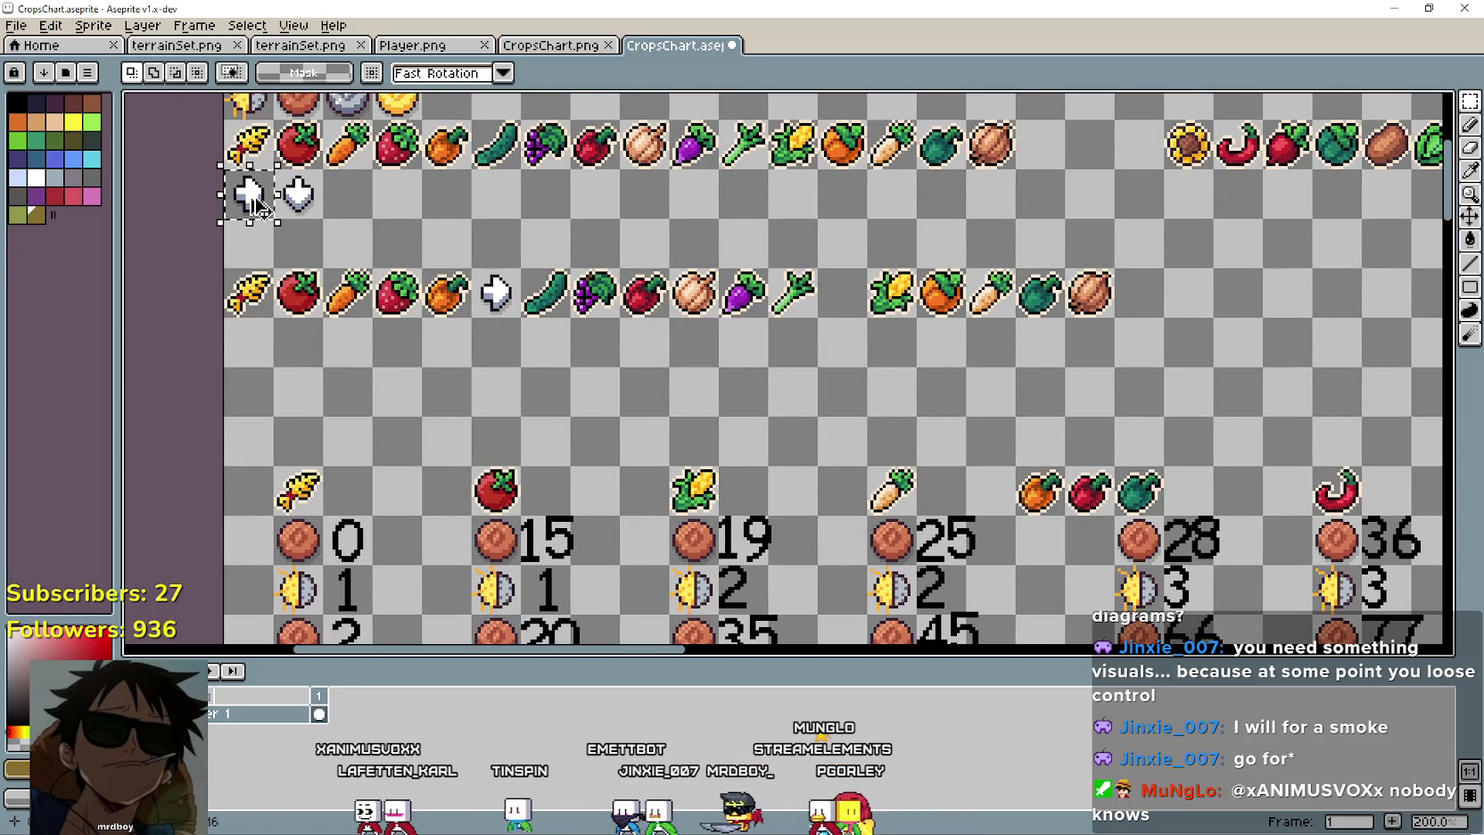
{"action": "left_click_drag", "start_coordinate": [257, 208], "coordinate": [852, 305]}
{"action": "key", "text": "ctrl+d"}
{"action": "scroll", "coordinate": [683, 380], "scroll_direction": "down", "scroll_amount": 1}
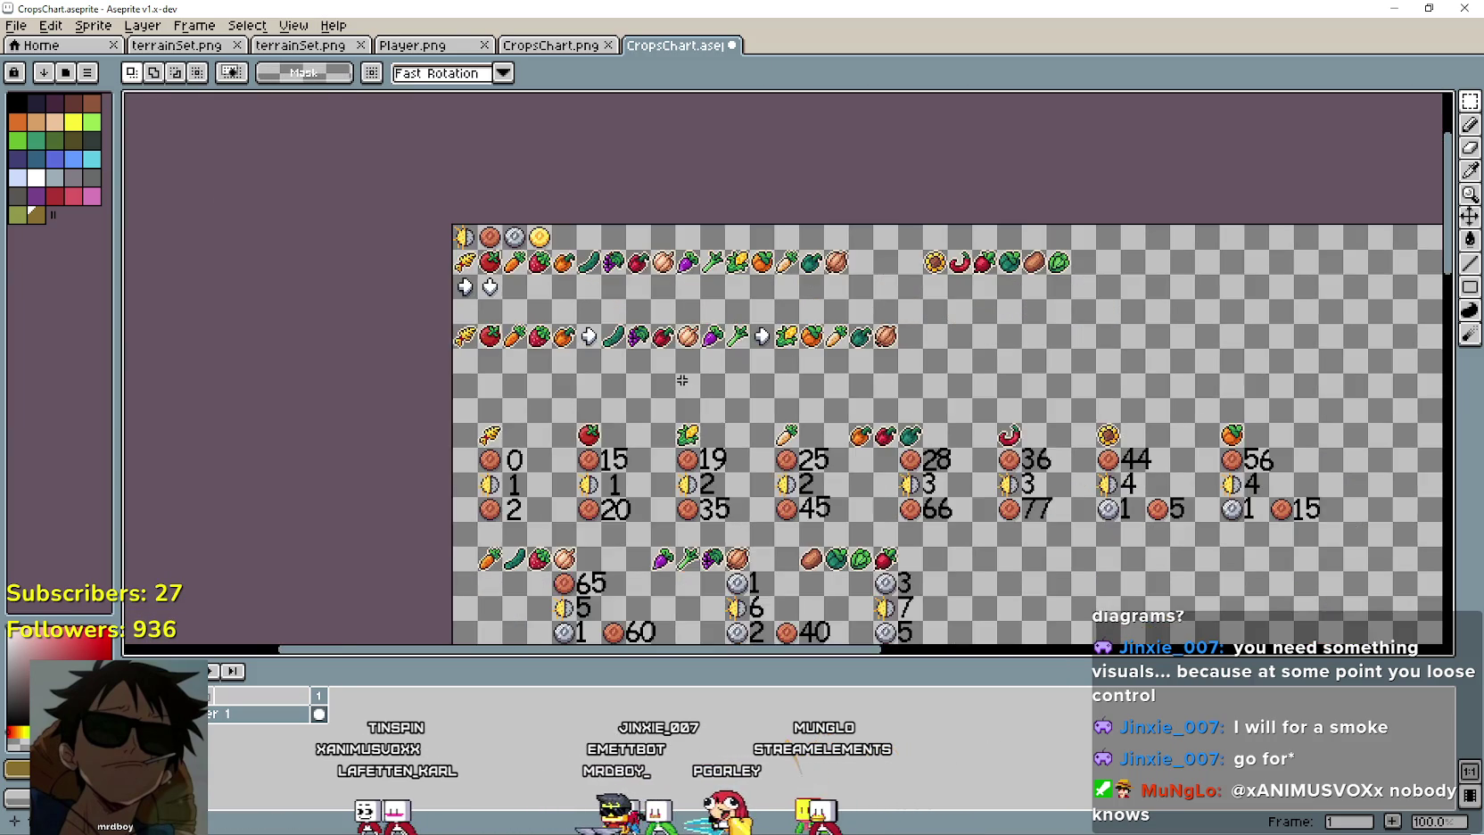
Copy the sunflower-to-lettuce crops from the top row into a lower third row.
{"action": "scroll", "coordinate": [682, 380], "scroll_direction": "up", "scroll_amount": 1}
{"action": "left_click_drag", "start_coordinate": [799, 370], "coordinate": [799, 430]}
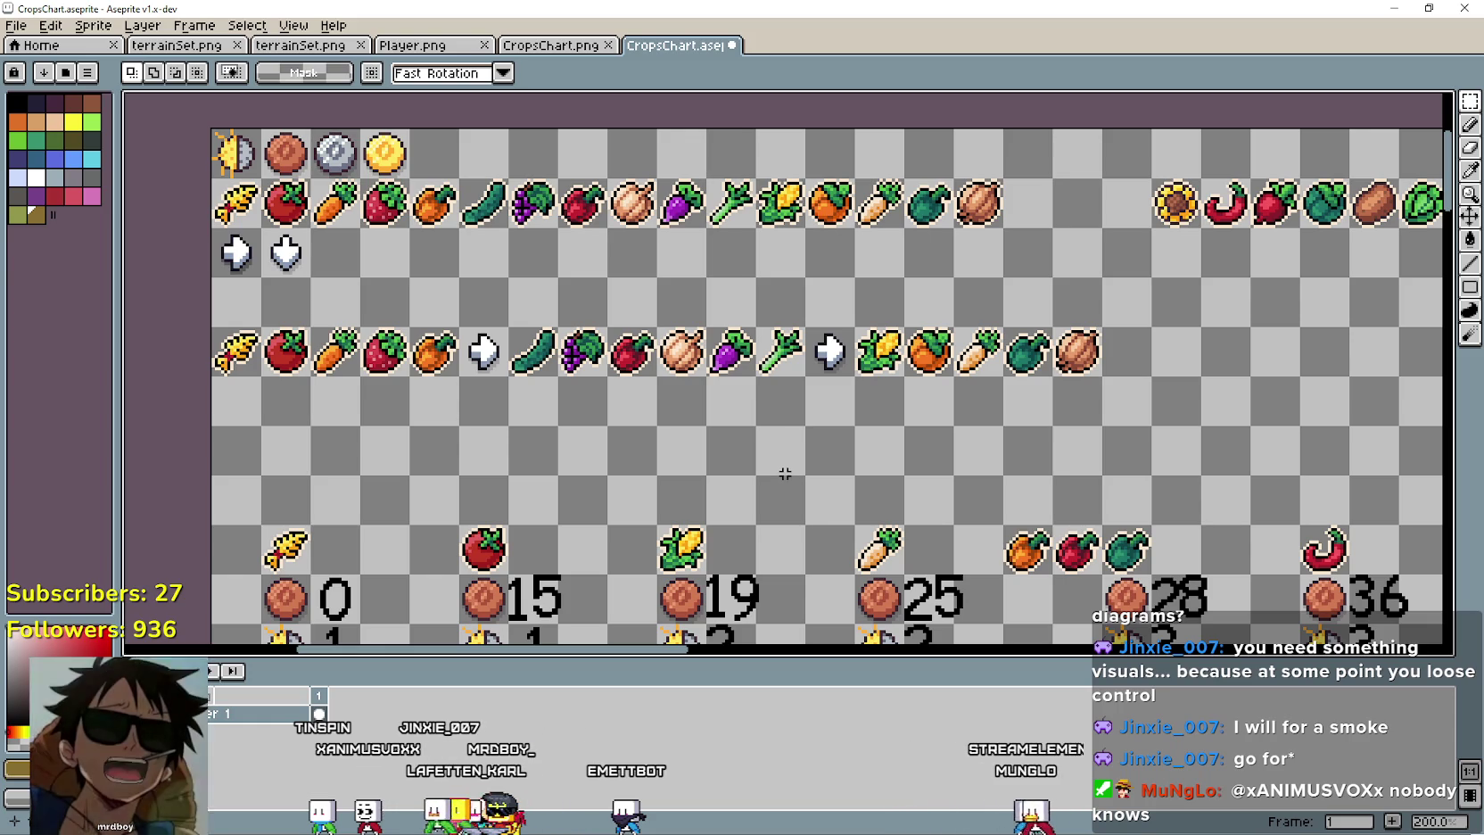
{"action": "scroll", "coordinate": [955, 478], "scroll_direction": "right", "scroll_amount": 3}
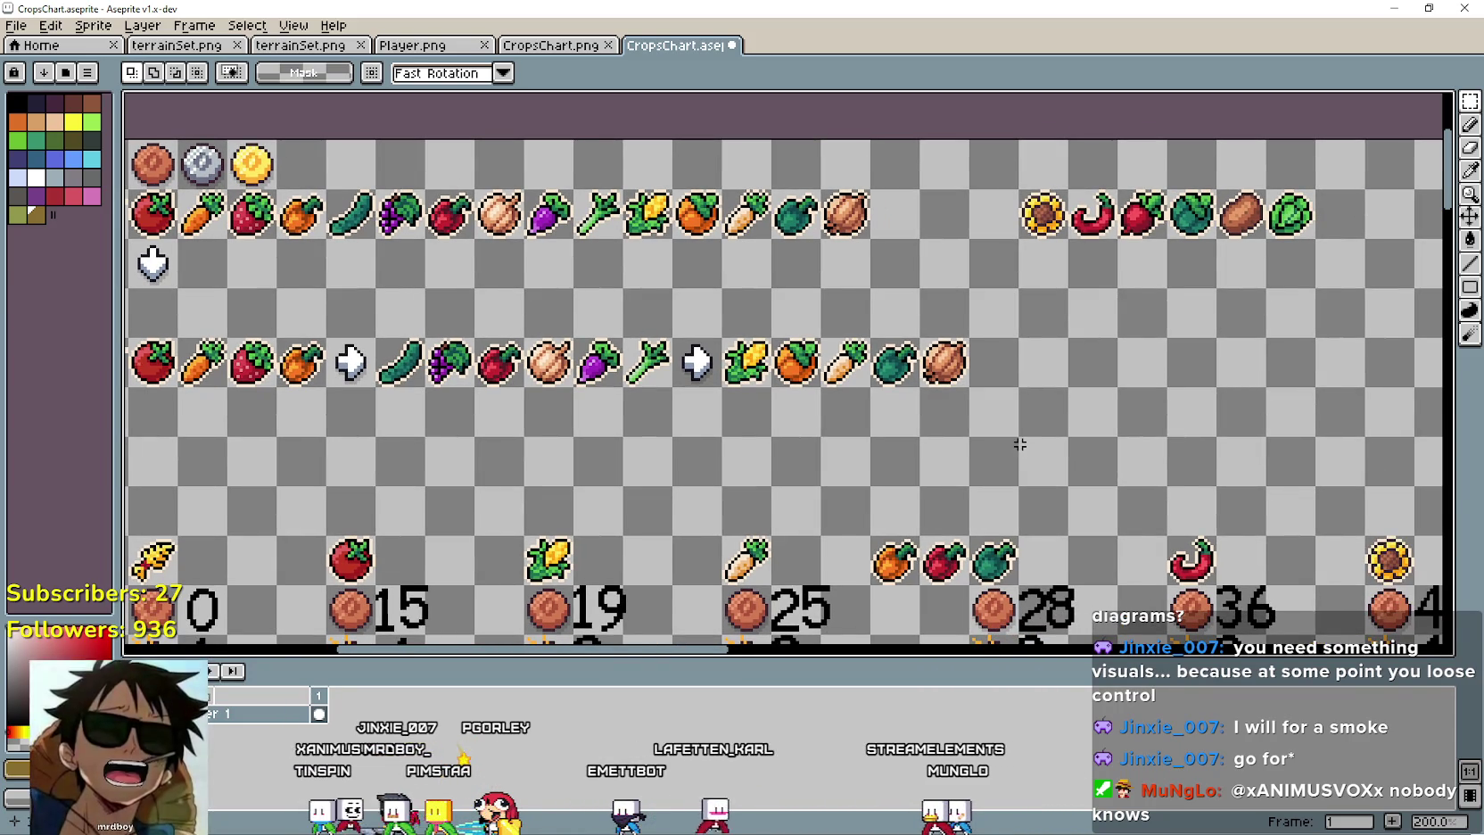
{"action": "left_click_drag", "start_coordinate": [726, 341], "coordinate": [914, 381]}
{"action": "mouse_move", "coordinate": [1018, 188]}
{"action": "left_mouse_down"}
{"action": "mouse_move", "coordinate": [1174, 239]}
{"action": "mouse_move", "coordinate": [1320, 245]}
{"action": "left_mouse_up"}
{"action": "left_click", "coordinate": [1249, 324]}
{"action": "mouse_move", "coordinate": [1020, 190]}
{"action": "left_mouse_down"}
{"action": "mouse_move", "coordinate": [1265, 237]}
{"action": "mouse_move", "coordinate": [1013, 455]}
{"action": "mouse_move", "coordinate": [964, 459]}
{"action": "left_mouse_up"}
{"action": "left_click", "coordinate": [556, 441]}
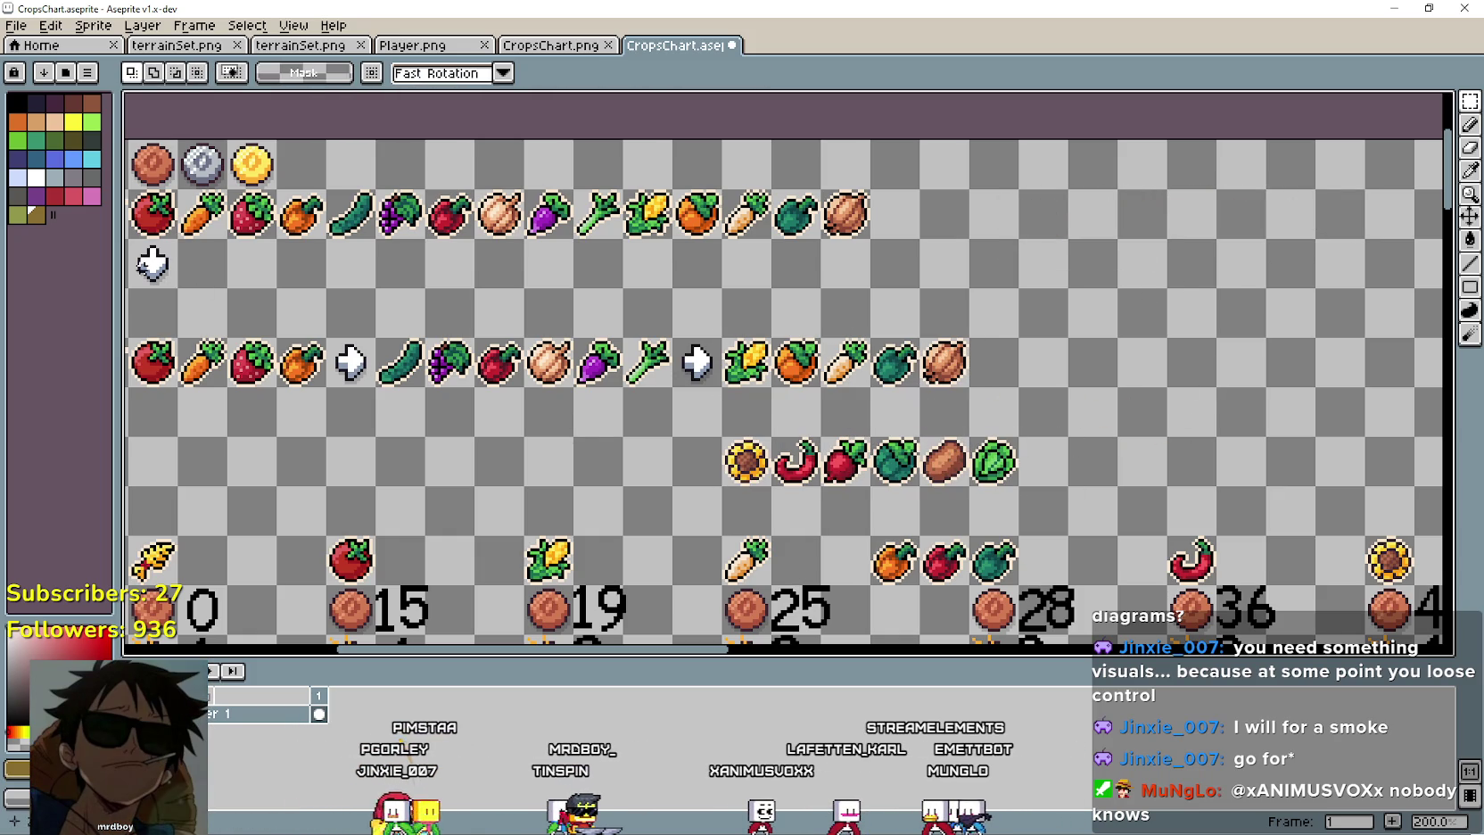
Reposition the down arrow above the new sunflower-to-lettuce row.
{"action": "left_click", "coordinate": [150, 275]}
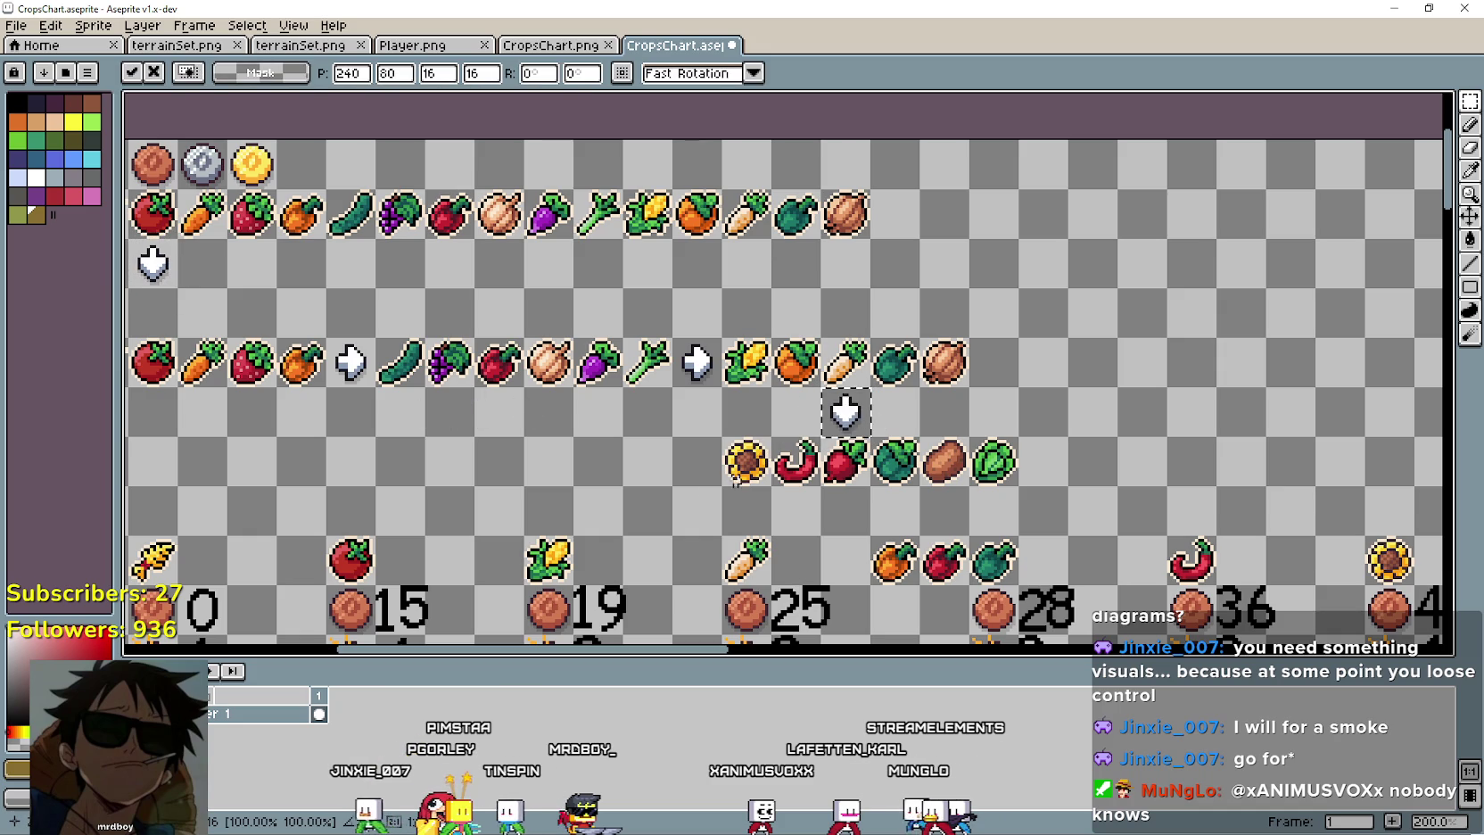
{"action": "left_click", "coordinate": [698, 491]}
{"action": "left_click_drag", "start_coordinate": [692, 484], "coordinate": [754, 415]}
{"action": "scroll", "coordinate": [802, 428], "scroll_direction": "up", "scroll_amount": 1}
{"action": "scroll", "coordinate": [803, 428], "scroll_direction": "down", "scroll_amount": 1}
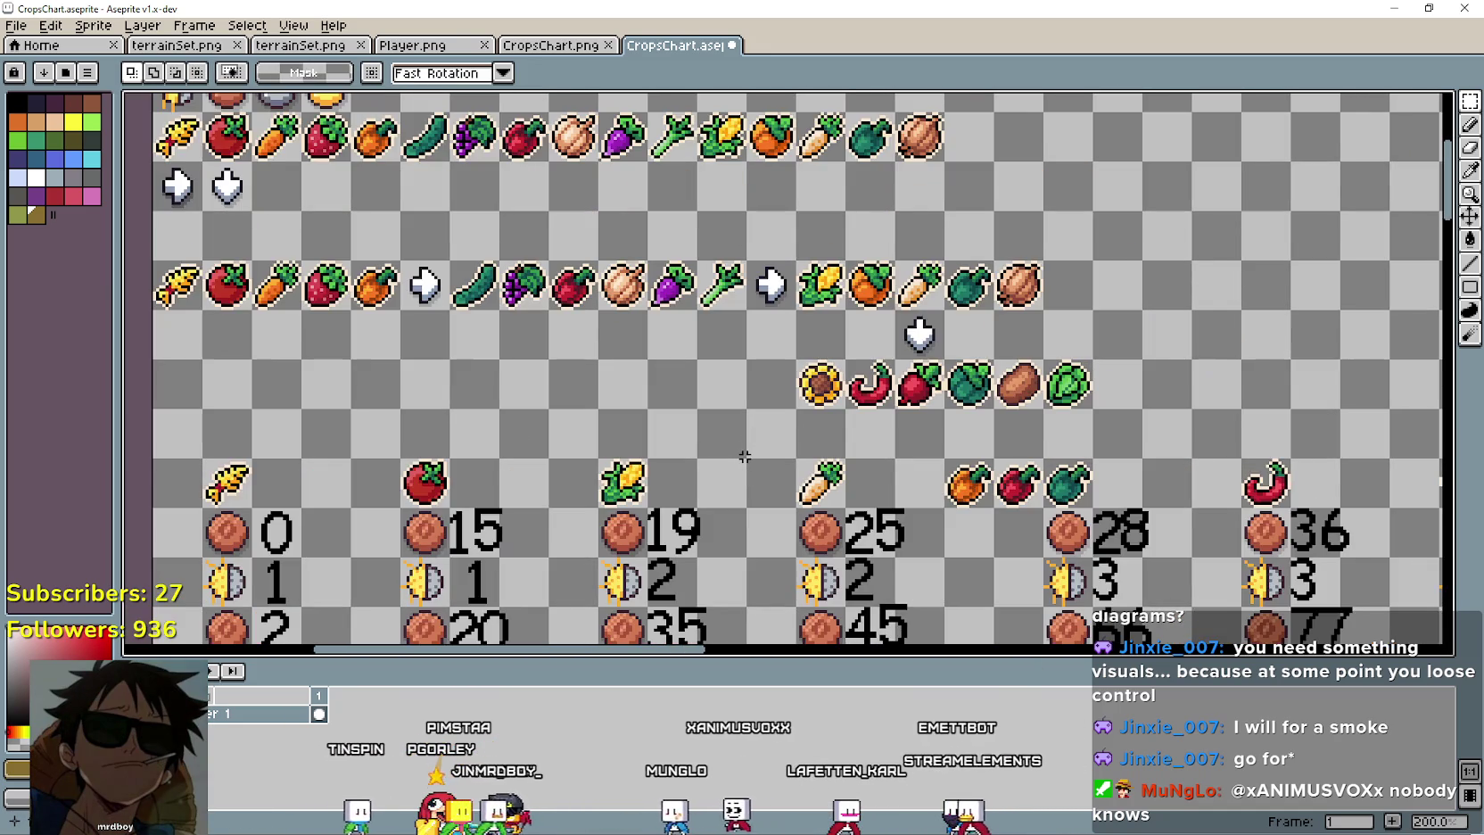
{"action": "mouse_move", "coordinate": [618, 432]}
{"action": "left_mouse_down"}
{"action": "mouse_move", "coordinate": [705, 432]}
{"action": "mouse_move", "coordinate": [674, 459]}
{"action": "left_mouse_up"}
Select the block of crop price figures and move it further down the chart.
{"action": "mouse_move", "coordinate": [209, 286]}
{"action": "left_mouse_down"}
{"action": "mouse_move", "coordinate": [987, 357]}
{"action": "mouse_move", "coordinate": [1147, 430]}
{"action": "left_mouse_up"}
{"action": "scroll", "coordinate": [583, 387], "scroll_direction": "down", "scroll_amount": 1}
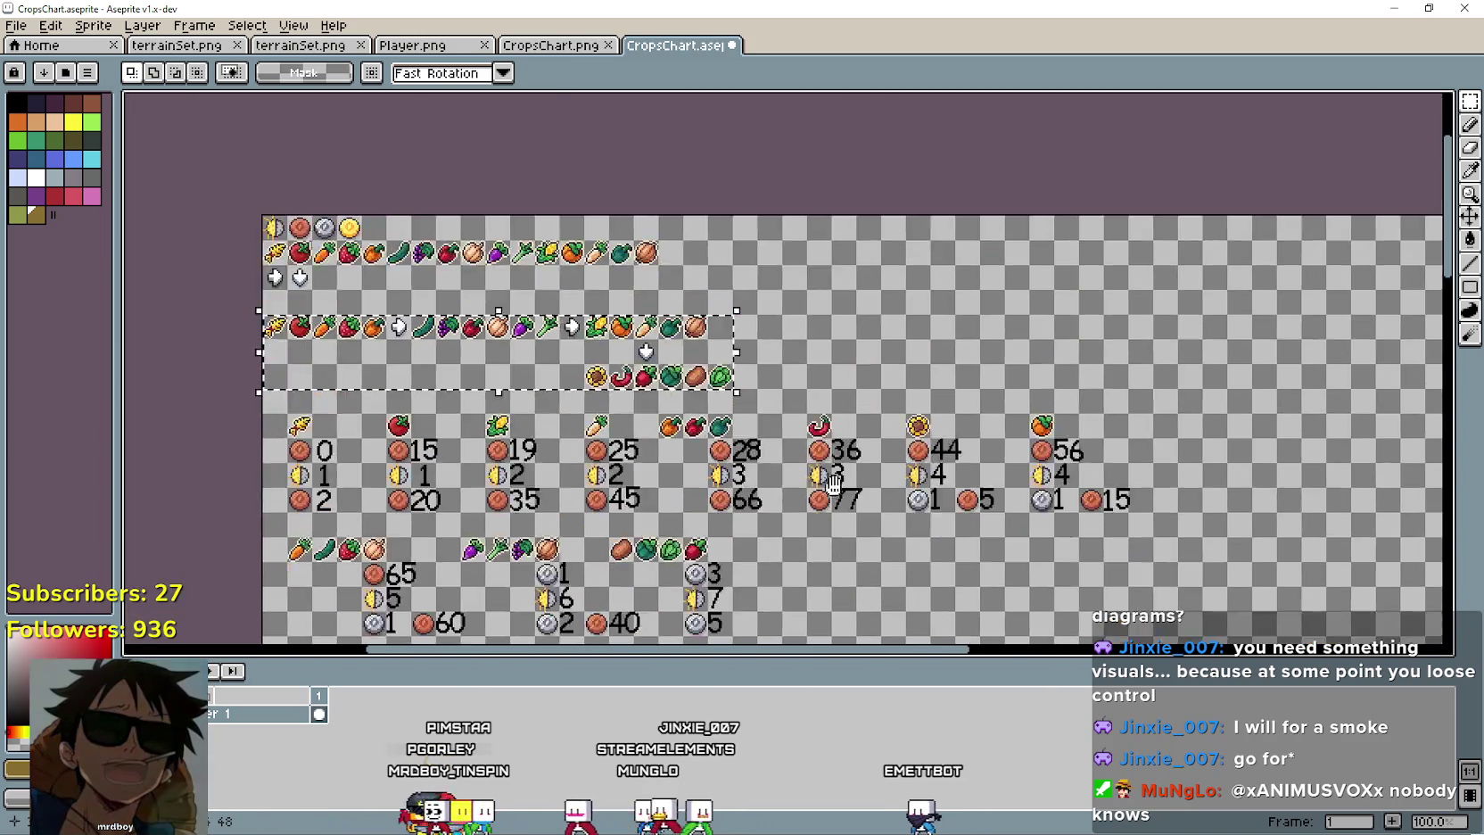
{"action": "left_click_drag", "start_coordinate": [832, 484], "coordinate": [873, 343]}
{"action": "left_click", "coordinate": [314, 261]}
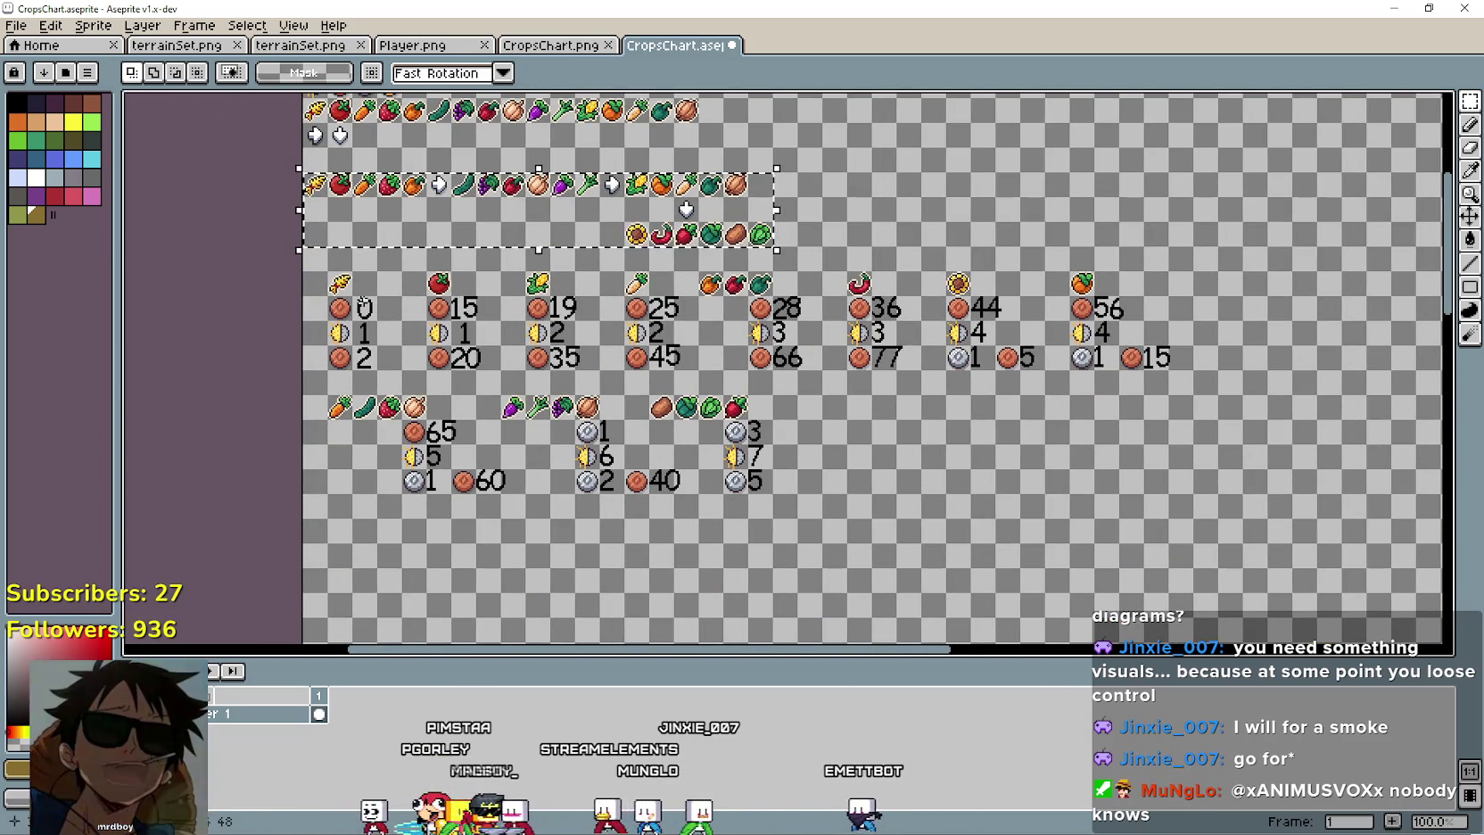
{"action": "mouse_move", "coordinate": [318, 262]}
{"action": "left_mouse_down"}
{"action": "mouse_move", "coordinate": [1070, 397]}
{"action": "mouse_move", "coordinate": [1194, 371]}
{"action": "left_mouse_up"}
{"action": "left_click_drag", "start_coordinate": [596, 329], "coordinate": [696, 477]}
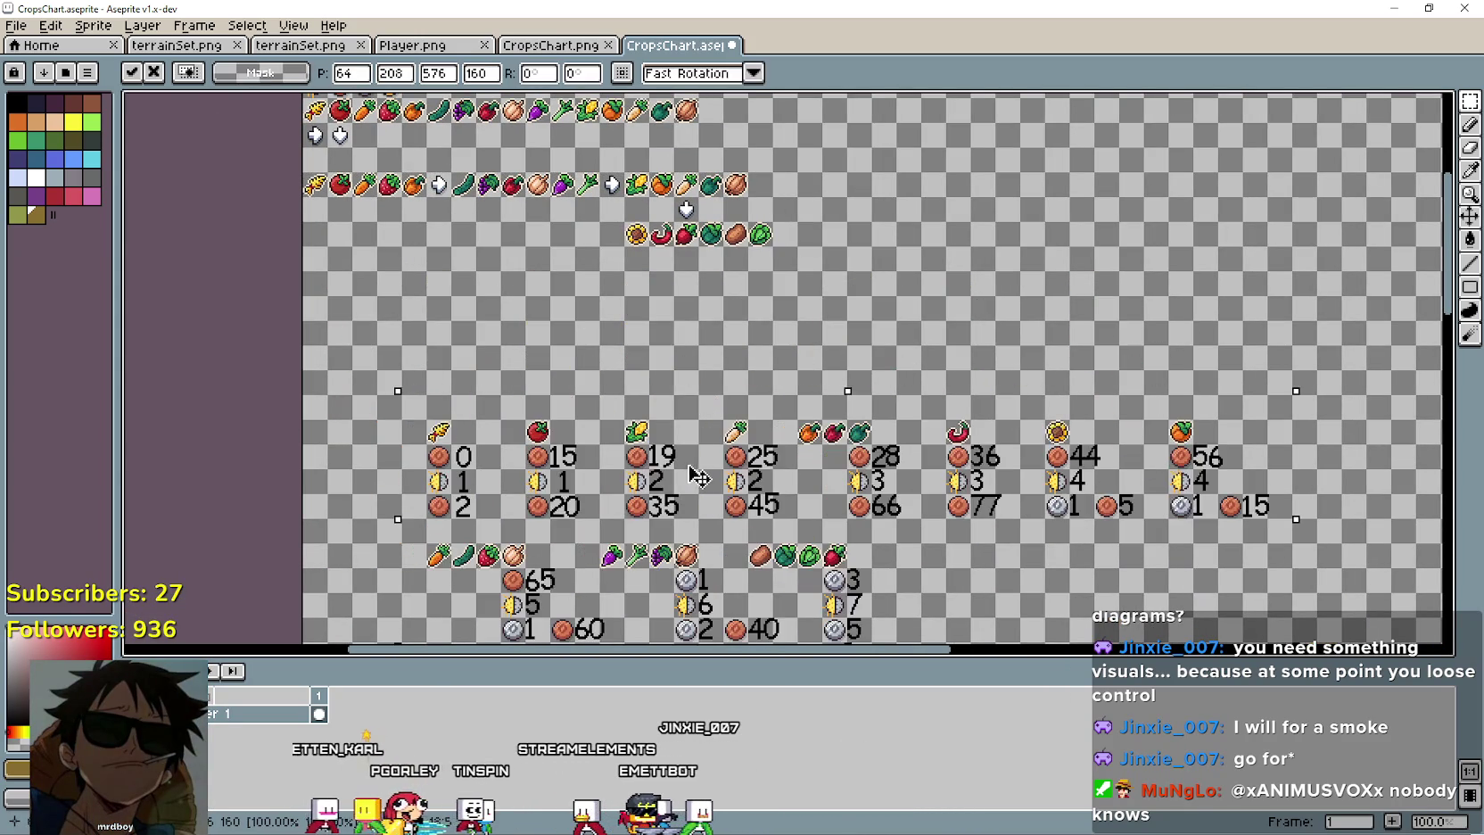
{"action": "scroll", "coordinate": [700, 477], "scroll_direction": "down", "scroll_amount": 3}
{"action": "scroll", "coordinate": [719, 469], "scroll_direction": "up", "scroll_amount": 3}
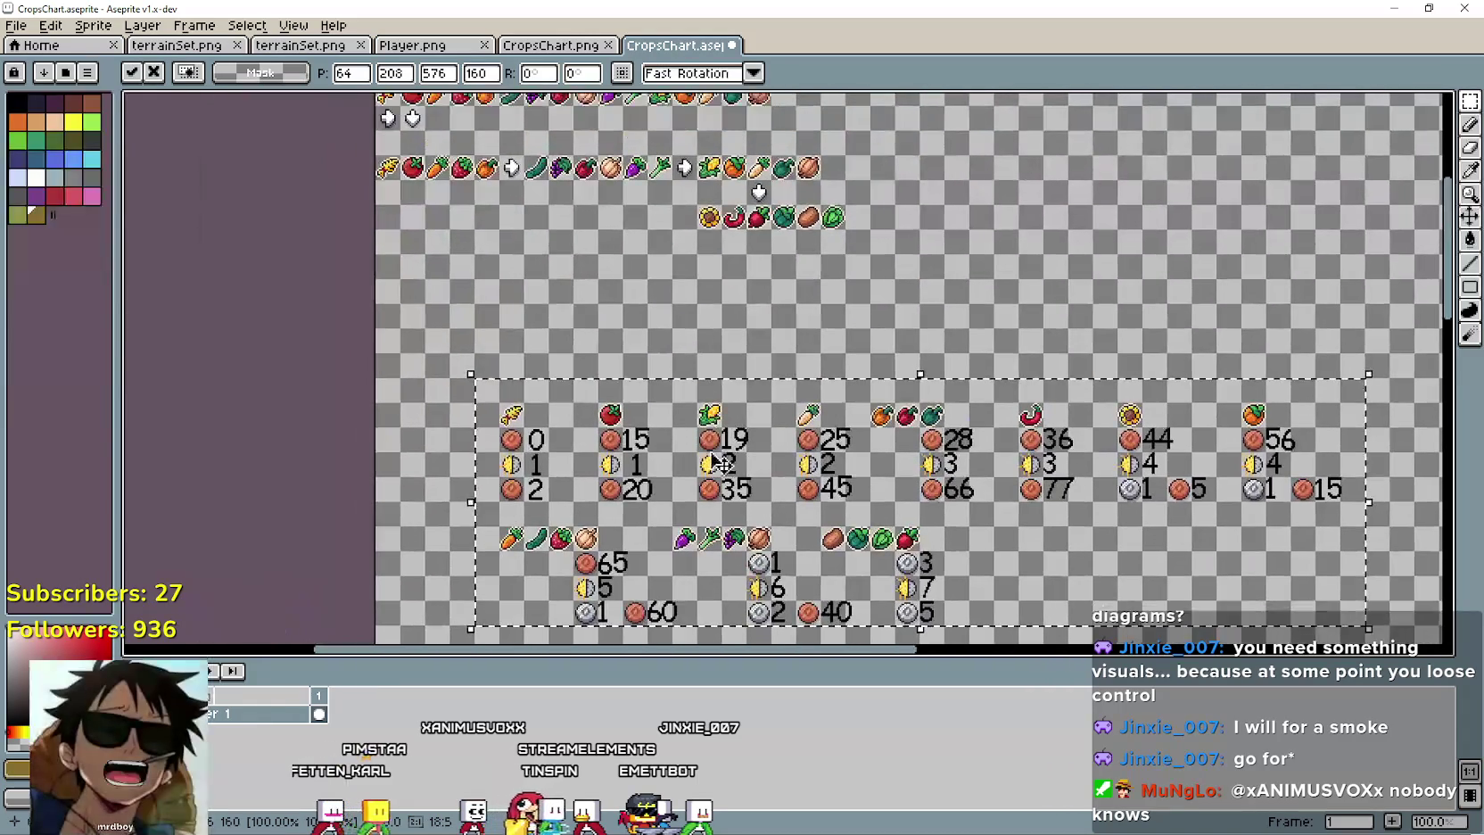
{"action": "left_click", "coordinate": [602, 286]}
Select the lower crop icon rows and then deselect with Ctrl+D.
{"action": "scroll", "coordinate": [493, 408], "scroll_direction": "up", "scroll_amount": 1}
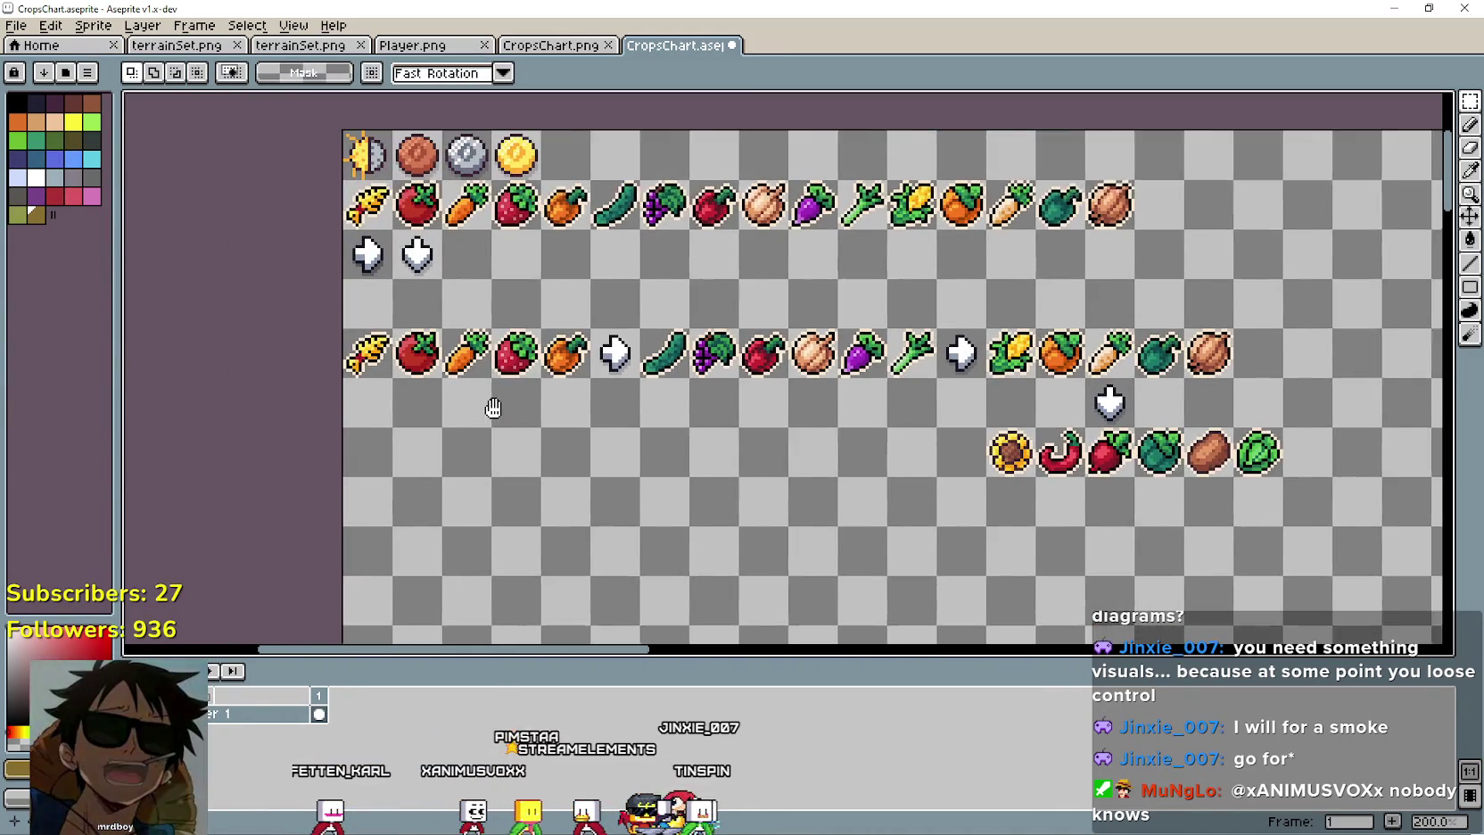
{"action": "left_click_drag", "start_coordinate": [493, 408], "coordinate": [528, 413]}
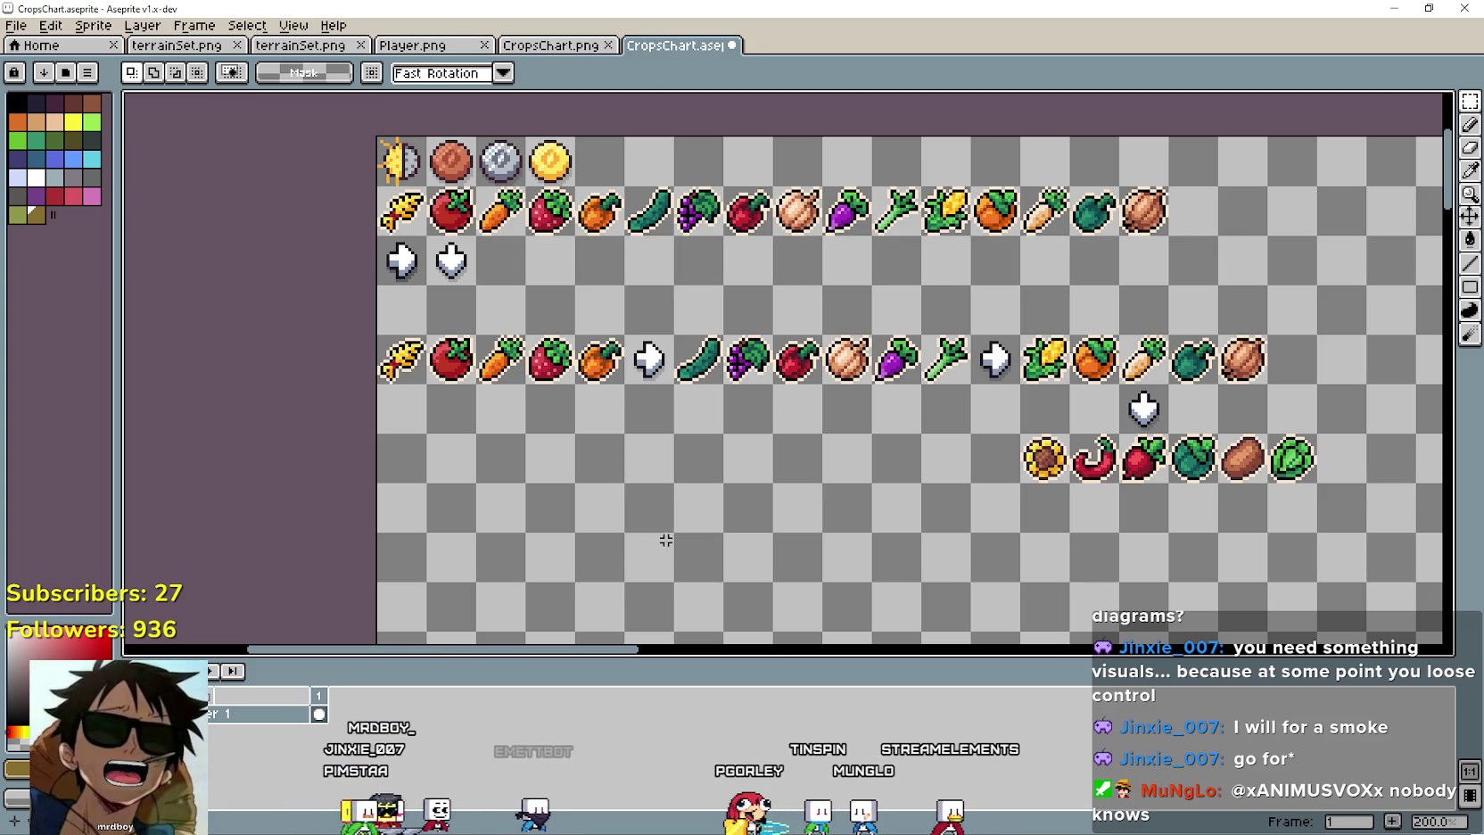
{"action": "mouse_move", "coordinate": [385, 357]}
{"action": "left_mouse_down"}
{"action": "mouse_move", "coordinate": [1159, 304]}
{"action": "mouse_move", "coordinate": [1302, 419]}
{"action": "mouse_move", "coordinate": [1312, 477]}
{"action": "left_mouse_up"}
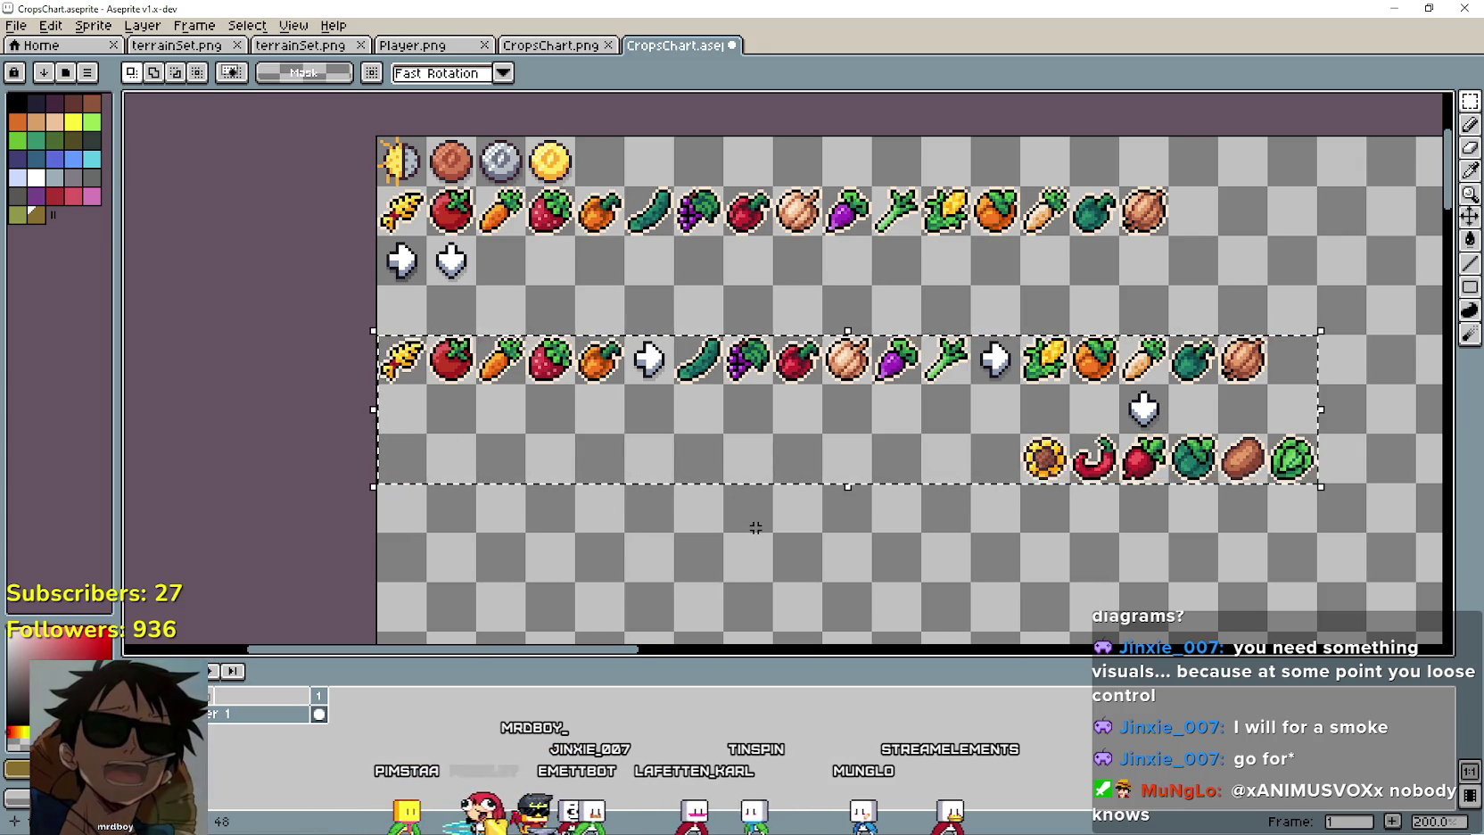
{"action": "key", "text": "ctrl+d"}
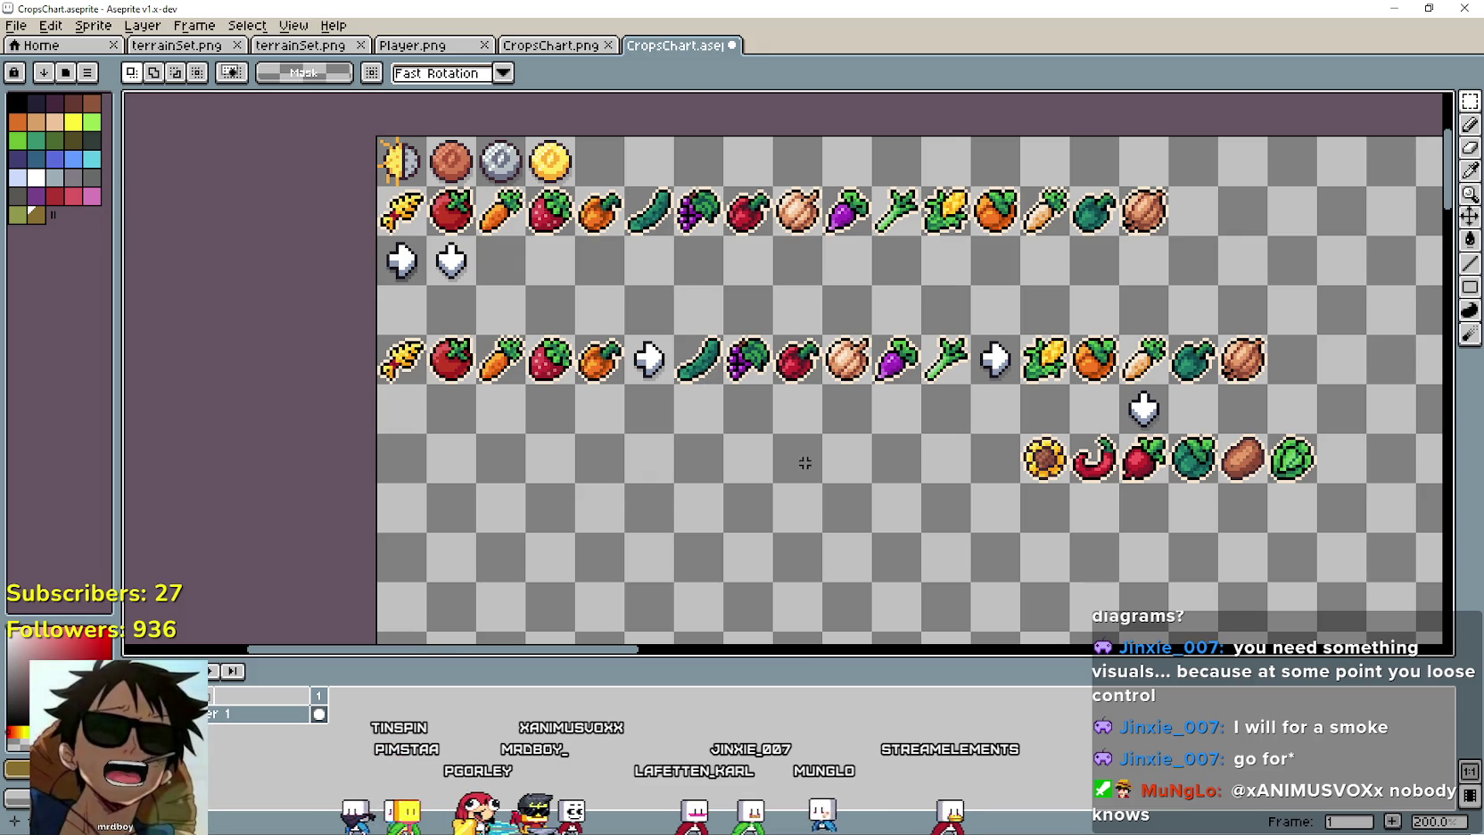
Copy the blonde head from the Player sheet and paste it beside the gold coin.
{"action": "left_click", "coordinate": [432, 47]}
{"action": "scroll", "coordinate": [652, 470], "scroll_direction": "down", "scroll_amount": 2}
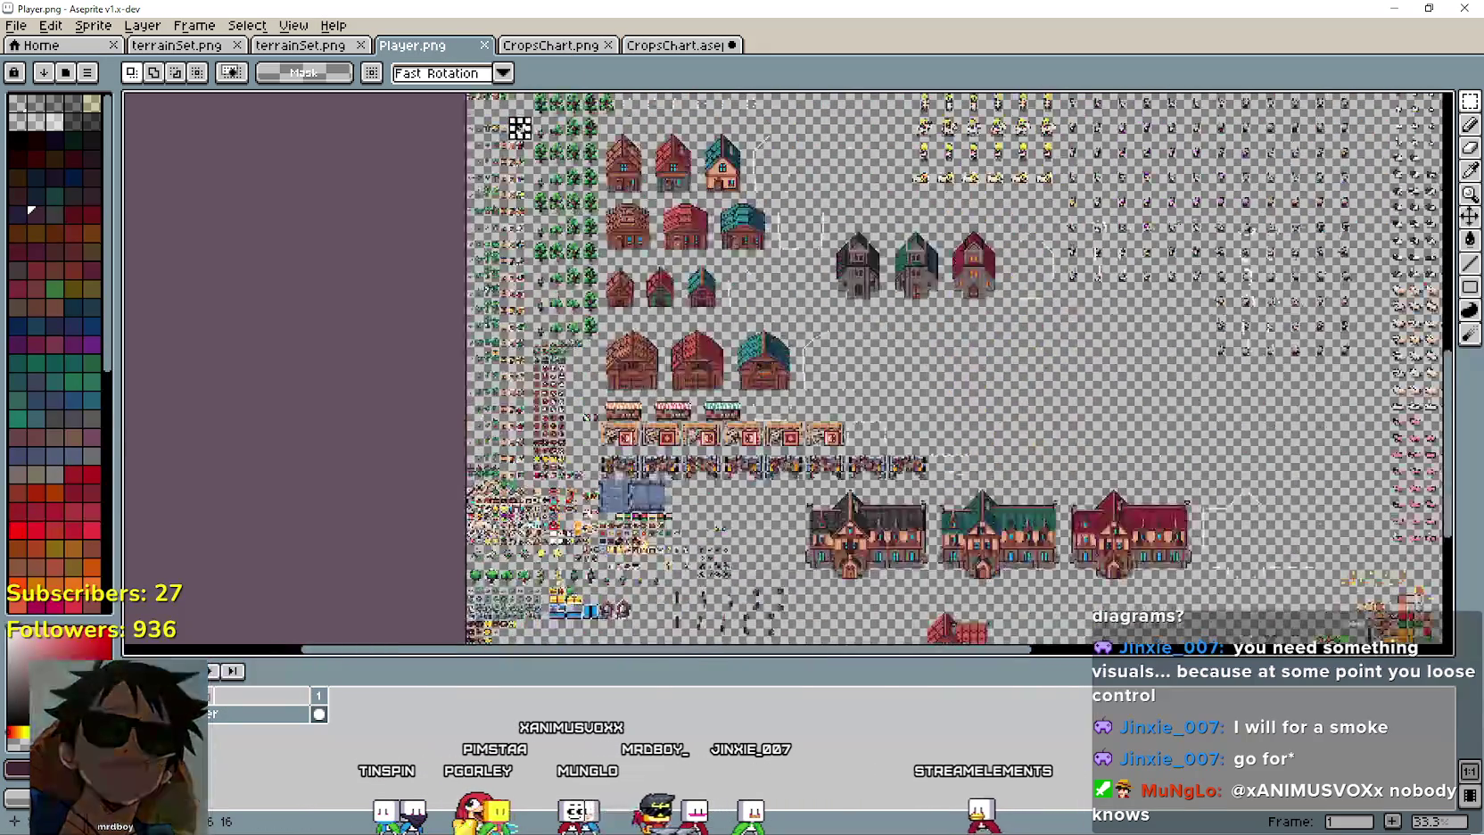
{"action": "scroll", "coordinate": [817, 479], "scroll_direction": "up", "scroll_amount": 4}
{"action": "scroll", "coordinate": [817, 479], "scroll_direction": "up", "scroll_amount": 1}
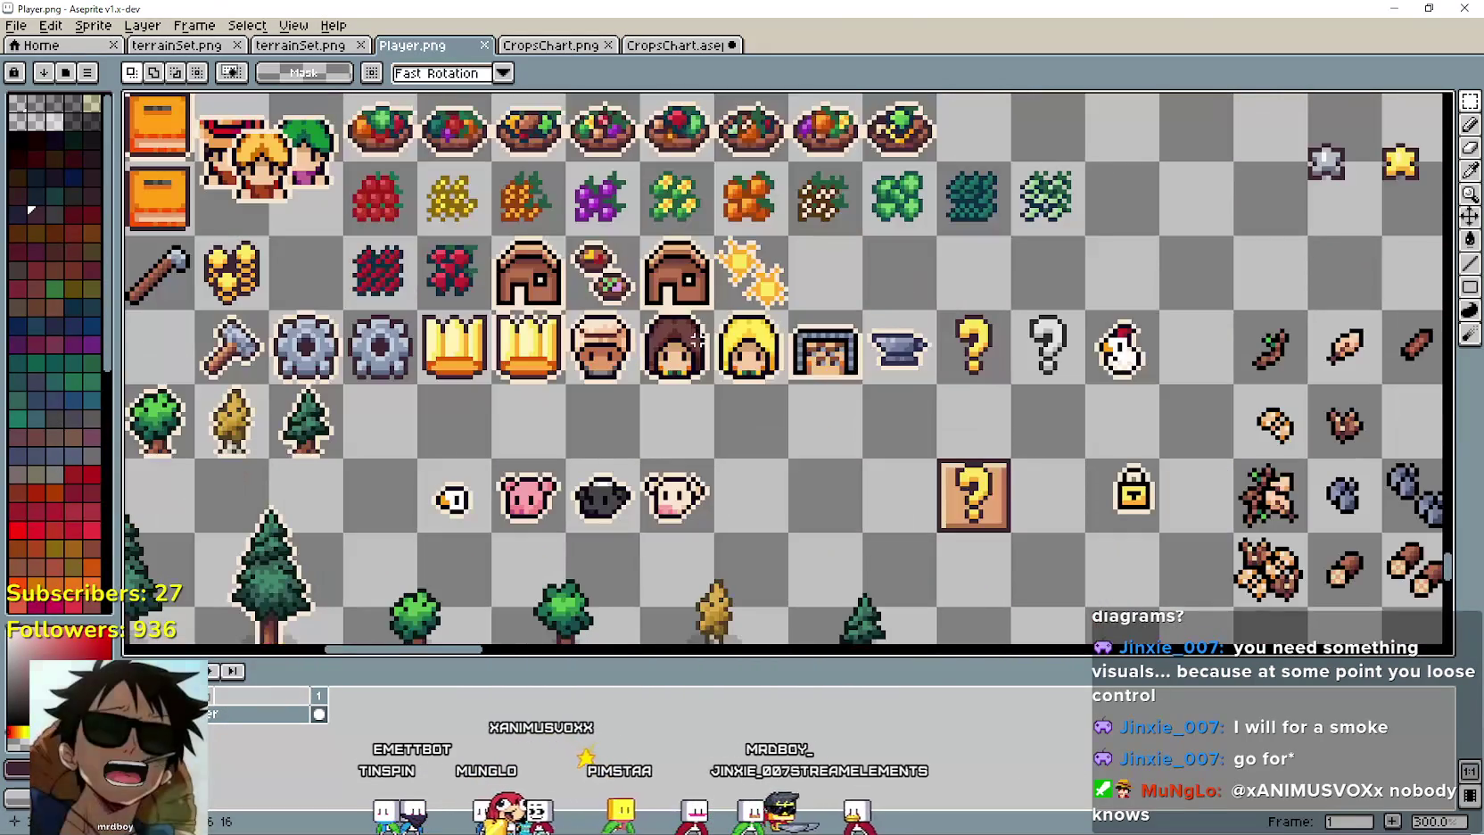
{"action": "left_click_drag", "start_coordinate": [714, 308], "coordinate": [790, 385]}
{"action": "key", "text": "ctrl+c"}
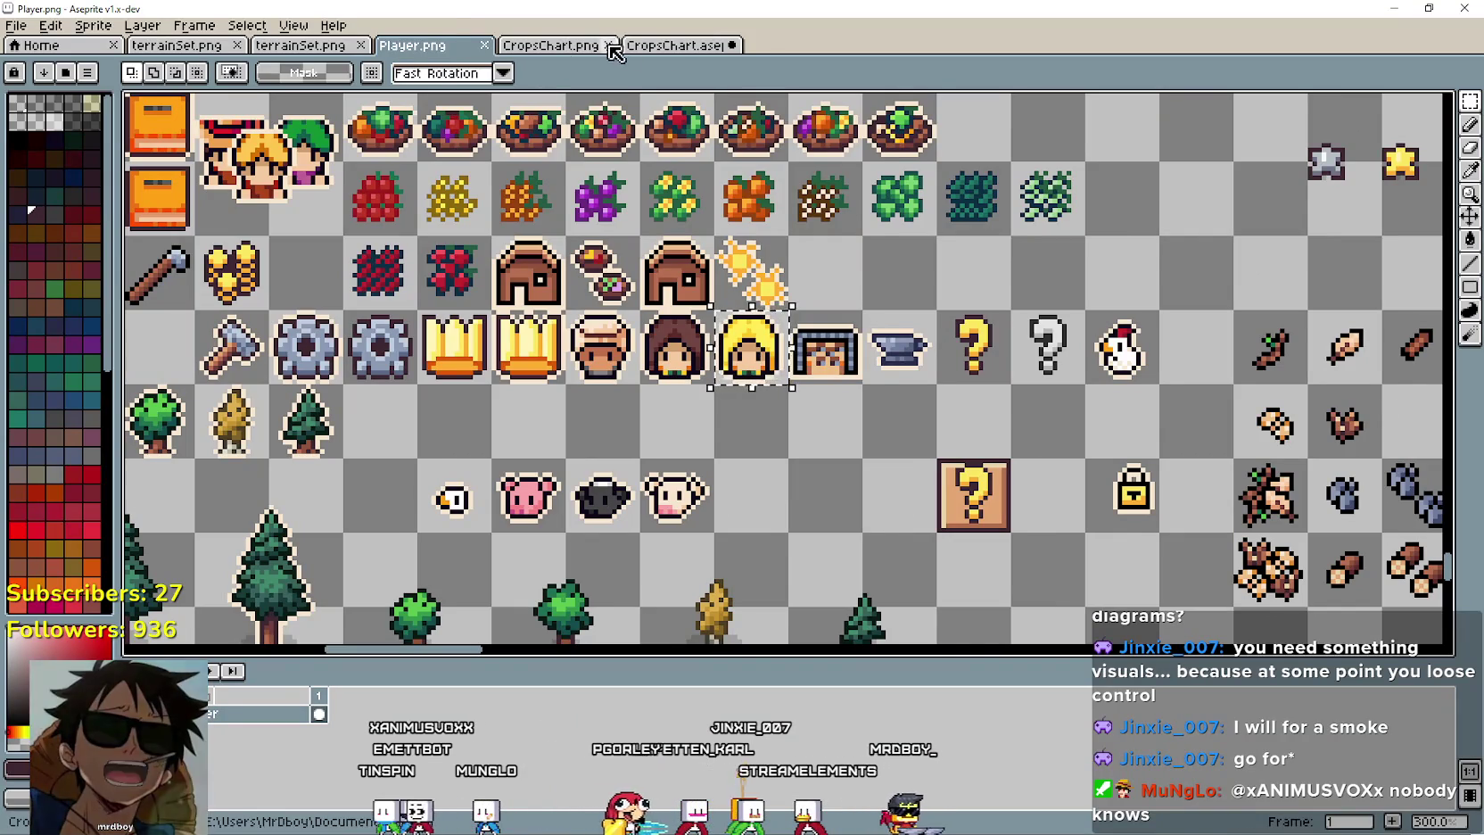
{"action": "key", "text": "ctrl+Tab"}
{"action": "key", "text": "ctrl+v"}
{"action": "left_click_drag", "start_coordinate": [1430, 367], "coordinate": [600, 169]}
{"action": "key", "text": "Return"}
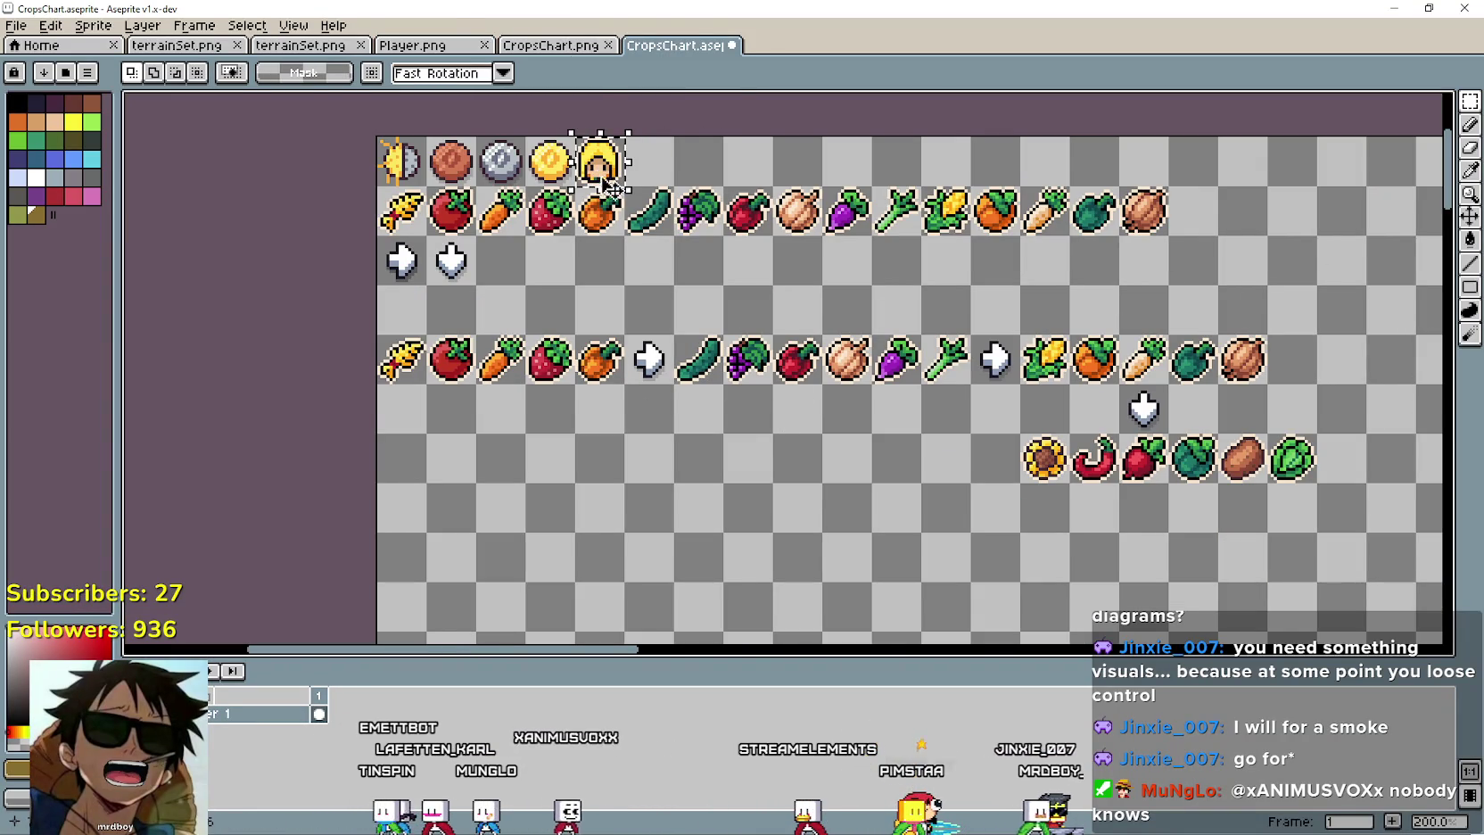
Paste a second copy of the head down into the crop chart.
{"action": "key", "text": "ctrl+c"}
{"action": "key", "text": "ctrl+v"}
{"action": "mouse_move", "coordinate": [597, 164]}
{"action": "left_mouse_down"}
{"action": "mouse_move", "coordinate": [704, 344]}
{"action": "mouse_move", "coordinate": [747, 314]}
{"action": "left_mouse_up"}
{"action": "scroll", "coordinate": [782, 447], "scroll_direction": "up", "scroll_amount": 2}
{"action": "scroll", "coordinate": [758, 427], "scroll_direction": "down", "scroll_amount": 2}
{"action": "scroll", "coordinate": [765, 405], "scroll_direction": "up", "scroll_amount": 1}
{"action": "left_click", "coordinate": [628, 374]}
Move the head copy two cells left so it sits above the first right arrow.
{"action": "mouse_move", "coordinate": [730, 300]}
{"action": "left_mouse_down"}
{"action": "mouse_move", "coordinate": [687, 357]}
{"action": "mouse_move", "coordinate": [218, 366]}
{"action": "left_mouse_up"}
{"action": "mouse_move", "coordinate": [914, 435]}
{"action": "left_mouse_down"}
{"action": "mouse_move", "coordinate": [810, 474]}
{"action": "mouse_move", "coordinate": [689, 458]}
{"action": "mouse_move", "coordinate": [798, 515]}
{"action": "left_mouse_up"}
{"action": "left_click_drag", "start_coordinate": [576, 278], "coordinate": [638, 339]}
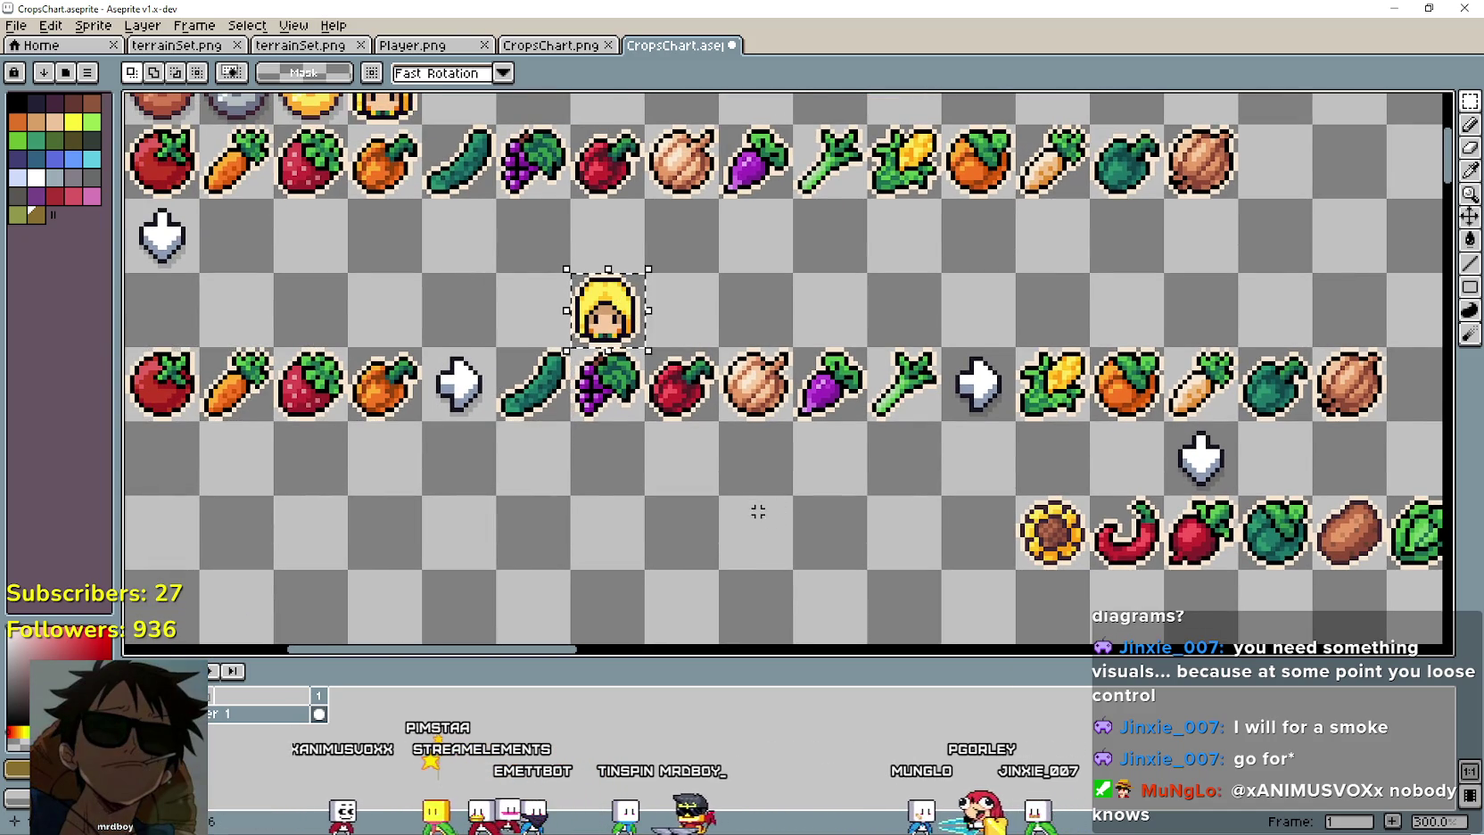
{"action": "left_click_drag", "start_coordinate": [762, 507], "coordinate": [805, 462]}
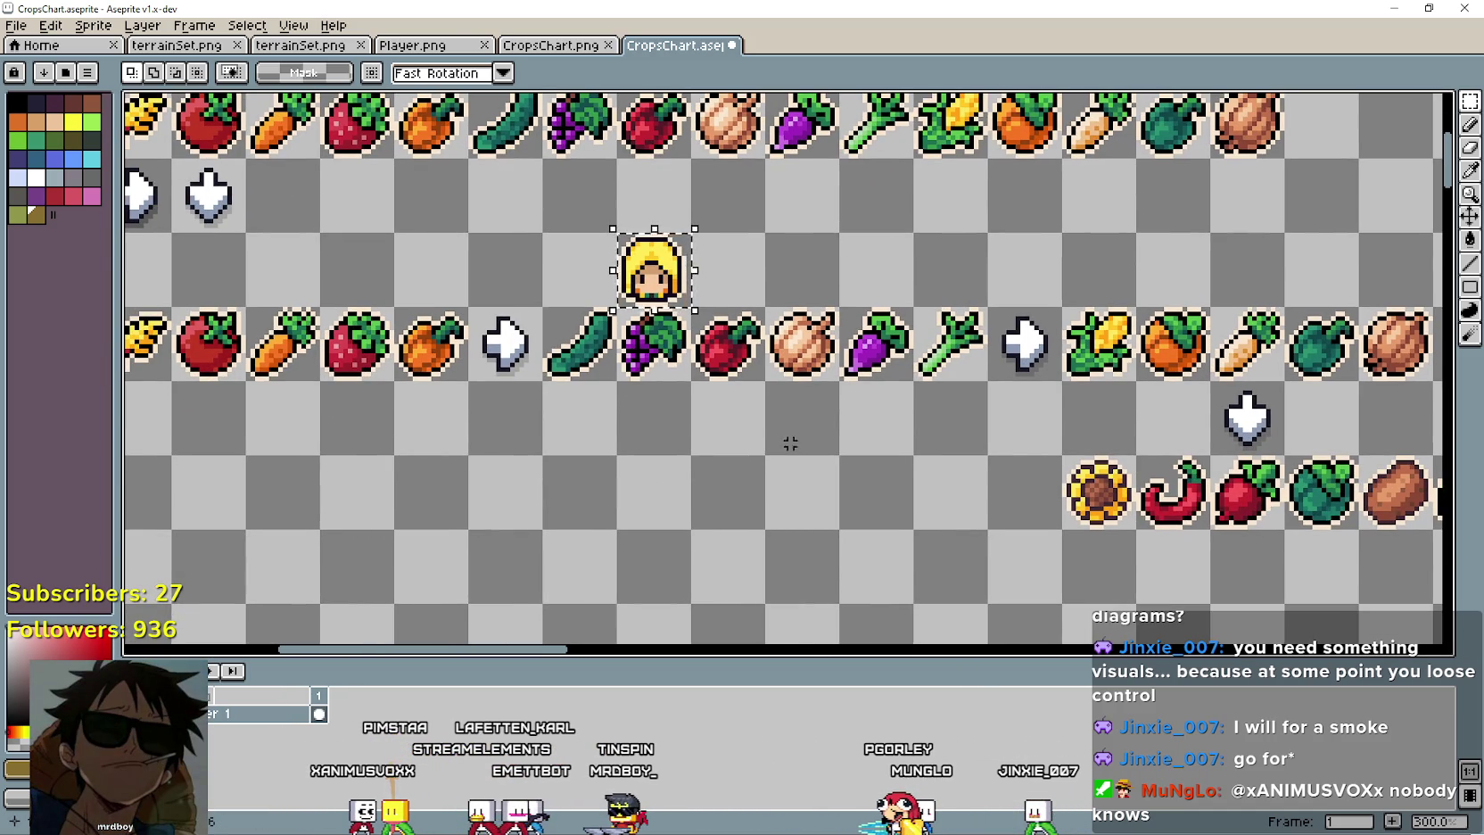
{"action": "scroll", "coordinate": [786, 429], "scroll_direction": "left", "scroll_amount": 5}
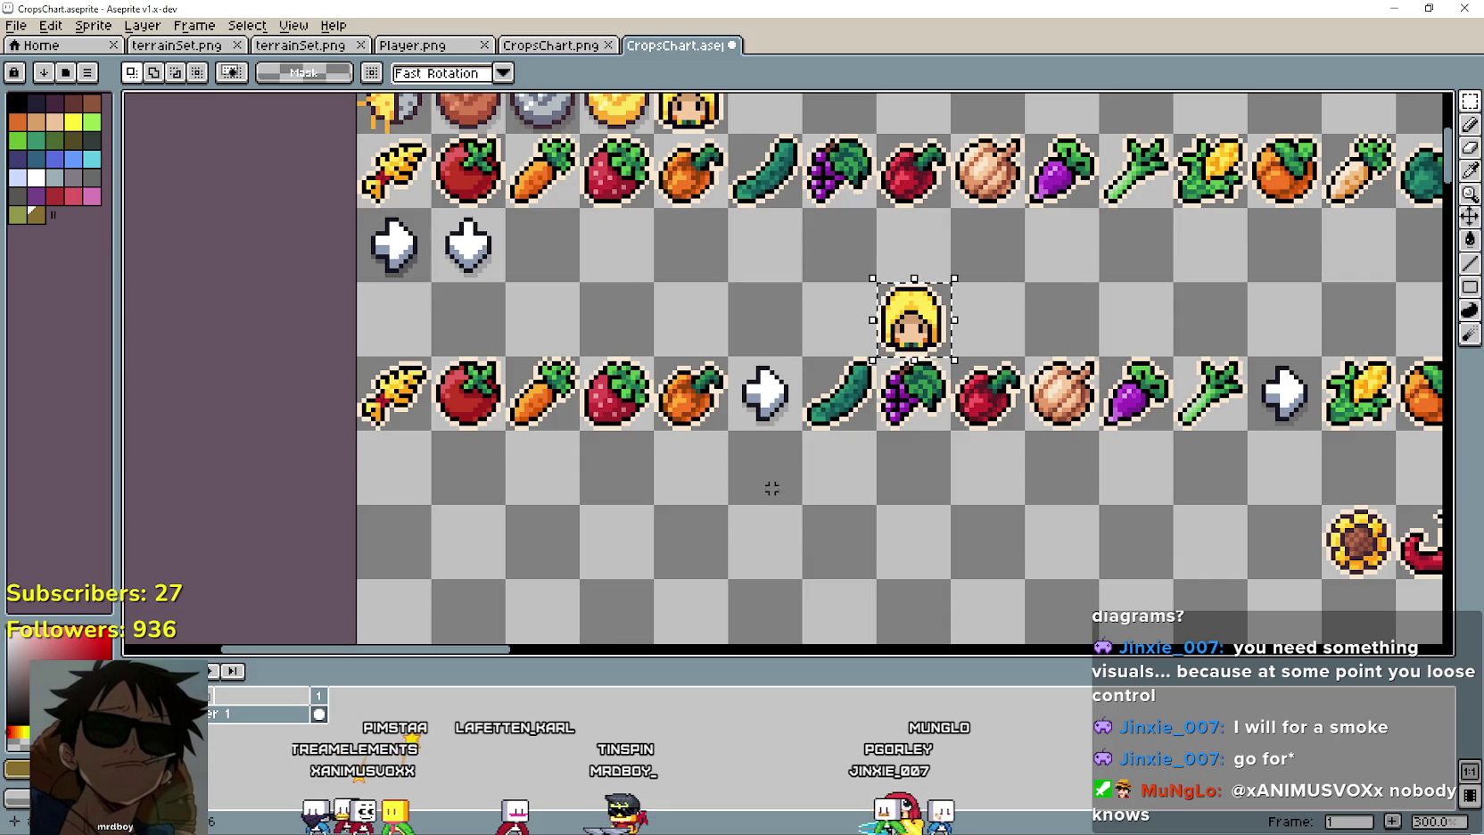
{"action": "scroll", "coordinate": [762, 497], "scroll_direction": "right", "scroll_amount": 8}
{"action": "scroll", "coordinate": [748, 455], "scroll_direction": "left", "scroll_amount": 5}
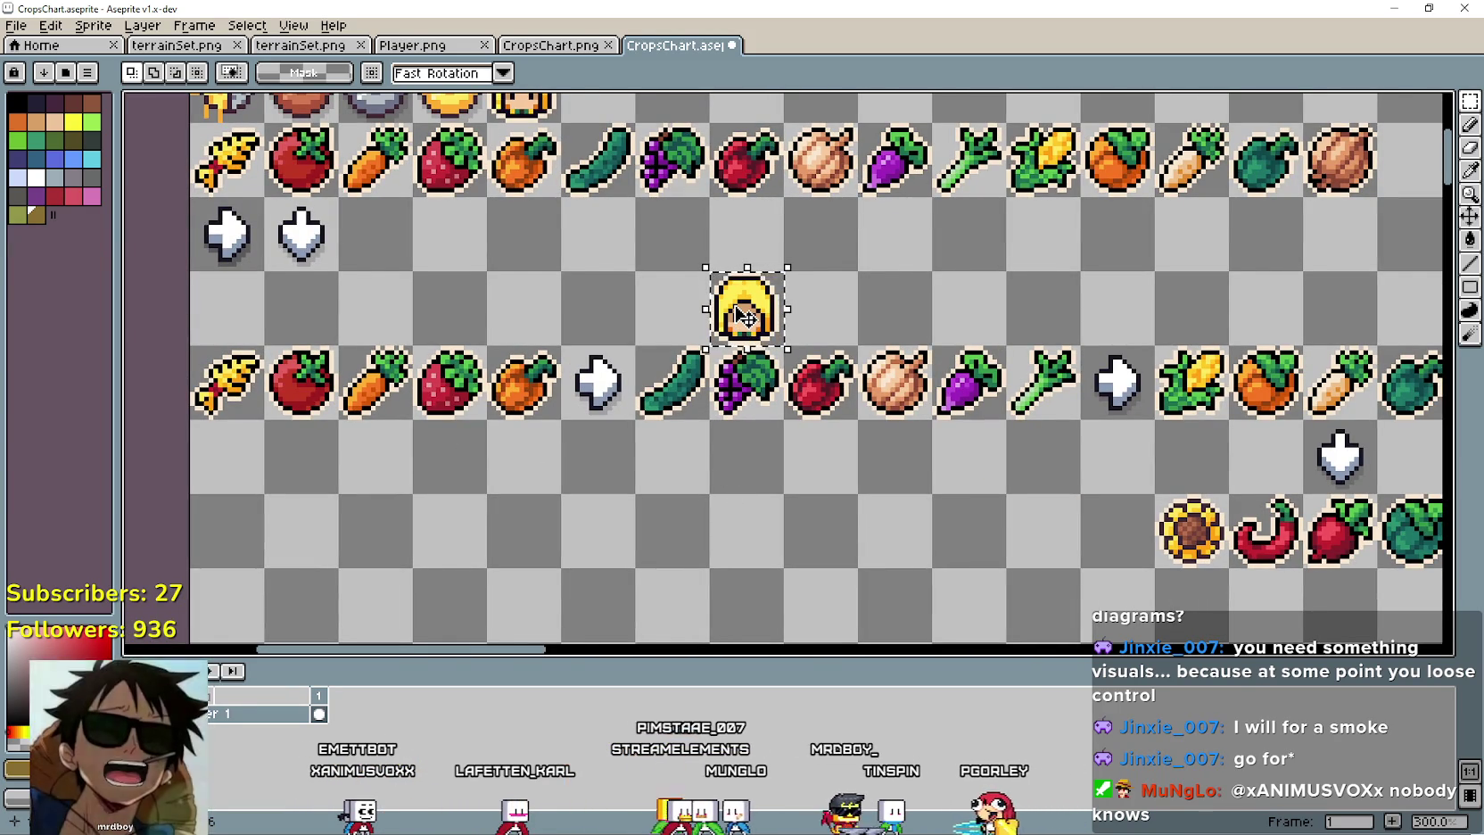
{"action": "left_click_drag", "start_coordinate": [744, 315], "coordinate": [624, 309]}
{"action": "key", "text": "Return"}
Paste another head above the second right arrow.
{"action": "scroll", "coordinate": [742, 431], "scroll_direction": "down", "scroll_amount": 2}
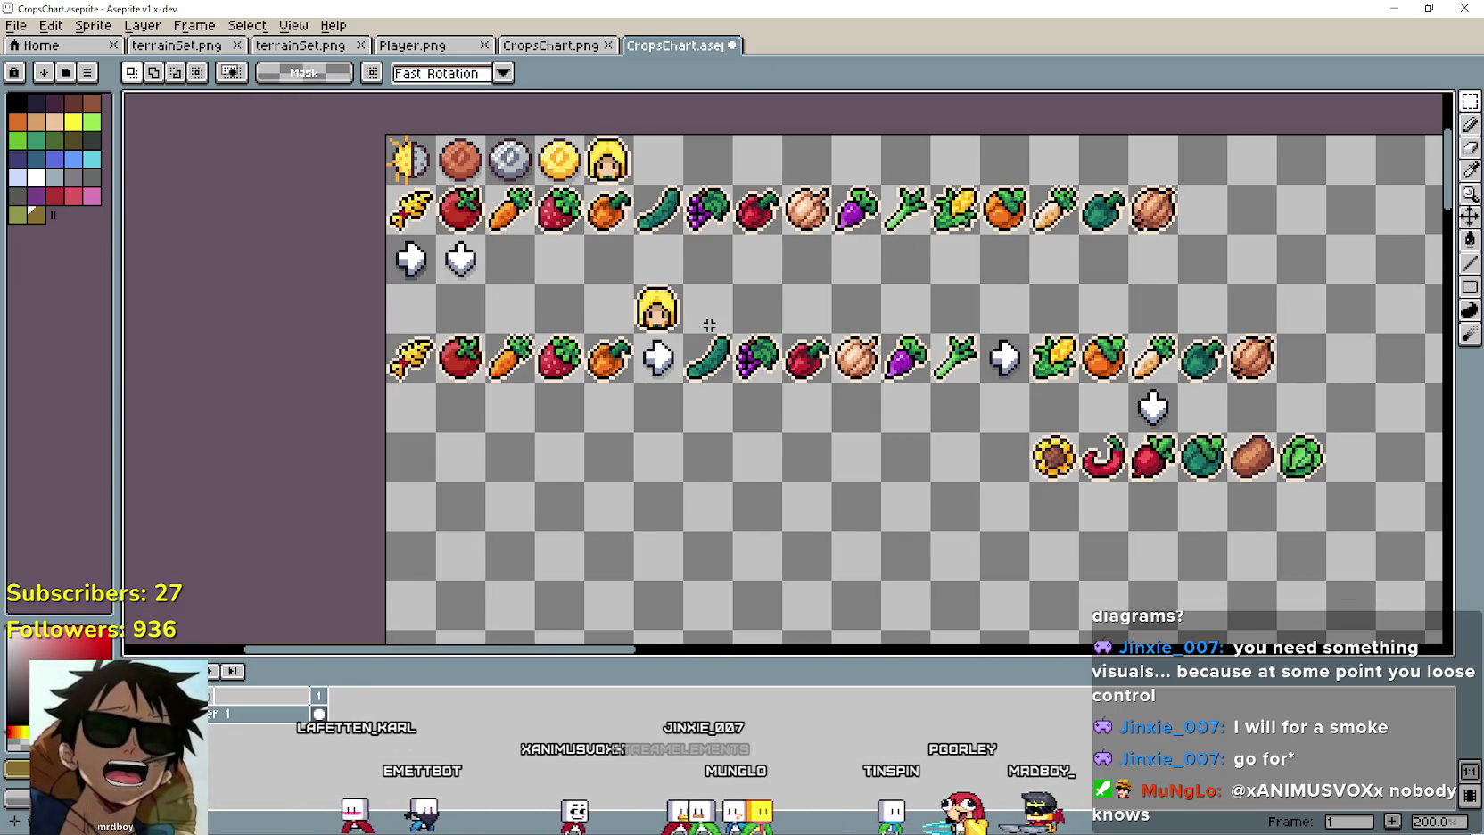
{"action": "key", "text": "ctrl+v"}
{"action": "mouse_move", "coordinate": [642, 190]}
{"action": "left_mouse_down"}
{"action": "mouse_move", "coordinate": [1082, 338]}
{"action": "mouse_move", "coordinate": [1039, 338]}
{"action": "left_mouse_up"}
{"action": "key", "text": "Return"}
{"action": "left_click_drag", "start_coordinate": [890, 501], "coordinate": [636, 425]}
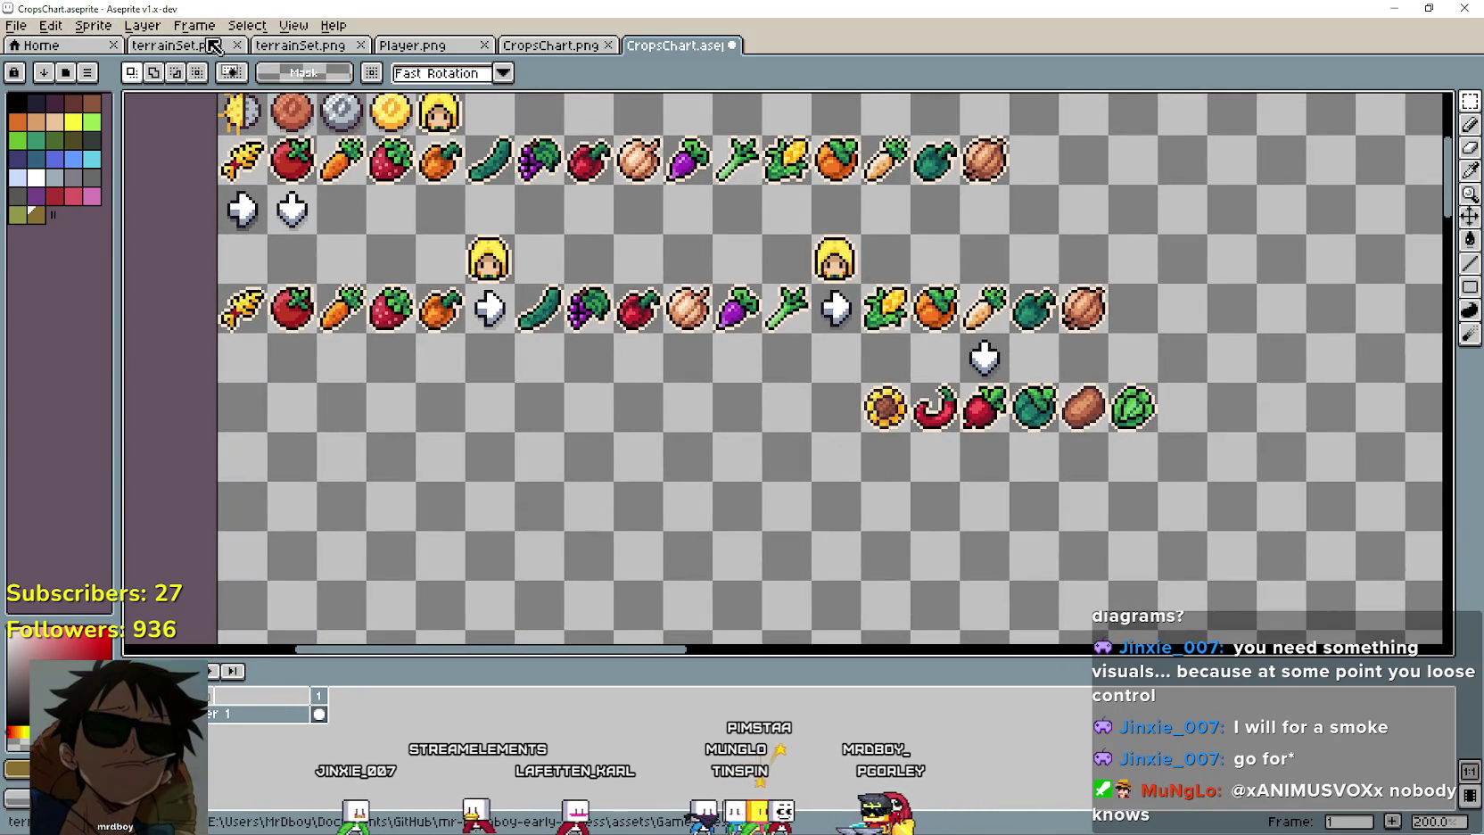
{"action": "left_click", "coordinate": [426, 45]}
Copy the seeded soil tile from the Player sheet and paste it into the crops chart.
{"action": "scroll", "coordinate": [476, 93], "scroll_direction": "down", "scroll_amount": 3}
{"action": "left_click_drag", "start_coordinate": [477, 93], "coordinate": [750, 369]}
{"action": "scroll", "coordinate": [482, 242], "scroll_direction": "up", "scroll_amount": 1}
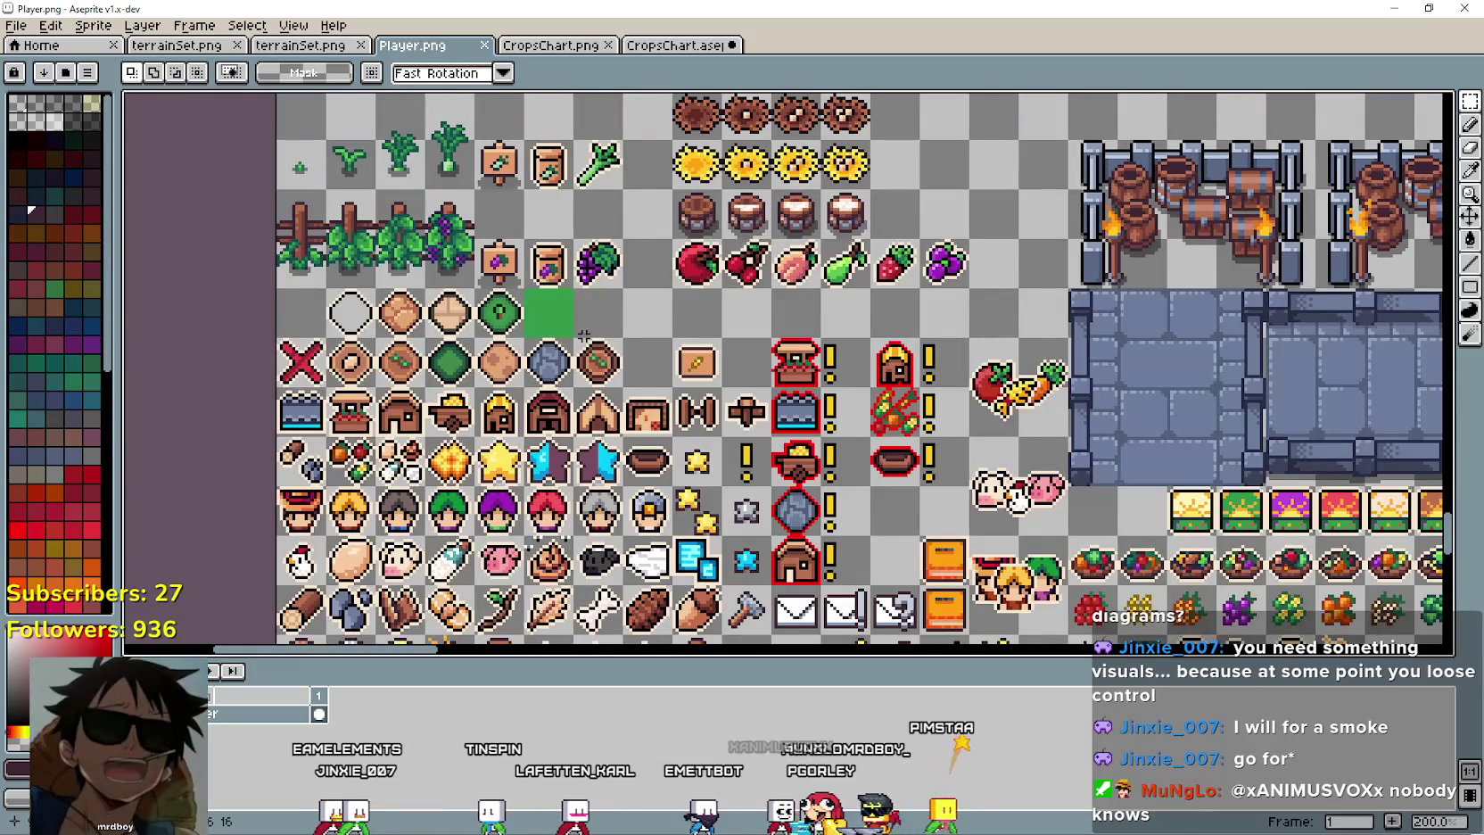
{"action": "key", "text": "ctrl+c"}
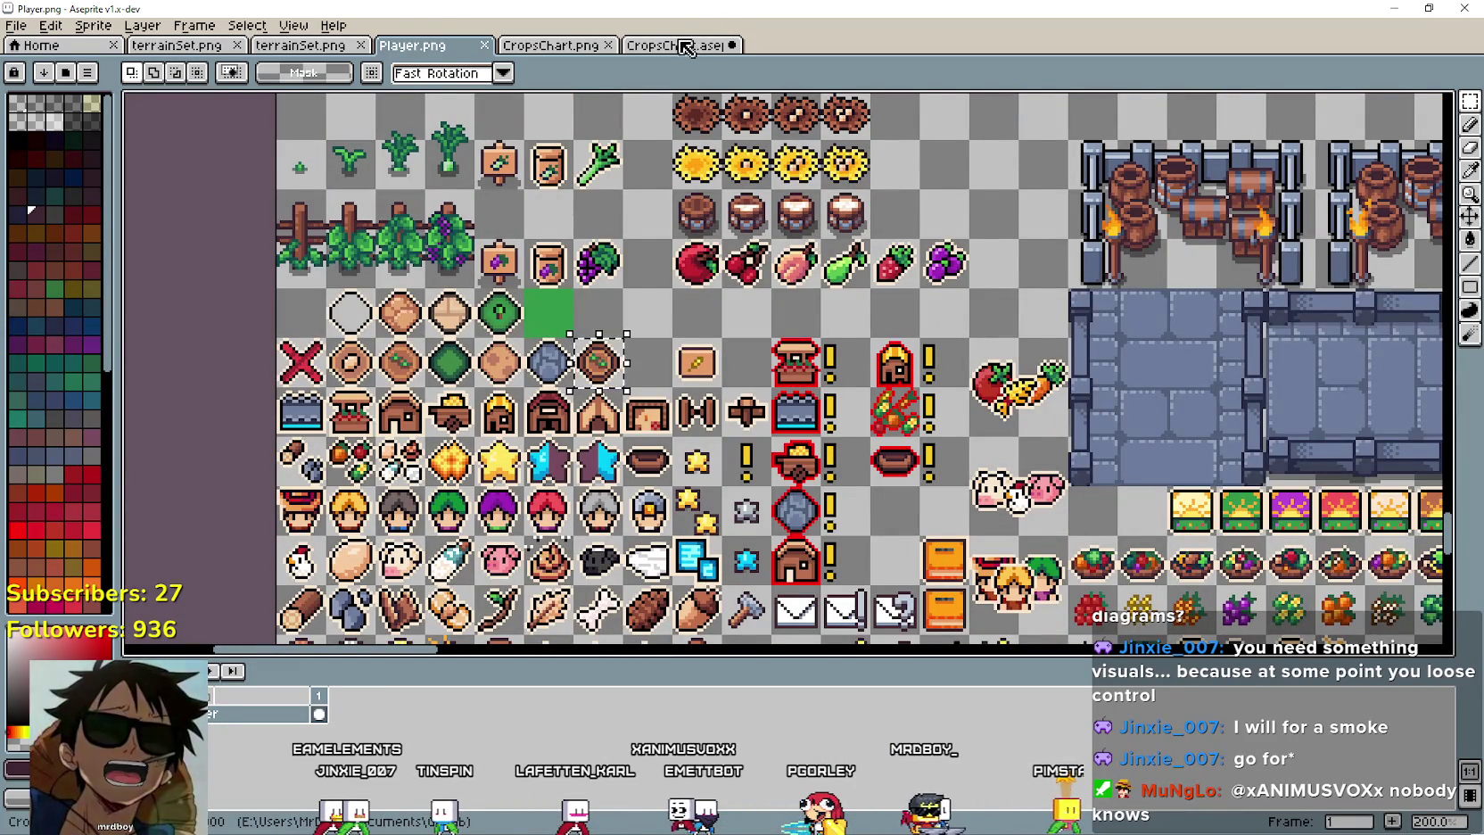
{"action": "left_click", "coordinate": [676, 44]}
{"action": "key", "text": "ctrl+v"}
{"action": "mouse_move", "coordinate": [559, 414]}
{"action": "left_mouse_down"}
{"action": "mouse_move", "coordinate": [474, 295]}
{"action": "mouse_move", "coordinate": [663, 396]}
{"action": "mouse_move", "coordinate": [655, 348]}
{"action": "left_mouse_up"}
{"action": "scroll", "coordinate": [789, 462], "scroll_direction": "up", "scroll_amount": 1}
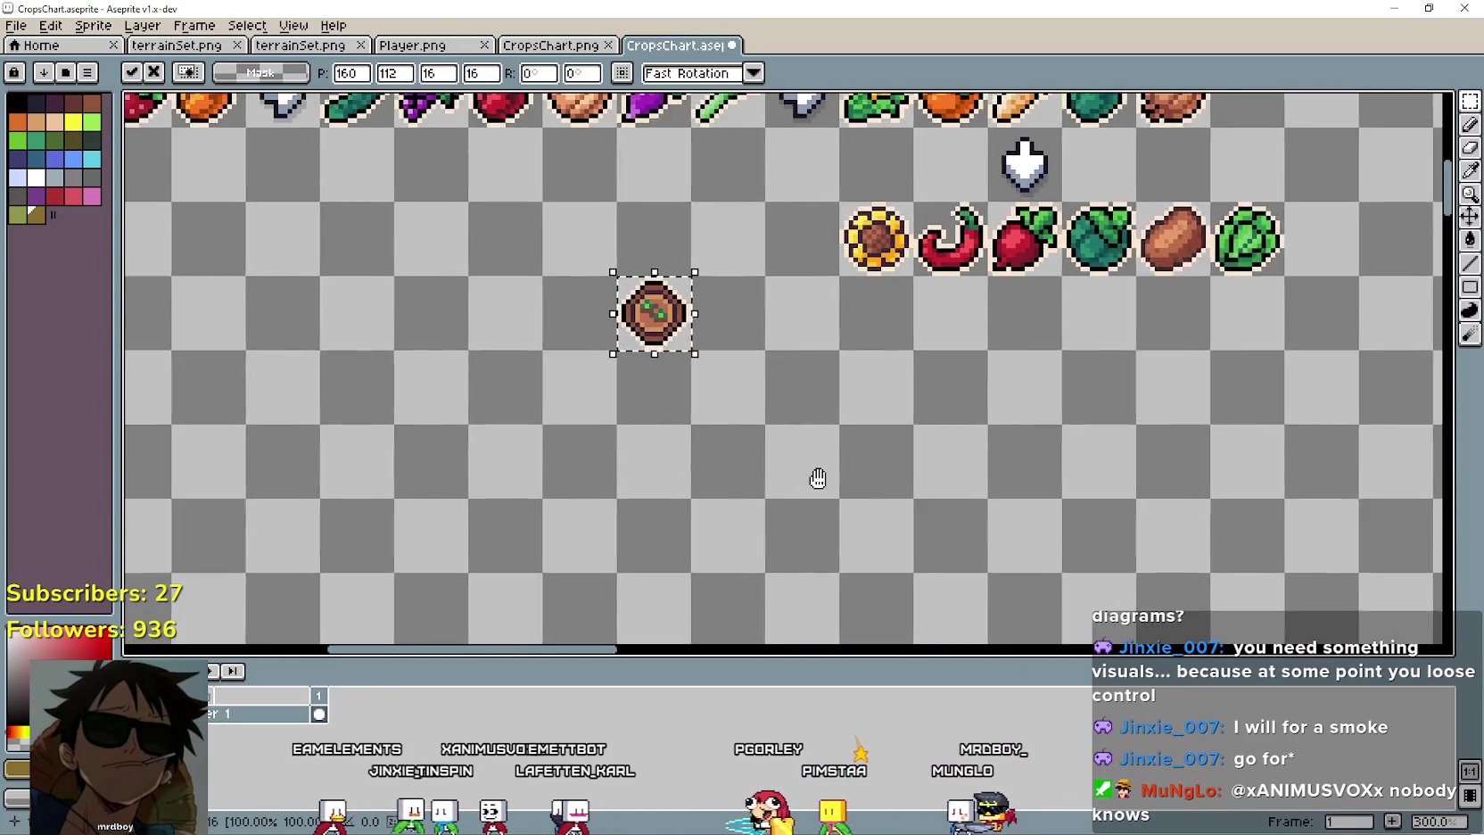
{"action": "scroll", "coordinate": [788, 466], "scroll_direction": "down", "scroll_amount": 3}
{"action": "scroll", "coordinate": [791, 443], "scroll_direction": "up", "scroll_amount": 3}
{"action": "scroll", "coordinate": [946, 441], "scroll_direction": "down", "scroll_amount": 1}
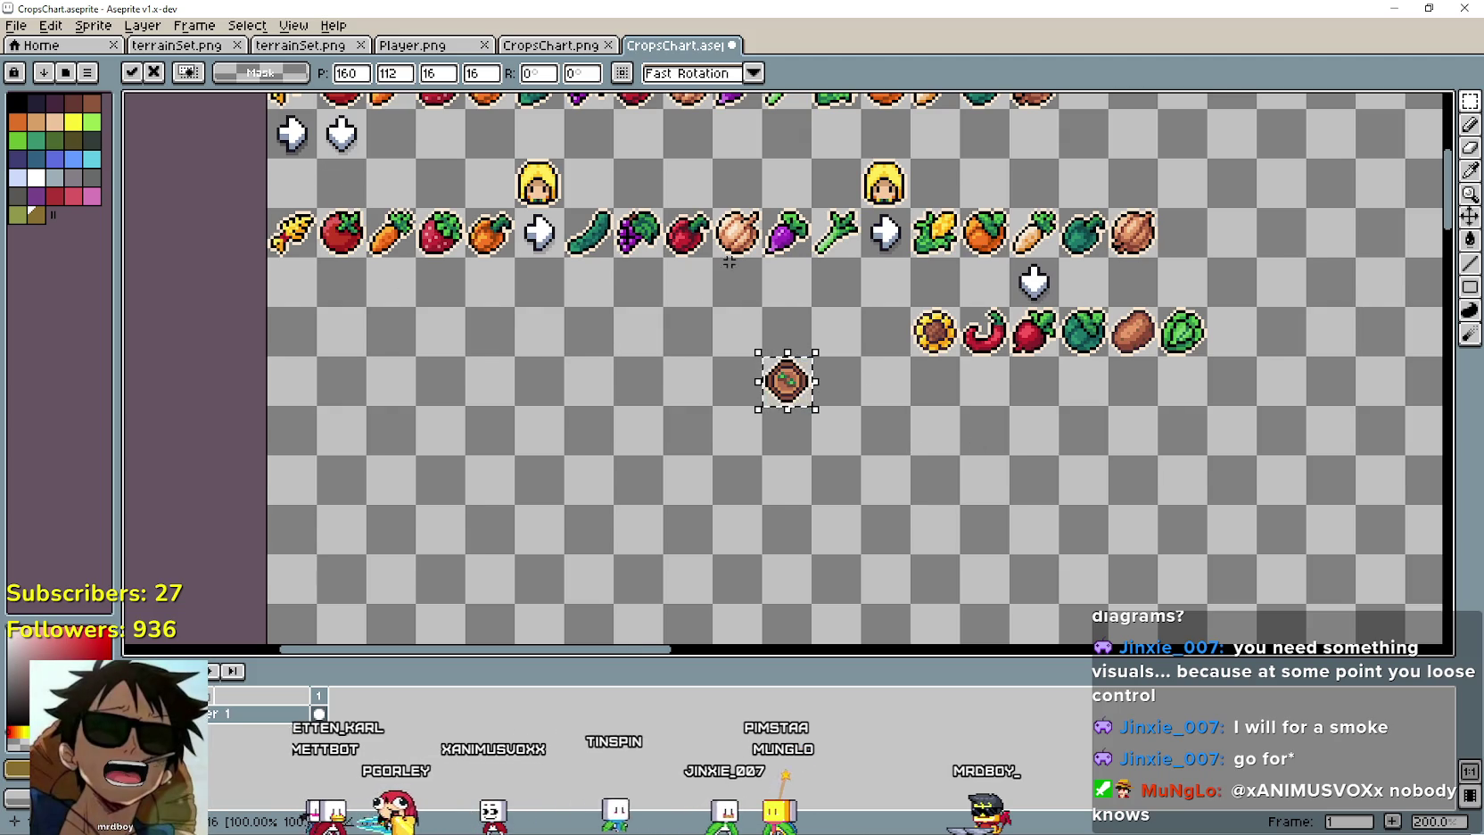
{"action": "scroll", "coordinate": [442, 200], "scroll_direction": "up", "scroll_amount": 3}
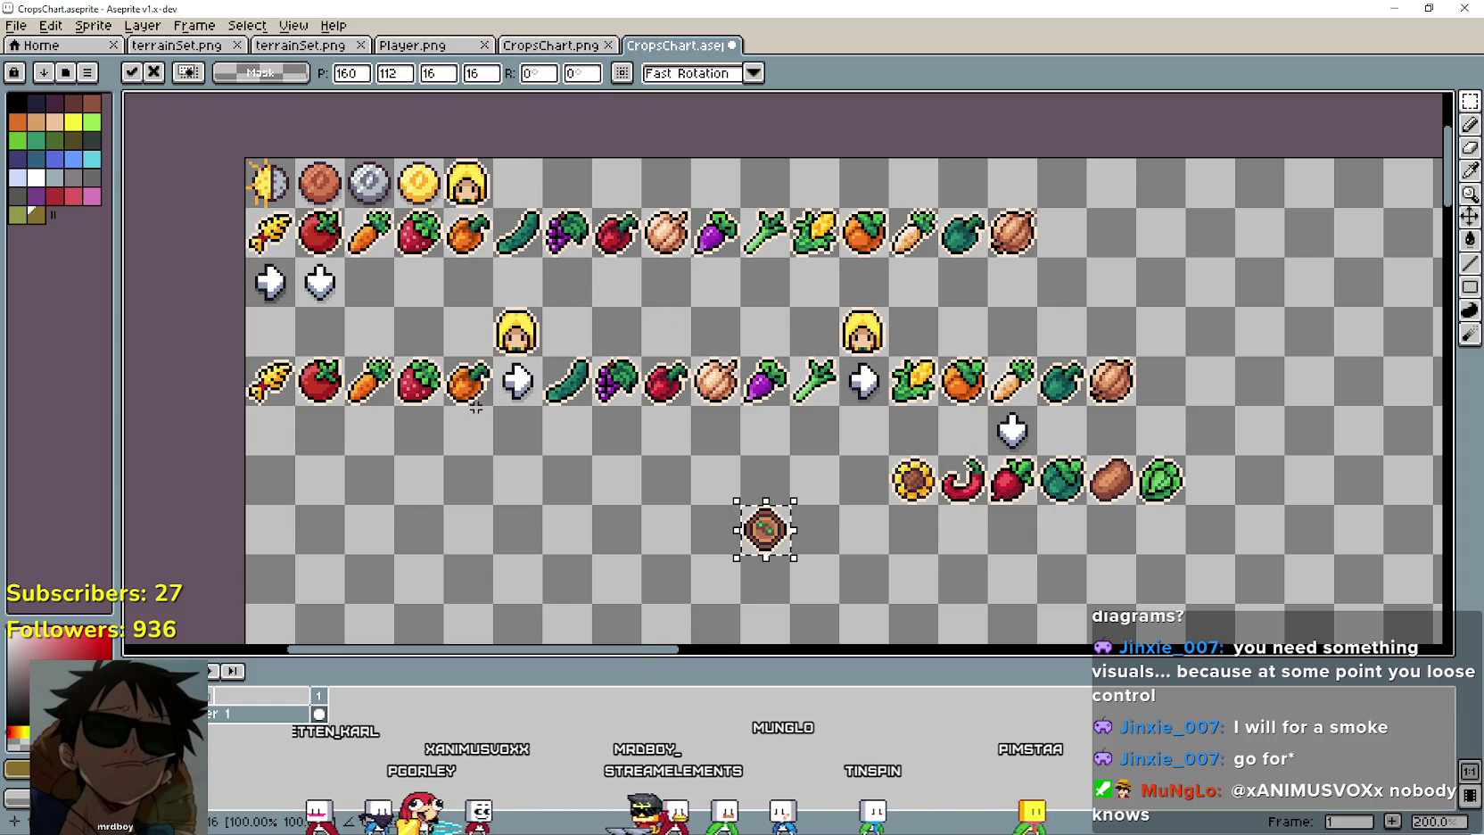
Place the soil tile beside the head in the top row, with a copy below the crop rows.
{"action": "mouse_move", "coordinate": [731, 535]}
{"action": "left_mouse_down"}
{"action": "mouse_move", "coordinate": [589, 495]}
{"action": "mouse_move", "coordinate": [561, 214]}
{"action": "left_mouse_up"}
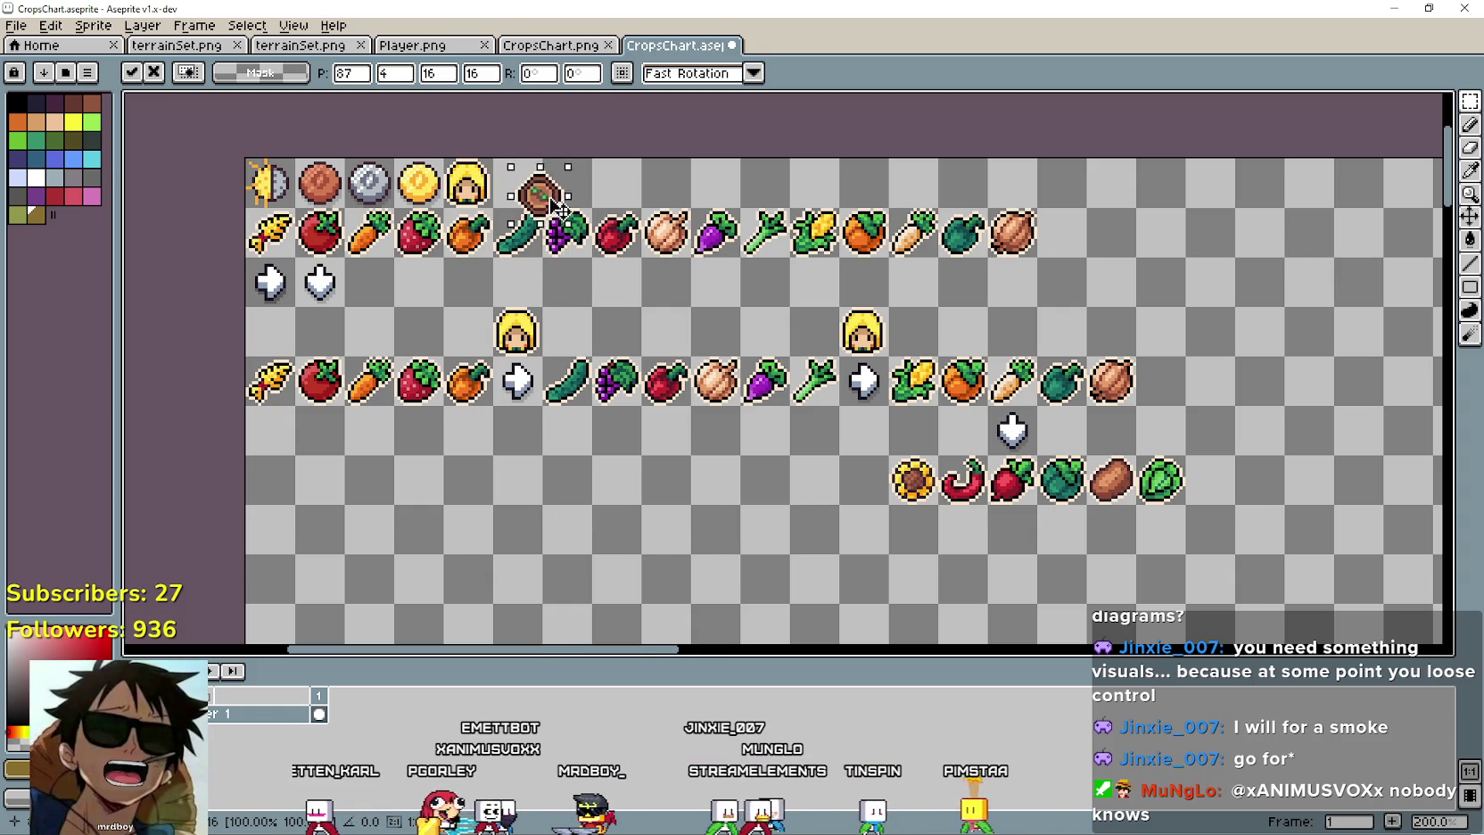
{"action": "key", "text": "Return"}
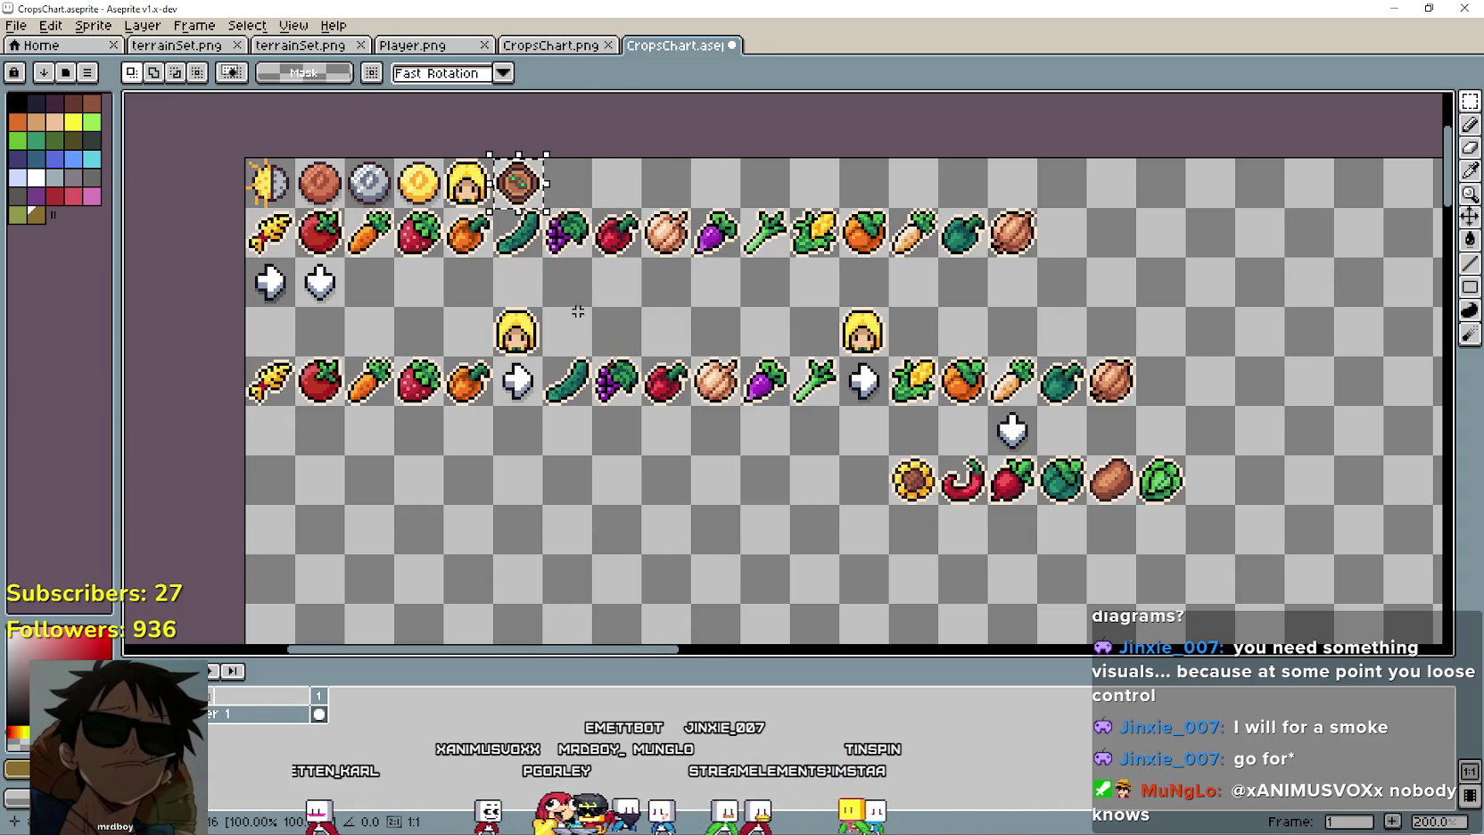
{"action": "left_click_drag", "start_coordinate": [542, 203], "coordinate": [640, 501]}
{"action": "key", "text": "Return"}
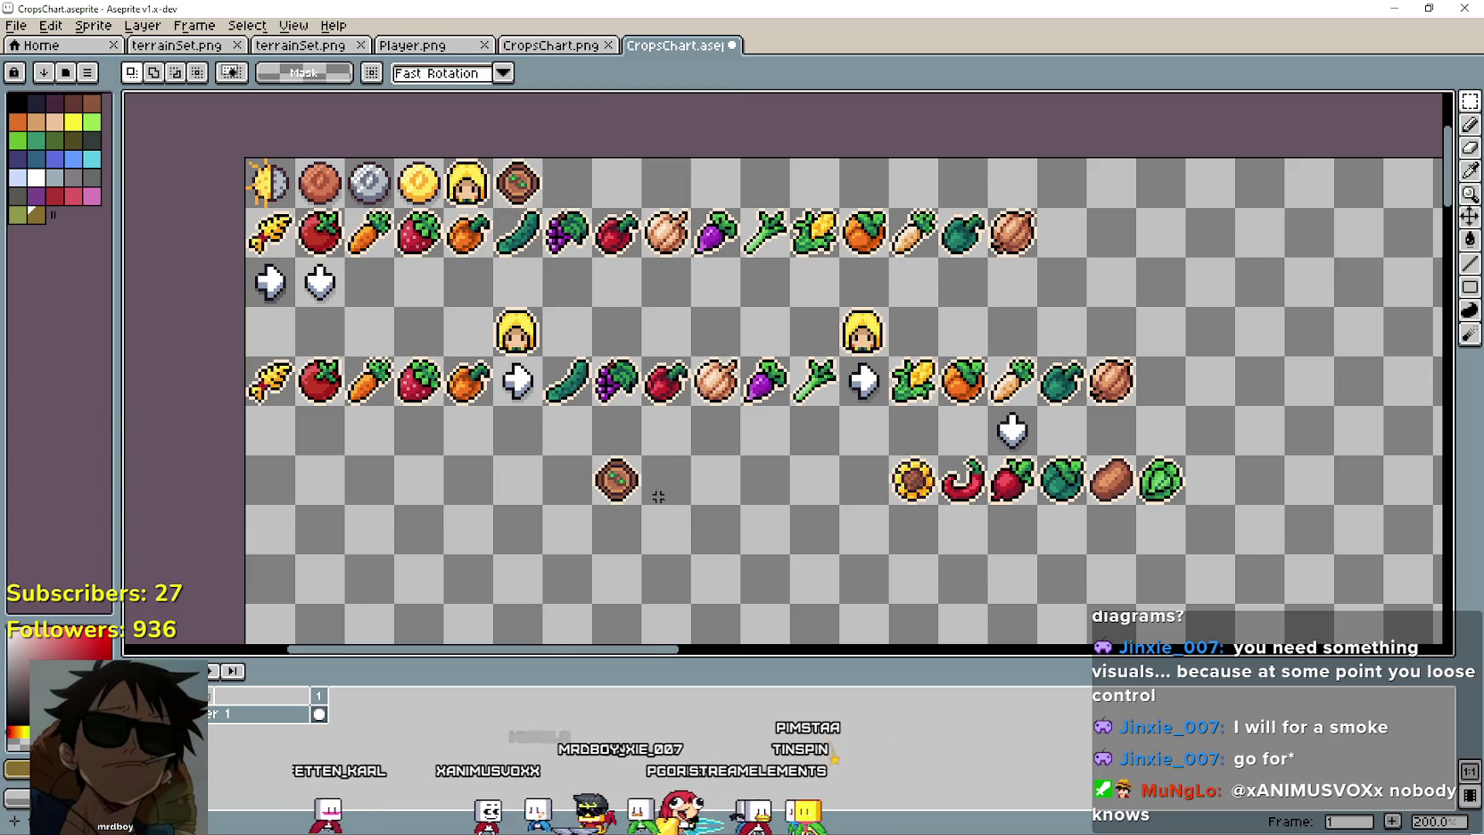
{"action": "left_click_drag", "start_coordinate": [638, 480], "coordinate": [489, 480]}
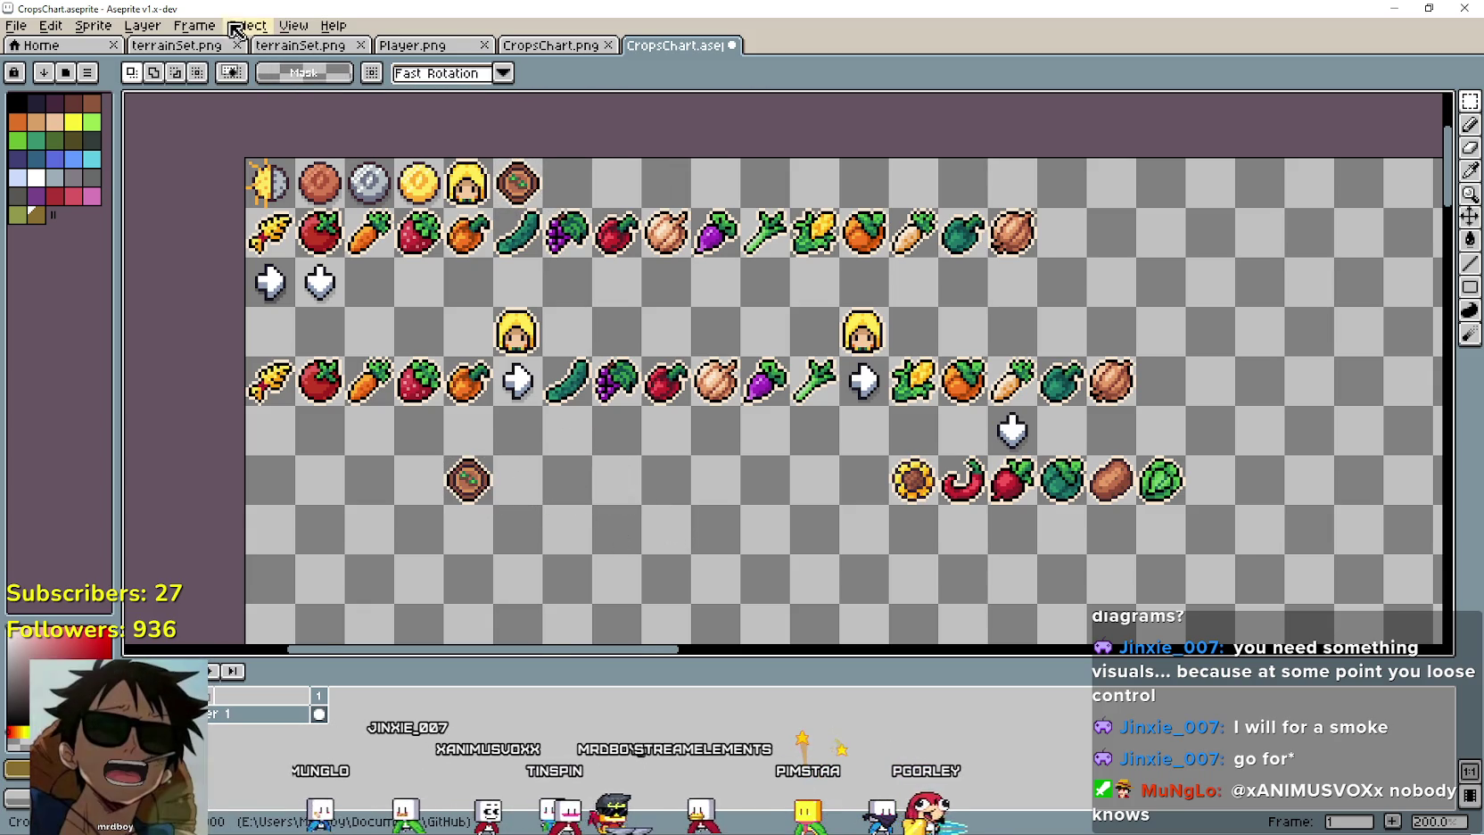
{"action": "left_click", "coordinate": [176, 45]}
{"action": "left_click", "coordinate": [540, 46]}
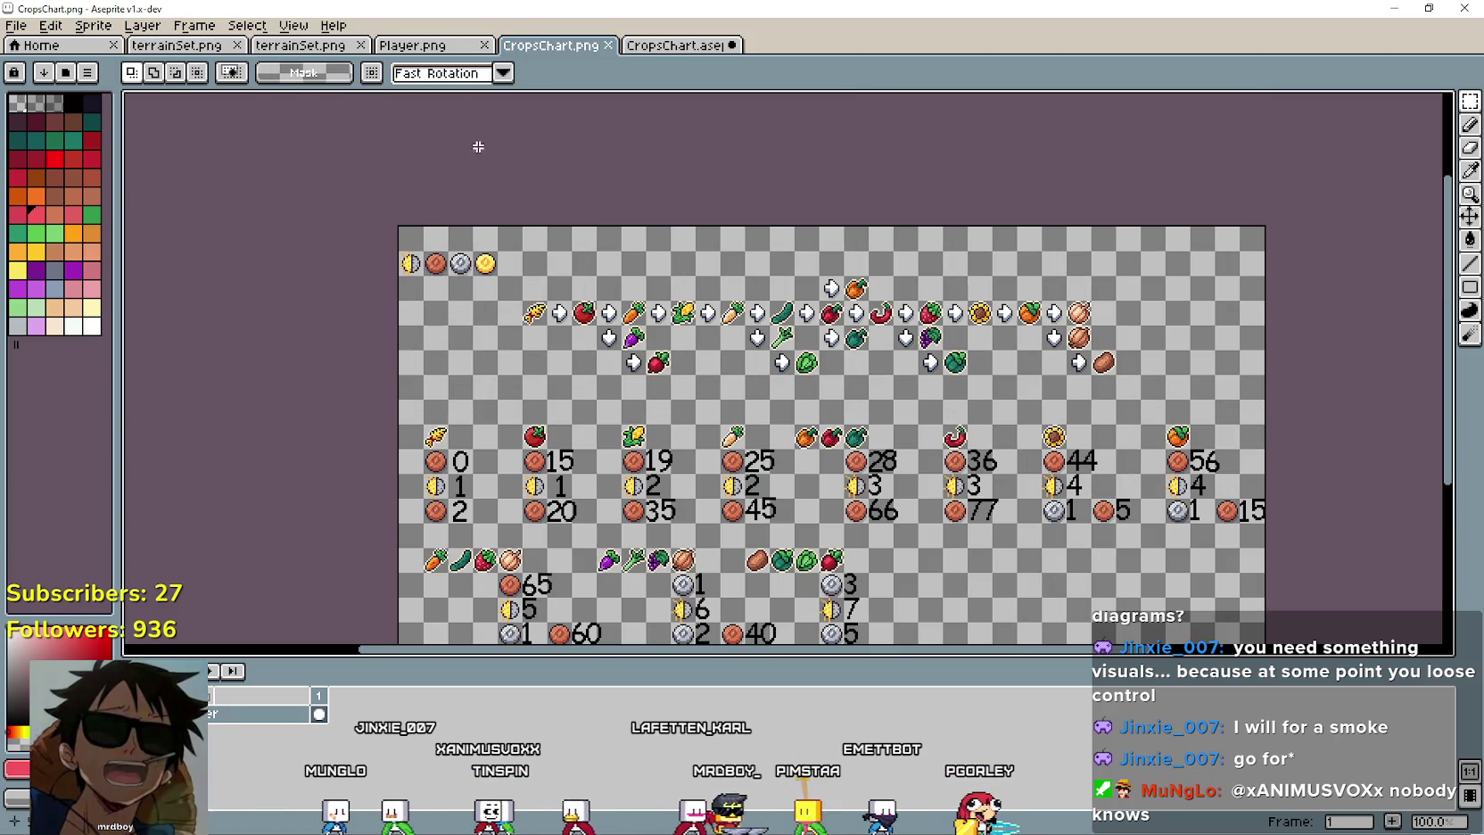
Copy the three star sprites from Player.png and paste them into an empty row of CropsChart.
{"action": "left_click", "coordinate": [428, 45]}
{"action": "scroll", "coordinate": [1133, 433], "scroll_direction": "down", "scroll_amount": 5}
{"action": "scroll", "coordinate": [1133, 433], "scroll_direction": "right", "scroll_amount": 10}
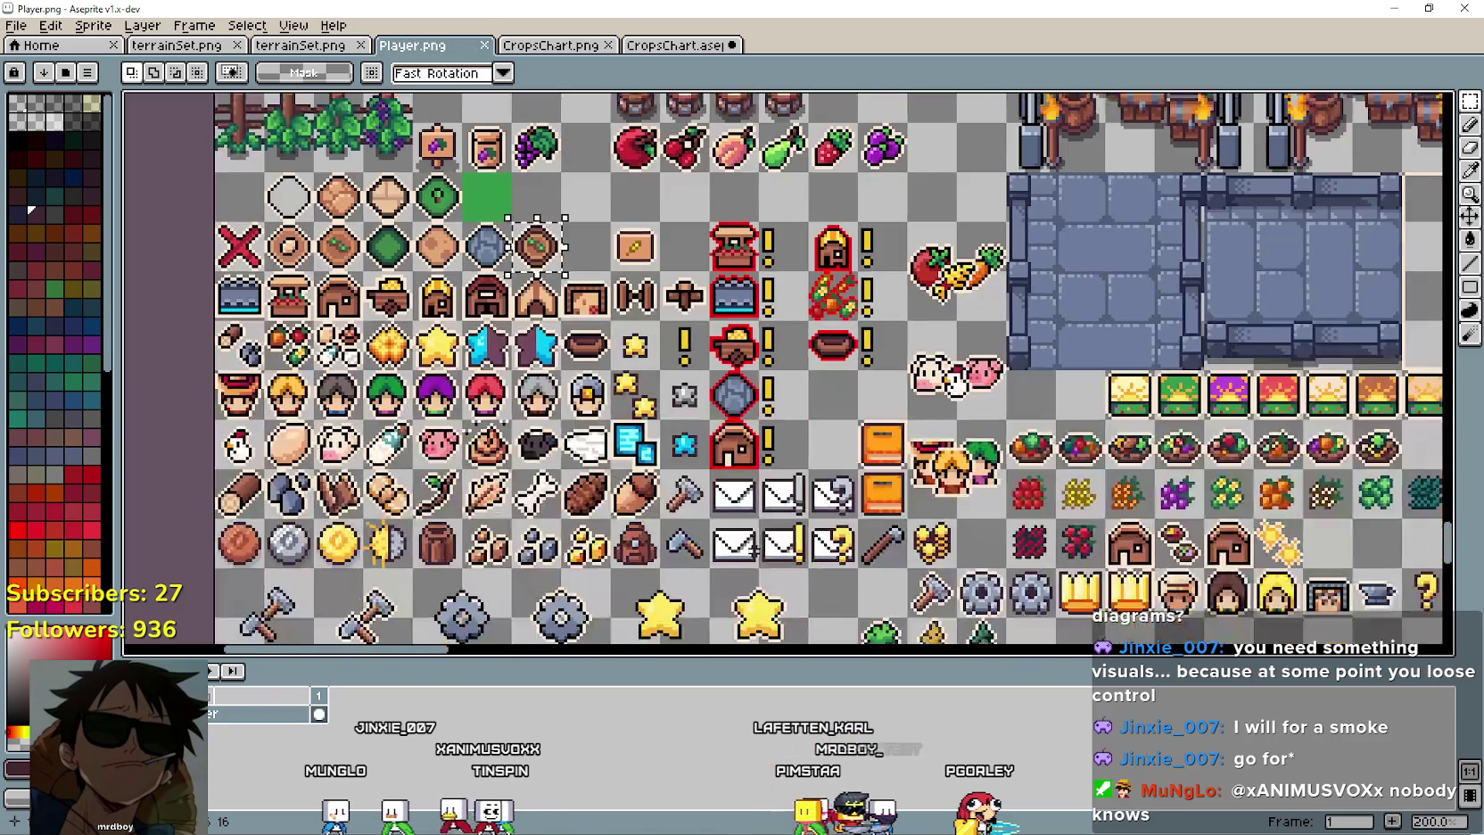
{"action": "scroll", "coordinate": [1133, 433], "scroll_direction": "up", "scroll_amount": 1}
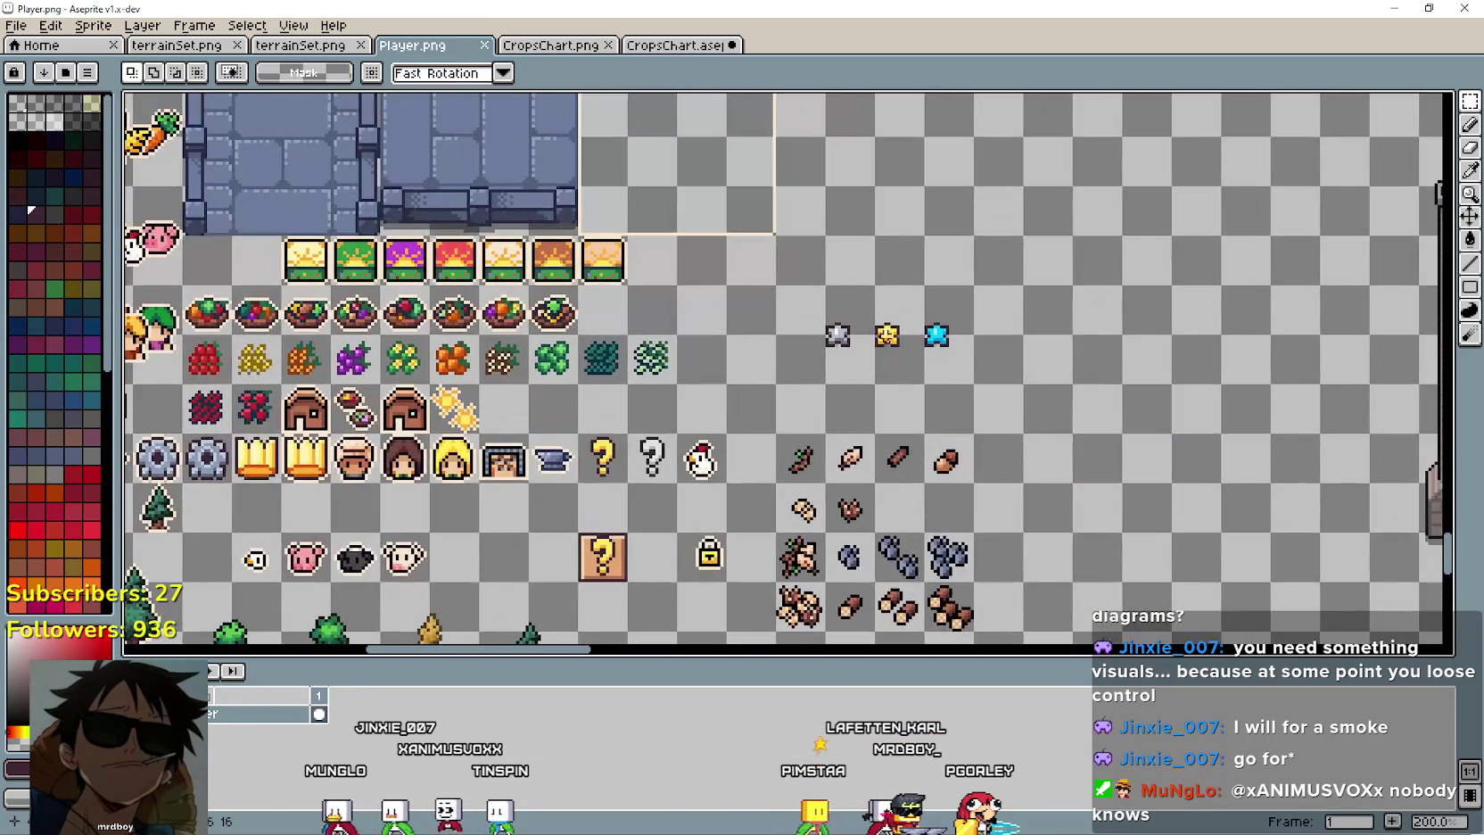
{"action": "left_click_drag", "start_coordinate": [727, 412], "coordinate": [1016, 317]}
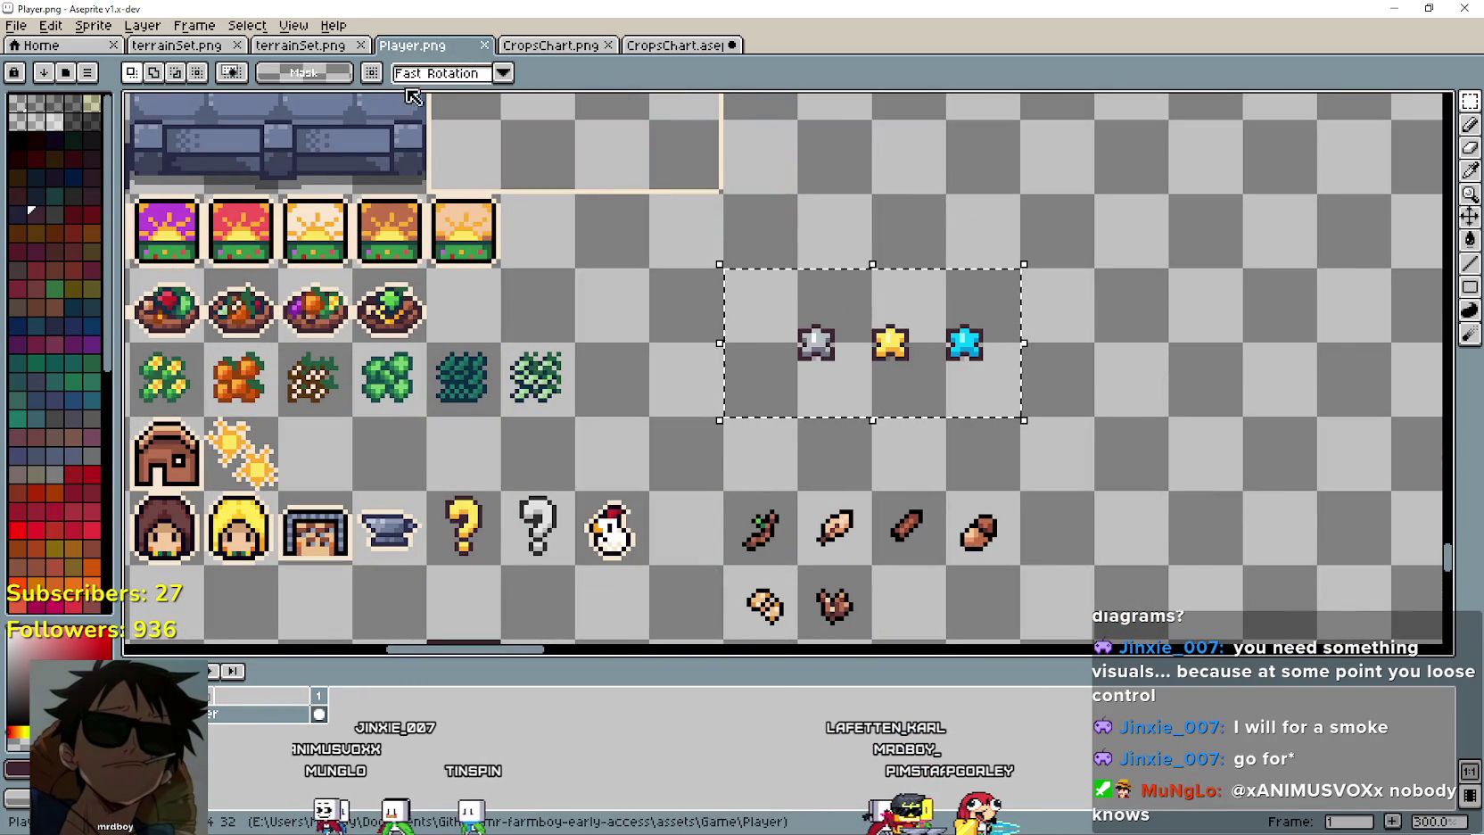
{"action": "left_click", "coordinate": [687, 45]}
{"action": "key", "text": "ctrl+v"}
{"action": "mouse_move", "coordinate": [778, 385]}
{"action": "left_mouse_down"}
{"action": "mouse_move", "coordinate": [649, 460]}
{"action": "mouse_move", "coordinate": [354, 506]}
{"action": "mouse_move", "coordinate": [321, 470]}
{"action": "left_mouse_up"}
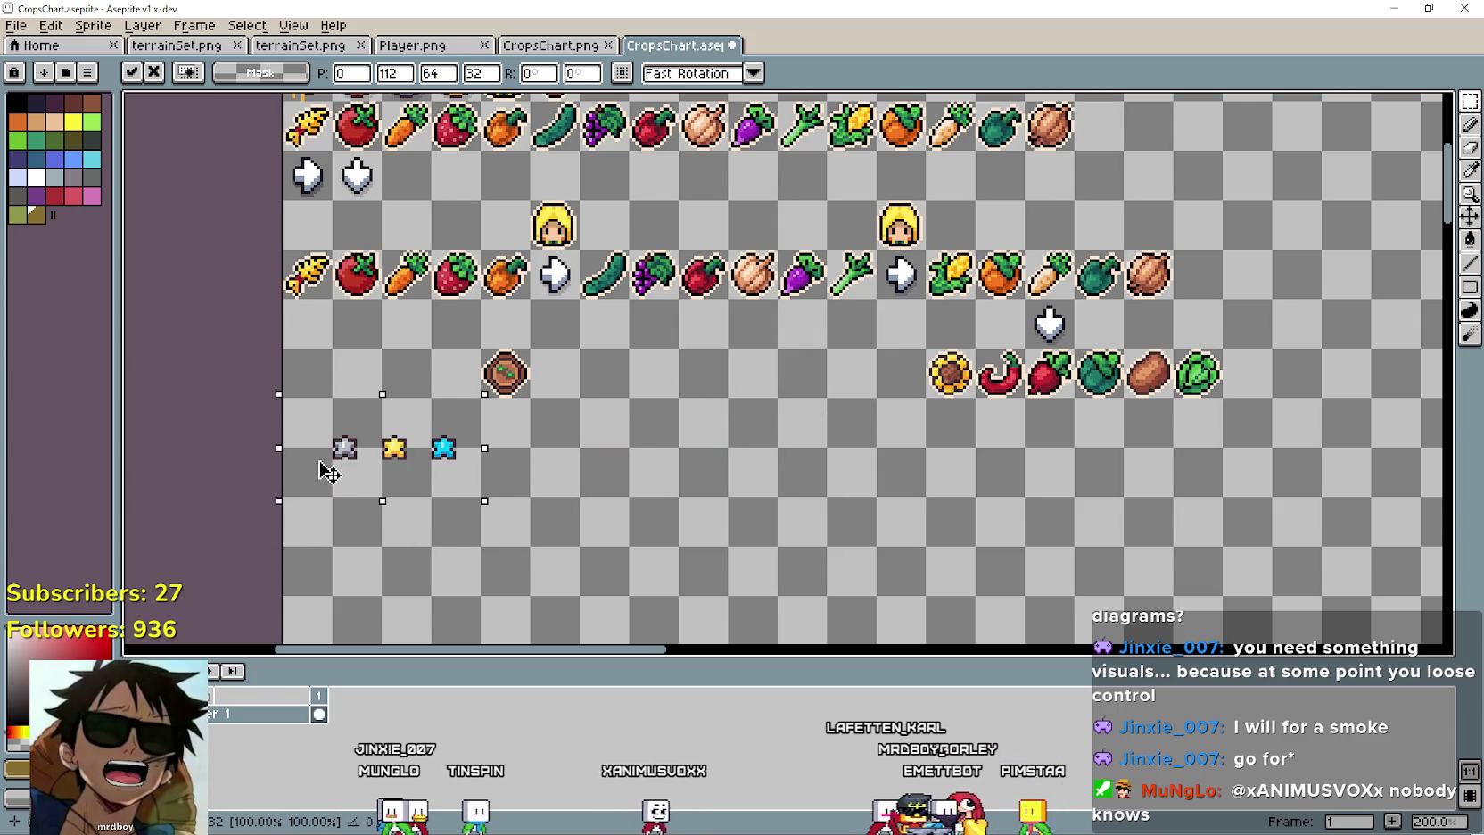
{"action": "scroll", "coordinate": [545, 474], "scroll_direction": "up", "scroll_amount": 1}
{"action": "key", "text": "Return"}
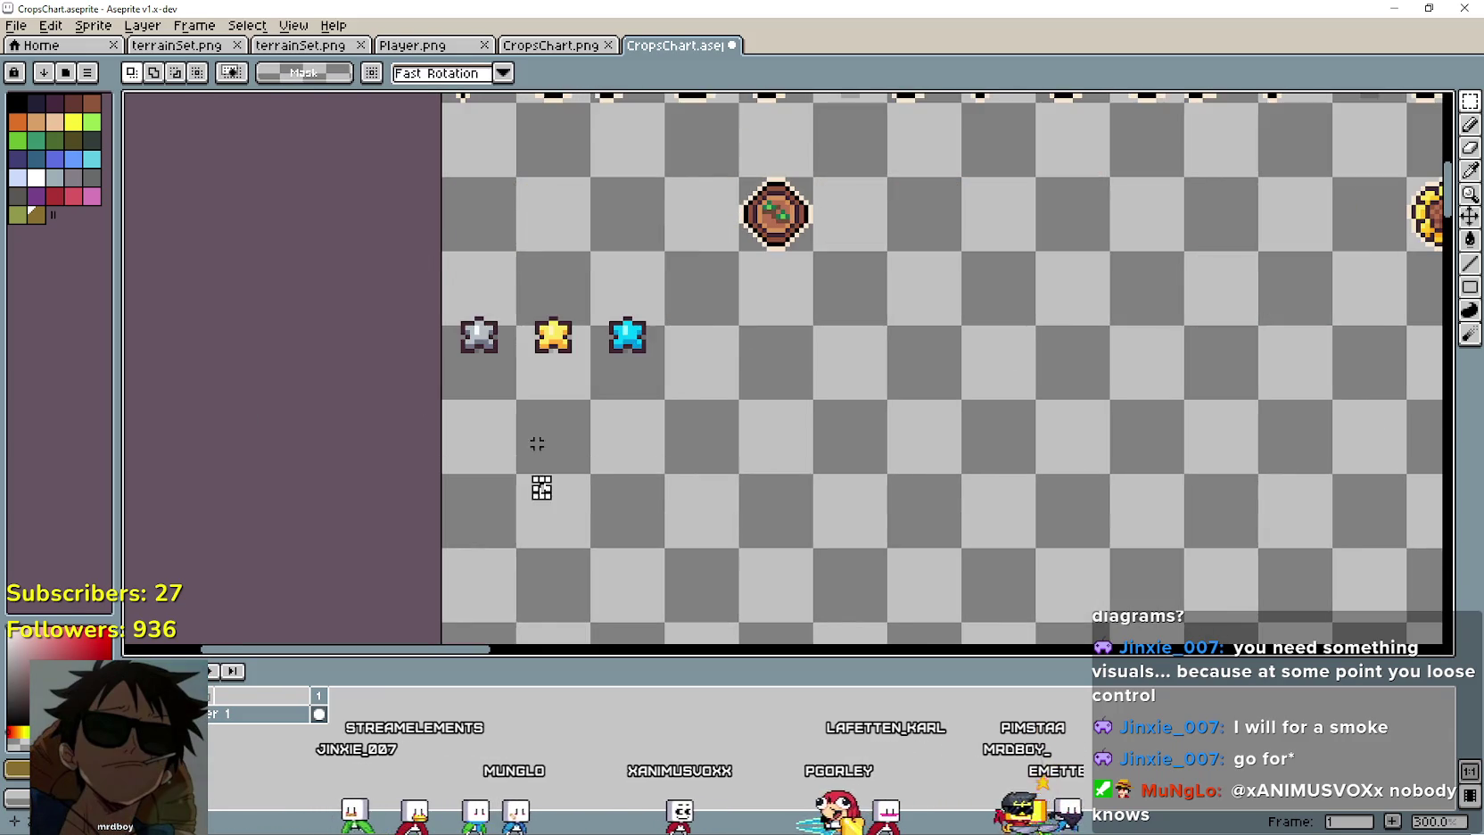
{"action": "scroll", "coordinate": [537, 481], "scroll_direction": "up", "scroll_amount": 2}
Nudge the grey star up into its cell and place a wheat copy below the stars.
{"action": "left_click_drag", "start_coordinate": [455, 339], "coordinate": [464, 259]}
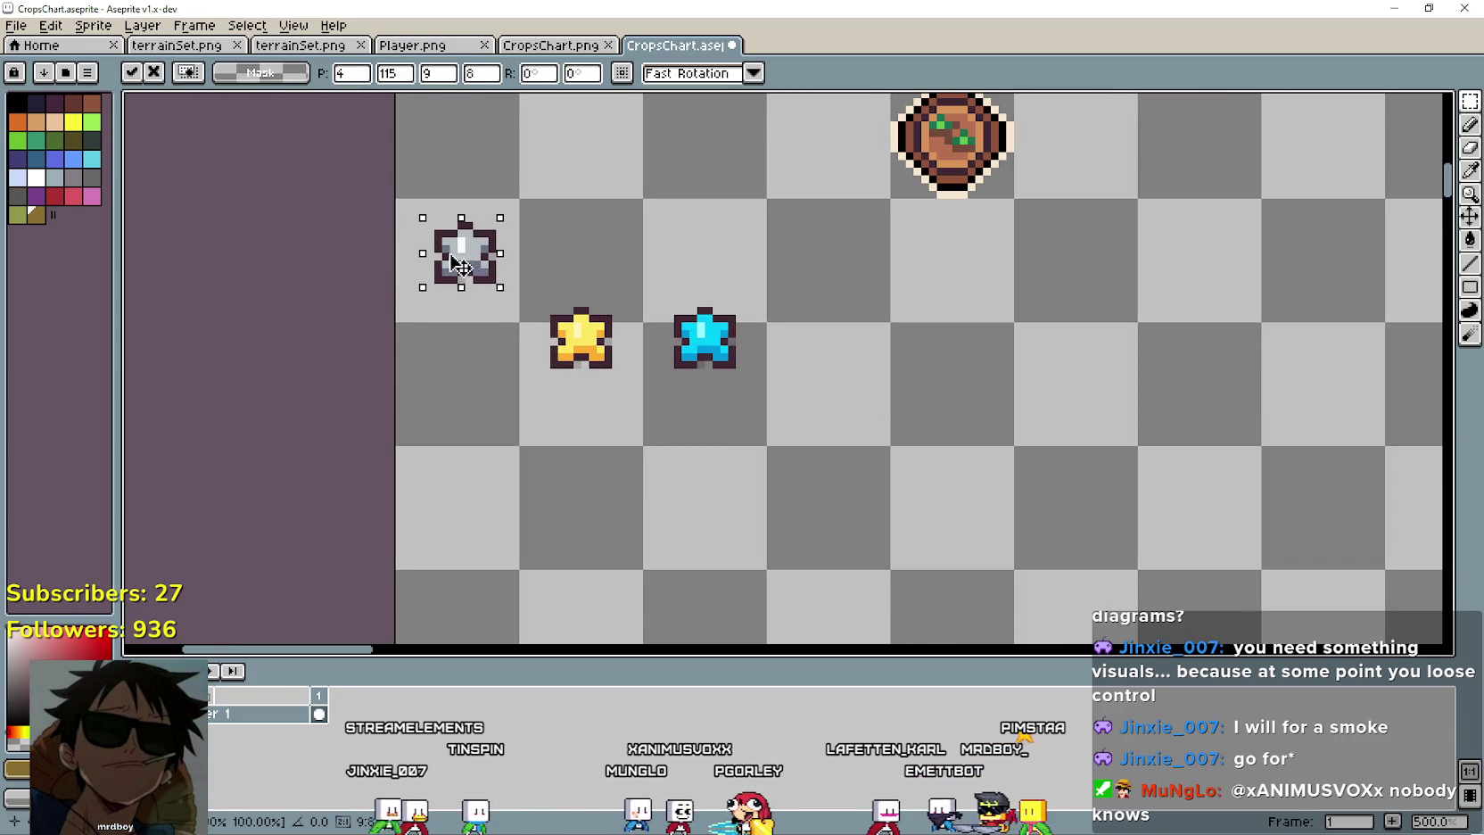
{"action": "scroll", "coordinate": [484, 282], "scroll_direction": "down", "scroll_amount": 1}
{"action": "scroll", "coordinate": [484, 282], "scroll_direction": "down", "scroll_amount": 1}
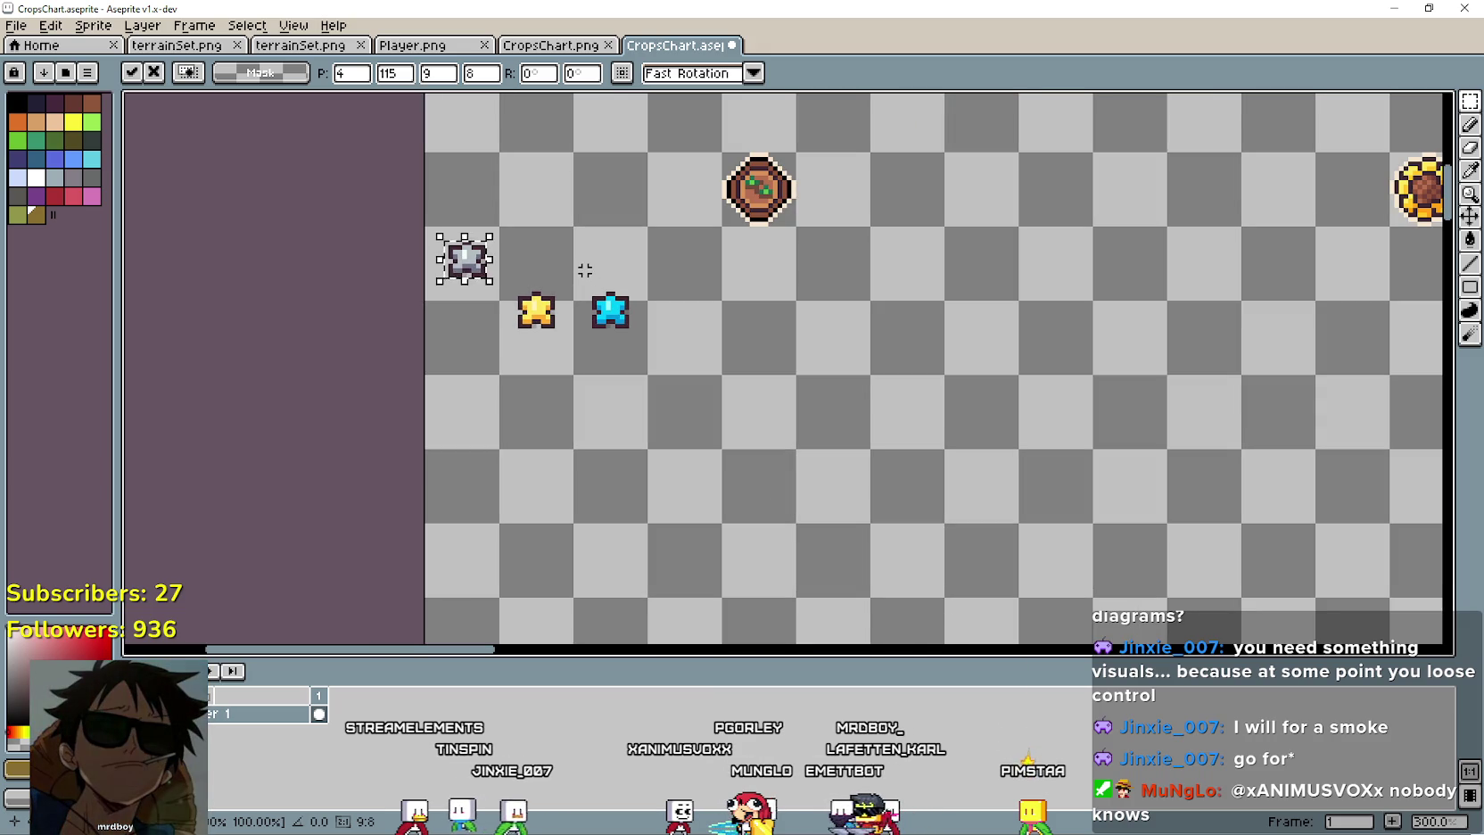
{"action": "left_click_drag", "start_coordinate": [586, 266], "coordinate": [586, 427]}
{"action": "mouse_move", "coordinate": [493, 264]}
{"action": "left_mouse_down"}
{"action": "mouse_move", "coordinate": [533, 331]}
{"action": "mouse_move", "coordinate": [782, 537]}
{"action": "mouse_move", "coordinate": [477, 326]}
{"action": "mouse_move", "coordinate": [919, 574]}
{"action": "mouse_move", "coordinate": [995, 573]}
{"action": "left_mouse_up"}
{"action": "scroll", "coordinate": [785, 479], "scroll_direction": "down", "scroll_amount": 2}
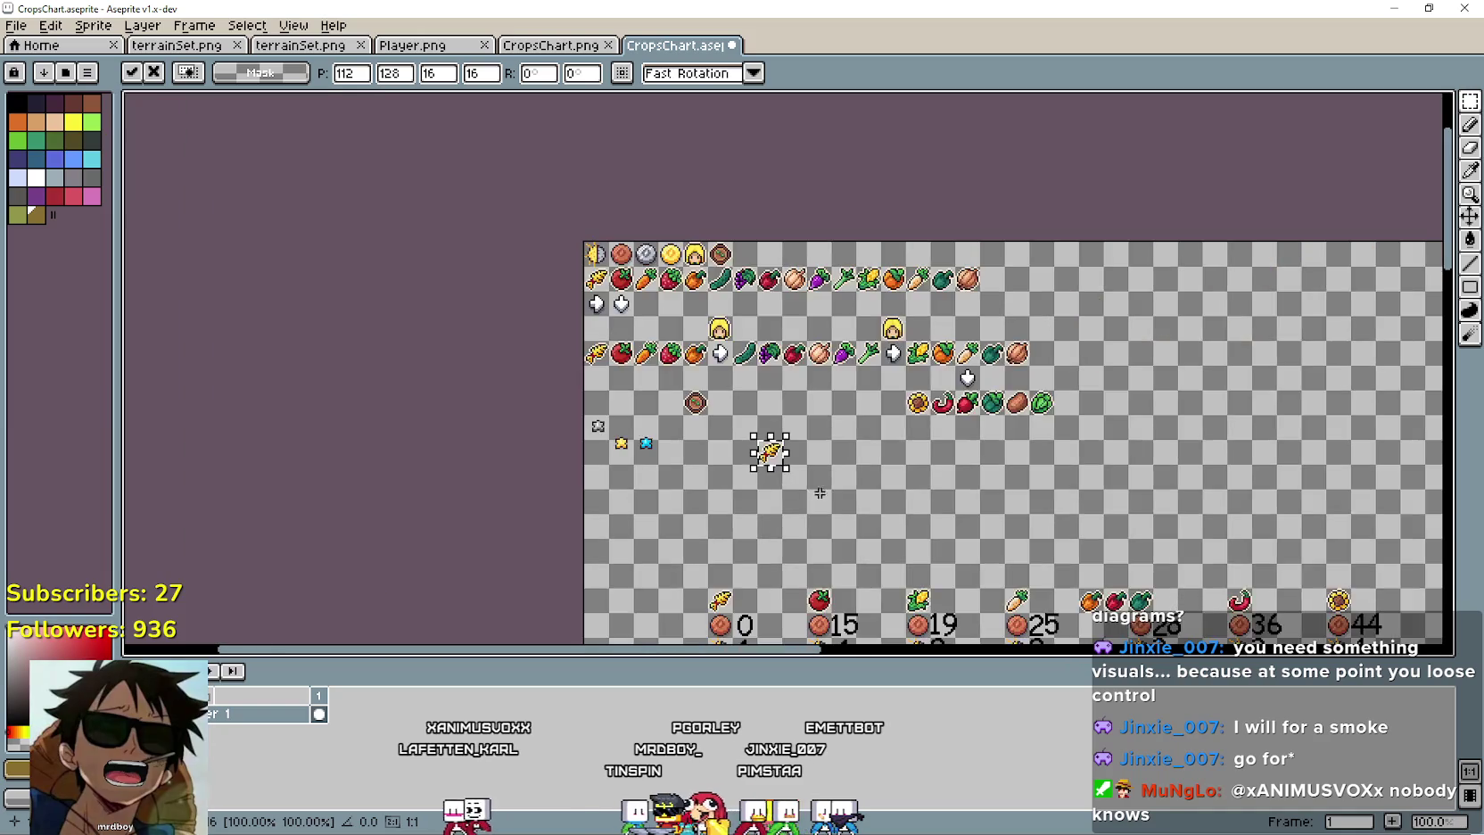
{"action": "scroll", "coordinate": [789, 479], "scroll_direction": "up", "scroll_amount": 1}
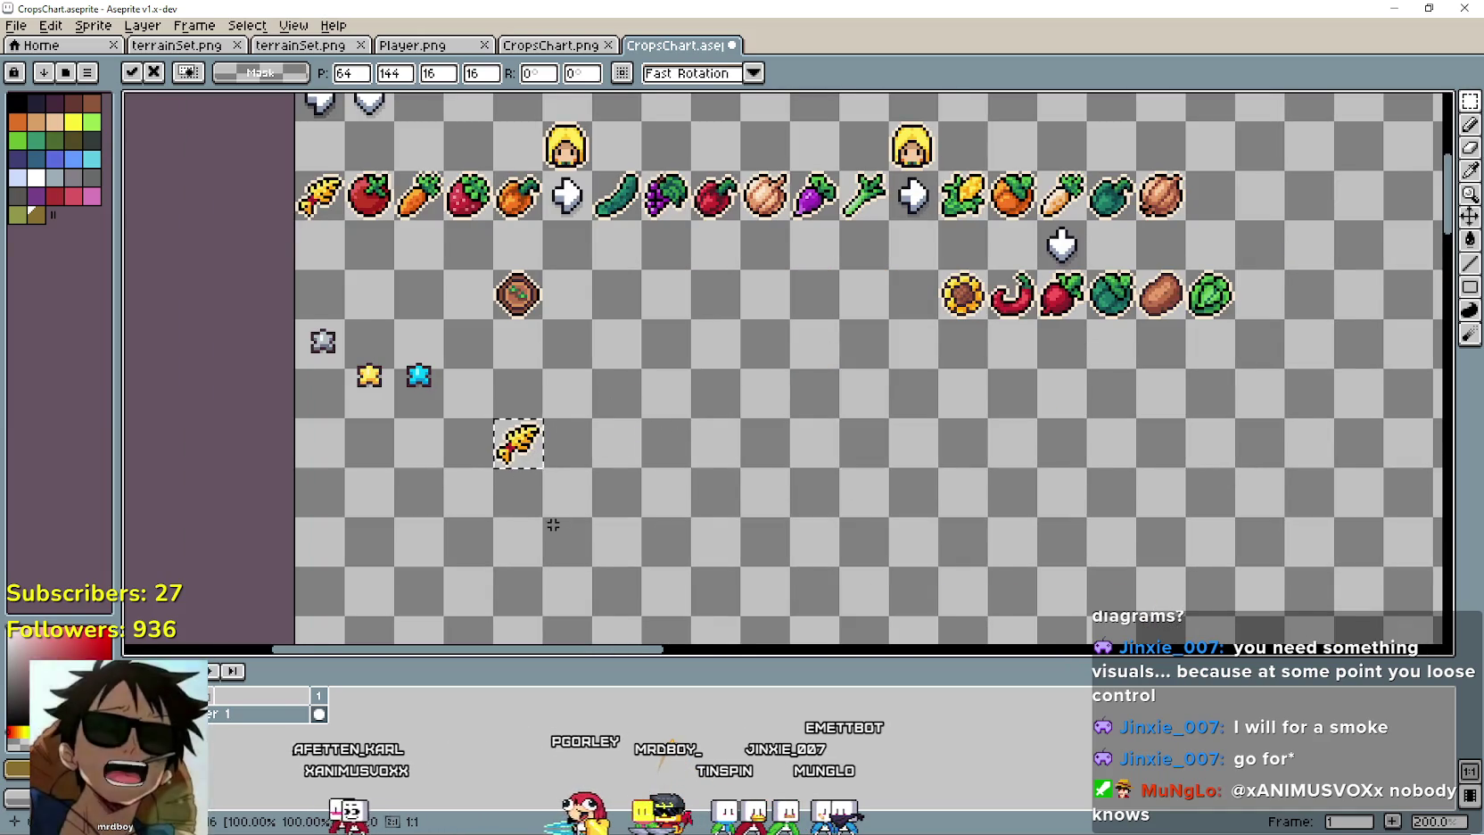
{"action": "scroll", "coordinate": [535, 465], "scroll_direction": "up", "scroll_amount": 1}
{"action": "left_click", "coordinate": [365, 404]}
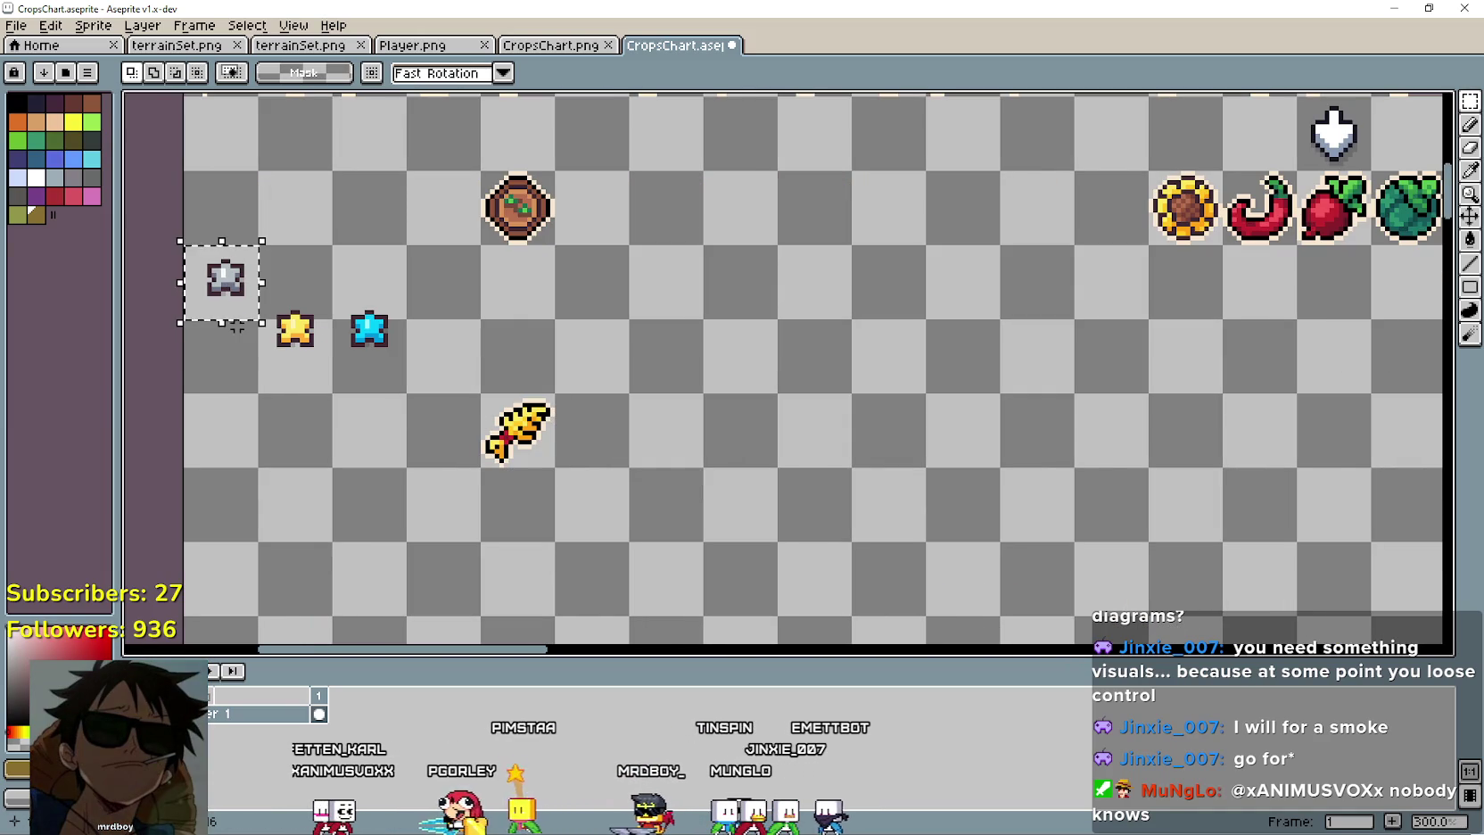
{"action": "key", "text": "ctrl+v"}
{"action": "key", "text": "Escape"}
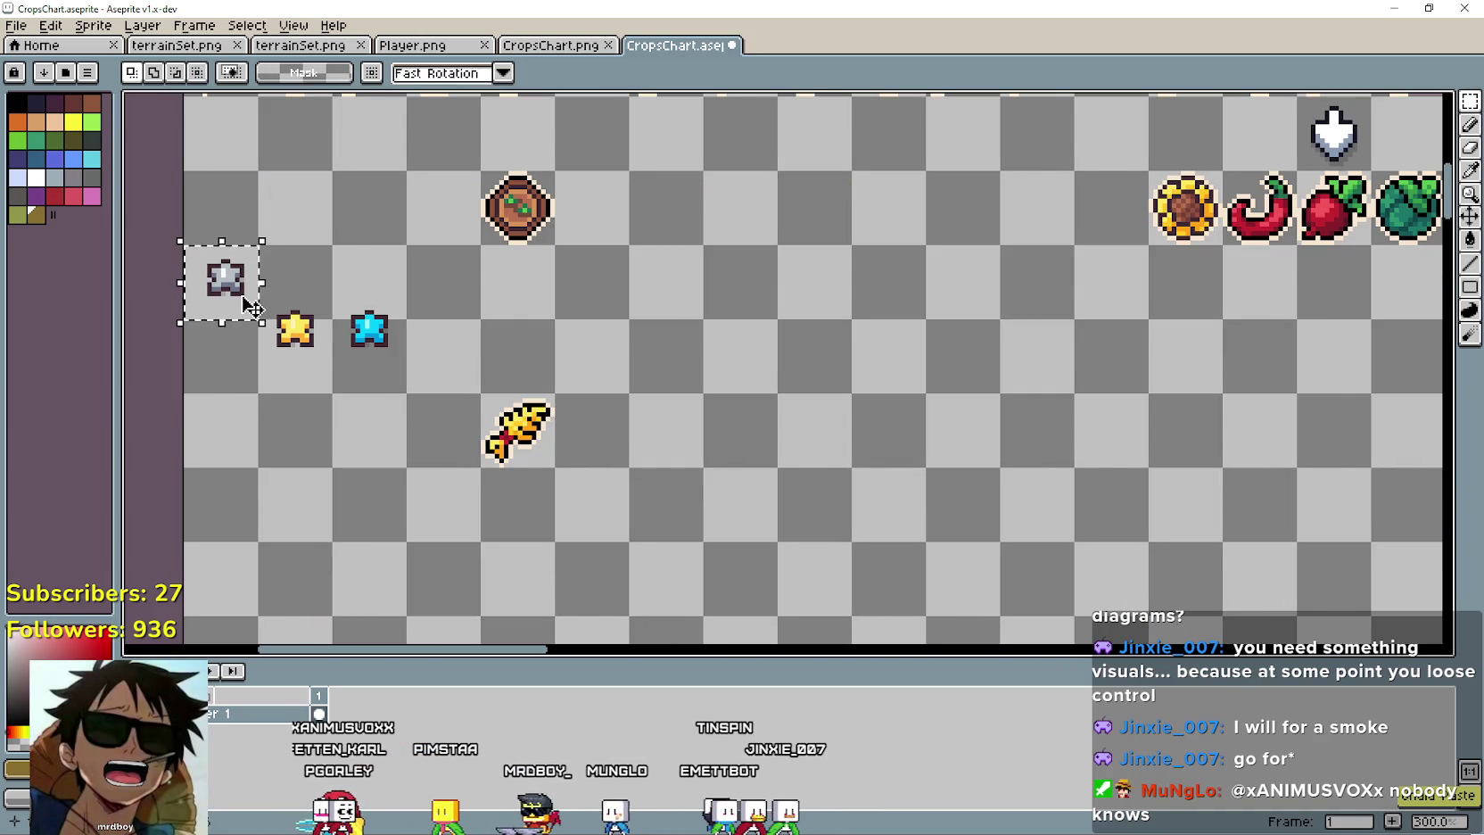
Align the grey, yellow and cyan stars level with each other in their cells.
{"action": "key", "text": "ctrl+d"}
{"action": "scroll", "coordinate": [535, 446], "scroll_direction": "up", "scroll_amount": 2}
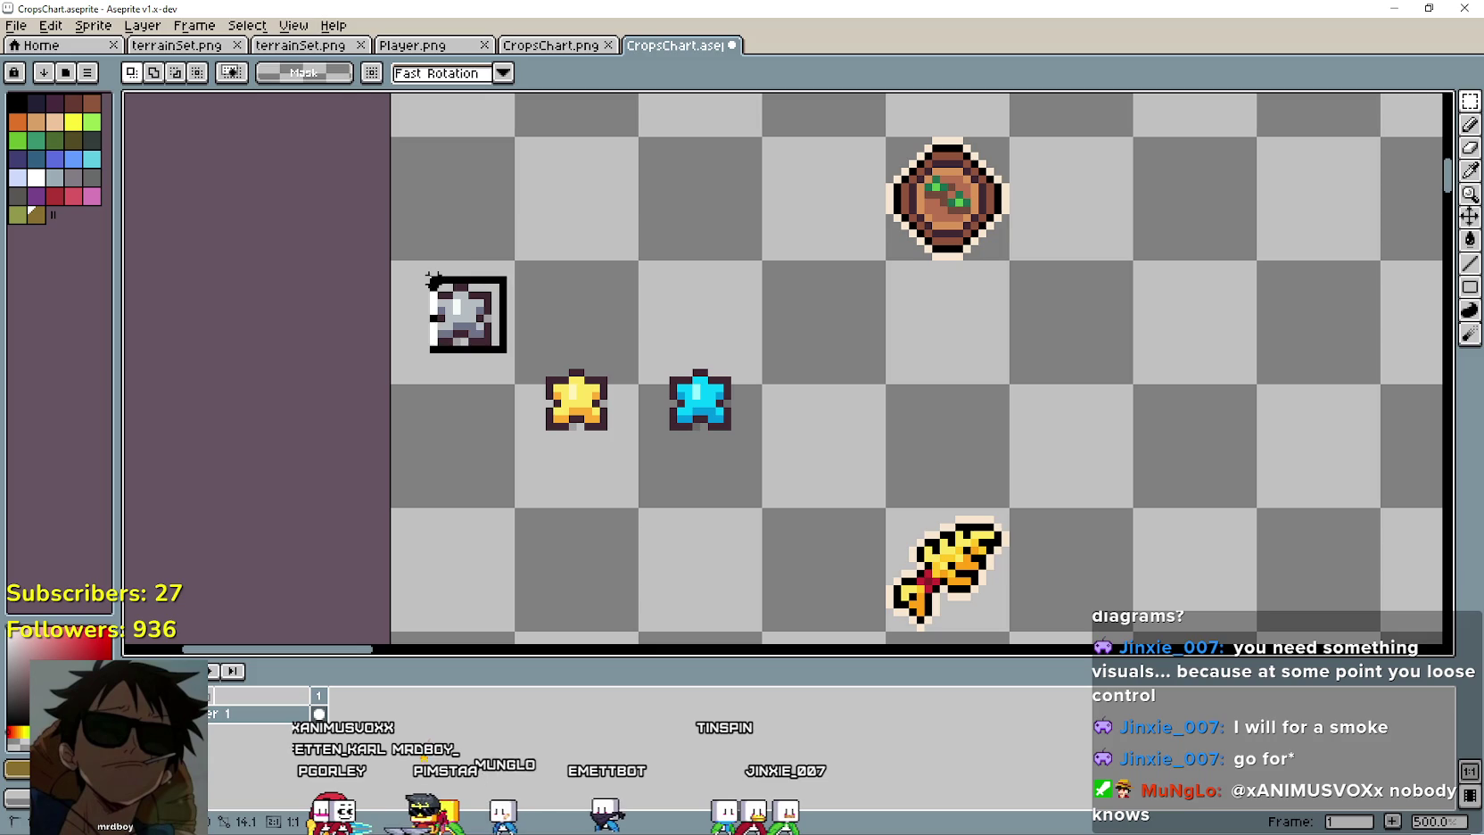
{"action": "left_click", "coordinate": [470, 335]}
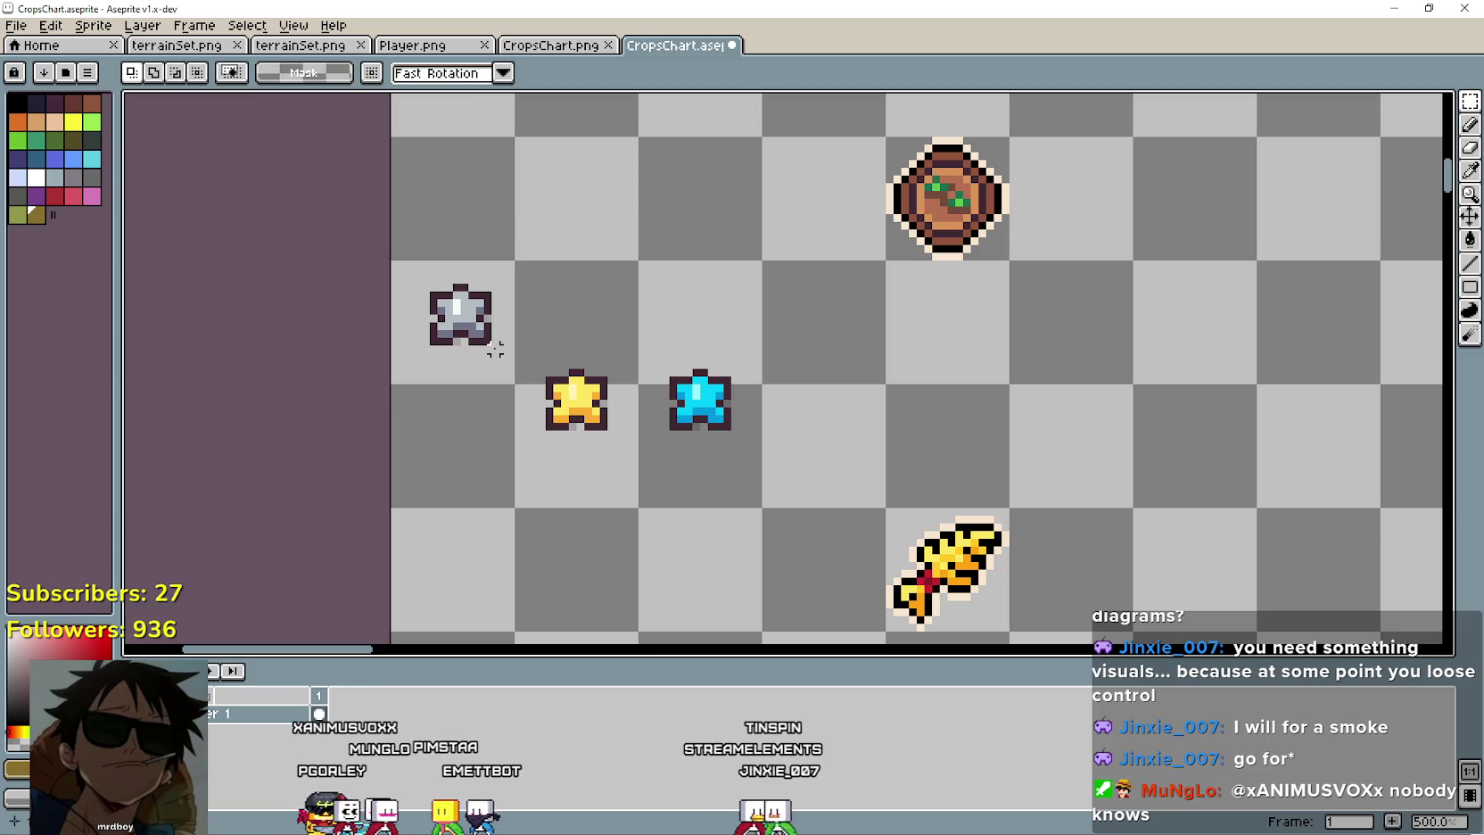
{"action": "left_click_drag", "start_coordinate": [464, 337], "coordinate": [449, 337]}
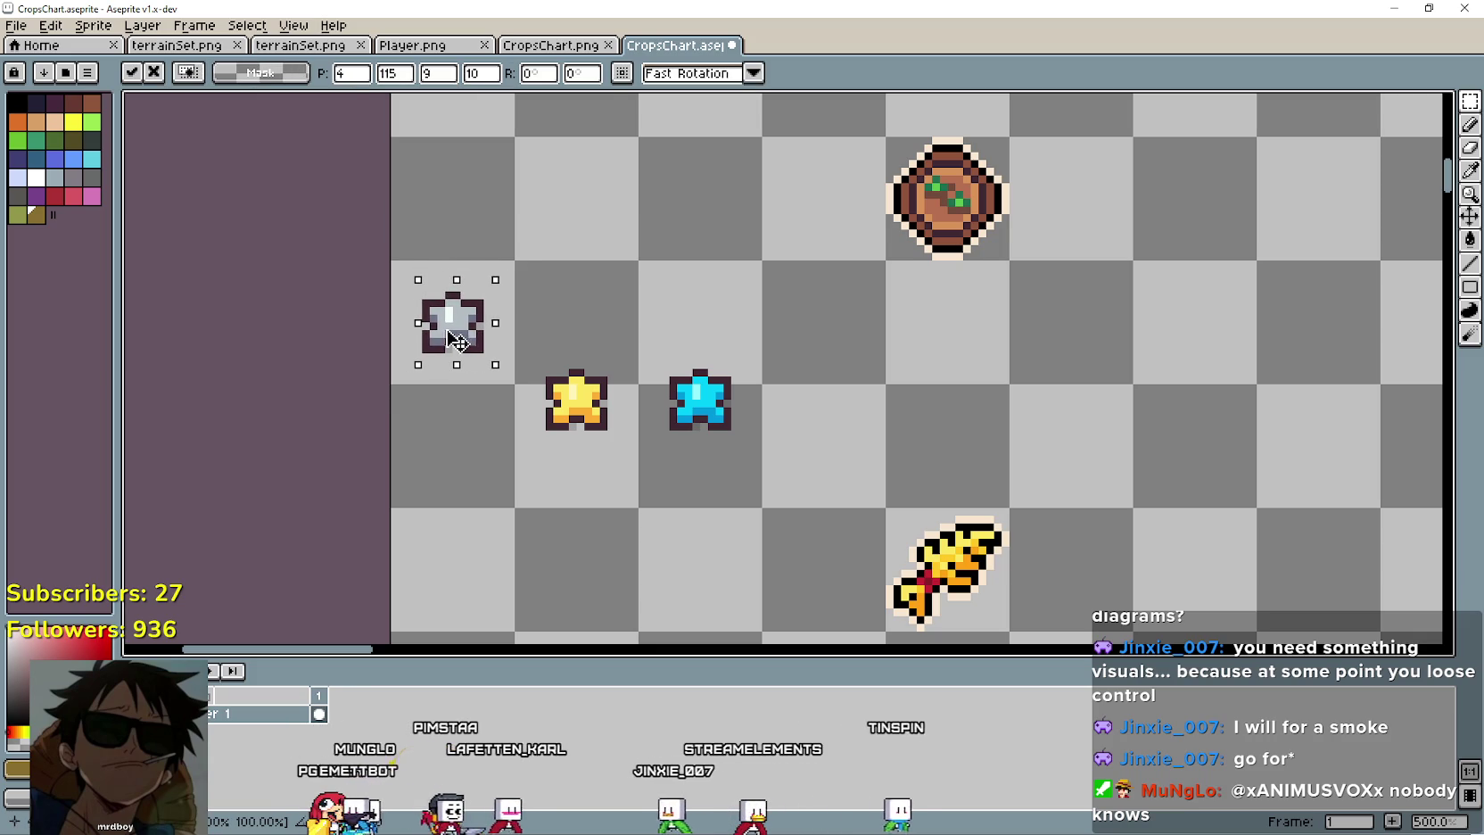
{"action": "left_click", "coordinate": [487, 464]}
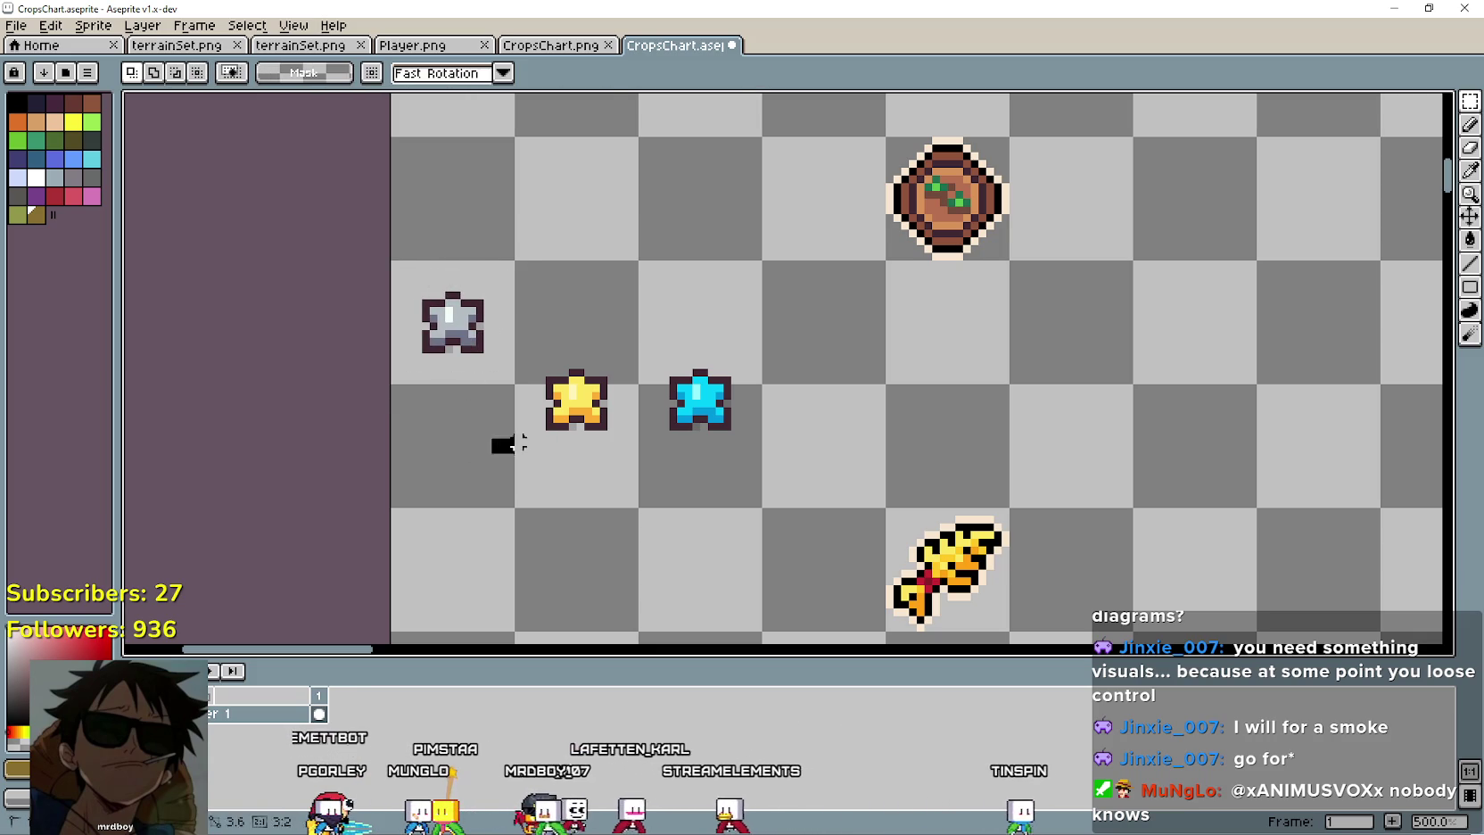
{"action": "left_click_drag", "start_coordinate": [611, 356], "coordinate": [612, 358]}
{"action": "left_click_drag", "start_coordinate": [586, 429], "coordinate": [586, 360]}
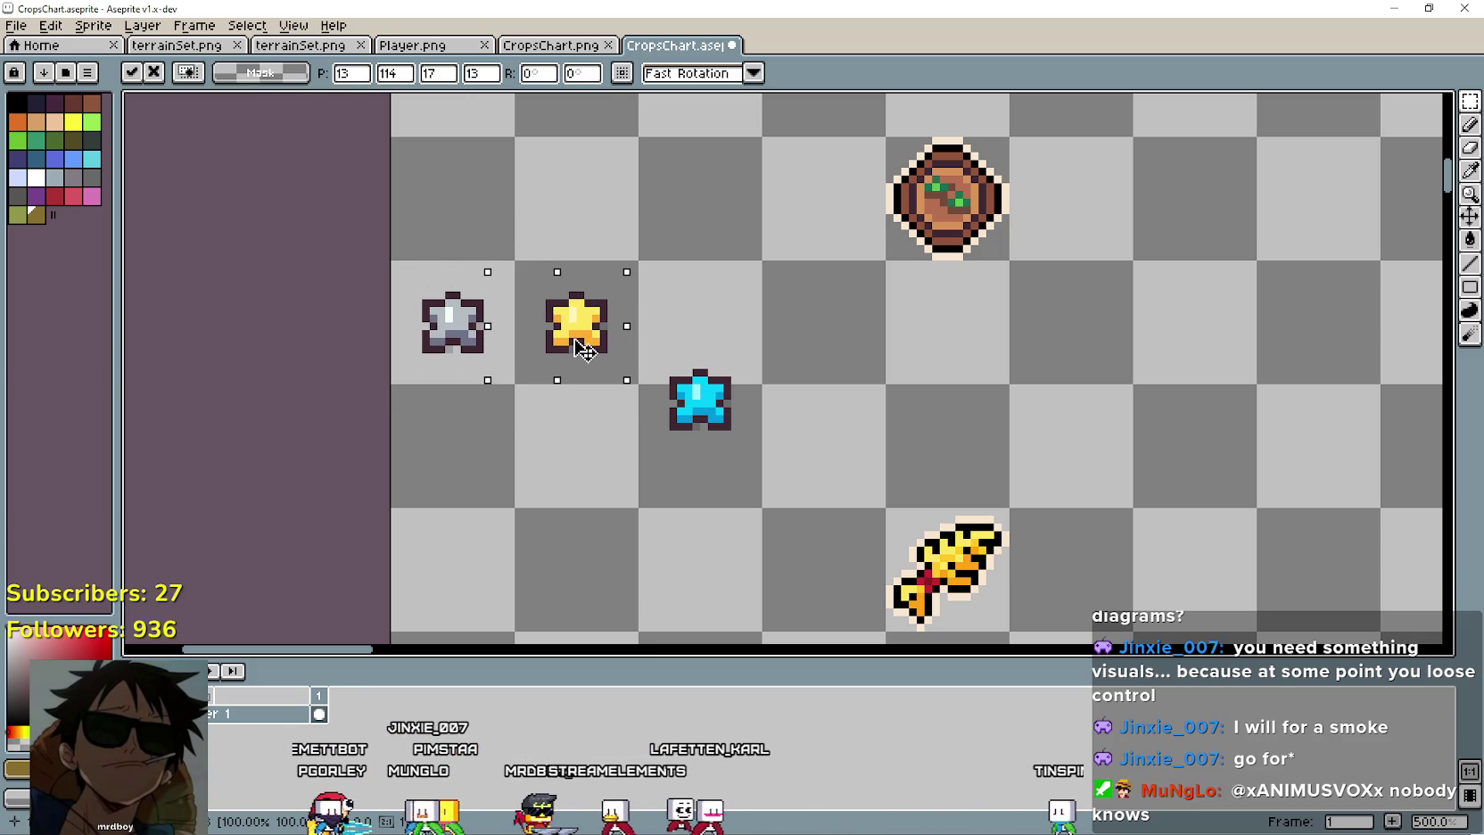
{"action": "left_click", "coordinate": [688, 465]}
{"action": "left_click_drag", "start_coordinate": [639, 444], "coordinate": [742, 361]}
{"action": "left_click_drag", "start_coordinate": [740, 422], "coordinate": [744, 353]}
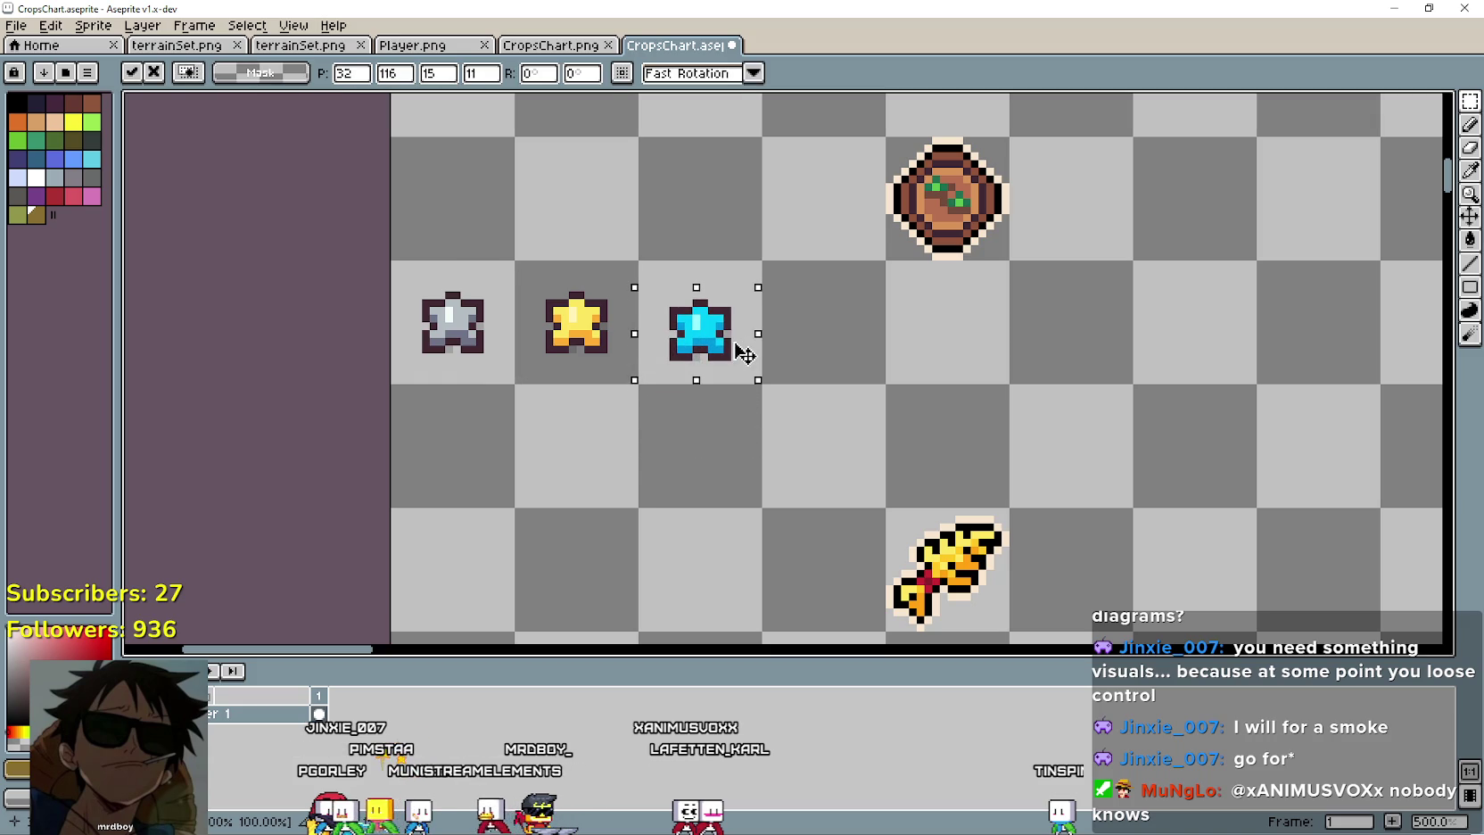
{"action": "left_click", "coordinate": [454, 336]}
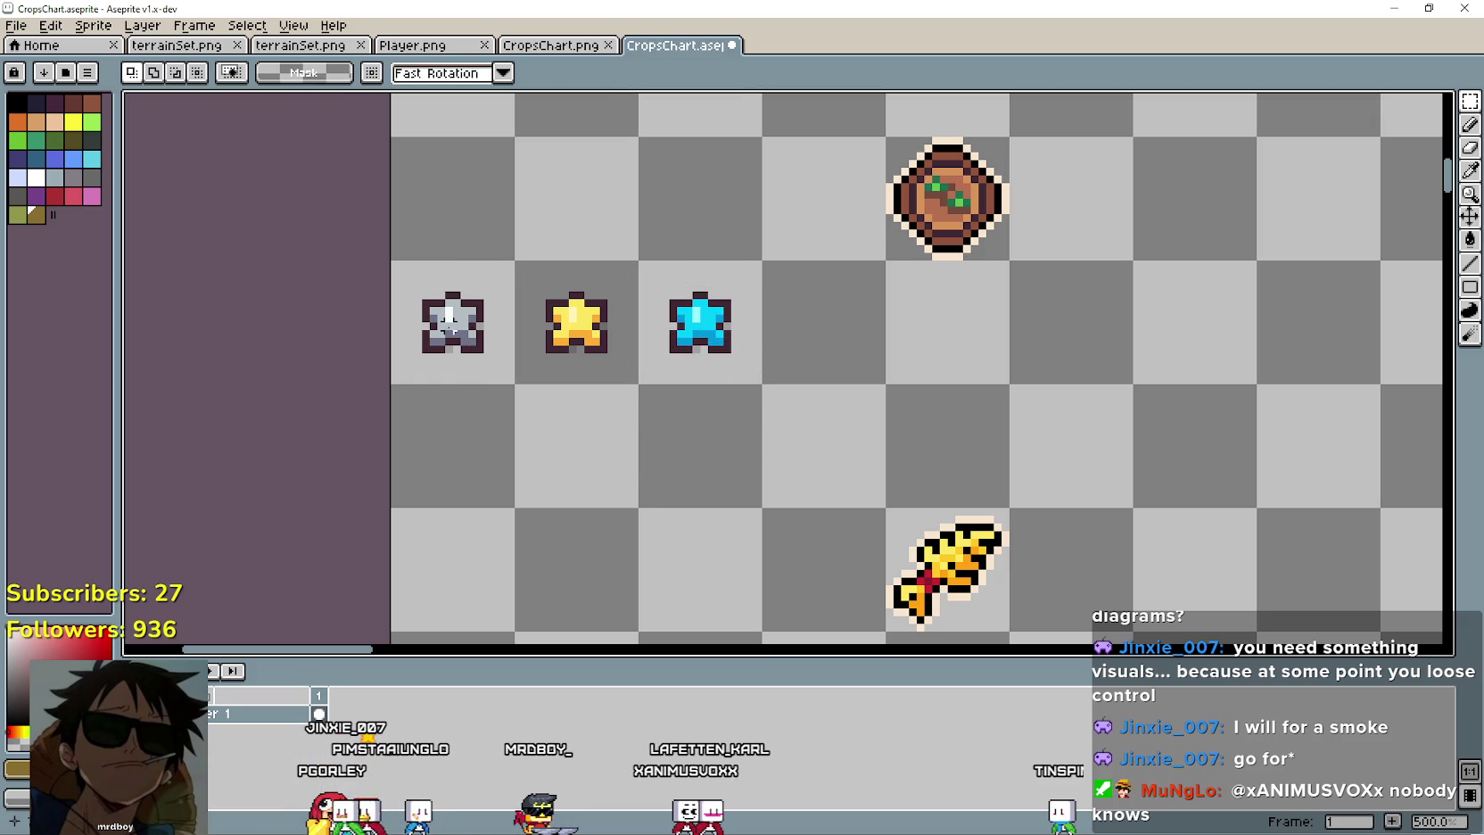
{"action": "scroll", "coordinate": [673, 382], "scroll_direction": "down", "scroll_amount": 4}
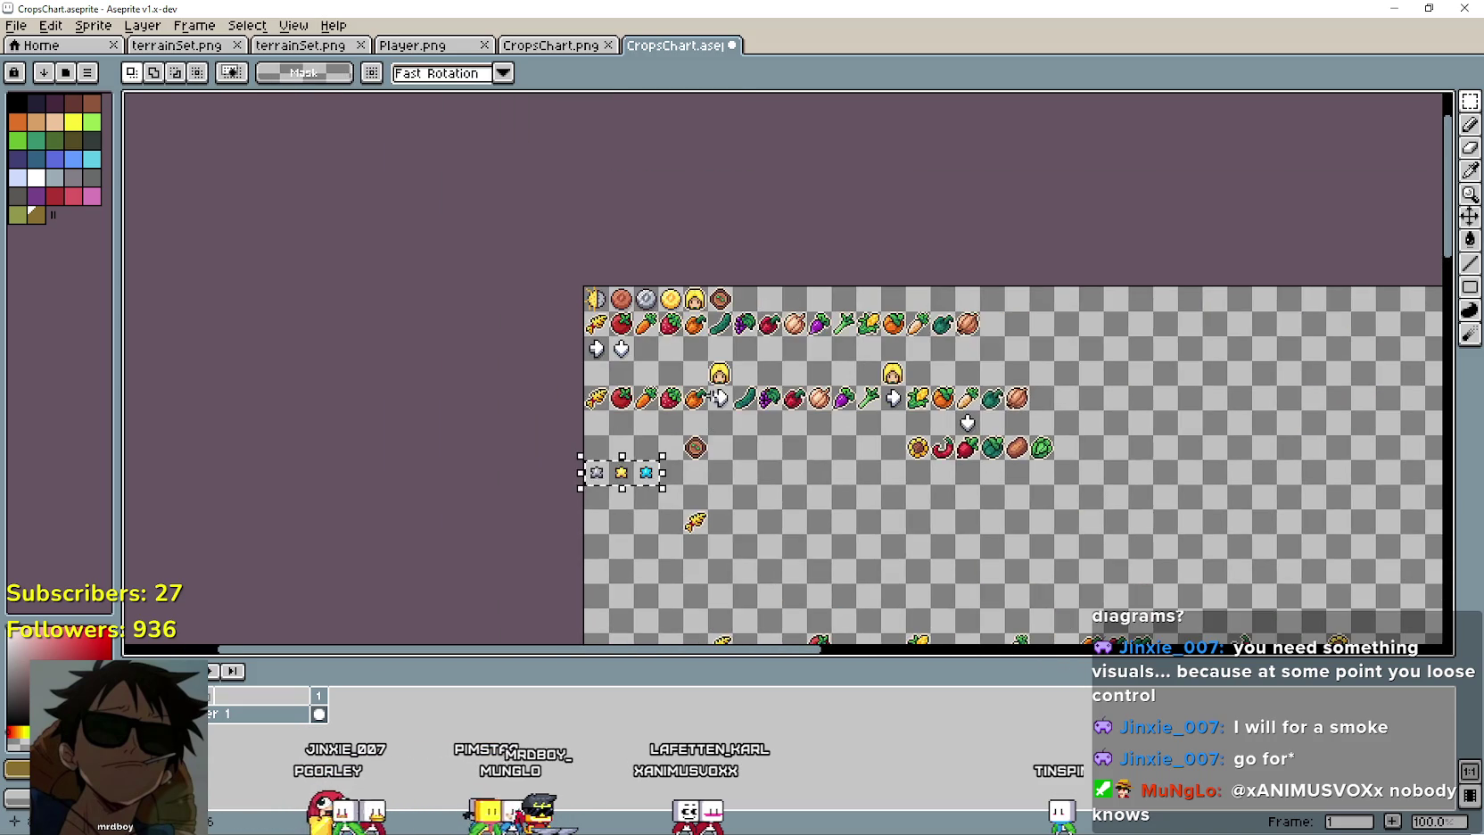
Shift the row of three stars to the left edge of the chart.
{"action": "scroll", "coordinate": [684, 386], "scroll_direction": "up", "scroll_amount": 1}
{"action": "key", "text": "ctrl+t"}
{"action": "left_click_drag", "start_coordinate": [987, 198], "coordinate": [885, 198]}
{"action": "mouse_move", "coordinate": [535, 536]}
{"action": "left_mouse_down"}
{"action": "mouse_move", "coordinate": [550, 339]}
{"action": "mouse_move", "coordinate": [558, 348]}
{"action": "left_mouse_up"}
{"action": "left_click", "coordinate": [620, 441]}
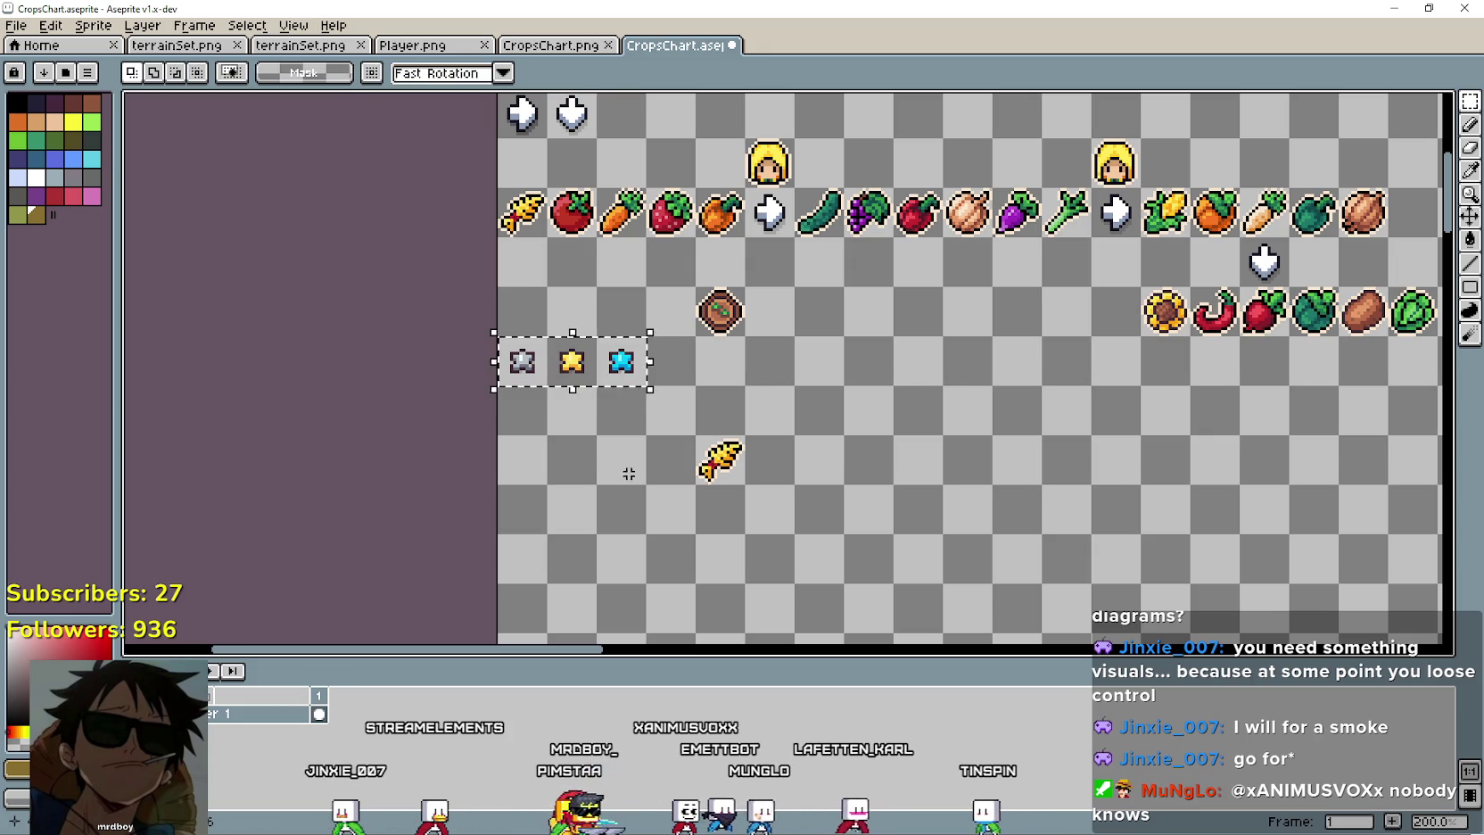
Move a wheat copy down one cell and place the grey star beside it.
{"action": "mouse_move", "coordinate": [724, 482]}
{"action": "left_mouse_down"}
{"action": "mouse_move", "coordinate": [532, 431]}
{"action": "mouse_move", "coordinate": [524, 289]}
{"action": "left_mouse_up"}
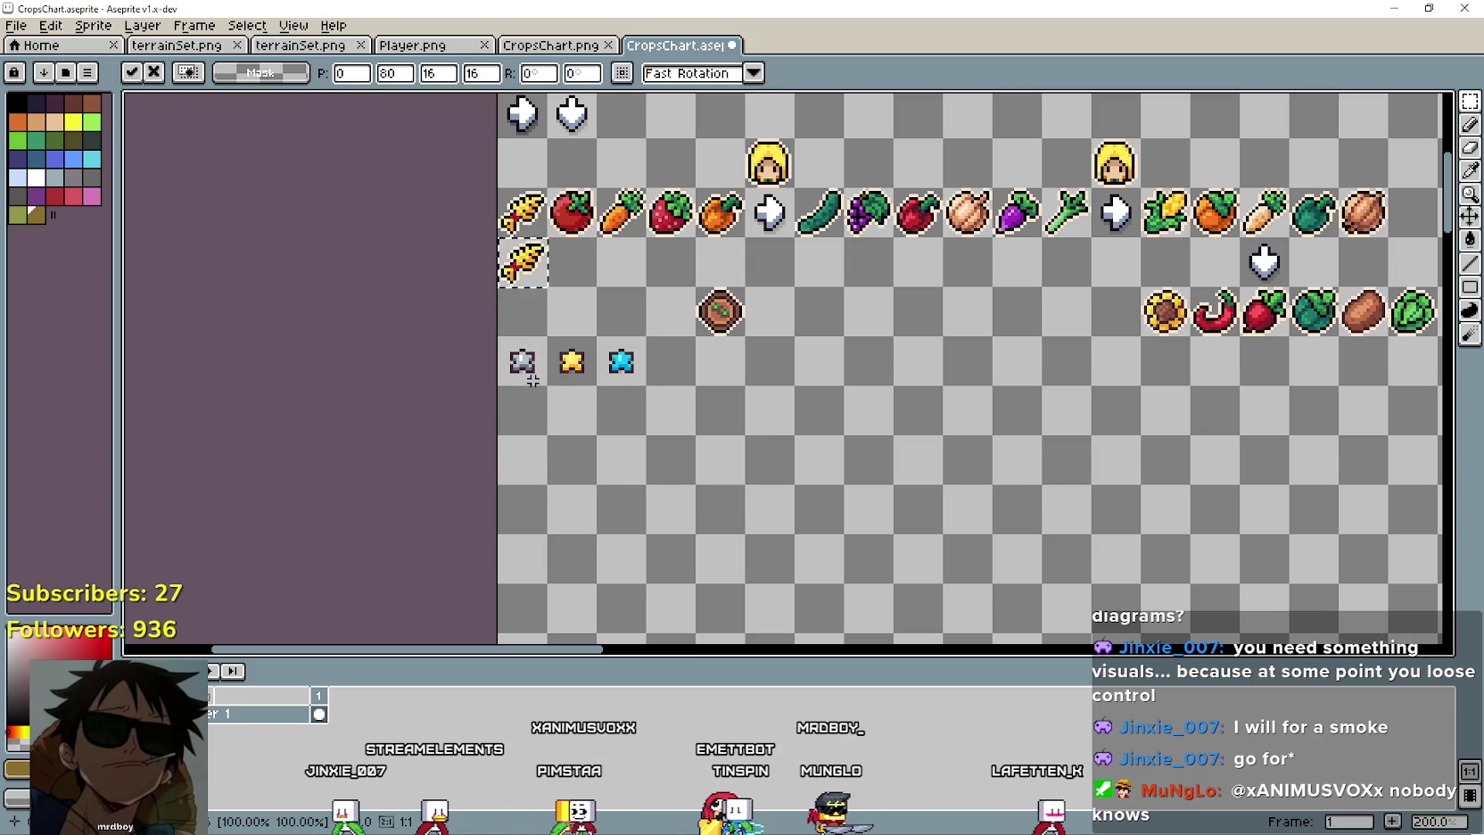
{"action": "left_click_drag", "start_coordinate": [526, 370], "coordinate": [521, 373]}
{"action": "scroll", "coordinate": [521, 373], "scroll_direction": "up", "scroll_amount": 1}
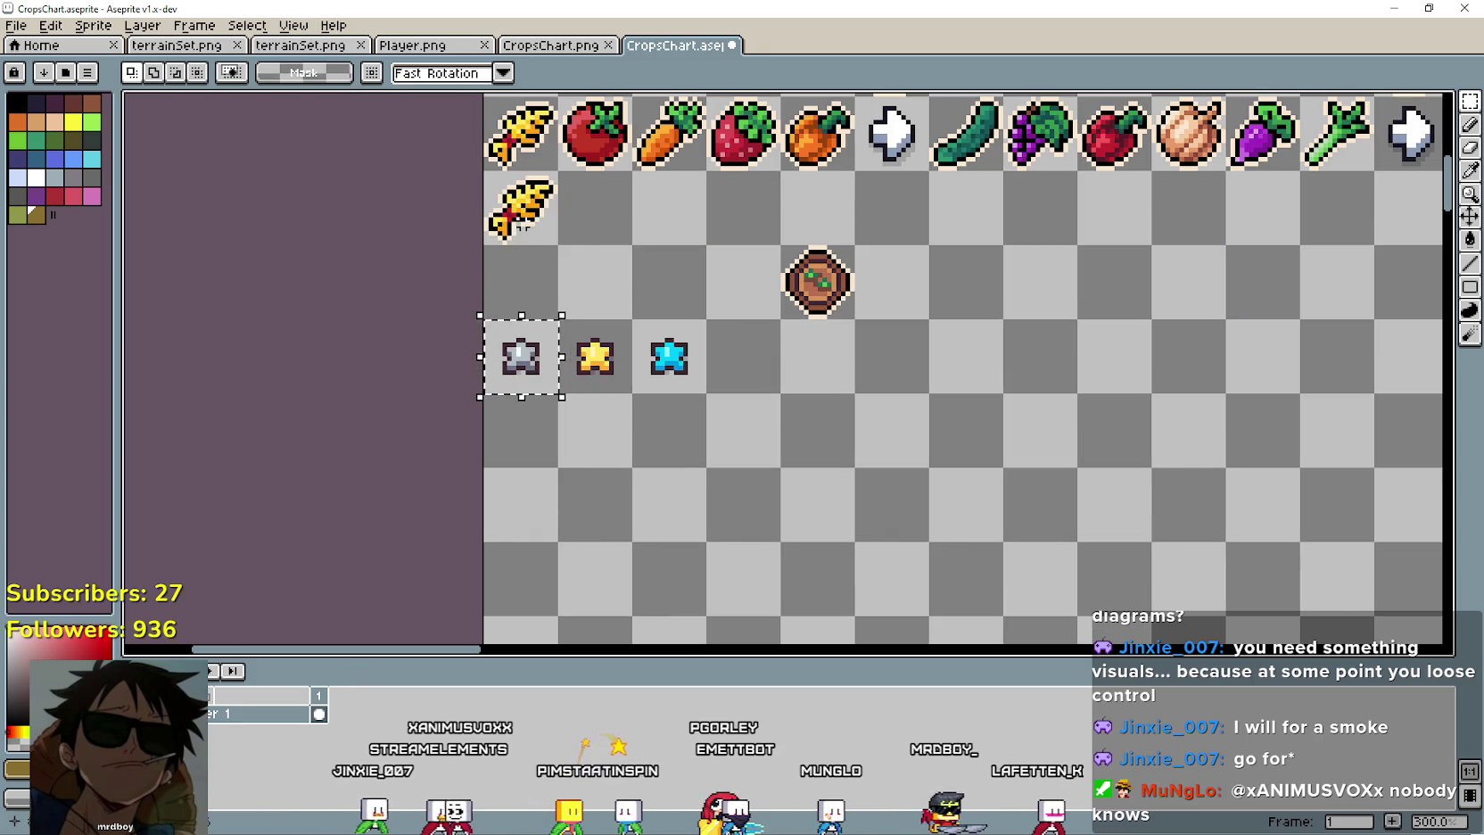
{"action": "mouse_move", "coordinate": [535, 211]}
{"action": "left_mouse_down"}
{"action": "mouse_move", "coordinate": [526, 275]}
{"action": "mouse_move", "coordinate": [577, 287]}
{"action": "left_mouse_up"}
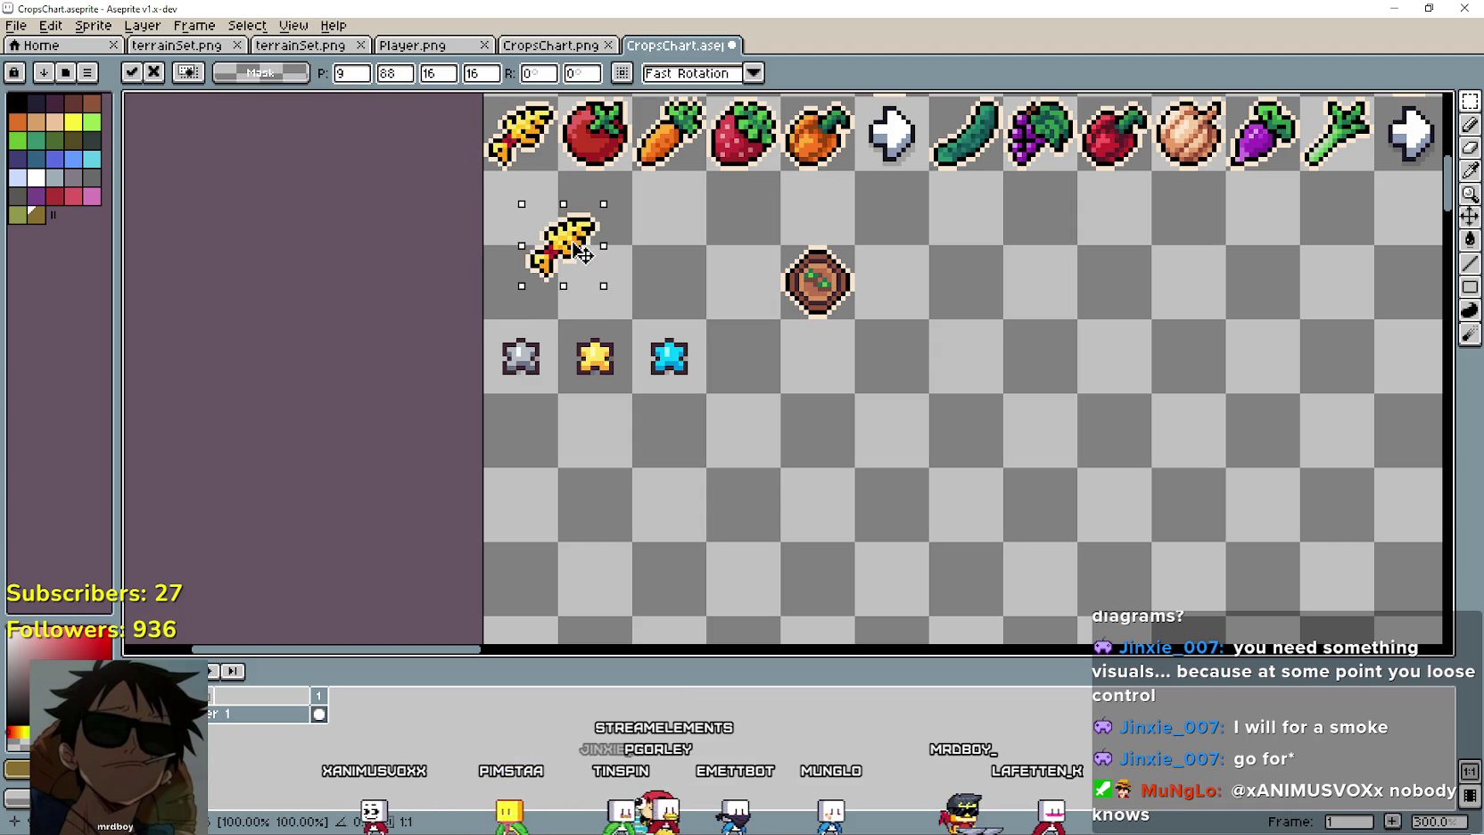
{"action": "key", "text": "Return"}
{"action": "mouse_move", "coordinate": [527, 361]}
{"action": "left_mouse_down"}
{"action": "mouse_move", "coordinate": [631, 212]}
{"action": "mouse_move", "coordinate": [627, 226]}
{"action": "left_mouse_up"}
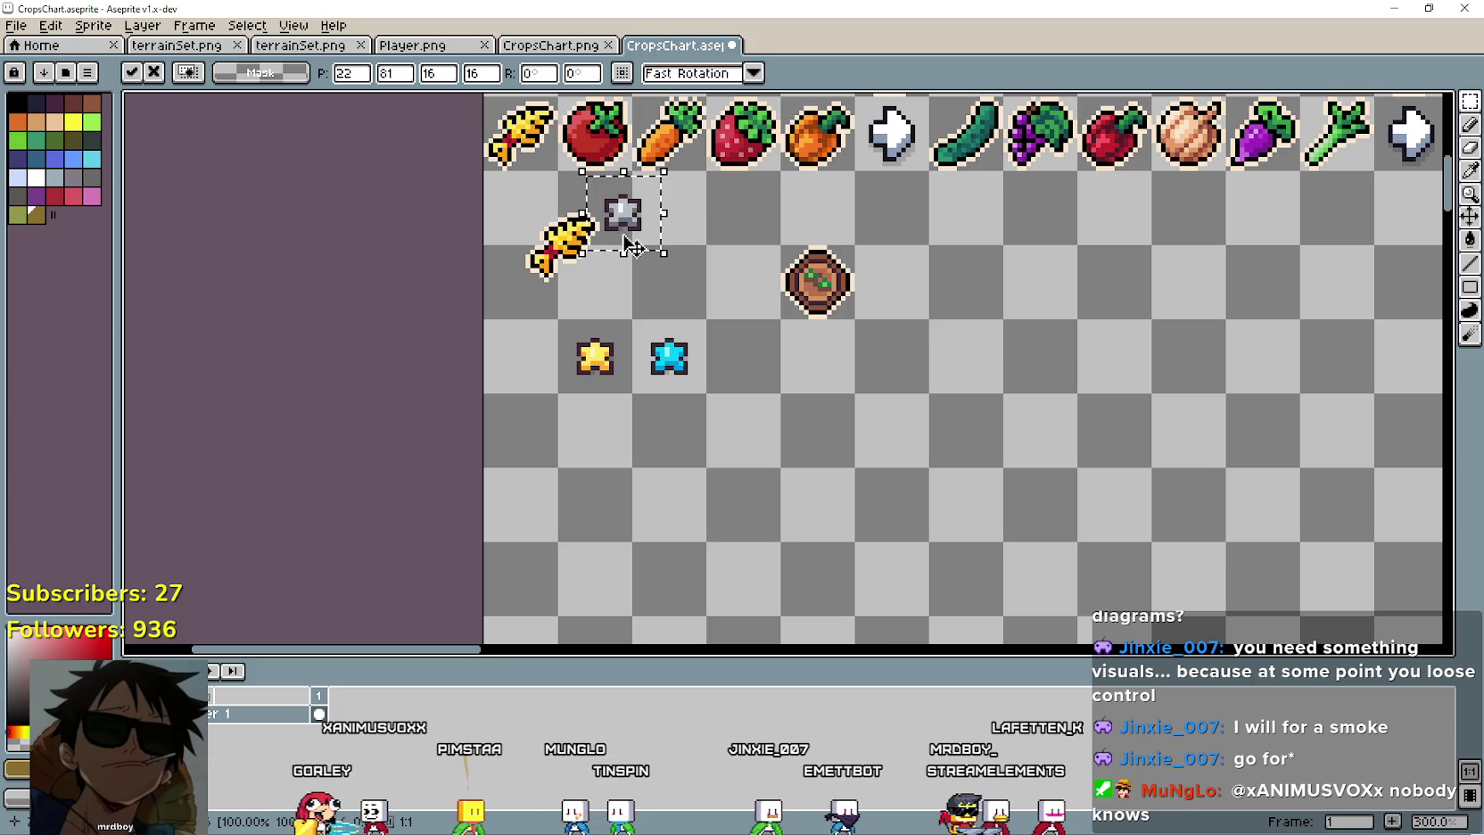
{"action": "key", "text": "Return"}
Shift the wheat and grey star pair left, and move the yellow and cyan stars right and down.
{"action": "scroll", "coordinate": [501, 321], "scroll_direction": "down", "scroll_amount": 1}
{"action": "left_click_drag", "start_coordinate": [613, 225], "coordinate": [580, 284]}
{"action": "left_click", "coordinate": [563, 381]}
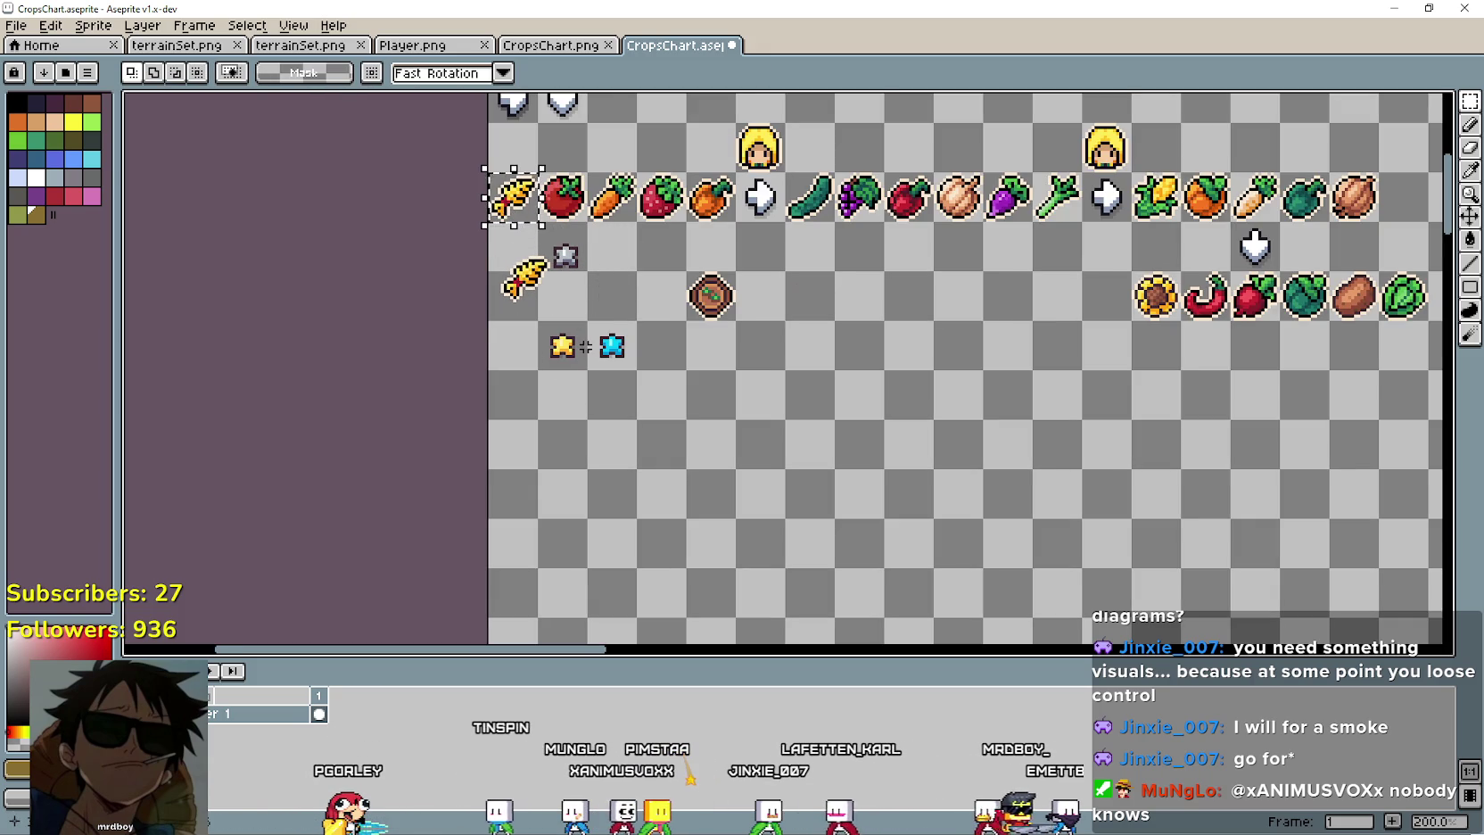
{"action": "mouse_move", "coordinate": [535, 319]}
{"action": "left_mouse_down"}
{"action": "mouse_move", "coordinate": [769, 412]}
{"action": "mouse_move", "coordinate": [665, 373]}
{"action": "mouse_move", "coordinate": [749, 394]}
{"action": "left_mouse_up"}
{"action": "left_click", "coordinate": [685, 436]}
{"action": "left_click", "coordinate": [639, 431]}
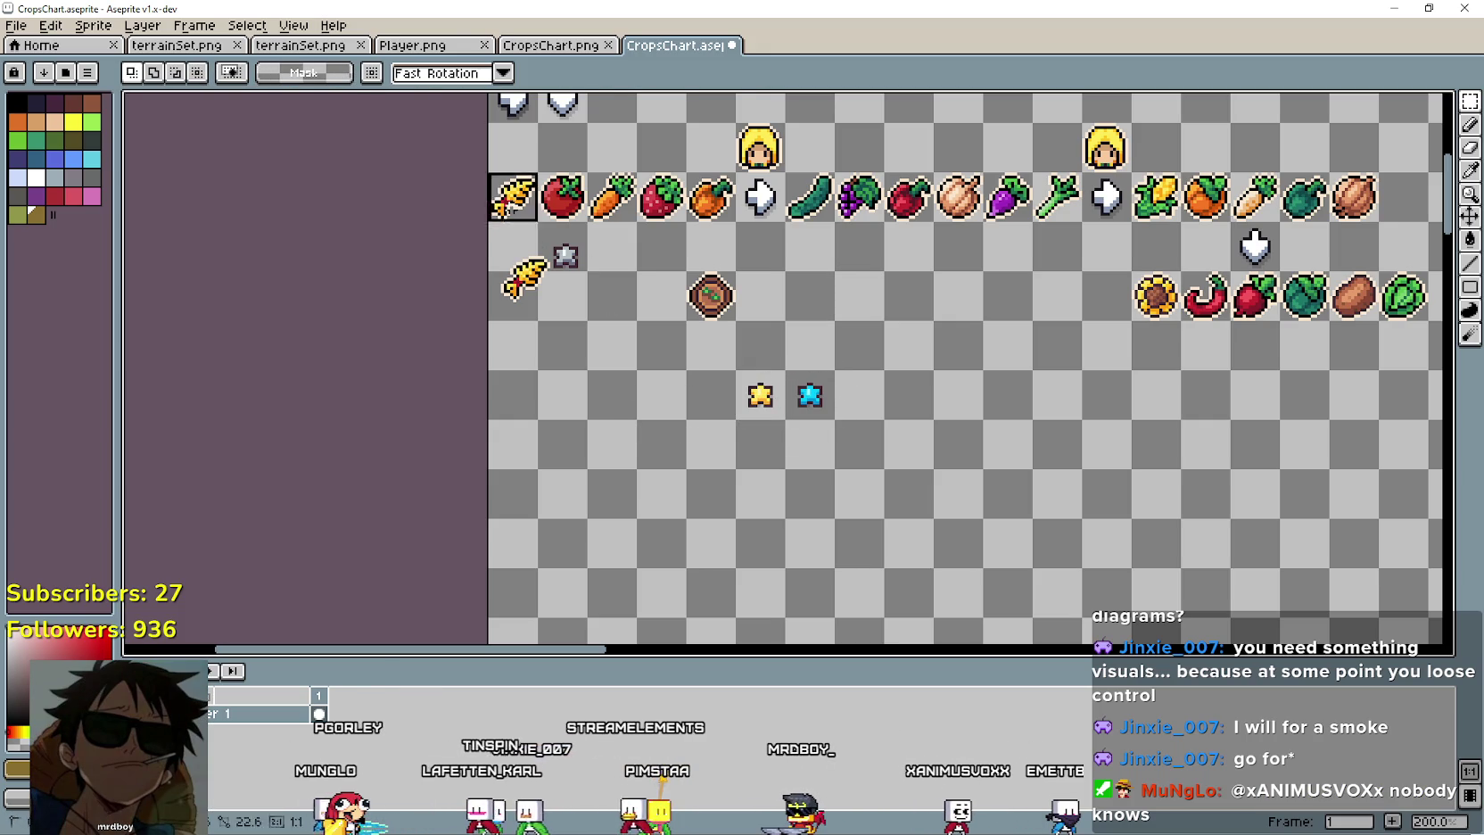
Copy the wheat-and-star pair down into two new rows below.
{"action": "left_click", "coordinate": [496, 238]}
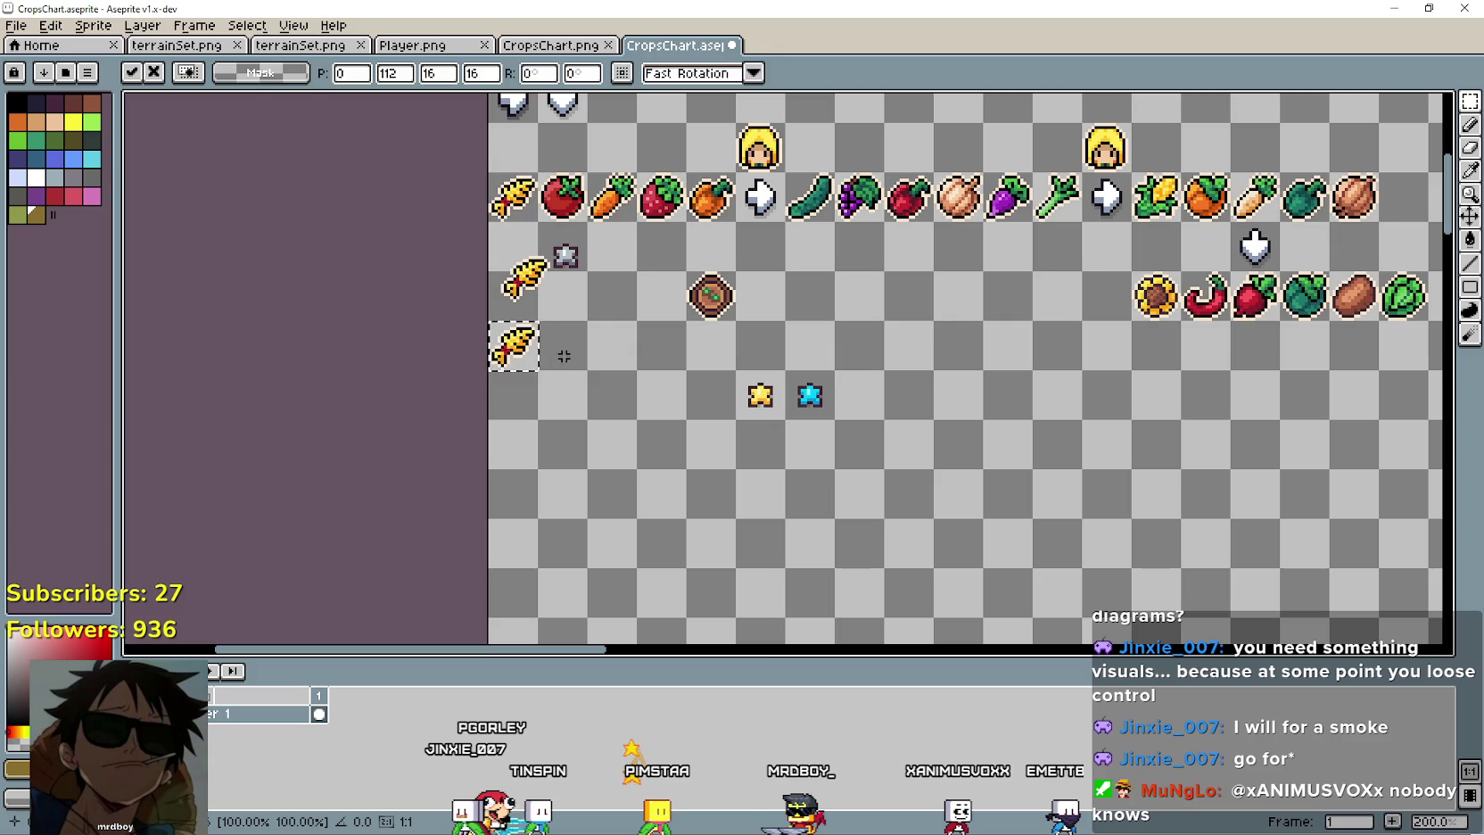
{"action": "key", "text": "Escape"}
{"action": "mouse_move", "coordinate": [520, 205]}
{"action": "left_mouse_down"}
{"action": "mouse_move", "coordinate": [537, 453]}
{"action": "mouse_move", "coordinate": [522, 500]}
{"action": "left_mouse_up"}
{"action": "scroll", "coordinate": [508, 334], "scroll_direction": "up", "scroll_amount": 1}
{"action": "key", "text": "Return"}
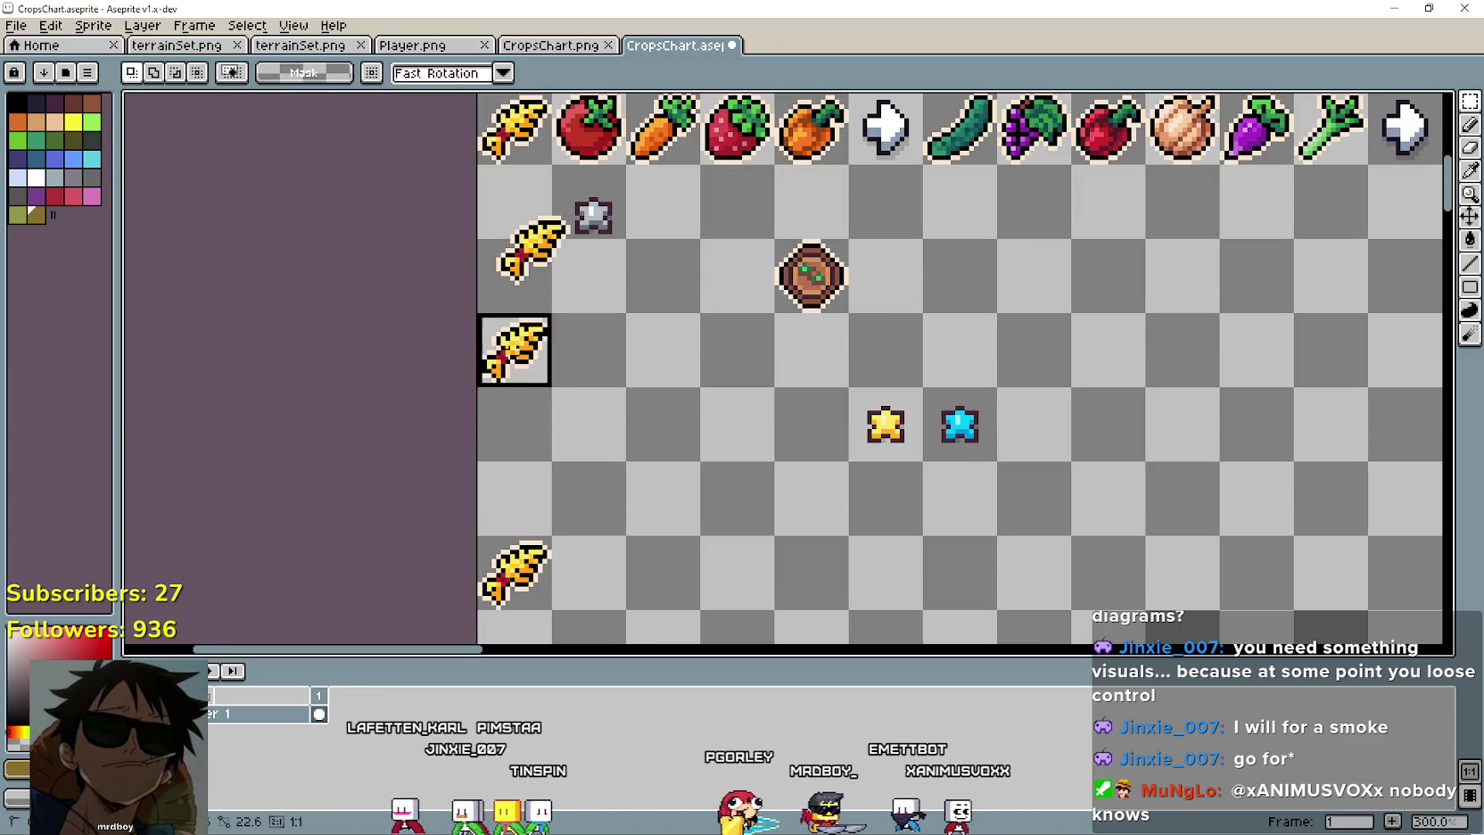
{"action": "key", "text": "ctrl+z"}
{"action": "key", "text": "ctrl+z"}
{"action": "key", "text": "ctrl+z"}
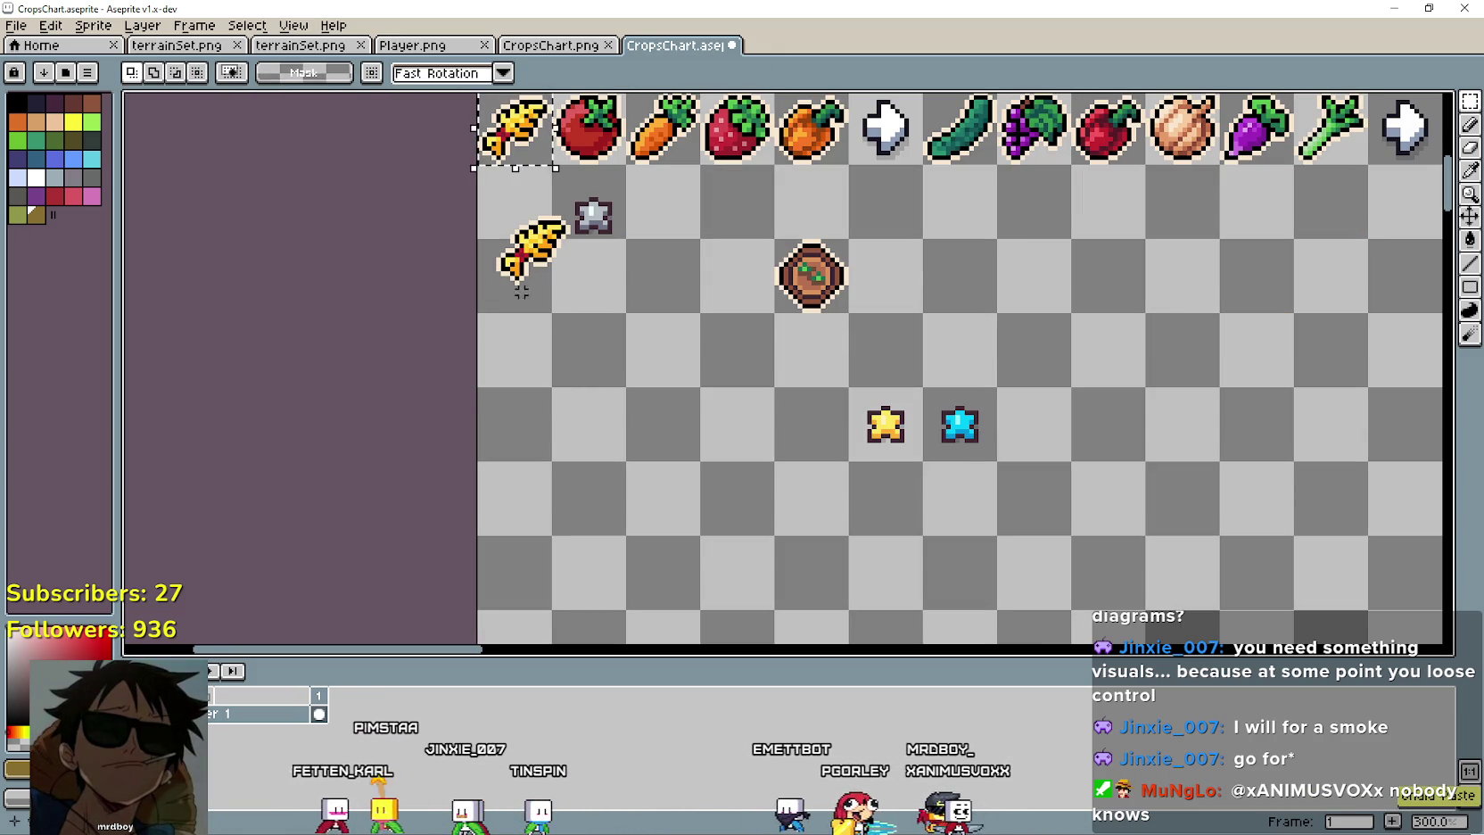
{"action": "left_click_drag", "start_coordinate": [571, 255], "coordinate": [499, 179]}
{"action": "left_click_drag", "start_coordinate": [589, 253], "coordinate": [589, 398]}
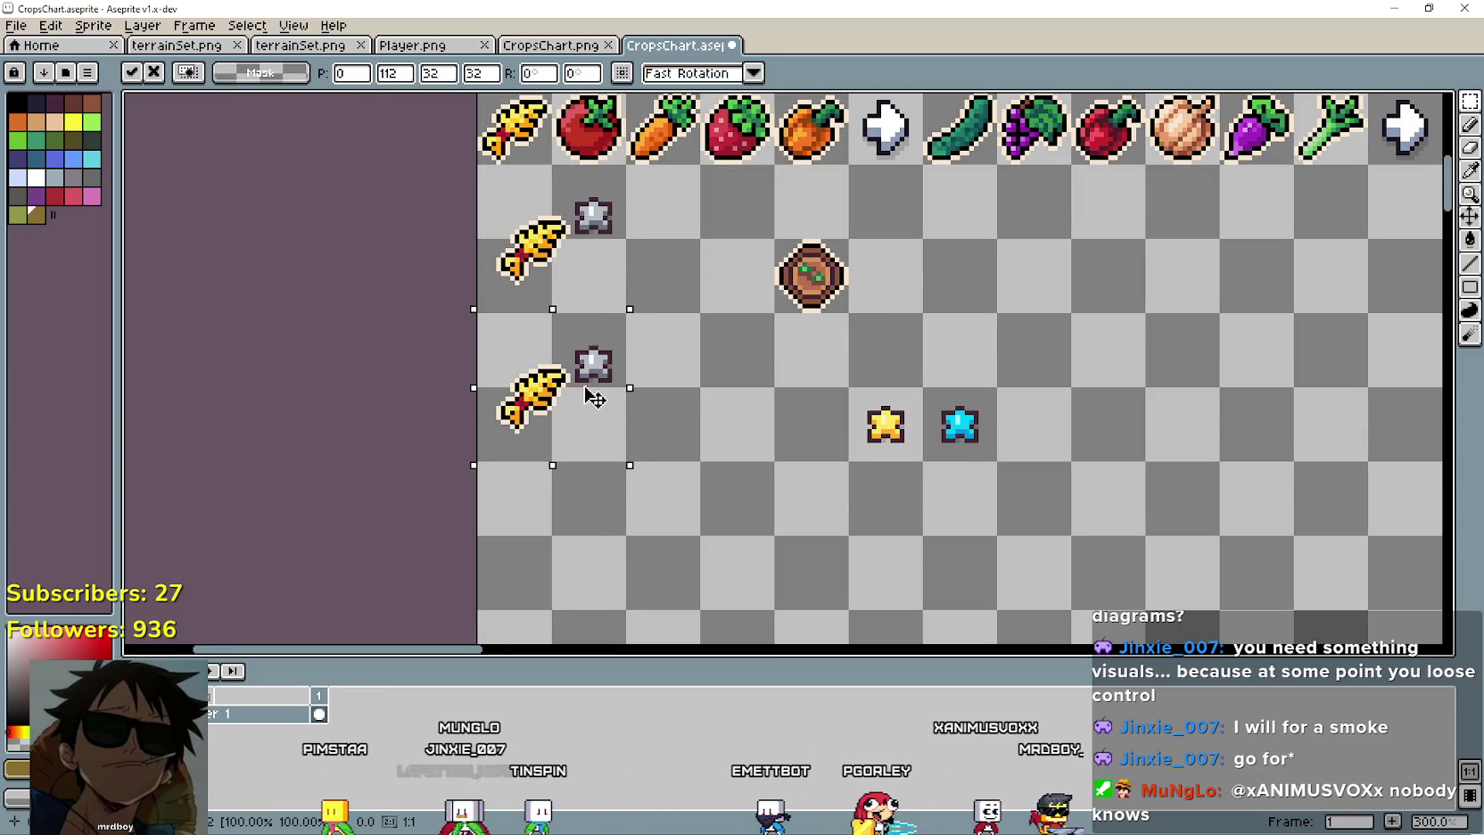
{"action": "key", "text": "Return"}
{"action": "left_click_drag", "start_coordinate": [589, 268], "coordinate": [589, 565]}
{"action": "key", "text": "ctrl+d"}
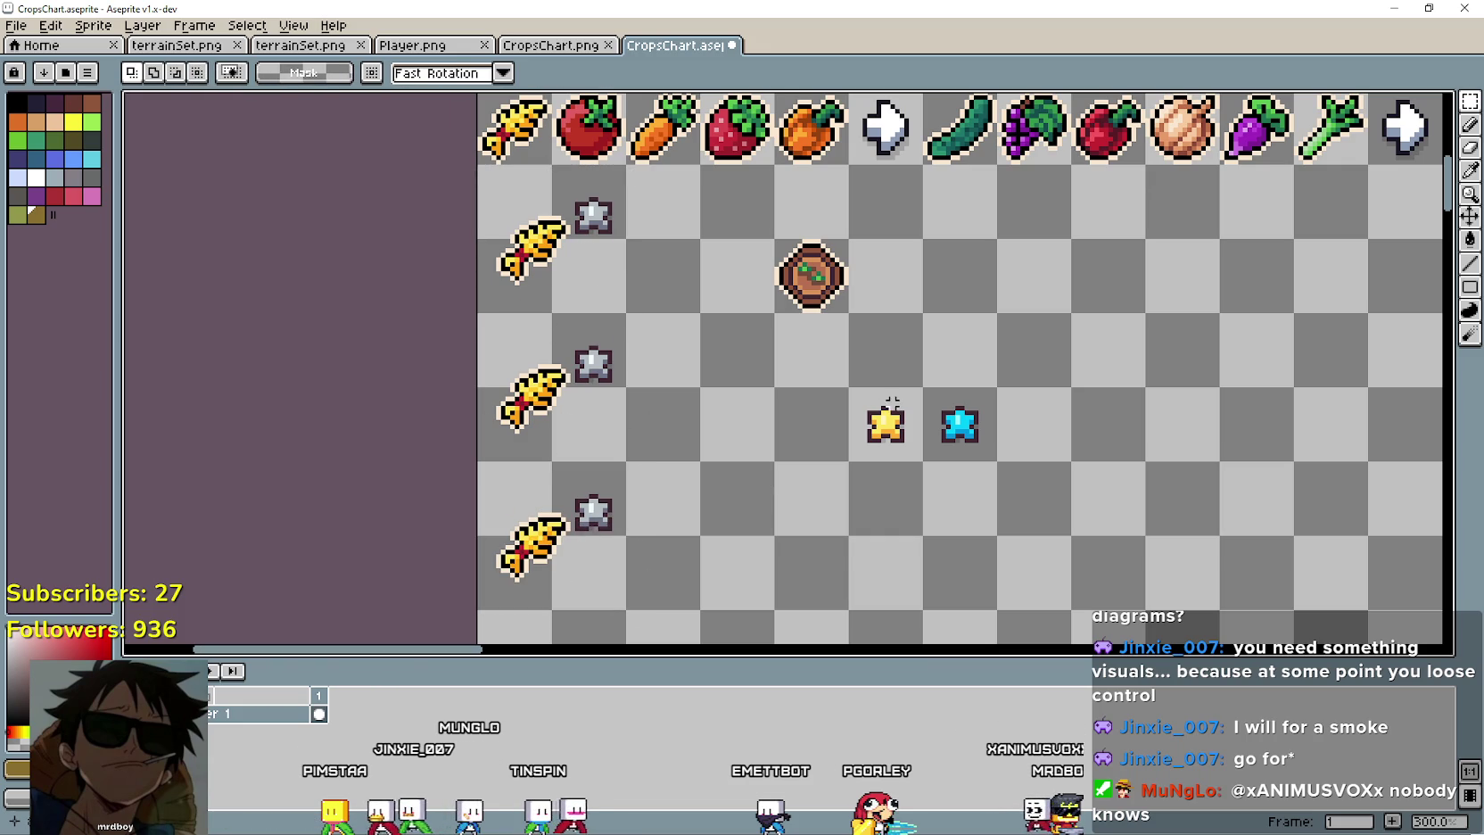
Move the gold and blue stars beside the lower wheat copies.
{"action": "mouse_move", "coordinate": [886, 425]}
{"action": "left_mouse_down"}
{"action": "mouse_move", "coordinate": [678, 405]}
{"action": "mouse_move", "coordinate": [590, 357]}
{"action": "mouse_move", "coordinate": [603, 376]}
{"action": "left_mouse_up"}
{"action": "key", "text": "Return"}
{"action": "left_click_drag", "start_coordinate": [954, 428], "coordinate": [599, 516]}
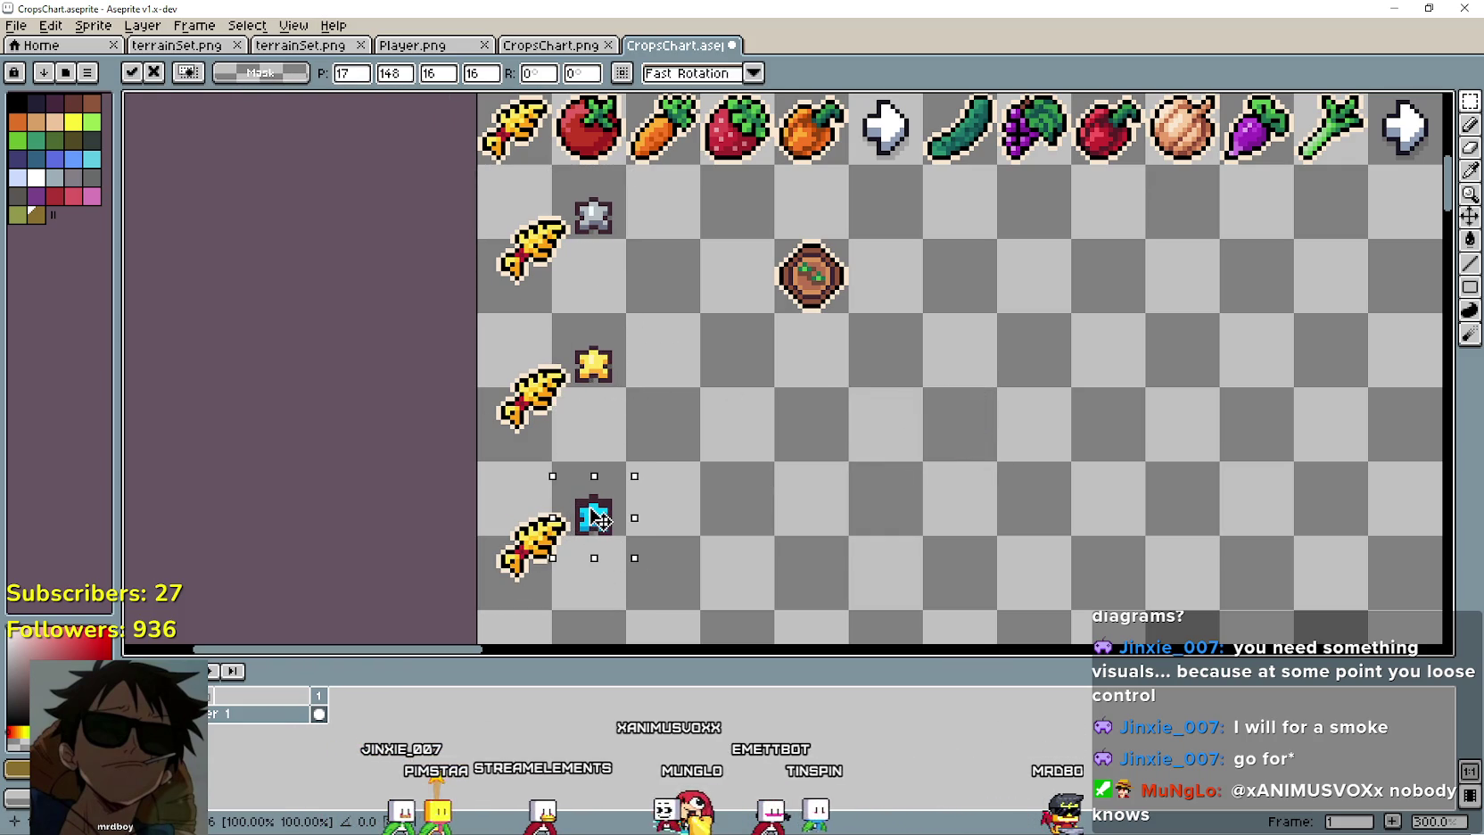
{"action": "left_click", "coordinate": [689, 501]}
{"action": "scroll", "coordinate": [683, 481], "scroll_direction": "down", "scroll_amount": 2}
{"action": "scroll", "coordinate": [643, 446], "scroll_direction": "up", "scroll_amount": 1}
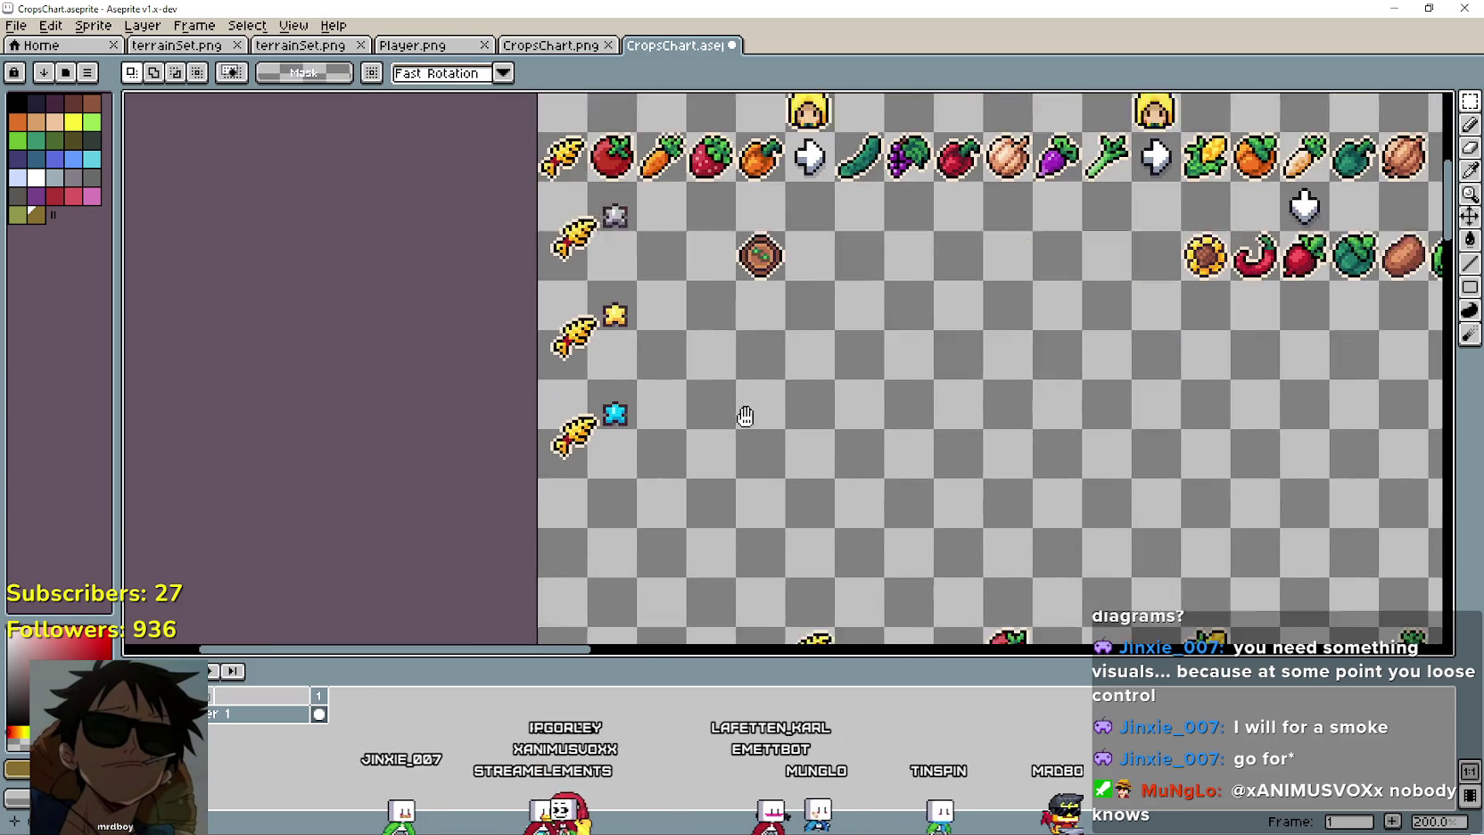
Move the wheat-star column right and set the brown round soil item left of the middle wheat.
{"action": "mouse_move", "coordinate": [639, 208]}
{"action": "left_mouse_down"}
{"action": "mouse_move", "coordinate": [951, 294]}
{"action": "mouse_move", "coordinate": [937, 308]}
{"action": "left_mouse_up"}
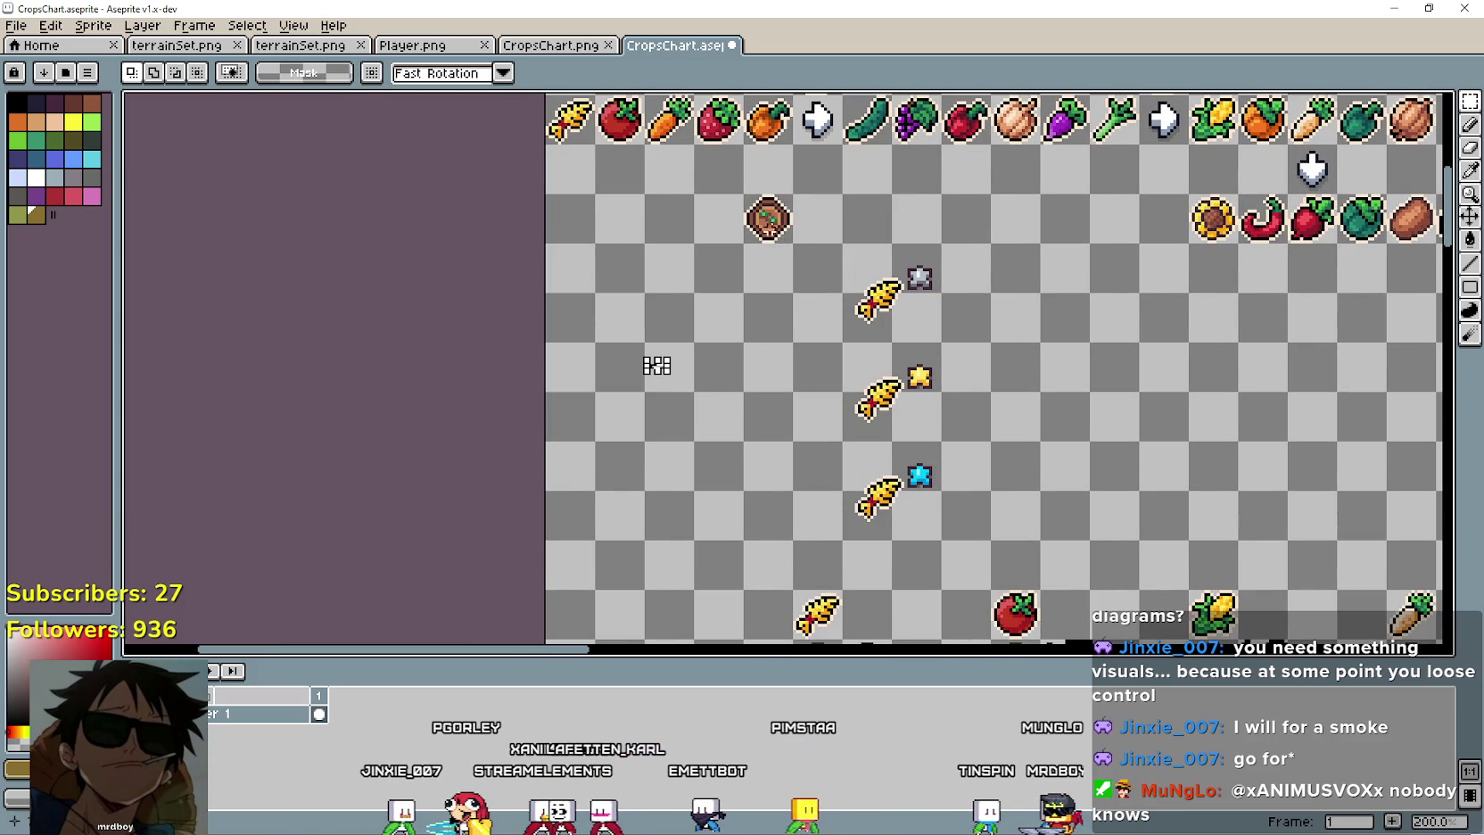
{"action": "left_click_drag", "start_coordinate": [768, 218], "coordinate": [796, 412]}
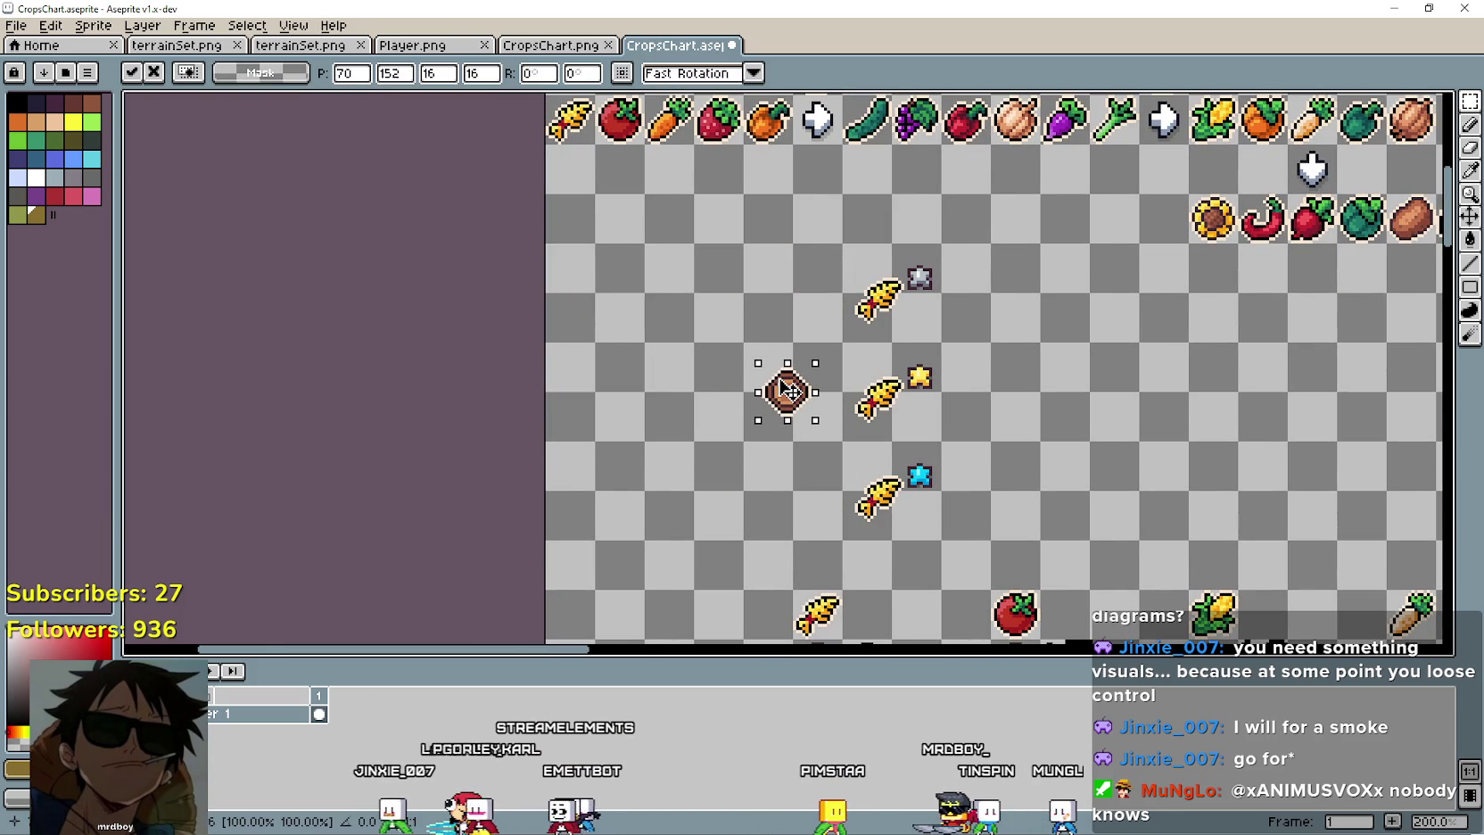
{"action": "scroll", "coordinate": [796, 393], "scroll_direction": "up", "scroll_amount": 3}
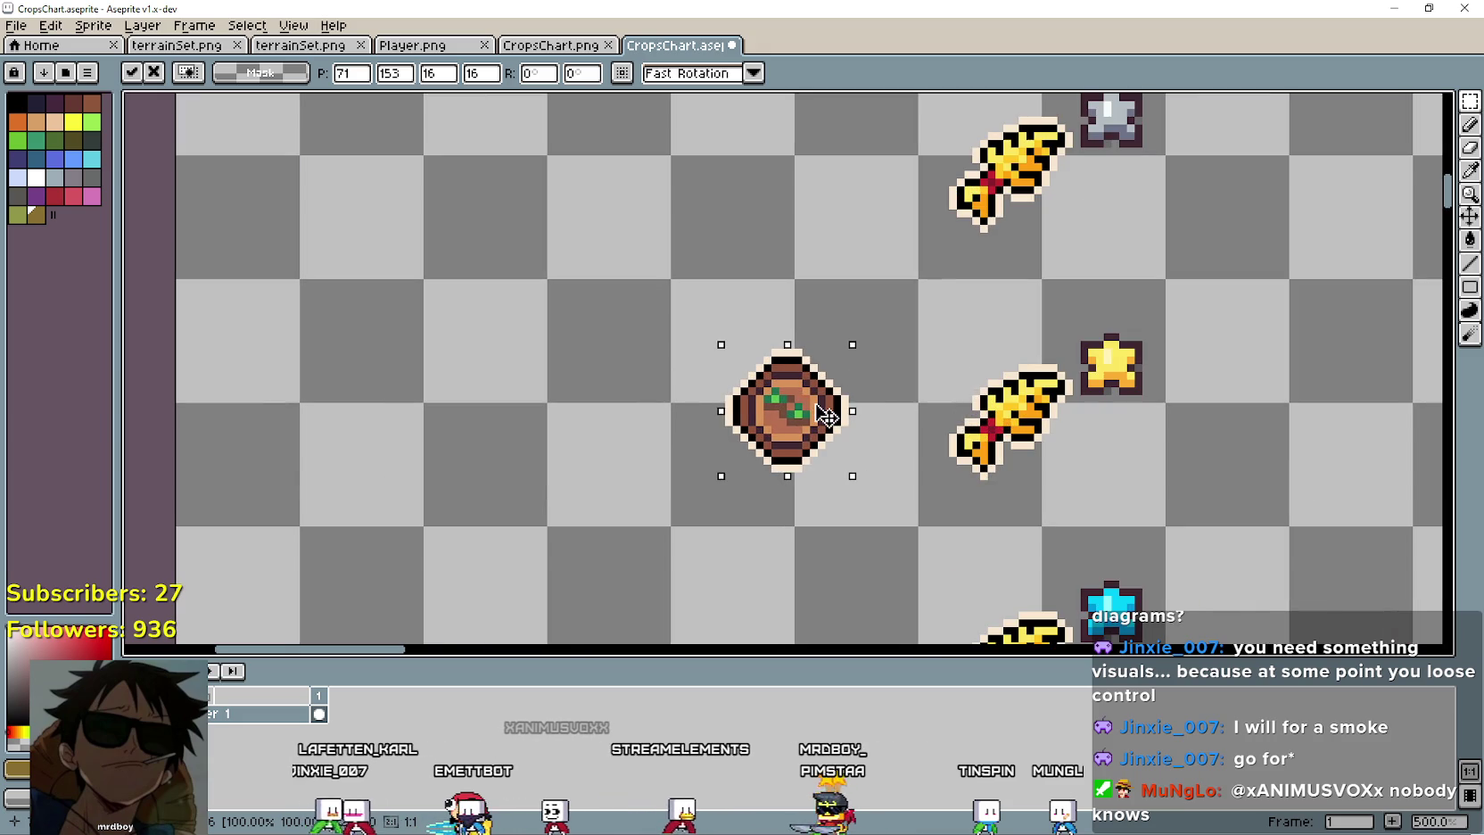
{"action": "left_click_drag", "start_coordinate": [830, 412], "coordinate": [706, 426]}
{"action": "scroll", "coordinate": [759, 453], "scroll_direction": "down", "scroll_amount": 4}
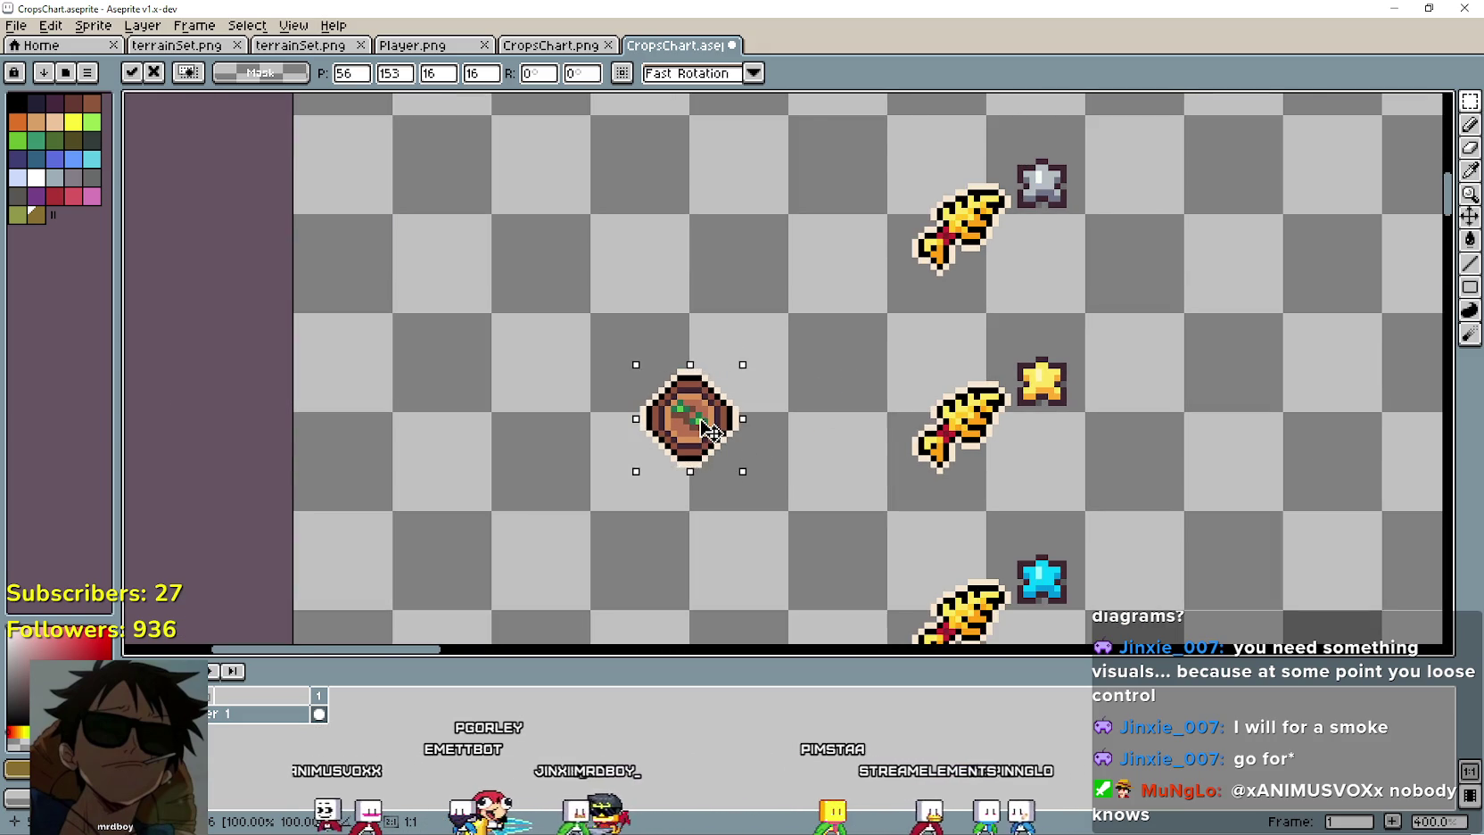
{"action": "key", "text": "Return"}
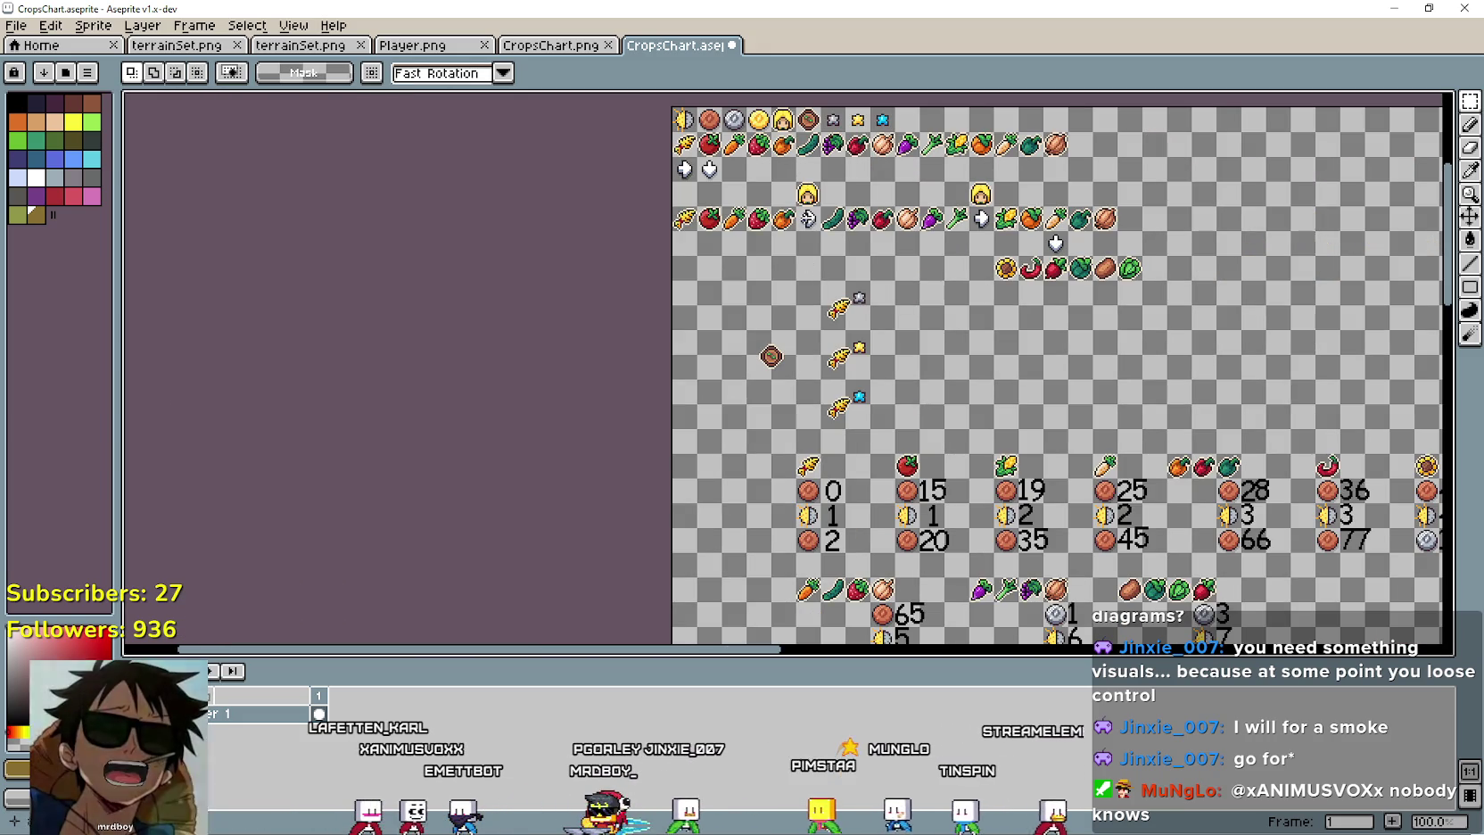
Nudge the white arrow sprite into position and copy it.
{"action": "left_click", "coordinate": [812, 232]}
{"action": "scroll", "coordinate": [826, 364], "scroll_direction": "up", "scroll_amount": 3}
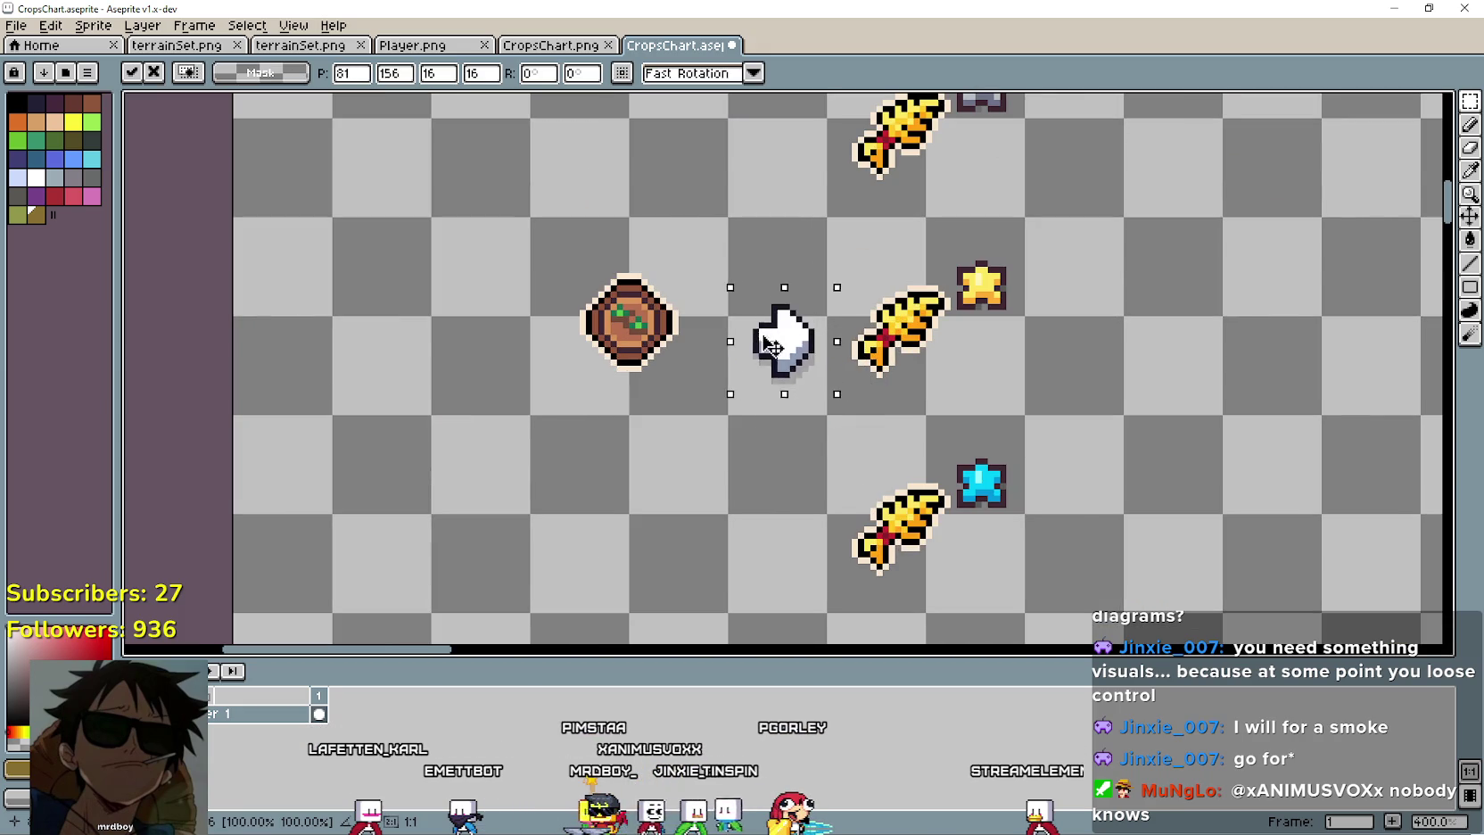
{"action": "scroll", "coordinate": [758, 330], "scroll_direction": "down", "scroll_amount": 3}
{"action": "scroll", "coordinate": [758, 326], "scroll_direction": "up", "scroll_amount": 4}
{"action": "key", "text": "Up"}
{"action": "key", "text": "Up"}
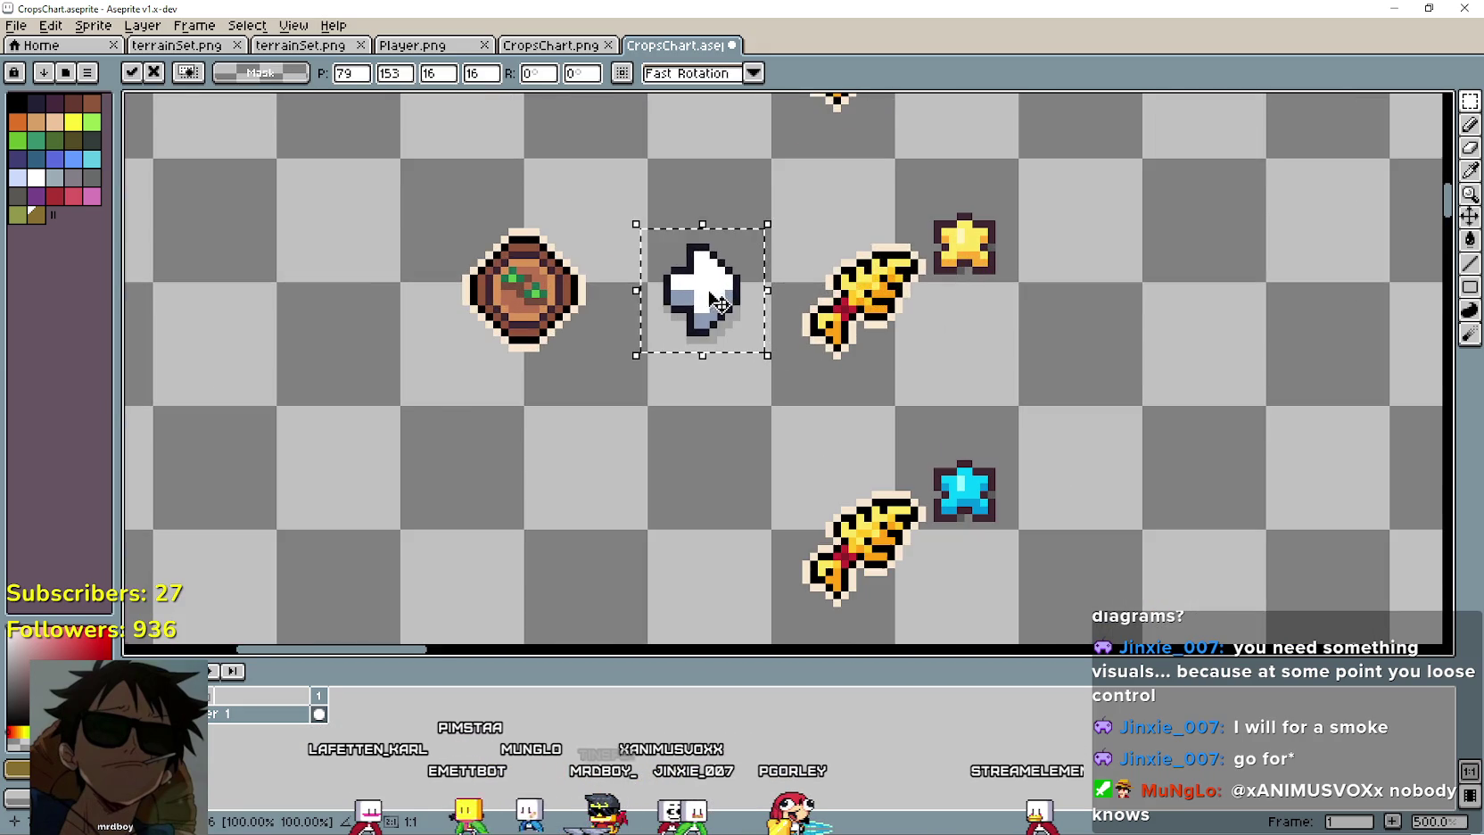
{"action": "mouse_move", "coordinate": [707, 278]}
{"action": "left_mouse_down"}
{"action": "mouse_move", "coordinate": [734, 298]}
{"action": "mouse_move", "coordinate": [711, 532]}
{"action": "mouse_move", "coordinate": [731, 538]}
{"action": "mouse_move", "coordinate": [718, 295]}
{"action": "left_mouse_up"}
{"action": "scroll", "coordinate": [730, 535], "scroll_direction": "down", "scroll_amount": 1}
{"action": "scroll", "coordinate": [722, 526], "scroll_direction": "up", "scroll_amount": 2}
{"action": "key", "text": "Return"}
Place an arrow copy beside the top wheat and move the arrow-wheat-star block up-left.
{"action": "scroll", "coordinate": [718, 295], "scroll_direction": "down", "scroll_amount": 4}
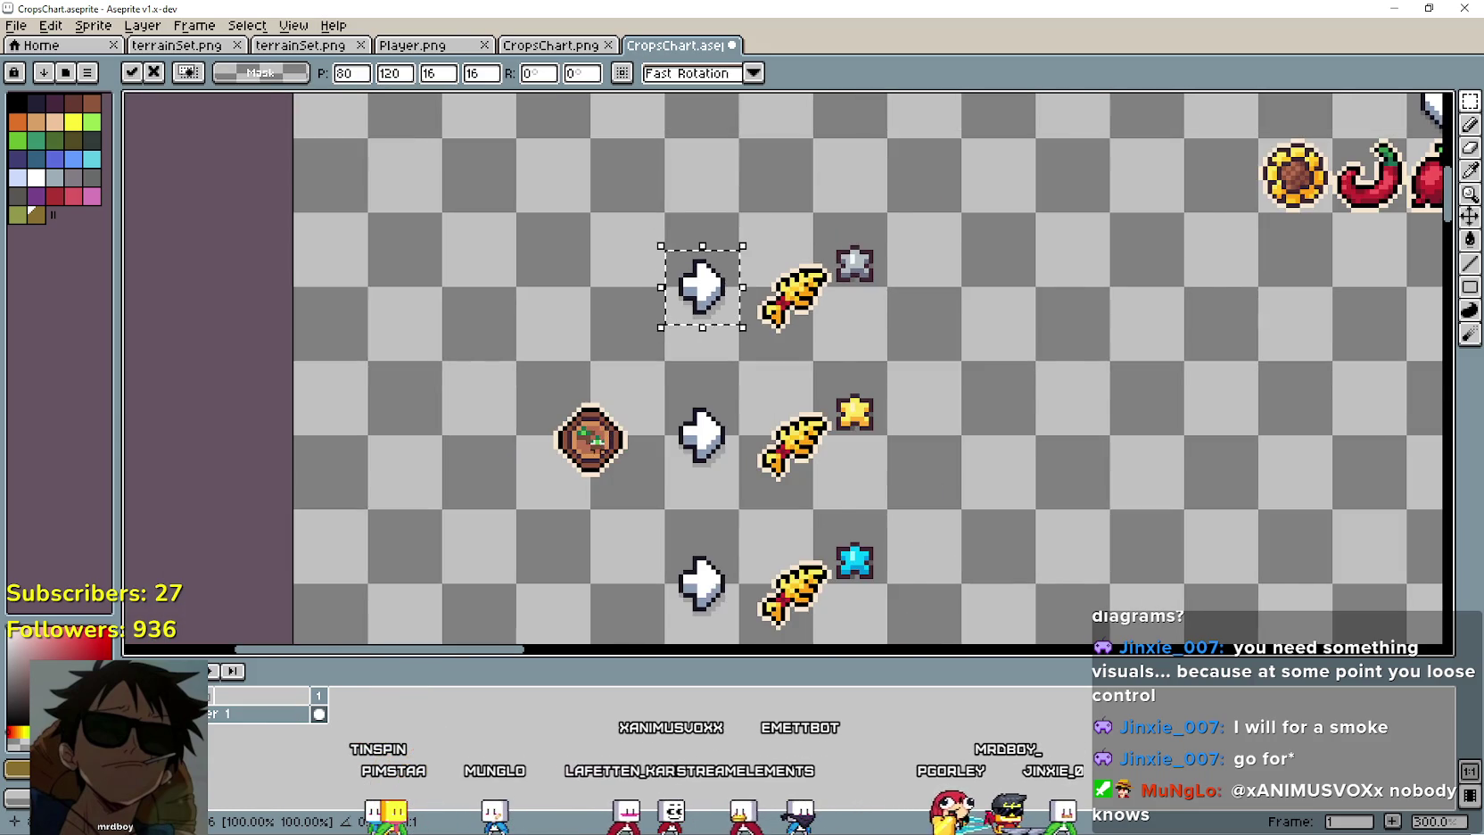
{"action": "key", "text": "Return"}
{"action": "mouse_move", "coordinate": [887, 480]}
{"action": "left_mouse_down"}
{"action": "mouse_move", "coordinate": [931, 424]}
{"action": "mouse_move", "coordinate": [899, 362]}
{"action": "left_mouse_up"}
{"action": "scroll", "coordinate": [733, 366], "scroll_direction": "up", "scroll_amount": 1}
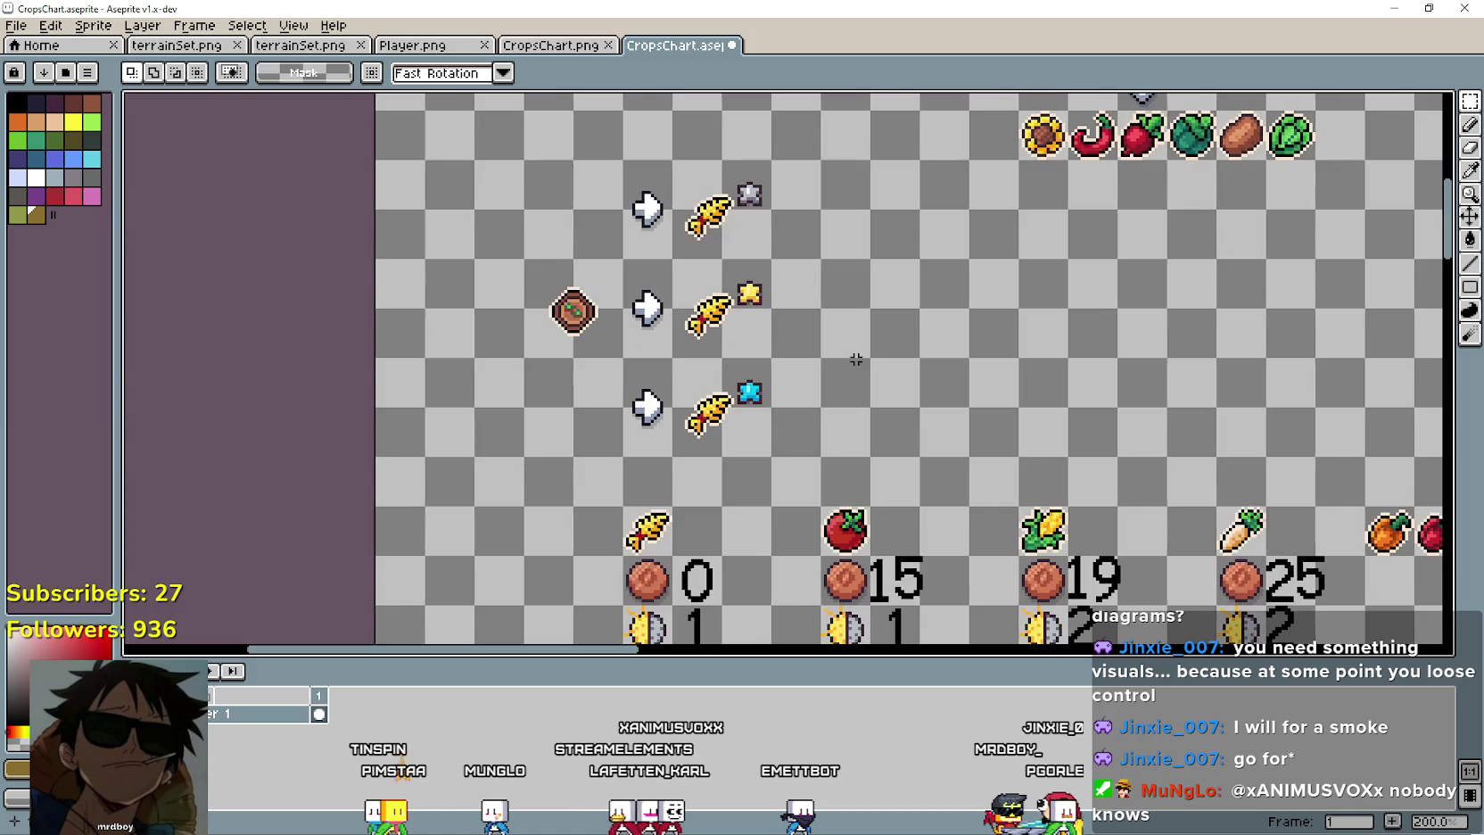
{"action": "scroll", "coordinate": [791, 300], "scroll_direction": "up", "scroll_amount": 5}
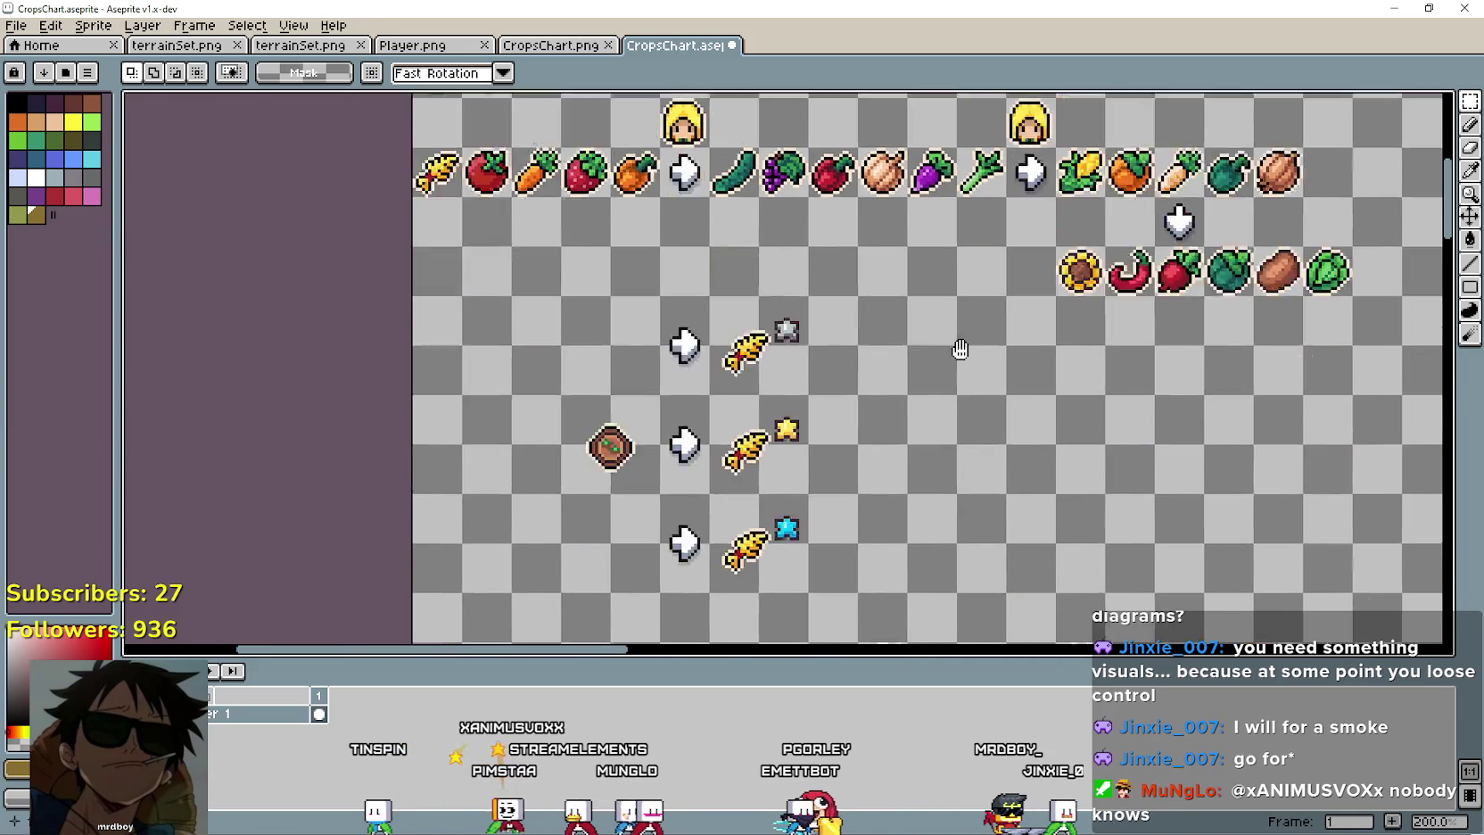
{"action": "scroll", "coordinate": [984, 441], "scroll_direction": "down", "scroll_amount": 1}
{"action": "scroll", "coordinate": [725, 235], "scroll_direction": "up", "scroll_amount": 1}
{"action": "scroll", "coordinate": [733, 221], "scroll_direction": "up", "scroll_amount": 1}
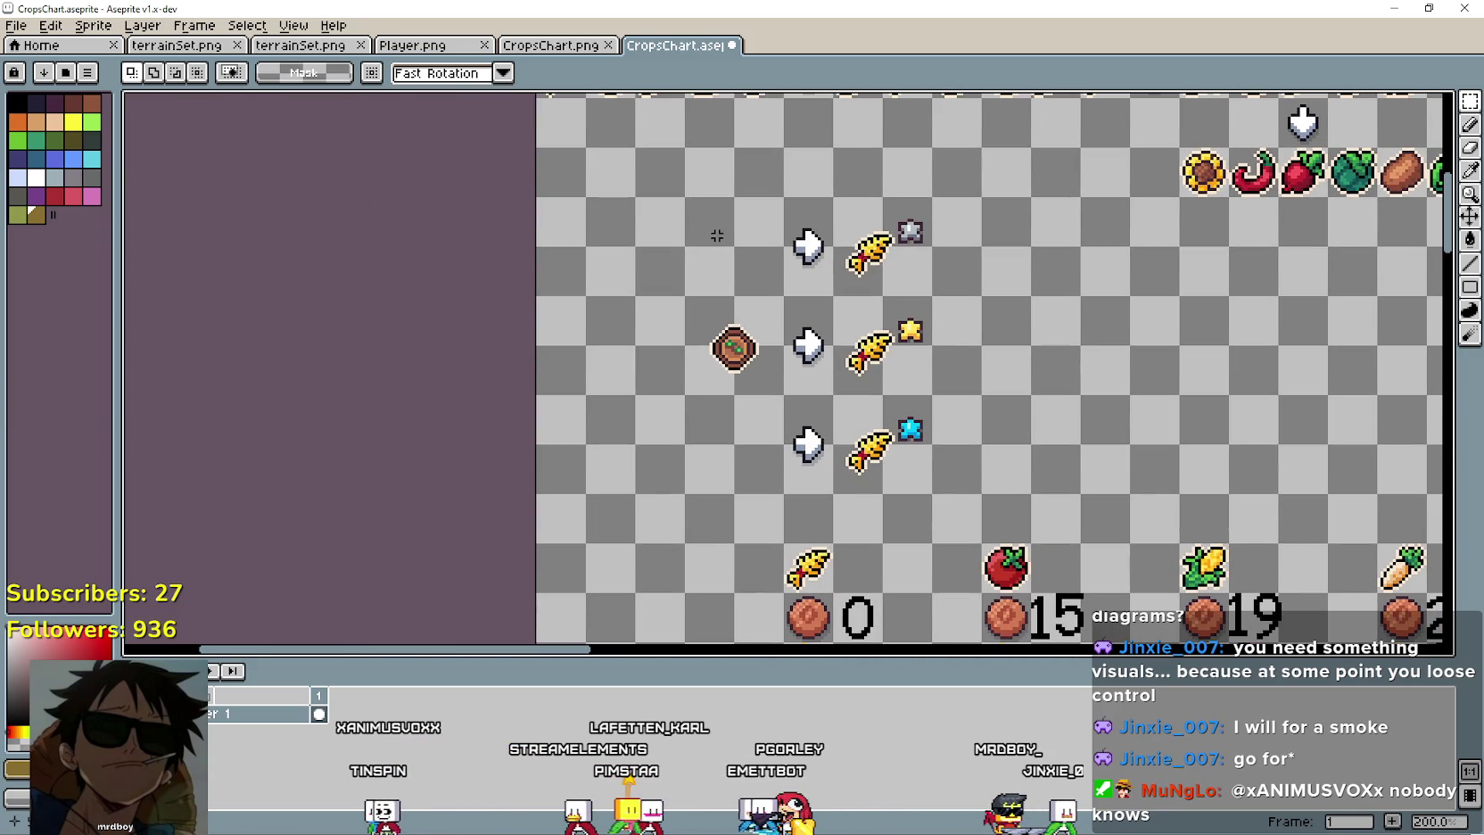
{"action": "mouse_move", "coordinate": [921, 464]}
{"action": "left_mouse_down"}
{"action": "mouse_move", "coordinate": [815, 423]}
{"action": "mouse_move", "coordinate": [770, 364]}
{"action": "left_mouse_up"}
{"action": "scroll", "coordinate": [987, 496], "scroll_direction": "up", "scroll_amount": 2}
{"action": "scroll", "coordinate": [954, 429], "scroll_direction": "down", "scroll_amount": 1}
{"action": "left_click", "coordinate": [953, 429]}
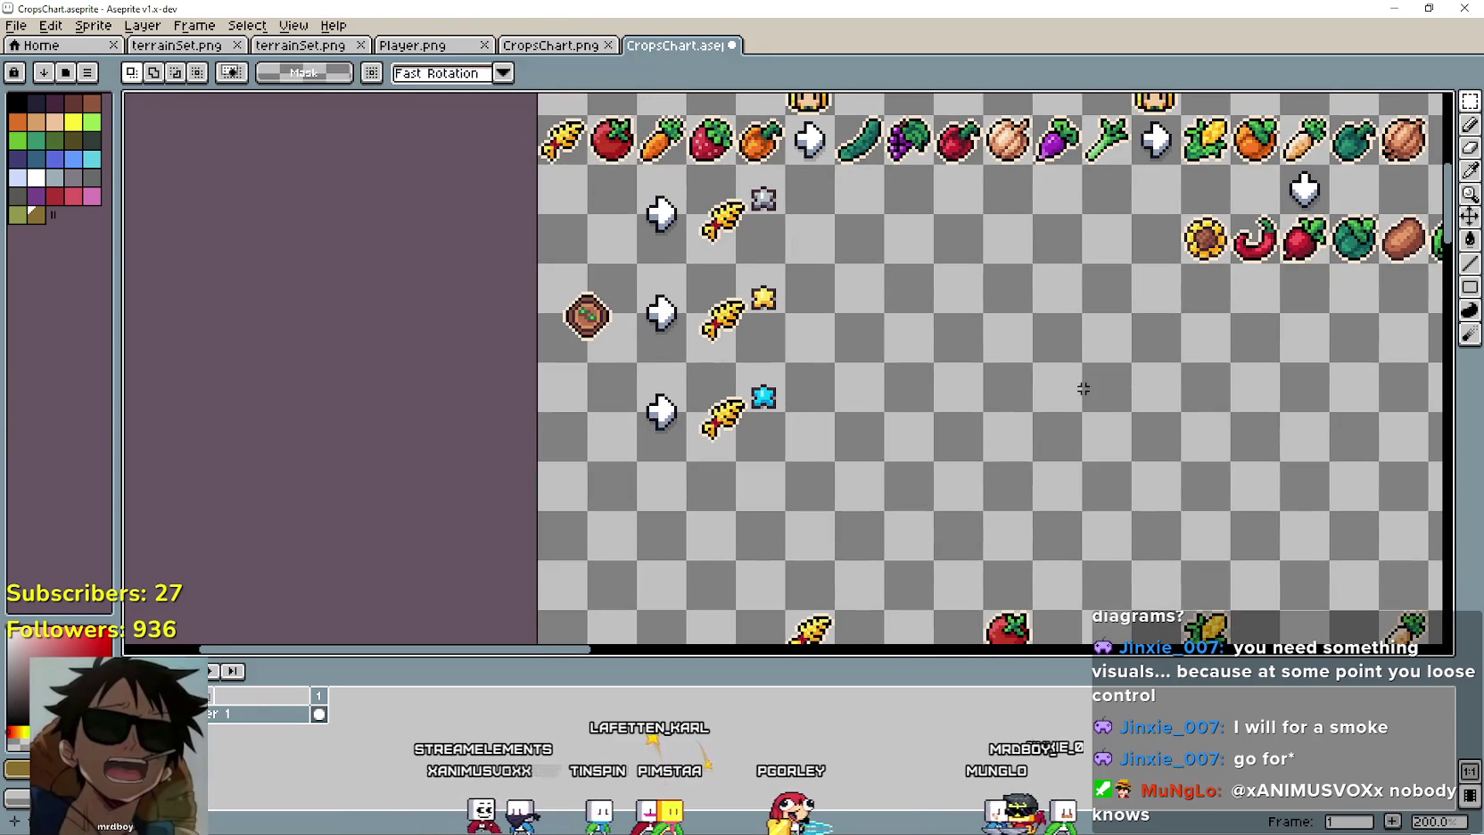
{"action": "scroll", "coordinate": [994, 430], "scroll_direction": "right", "scroll_amount": 5}
{"action": "scroll", "coordinate": [993, 431], "scroll_direction": "up", "scroll_amount": 2}
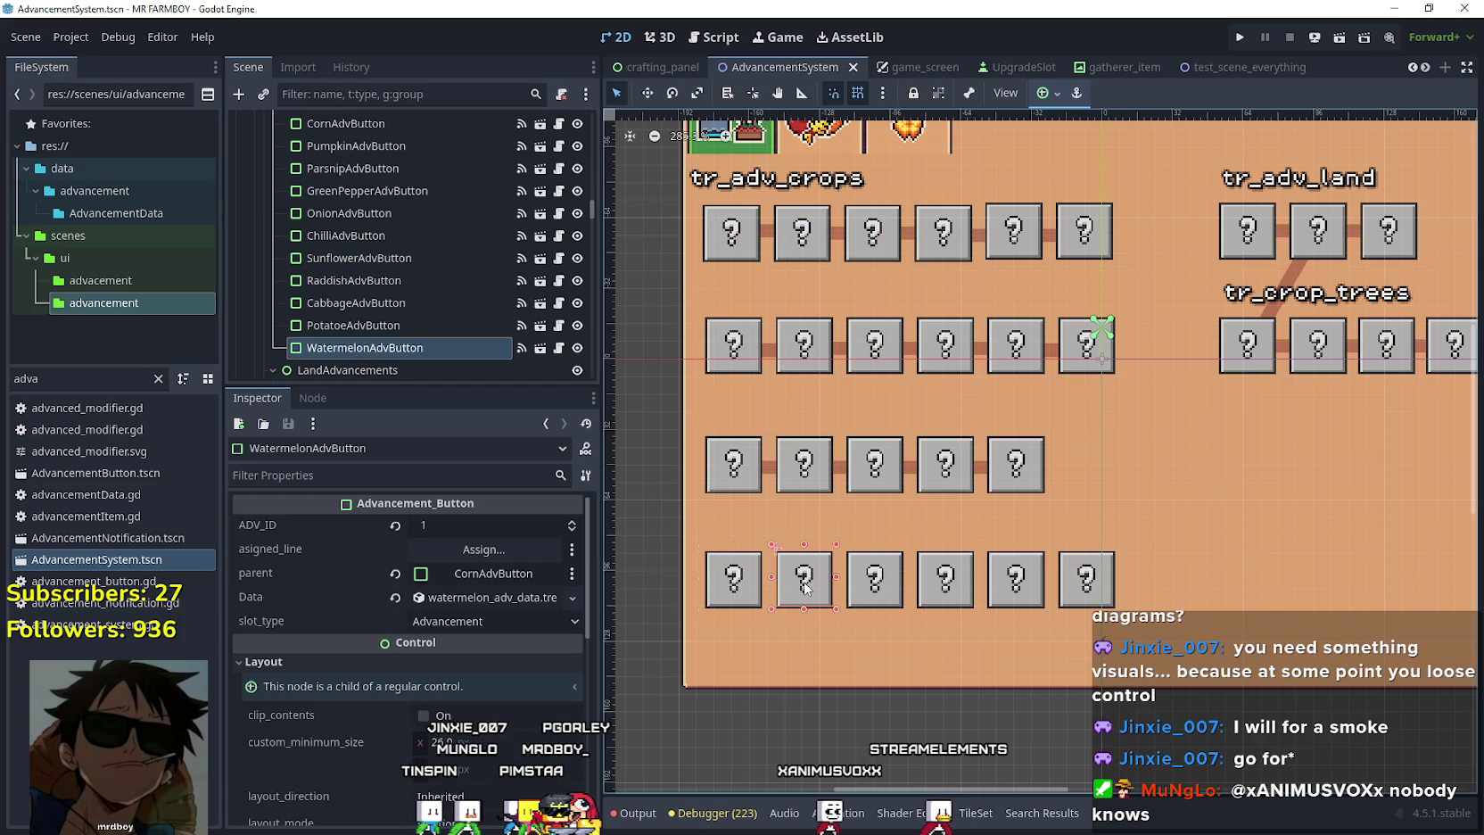
Expand WatermelonAdvButton's Data requirements to view its three entries, including Grapes.
{"action": "left_click", "coordinate": [565, 600]}
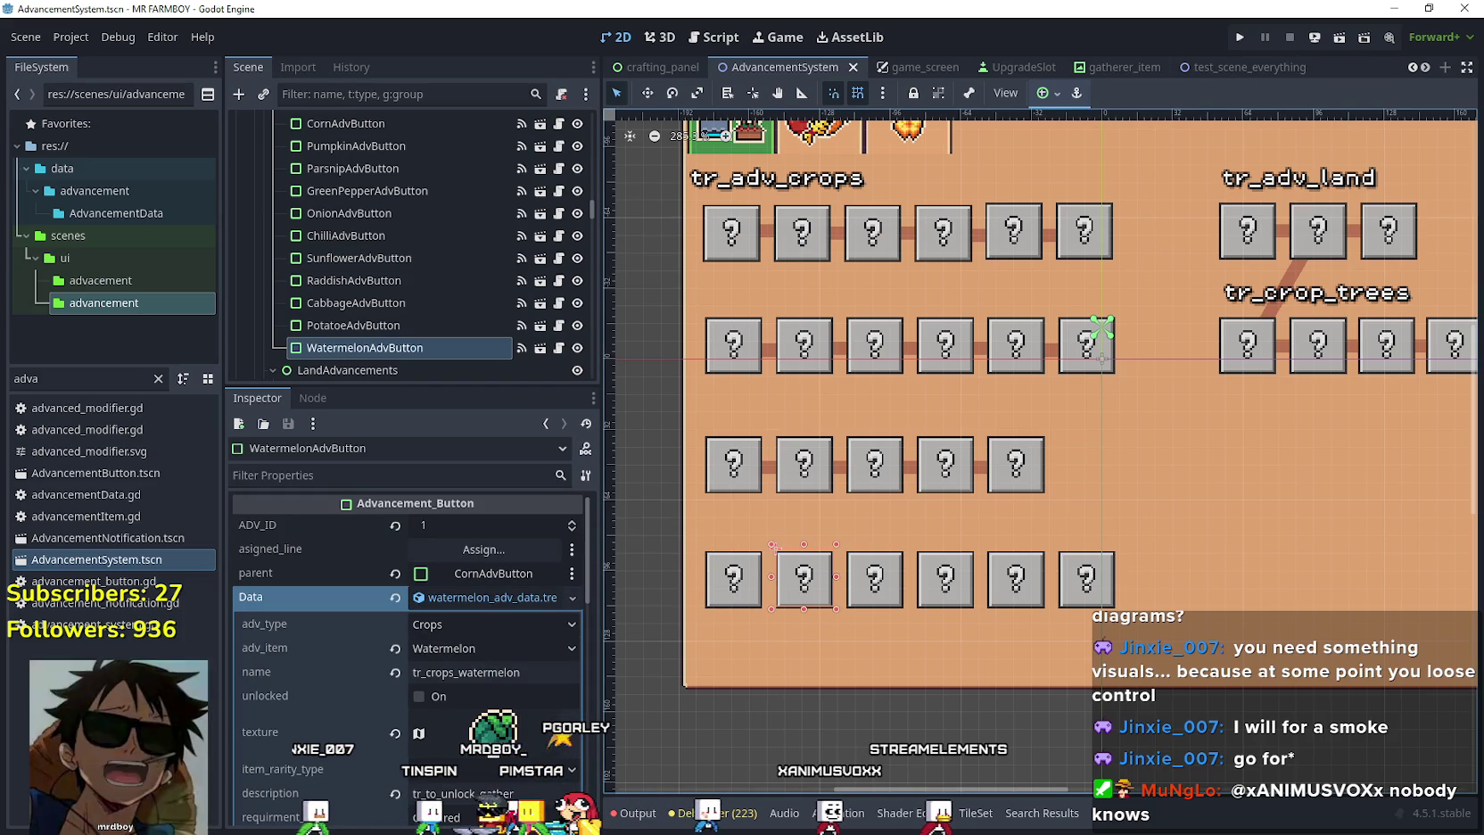
{"action": "scroll", "coordinate": [523, 760], "scroll_direction": "down", "scroll_amount": 5}
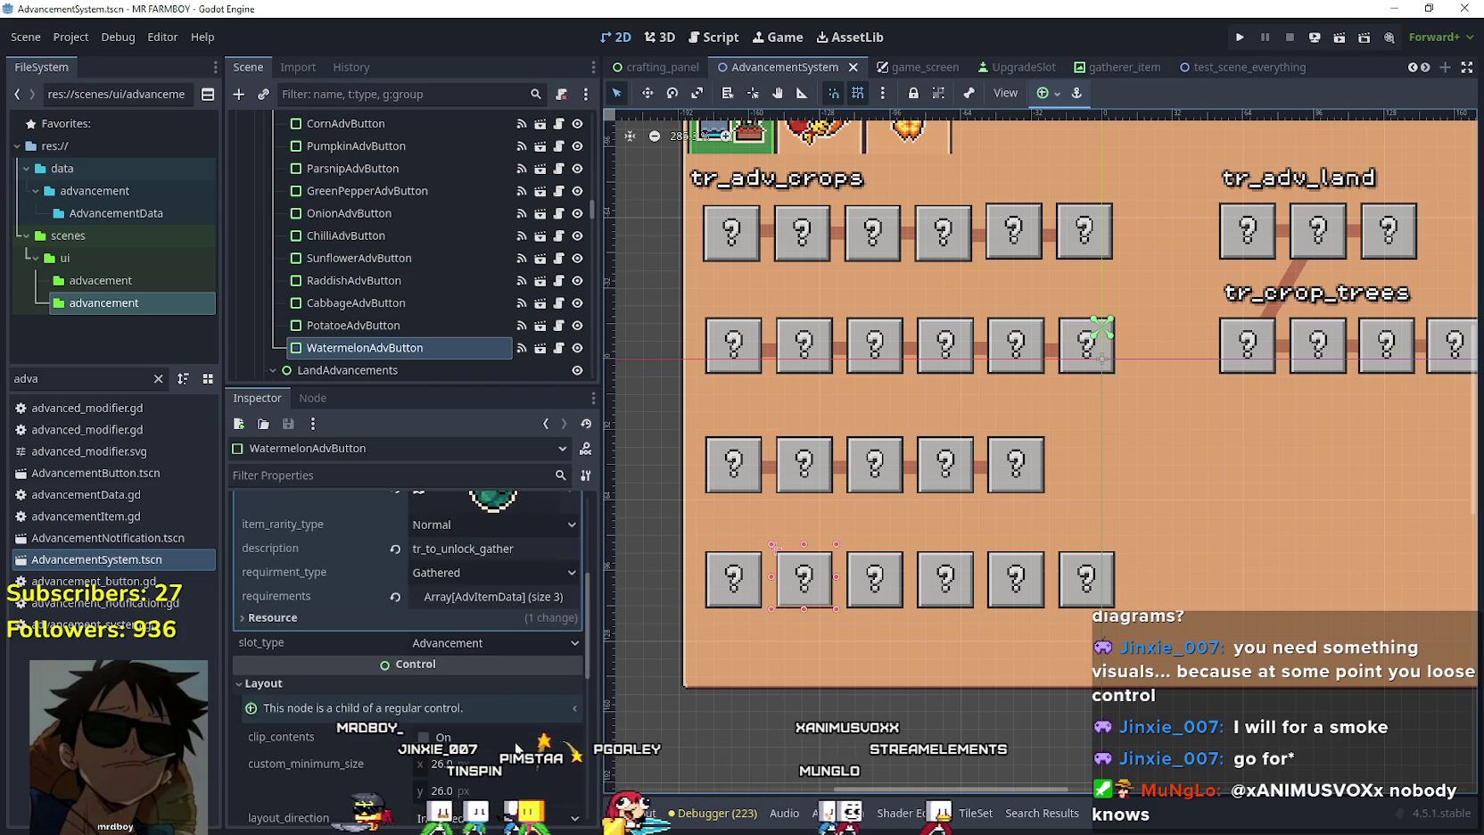
{"action": "scroll", "coordinate": [515, 741], "scroll_direction": "up", "scroll_amount": 3}
{"action": "left_click", "coordinate": [494, 719]}
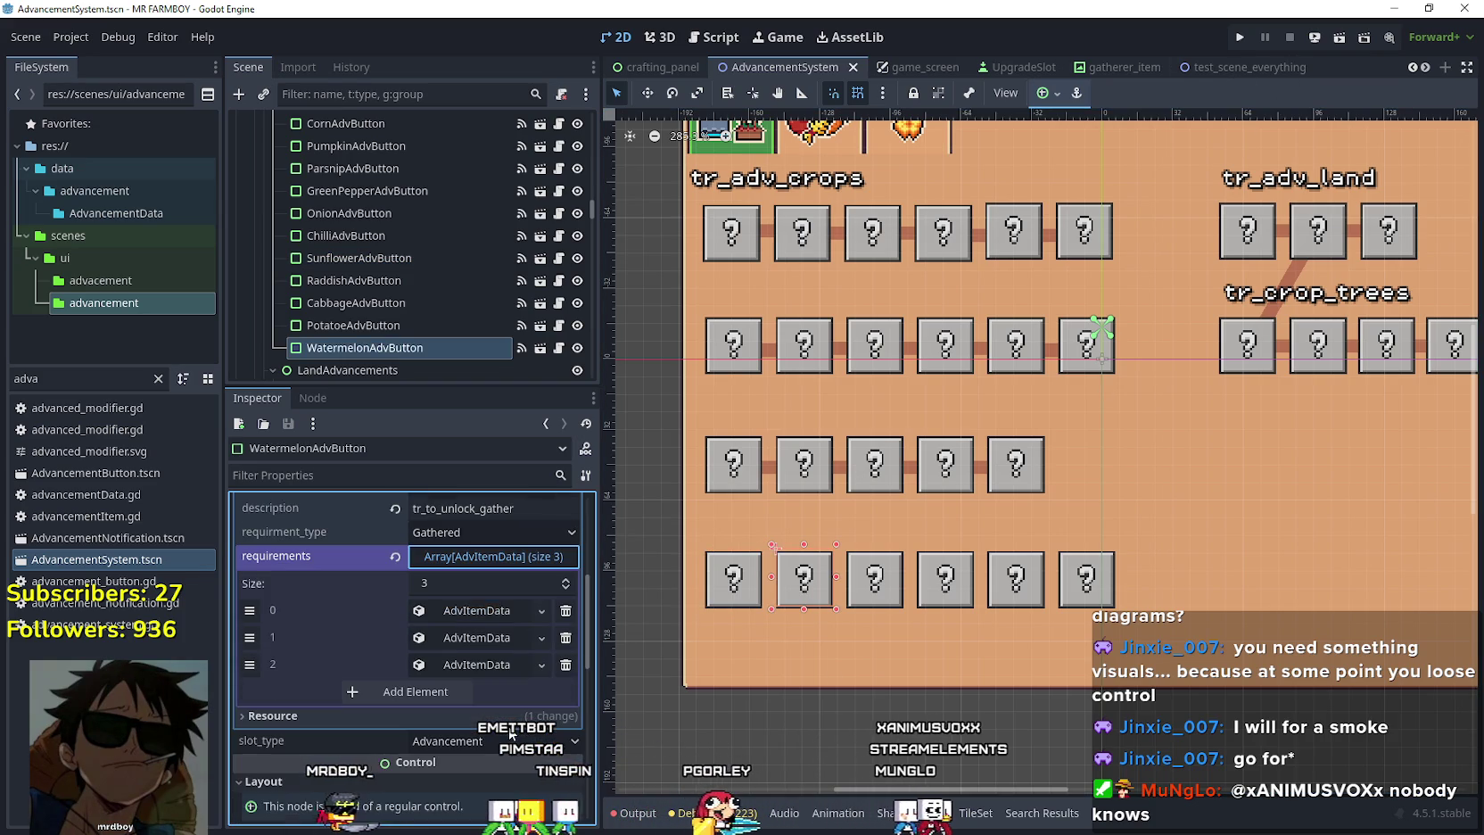
{"action": "left_click", "coordinate": [480, 608]}
{"action": "left_click", "coordinate": [475, 661]}
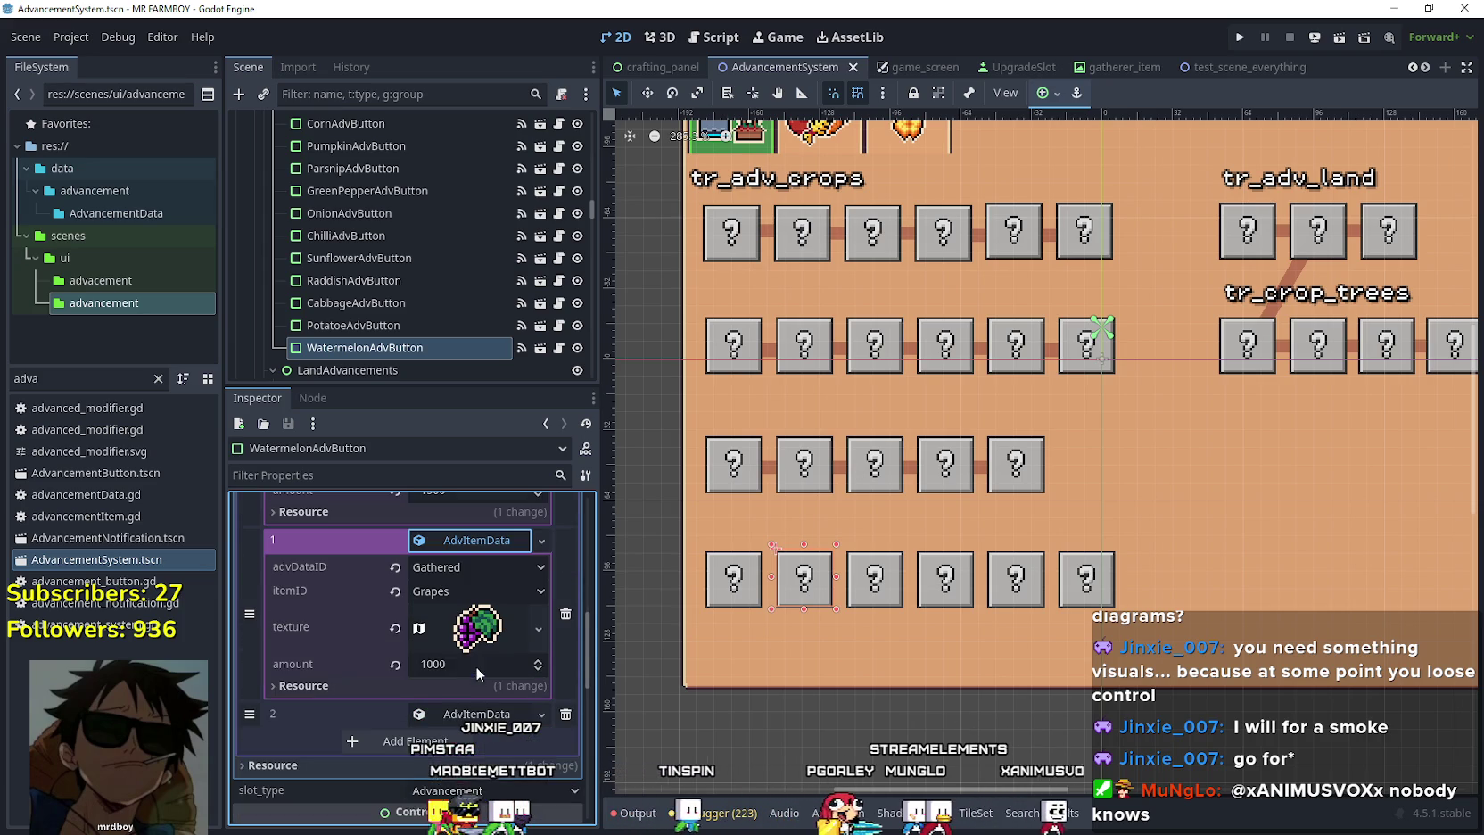
{"action": "left_click", "coordinate": [476, 714]}
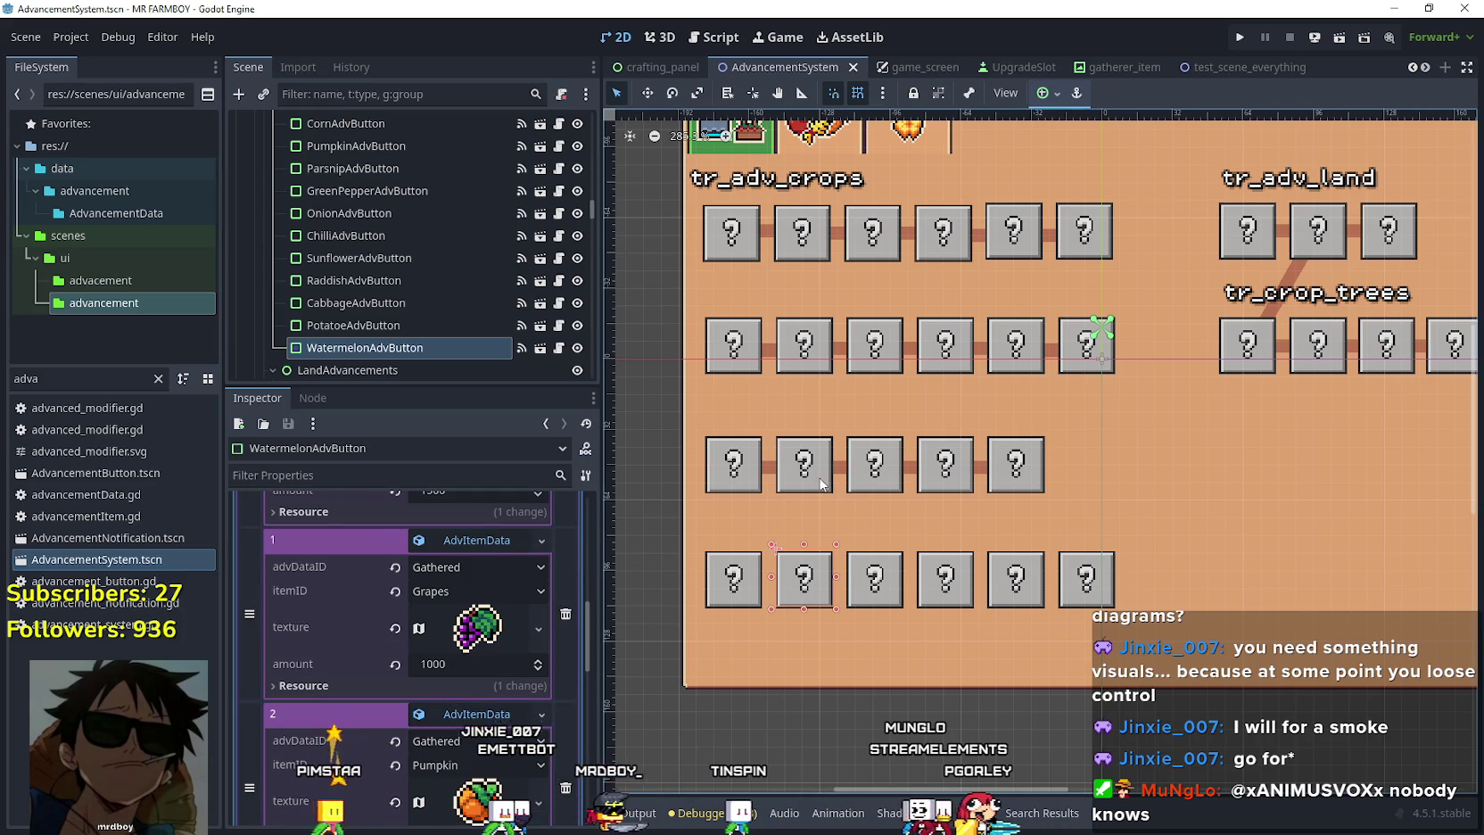
Expand OnionAdvButton's requirements down to Parsnip 50 and Green Pepper 25.
{"action": "left_click", "coordinate": [877, 471]}
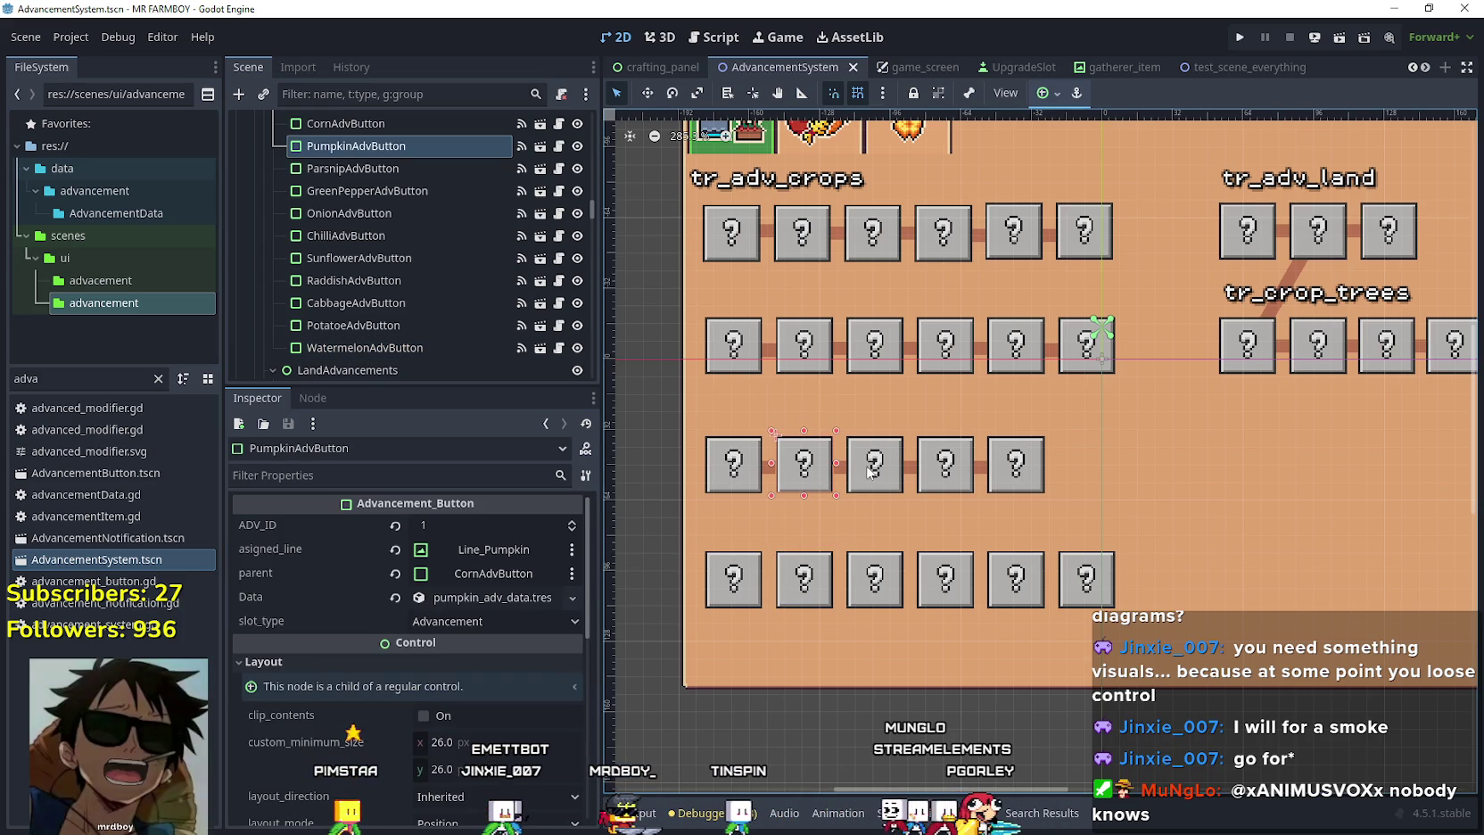
{"action": "left_click", "coordinate": [946, 468]}
{"action": "left_click", "coordinate": [1016, 463]}
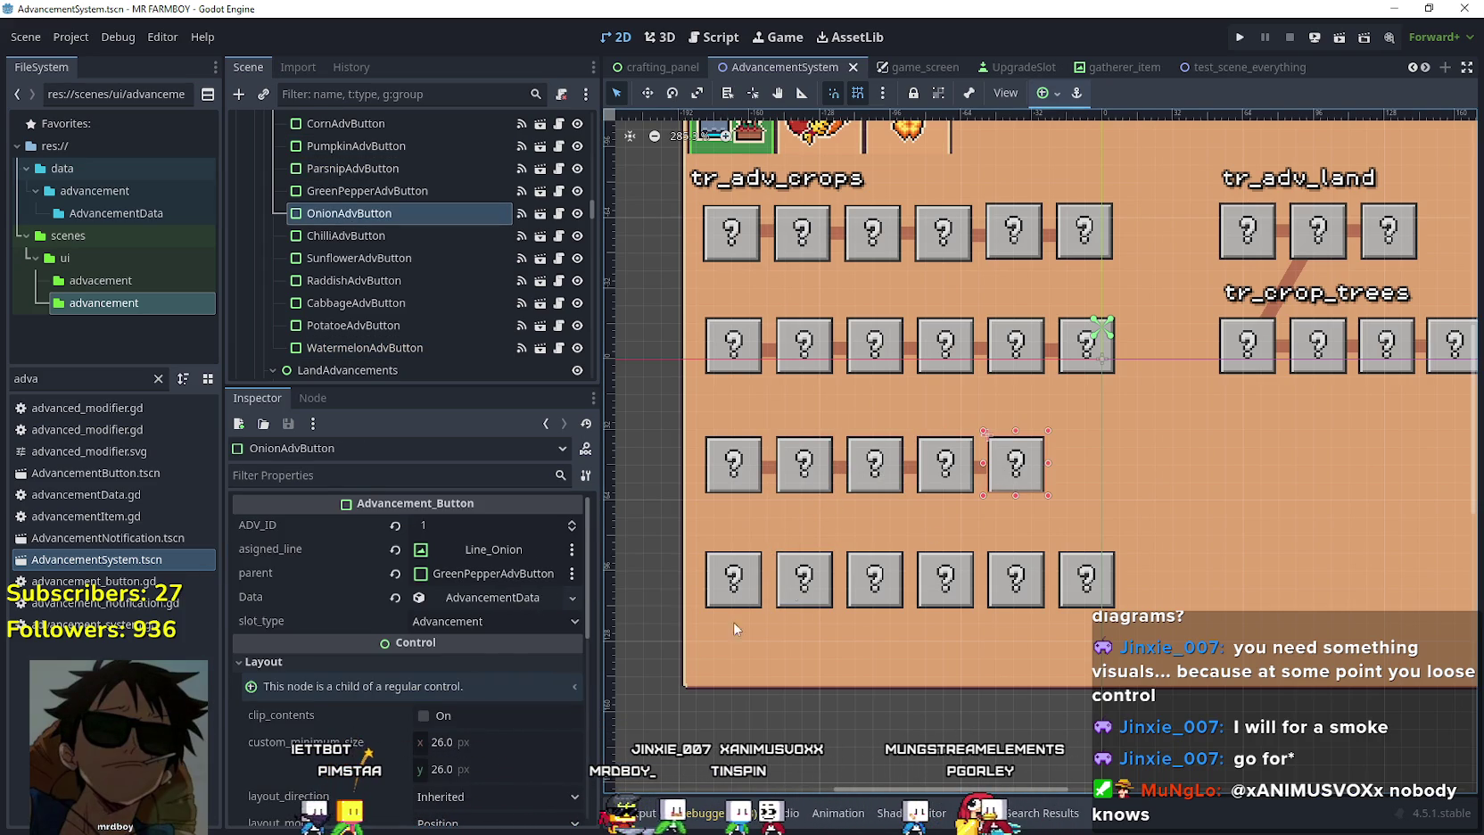
{"action": "left_click", "coordinate": [528, 599]}
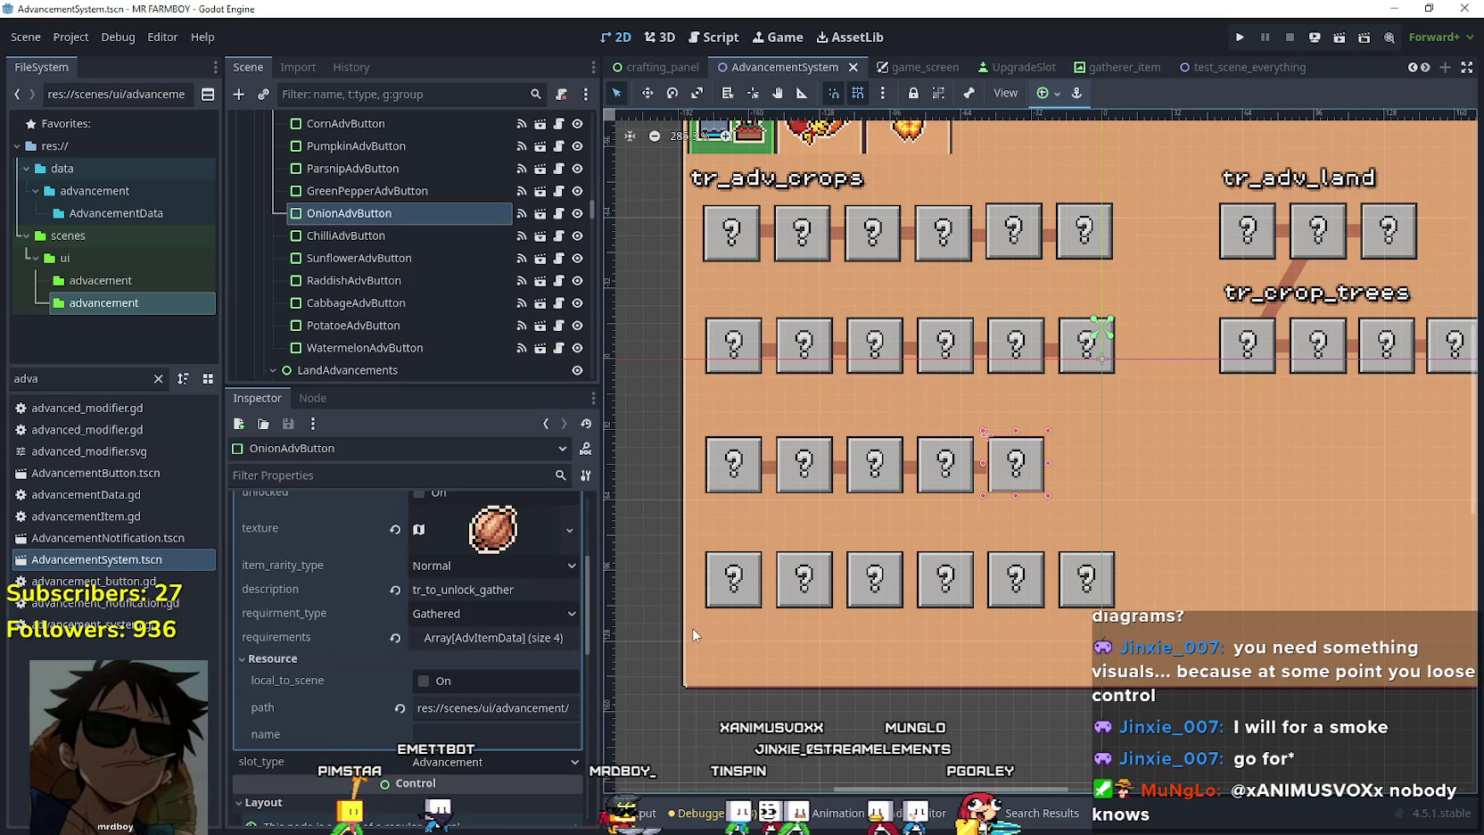
{"action": "left_click", "coordinate": [517, 639]}
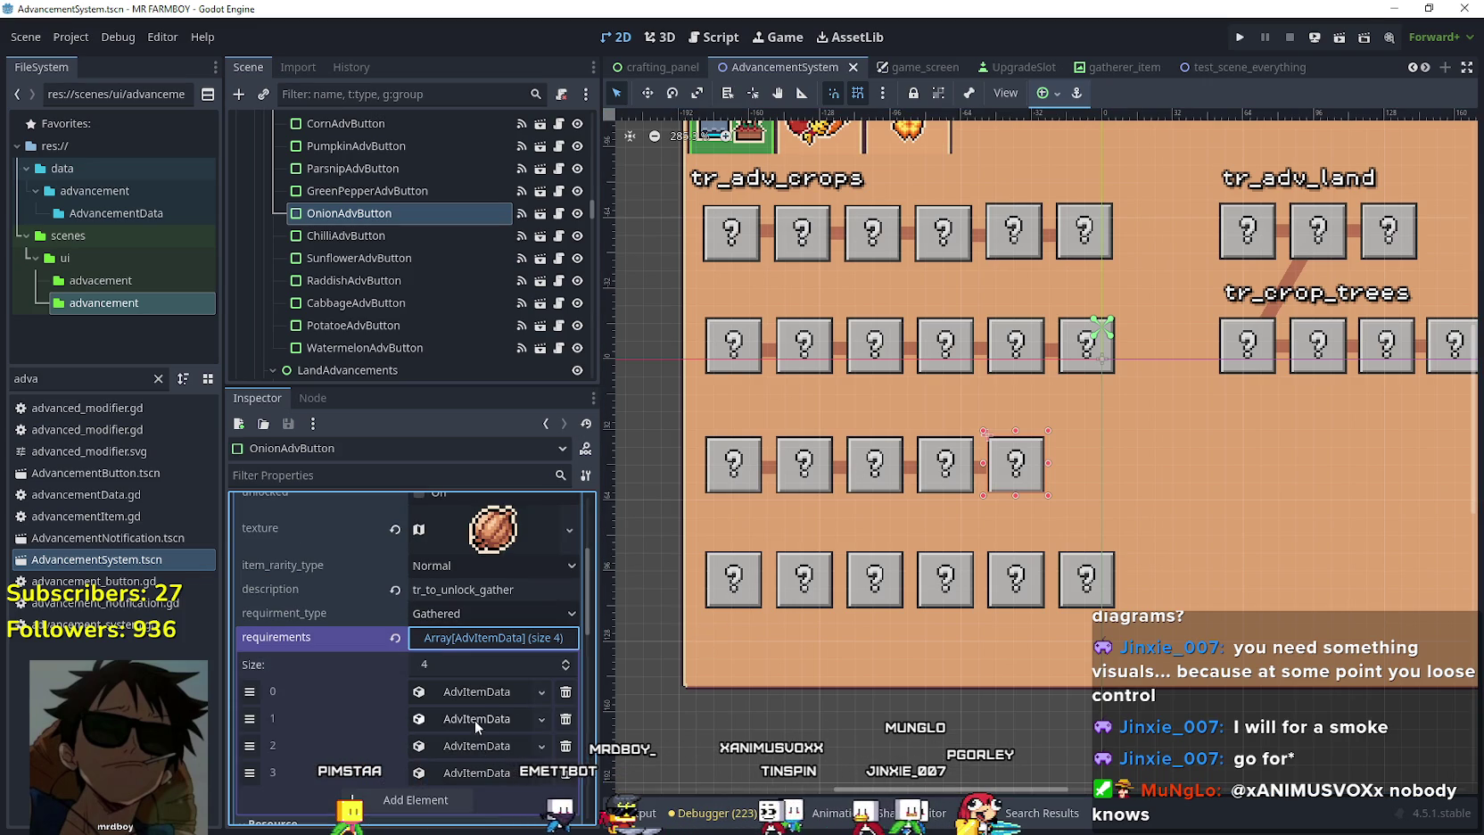
{"action": "left_click", "coordinate": [478, 718]}
{"action": "scroll", "coordinate": [471, 730], "scroll_direction": "down", "scroll_amount": 3}
{"action": "left_click", "coordinate": [477, 724]}
{"action": "scroll", "coordinate": [475, 731], "scroll_direction": "down", "scroll_amount": 3}
{"action": "left_click", "coordinate": [476, 775]}
{"action": "scroll", "coordinate": [476, 765], "scroll_direction": "down", "scroll_amount": 3}
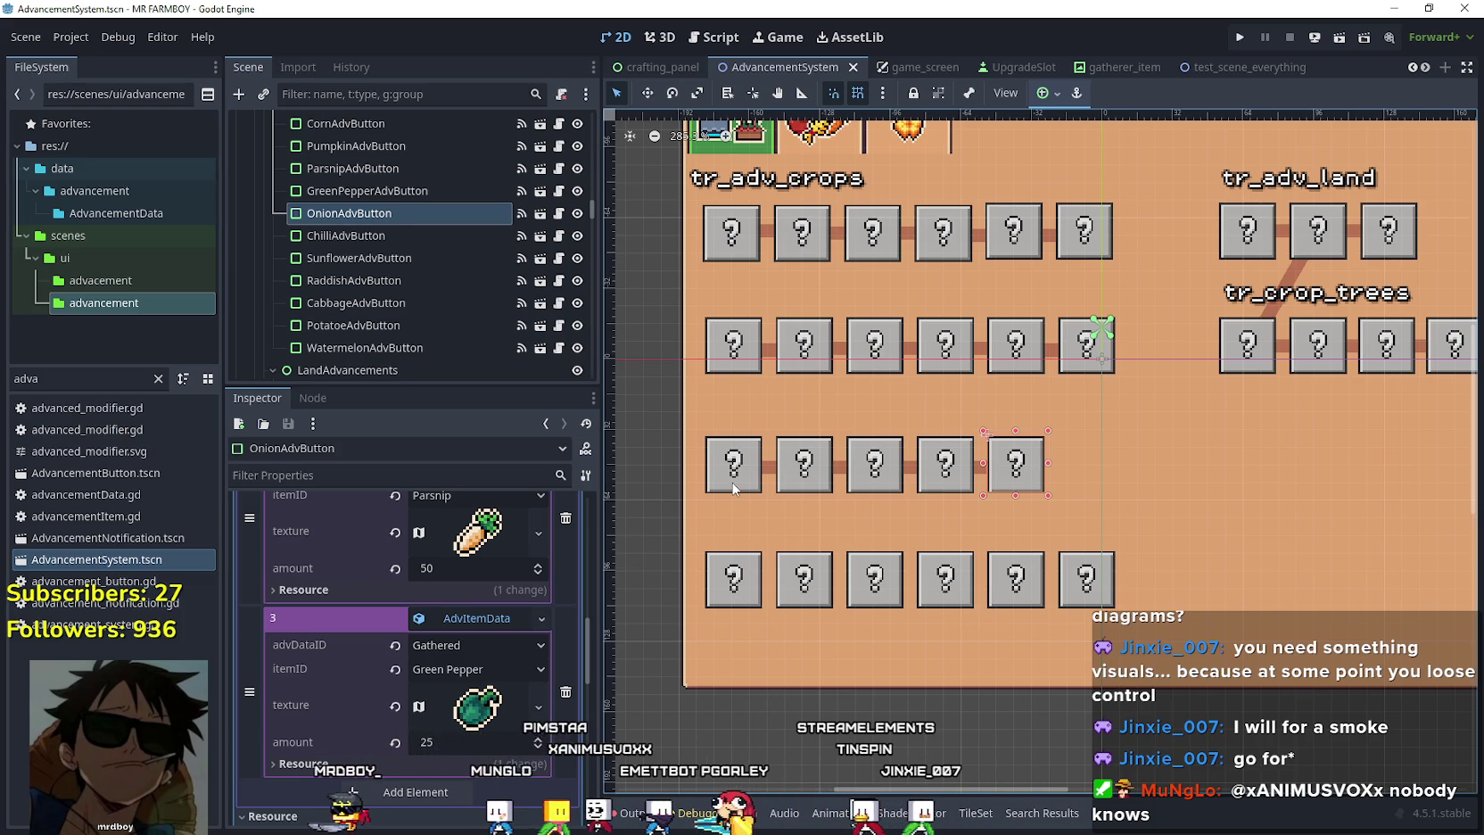
{"action": "left_click", "coordinate": [739, 480]}
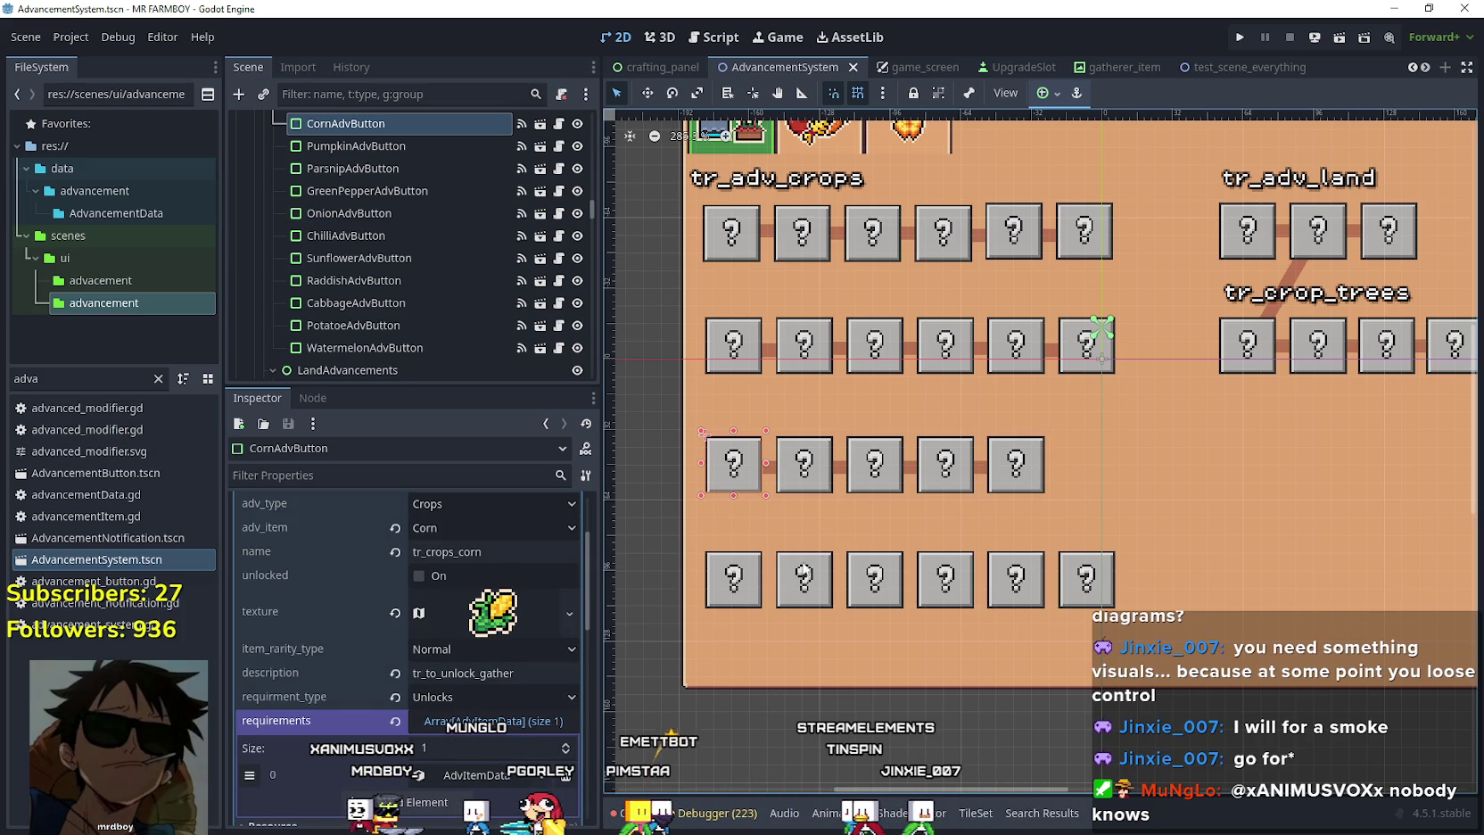
Select PotatoeAdvButton and expand its advancement data and requirement entries.
{"action": "left_click", "coordinate": [1027, 482]}
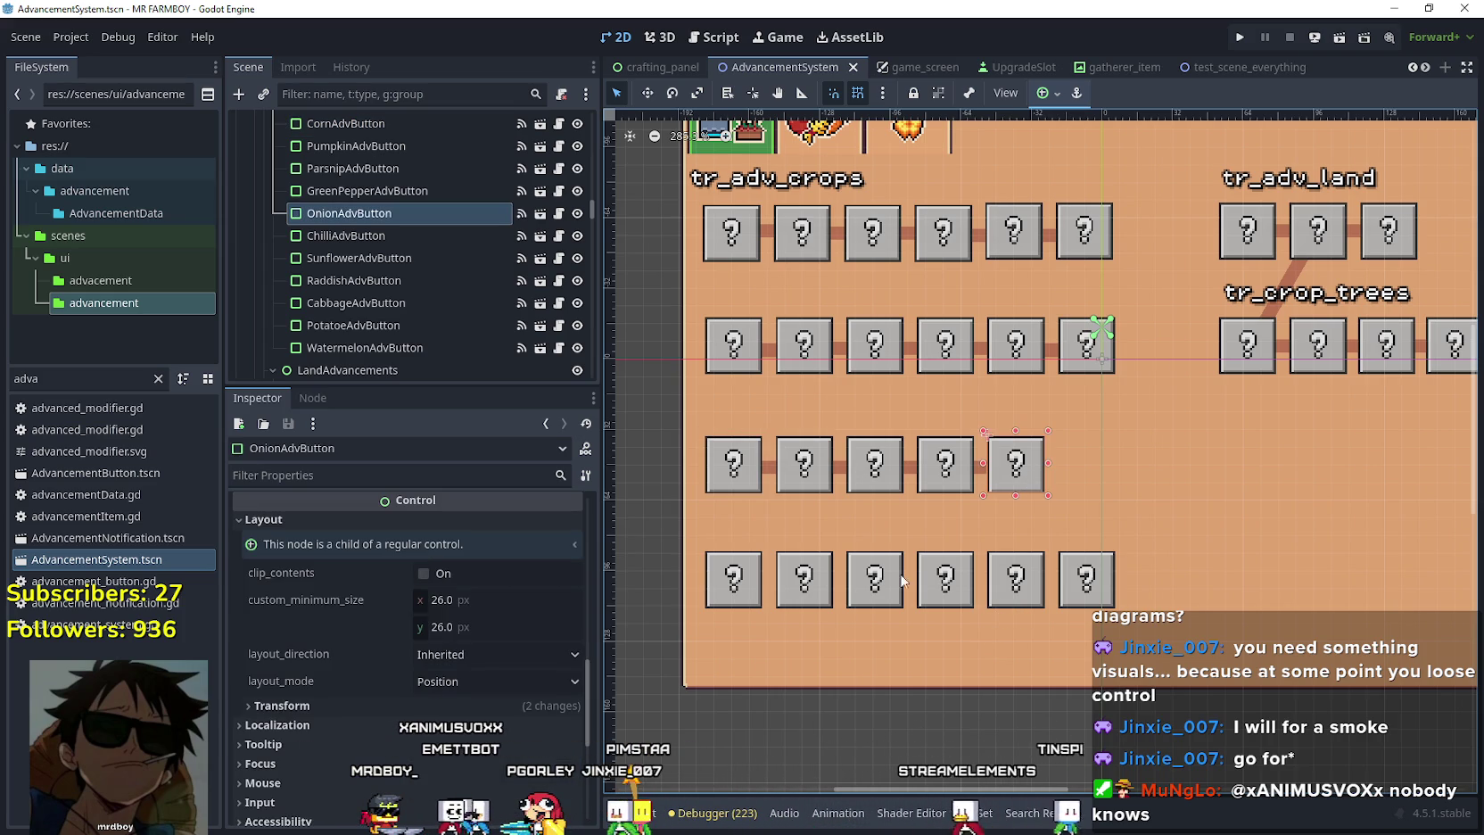
{"action": "left_click", "coordinate": [996, 584]}
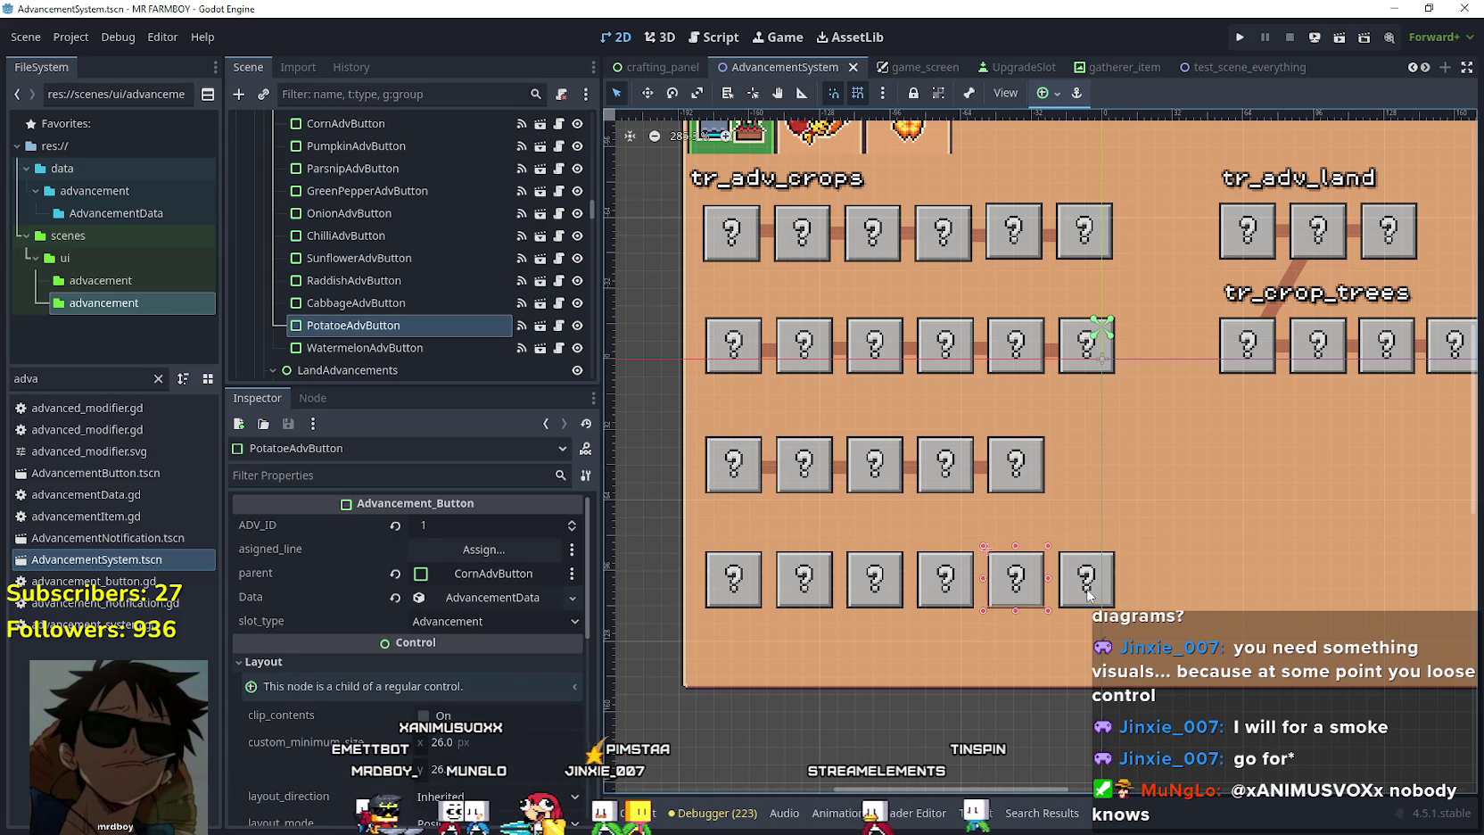
{"action": "left_click", "coordinate": [500, 624]}
{"action": "scroll", "coordinate": [461, 677], "scroll_direction": "down", "scroll_amount": 4}
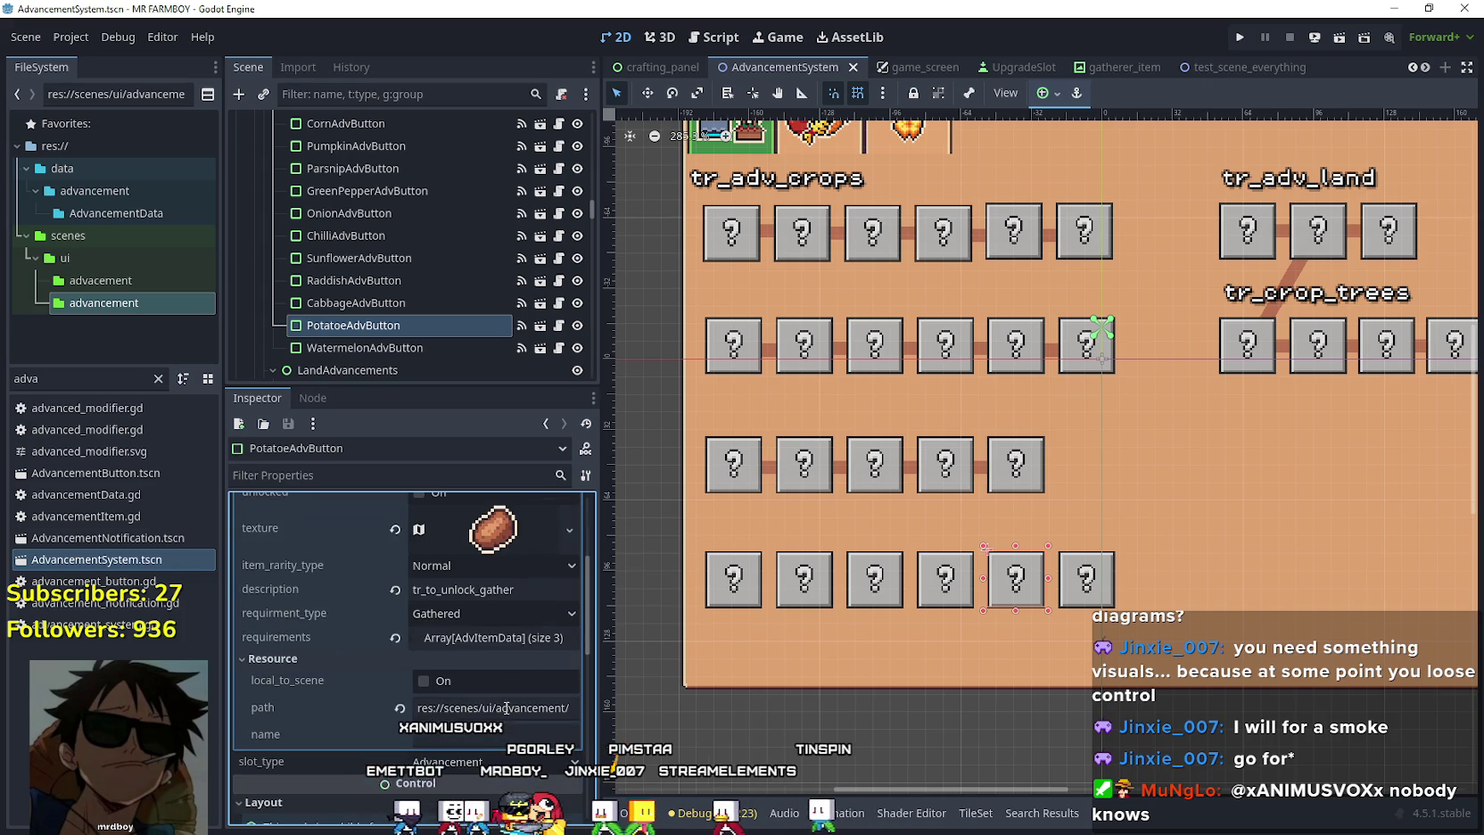
{"action": "left_click", "coordinate": [473, 638]}
{"action": "scroll", "coordinate": [480, 652], "scroll_direction": "down", "scroll_amount": 3}
{"action": "left_click", "coordinate": [505, 595]}
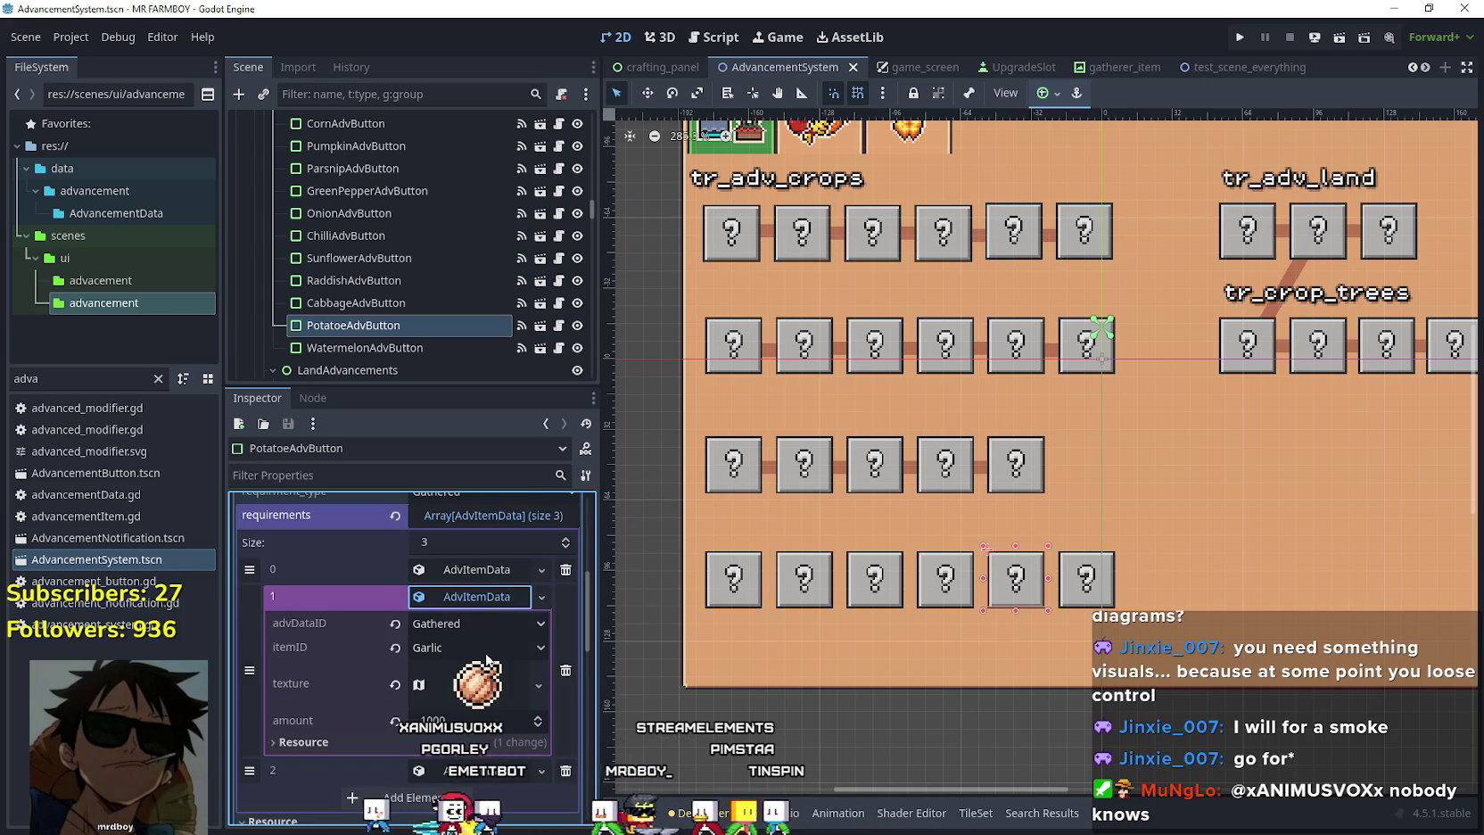
{"action": "scroll", "coordinate": [486, 659], "scroll_direction": "down", "scroll_amount": 1}
{"action": "left_click", "coordinate": [482, 696]}
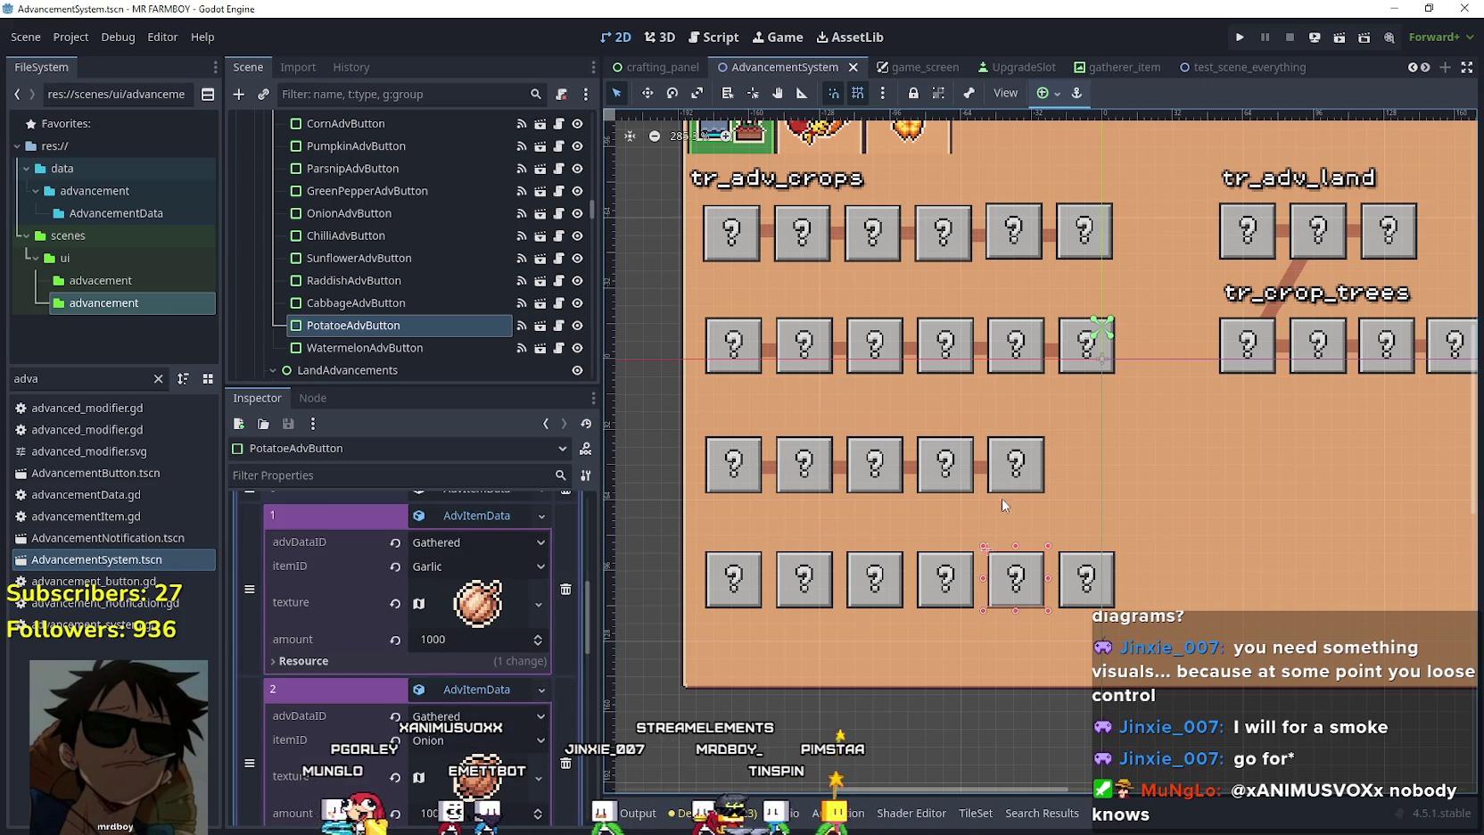
Check the parsnip and pumpkin buttons, then expand CabbageAdvButton's Data resource.
{"action": "left_click", "coordinate": [822, 475]}
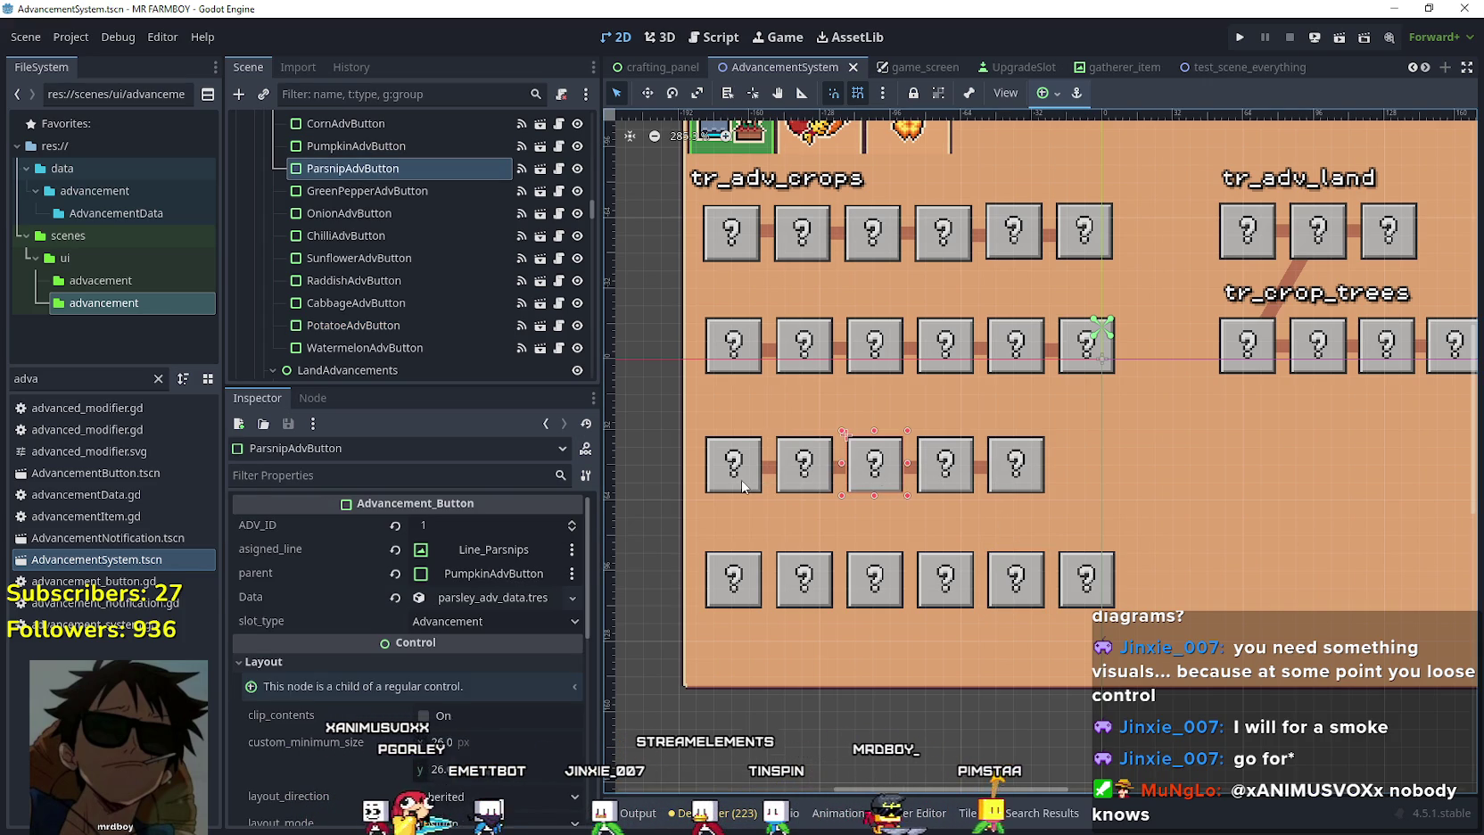
{"action": "left_click", "coordinate": [741, 473]}
{"action": "left_click", "coordinate": [800, 487]}
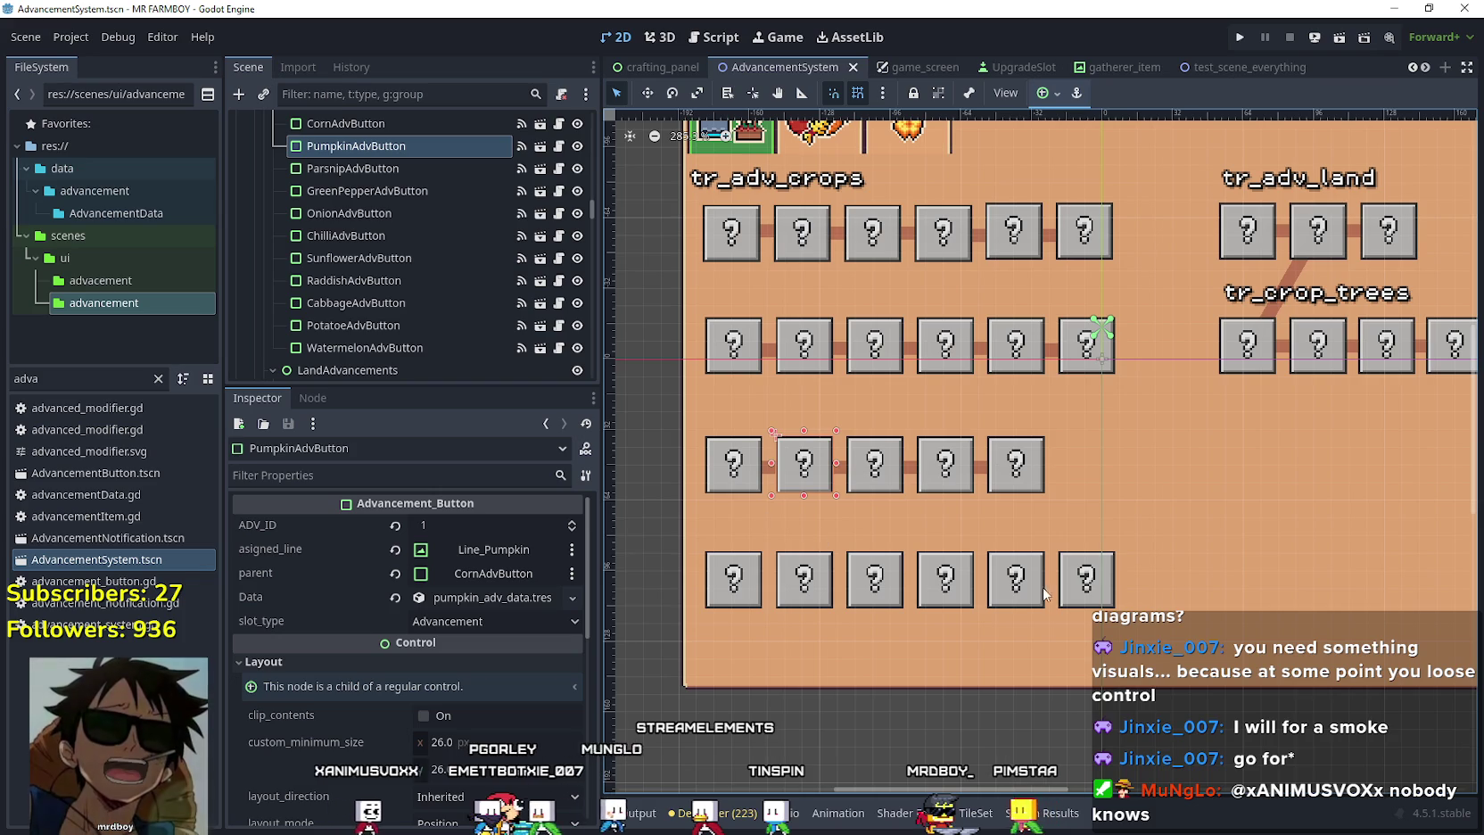
{"action": "left_click", "coordinate": [1073, 584]}
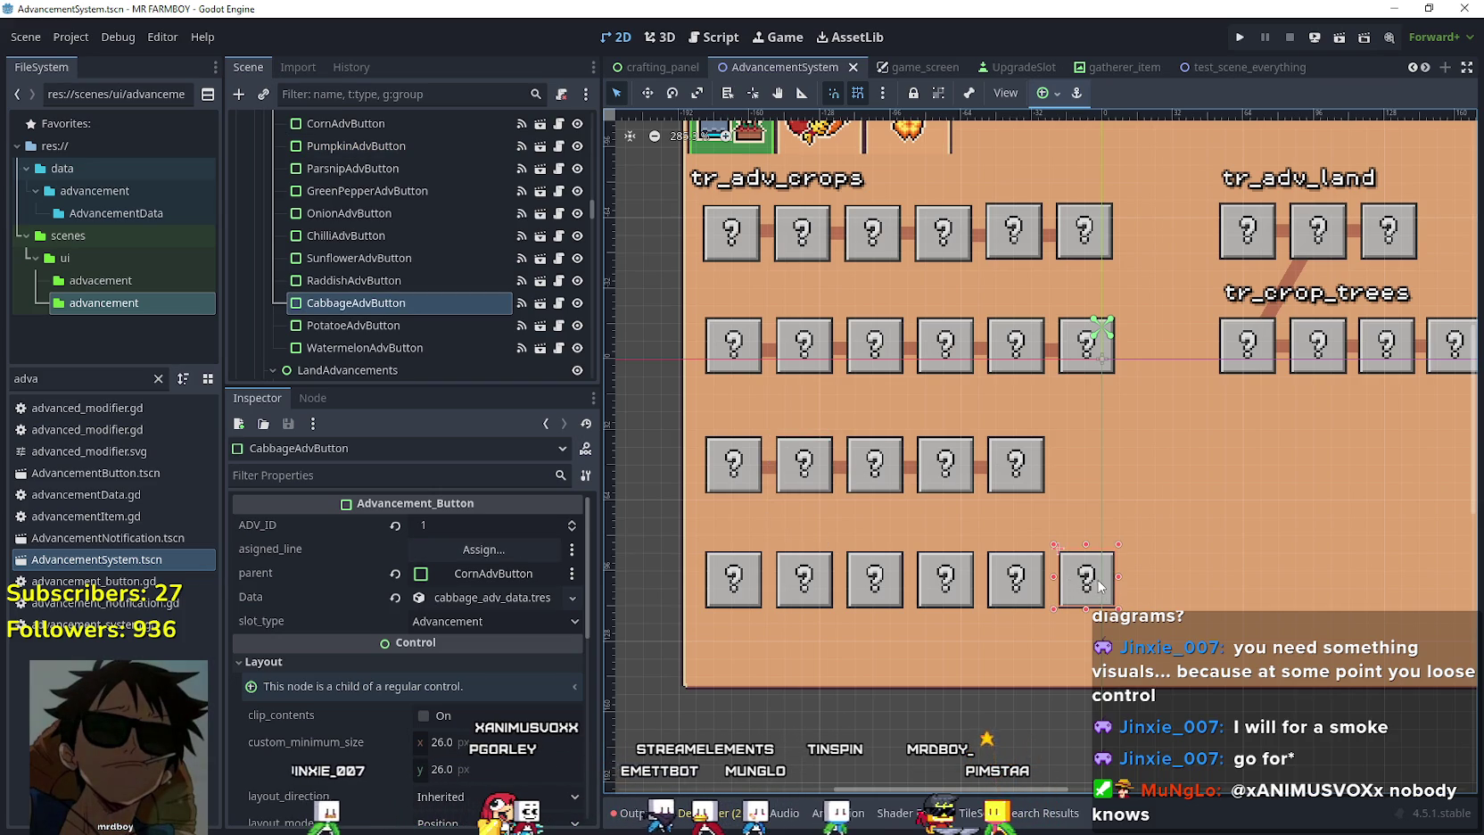
{"action": "left_click", "coordinate": [520, 606]}
{"action": "scroll", "coordinate": [494, 654], "scroll_direction": "down", "scroll_amount": 3}
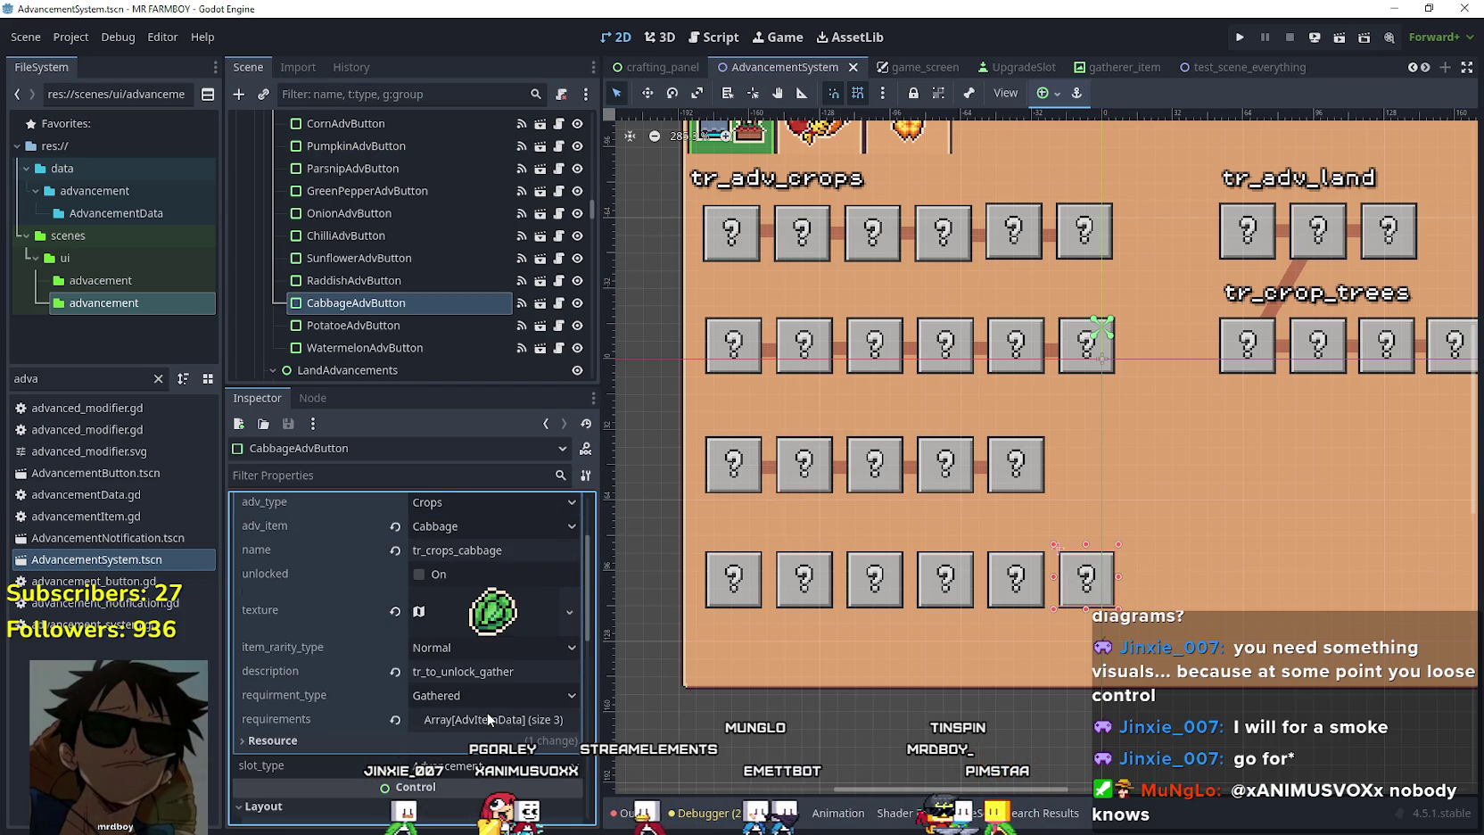
Expand CabbageAdvButton's requirements to see 2000 Tomato and 1500 Cucumber.
{"action": "left_click", "coordinate": [488, 719]}
{"action": "left_click", "coordinate": [488, 638]}
{"action": "left_click", "coordinate": [477, 610]}
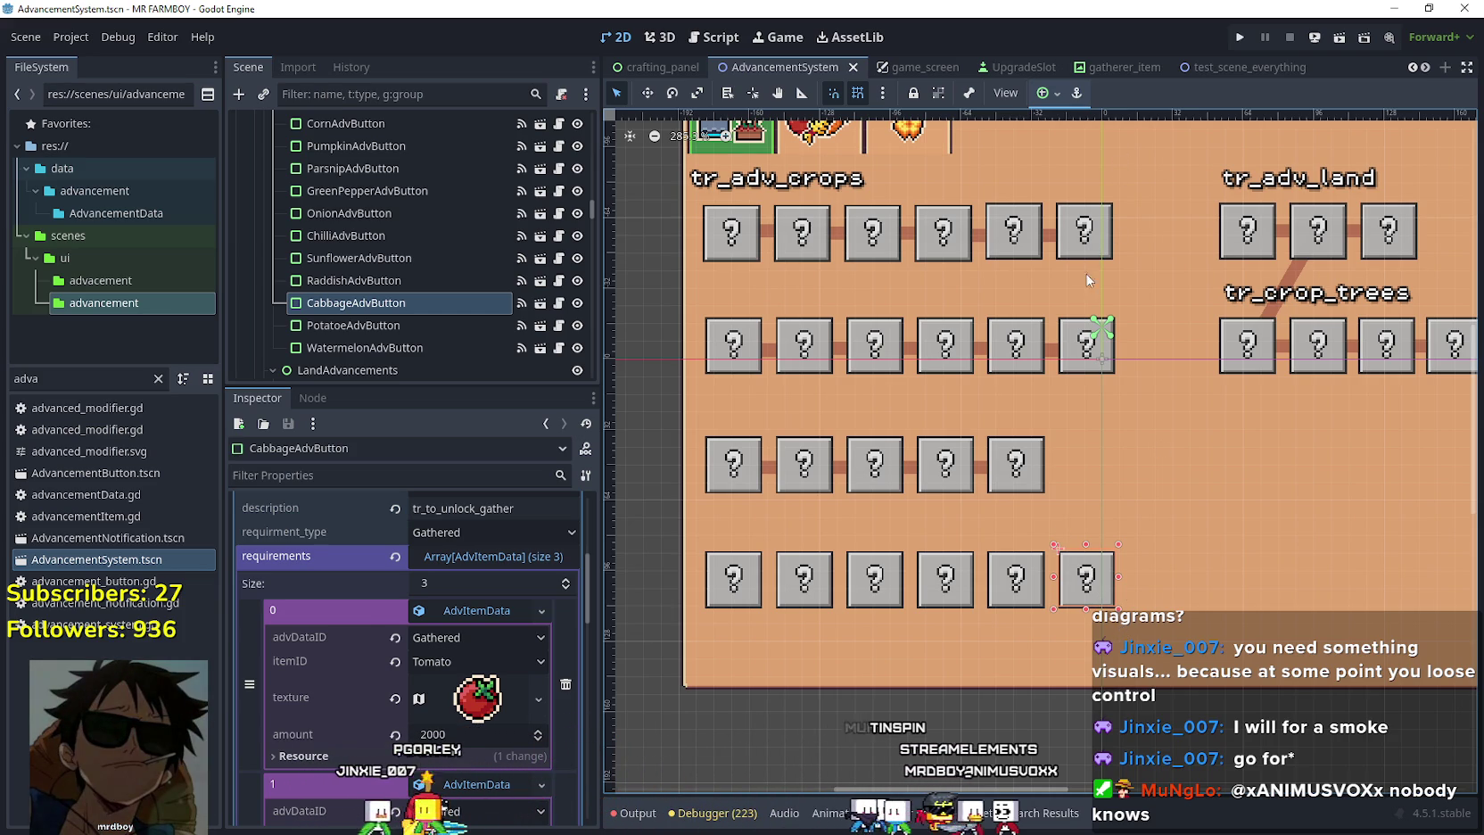
{"action": "left_click", "coordinate": [1074, 375]}
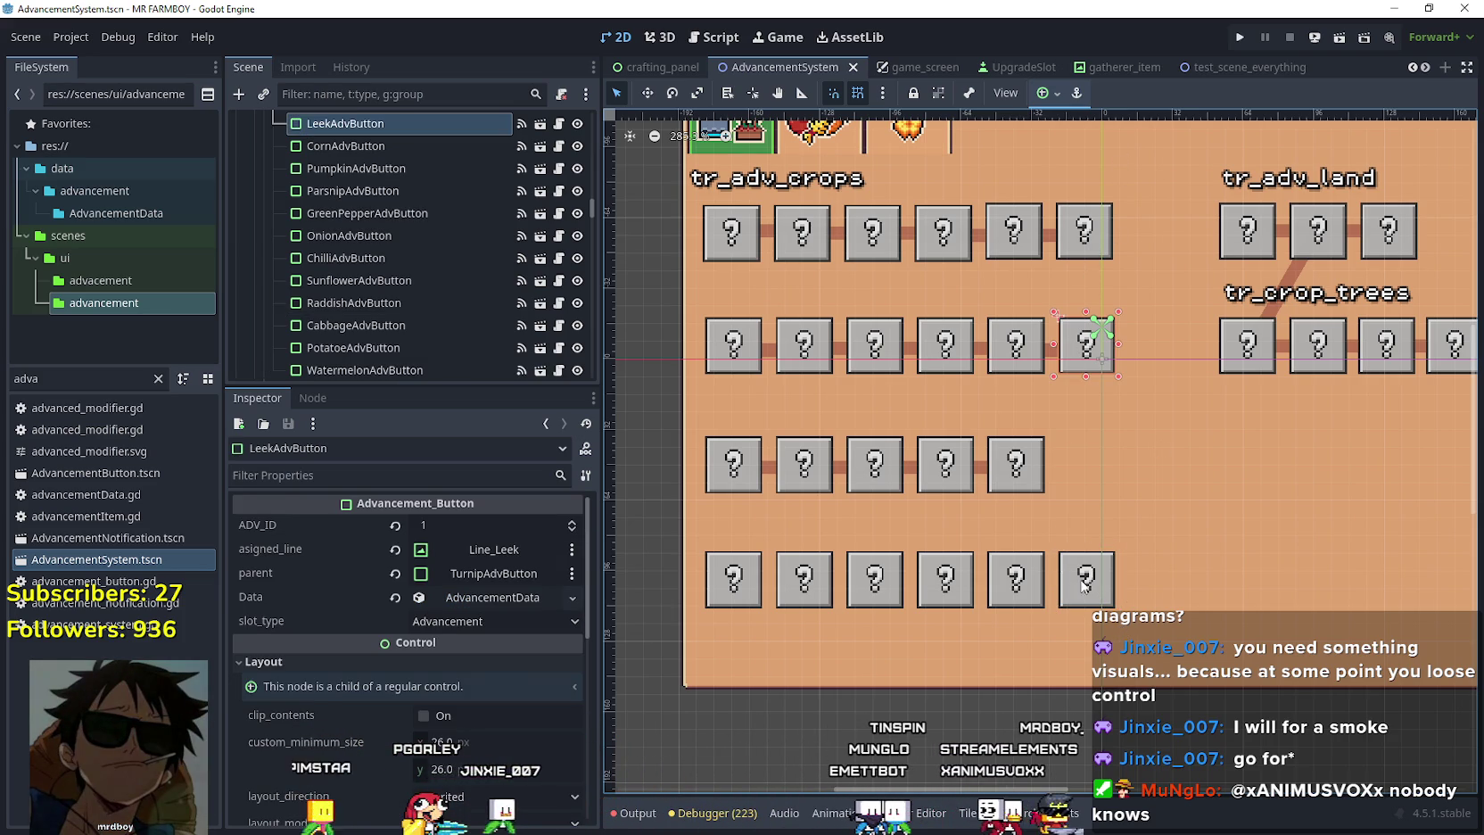
{"action": "left_click", "coordinate": [1086, 587]}
{"action": "left_click", "coordinate": [473, 667]}
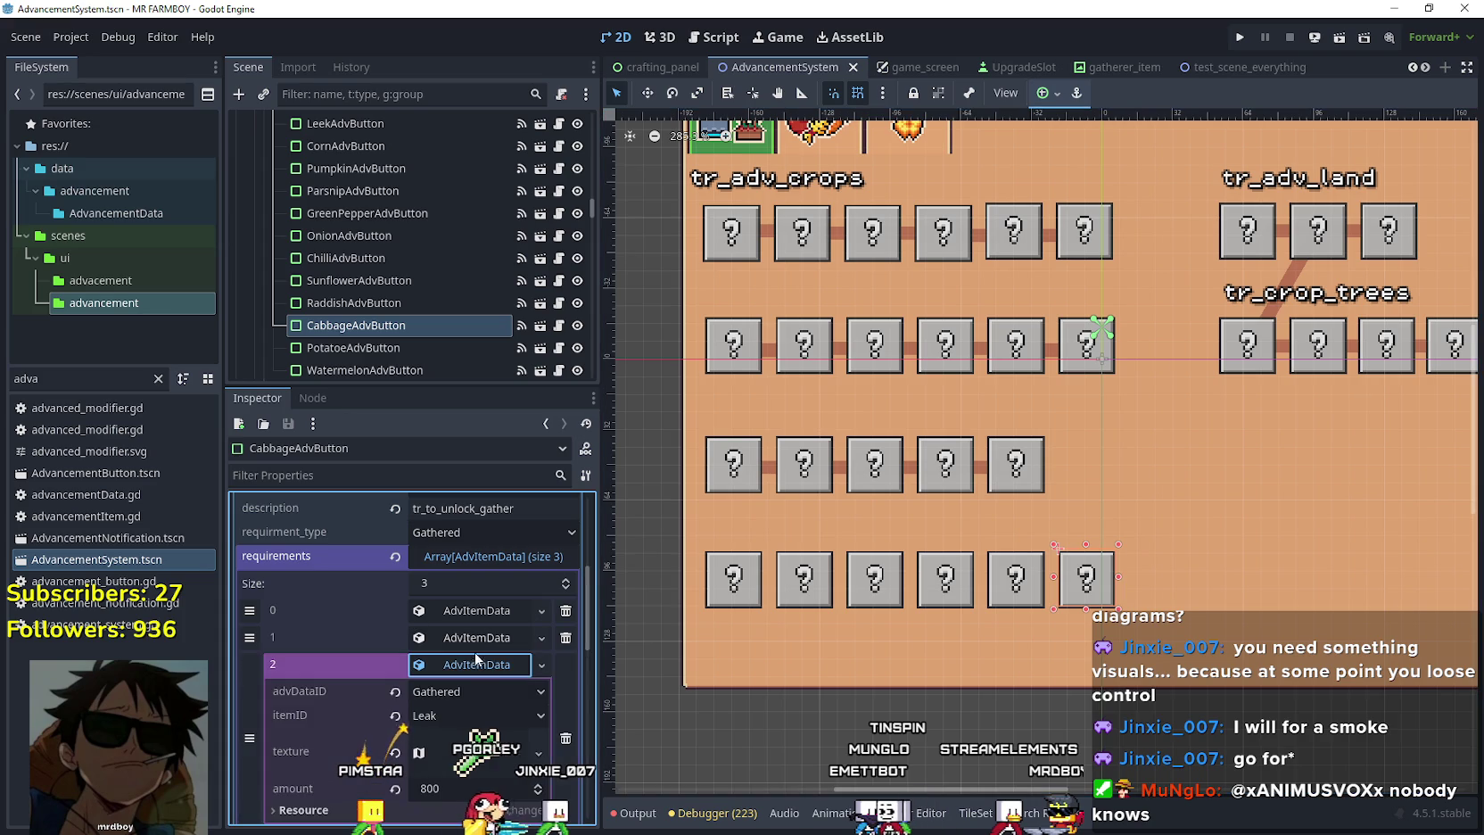
{"action": "left_click", "coordinate": [468, 641]}
Toggle through the cabbage requirement entries, then collapse them all again.
{"action": "left_click", "coordinate": [486, 612]}
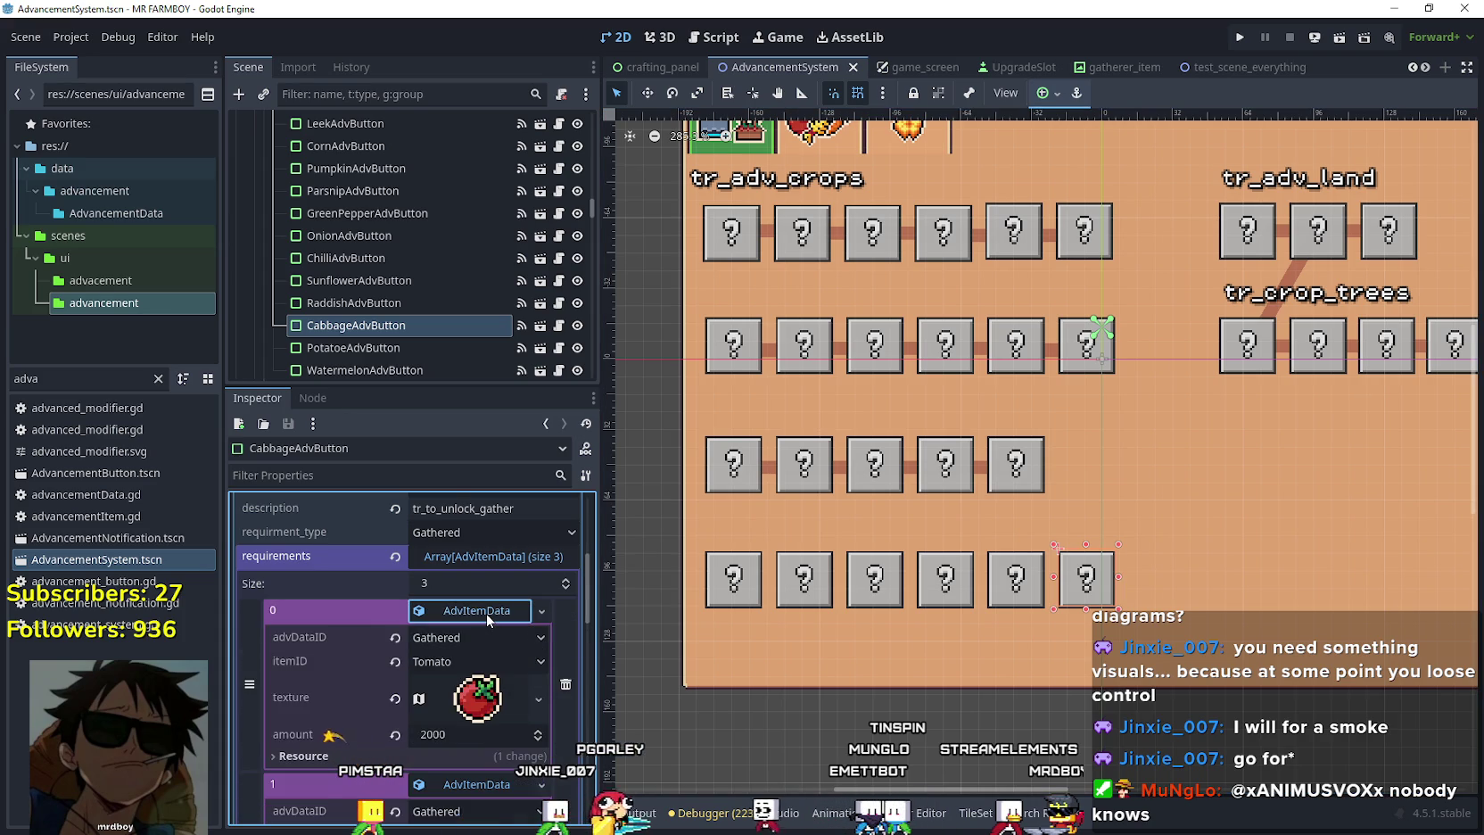
{"action": "scroll", "coordinate": [486, 612], "scroll_direction": "down", "scroll_amount": 2}
{"action": "left_click", "coordinate": [483, 615]}
{"action": "scroll", "coordinate": [484, 615], "scroll_direction": "up", "scroll_amount": 3}
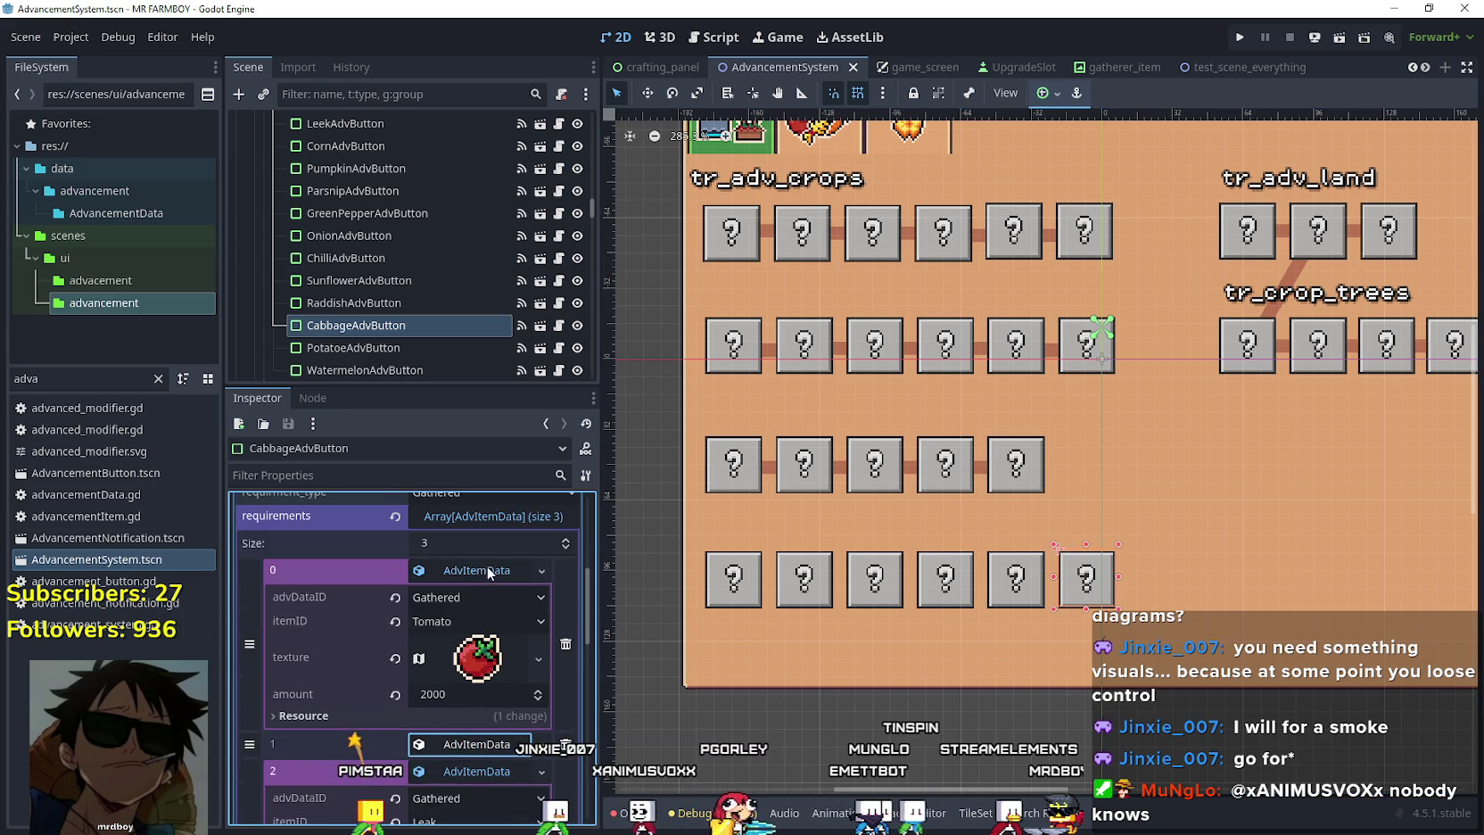
{"action": "left_click", "coordinate": [487, 568]}
{"action": "left_click", "coordinate": [480, 627]}
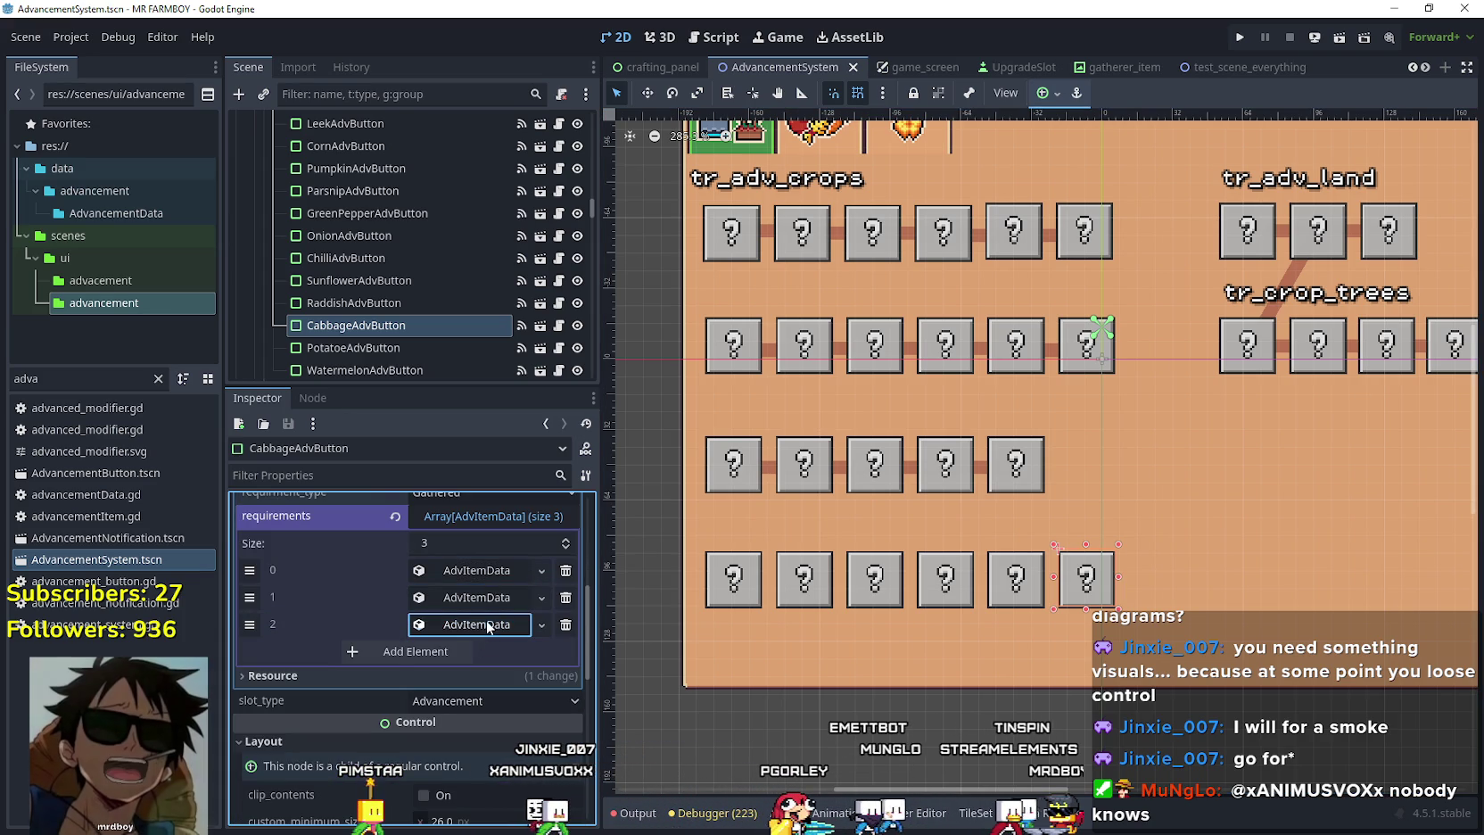
{"action": "left_click", "coordinate": [487, 622]}
{"action": "left_click", "coordinate": [482, 597]}
{"action": "left_click", "coordinate": [493, 573]}
{"action": "left_click", "coordinate": [482, 571]}
{"action": "left_click", "coordinate": [480, 598]}
{"action": "left_click", "coordinate": [483, 625]}
{"action": "scroll", "coordinate": [957, 498], "scroll_direction": "up", "scroll_amount": 1}
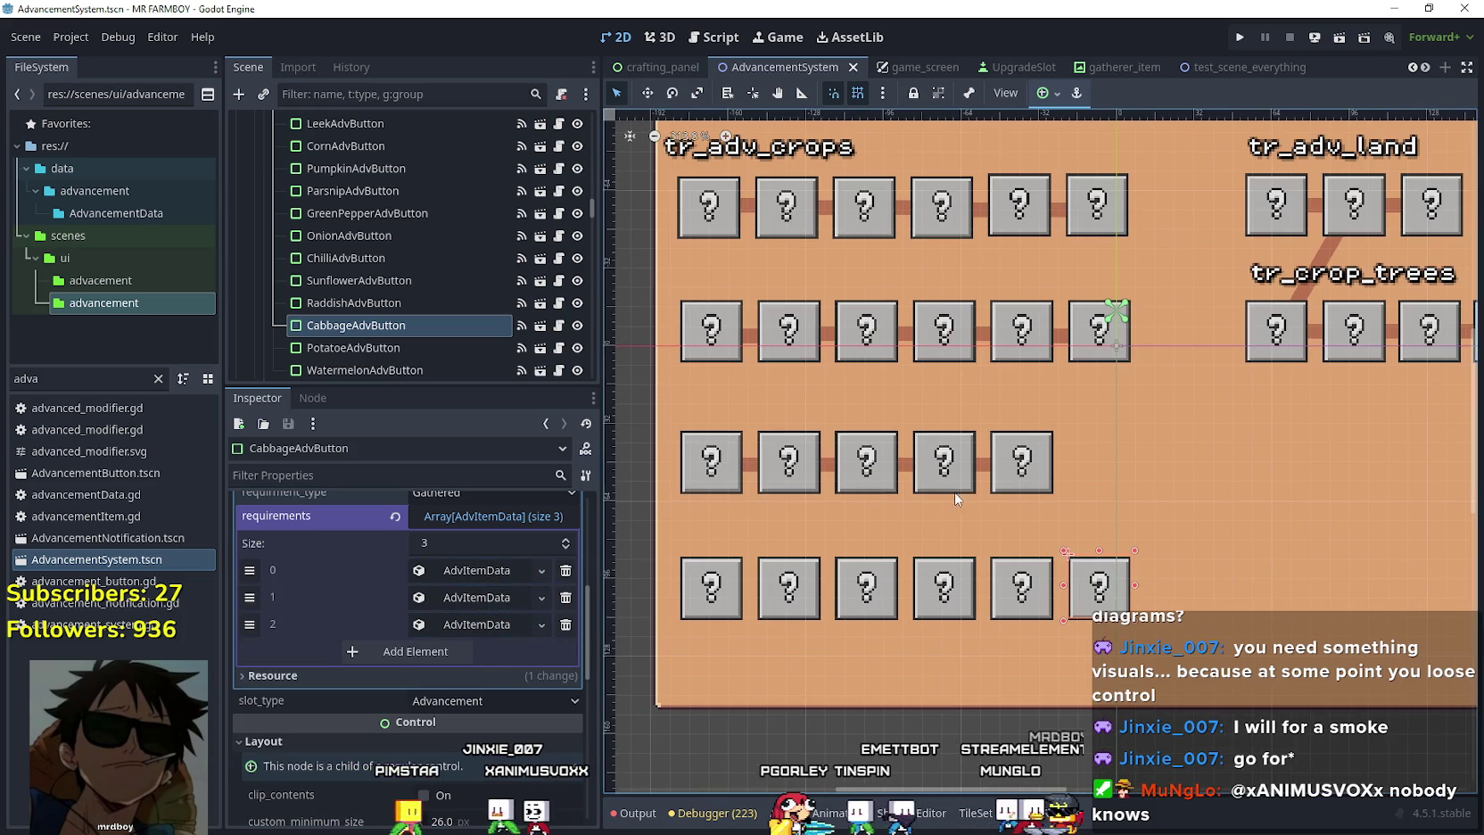
Select RaddishAdvButton, expand its advancement Data, and run the project with F5.
{"action": "left_click", "coordinate": [724, 600]}
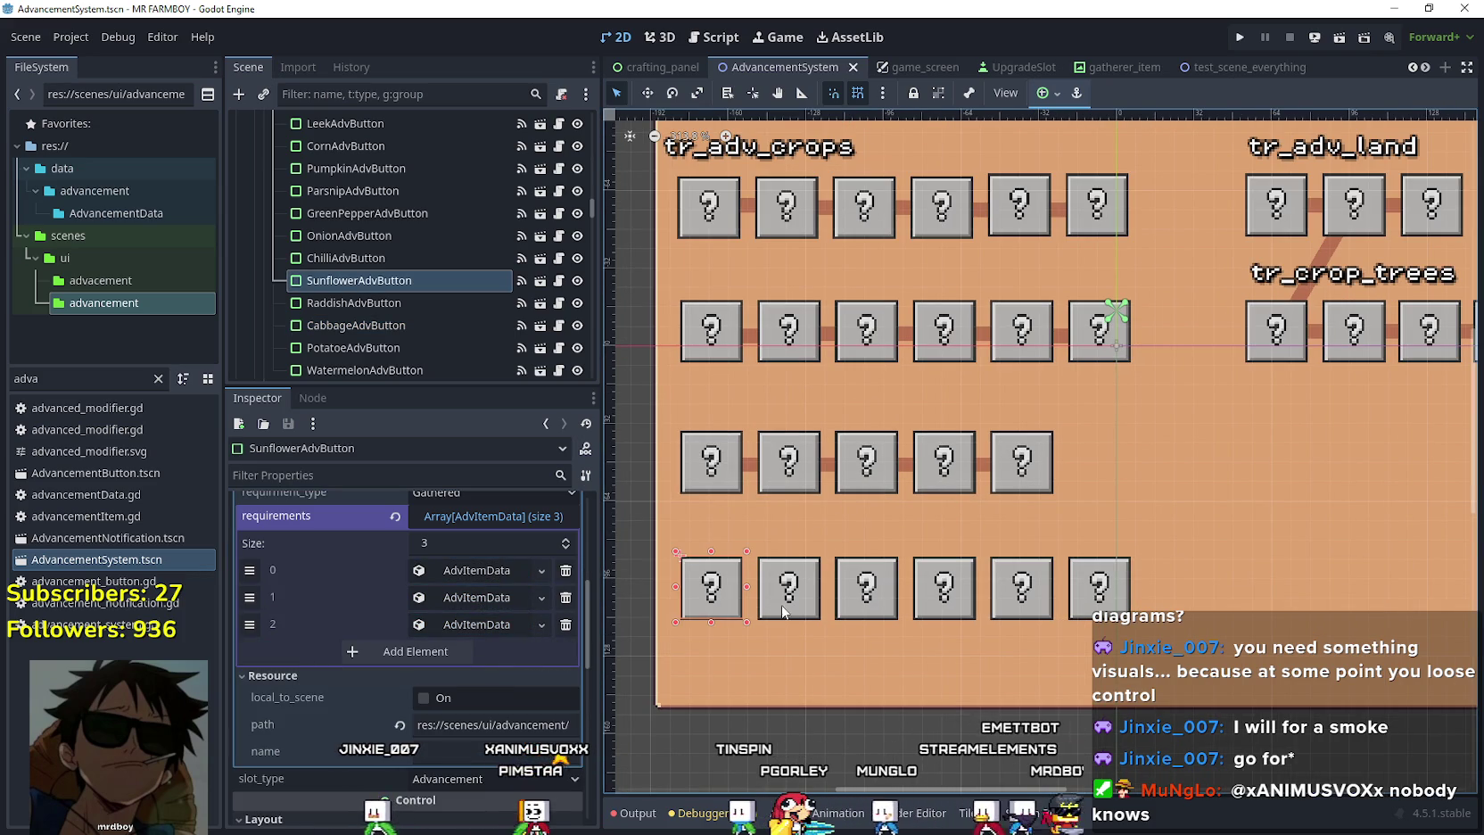
{"action": "scroll", "coordinate": [538, 629], "scroll_direction": "down", "scroll_amount": 3}
{"action": "left_click", "coordinate": [867, 587]}
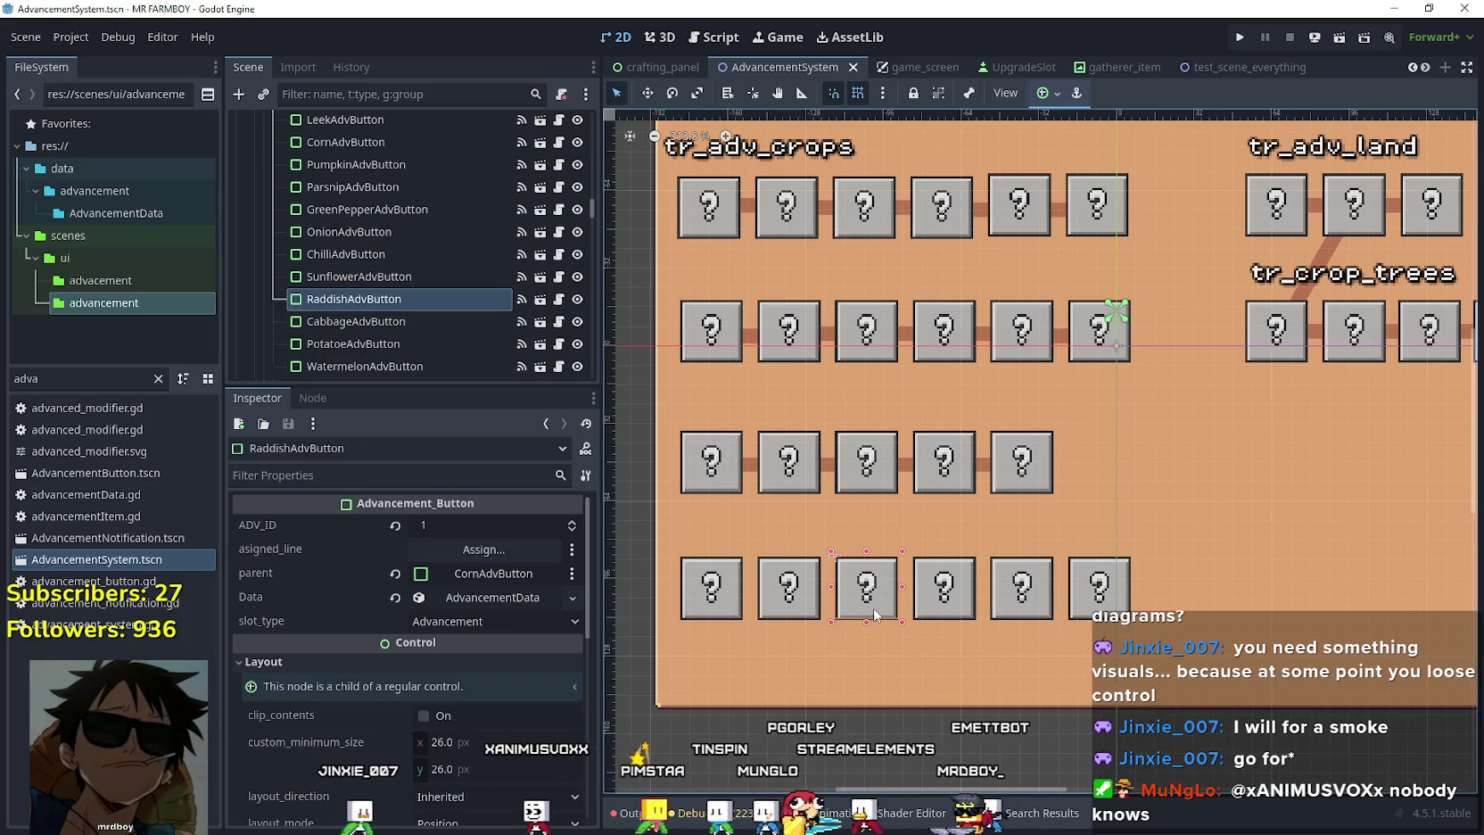
{"action": "left_click", "coordinate": [520, 597]}
{"action": "scroll", "coordinate": [511, 651], "scroll_direction": "down", "scroll_amount": 3}
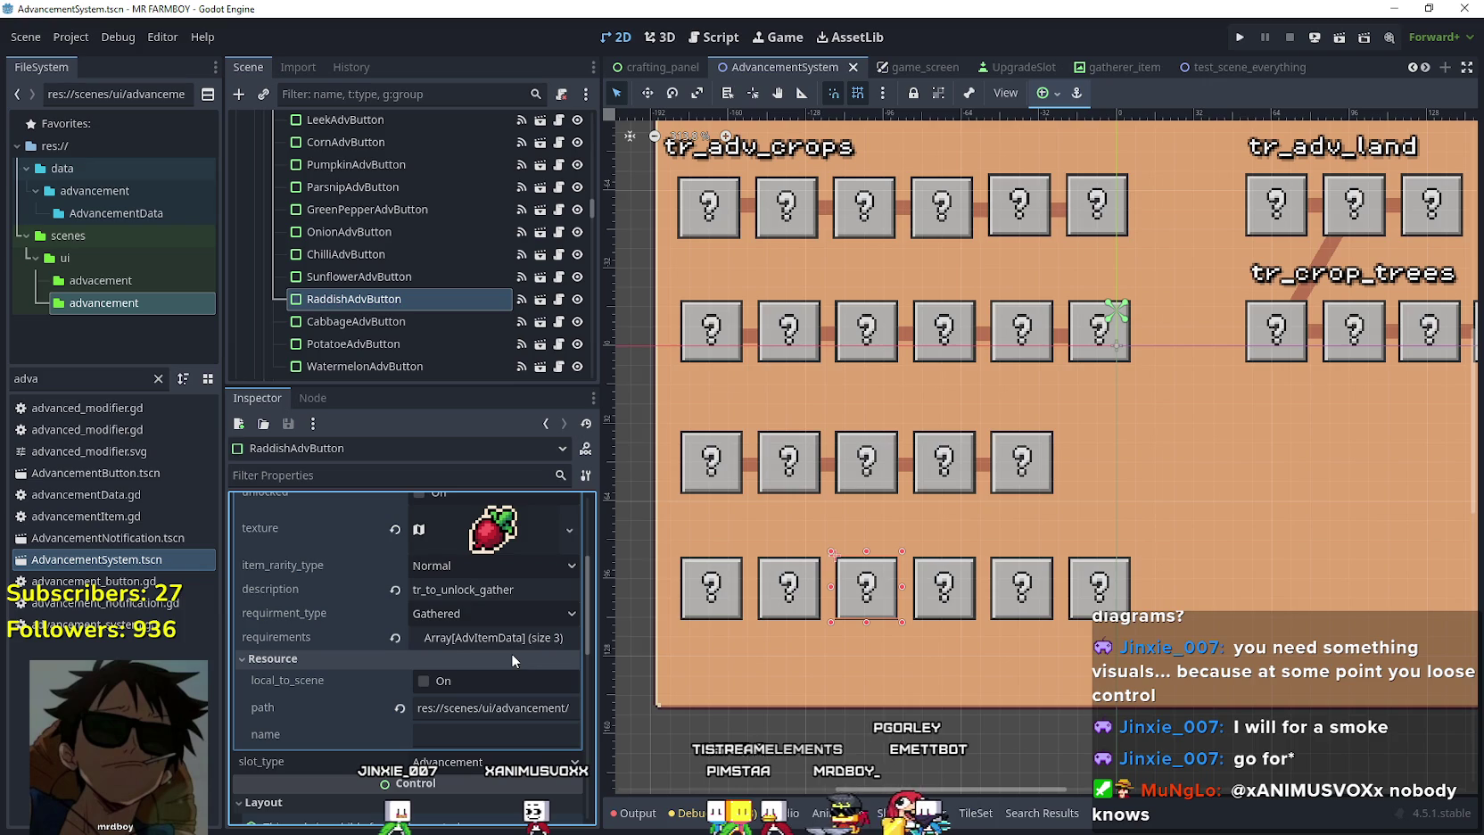
{"action": "scroll", "coordinate": [501, 621], "scroll_direction": "up", "scroll_amount": 3}
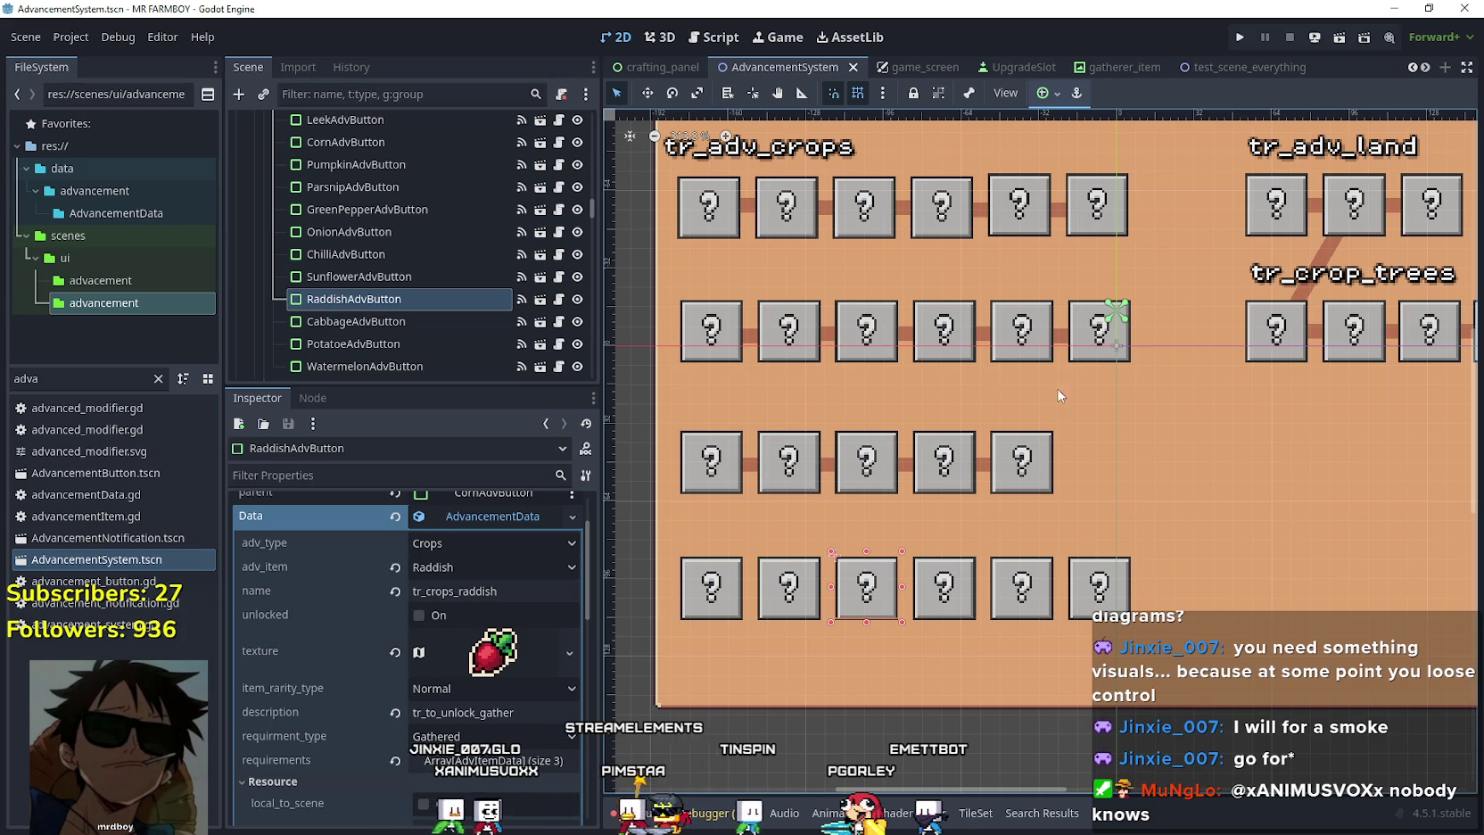
{"action": "key", "text": "F5"}
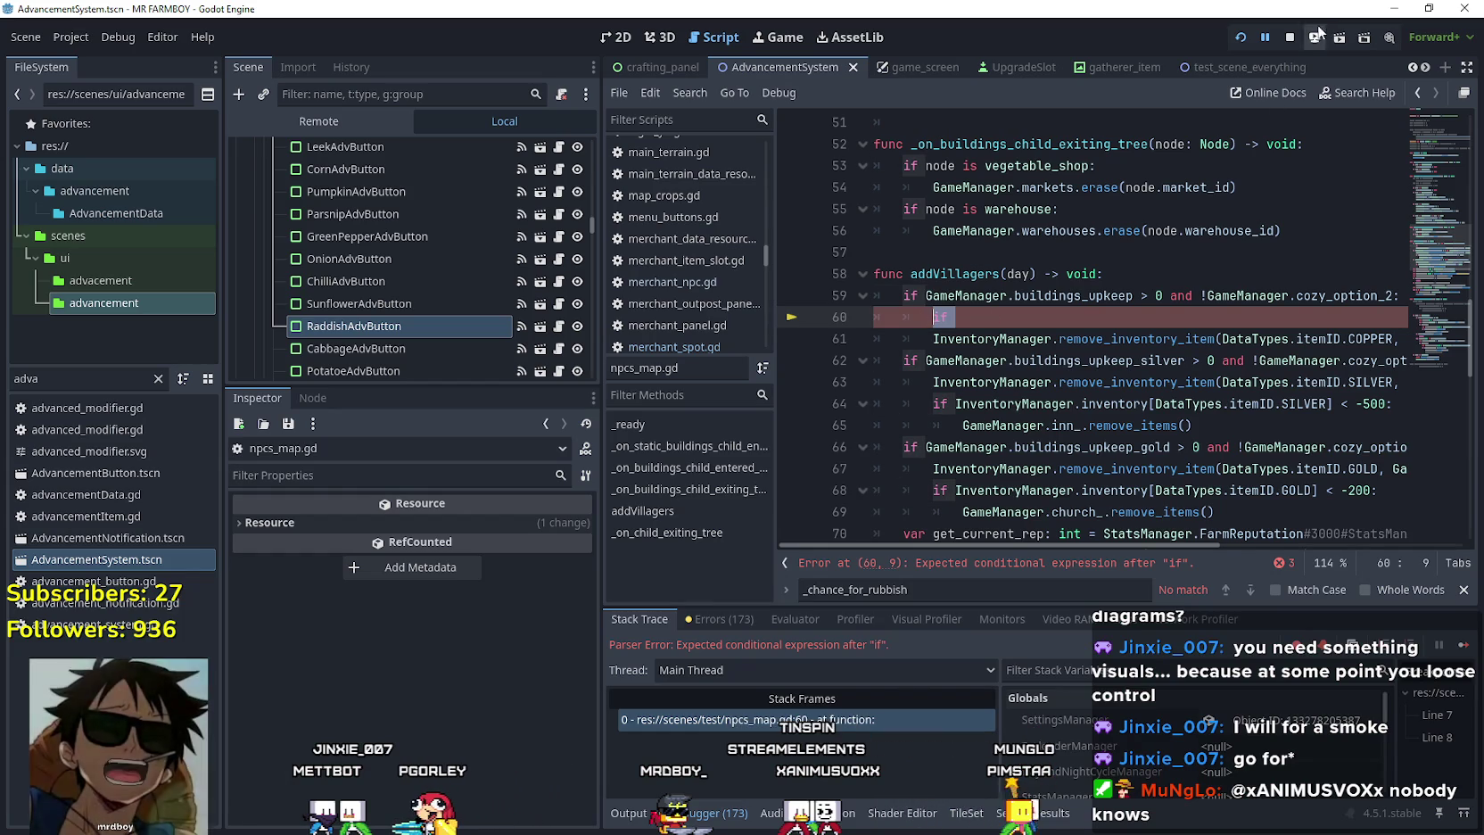
Stop the game and complete line 60 as 'if GameManager.upKeepPaid == false:'.
{"action": "key", "text": "ctrl+shift+Left"}
{"action": "type", "text": "if "}
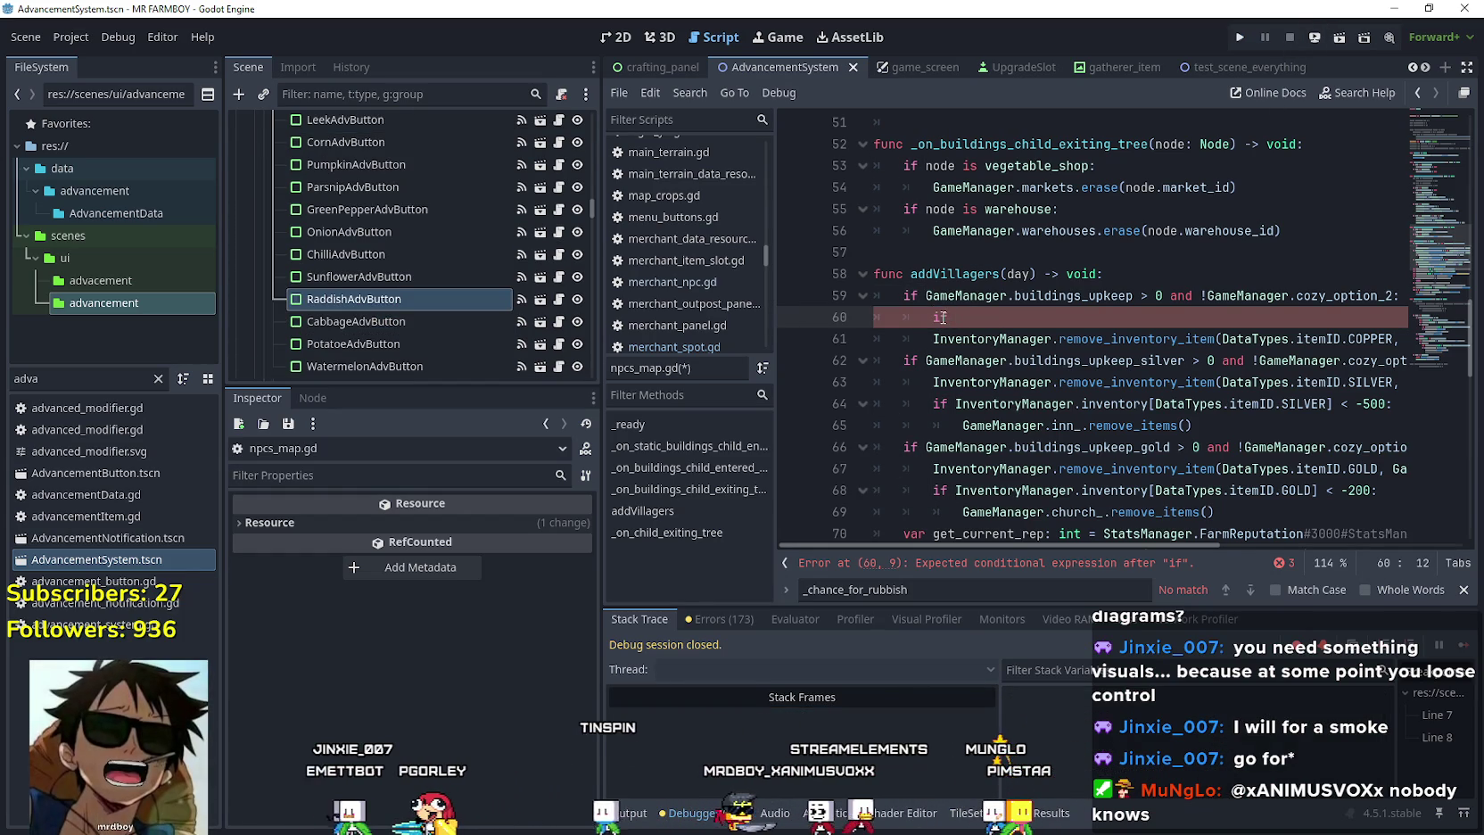
{"action": "type", "text": "GameM"}
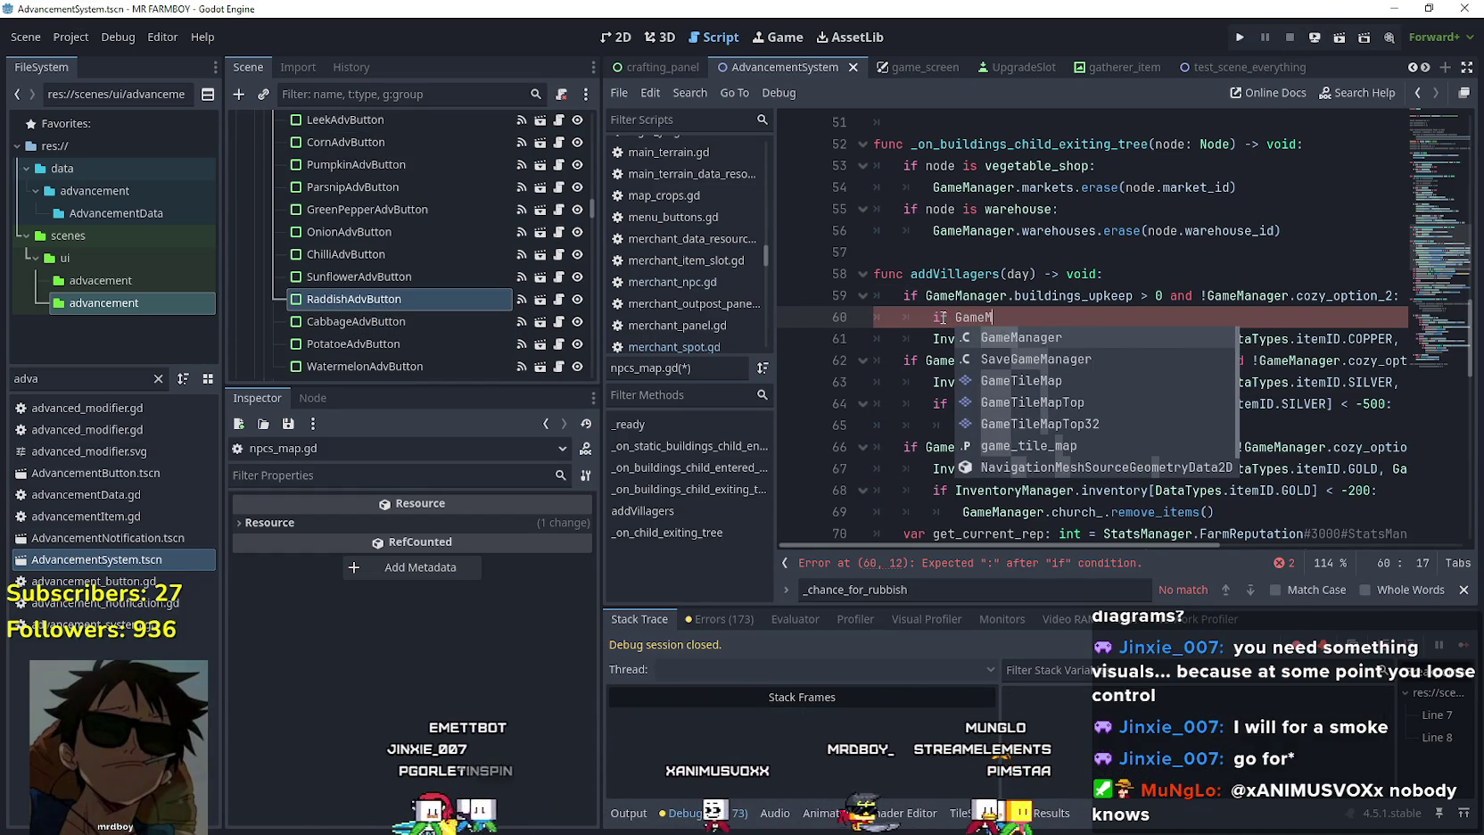
{"action": "key", "text": "Return"}
{"action": "type", "text": "."}
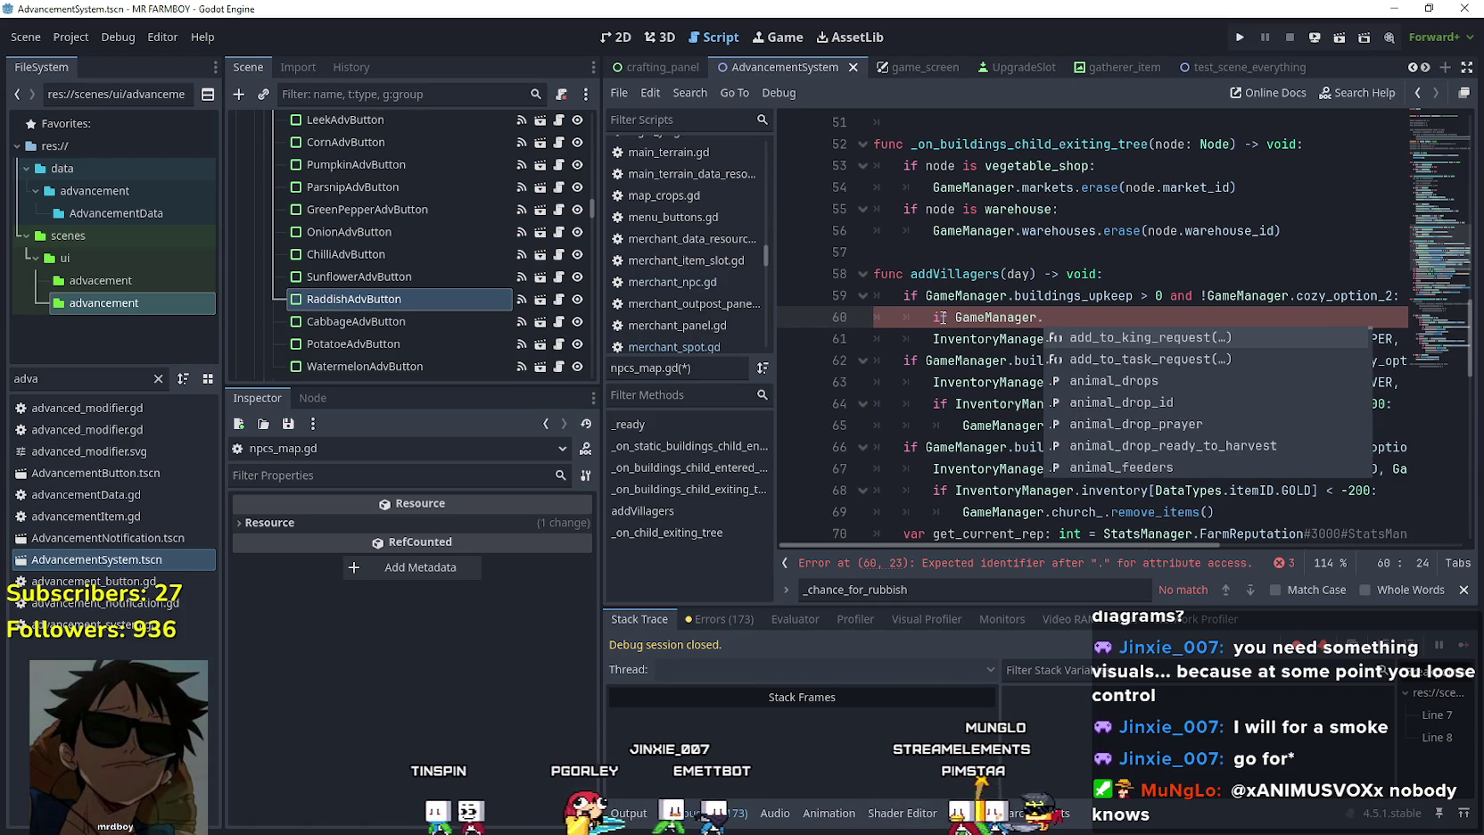
{"action": "type", "text": "upKeepPaid"}
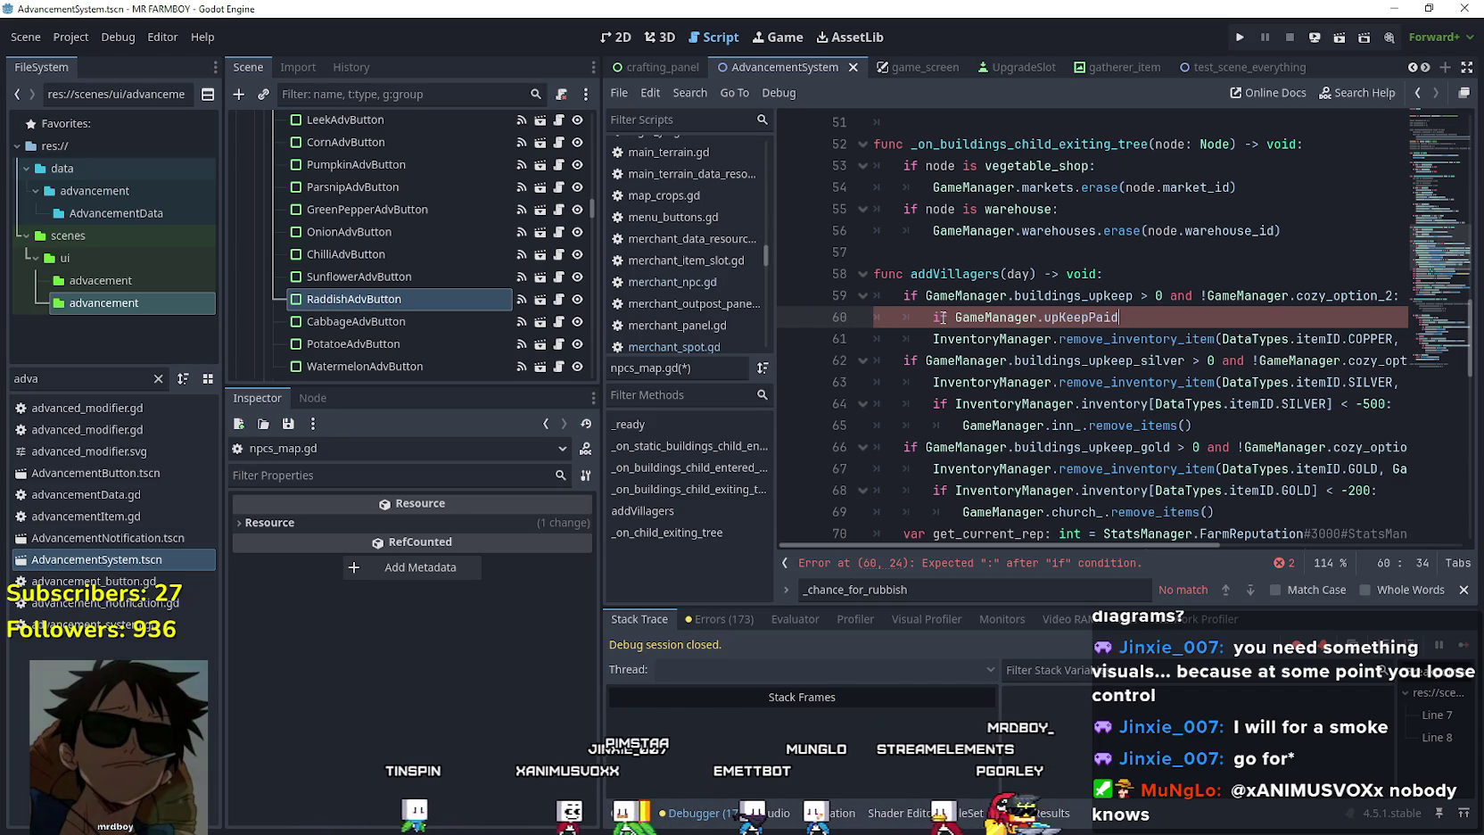
{"action": "type", "text": " == f"}
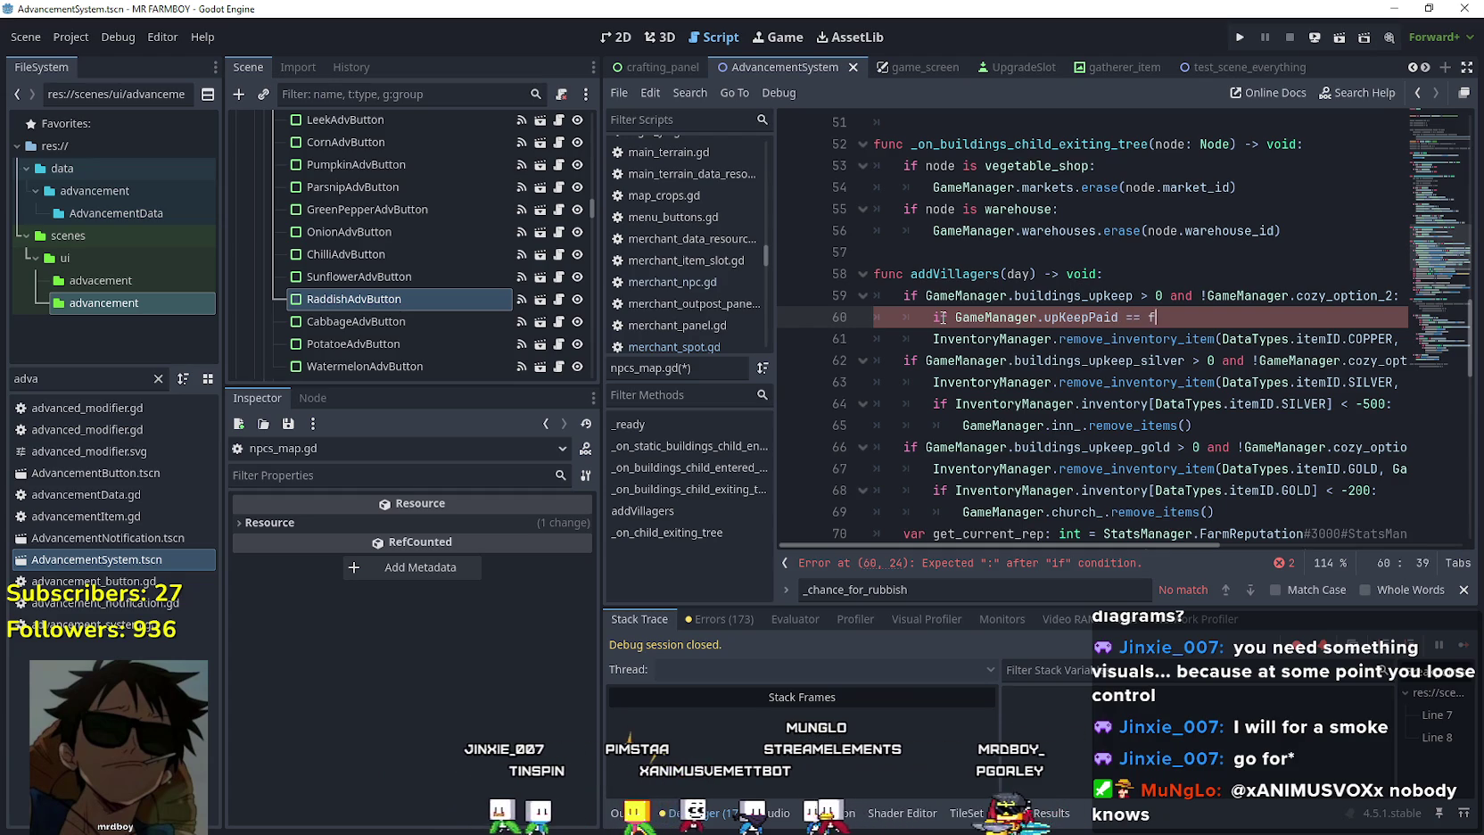
{"action": "type", "text": "alse:"}
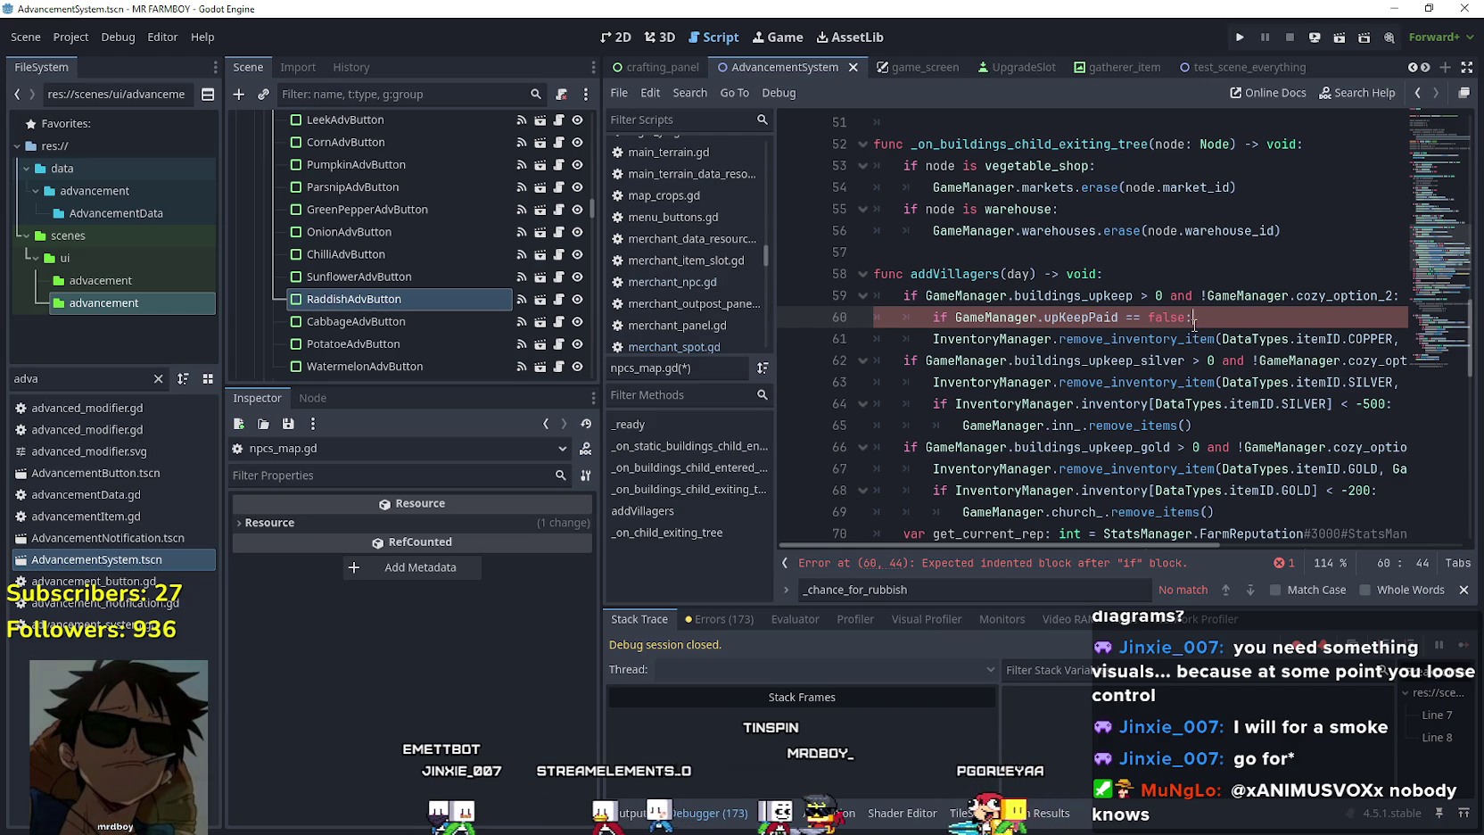
{"action": "double_click", "coordinate": [1074, 295]}
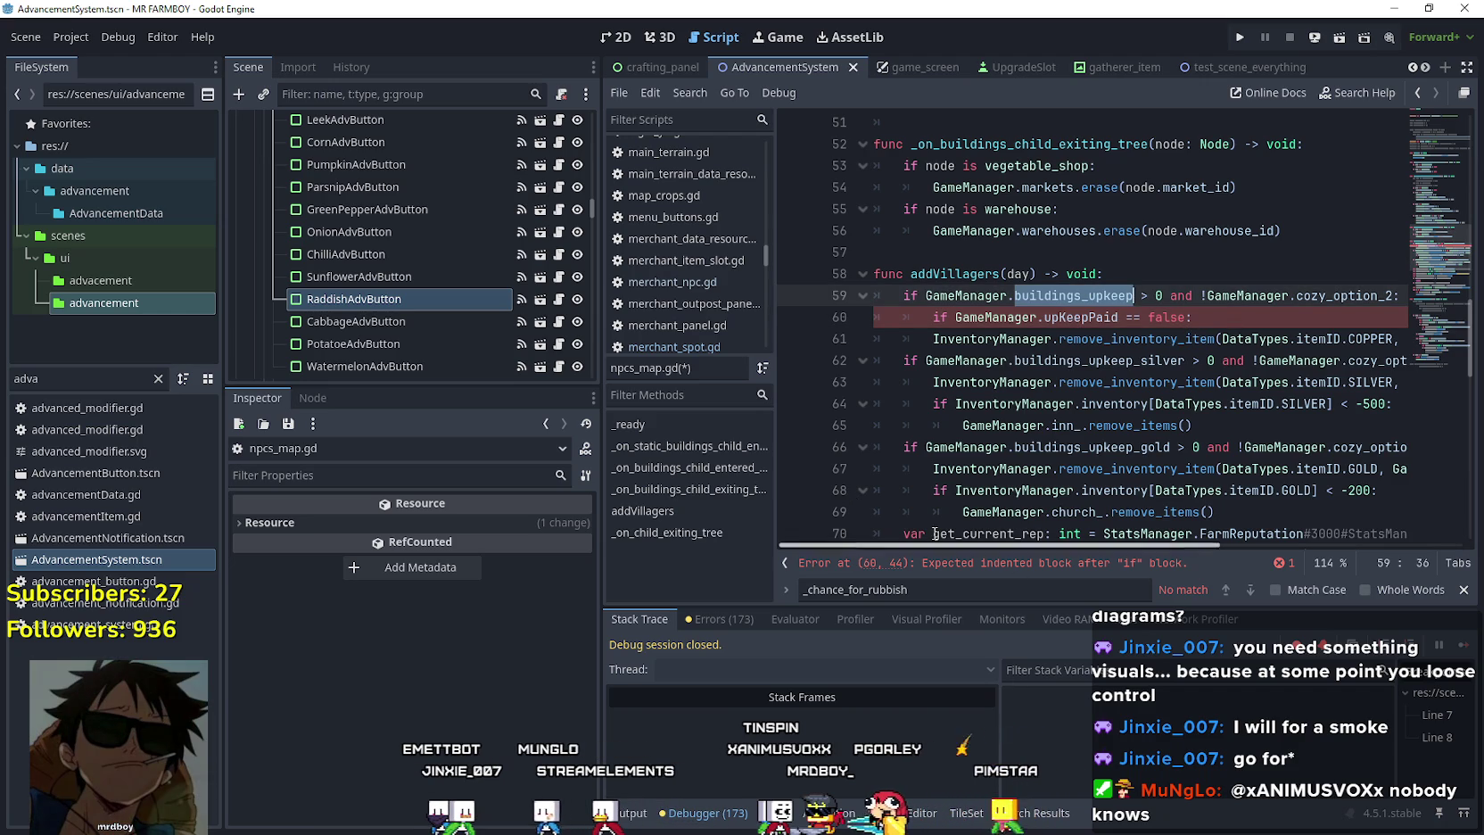
Widen the code editor and insert an empty line below line 59.
{"action": "left_click_drag", "start_coordinate": [605, 452], "coordinate": [430, 438]}
{"action": "left_click", "coordinate": [1055, 308]}
{"action": "left_click_drag", "start_coordinate": [1219, 339], "coordinate": [1049, 339]}
{"action": "mouse_move", "coordinate": [1114, 545]}
{"action": "left_mouse_down"}
{"action": "mouse_move", "coordinate": [1243, 542]}
{"action": "mouse_move", "coordinate": [1057, 498]}
{"action": "left_mouse_up"}
{"action": "left_click", "coordinate": [1286, 295]}
{"action": "key", "text": "Return"}
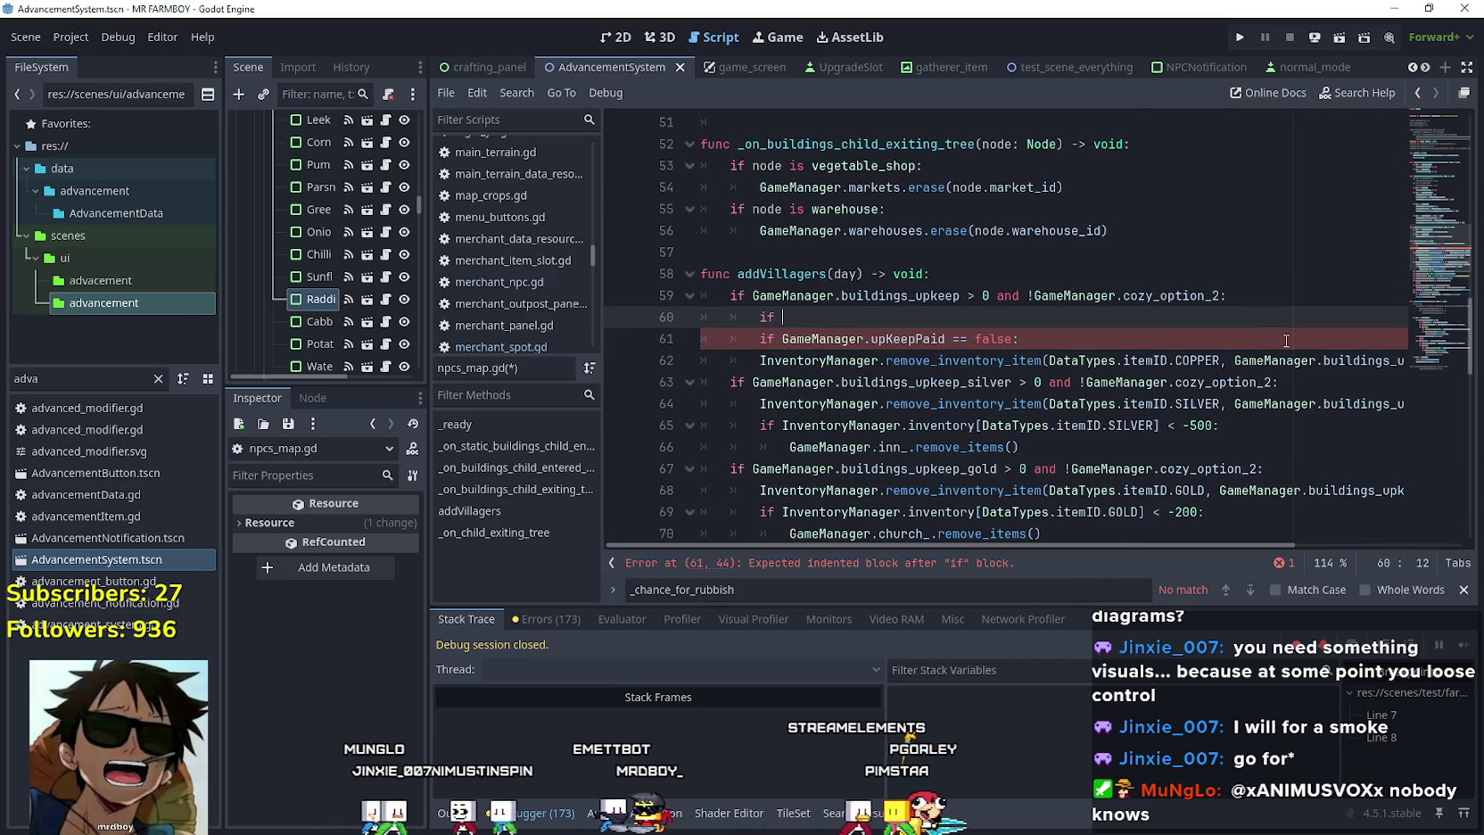
Write 'if InventoryManager.inventory.get(DataTypes.itemID.COPPER, 0) <= 0:' and start an indented line.
{"action": "type", "text": "if inventoryManager."}
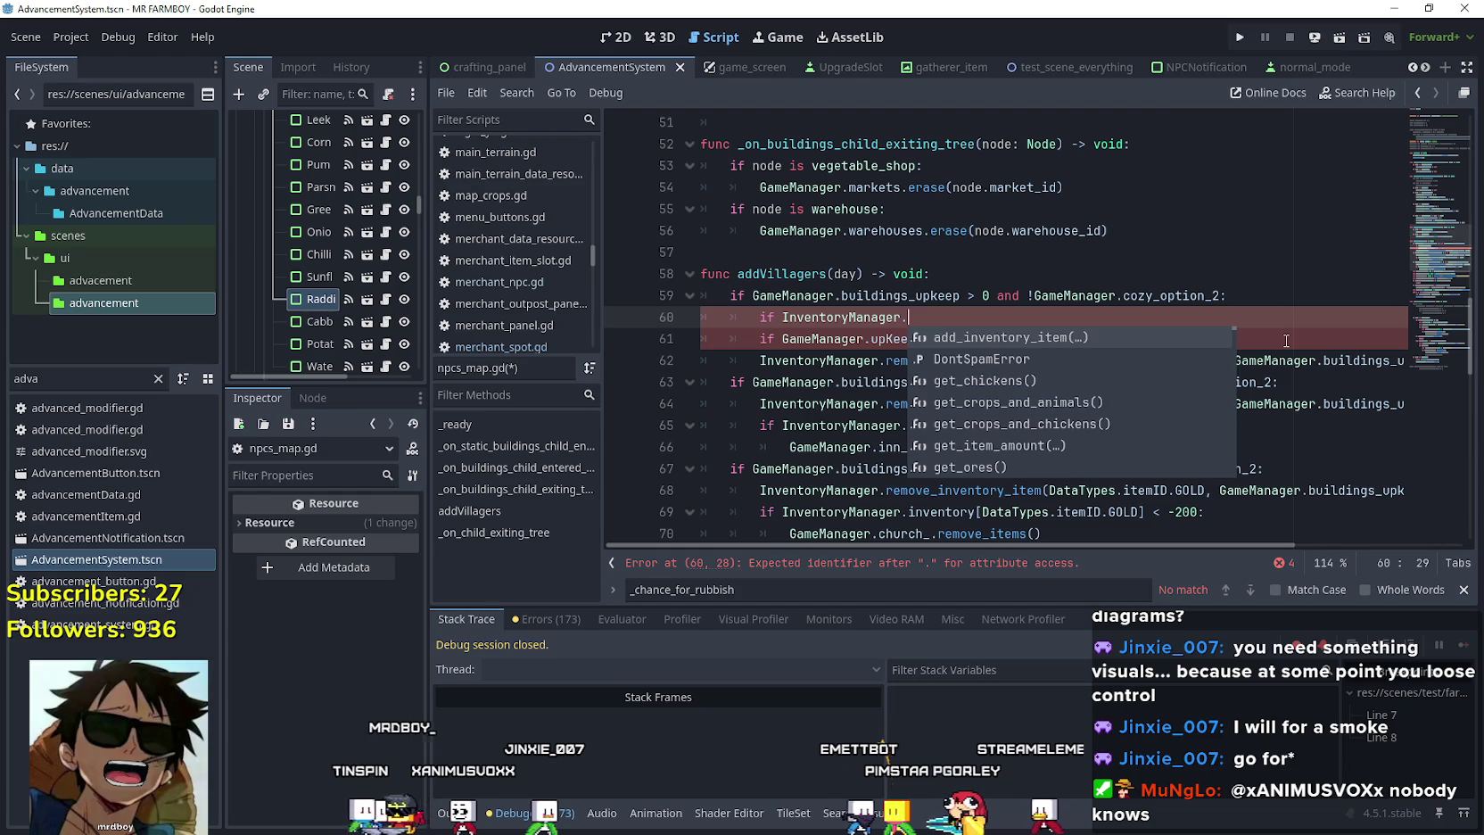
{"action": "type", "text": "cop"}
{"action": "key", "text": "BackSpace"}
{"action": "key", "text": "BackSpace"}
{"action": "key", "text": "BackSpace"}
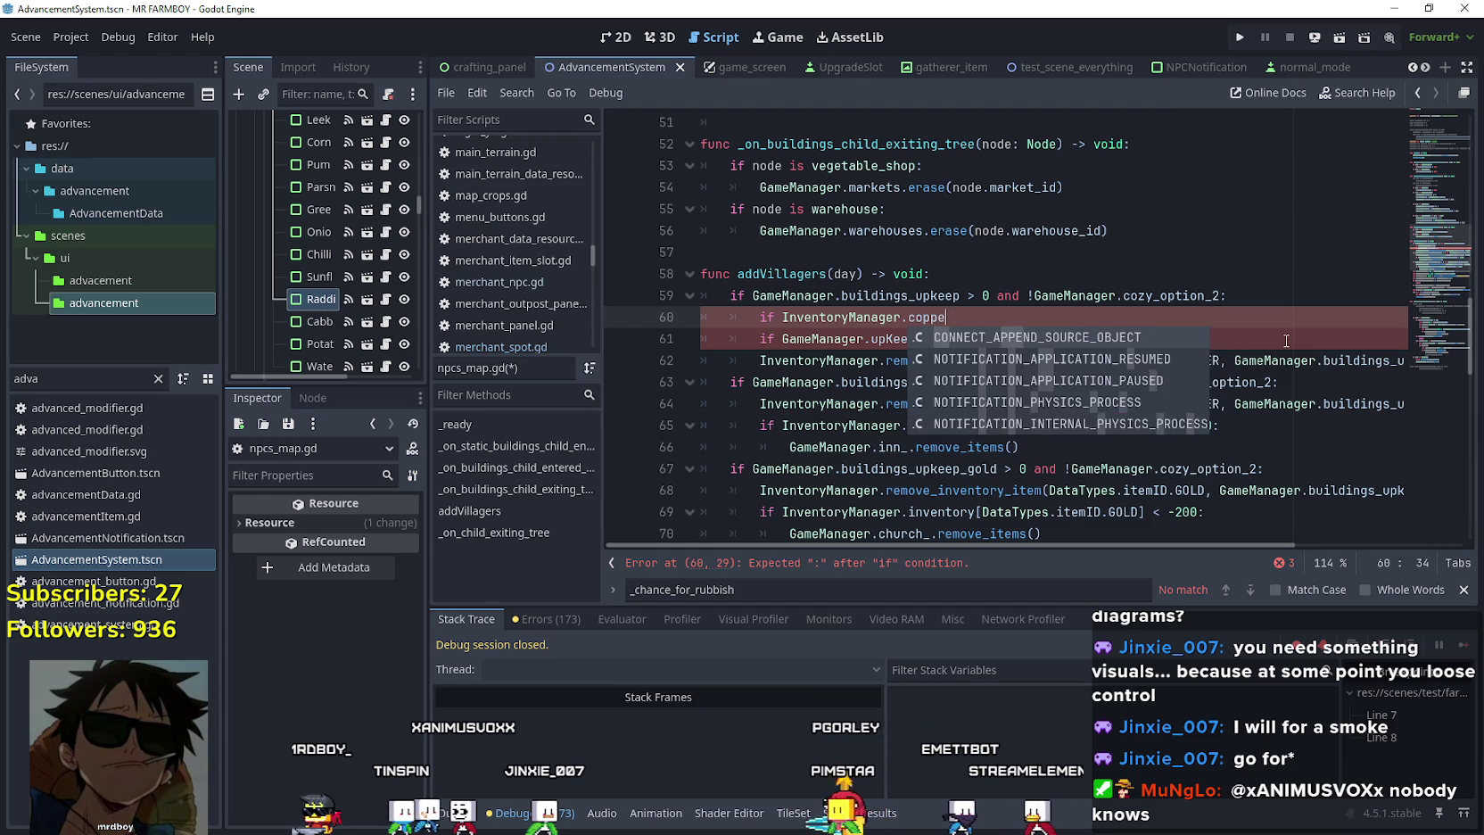
{"action": "type", "text": "inven"}
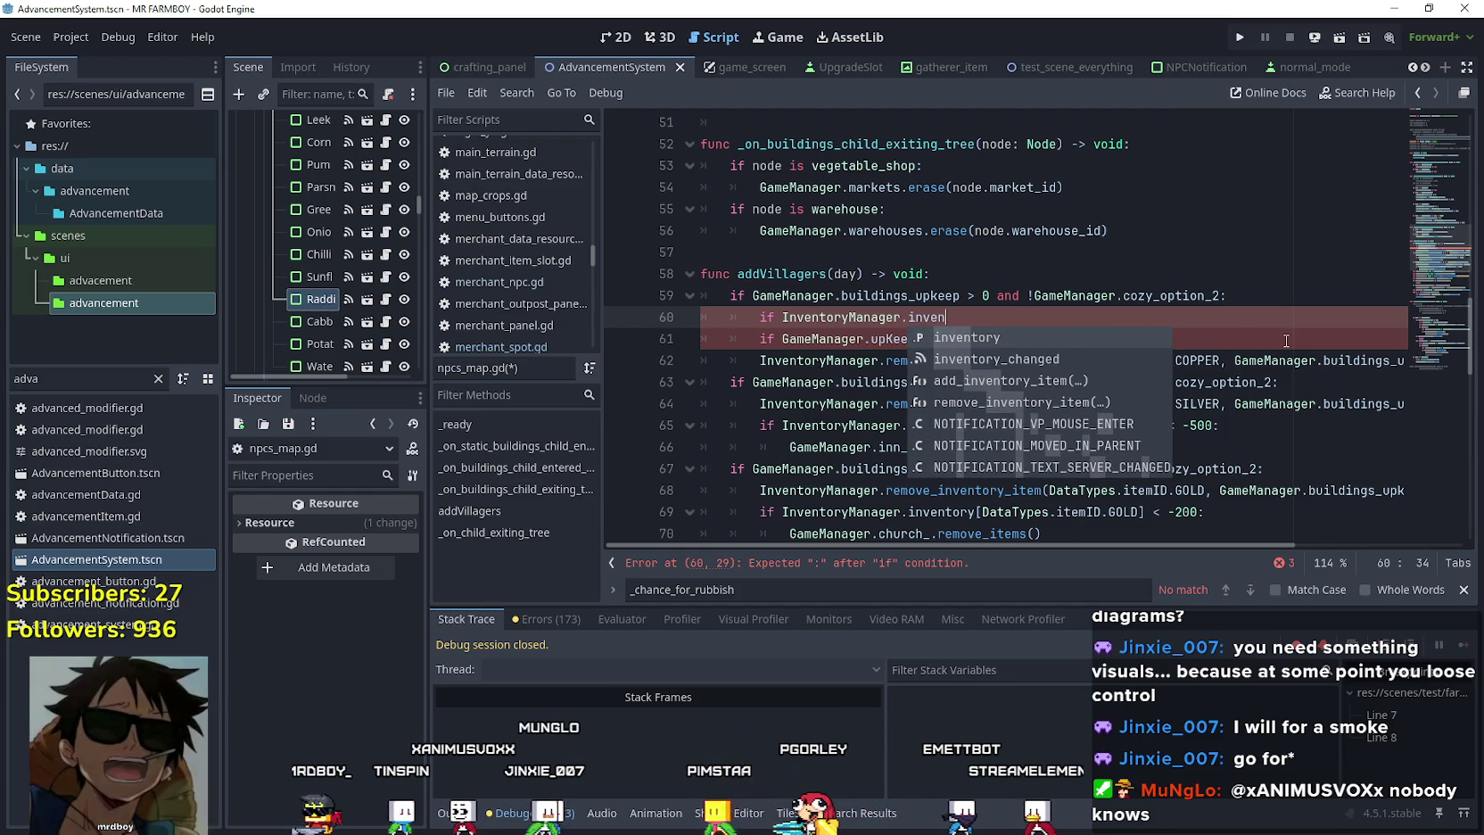
{"action": "type", "text": "tory.get"}
{"action": "key", "text": "Return"}
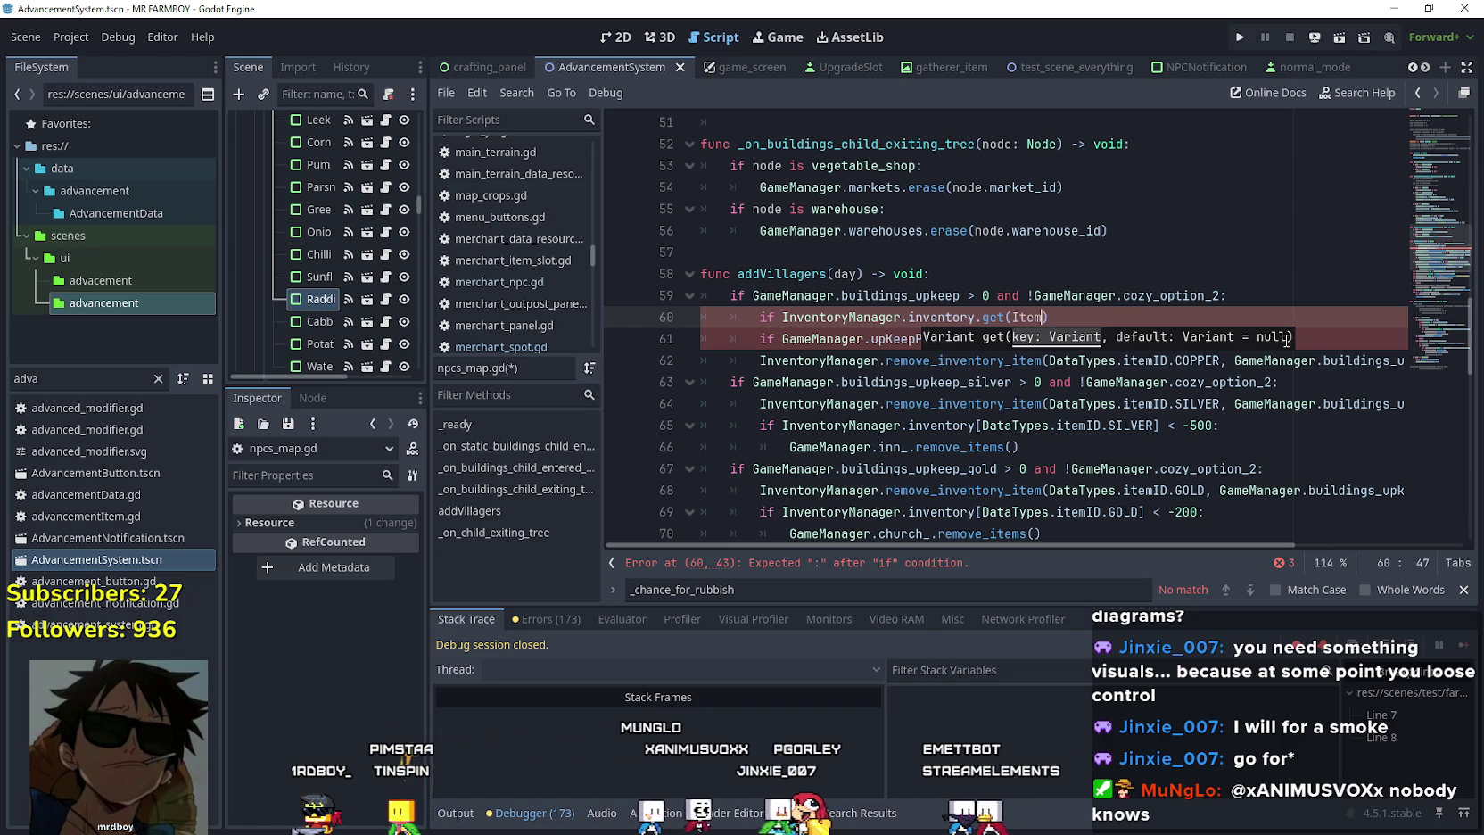
{"action": "key", "text": "BackSpace"}
{"action": "key", "text": "BackSpace"}
{"action": "key", "text": "BackSpace"}
{"action": "type", "text": "D"}
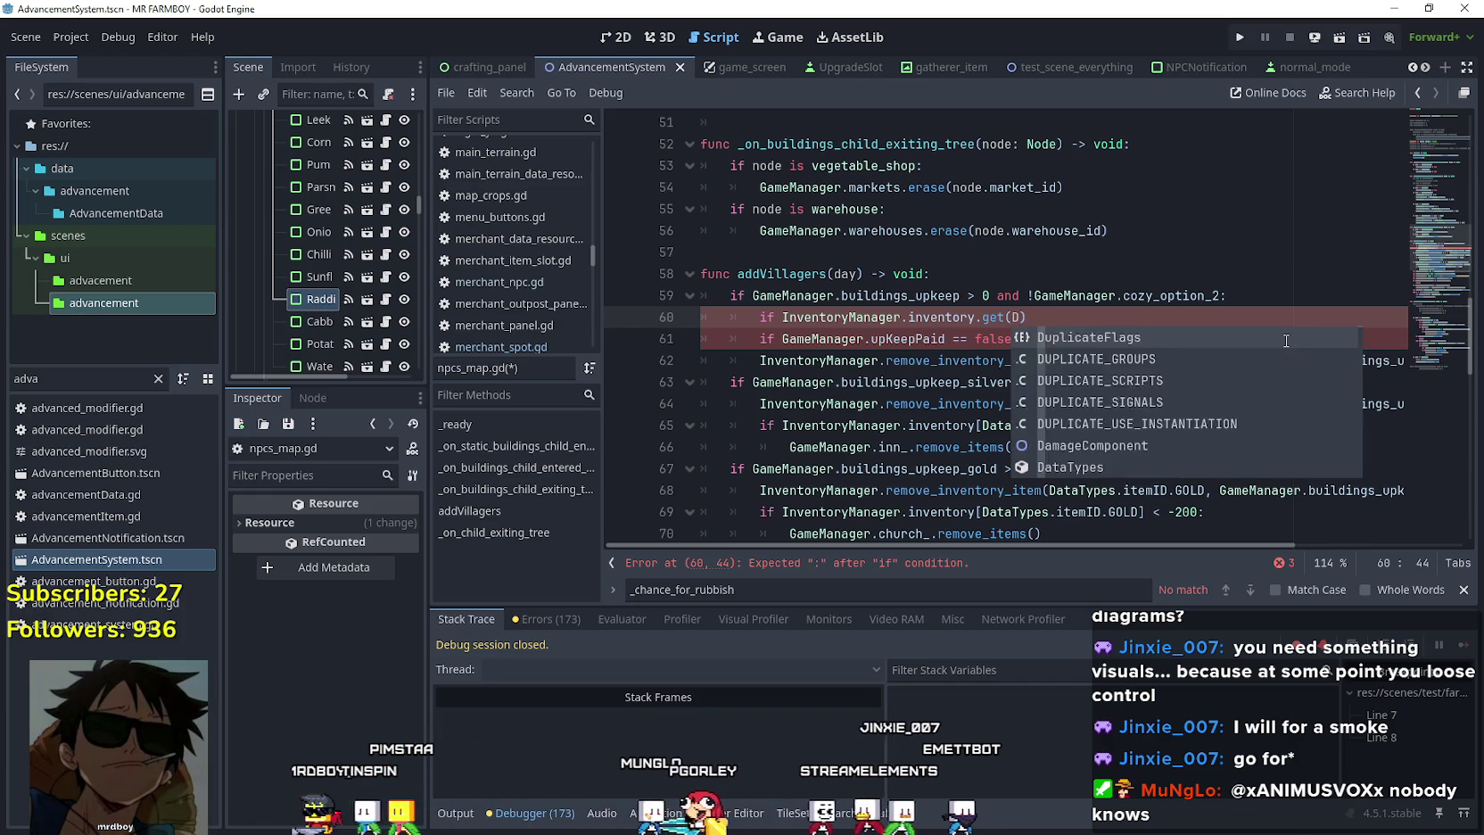
{"action": "type", "text": "ataTypes.item"}
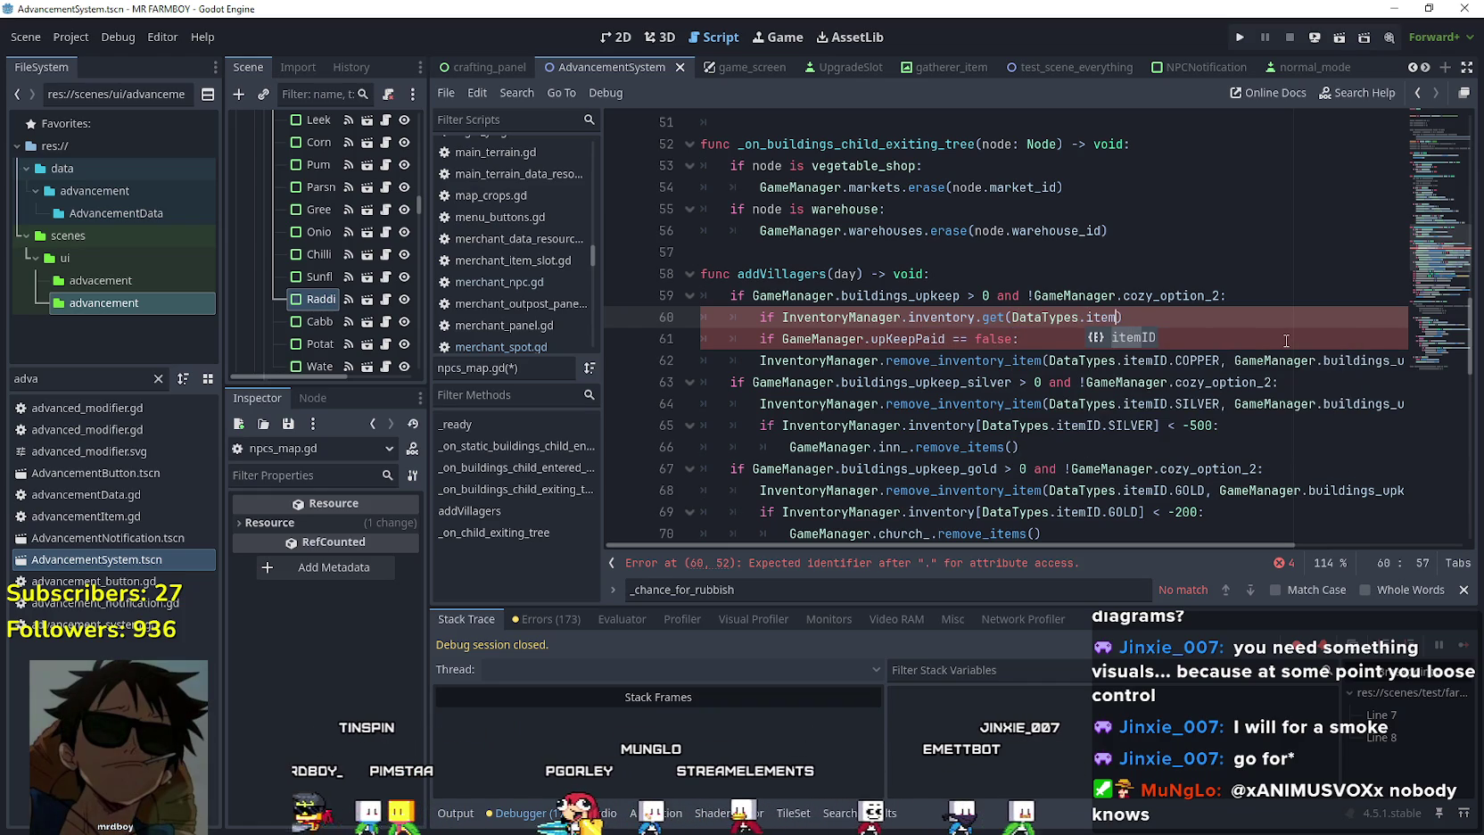
{"action": "type", "text": "ID"}
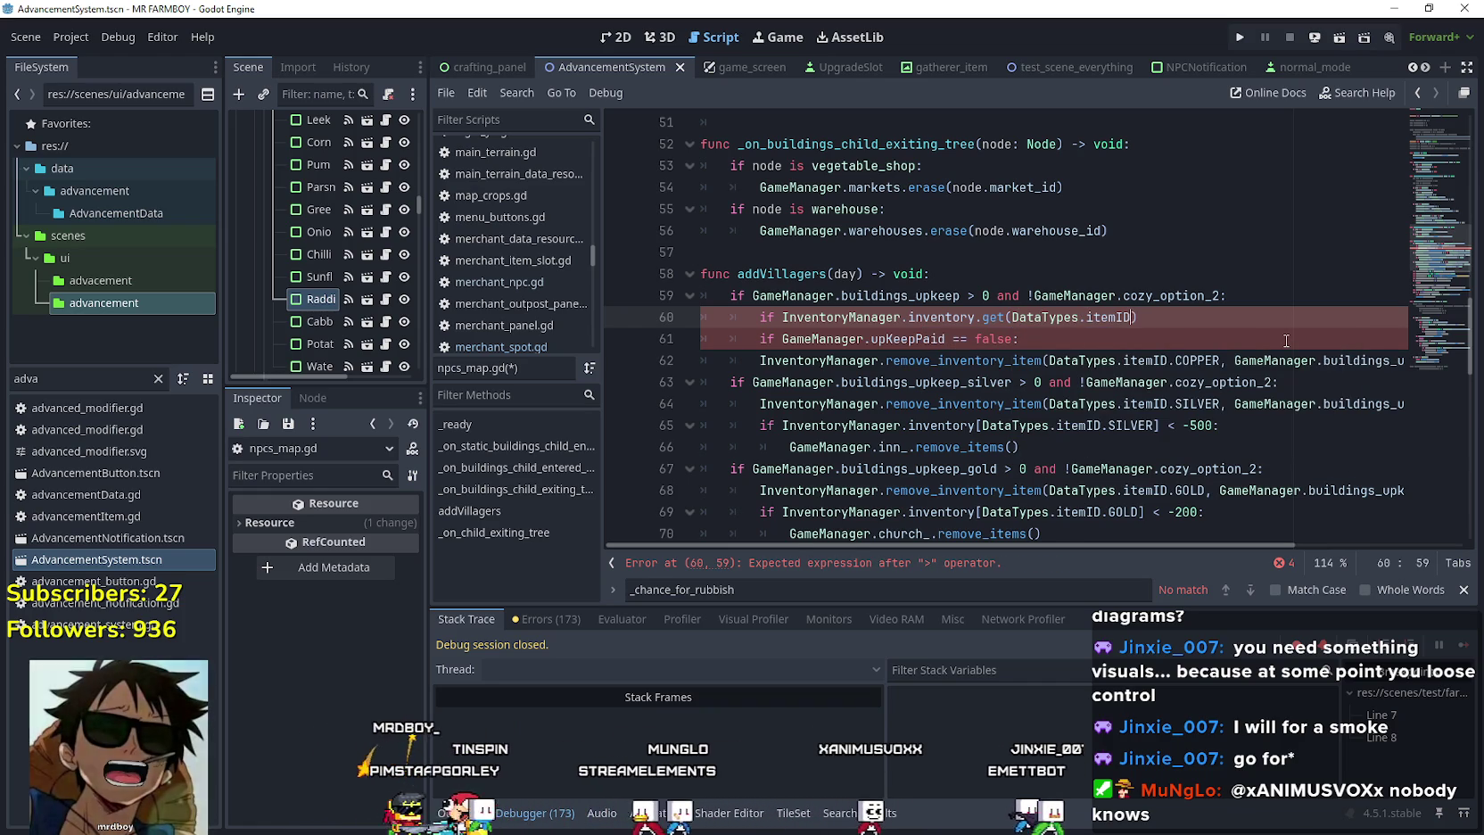
{"action": "type", "text": ".co"}
{"action": "key", "text": "BackSpace"}
{"action": "key", "text": "BackSpace"}
{"action": "type", "text": "Copp"}
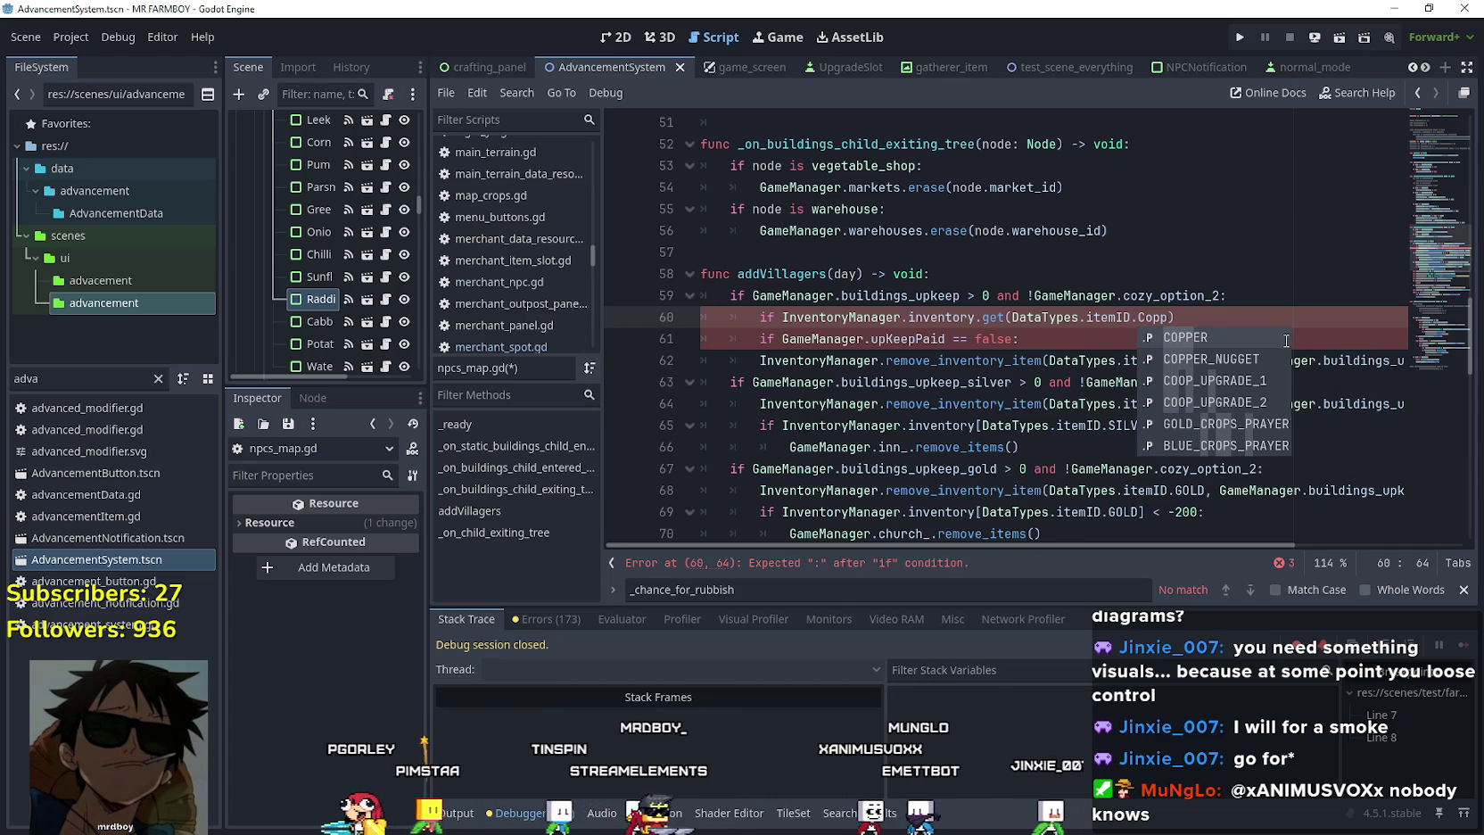
{"action": "key", "text": "Return"}
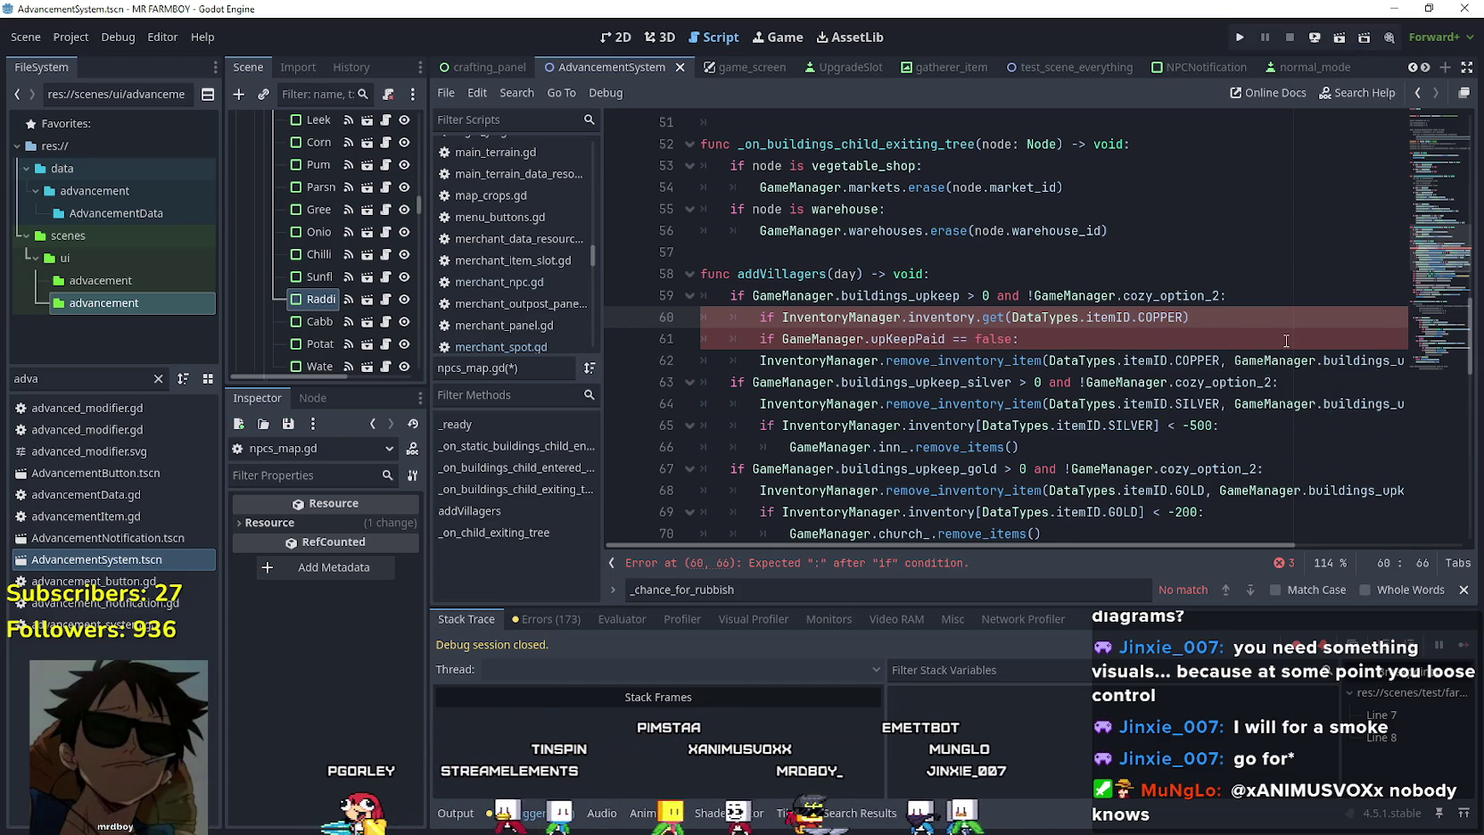
{"action": "type", "text": ", 0"}
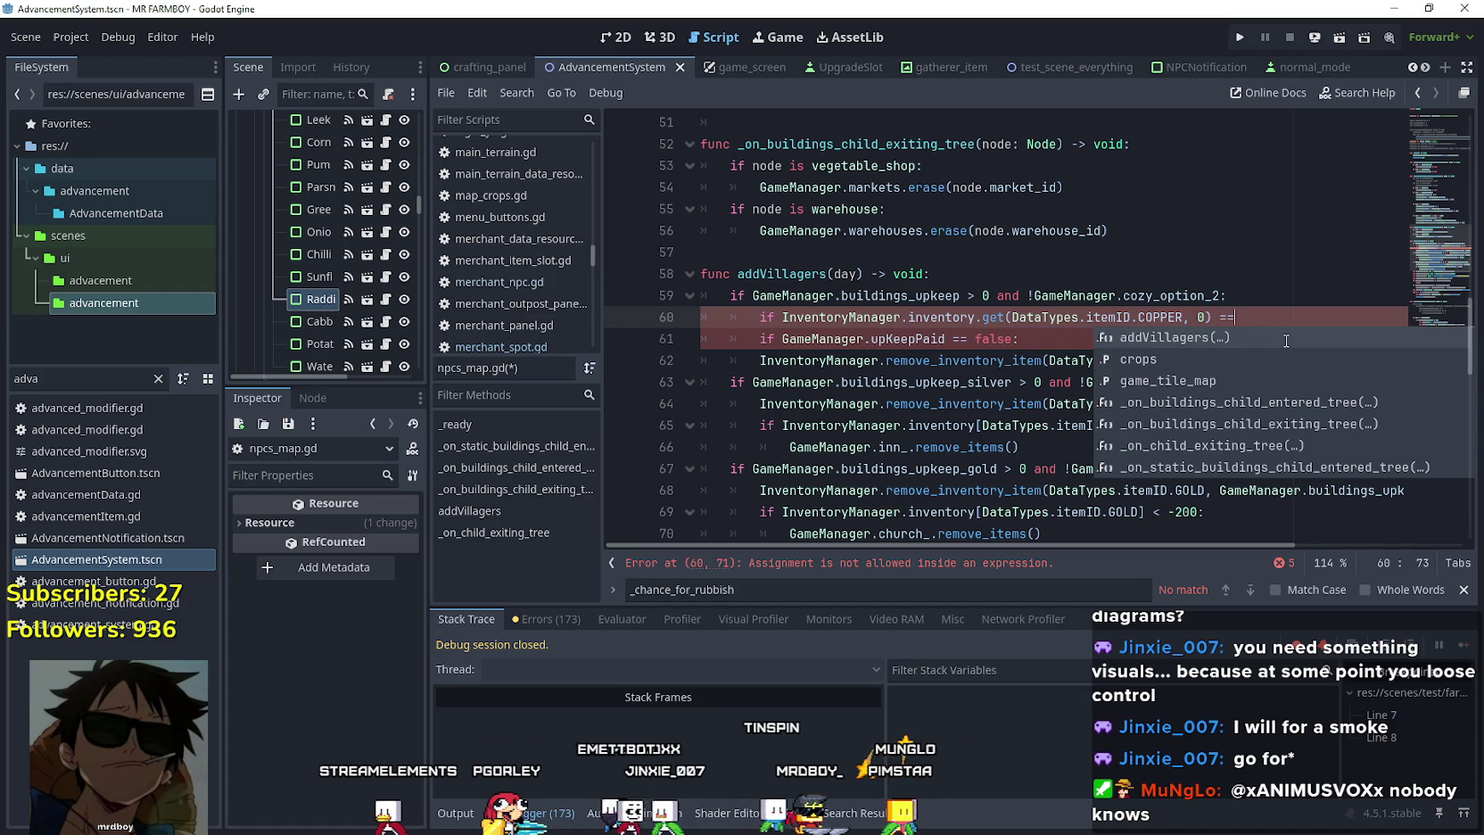
{"action": "key", "text": "BackSpace"}
{"action": "key", "text": "BackSpace"}
{"action": "key", "text": "BackSpace"}
{"action": "type", "text": "<"}
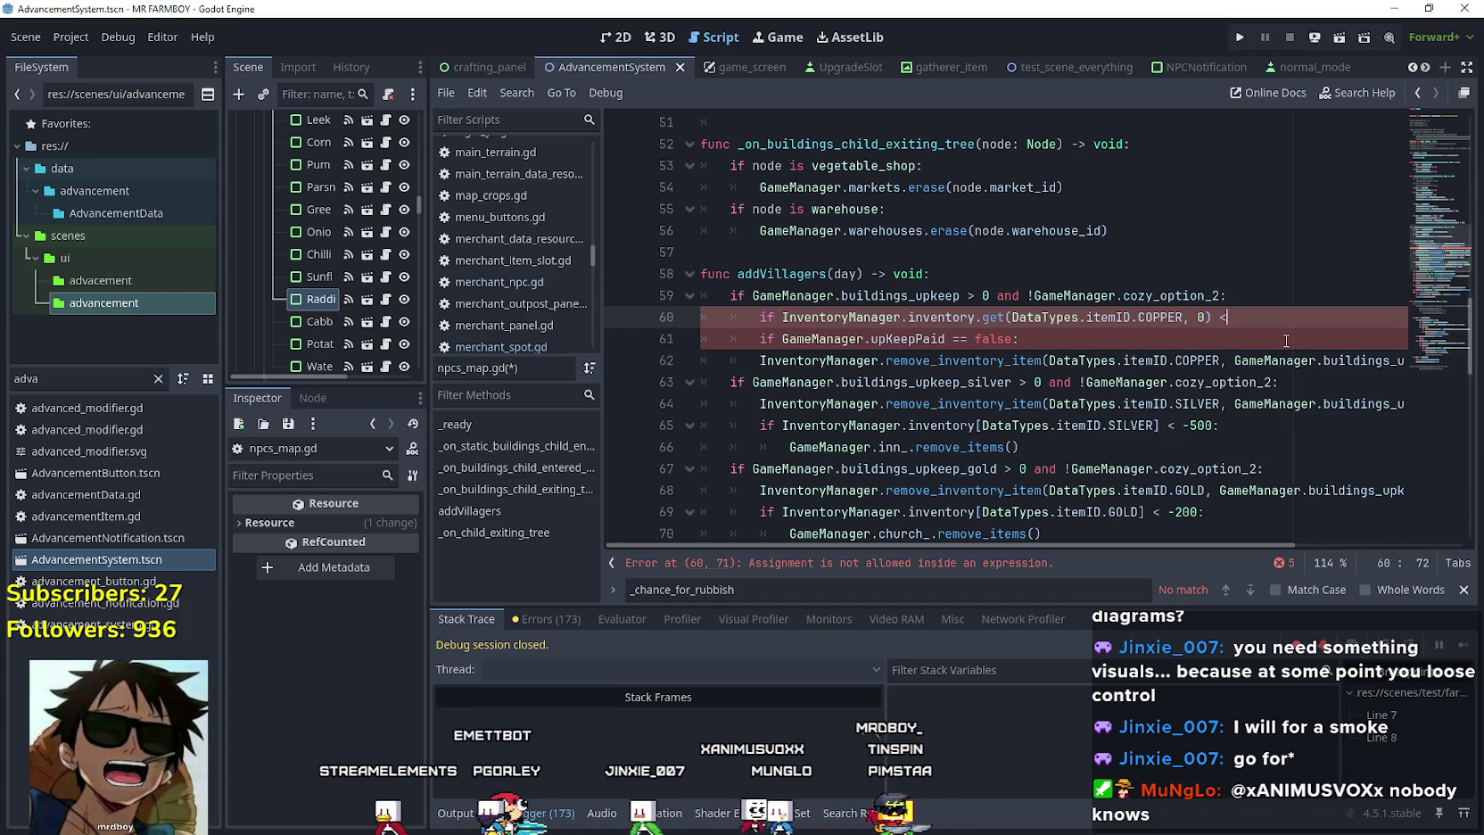
{"action": "type", "text": "= 0:"}
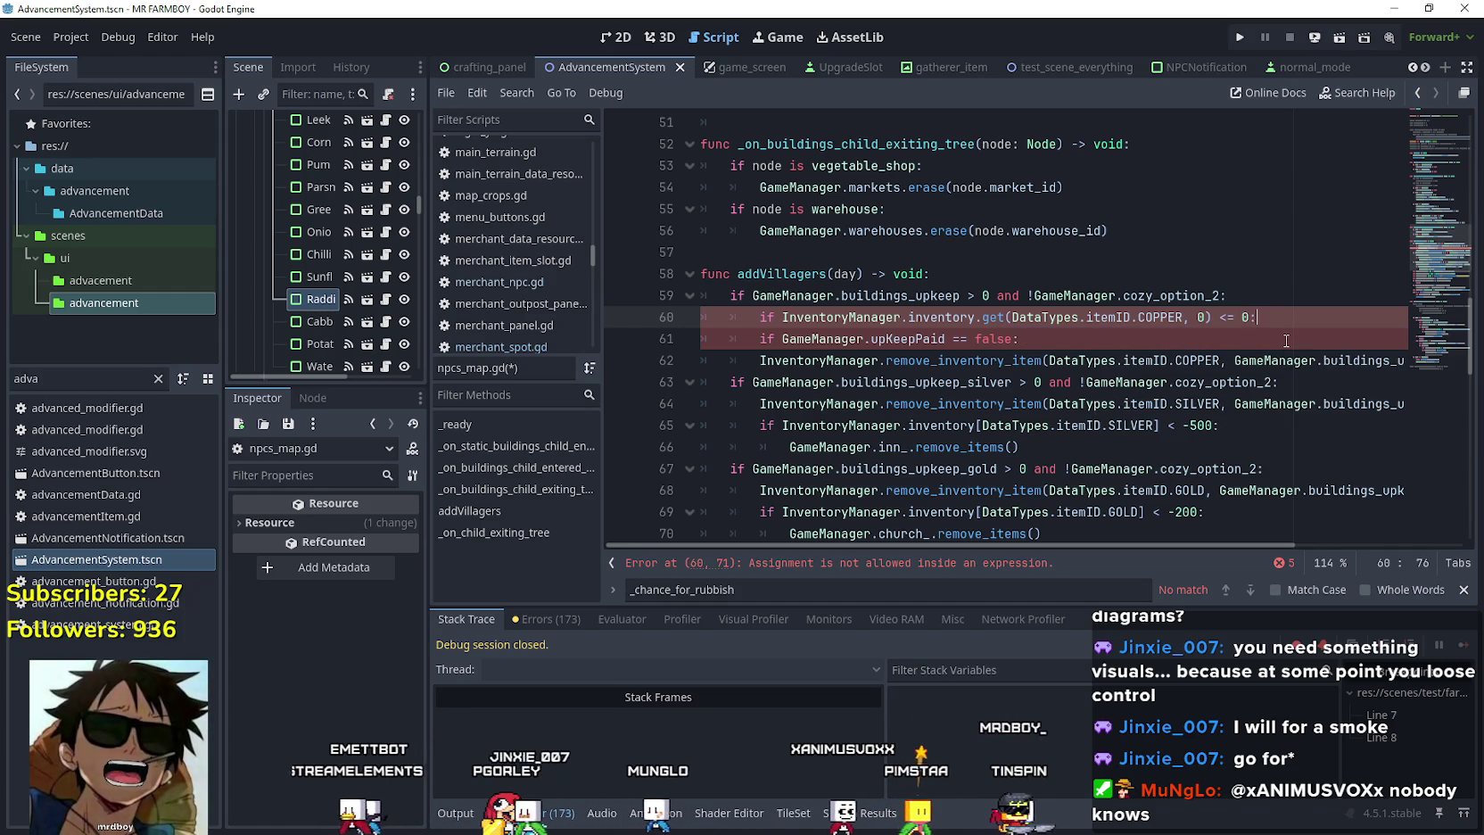
{"action": "key", "text": "Return"}
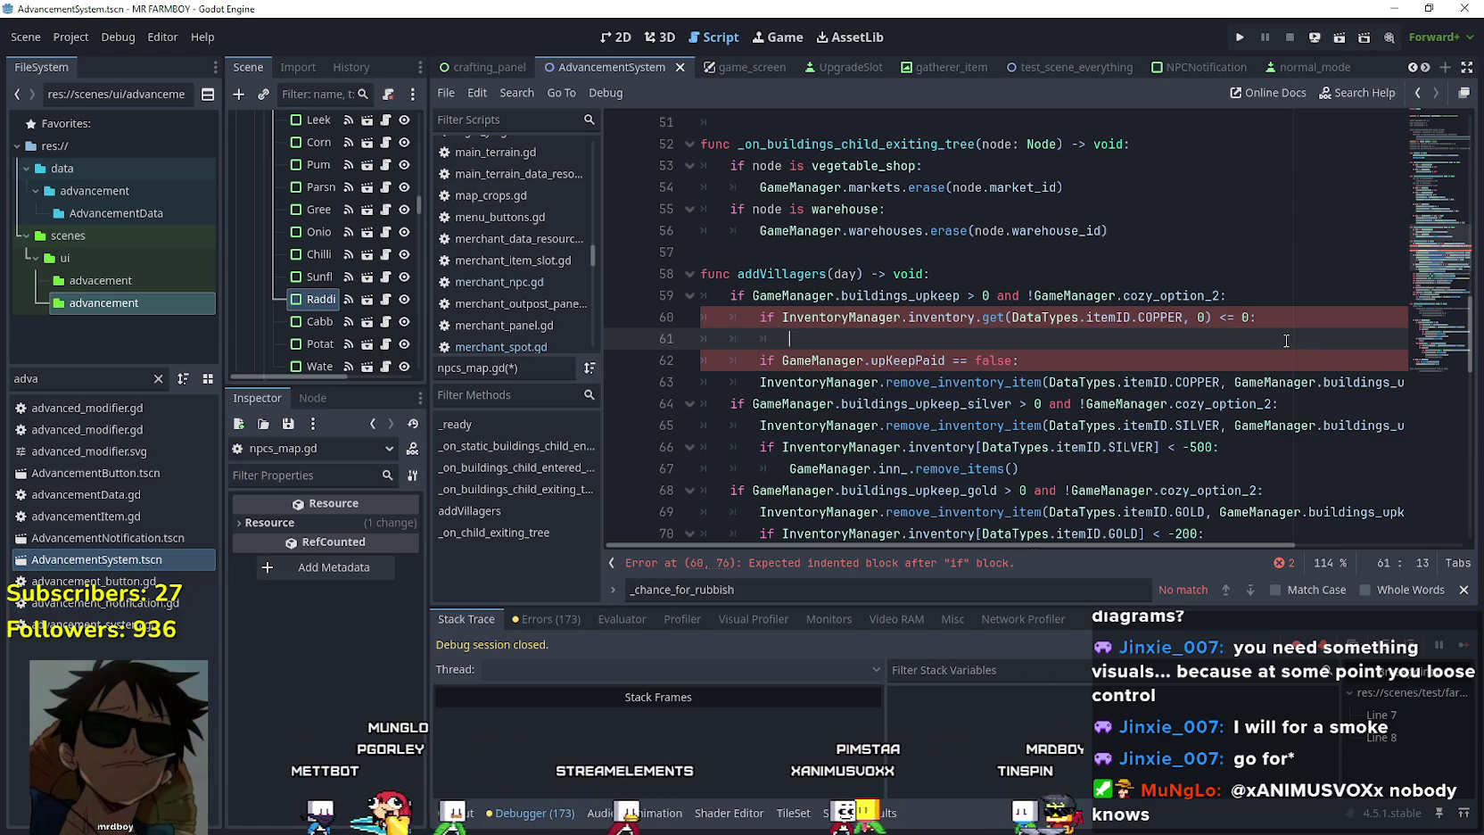
Change the line 60 condition to COPPER strictly less than GameManager.buildings_upkeep.
{"action": "double_click", "coordinate": [933, 295]}
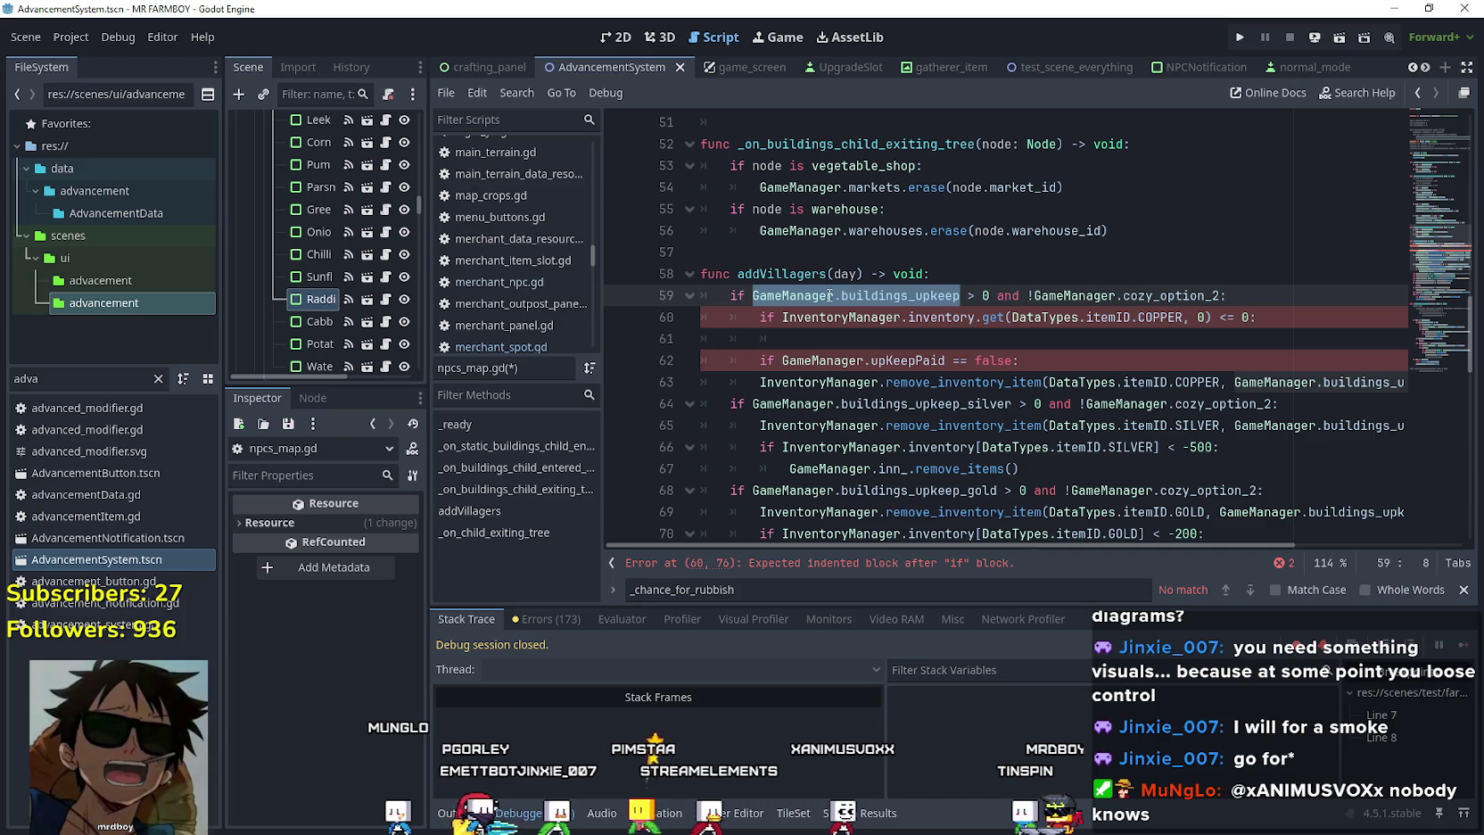
{"action": "left_click", "coordinate": [982, 317]}
{"action": "left_click", "coordinate": [1245, 317]}
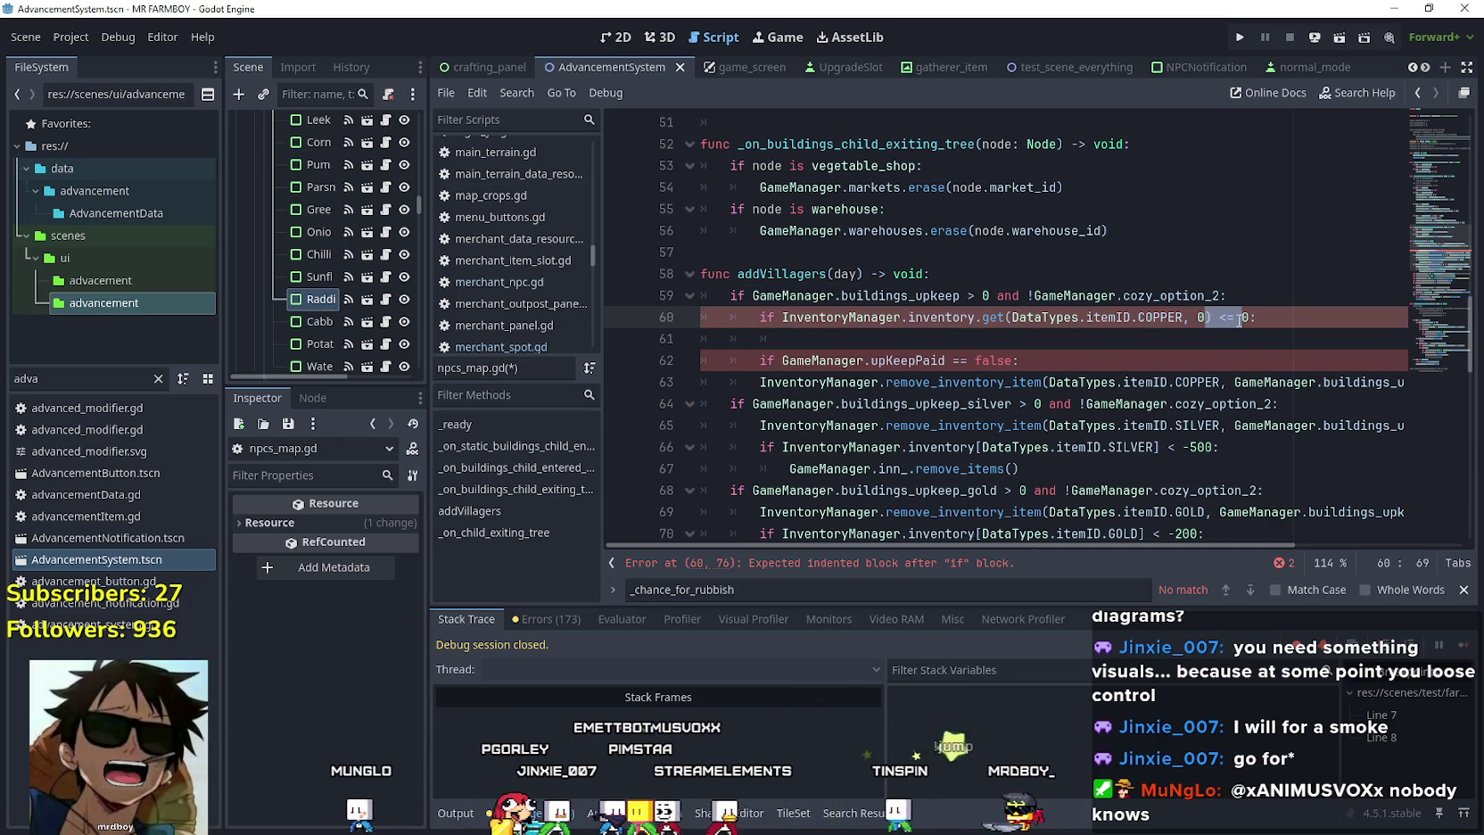
{"action": "left_click_drag", "start_coordinate": [1245, 317], "coordinate": [1229, 319]}
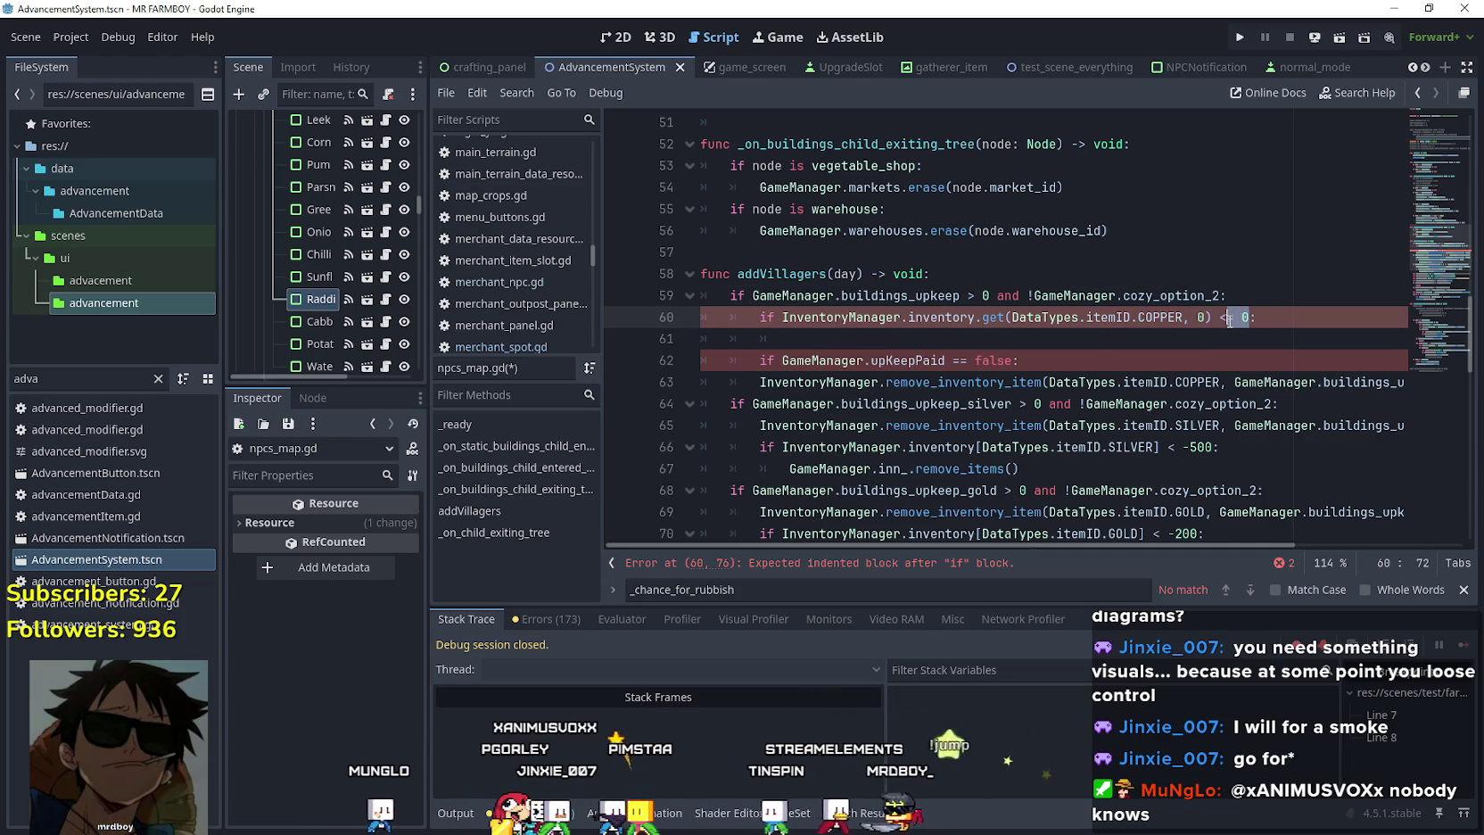
{"action": "type", "text": "GameManager.buildings_upkeep"}
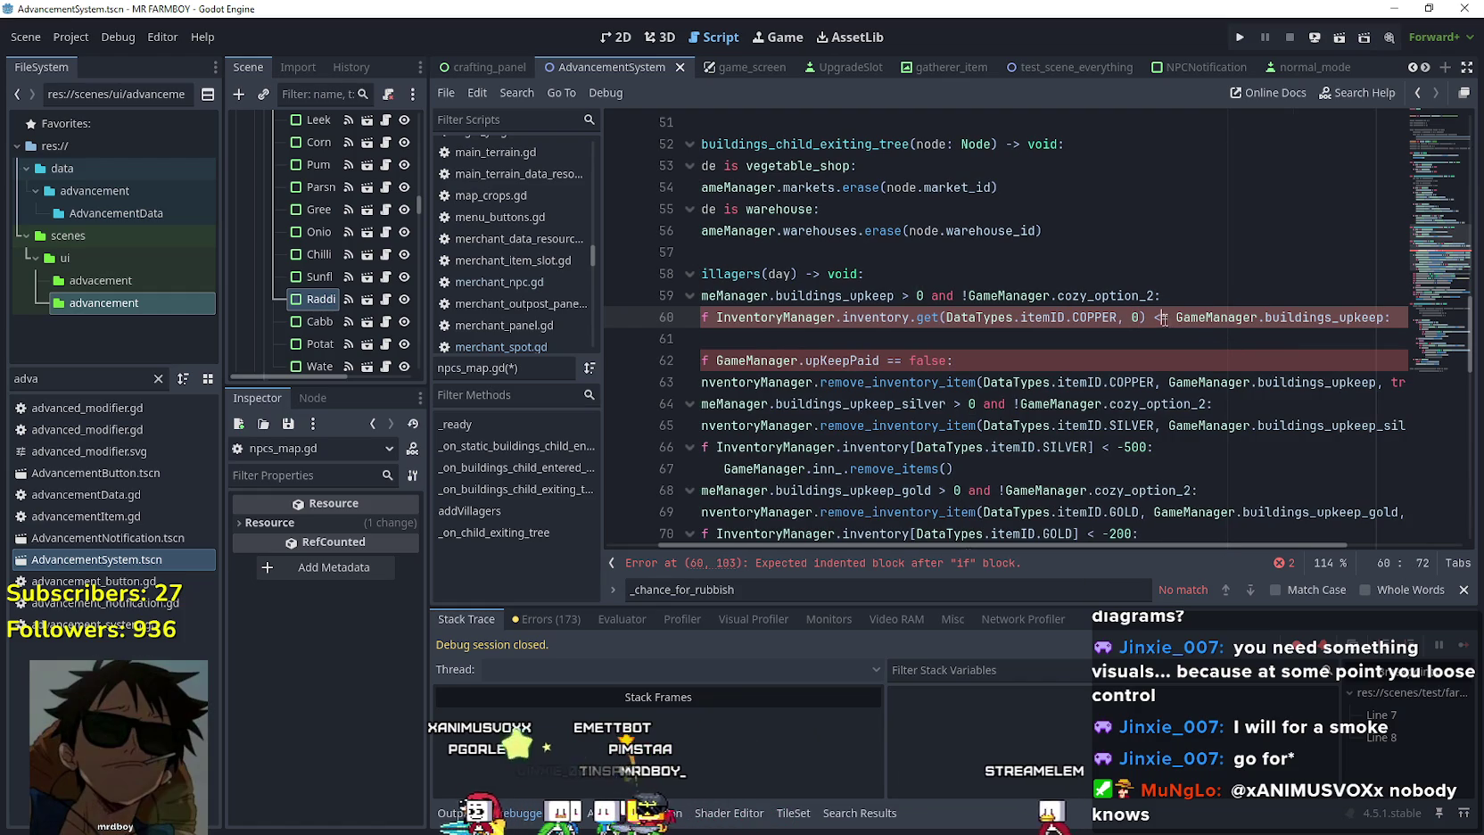
{"action": "left_click", "coordinate": [1179, 319]}
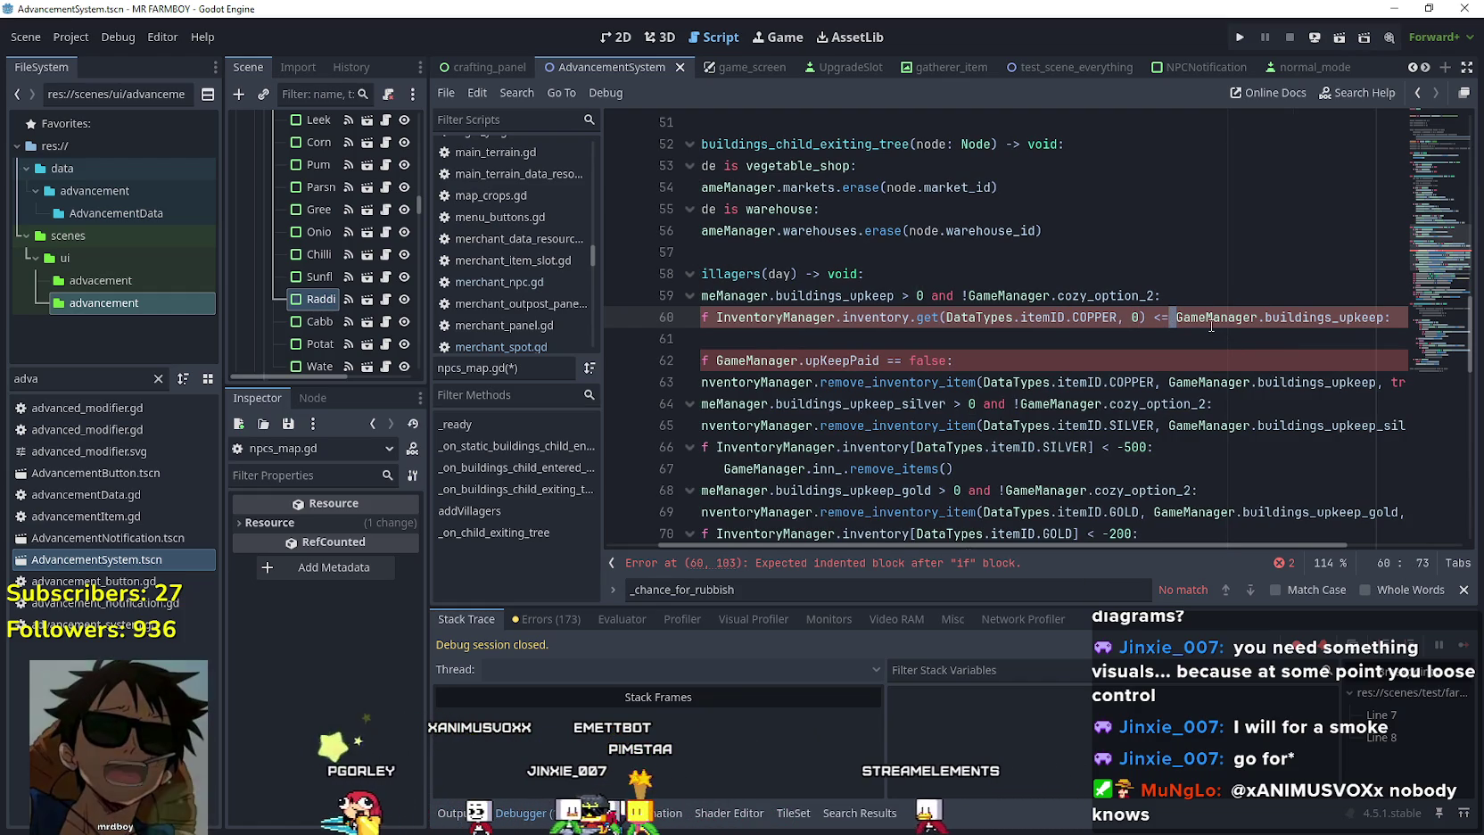
{"action": "key", "text": "BackSpace"}
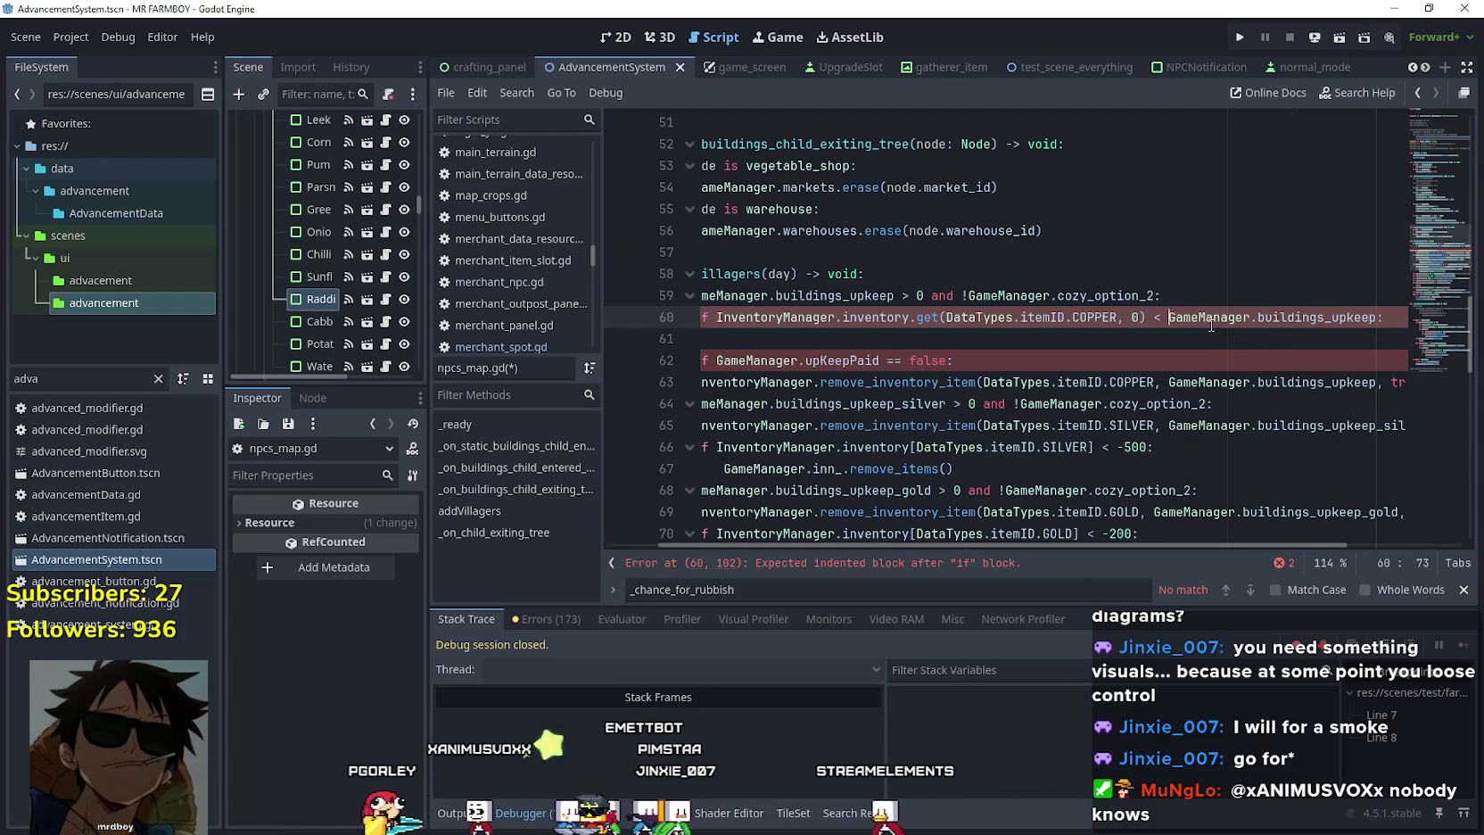
Add a GameManager.upKeepPaid assignment on line 61 under the condition.
{"action": "left_click", "coordinate": [850, 360]}
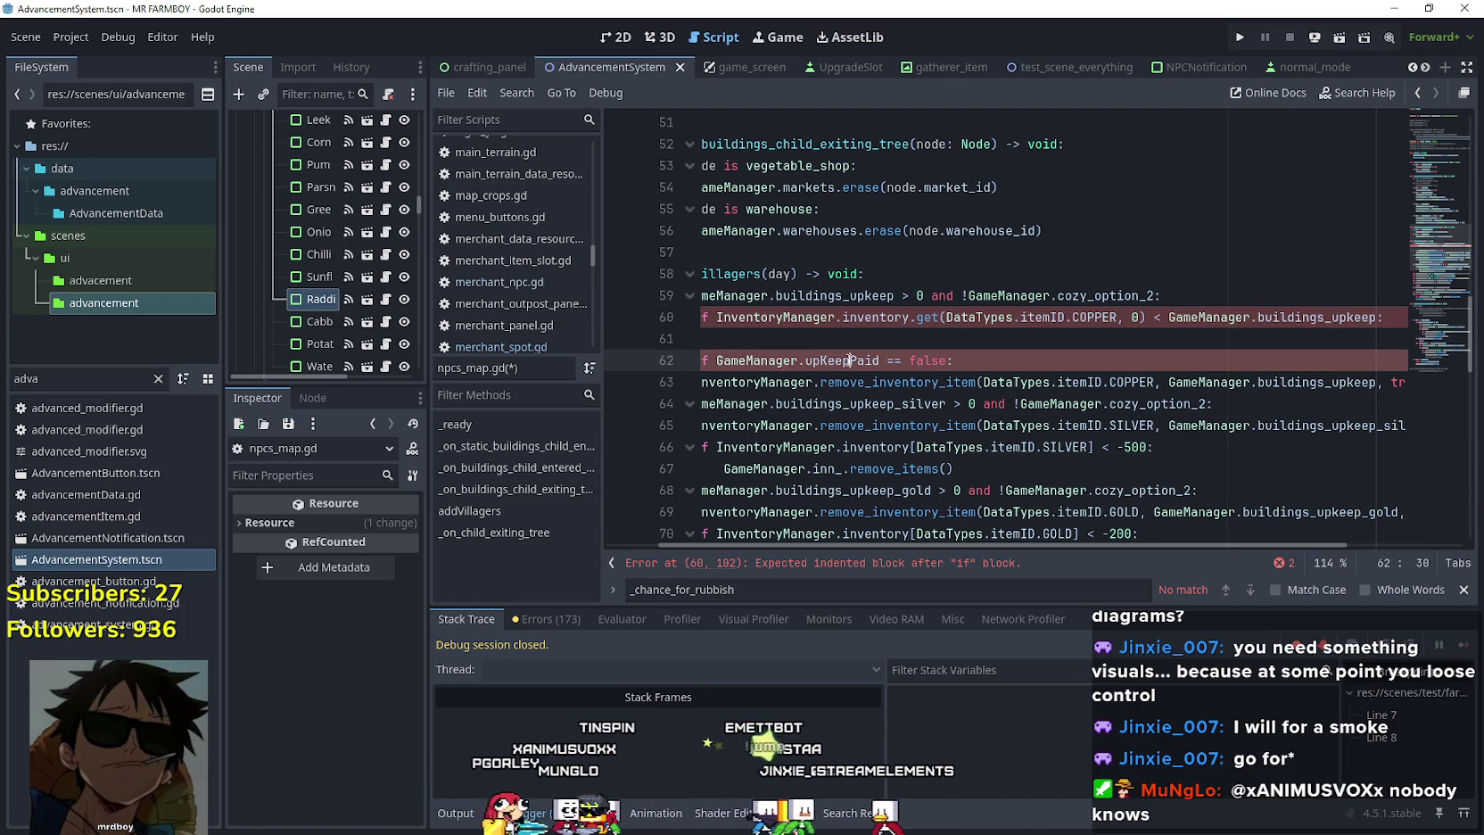
{"action": "key", "text": "ctrl+c"}
{"action": "left_click", "coordinate": [772, 338]}
{"action": "key", "text": "ctrl+v"}
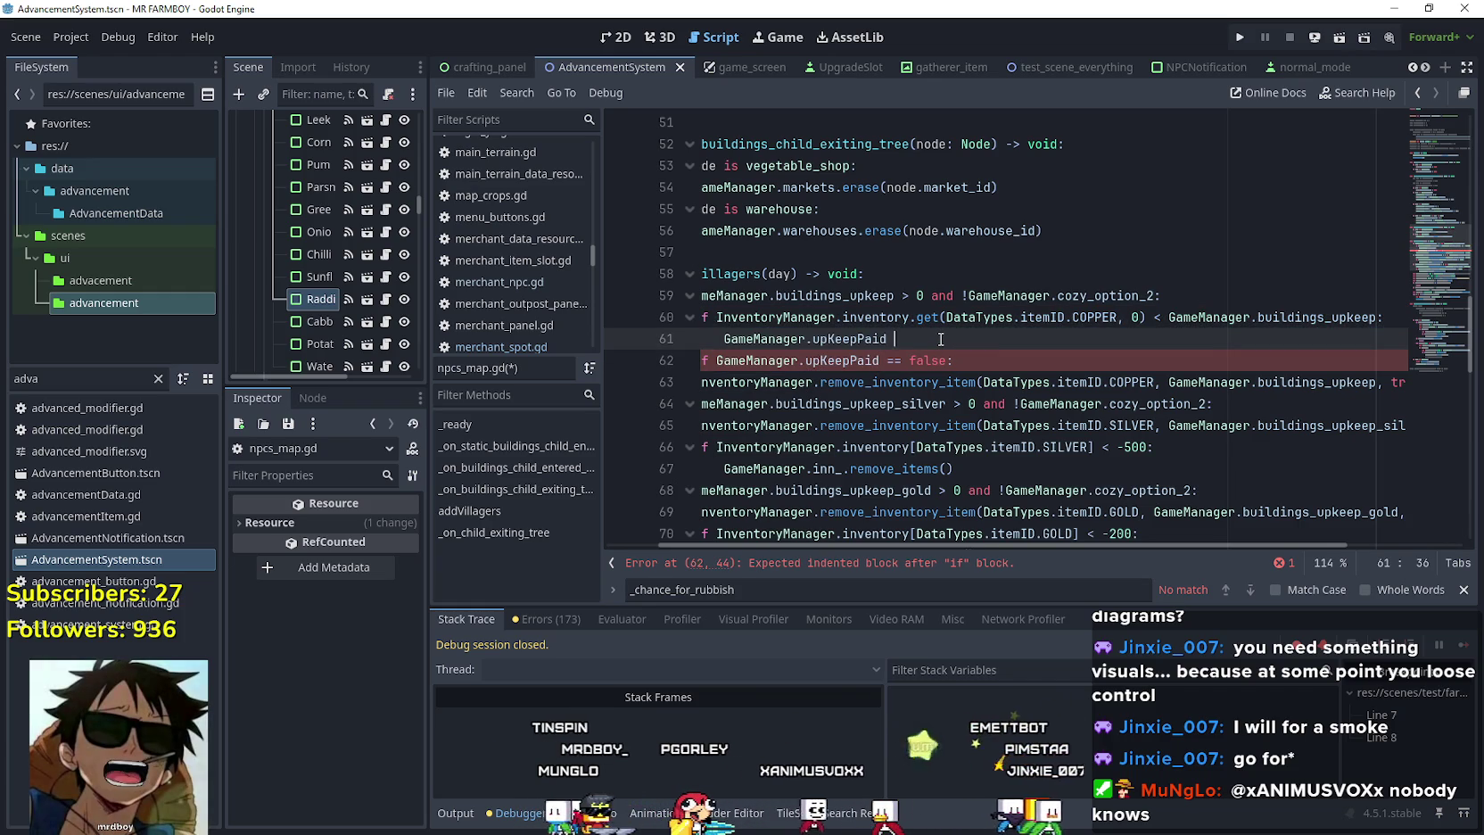
{"action": "type", "text": "true"}
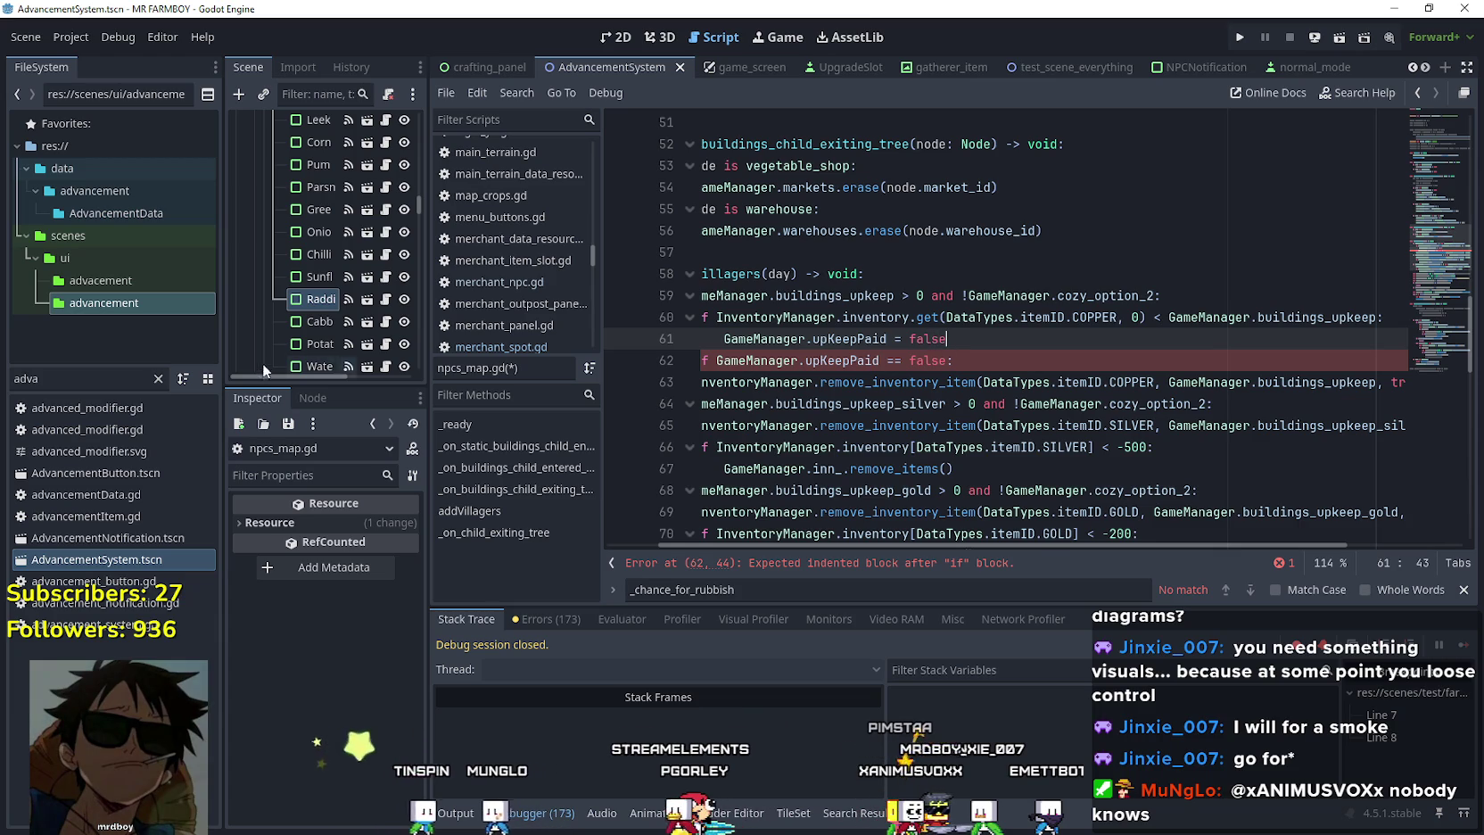
Replace the old upKeepPaid check with else:, indenting the copper removal without its true argument.
{"action": "left_click_drag", "start_coordinate": [426, 341], "coordinate": [404, 341]}
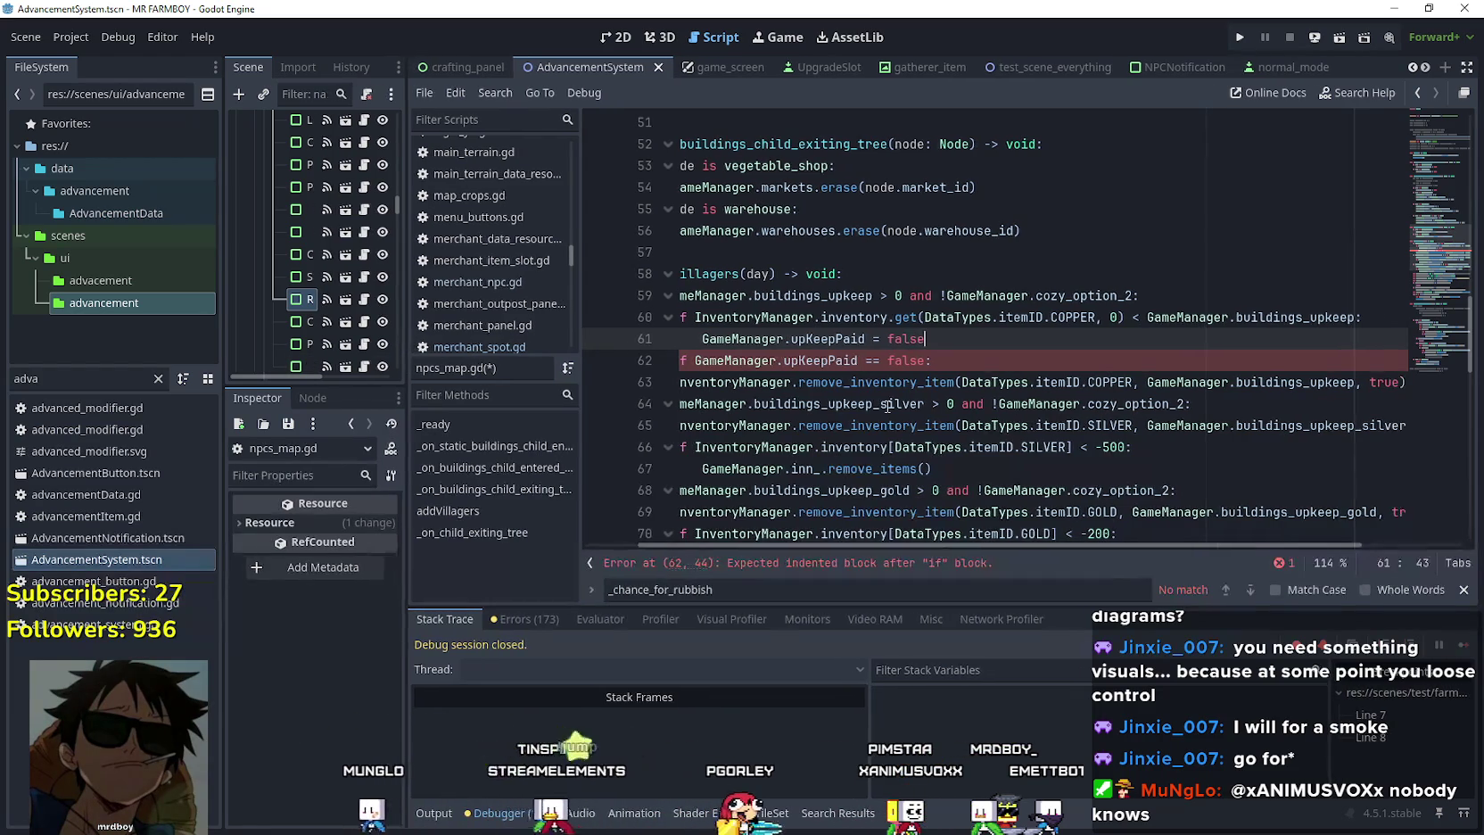
{"action": "mouse_move", "coordinate": [867, 539]}
{"action": "left_mouse_down"}
{"action": "mouse_move", "coordinate": [806, 536]}
{"action": "mouse_move", "coordinate": [939, 531]}
{"action": "mouse_move", "coordinate": [807, 507]}
{"action": "mouse_move", "coordinate": [913, 505]}
{"action": "mouse_move", "coordinate": [787, 492]}
{"action": "left_mouse_up"}
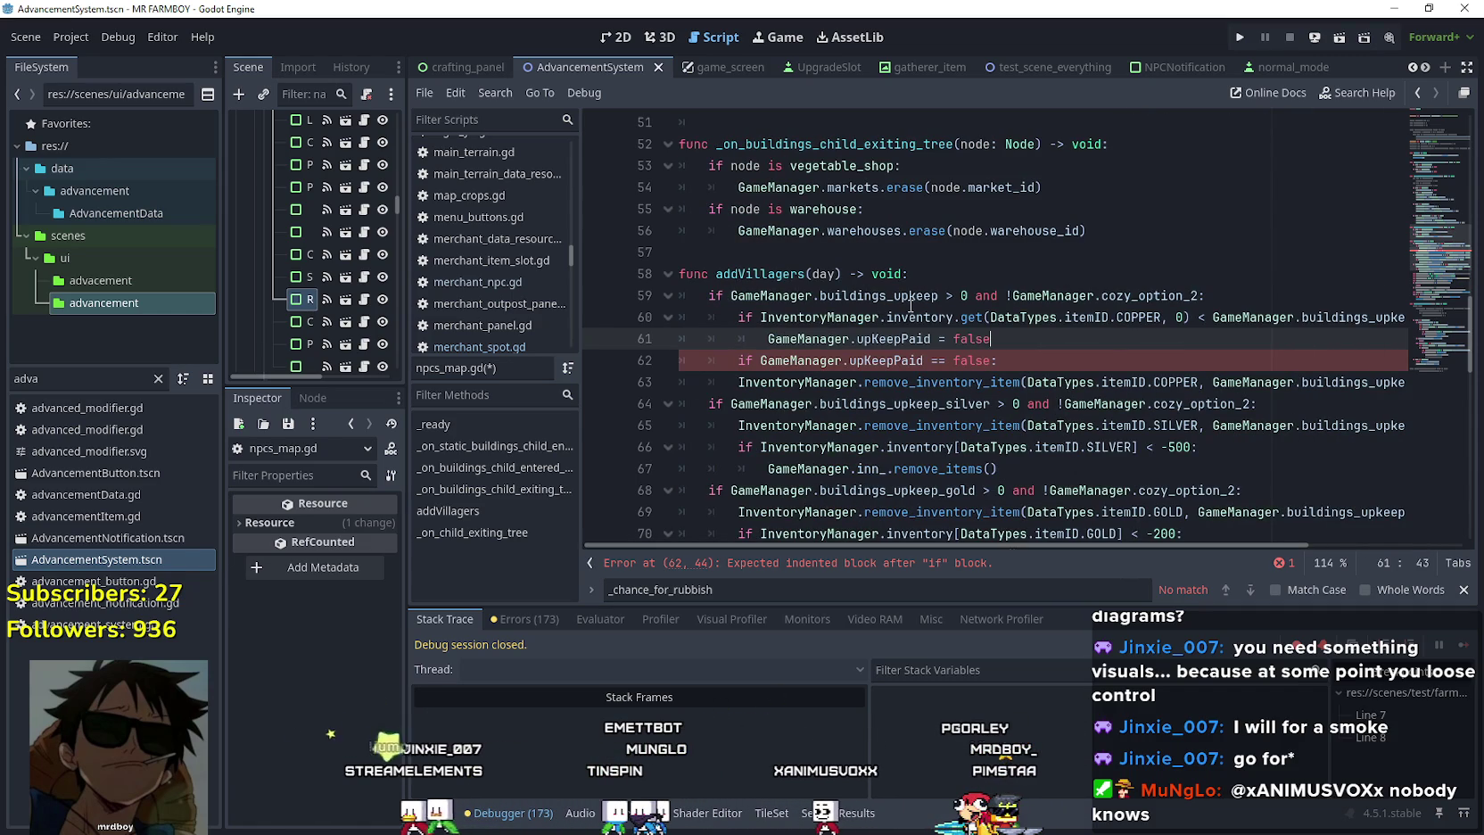
{"action": "triple_click", "coordinate": [1025, 368]}
{"action": "key", "text": "BackSpace"}
{"action": "key", "text": "BackSpace"}
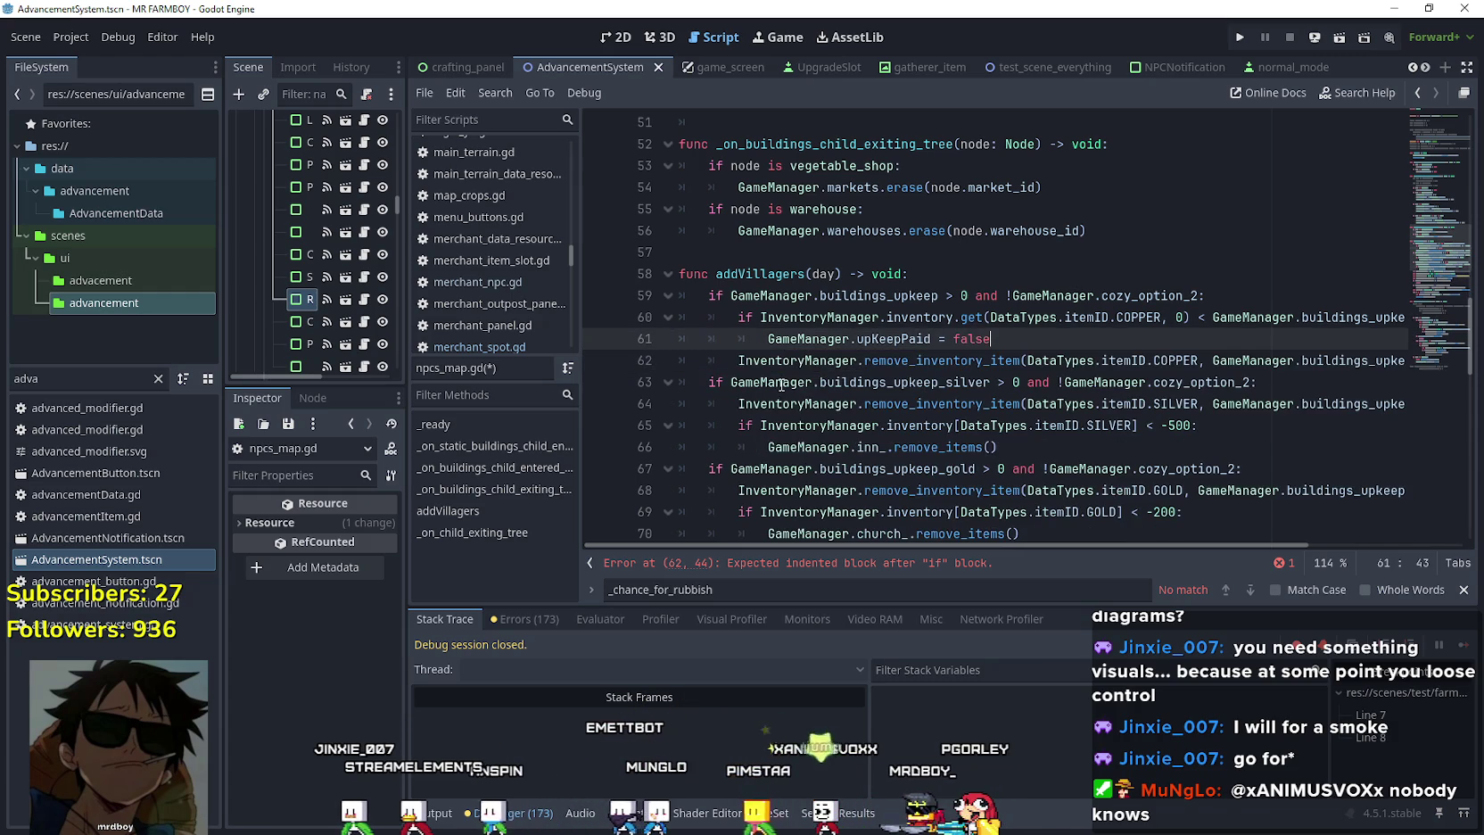
{"action": "key", "text": "Return"}
{"action": "key", "text": "BackSpace"}
{"action": "type", "text": "else:"}
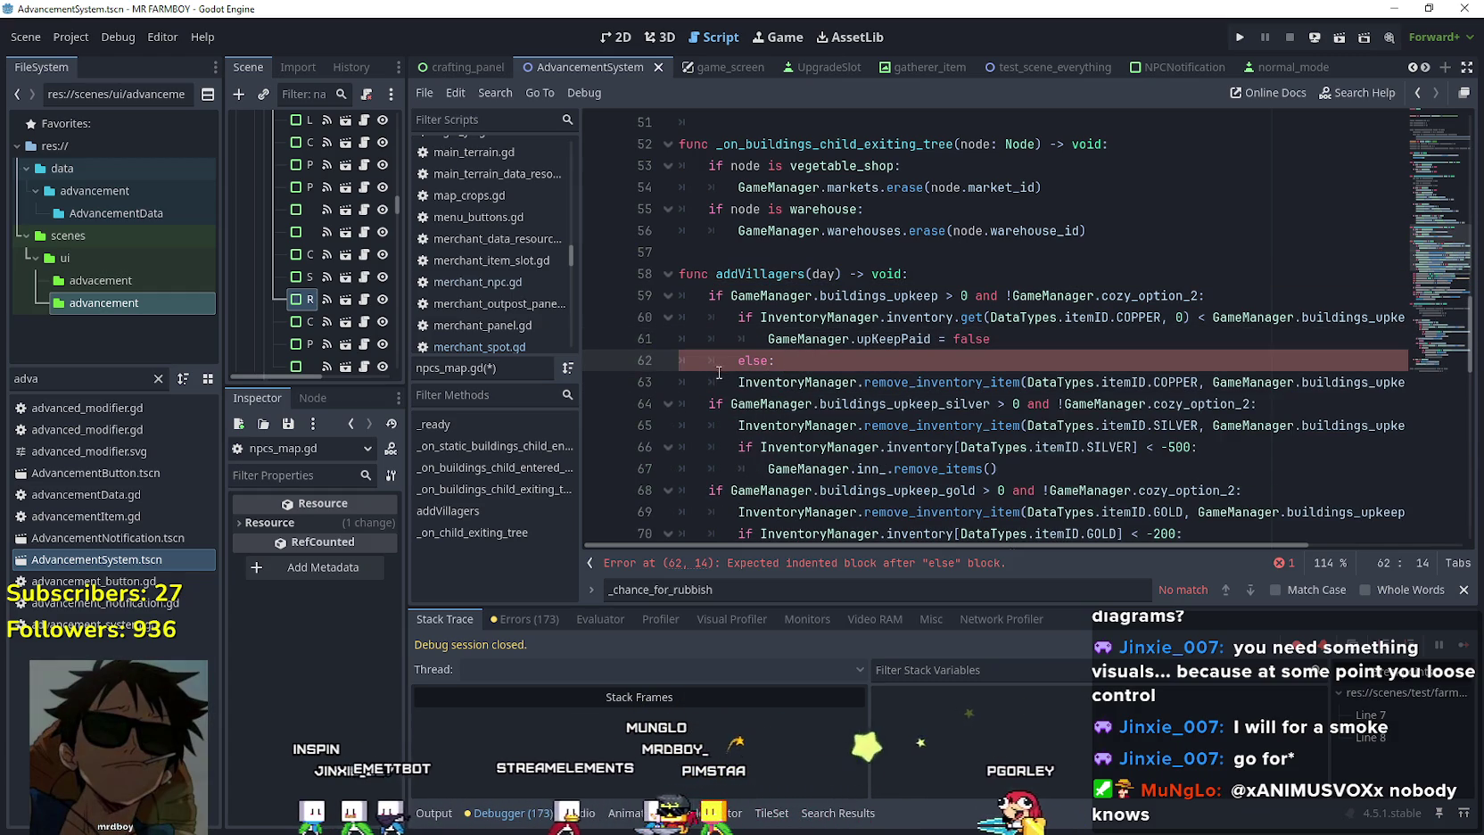
{"action": "left_click", "coordinate": [733, 386]}
{"action": "key", "text": "Tab"}
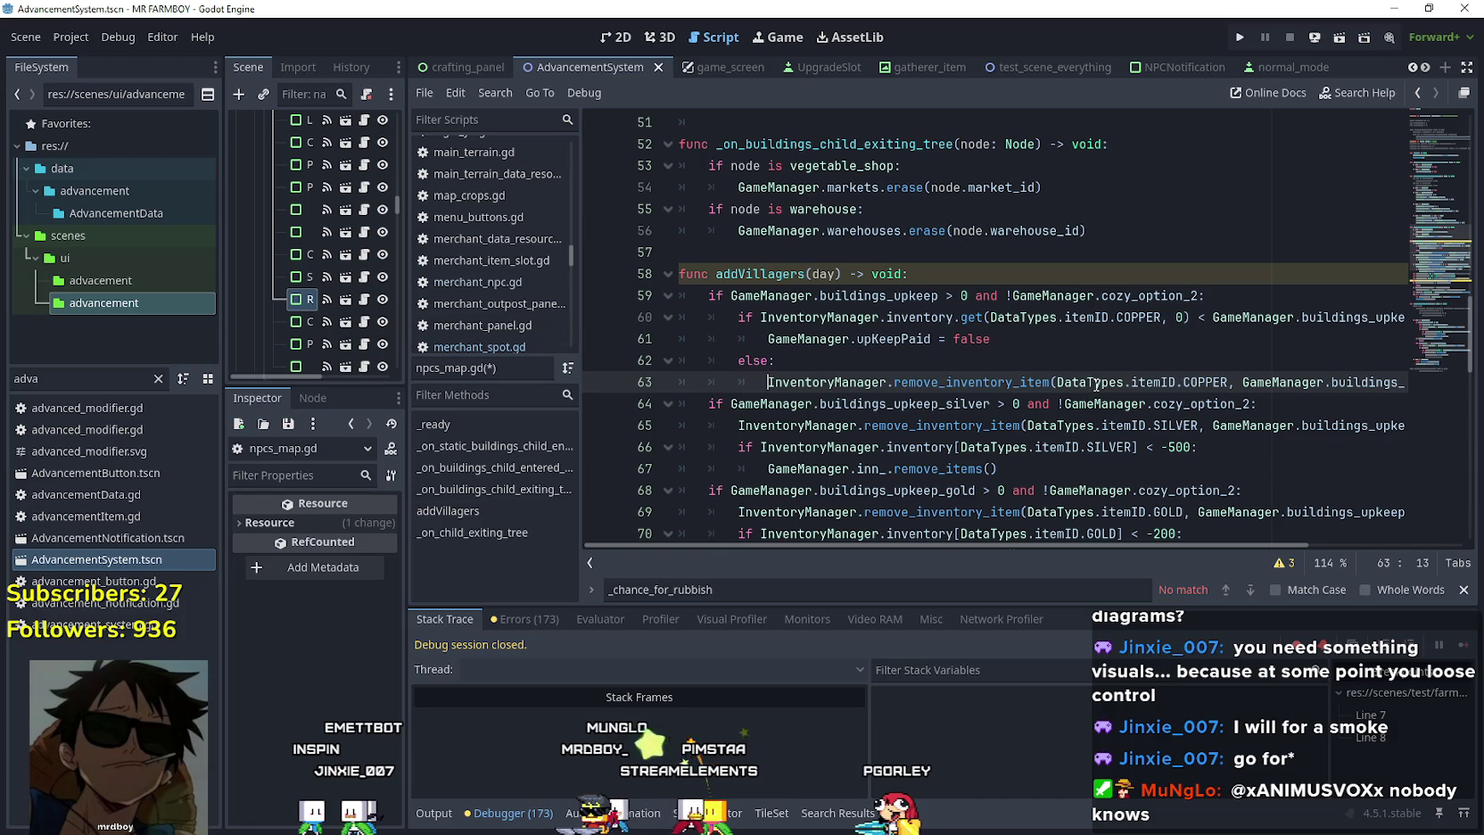
{"action": "left_click_drag", "start_coordinate": [1257, 384], "coordinate": [1441, 389]}
{"action": "double_click", "coordinate": [1367, 383]}
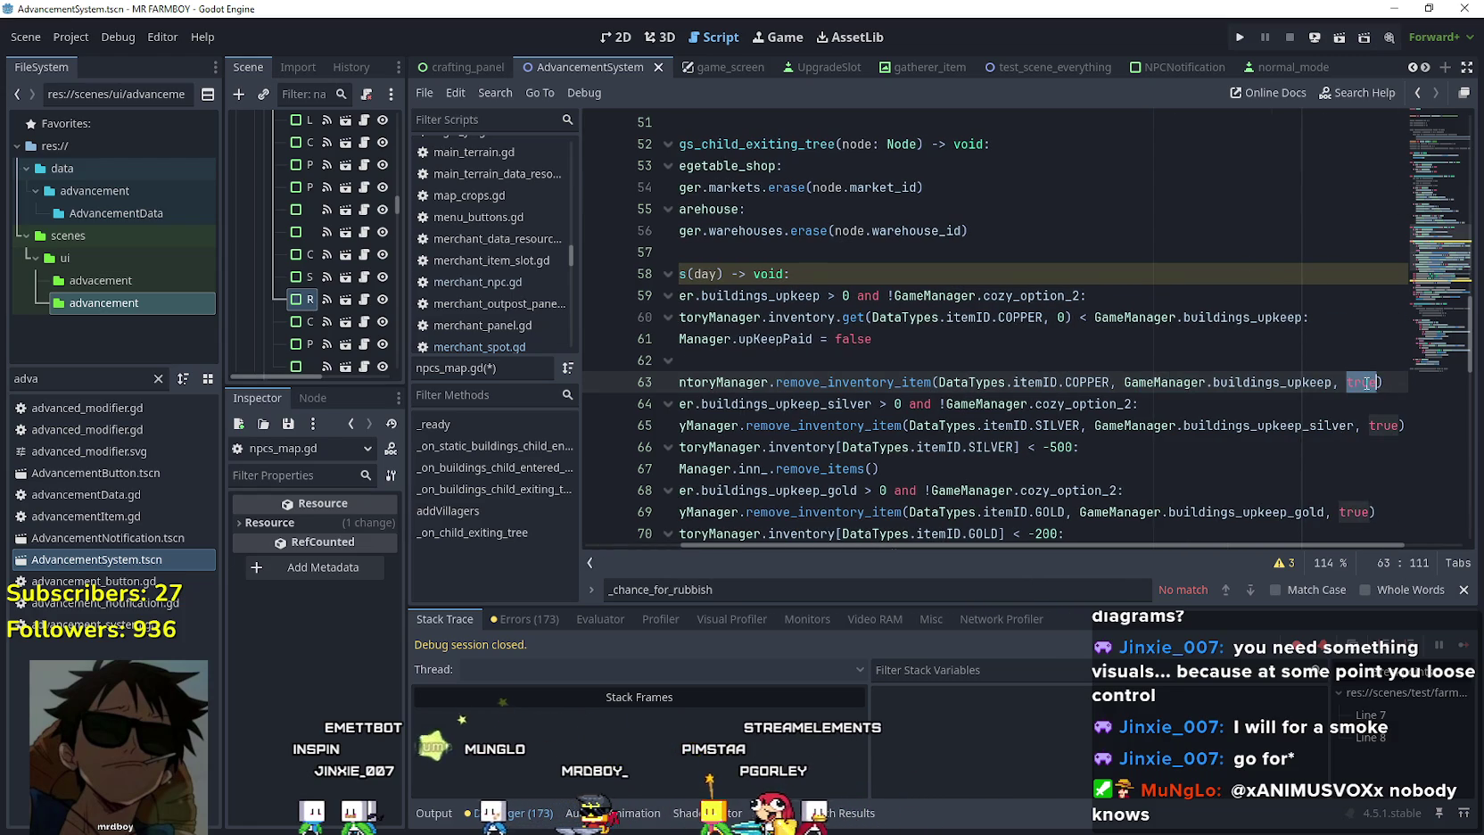
{"action": "key", "text": "BackSpace"}
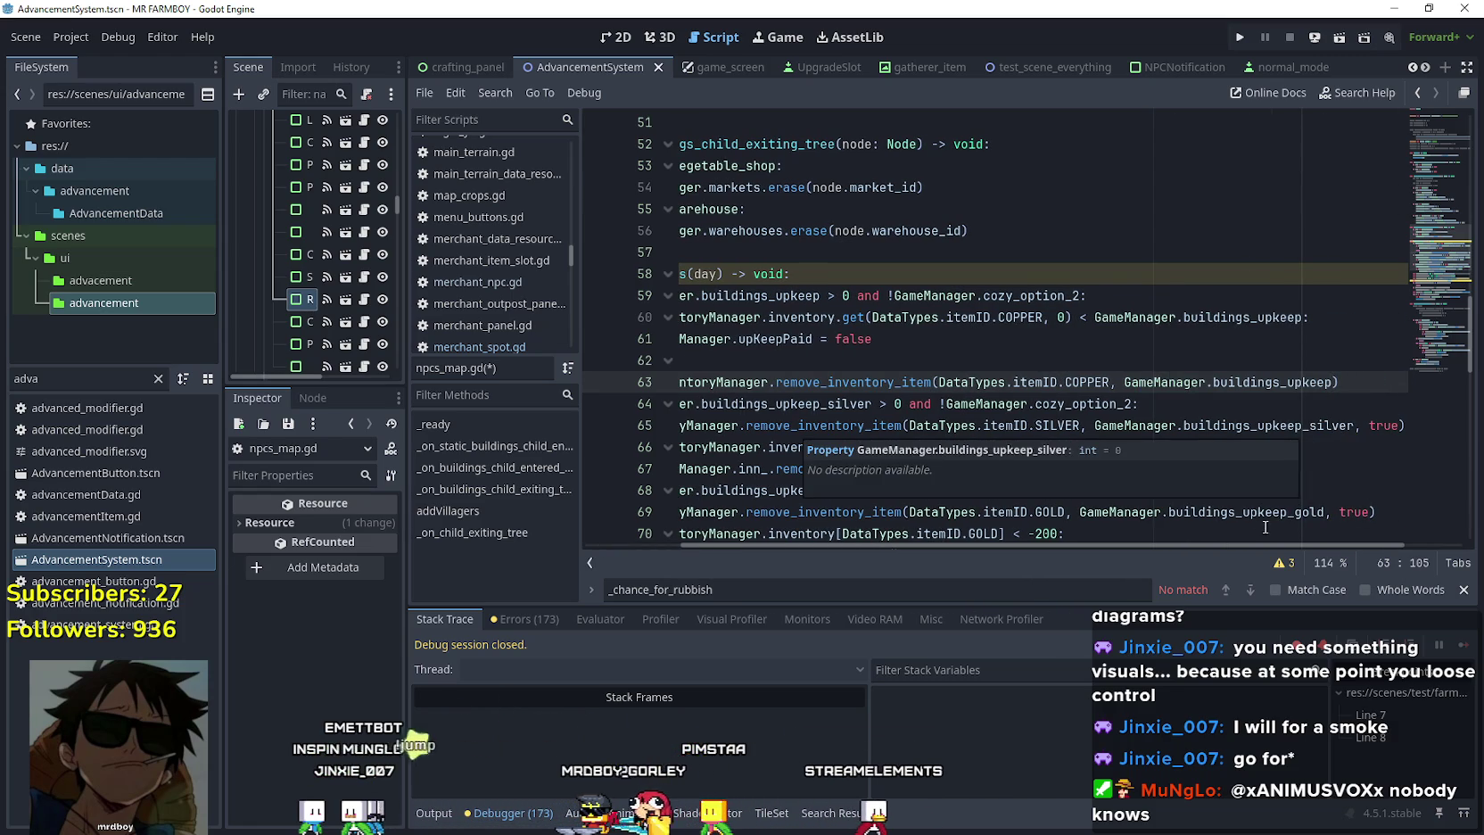
Reselect GameManager.upKeepPaid on line 61, undoing an accidental duplicate line under else.
{"action": "left_click_drag", "start_coordinate": [1224, 544], "coordinate": [1019, 527]}
{"action": "left_click", "coordinate": [1040, 342]}
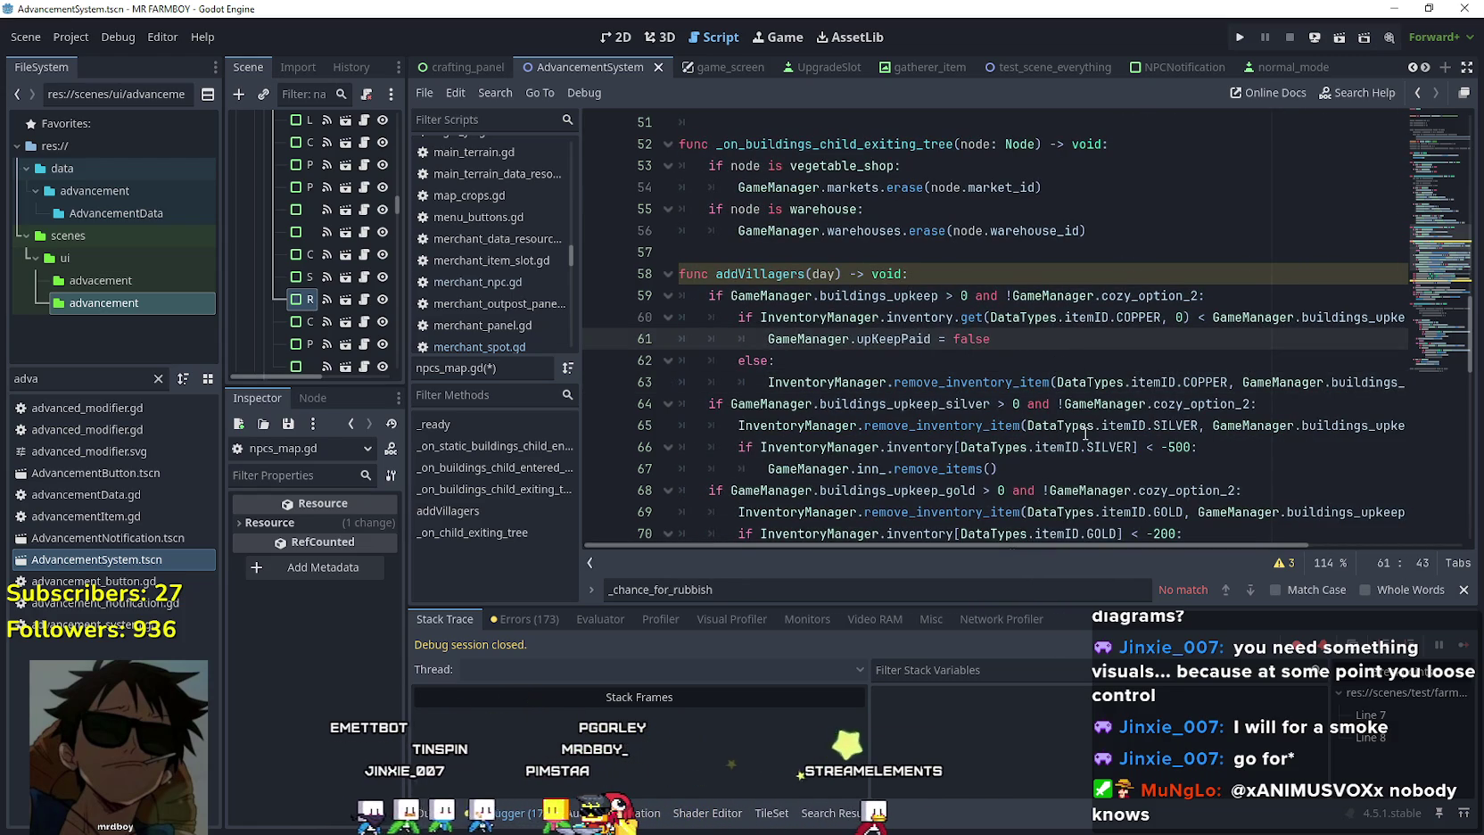
{"action": "left_click", "coordinate": [812, 341]}
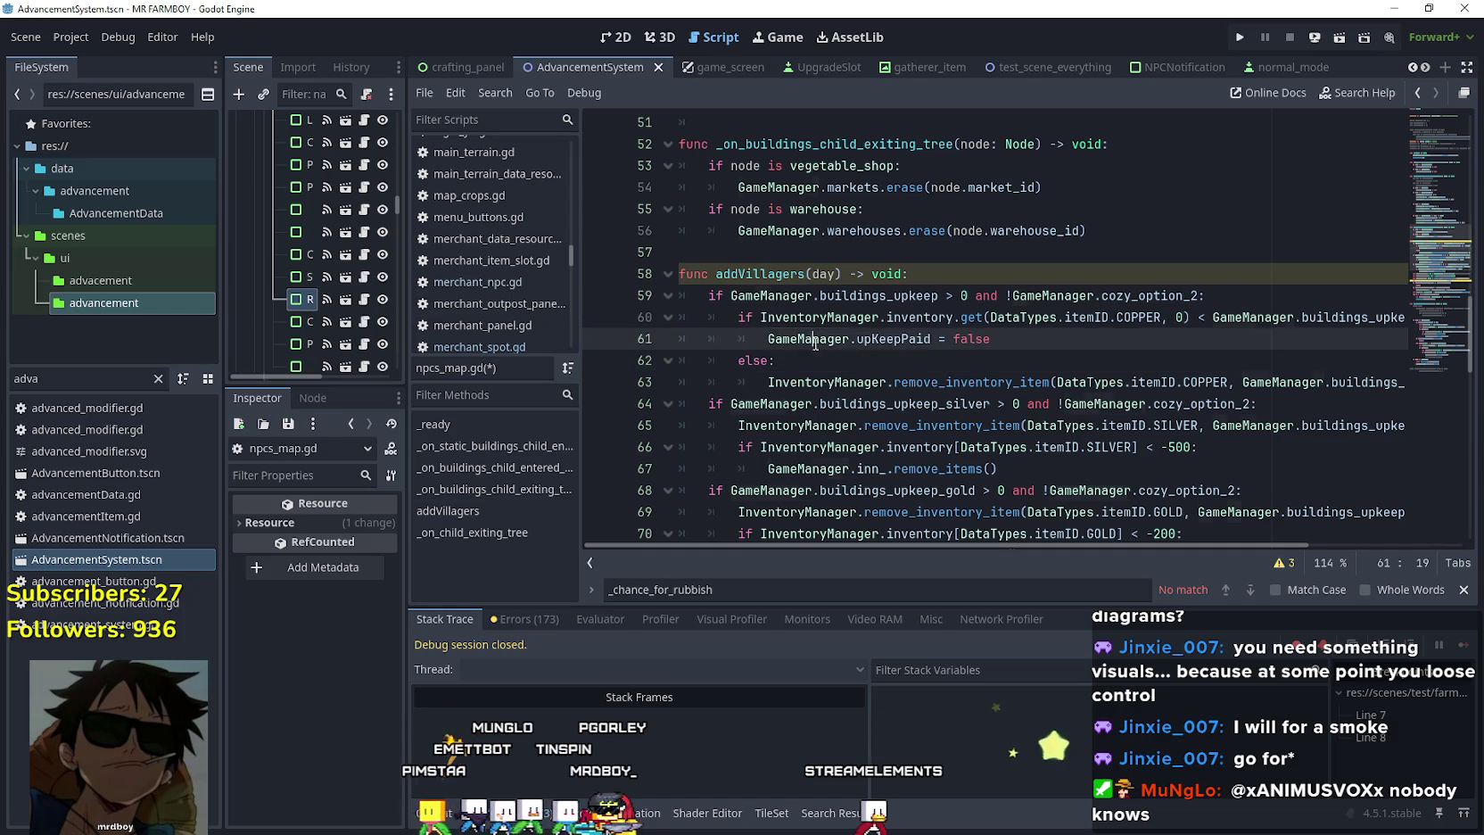
{"action": "double_click", "coordinate": [815, 343]}
{"action": "left_click", "coordinate": [867, 366]}
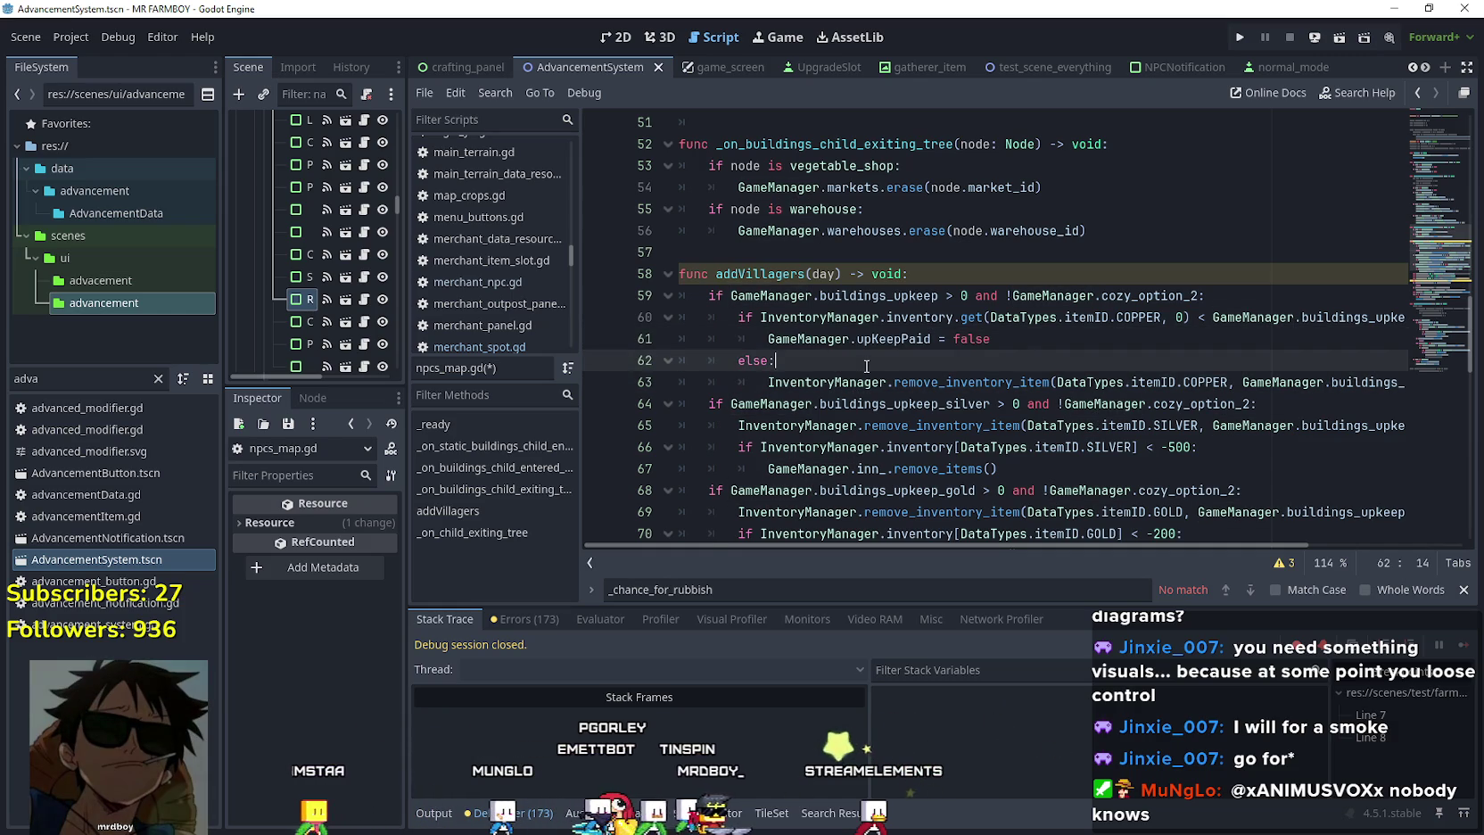
{"action": "key", "text": "Return"}
{"action": "key", "text": "ctrl+v"}
{"action": "key", "text": "ctrl+z"}
{"action": "mouse_move", "coordinate": [769, 339]}
{"action": "left_mouse_down"}
{"action": "mouse_move", "coordinate": [932, 340]}
{"action": "mouse_move", "coordinate": [768, 339]}
{"action": "left_mouse_up"}
{"action": "double_click", "coordinate": [892, 339]}
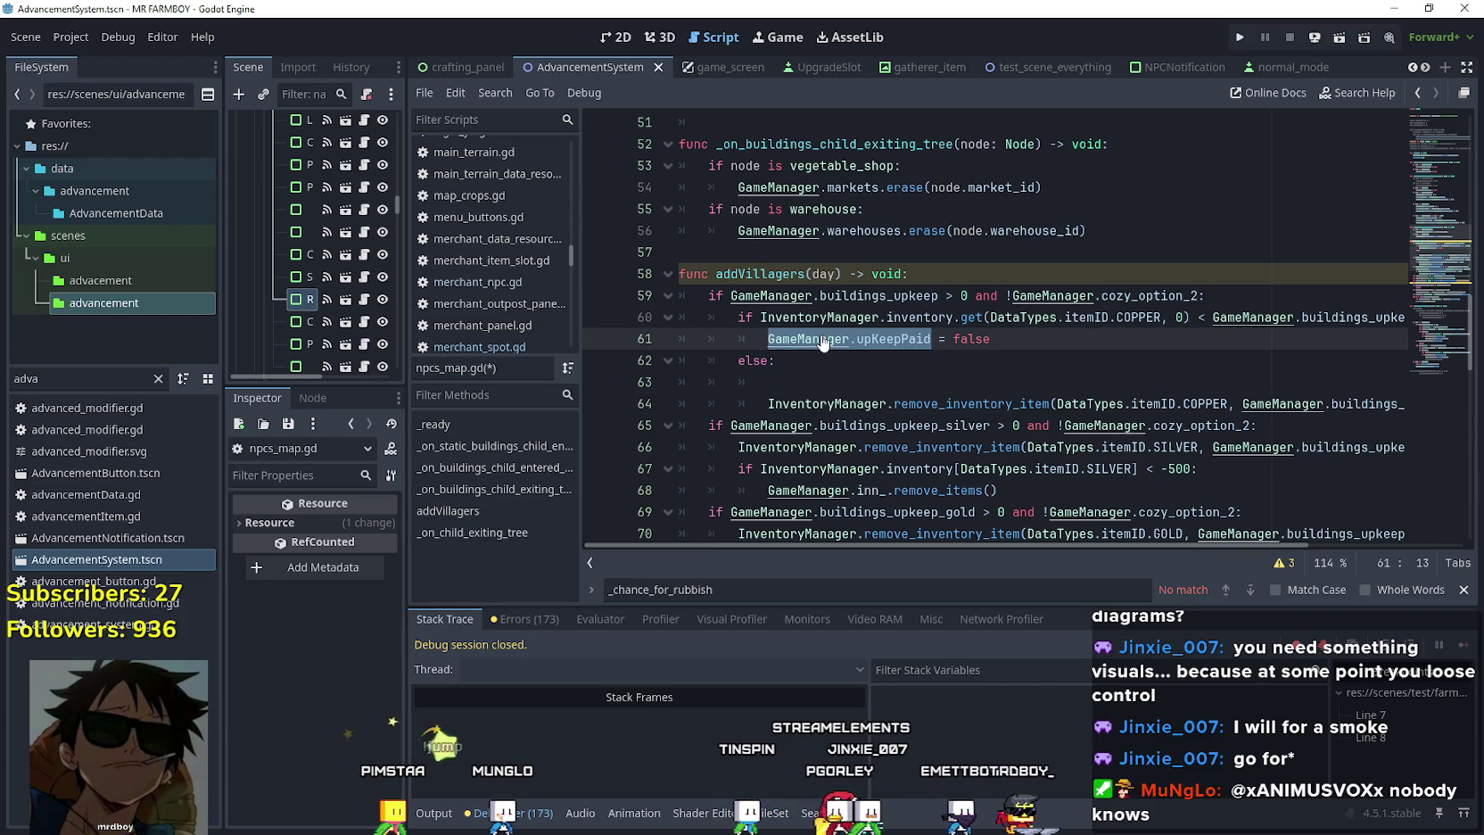
Copy GameManager.upKeepPaid into line 63 under else and make it '= true'.
{"action": "right_click", "coordinate": [820, 339]}
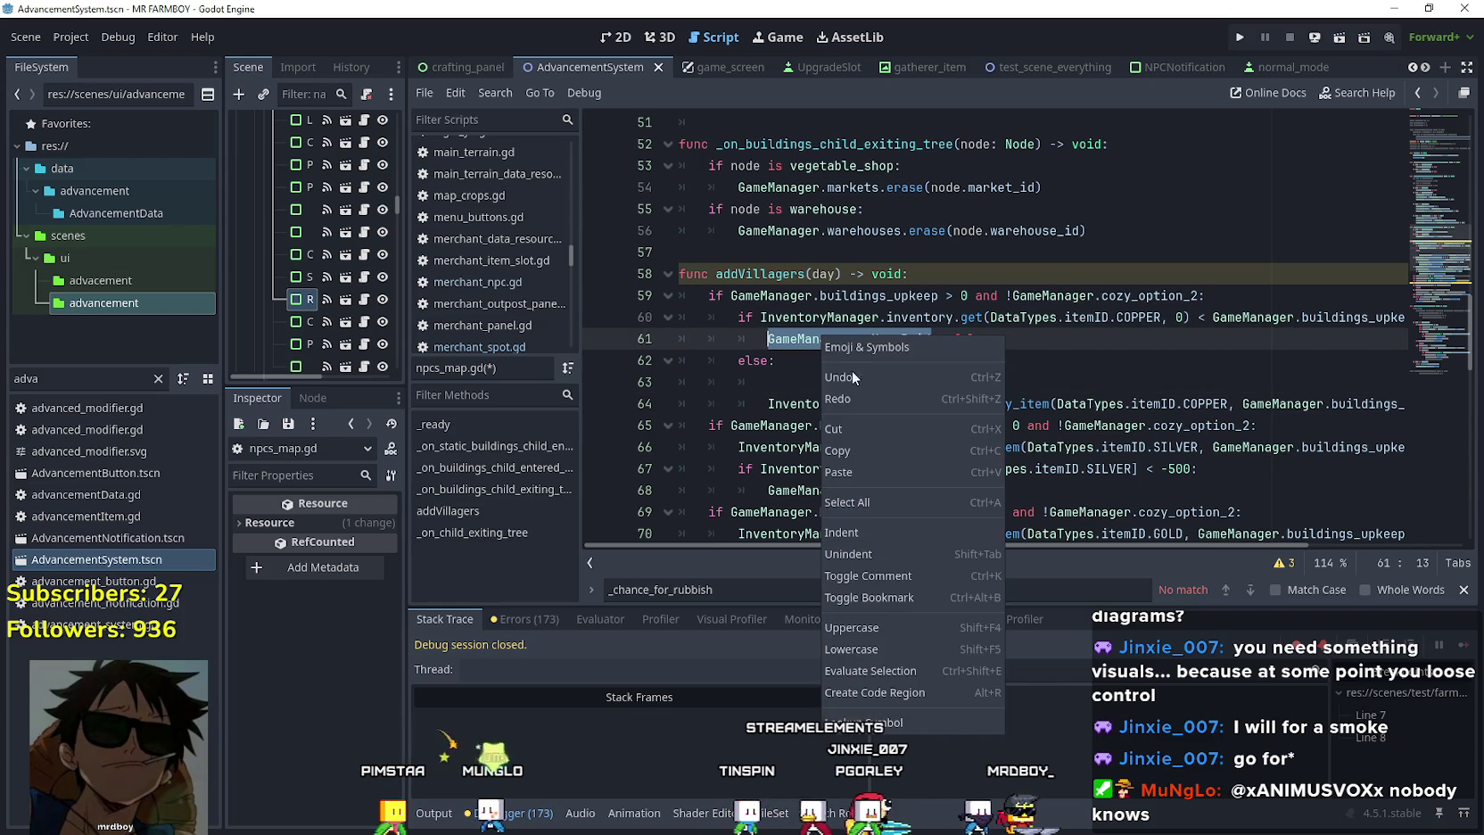
{"action": "left_click", "coordinate": [867, 452]}
{"action": "left_click", "coordinate": [1036, 381]}
{"action": "key", "text": "ctrl+v"}
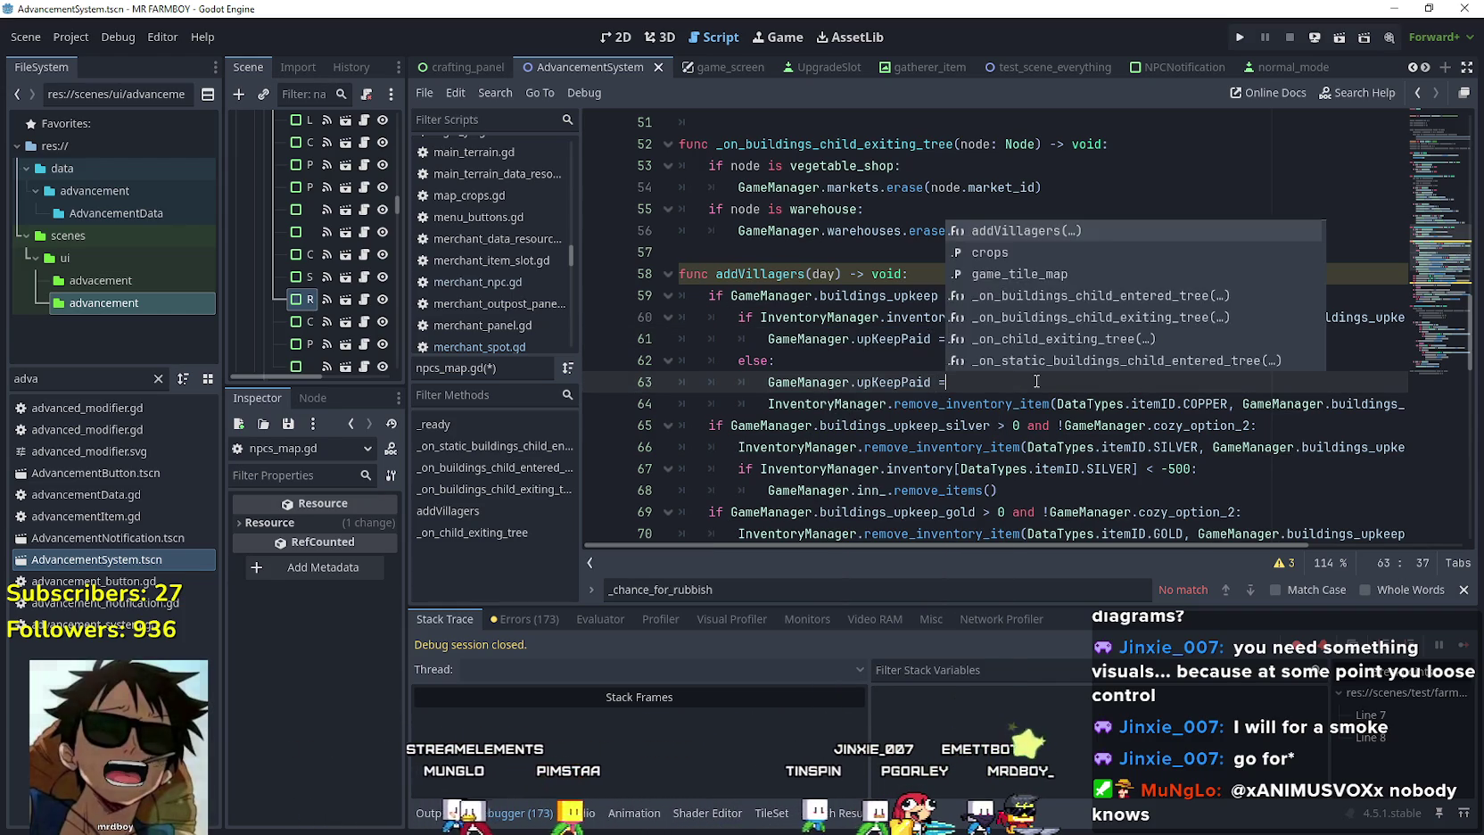
{"action": "type", "text": "= true"}
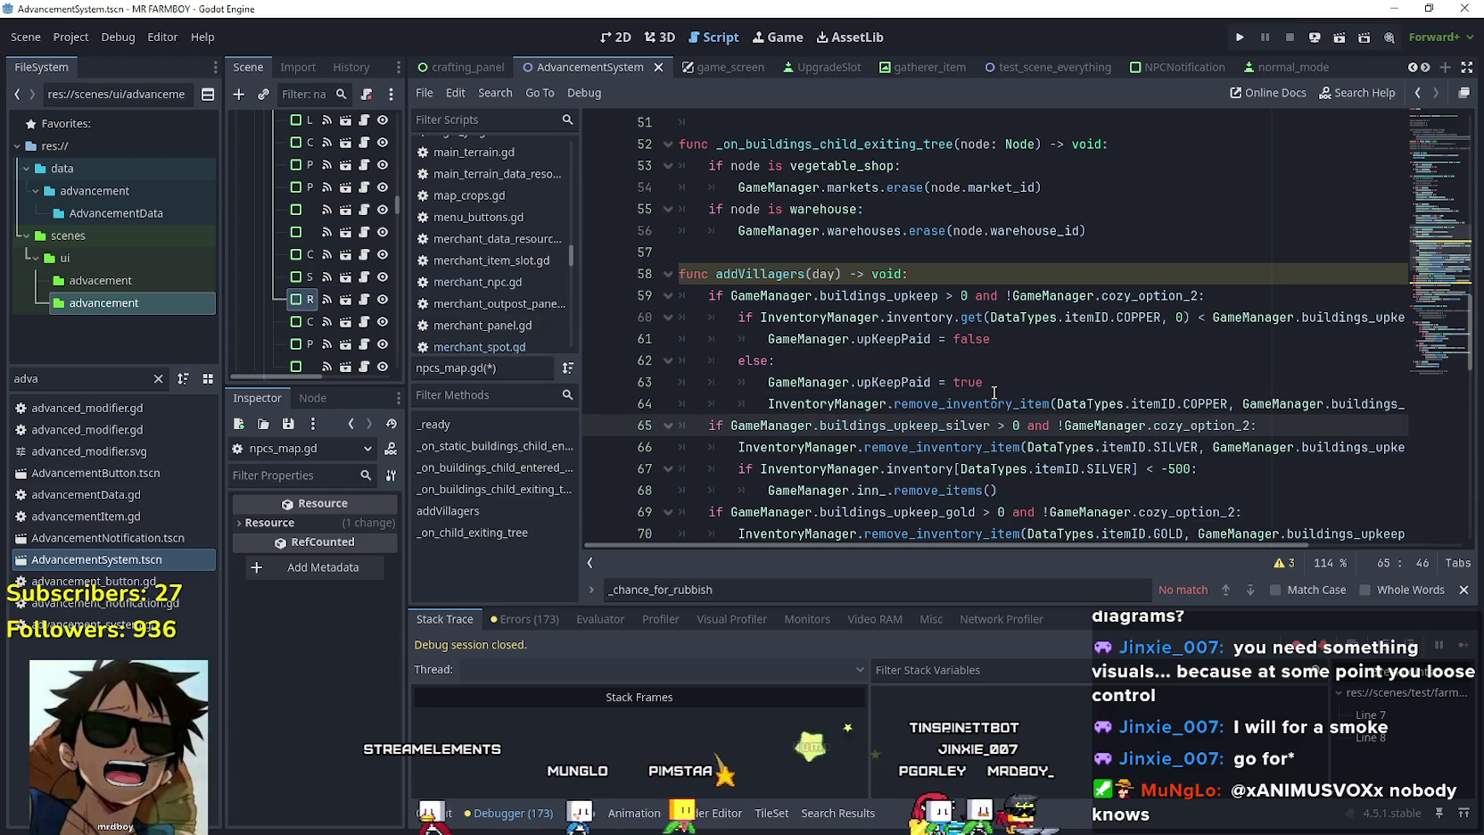
Close the search bar, review the new line 63, and save the script.
{"action": "left_click", "coordinate": [904, 384]}
{"action": "double_click", "coordinate": [903, 384]}
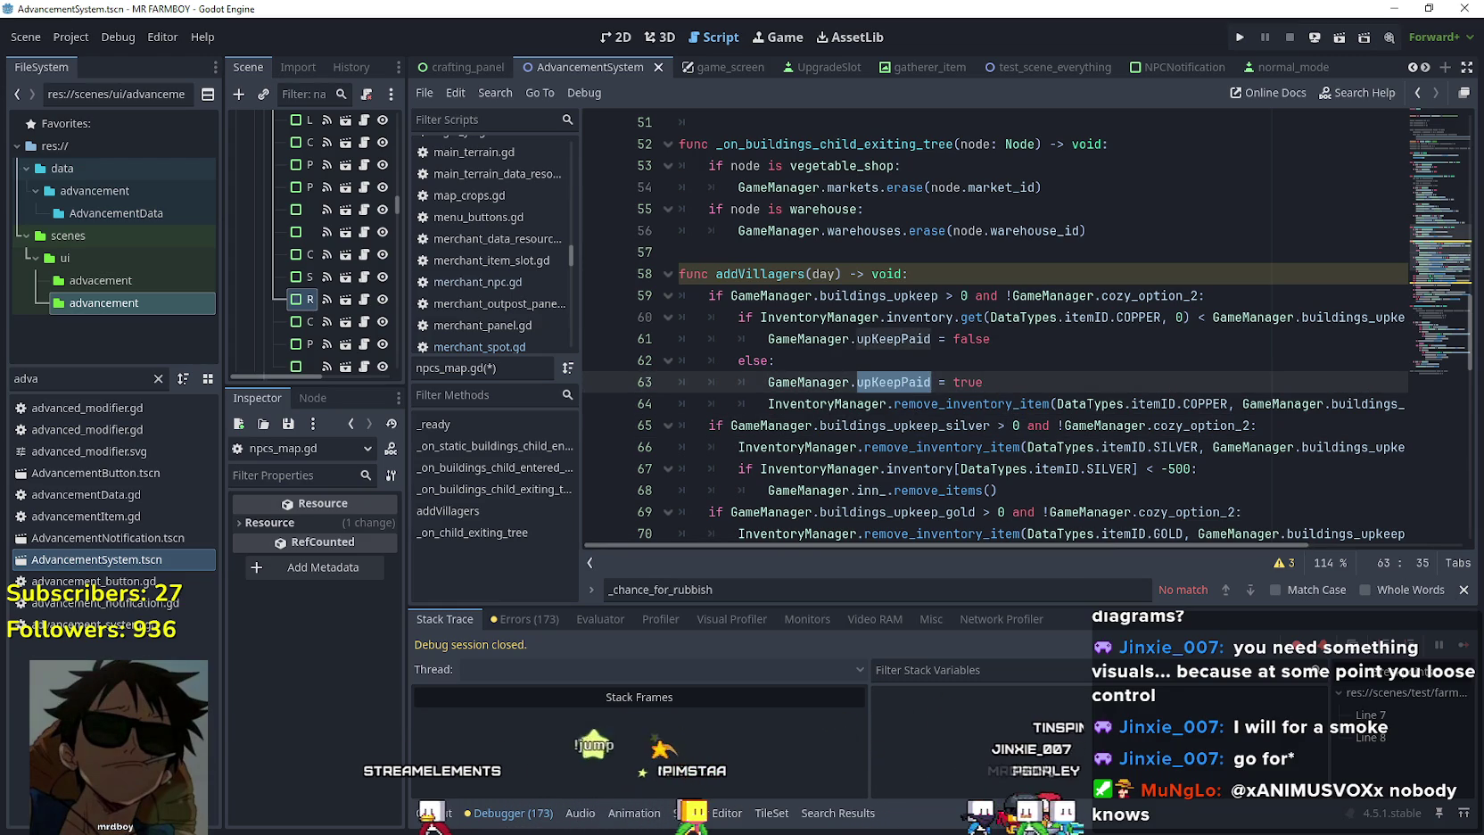
{"action": "left_click", "coordinate": [1466, 589]}
{"action": "left_click_drag", "start_coordinate": [1213, 573], "coordinate": [1324, 569]}
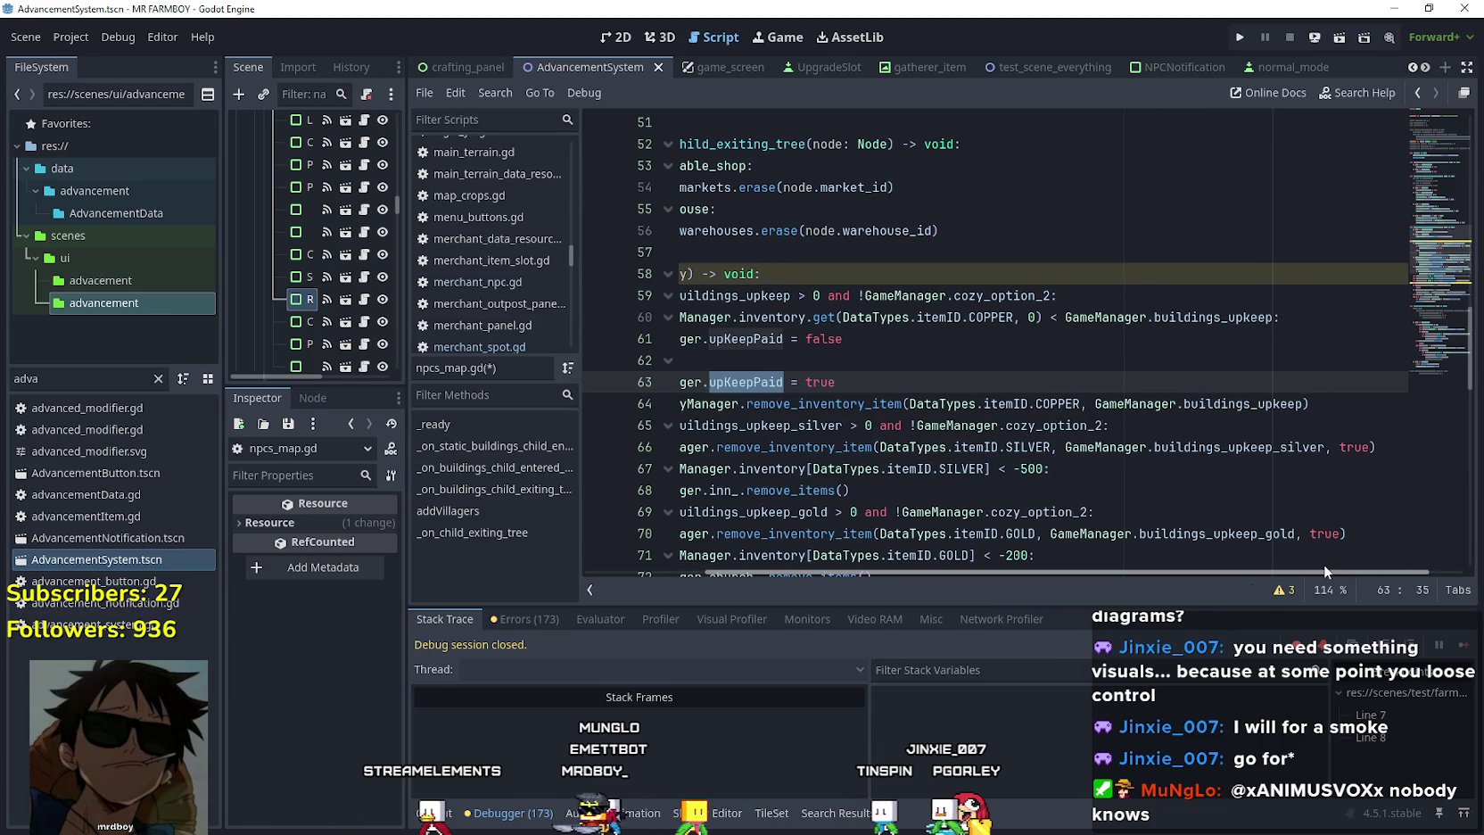
{"action": "left_click_drag", "start_coordinate": [1325, 563], "coordinate": [1296, 559]}
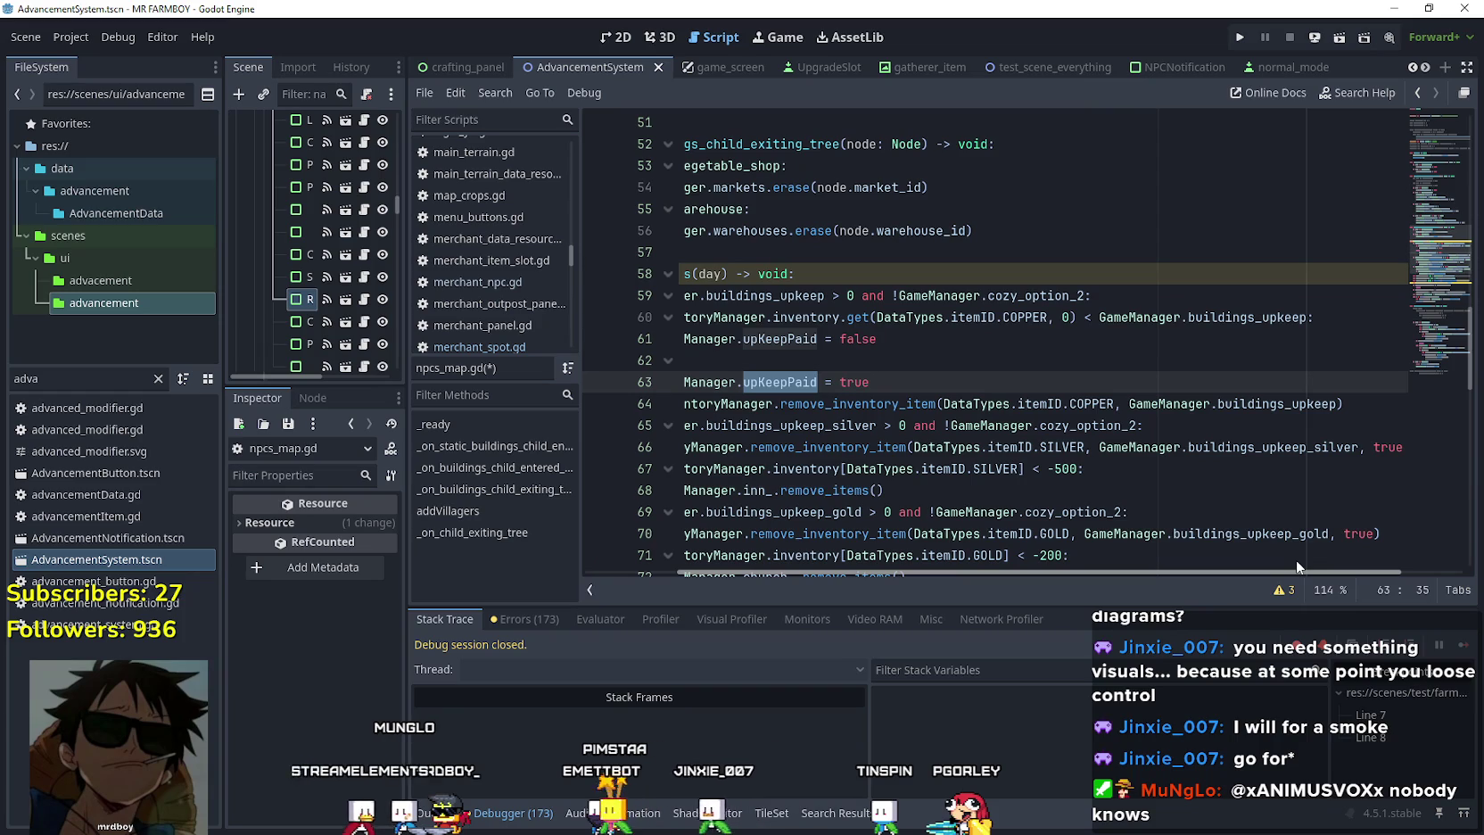
{"action": "left_click_drag", "start_coordinate": [1297, 559], "coordinate": [1157, 557]}
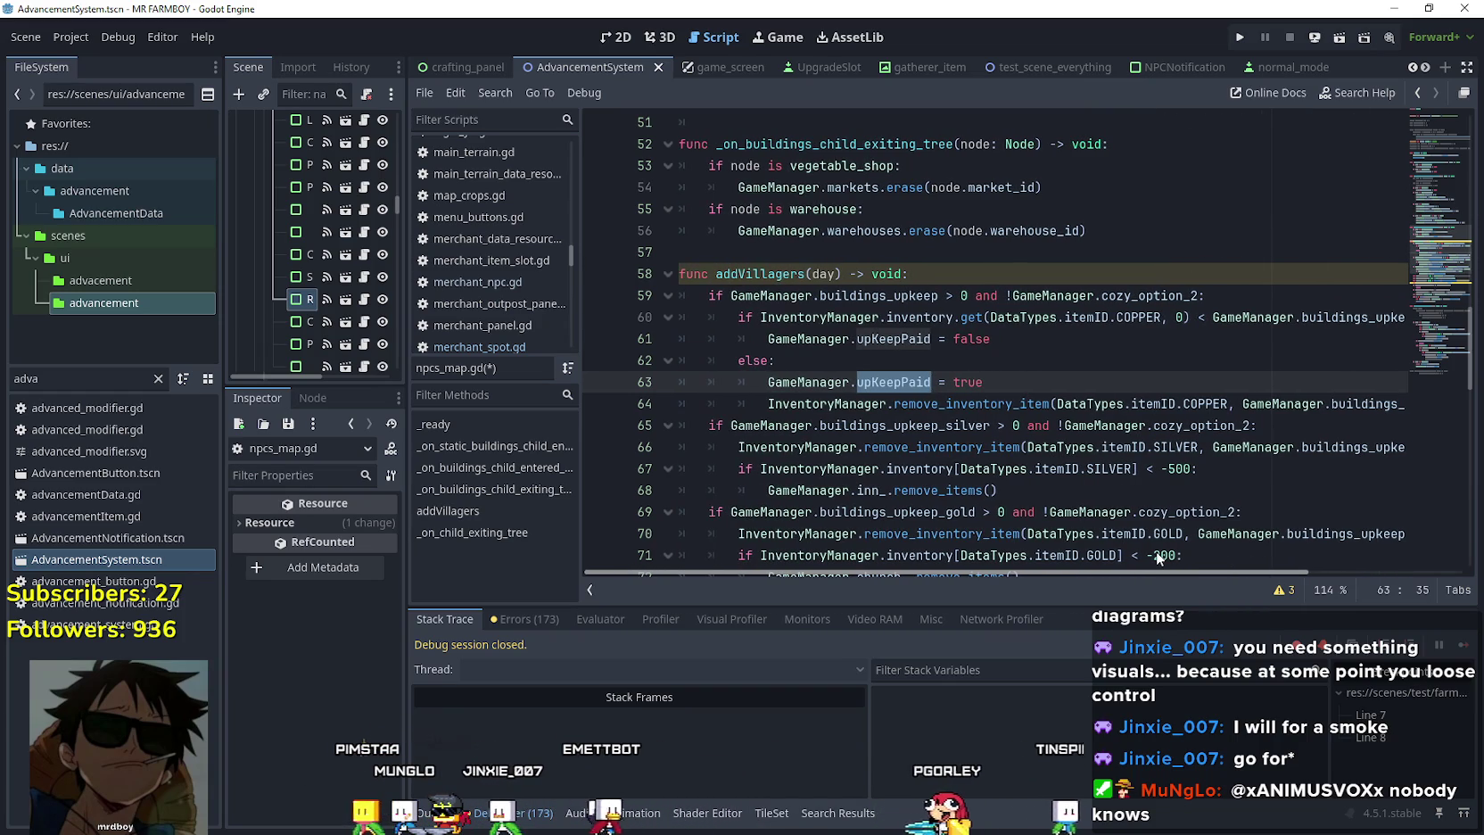
{"action": "left_click_drag", "start_coordinate": [991, 384], "coordinate": [714, 295]}
{"action": "left_click", "coordinate": [918, 382]}
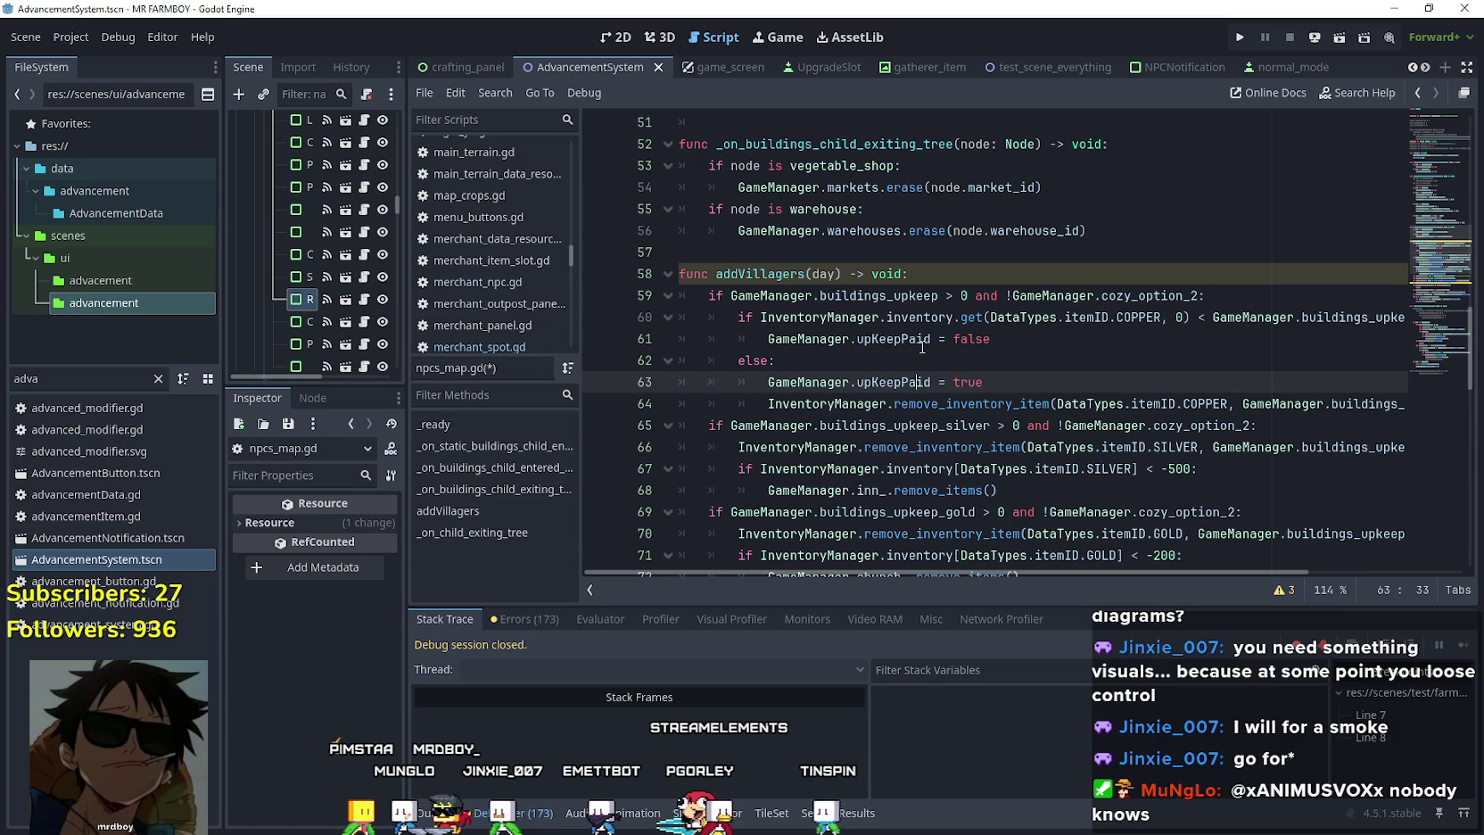
{"action": "key", "text": "ctrl+s"}
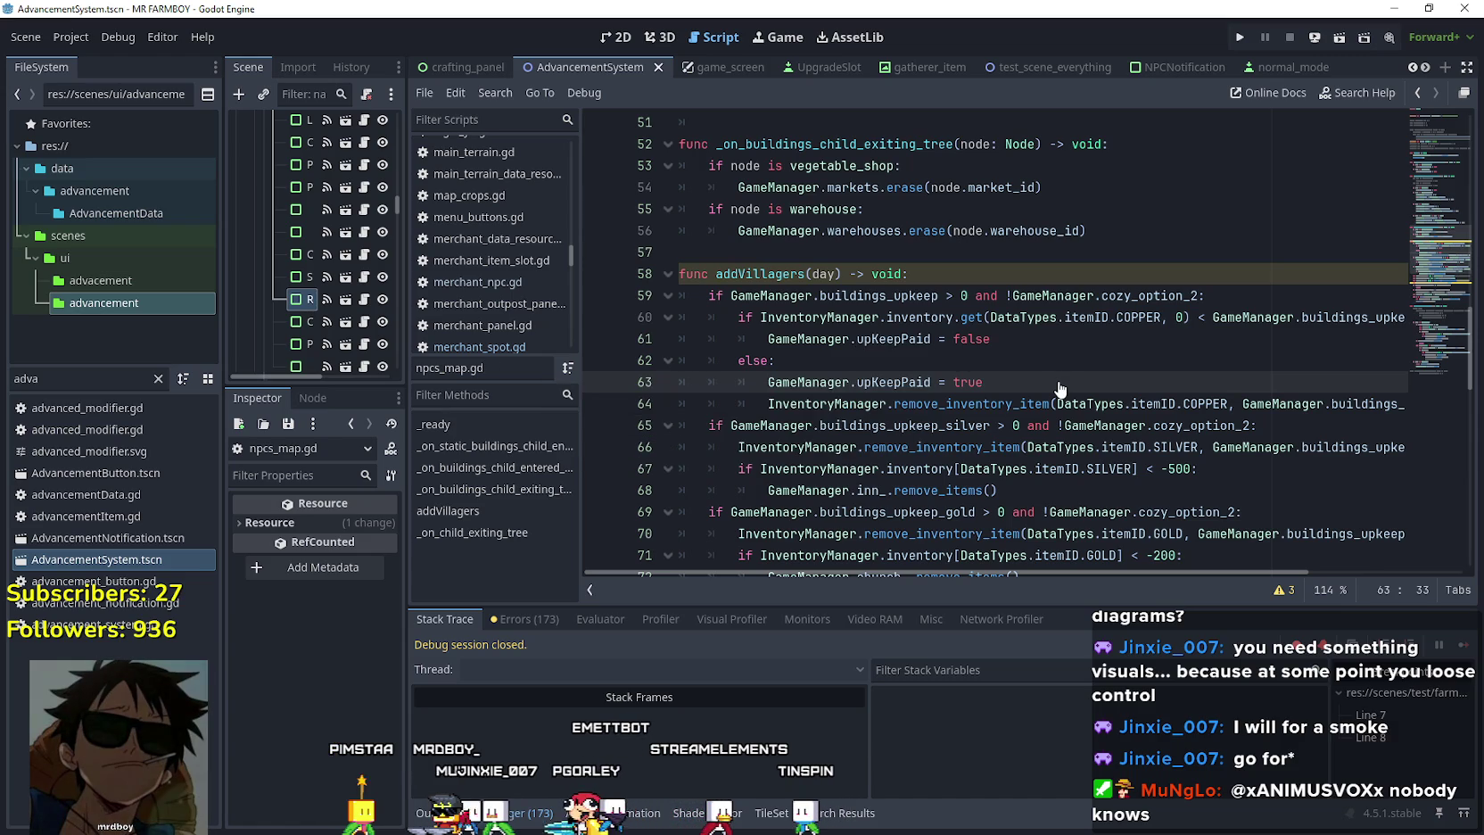
Review the script's GOLD check and the upKeepPaid lines 61 to 64.
{"action": "left_click", "coordinate": [1044, 339]}
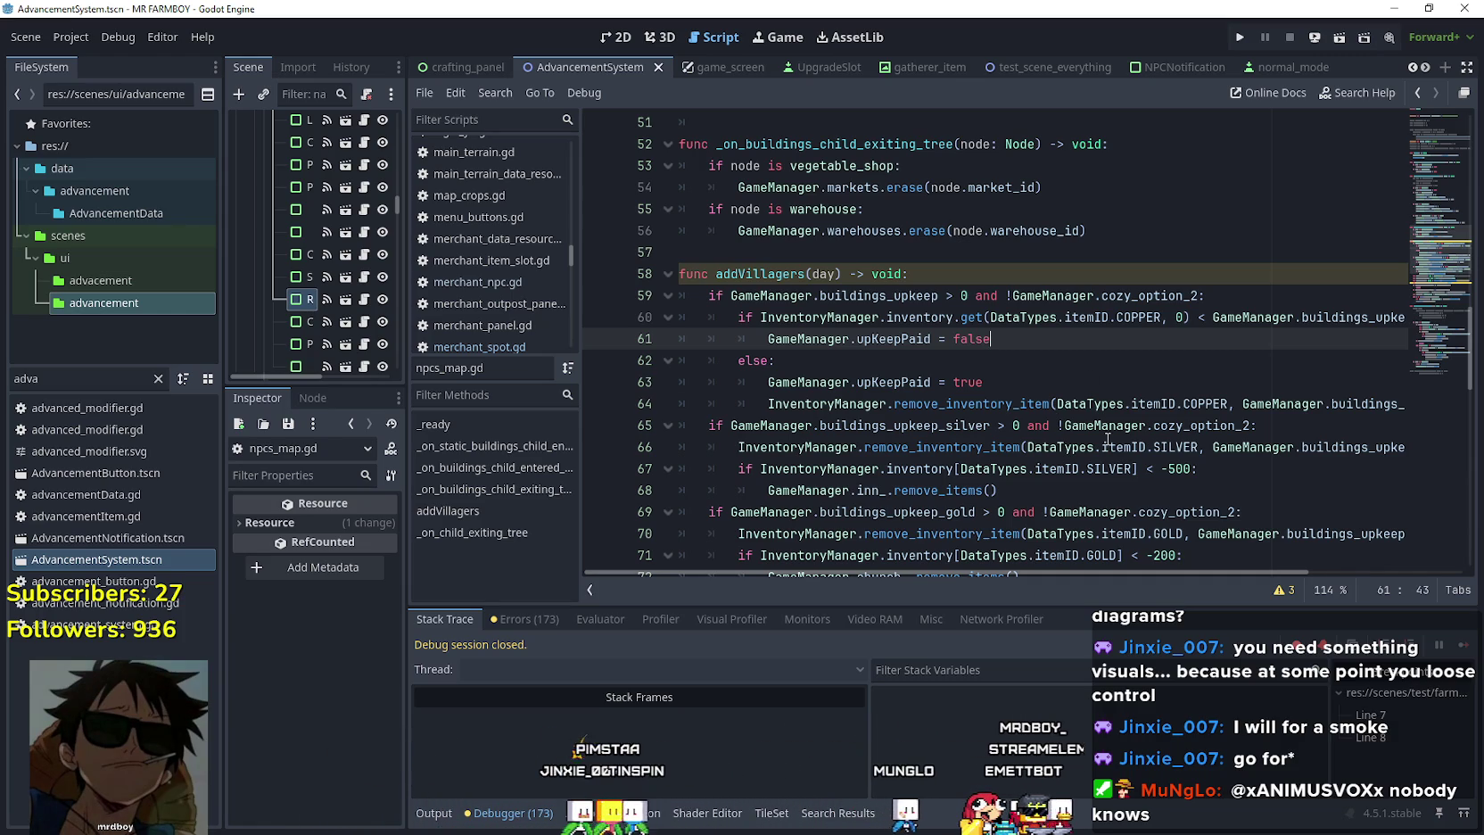
{"action": "mouse_move", "coordinate": [1059, 577]}
{"action": "left_mouse_down"}
{"action": "mouse_move", "coordinate": [1201, 559]}
{"action": "mouse_move", "coordinate": [991, 556]}
{"action": "mouse_move", "coordinate": [1145, 547]}
{"action": "left_mouse_up"}
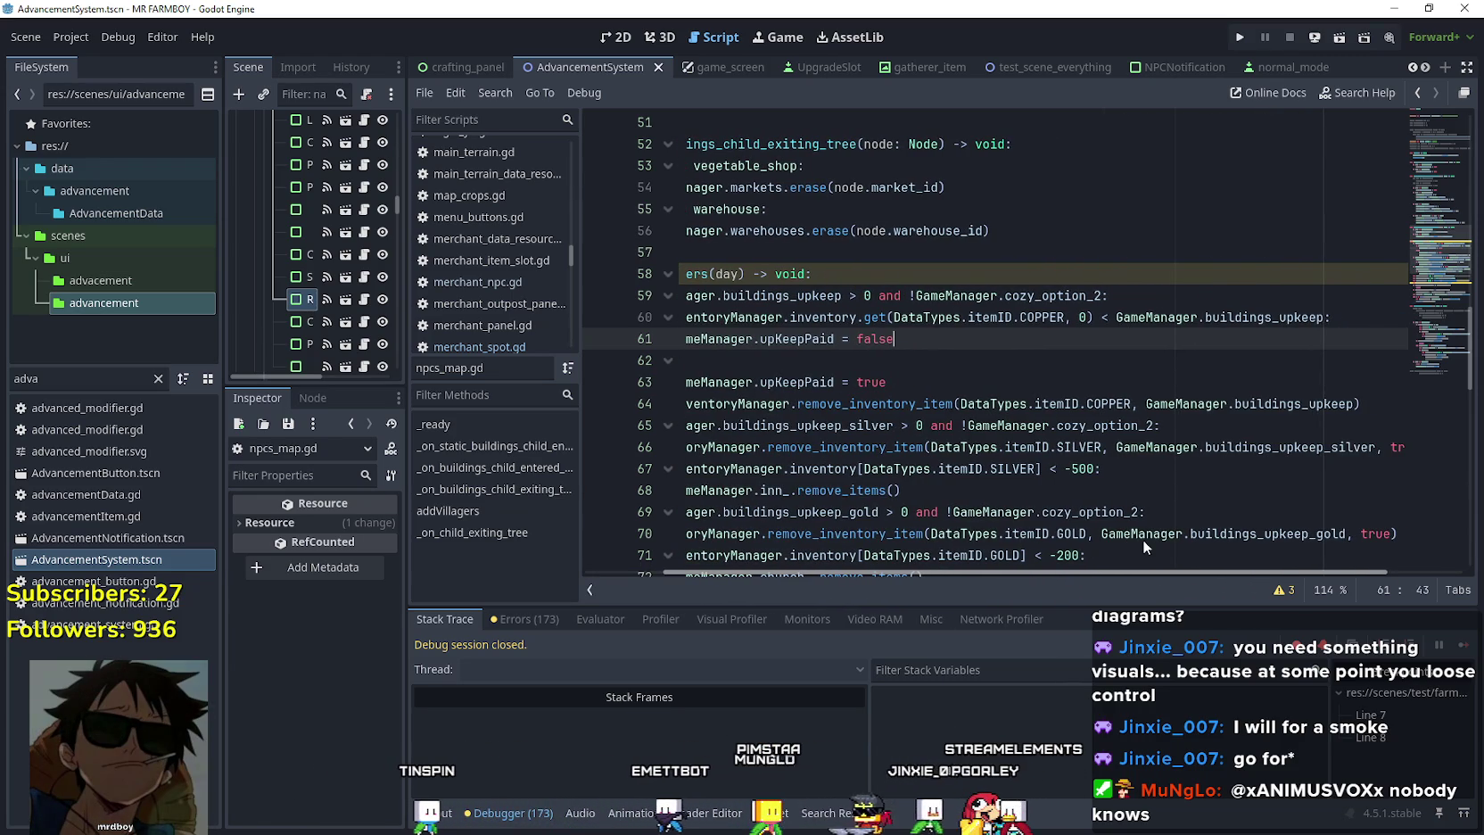
{"action": "mouse_move", "coordinate": [1142, 539]}
{"action": "left_mouse_down"}
{"action": "mouse_move", "coordinate": [1121, 560]}
{"action": "mouse_move", "coordinate": [1083, 546]}
{"action": "left_mouse_up"}
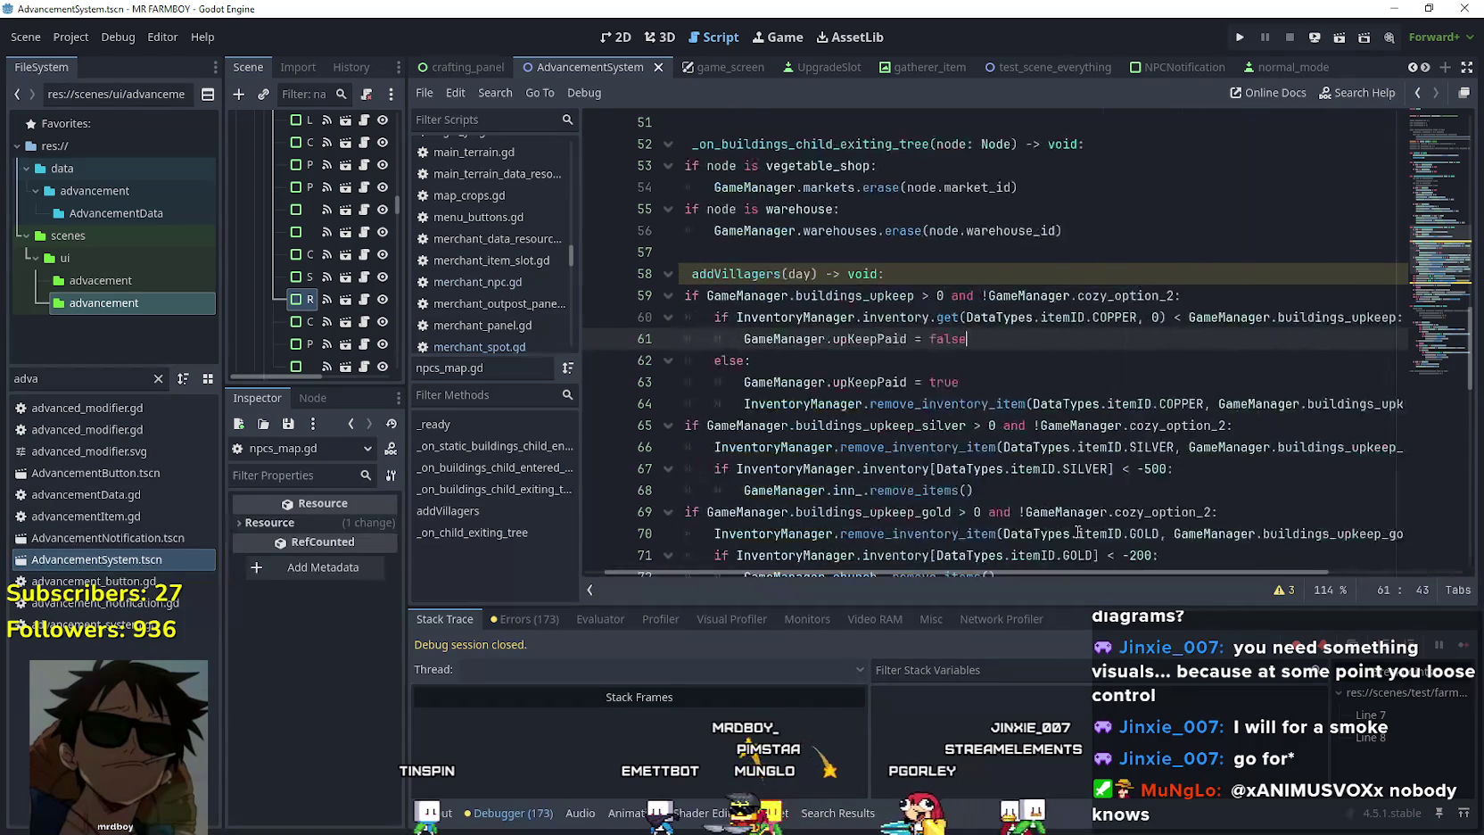
{"action": "scroll", "coordinate": [1070, 499], "scroll_direction": "down", "scroll_amount": 2}
{"action": "left_click", "coordinate": [1040, 426]}
{"action": "scroll", "coordinate": [1047, 451], "scroll_direction": "up", "scroll_amount": 2}
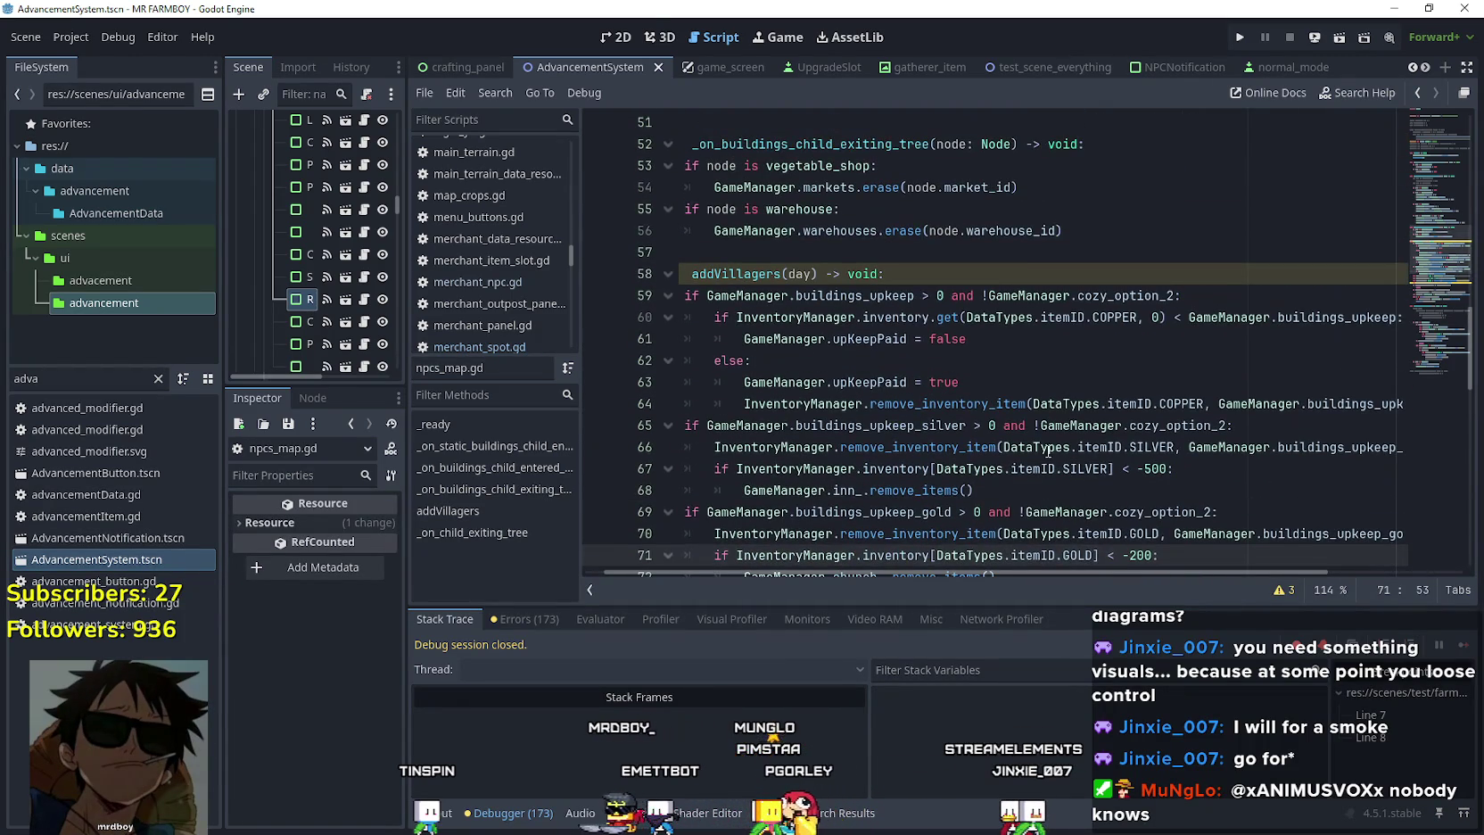
{"action": "left_click", "coordinate": [1029, 316]}
{"action": "double_click", "coordinate": [894, 382]}
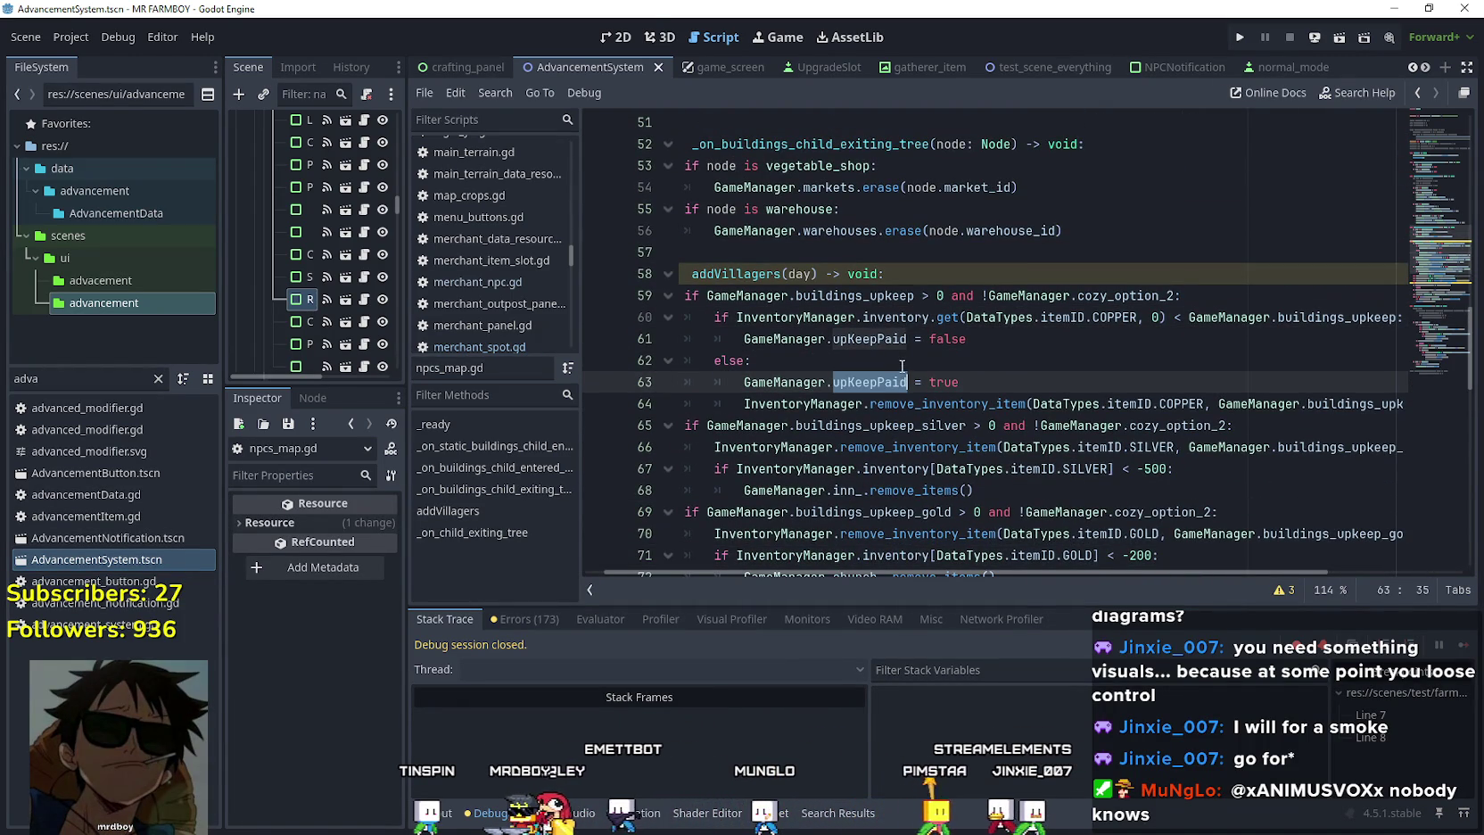
{"action": "left_click", "coordinate": [995, 391]}
{"action": "left_click", "coordinate": [1321, 403]}
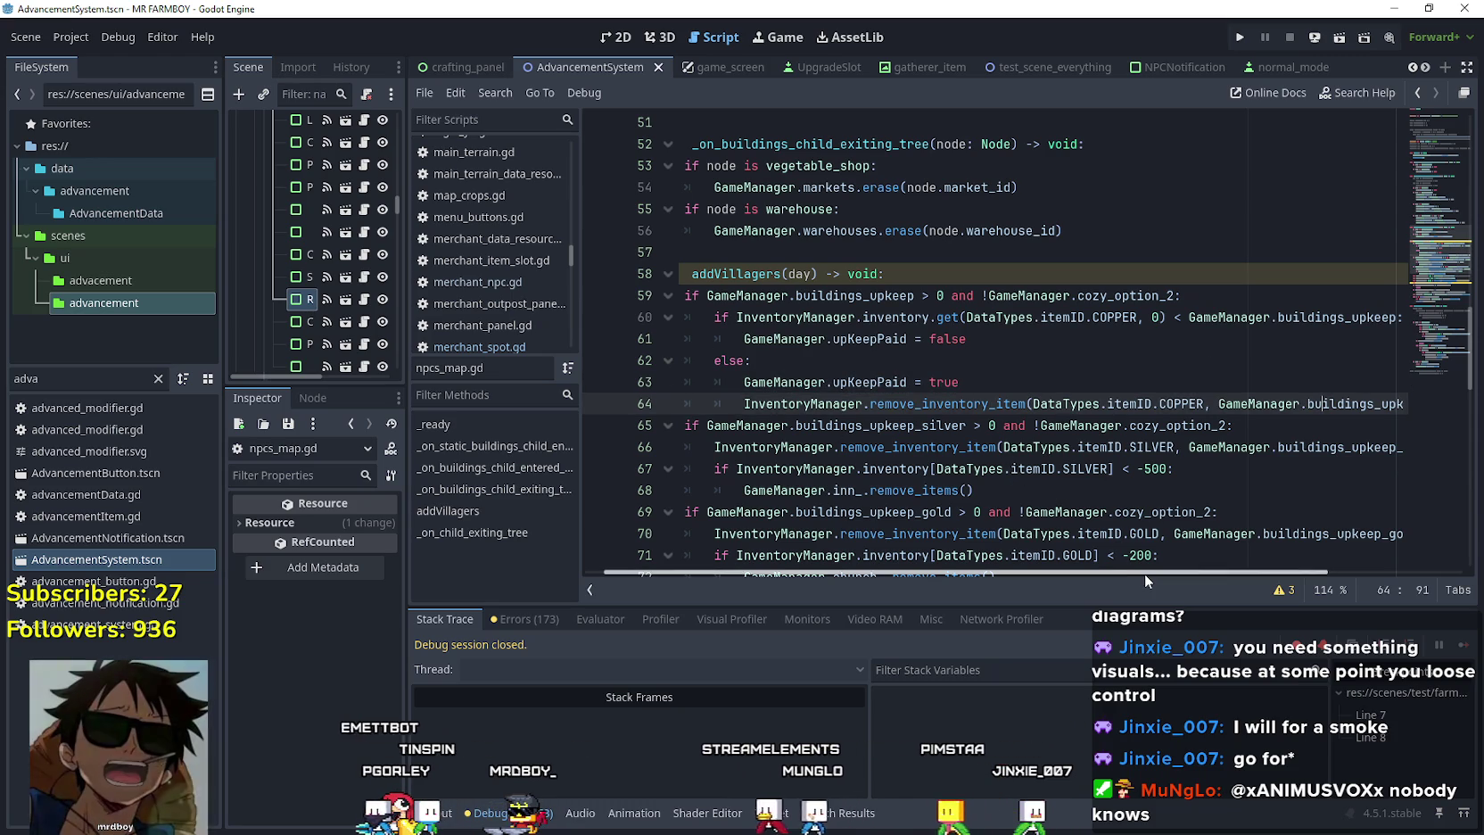
Copy GameManager.upKeepPaid from line 61 again and save the scene and script.
{"action": "mouse_move", "coordinate": [1144, 574]}
{"action": "left_mouse_down"}
{"action": "mouse_move", "coordinate": [1210, 575]}
{"action": "mouse_move", "coordinate": [1095, 576]}
{"action": "mouse_move", "coordinate": [1221, 575]}
{"action": "left_mouse_up"}
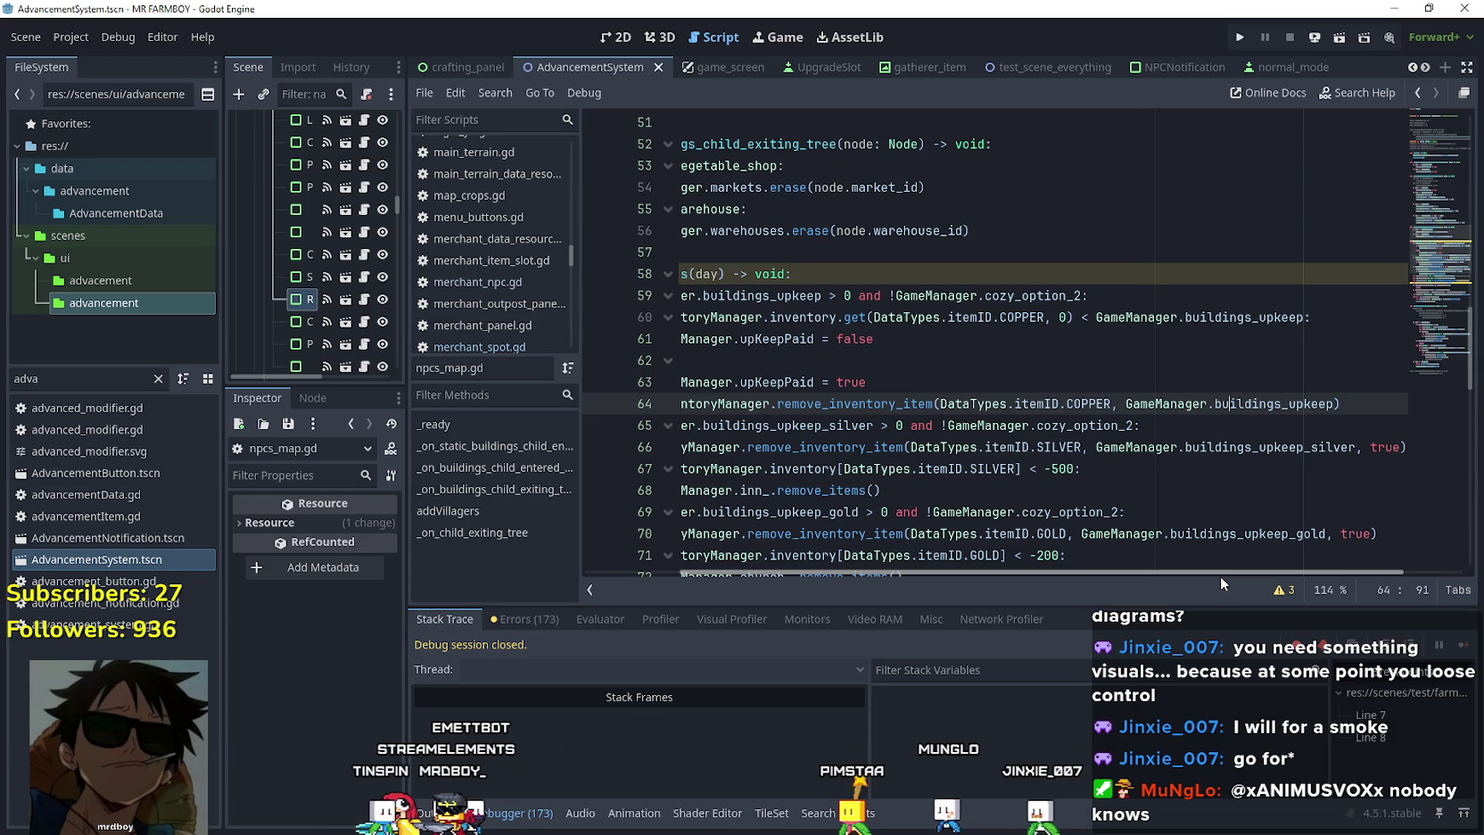
{"action": "left_click_drag", "start_coordinate": [1220, 575], "coordinate": [1064, 571]}
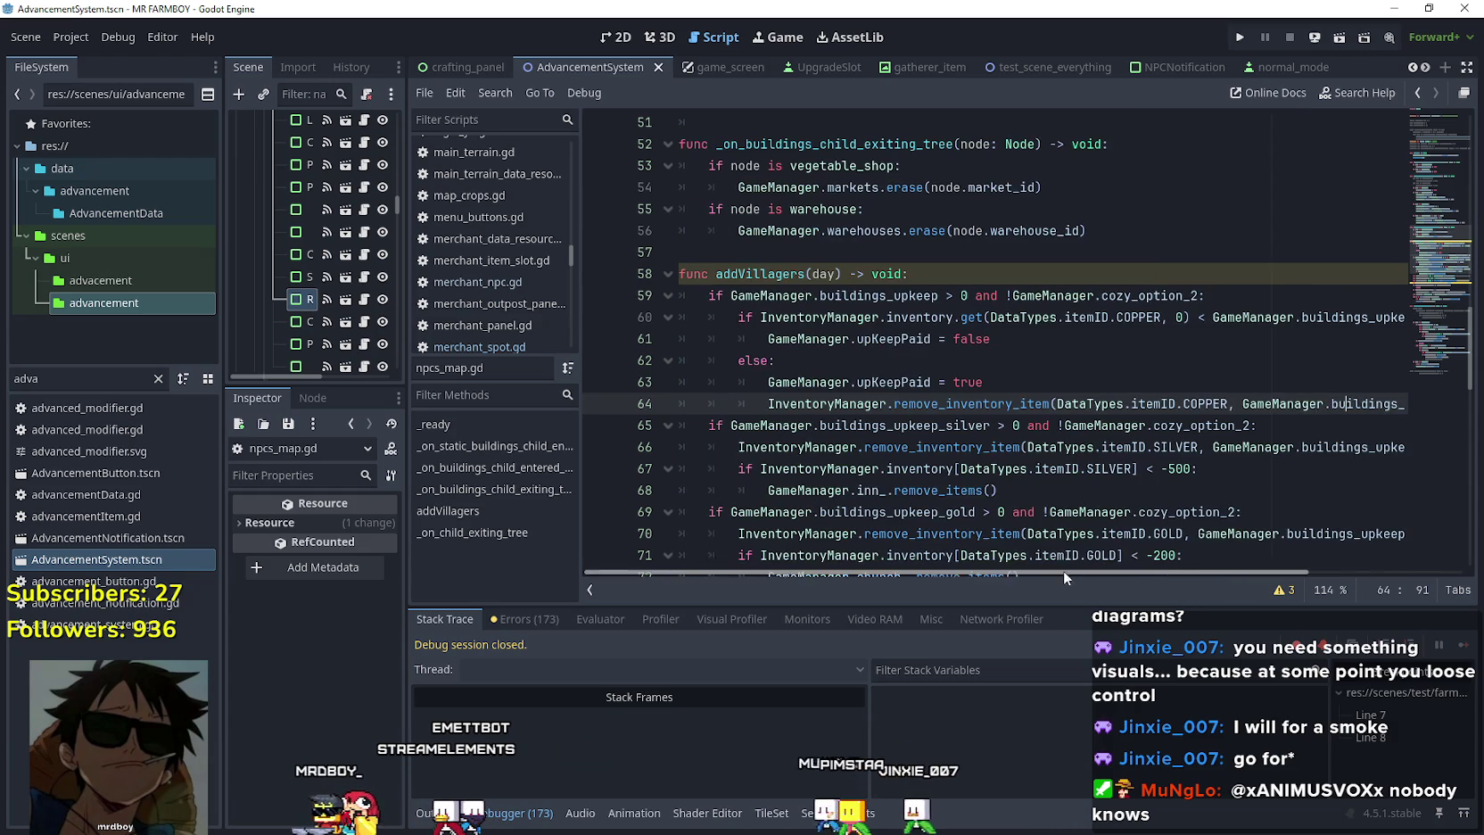
{"action": "double_click", "coordinate": [894, 339]}
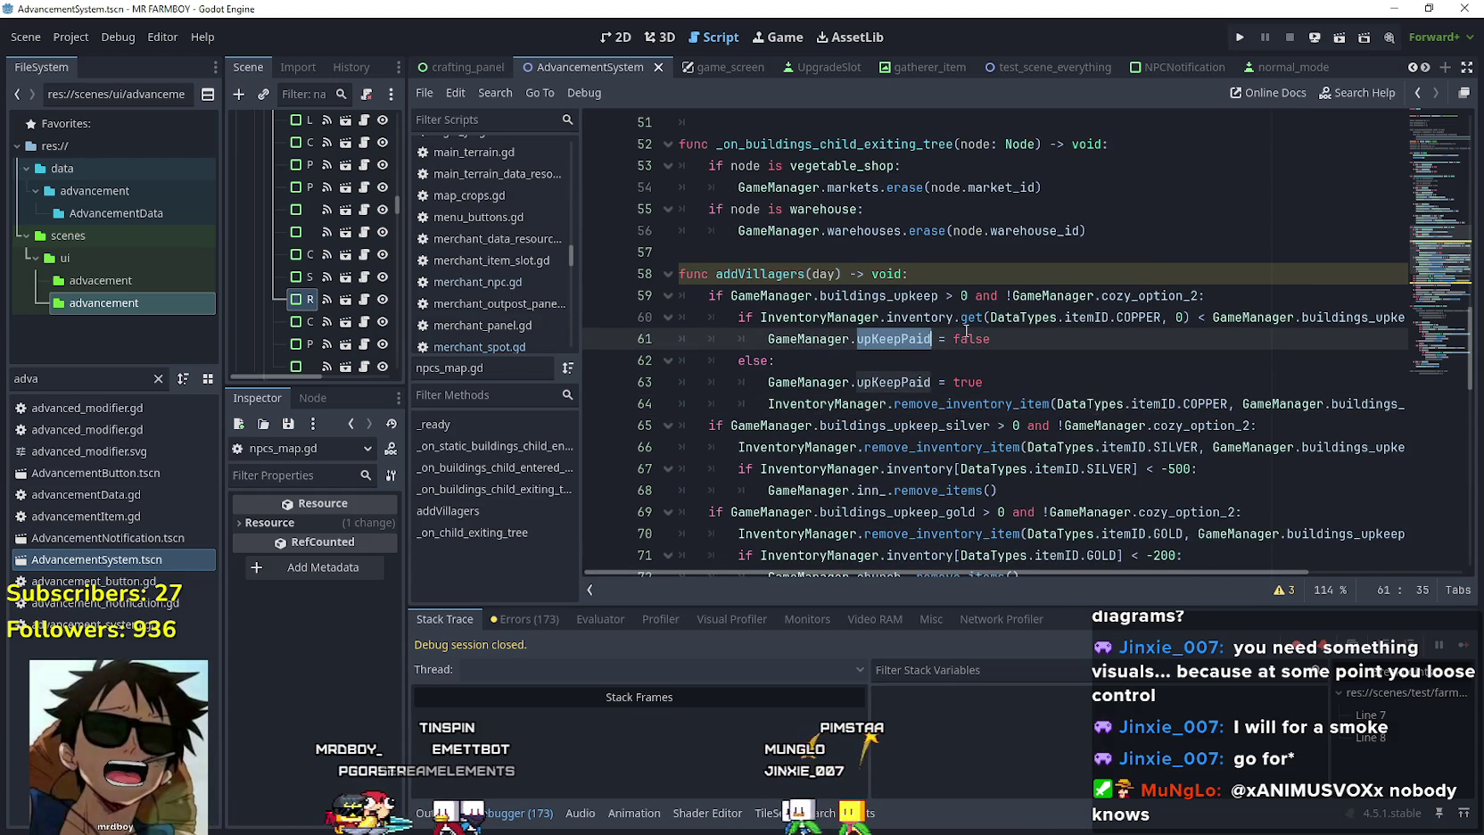
{"action": "double_click", "coordinate": [793, 339]}
{"action": "left_click", "coordinate": [927, 339], "text": "shift"}
{"action": "right_click", "coordinate": [875, 341]}
{"action": "left_click", "coordinate": [890, 454]}
{"action": "left_click", "coordinate": [1014, 384]}
{"action": "key", "text": "ctrl+s"}
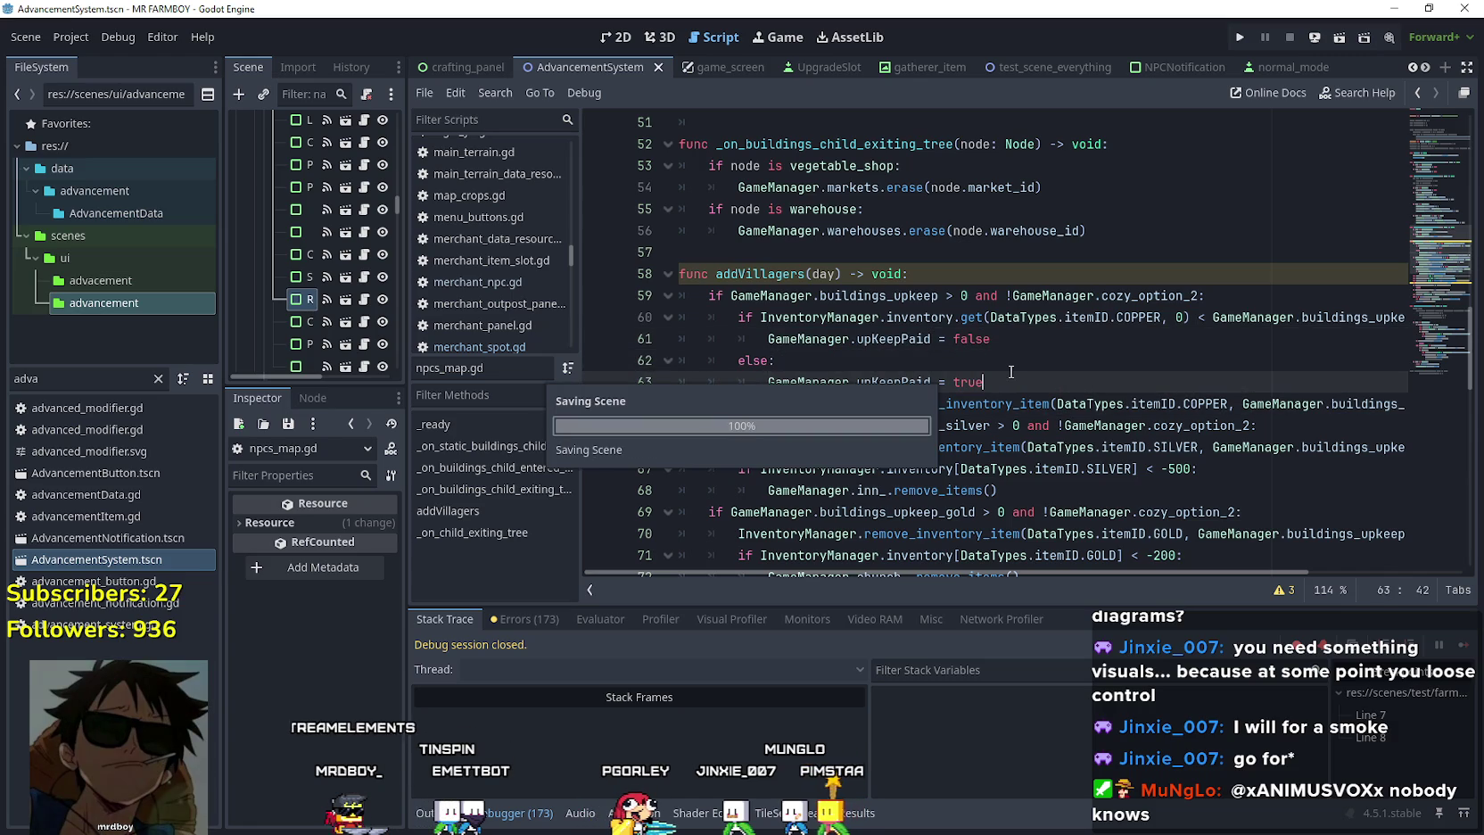
Copy GameManager.upKeepPaid from line 61 and focus the FileSystem filter for a new search.
{"action": "mouse_move", "coordinate": [1182, 573]}
{"action": "left_mouse_down"}
{"action": "mouse_move", "coordinate": [1268, 580]}
{"action": "mouse_move", "coordinate": [1341, 562]}
{"action": "left_mouse_up"}
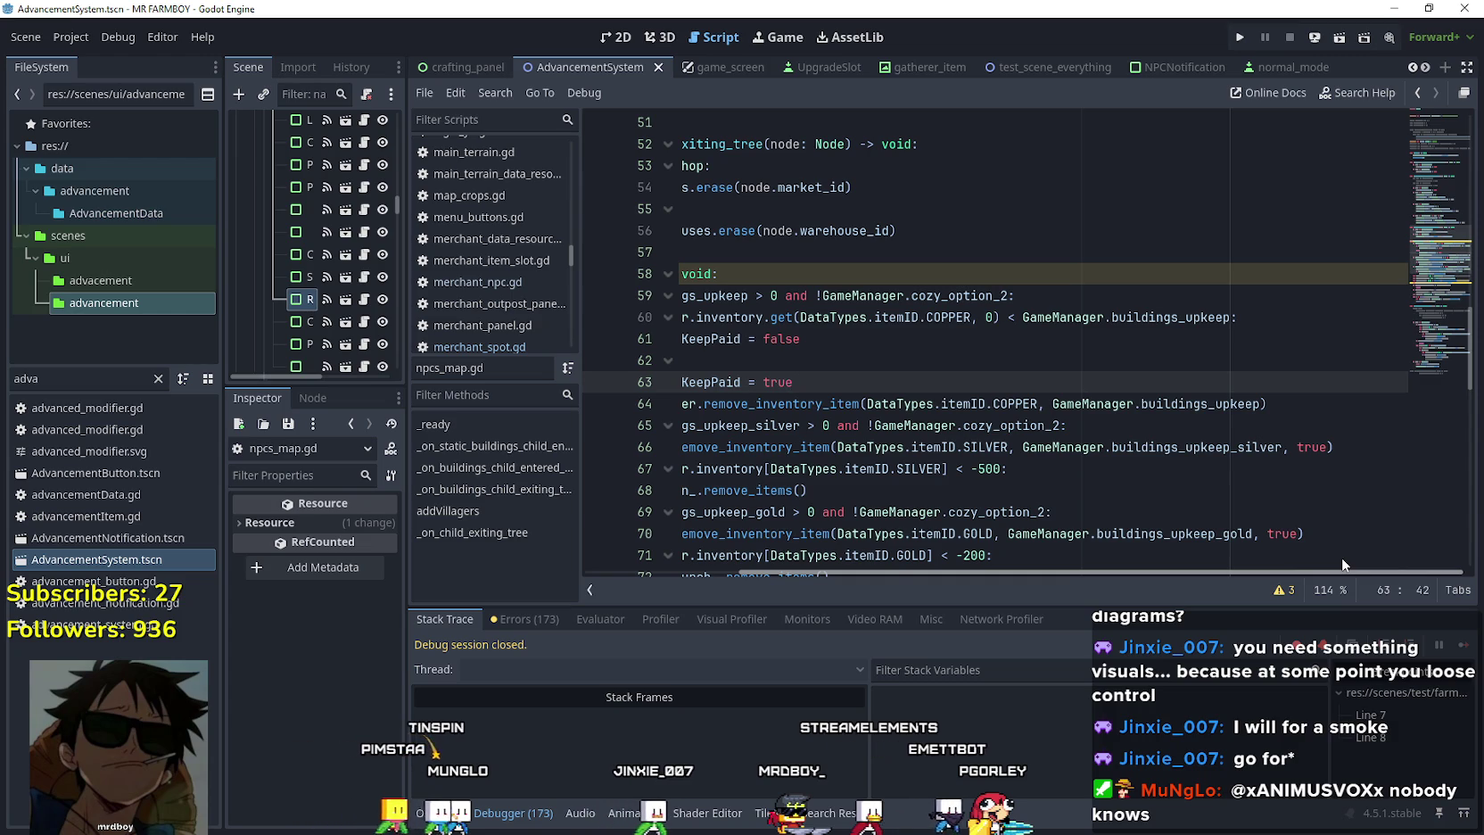
{"action": "scroll", "coordinate": [884, 493], "scroll_direction": "left", "scroll_amount": 5}
{"action": "double_click", "coordinate": [912, 344]}
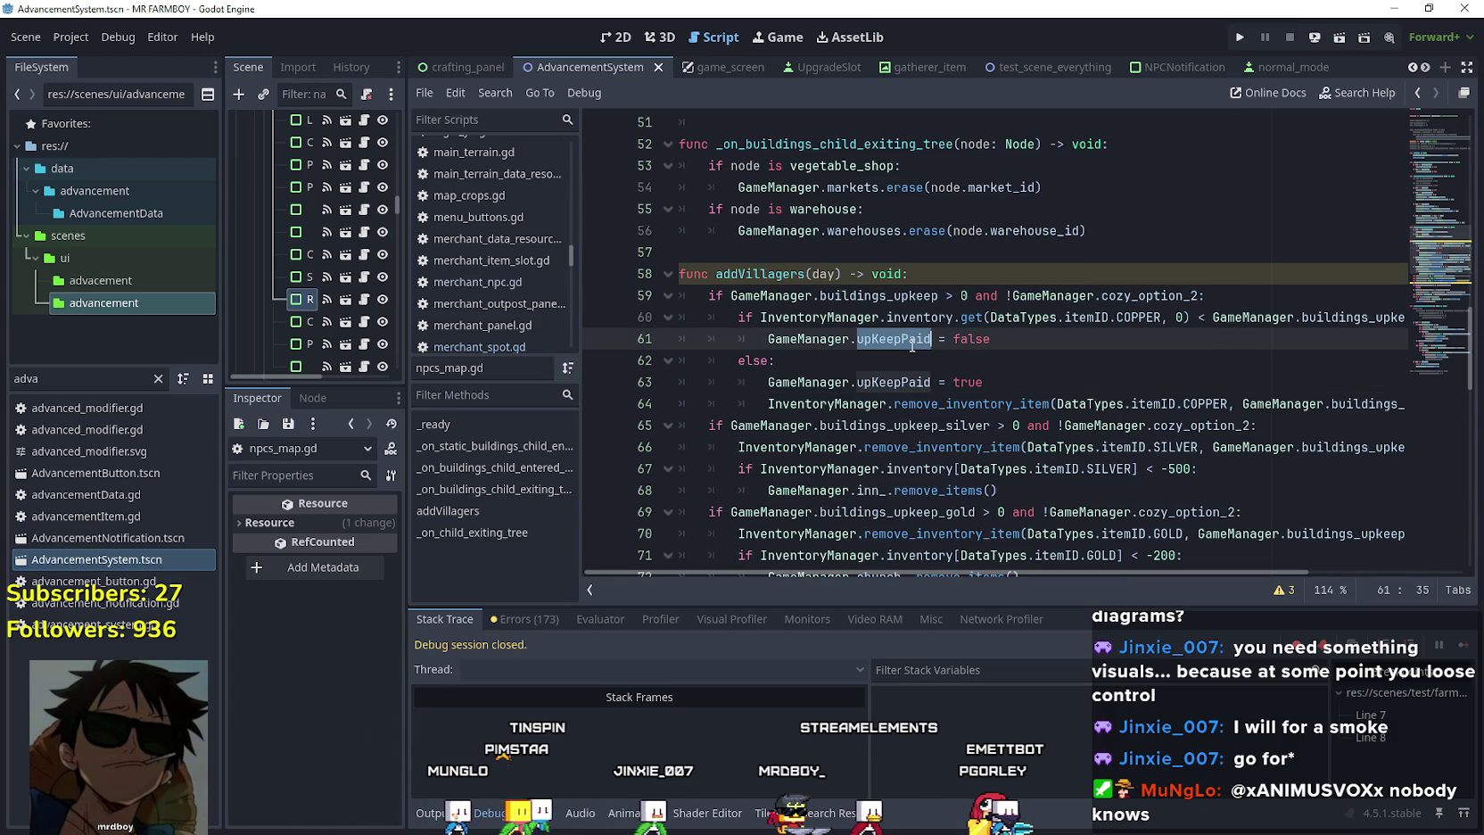
{"action": "right_click", "coordinate": [905, 342]}
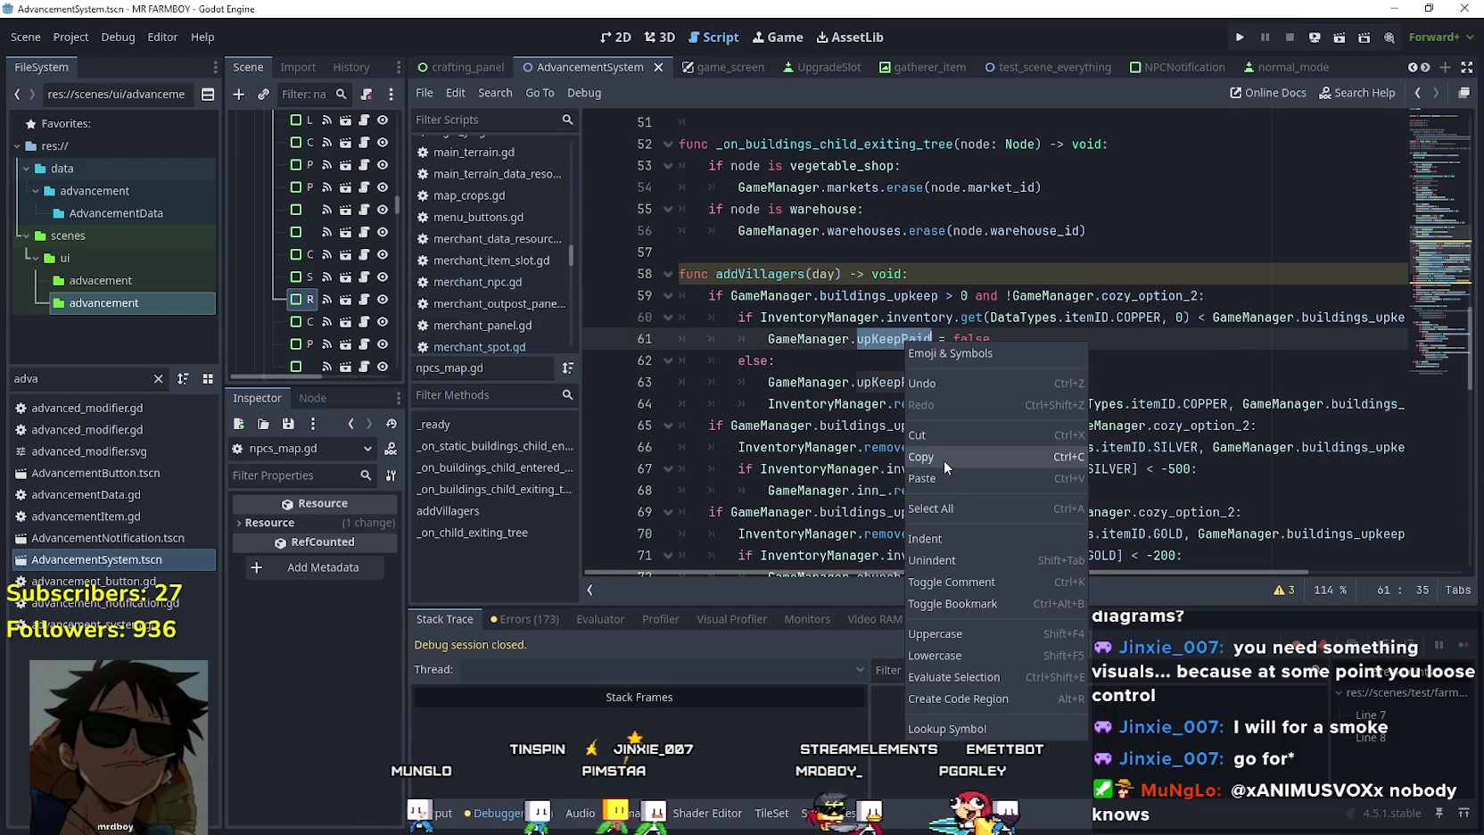
{"action": "left_click", "coordinate": [944, 461]}
{"action": "left_click", "coordinate": [931, 380]}
{"action": "double_click", "coordinate": [835, 337]}
{"action": "left_click_drag", "start_coordinate": [836, 337], "coordinate": [888, 340]}
{"action": "right_click", "coordinate": [888, 341]}
{"action": "left_click", "coordinate": [915, 455]}
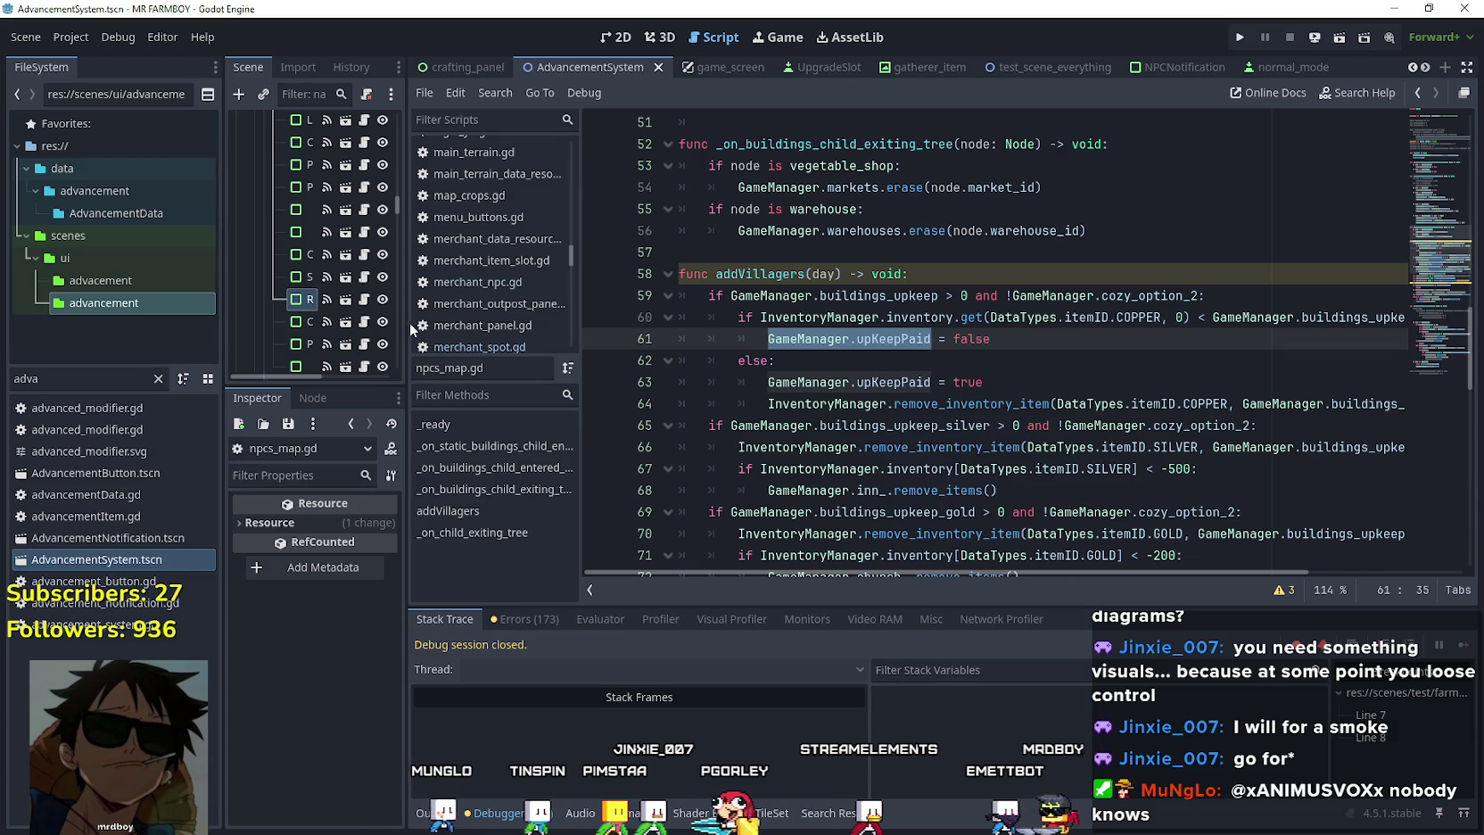
{"action": "left_click", "coordinate": [54, 378]}
Open the farmer_npc.tscn scene and its base_npc.gd script.
{"action": "type", "text": "farmer"}
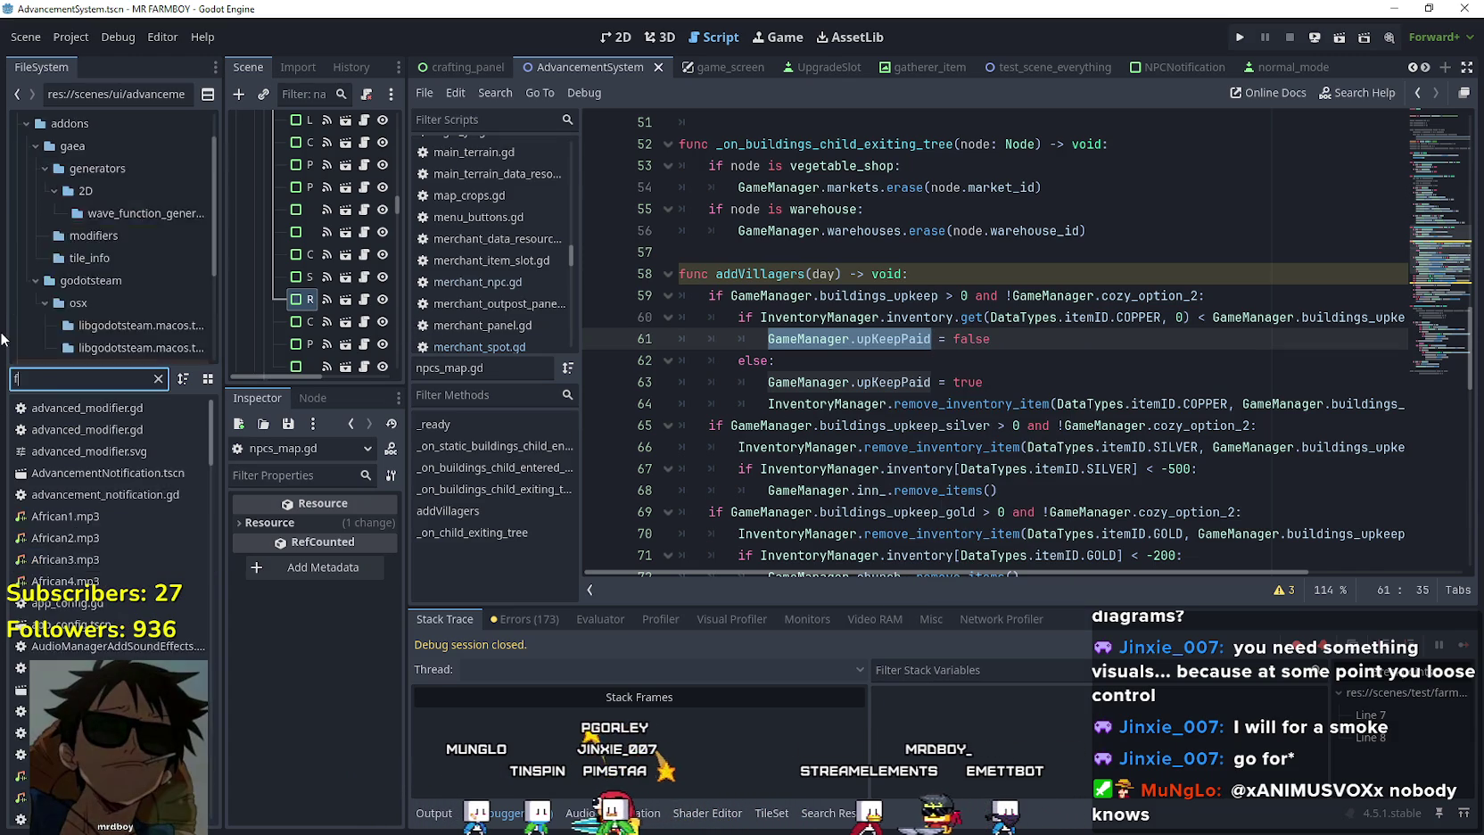
{"action": "double_click", "coordinate": [109, 469]}
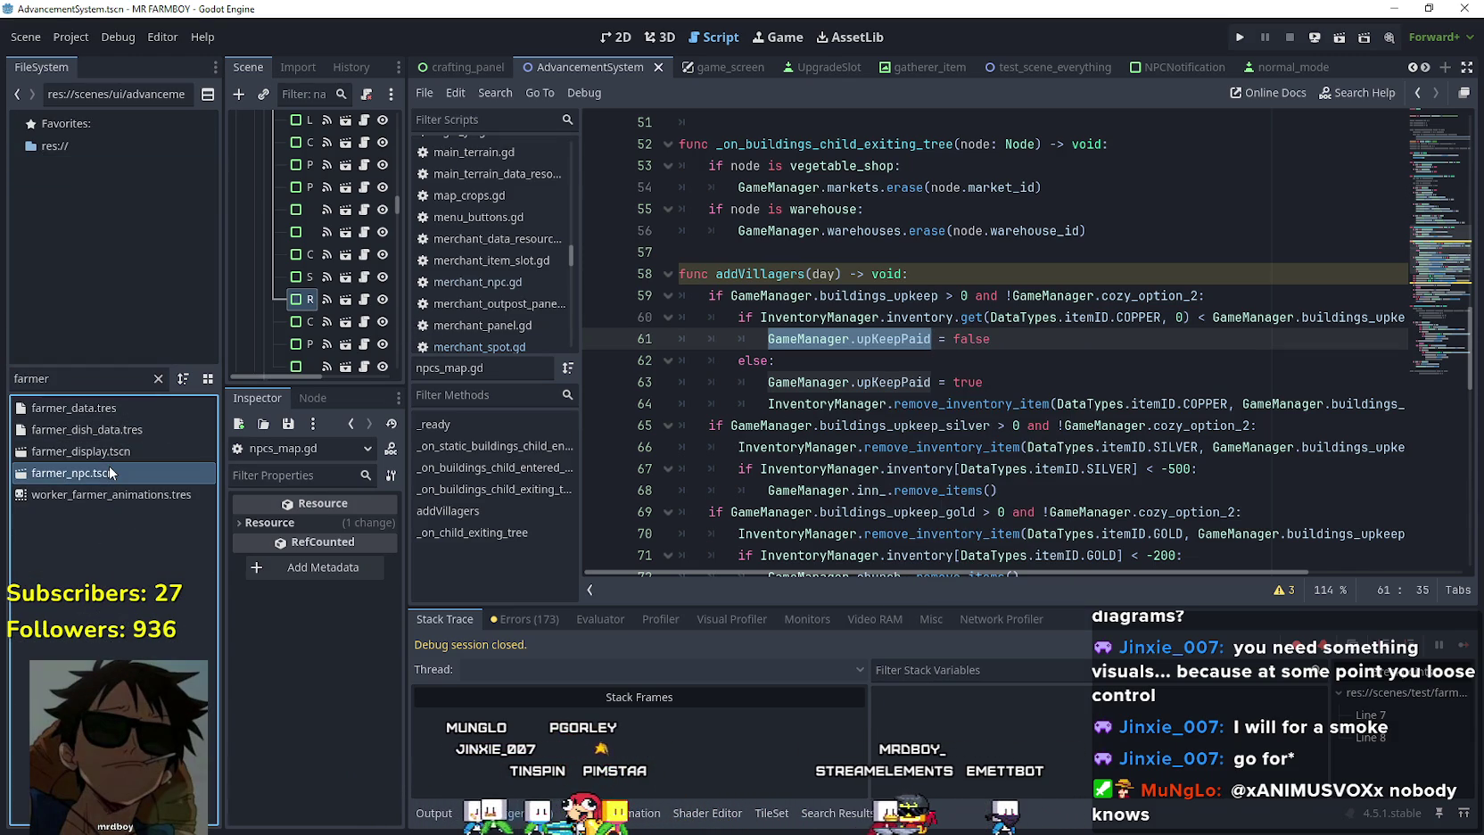
{"action": "left_click_drag", "start_coordinate": [405, 457], "coordinate": [582, 456]}
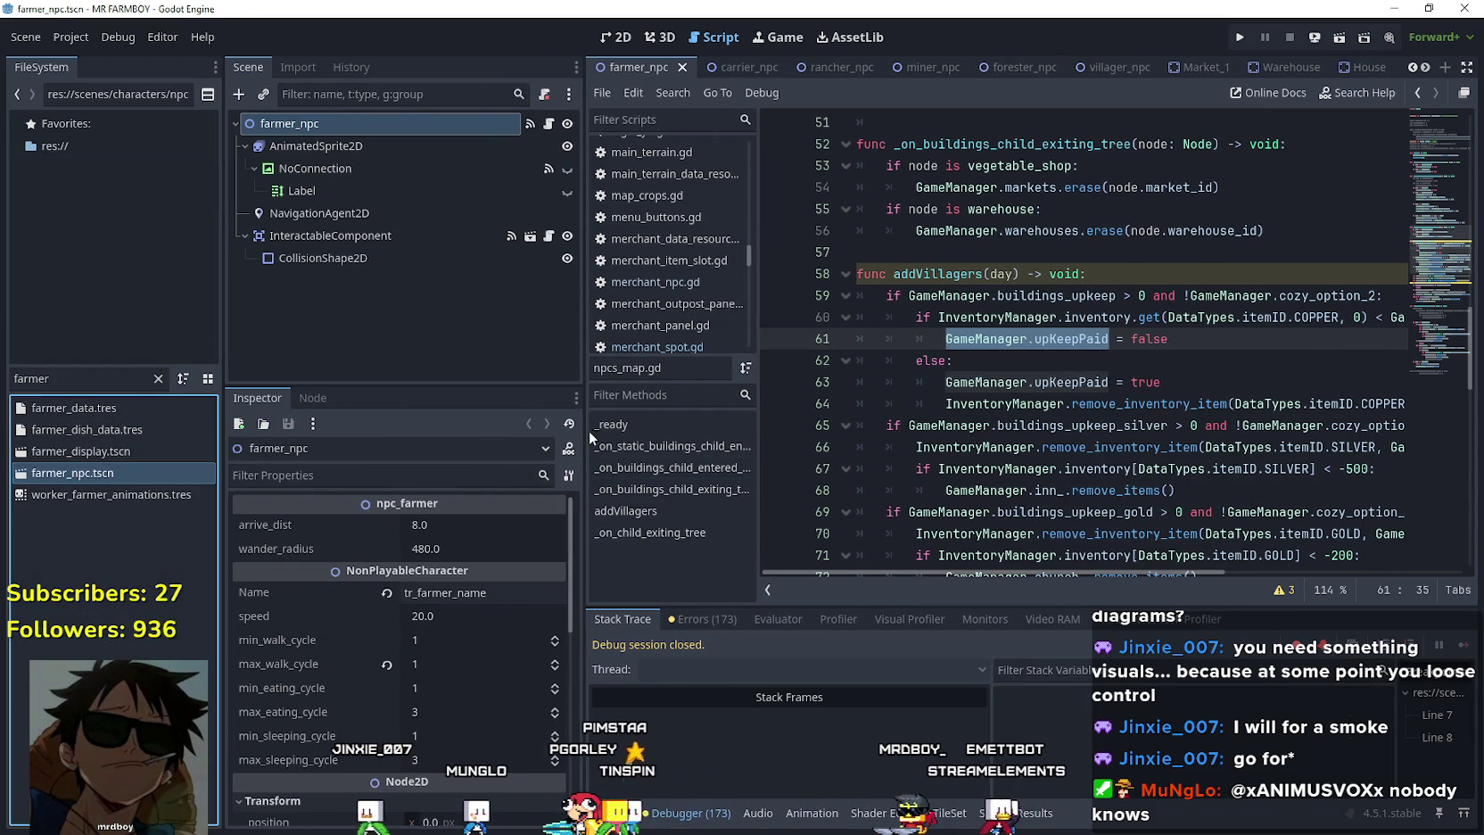
{"action": "left_click", "coordinate": [549, 125]}
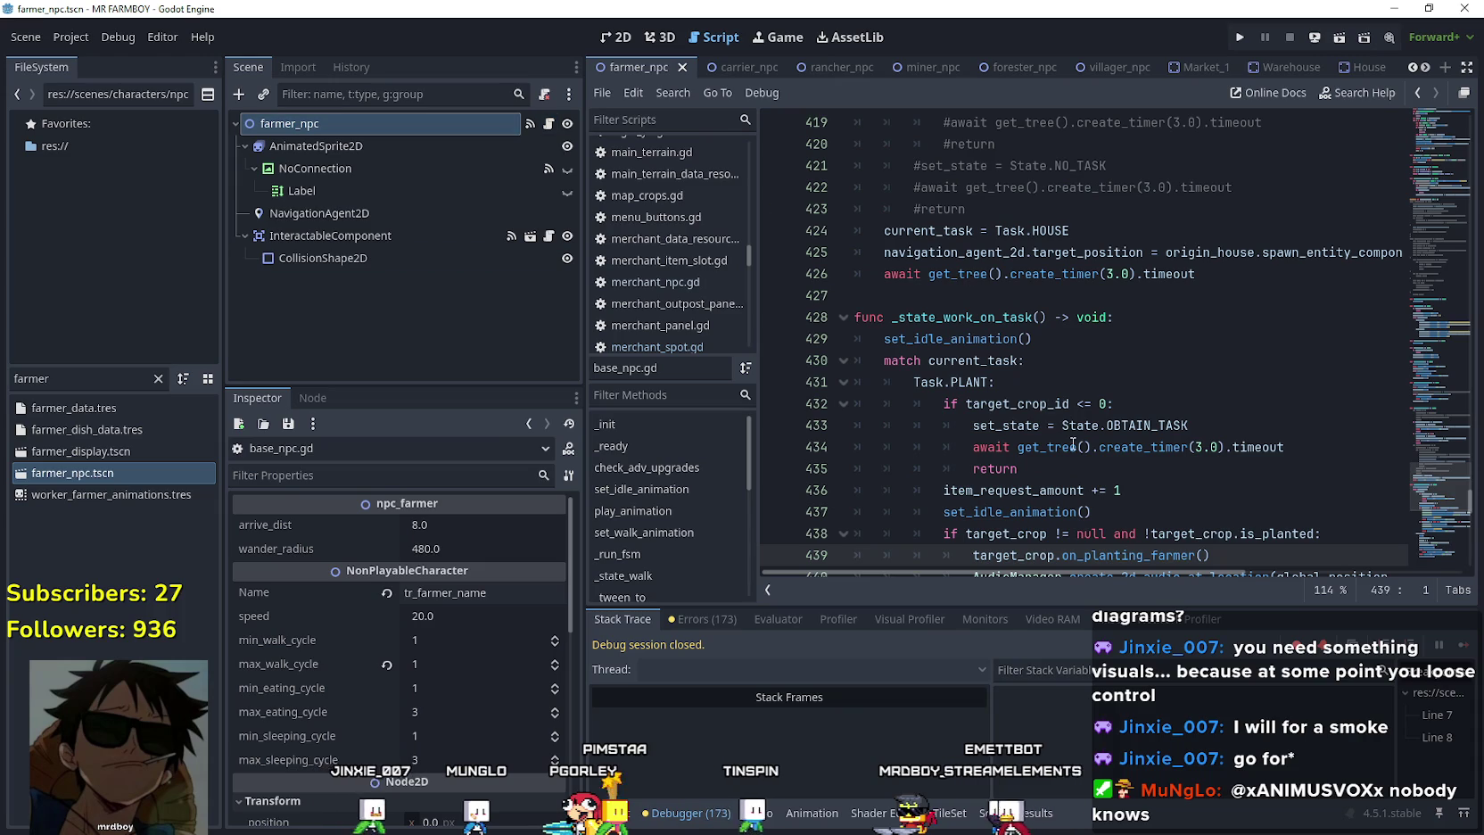
{"action": "scroll", "coordinate": [1225, 477], "scroll_direction": "down", "scroll_amount": 2}
{"action": "scroll", "coordinate": [1225, 477], "scroll_direction": "down", "scroll_amount": 6}
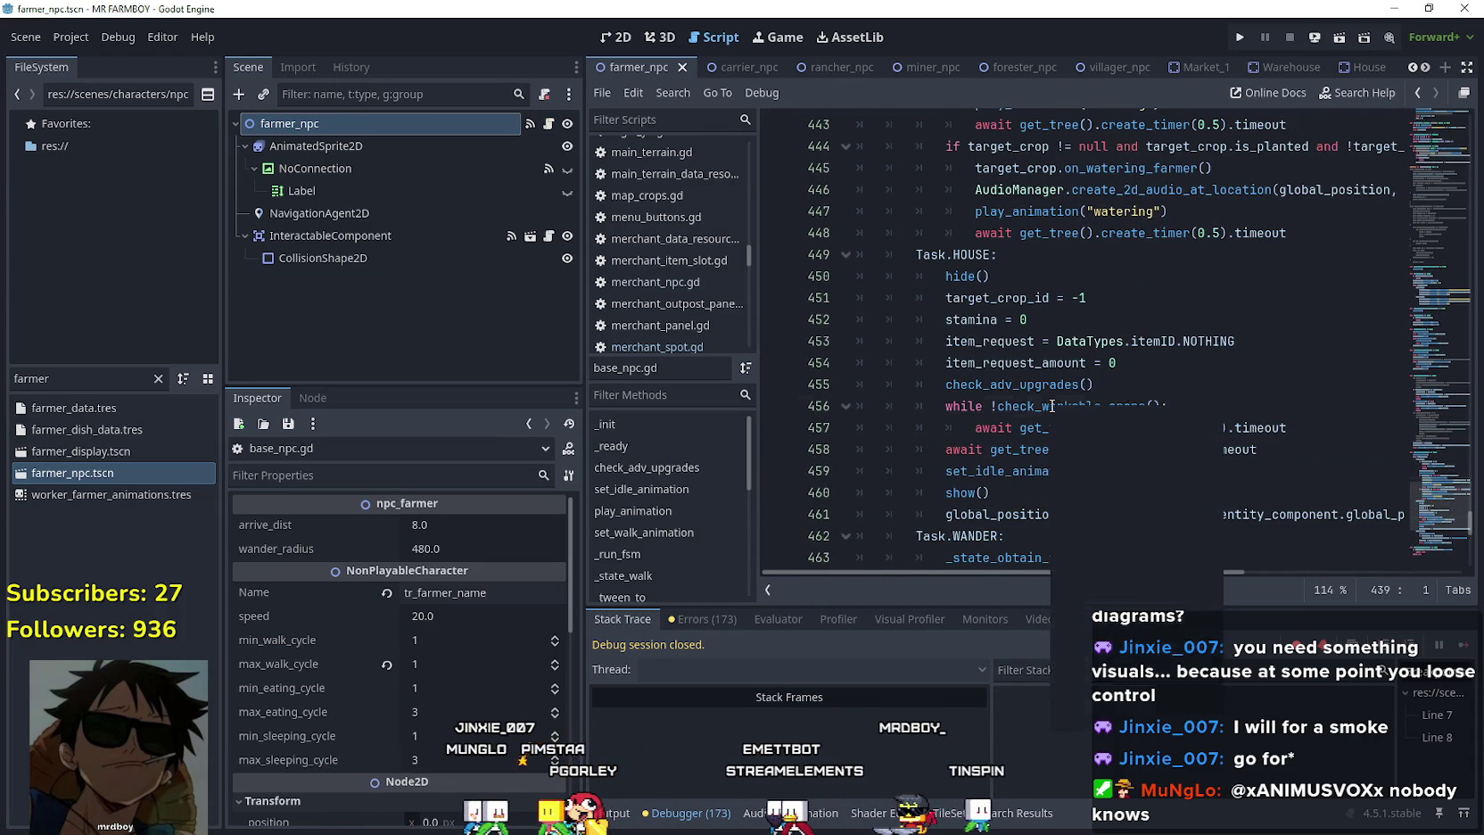
Jump from the check_workable_crops call to its function definition.
{"action": "right_click", "coordinate": [1052, 406]}
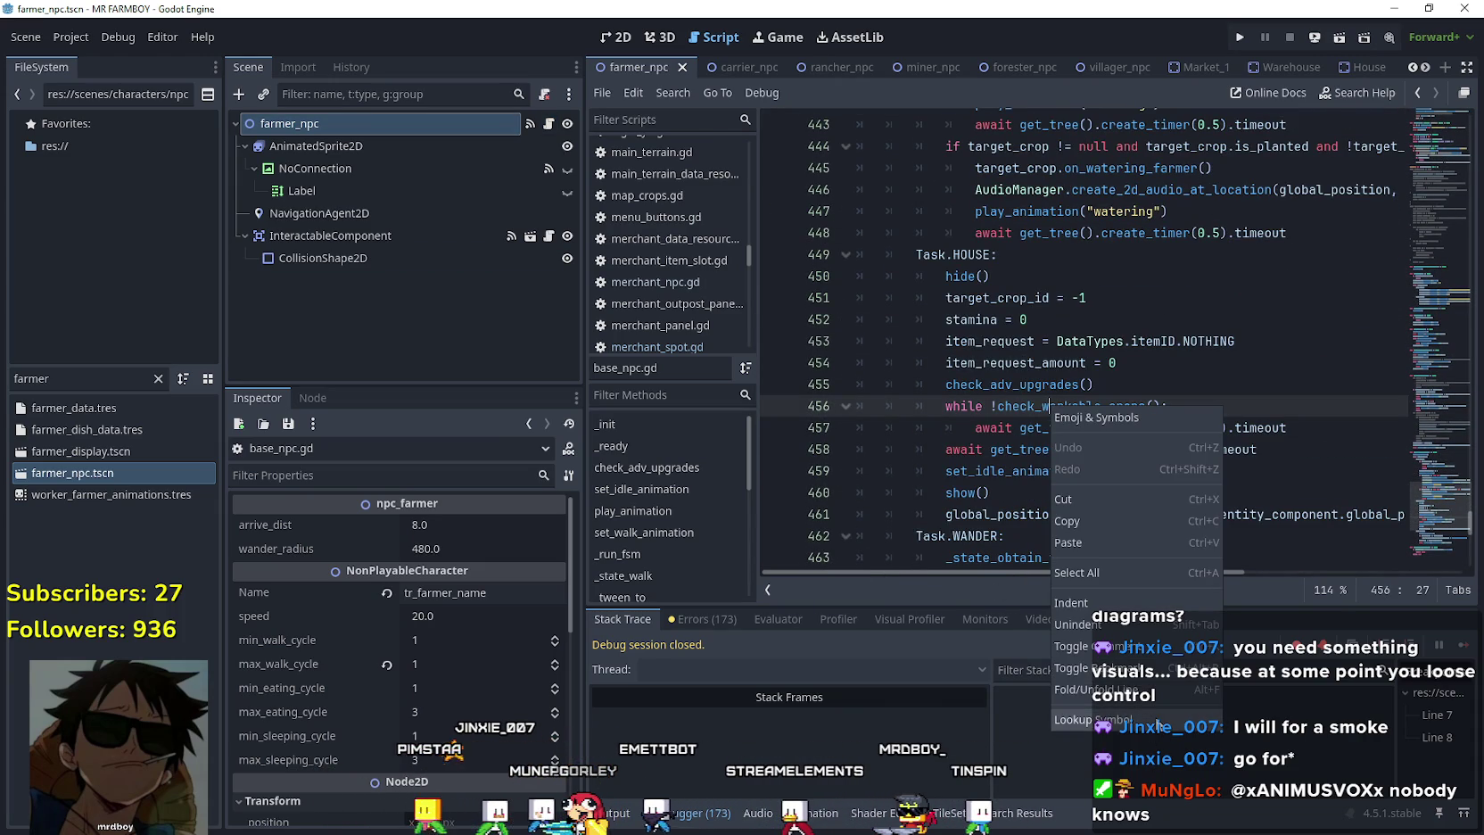
{"action": "left_click", "coordinate": [1031, 449]}
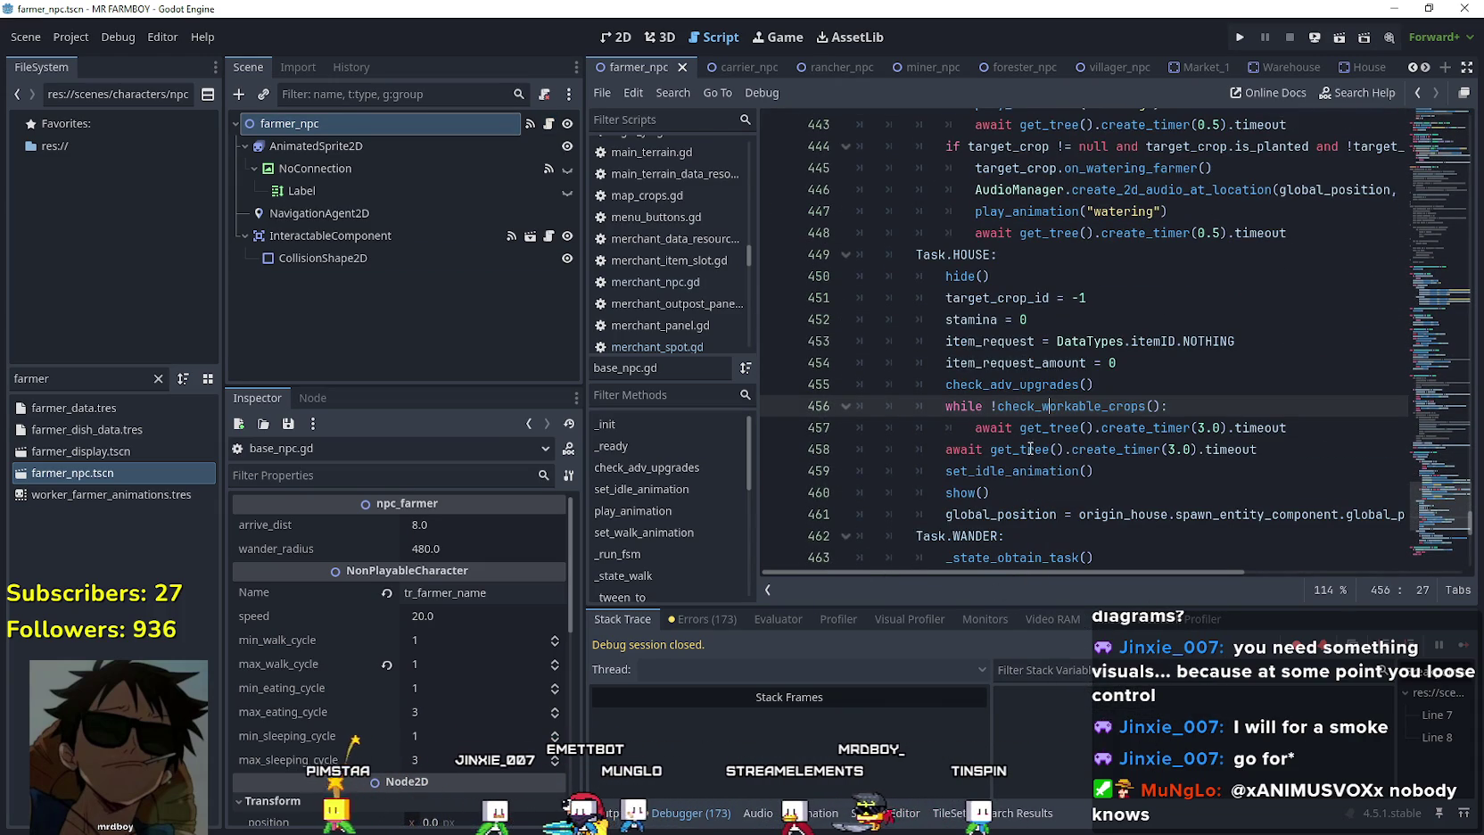
{"action": "right_click", "coordinate": [1077, 417]}
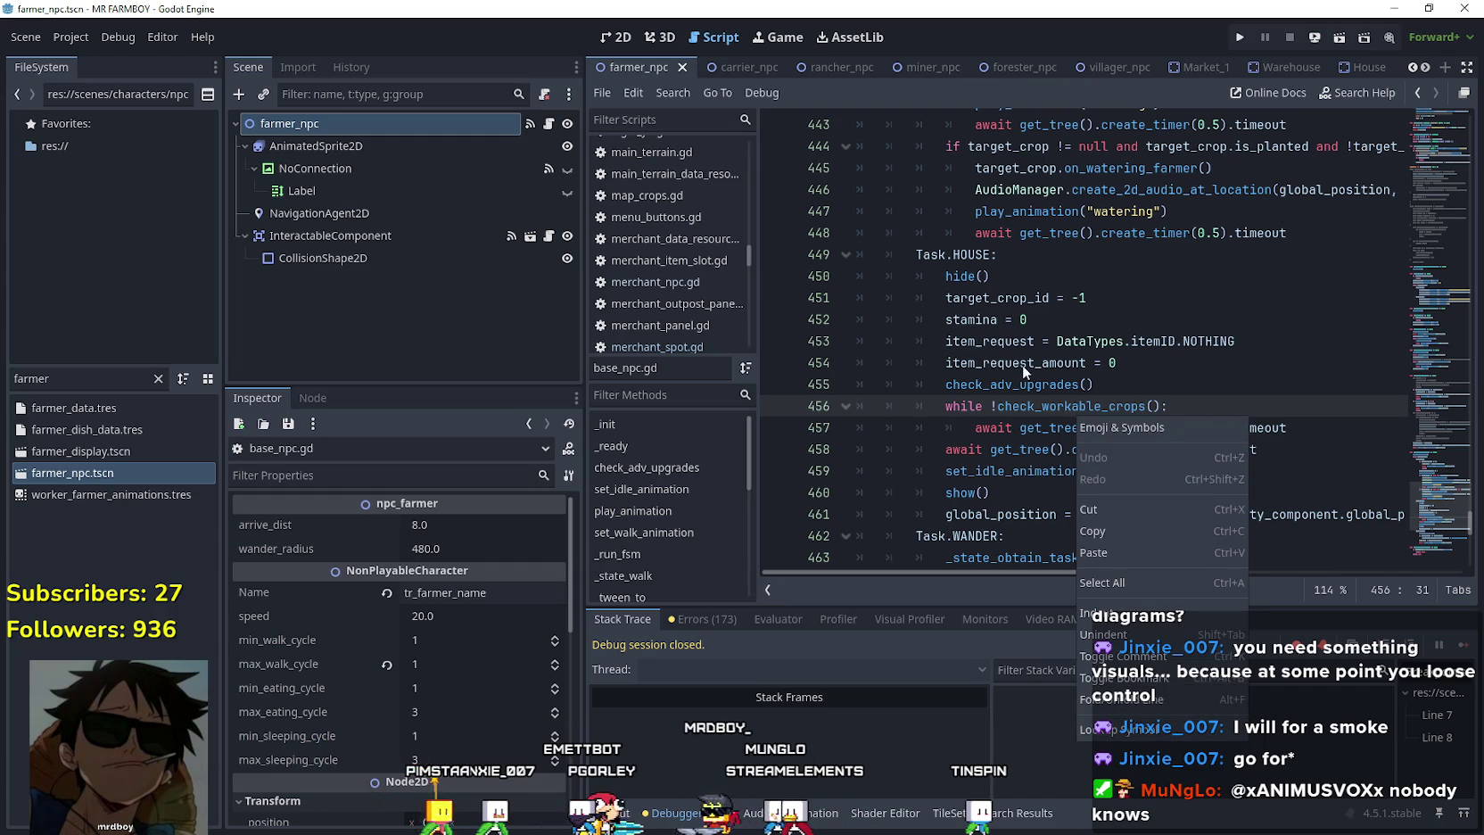
{"action": "left_click", "coordinate": [1024, 373]}
{"action": "right_click", "coordinate": [1081, 404]}
{"action": "left_click", "coordinate": [1121, 720]}
{"action": "left_click", "coordinate": [1011, 399]}
Add 'if GameManager.upKeepPaid == false: return false' after the existing return false, and save.
{"action": "left_click", "coordinate": [1159, 389]}
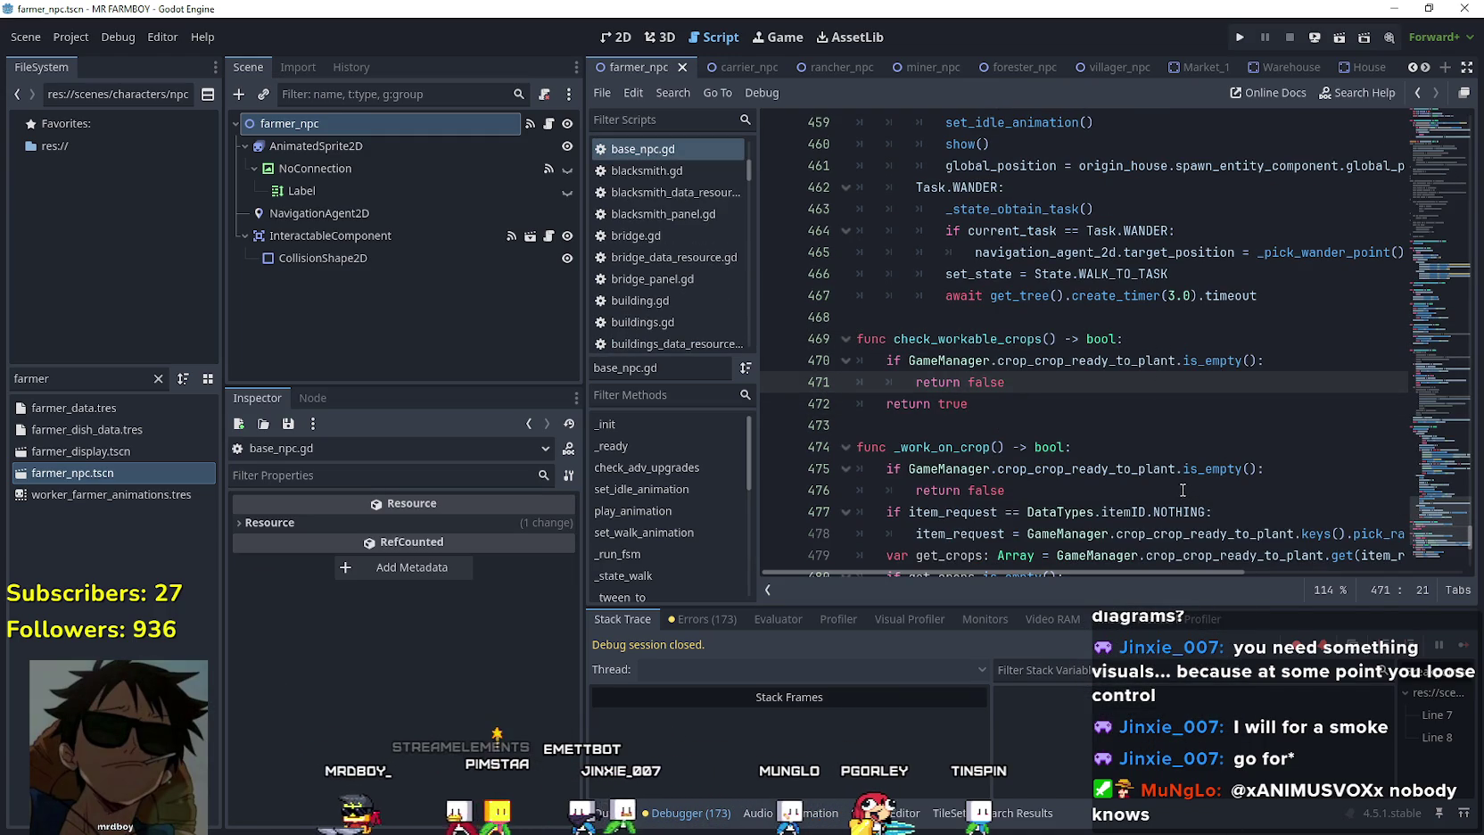
{"action": "key", "text": "Return"}
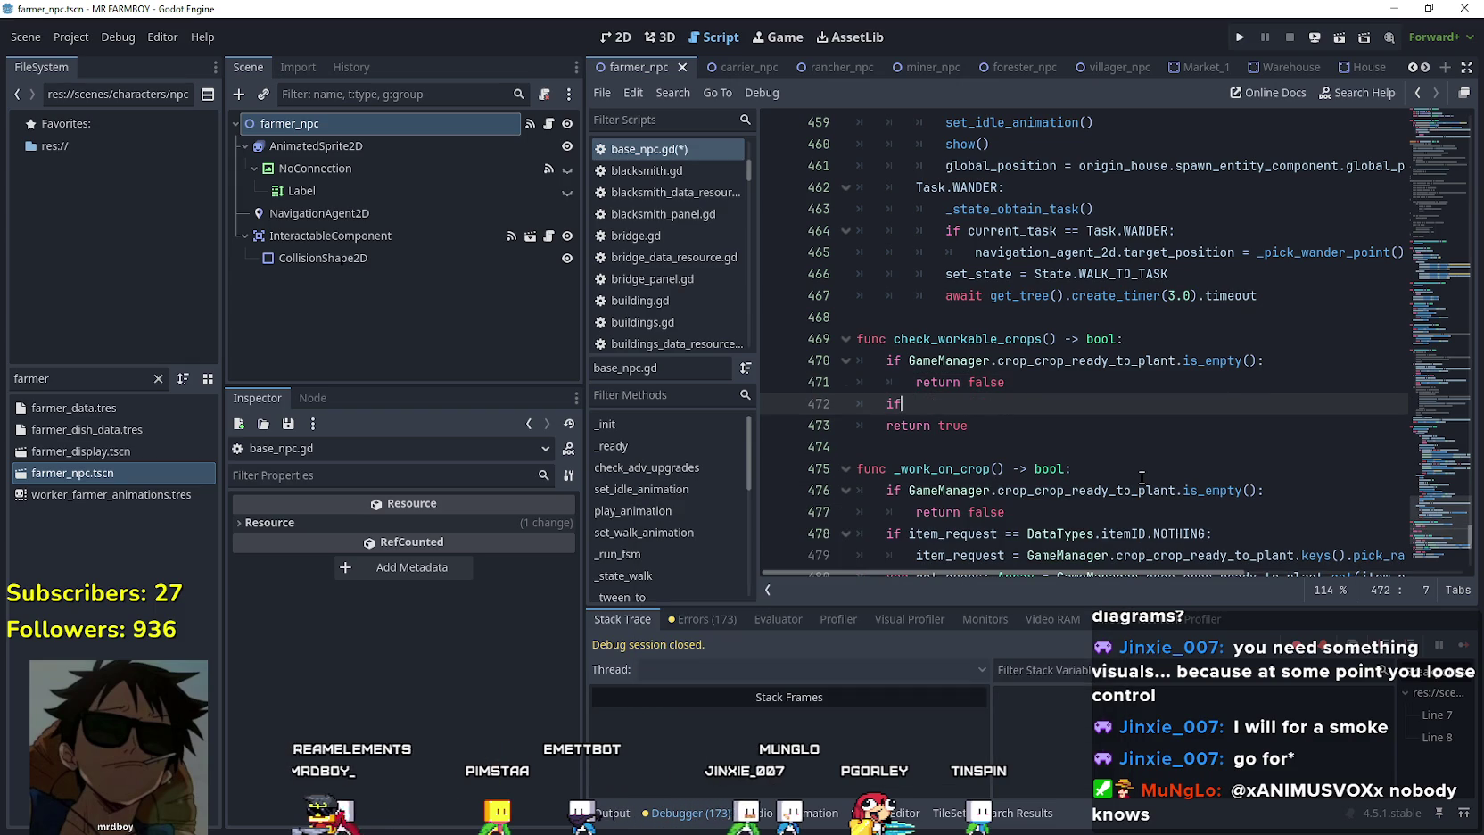
{"action": "type", "text": " GameManager.upKeepPaid"}
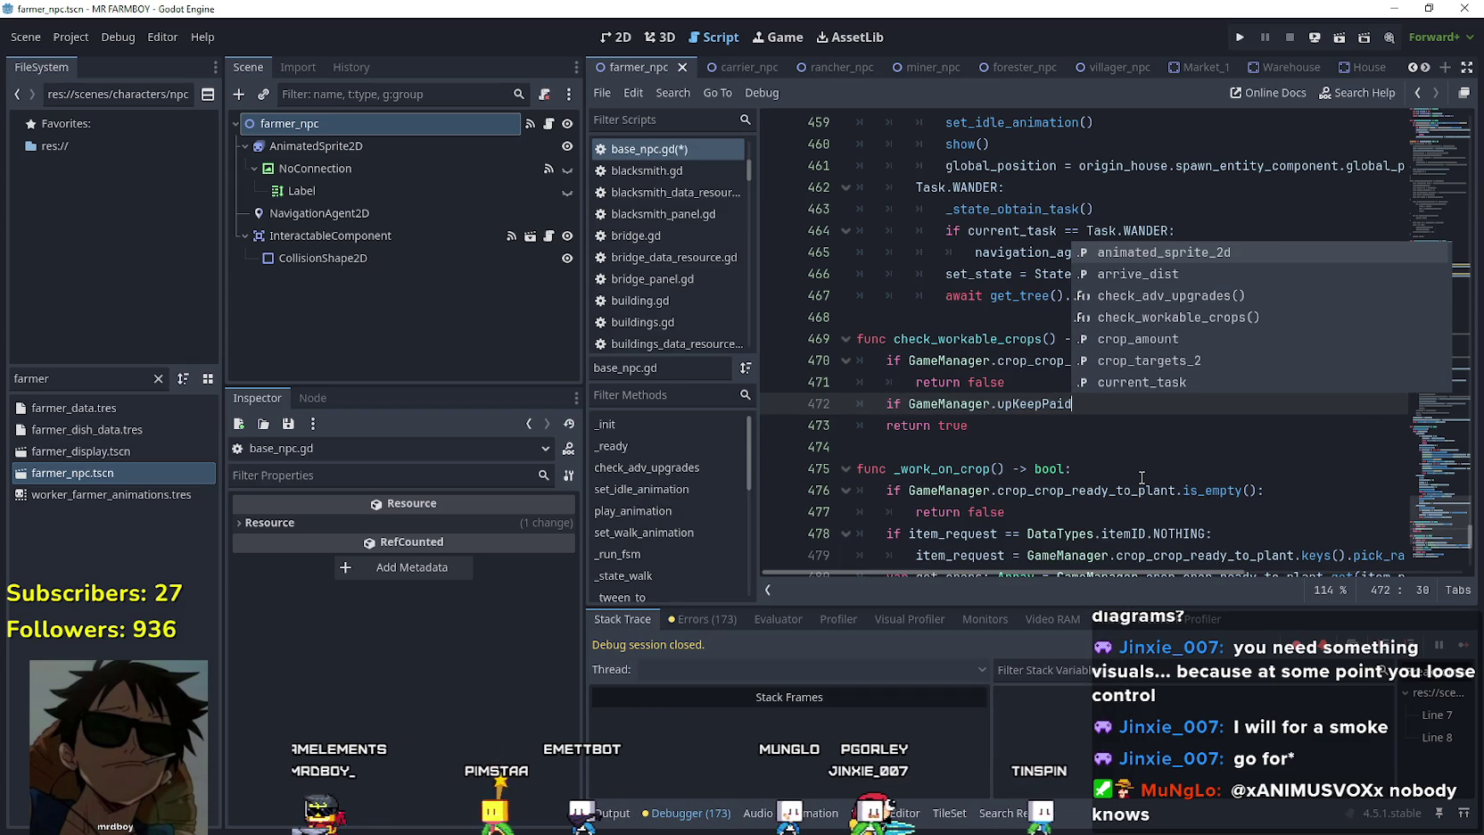
{"action": "type", "text": " =="}
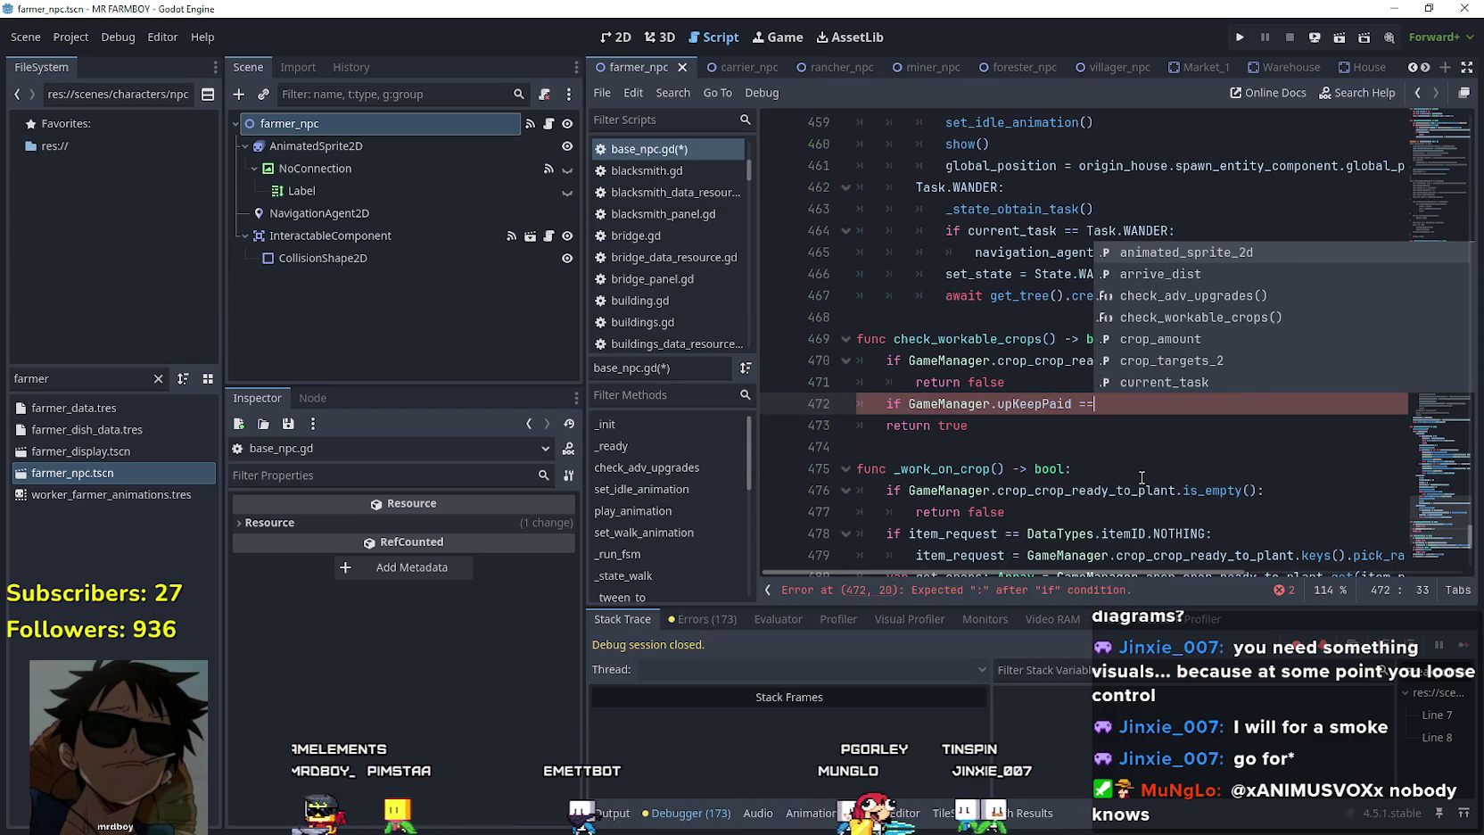
{"action": "type", "text": " false:"}
{"action": "key", "text": "Return"}
{"action": "type", "text": "return false"}
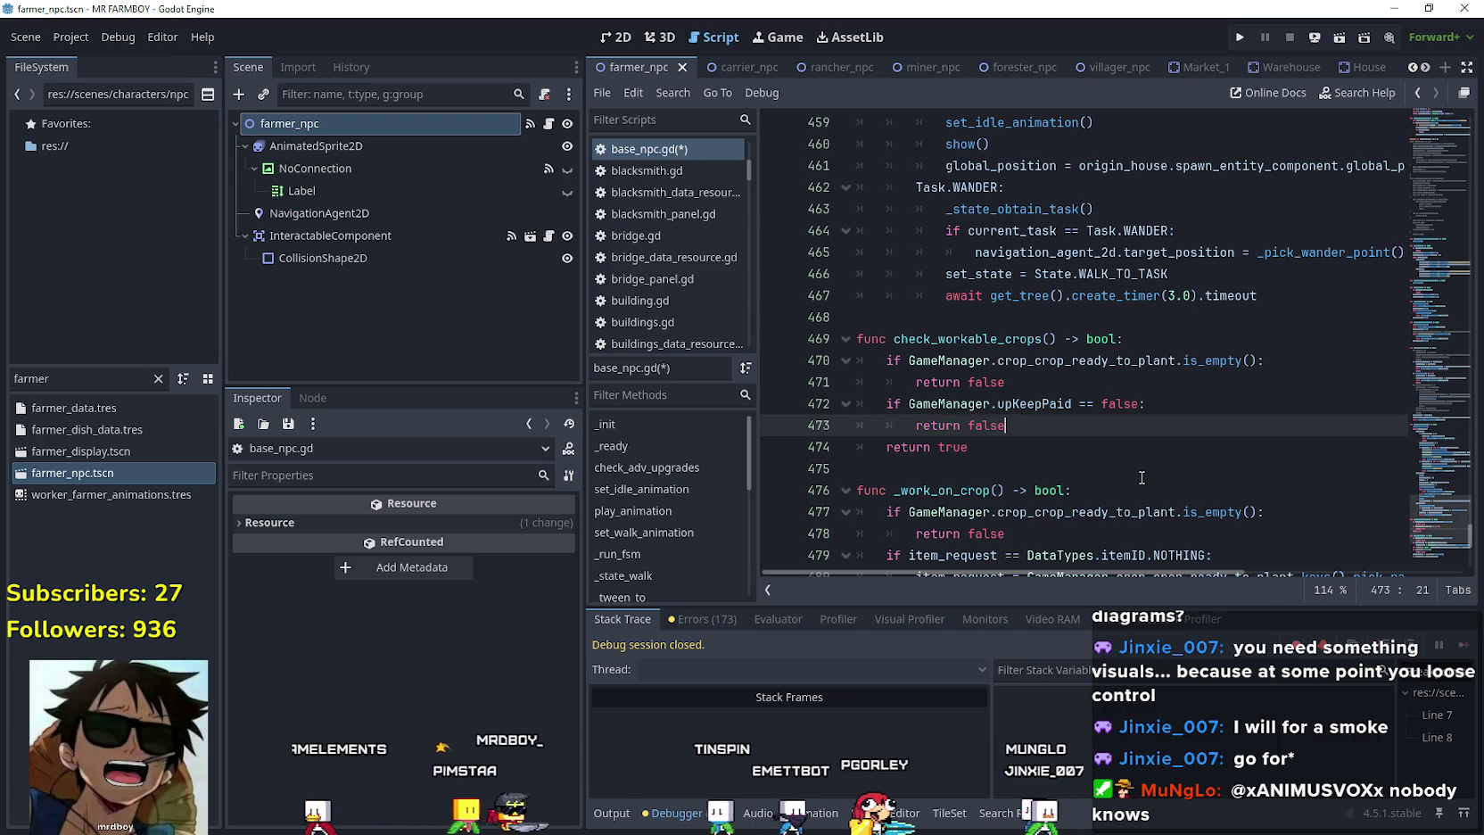
{"action": "key", "text": "ctrl+s"}
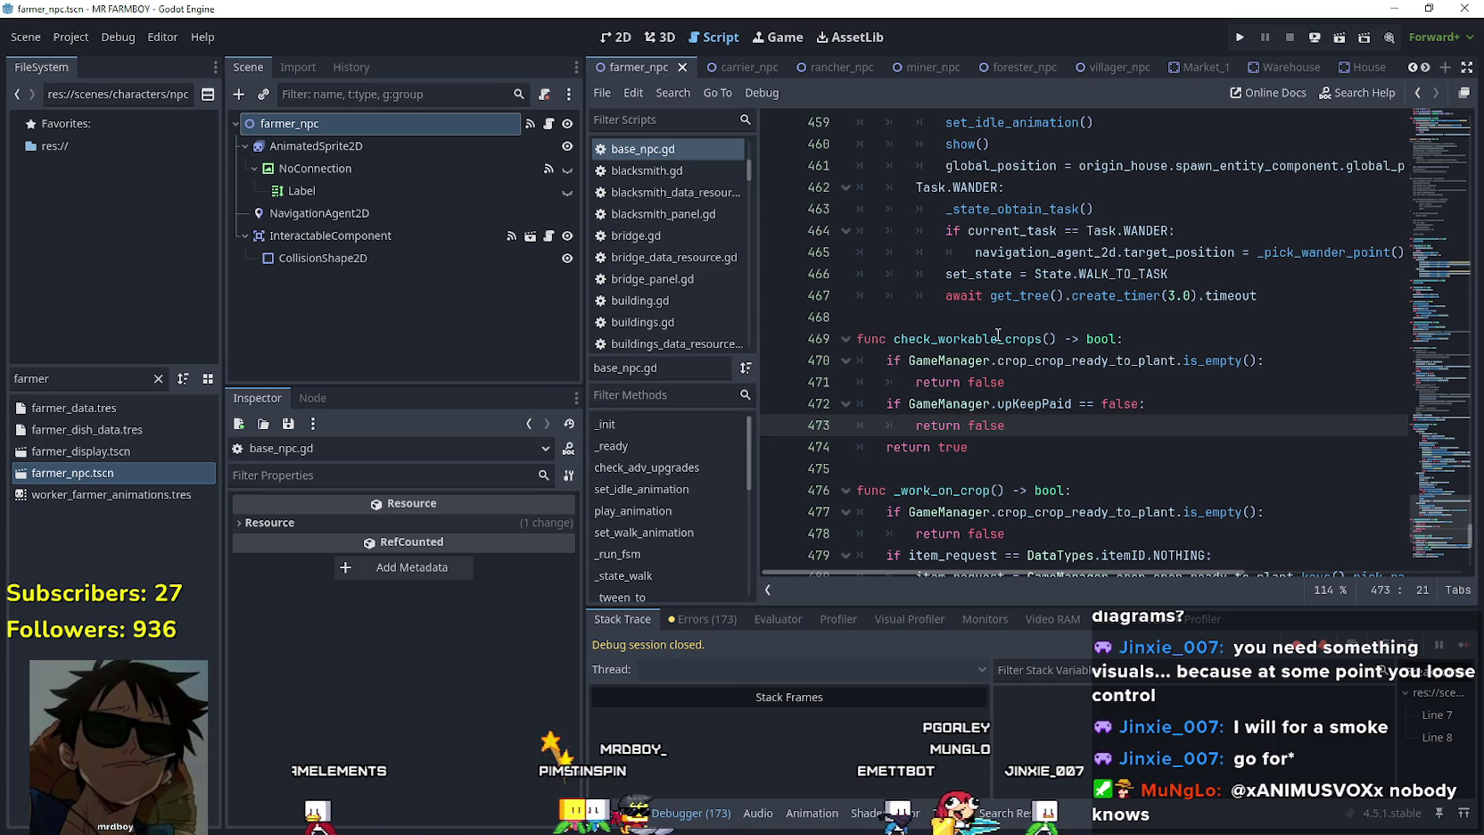
{"action": "double_click", "coordinate": [998, 338]}
{"action": "key", "text": "ctrl+f"}
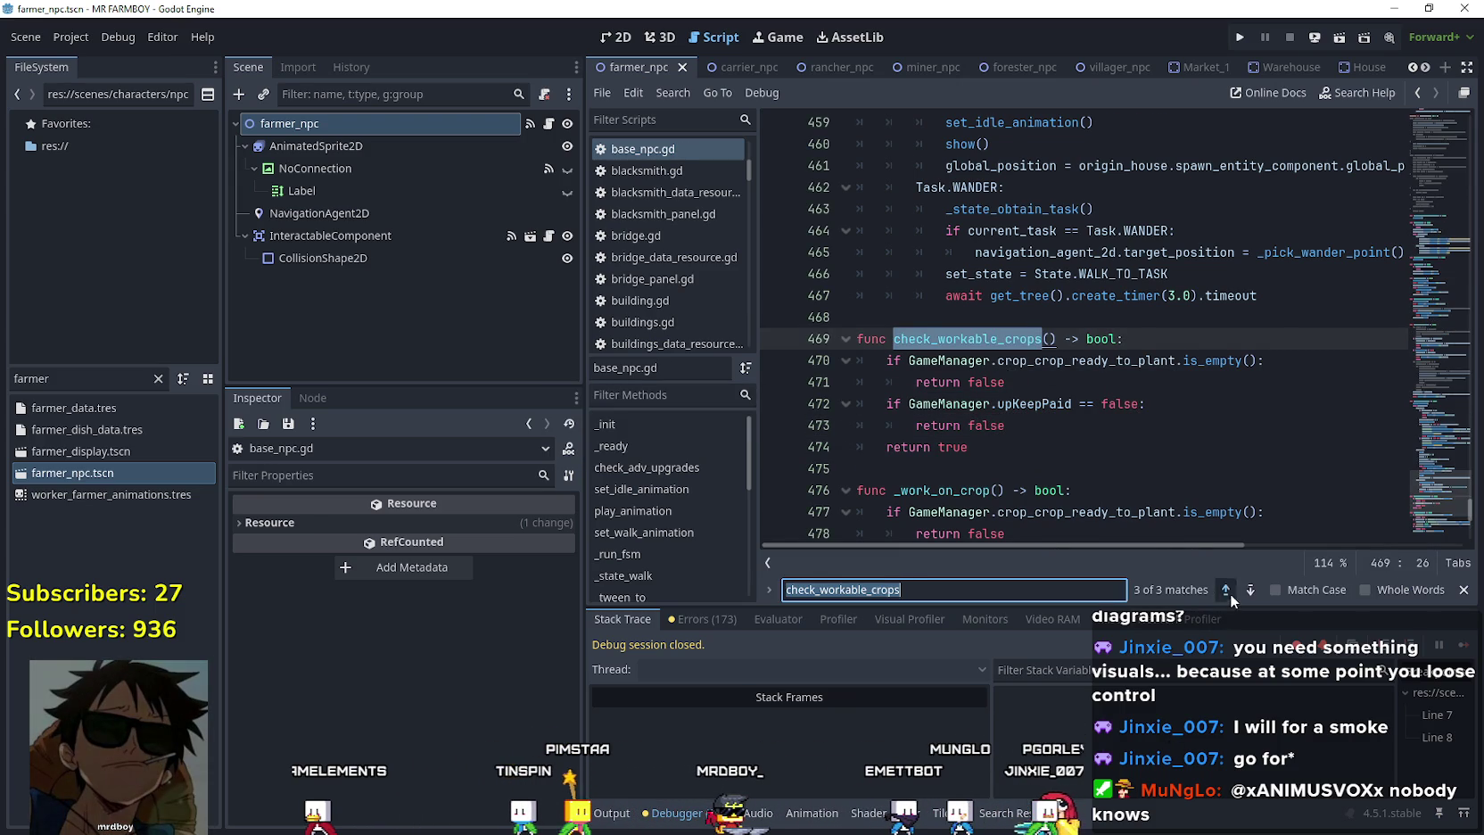
{"action": "left_click", "coordinate": [1226, 590]}
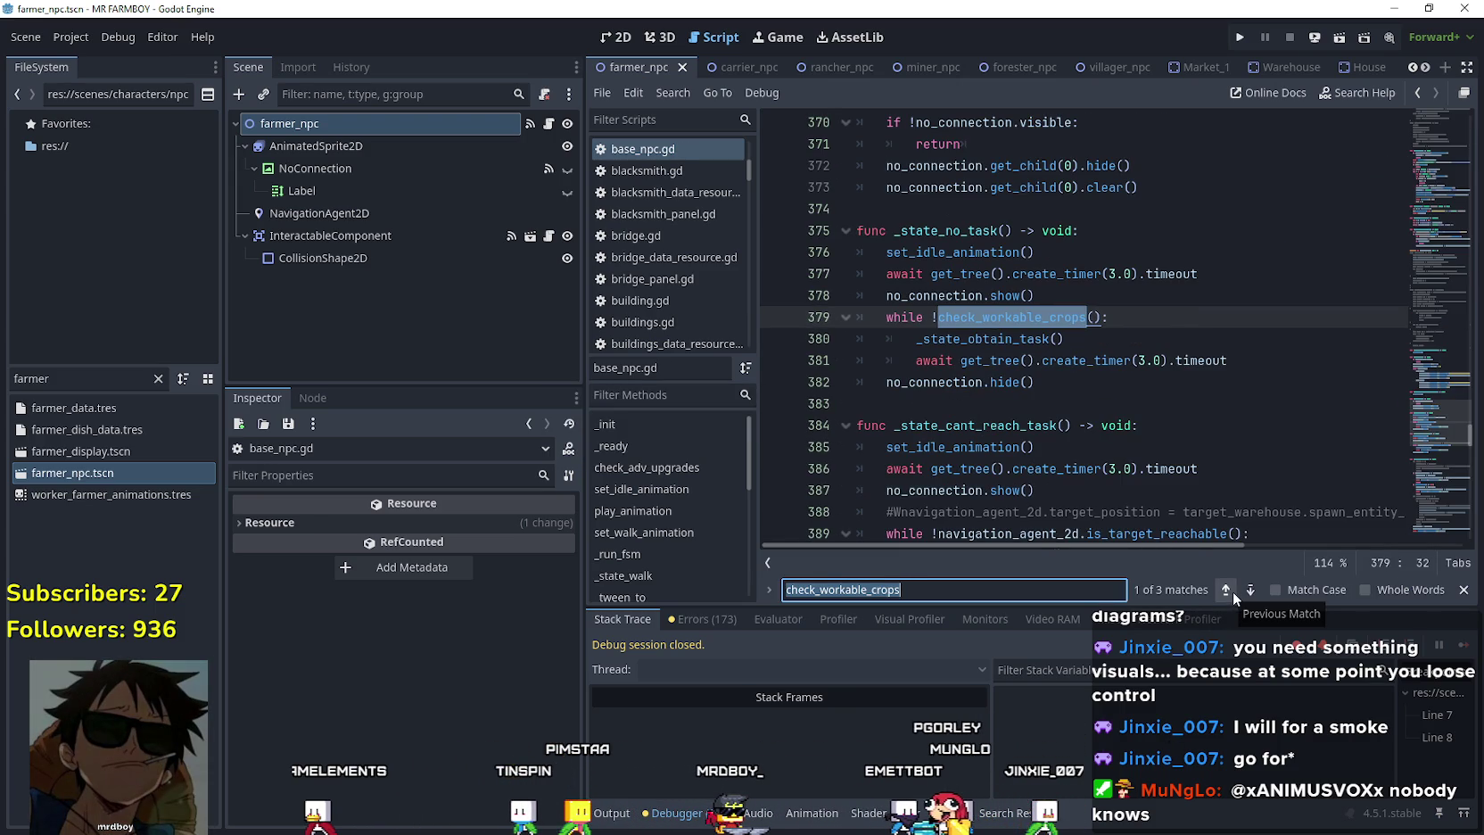
{"action": "left_click", "coordinate": [1228, 590]}
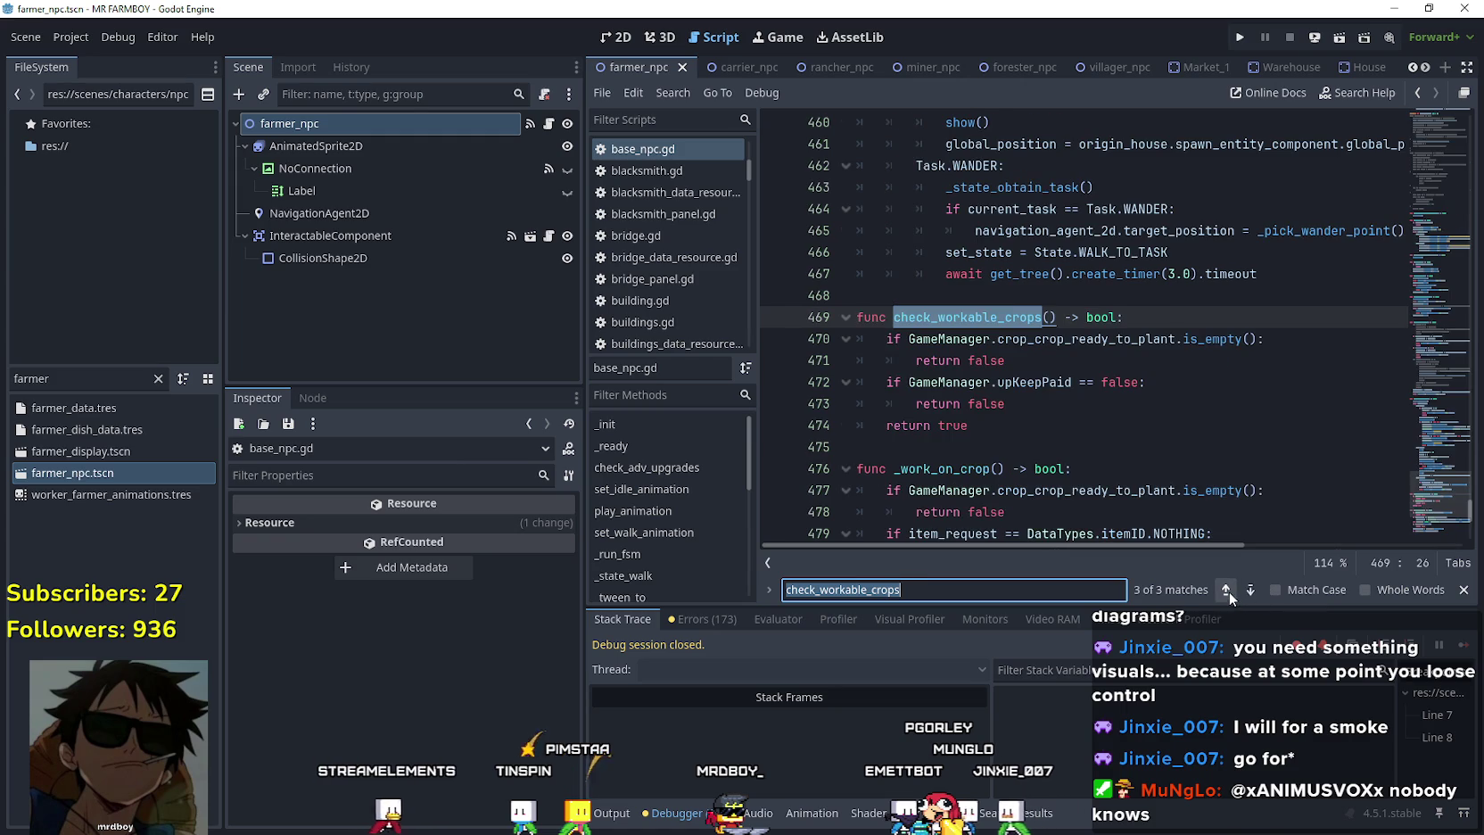
{"action": "double_click", "coordinate": [1035, 381]}
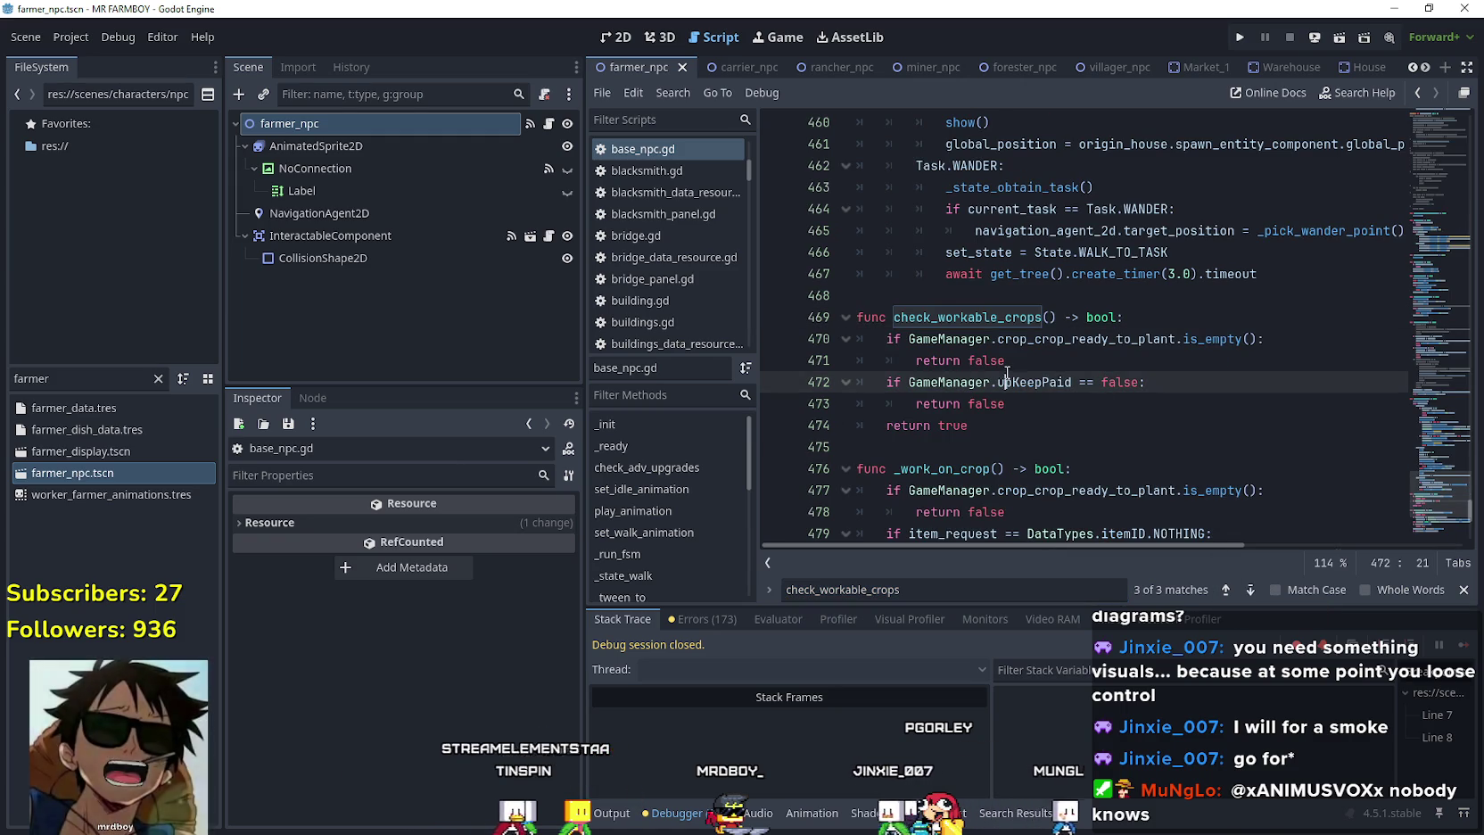
{"action": "left_click", "coordinate": [1131, 402]}
{"action": "scroll", "coordinate": [1129, 442], "scroll_direction": "up", "scroll_amount": 1}
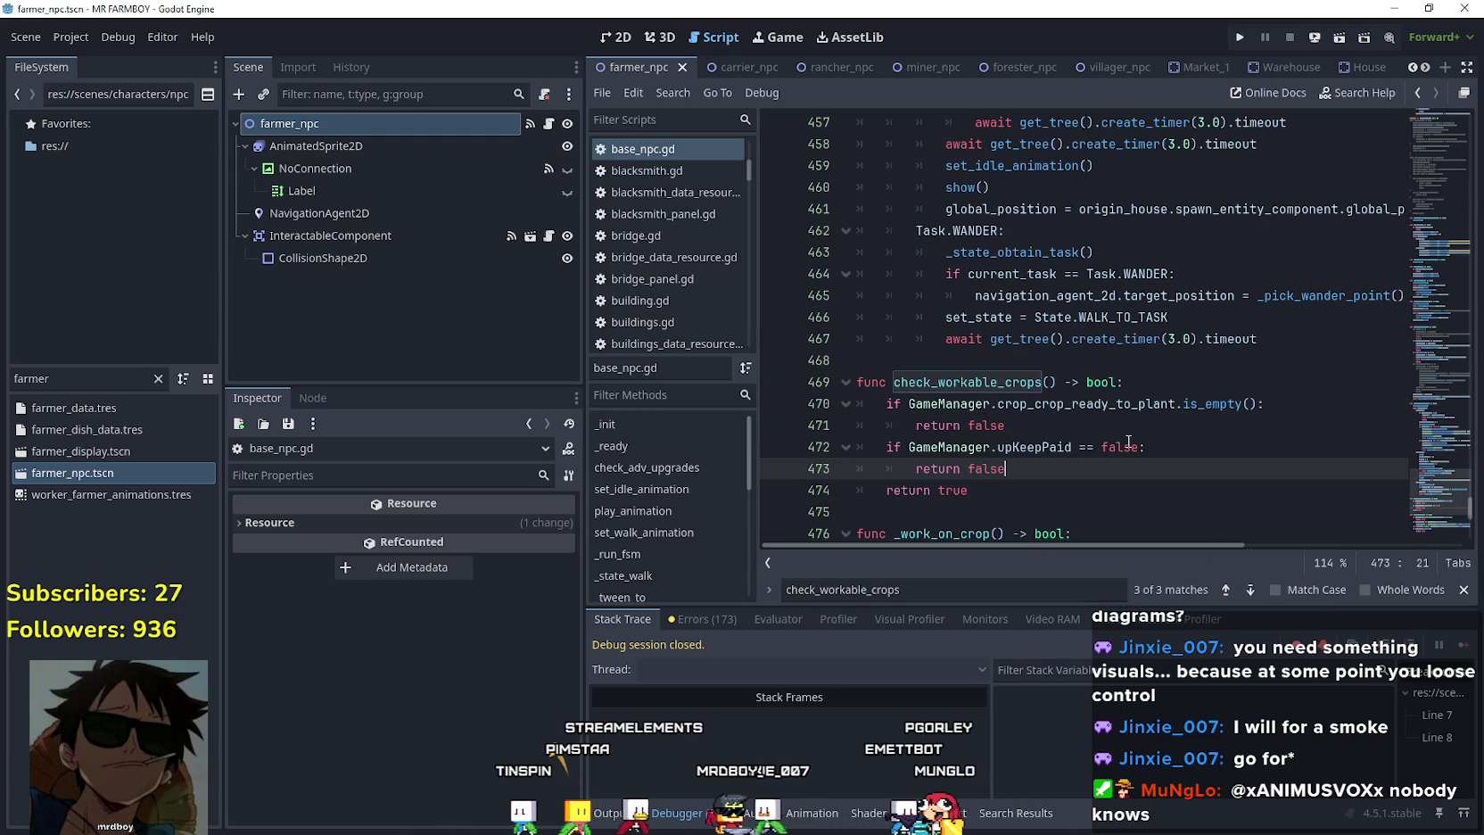
{"action": "left_click_drag", "start_coordinate": [887, 447], "coordinate": [1129, 446]}
{"action": "right_click", "coordinate": [1129, 446]}
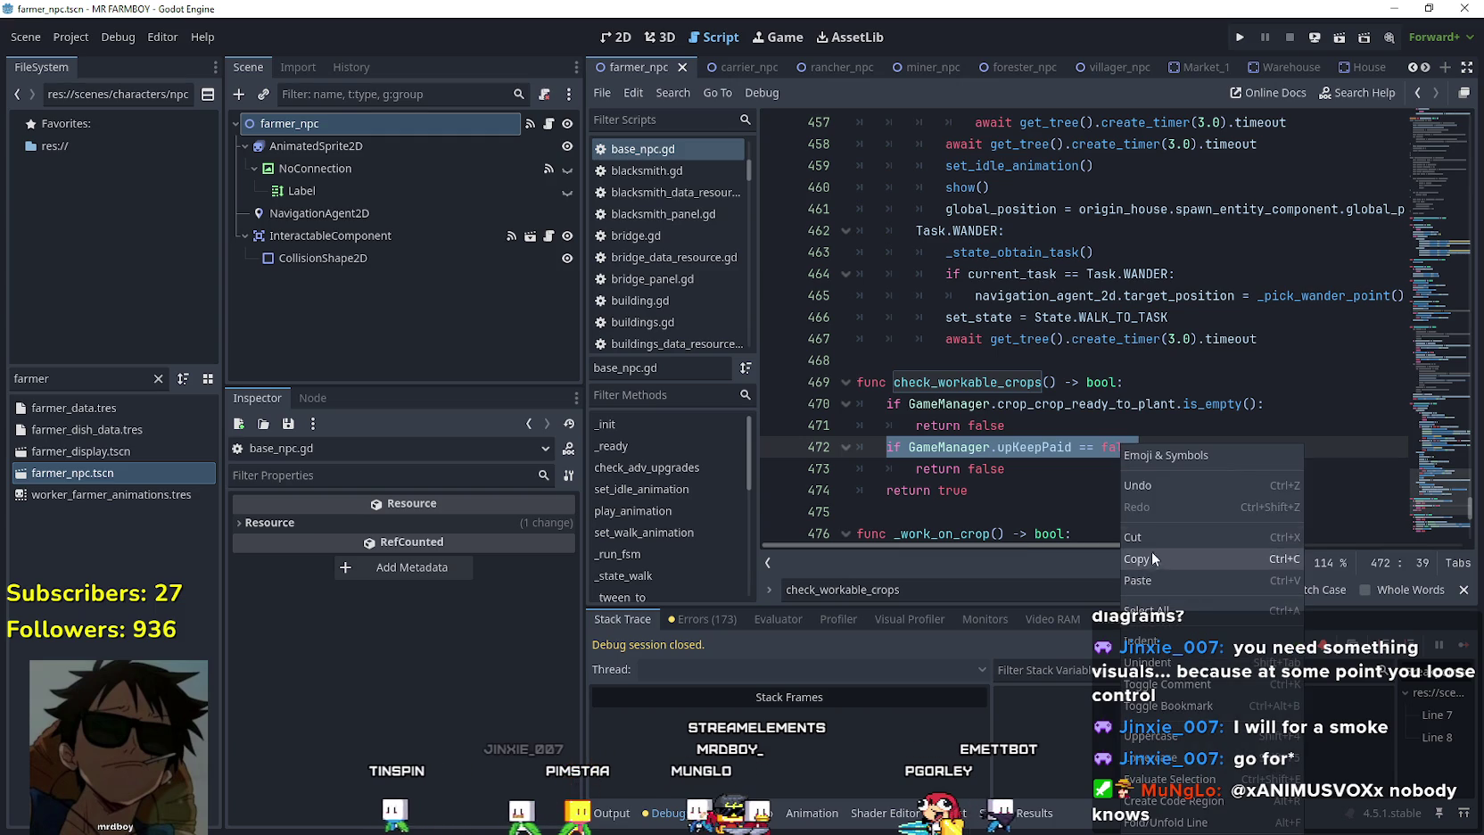
{"action": "left_click", "coordinate": [1151, 548]}
{"action": "left_click", "coordinate": [1100, 467]}
{"action": "scroll", "coordinate": [1101, 451], "scroll_direction": "up", "scroll_amount": 8}
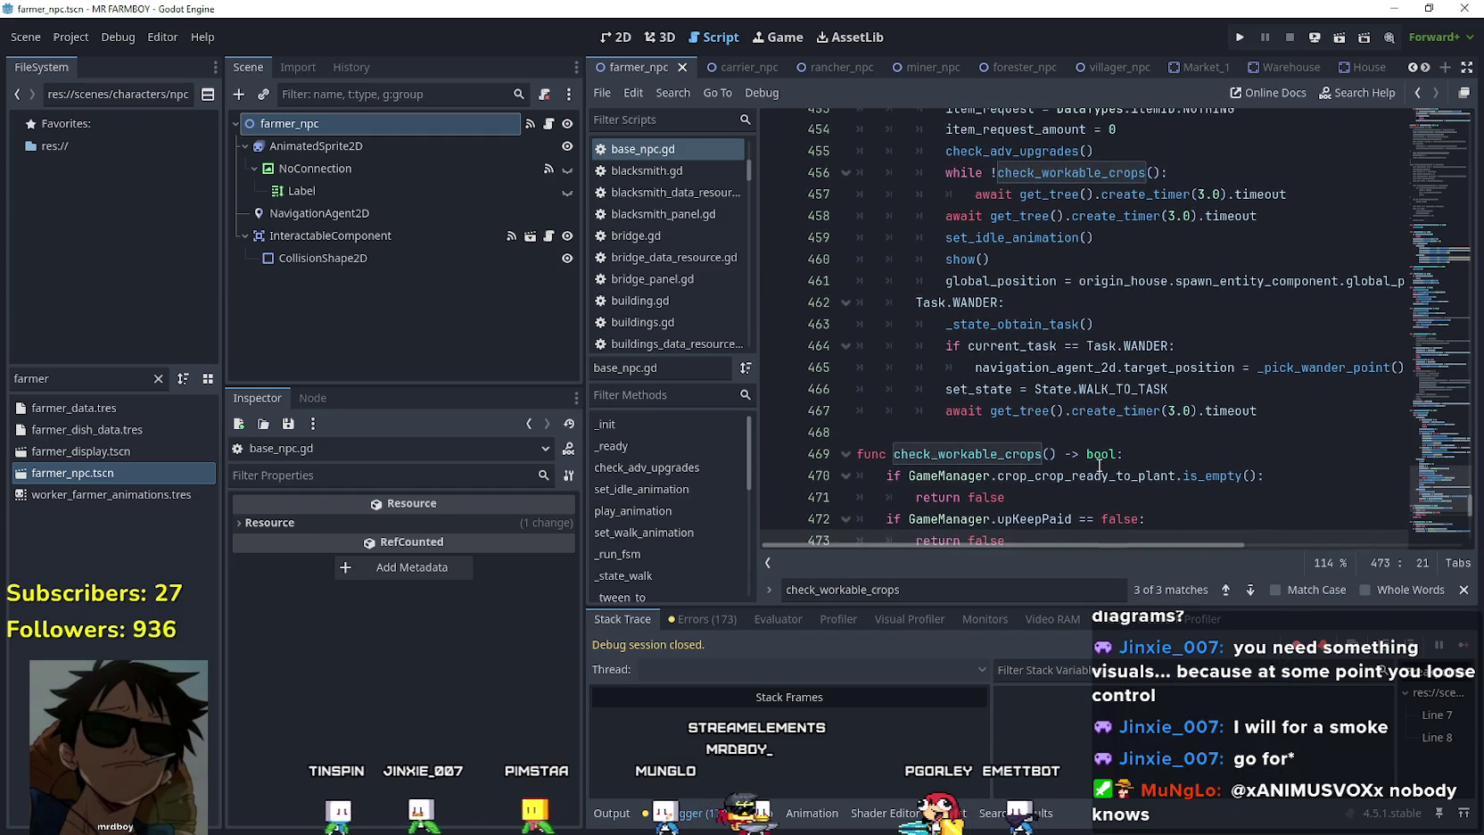
{"action": "scroll", "coordinate": [1102, 443], "scroll_direction": "up", "scroll_amount": 3}
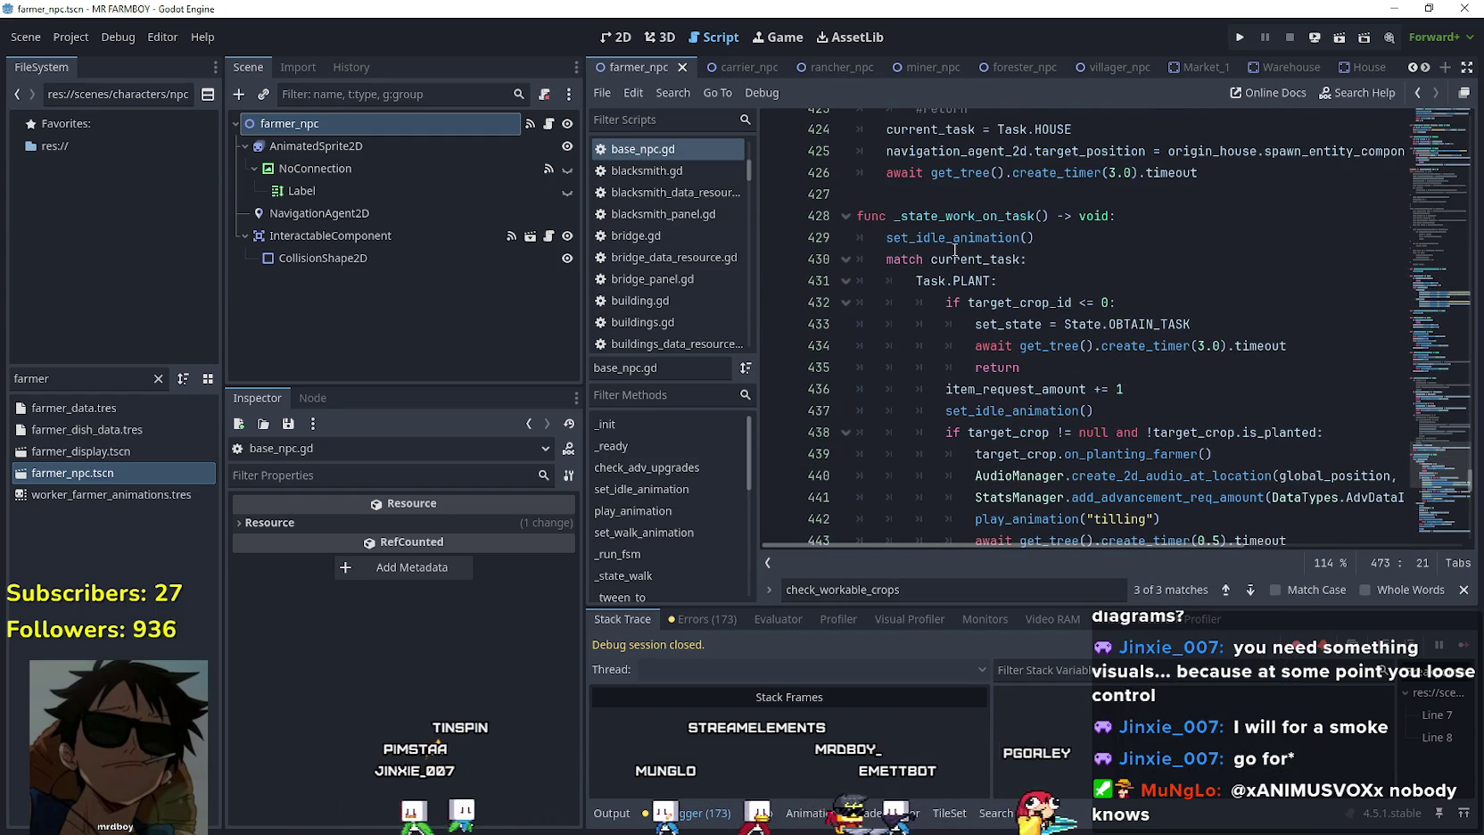
{"action": "left_click", "coordinate": [1056, 216]}
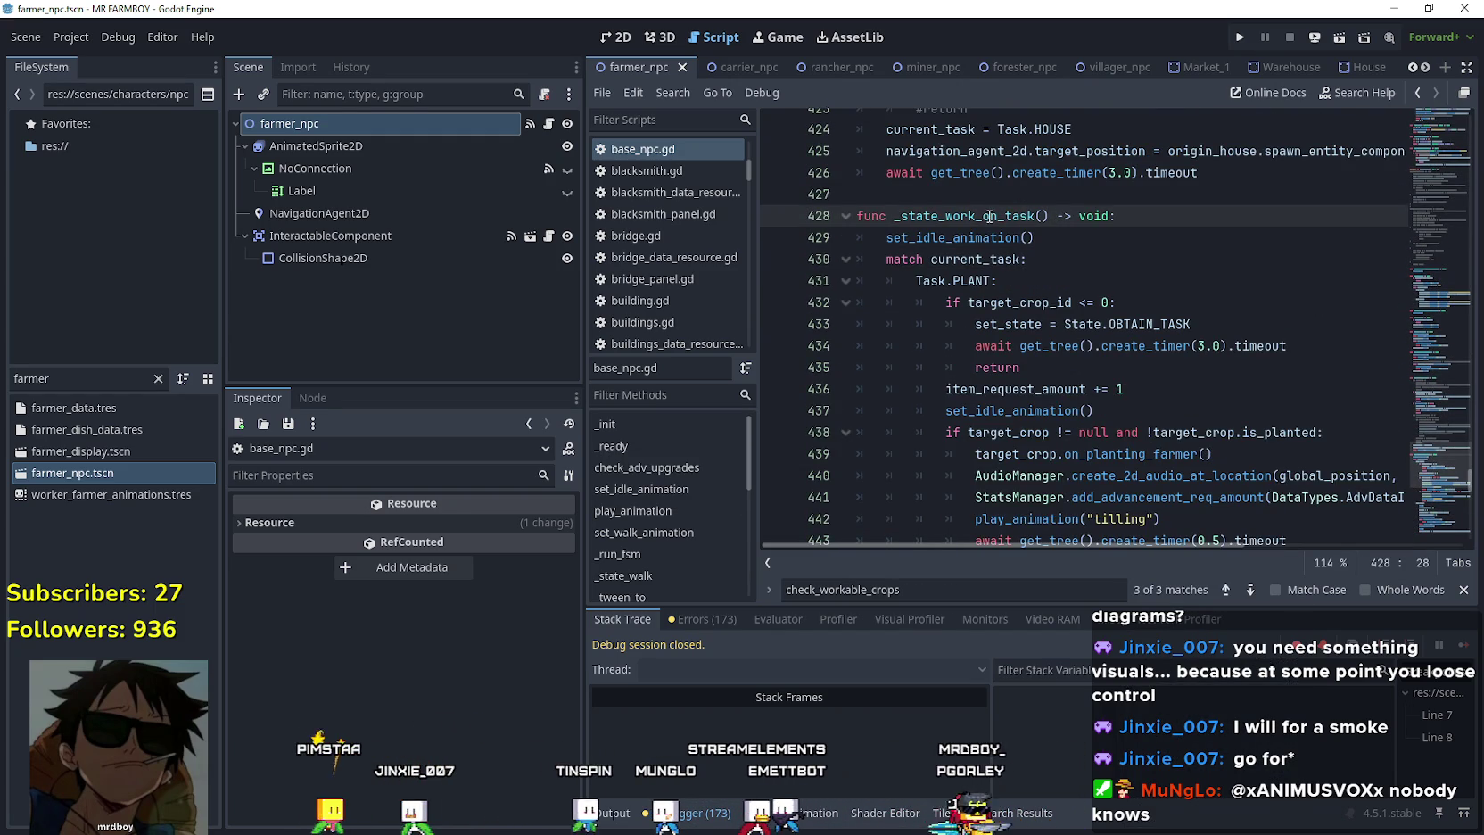
{"action": "scroll", "coordinate": [1056, 305], "scroll_direction": "down", "scroll_amount": 1}
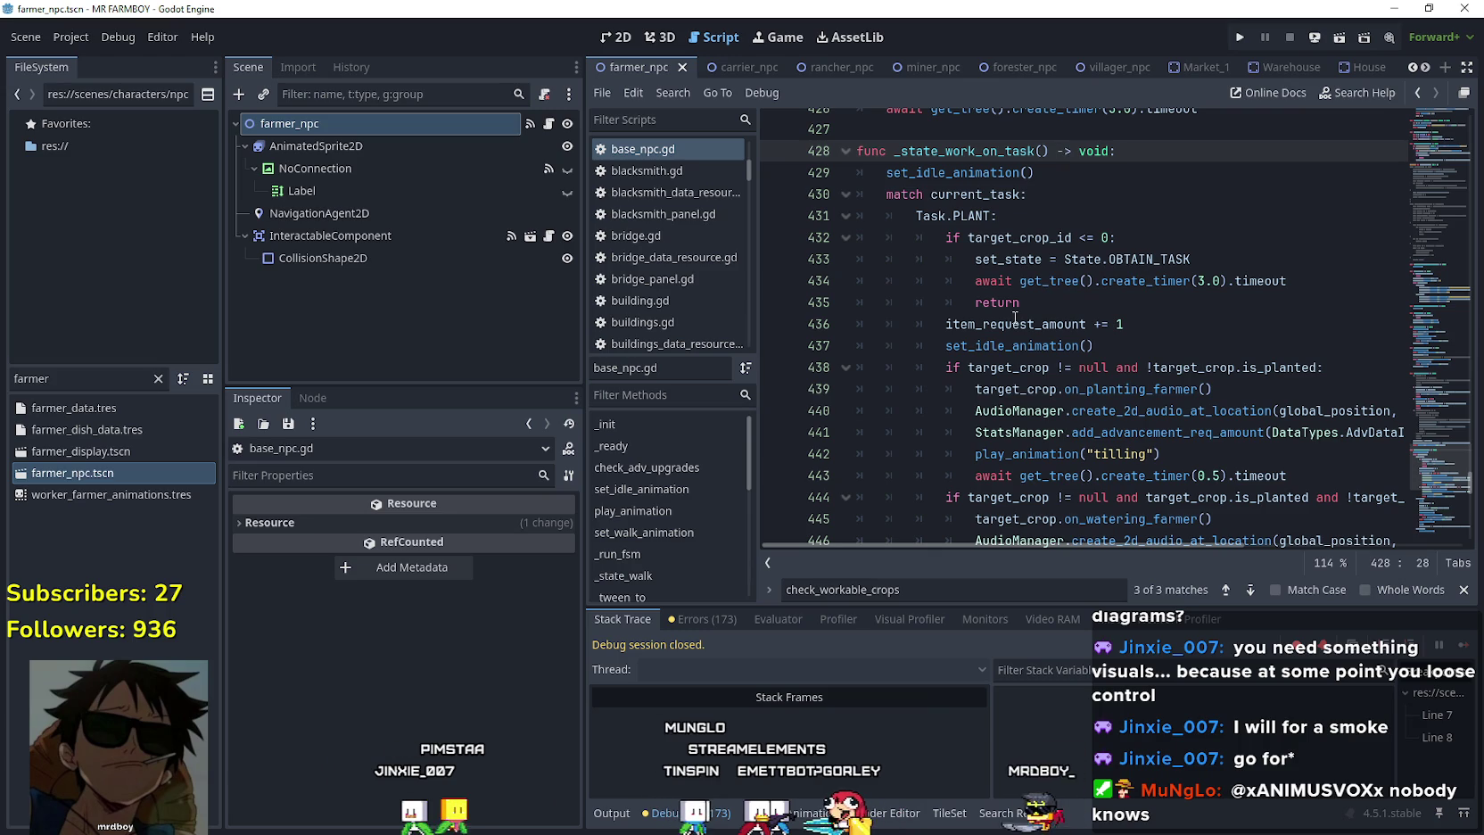
{"action": "scroll", "coordinate": [1064, 374], "scroll_direction": "down", "scroll_amount": 2}
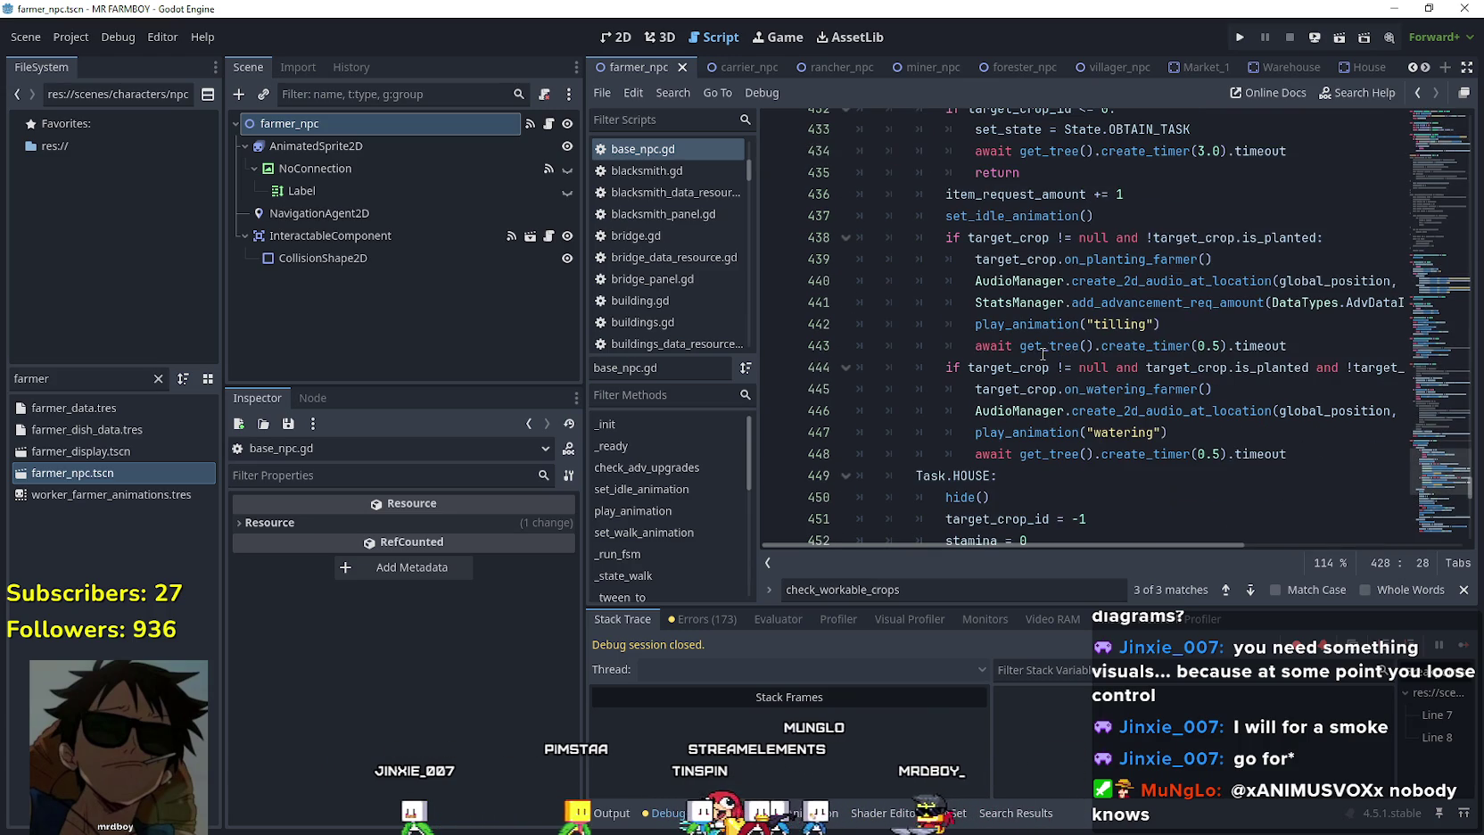
{"action": "left_click", "coordinate": [1125, 247]}
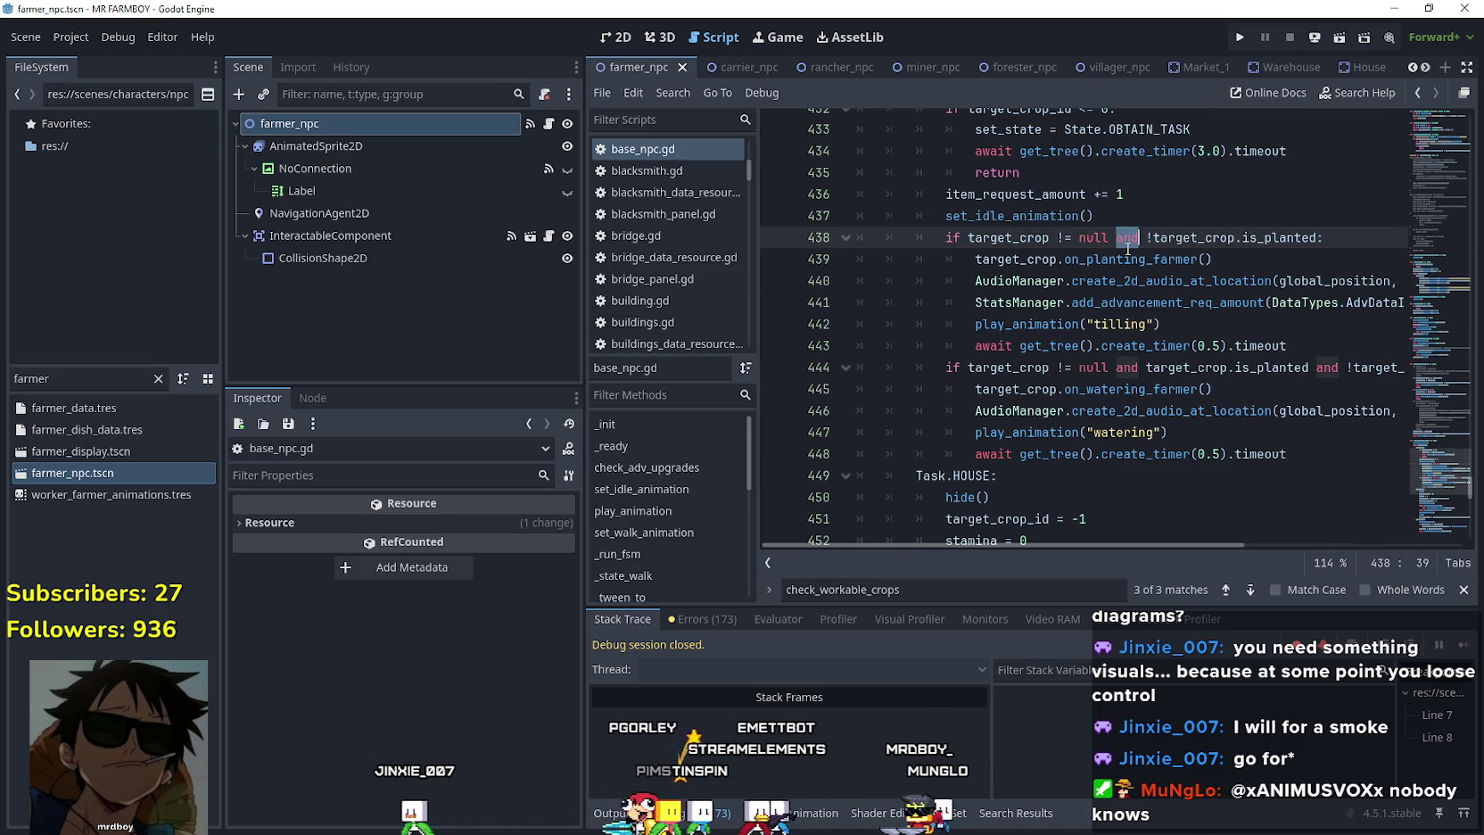
{"action": "double_click", "coordinate": [1127, 258]}
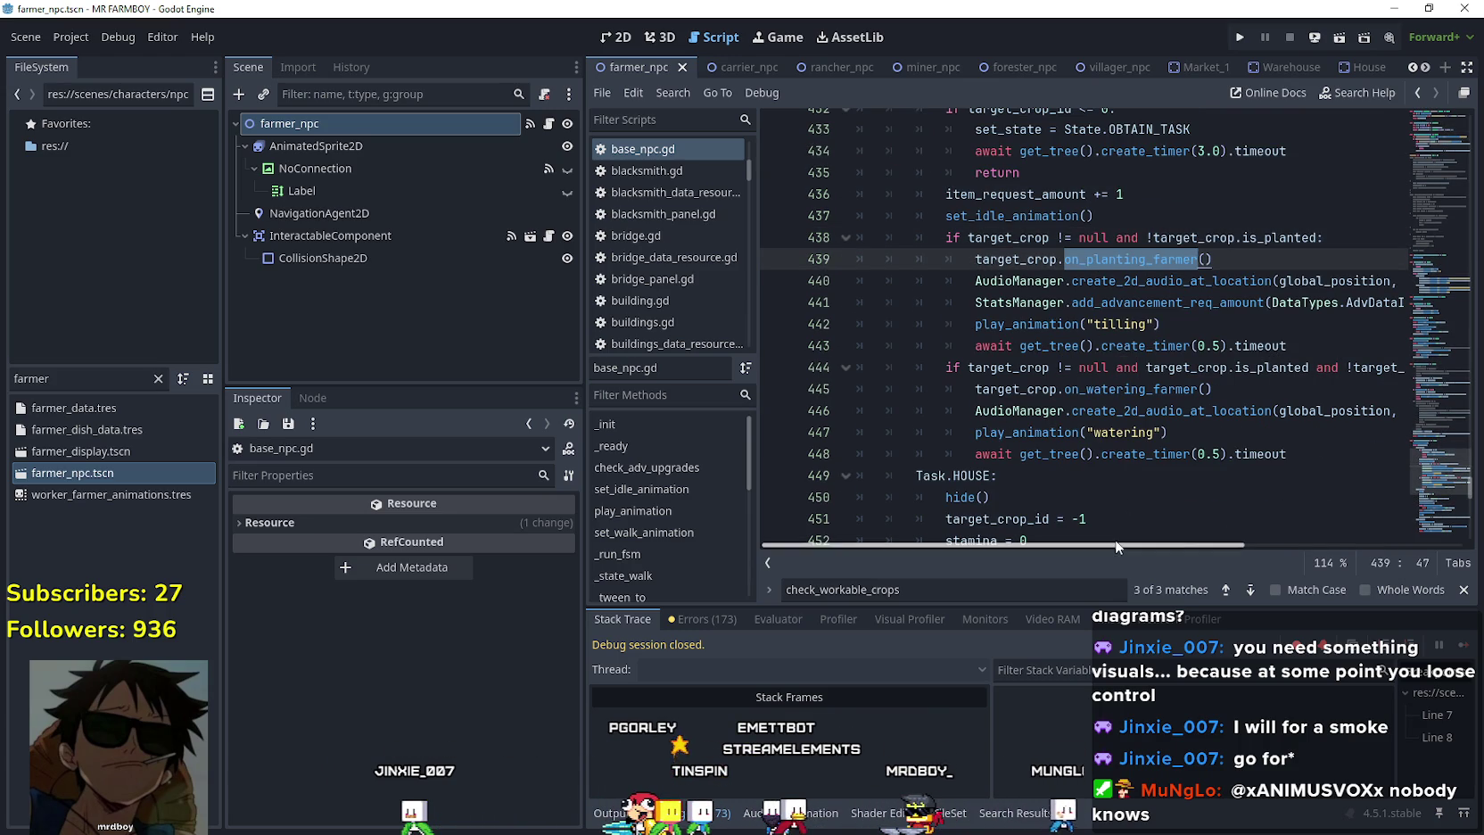
{"action": "mouse_move", "coordinate": [1117, 541]}
{"action": "left_mouse_down"}
{"action": "mouse_move", "coordinate": [1154, 539]}
{"action": "mouse_move", "coordinate": [1116, 541]}
{"action": "left_mouse_up"}
{"action": "scroll", "coordinate": [990, 437], "scroll_direction": "up", "scroll_amount": 2}
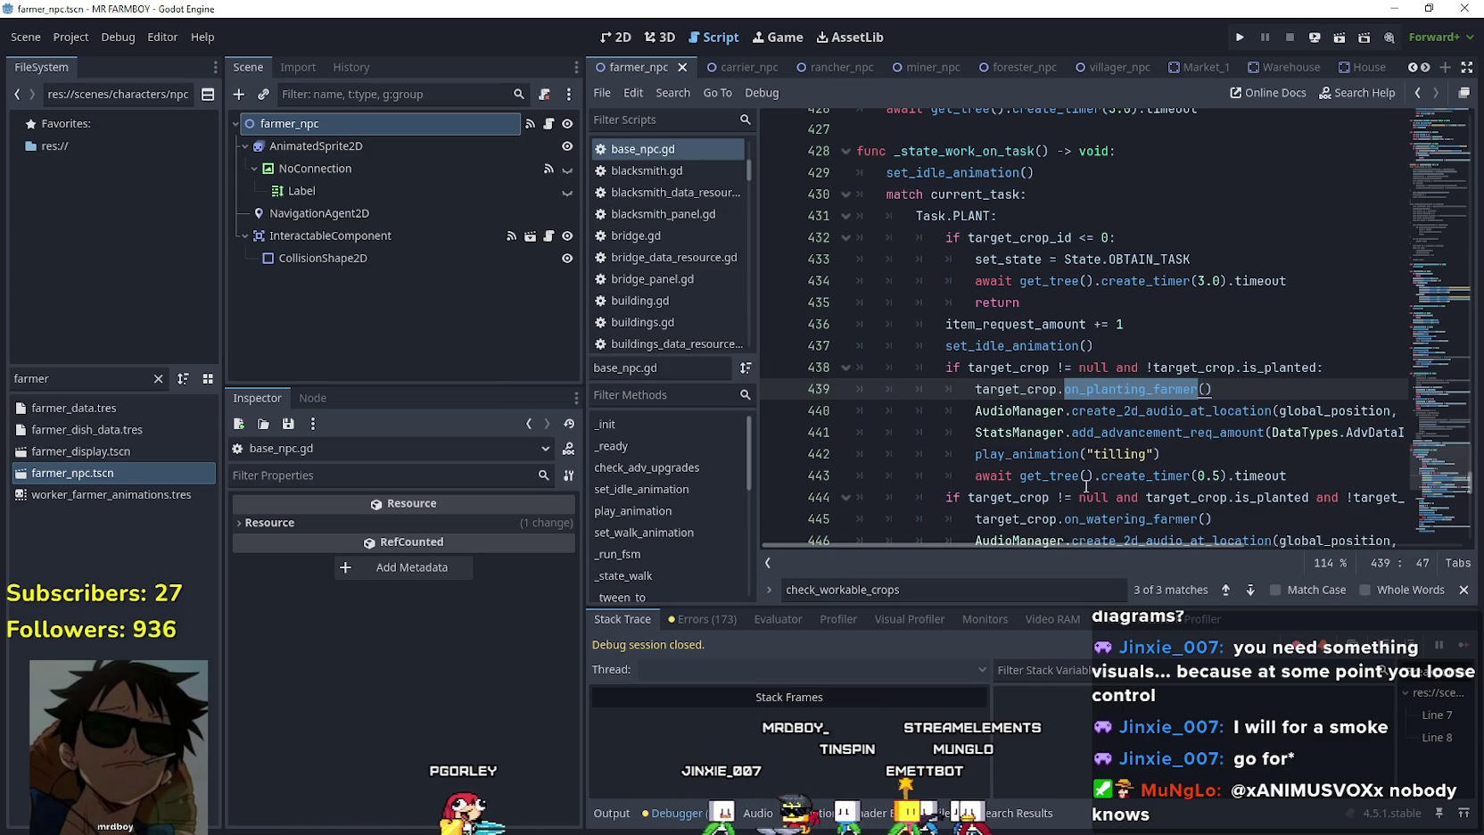
{"action": "scroll", "coordinate": [1045, 461], "scroll_direction": "down", "scroll_amount": 1}
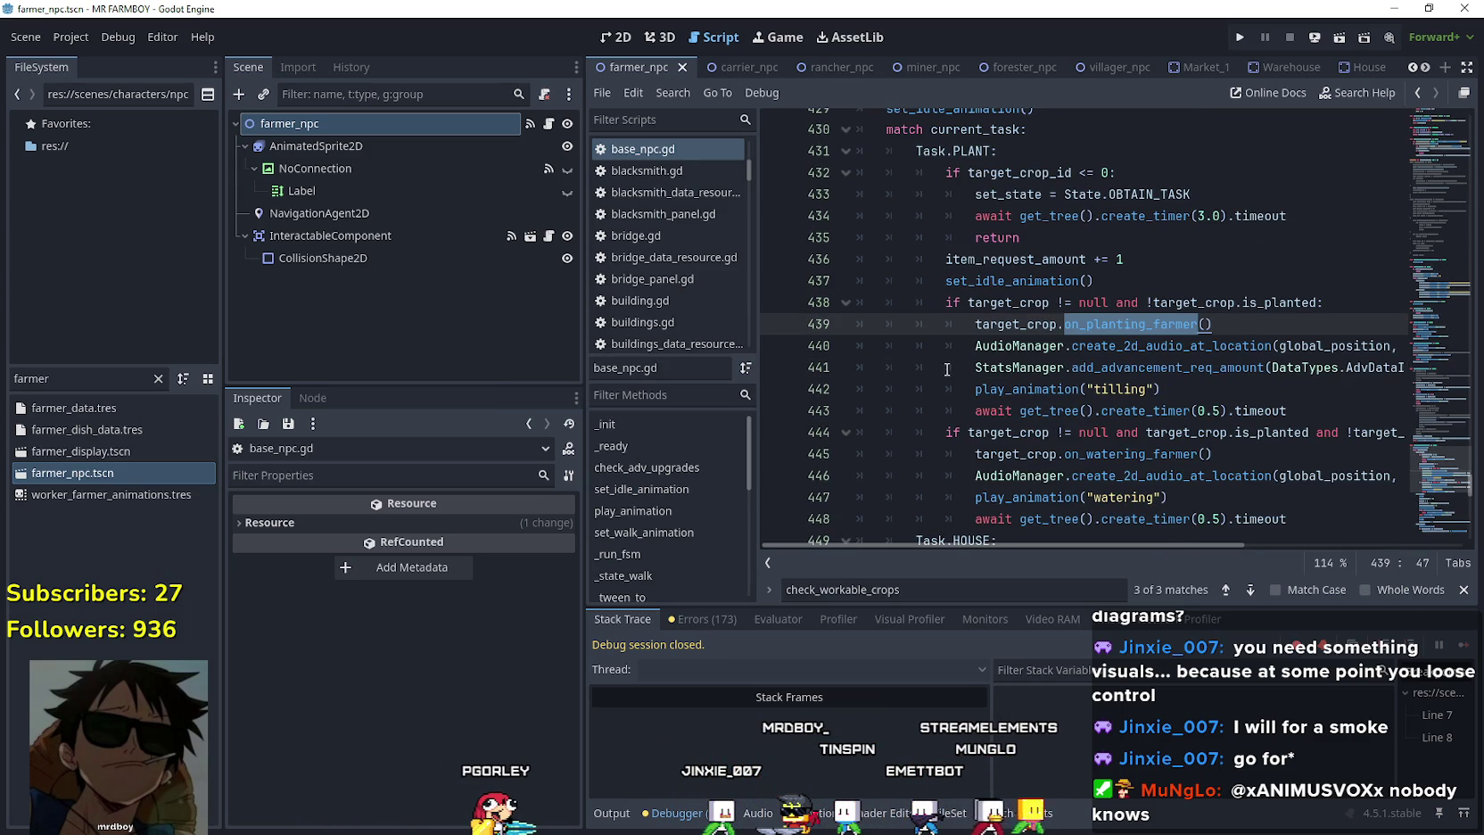
{"action": "left_click", "coordinate": [1311, 392]}
{"action": "mouse_move", "coordinate": [1160, 324]}
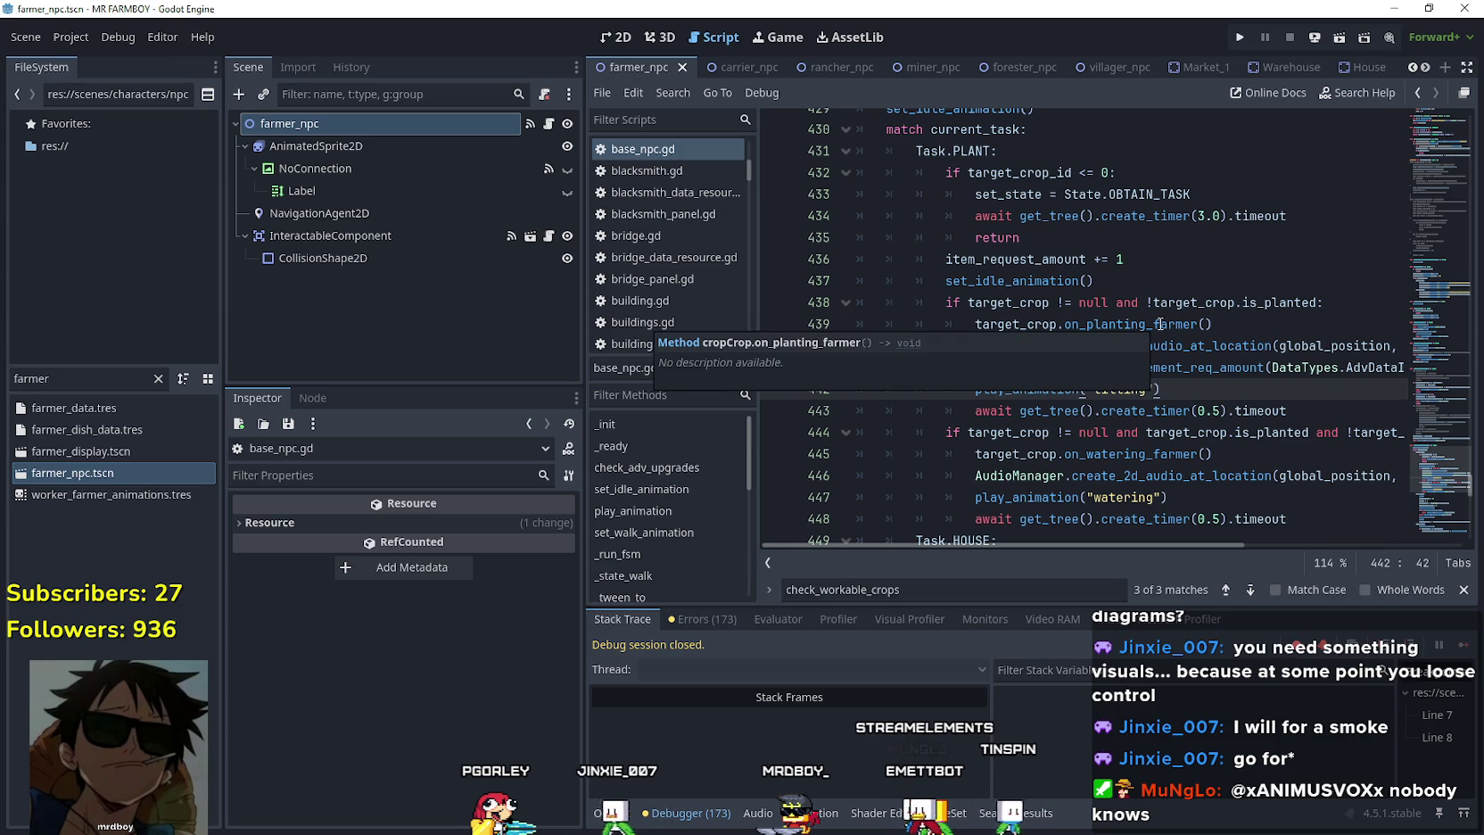
{"action": "mouse_move", "coordinate": [1138, 544]}
{"action": "left_mouse_down"}
{"action": "mouse_move", "coordinate": [1280, 549]}
{"action": "mouse_move", "coordinate": [1087, 513]}
{"action": "left_mouse_up"}
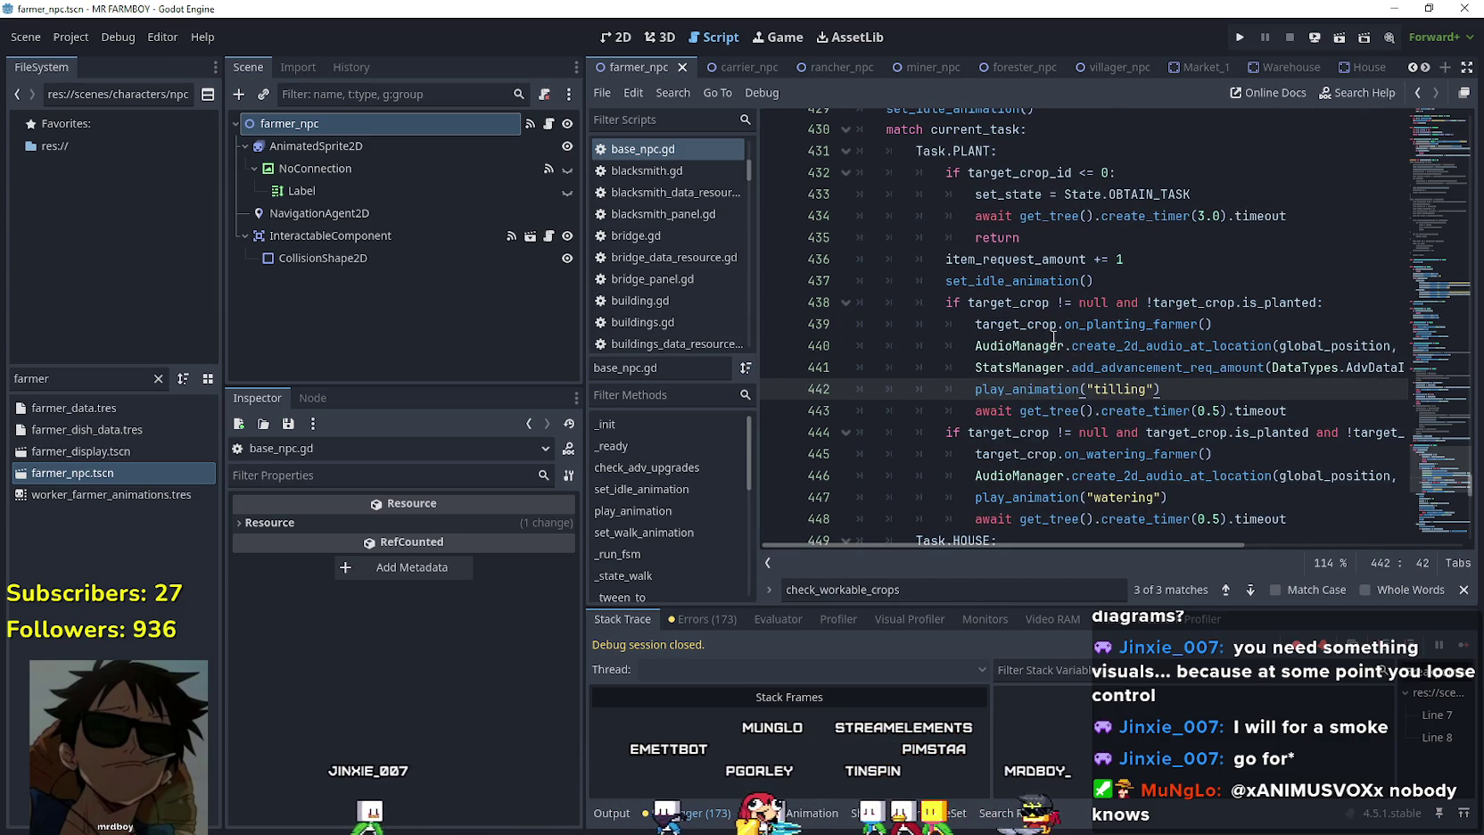
{"action": "scroll", "coordinate": [1060, 331], "scroll_direction": "up", "scroll_amount": 1}
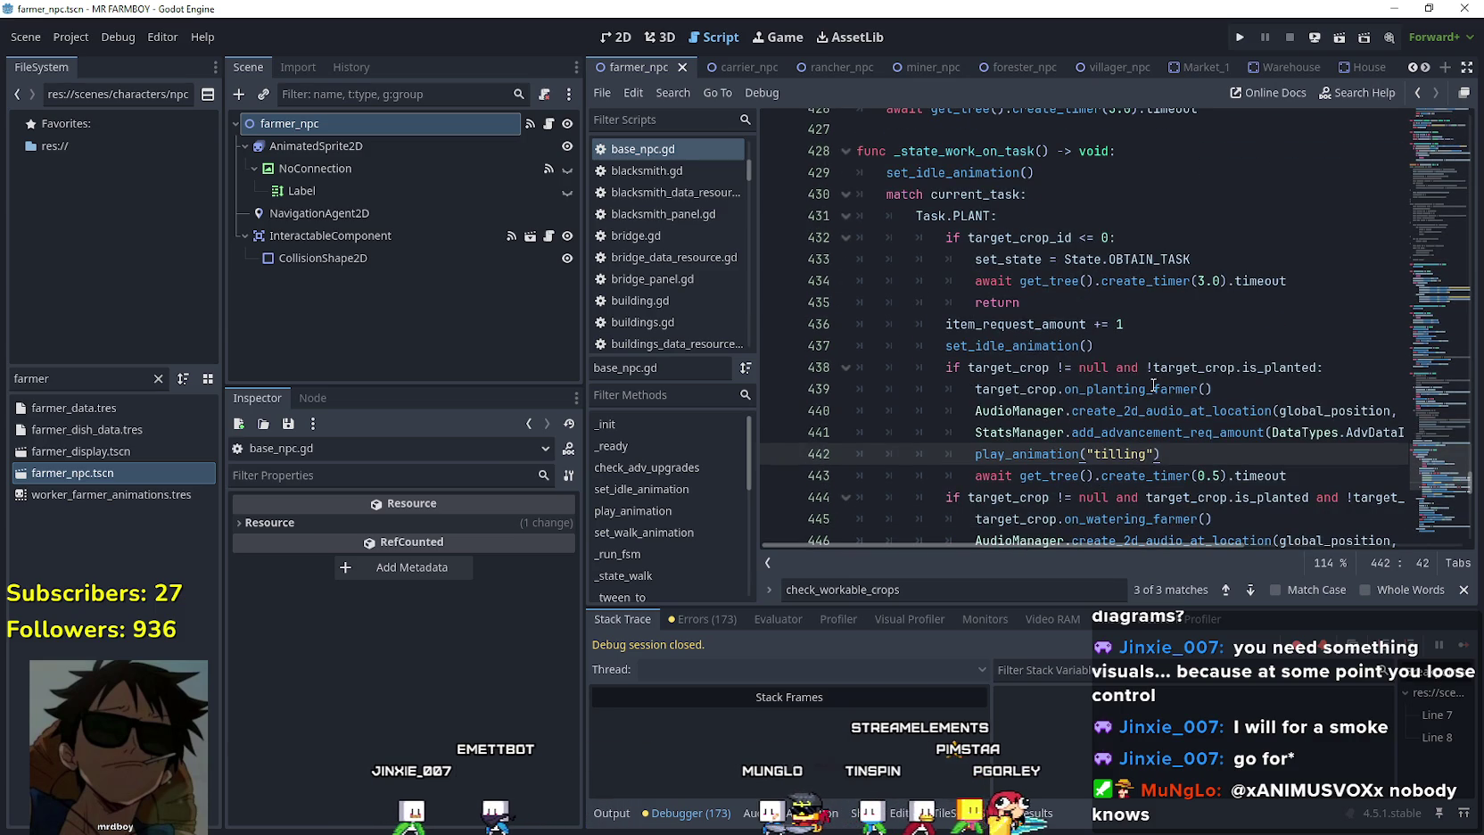
{"action": "mouse_move", "coordinate": [1131, 393]}
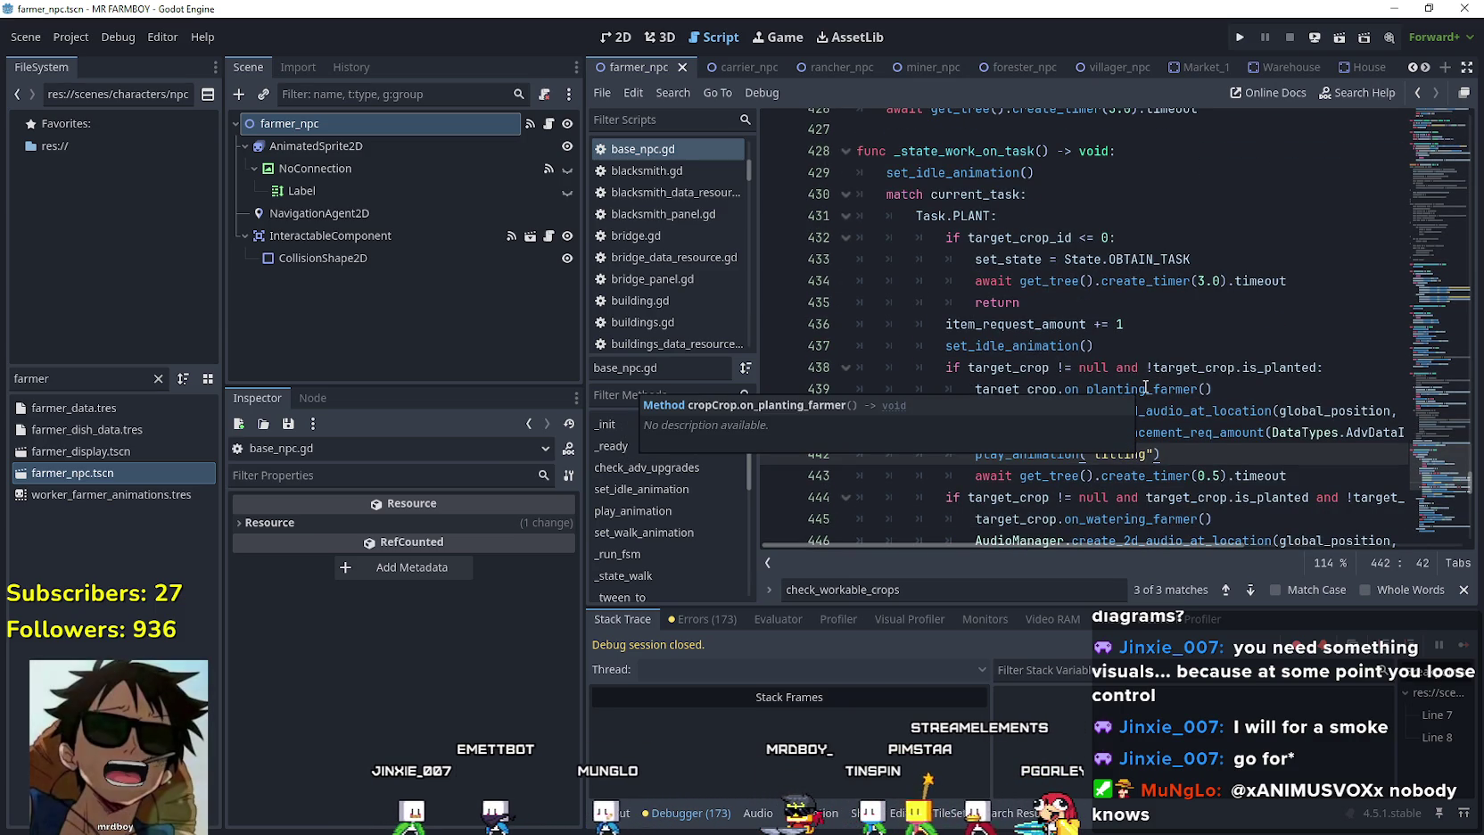
{"action": "left_click", "coordinate": [1147, 387]}
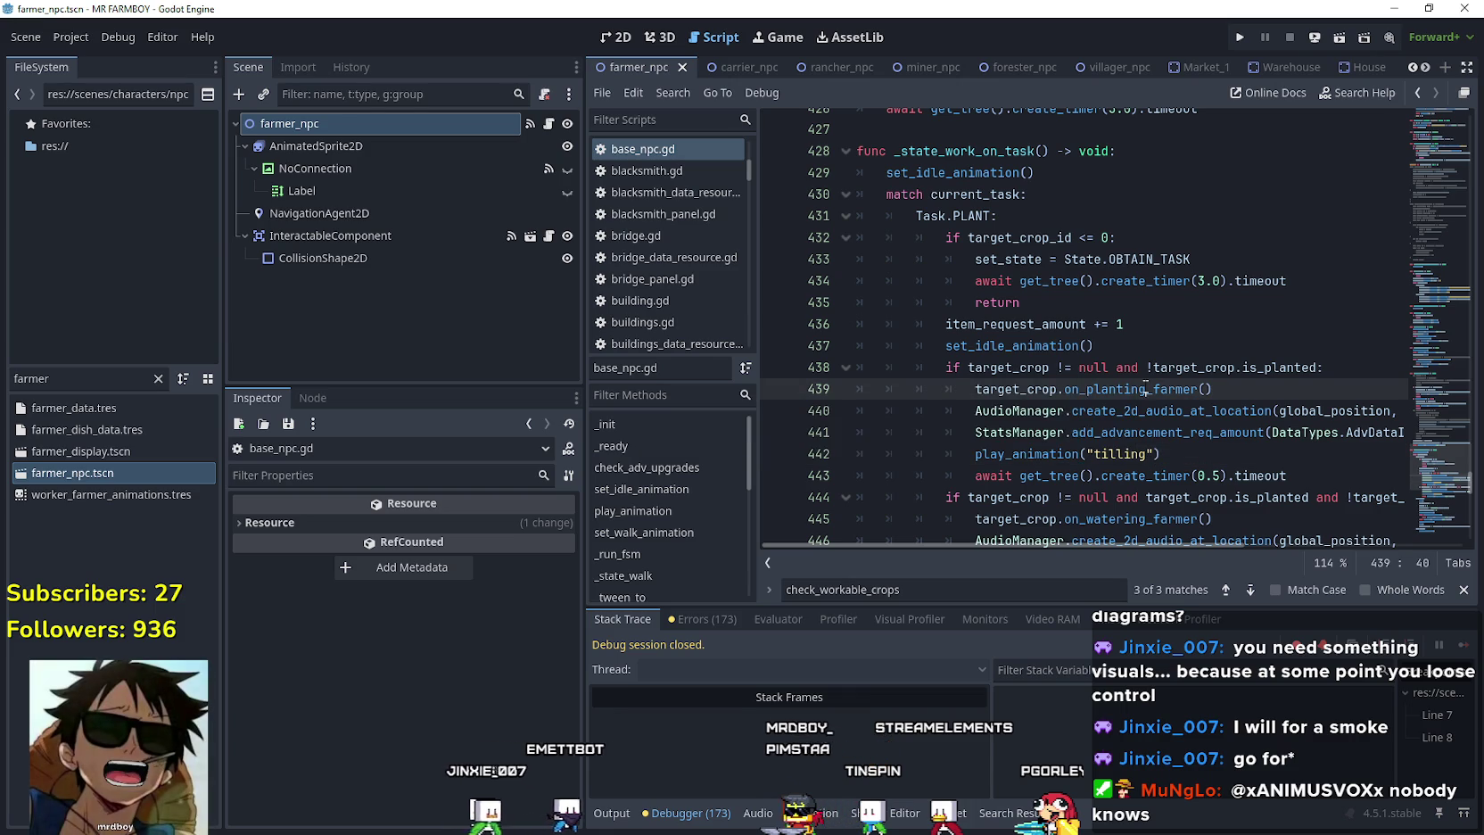
{"action": "right_click", "coordinate": [1146, 387]}
{"action": "key", "text": "Escape"}
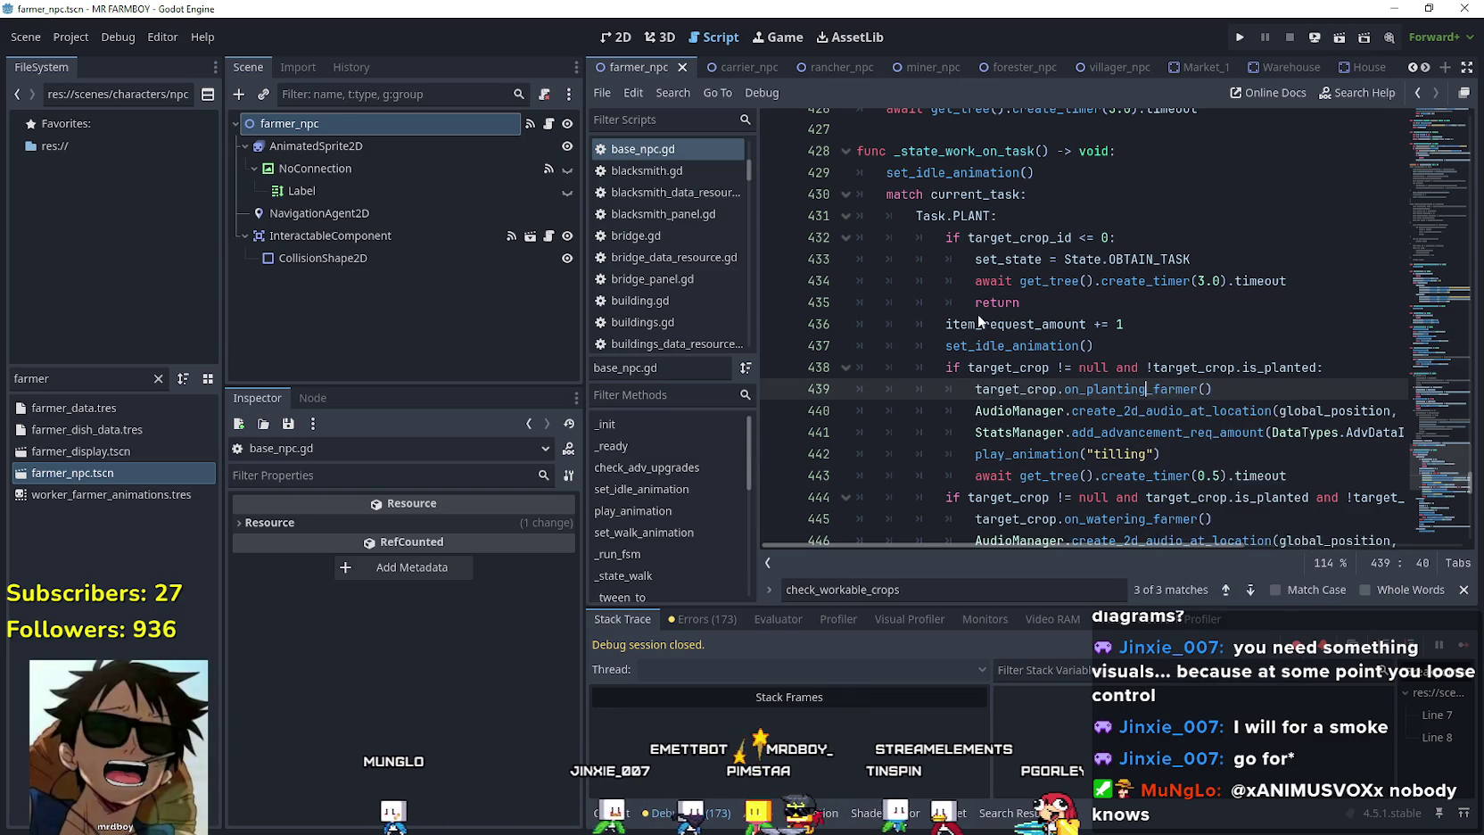
Go to on_planting_farmer in base_crop_crop.gd and find line 125's condition.
{"action": "left_click", "coordinate": [1106, 389], "text": "ctrl"}
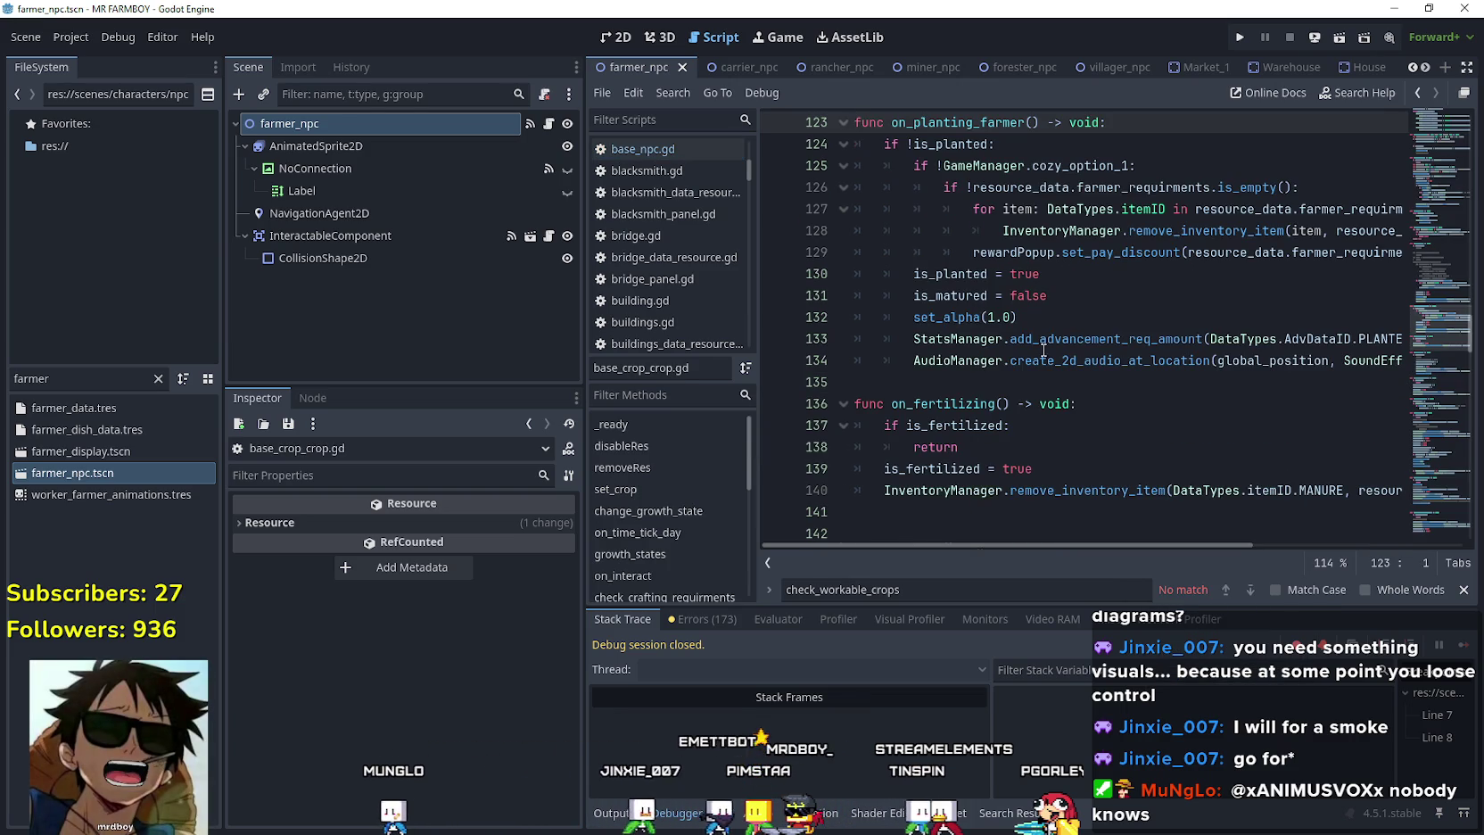
{"action": "left_click", "coordinate": [1101, 382]}
{"action": "scroll", "coordinate": [1053, 321], "scroll_direction": "up", "scroll_amount": 1}
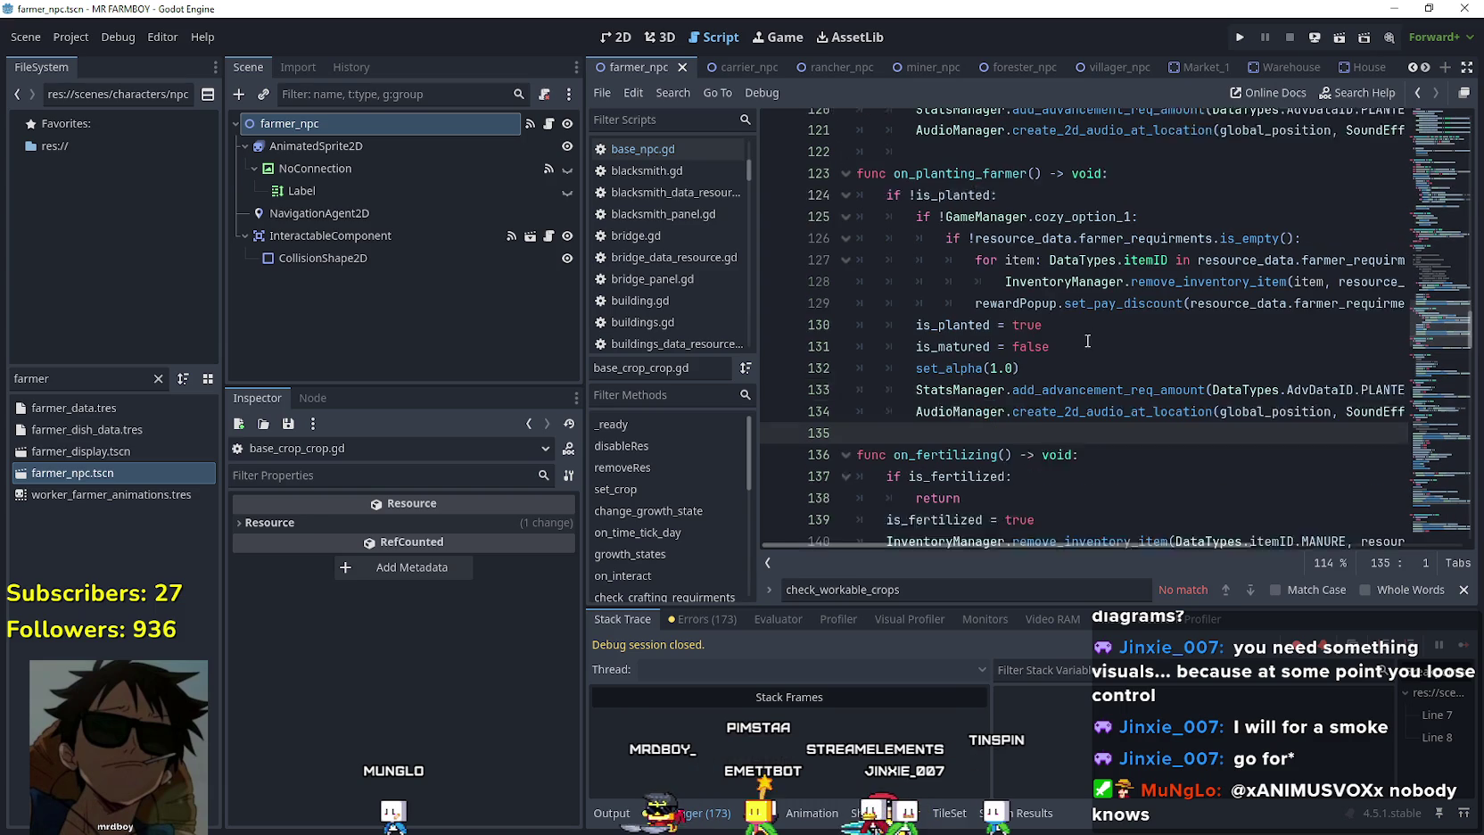
{"action": "left_click", "coordinate": [996, 209]}
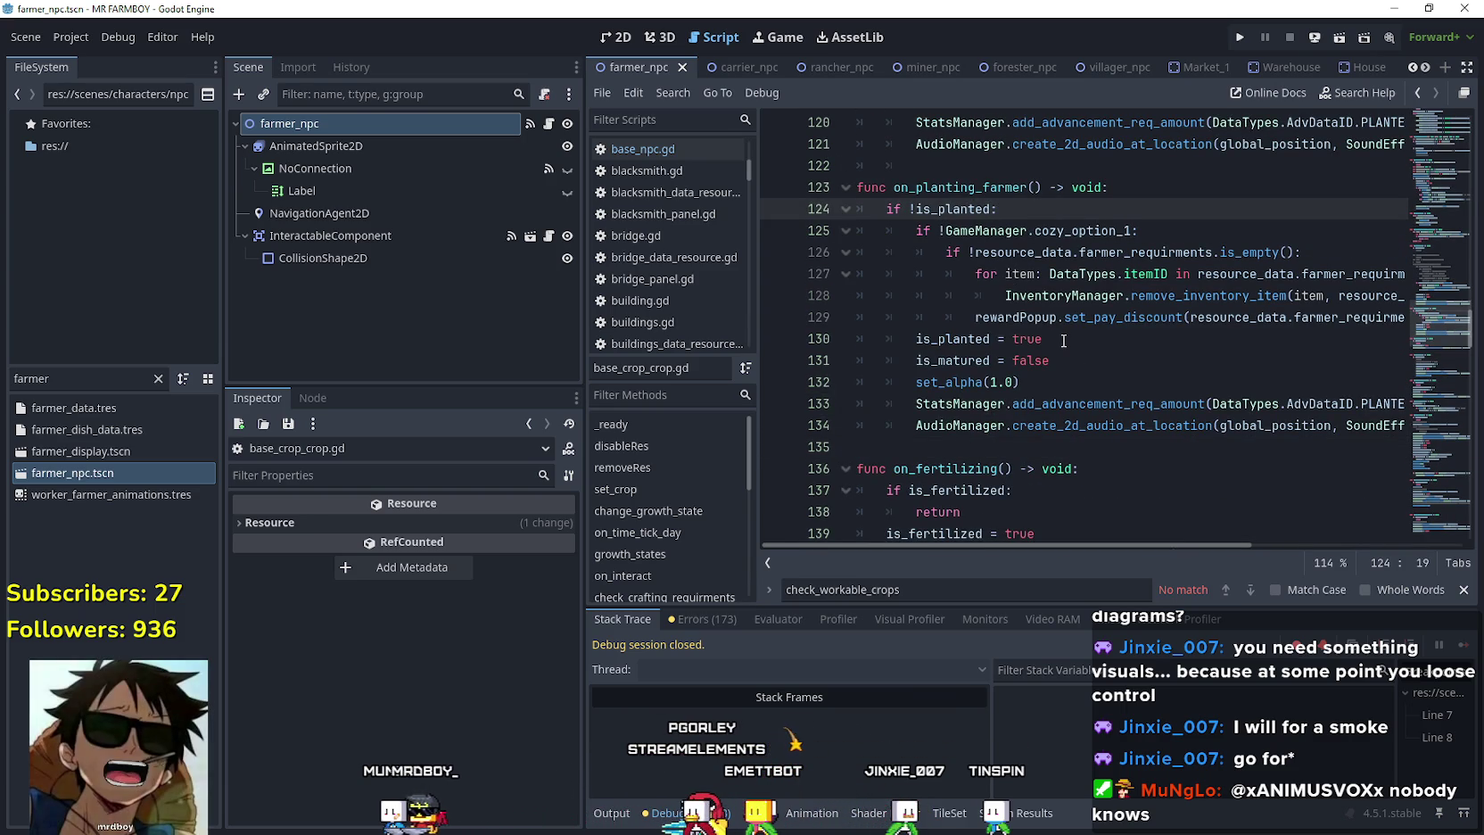
{"action": "left_click", "coordinate": [934, 230]}
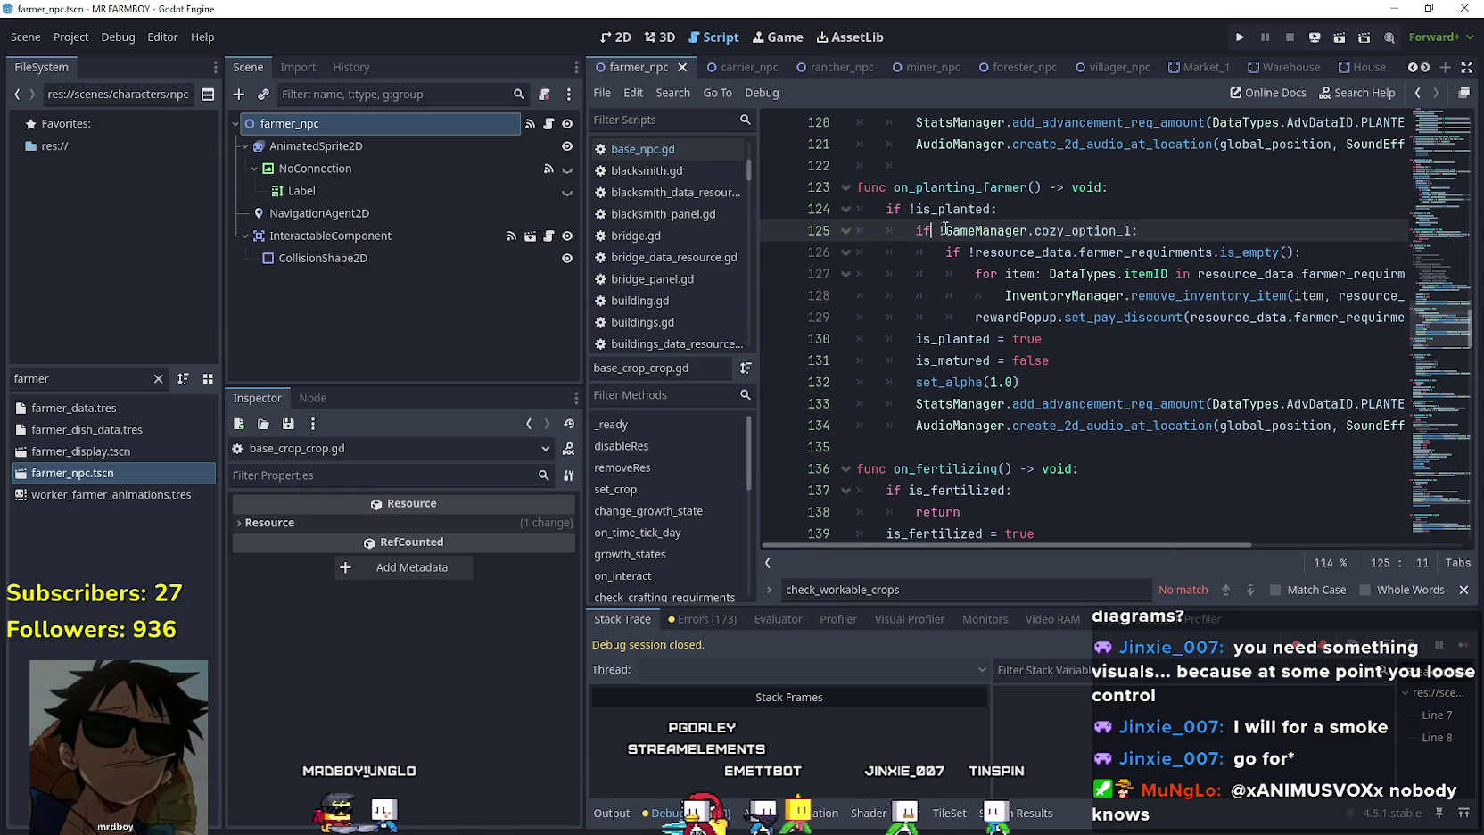
{"action": "left_click", "coordinate": [1135, 231]}
Change line 125 to 'if !GameManager.cozy_option_1 or !GameManager.upKeepPaid:' and save.
{"action": "type", "text": "or"}
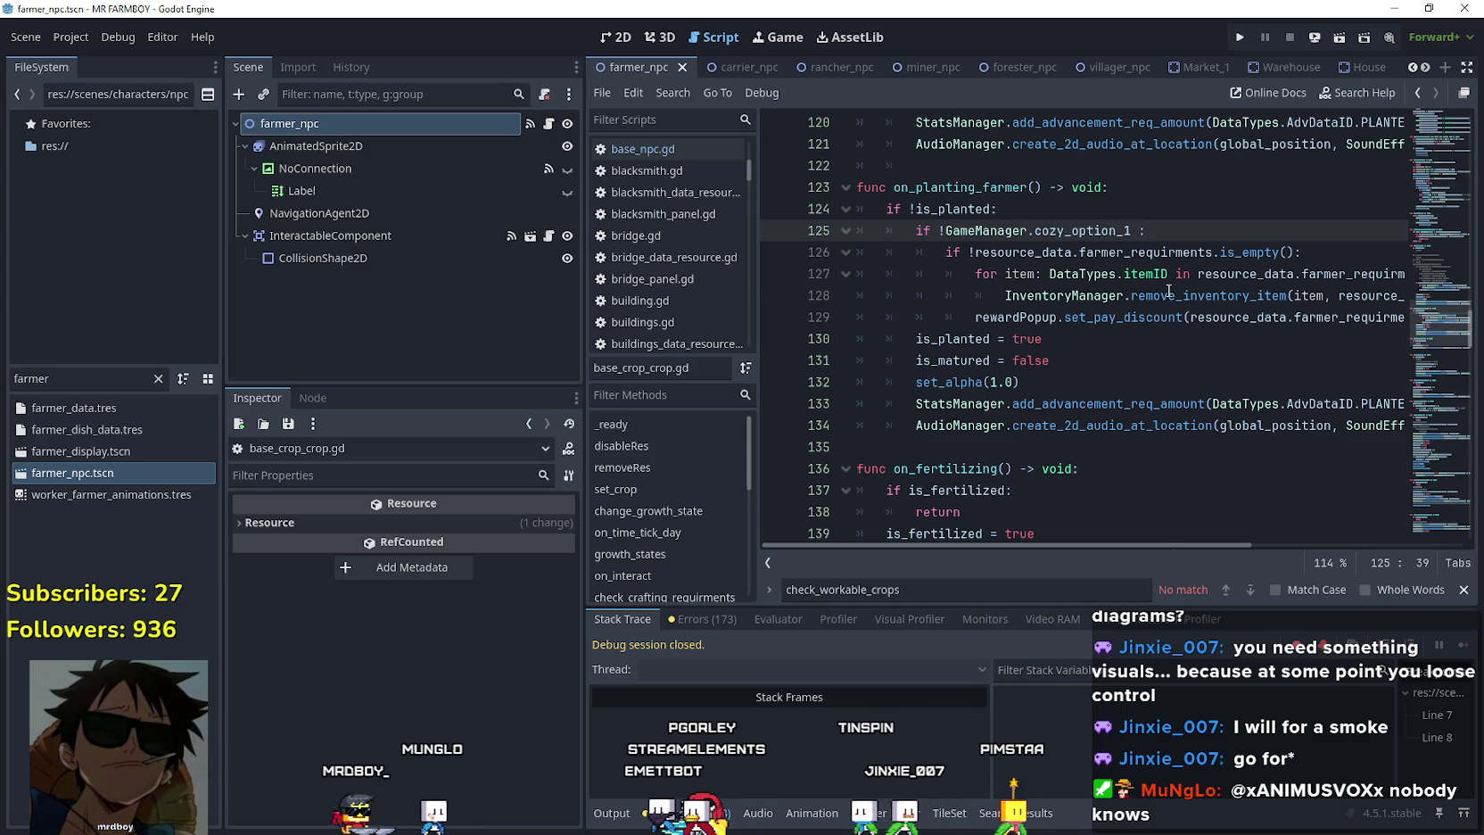
{"action": "type", "text": " if GameManager.upKeepPaid == false"}
{"action": "left_click", "coordinate": [1152, 231]}
{"action": "key", "text": "BackSpace"}
{"action": "key", "text": "BackSpace"}
{"action": "key", "text": "BackSpace"}
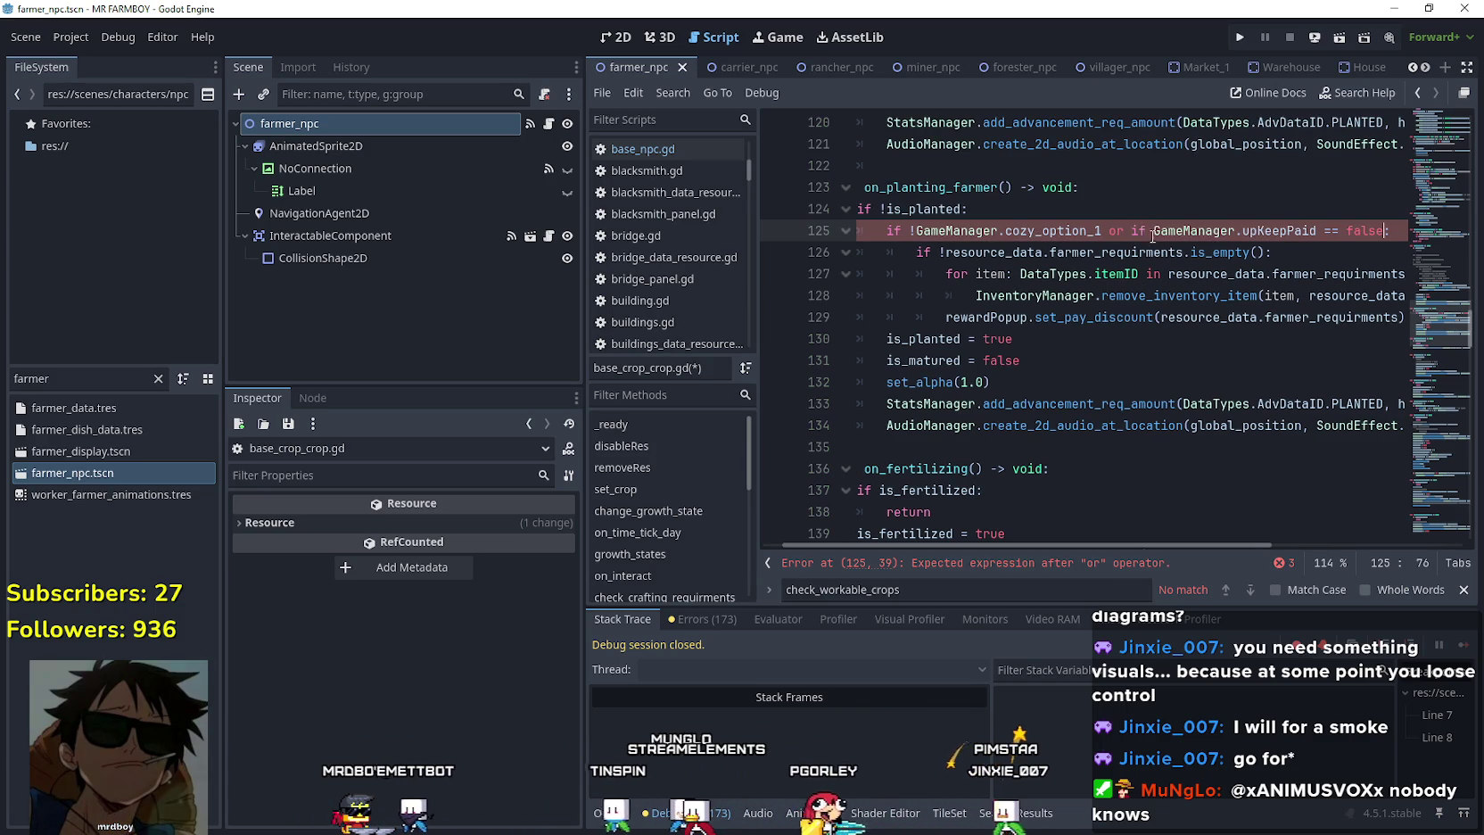
{"action": "double_click", "coordinate": [1327, 231]}
{"action": "key", "text": "BackSpace"}
{"action": "key", "text": "BackSpace"}
{"action": "key", "text": "BackSpace"}
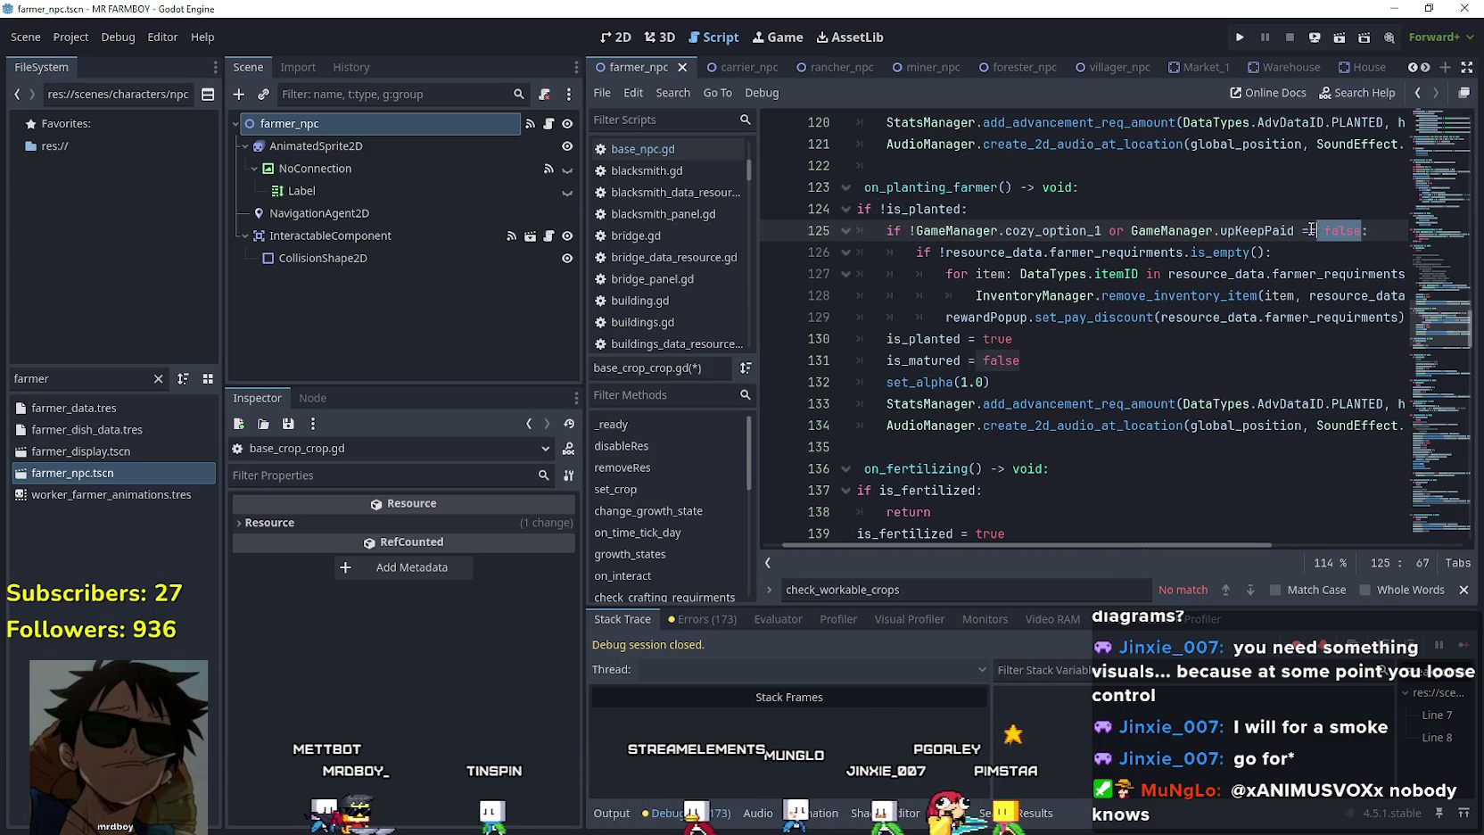
{"action": "type", "text": "!"}
{"action": "left_click", "coordinate": [1138, 253]}
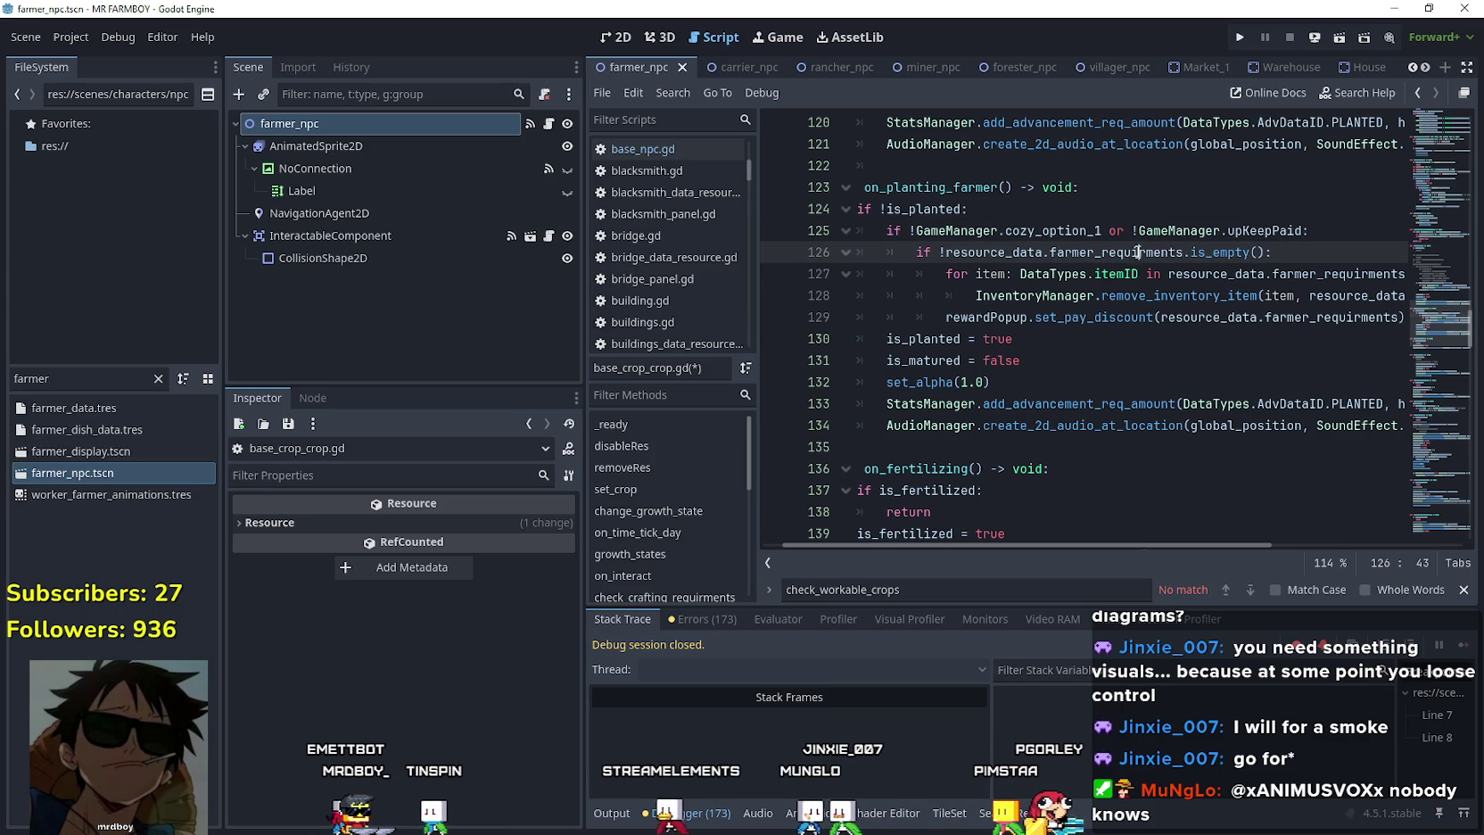
{"action": "left_click", "coordinate": [1261, 230]}
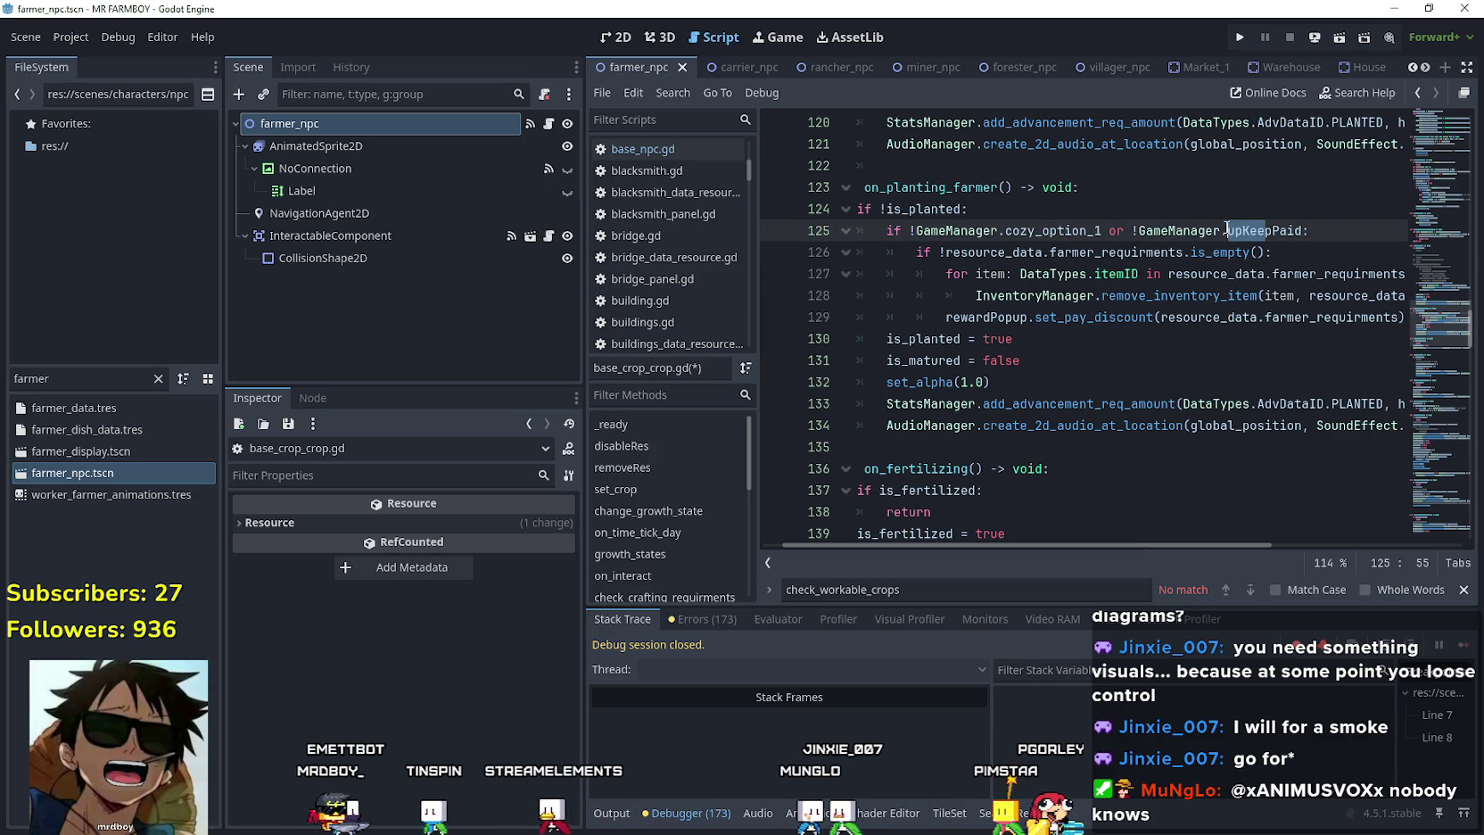
{"action": "mouse_move", "coordinate": [1174, 546]}
{"action": "left_mouse_down"}
{"action": "mouse_move", "coordinate": [1404, 554]}
{"action": "mouse_move", "coordinate": [1038, 385]}
{"action": "left_mouse_up"}
{"action": "left_click", "coordinate": [1065, 341]}
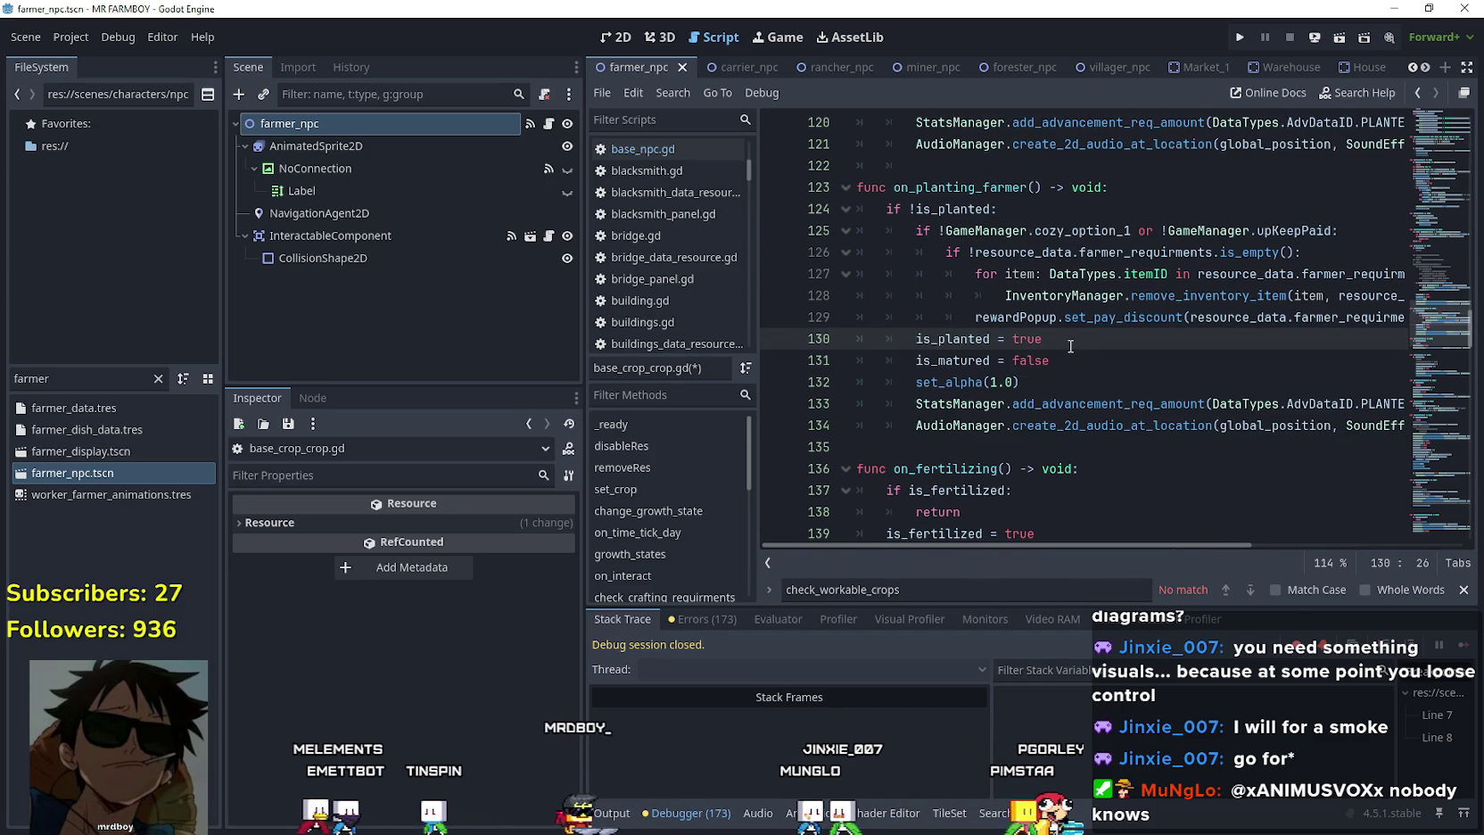
{"action": "key", "text": "ctrl+s"}
Check the GameManager.upKeepPaid reference on line 125, then return to base_npc.gd.
{"action": "left_click", "coordinate": [1284, 229]}
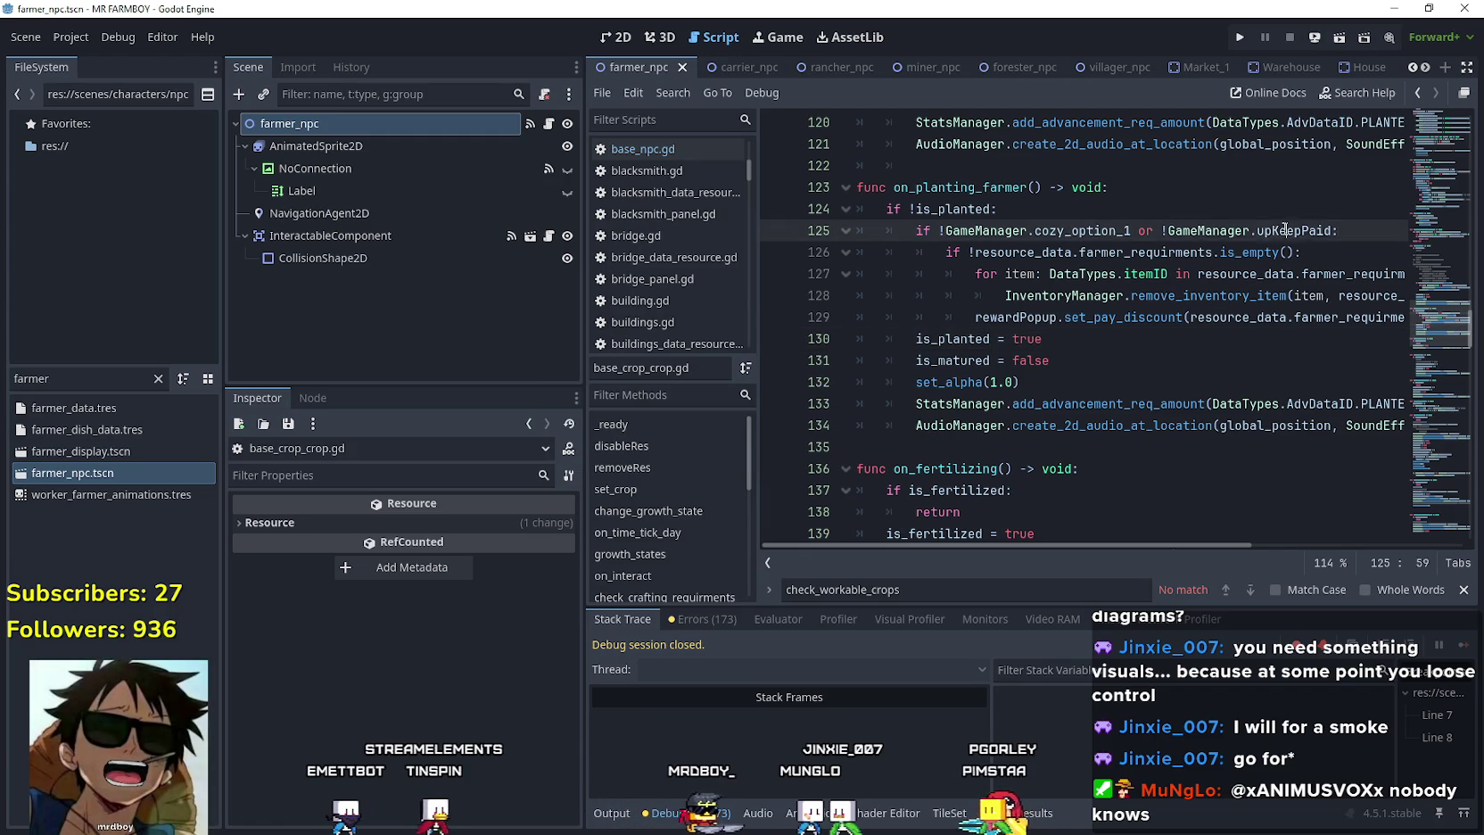
{"action": "double_click", "coordinate": [1284, 230]}
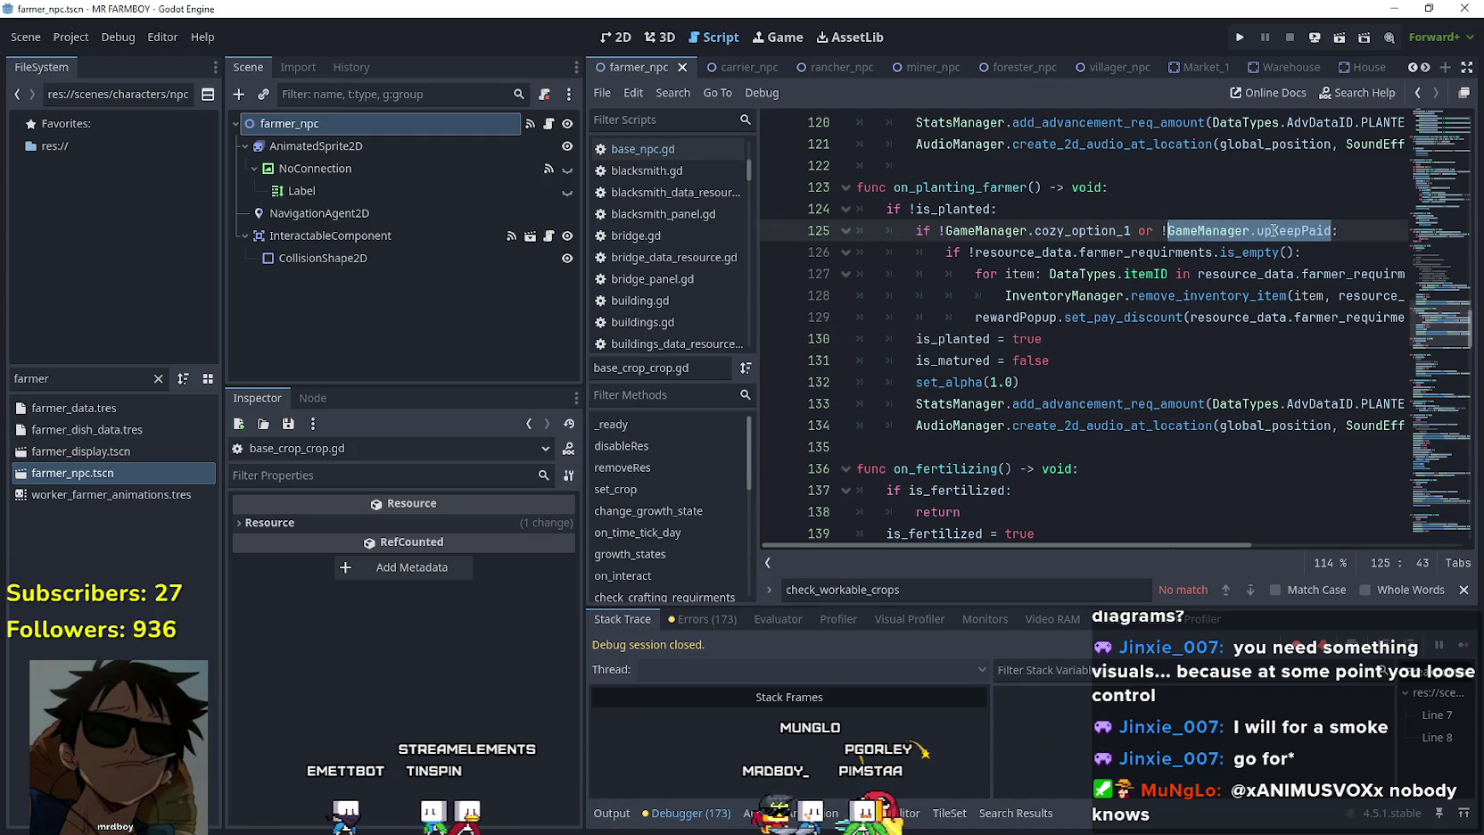
{"action": "left_click", "coordinate": [1025, 382]}
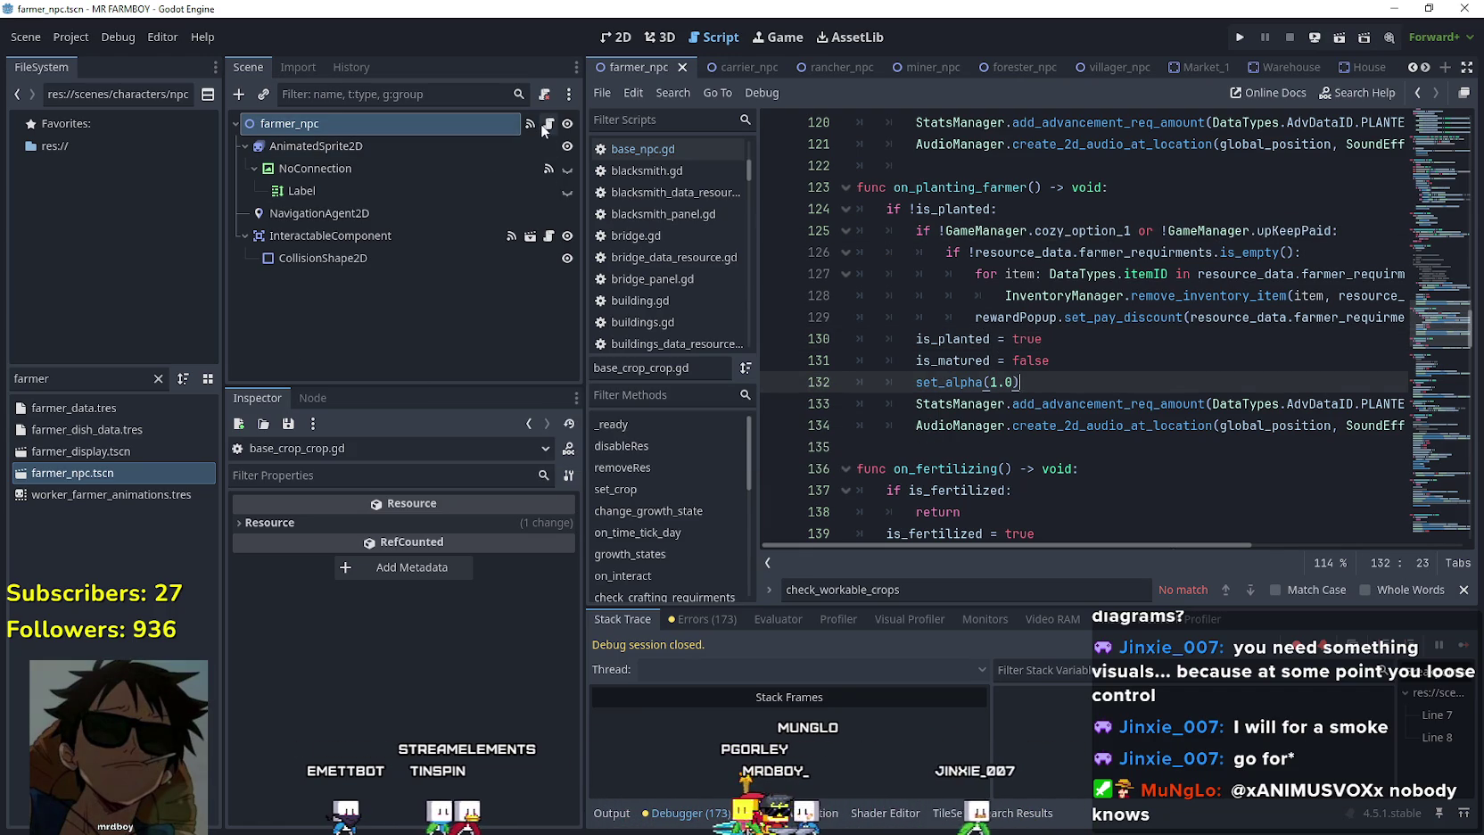
{"action": "left_click", "coordinate": [546, 123]}
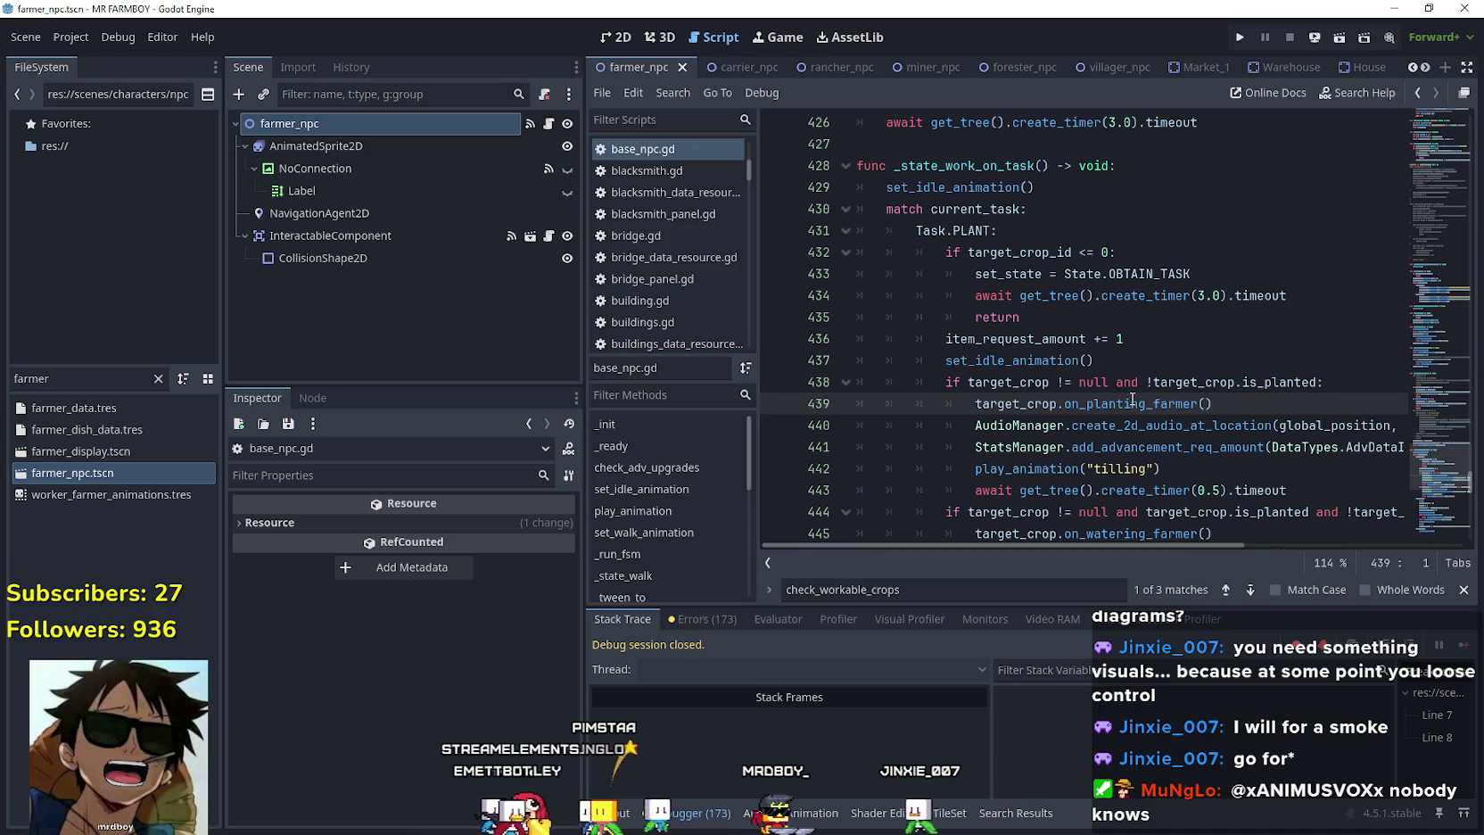
Review _state_obtain_task, highlighting the item_request_amount and _work_on_crop usages.
{"action": "scroll", "coordinate": [1131, 396], "scroll_direction": "down", "scroll_amount": 2}
{"action": "scroll", "coordinate": [984, 246], "scroll_direction": "up", "scroll_amount": 5}
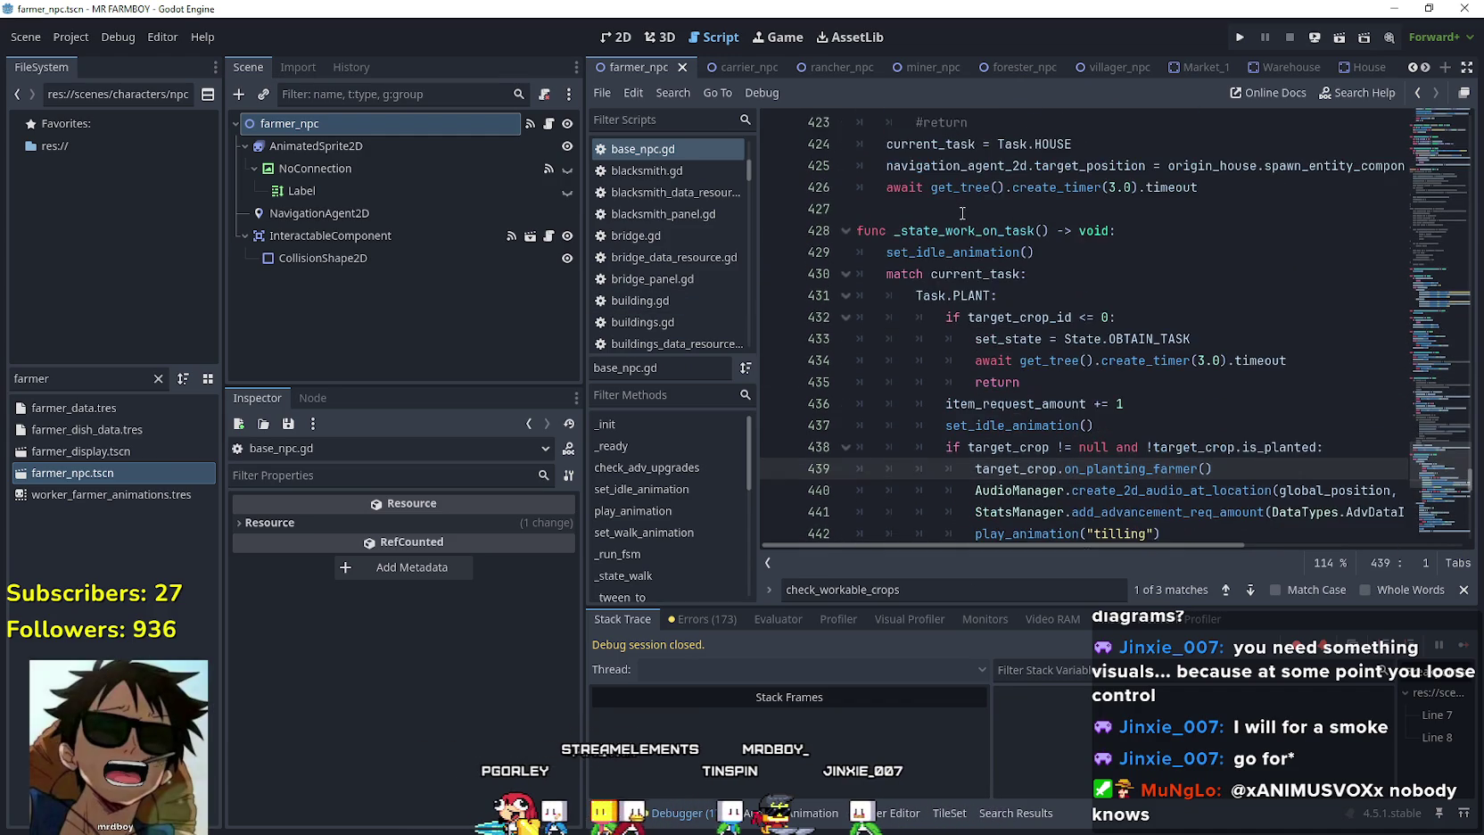
{"action": "scroll", "coordinate": [984, 246], "scroll_direction": "up", "scroll_amount": 5}
{"action": "left_click_drag", "start_coordinate": [1439, 408], "coordinate": [1447, 464]}
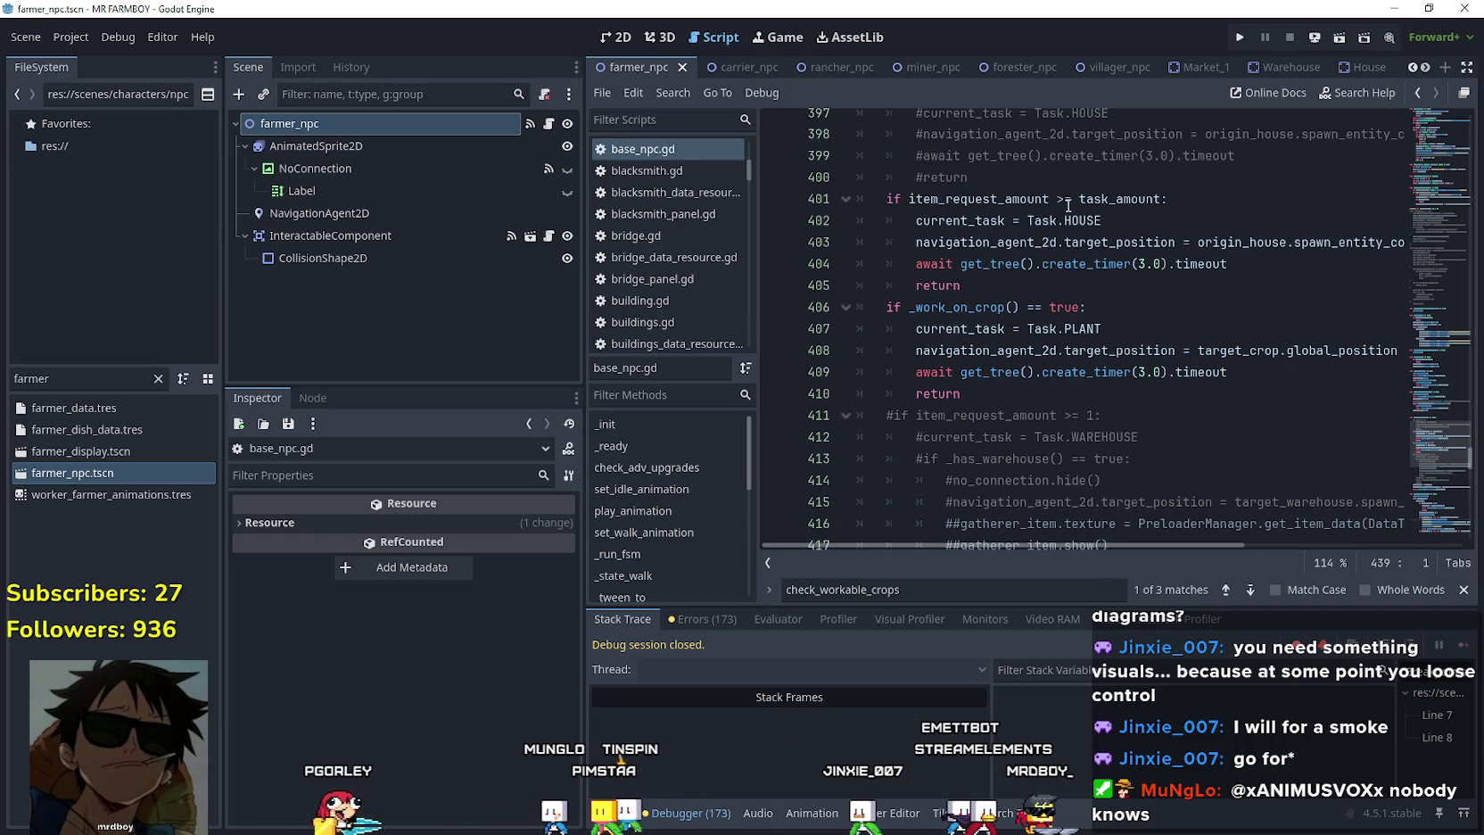
{"action": "double_click", "coordinate": [948, 198]}
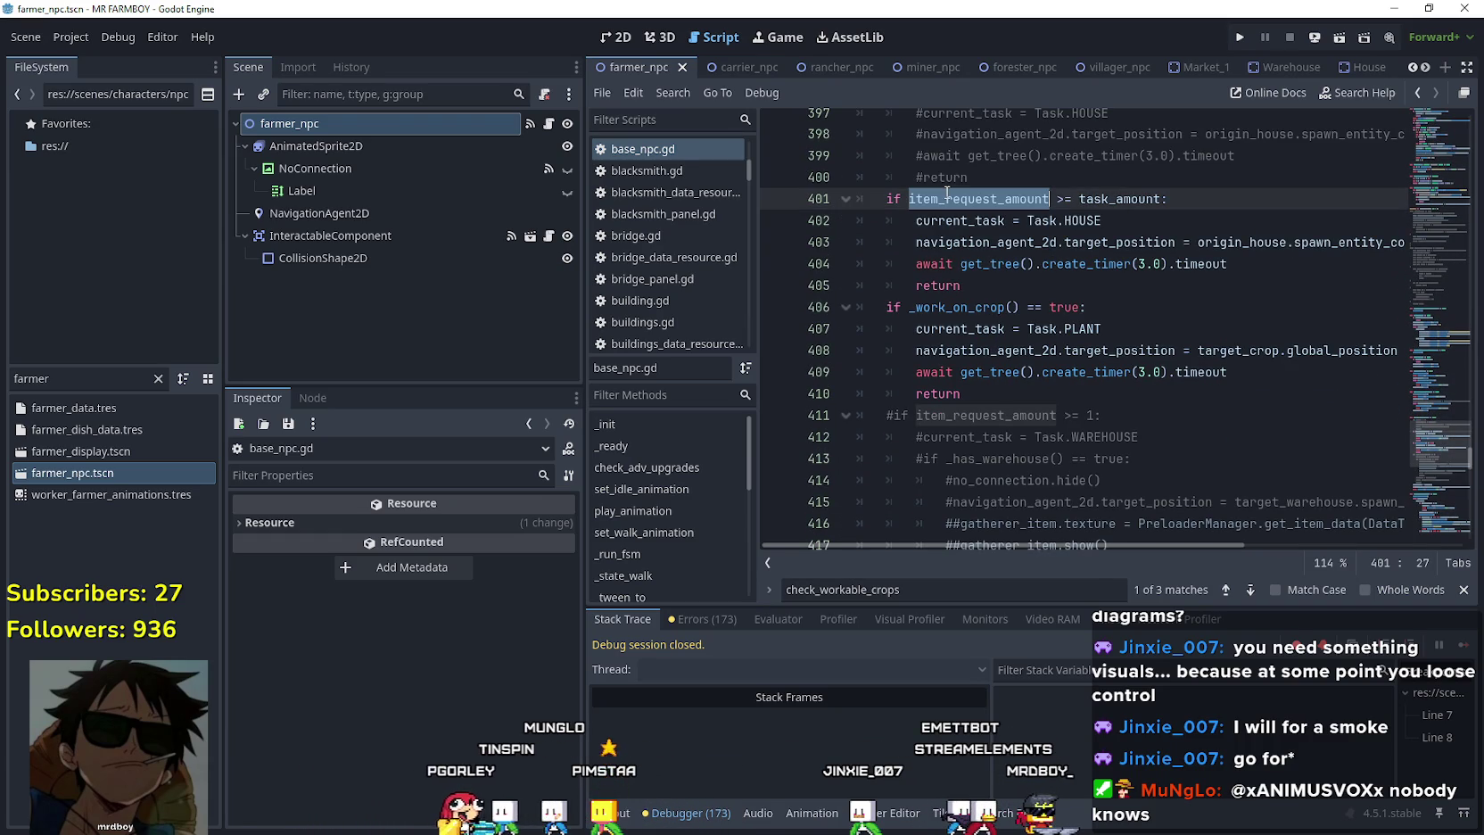
{"action": "left_click", "coordinate": [1159, 204]}
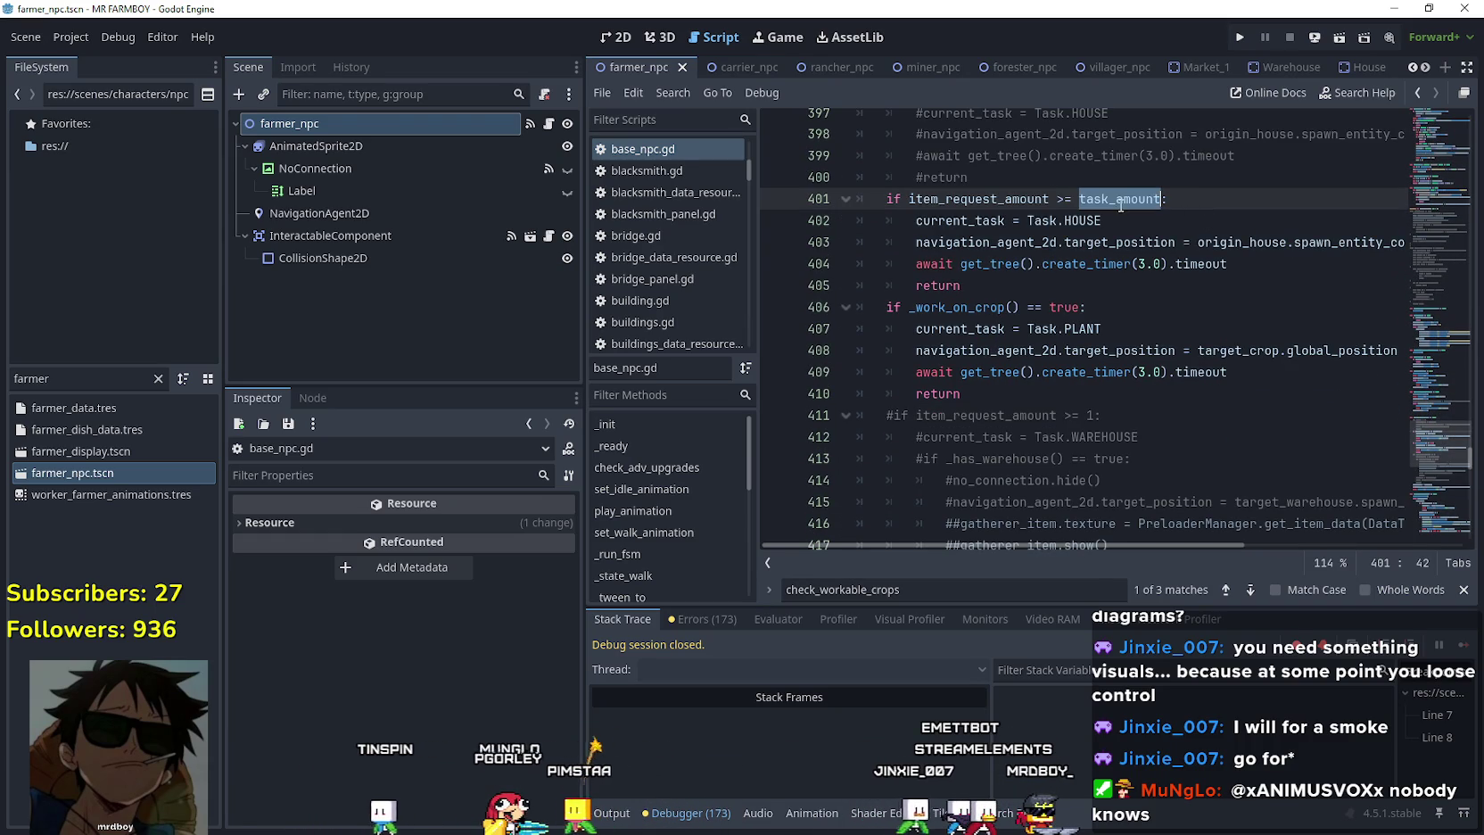
{"action": "left_click", "coordinate": [1150, 415]}
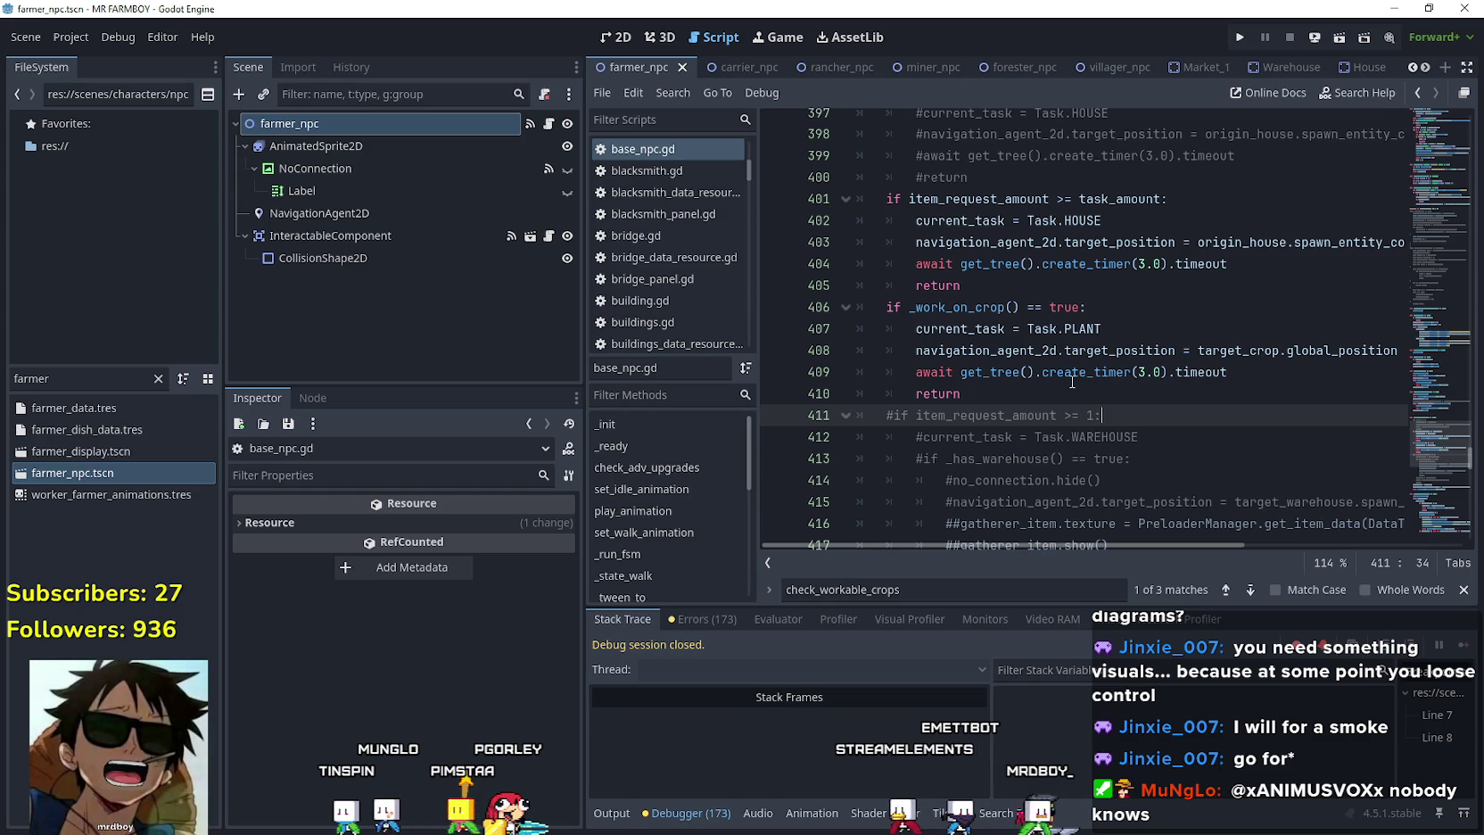
{"action": "left_click", "coordinate": [950, 307]}
{"action": "double_click", "coordinate": [951, 307]}
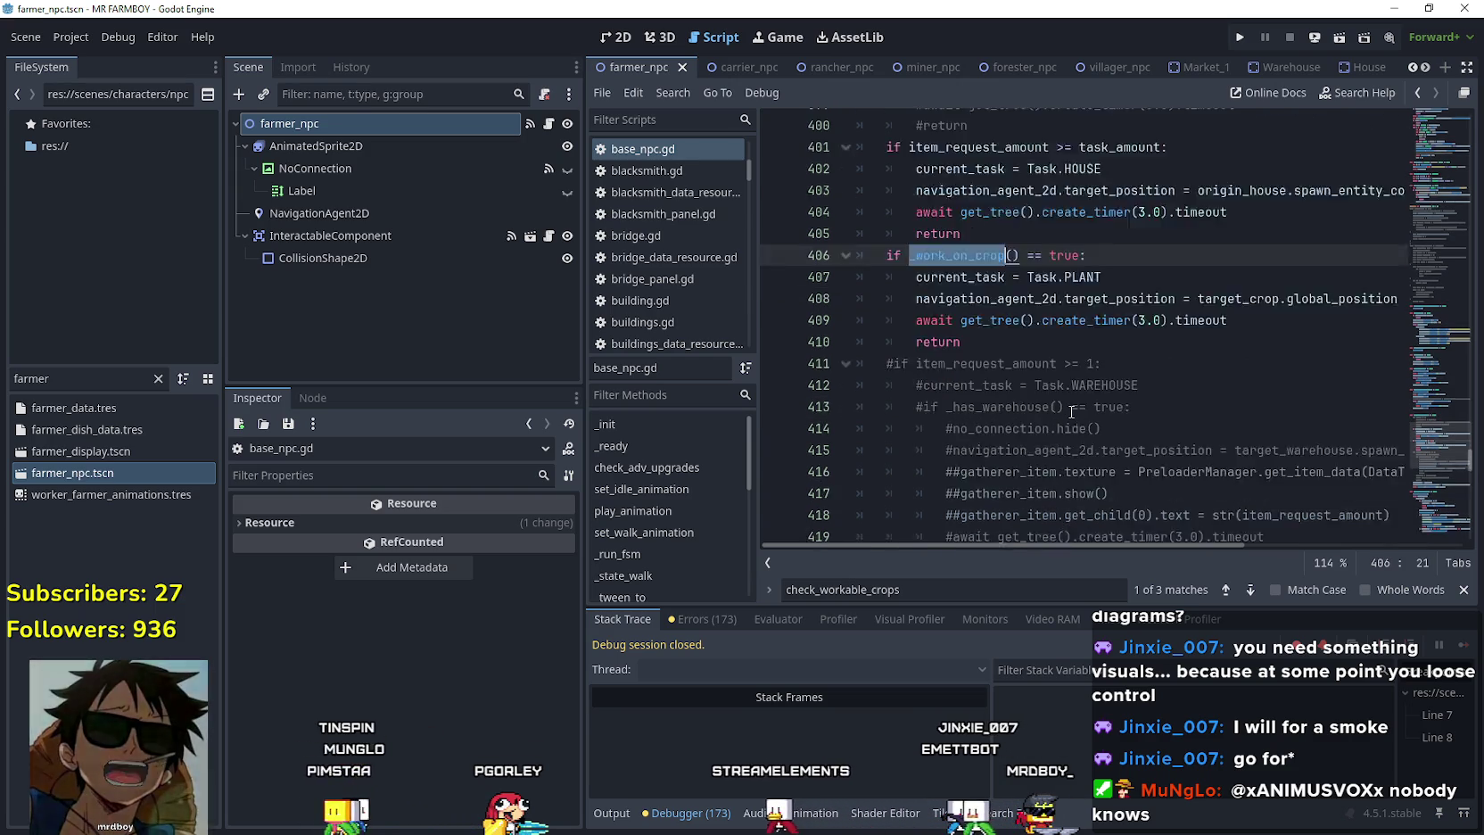
Insert a blank line after '#return', above the item_request_amount >= task_amount check.
{"action": "scroll", "coordinate": [951, 268], "scroll_direction": "down", "scroll_amount": 5}
{"action": "scroll", "coordinate": [923, 401], "scroll_direction": "up", "scroll_amount": 7}
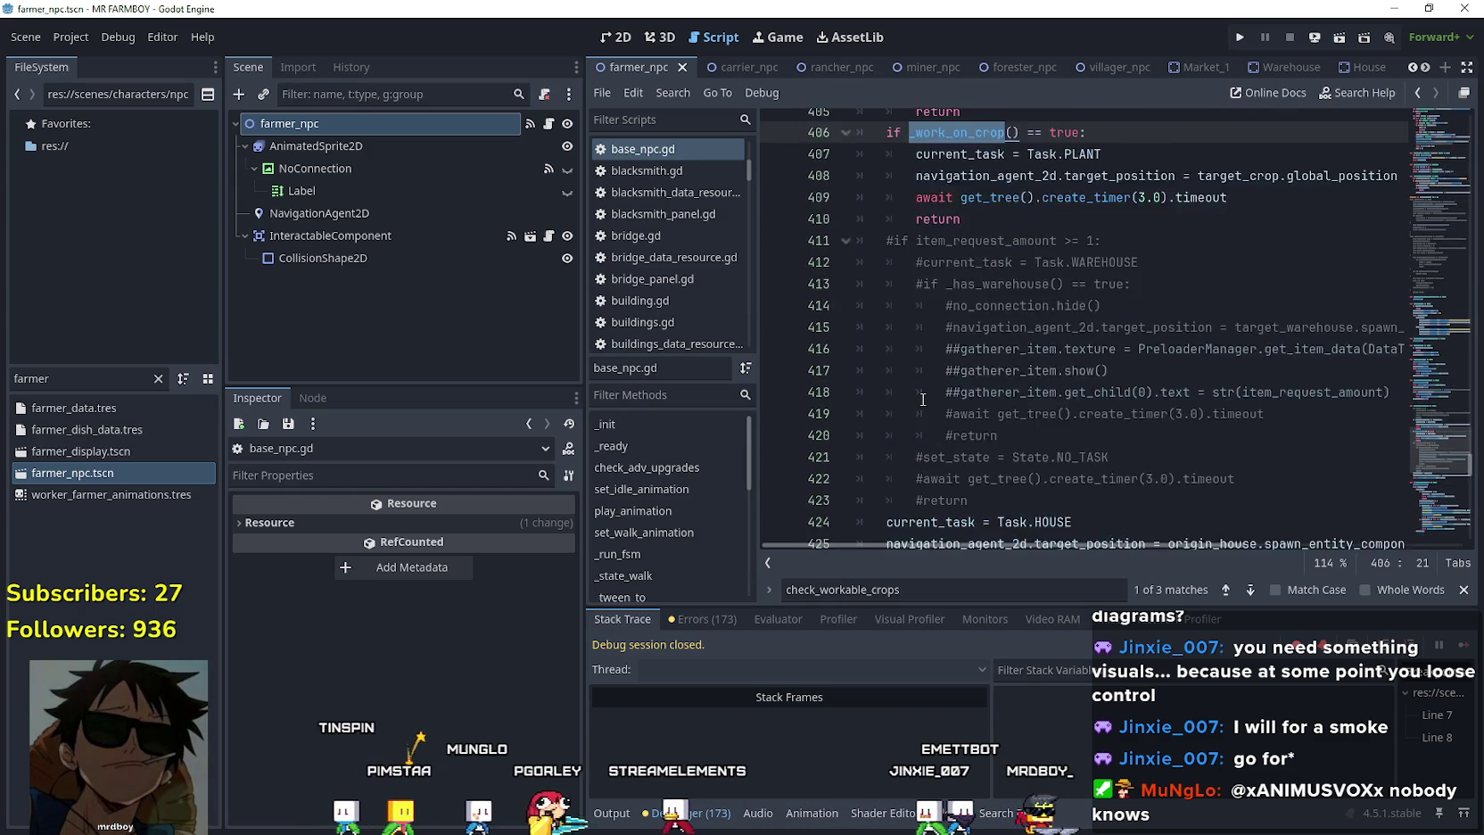
{"action": "left_click", "coordinate": [990, 321]}
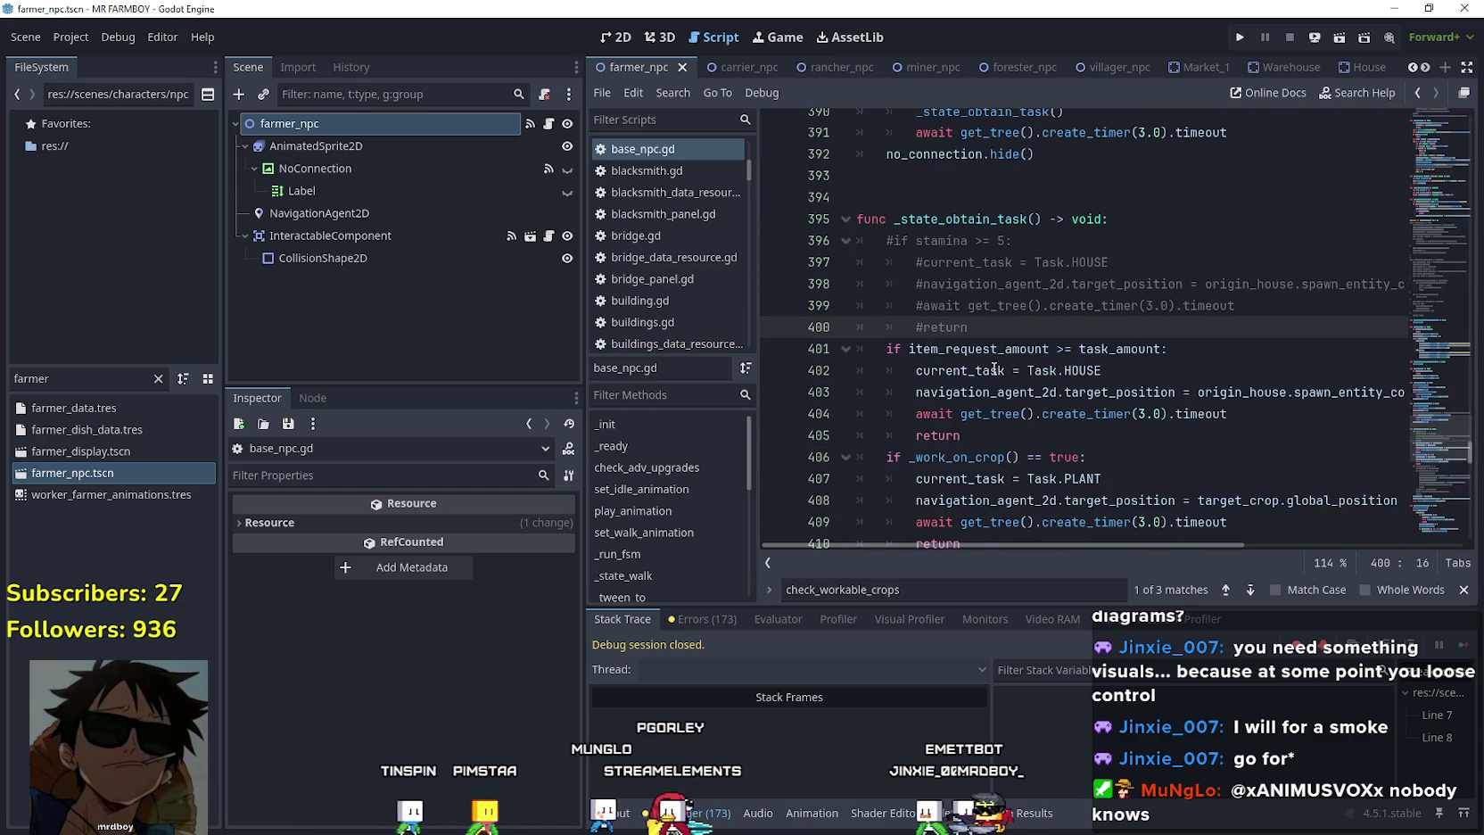
{"action": "key", "text": "Return"}
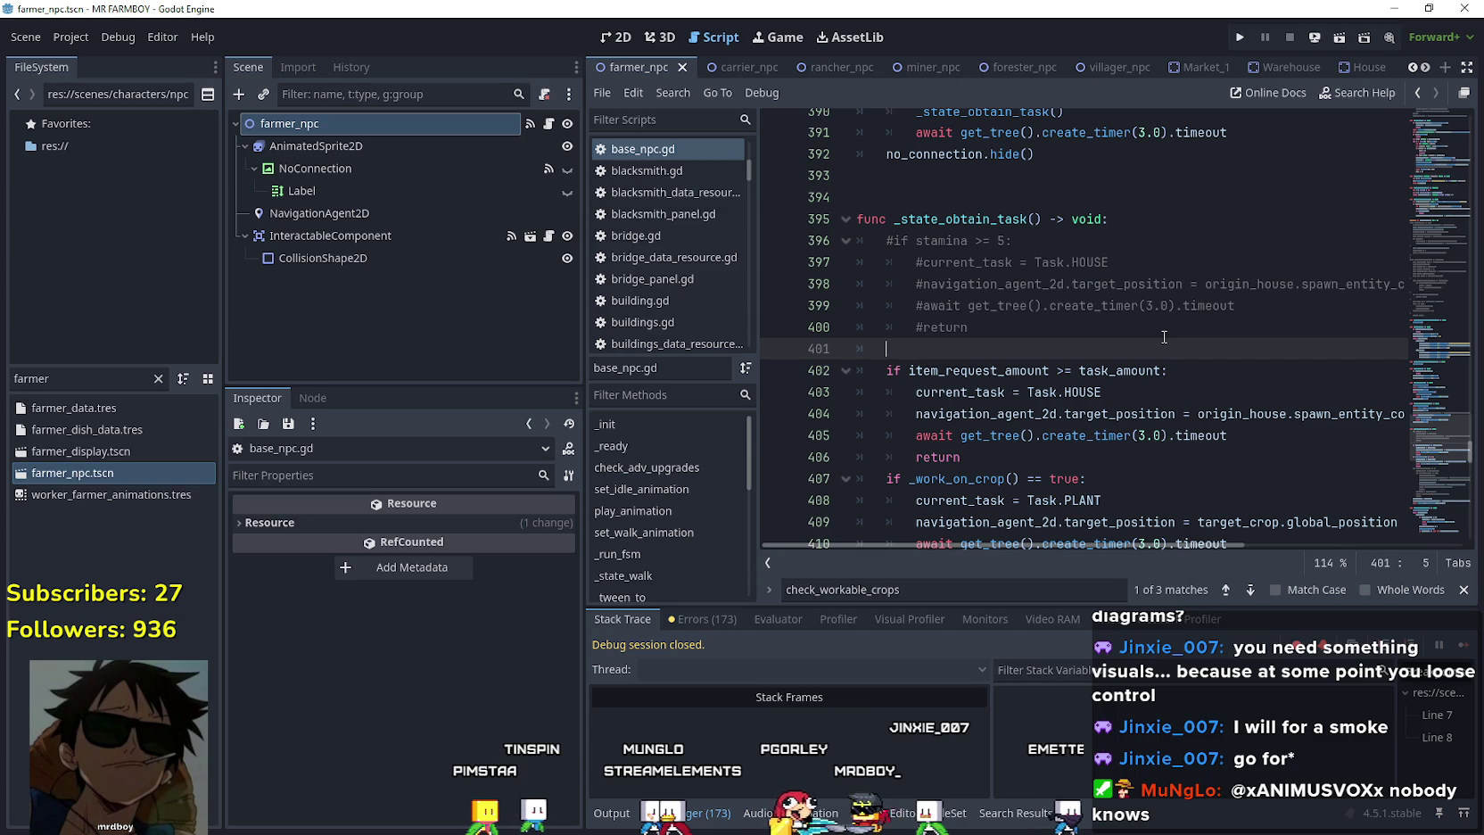
Add an 'if GameManager.upKeepPaid' check with the three go-home lines indented beneath it.
{"action": "type", "text": "if GameManager.upKeepPaid:"}
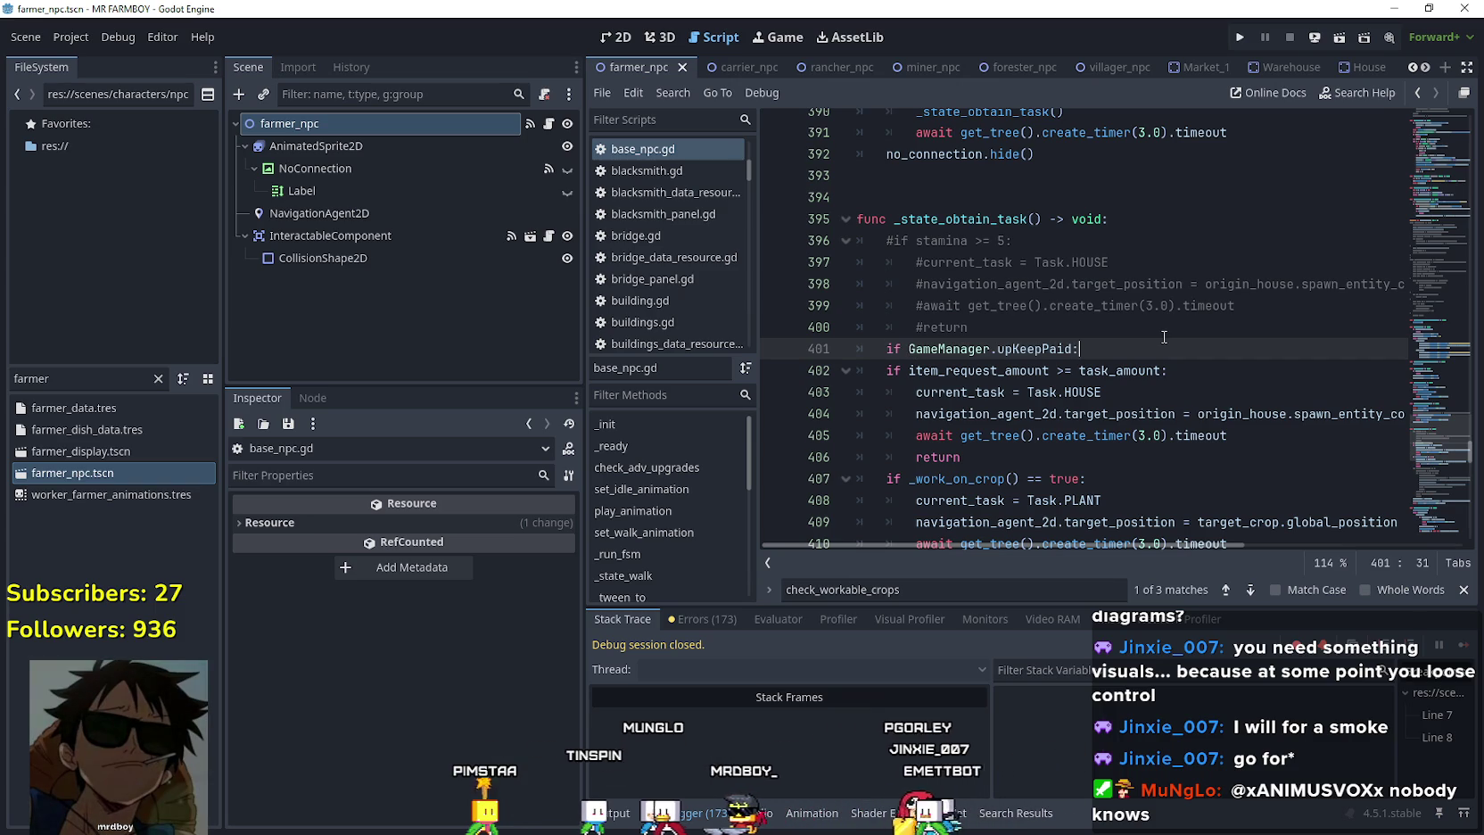
{"action": "key", "text": "Return"}
{"action": "scroll", "coordinate": [1155, 338], "scroll_direction": "down", "scroll_amount": 9}
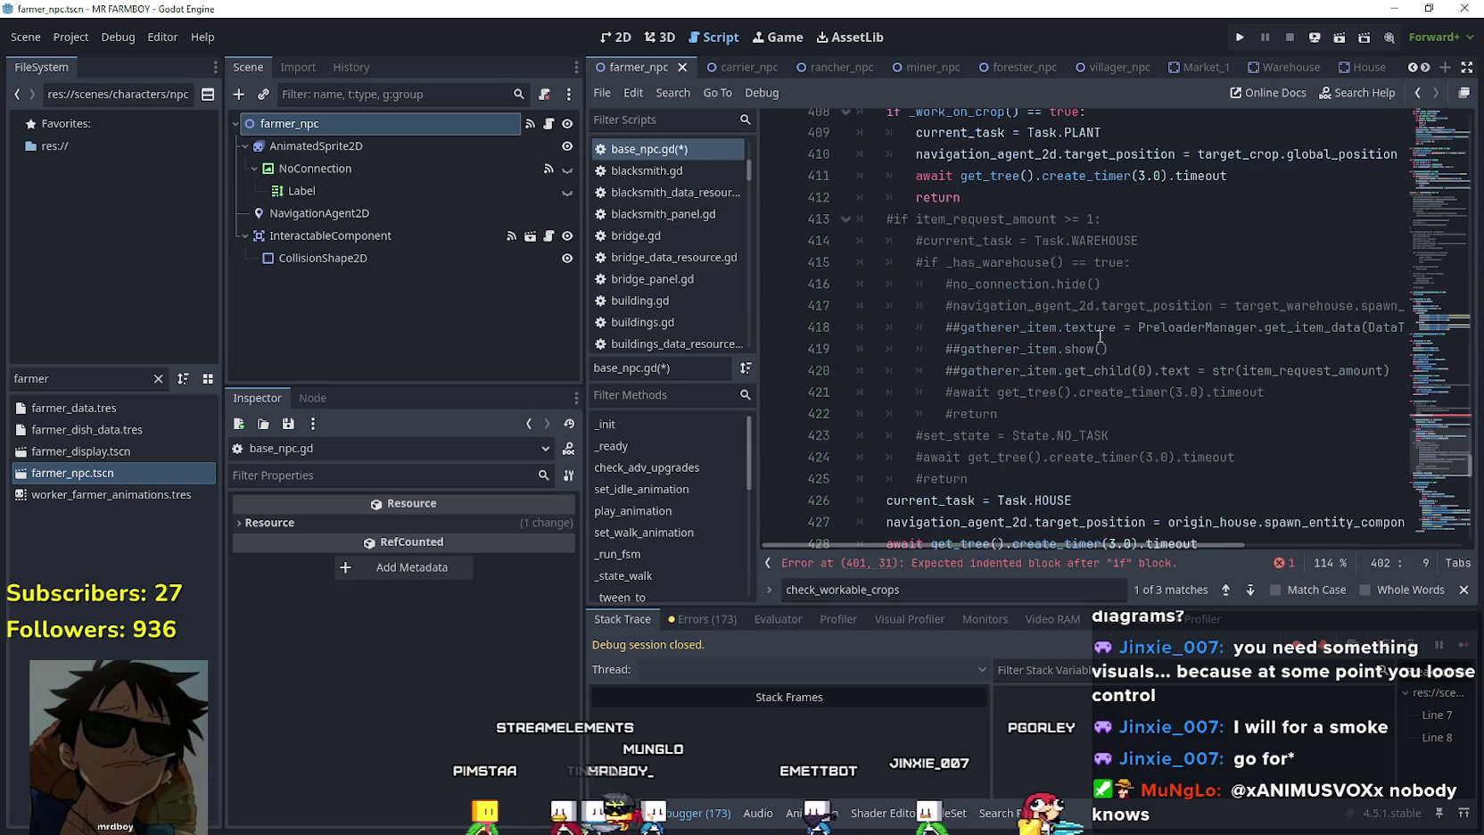
{"action": "left_click_drag", "start_coordinate": [1200, 349], "coordinate": [854, 305]}
{"action": "key", "text": "ctrl+c"}
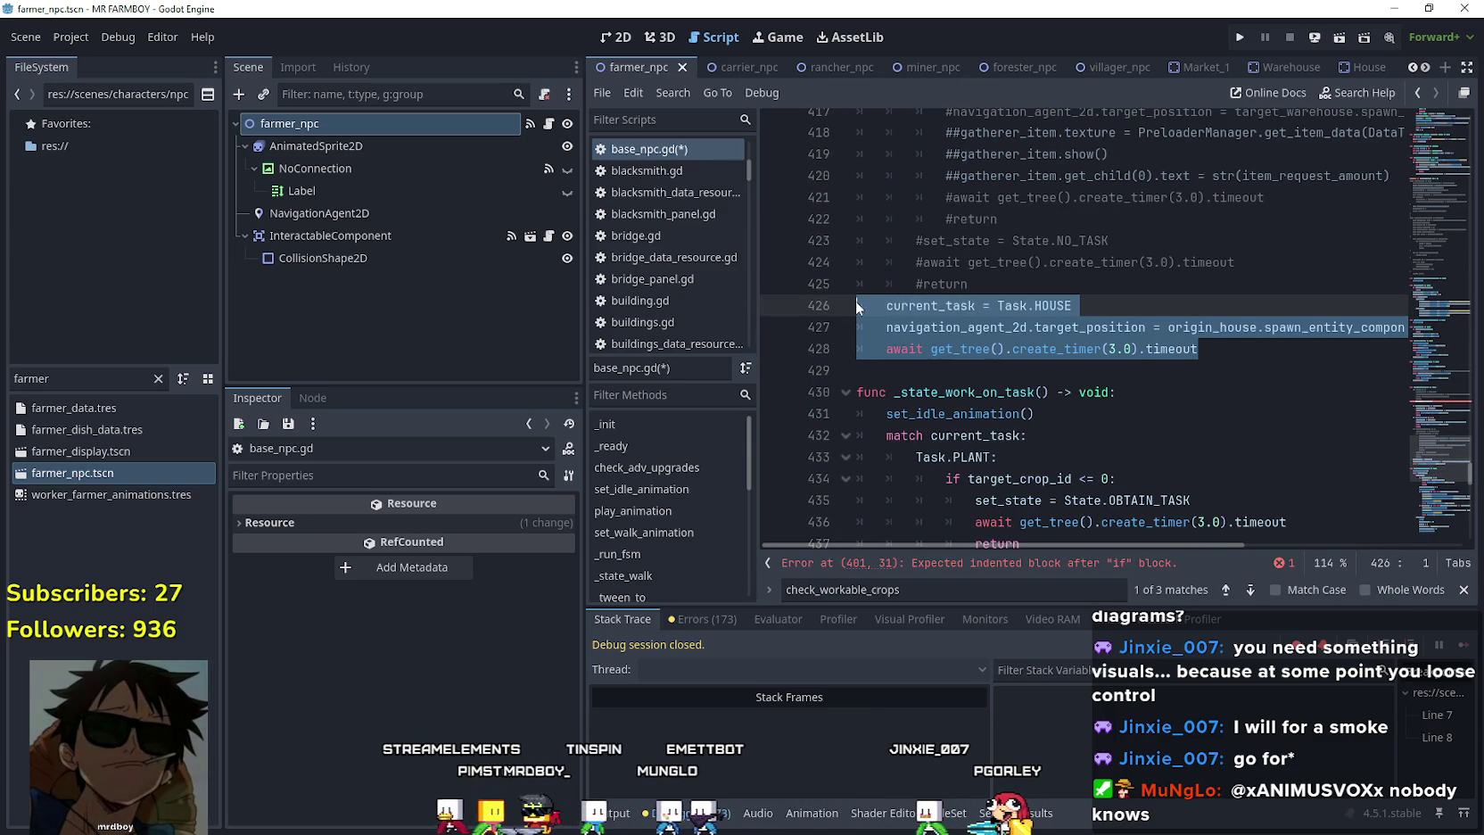
{"action": "scroll", "coordinate": [940, 310], "scroll_direction": "up", "scroll_amount": 1}
{"action": "scroll", "coordinate": [940, 310], "scroll_direction": "up", "scroll_amount": 6}
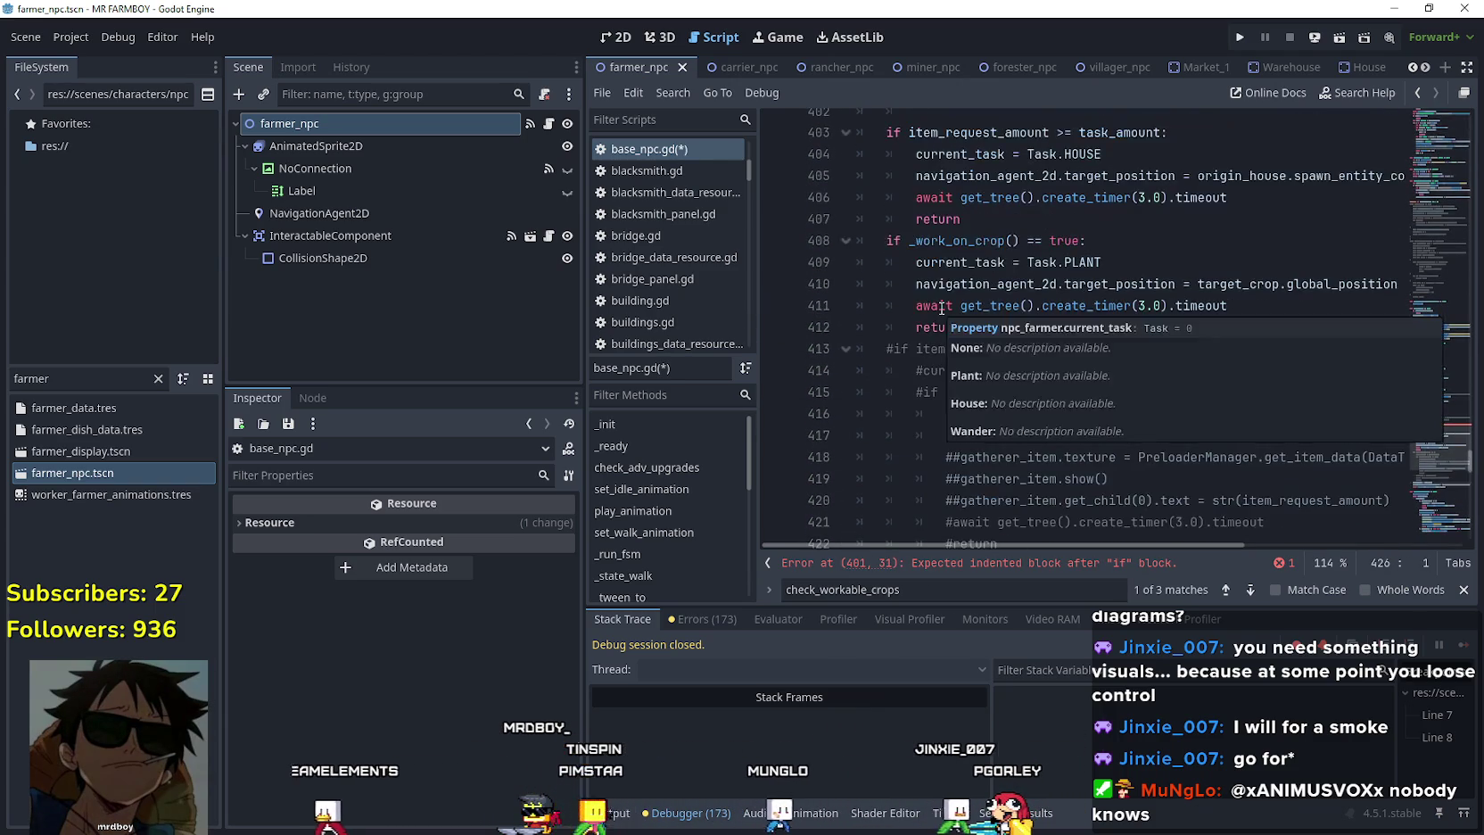
{"action": "left_click", "coordinate": [830, 236]}
{"action": "key", "text": "ctrl+v"}
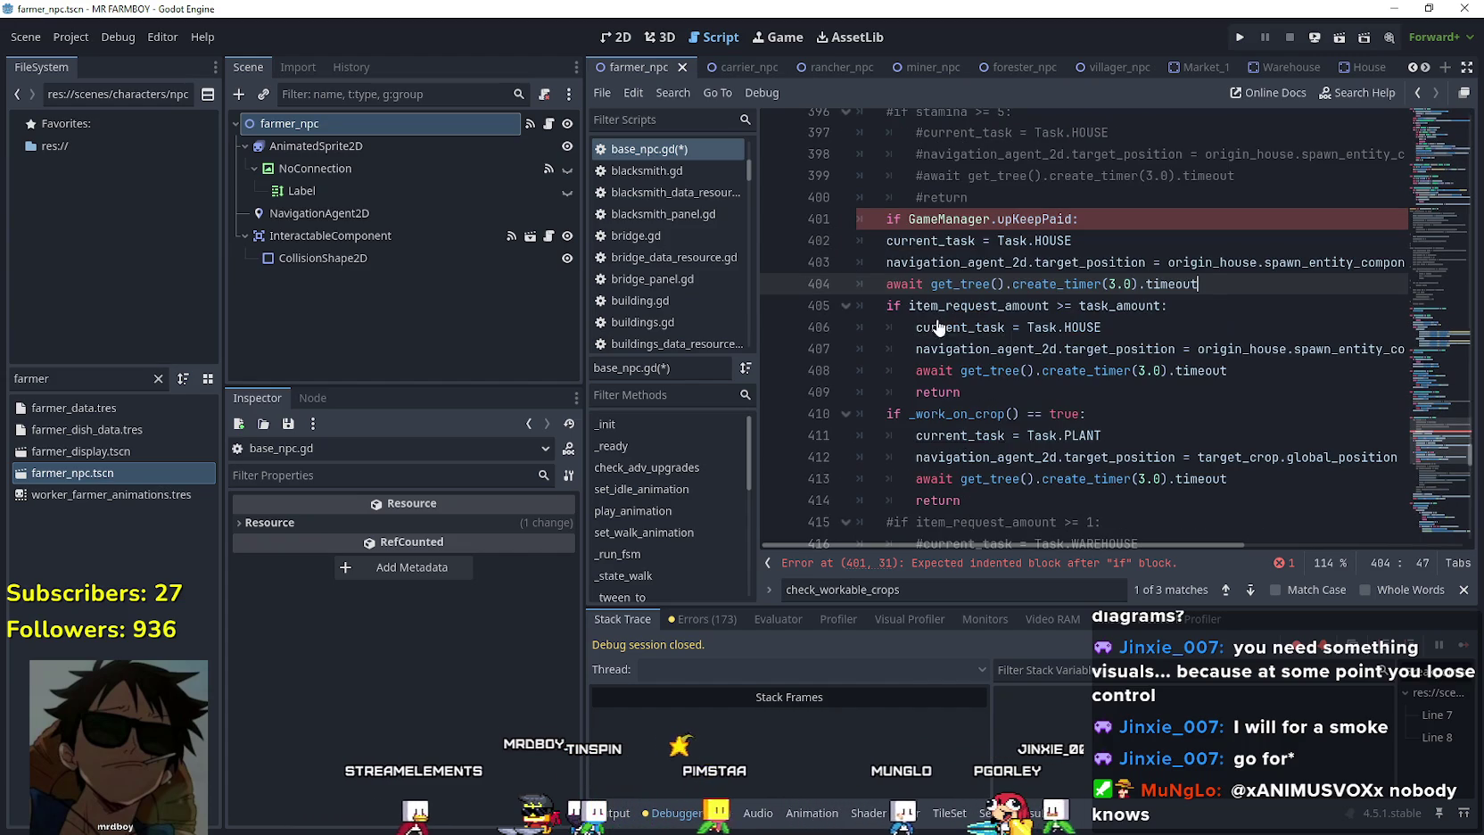
{"action": "left_click_drag", "start_coordinate": [1249, 283], "coordinate": [886, 241]}
{"action": "key", "text": "Tab"}
Add a return after the timer await line inside the upkeep block and save base_npc.gd.
{"action": "left_click", "coordinate": [903, 219]}
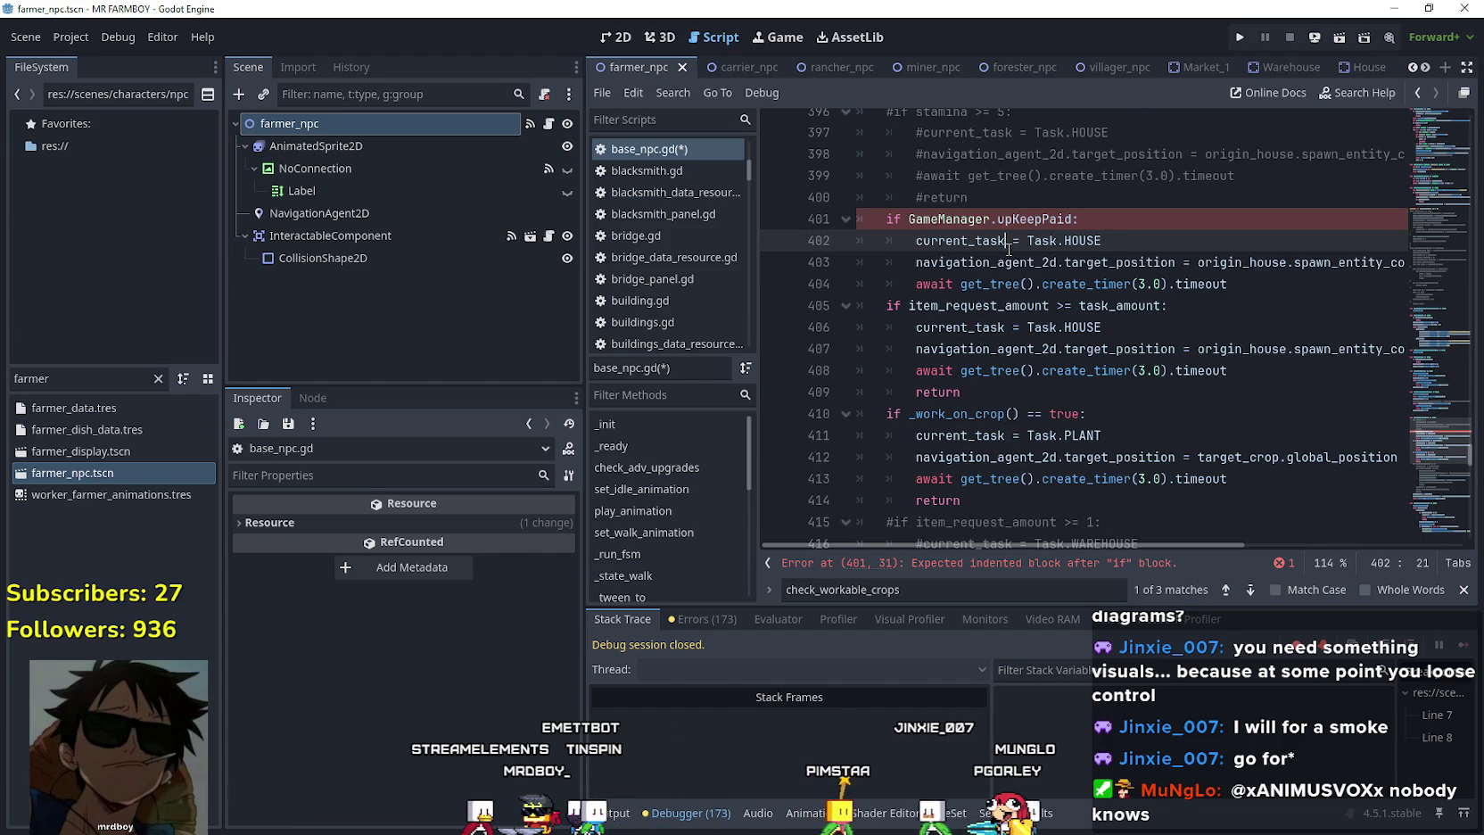
{"action": "type", "text": "!"}
{"action": "left_click", "coordinate": [1271, 293]}
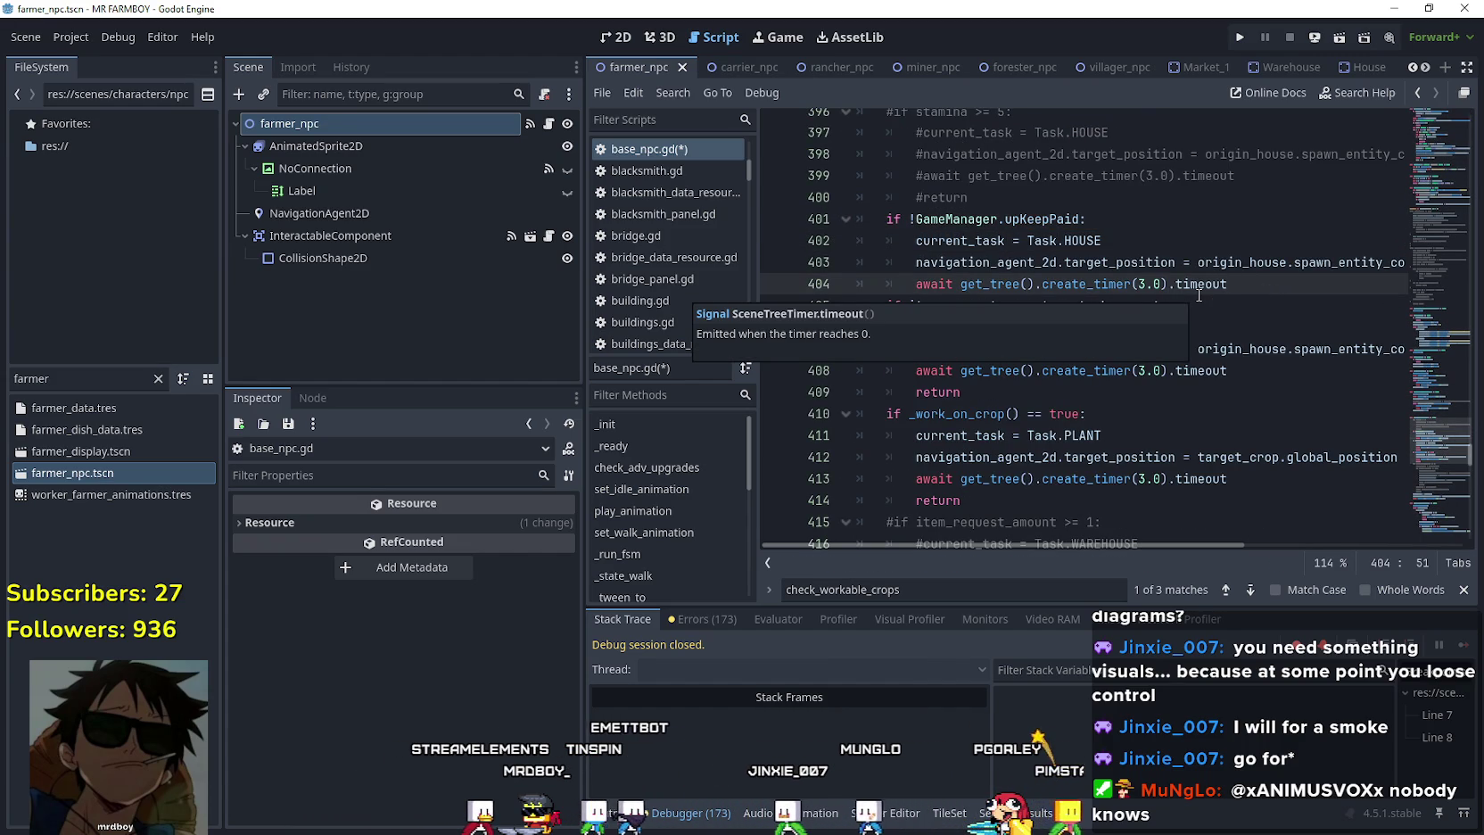
{"action": "left_click", "coordinate": [1253, 336]}
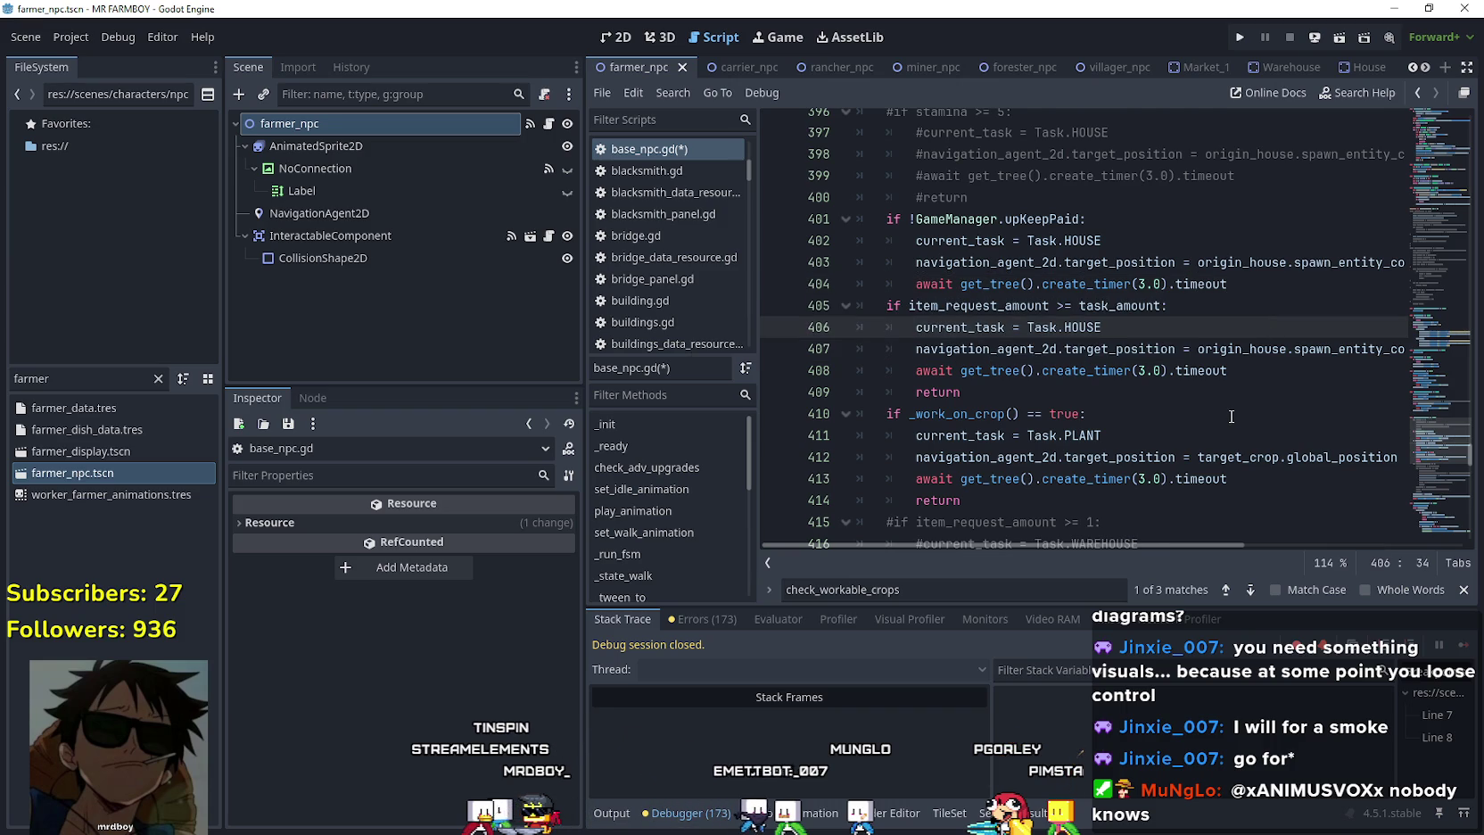
{"action": "scroll", "coordinate": [1231, 417], "scroll_direction": "down", "scroll_amount": 1}
{"action": "scroll", "coordinate": [1231, 417], "scroll_direction": "down", "scroll_amount": 1}
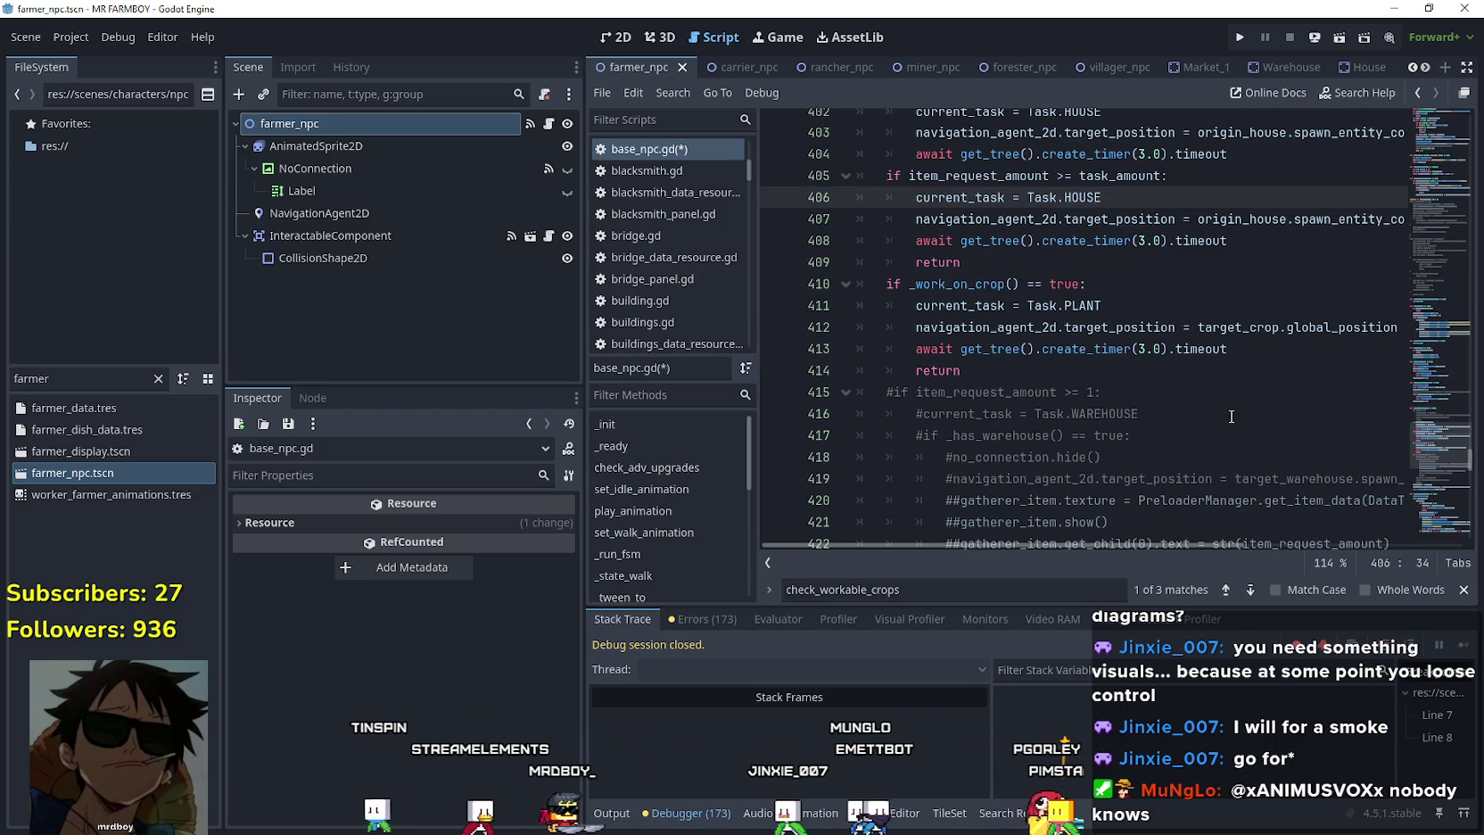
{"action": "scroll", "coordinate": [1225, 412], "scroll_direction": "up", "scroll_amount": 2}
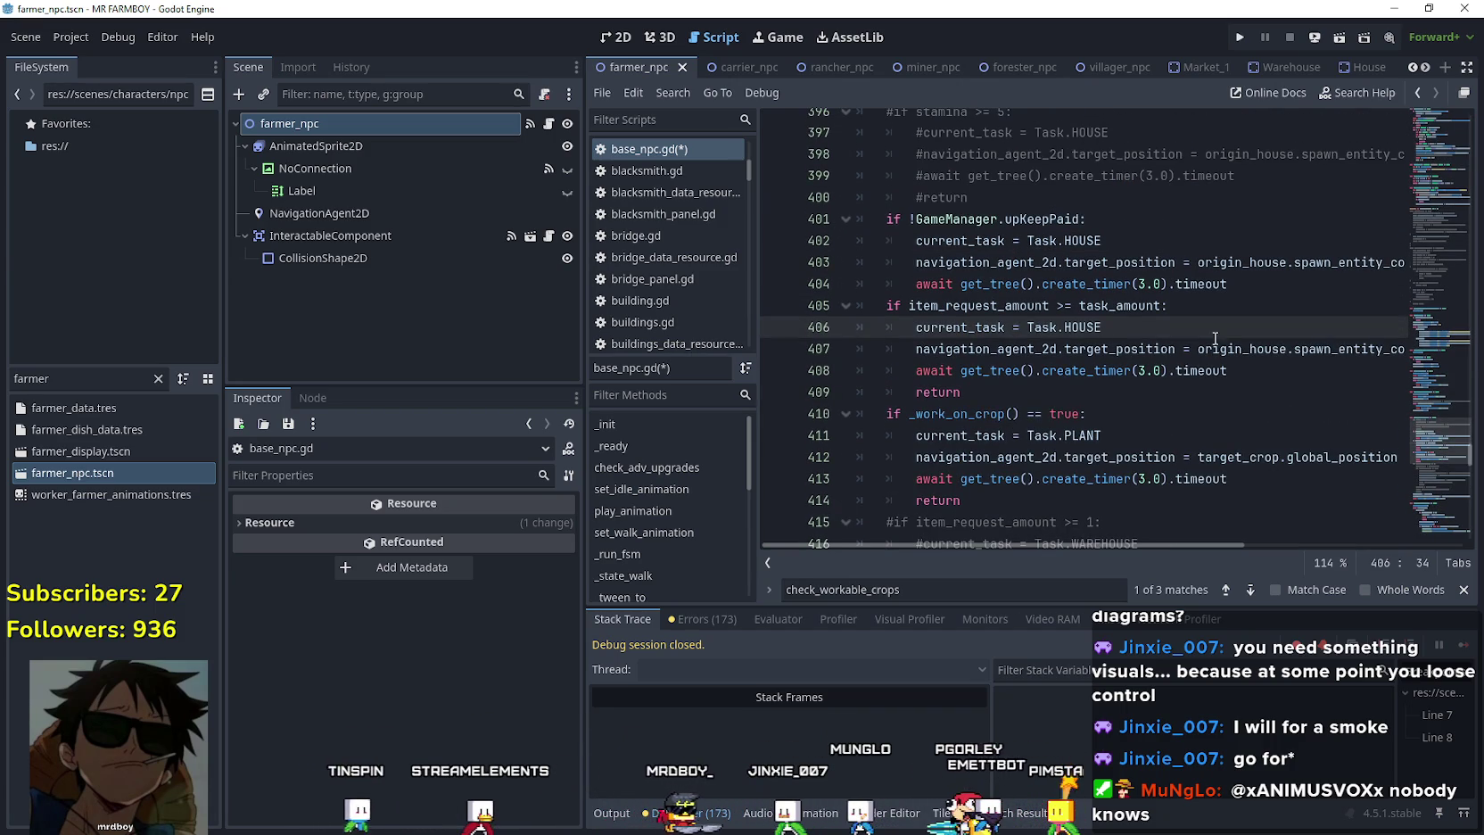
{"action": "left_click", "coordinate": [1259, 284]}
{"action": "key", "text": "Return"}
{"action": "type", "text": "return"}
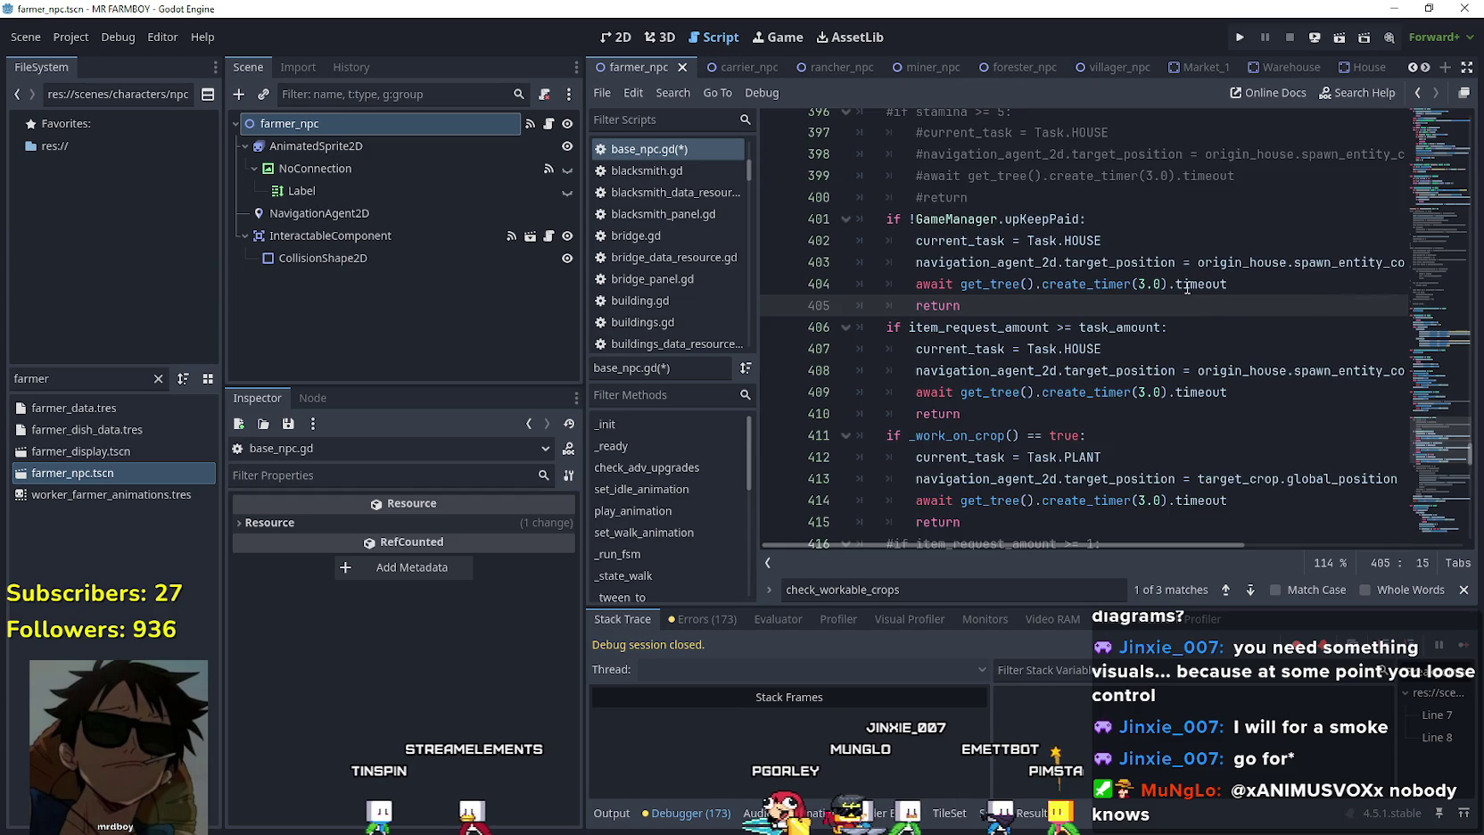
{"action": "scroll", "coordinate": [1188, 288], "scroll_direction": "down", "scroll_amount": 6}
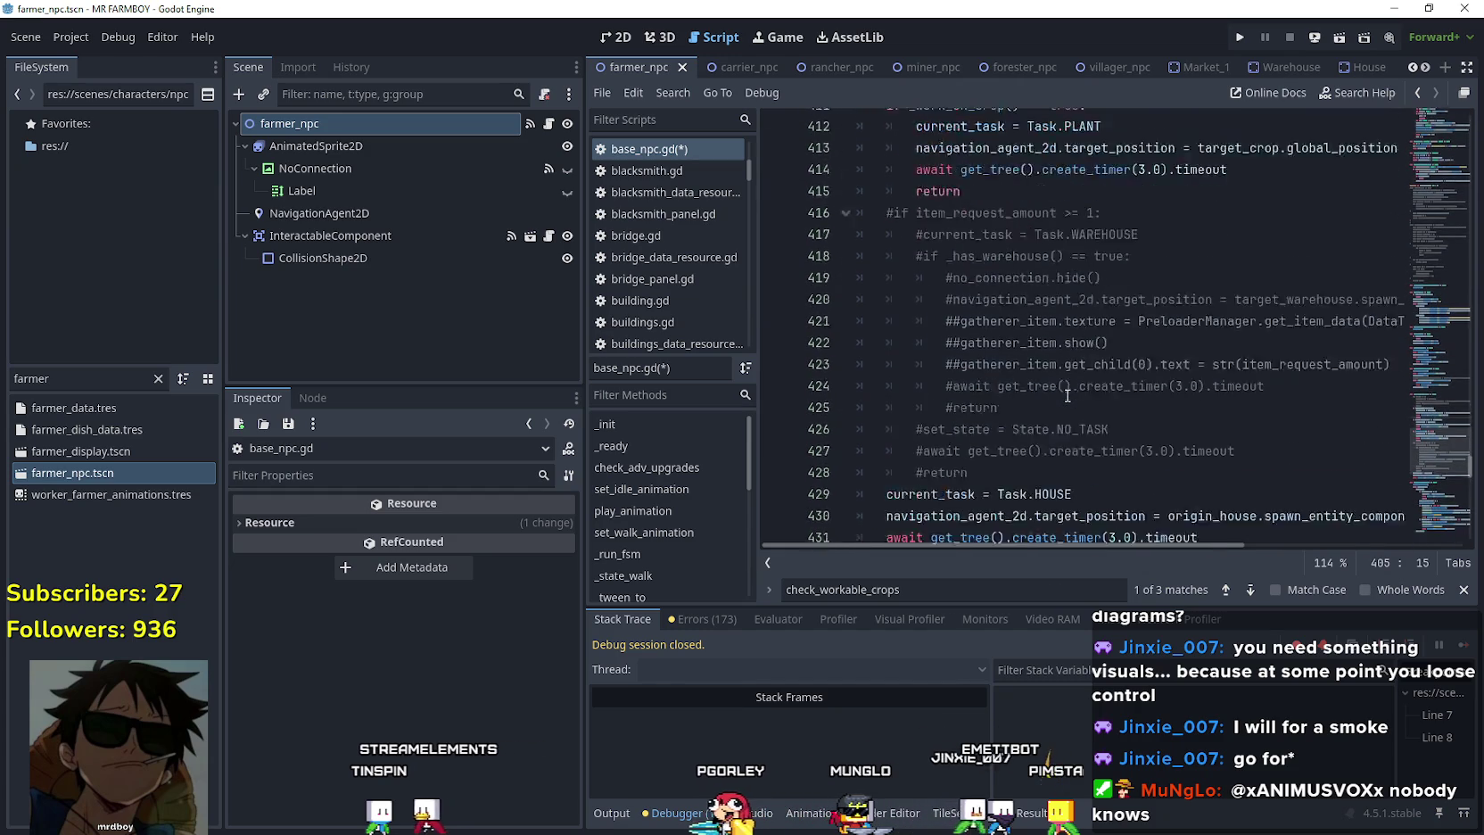
{"action": "scroll", "coordinate": [1068, 394], "scroll_direction": "up", "scroll_amount": 4}
{"action": "left_click", "coordinate": [1066, 373]}
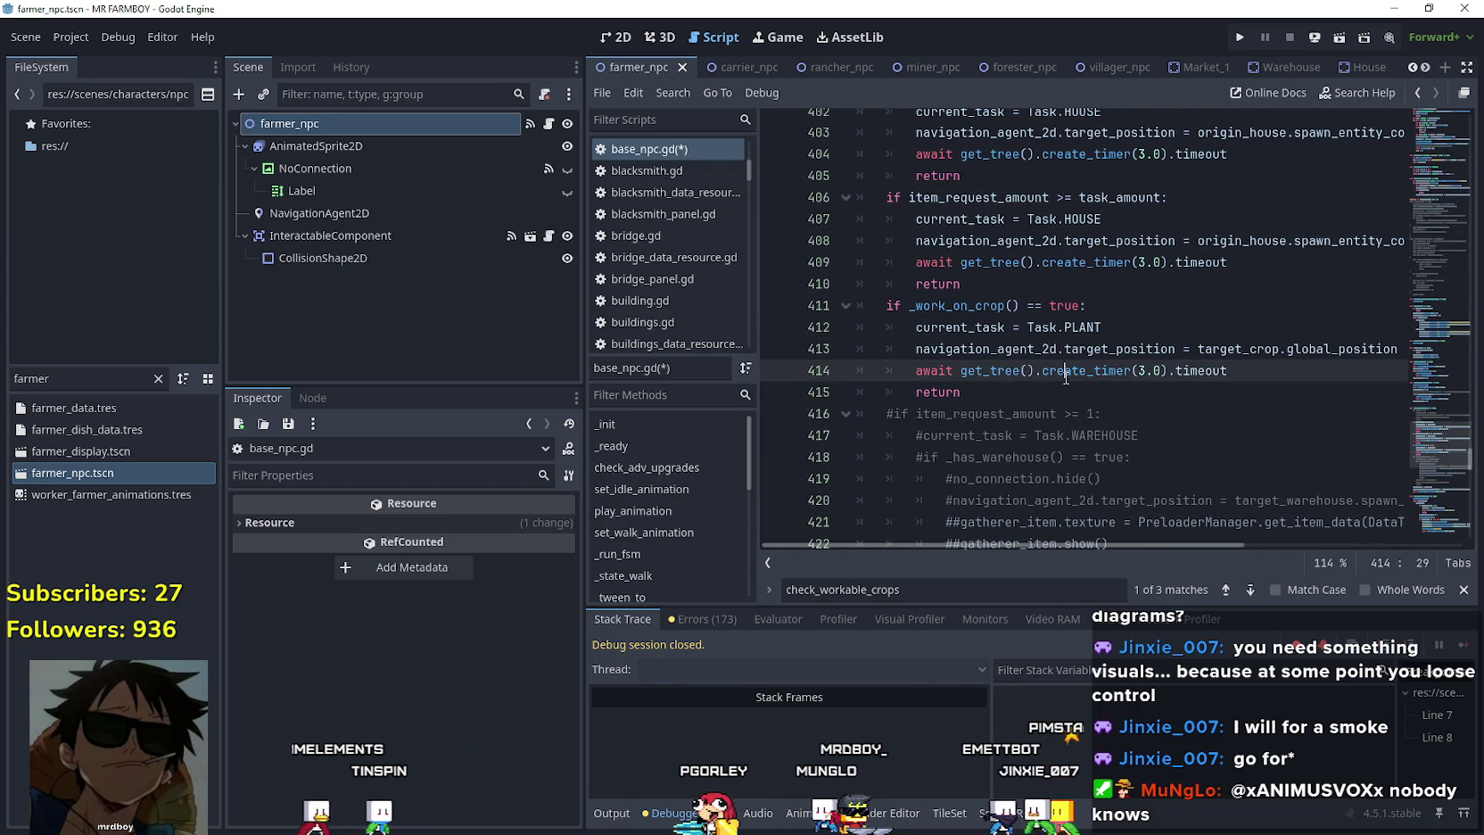
{"action": "left_click", "coordinate": [1084, 276]}
{"action": "key", "text": "ctrl+s"}
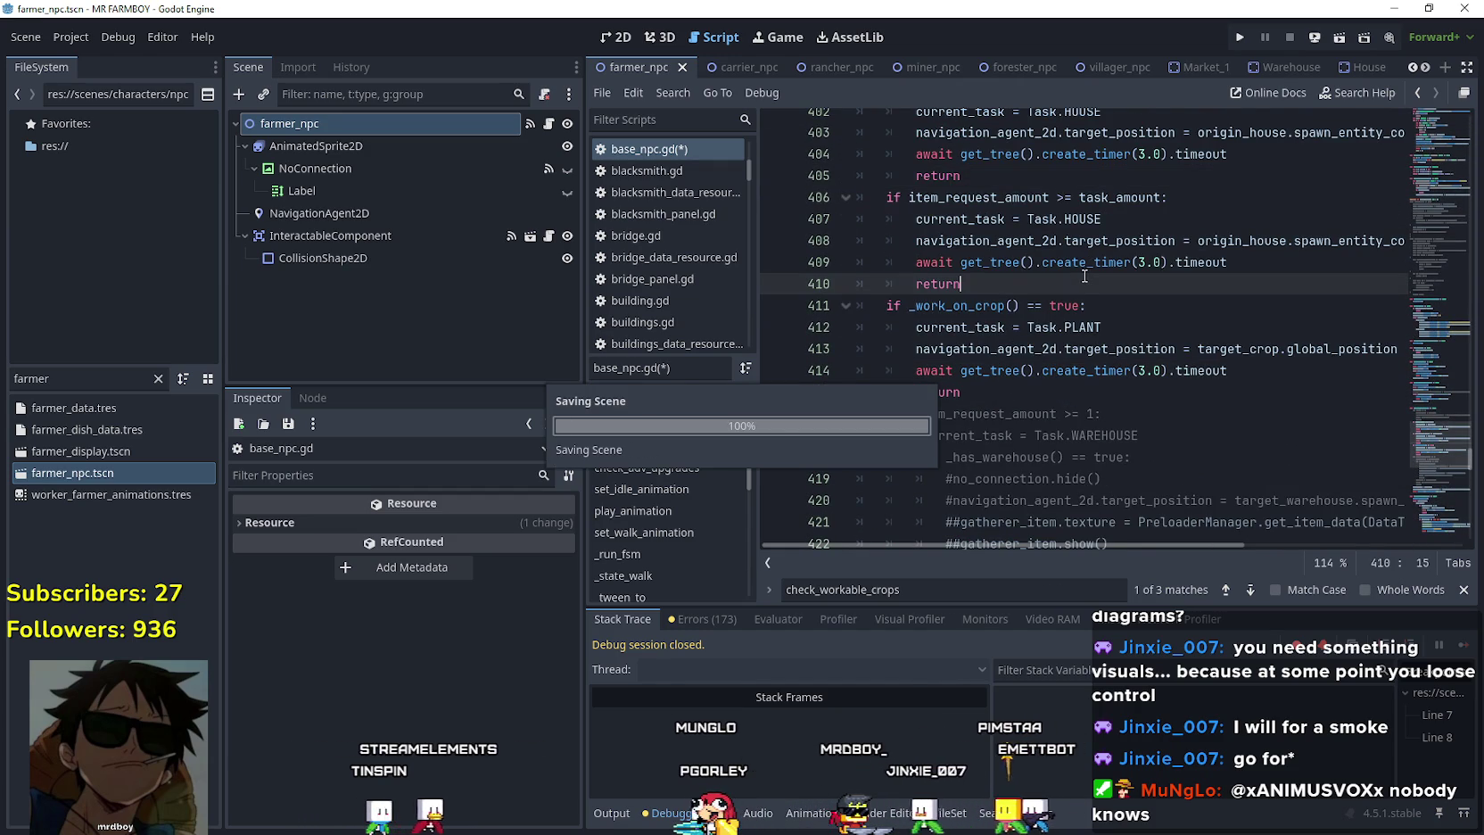
Review the !GameManager.upKeepPaid condition and the new return on line 405.
{"action": "scroll", "coordinate": [1043, 332], "scroll_direction": "up", "scroll_amount": 2}
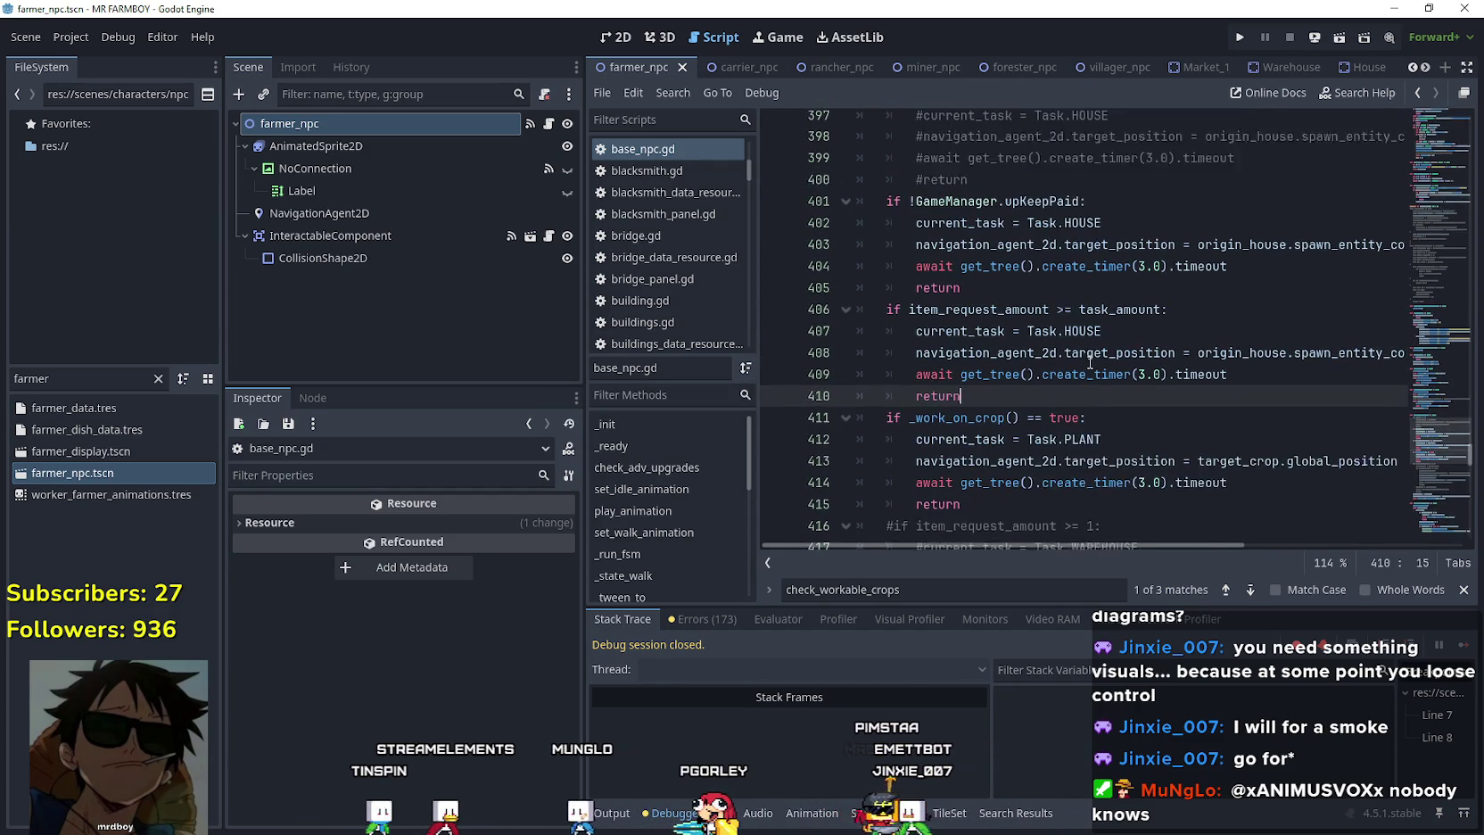
{"action": "key", "text": "Up"}
{"action": "key", "text": "Up"}
{"action": "key", "text": "Up"}
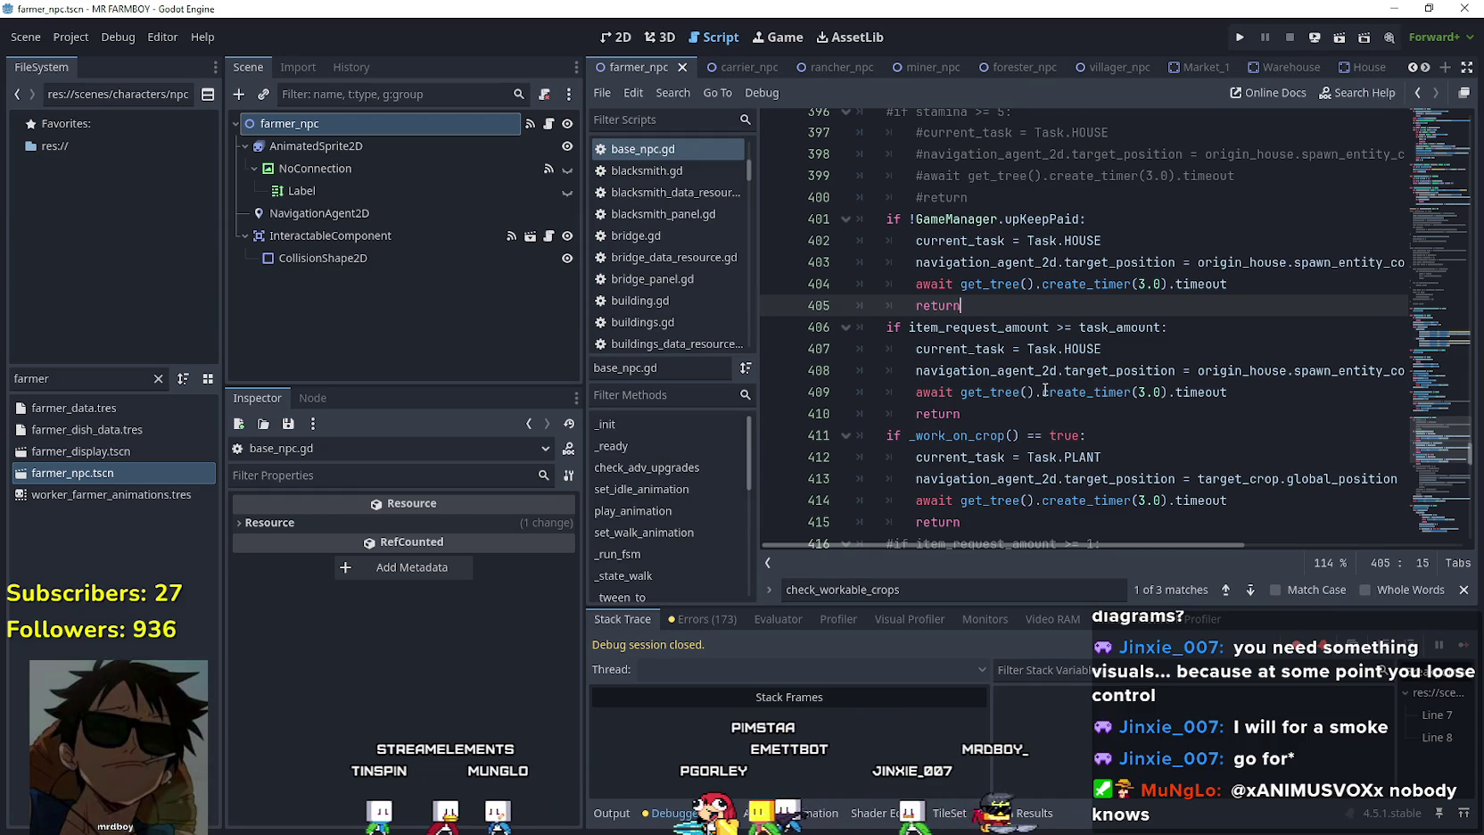
{"action": "scroll", "coordinate": [1045, 389], "scroll_direction": "up", "scroll_amount": 1}
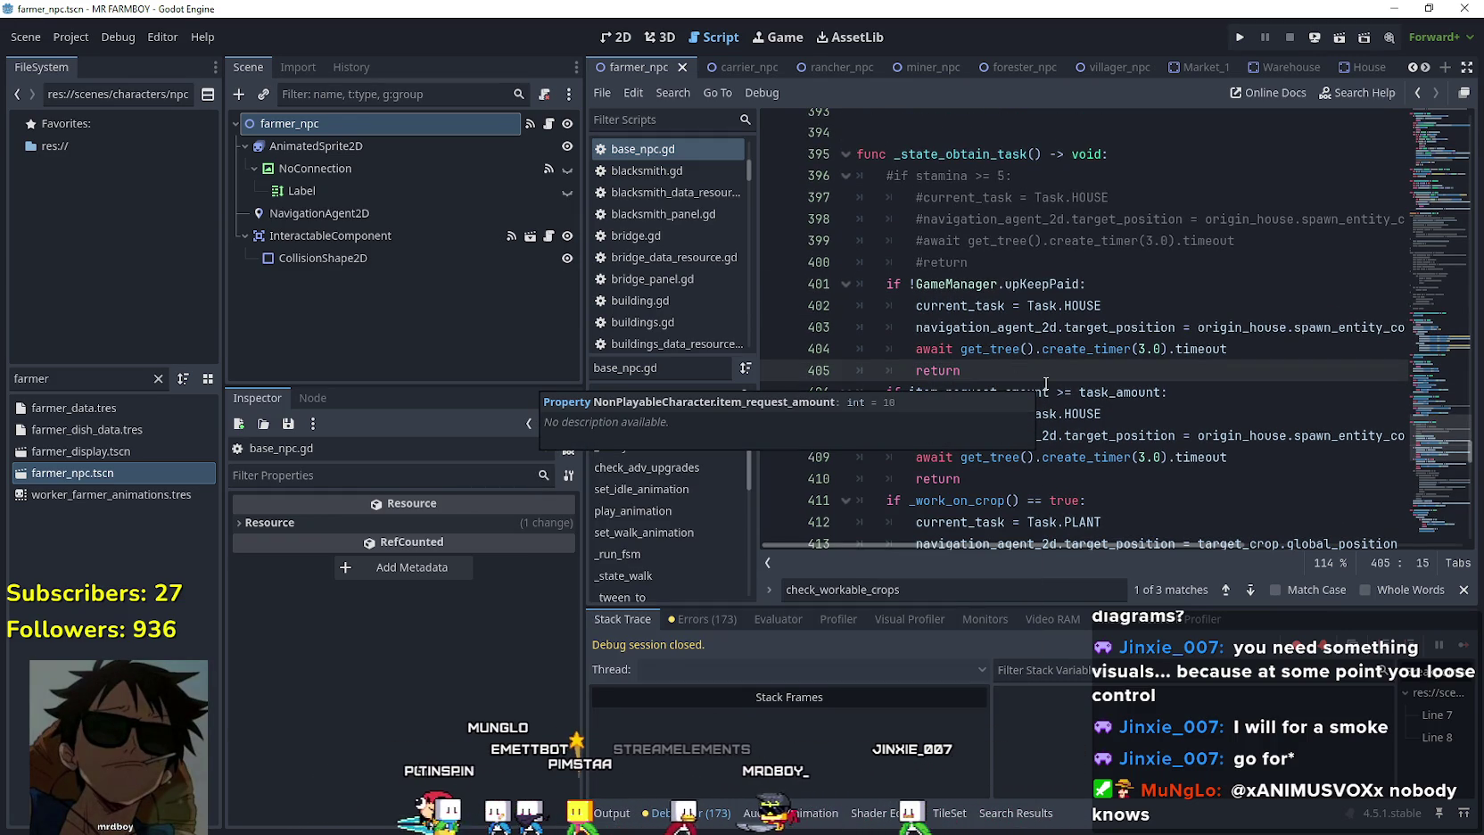
{"action": "left_click", "coordinate": [1050, 287]}
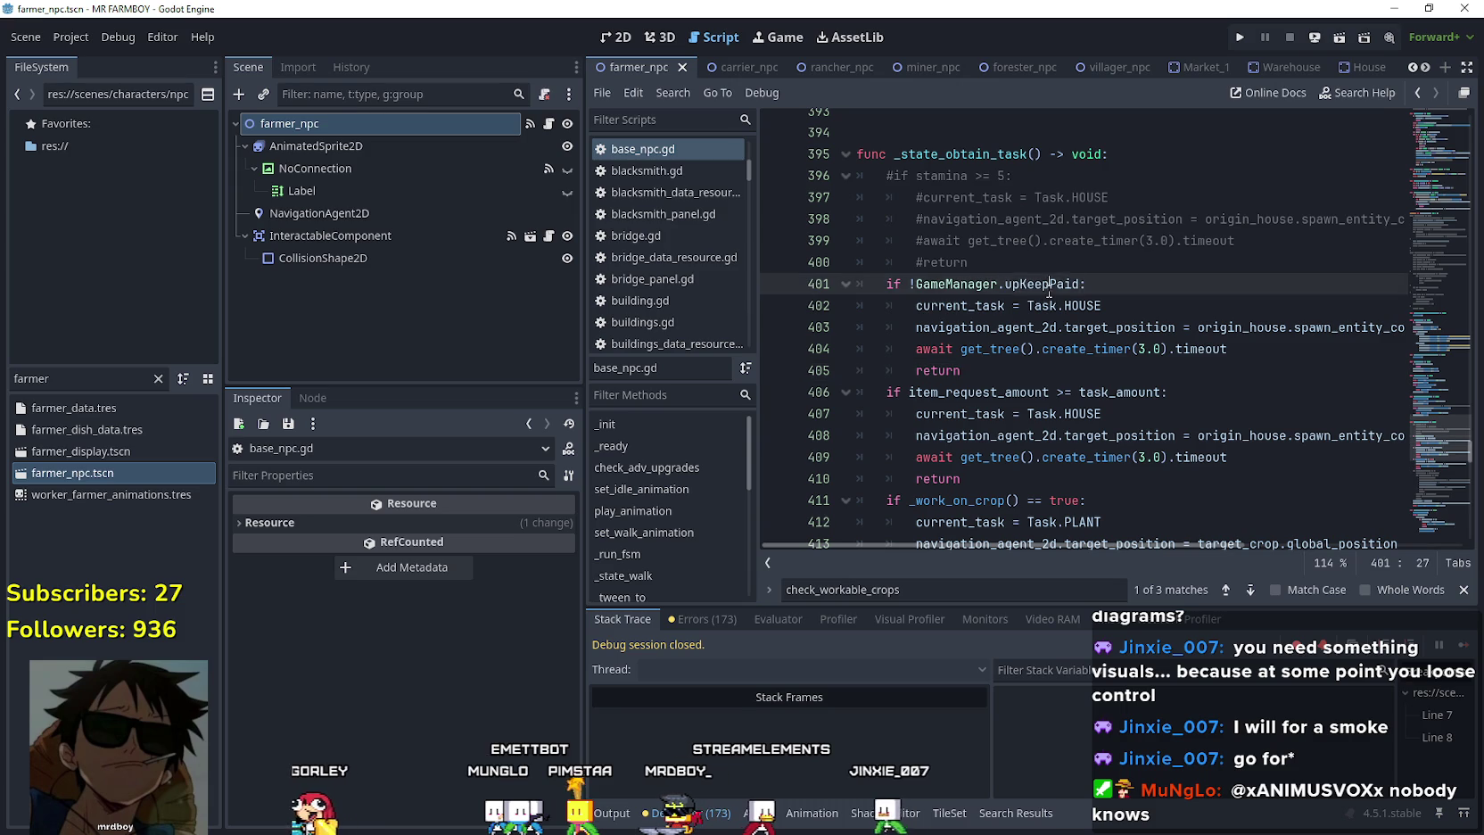
{"action": "left_click", "coordinate": [1027, 373]}
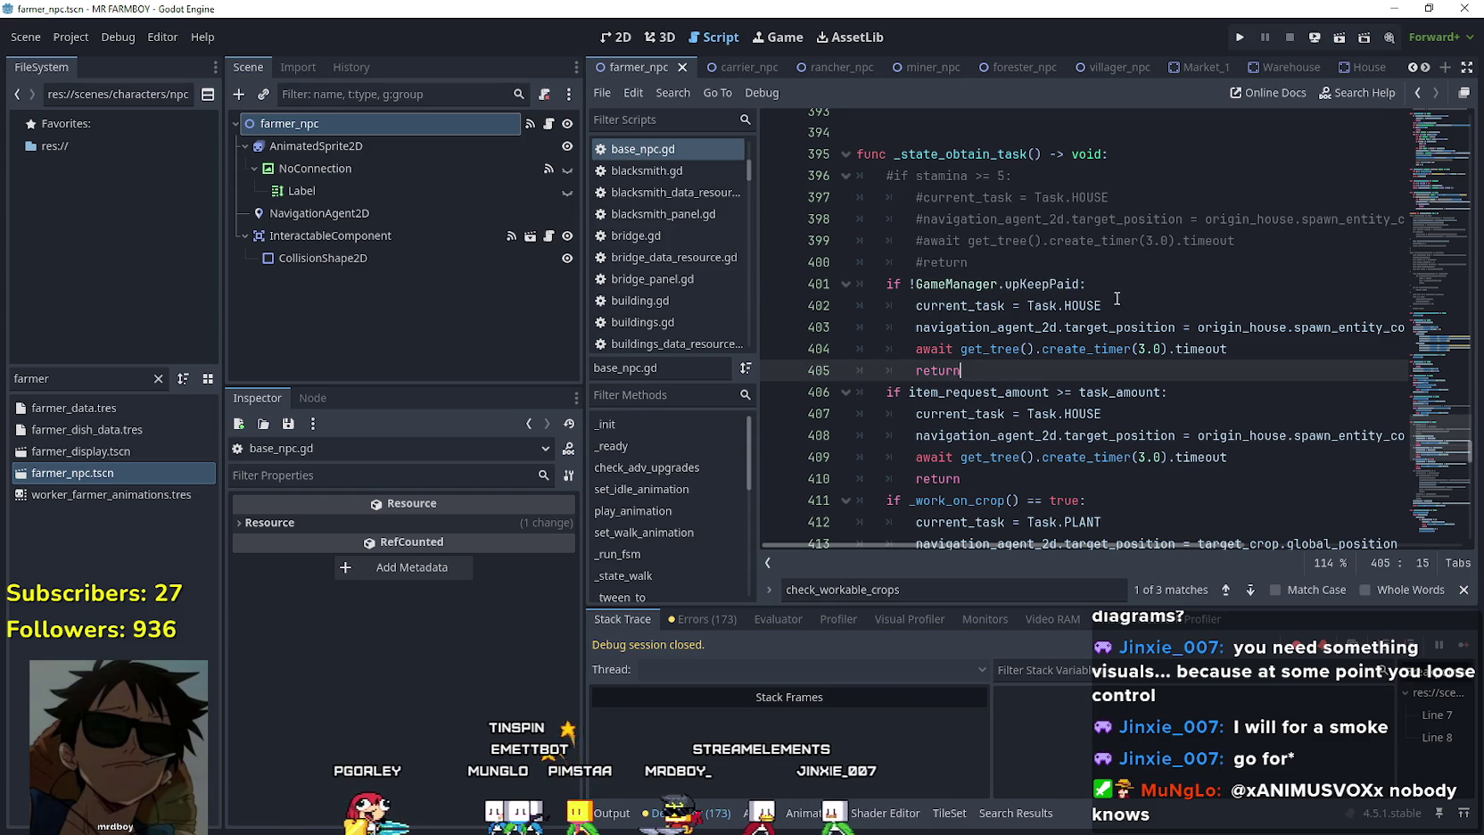
Run the project and load Save 8 from the Continue save list.
{"action": "left_click", "coordinate": [1240, 38]}
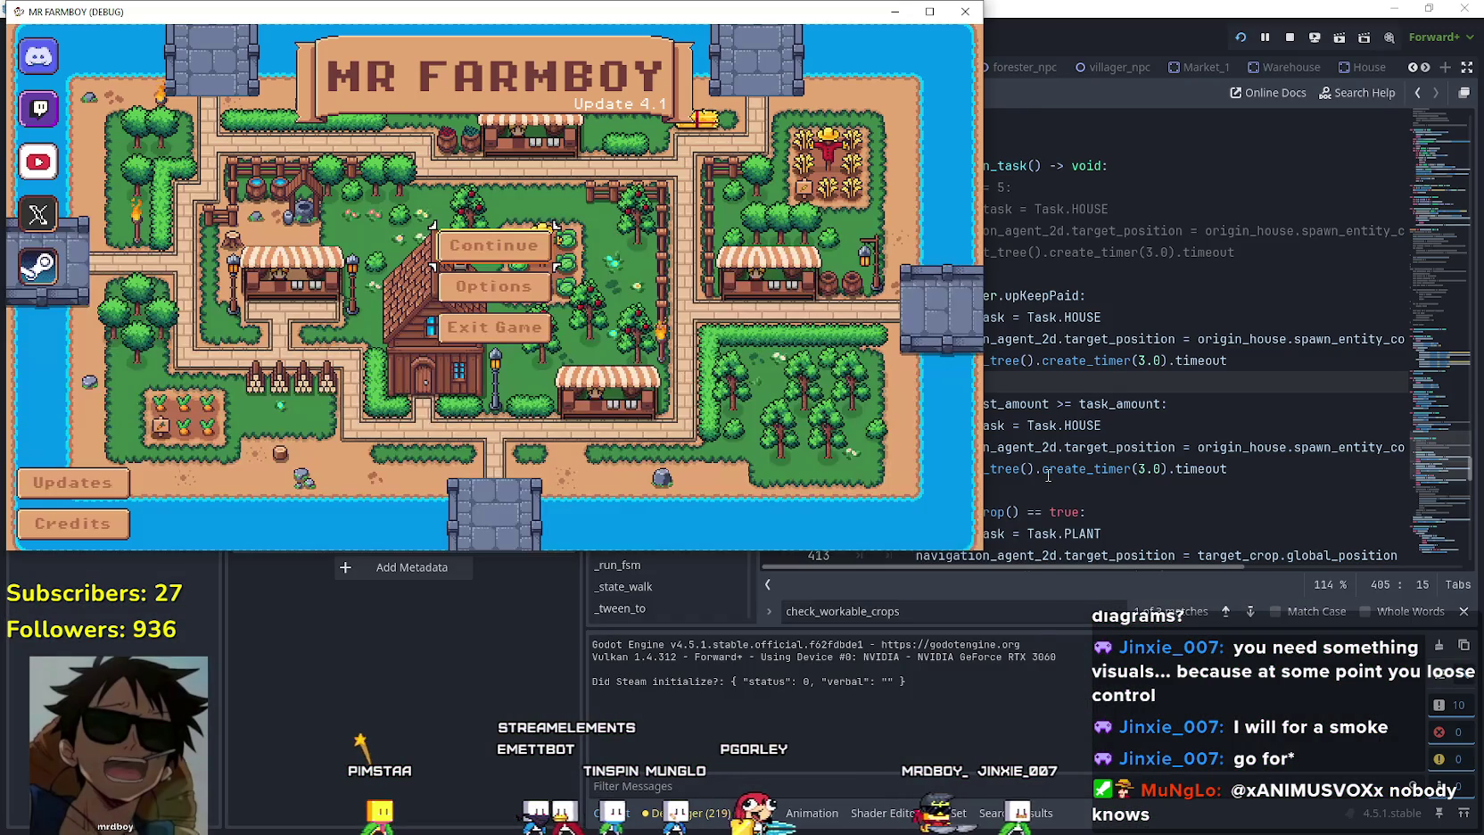
{"action": "left_click", "coordinate": [472, 250]}
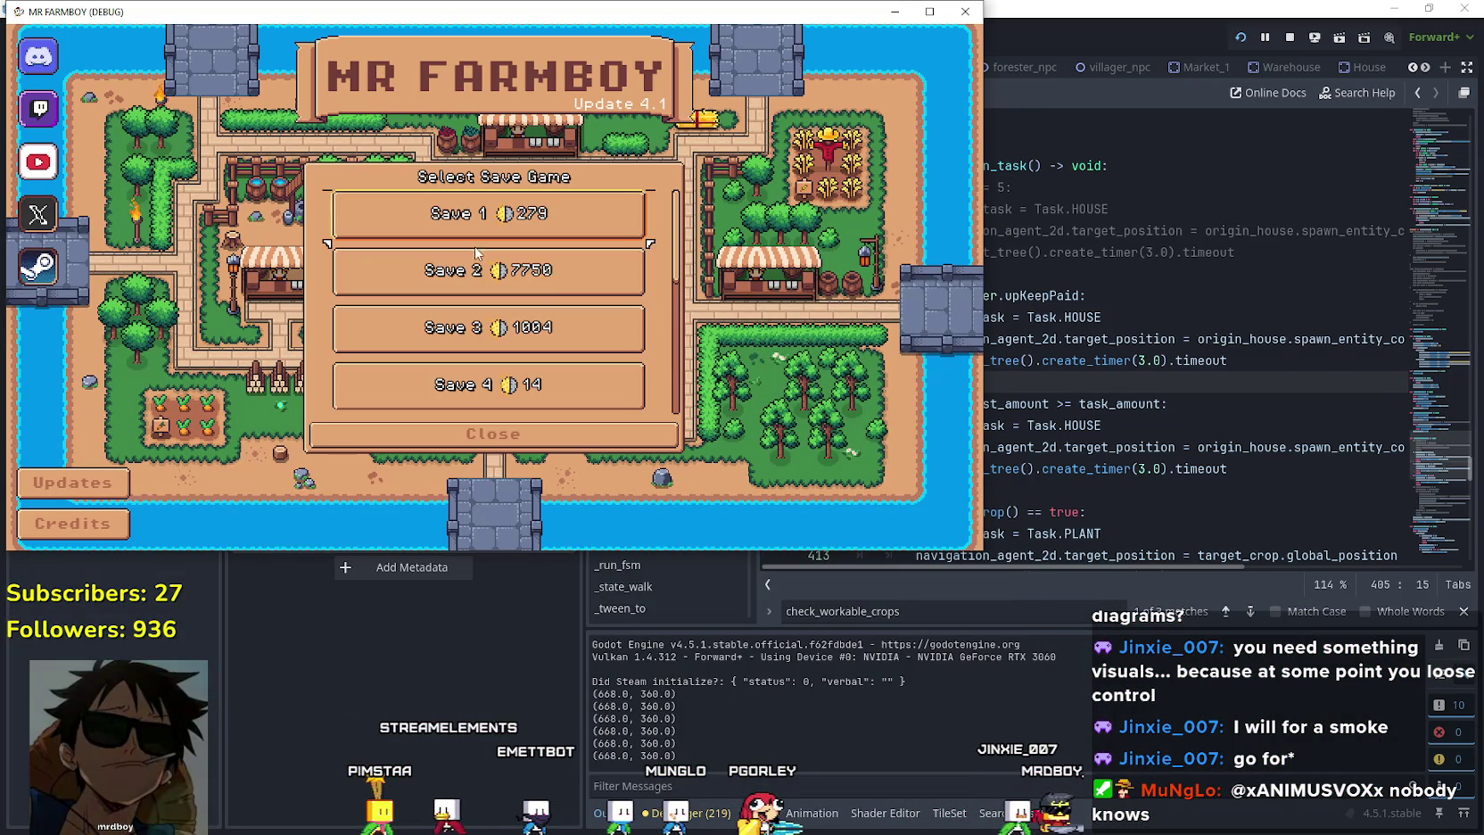
{"action": "left_click", "coordinate": [495, 214]}
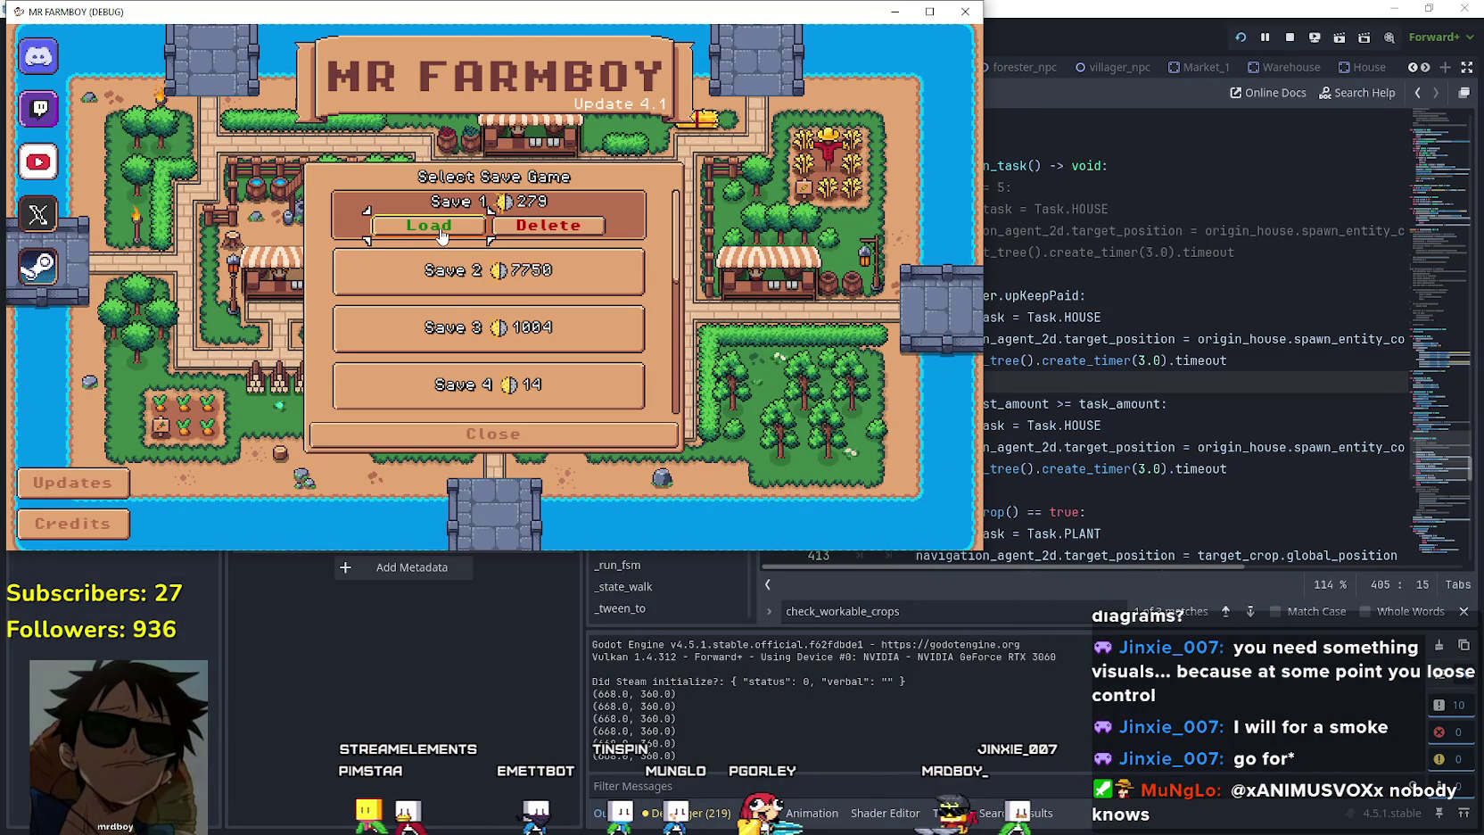
{"action": "scroll", "coordinate": [457, 303], "scroll_direction": "down", "scroll_amount": 3}
{"action": "scroll", "coordinate": [457, 303], "scroll_direction": "down", "scroll_amount": 3}
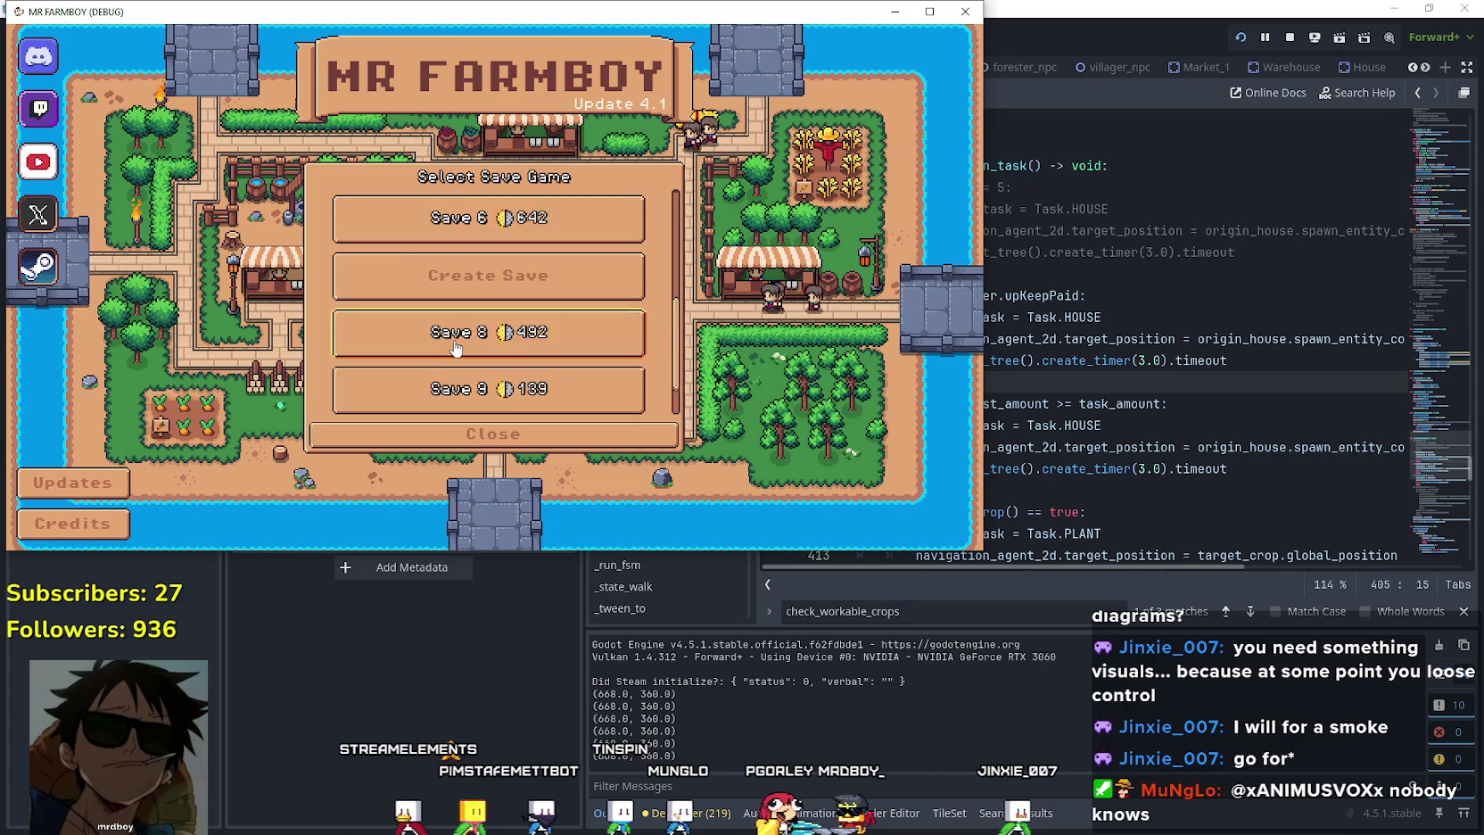
{"action": "left_click", "coordinate": [454, 348]}
{"action": "left_click", "coordinate": [424, 248]}
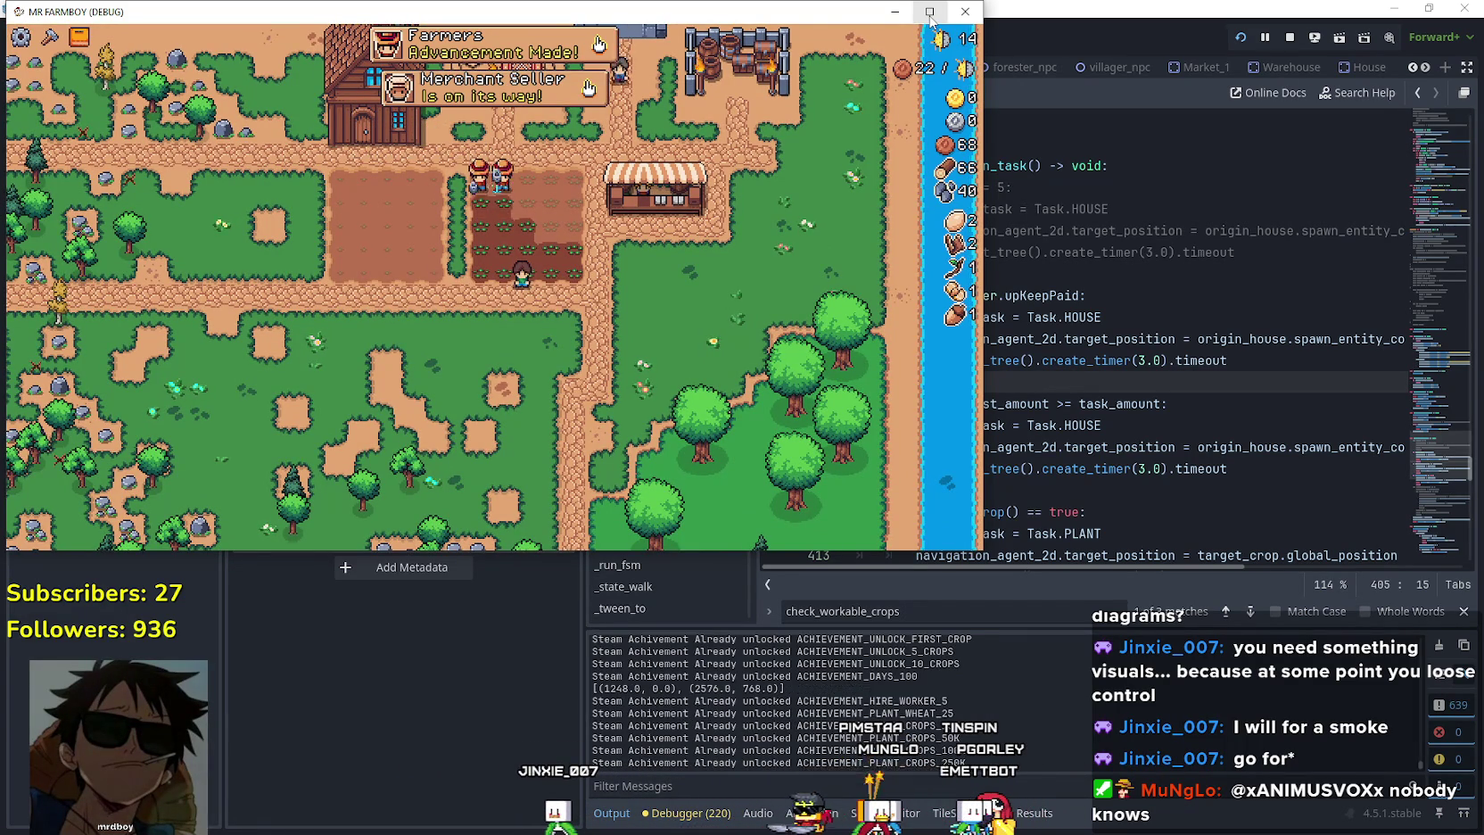
Watch the farmers in the full-screen game, panning with S, then pause and return to the editor.
{"action": "left_click", "coordinate": [930, 13]}
{"action": "scroll", "coordinate": [981, 442], "scroll_direction": "up", "scroll_amount": 3}
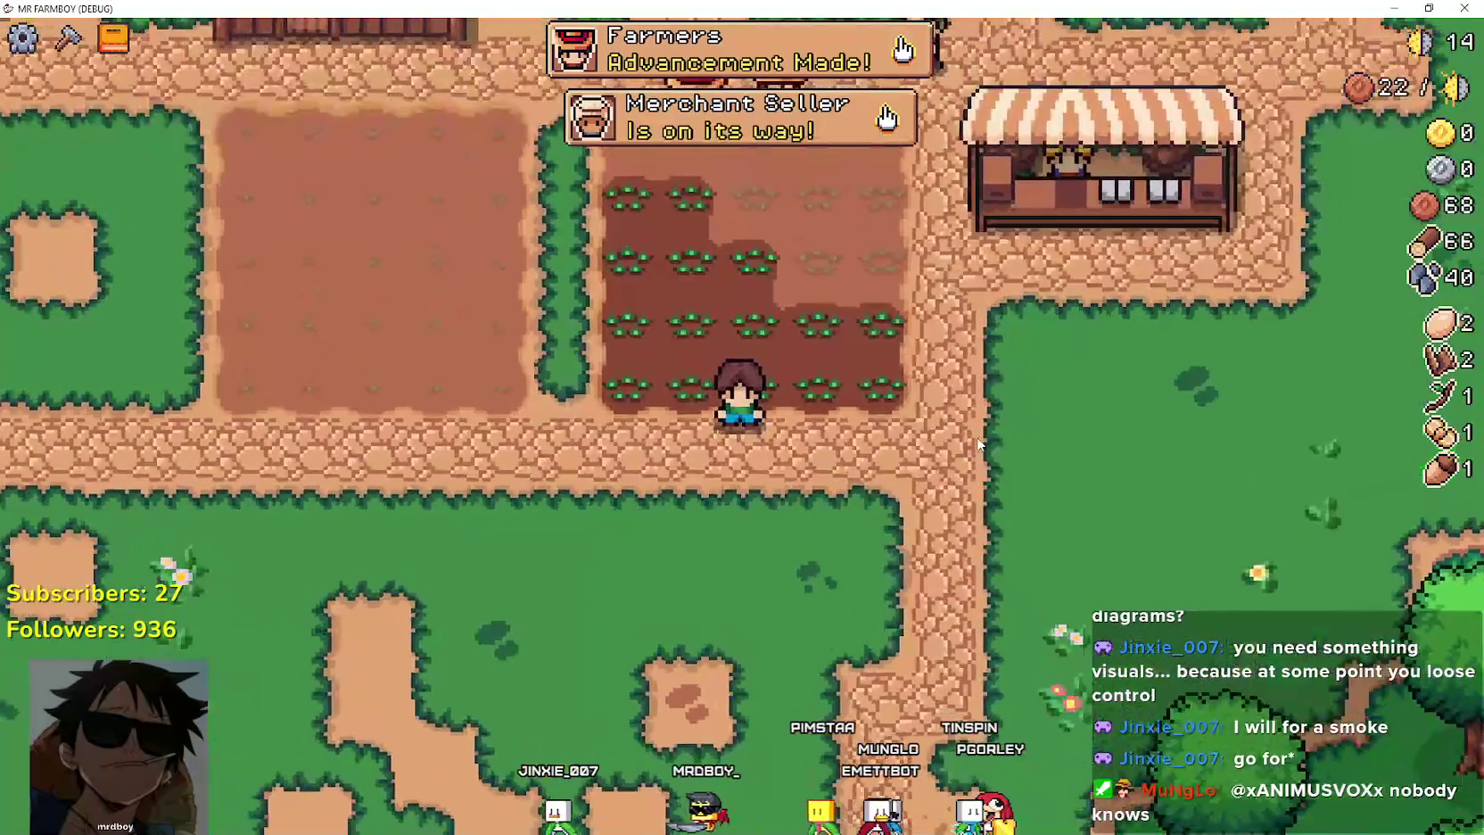
{"action": "scroll", "coordinate": [977, 431], "scroll_direction": "down", "scroll_amount": 2}
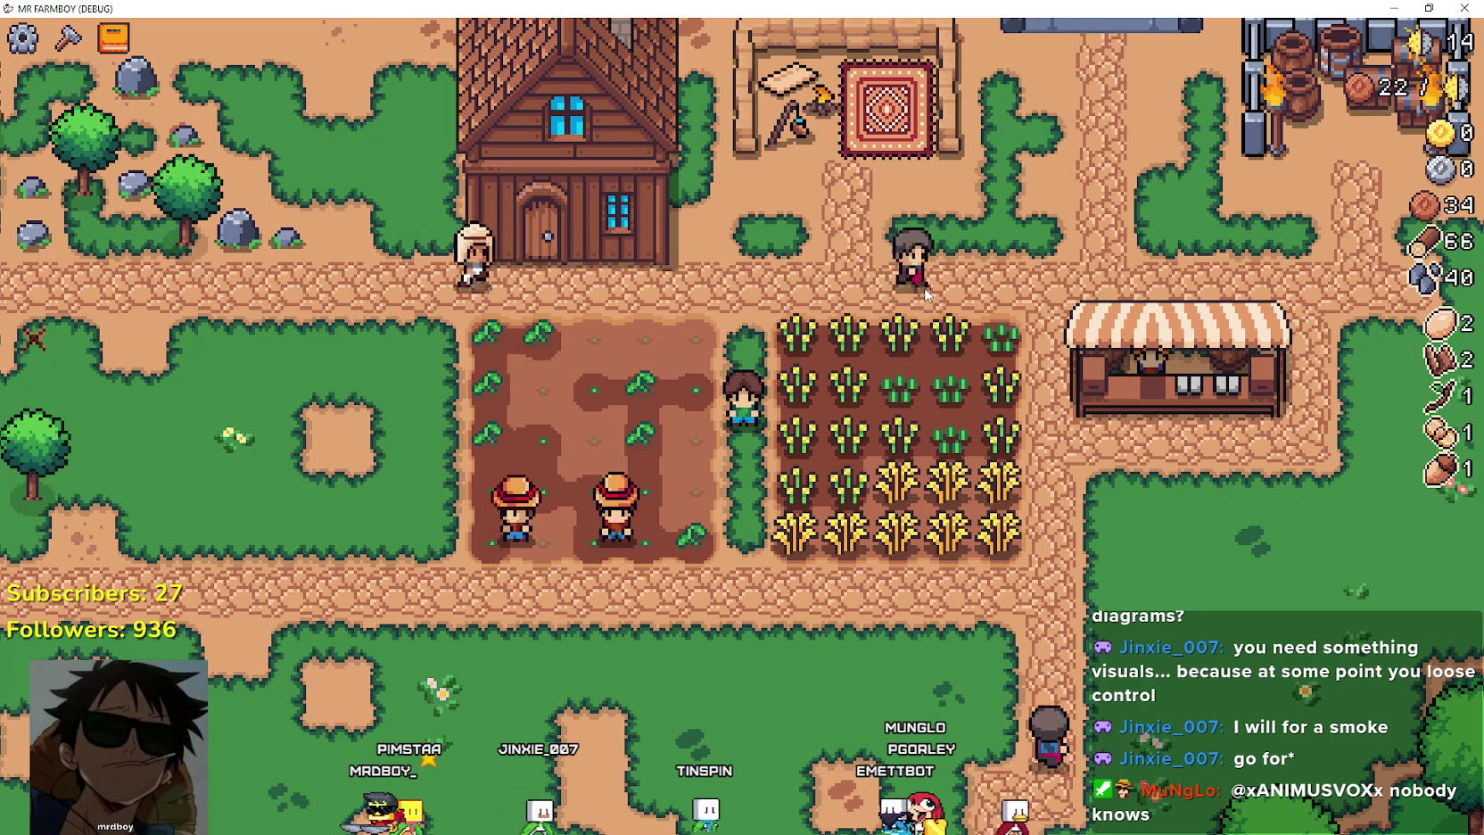
{"action": "key", "text": "s"}
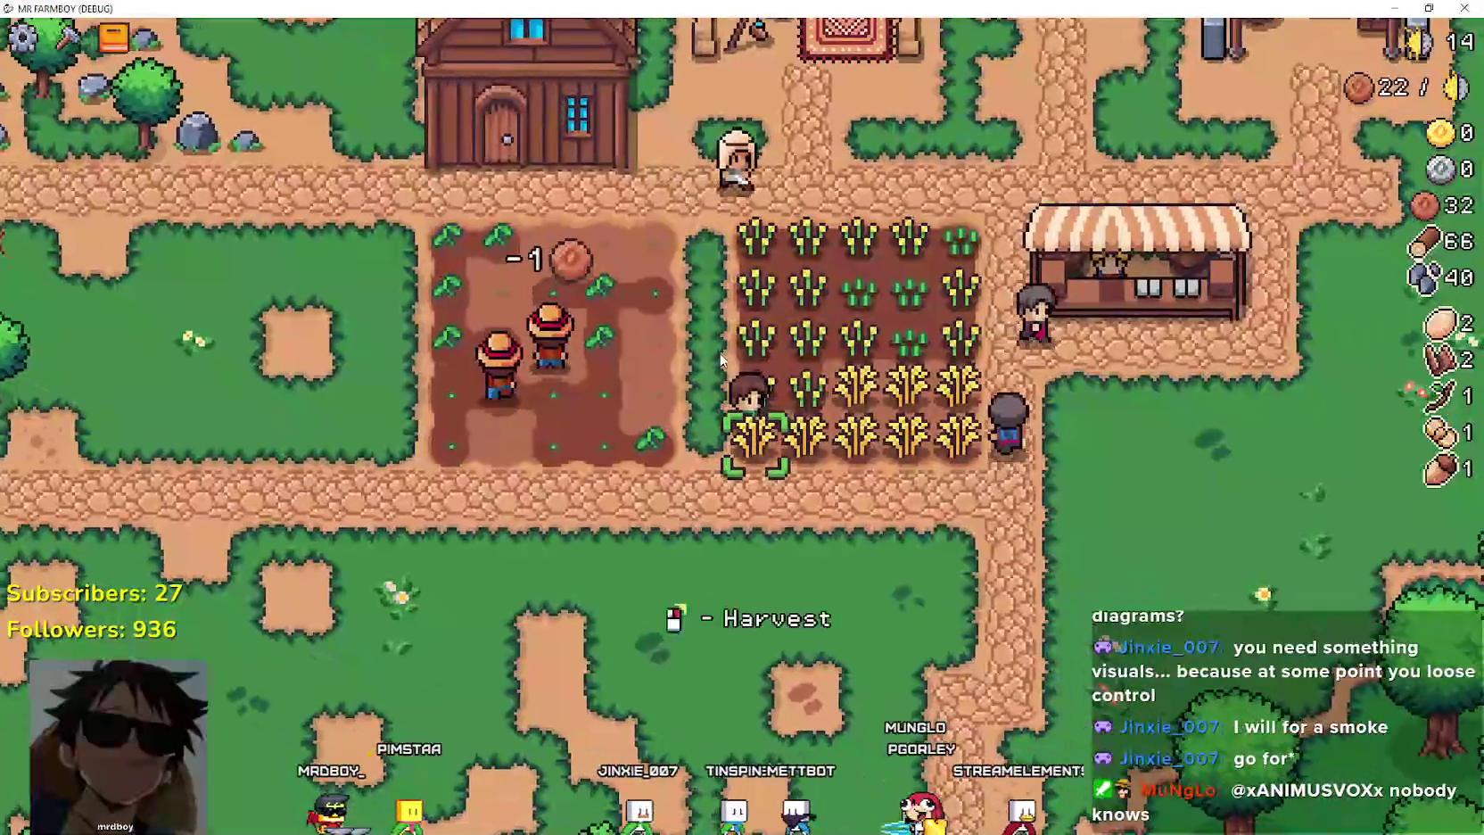
{"action": "key", "text": "s"}
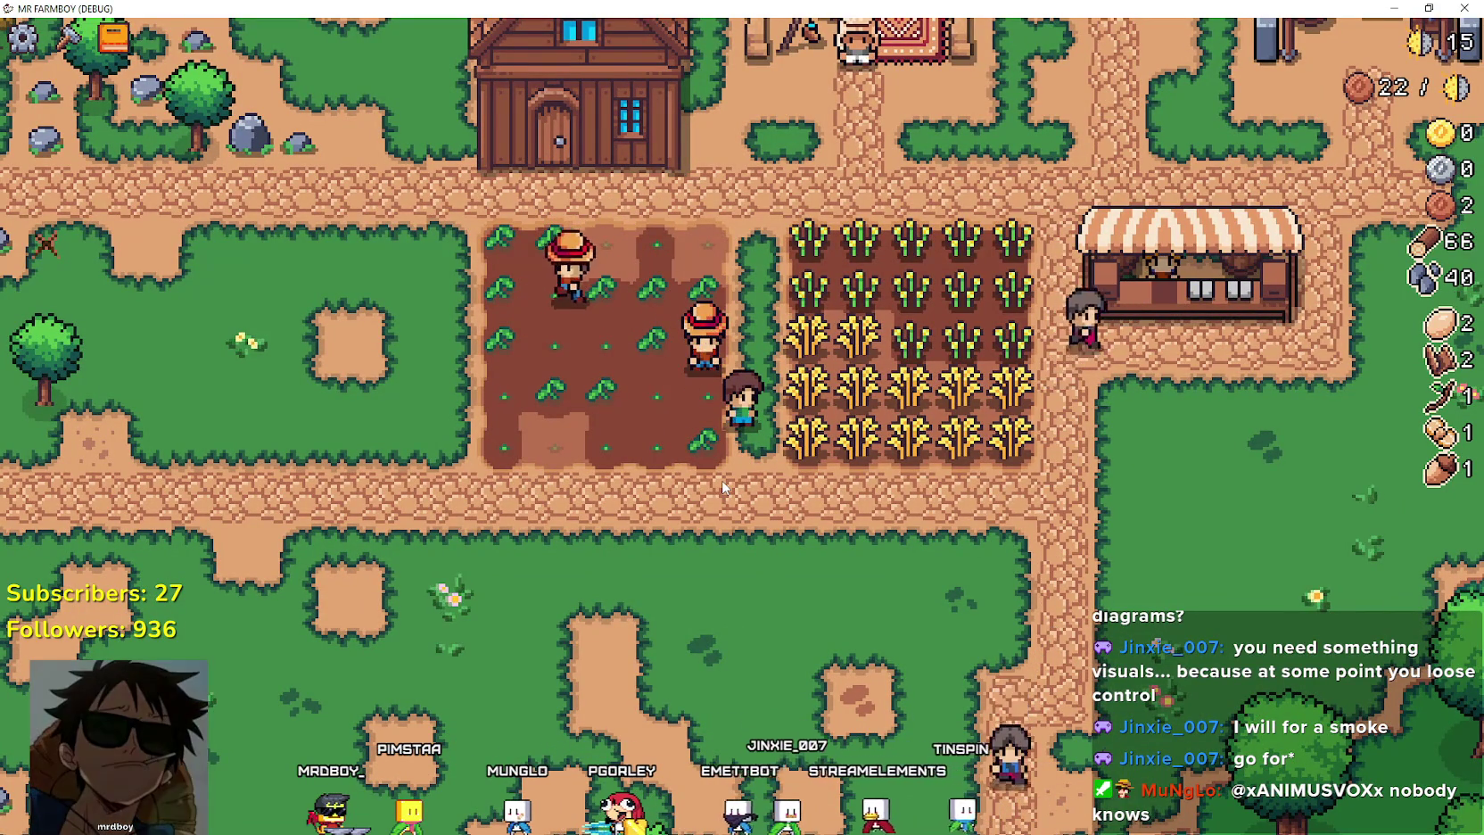
{"action": "key", "text": "Escape"}
{"action": "key", "text": "alt+Tab"}
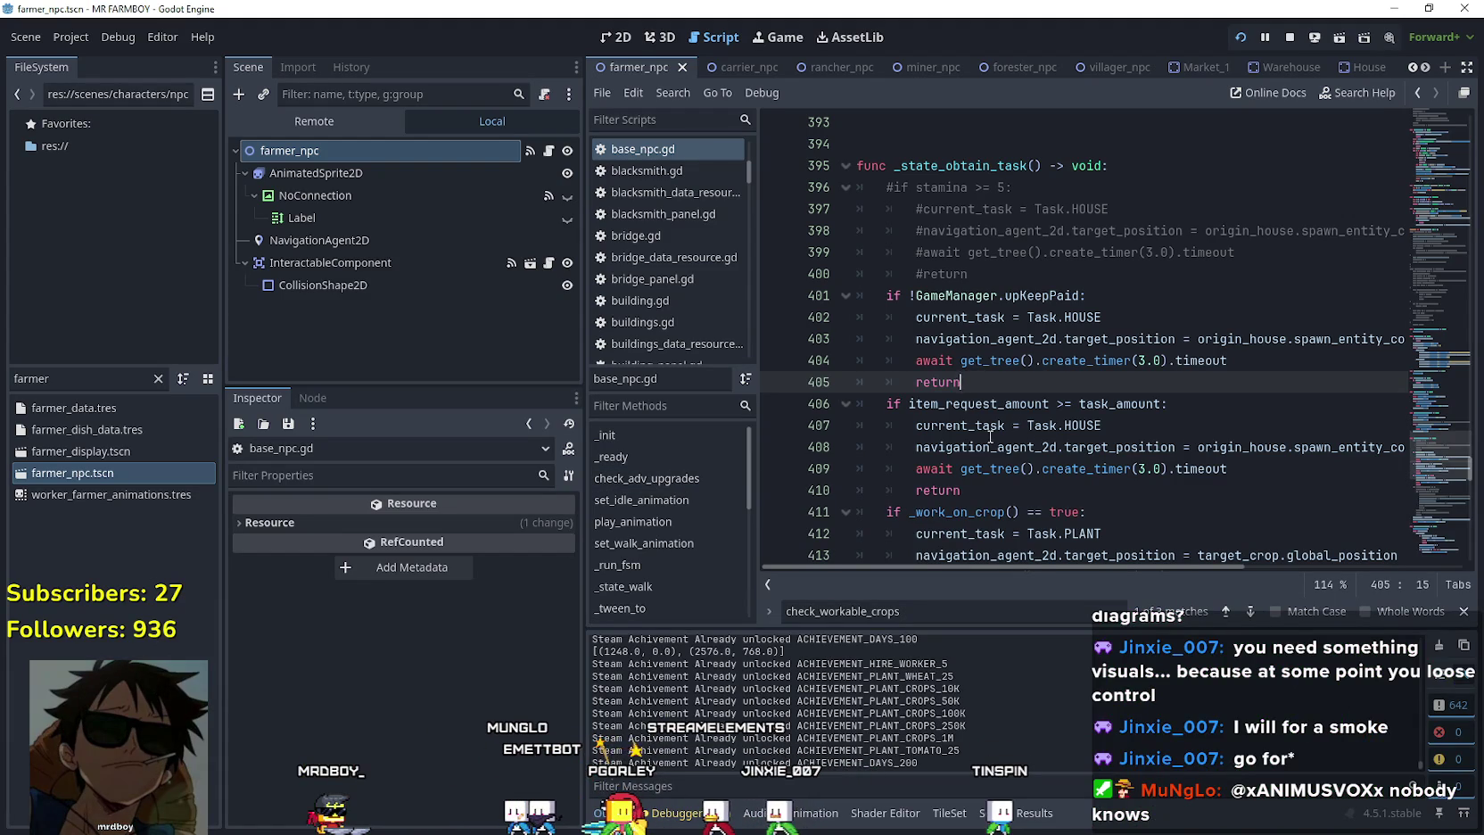
{"action": "double_click", "coordinate": [54, 378]}
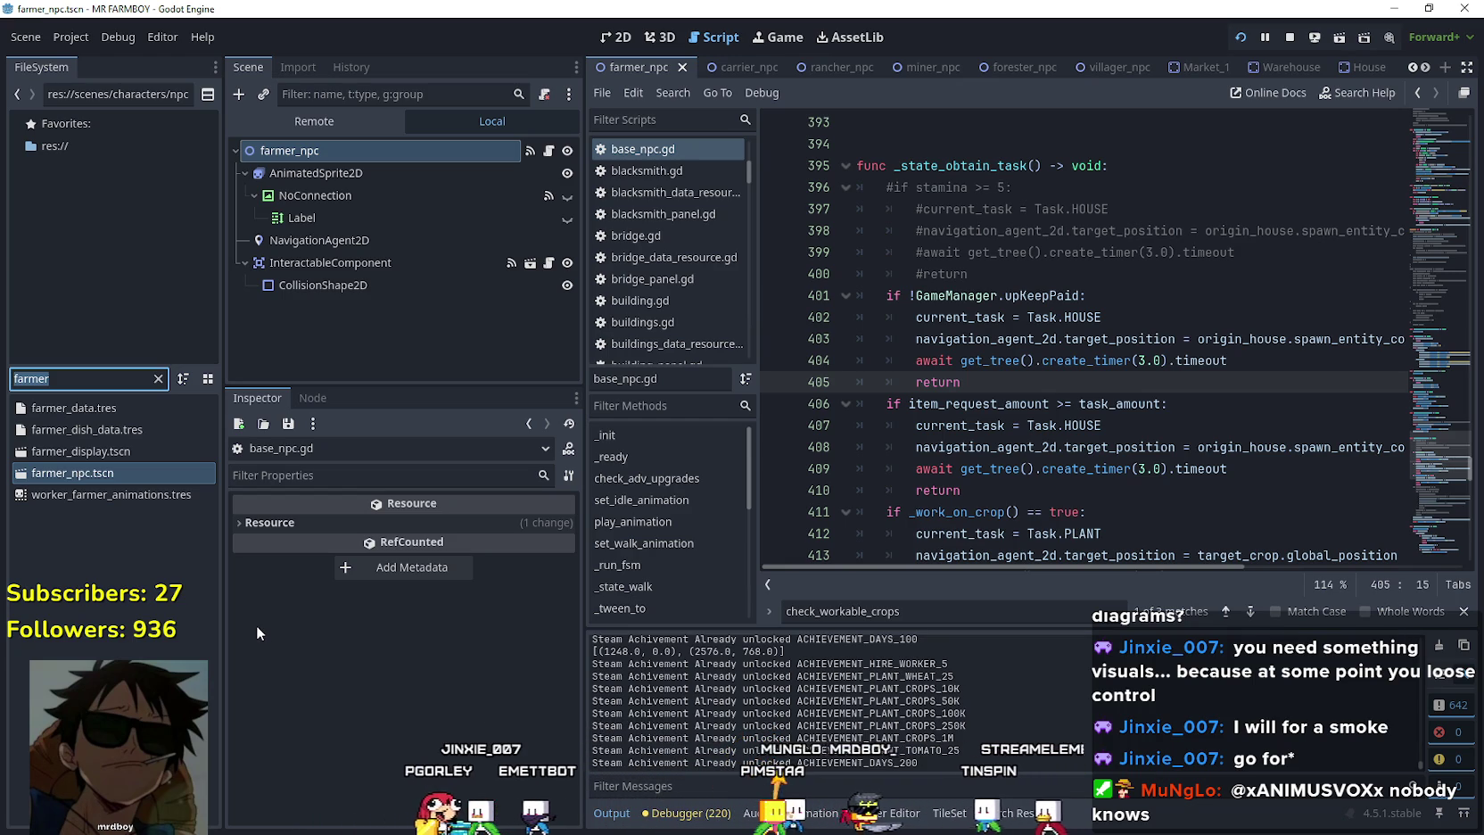
{"action": "left_click", "coordinate": [123, 469]}
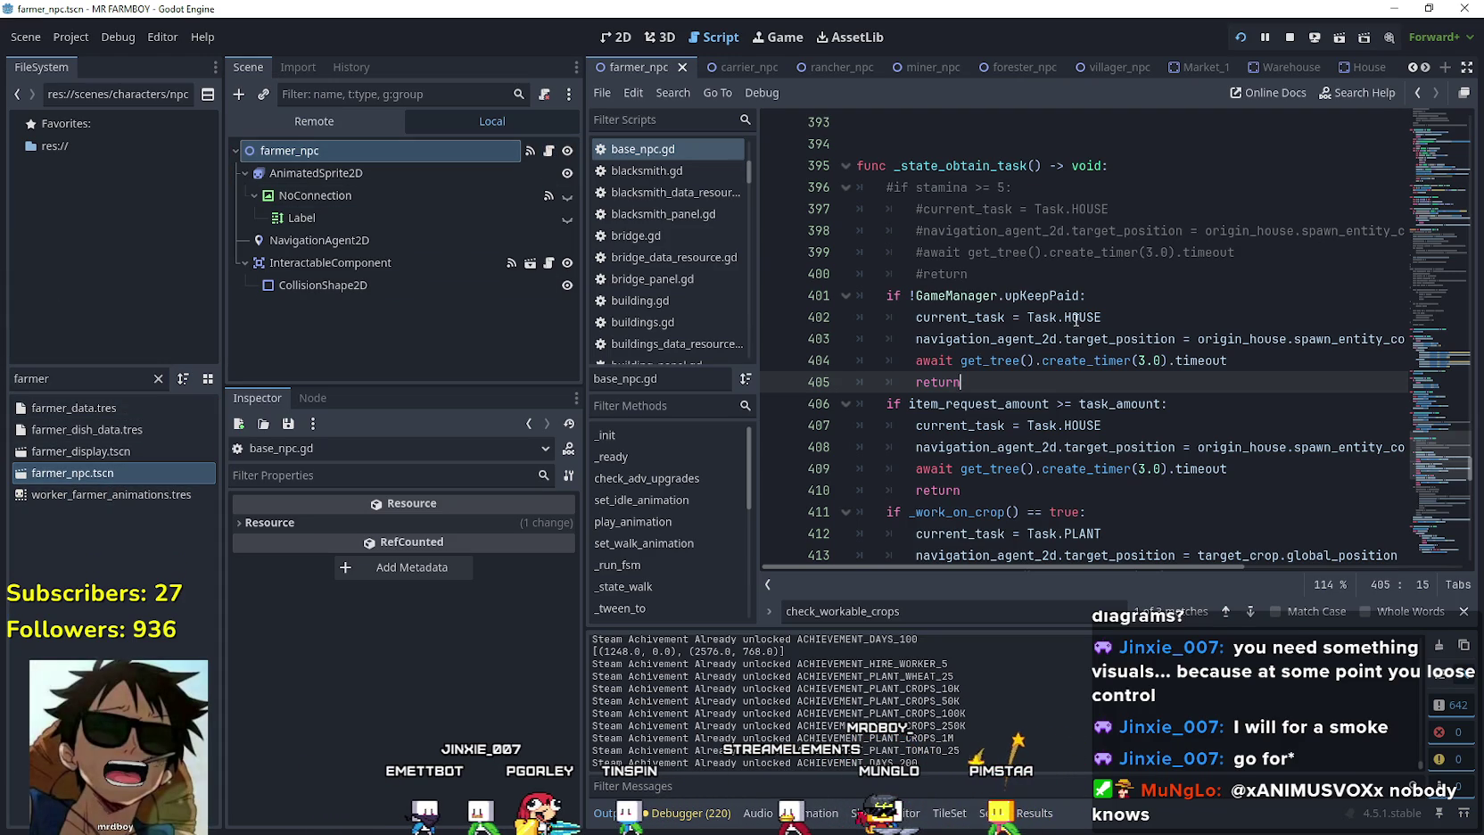
{"action": "left_click", "coordinate": [1077, 252]}
{"action": "left_click", "coordinate": [1074, 274]}
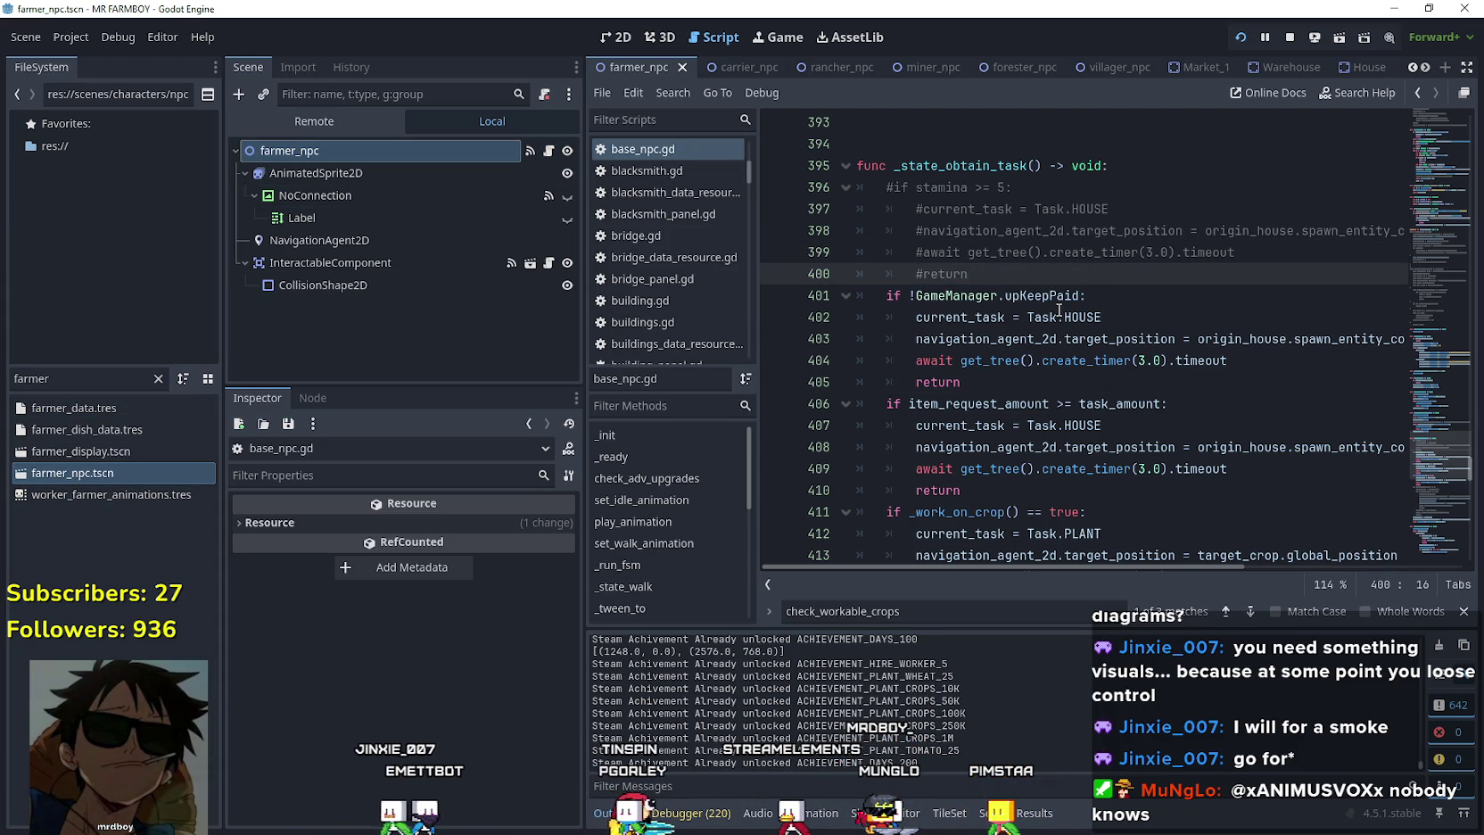
{"action": "mouse_move", "coordinate": [1058, 309]}
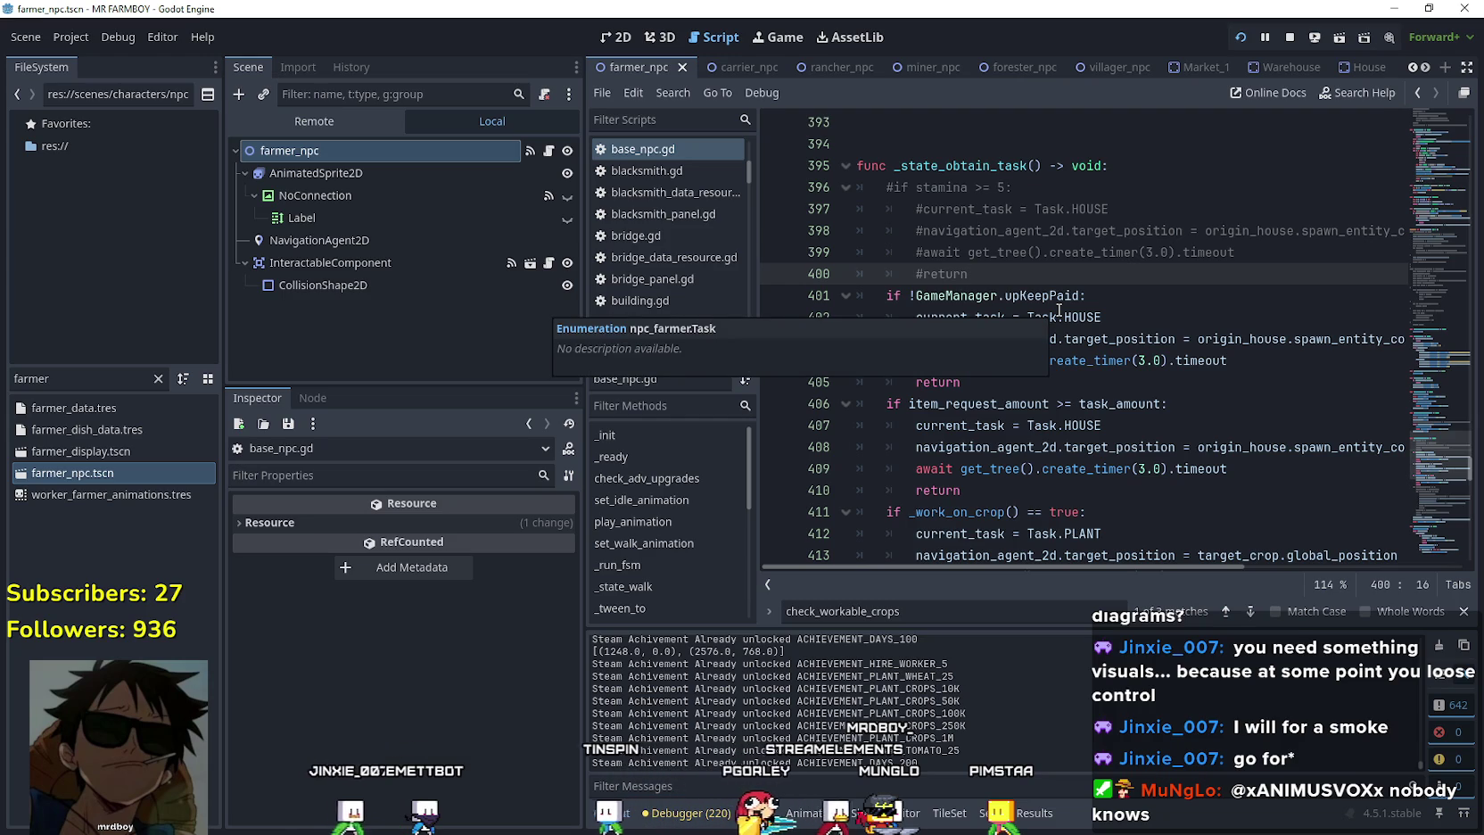
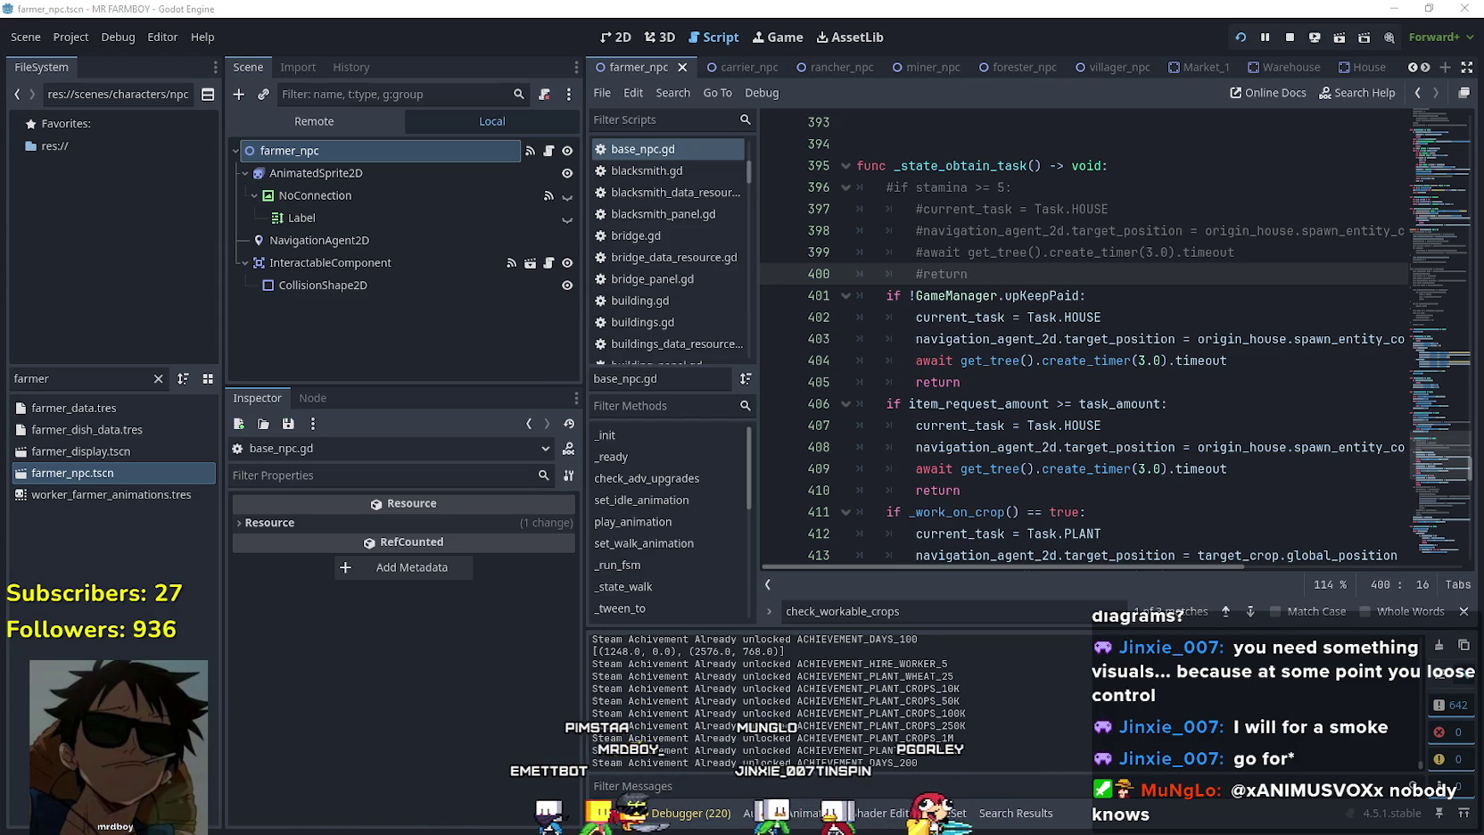
Review the commented-out stamina lines 397–400 and the return on line 410 in base_npc.gd.
{"action": "left_click_drag", "start_coordinate": [1071, 270], "coordinate": [850, 208]}
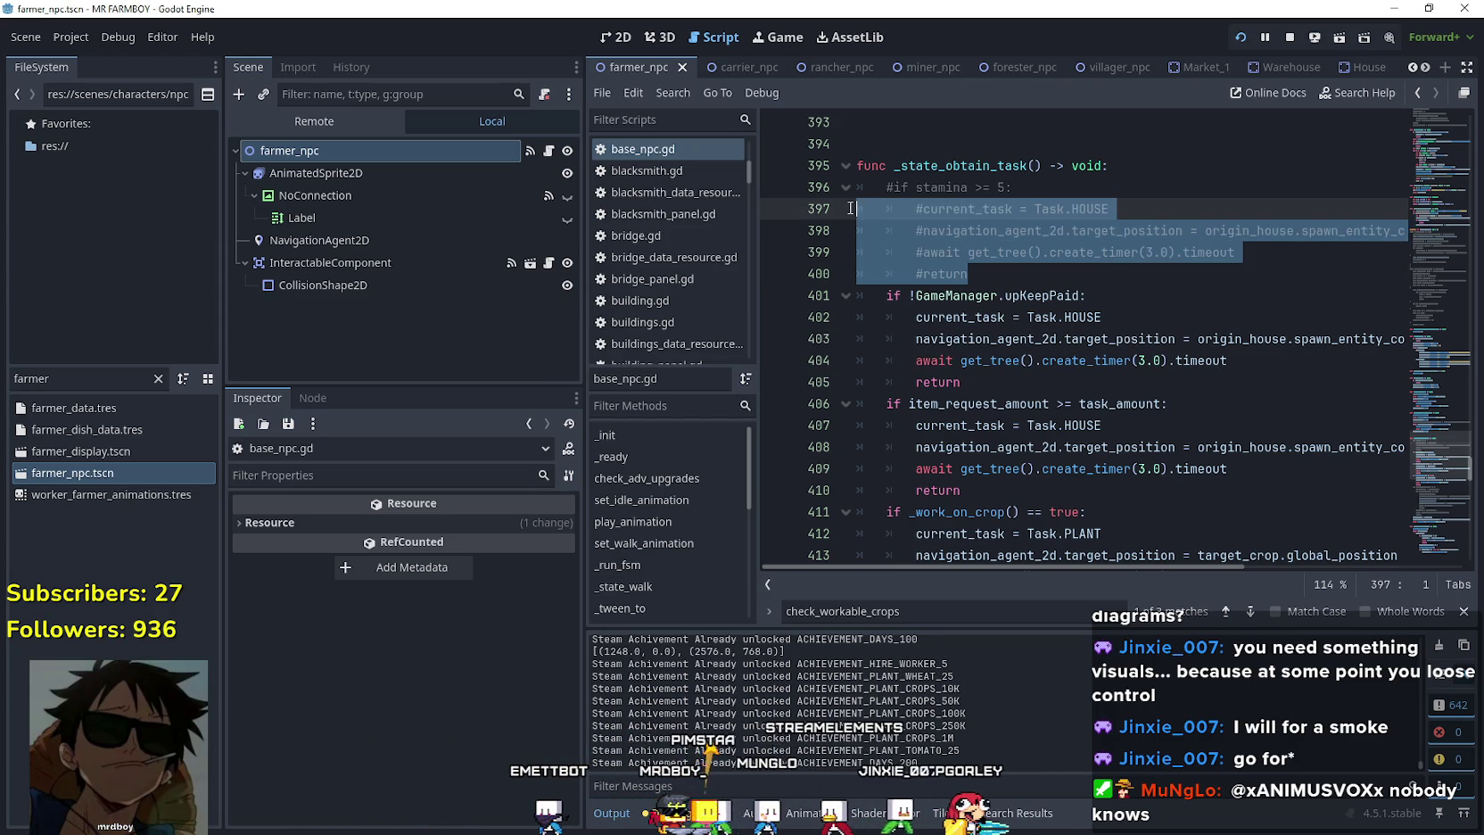
{"action": "scroll", "coordinate": [1000, 541], "scroll_direction": "down", "scroll_amount": 3}
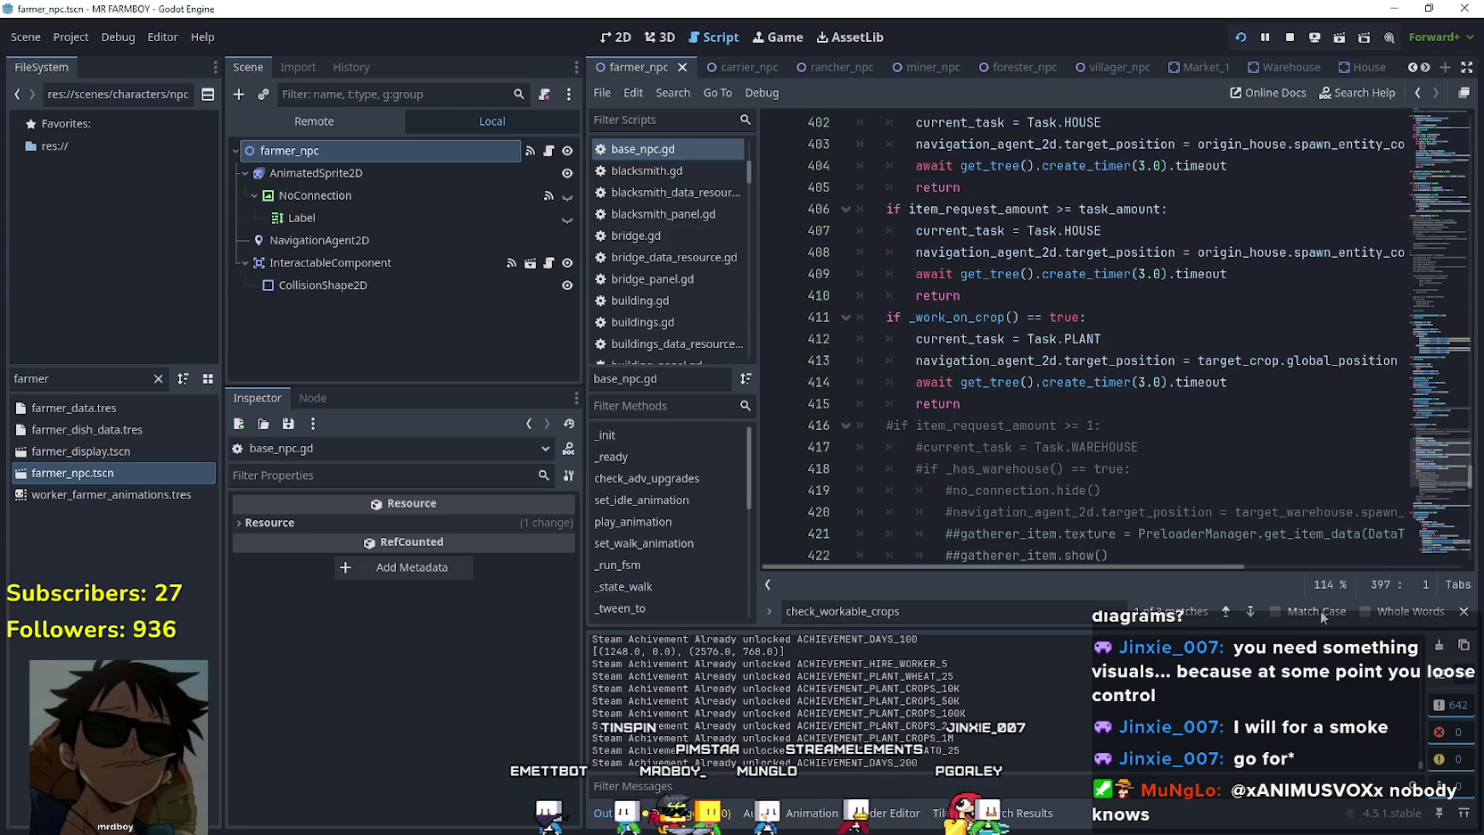
{"action": "left_click", "coordinate": [1462, 616]}
{"action": "scroll", "coordinate": [1120, 469], "scroll_direction": "up", "scroll_amount": 1}
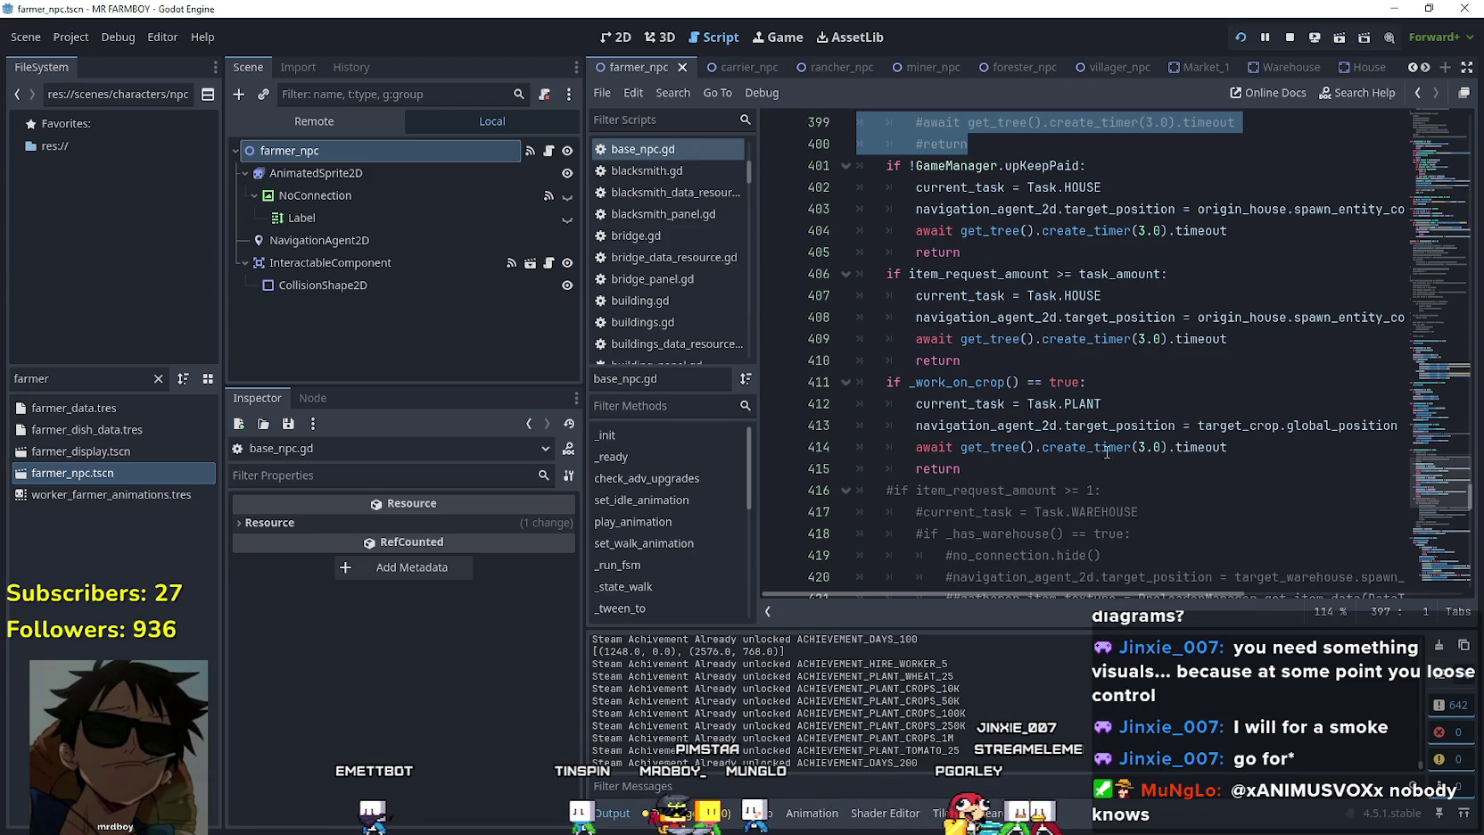
{"action": "left_click", "coordinate": [1066, 361]}
{"action": "scroll", "coordinate": [1129, 395], "scroll_direction": "up", "scroll_amount": 2}
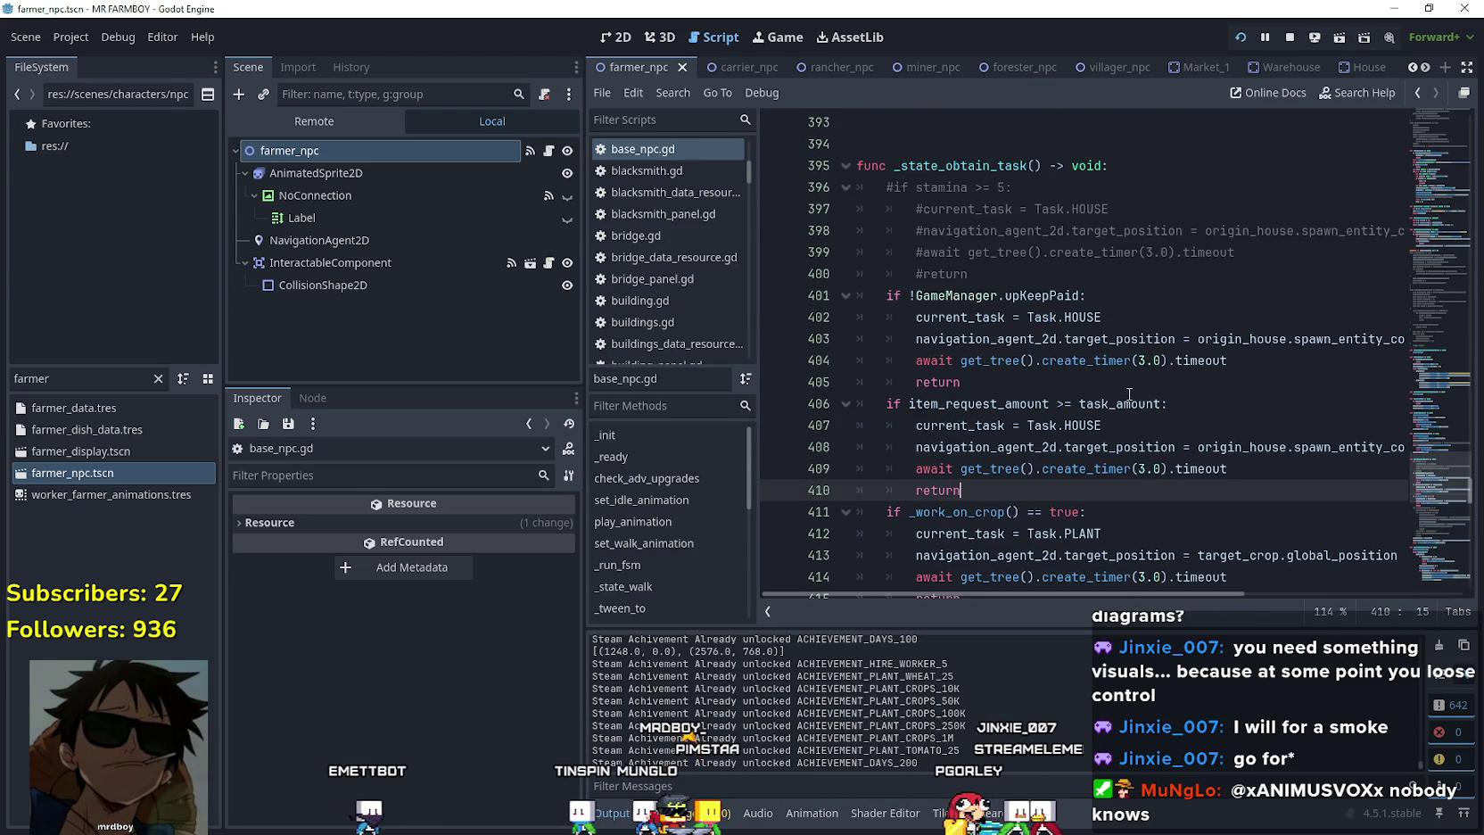
{"action": "scroll", "coordinate": [1129, 393], "scroll_direction": "down", "scroll_amount": 1}
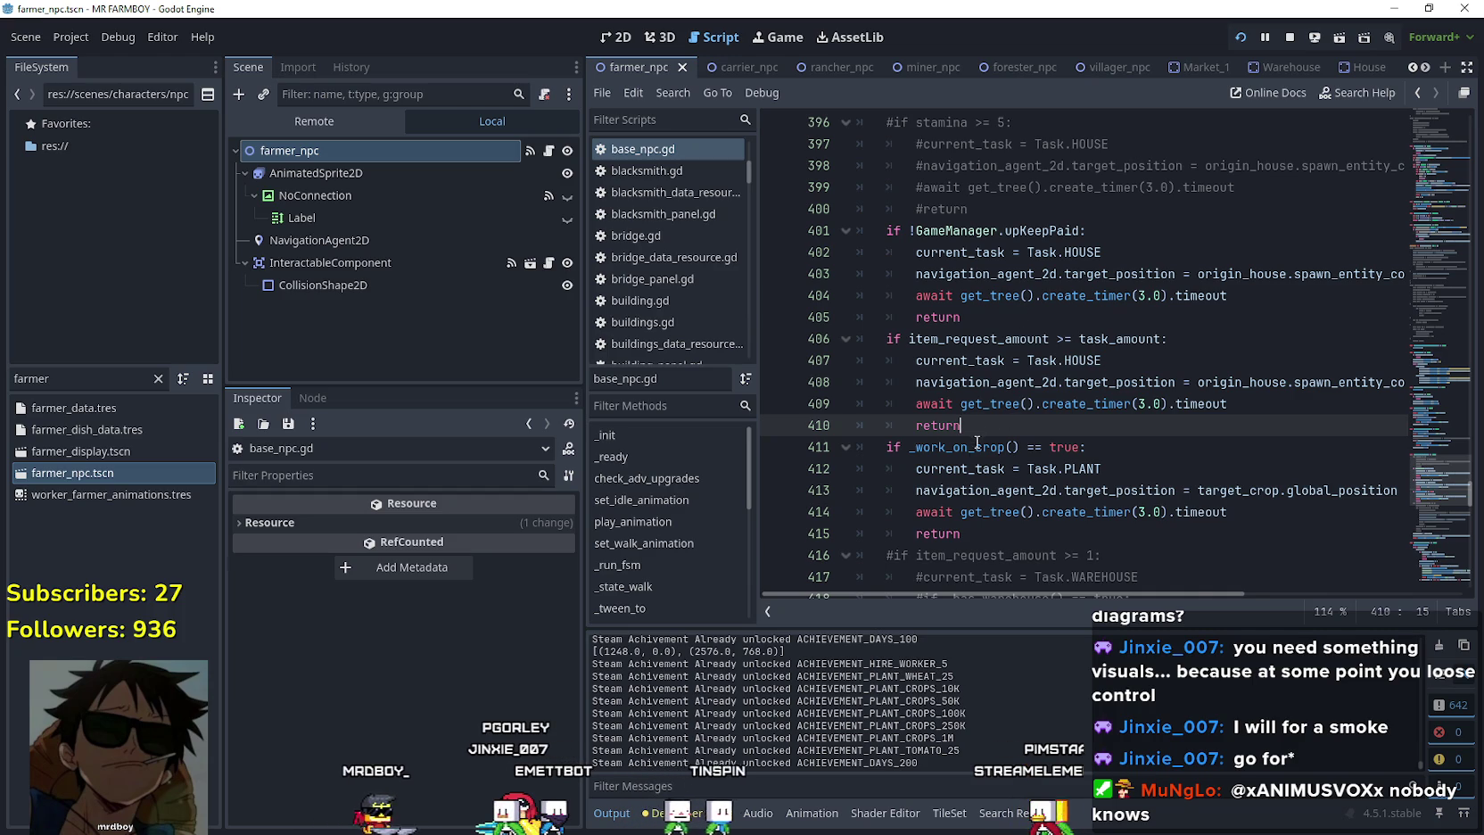
{"action": "scroll", "coordinate": [950, 383], "scroll_direction": "down", "scroll_amount": 1}
{"action": "scroll", "coordinate": [950, 383], "scroll_direction": "up", "scroll_amount": 3}
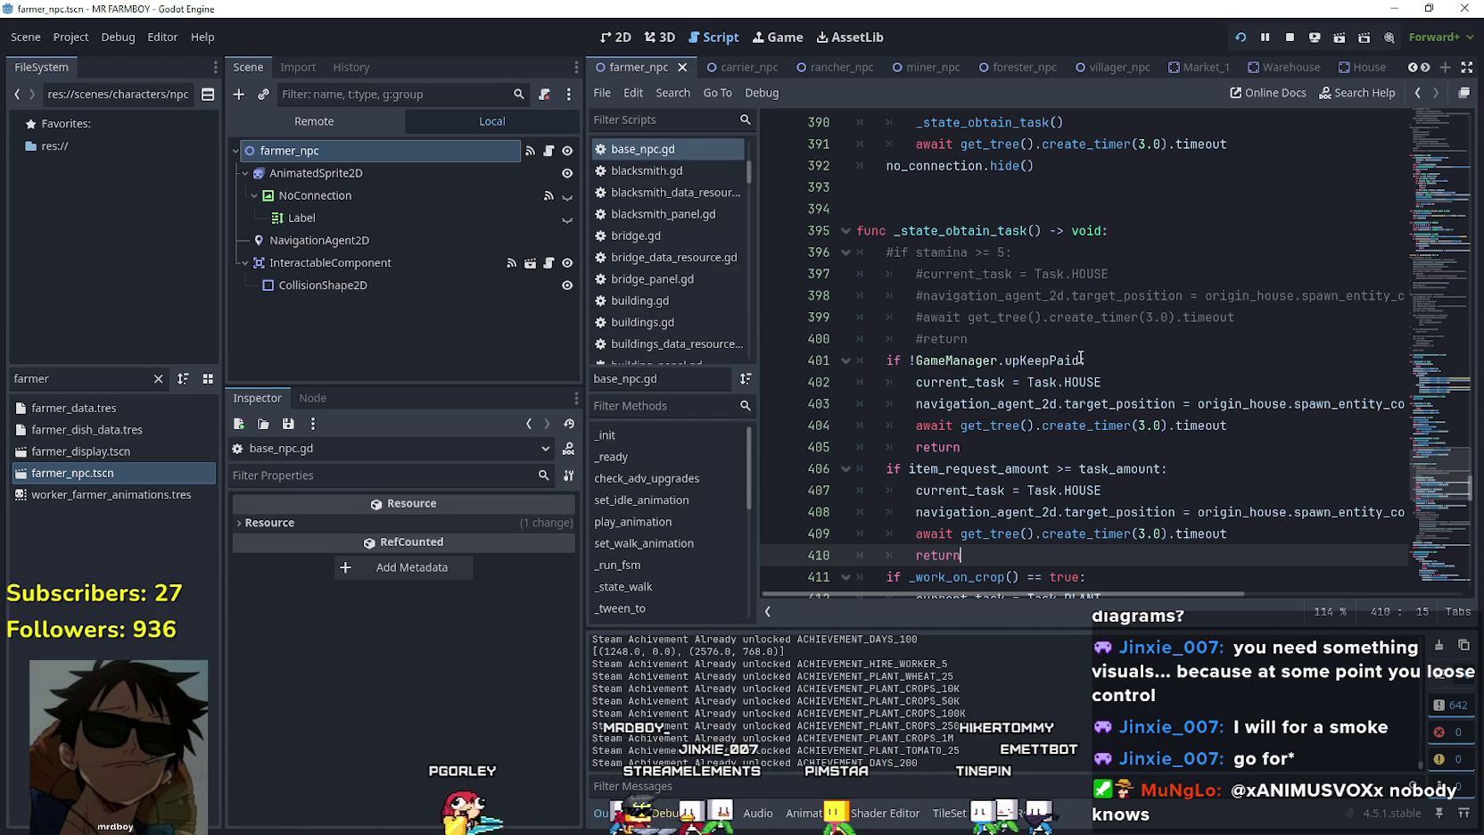
{"action": "scroll", "coordinate": [1029, 482], "scroll_direction": "down", "scroll_amount": 2}
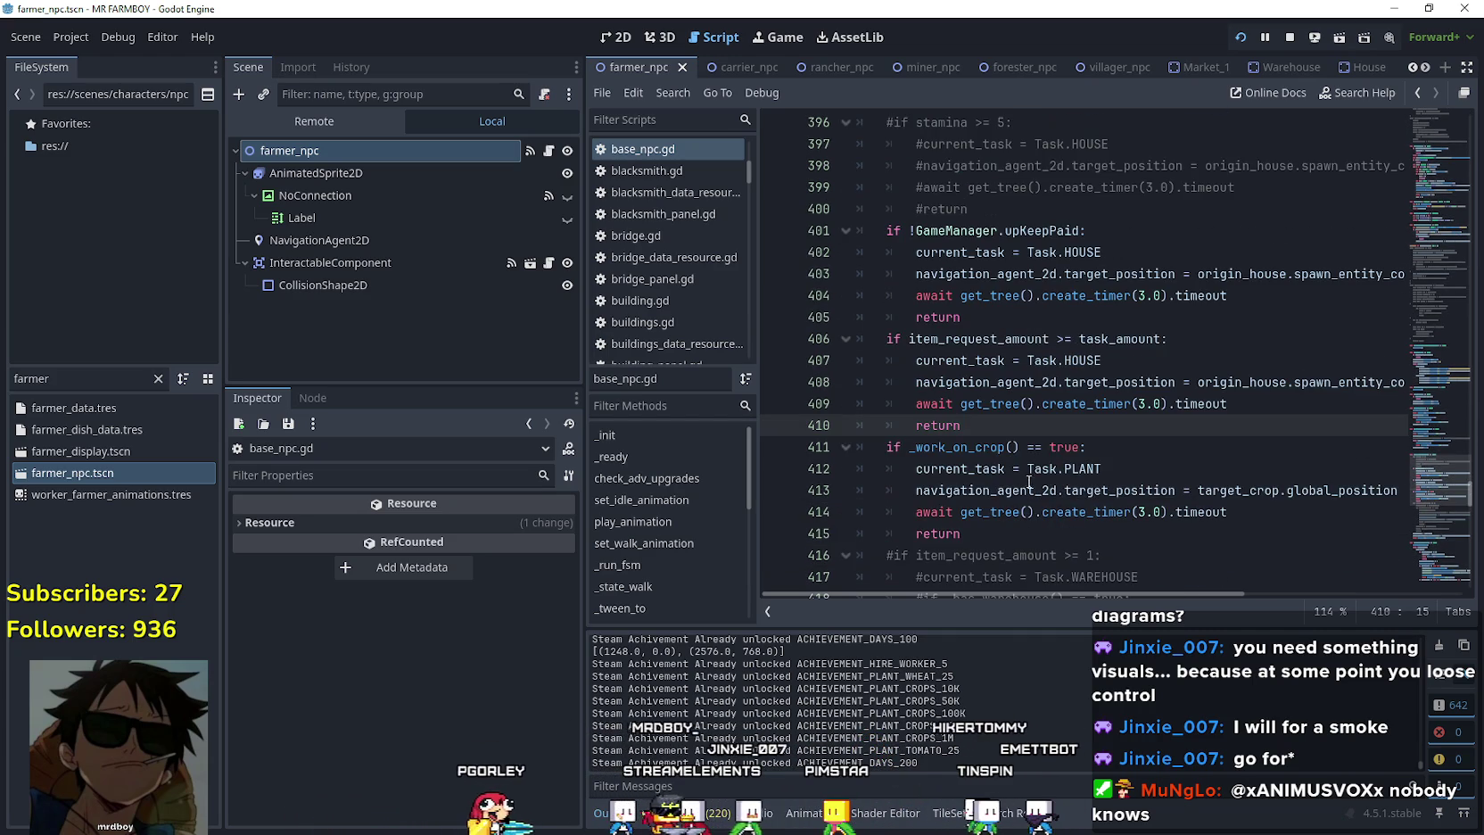
Look up the _work_on_crop symbol from line 411 and inspect its definition near line 481.
{"action": "left_click", "coordinate": [977, 450]}
{"action": "right_click", "coordinate": [976, 451]}
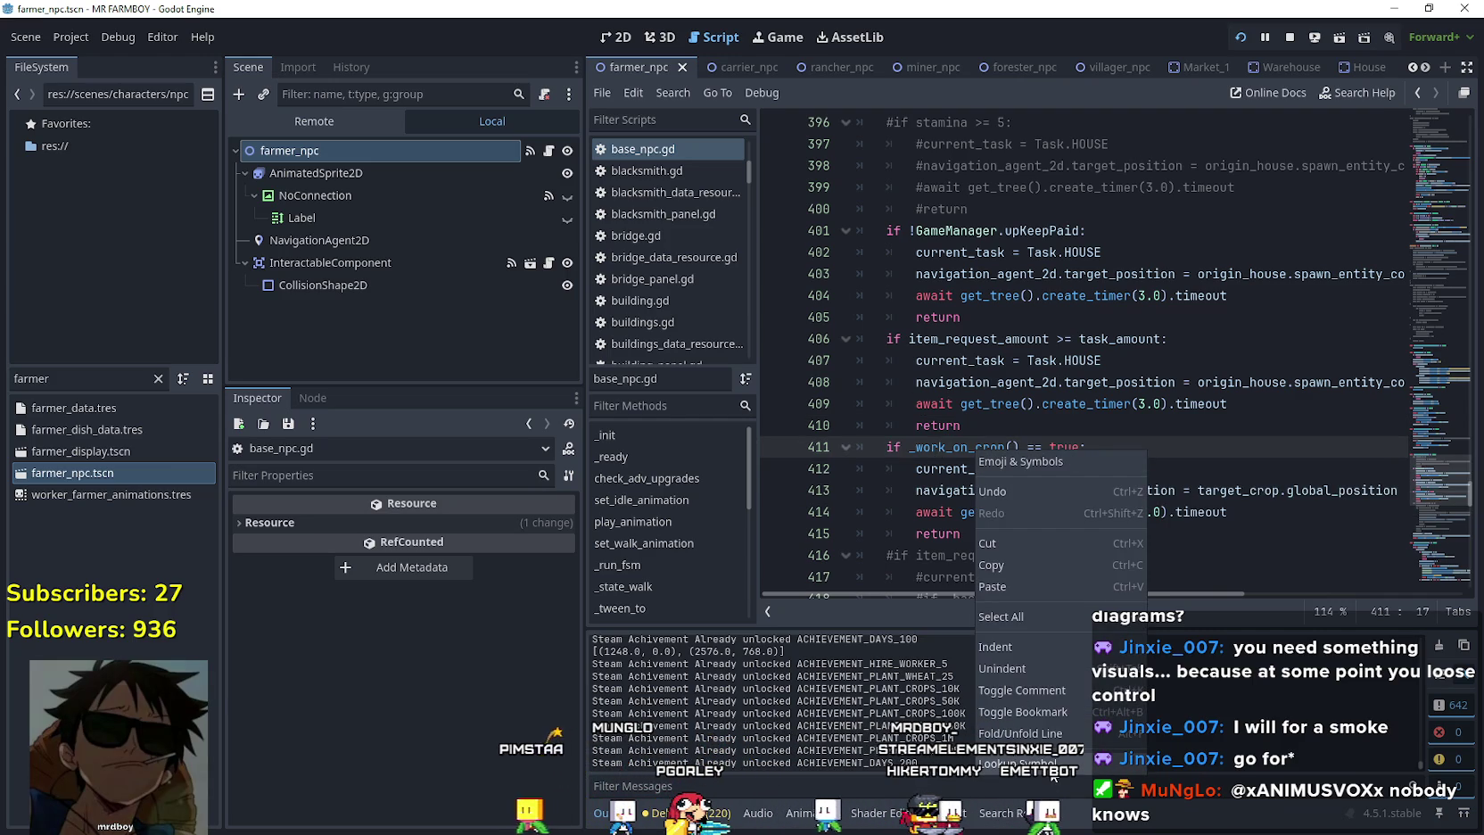
{"action": "left_click", "coordinate": [1017, 764]}
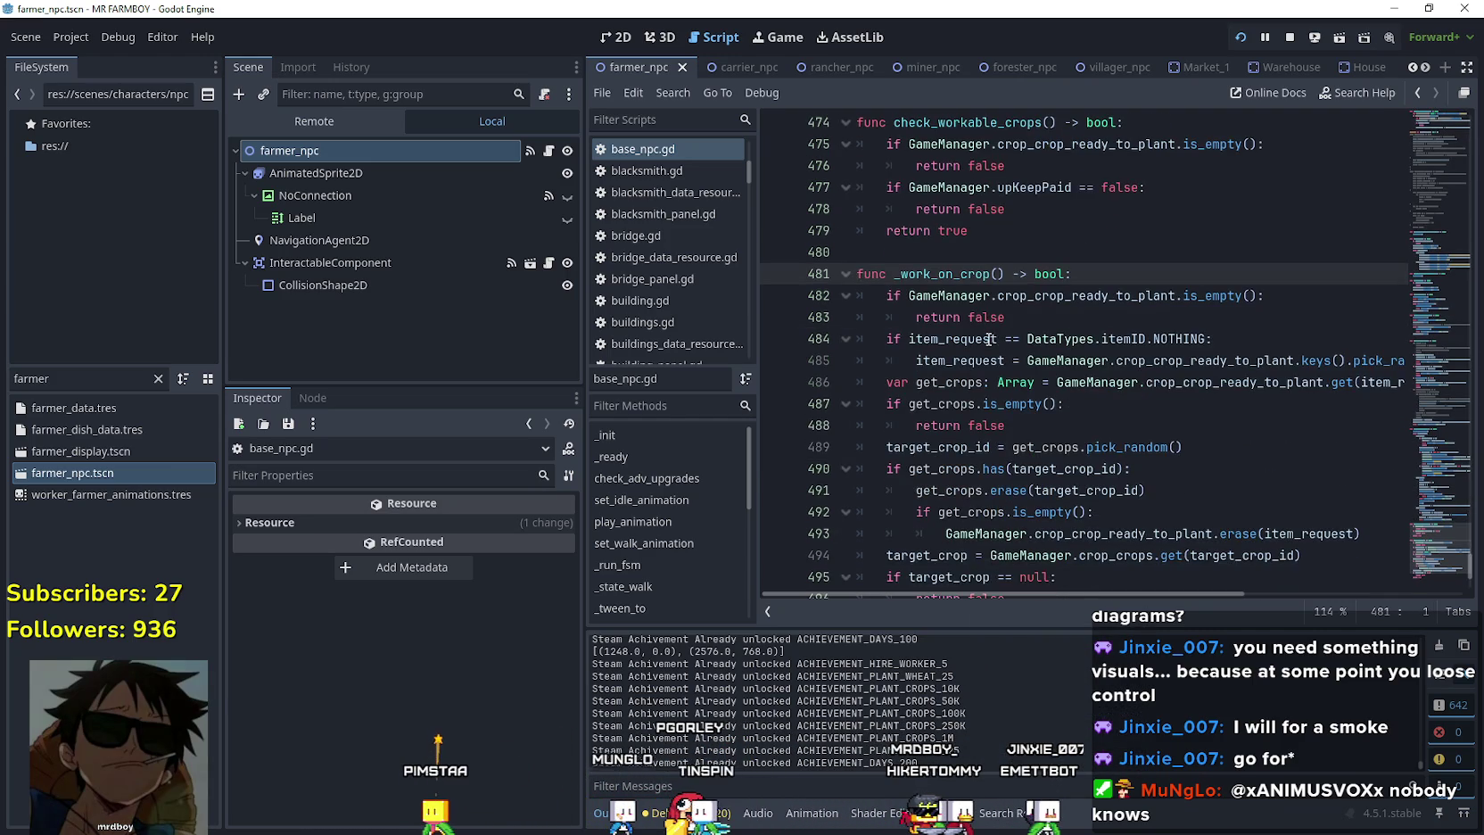
{"action": "scroll", "coordinate": [978, 443], "scroll_direction": "down", "scroll_amount": 1}
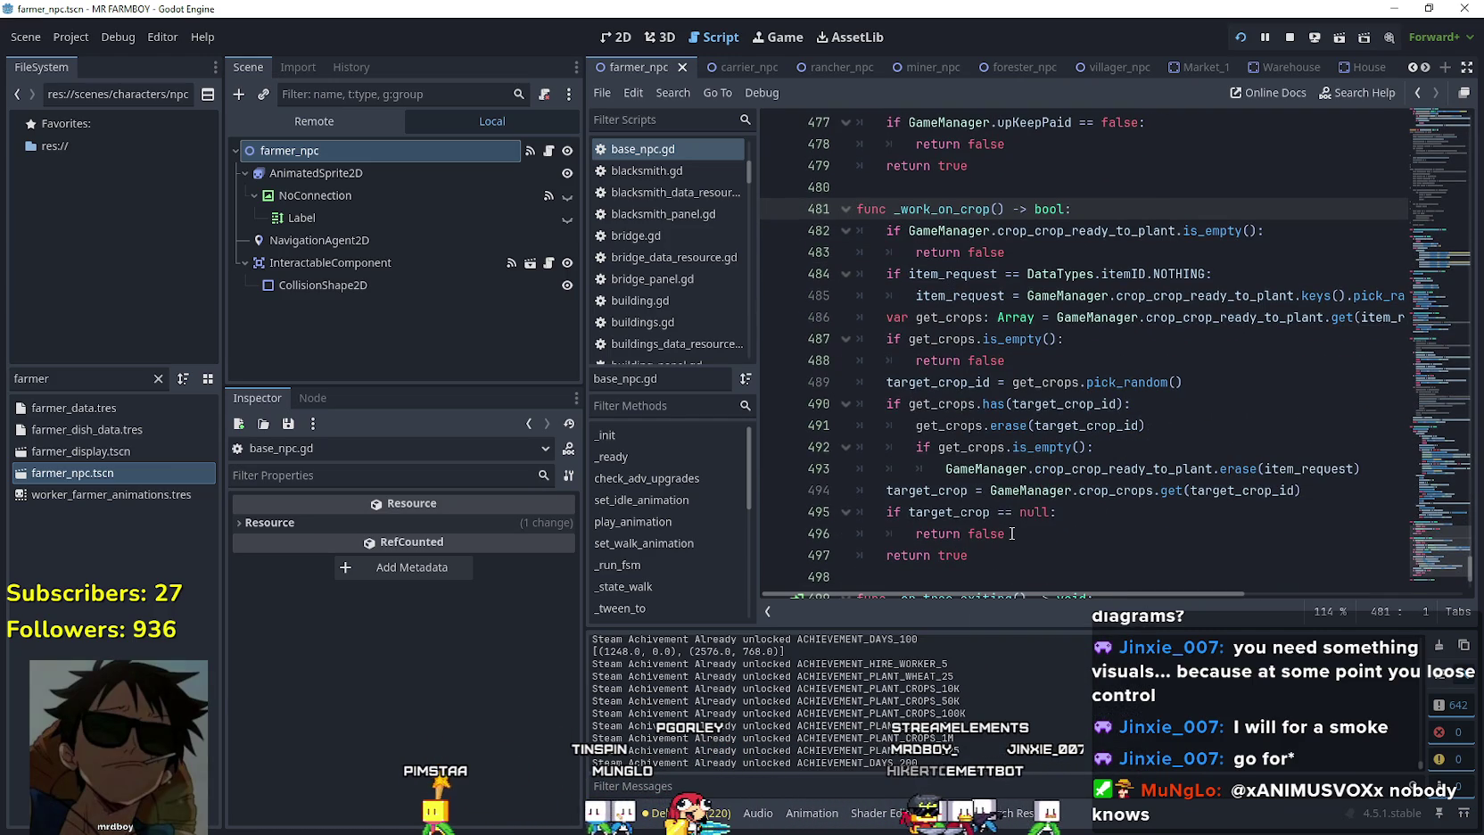
{"action": "scroll", "coordinate": [1062, 470], "scroll_direction": "down", "scroll_amount": 1}
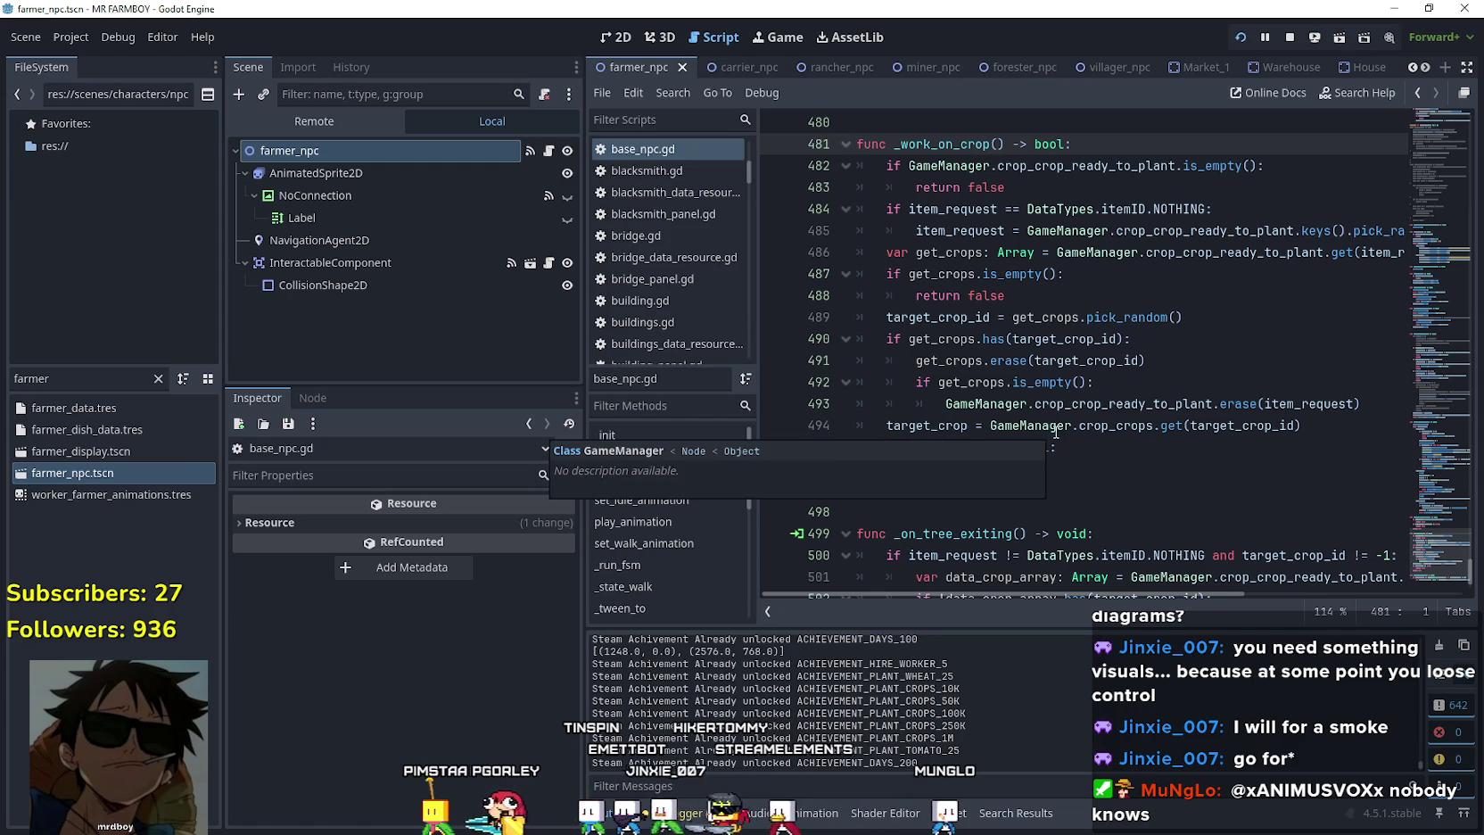
{"action": "scroll", "coordinate": [1157, 403], "scroll_direction": "up", "scroll_amount": 3}
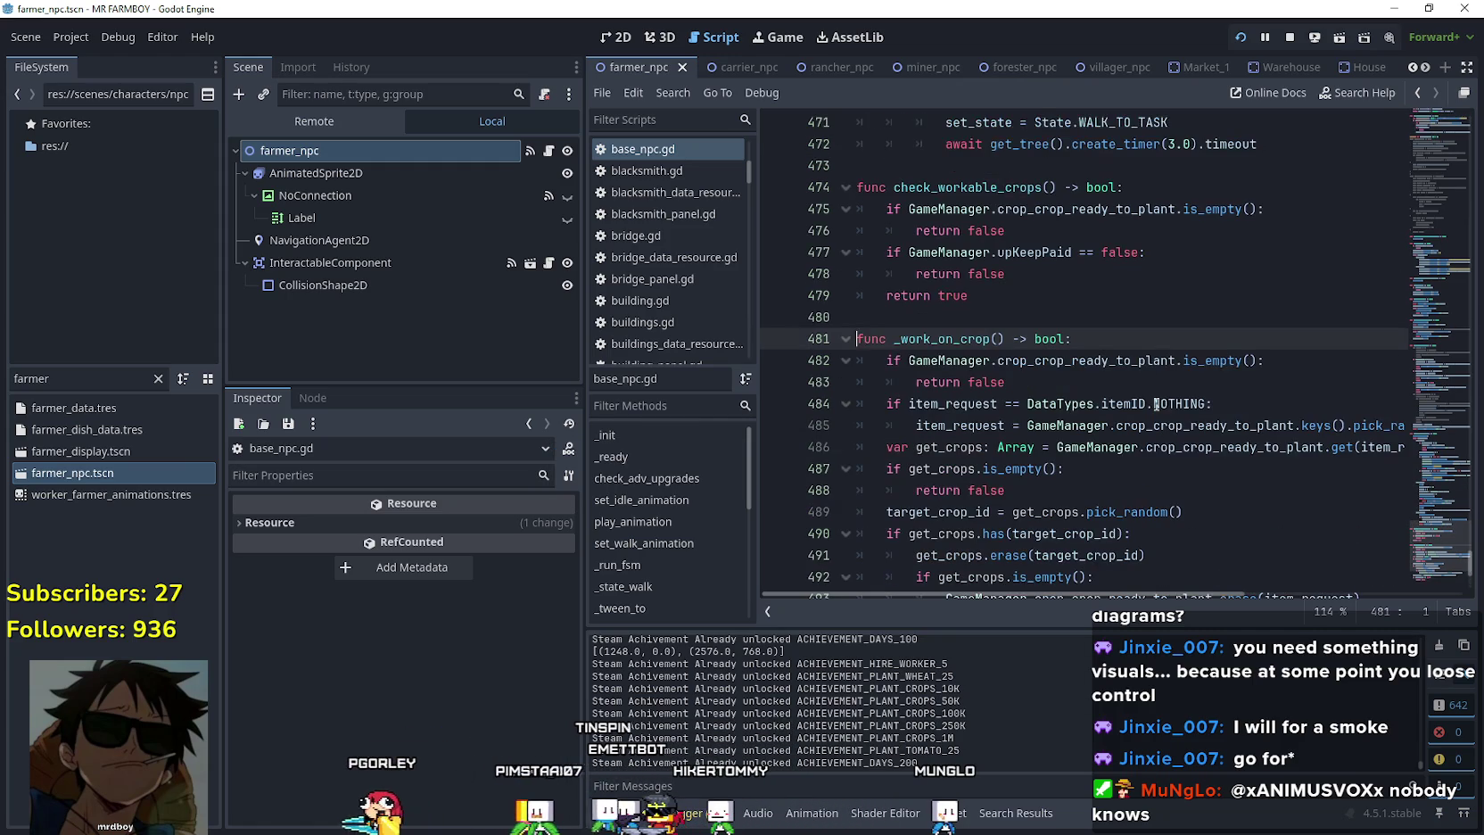
{"action": "mouse_move", "coordinate": [1146, 399]}
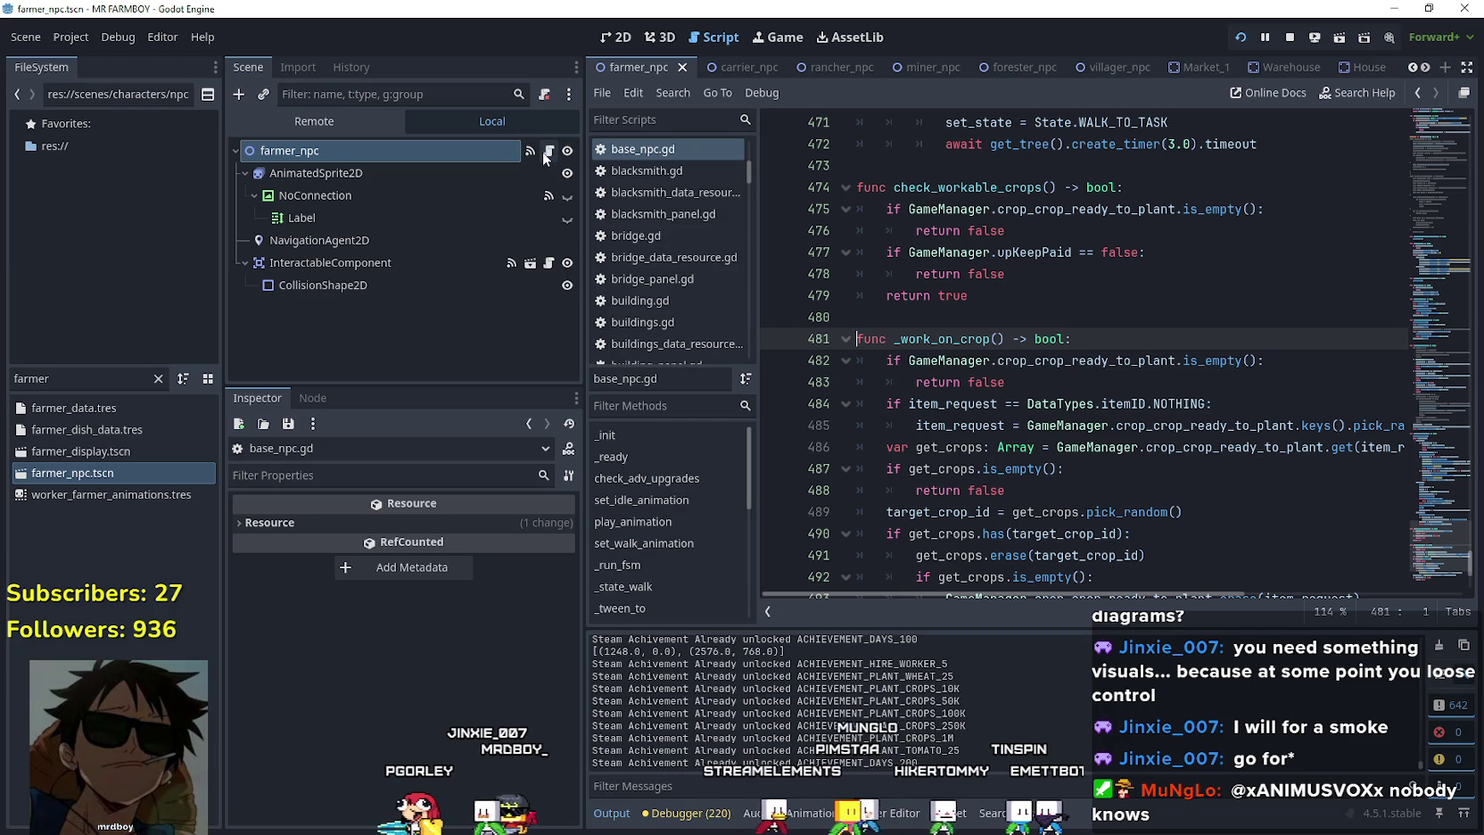
{"action": "scroll", "coordinate": [1057, 387], "scroll_direction": "up", "scroll_amount": 3}
Scroll to _state_work_on_task's Task.PLANT branch and place the caret on line 440.
{"action": "scroll", "coordinate": [1056, 387], "scroll_direction": "up", "scroll_amount": 10}
{"action": "scroll", "coordinate": [1076, 427], "scroll_direction": "up", "scroll_amount": 10}
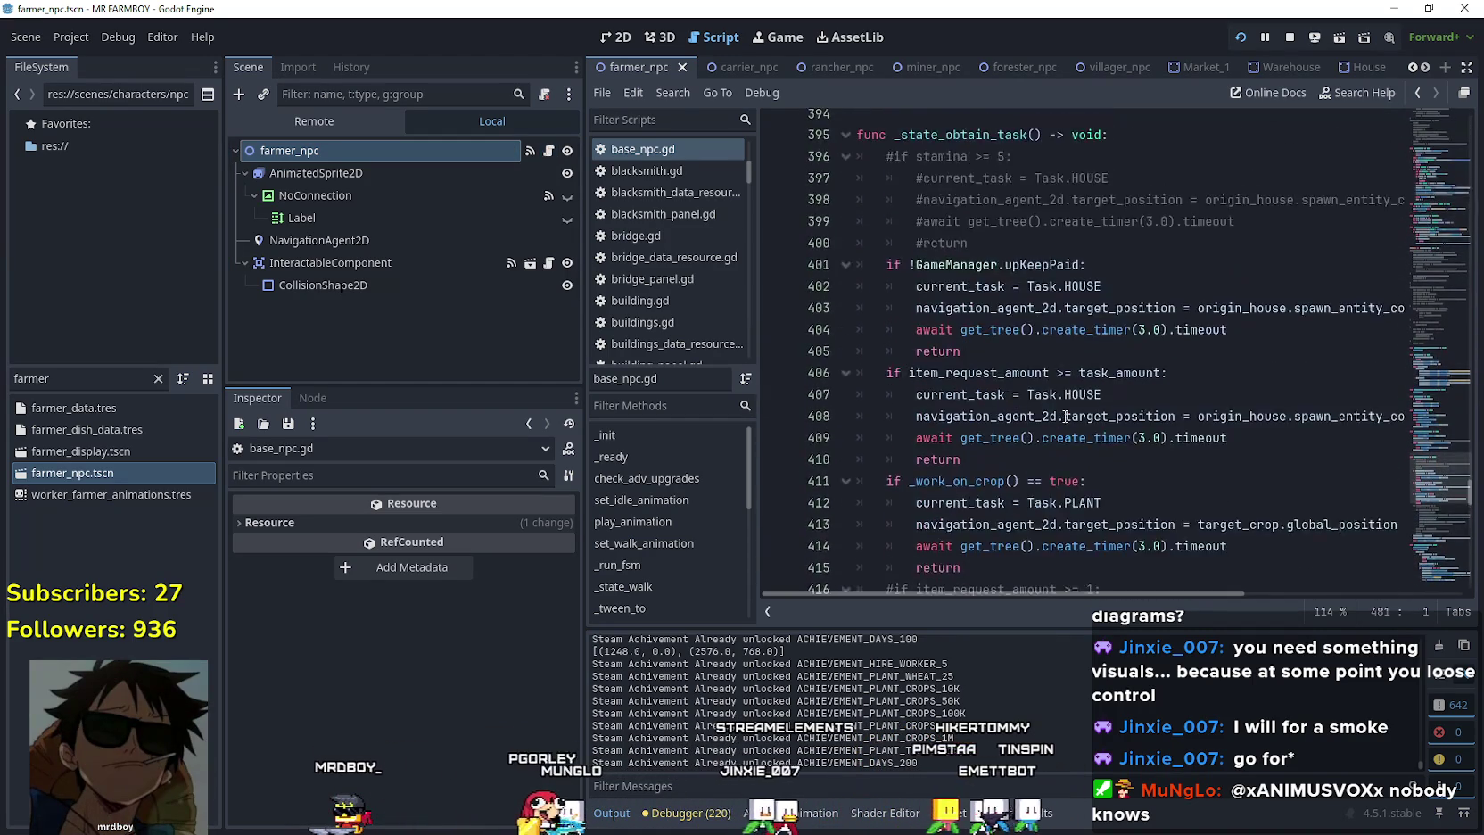
{"action": "scroll", "coordinate": [1066, 417], "scroll_direction": "up", "scroll_amount": 4}
{"action": "scroll", "coordinate": [973, 363], "scroll_direction": "down", "scroll_amount": 5}
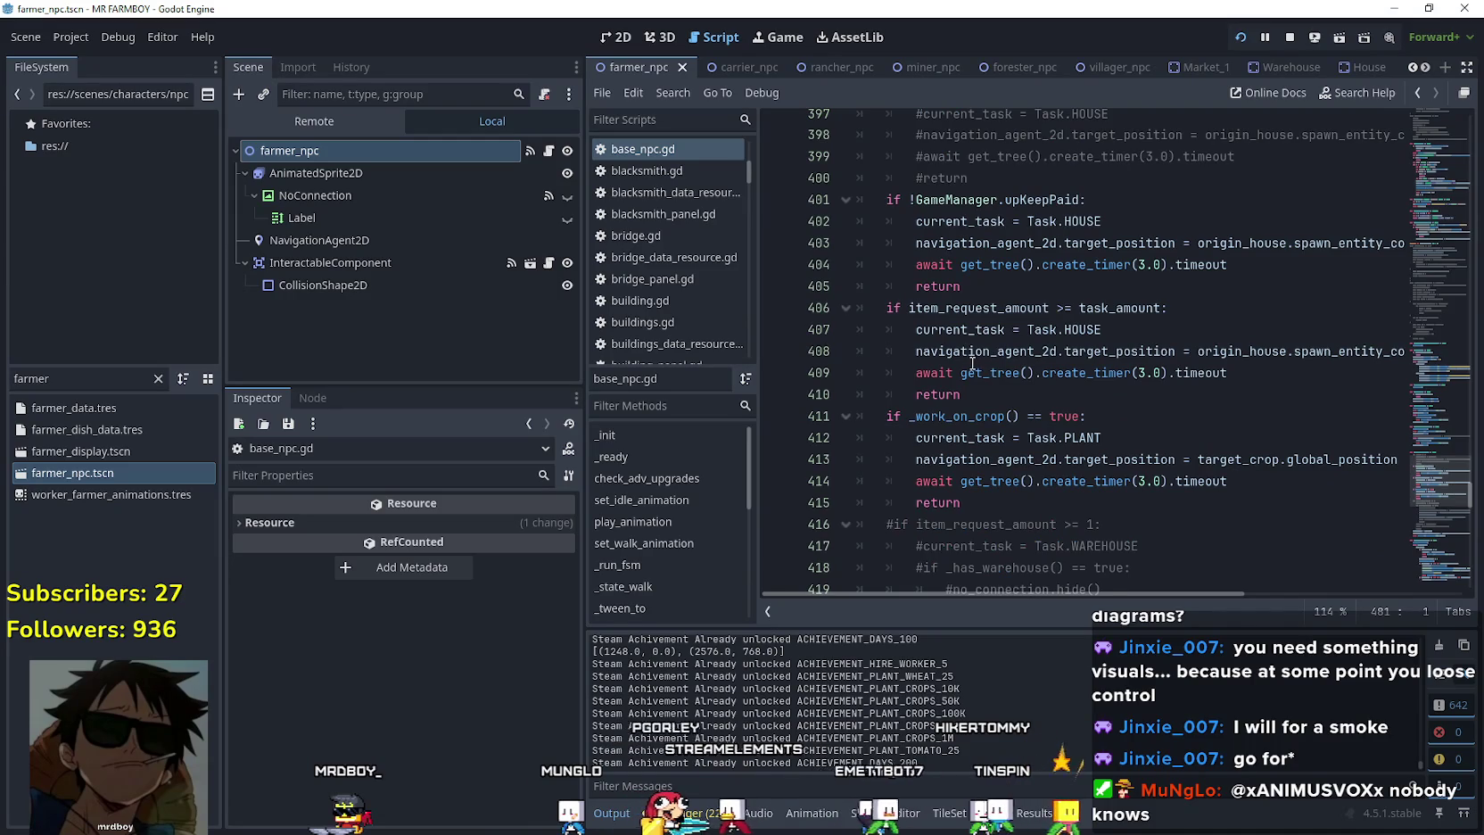
{"action": "scroll", "coordinate": [973, 363], "scroll_direction": "down", "scroll_amount": 3}
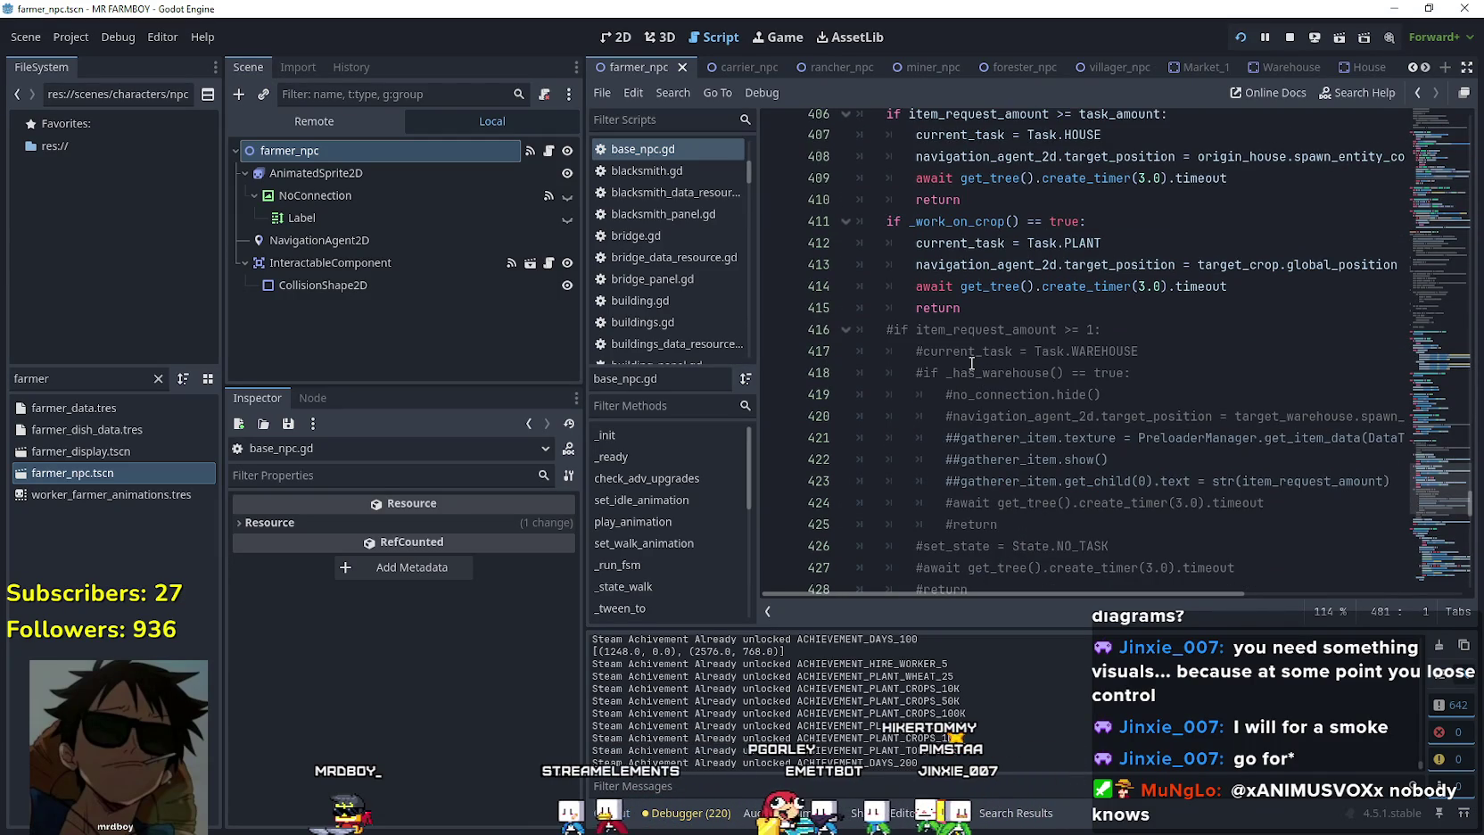
{"action": "scroll", "coordinate": [970, 358], "scroll_direction": "down", "scroll_amount": 7}
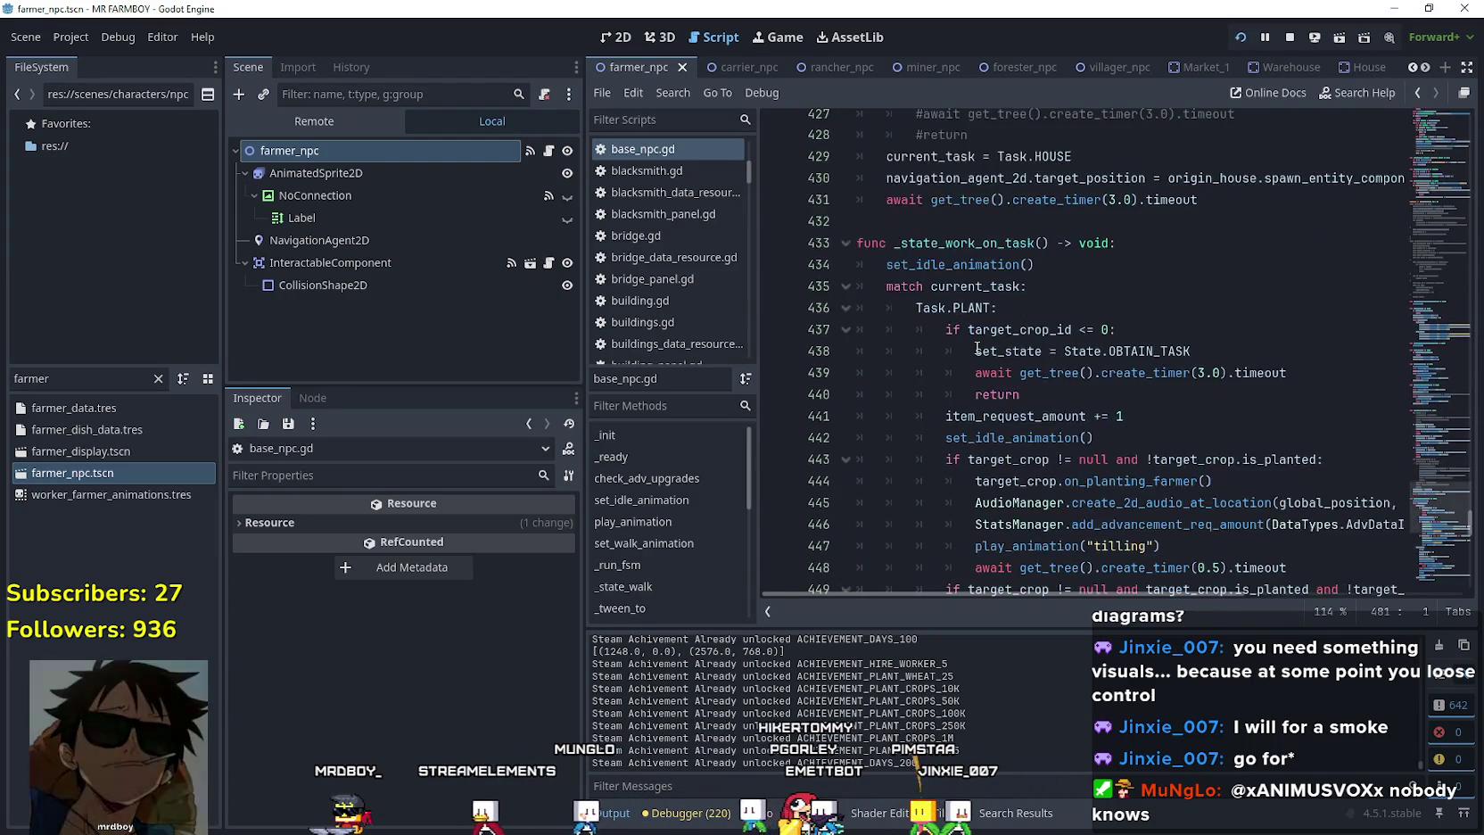
{"action": "scroll", "coordinate": [985, 435], "scroll_direction": "down", "scroll_amount": 2}
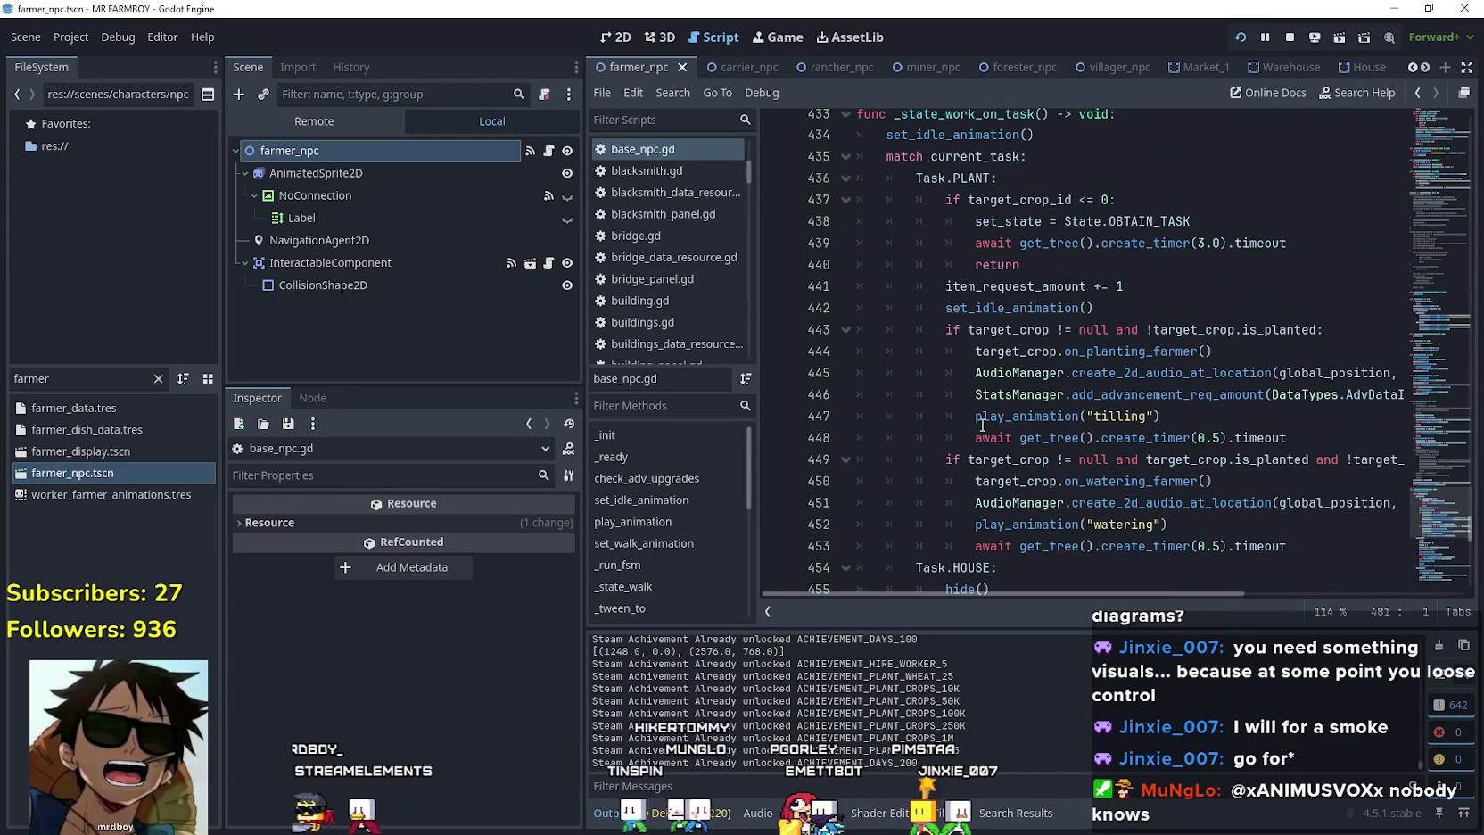
{"action": "mouse_move", "coordinate": [985, 416]}
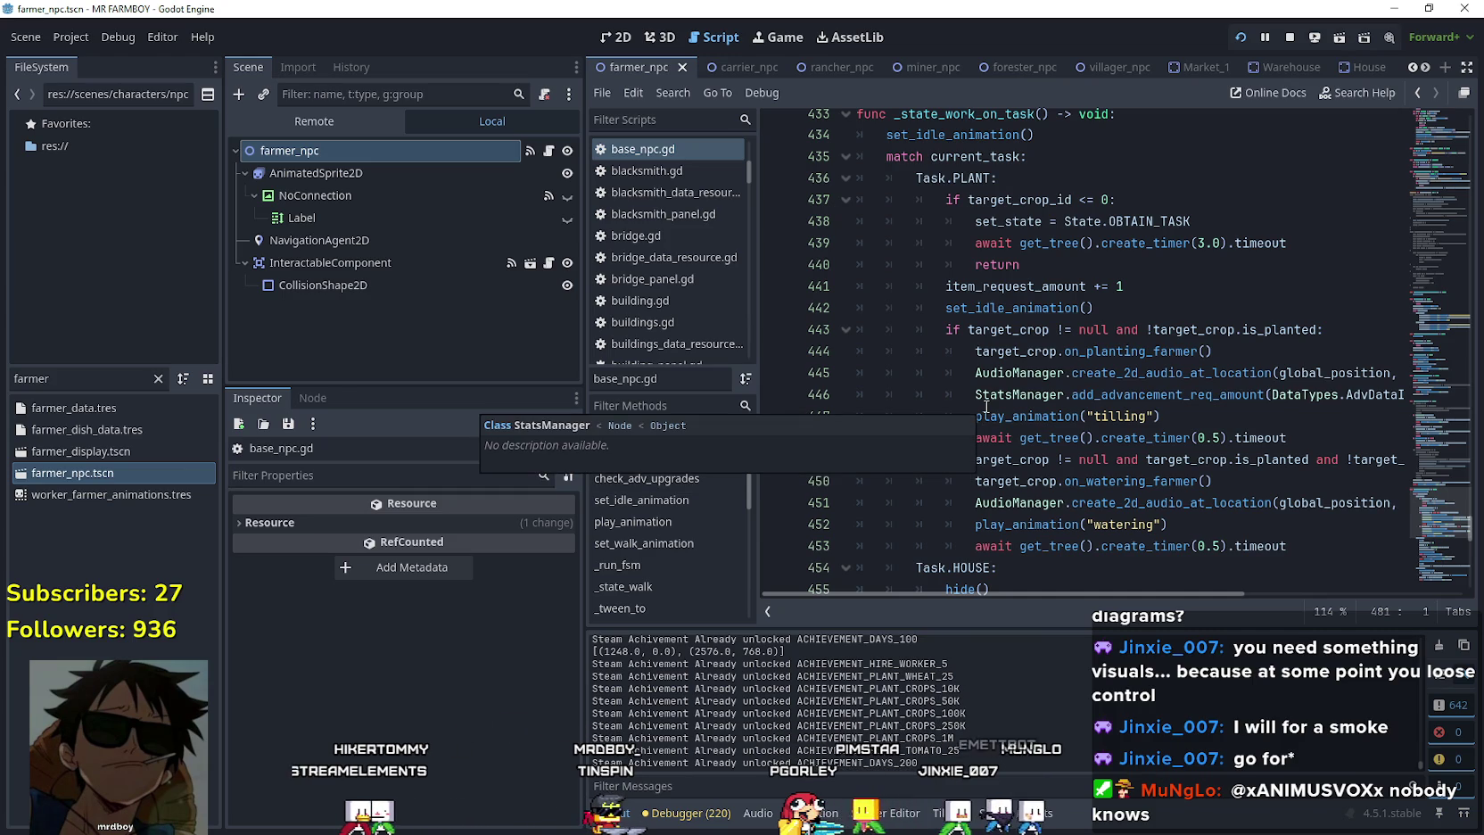
{"action": "left_click", "coordinate": [1084, 265]}
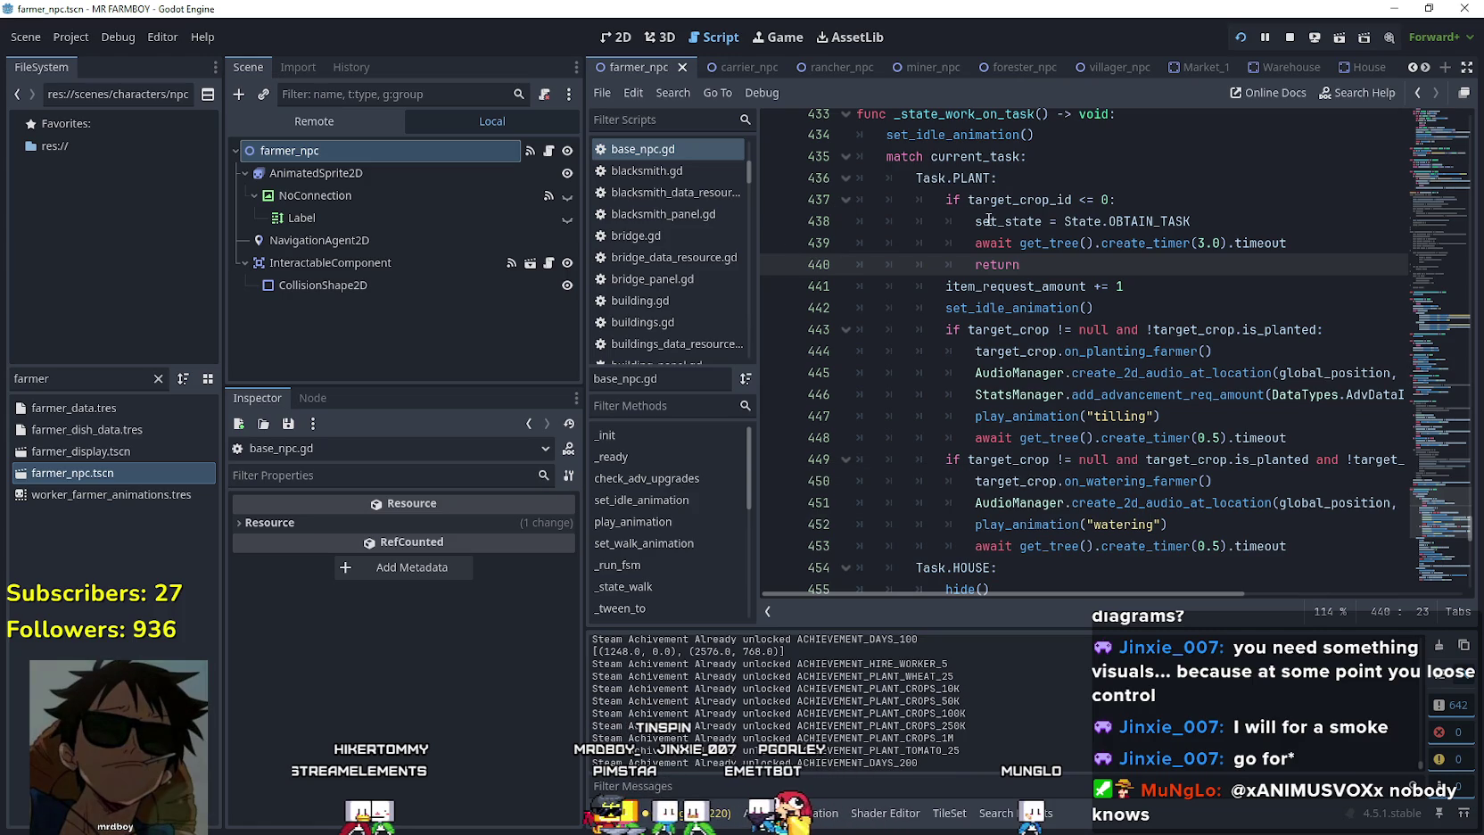
Select the target_crop.on_planting_farmer() call on line 444 and bring up its code actions.
{"action": "left_click_drag", "start_coordinate": [1212, 351], "coordinate": [975, 354]}
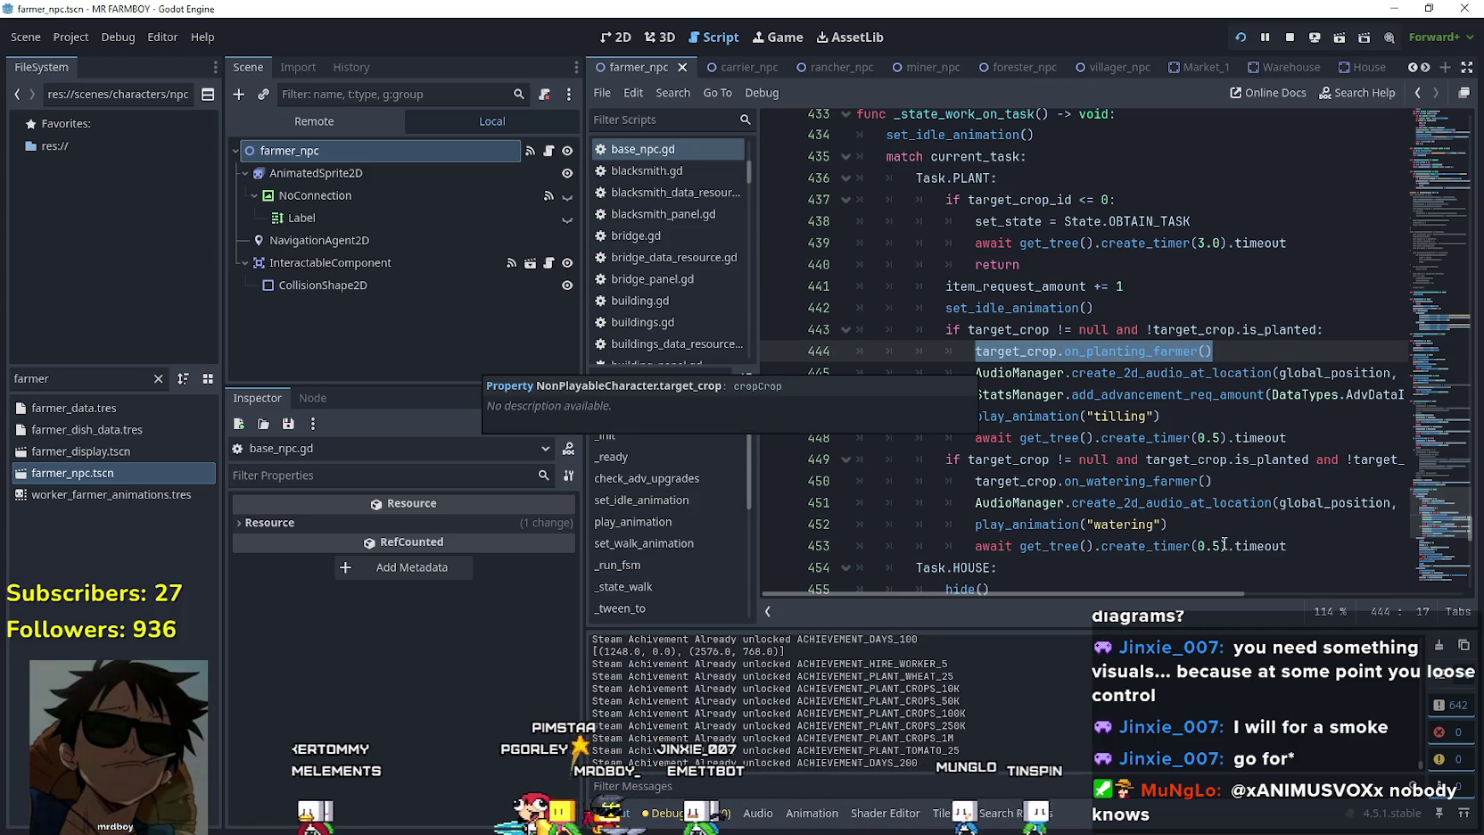
{"action": "left_click", "coordinate": [1151, 351]}
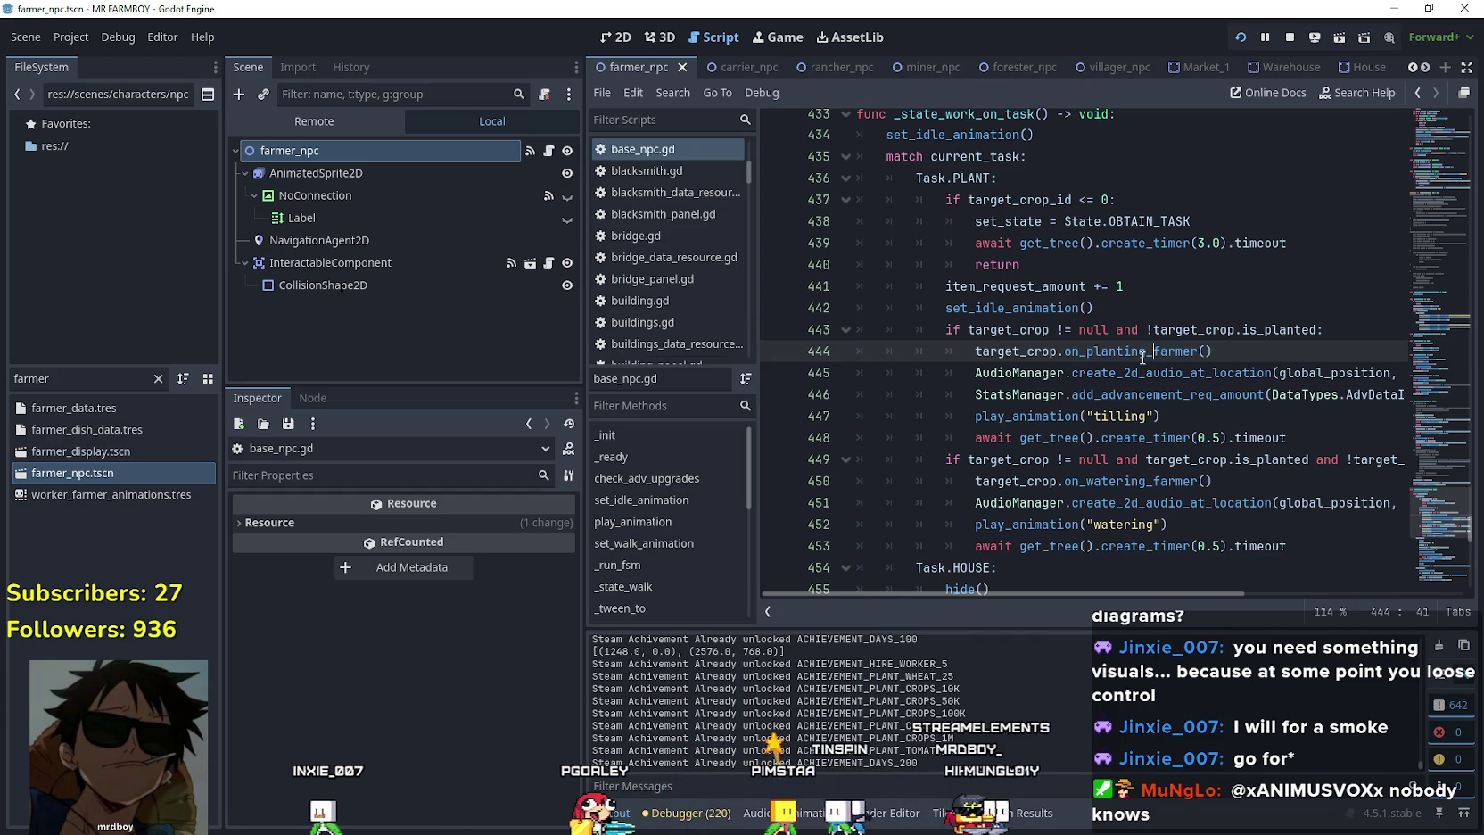
{"action": "right_click", "coordinate": [1143, 357]}
Open on_planting_farmer in base_crop_crop.gd, widen the editor, and delete line 128's trailing true argument.
{"action": "left_click", "coordinate": [1224, 657]}
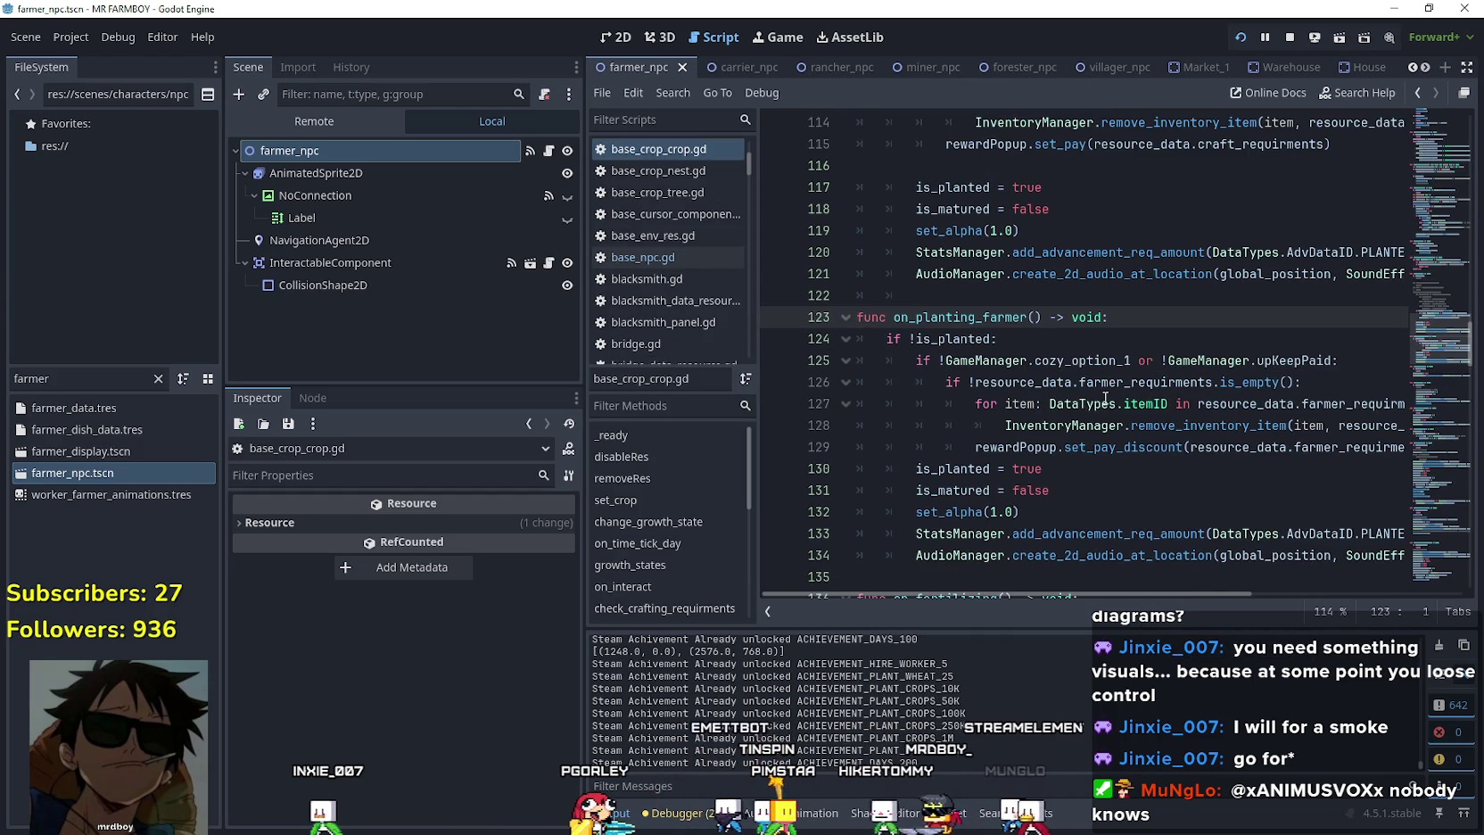
{"action": "double_click", "coordinate": [1294, 360]}
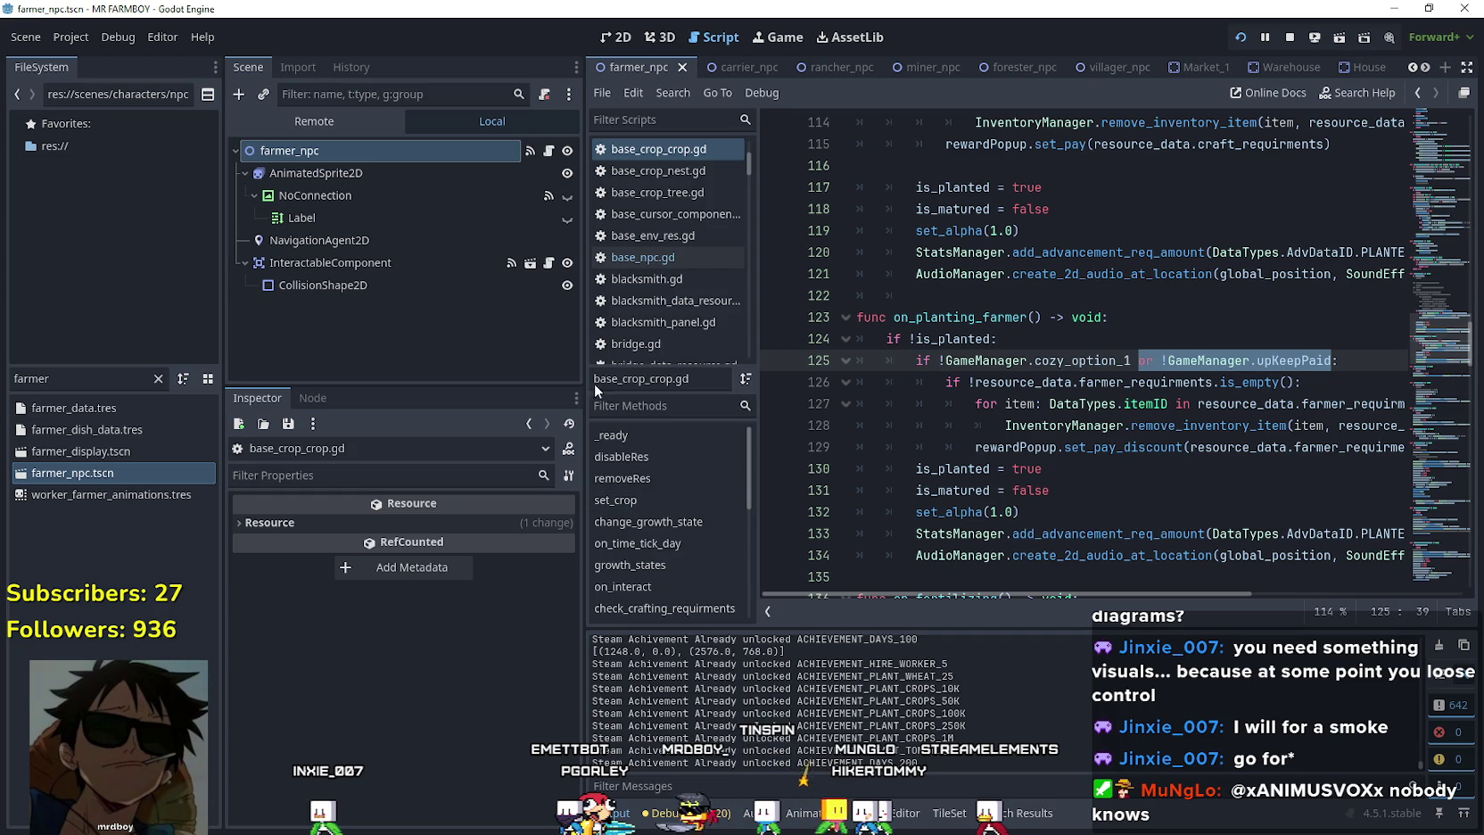
{"action": "left_click_drag", "start_coordinate": [582, 382], "coordinate": [424, 382]}
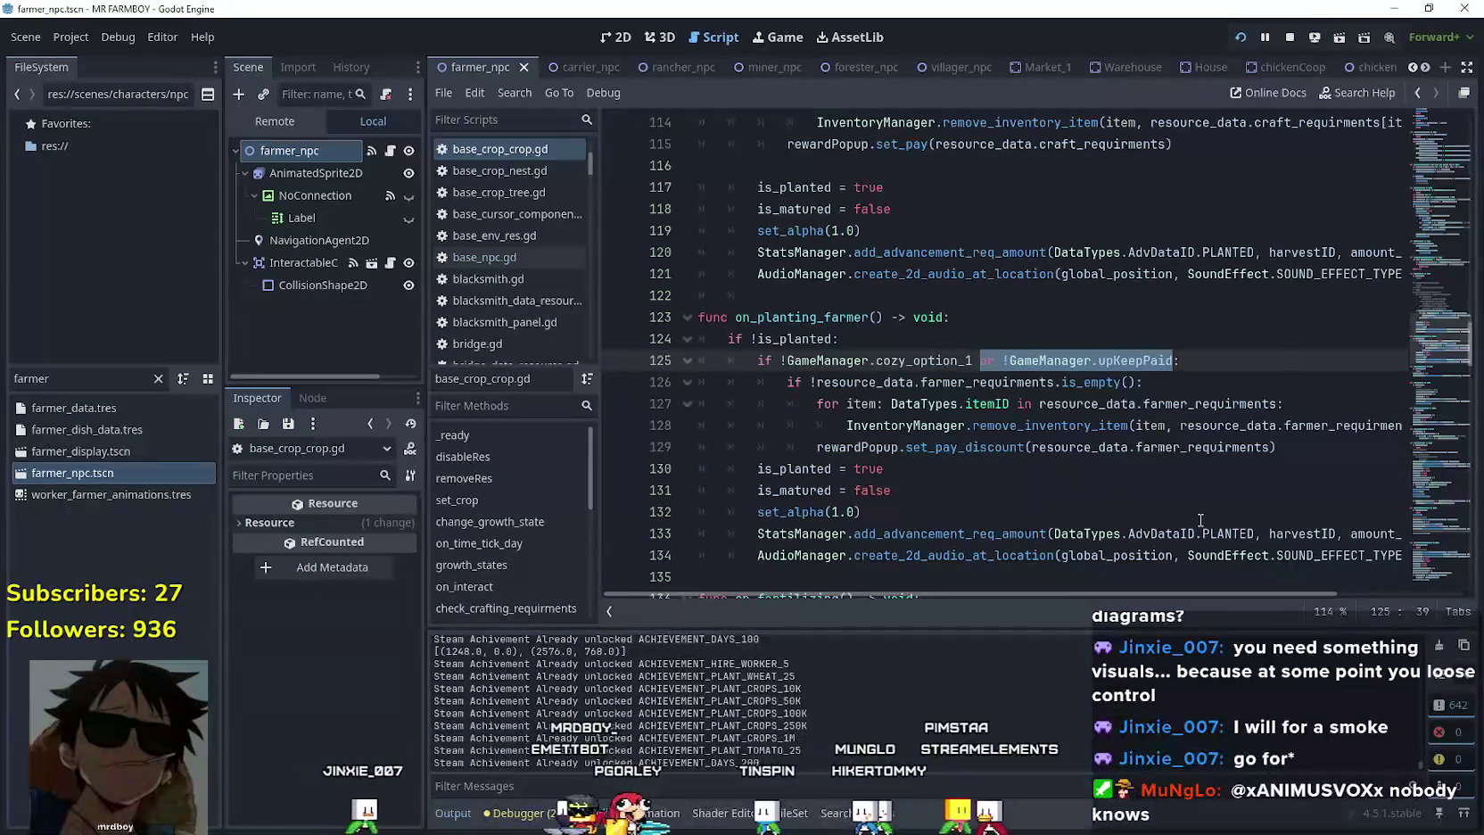
{"action": "left_click_drag", "start_coordinate": [1120, 596], "coordinate": [1291, 596]}
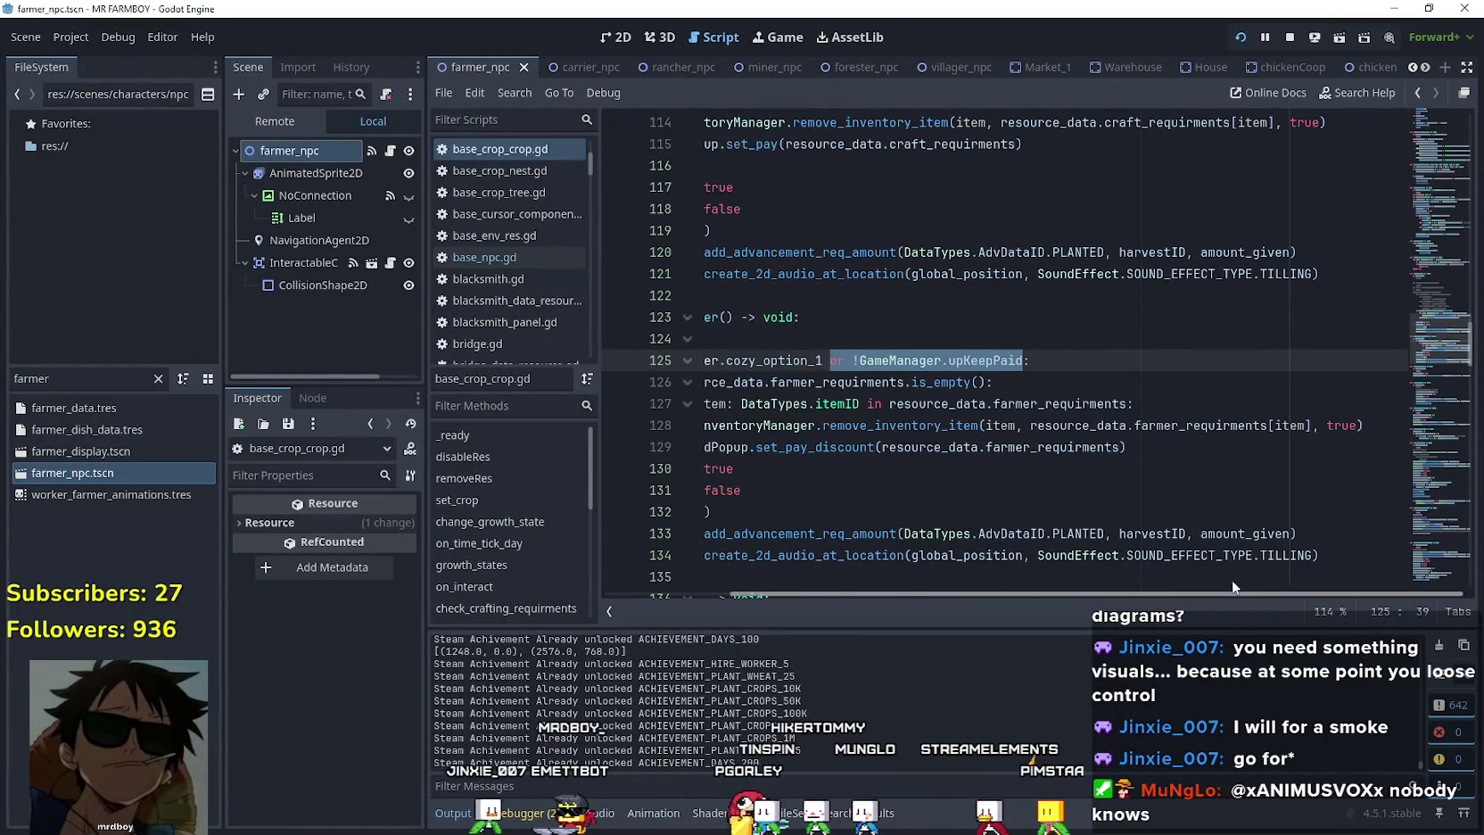
{"action": "double_click", "coordinate": [1342, 427]}
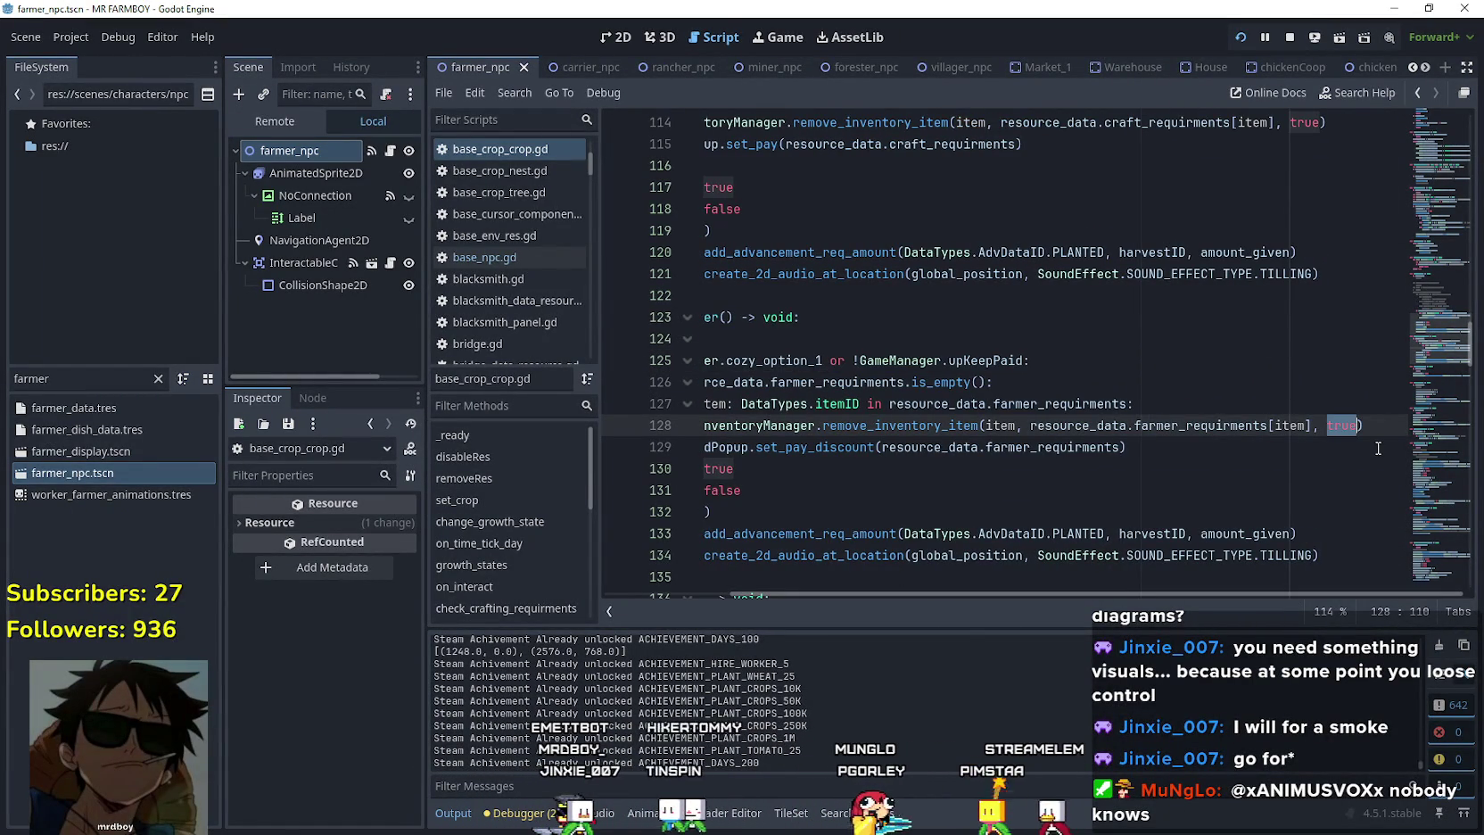
{"action": "key", "text": "BackSpace"}
{"action": "key", "text": "BackSpace"}
{"action": "key", "text": "BackSpace"}
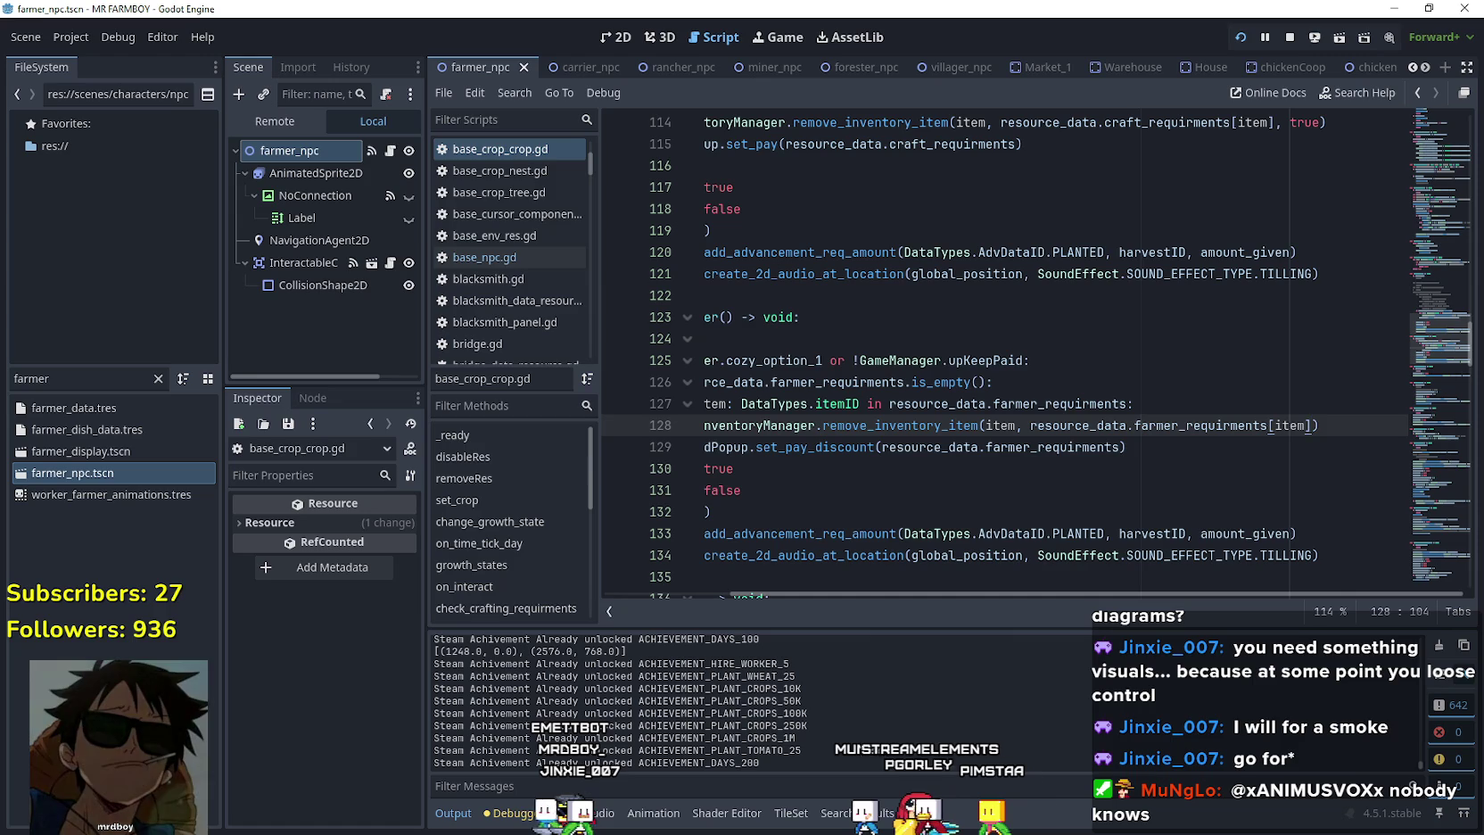
Review the farmer requirements loop on lines 126–130.
{"action": "left_click", "coordinate": [1037, 482]}
{"action": "scroll", "coordinate": [1037, 481], "scroll_direction": "down", "scroll_amount": 2}
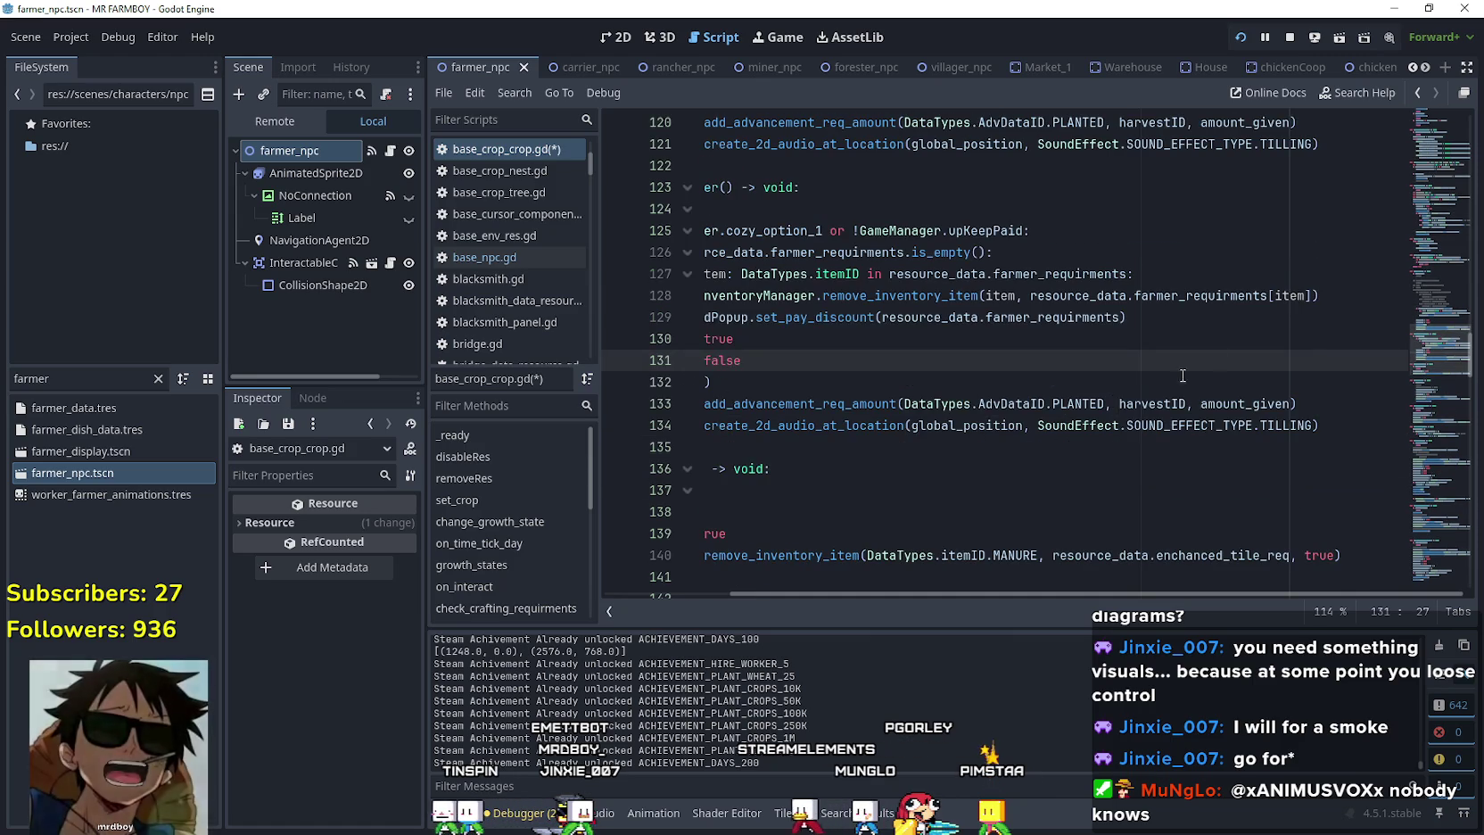
{"action": "left_click", "coordinate": [1221, 321]}
{"action": "left_click_drag", "start_coordinate": [1009, 305], "coordinate": [965, 300]}
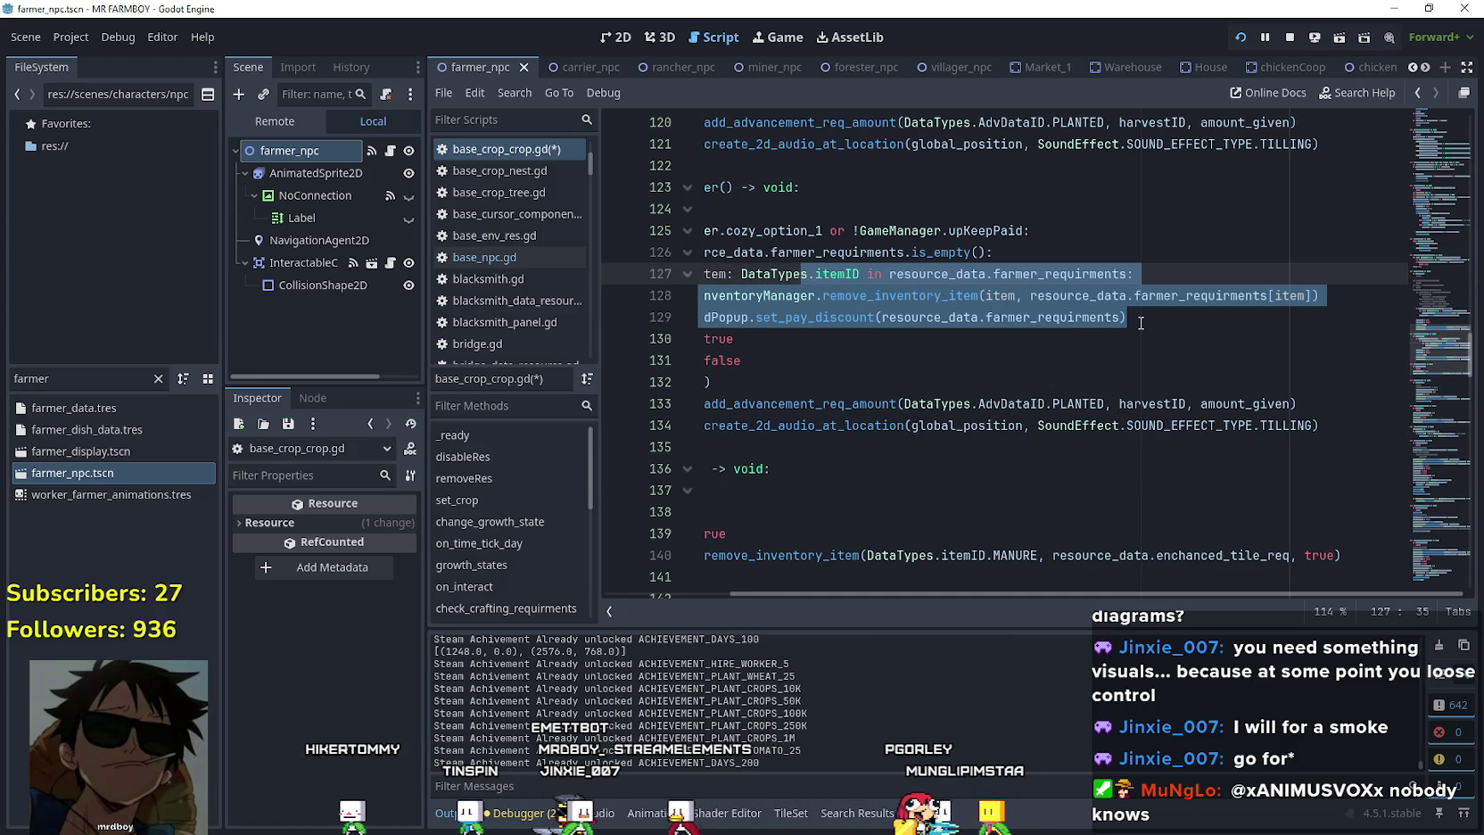
{"action": "left_click_drag", "start_coordinate": [1126, 318], "coordinate": [745, 259]}
{"action": "left_click", "coordinate": [1131, 251]}
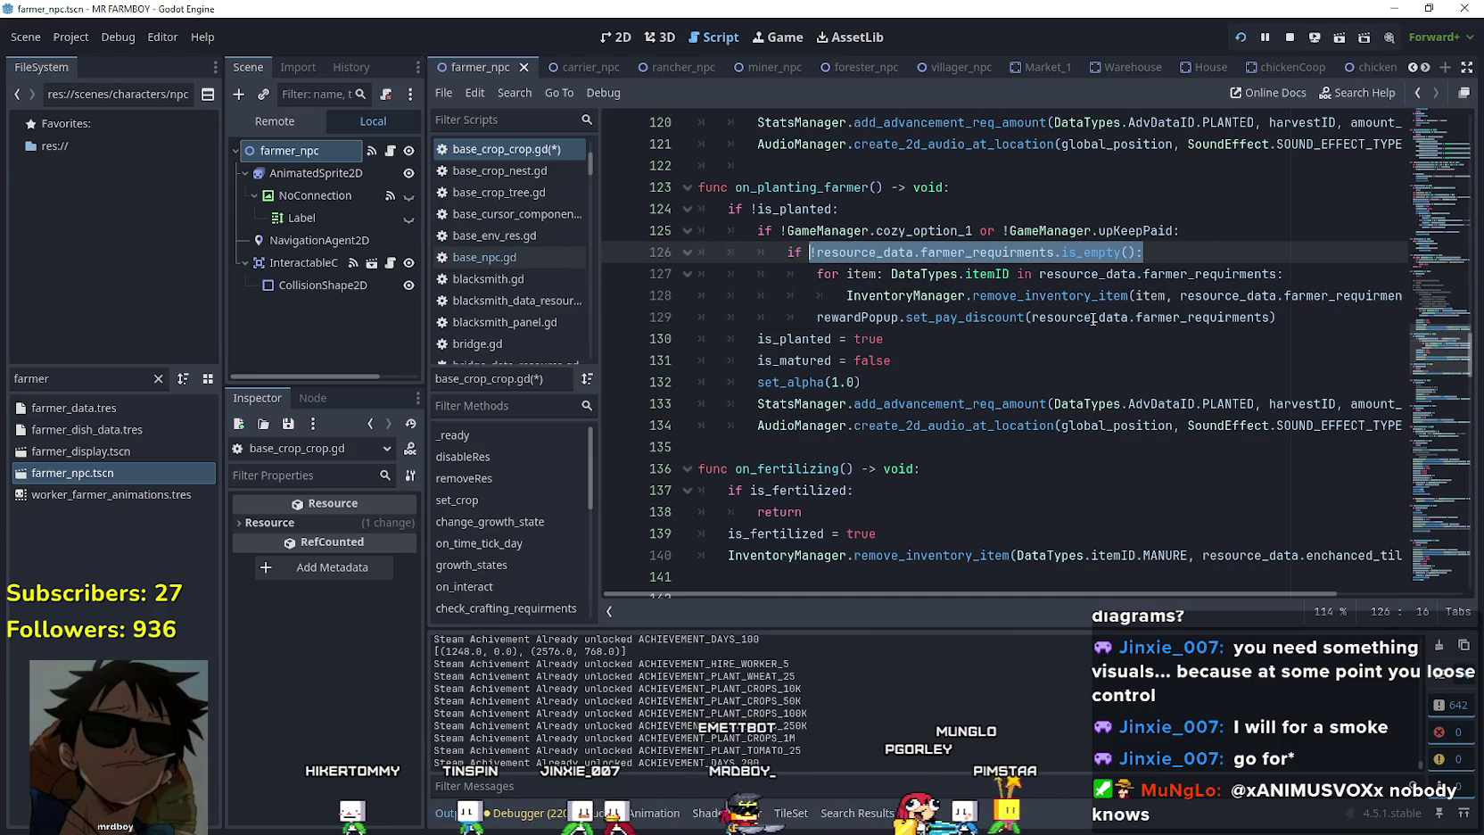
{"action": "left_click", "coordinate": [1121, 343]}
Append a duplicate 'or !GameManager.upKeepPaid' check to line 125's condition.
{"action": "left_click_drag", "start_coordinate": [1174, 231], "coordinate": [996, 230]}
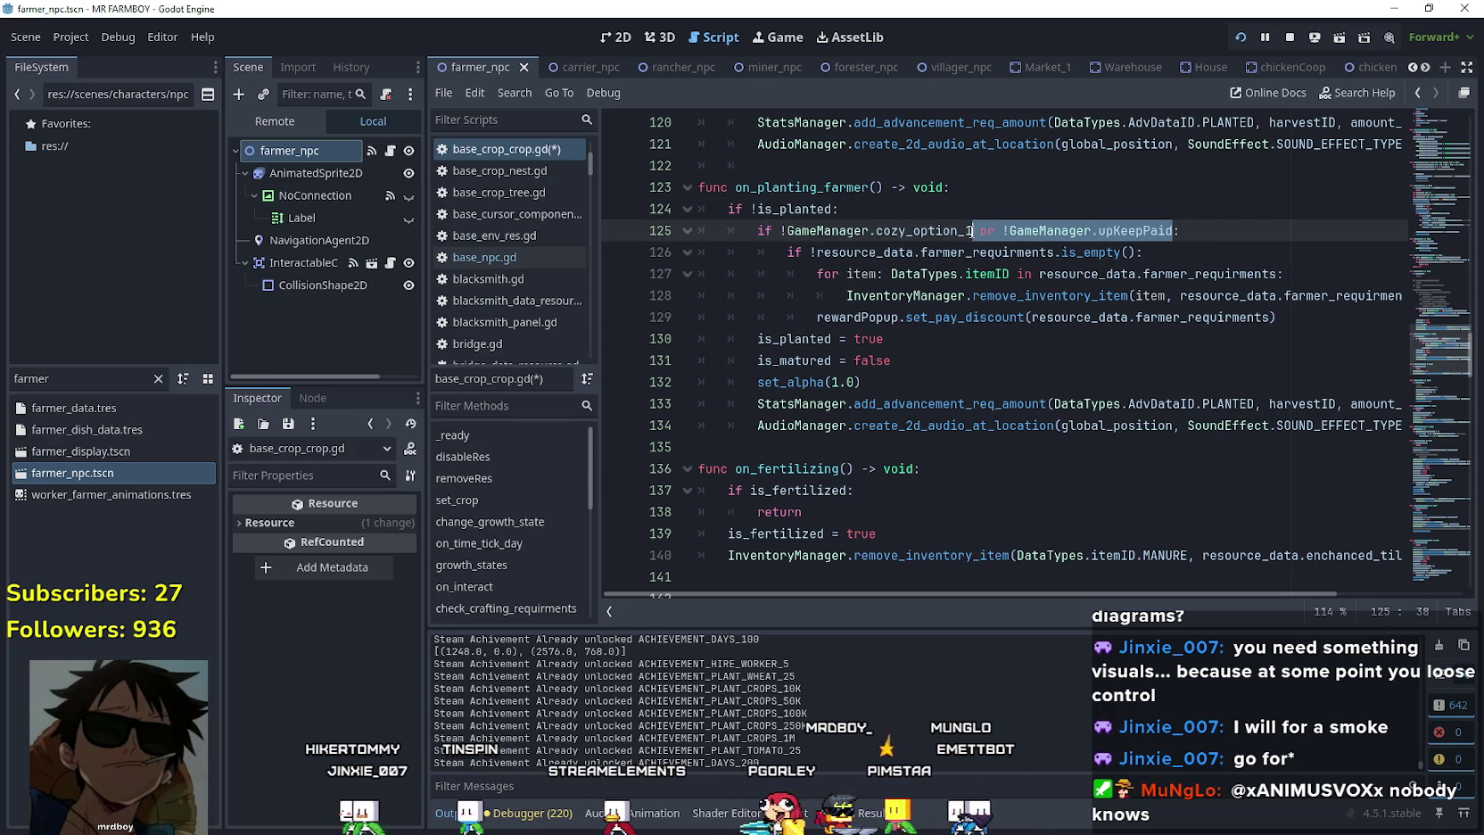
{"action": "key", "text": "ctrl+c"}
{"action": "left_click", "coordinate": [1174, 230]}
{"action": "type", "text": "or"}
{"action": "key", "text": "ctrl+v"}
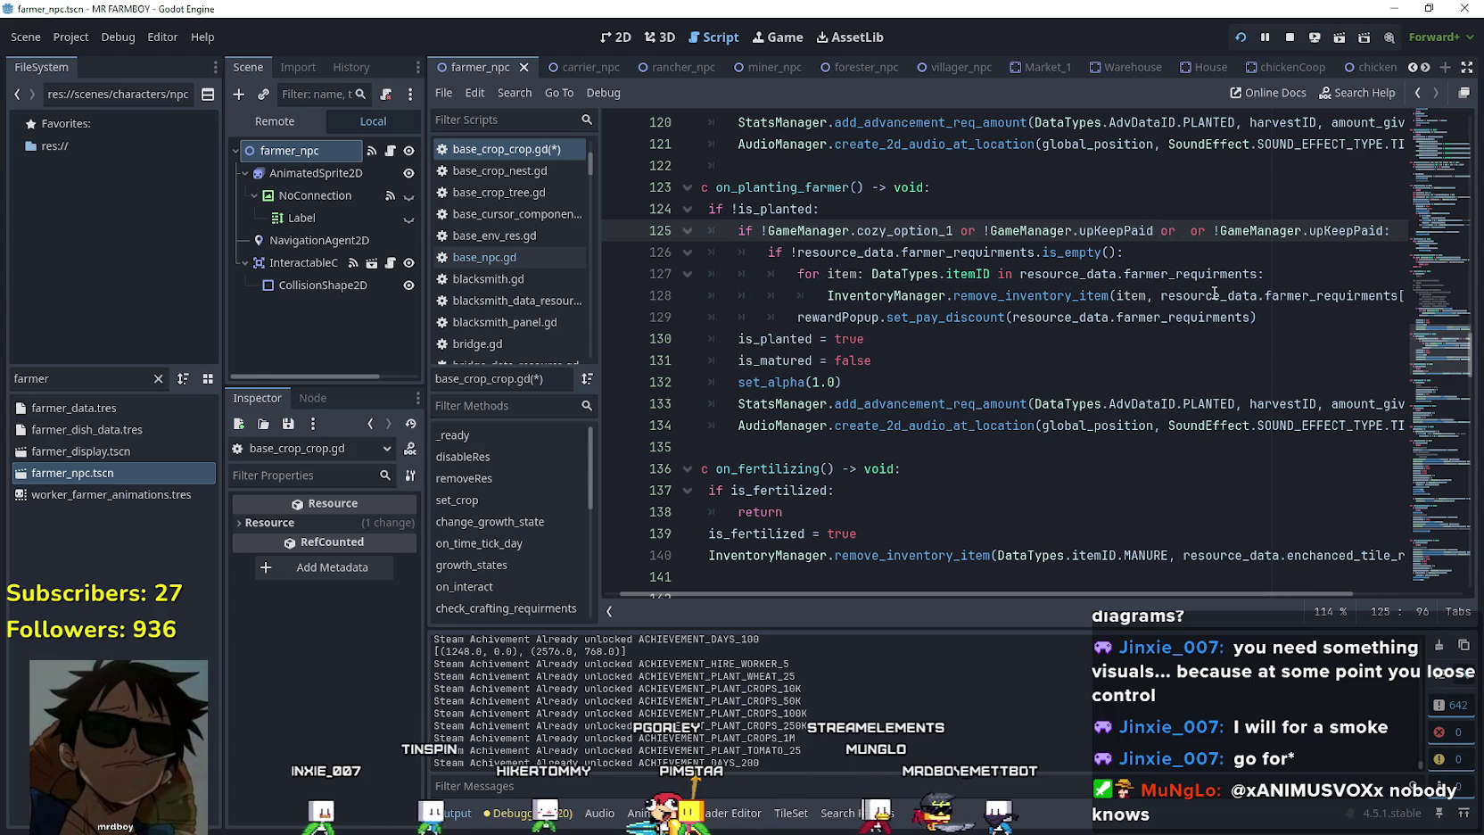
{"action": "left_click_drag", "start_coordinate": [1191, 231], "coordinate": [1214, 231]}
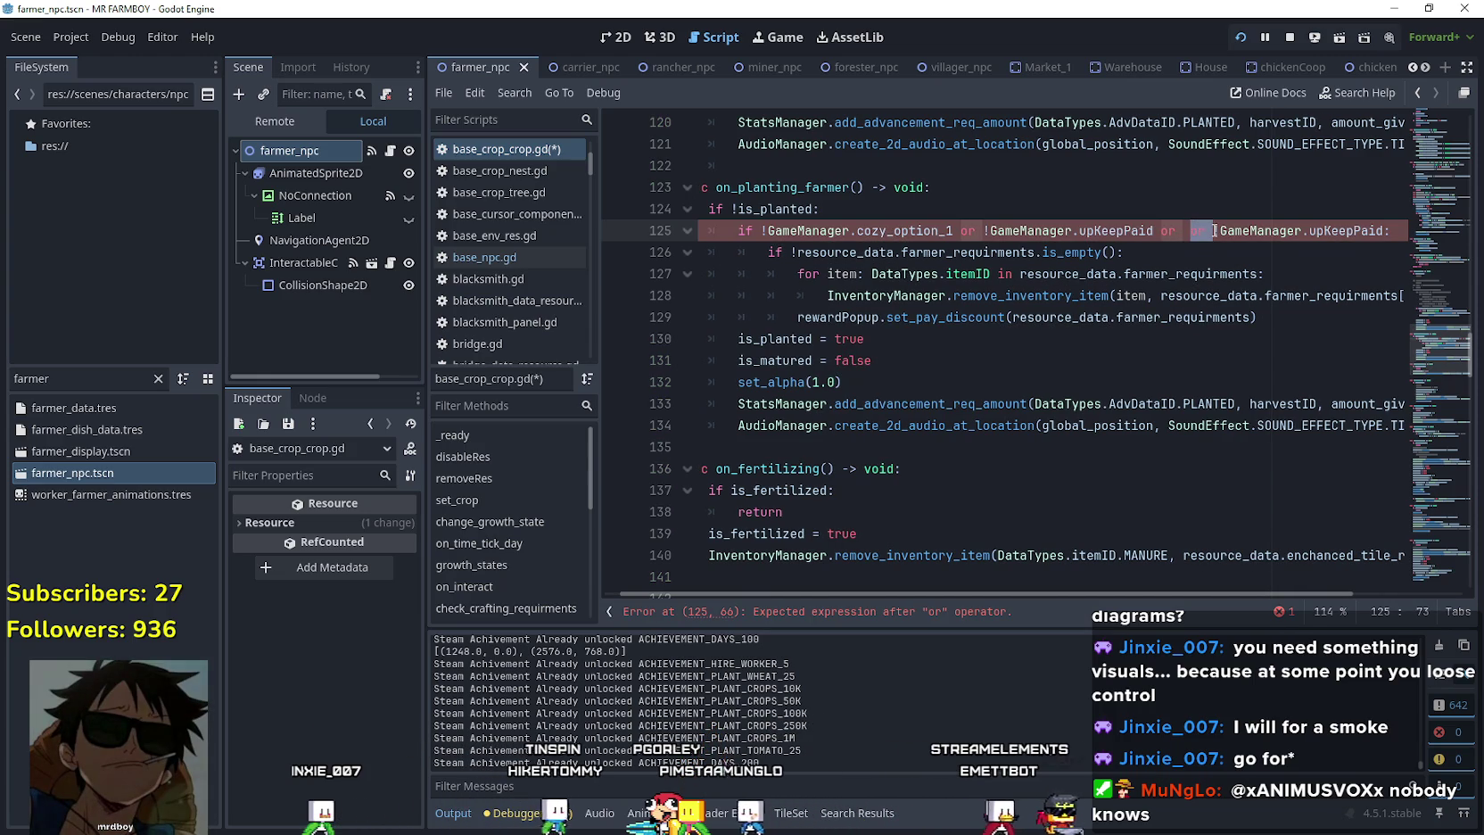
{"action": "key", "text": "BackSpace"}
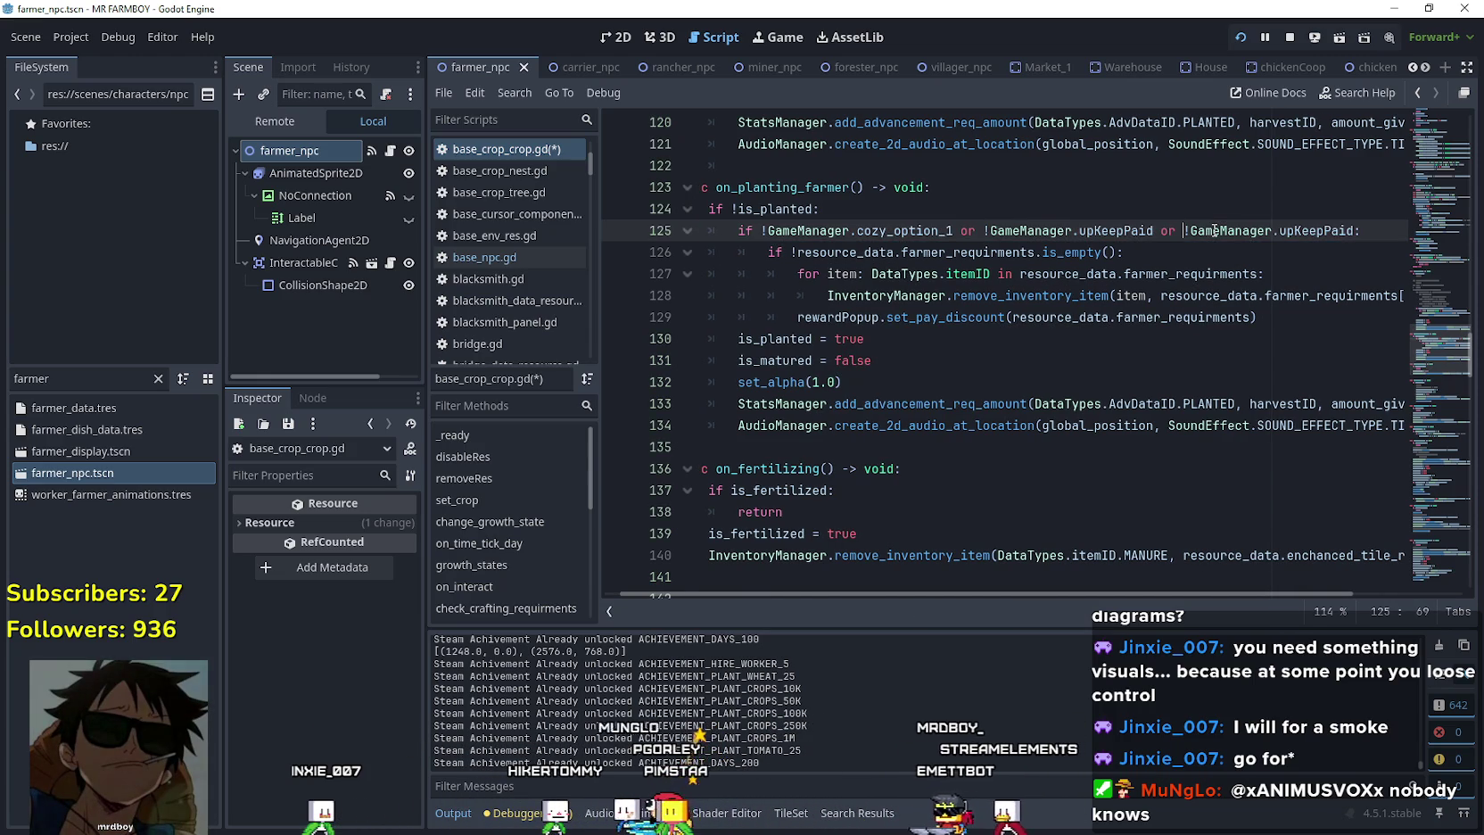
Paste InventoryManager over the last upKeepPaid on line 125.
{"action": "double_click", "coordinate": [925, 295]}
{"action": "key", "text": "ctrl+c"}
{"action": "double_click", "coordinate": [1320, 230]}
{"action": "key", "text": "ctrl+v"}
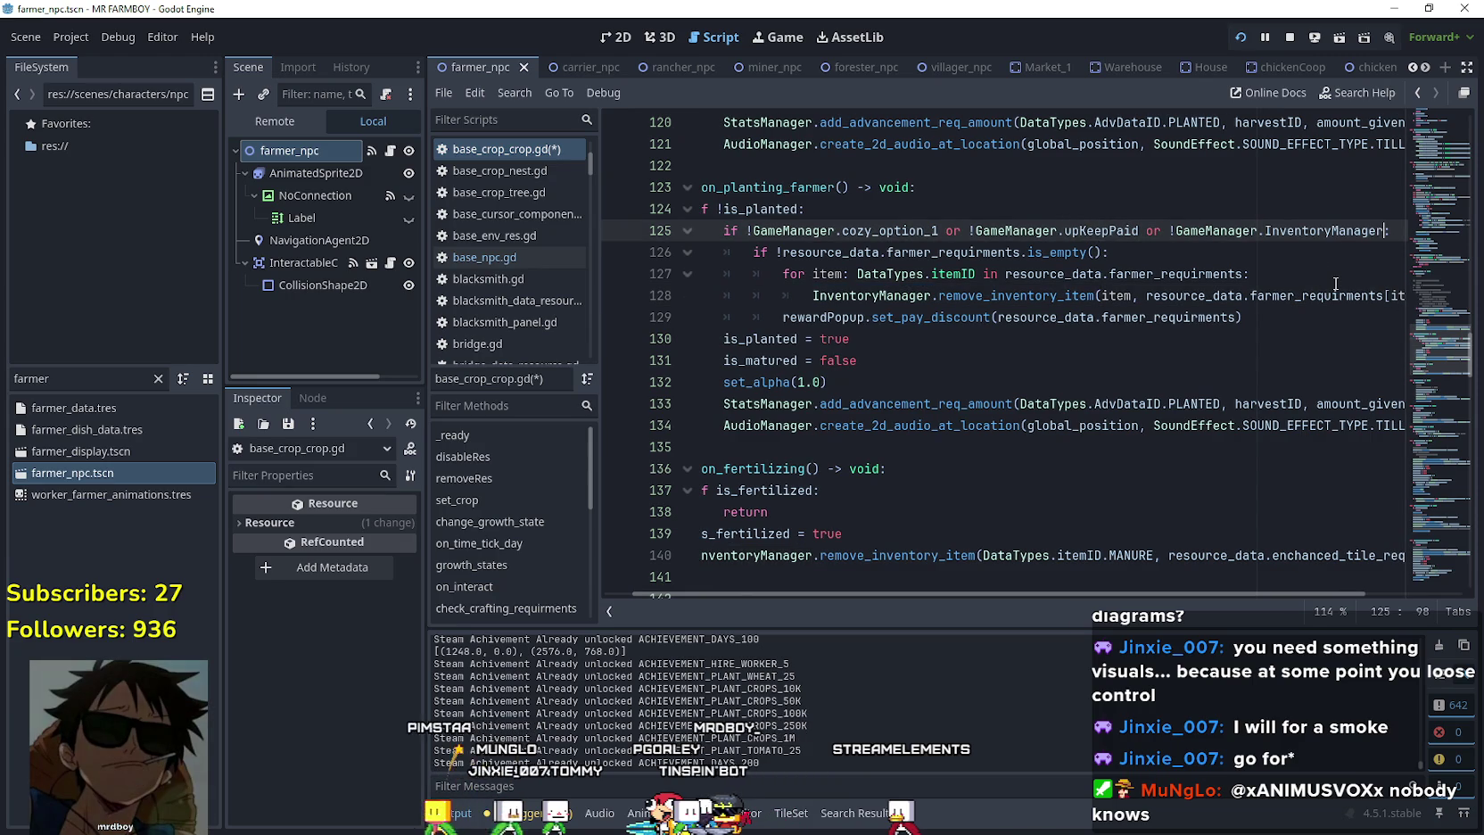
{"action": "type", "text": "."}
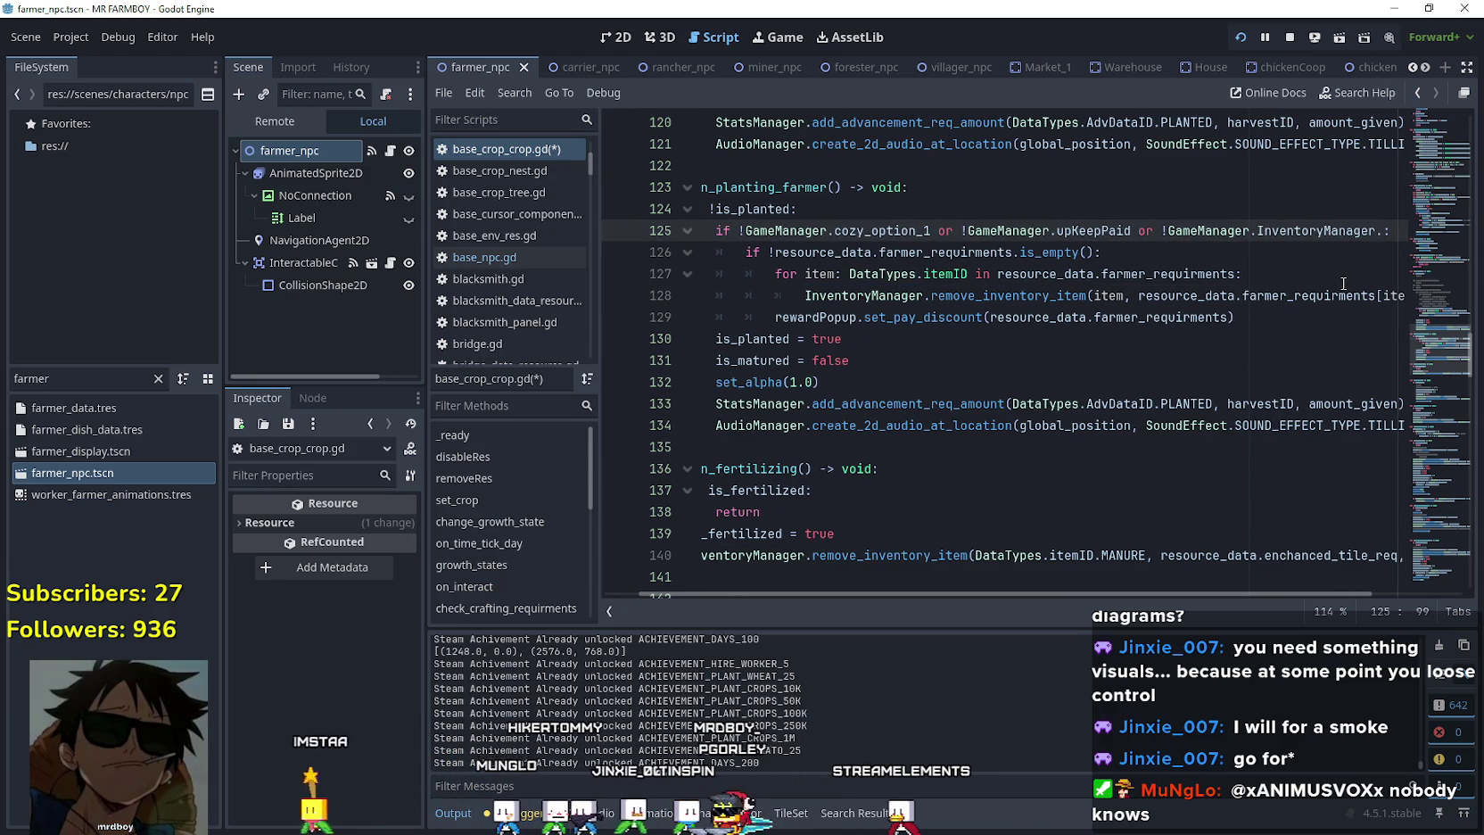
{"action": "key", "text": "BackSpace"}
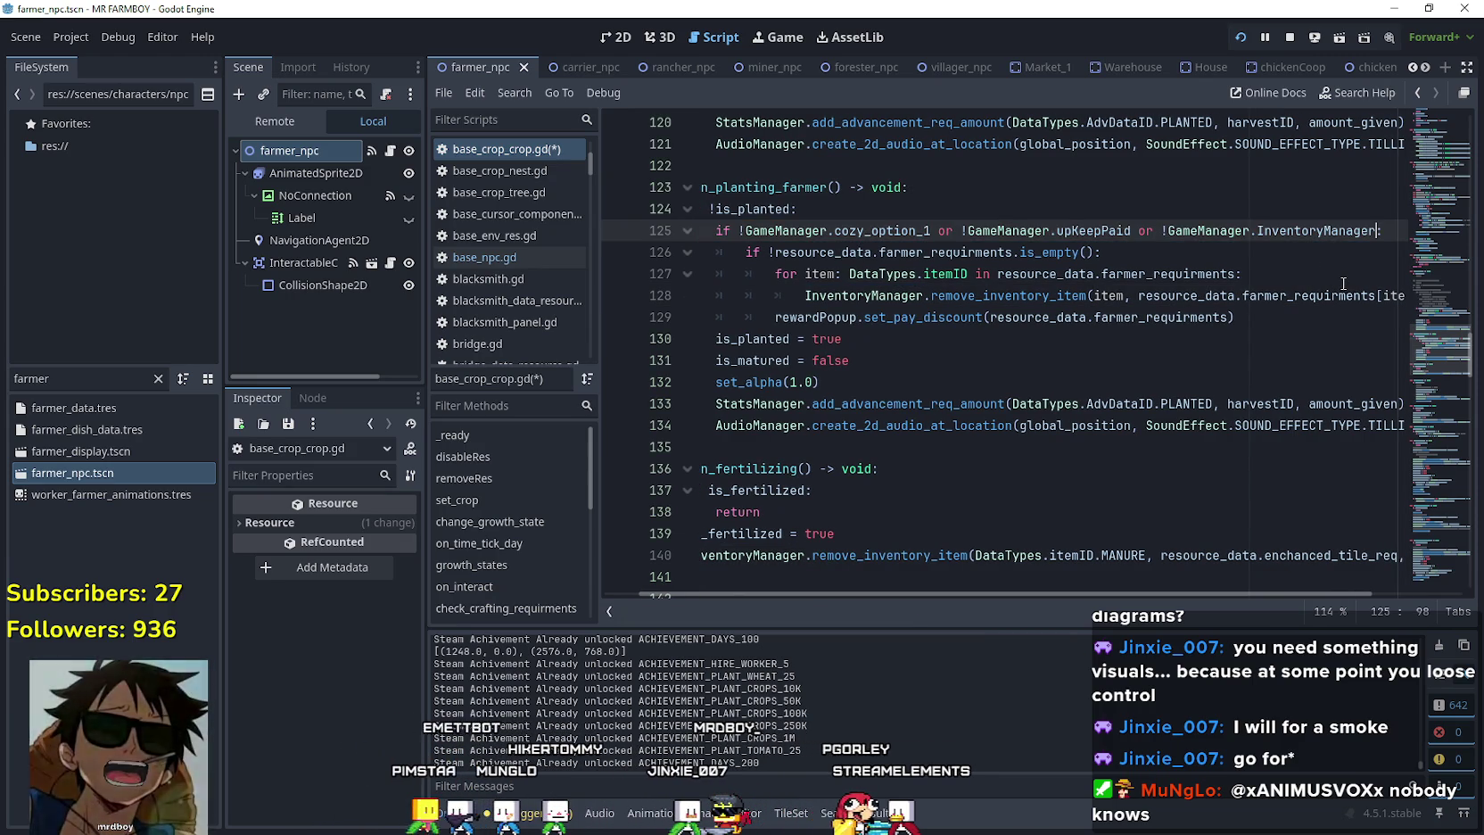
Retype the check as InventoryManager.inventory via autocomplete and end the condition with a colon.
{"action": "type", "text": ".ge"}
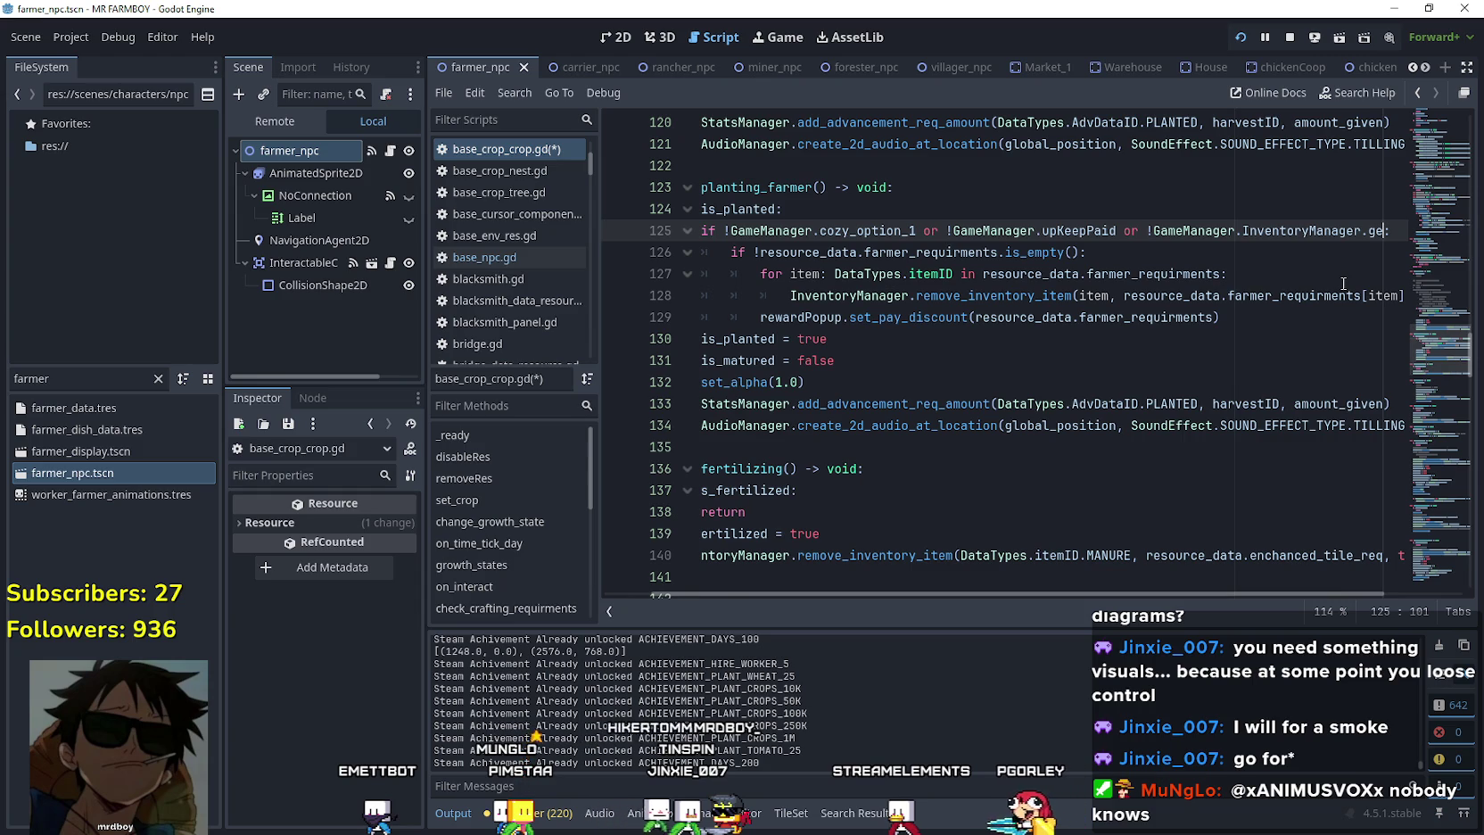
{"action": "key", "text": "BackSpace"}
{"action": "key", "text": "BackSpace"}
{"action": "key", "text": "BackSpace"}
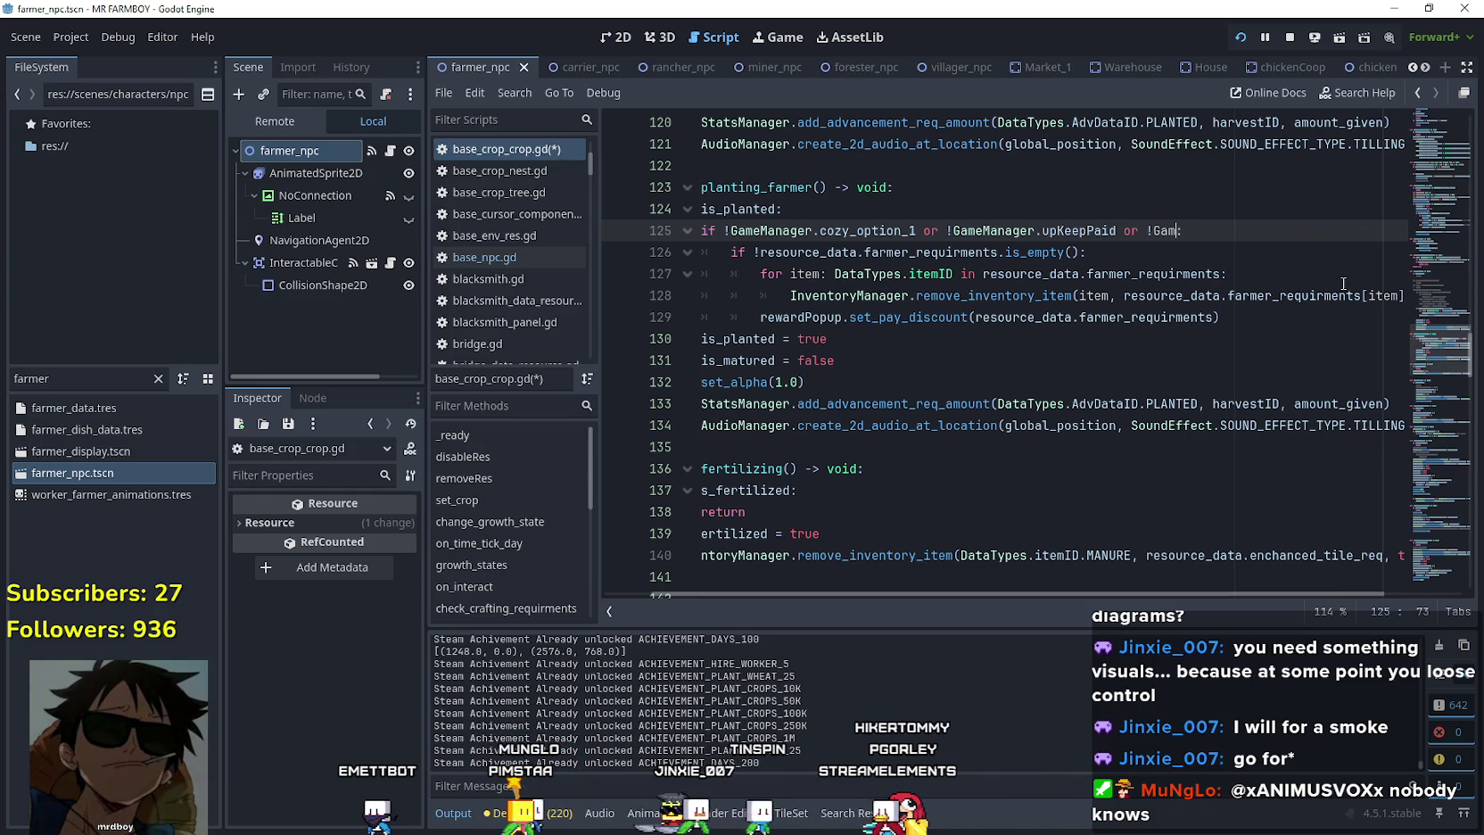
{"action": "key", "text": "BackSpace"}
{"action": "key", "text": "BackSpace"}
{"action": "key", "text": "BackSpace"}
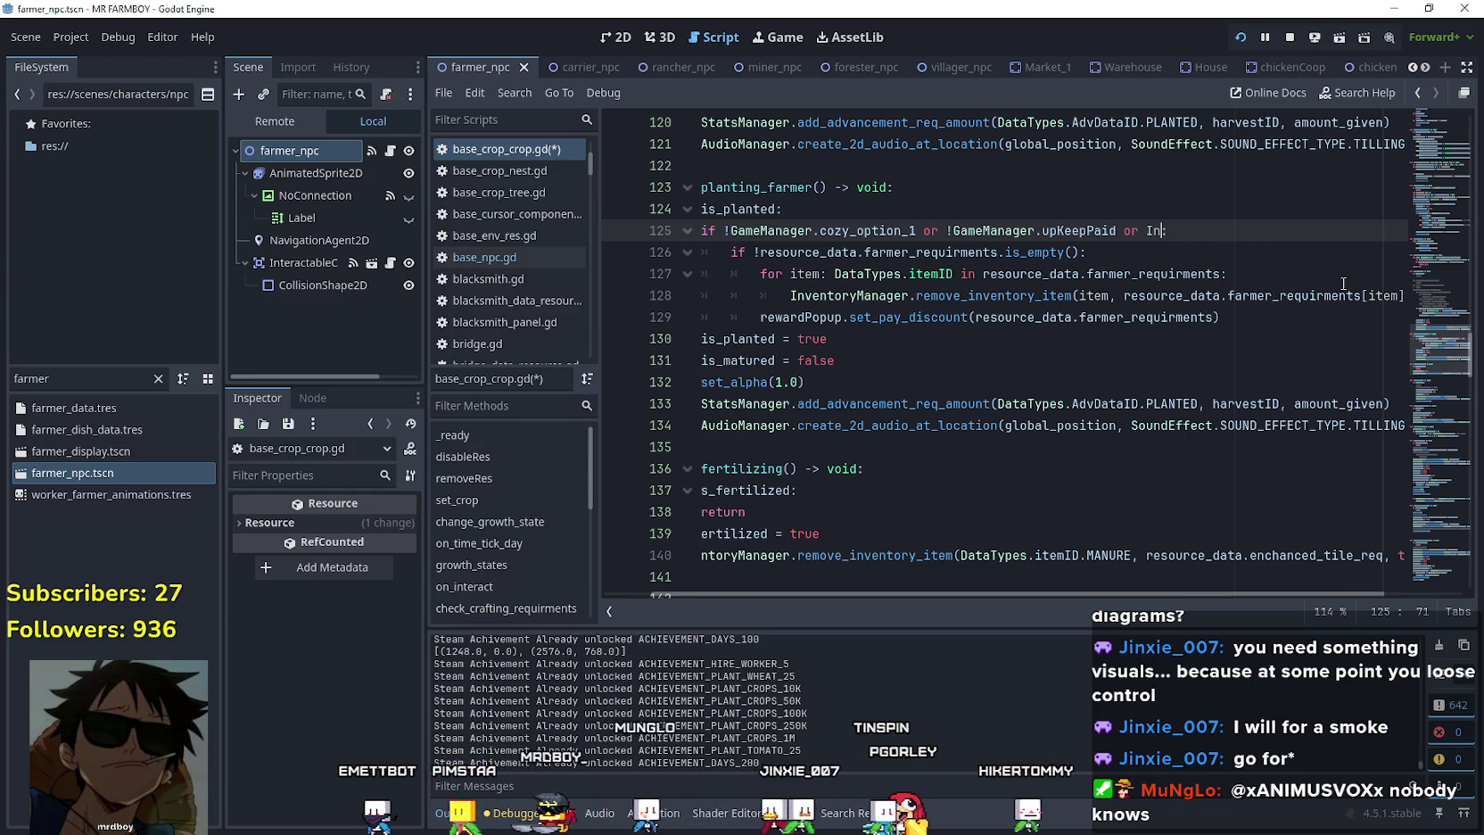
{"action": "type", "text": "nventor"}
{"action": "key", "text": "Return"}
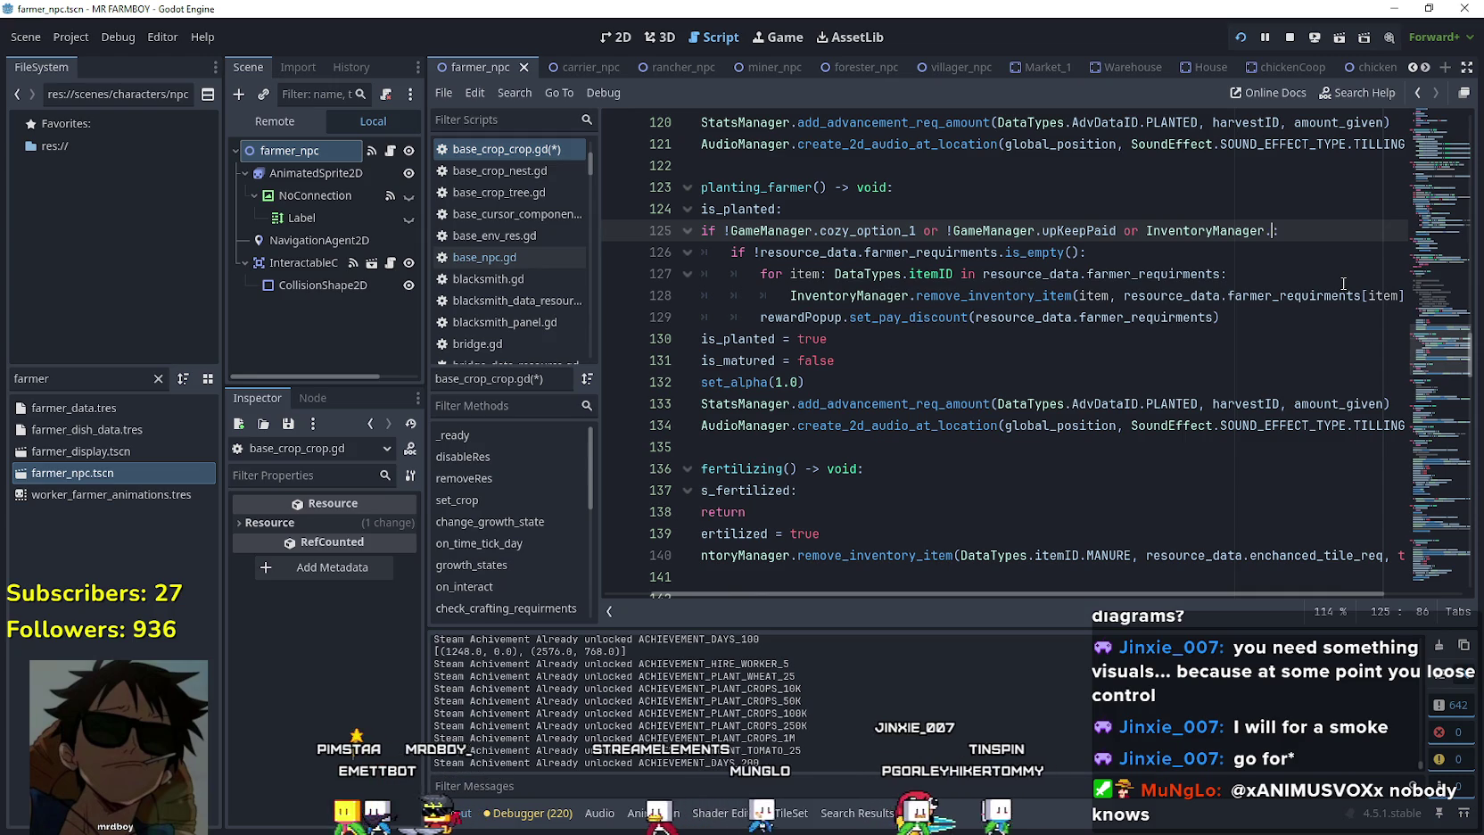
{"action": "type", "text": ".invetor"}
{"action": "key", "text": "Return"}
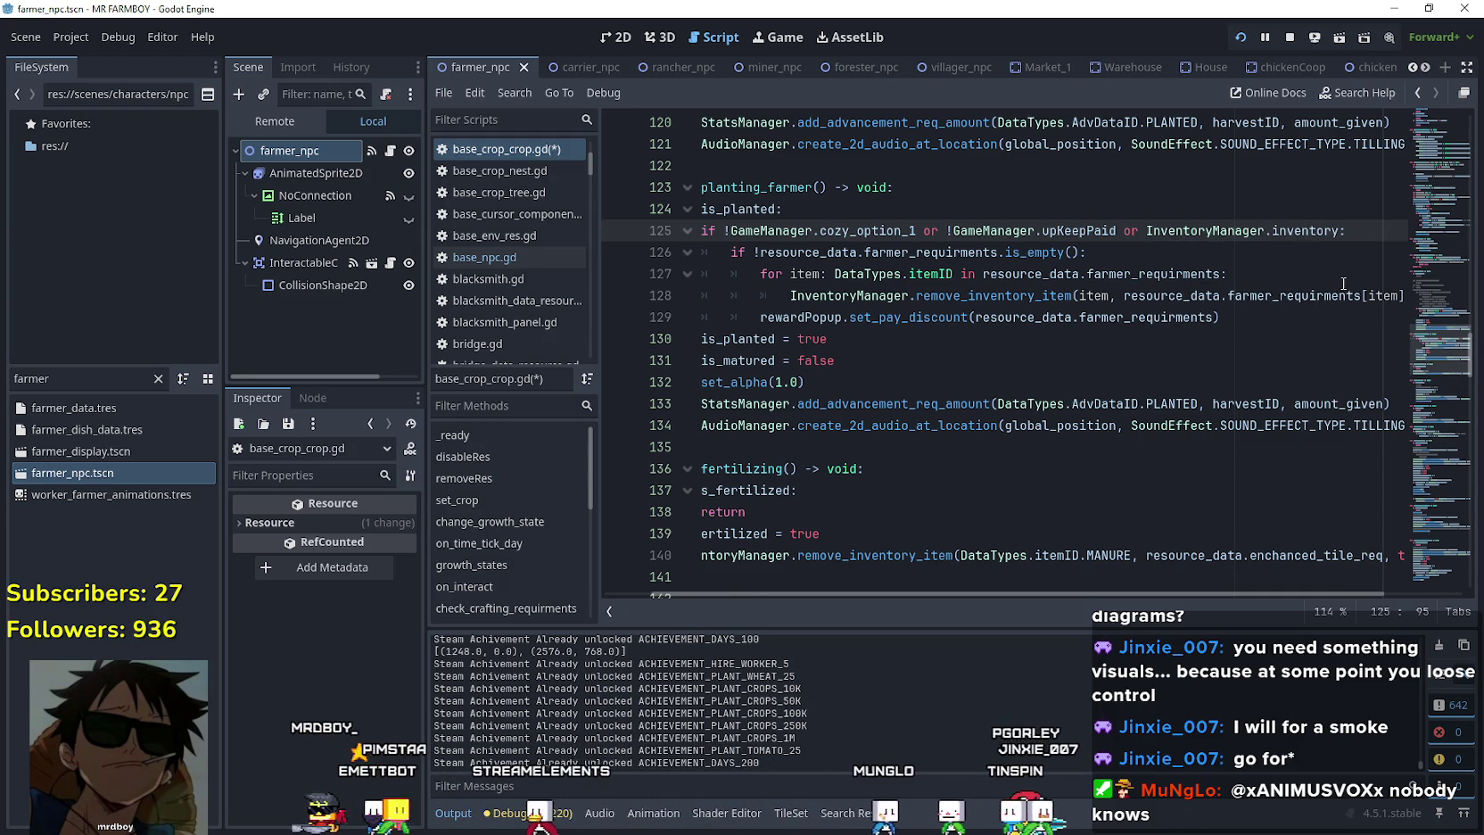
{"action": "type", "text": ":"}
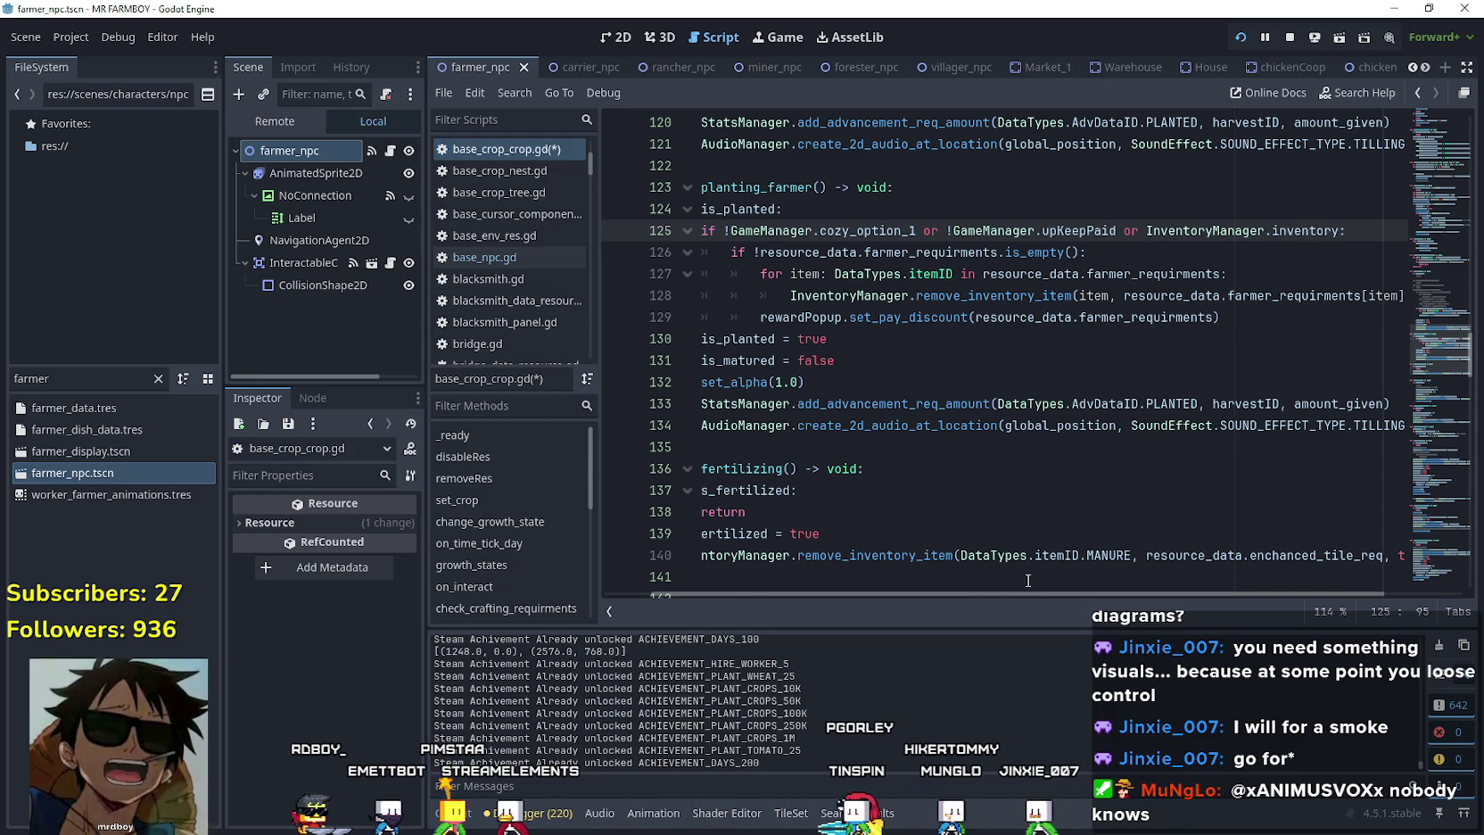
{"action": "left_click_drag", "start_coordinate": [995, 594], "coordinate": [888, 583]}
{"action": "scroll", "coordinate": [945, 395], "scroll_direction": "up", "scroll_amount": 2}
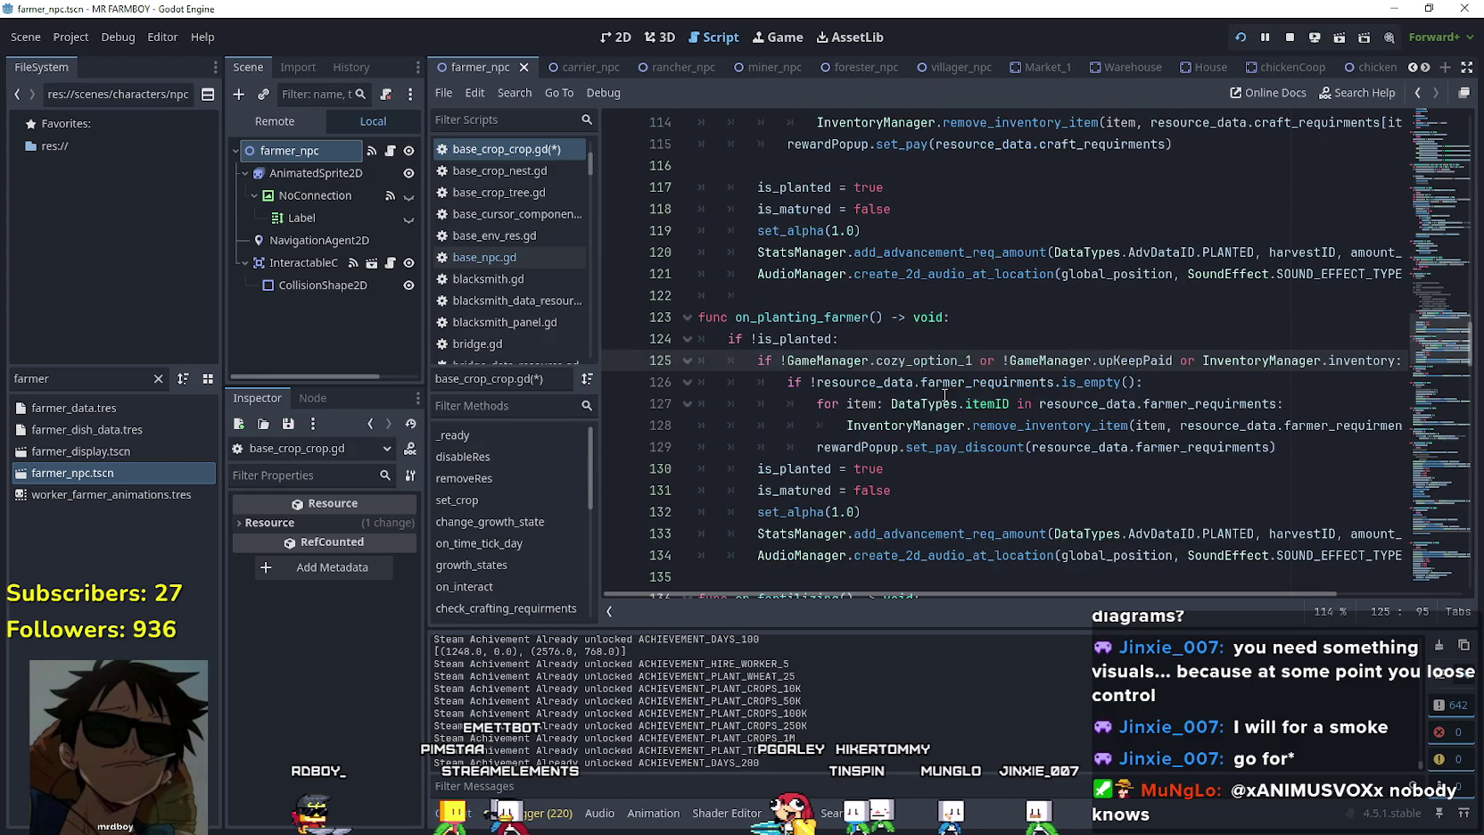
{"action": "scroll", "coordinate": [944, 395], "scroll_direction": "down", "scroll_amount": 1}
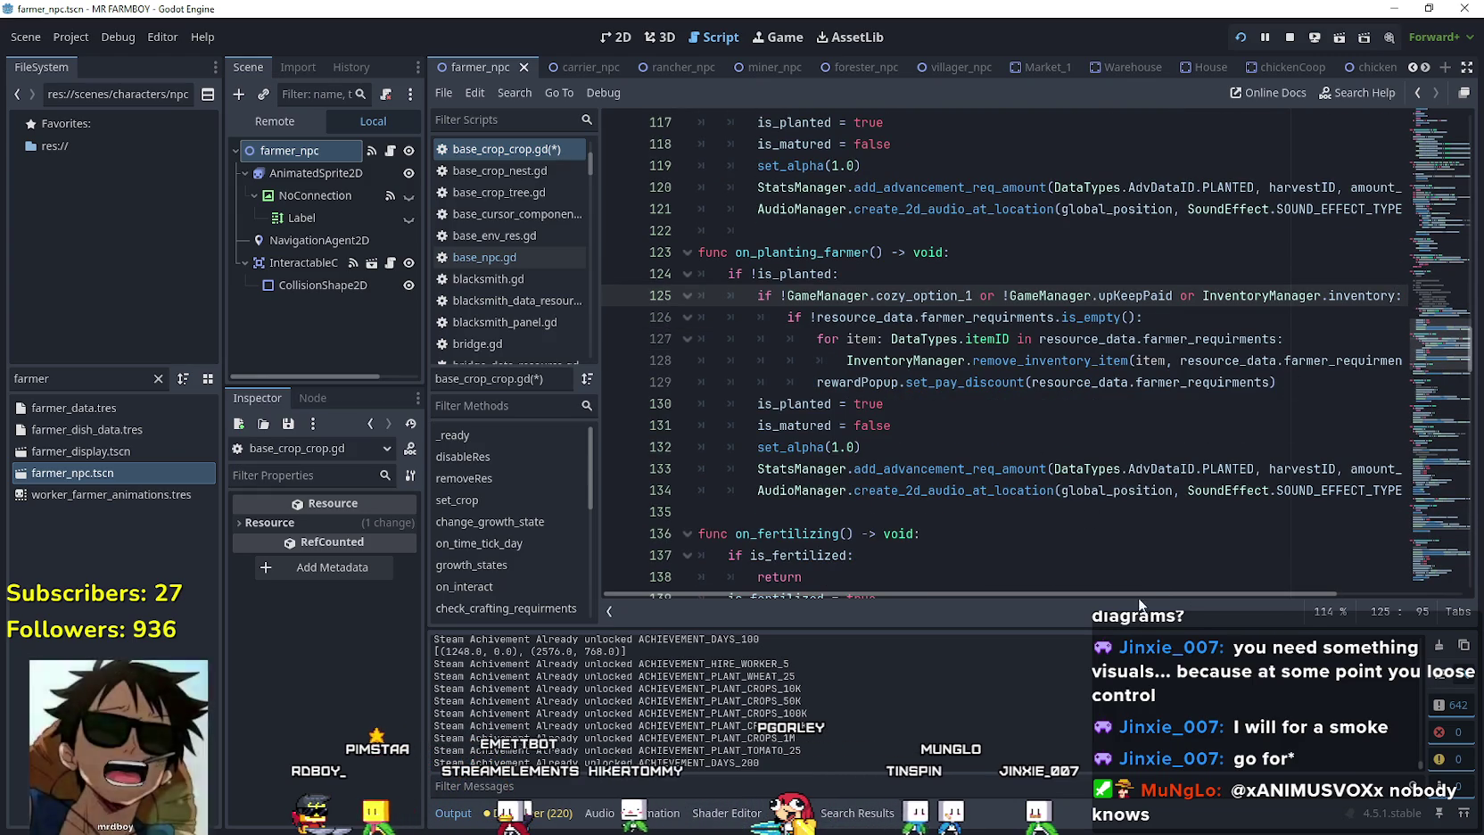
{"action": "scroll", "coordinate": [1191, 597], "scroll_direction": "right", "scroll_amount": 1}
{"action": "scroll", "coordinate": [1192, 598], "scroll_direction": "right", "scroll_amount": 3}
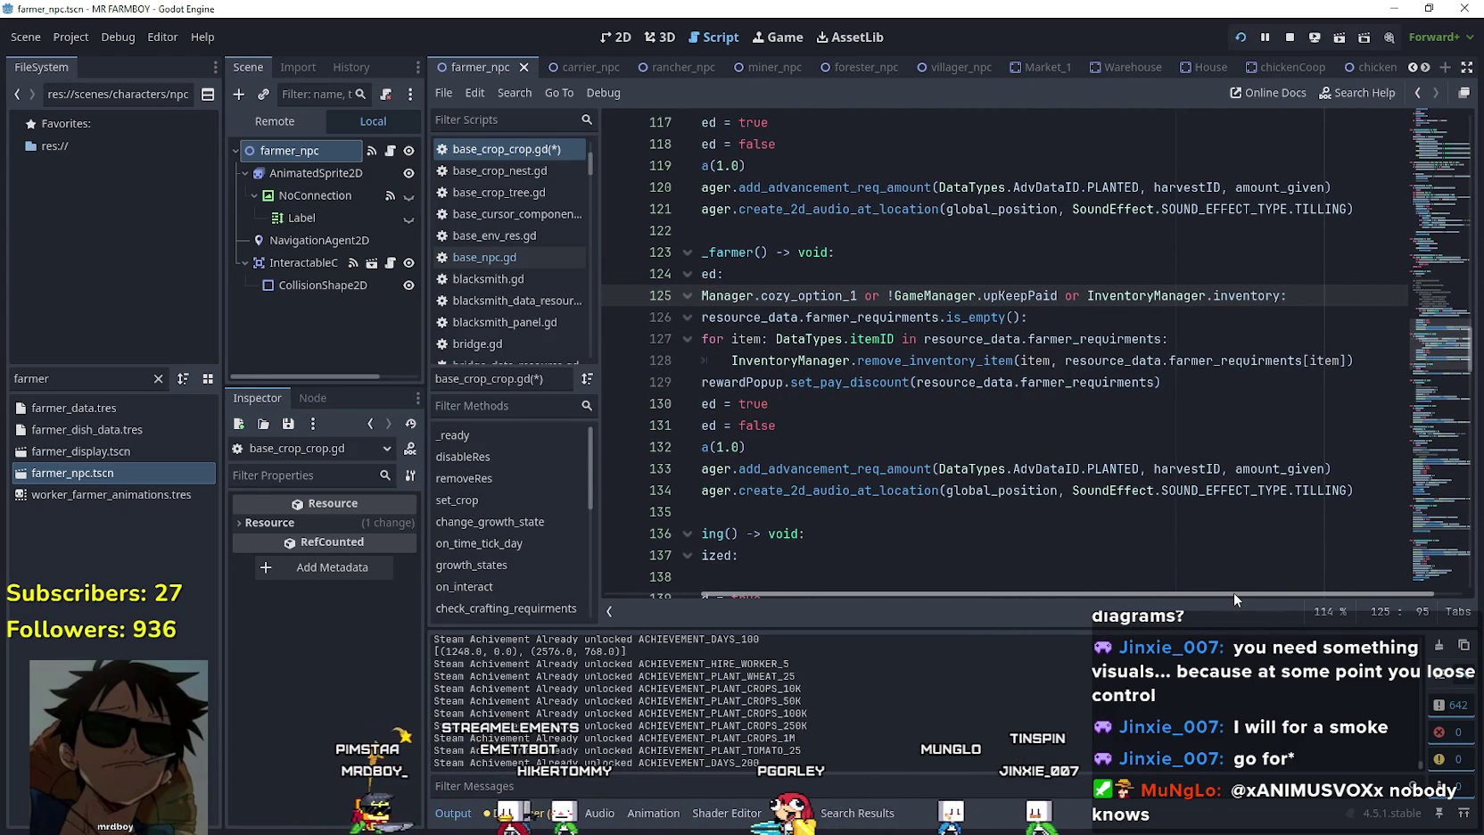
{"action": "mouse_move", "coordinate": [1234, 593]}
{"action": "left_mouse_down"}
{"action": "mouse_move", "coordinate": [1175, 595]}
{"action": "mouse_move", "coordinate": [1234, 594]}
{"action": "left_mouse_up"}
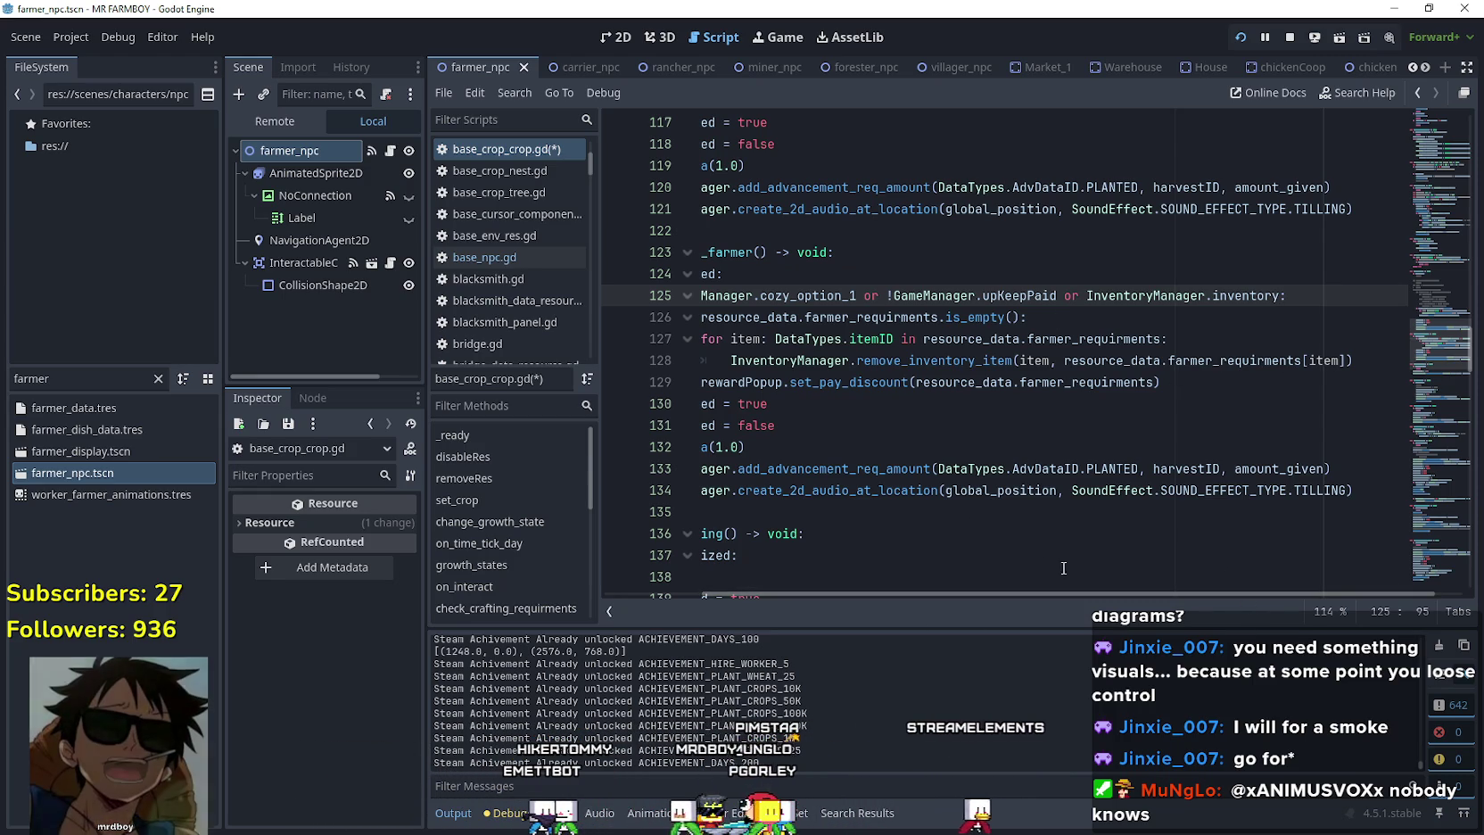
{"action": "scroll", "coordinate": [983, 590], "scroll_direction": "left", "scroll_amount": 3}
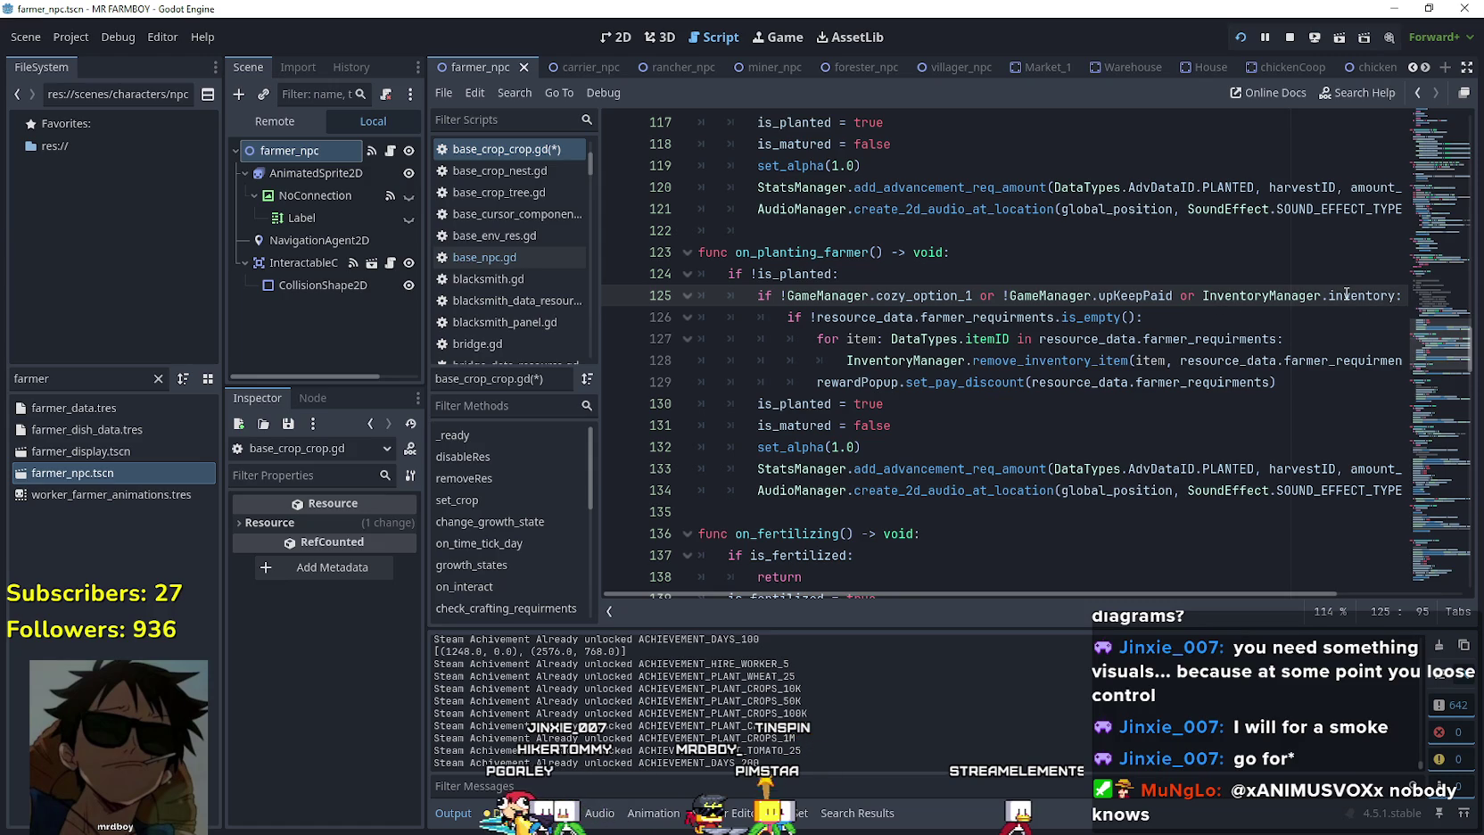
{"action": "mouse_move", "coordinate": [1348, 288]}
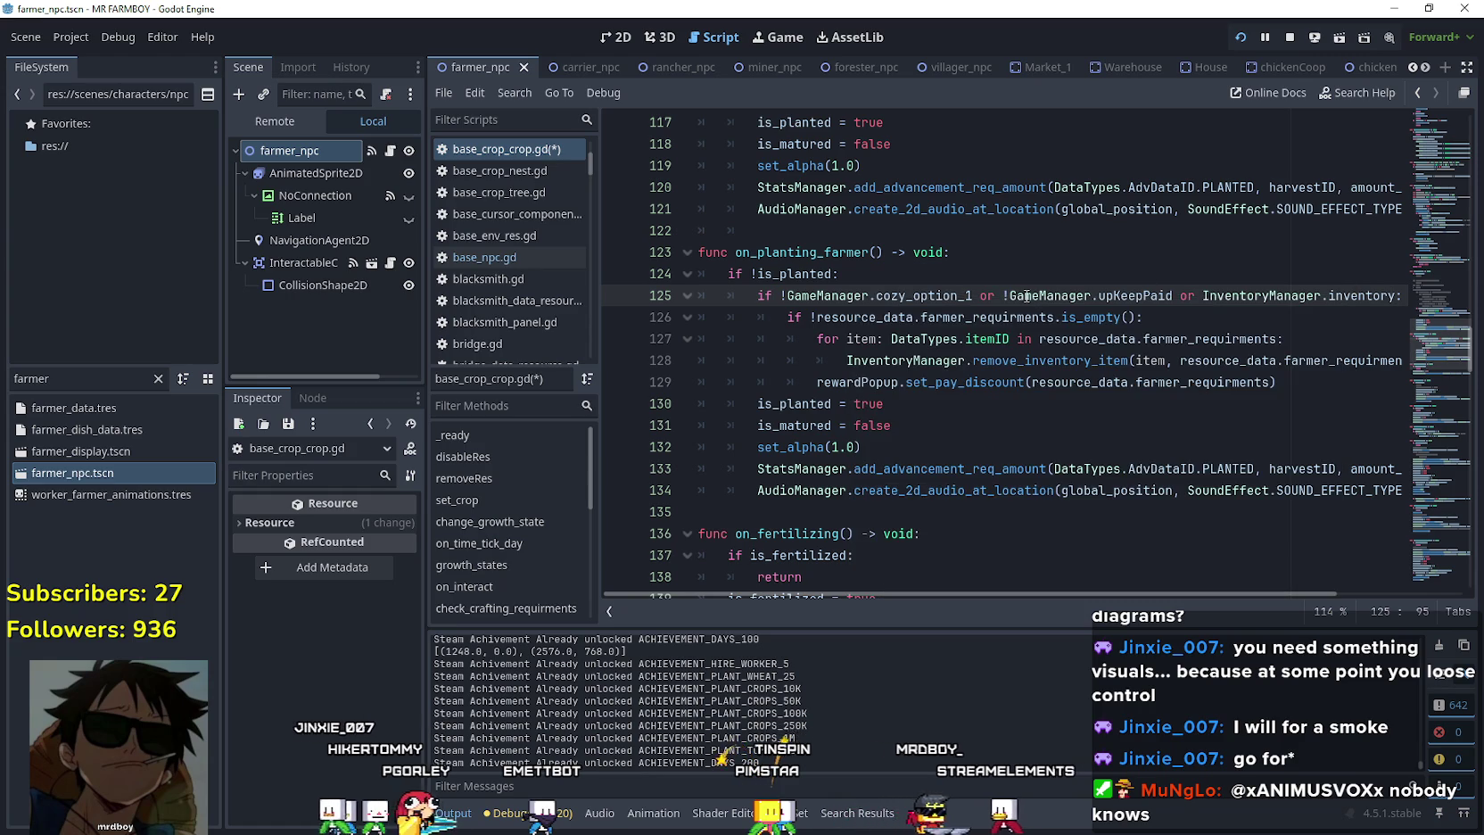
{"action": "mouse_move", "coordinate": [1022, 287]}
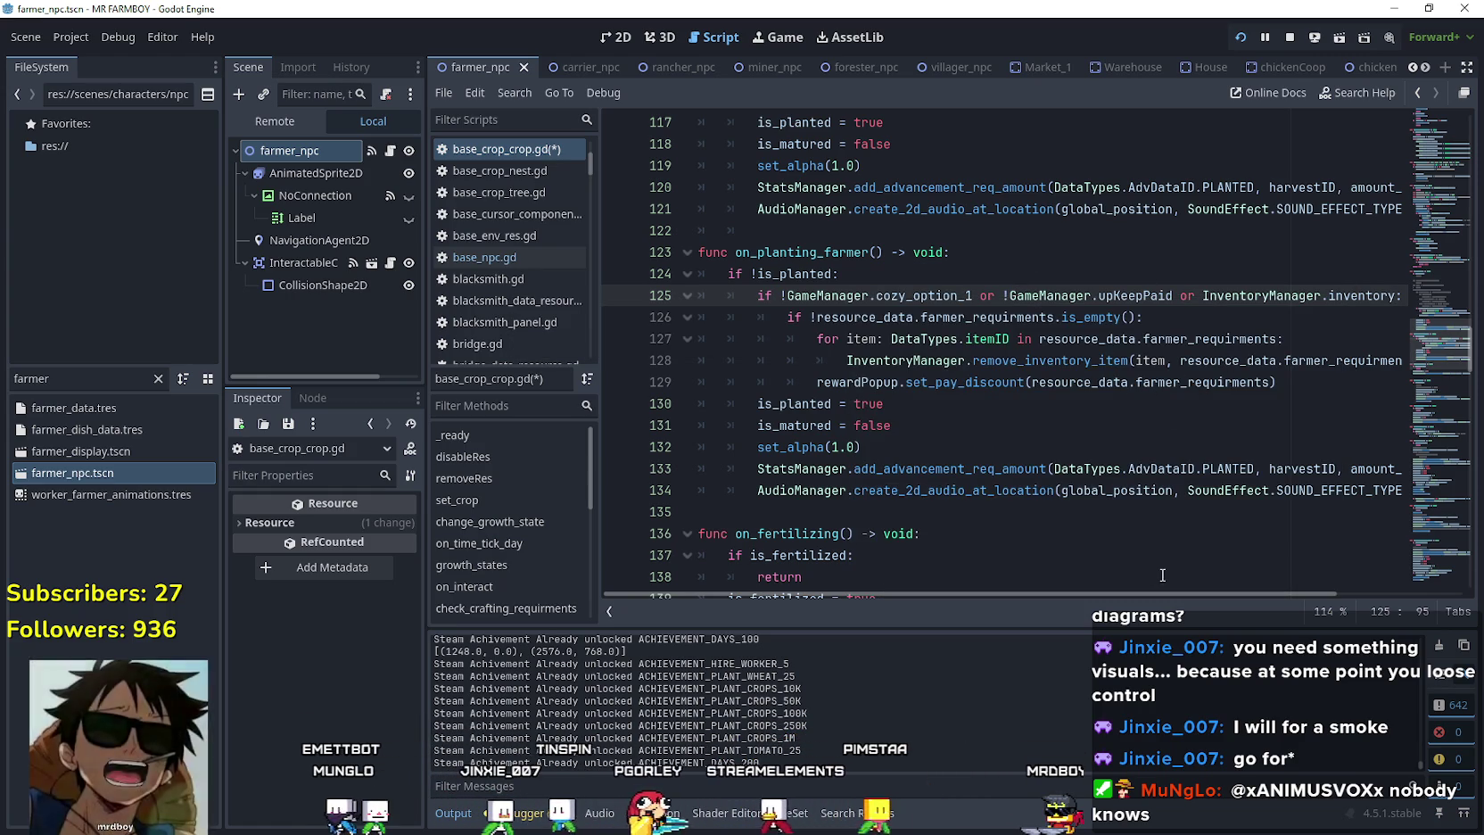
{"action": "left_click_drag", "start_coordinate": [1184, 596], "coordinate": [1276, 584]}
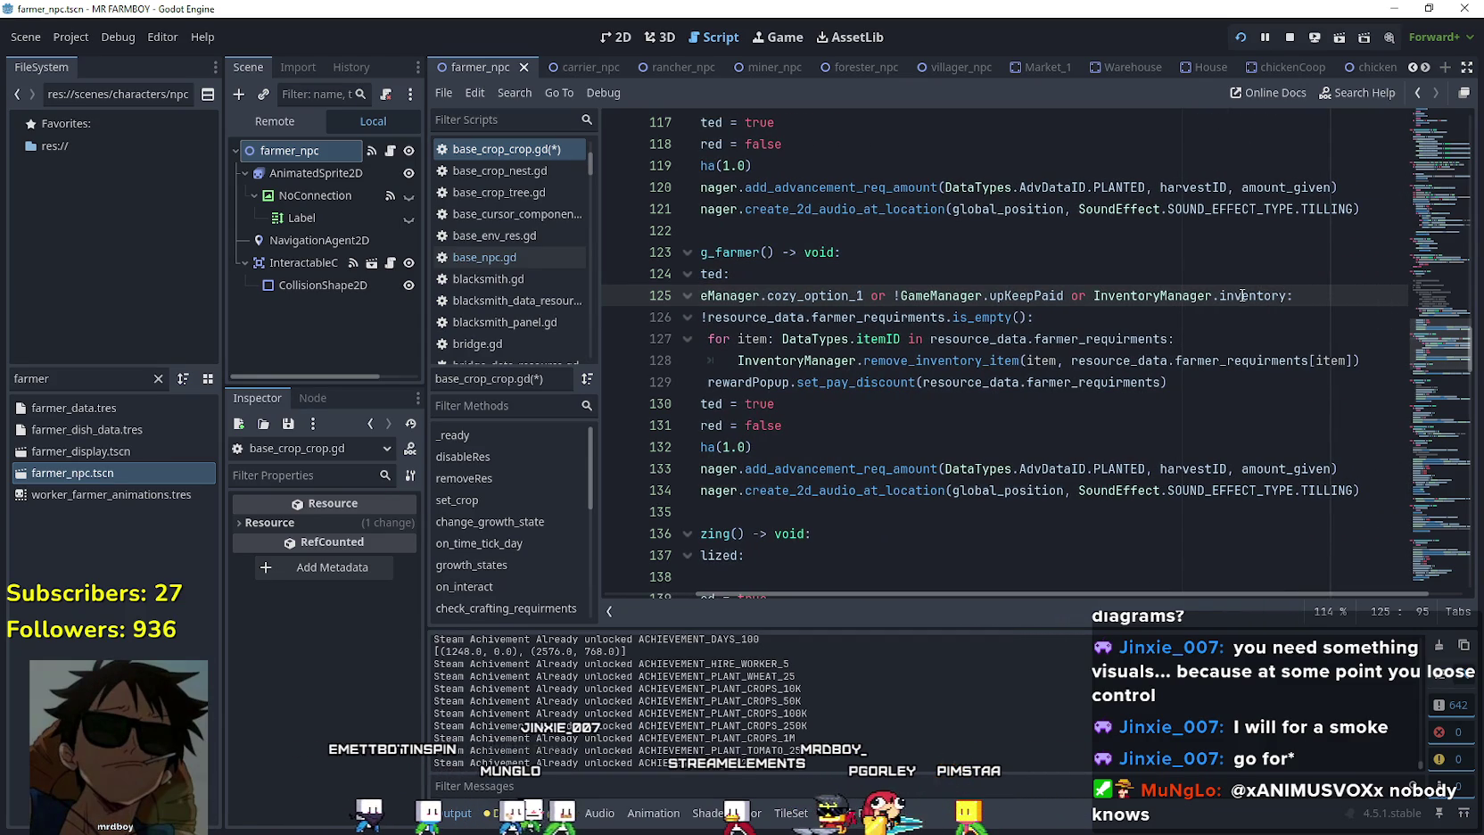
{"action": "mouse_move", "coordinate": [1243, 296]}
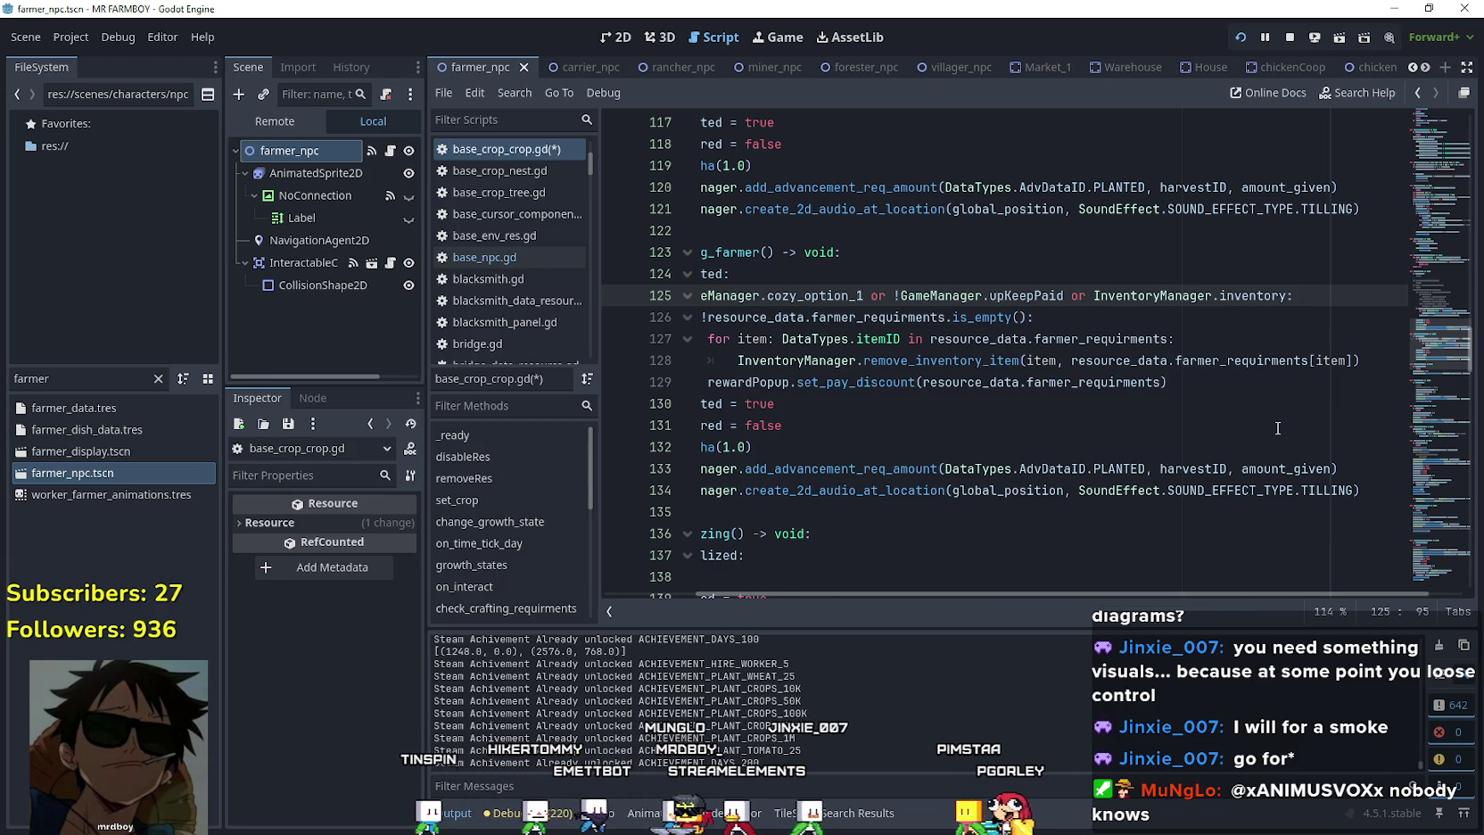
{"action": "mouse_move", "coordinate": [1268, 296]}
{"action": "left_mouse_down"}
{"action": "mouse_move", "coordinate": [713, 295]}
{"action": "mouse_move", "coordinate": [1118, 287]}
{"action": "left_mouse_up"}
Remove ' or InventoryManager.inventory' from line 125, leaving only the cozy_option_1 and upKeepPaid checks.
{"action": "key", "text": "BackSpace"}
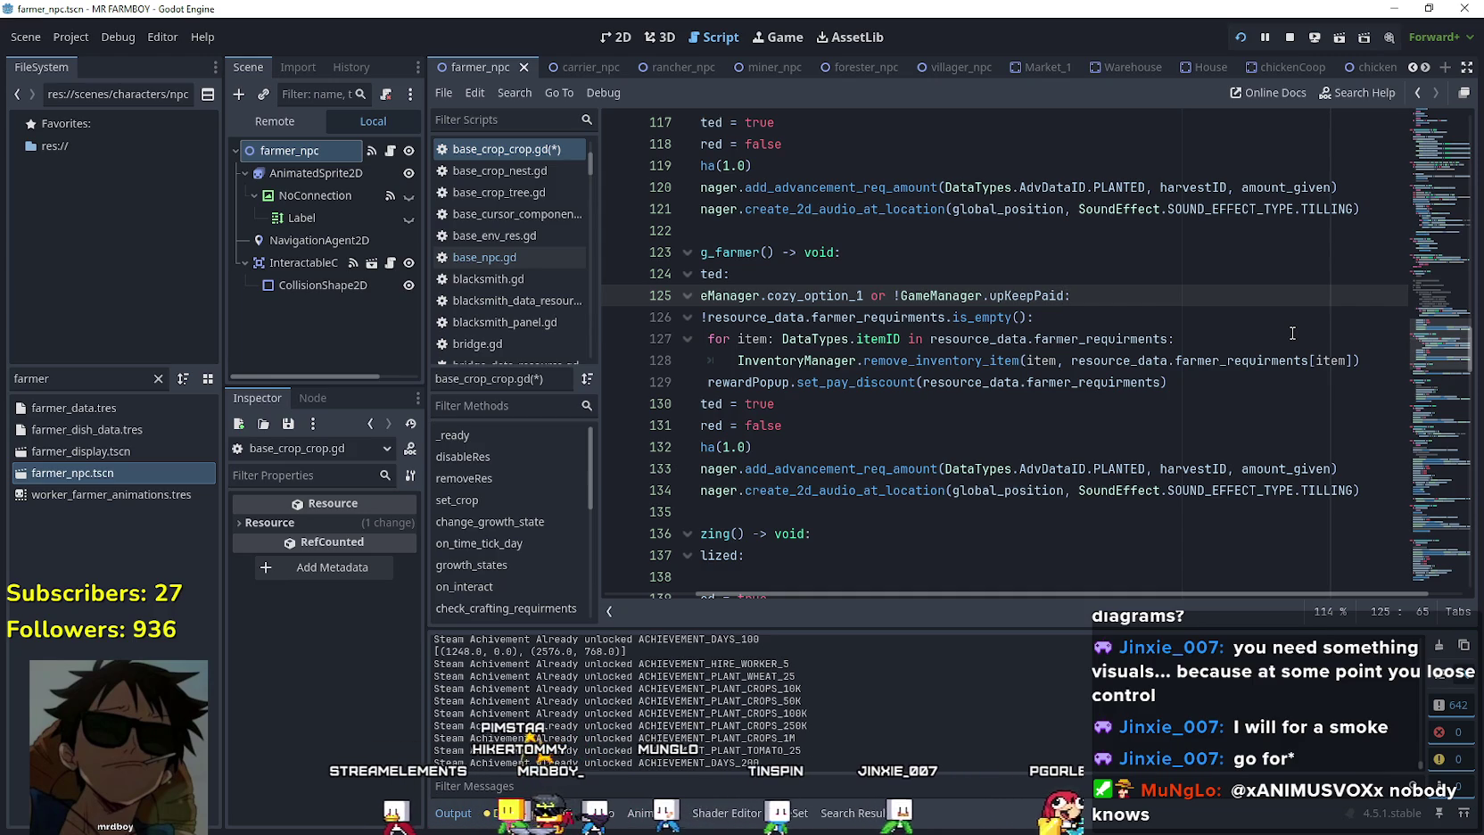
{"action": "mouse_move", "coordinate": [1099, 594]}
{"action": "left_mouse_down"}
{"action": "mouse_move", "coordinate": [946, 595]}
{"action": "mouse_move", "coordinate": [1145, 594]}
{"action": "mouse_move", "coordinate": [1017, 594]}
{"action": "left_mouse_up"}
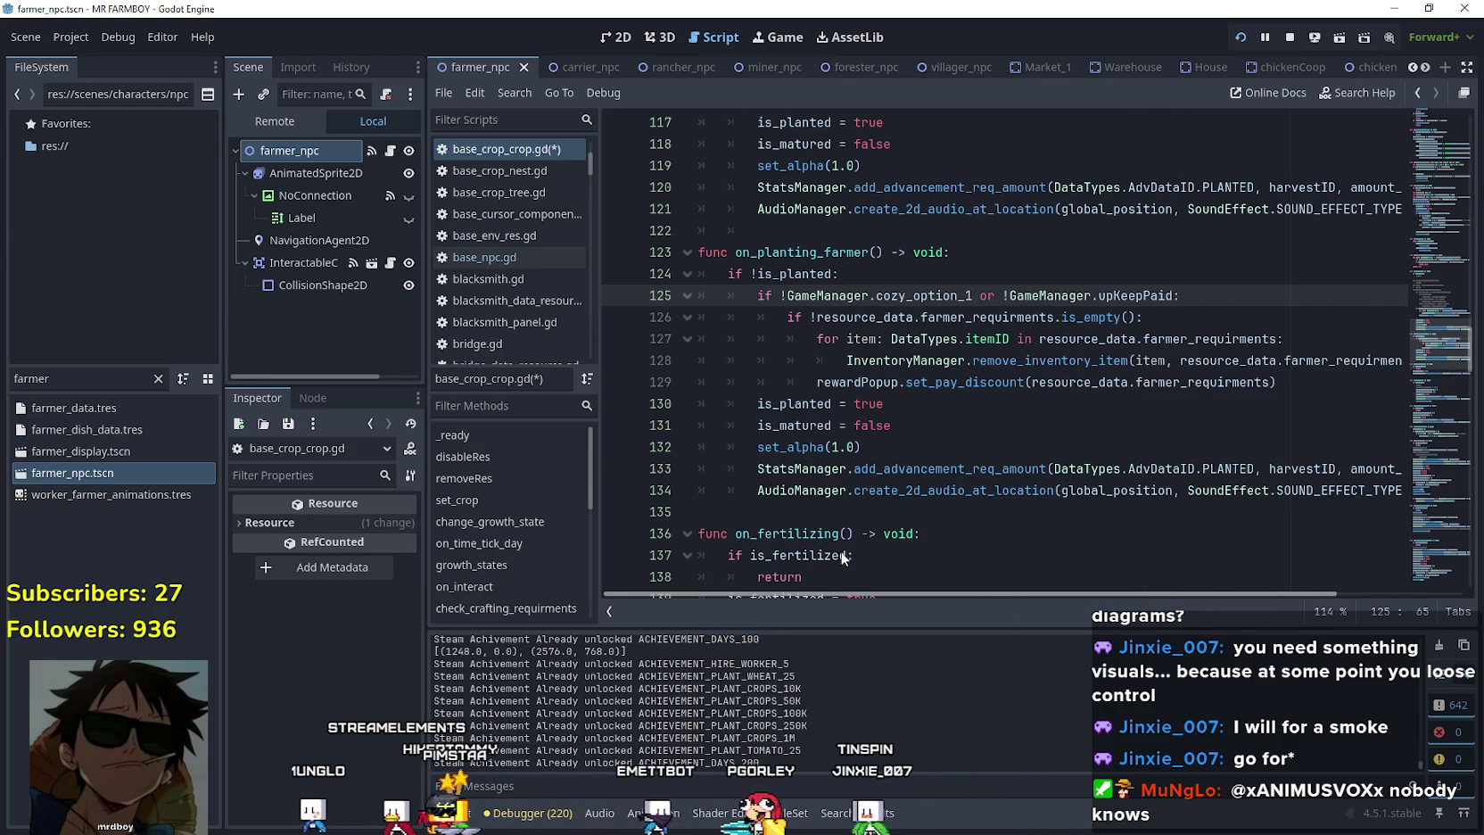
{"action": "scroll", "coordinate": [842, 556], "scroll_direction": "right", "scroll_amount": 4}
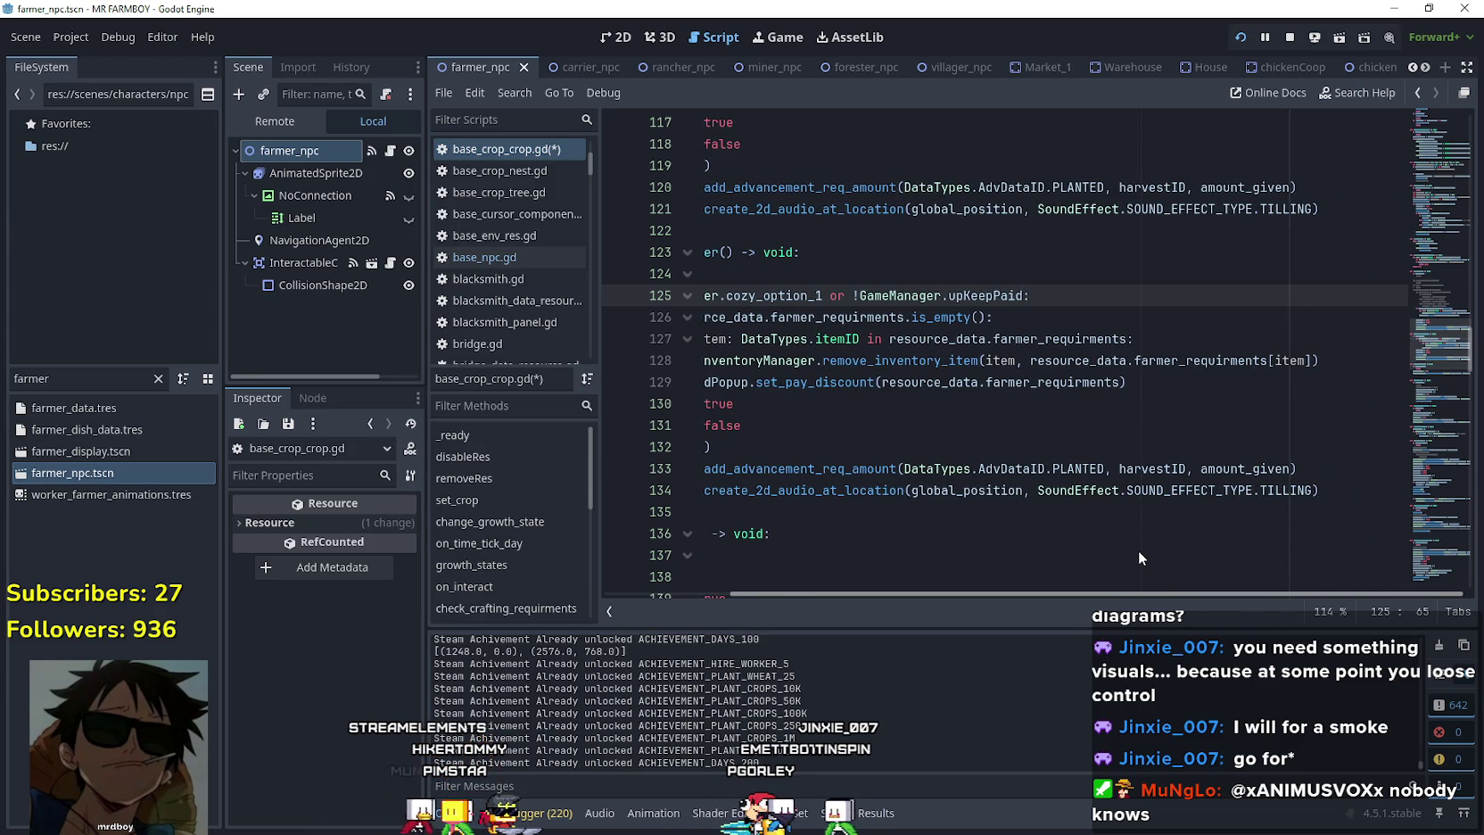
{"action": "scroll", "coordinate": [951, 543], "scroll_direction": "left", "scroll_amount": 3}
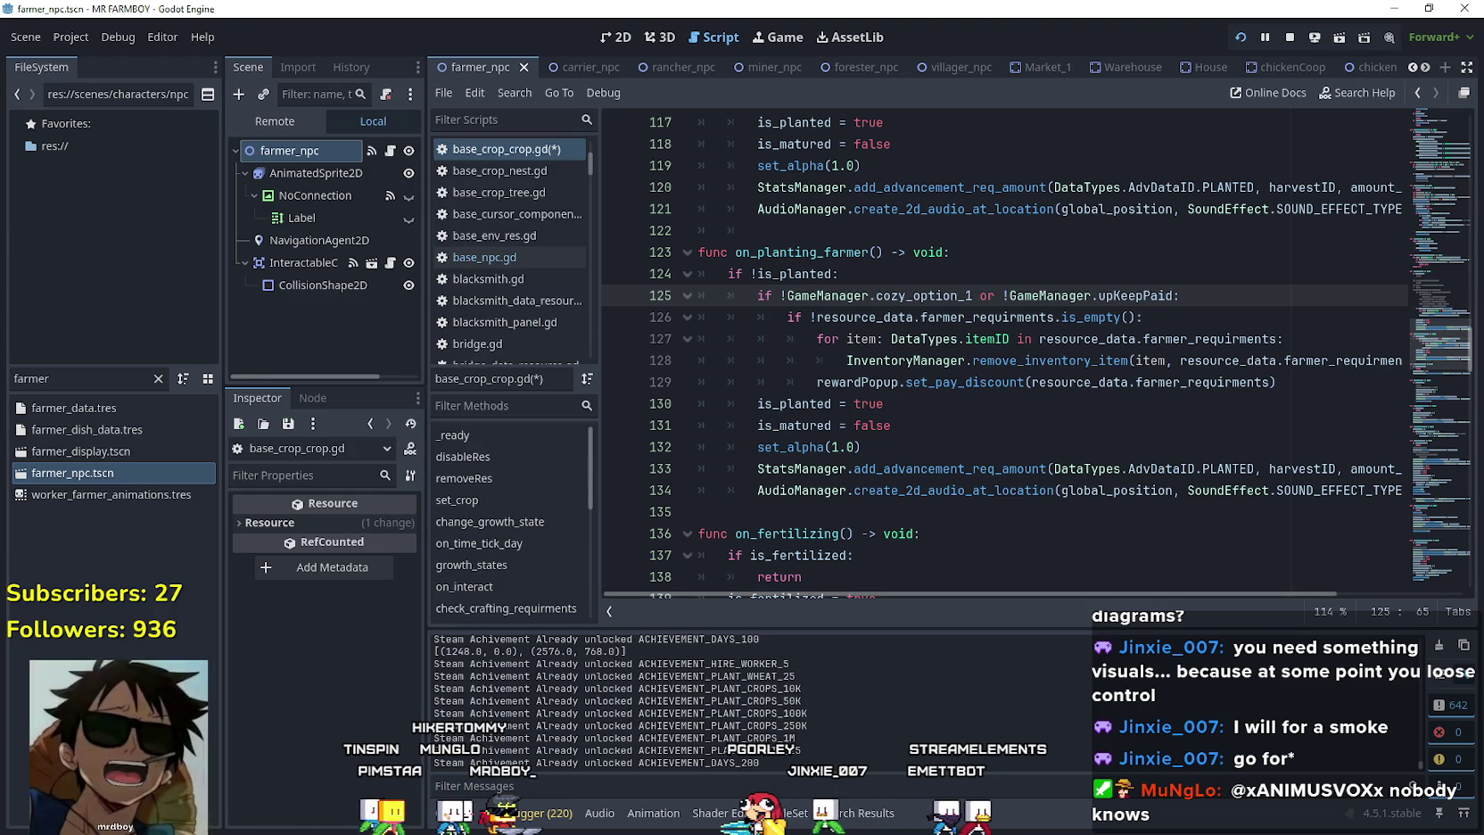
{"action": "key", "text": "alt+Tab"}
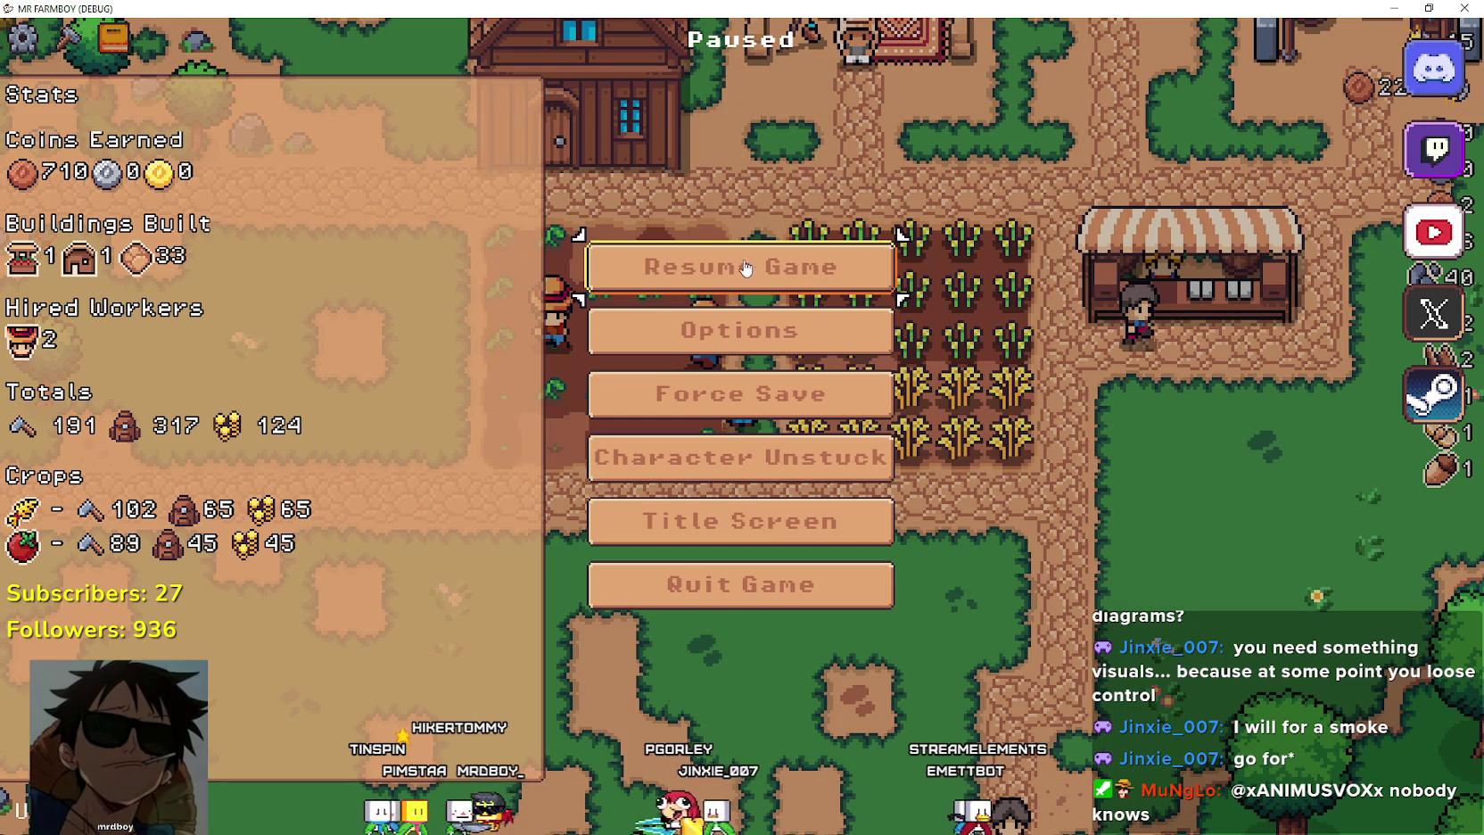
Resume the paused game and harvest the bottom-row wheat.
{"action": "left_click", "coordinate": [748, 272]}
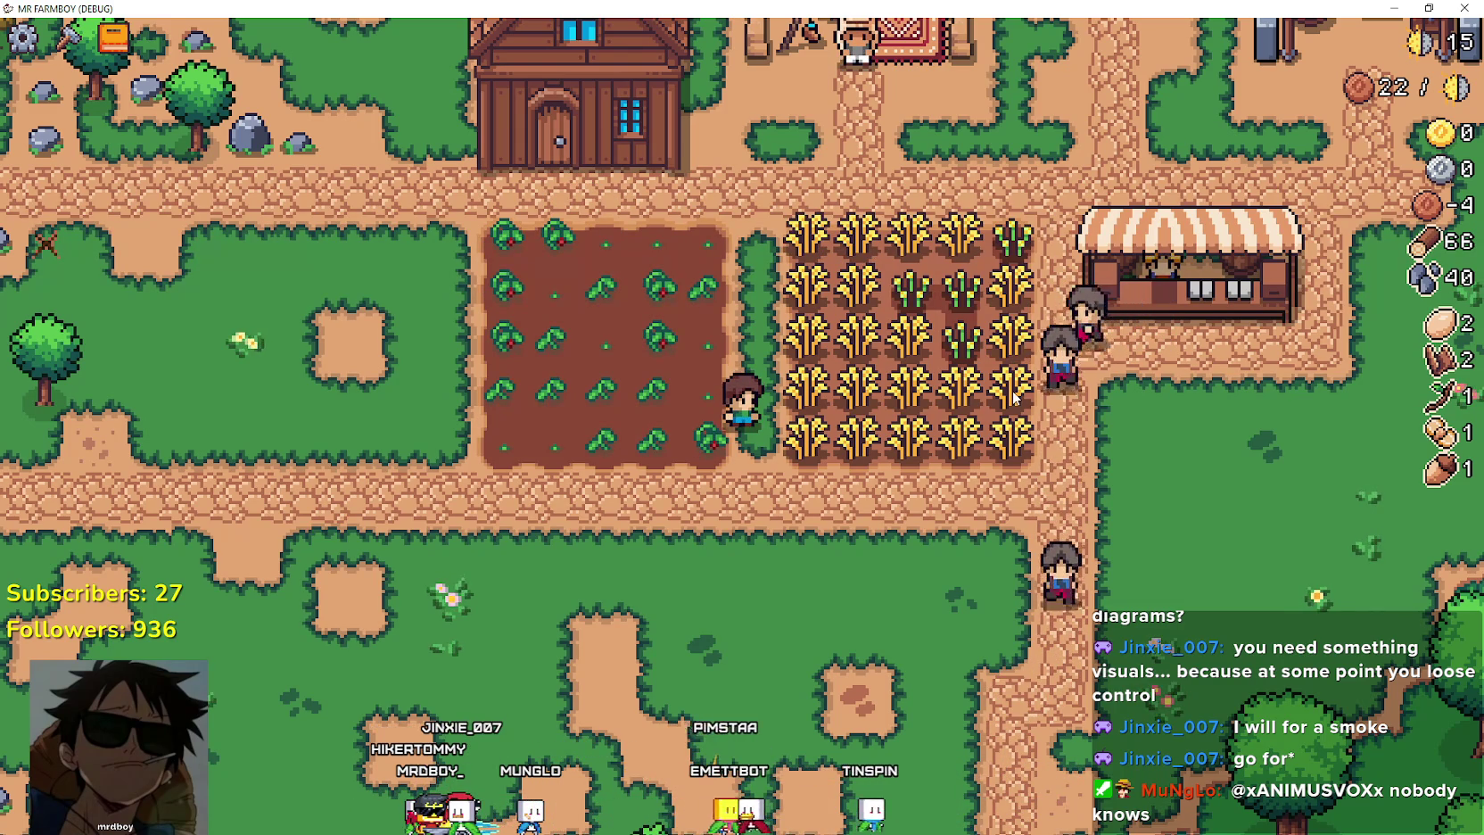
{"action": "key", "text": "d"}
{"action": "key", "text": "d"}
{"action": "left_click", "coordinate": [854, 511]}
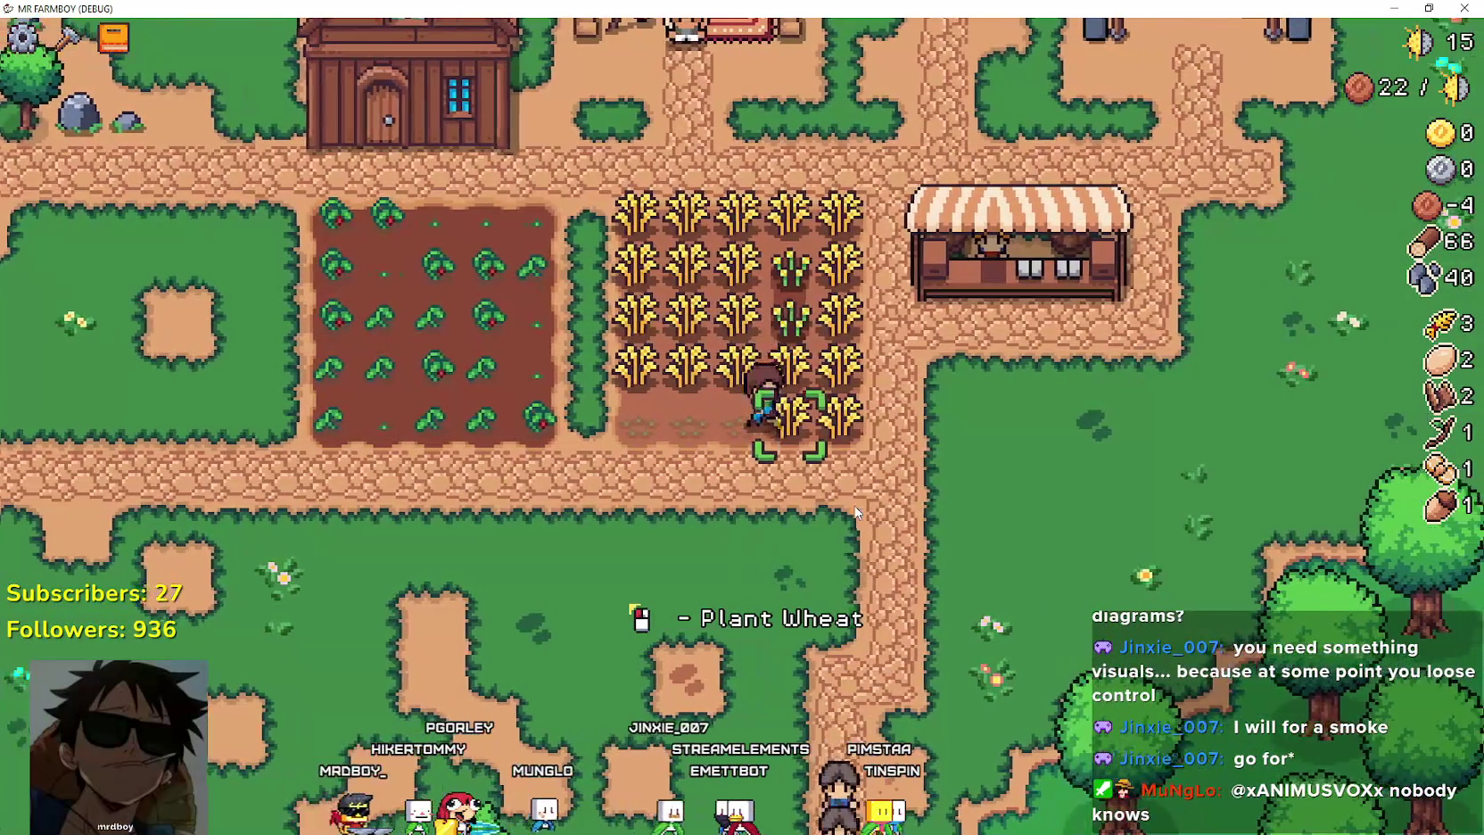
{"action": "left_click", "coordinate": [856, 513]}
Walk the farmer through the wheat field harvesting more stalks, reaching 12 wheat.
{"action": "key", "text": "a"}
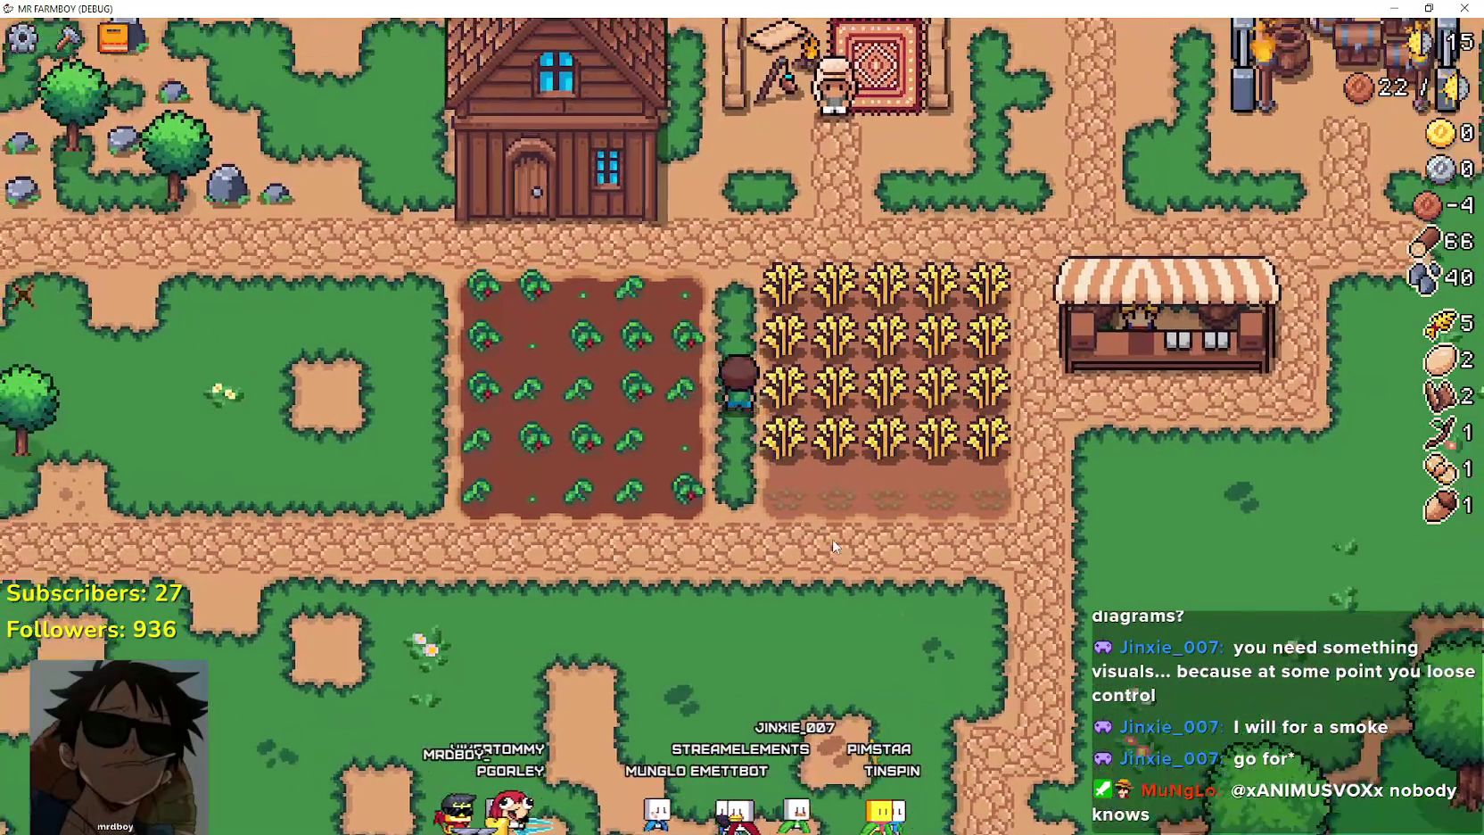
{"action": "key", "text": "d"}
{"action": "left_click", "coordinate": [919, 569]}
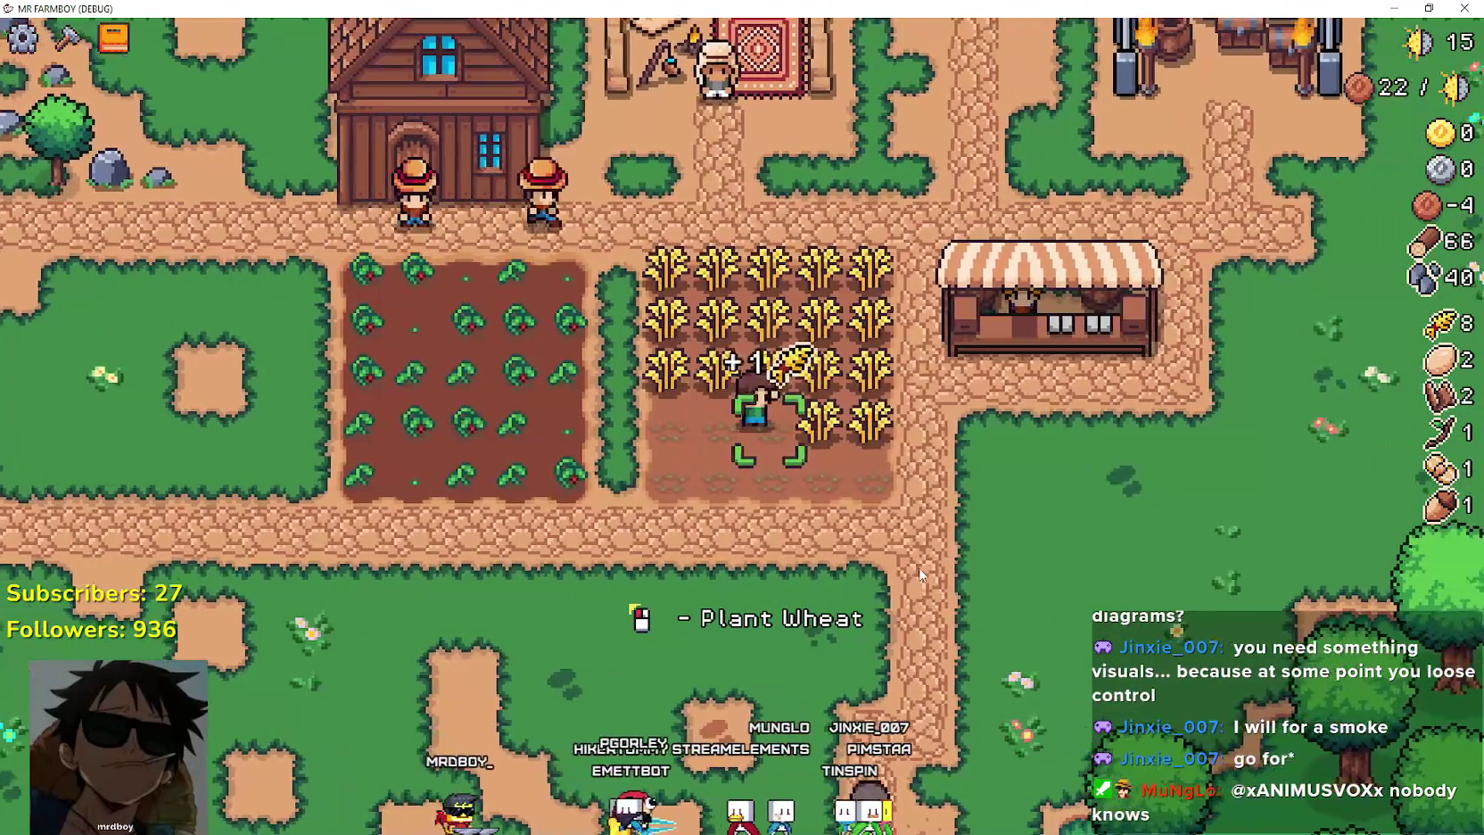
{"action": "key", "text": "d"}
{"action": "left_click", "coordinate": [919, 571]}
{"action": "key", "text": "w"}
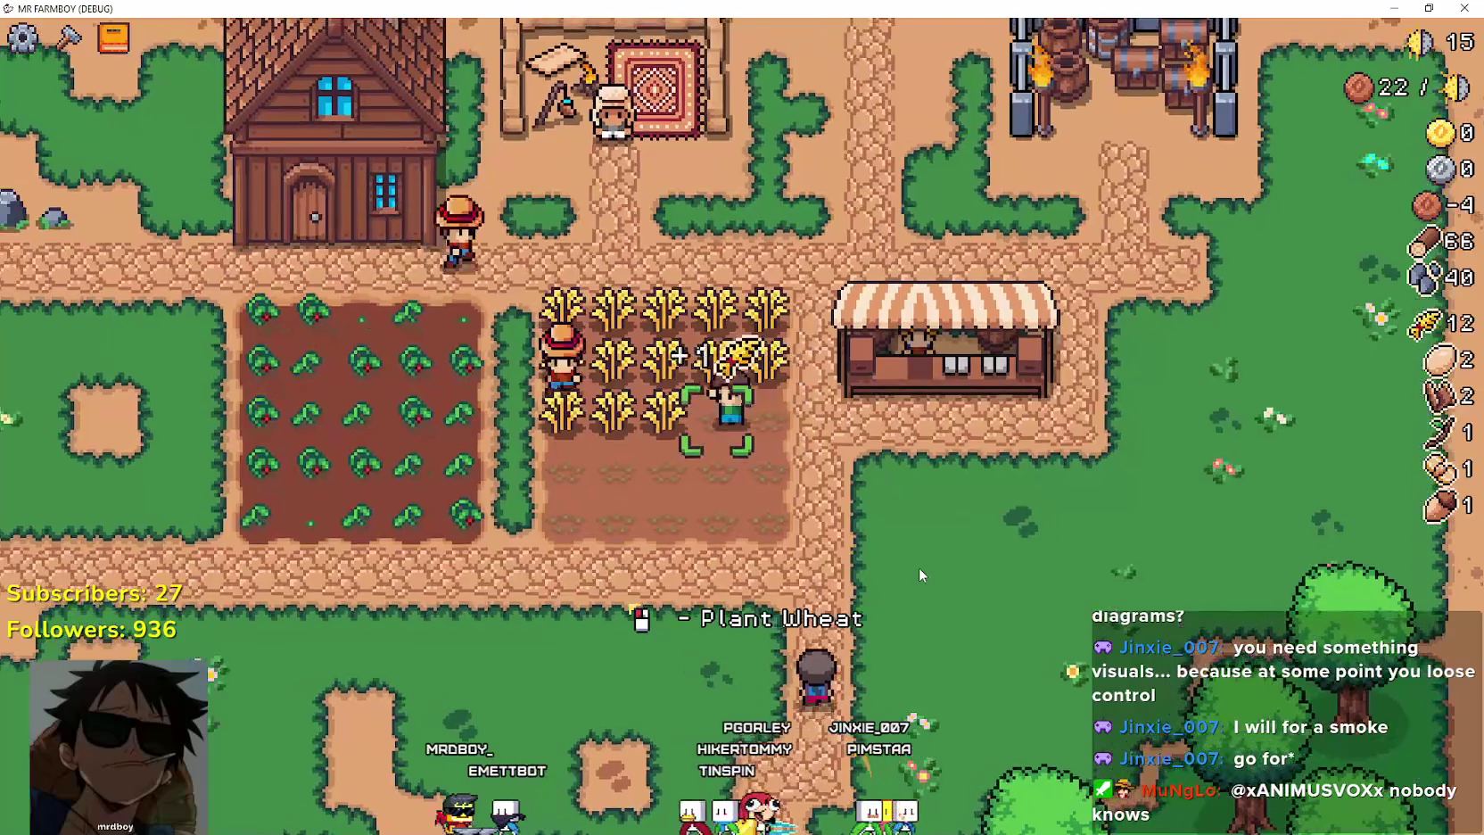
{"action": "key", "text": "a"}
{"action": "left_click", "coordinate": [918, 568]}
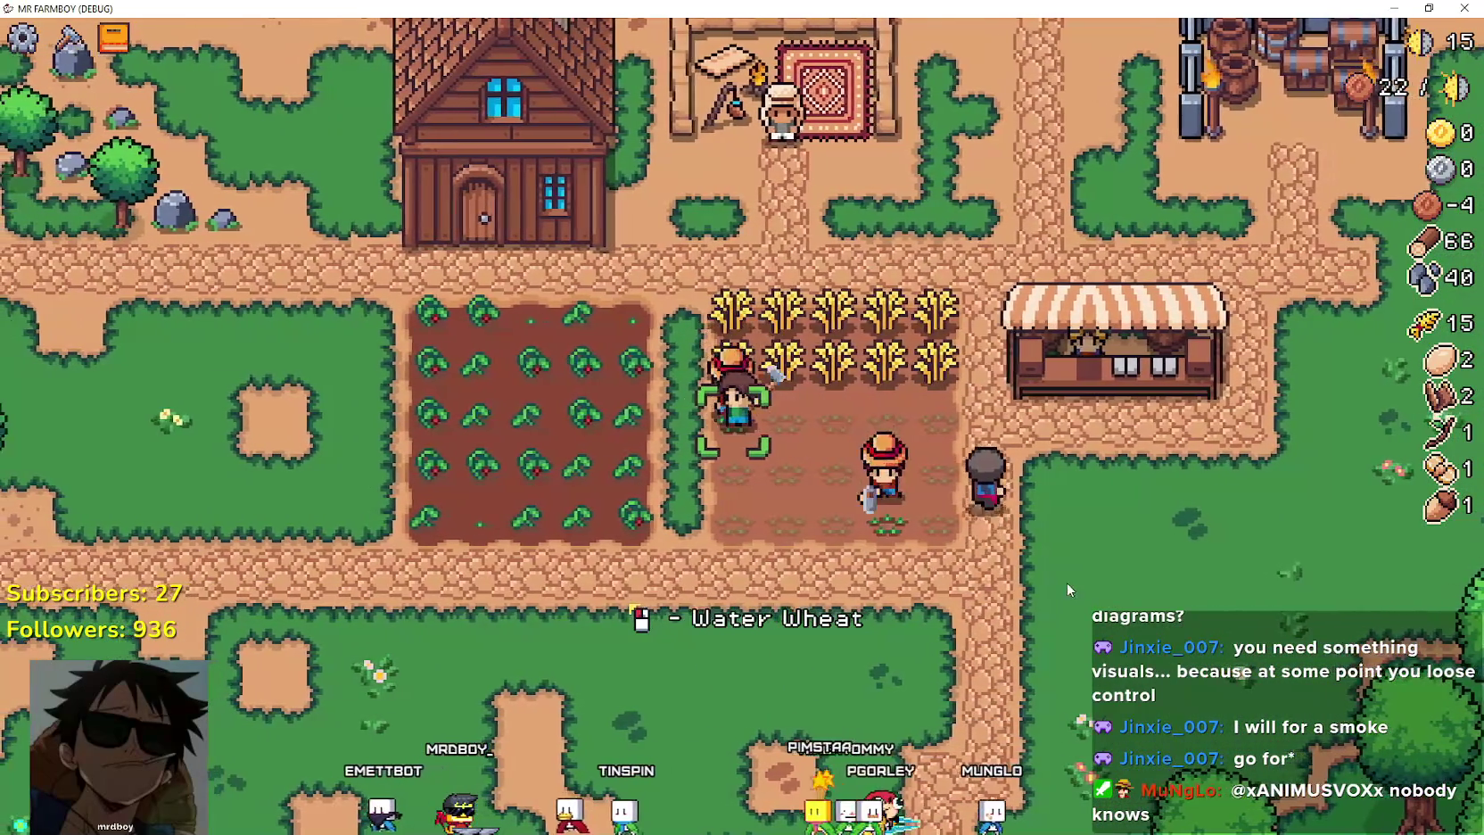